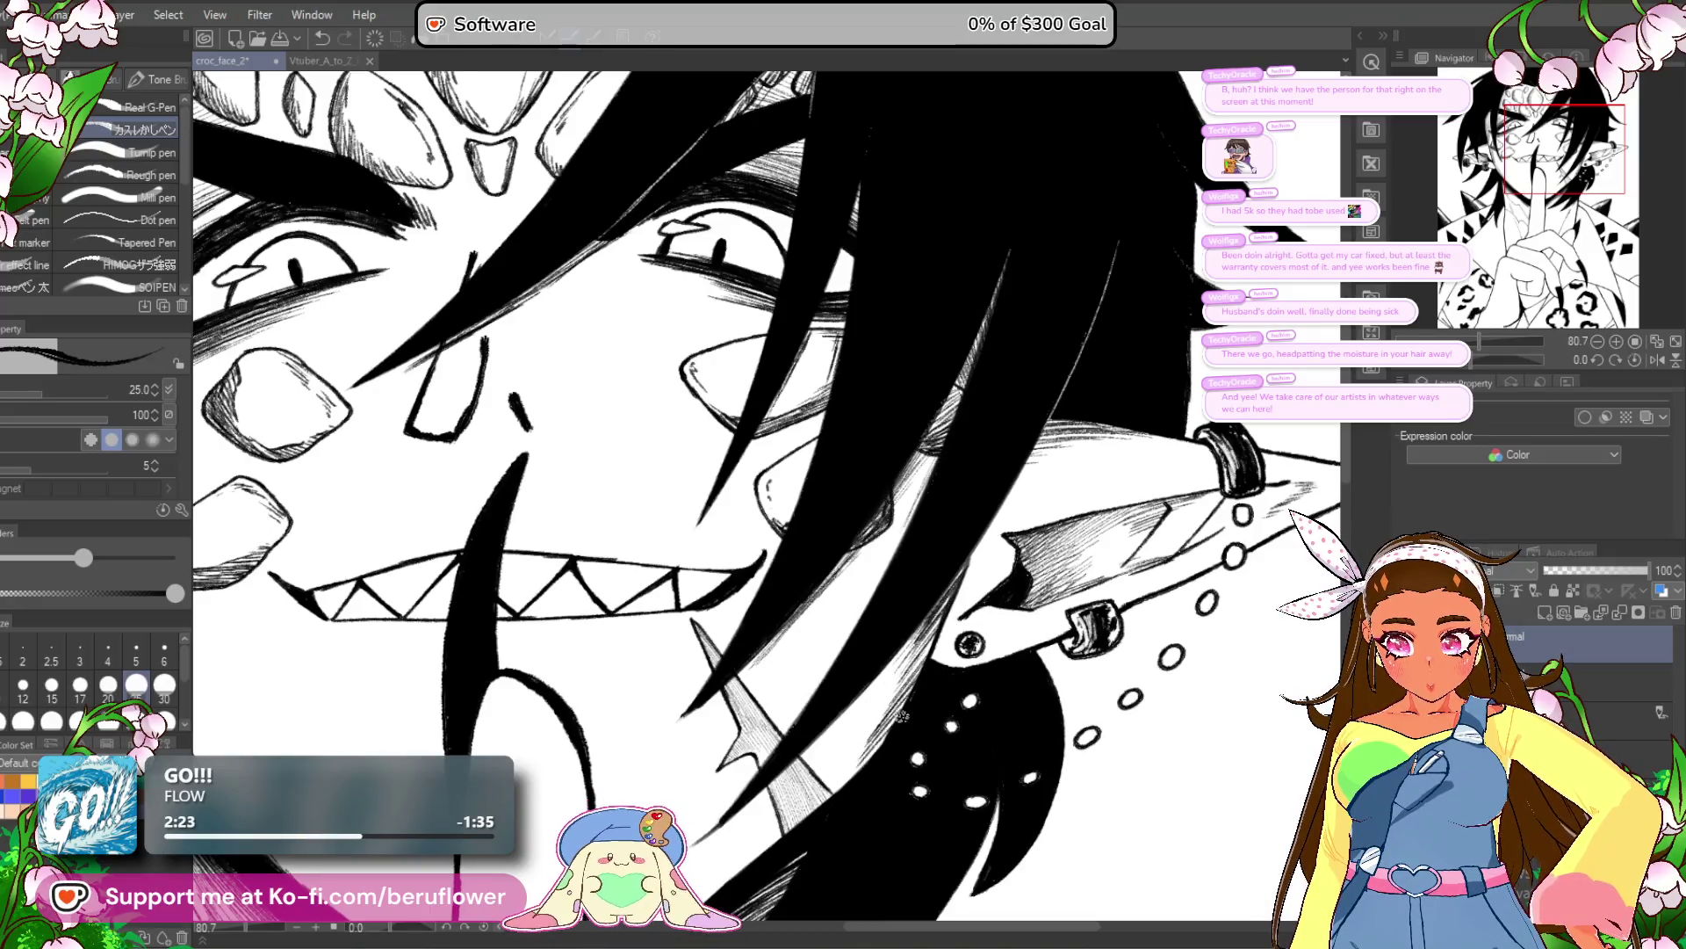
Thin the G-pen to size 7 and hatch diagonal lines along the hair edge over the neck.
{"action": "left_click_drag", "start_coordinate": [855, 773], "coordinate": [898, 667]}
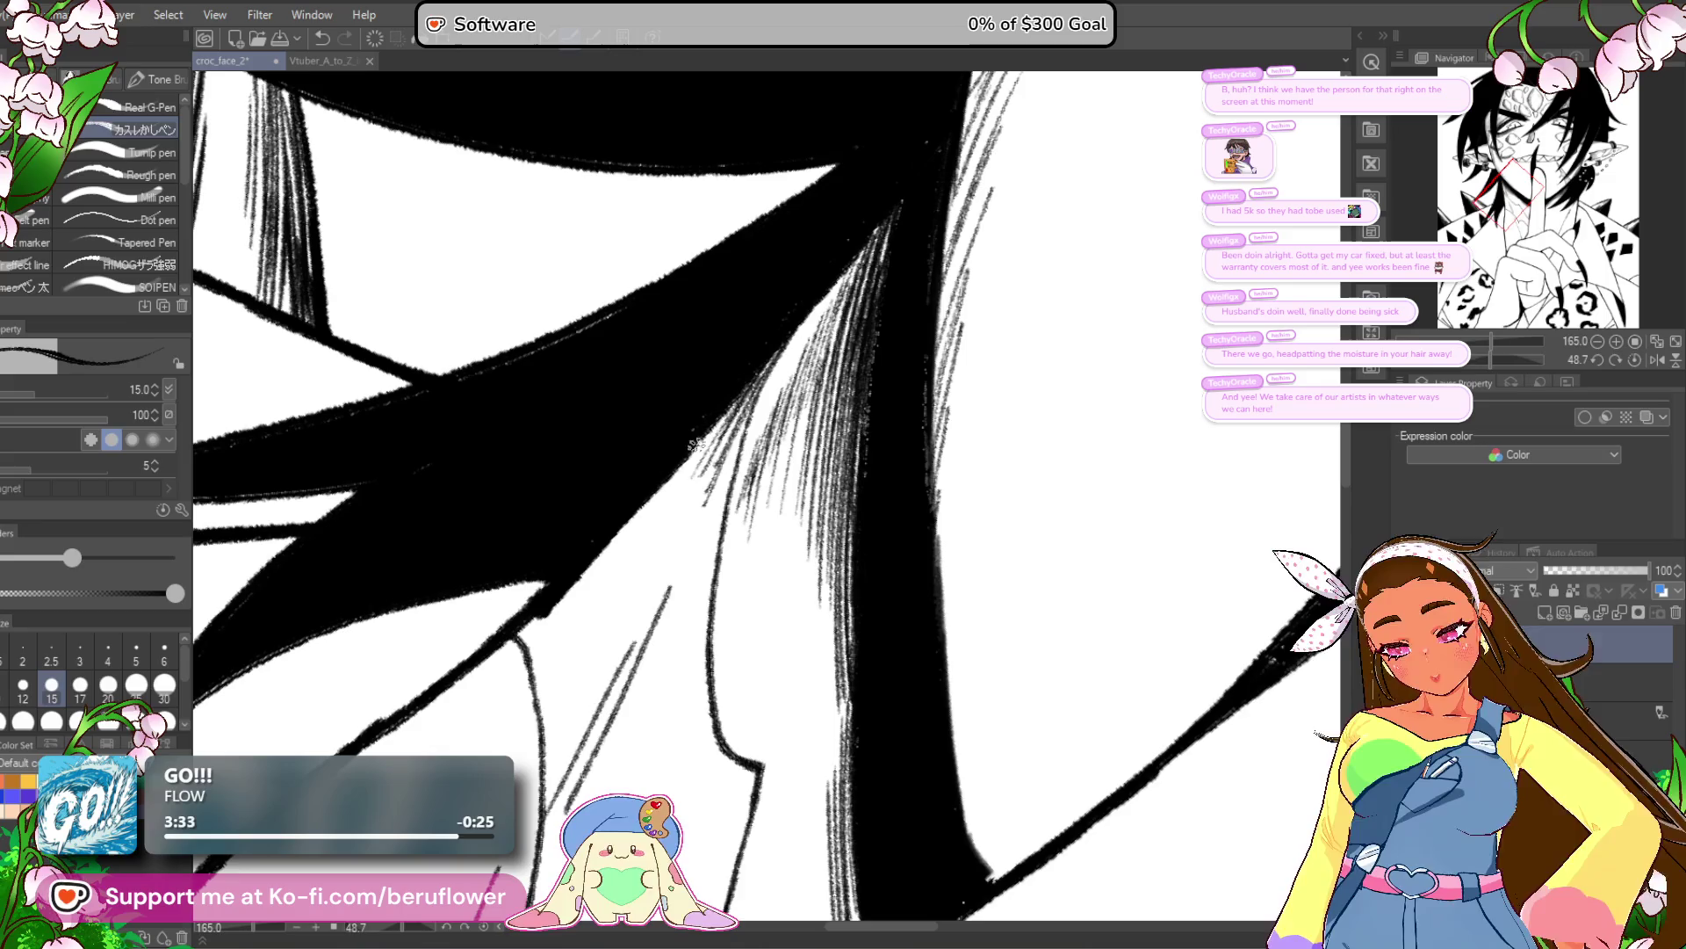
{"action": "key", "text": "bracketleft"}
{"action": "key", "text": "bracketleft"}
{"action": "key", "text": "bracketleft"}
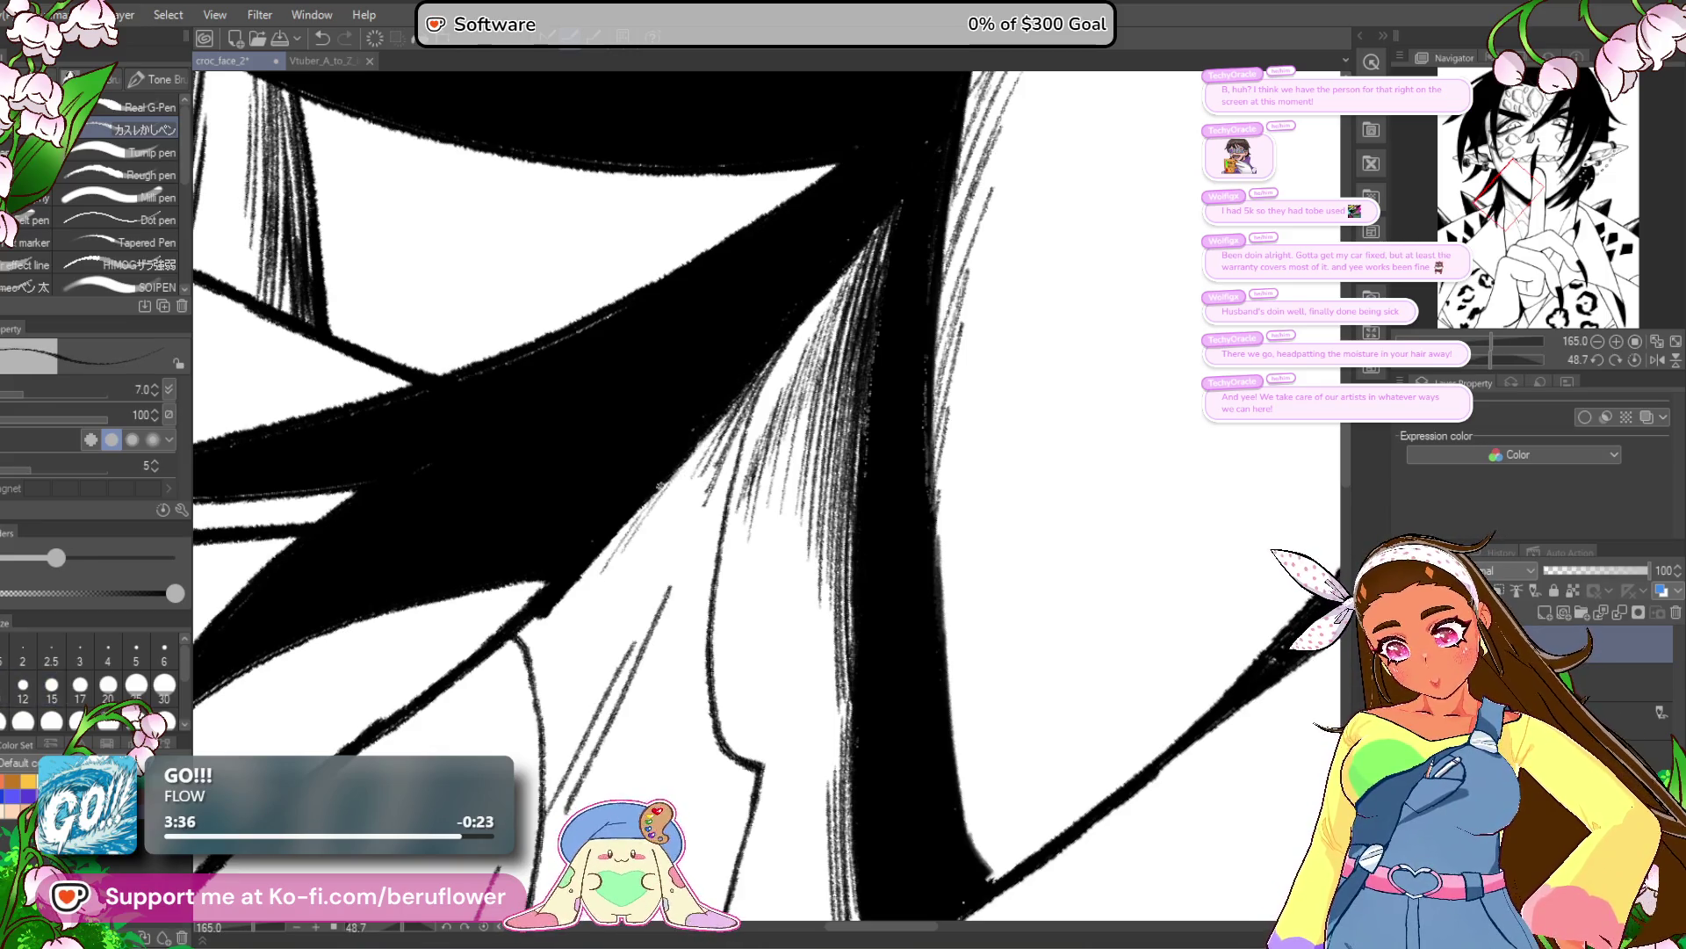
{"action": "left_click_drag", "start_coordinate": [720, 431], "coordinate": [541, 654]}
{"action": "left_click_drag", "start_coordinate": [675, 487], "coordinate": [540, 654]}
{"action": "mouse_move", "coordinate": [706, 450]}
{"action": "left_mouse_down"}
{"action": "mouse_move", "coordinate": [549, 658]}
{"action": "mouse_move", "coordinate": [614, 584]}
{"action": "mouse_move", "coordinate": [576, 664]}
{"action": "left_mouse_up"}
{"action": "left_click_drag", "start_coordinate": [686, 518], "coordinate": [569, 690]}
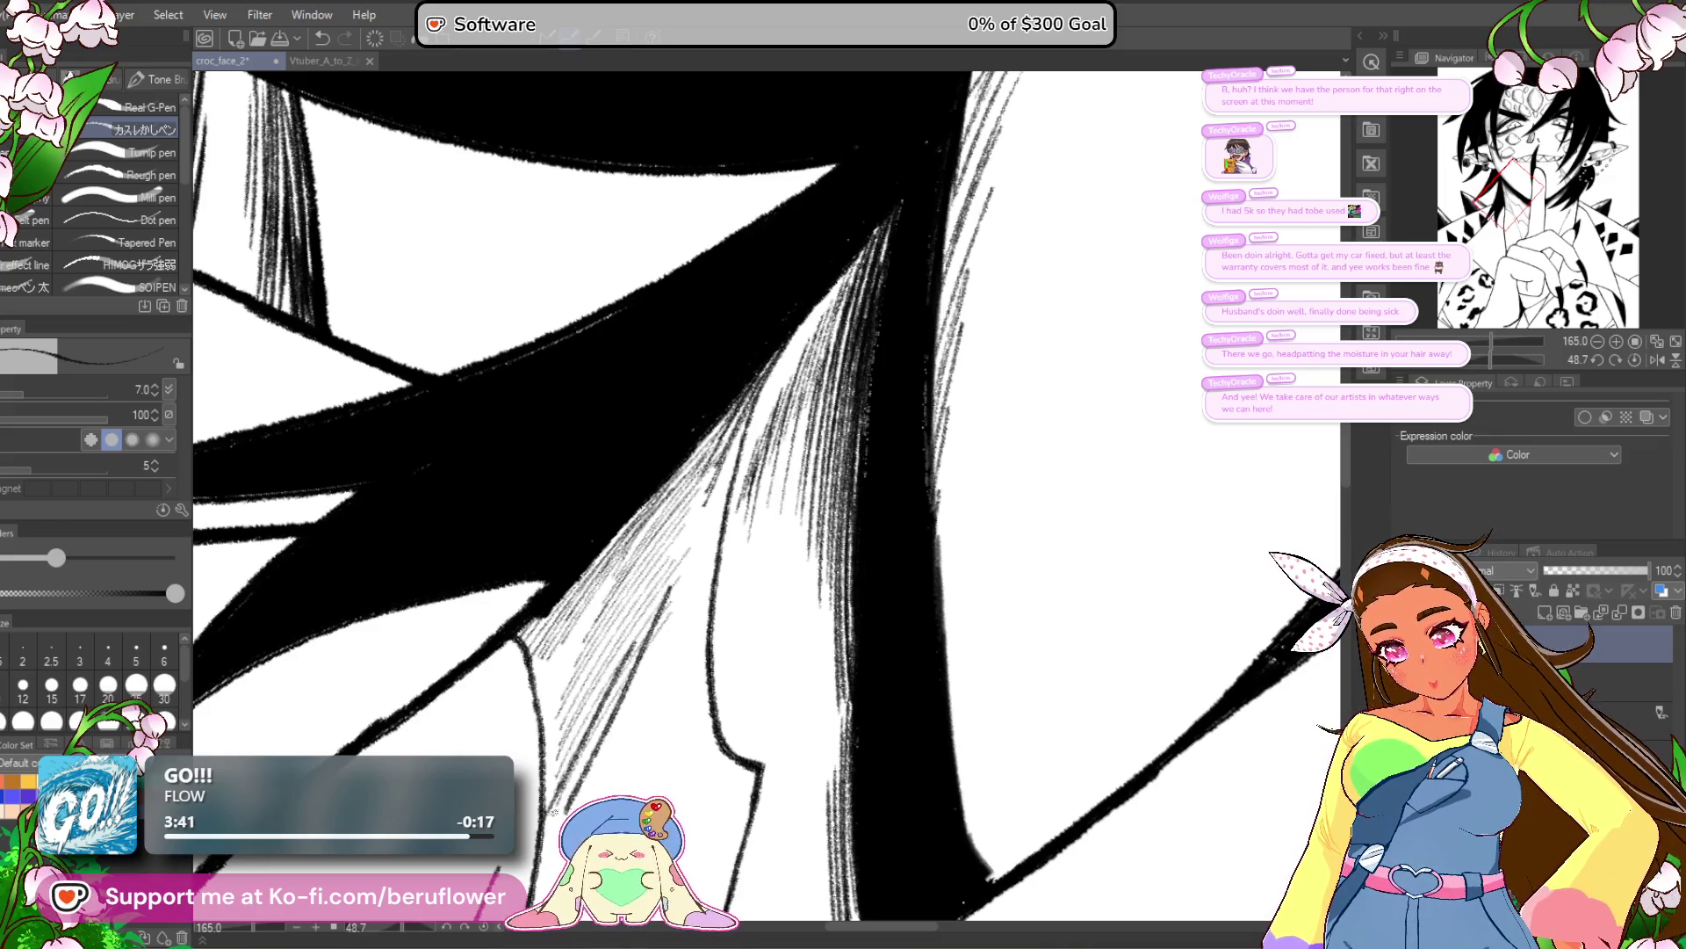
{"action": "left_click_drag", "start_coordinate": [630, 551], "coordinate": [543, 706]}
{"action": "left_click_drag", "start_coordinate": [627, 561], "coordinate": [548, 688]}
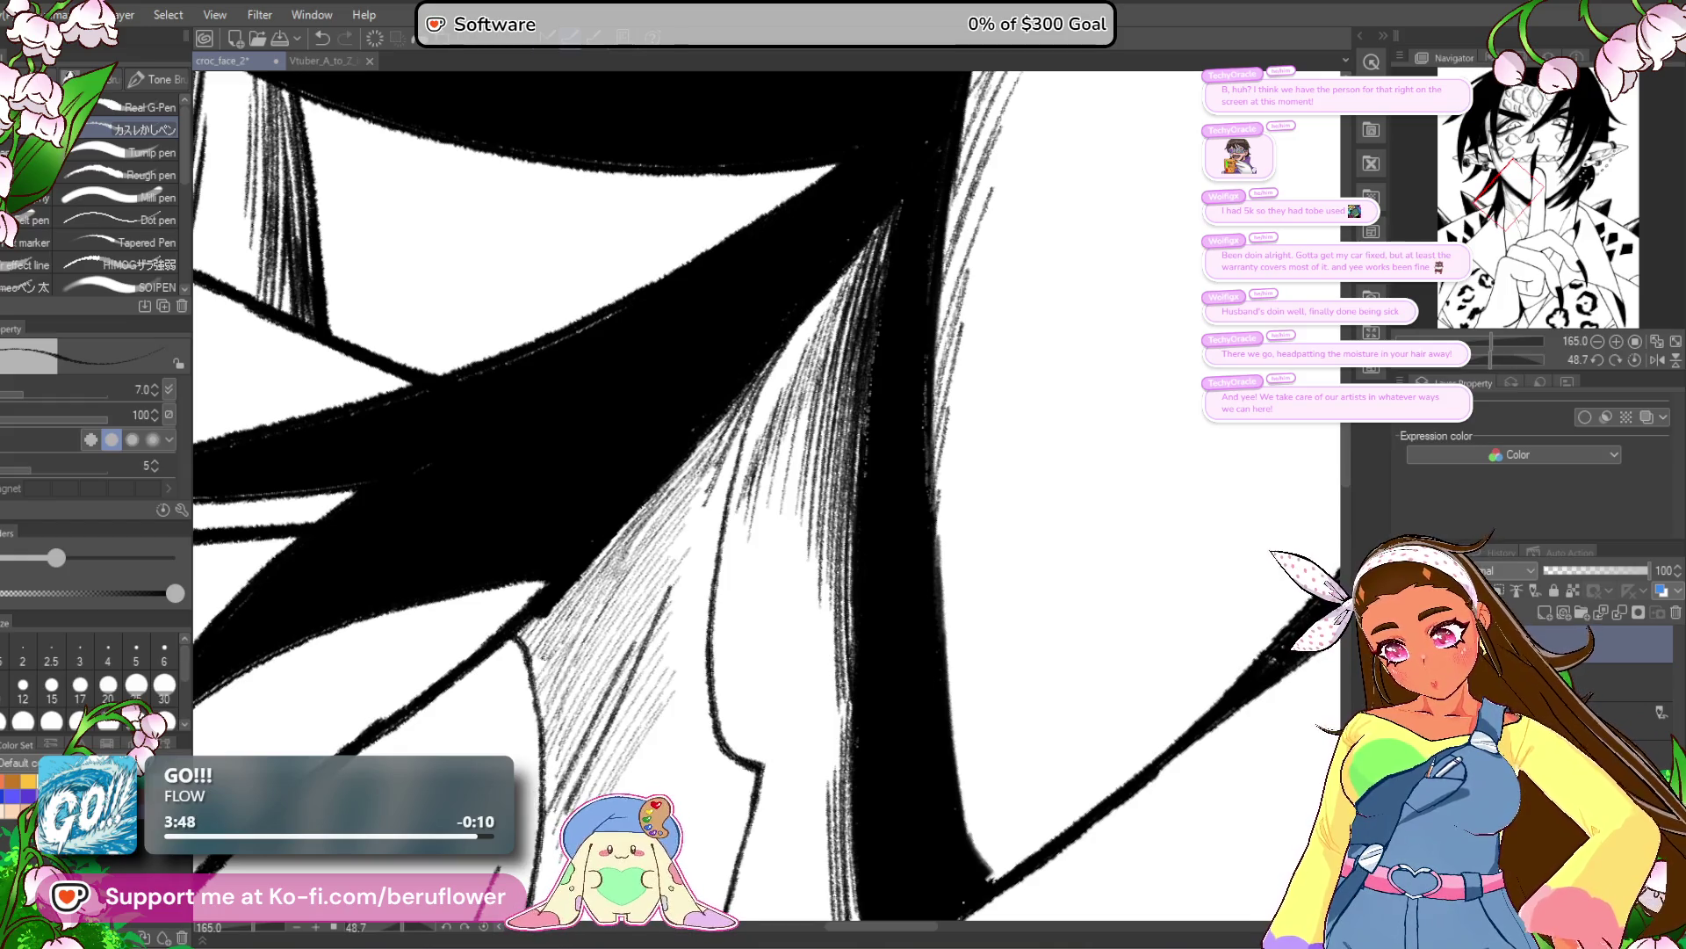
Hatch the upper part of the shadow along the diagonal hair edge.
{"action": "mouse_move", "coordinate": [576, 715]}
{"action": "left_mouse_down"}
{"action": "mouse_move", "coordinate": [672, 426]}
{"action": "mouse_move", "coordinate": [638, 485]}
{"action": "left_mouse_up"}
{"action": "left_click_drag", "start_coordinate": [664, 477], "coordinate": [649, 511]}
{"action": "left_click_drag", "start_coordinate": [690, 446], "coordinate": [632, 551]}
{"action": "left_click_drag", "start_coordinate": [674, 480], "coordinate": [627, 619]}
{"action": "left_click_drag", "start_coordinate": [681, 562], "coordinate": [601, 703]}
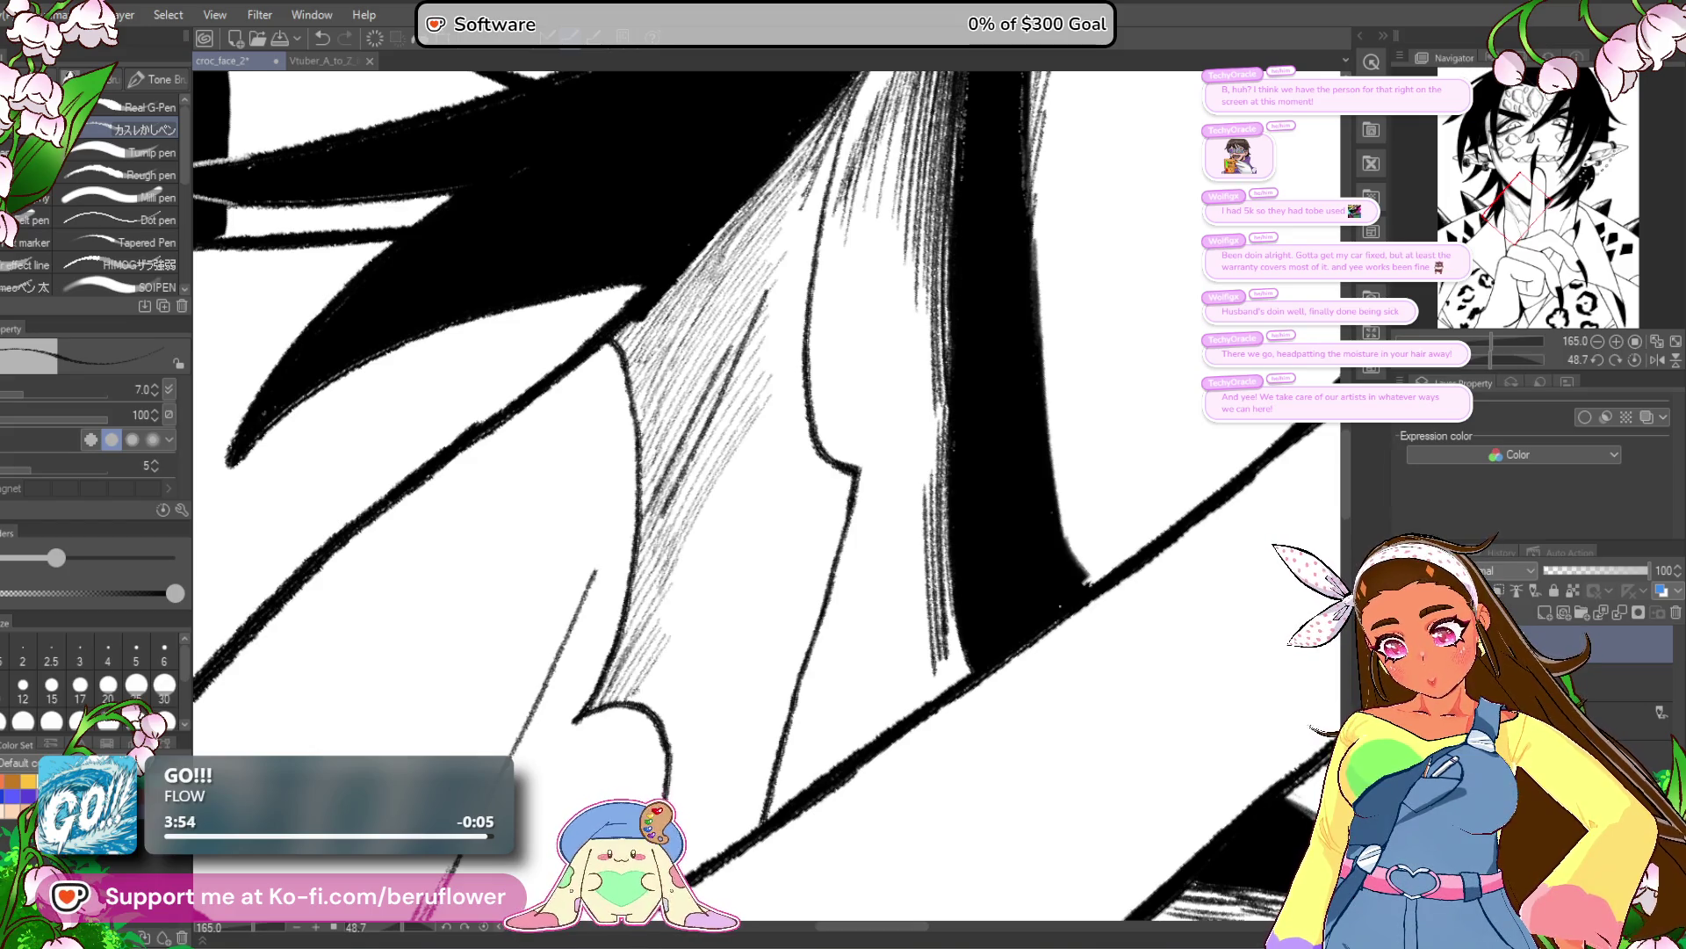
{"action": "left_click_drag", "start_coordinate": [791, 461], "coordinate": [652, 648]}
{"action": "mouse_move", "coordinate": [790, 433]}
{"action": "left_mouse_down"}
{"action": "mouse_move", "coordinate": [656, 617]}
{"action": "mouse_move", "coordinate": [713, 501]}
{"action": "left_mouse_up"}
Fill the hair shadow with denser diagonal hatching strokes.
{"action": "scroll", "coordinate": [756, 439], "scroll_direction": "down", "scroll_amount": 3}
{"action": "left_click_drag", "start_coordinate": [801, 364], "coordinate": [679, 516]}
{"action": "left_click_drag", "start_coordinate": [795, 374], "coordinate": [639, 571]}
{"action": "left_click_drag", "start_coordinate": [804, 400], "coordinate": [660, 604]}
{"action": "left_click_drag", "start_coordinate": [774, 459], "coordinate": [688, 572]}
{"action": "left_click_drag", "start_coordinate": [785, 459], "coordinate": [670, 614]}
{"action": "mouse_move", "coordinate": [793, 464]}
{"action": "left_mouse_down"}
{"action": "mouse_move", "coordinate": [685, 611]}
{"action": "mouse_move", "coordinate": [725, 665]}
{"action": "mouse_move", "coordinate": [668, 624]}
{"action": "left_mouse_up"}
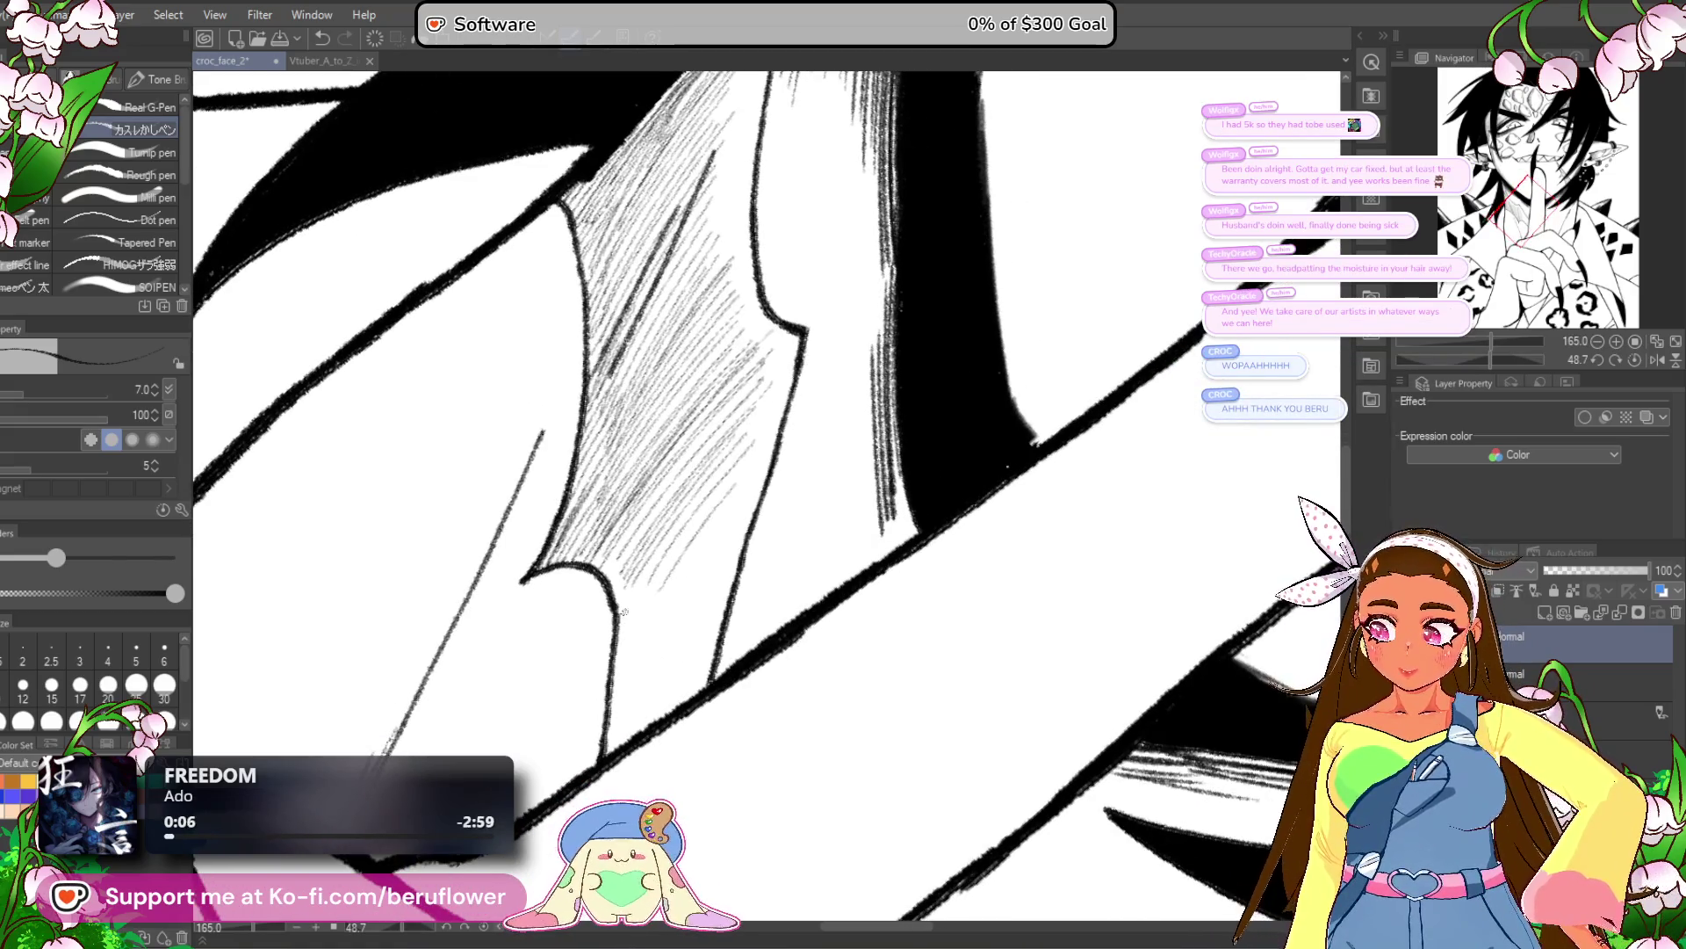
{"action": "left_click_drag", "start_coordinate": [748, 439], "coordinate": [646, 614]}
{"action": "left_click_drag", "start_coordinate": [745, 492], "coordinate": [639, 667]}
{"action": "left_click_drag", "start_coordinate": [738, 527], "coordinate": [637, 690]}
{"action": "left_click_drag", "start_coordinate": [715, 588], "coordinate": [657, 703]}
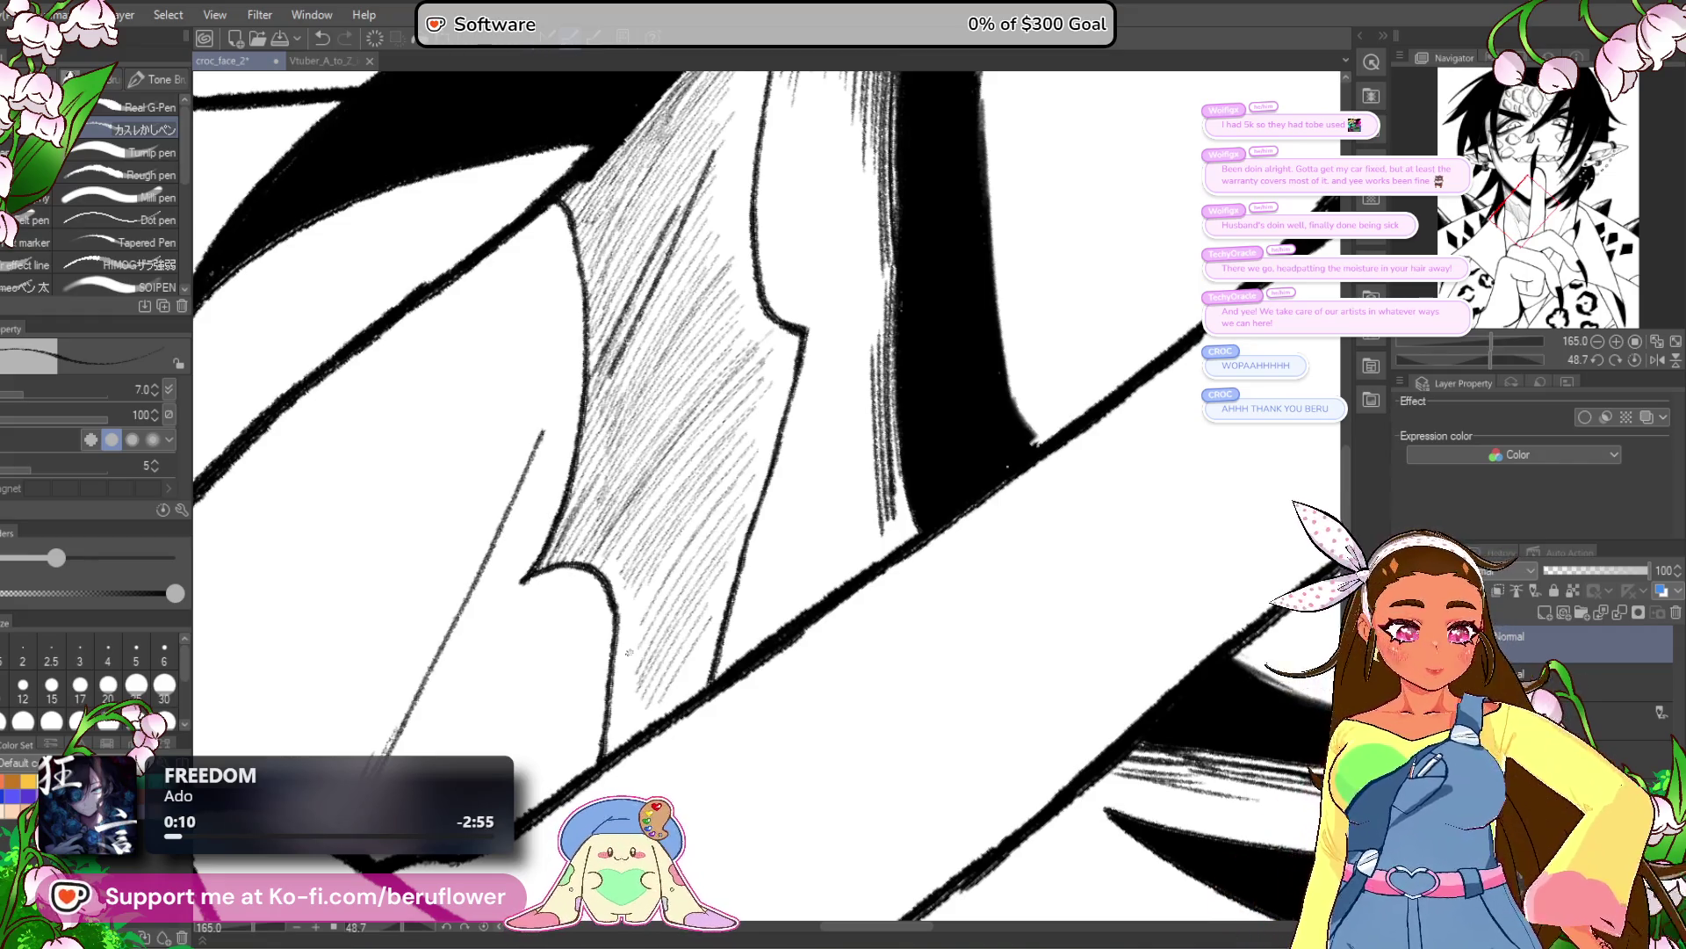
{"action": "left_click", "coordinate": [1635, 360]}
Fit the upright drawing to the window, then pan and zoom toward the face and raised finger.
{"action": "key", "text": "ctrl+0"}
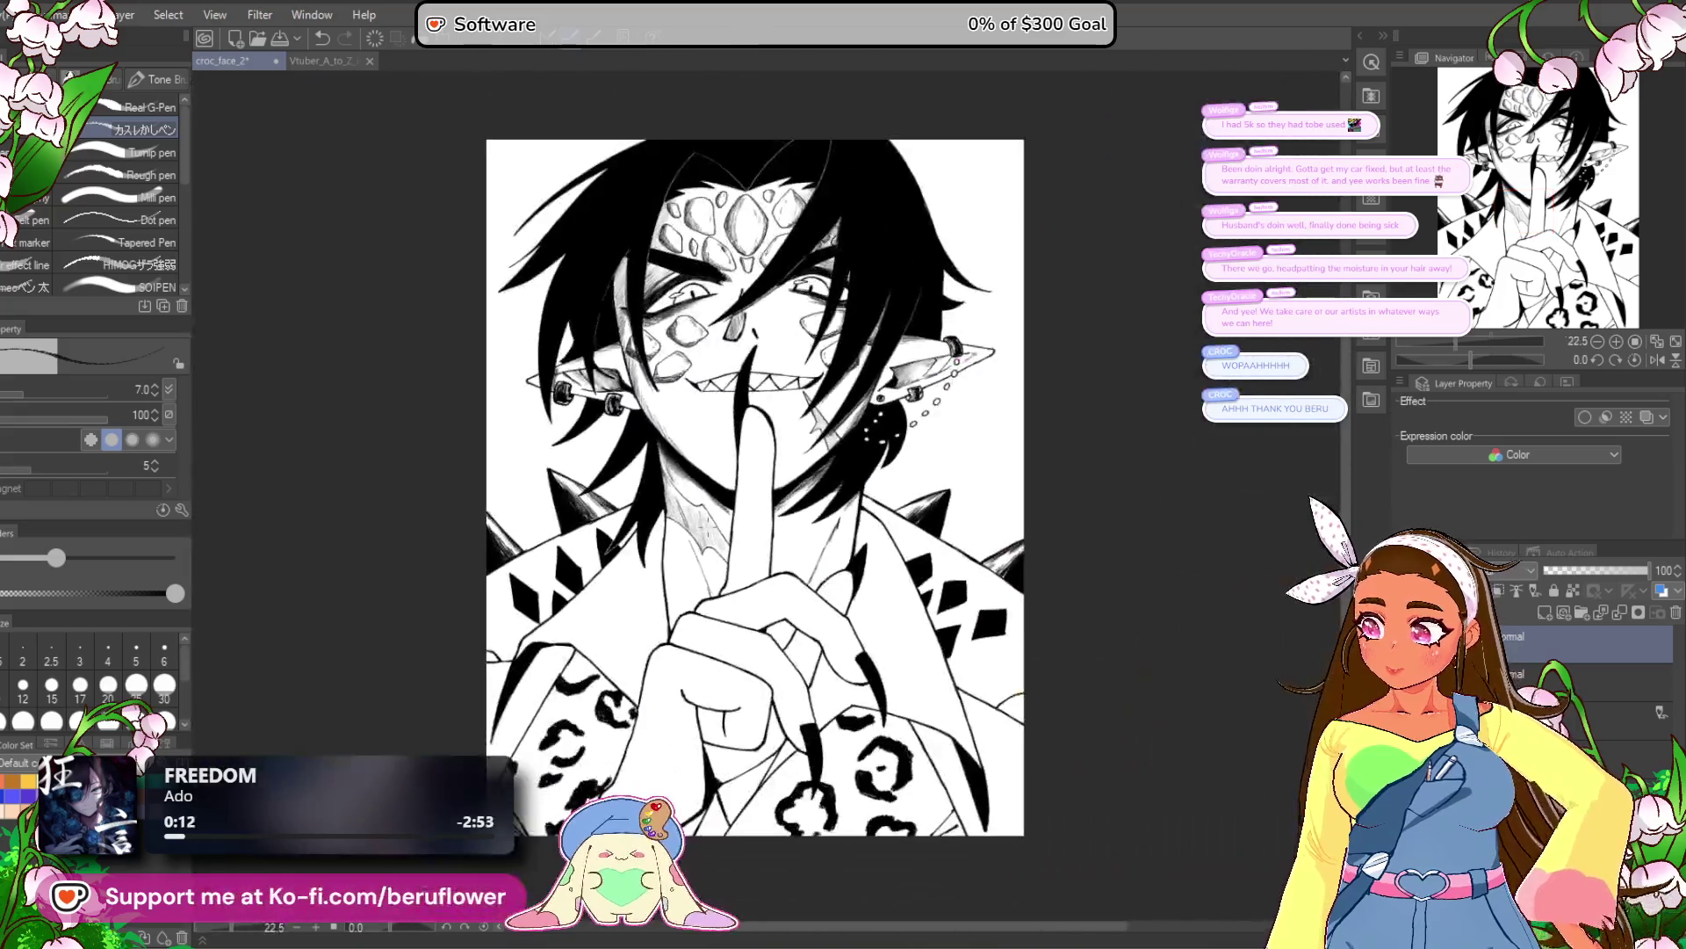
{"action": "left_click_drag", "start_coordinate": [1003, 675], "coordinate": [945, 722]}
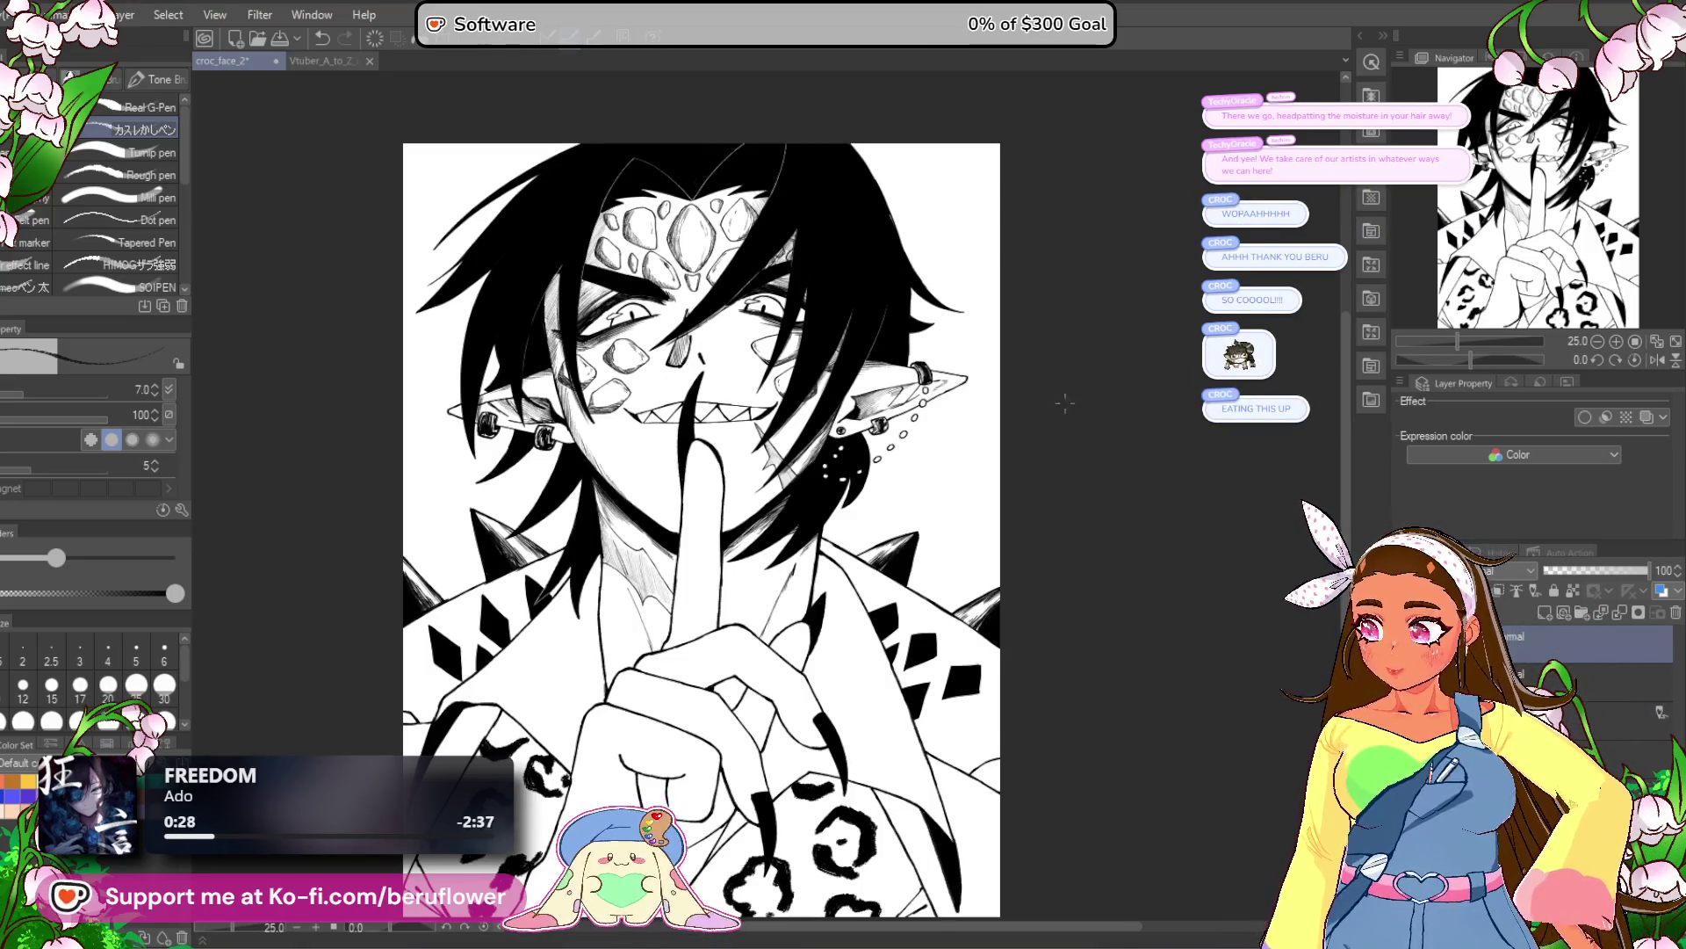
{"action": "left_click_drag", "start_coordinate": [855, 709], "coordinate": [926, 699]}
{"action": "scroll", "coordinate": [872, 566], "scroll_direction": "up", "scroll_amount": 5}
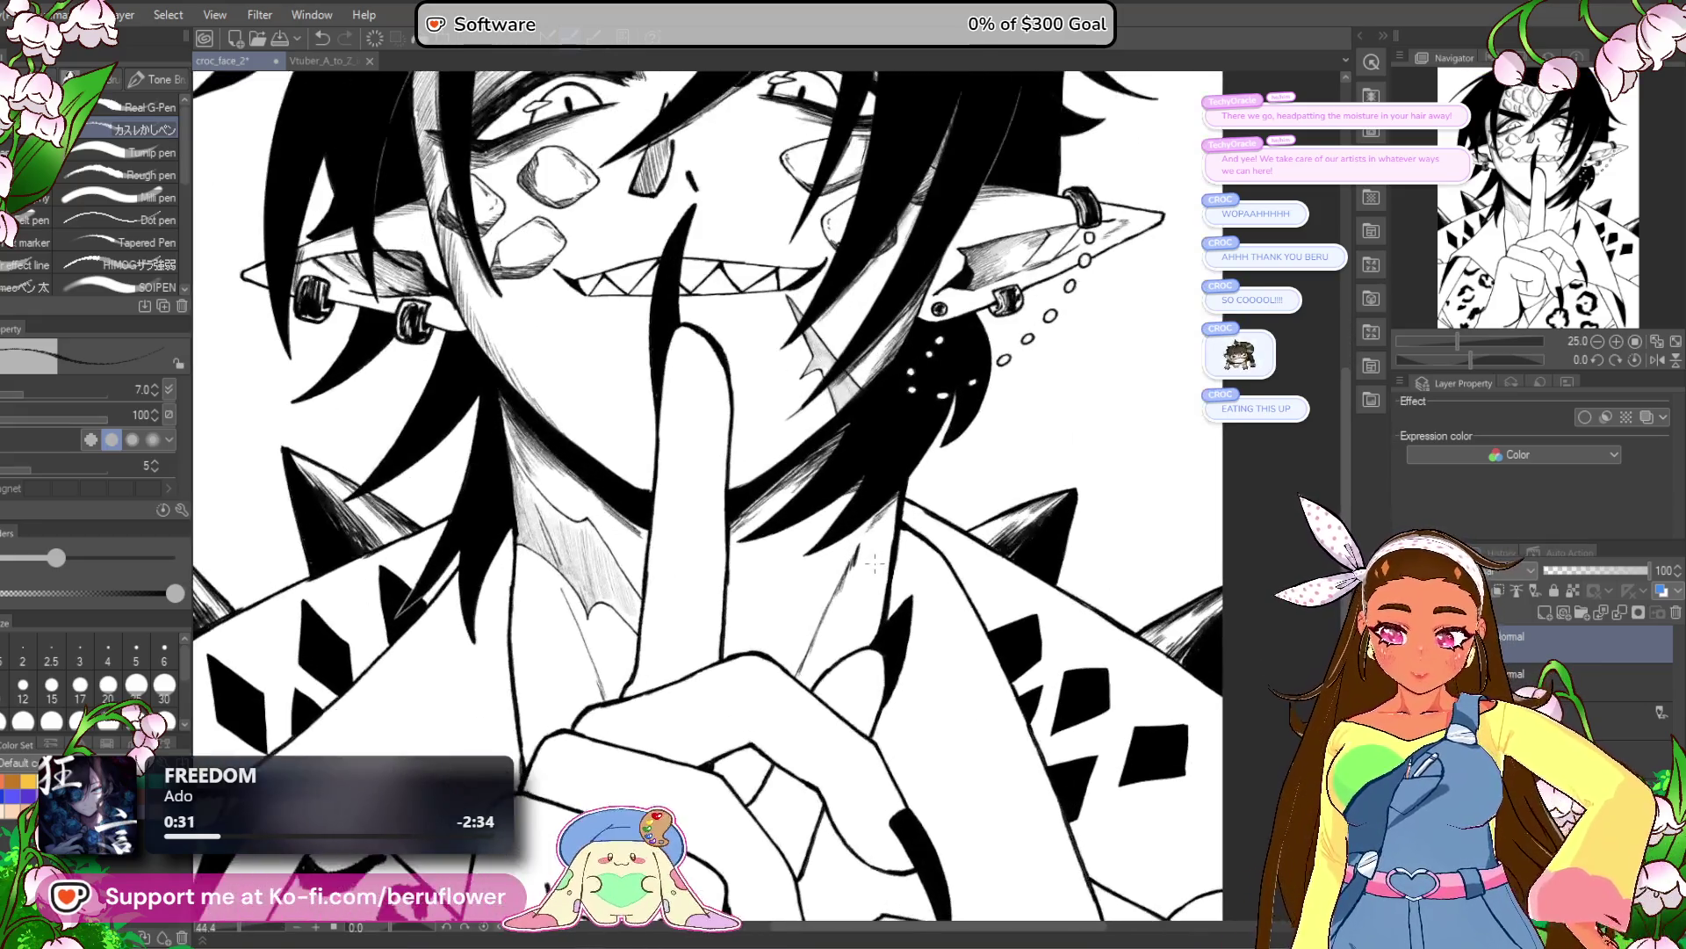
{"action": "scroll", "coordinate": [823, 400], "scroll_direction": "down", "scroll_amount": 3}
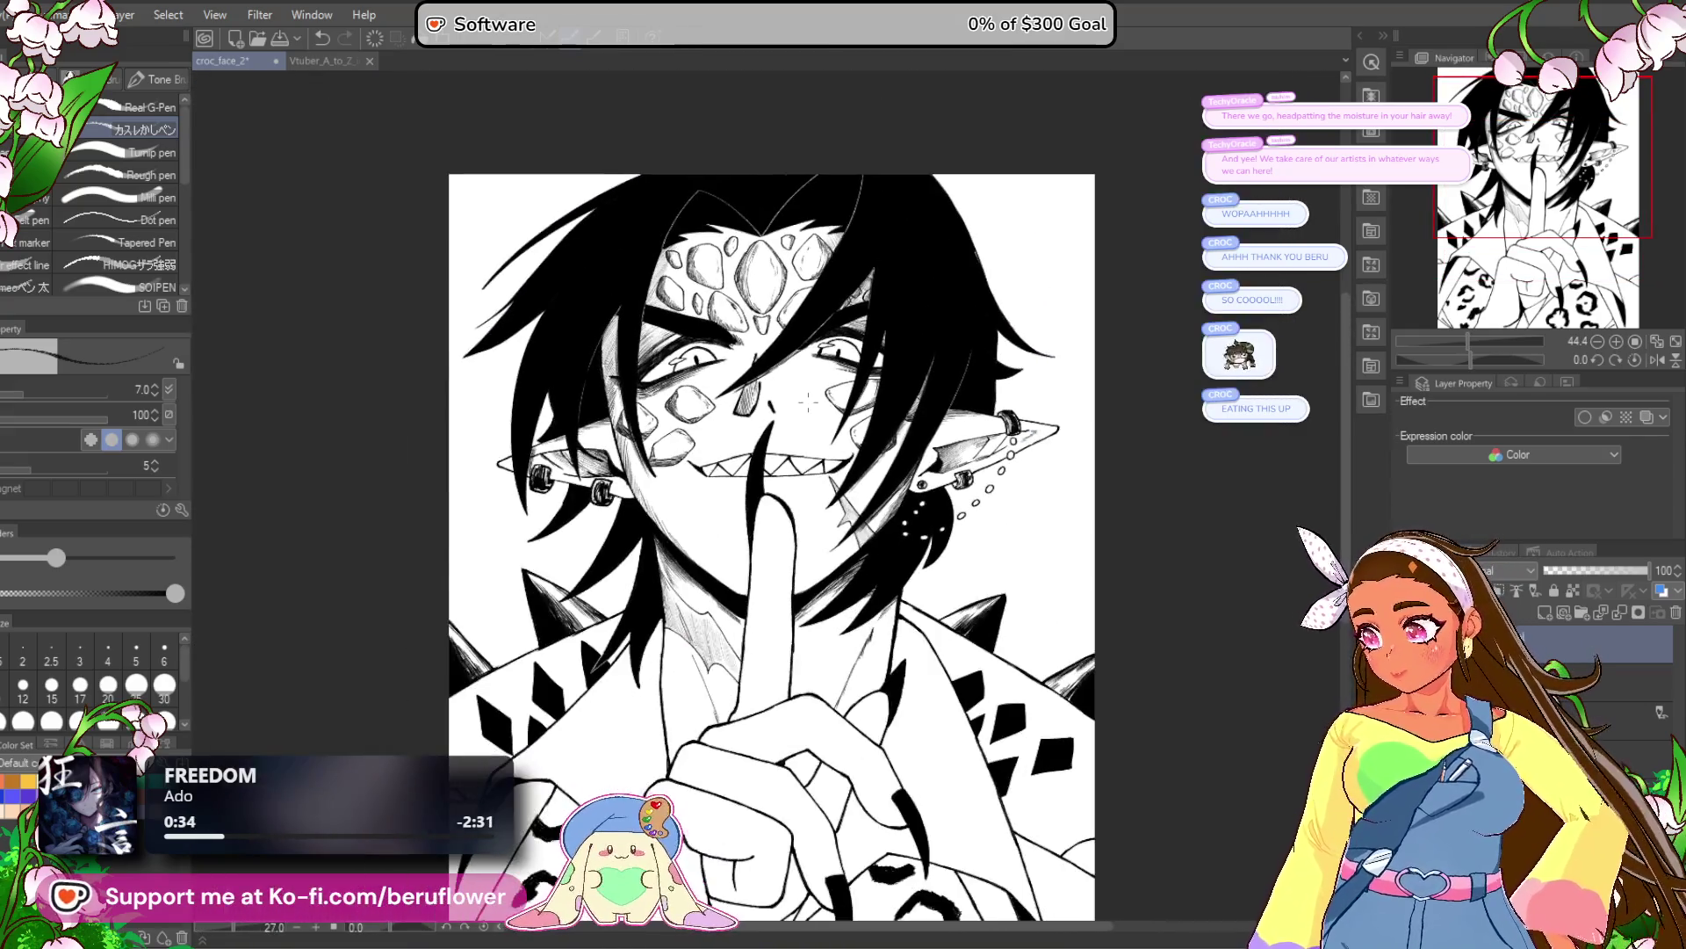
{"action": "scroll", "coordinate": [1030, 669], "scroll_direction": "down", "scroll_amount": 3}
{"action": "mouse_move", "coordinate": [1031, 669]}
{"action": "left_mouse_down"}
{"action": "mouse_move", "coordinate": [1054, 597]}
{"action": "mouse_move", "coordinate": [1010, 680]}
{"action": "mouse_move", "coordinate": [1028, 700]}
{"action": "left_mouse_up"}
{"action": "scroll", "coordinate": [652, 468], "scroll_direction": "up", "scroll_amount": 3}
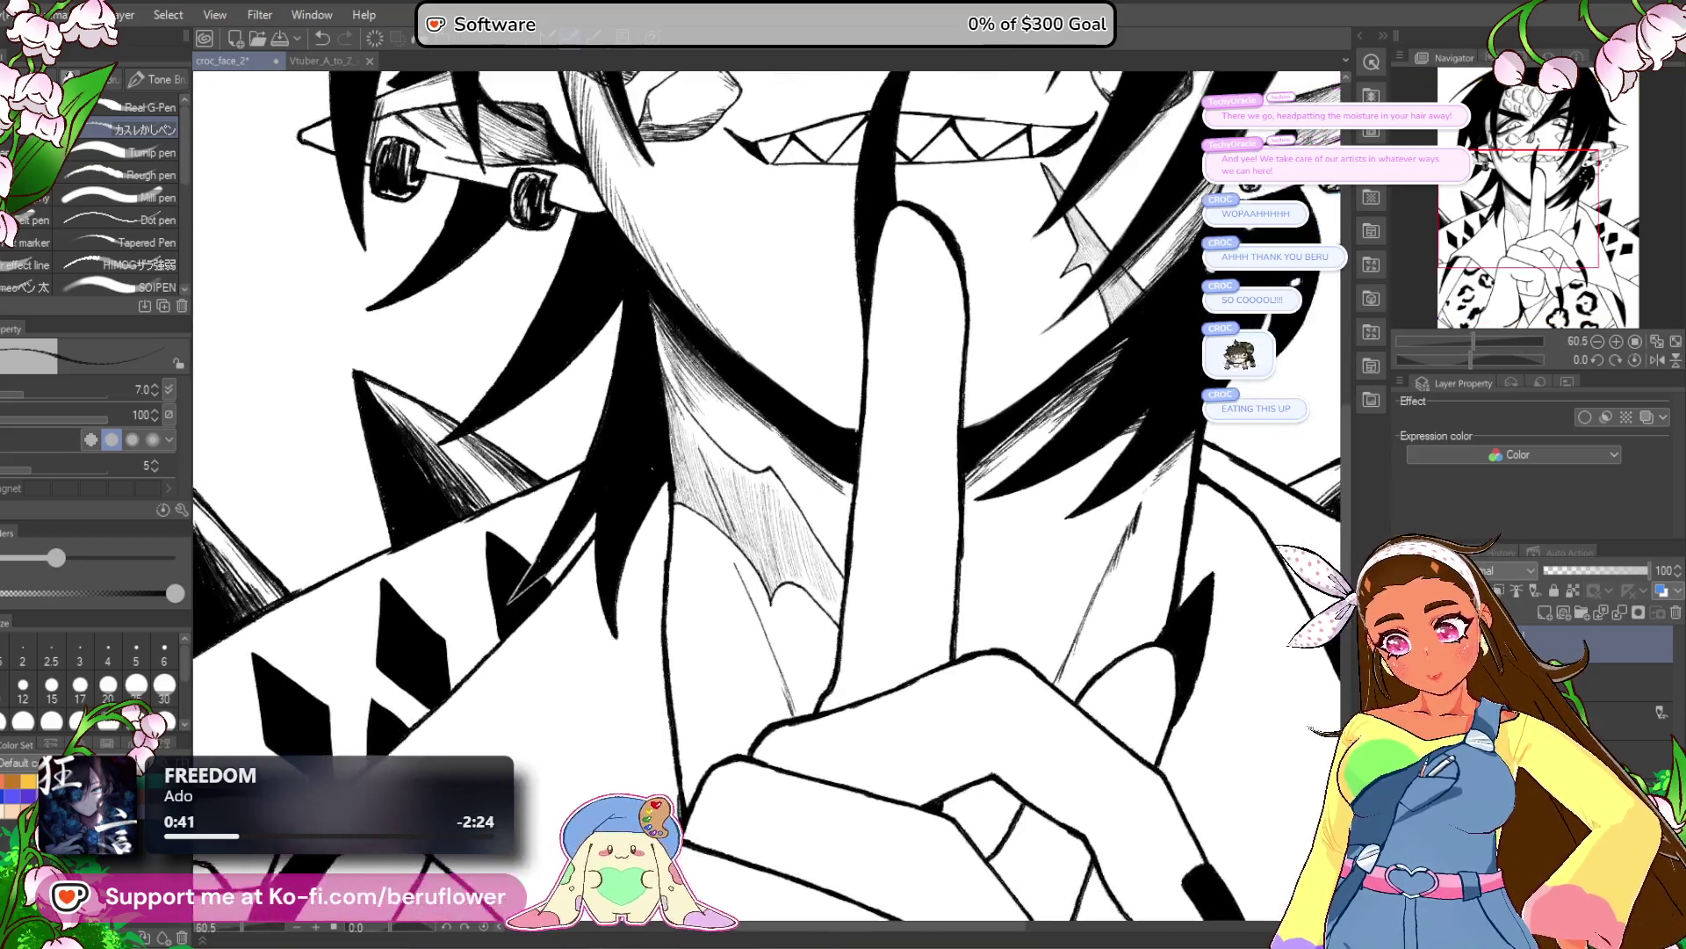
{"action": "scroll", "coordinate": [652, 467], "scroll_direction": "down", "scroll_amount": 2}
{"action": "scroll", "coordinate": [651, 468], "scroll_direction": "up", "scroll_amount": 2}
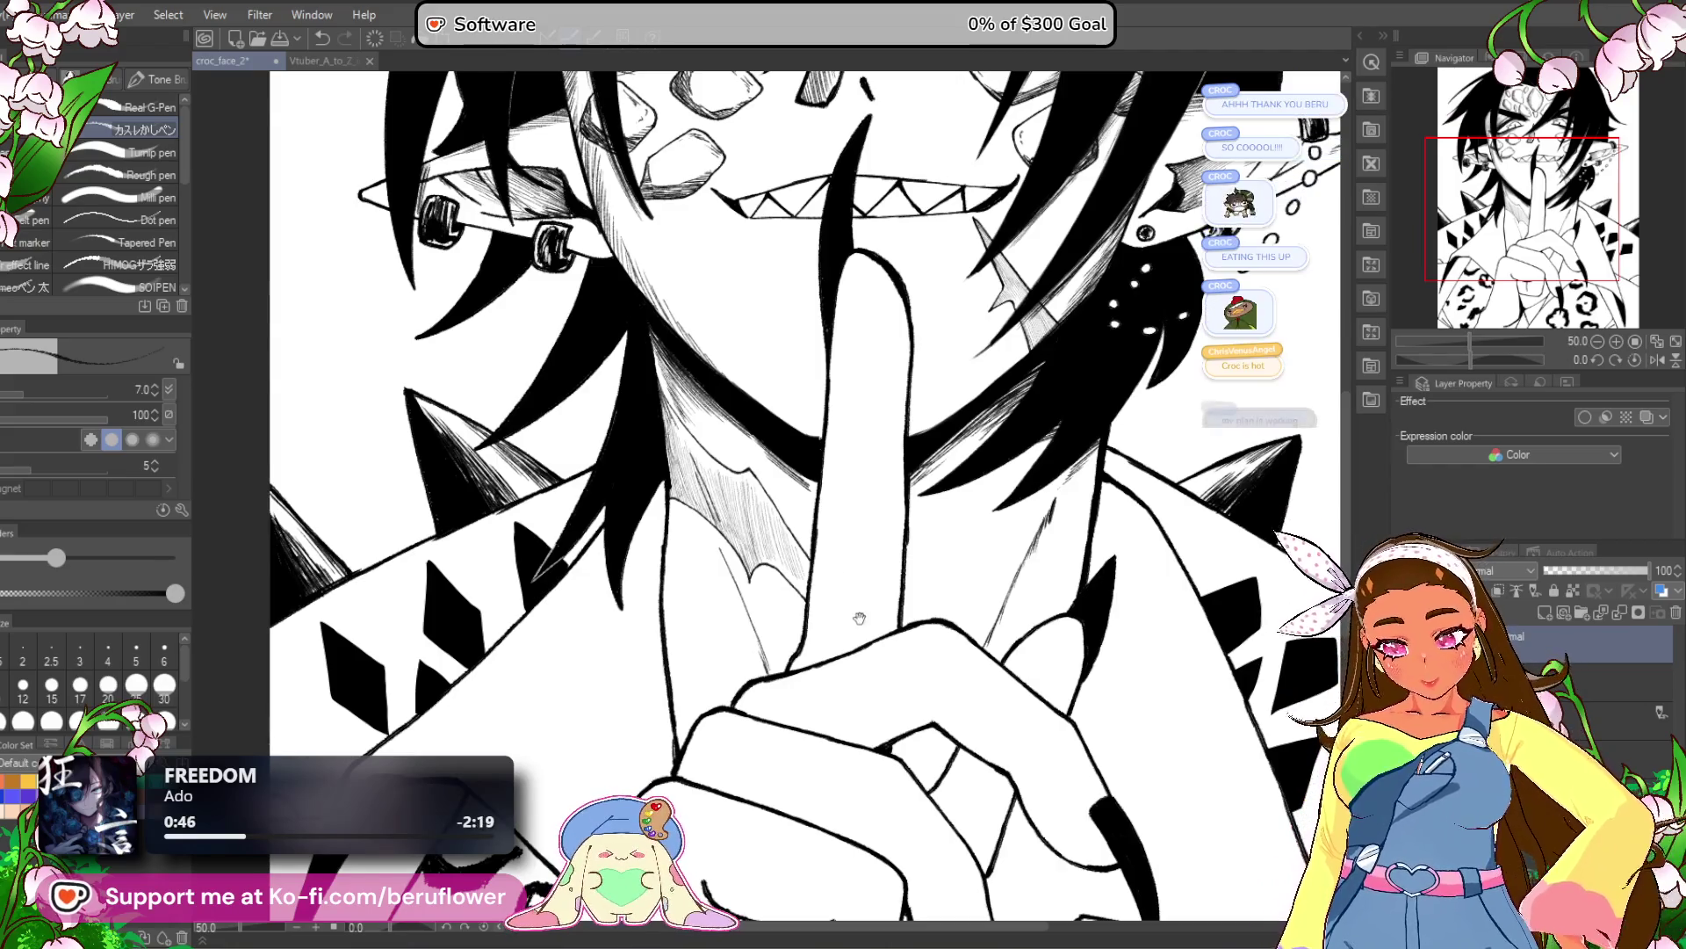
Add thin diagonal hatch strokes across the neck shadow left of the raised finger, then zoom out.
{"action": "scroll", "coordinate": [652, 467], "scroll_direction": "down", "scroll_amount": 1}
{"action": "scroll", "coordinate": [694, 461], "scroll_direction": "up", "scroll_amount": 2}
{"action": "left_click_drag", "start_coordinate": [711, 457], "coordinate": [743, 499]}
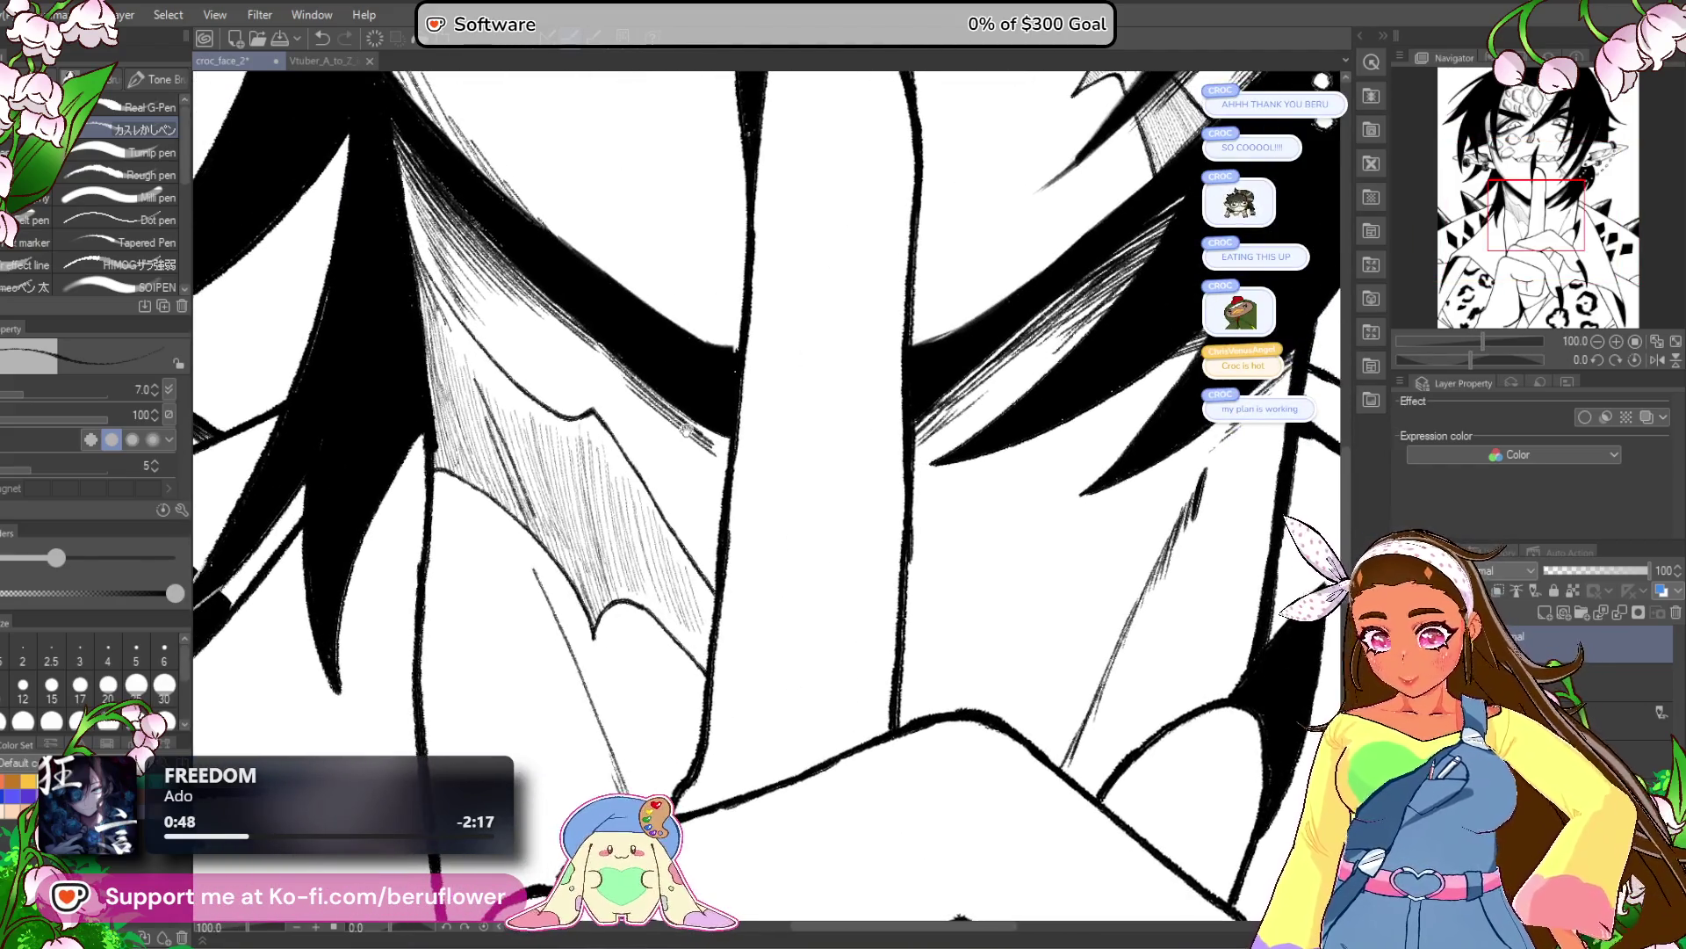
{"action": "mouse_move", "coordinate": [442, 299]}
{"action": "left_mouse_down"}
{"action": "mouse_move", "coordinate": [470, 375]}
{"action": "mouse_move", "coordinate": [538, 435]}
{"action": "left_mouse_up"}
{"action": "left_click_drag", "start_coordinate": [504, 374], "coordinate": [548, 437]}
{"action": "left_click_drag", "start_coordinate": [524, 392], "coordinate": [567, 437]}
{"action": "left_click_drag", "start_coordinate": [555, 416], "coordinate": [578, 439]}
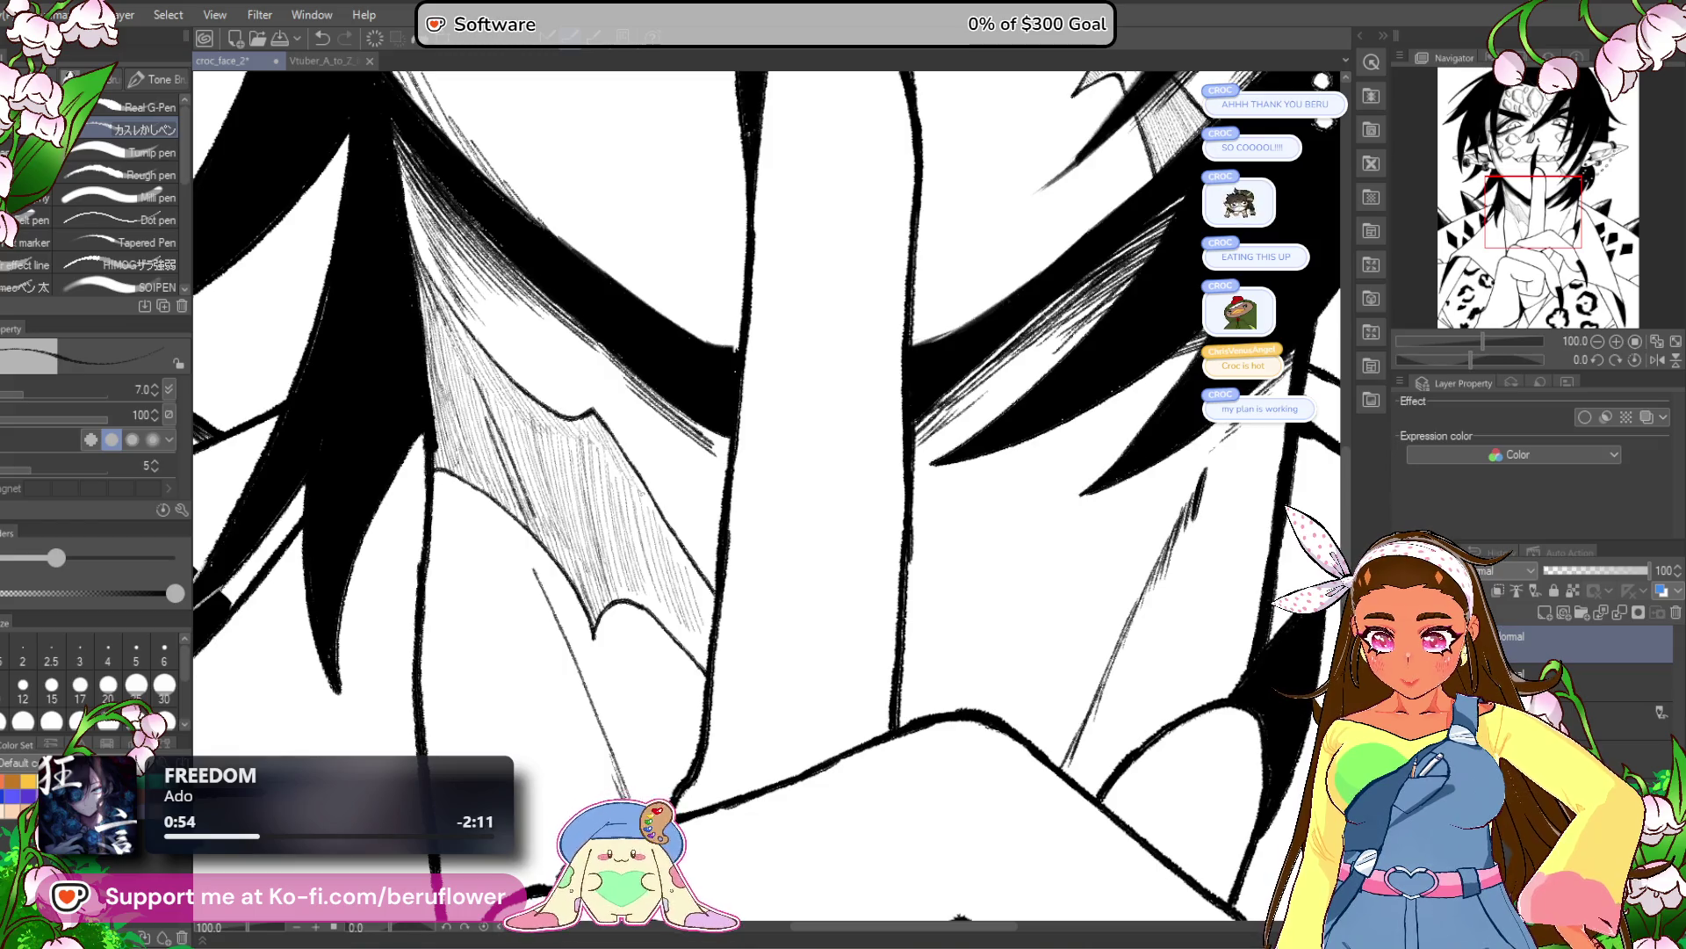
{"action": "left_click_drag", "start_coordinate": [712, 594], "coordinate": [681, 546]}
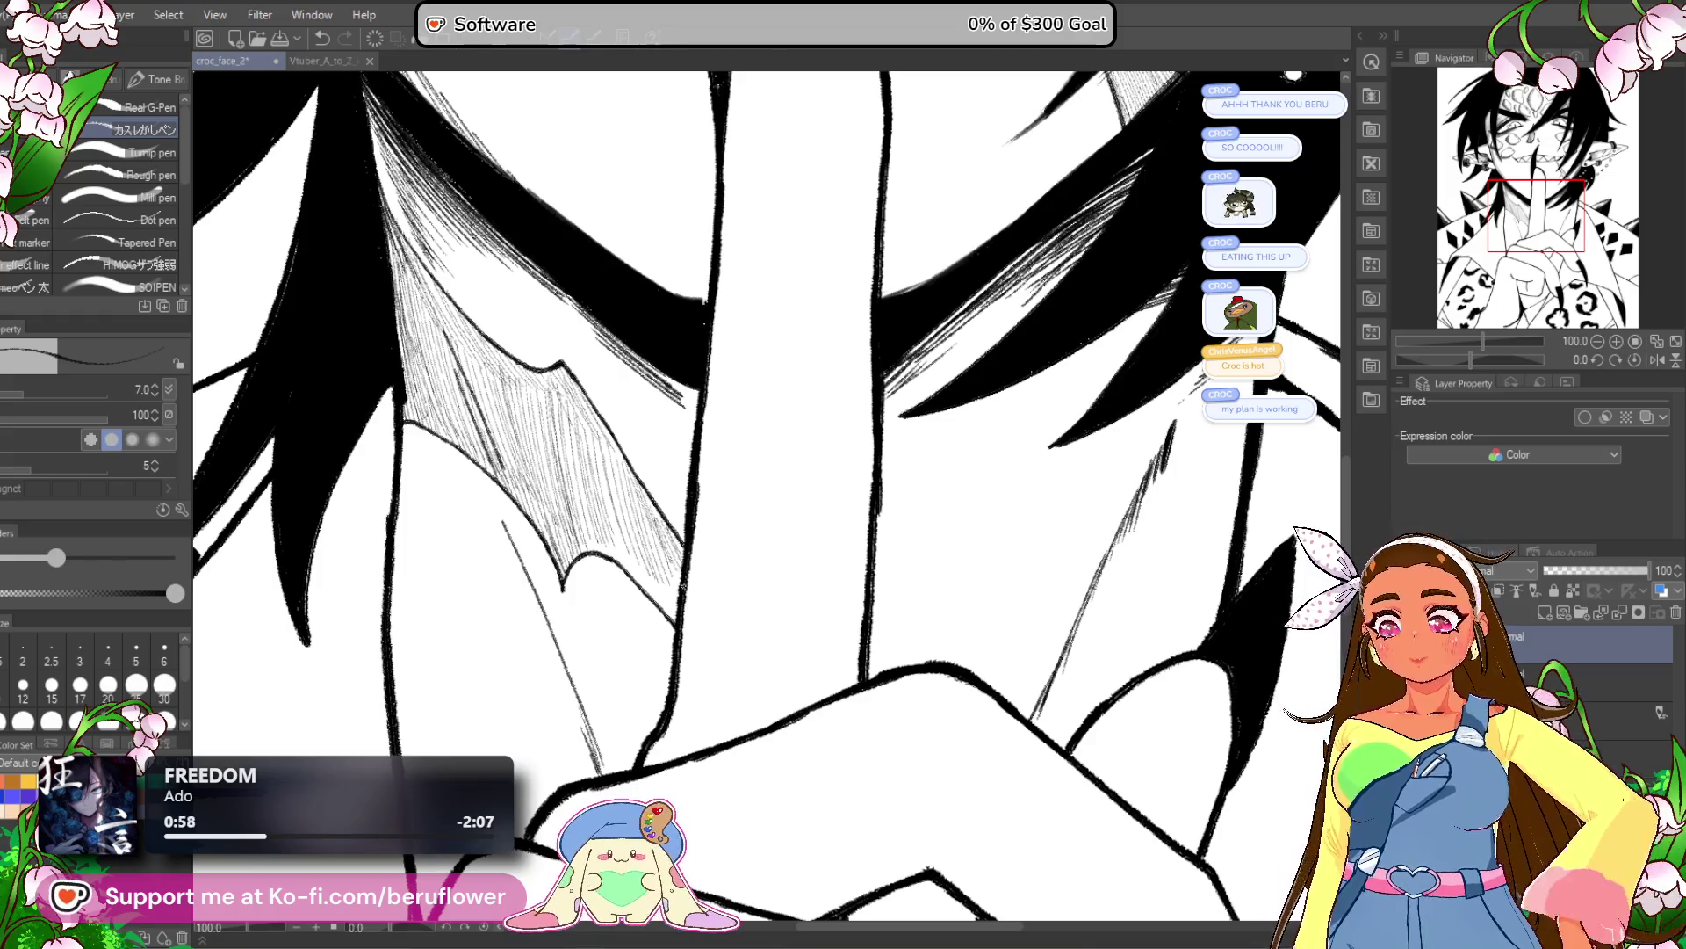
{"action": "mouse_move", "coordinate": [680, 546]}
{"action": "left_mouse_down"}
{"action": "mouse_move", "coordinate": [694, 530]}
{"action": "mouse_move", "coordinate": [714, 546]}
{"action": "left_mouse_up"}
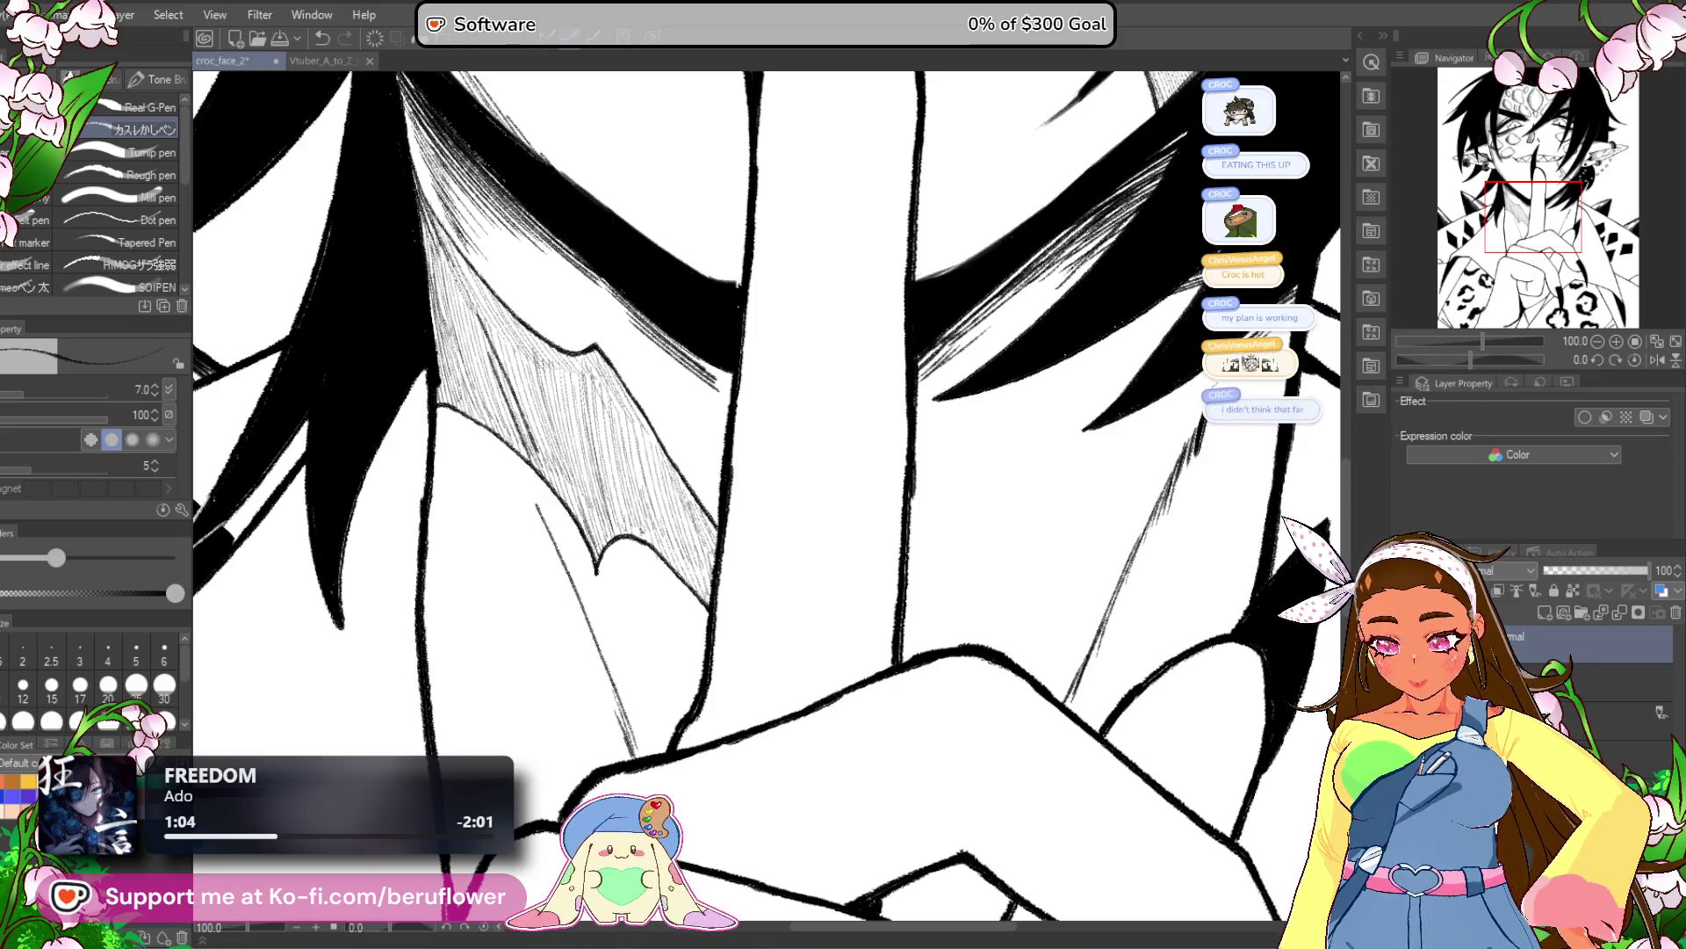
{"action": "scroll", "coordinate": [676, 604], "scroll_direction": "down", "scroll_amount": 5}
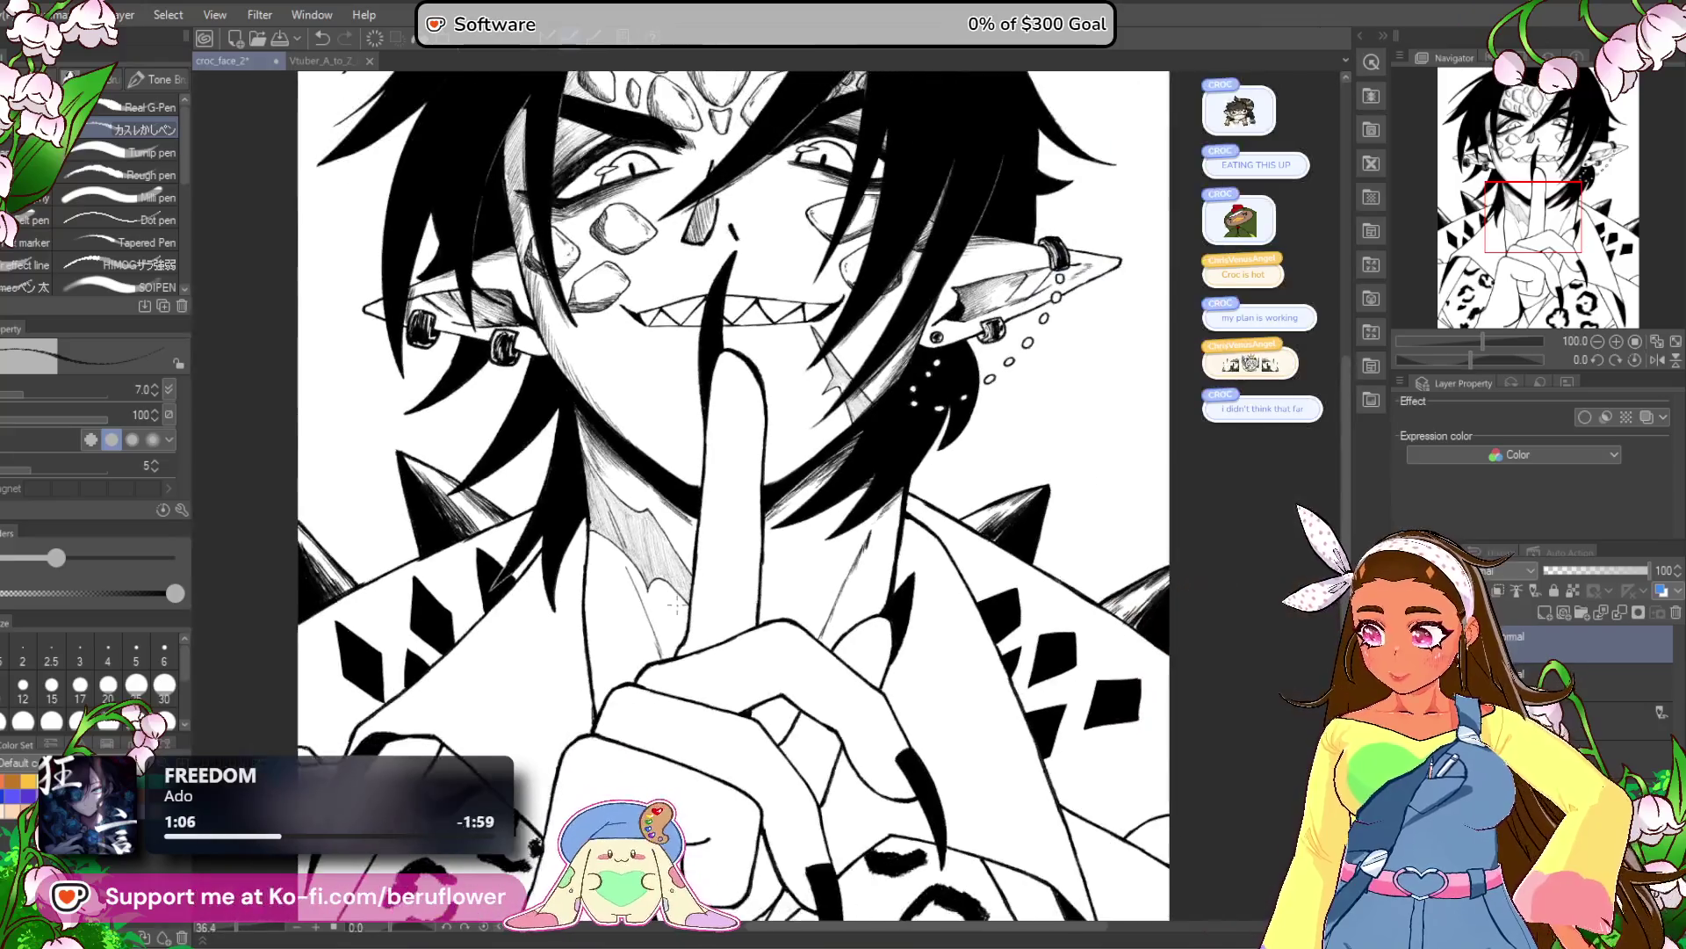
{"action": "scroll", "coordinate": [998, 736], "scroll_direction": "up", "scroll_amount": 3}
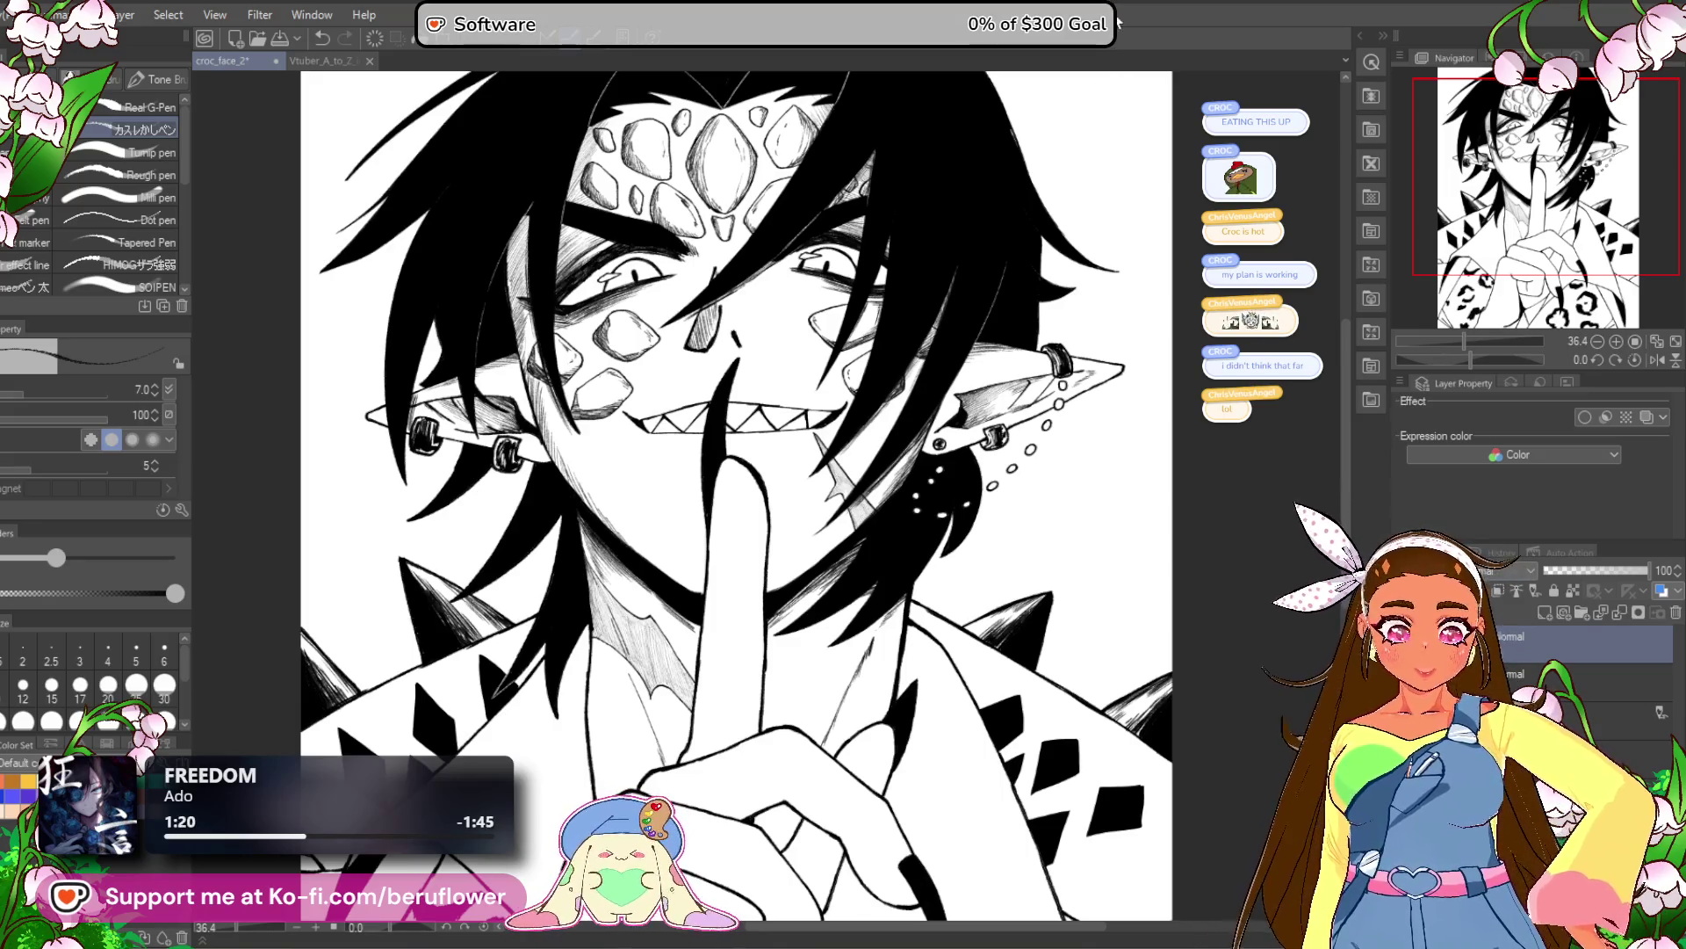
{"action": "mouse_move", "coordinate": [905, 773]}
{"action": "left_mouse_down"}
{"action": "mouse_move", "coordinate": [920, 696]}
{"action": "mouse_move", "coordinate": [992, 644]}
{"action": "left_mouse_up"}
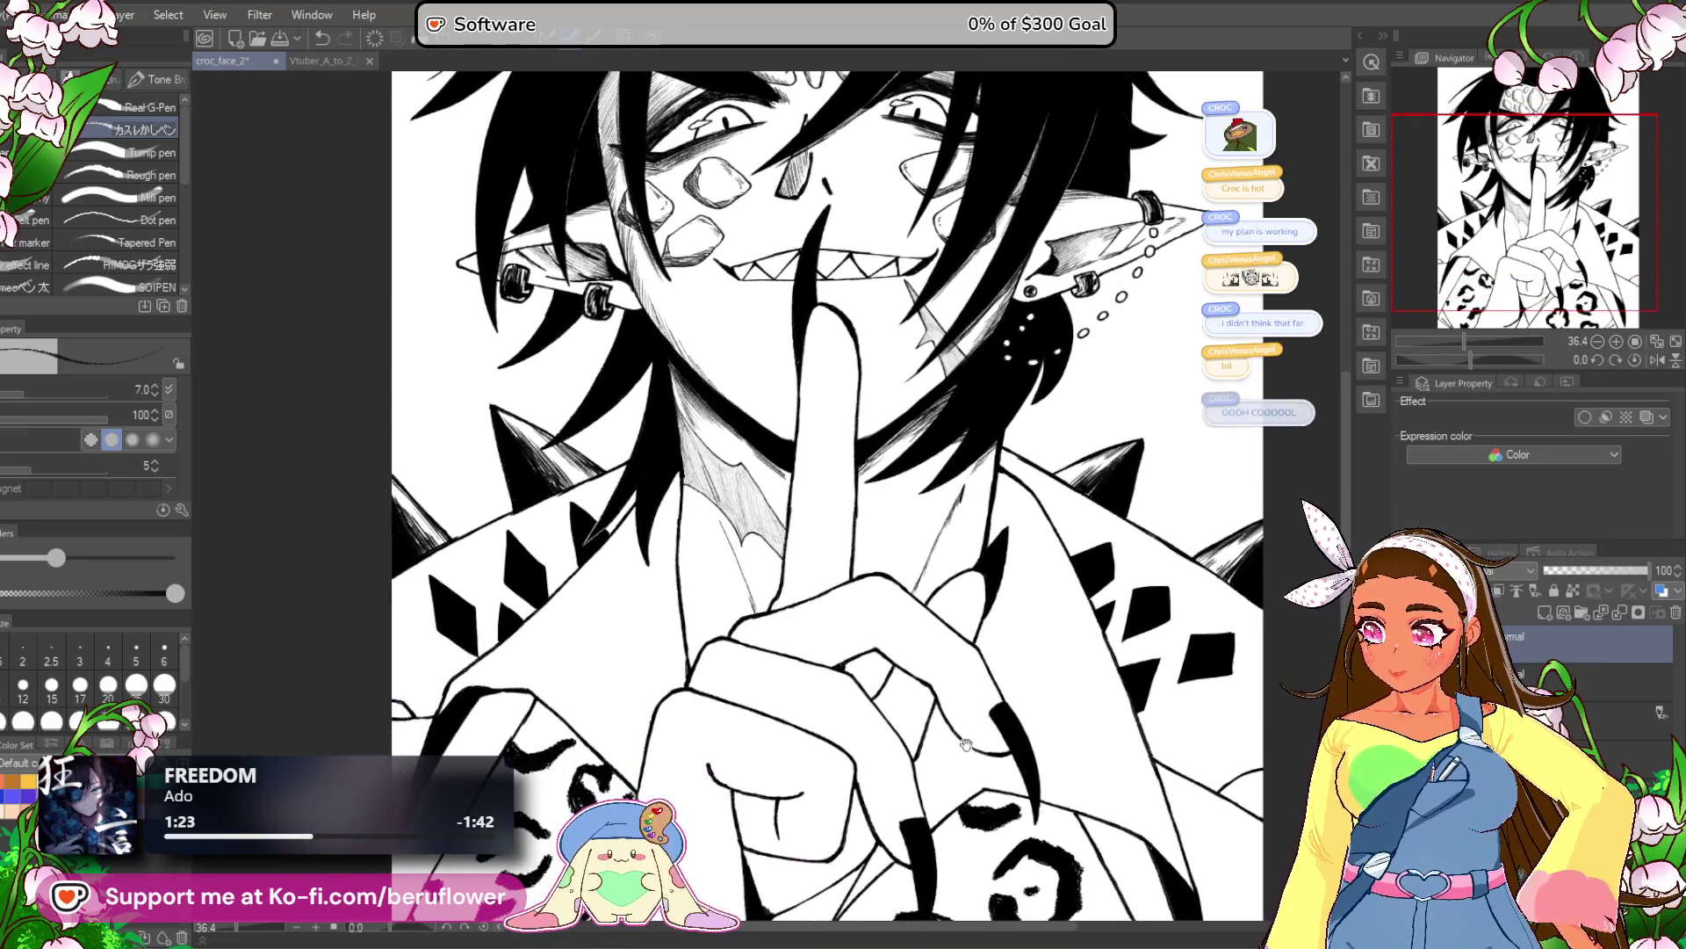
{"action": "left_click_drag", "start_coordinate": [953, 761], "coordinate": [960, 718]}
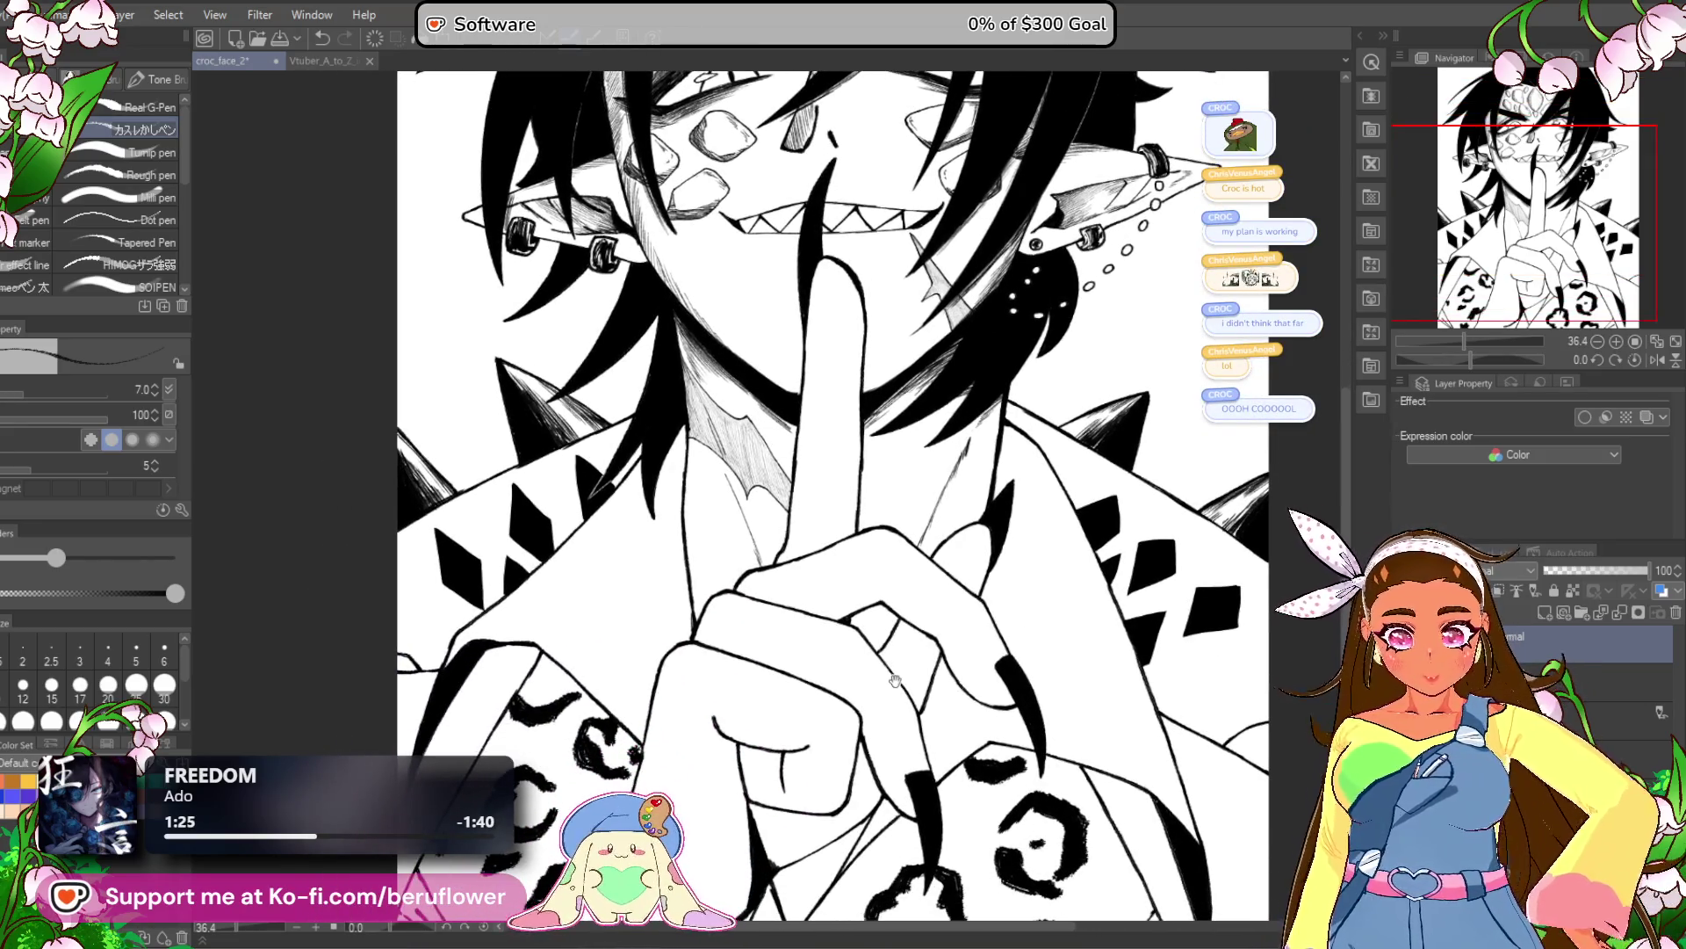
{"action": "left_click_drag", "start_coordinate": [784, 593], "coordinate": [850, 555]}
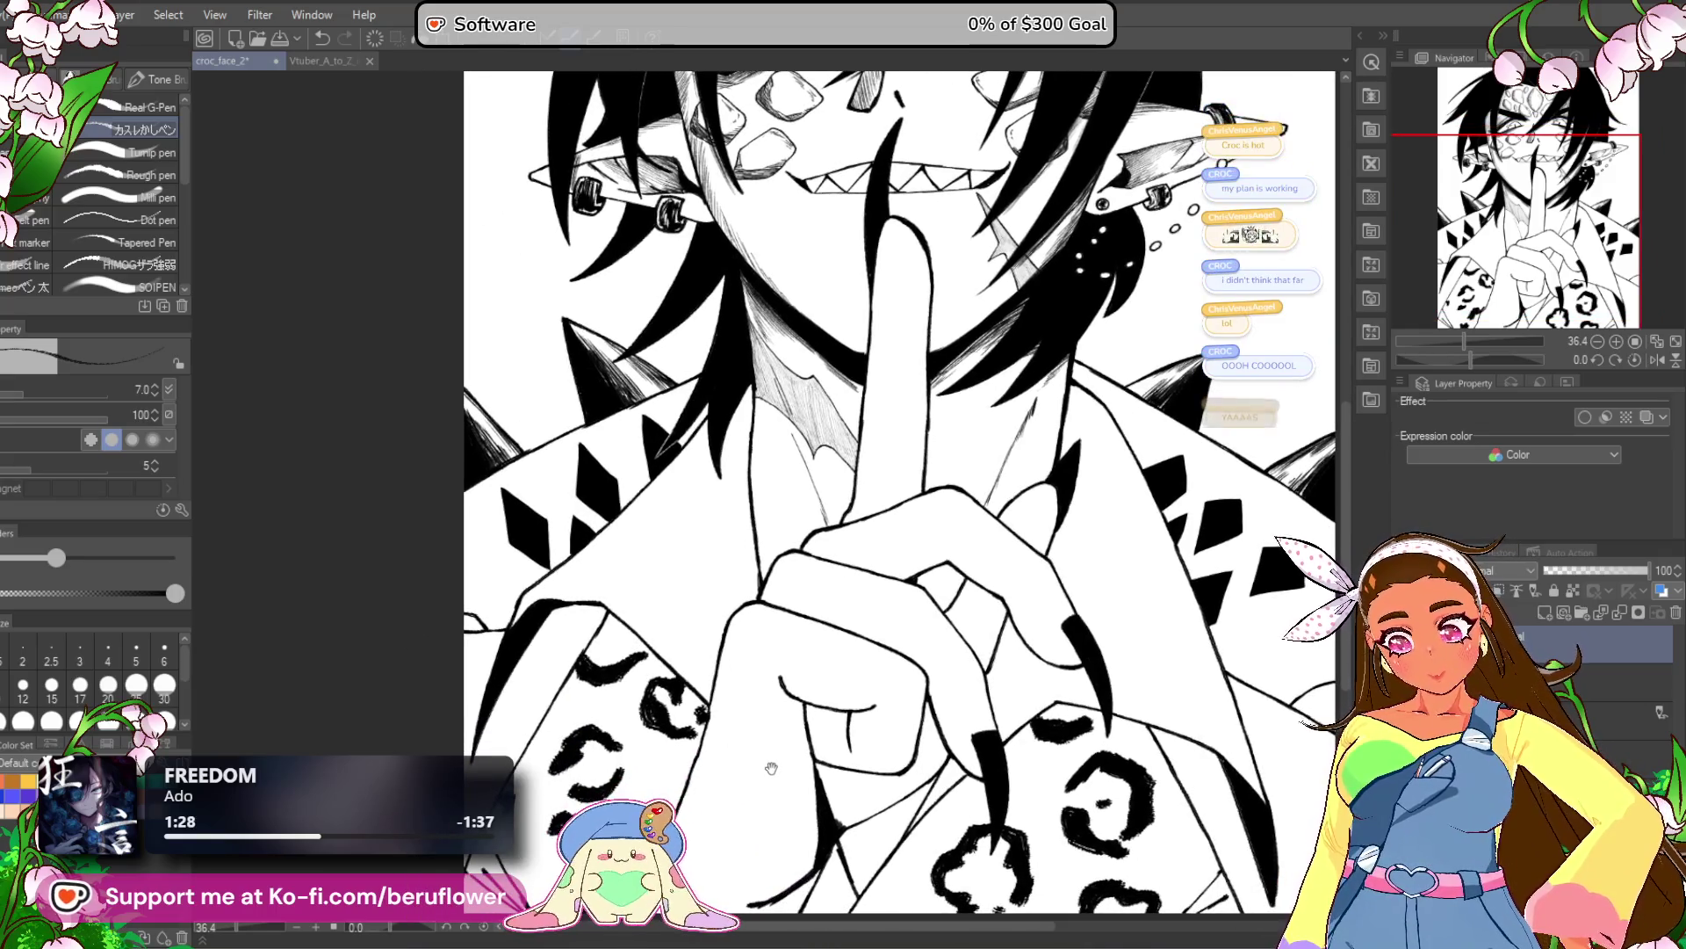
{"action": "left_click_drag", "start_coordinate": [830, 690], "coordinate": [756, 719]}
{"action": "left_click_drag", "start_coordinate": [841, 617], "coordinate": [757, 659]}
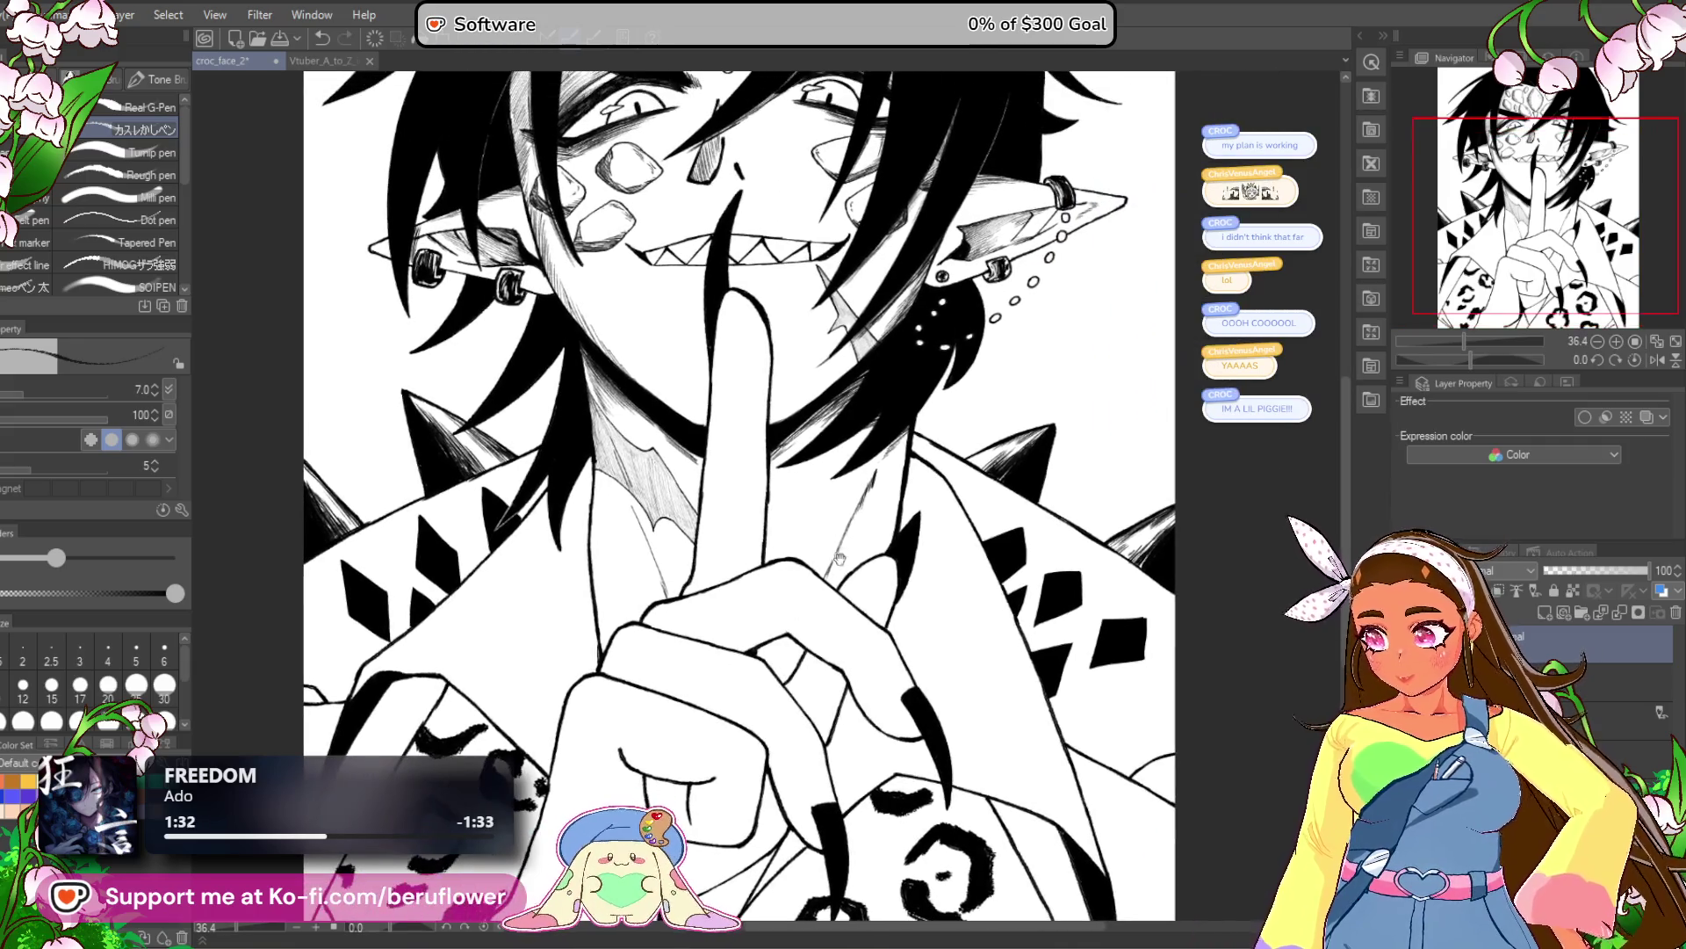
{"action": "scroll", "coordinate": [856, 479], "scroll_direction": "down", "scroll_amount": 3}
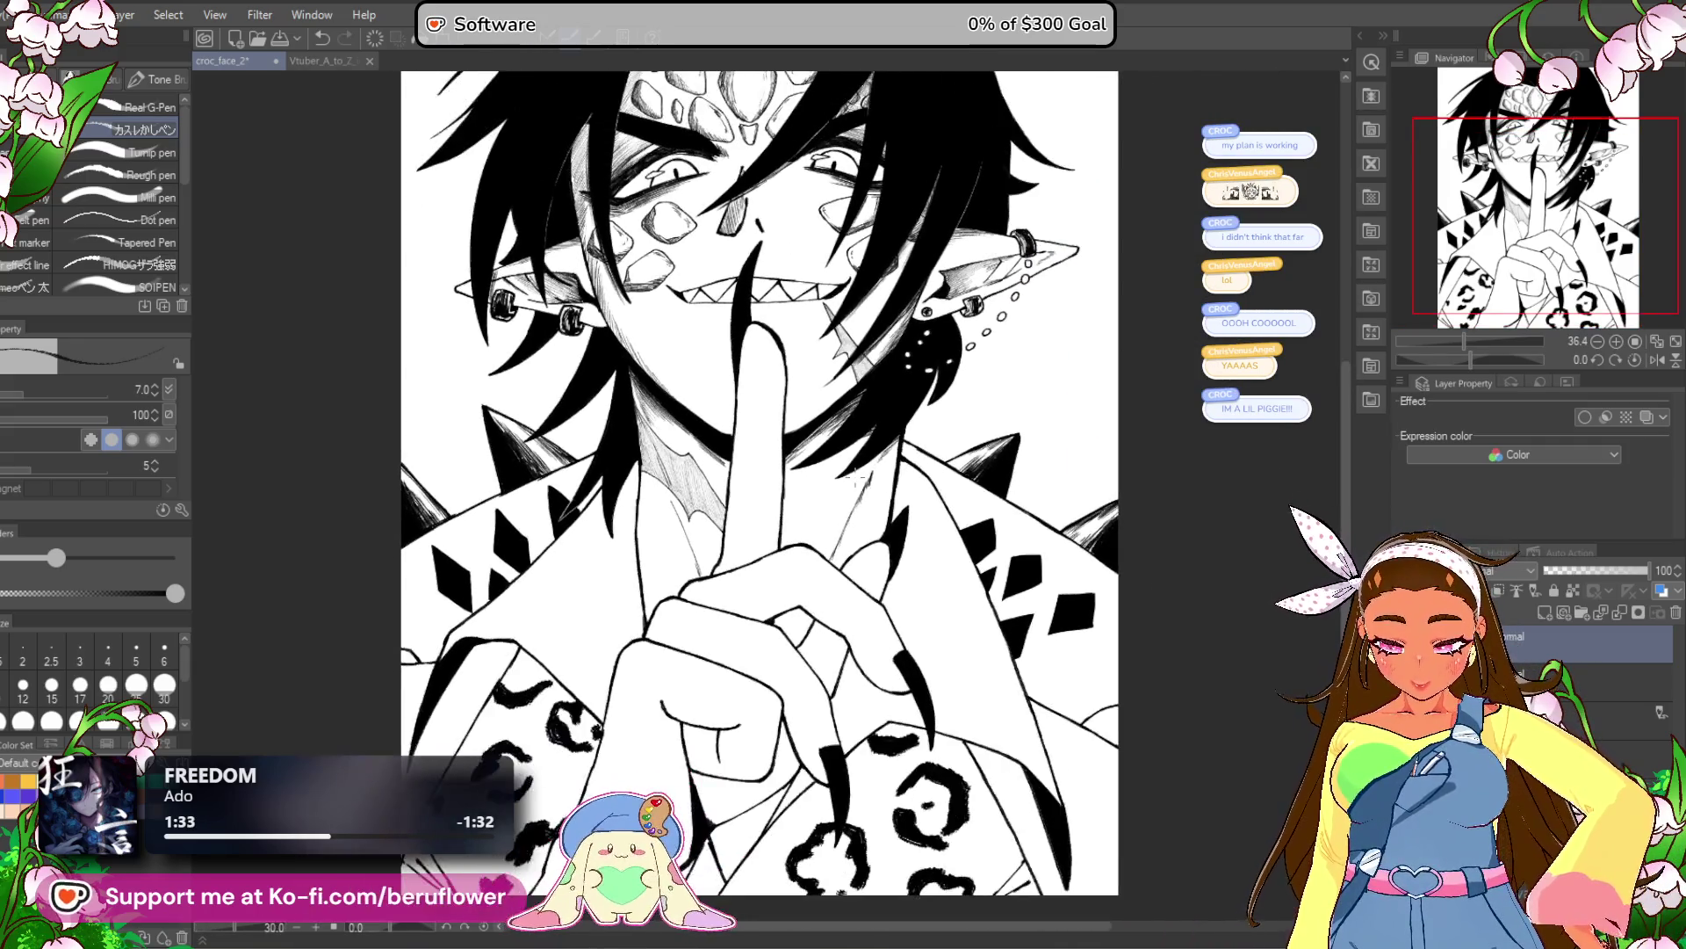
{"action": "scroll", "coordinate": [856, 479], "scroll_direction": "up", "scroll_amount": 2}
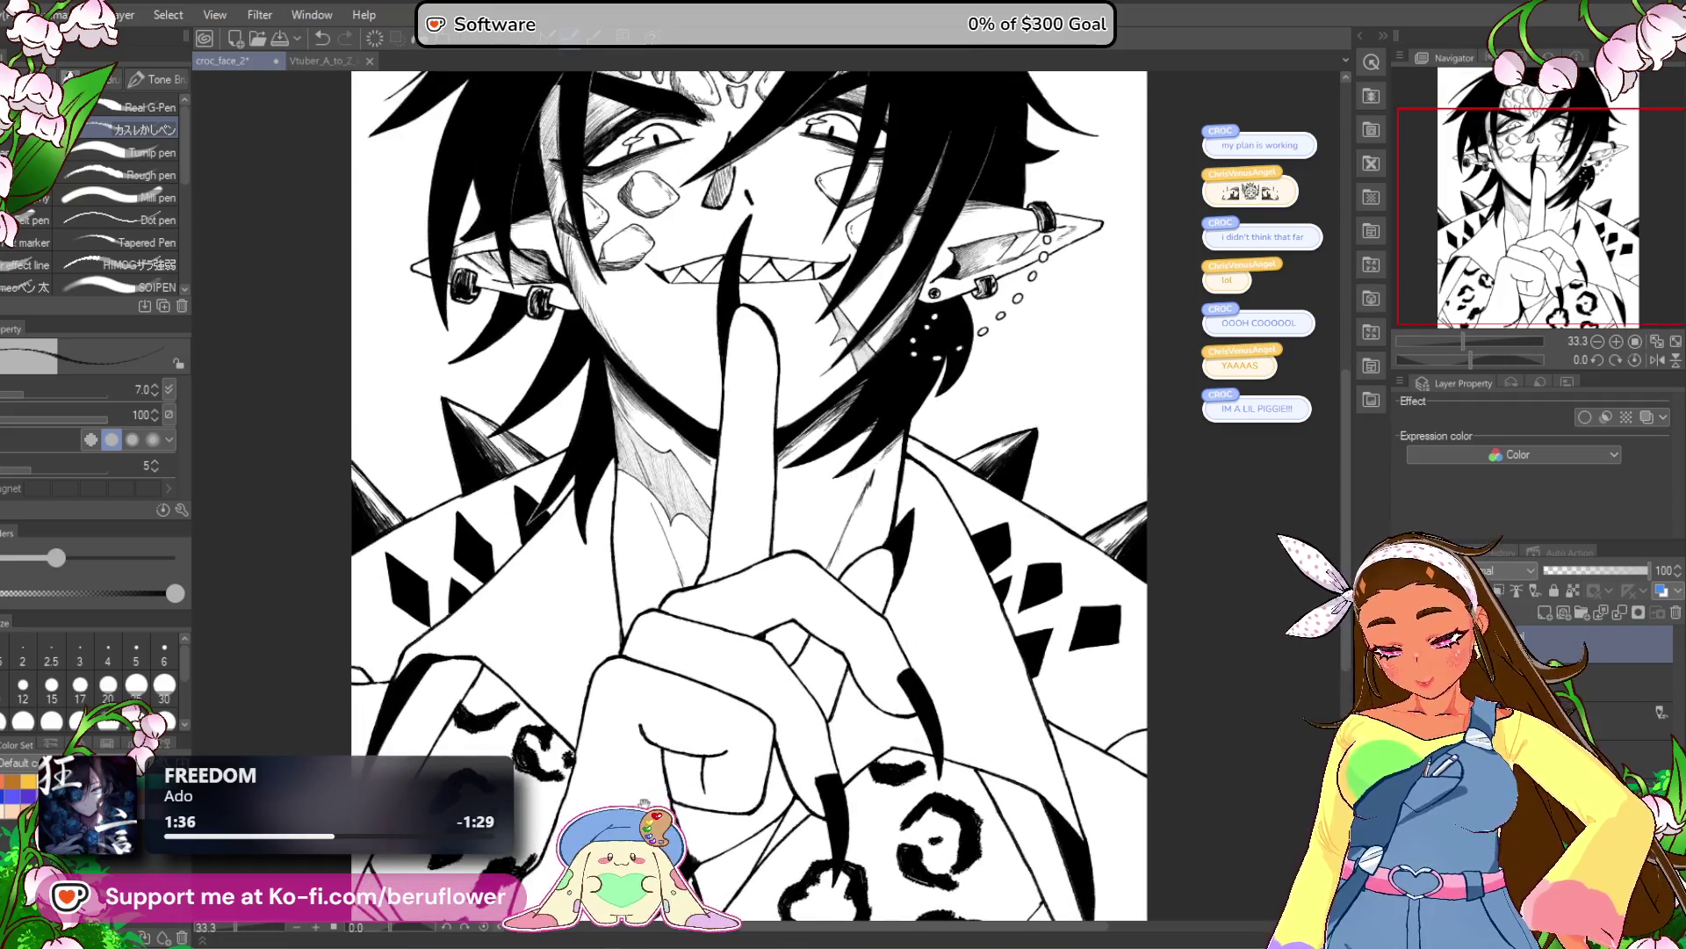
{"action": "left_click_drag", "start_coordinate": [778, 613], "coordinate": [828, 516]}
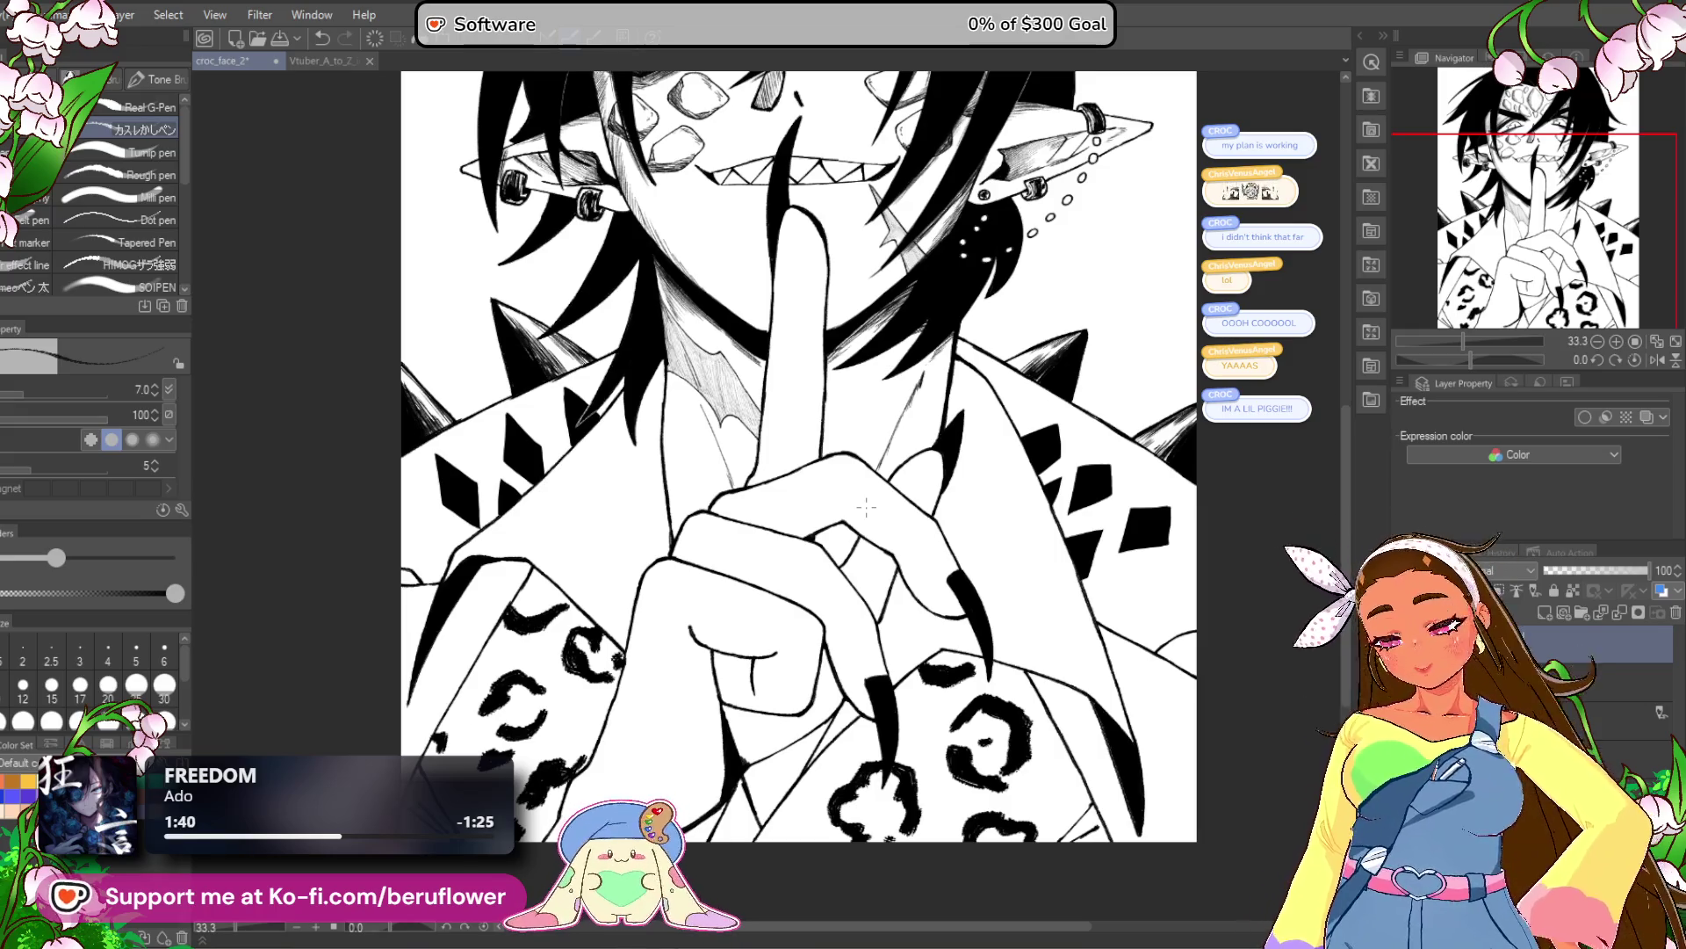
{"action": "left_click_drag", "start_coordinate": [898, 572], "coordinate": [890, 496]}
{"action": "scroll", "coordinate": [922, 440], "scroll_direction": "up", "scroll_amount": 3}
{"action": "scroll", "coordinate": [928, 334], "scroll_direction": "up", "scroll_amount": 3}
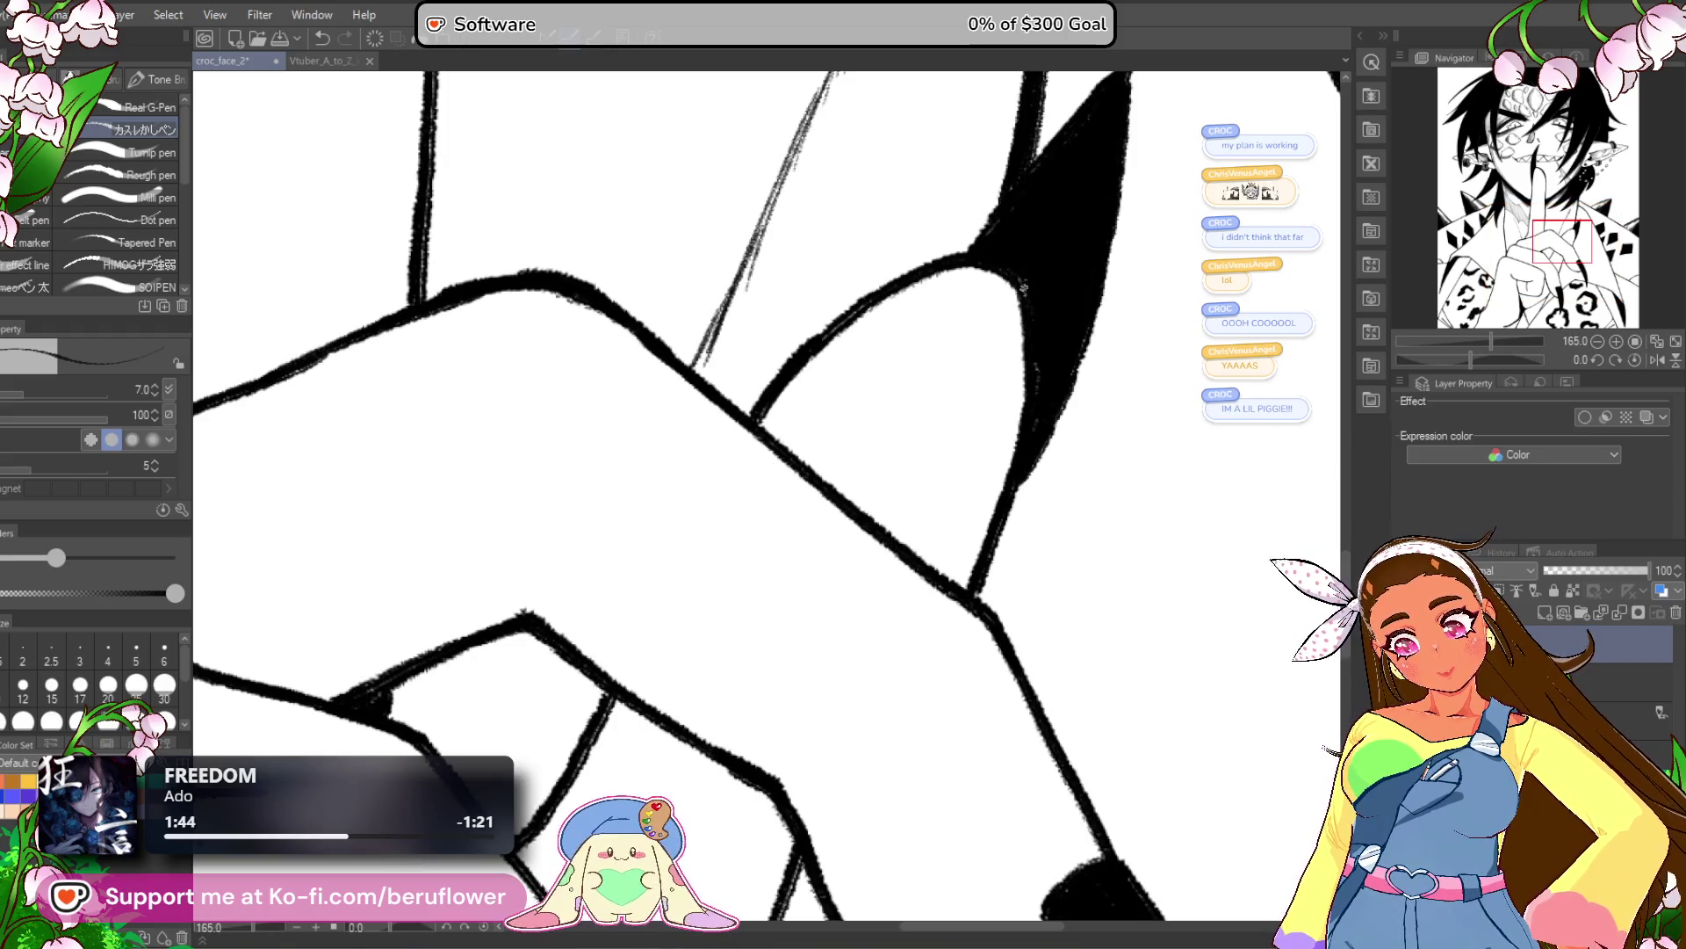
{"action": "left_click_drag", "start_coordinate": [1003, 332], "coordinate": [1052, 339]}
{"action": "scroll", "coordinate": [922, 654], "scroll_direction": "down", "scroll_amount": 6}
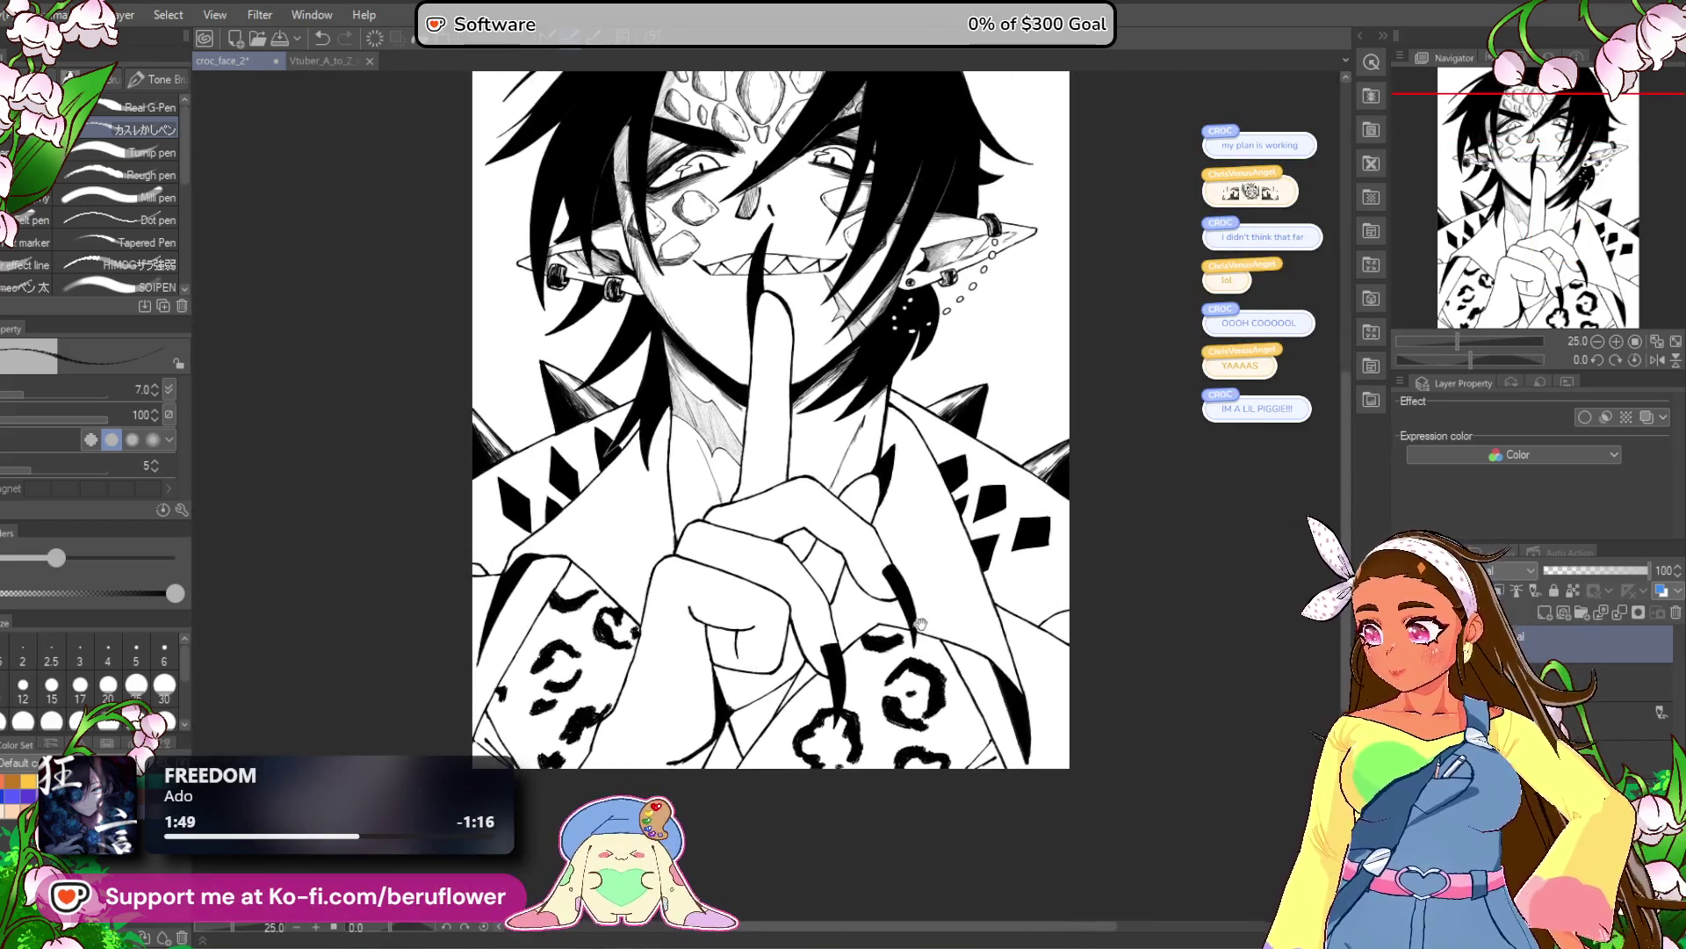
{"action": "left_click_drag", "start_coordinate": [926, 567], "coordinate": [911, 669]}
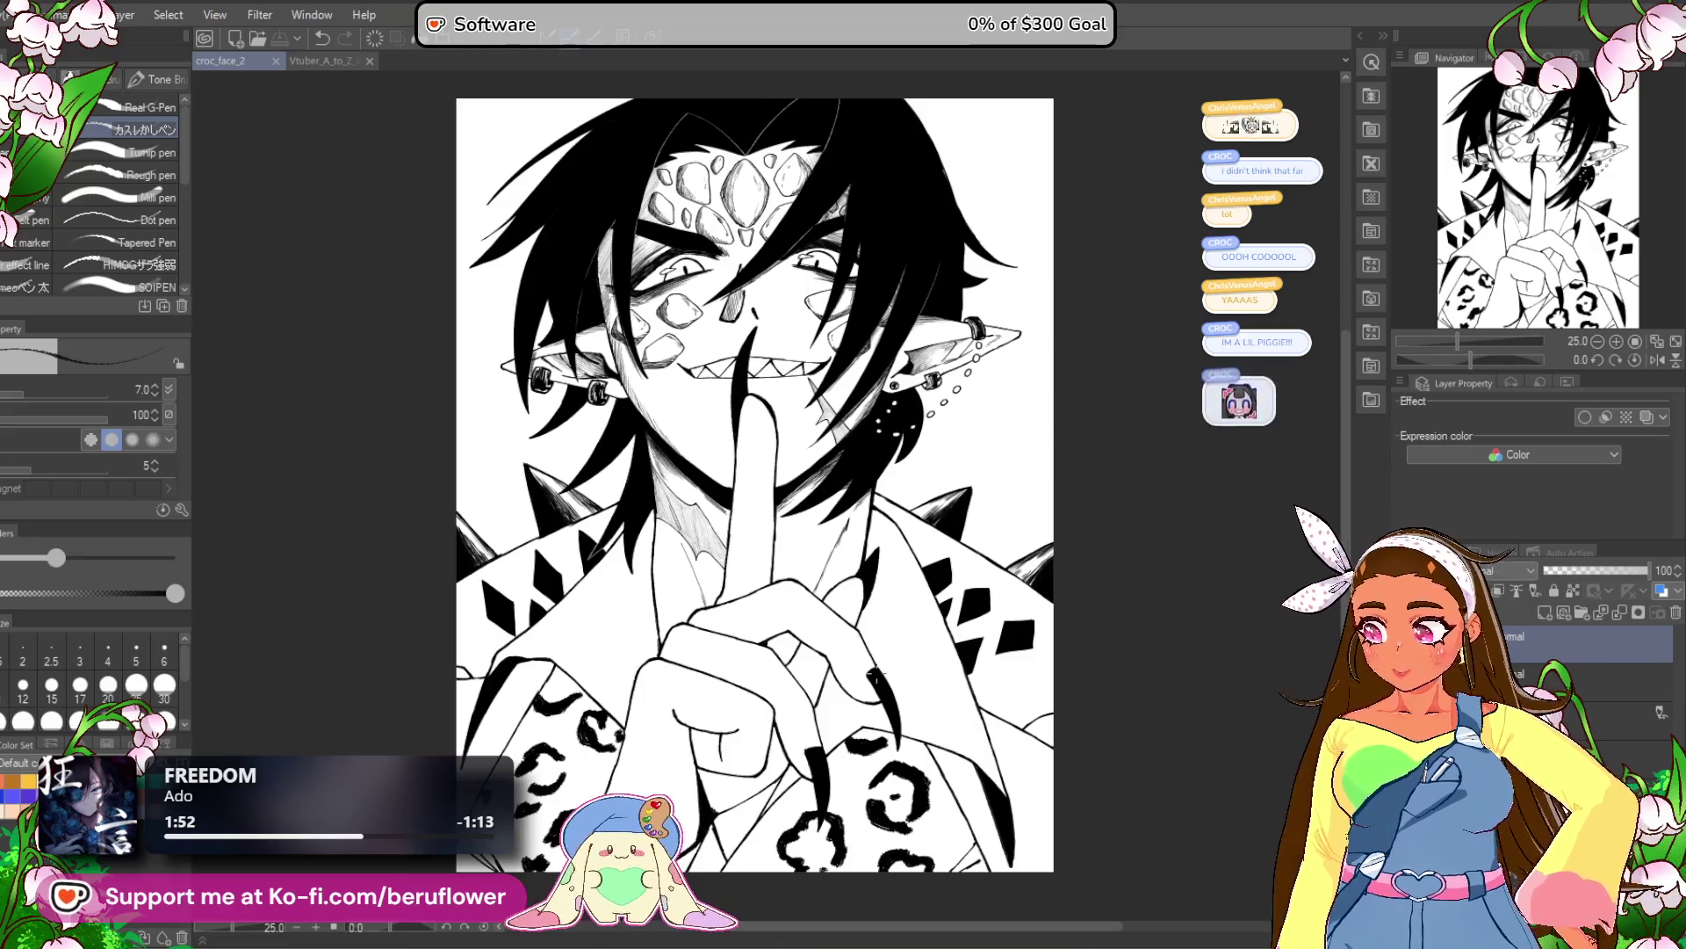
{"action": "scroll", "coordinate": [878, 681], "scroll_direction": "up", "scroll_amount": 1}
{"action": "scroll", "coordinate": [739, 681], "scroll_direction": "down", "scroll_amount": 1}
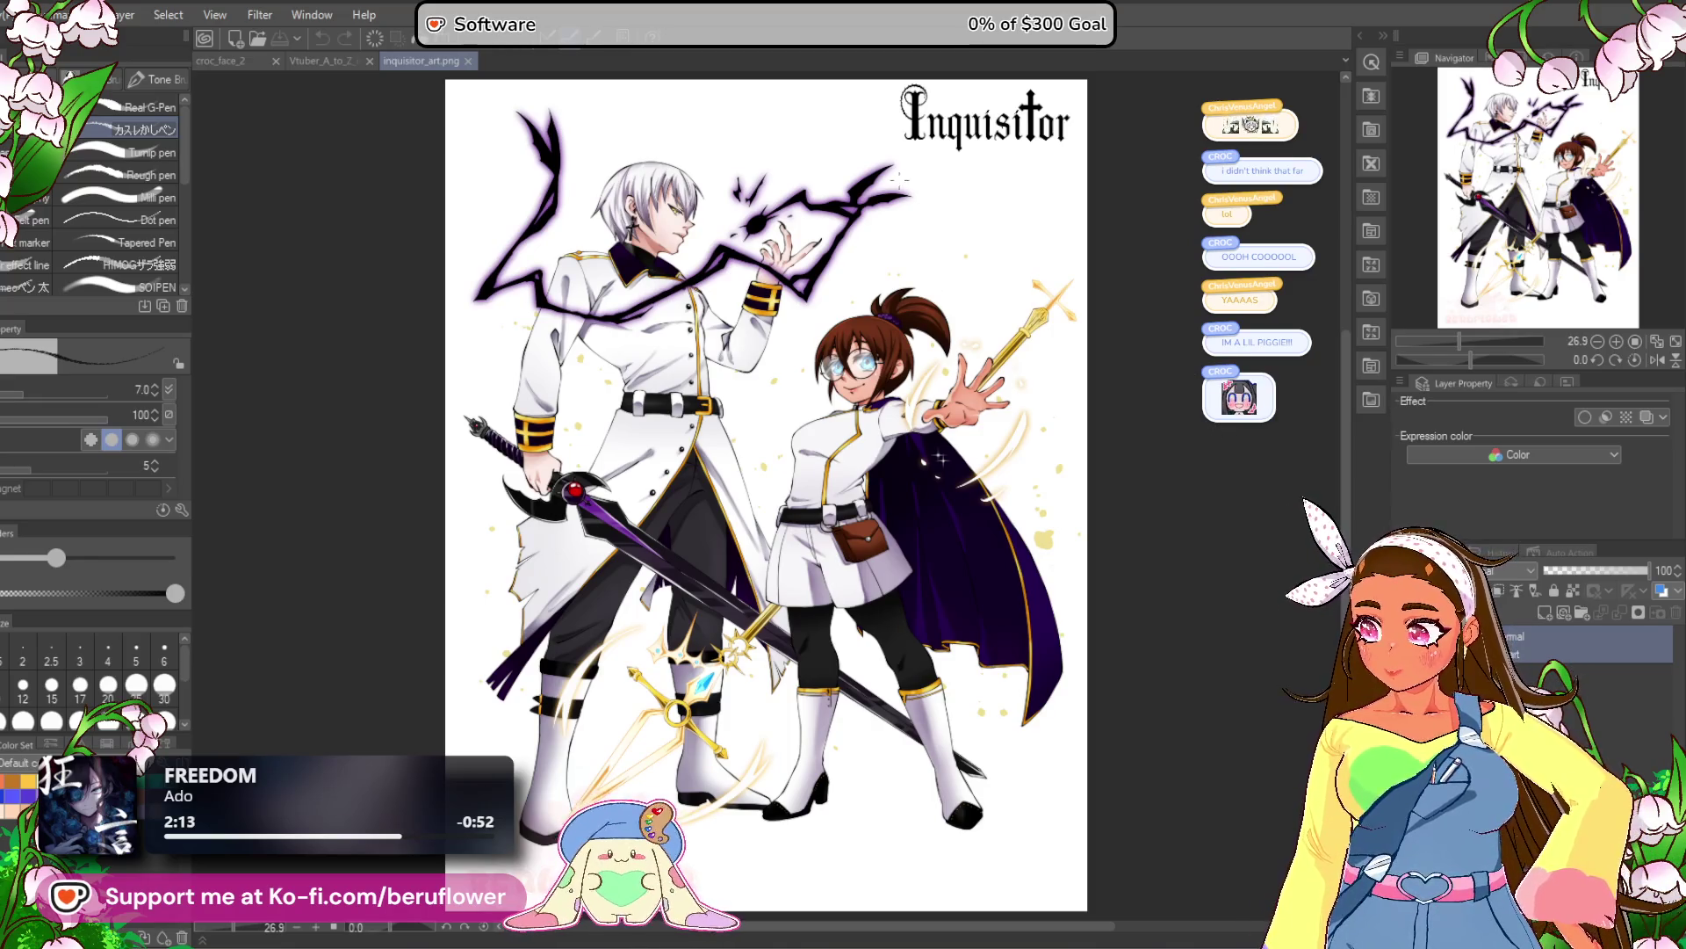
Zoom and pan around the two-character illustration, from the brown-haired girl to the whole image.
{"action": "scroll", "coordinate": [673, 361], "scroll_direction": "up", "scroll_amount": 5}
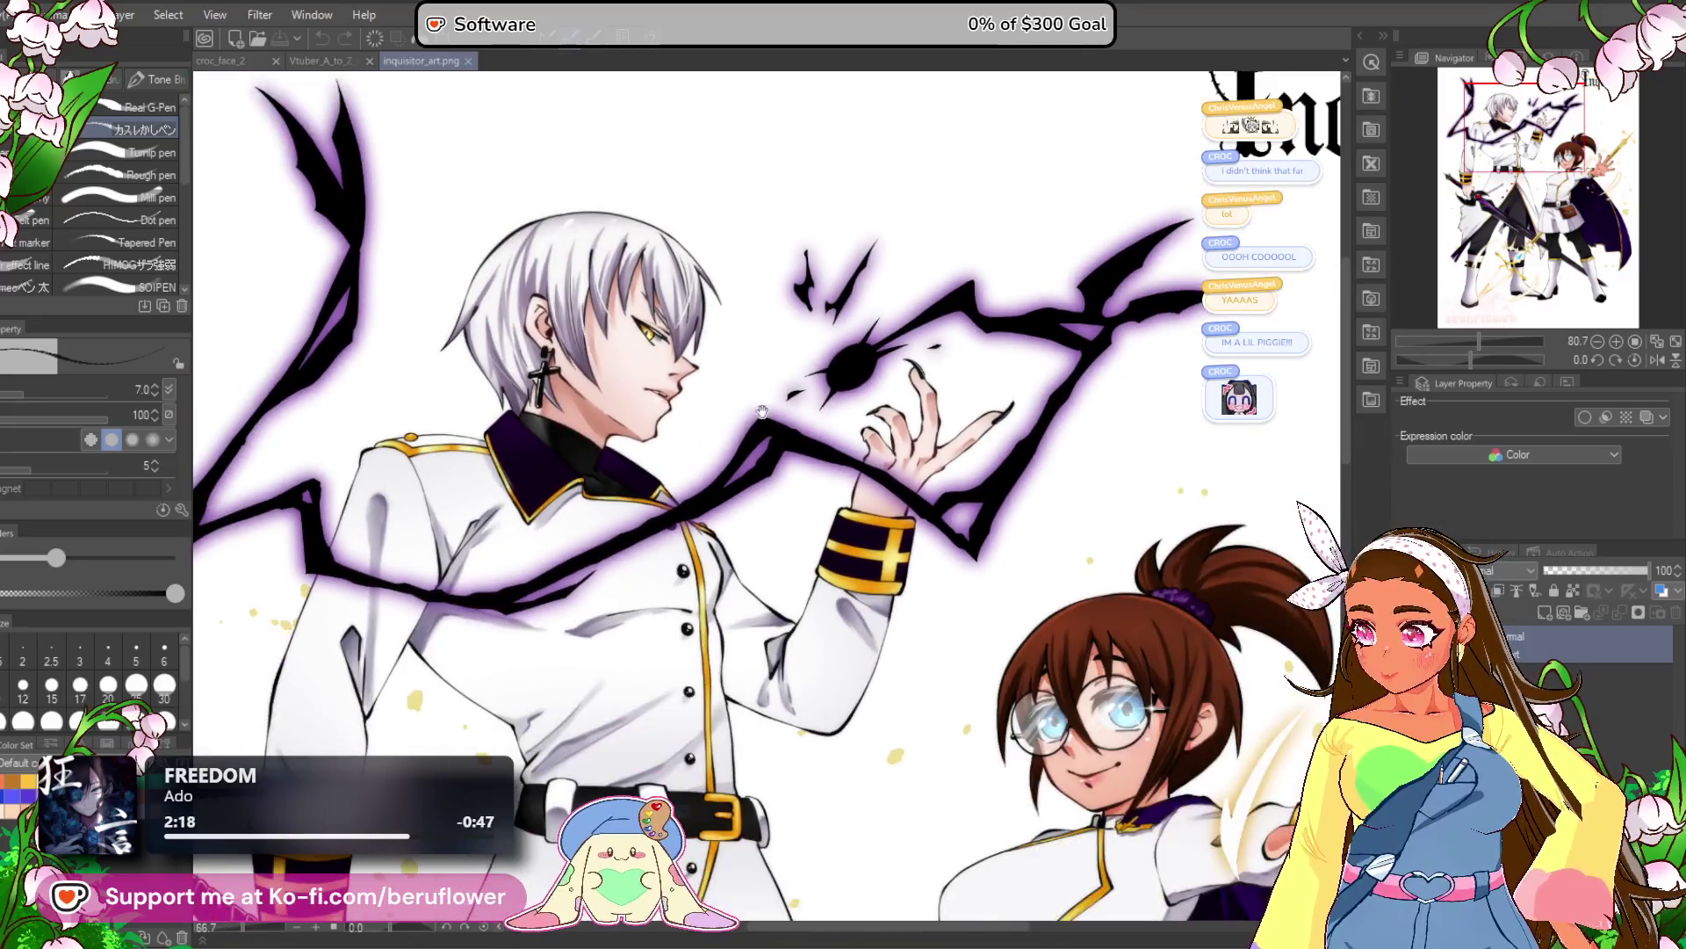
{"action": "mouse_move", "coordinate": [1024, 724]}
{"action": "left_mouse_down"}
{"action": "mouse_move", "coordinate": [734, 518]}
{"action": "mouse_move", "coordinate": [729, 369]}
{"action": "mouse_move", "coordinate": [790, 413]}
{"action": "mouse_move", "coordinate": [779, 465]}
{"action": "mouse_move", "coordinate": [805, 495]}
{"action": "left_mouse_up"}
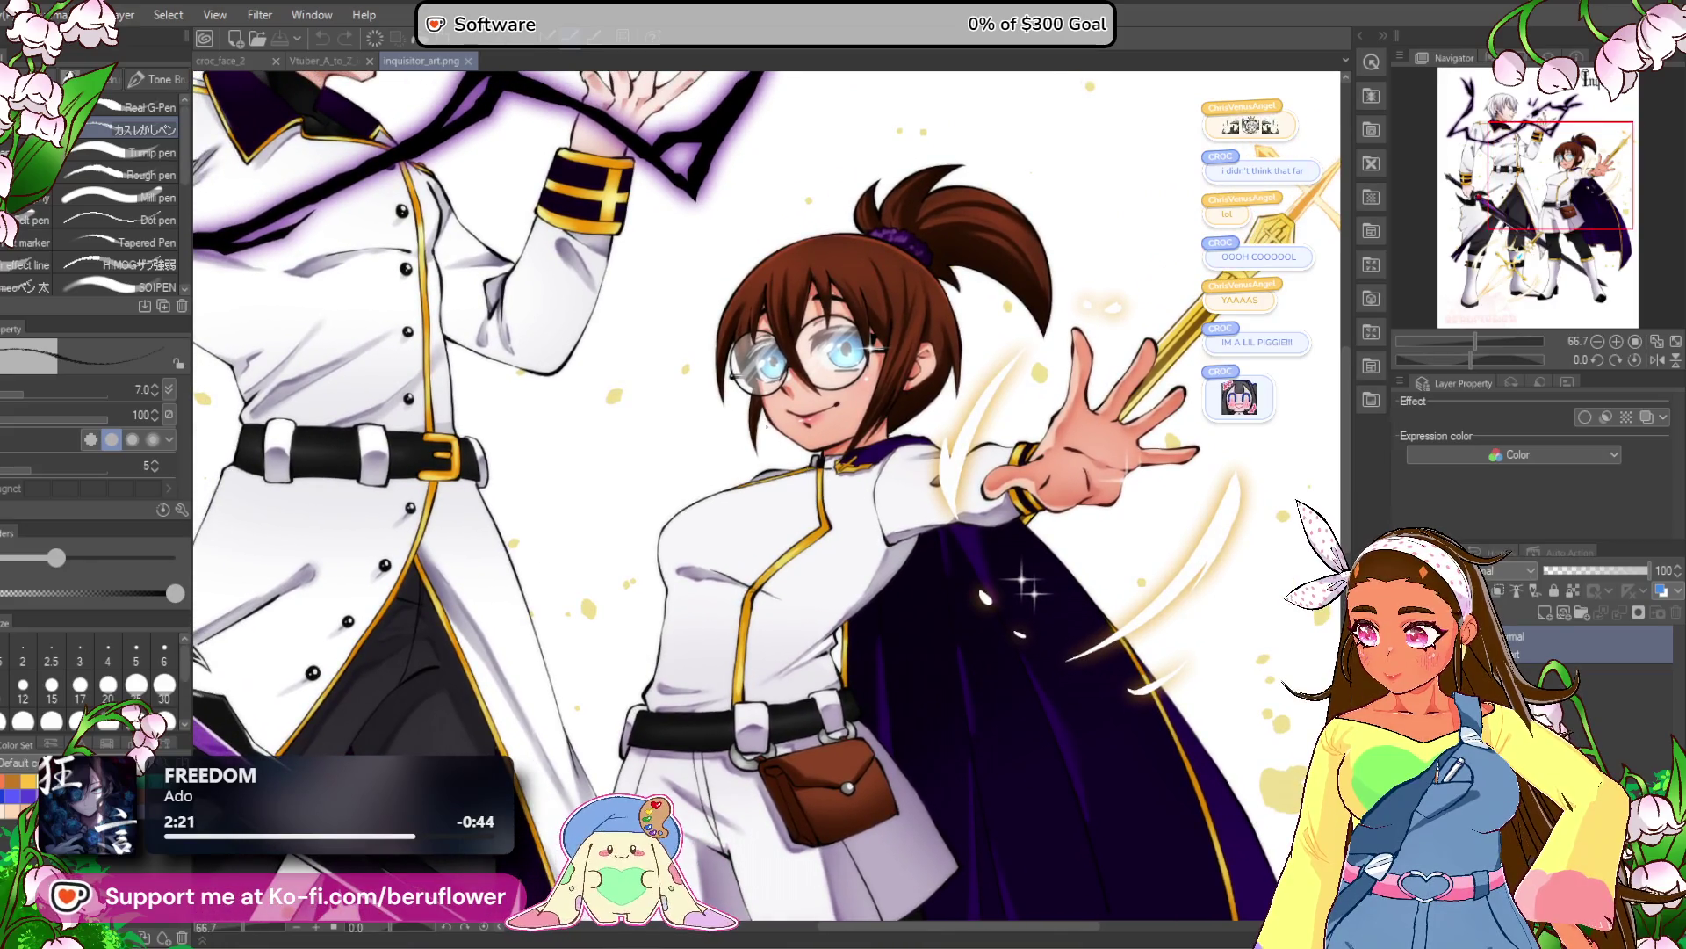
{"action": "scroll", "coordinate": [805, 494], "scroll_direction": "down", "scroll_amount": 3}
{"action": "scroll", "coordinate": [747, 432], "scroll_direction": "down", "scroll_amount": 2}
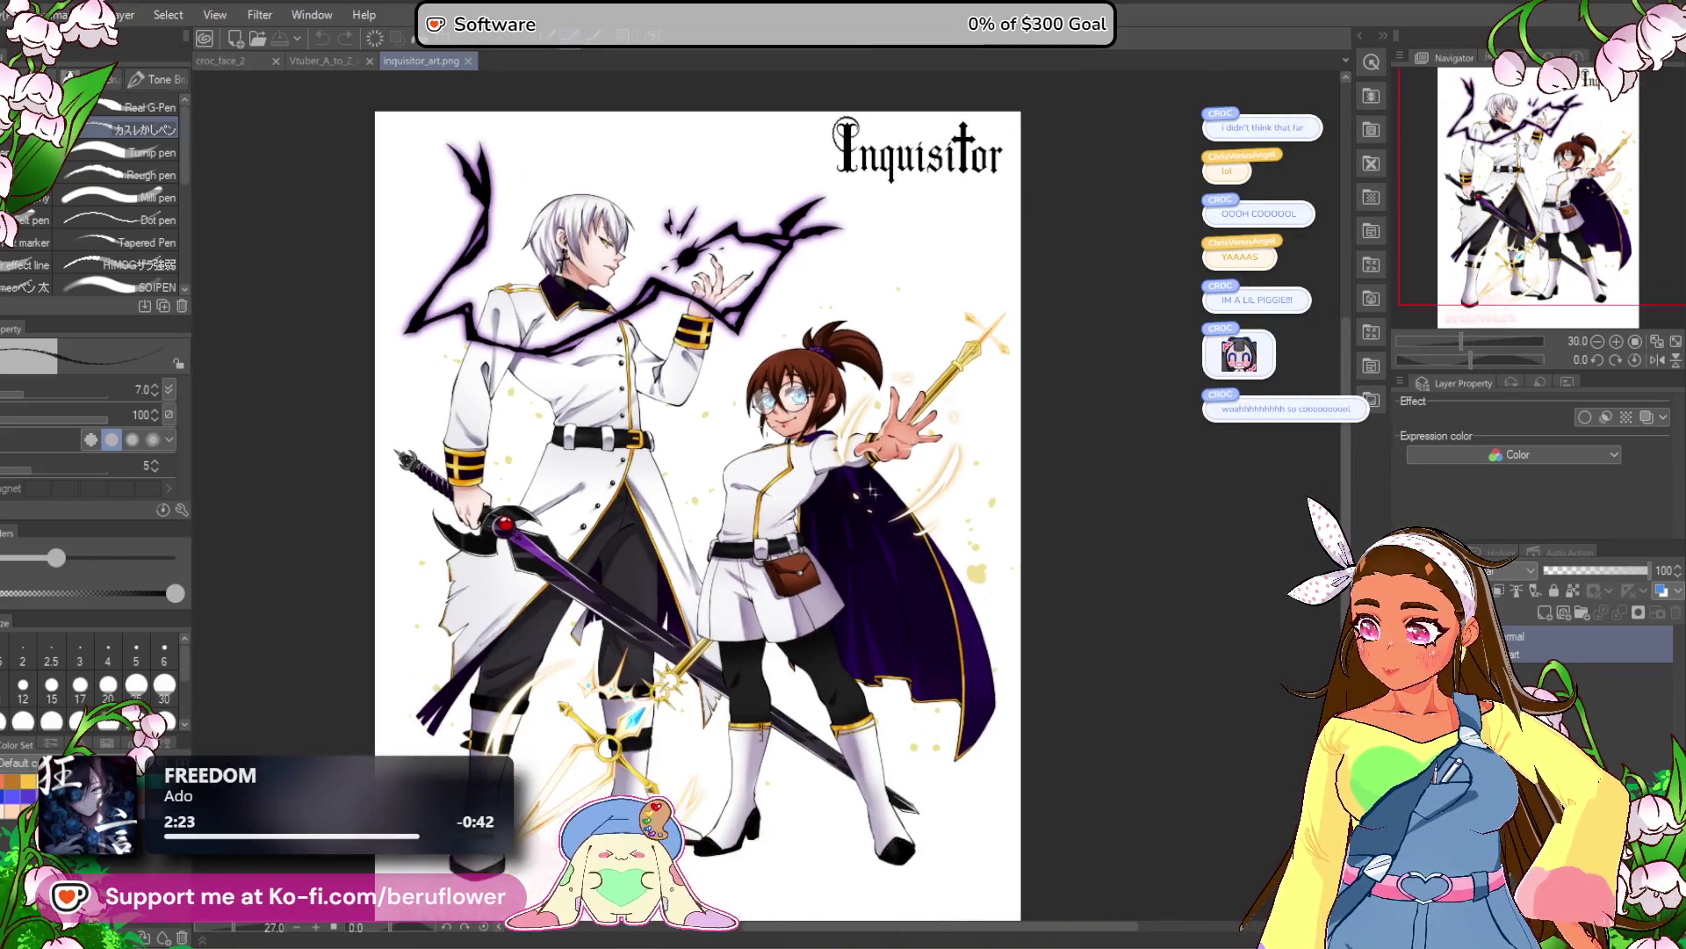
{"action": "mouse_move", "coordinate": [747, 464]}
{"action": "left_mouse_down"}
{"action": "mouse_move", "coordinate": [748, 432]}
{"action": "mouse_move", "coordinate": [787, 419]}
{"action": "left_mouse_up"}
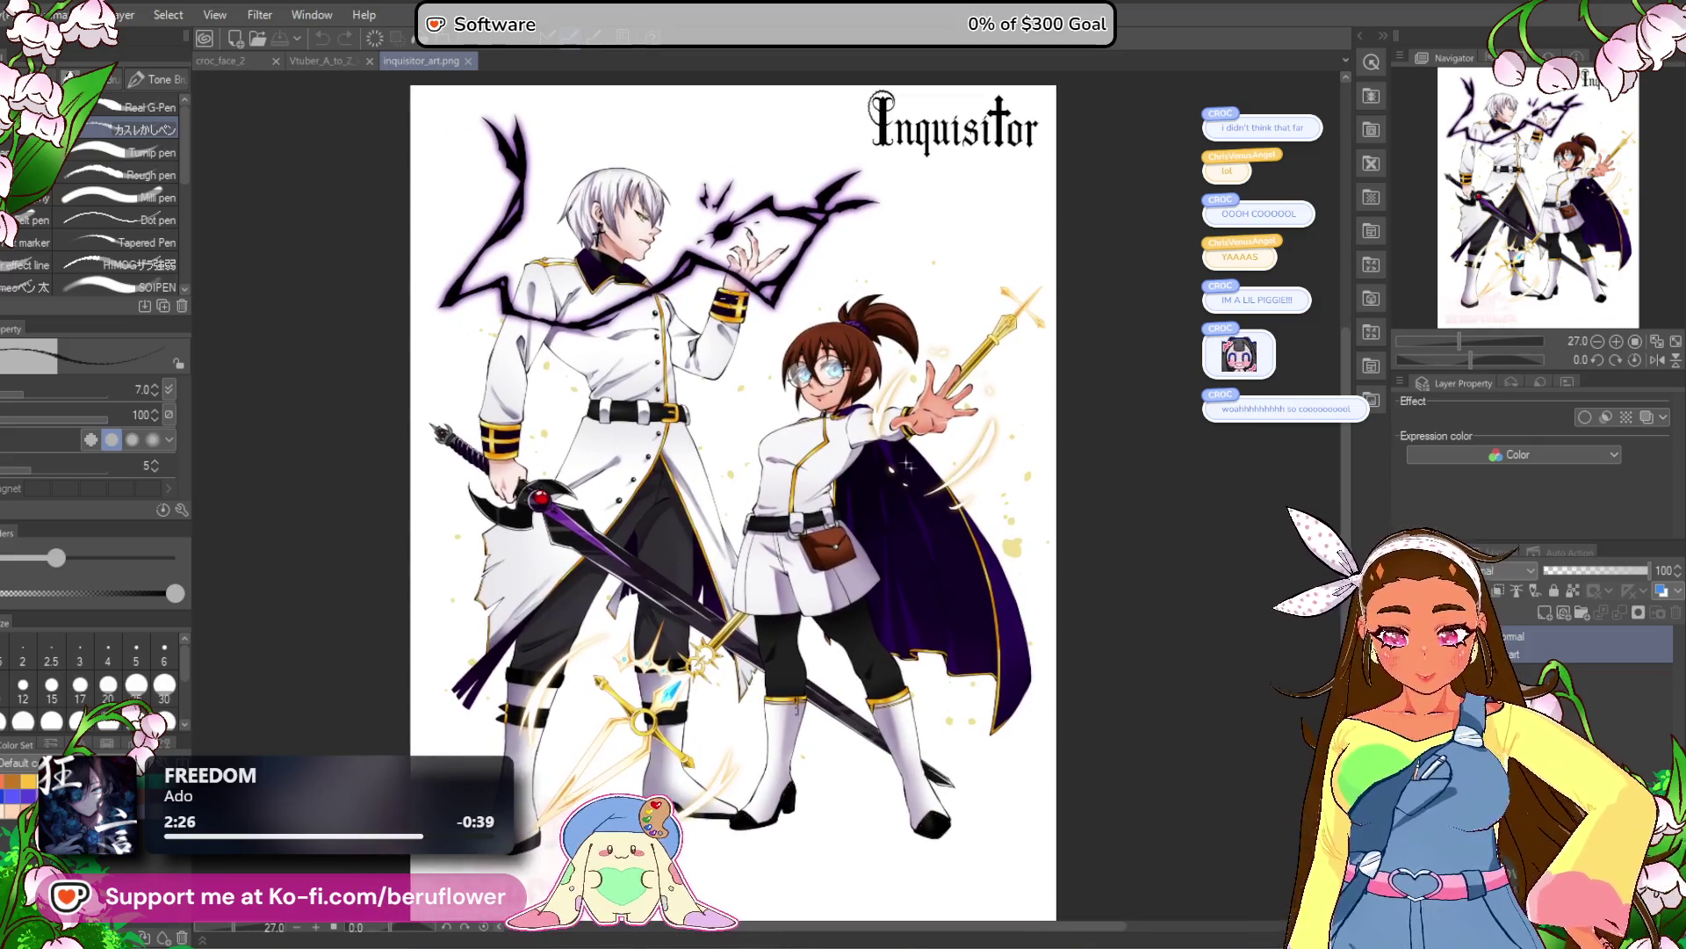
{"action": "scroll", "coordinate": [333, 184], "scroll_direction": "up", "scroll_amount": 1}
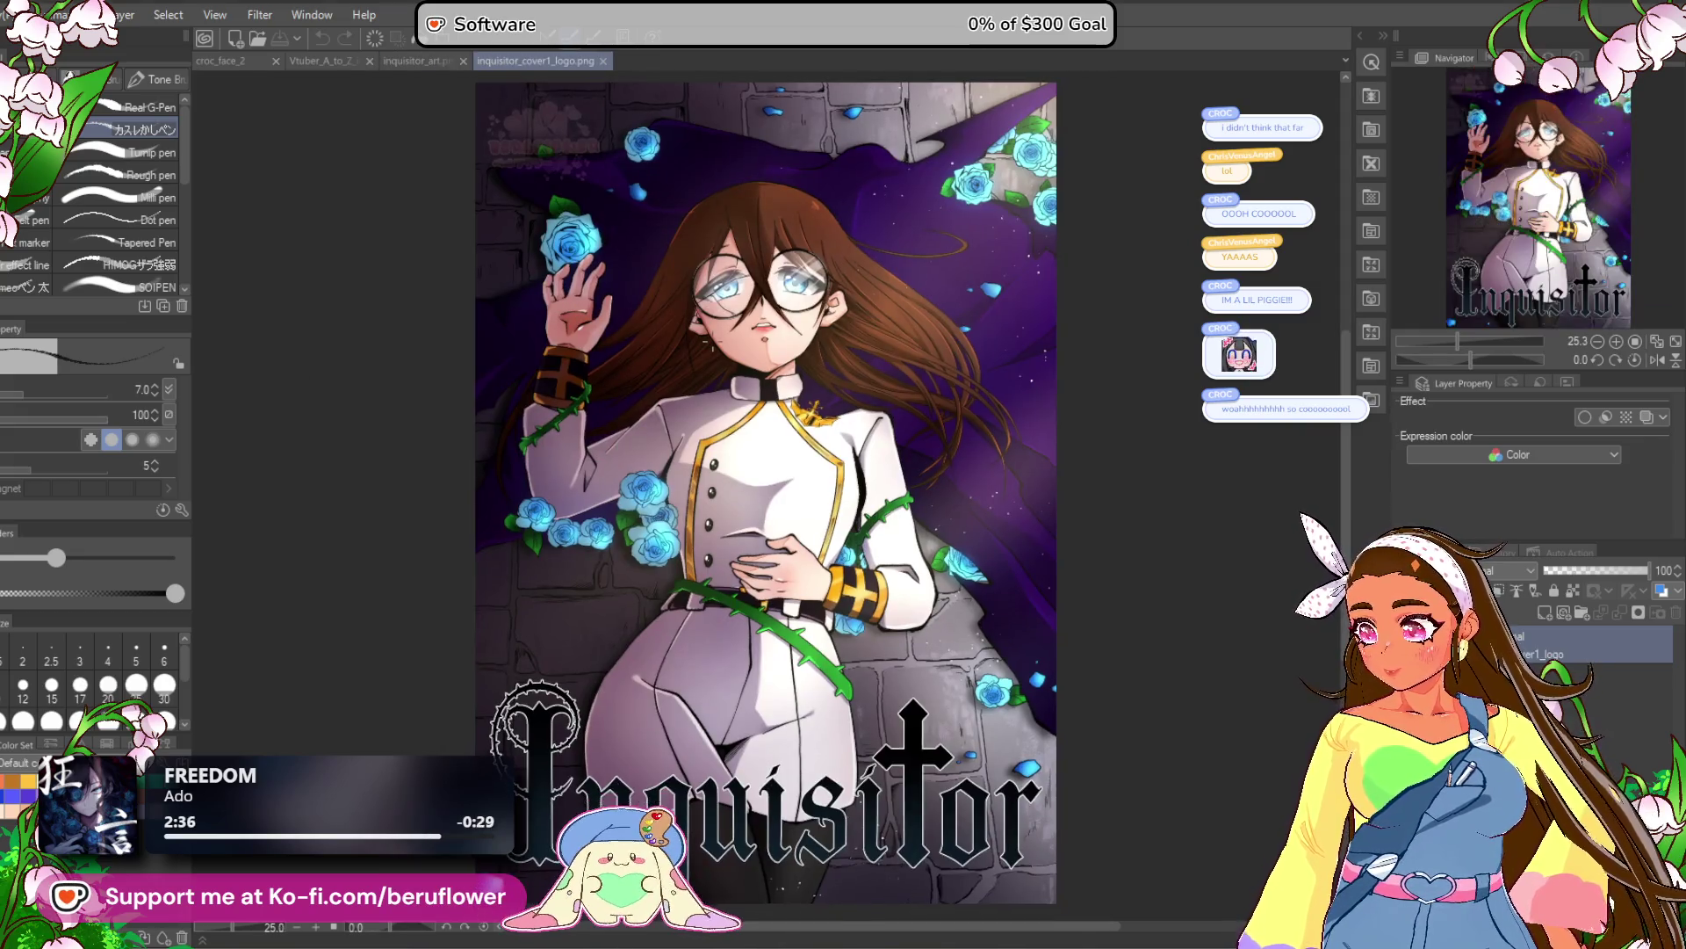
Zoom in and pan over the top of the cover art.
{"action": "scroll", "coordinate": [696, 328], "scroll_direction": "up", "scroll_amount": 1}
{"action": "mouse_move", "coordinate": [697, 328]}
{"action": "left_mouse_down"}
{"action": "mouse_move", "coordinate": [713, 237]}
{"action": "mouse_move", "coordinate": [692, 258]}
{"action": "left_mouse_up"}
{"action": "key", "text": "ctrl+plus"}
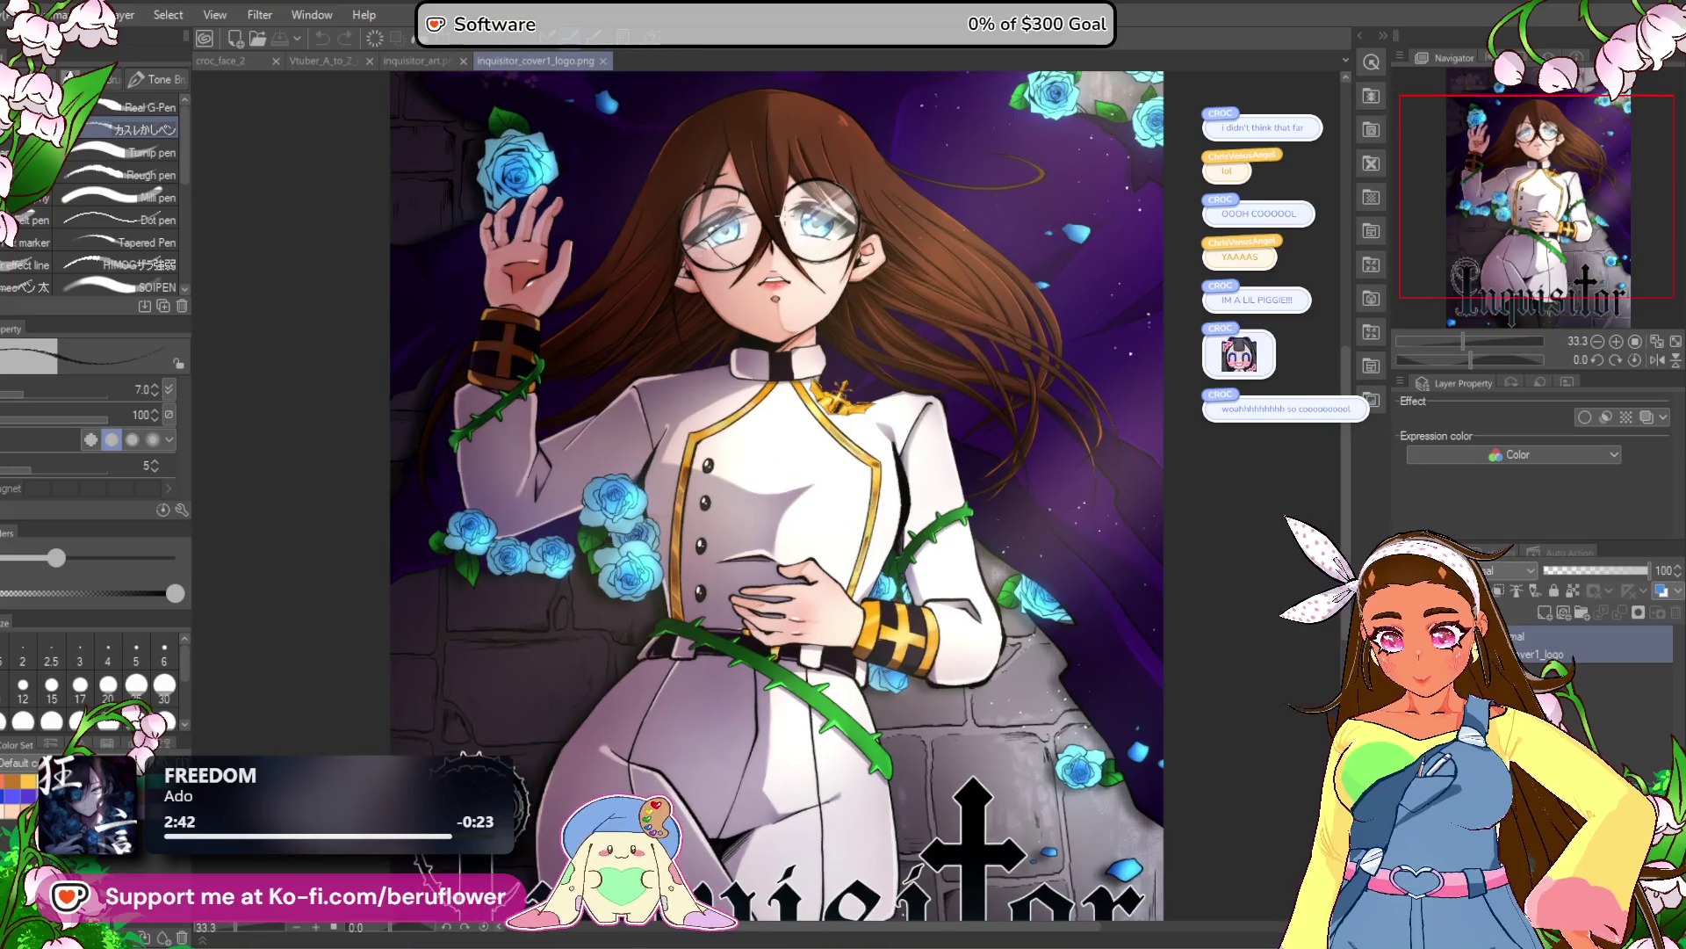
{"action": "scroll", "coordinate": [836, 372], "scroll_direction": "down", "scroll_amount": 2}
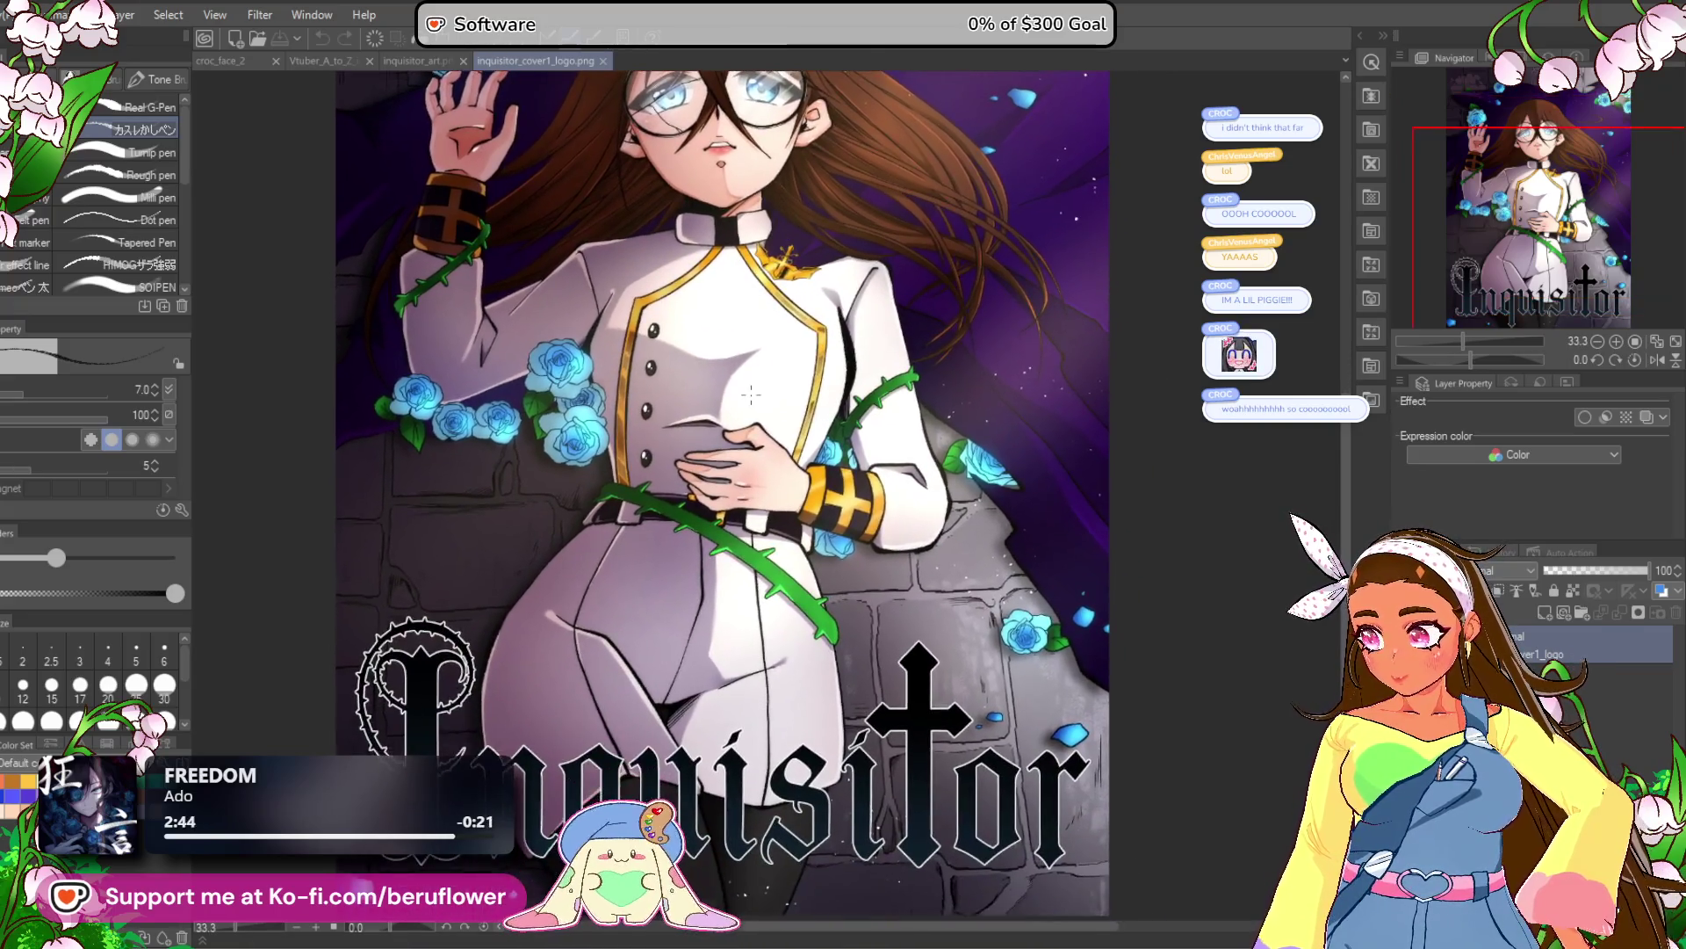
{"action": "mouse_move", "coordinate": [772, 280]}
{"action": "left_mouse_down"}
{"action": "mouse_move", "coordinate": [770, 400]}
{"action": "mouse_move", "coordinate": [743, 376]}
{"action": "left_mouse_up"}
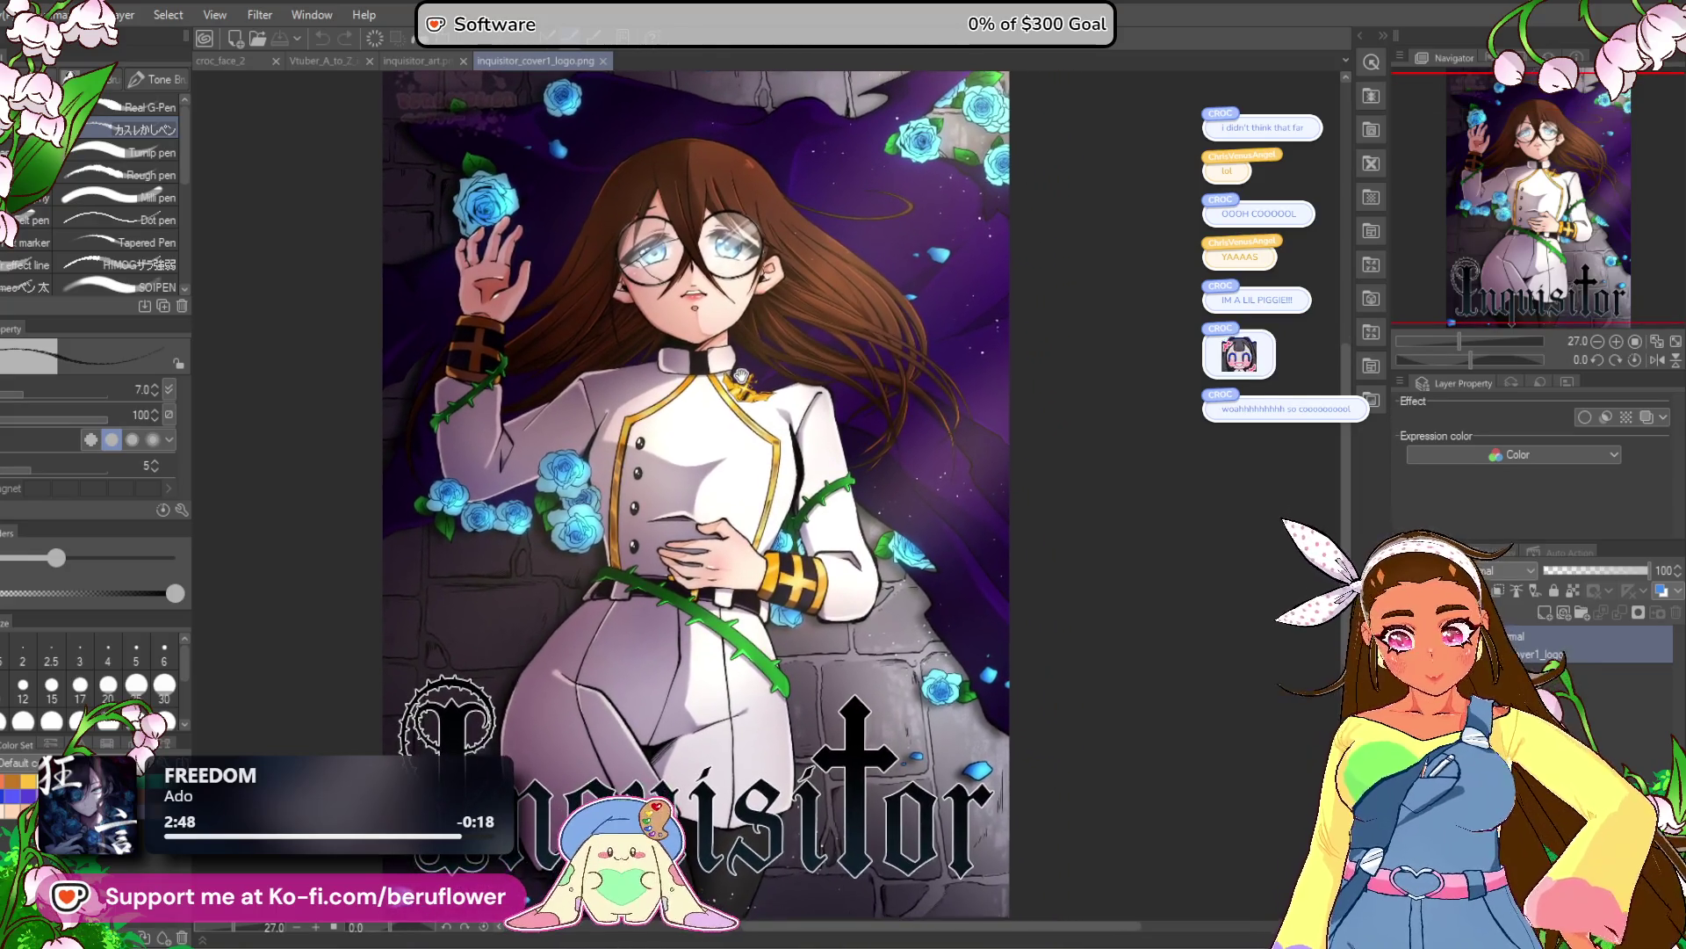
{"action": "scroll", "coordinate": [695, 492], "scroll_direction": "up", "scroll_amount": 1}
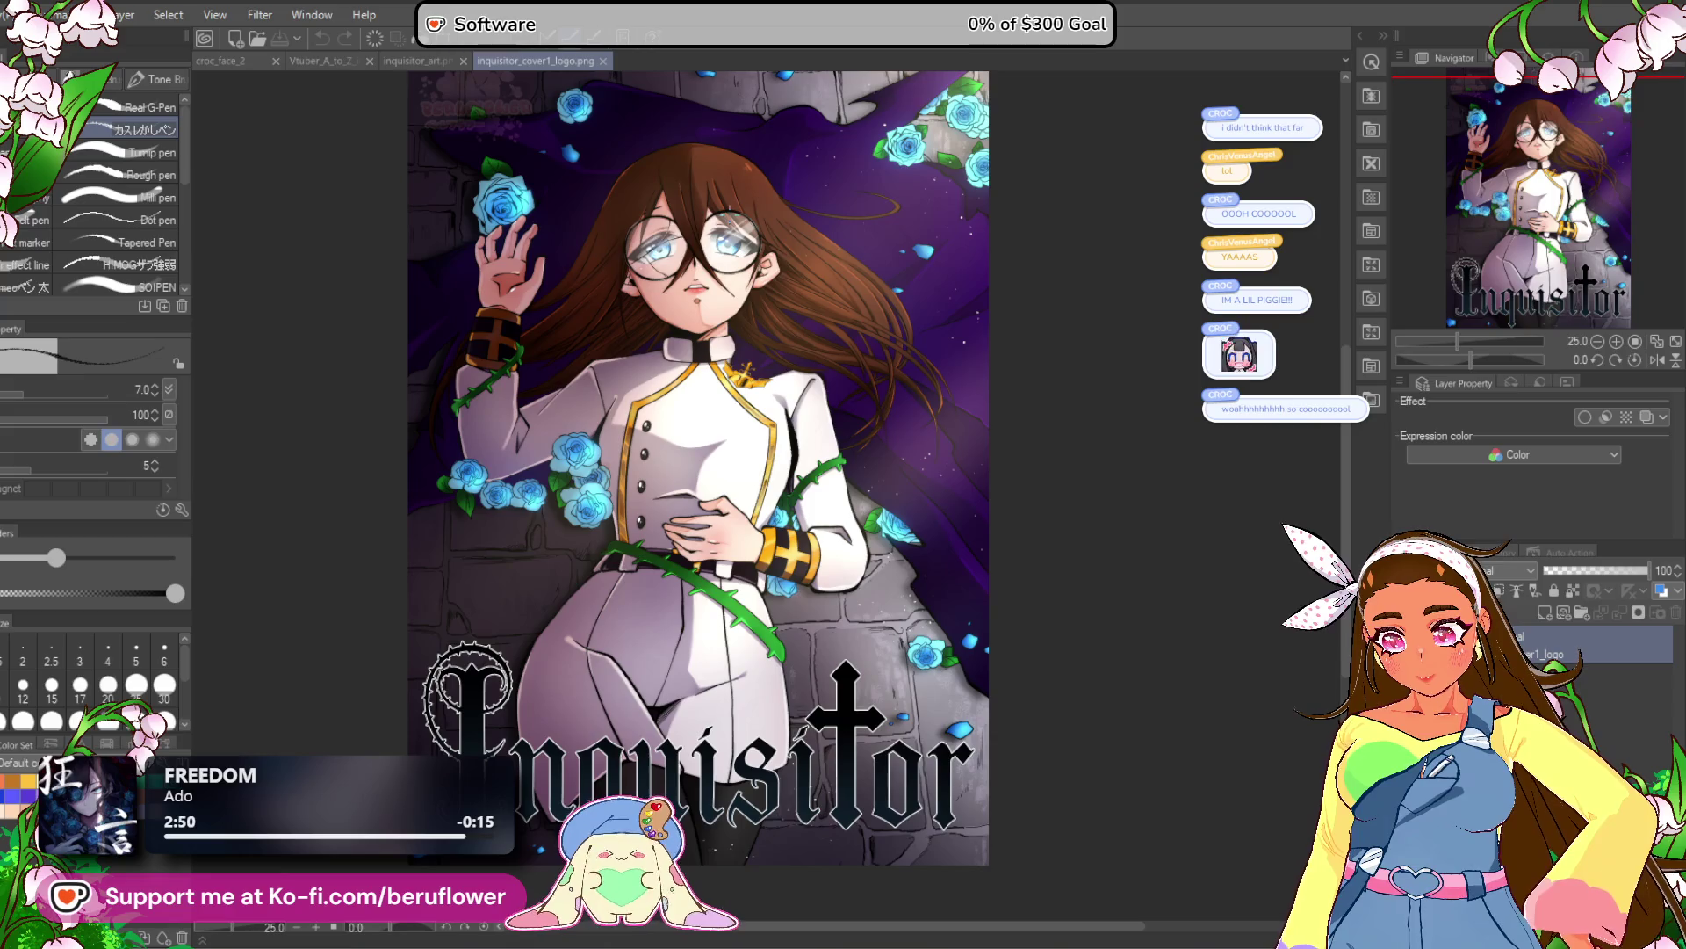
{"action": "scroll", "coordinate": [695, 492], "scroll_direction": "up", "scroll_amount": 1}
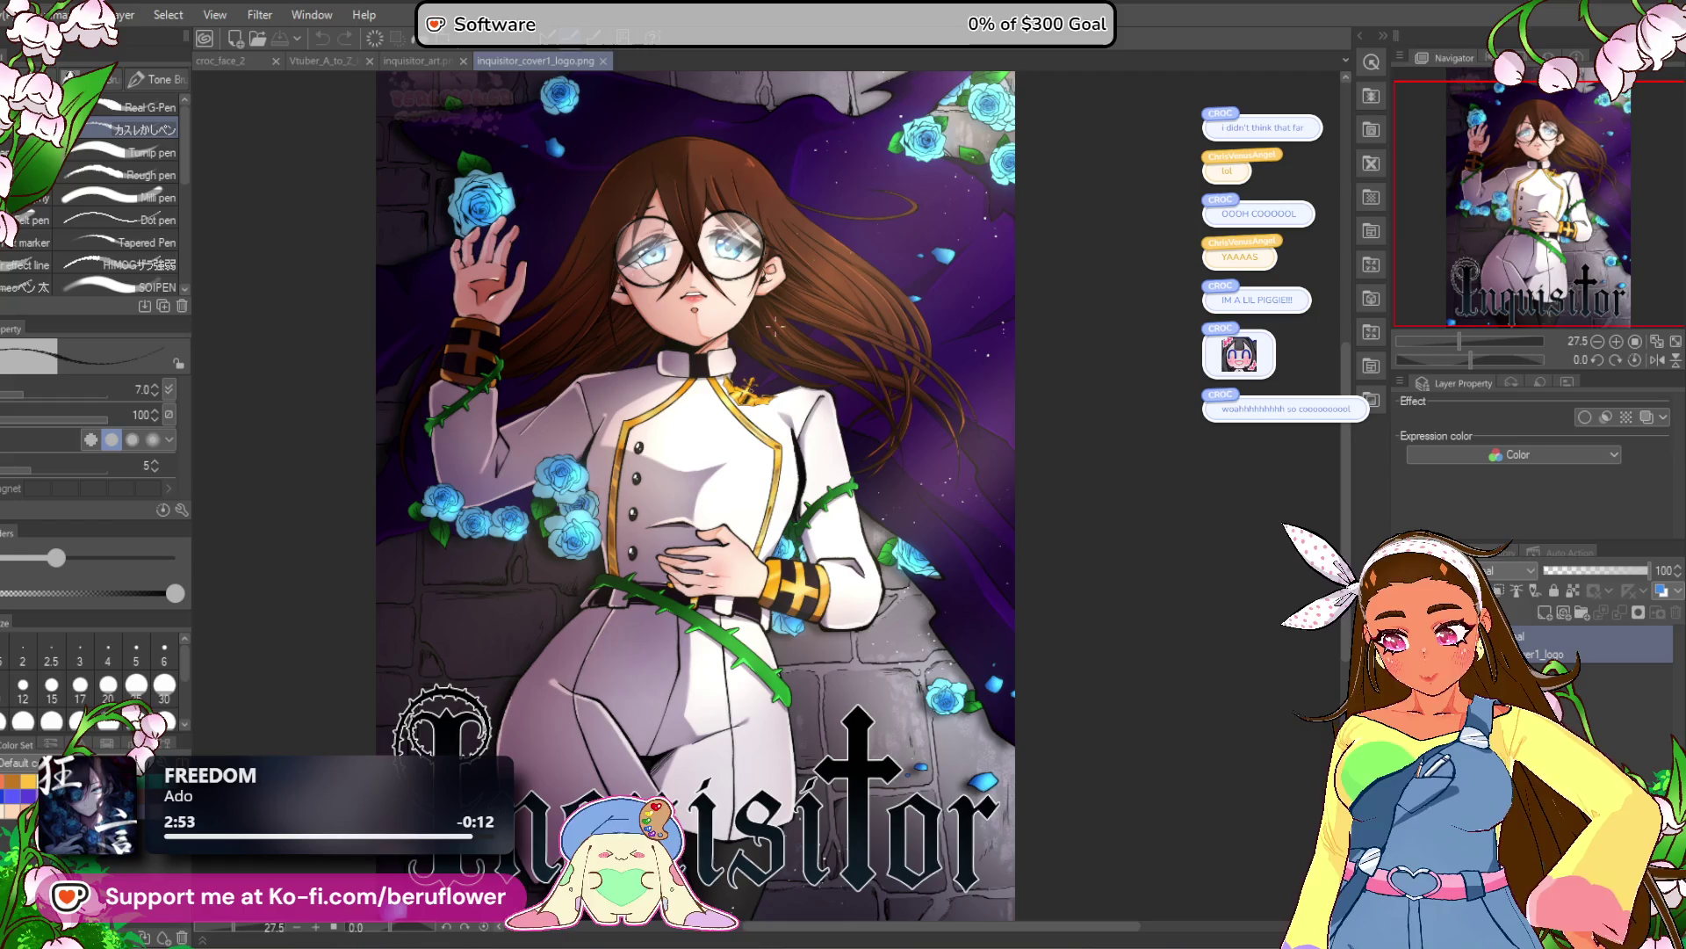
{"action": "scroll", "coordinate": [774, 328], "scroll_direction": "up", "scroll_amount": 1}
{"action": "scroll", "coordinate": [791, 342], "scroll_direction": "up", "scroll_amount": 1}
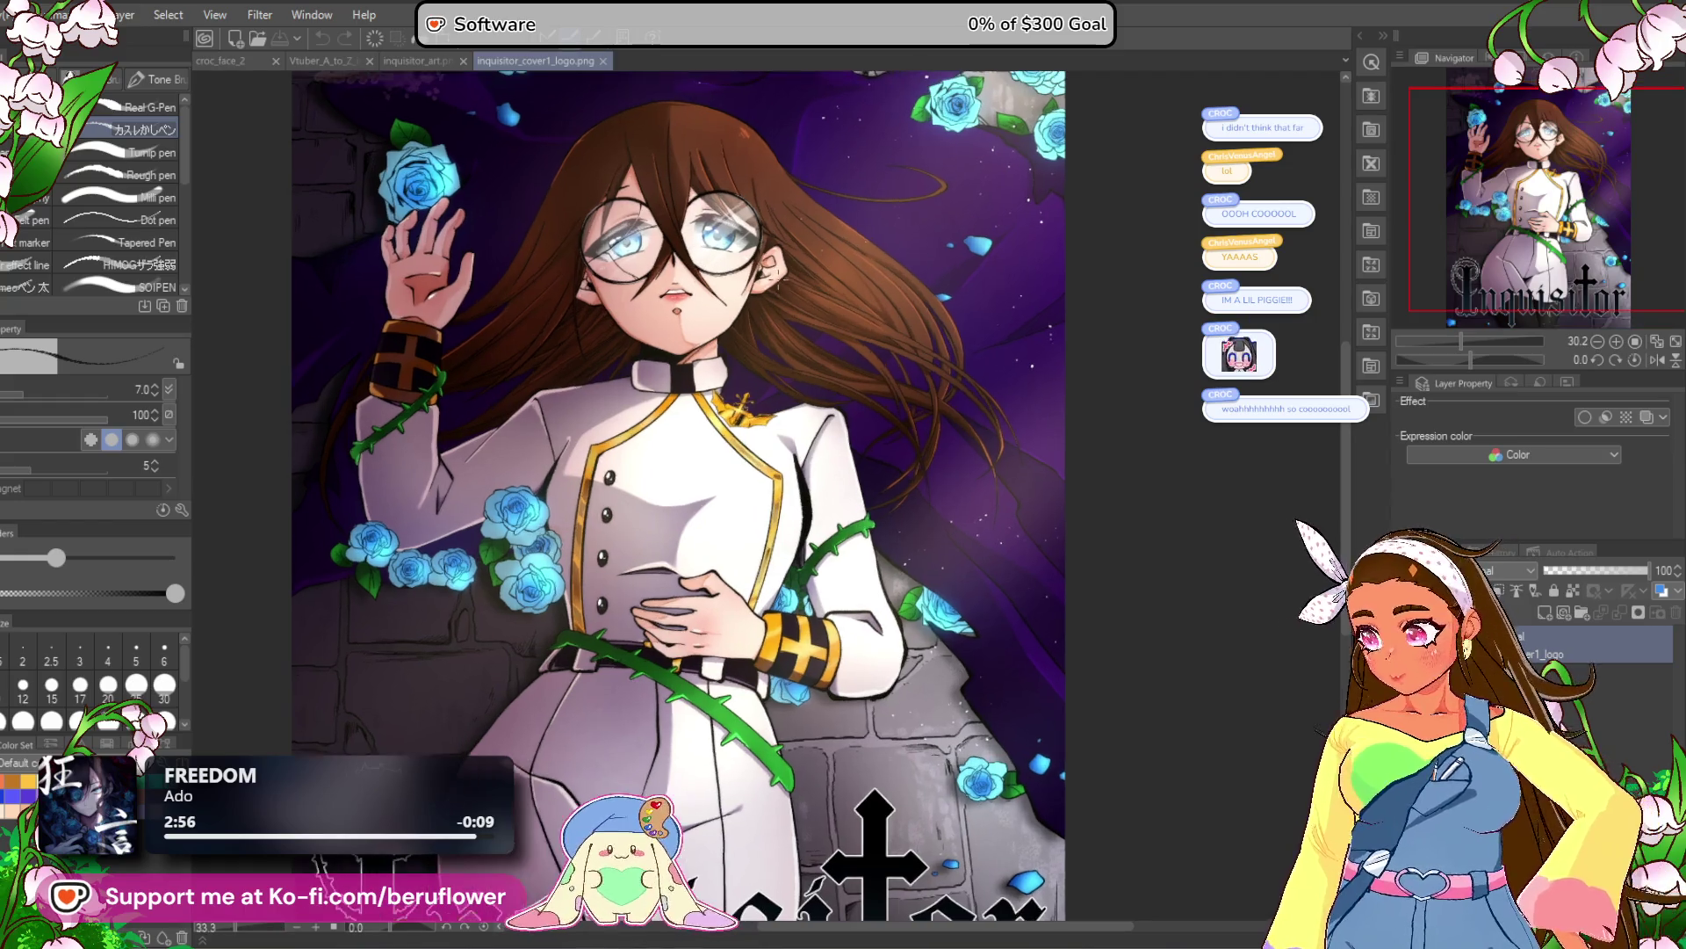
Inspect the girl's torso and face, then close inquisitor_cover1_logo.png.
{"action": "left_click_drag", "start_coordinate": [809, 359], "coordinate": [805, 433]}
{"action": "scroll", "coordinate": [804, 433], "scroll_direction": "down", "scroll_amount": 5}
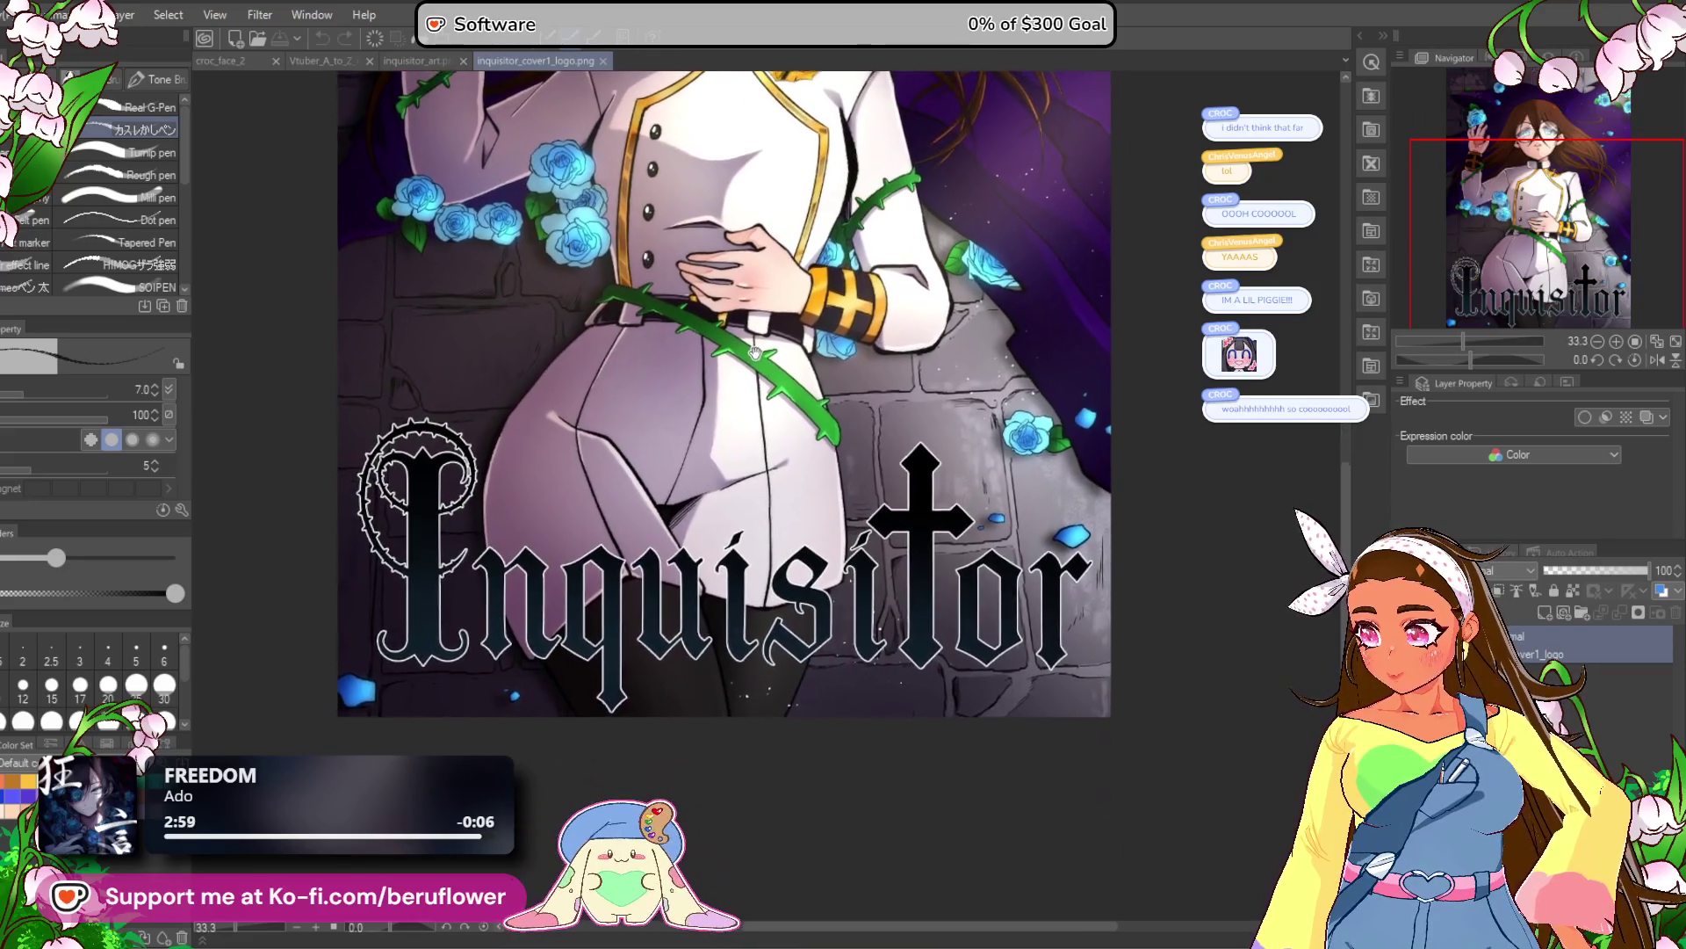
{"action": "mouse_move", "coordinate": [755, 353]}
{"action": "left_mouse_down"}
{"action": "mouse_move", "coordinate": [737, 562]}
{"action": "mouse_move", "coordinate": [724, 519]}
{"action": "left_mouse_up"}
{"action": "scroll", "coordinate": [733, 553], "scroll_direction": "down", "scroll_amount": 1}
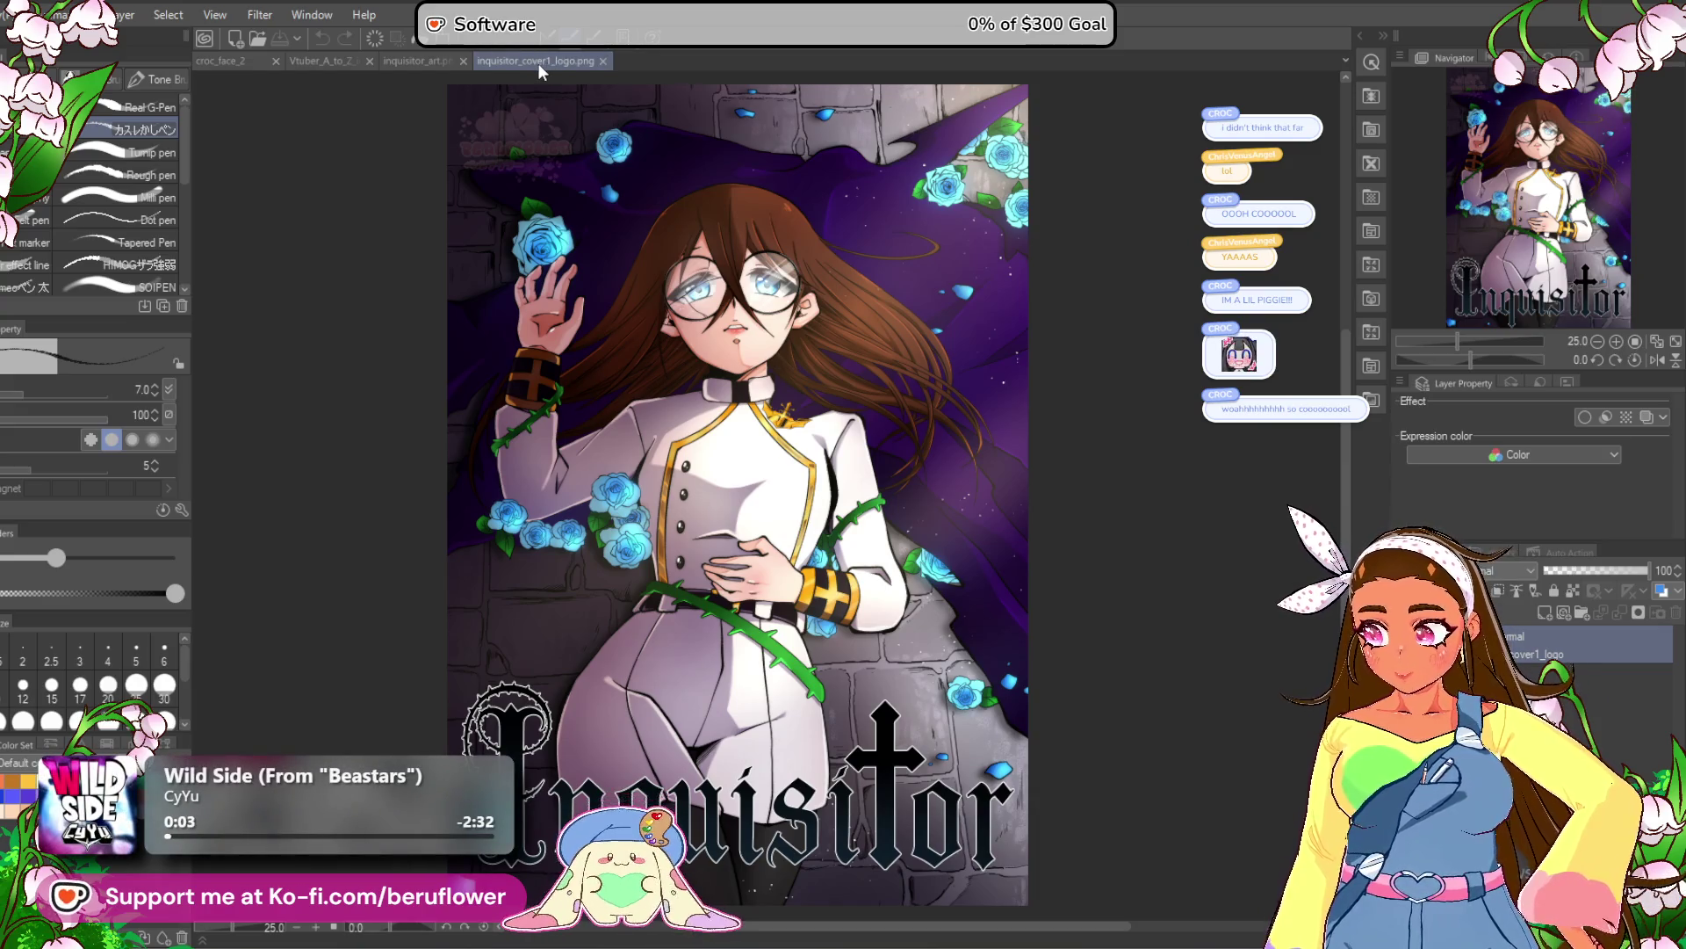
{"action": "left_click", "coordinate": [603, 60]}
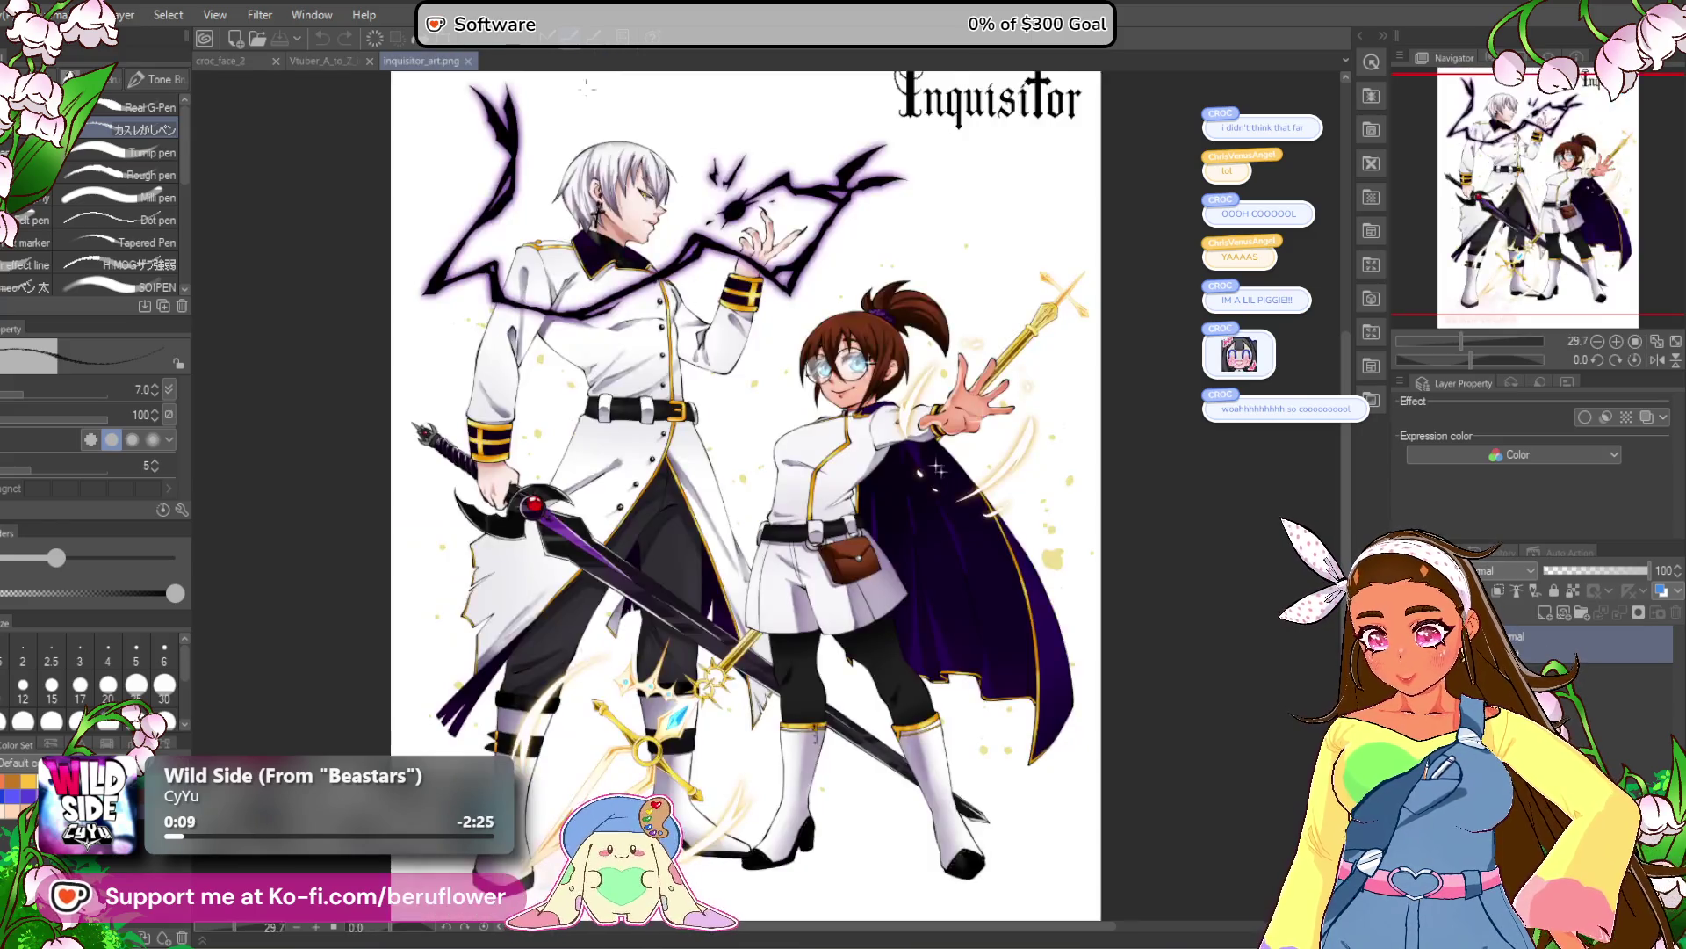
{"action": "scroll", "coordinate": [590, 294], "scroll_direction": "down", "scroll_amount": 1}
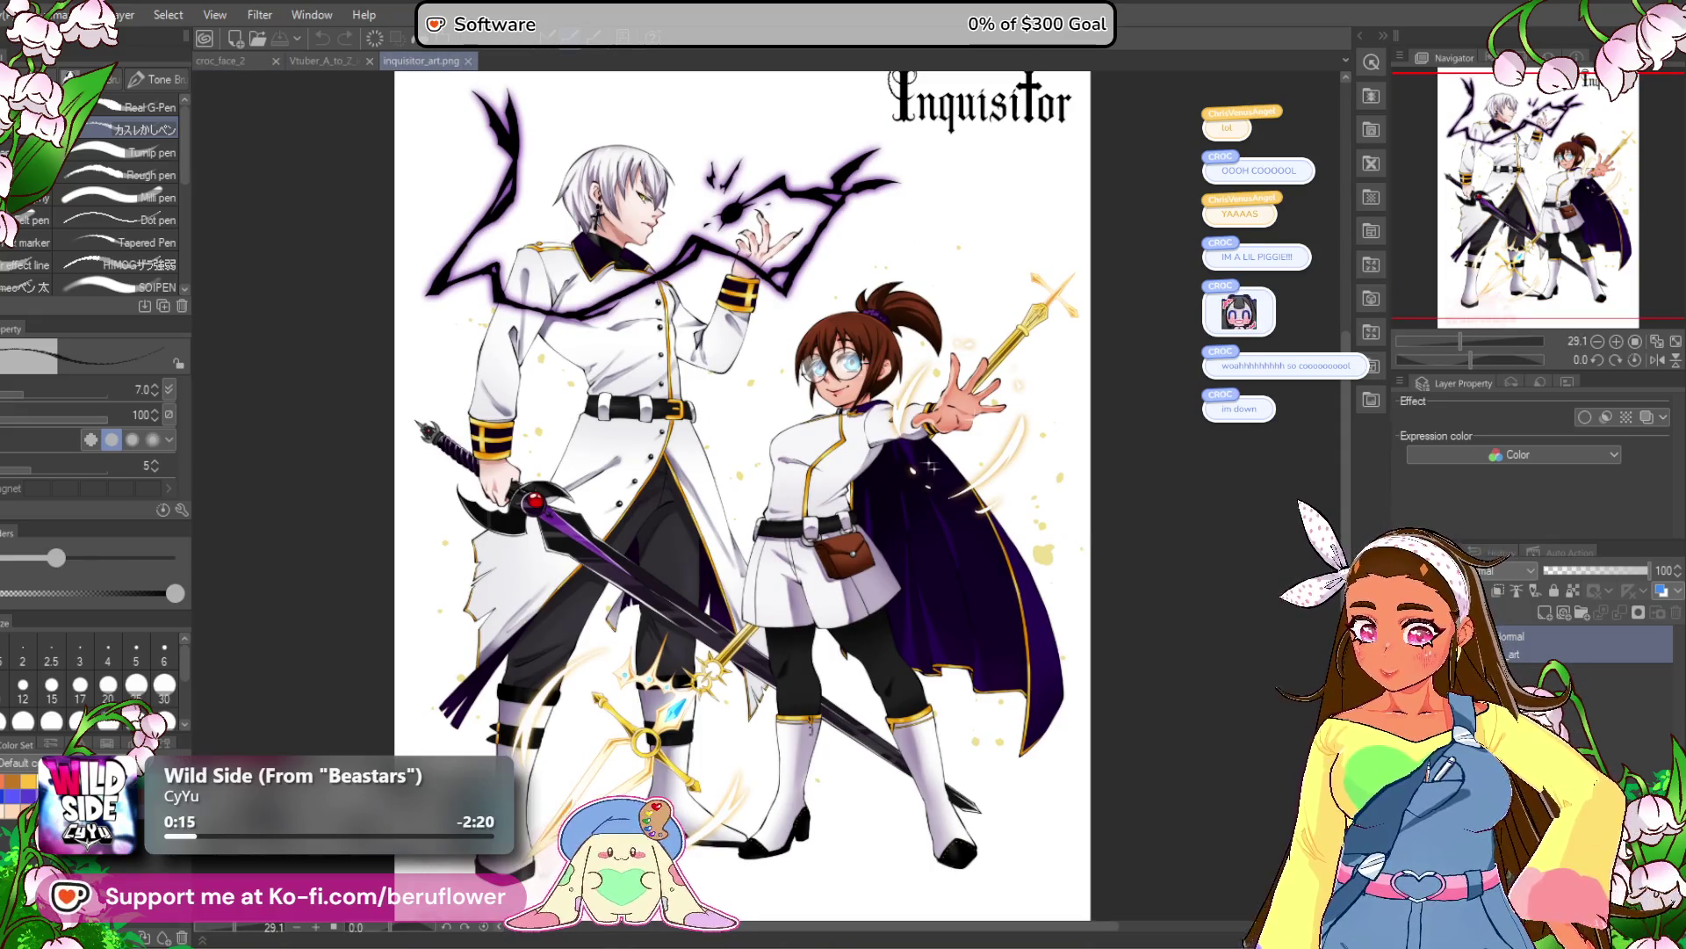
{"action": "left_click", "coordinate": [19, 15]}
{"action": "key", "text": "Escape"}
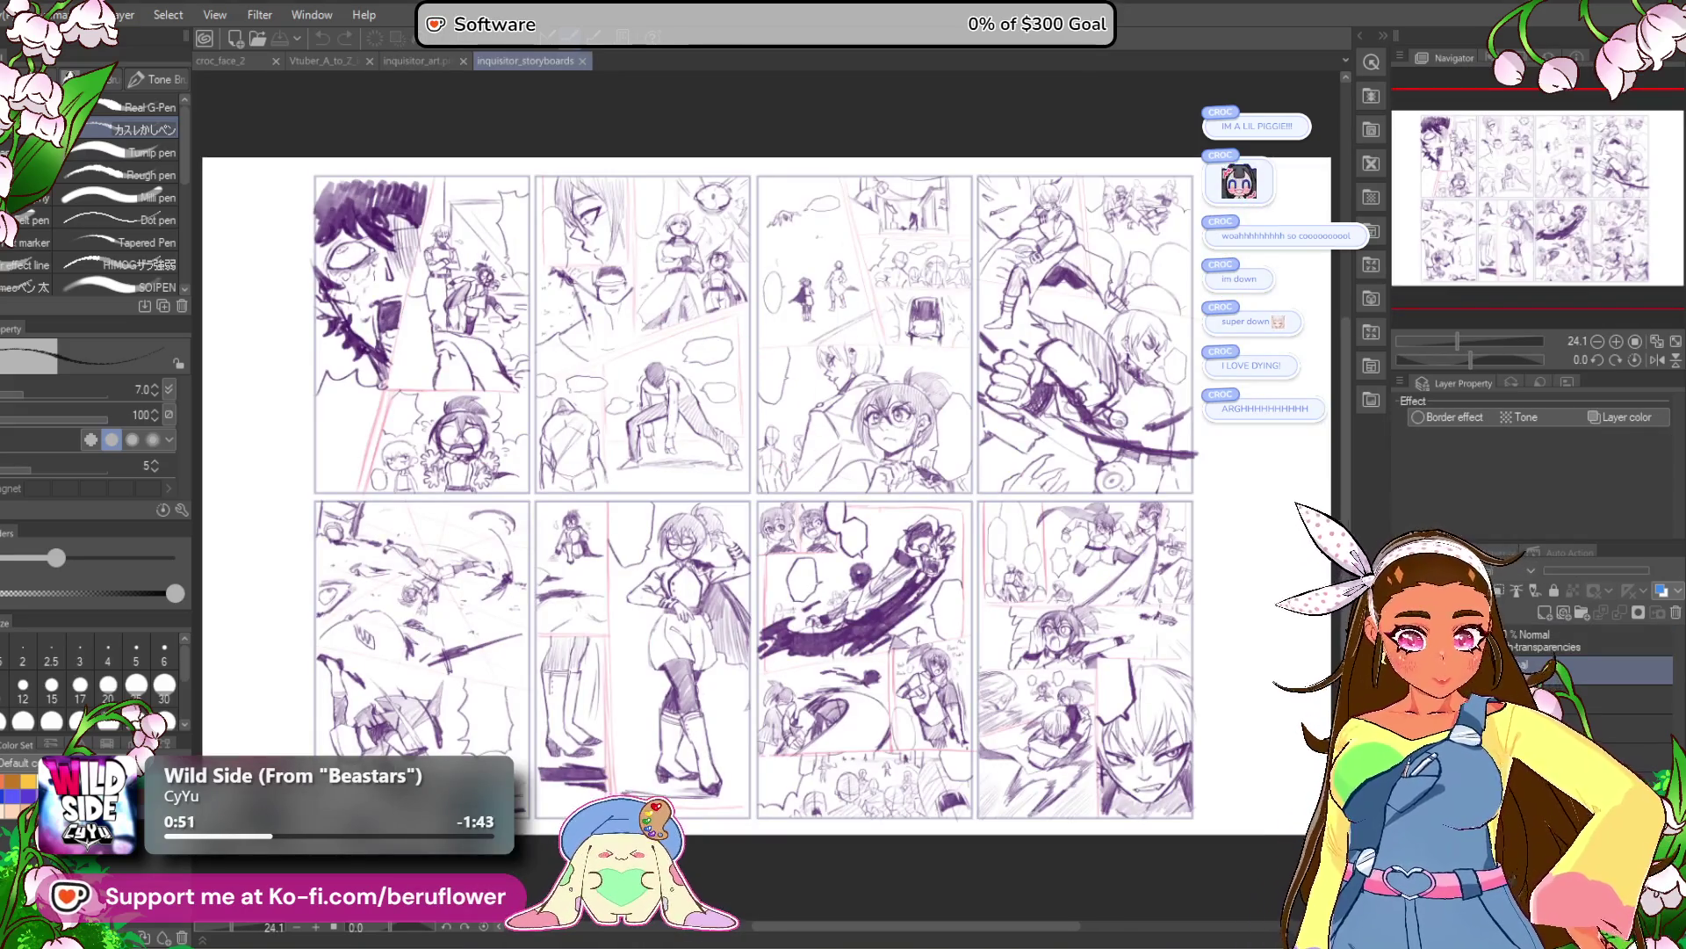
Hide the storyboard sketch linework with Delete, then undo to bring it back.
{"action": "scroll", "coordinate": [751, 394], "scroll_direction": "up", "scroll_amount": 2}
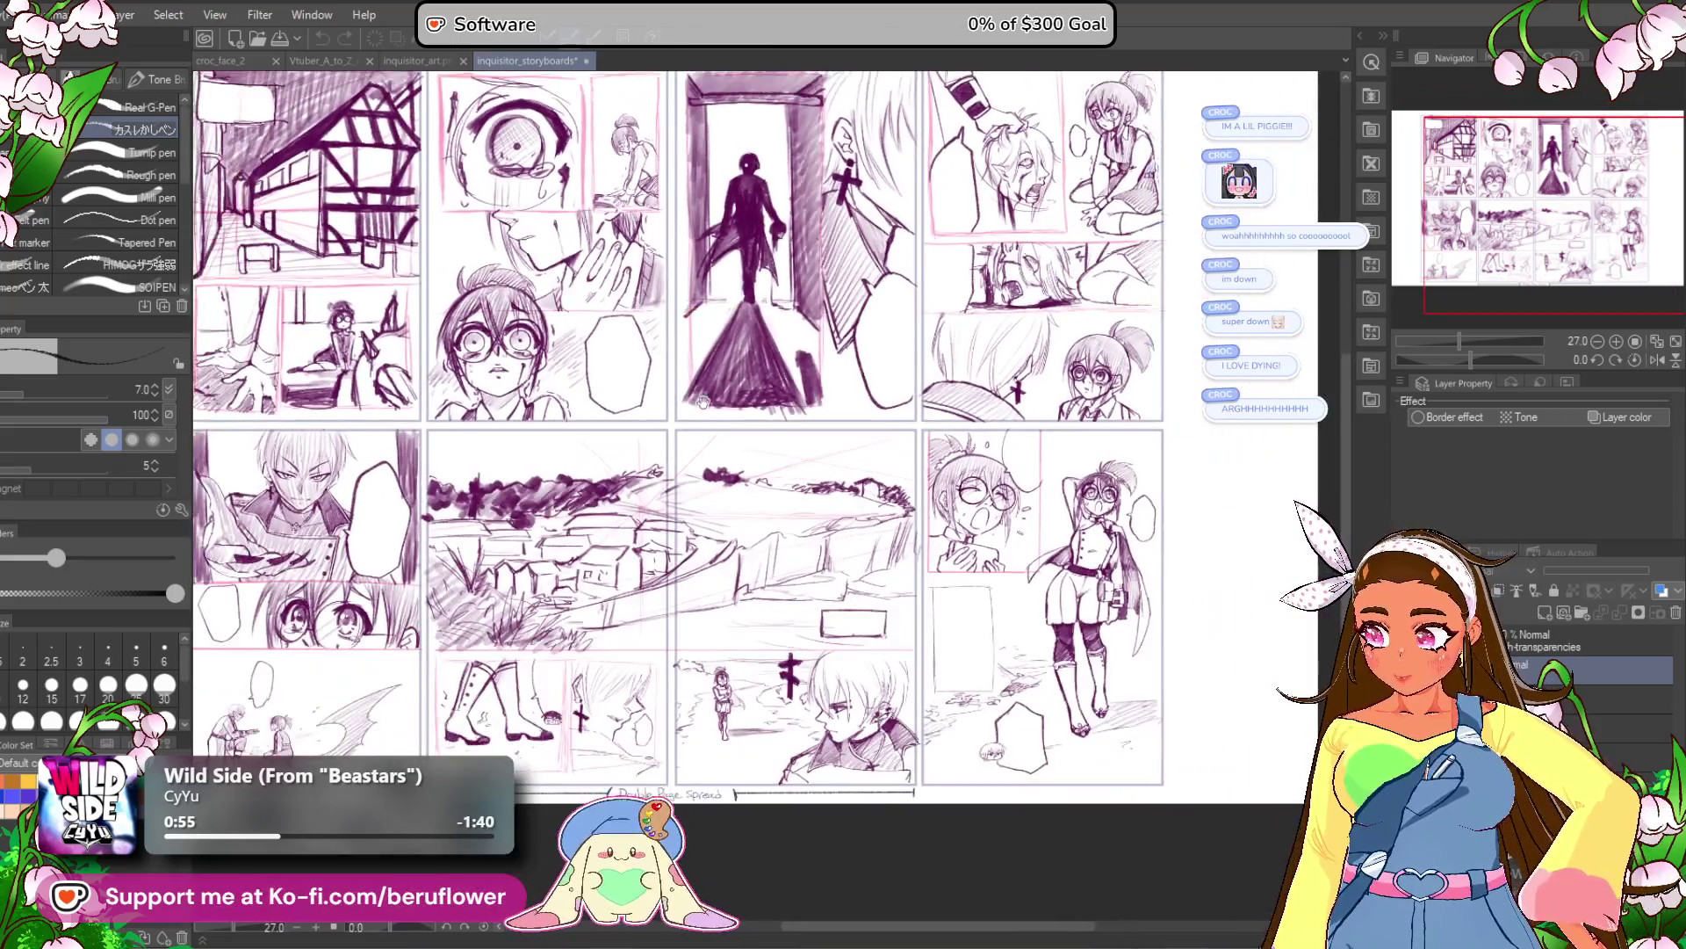
{"action": "left_click_drag", "start_coordinate": [703, 402], "coordinate": [801, 497]}
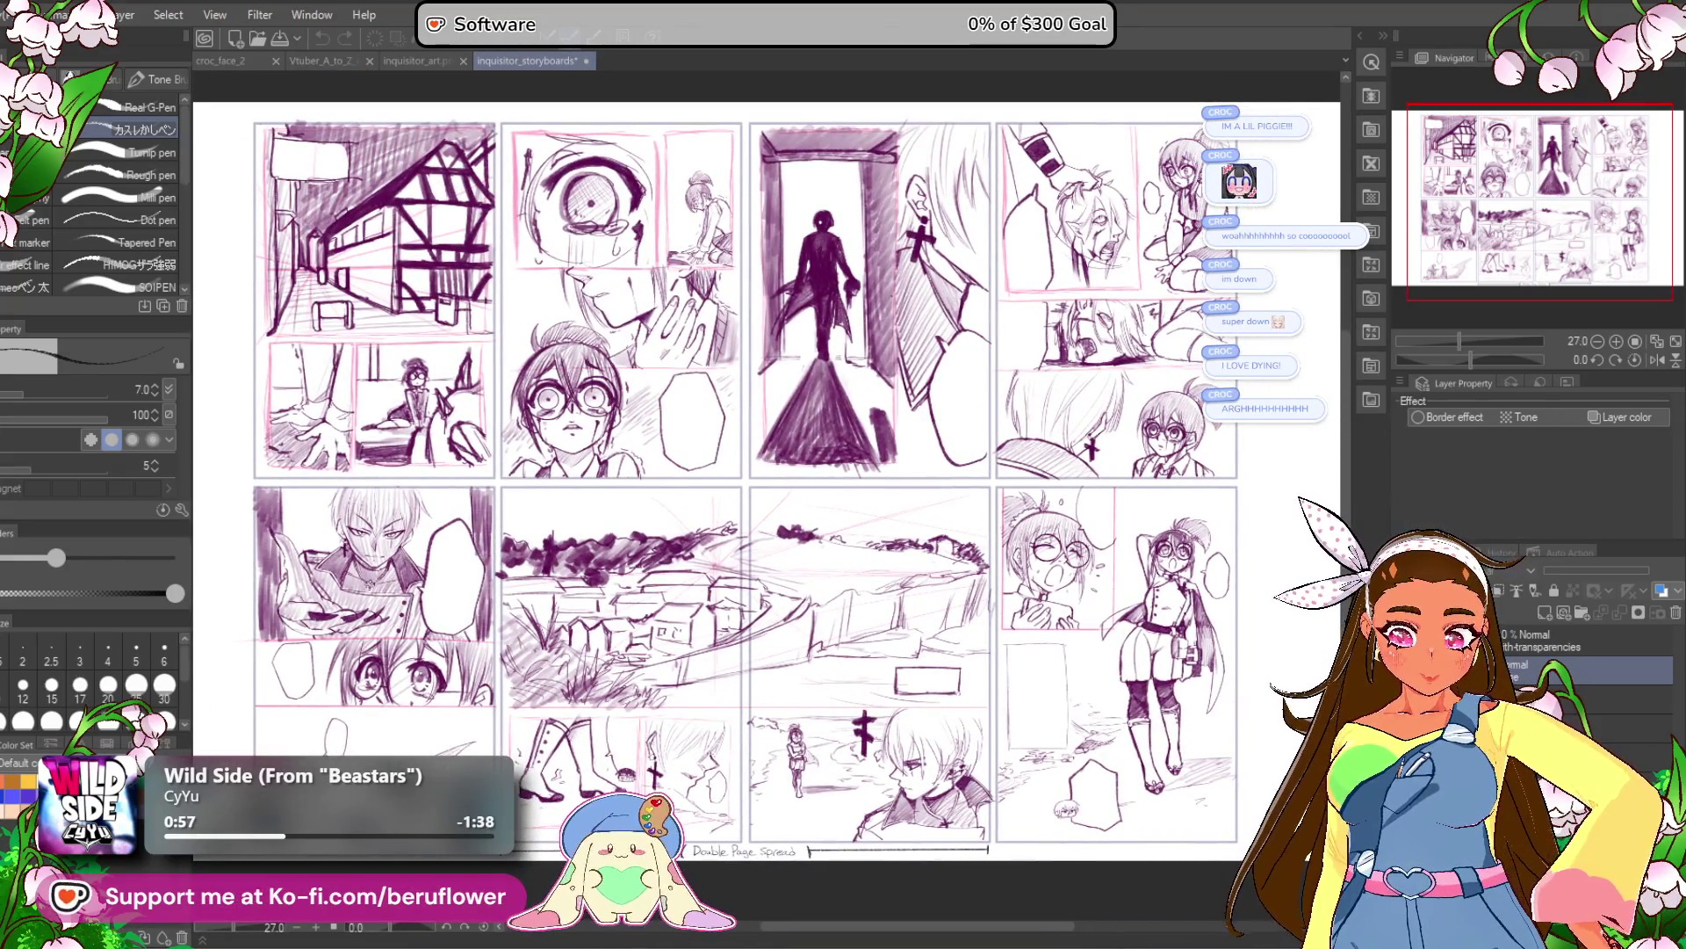
{"action": "key", "text": "Delete"}
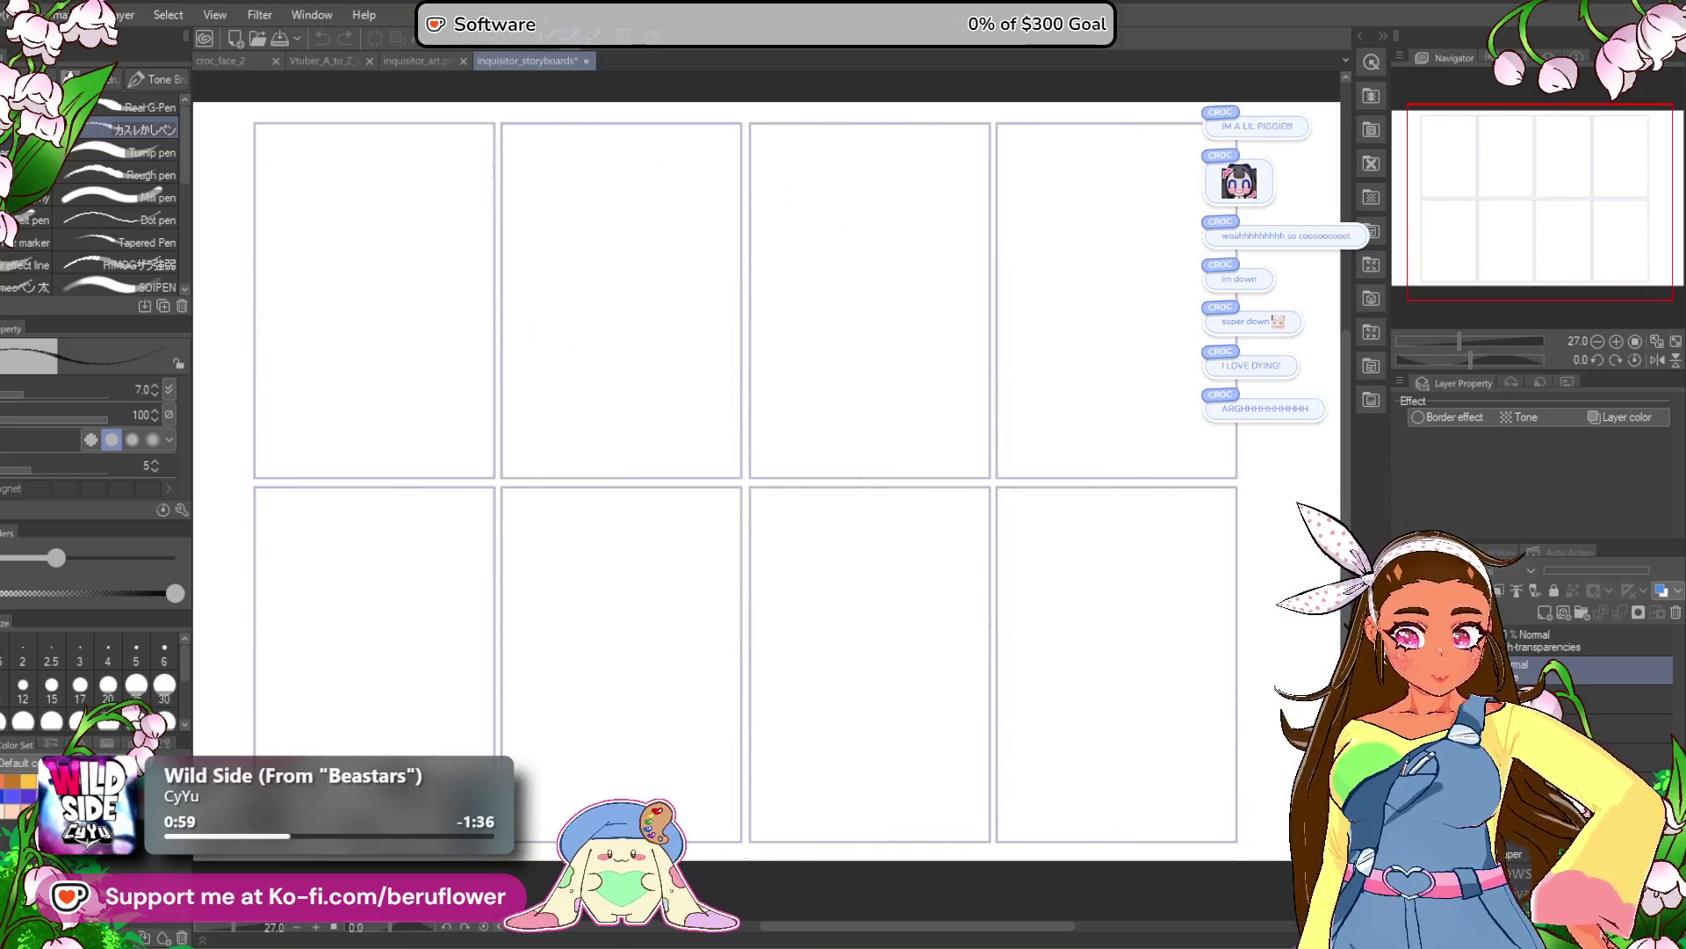
{"action": "key", "text": "ctrl+z"}
Browse from the glasses girl's reading panels across the neighbouring storyboard pages.
{"action": "scroll", "coordinate": [535, 293], "scroll_direction": "up", "scroll_amount": 4}
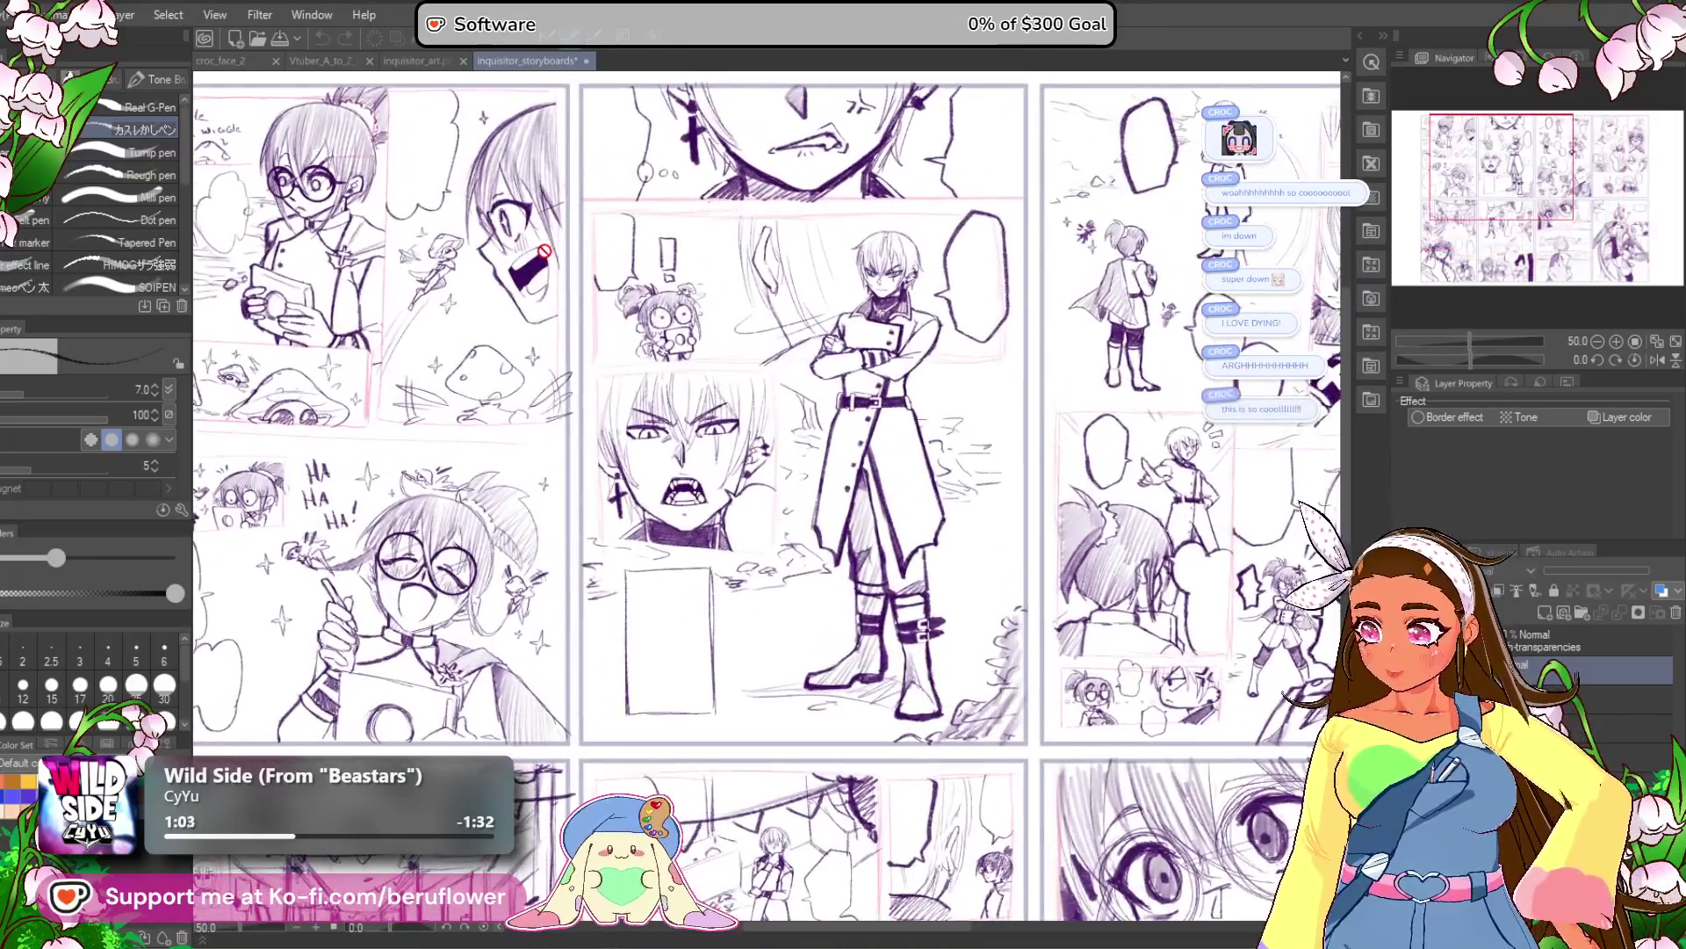
{"action": "left_click_drag", "start_coordinate": [613, 323], "coordinate": [863, 367]}
{"action": "scroll", "coordinate": [862, 367], "scroll_direction": "up", "scroll_amount": 1}
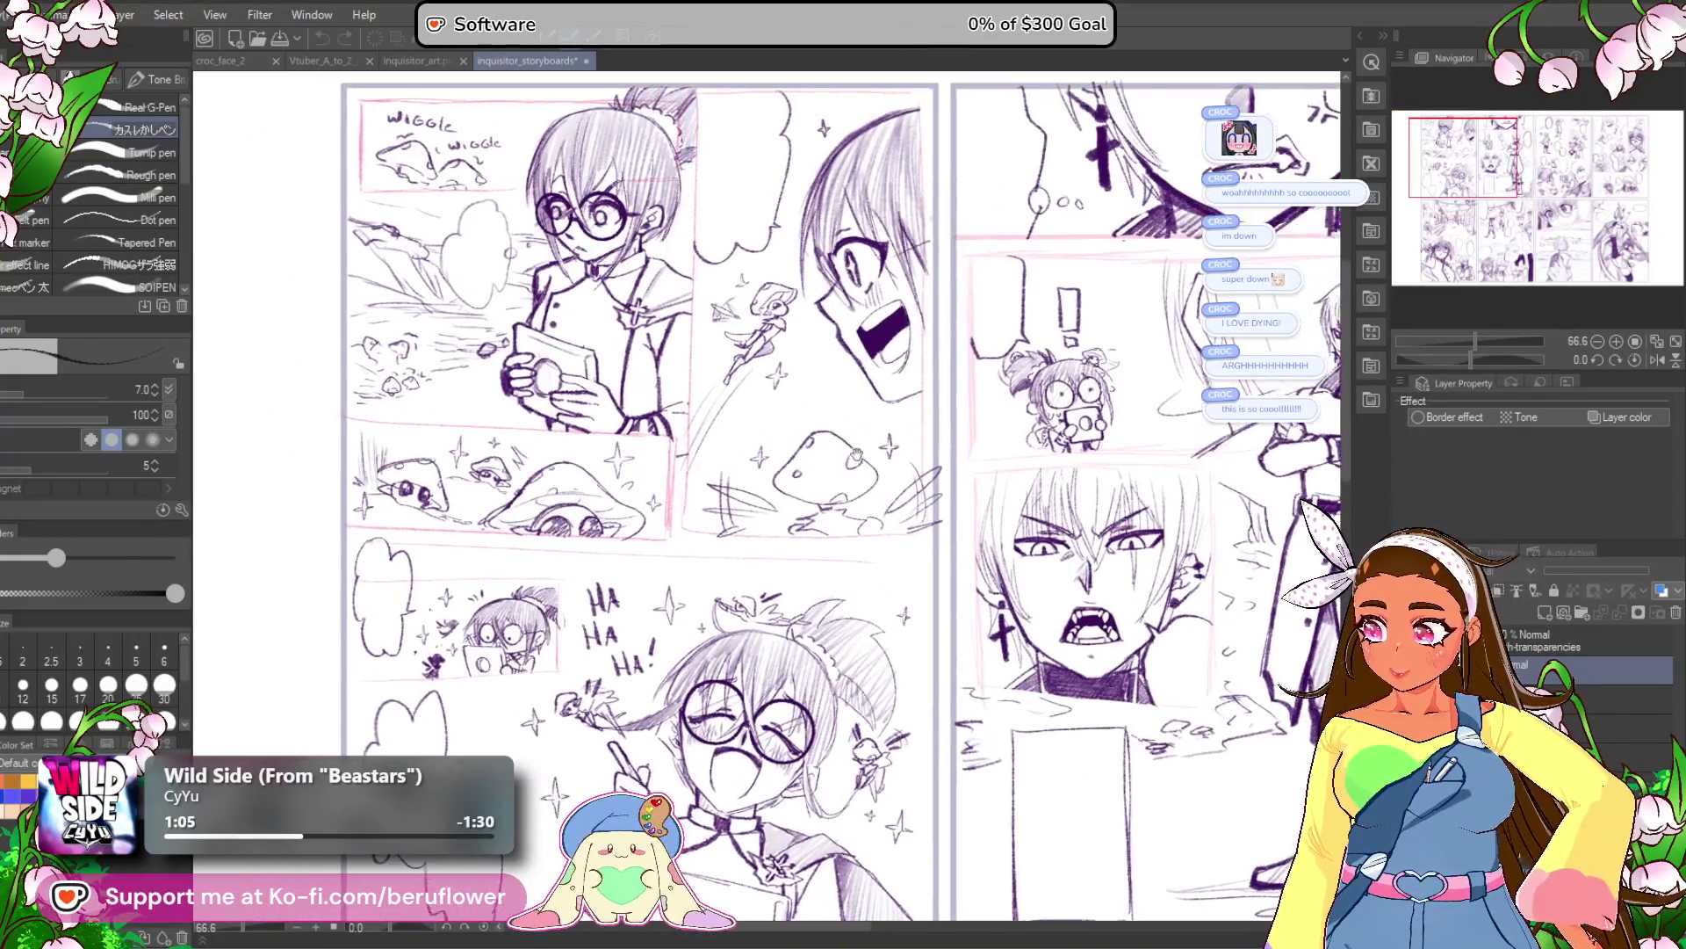
{"action": "scroll", "coordinate": [929, 511], "scroll_direction": "down", "scroll_amount": 1}
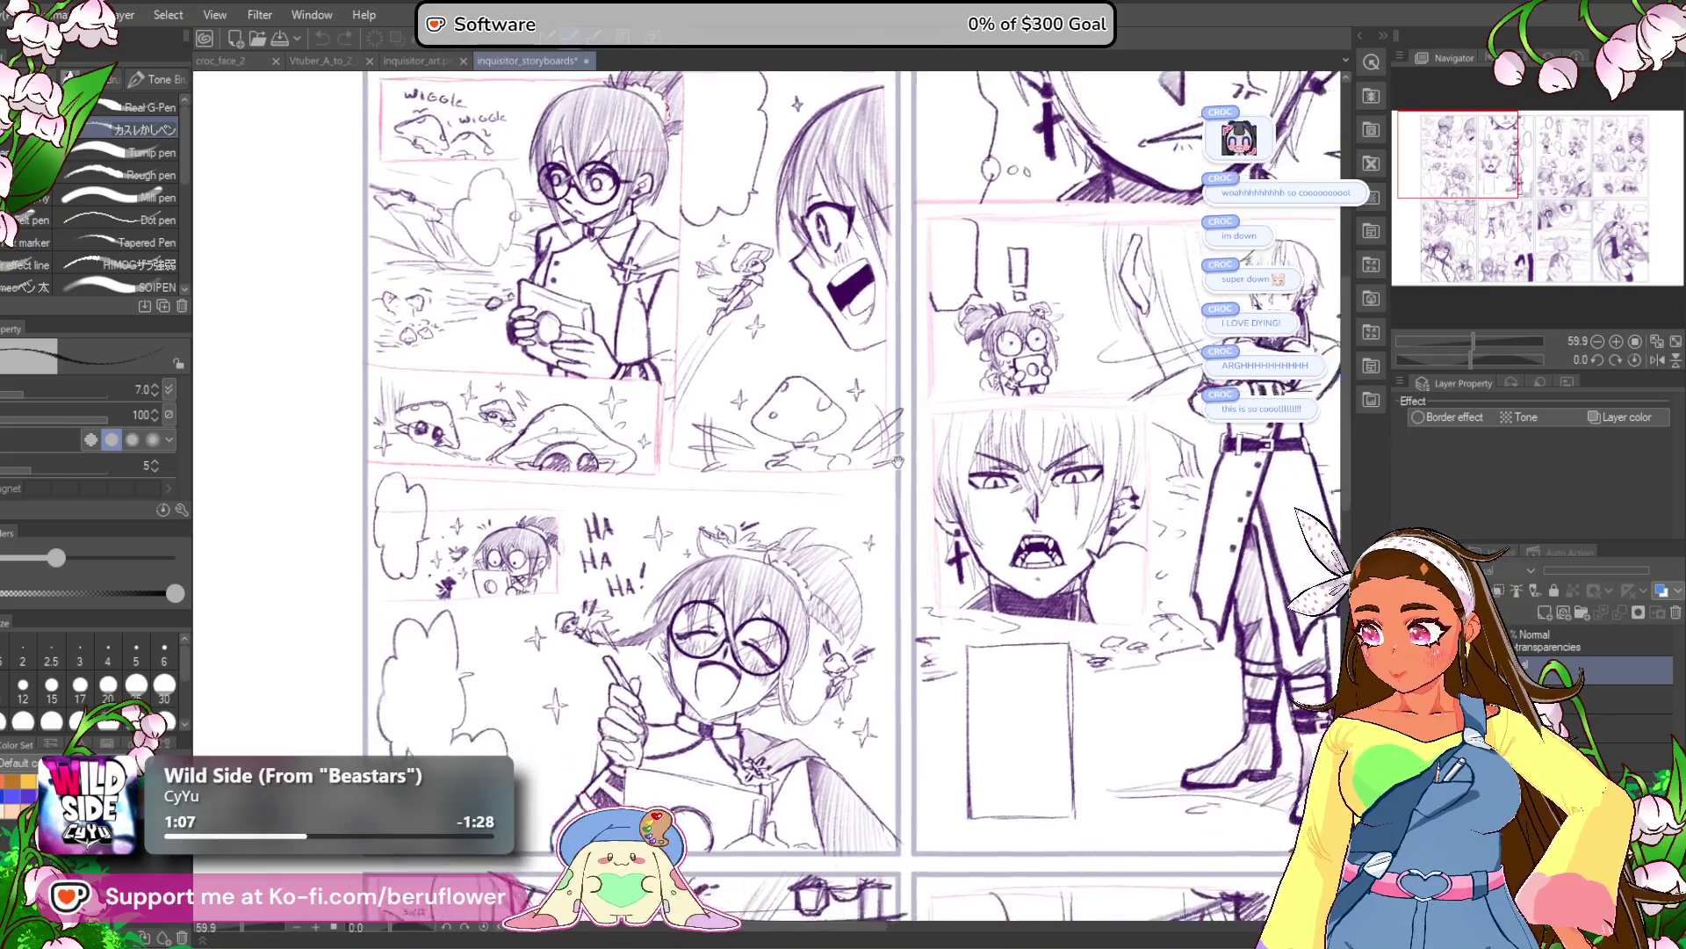
{"action": "left_click_drag", "start_coordinate": [899, 463], "coordinate": [861, 461]}
{"action": "scroll", "coordinate": [1089, 562], "scroll_direction": "down", "scroll_amount": 1}
{"action": "mouse_move", "coordinate": [1106, 576]}
{"action": "left_mouse_down"}
{"action": "mouse_move", "coordinate": [1077, 536]}
{"action": "mouse_move", "coordinate": [770, 527]}
{"action": "left_mouse_up"}
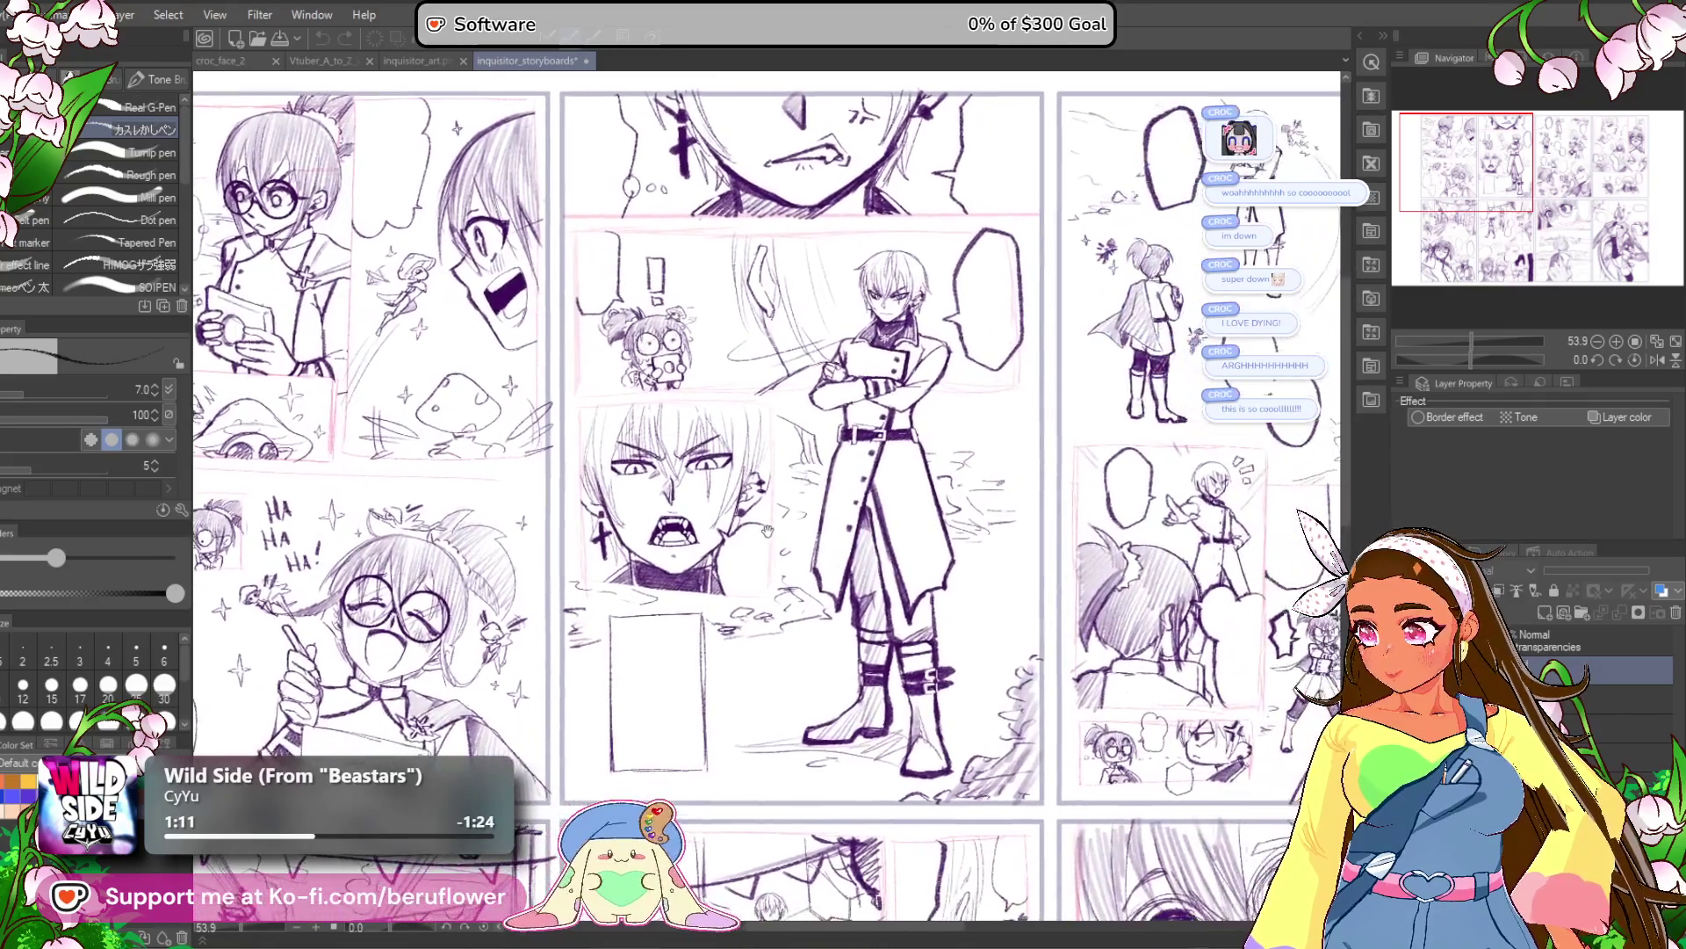
{"action": "left_click_drag", "start_coordinate": [1118, 569], "coordinate": [873, 574]}
{"action": "mouse_move", "coordinate": [1086, 605]}
{"action": "left_mouse_down"}
{"action": "mouse_move", "coordinate": [1034, 604]}
{"action": "mouse_move", "coordinate": [1084, 629]}
{"action": "left_mouse_up"}
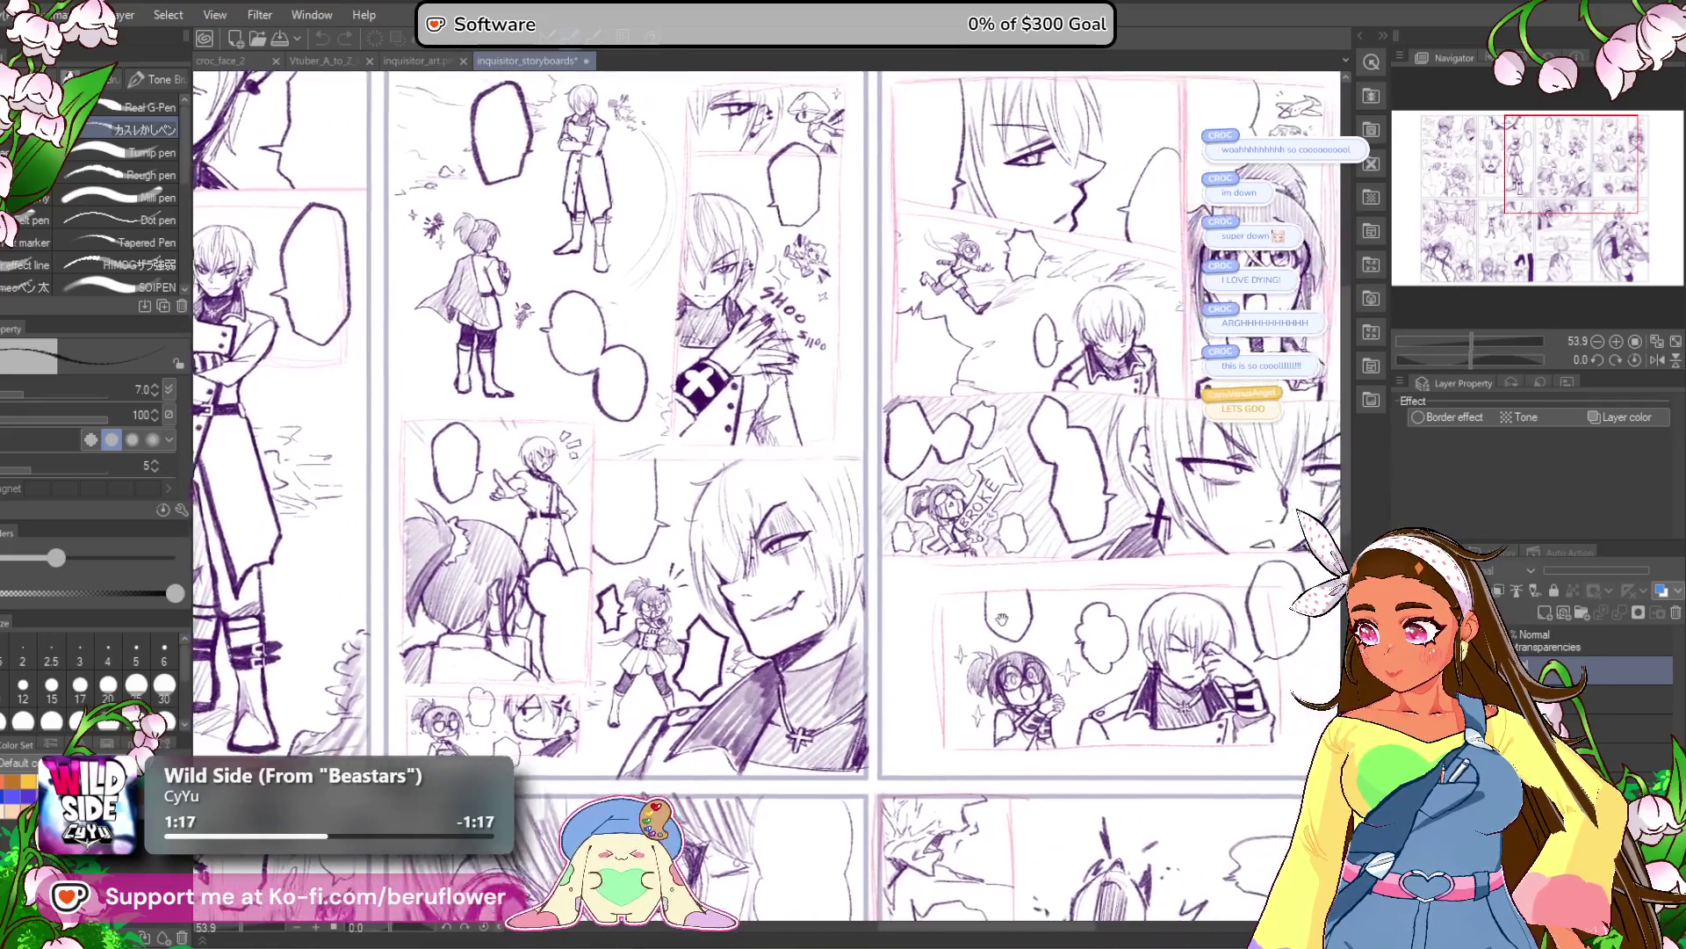
{"action": "mouse_move", "coordinate": [849, 620]}
{"action": "left_mouse_down"}
{"action": "mouse_move", "coordinate": [1016, 638]}
{"action": "mouse_move", "coordinate": [1201, 481]}
{"action": "mouse_move", "coordinate": [1368, 296]}
{"action": "left_mouse_up"}
{"action": "scroll", "coordinate": [1016, 638], "scroll_direction": "down", "scroll_amount": 2}
{"action": "scroll", "coordinate": [1200, 480], "scroll_direction": "down", "scroll_amount": 1}
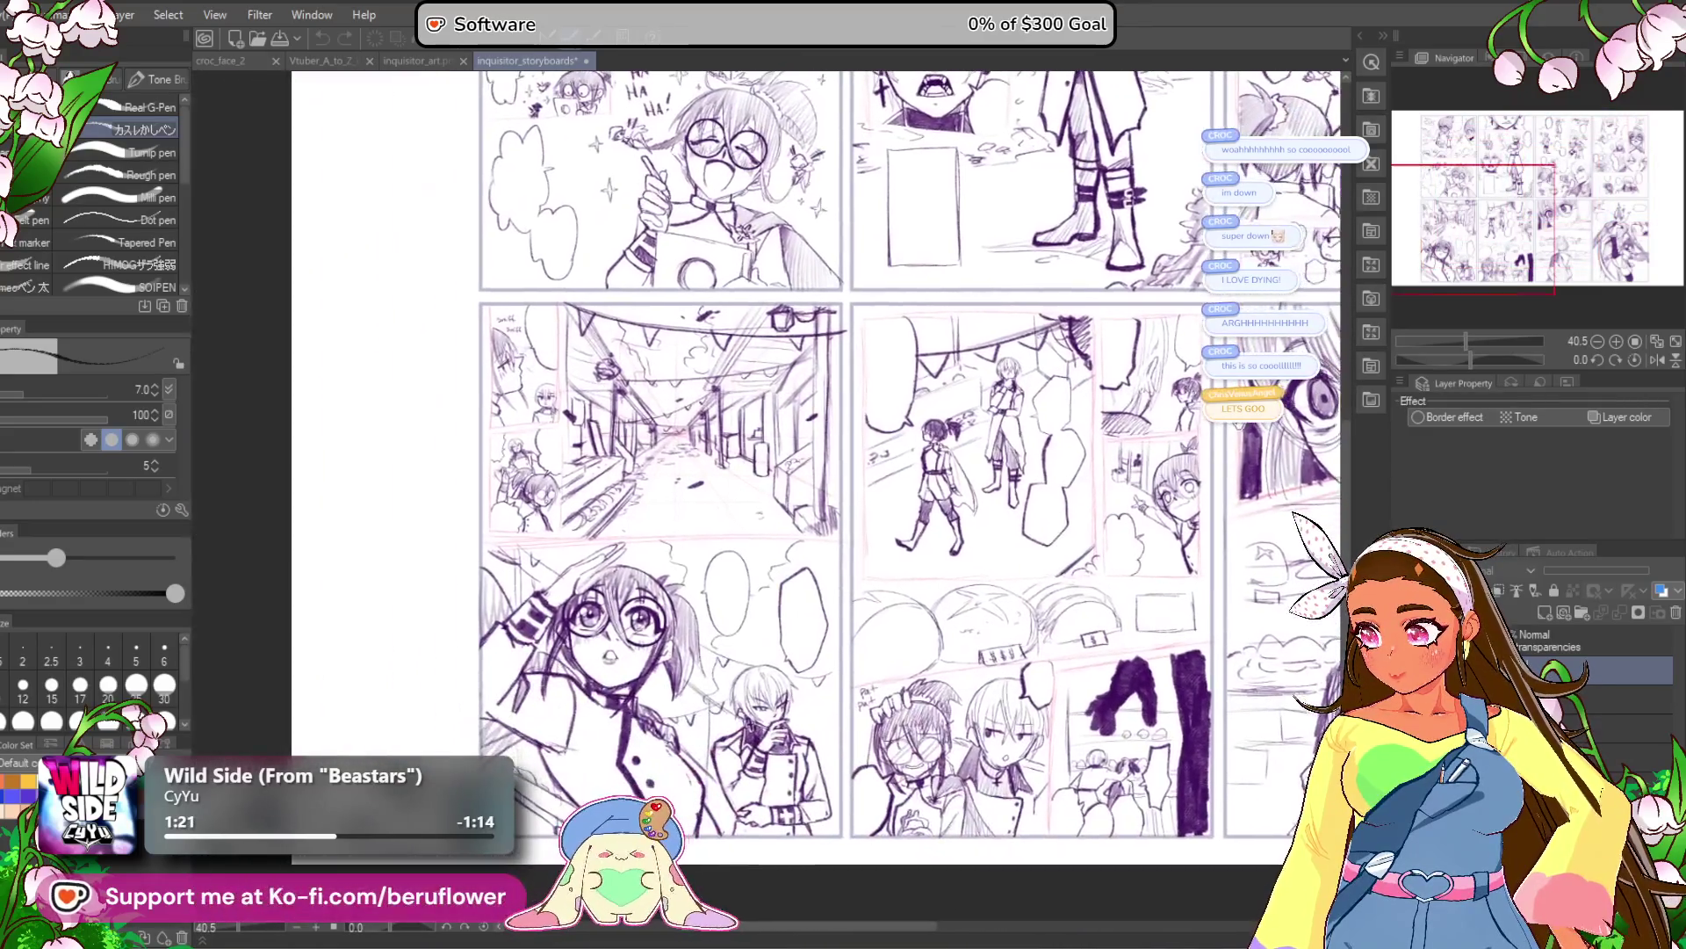
Pan through the market street and close-up eye panels, then hide the sketches again.
{"action": "left_click_drag", "start_coordinate": [1203, 426], "coordinate": [1119, 426]}
{"action": "scroll", "coordinate": [756, 386], "scroll_direction": "up", "scroll_amount": 3}
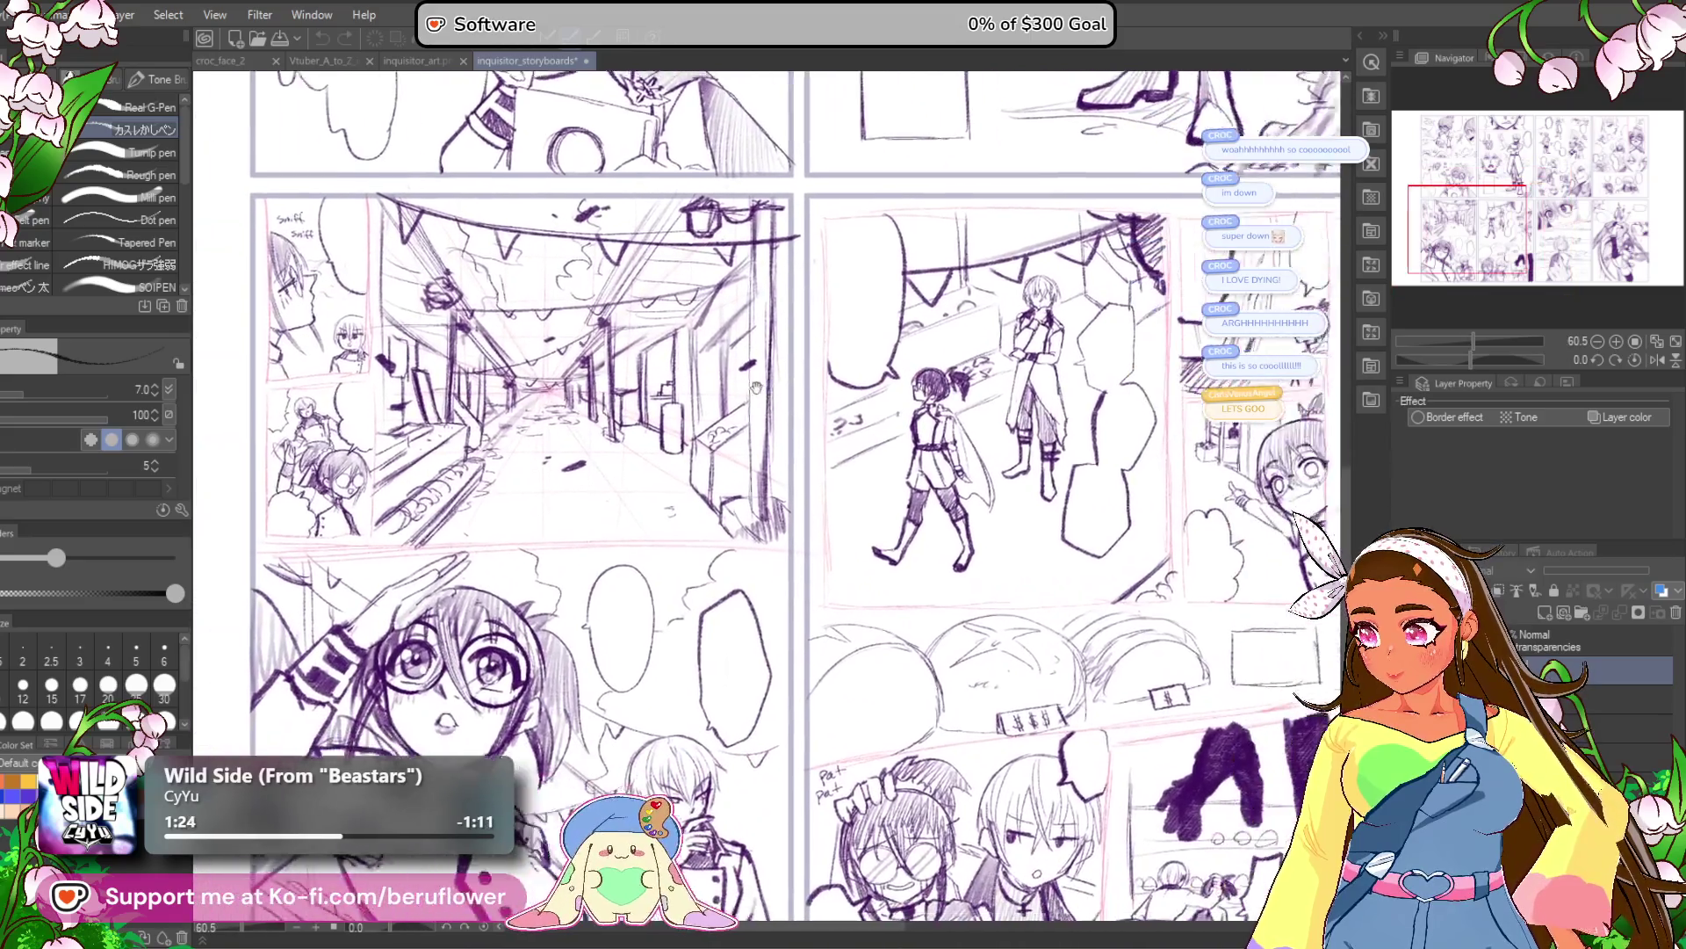
{"action": "left_click_drag", "start_coordinate": [755, 387], "coordinate": [690, 376]}
{"action": "scroll", "coordinate": [866, 428], "scroll_direction": "down", "scroll_amount": 1}
{"action": "left_click_drag", "start_coordinate": [866, 427], "coordinate": [879, 402]}
{"action": "left_click_drag", "start_coordinate": [999, 505], "coordinate": [1013, 489]}
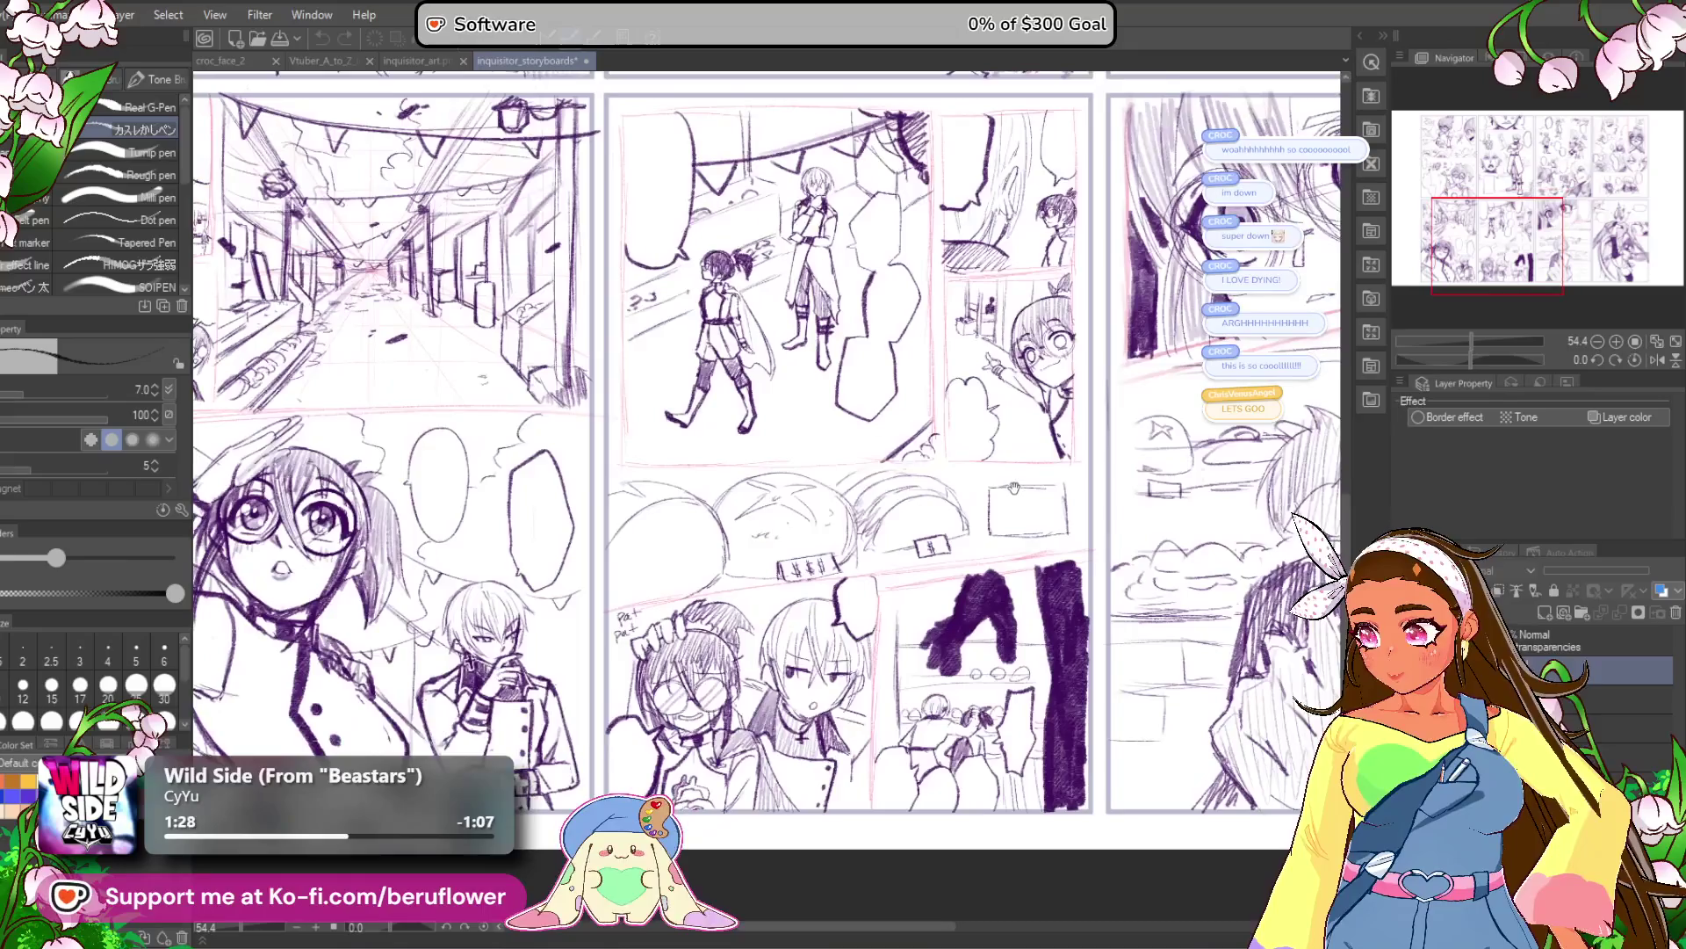
{"action": "scroll", "coordinate": [613, 553], "scroll_direction": "down", "scroll_amount": 1}
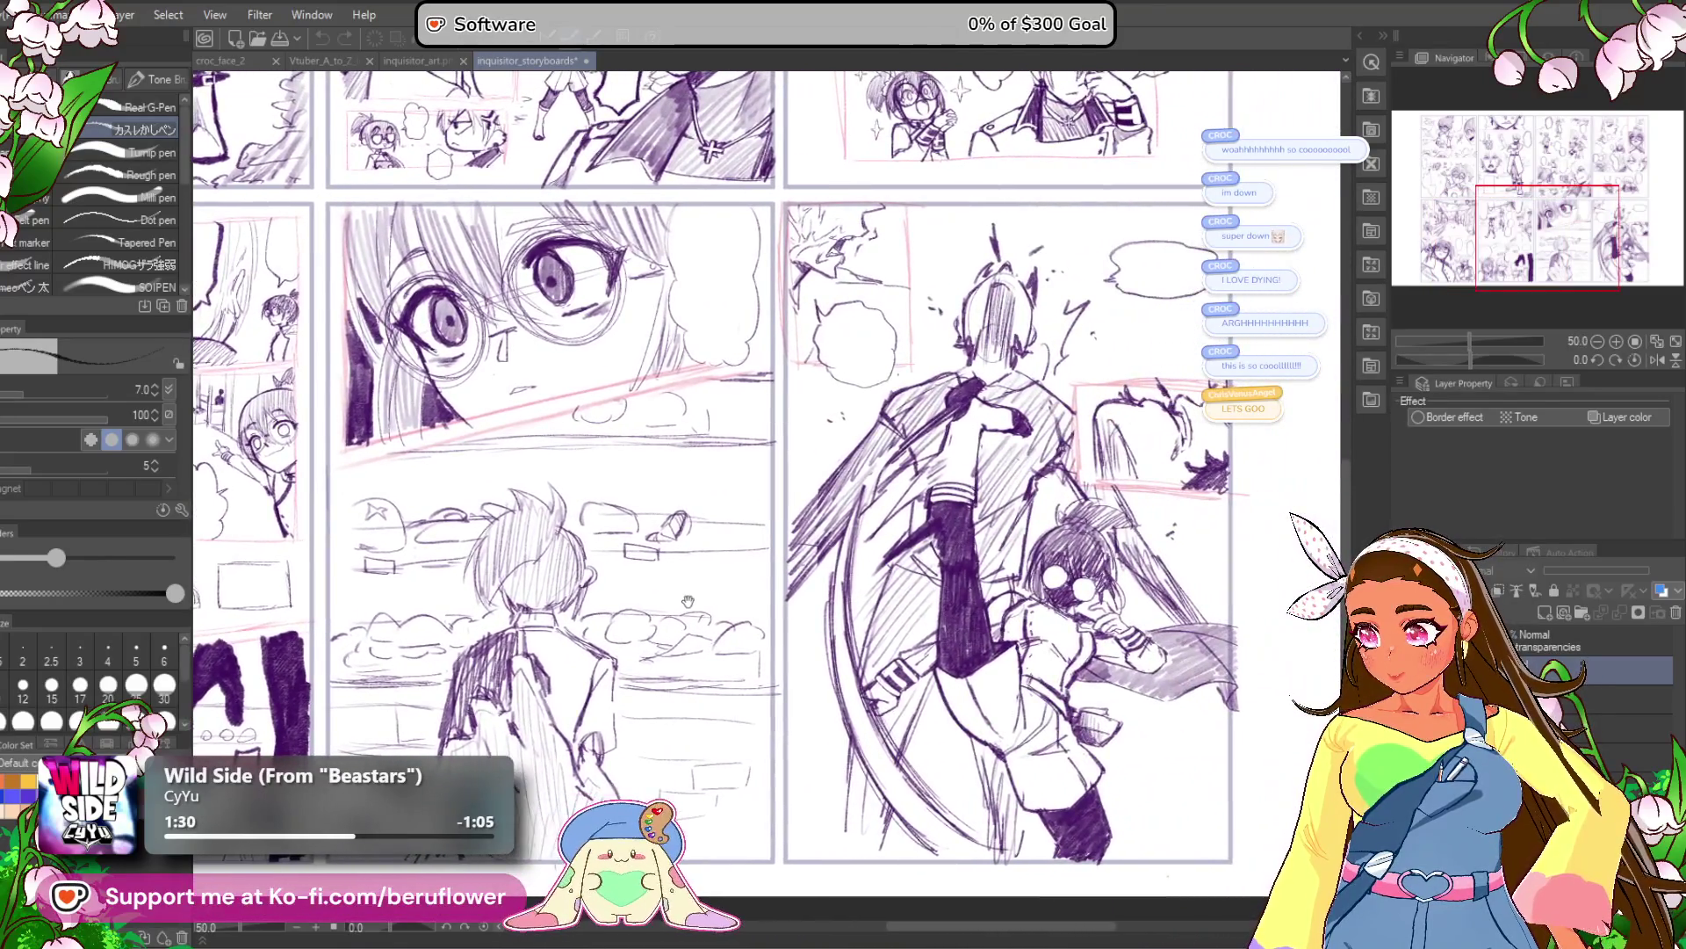
{"action": "left_click_drag", "start_coordinate": [688, 600], "coordinate": [607, 613]}
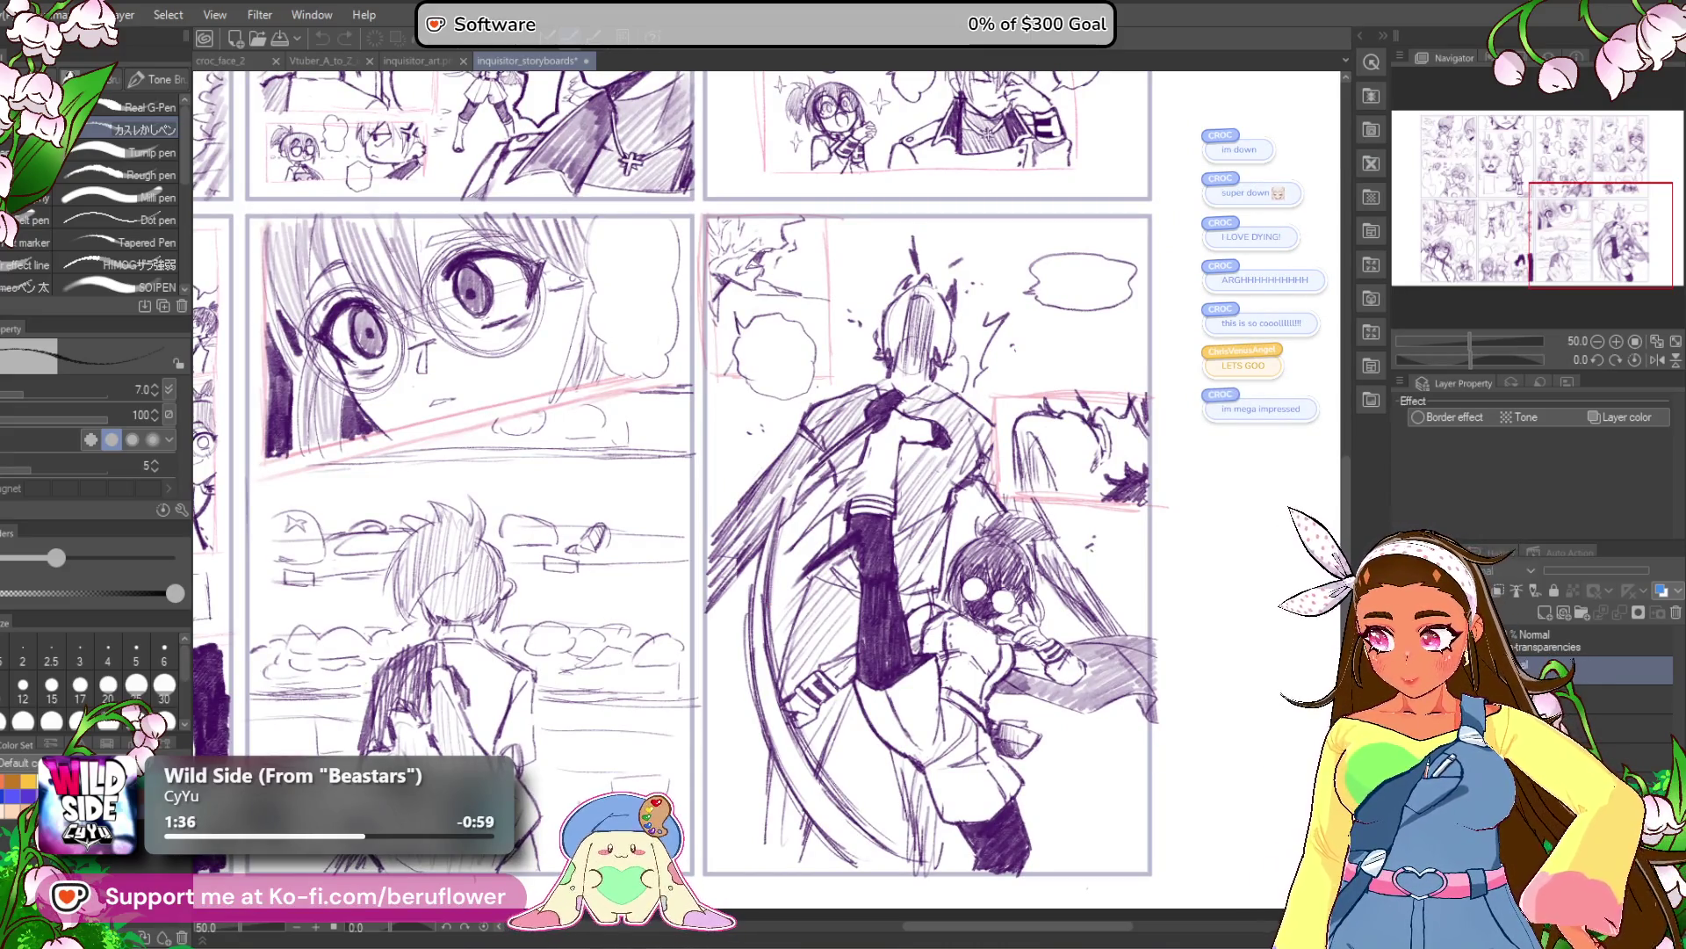
{"action": "key", "text": "Delete"}
{"action": "key", "text": "ctrl+z"}
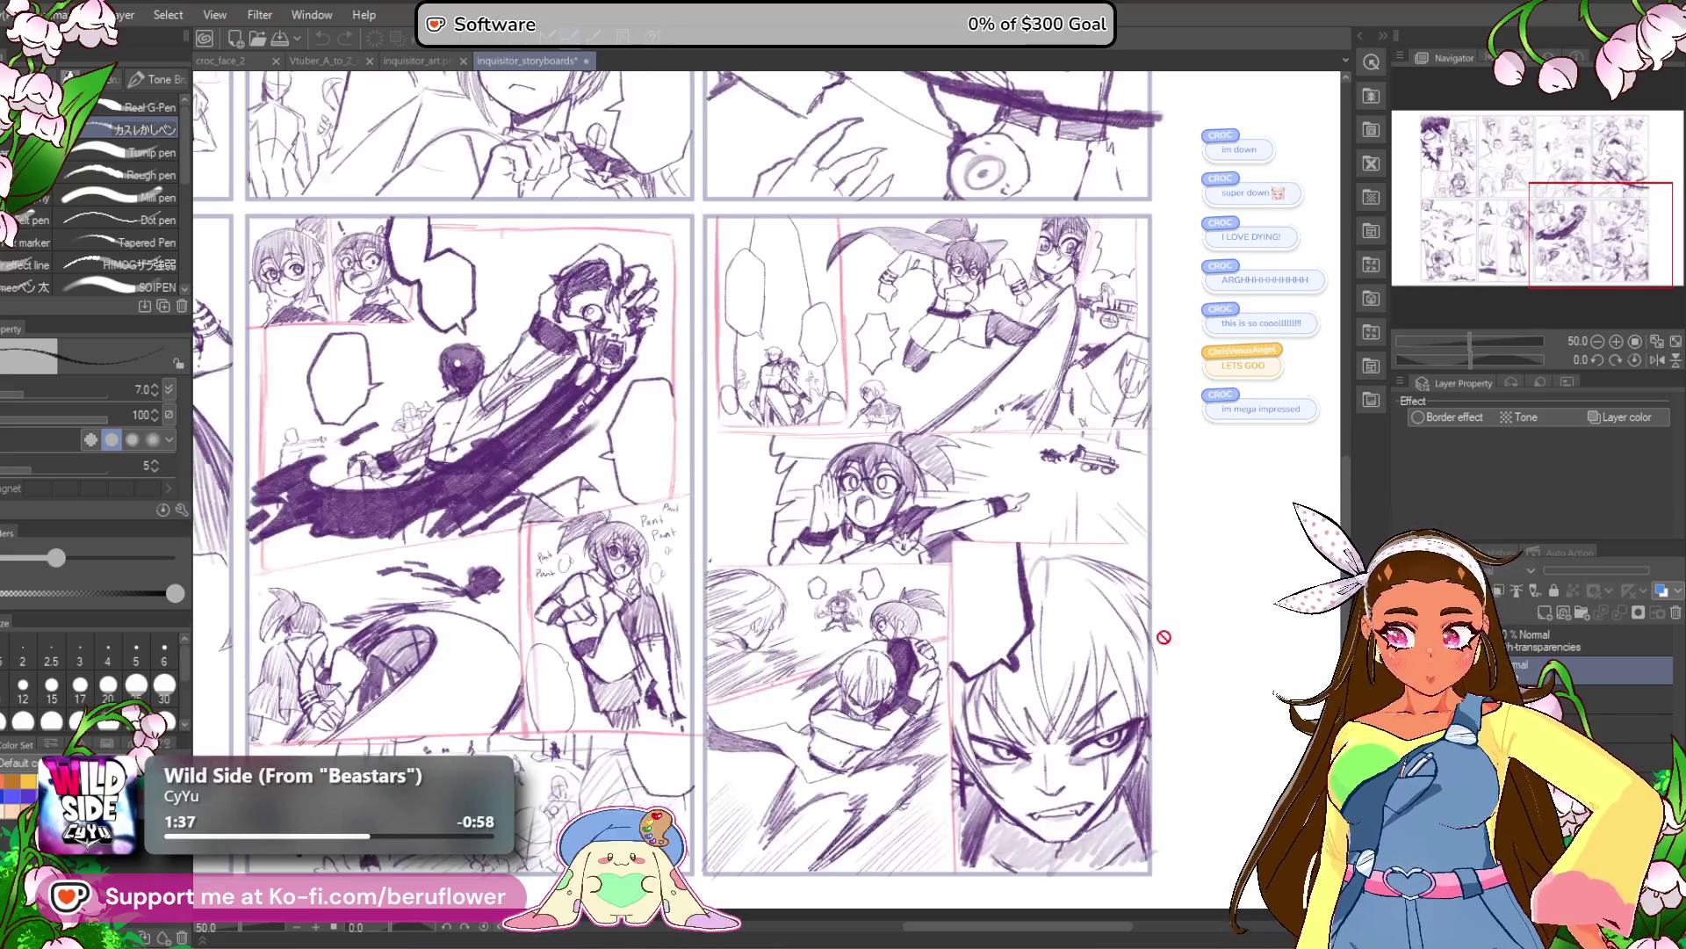
{"action": "scroll", "coordinate": [672, 542], "scroll_direction": "up", "scroll_amount": 2}
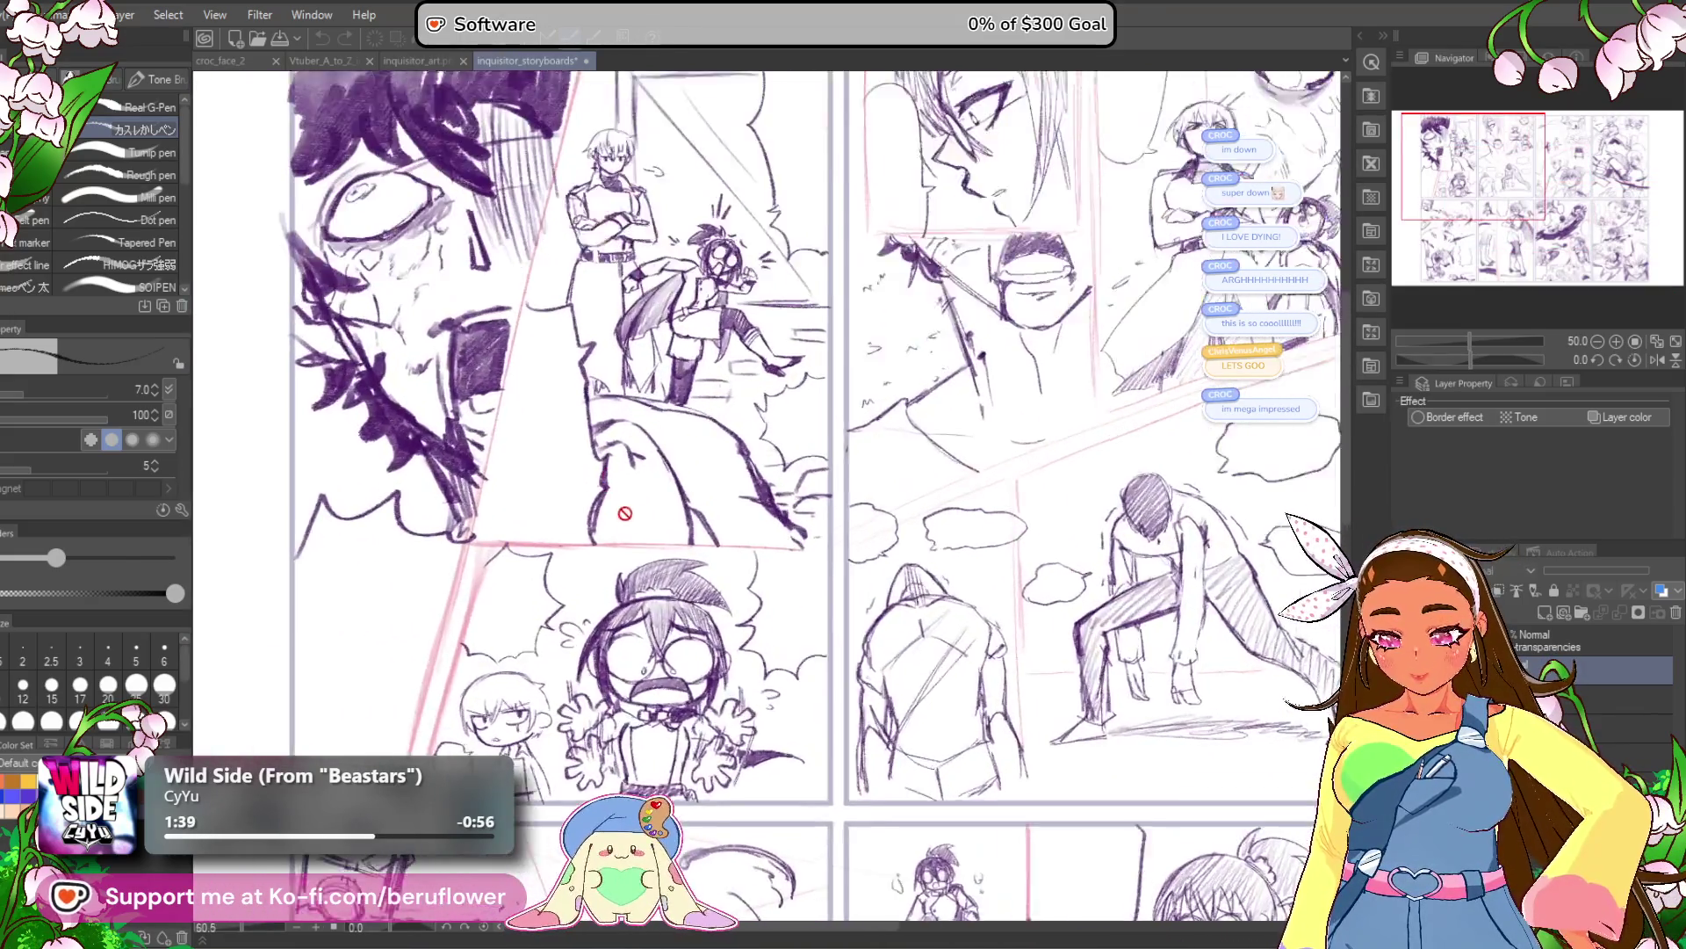
{"action": "scroll", "coordinate": [753, 595], "scroll_direction": "down", "scroll_amount": 1}
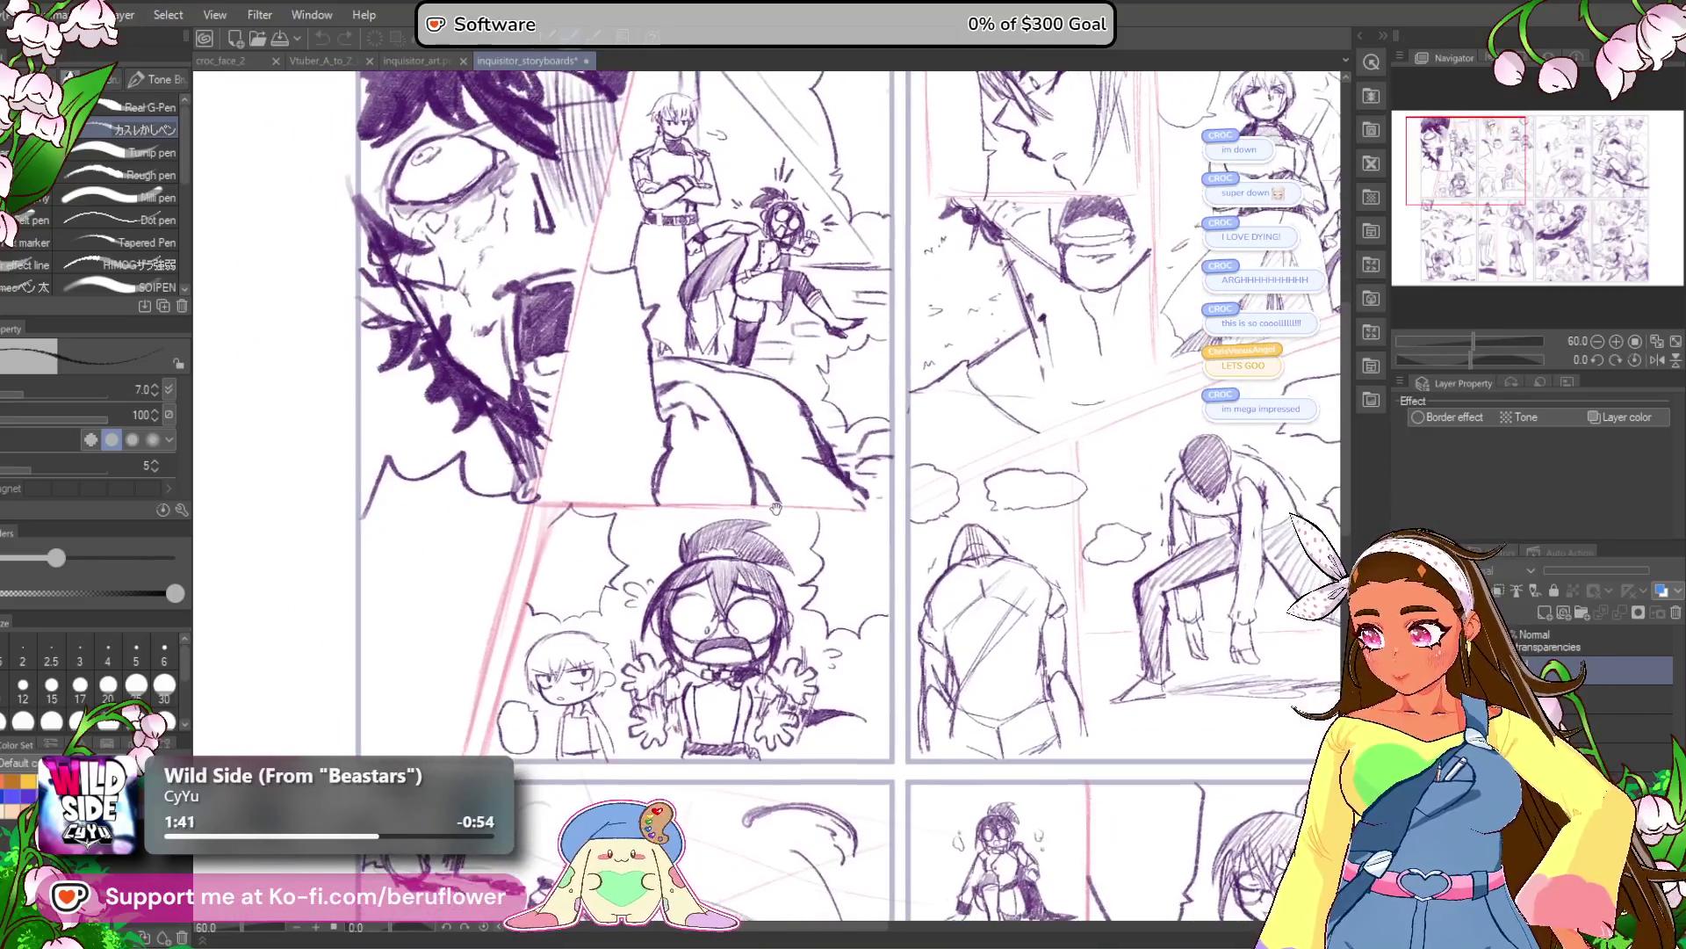
{"action": "mouse_move", "coordinate": [1087, 506]}
{"action": "left_mouse_down"}
{"action": "mouse_move", "coordinate": [982, 547]}
{"action": "mouse_move", "coordinate": [1105, 586]}
{"action": "mouse_move", "coordinate": [1096, 604]}
{"action": "mouse_move", "coordinate": [1013, 568]}
{"action": "mouse_move", "coordinate": [1029, 475]}
{"action": "left_mouse_up"}
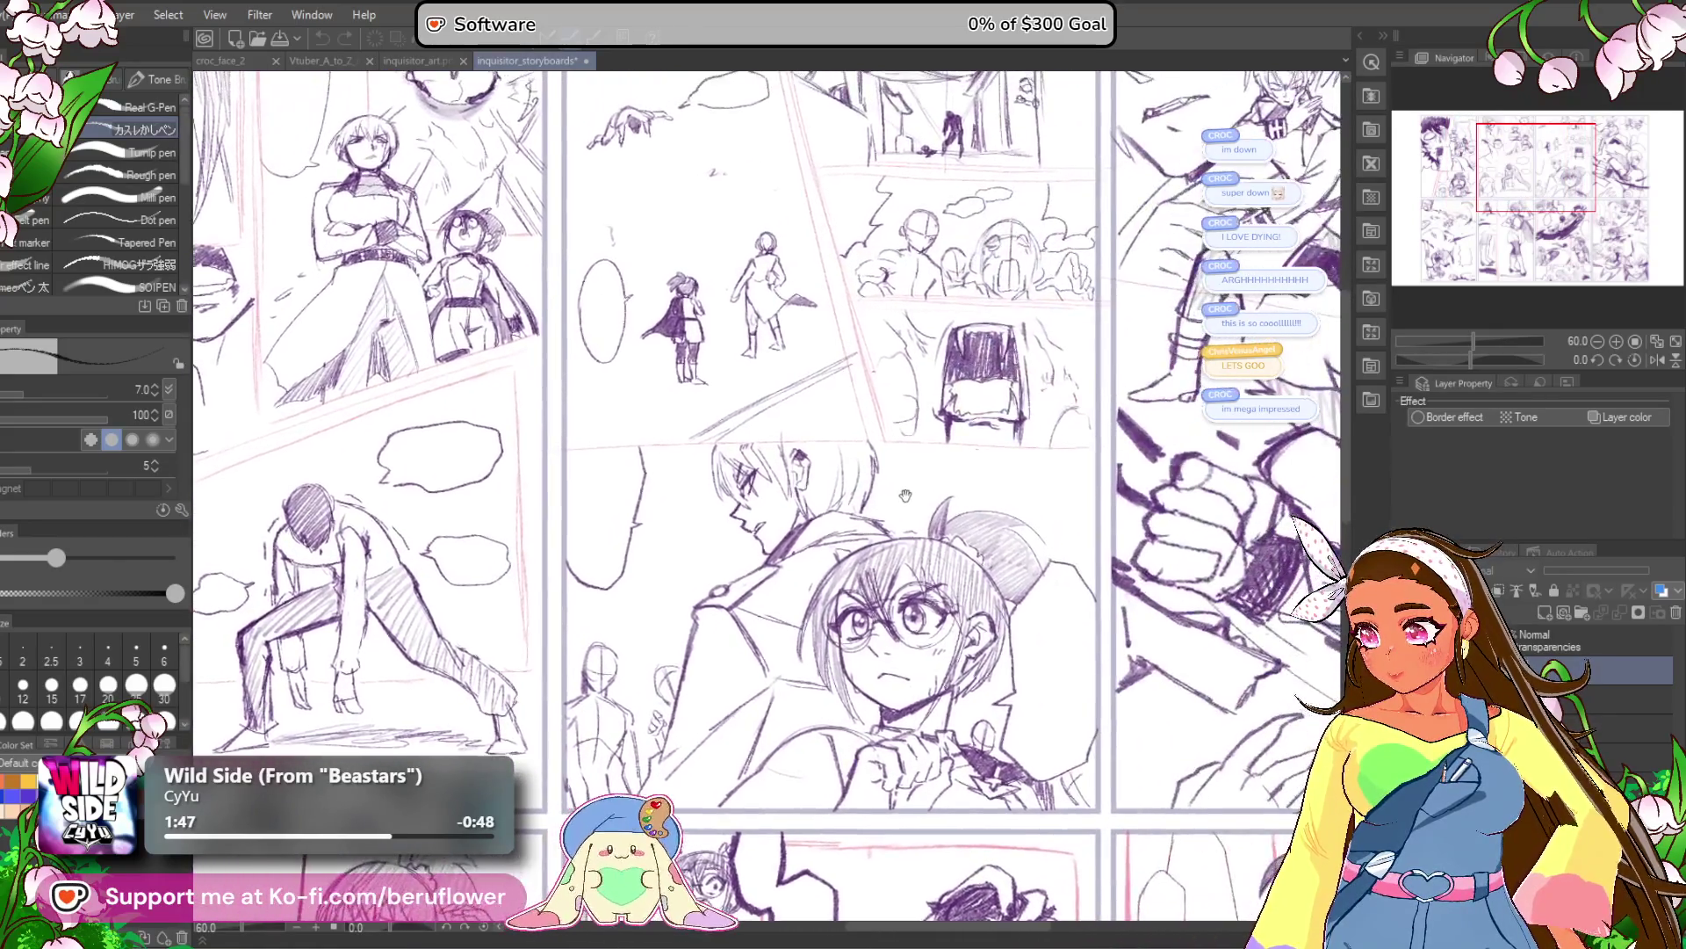
{"action": "scroll", "coordinate": [1010, 564], "scroll_direction": "down", "scroll_amount": 2}
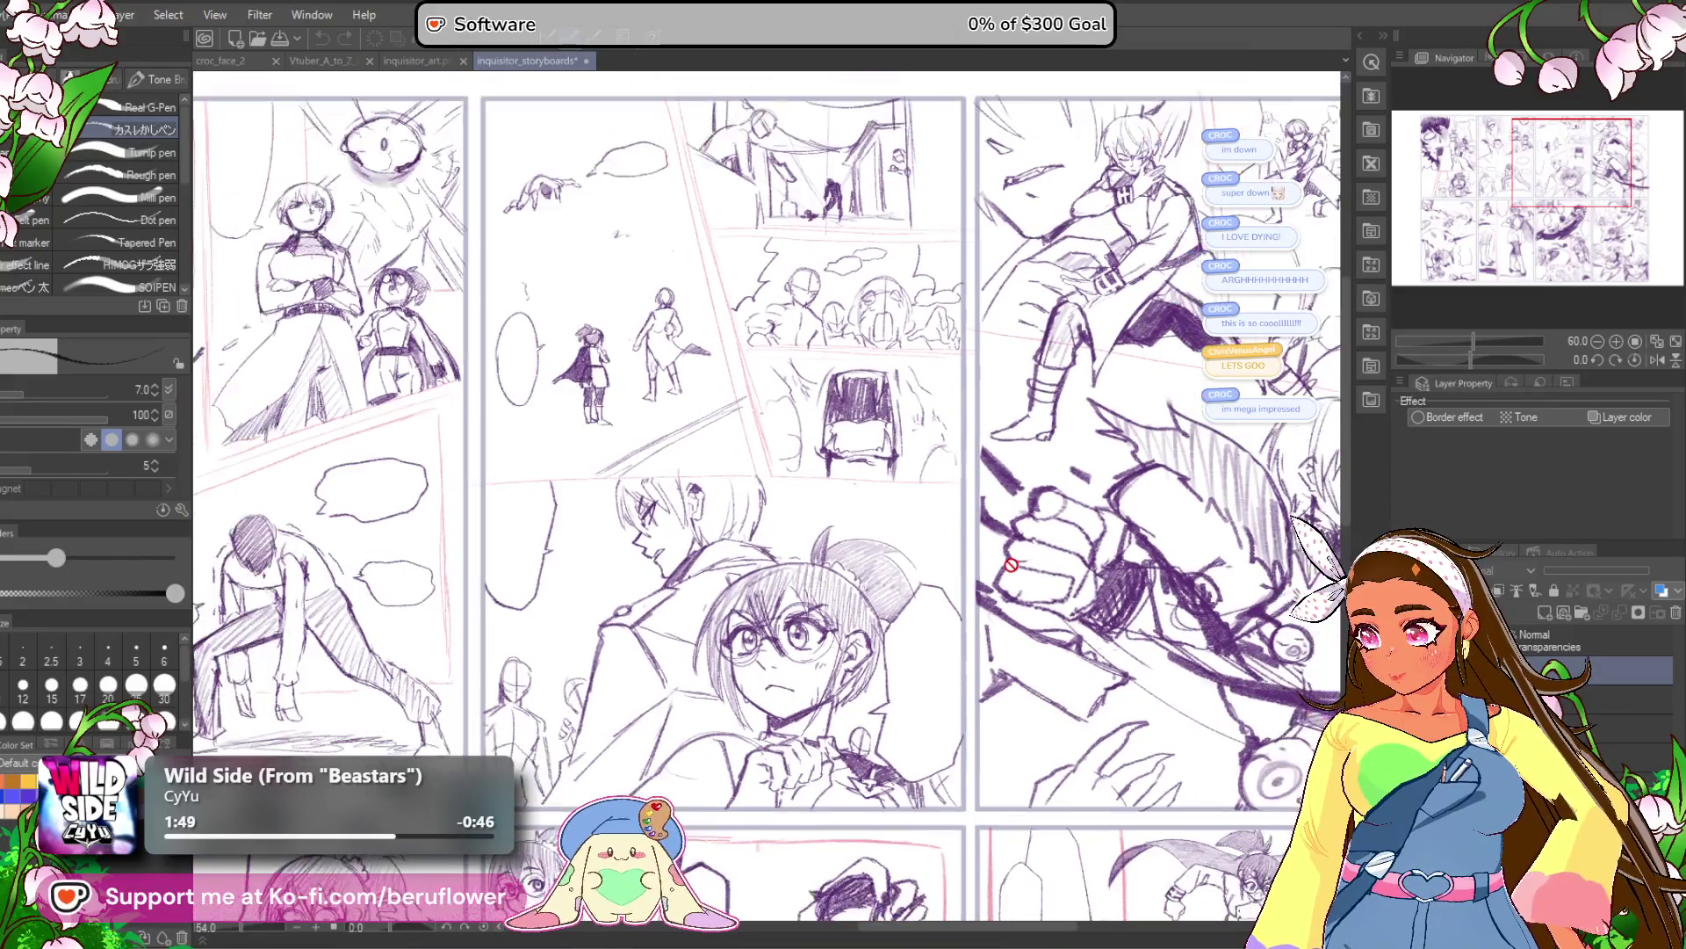
{"action": "left_click_drag", "start_coordinate": [1165, 558], "coordinate": [814, 399]}
{"action": "scroll", "coordinate": [1074, 470], "scroll_direction": "up", "scroll_amount": 2}
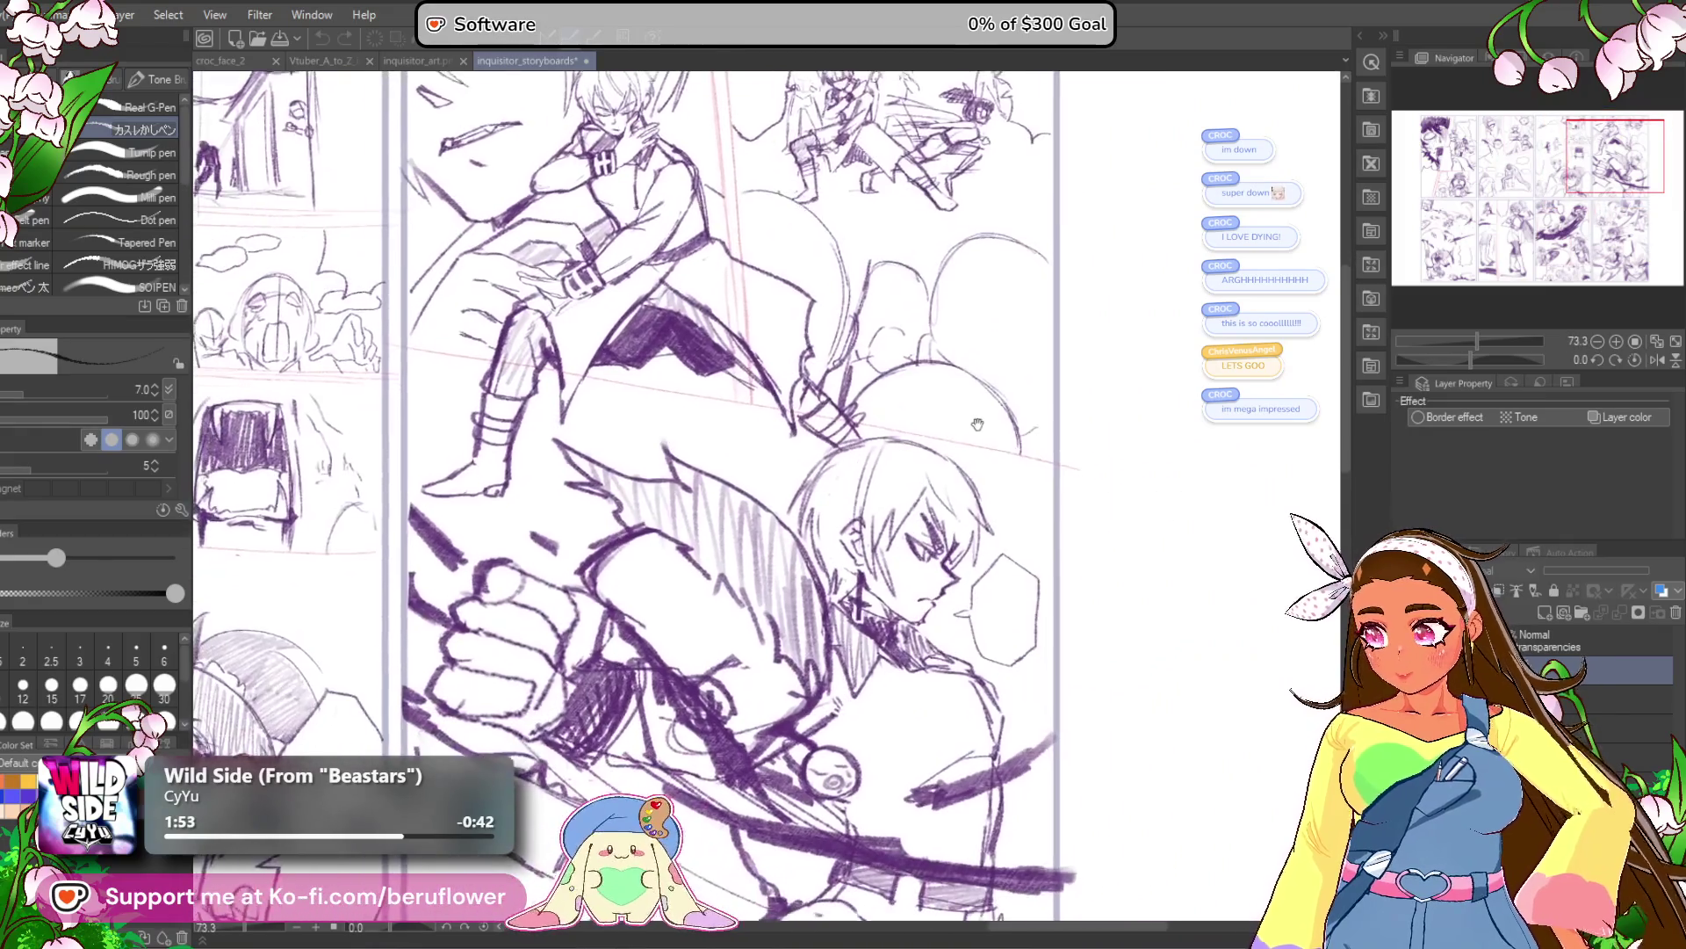
{"action": "scroll", "coordinate": [977, 425], "scroll_direction": "down", "scroll_amount": 5}
{"action": "scroll", "coordinate": [943, 471], "scroll_direction": "down", "scroll_amount": 3}
{"action": "scroll", "coordinate": [289, 544], "scroll_direction": "up", "scroll_amount": 1}
{"action": "left_click_drag", "start_coordinate": [290, 545], "coordinate": [715, 528]}
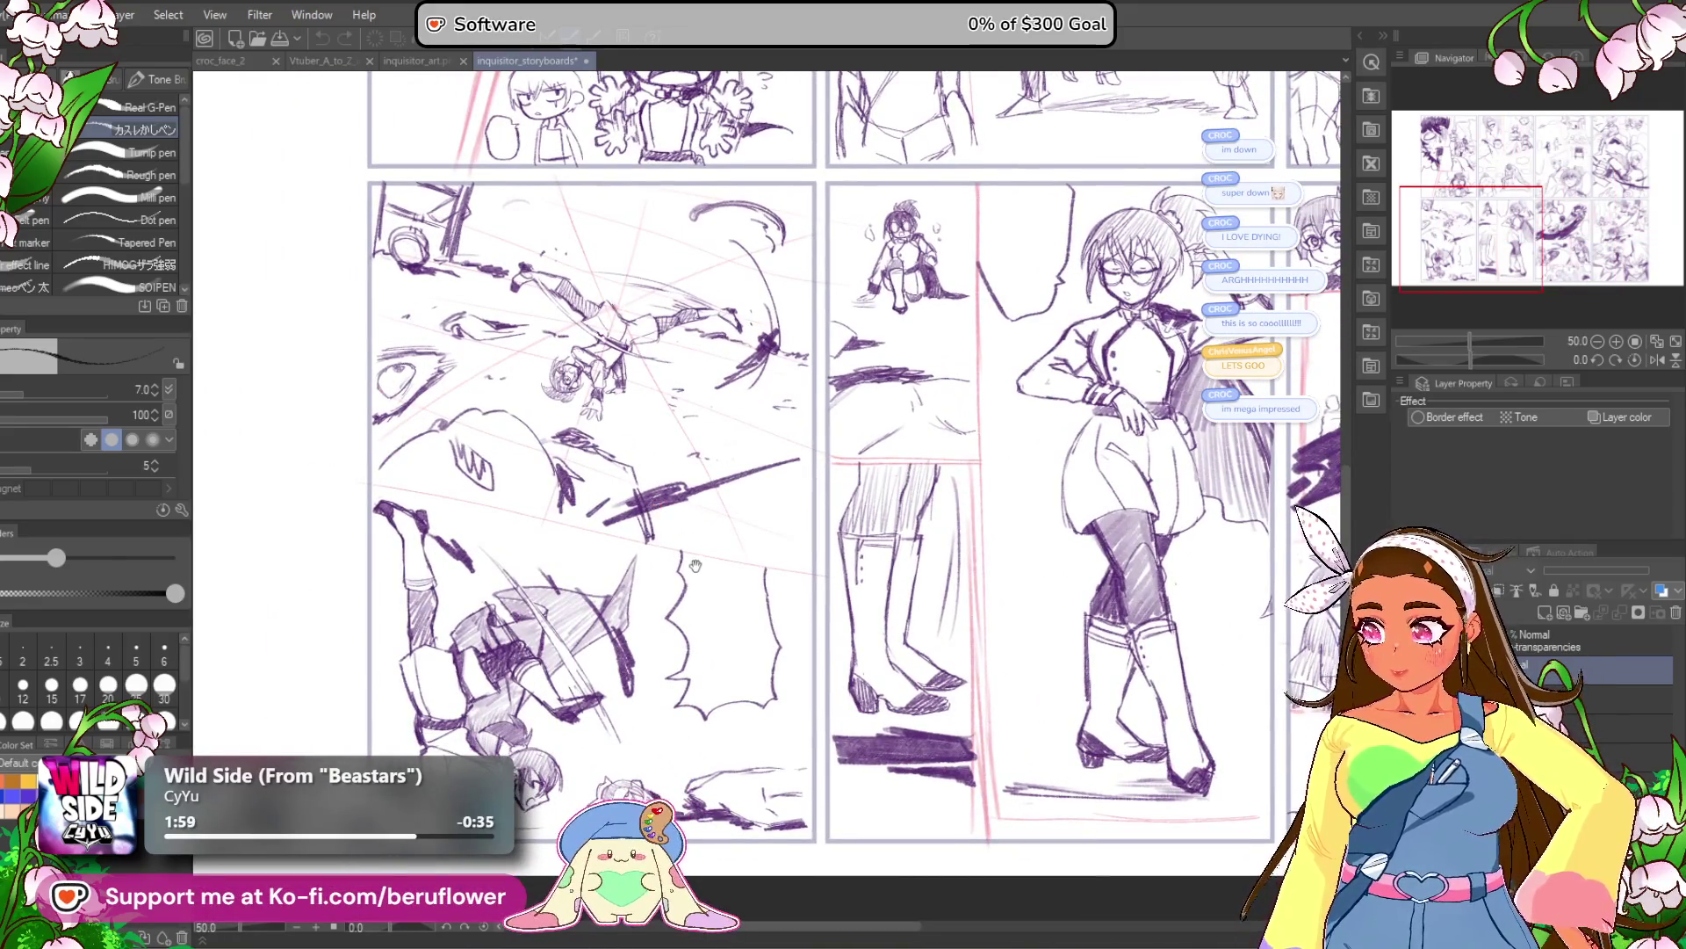
{"action": "left_click_drag", "start_coordinate": [621, 572], "coordinate": [156, 541]}
{"action": "left_click_drag", "start_coordinate": [1208, 486], "coordinate": [910, 455]}
{"action": "scroll", "coordinate": [910, 456], "scroll_direction": "up", "scroll_amount": 1}
{"action": "mouse_move", "coordinate": [940, 522]}
{"action": "left_mouse_down"}
{"action": "mouse_move", "coordinate": [1055, 372]}
{"action": "mouse_move", "coordinate": [1037, 346]}
{"action": "mouse_move", "coordinate": [720, 564]}
{"action": "mouse_move", "coordinate": [527, 654]}
{"action": "left_mouse_up"}
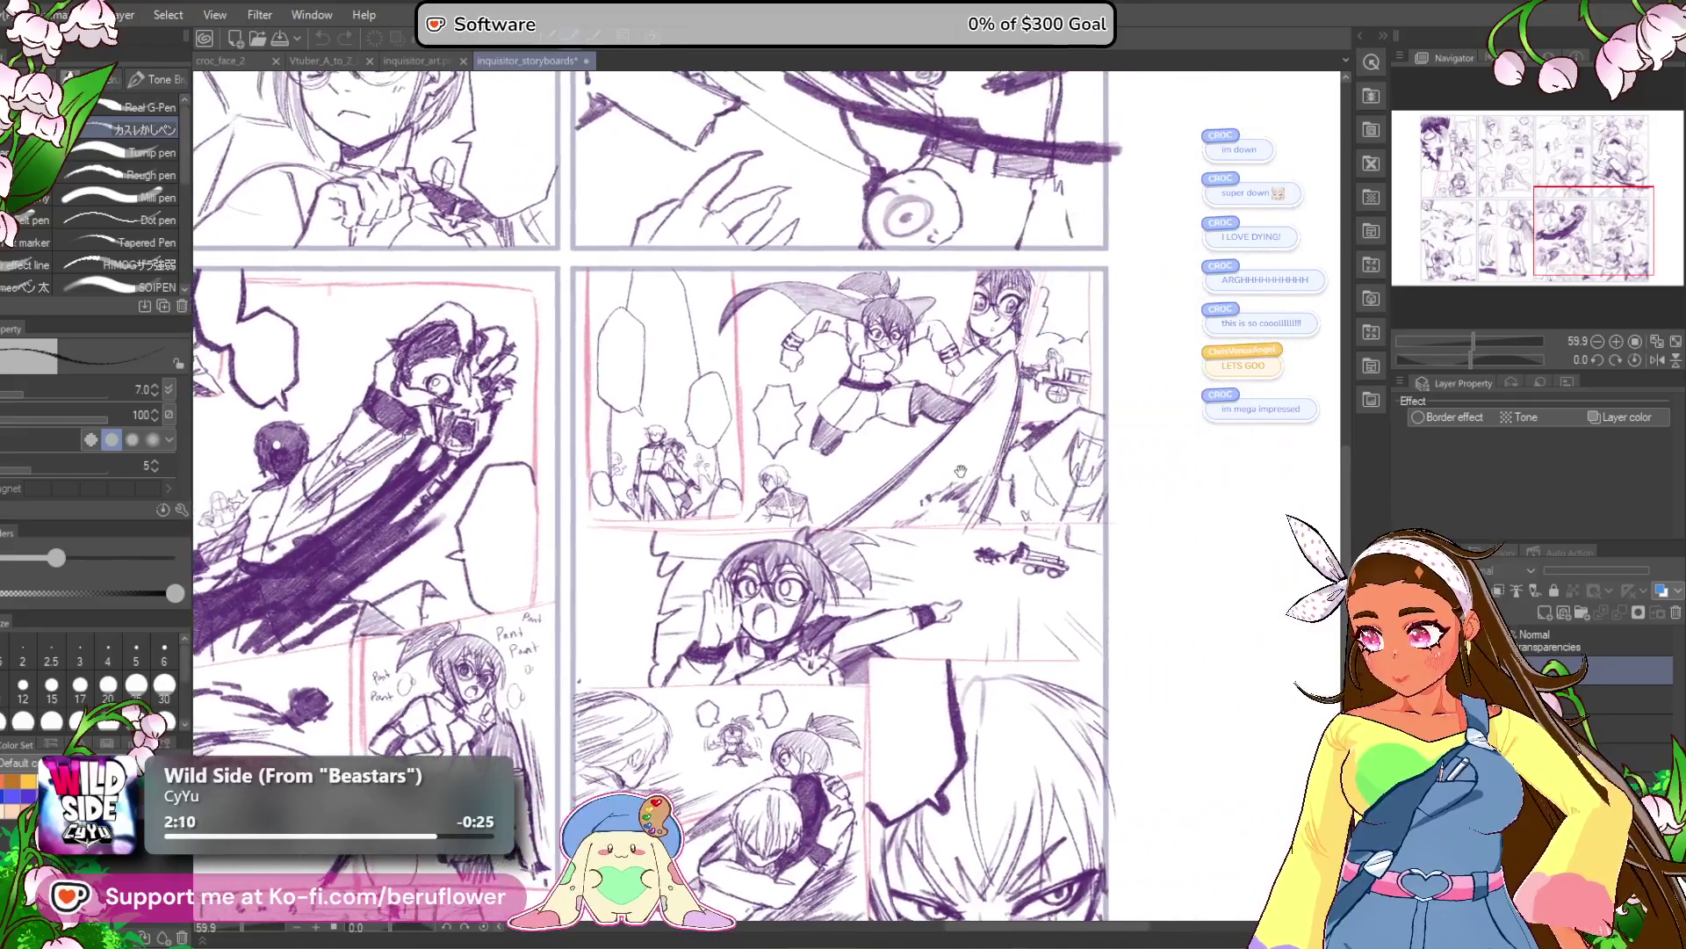
{"action": "scroll", "coordinate": [1023, 342], "scroll_direction": "up", "scroll_amount": 1}
{"action": "left_click_drag", "start_coordinate": [1022, 342], "coordinate": [1019, 236]}
{"action": "scroll", "coordinate": [1002, 334], "scroll_direction": "down", "scroll_amount": 3}
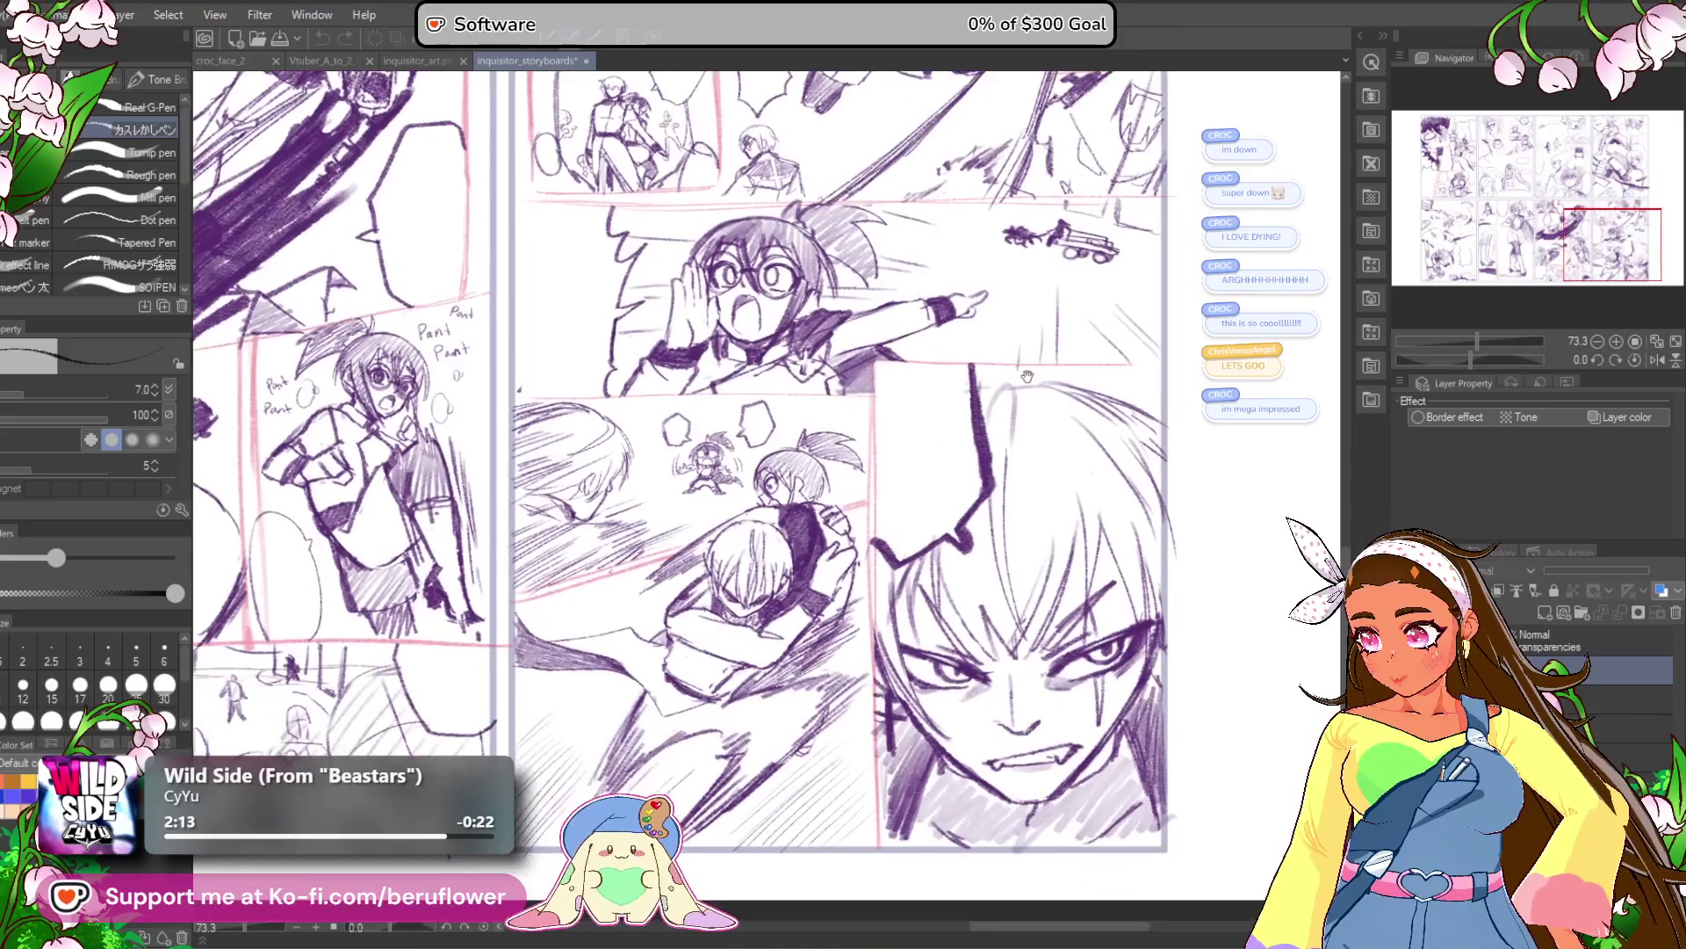
{"action": "scroll", "coordinate": [897, 496], "scroll_direction": "down", "scroll_amount": 4}
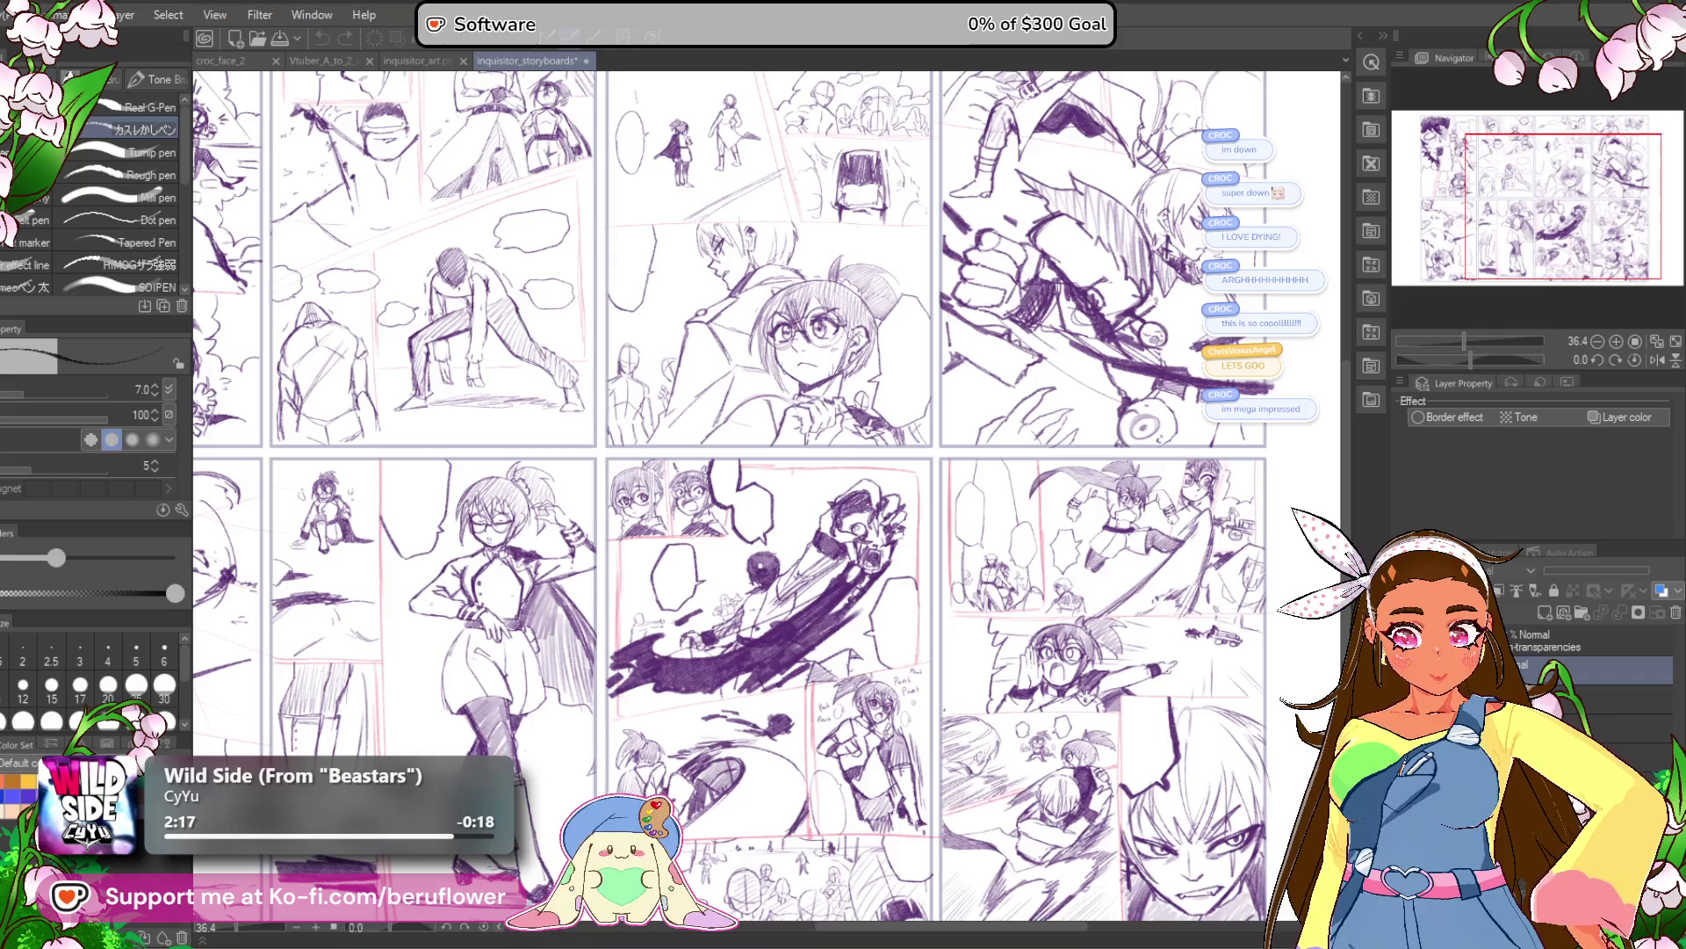
{"action": "scroll", "coordinate": [826, 505], "scroll_direction": "down", "scroll_amount": 2}
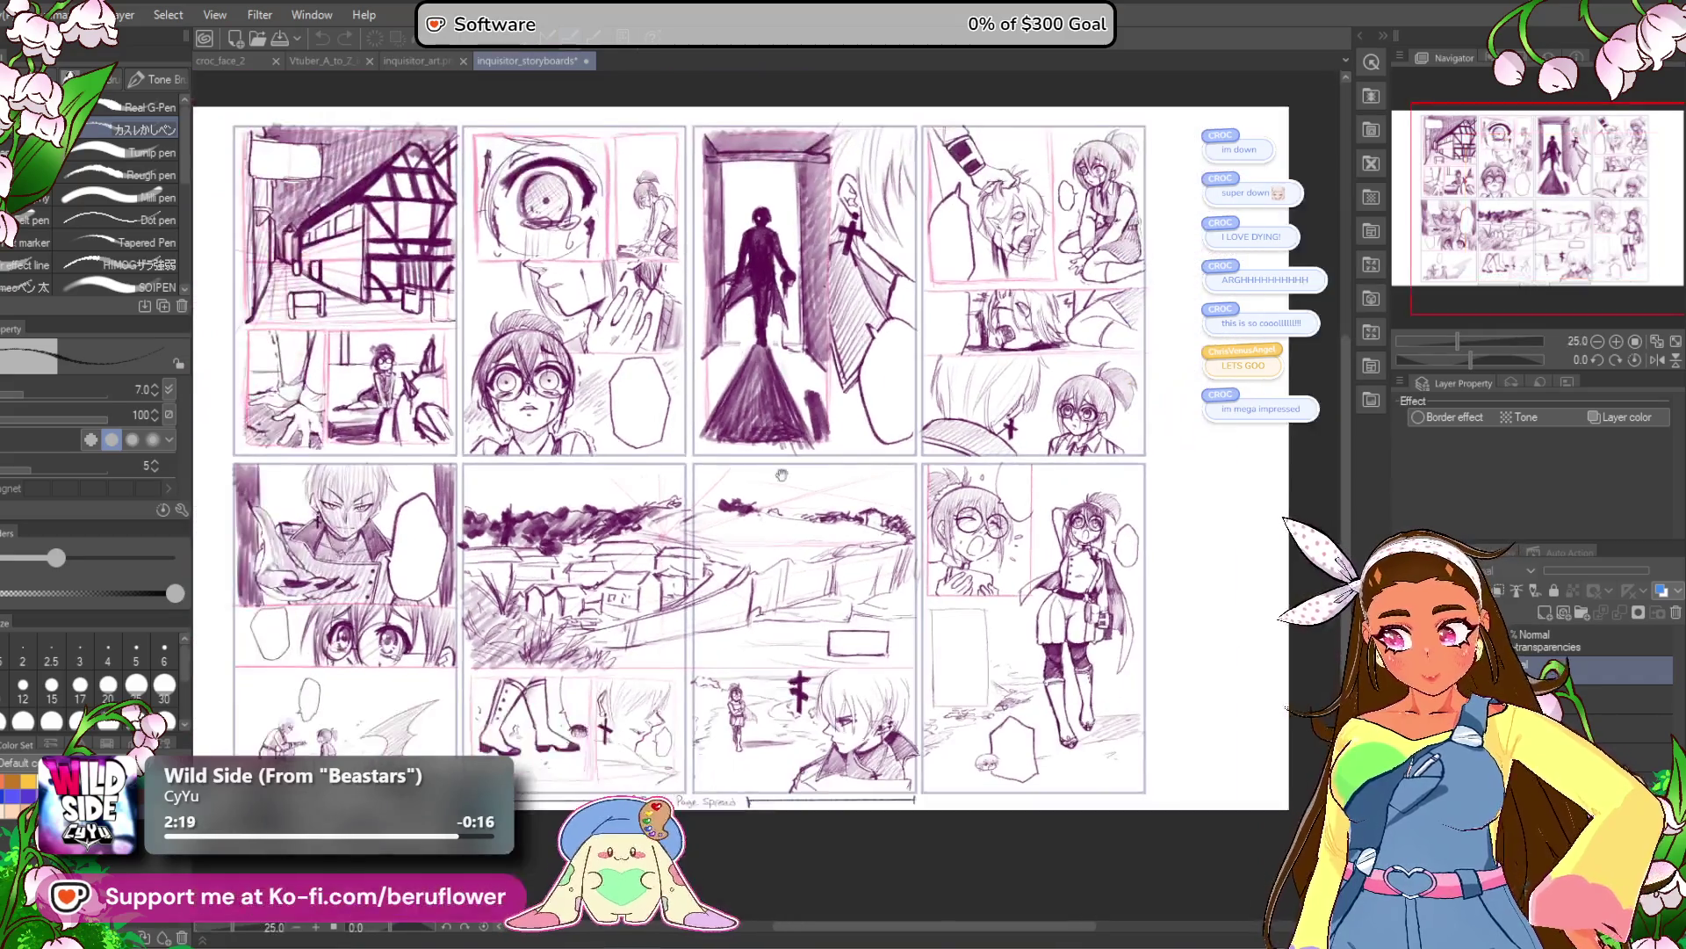
{"action": "scroll", "coordinate": [712, 411], "scroll_direction": "down", "scroll_amount": 1}
{"action": "scroll", "coordinate": [755, 558], "scroll_direction": "up", "scroll_amount": 3}
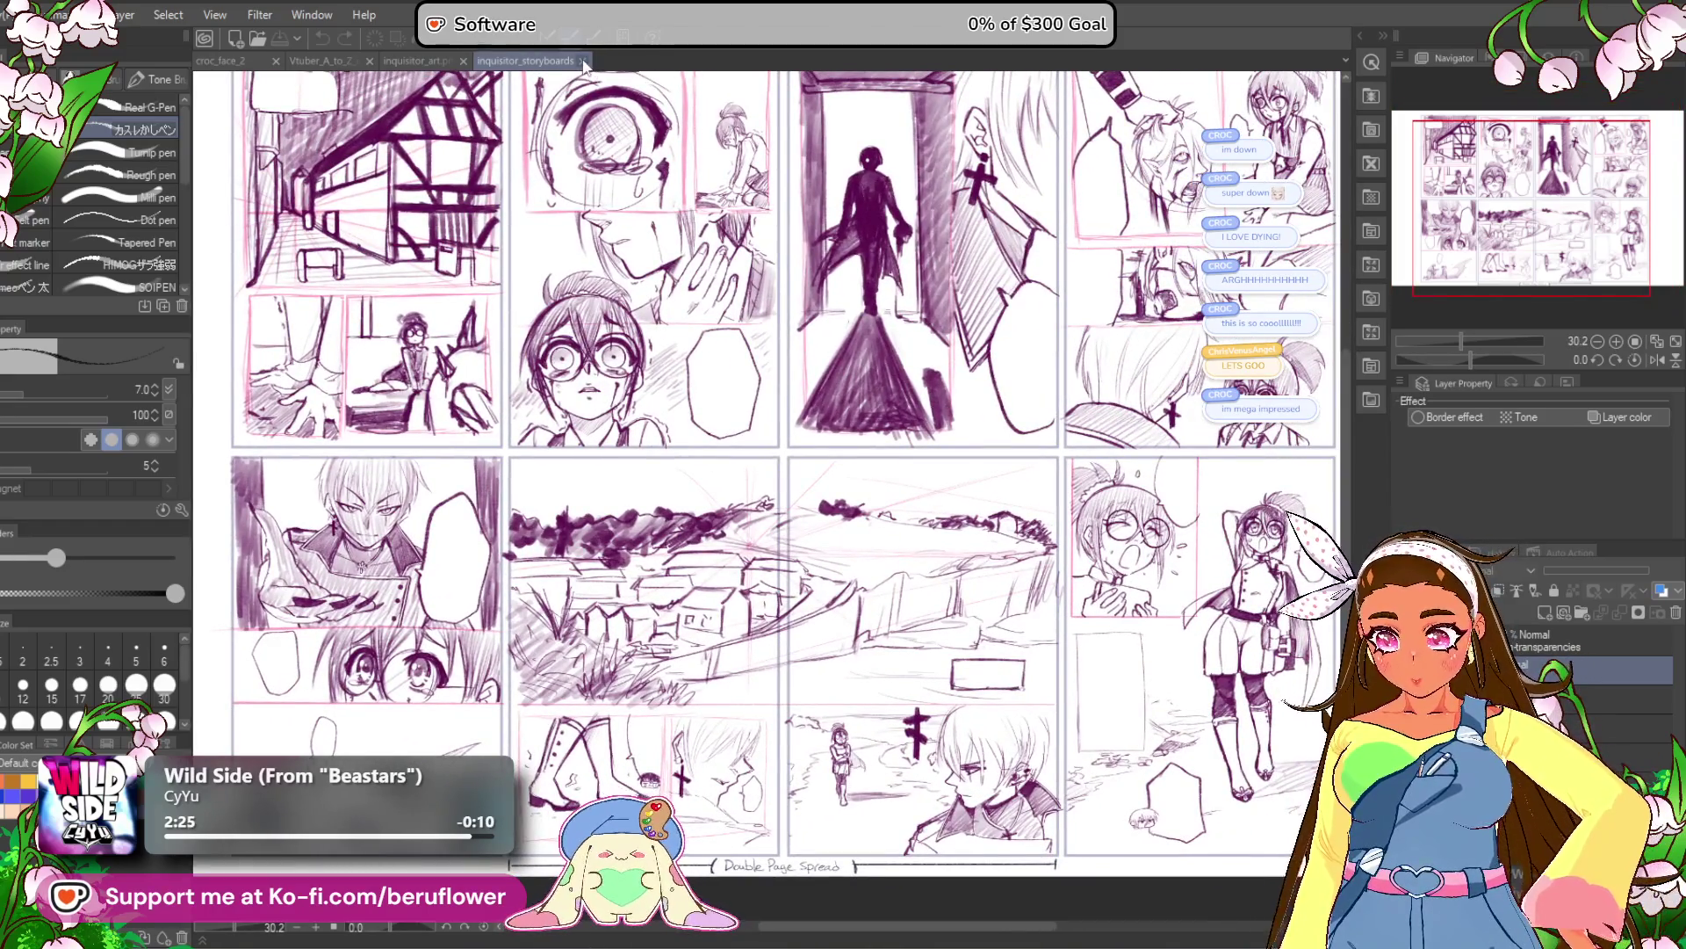
Close the inquisitor_storyboards and inquisitor_art.png files.
{"action": "left_click", "coordinate": [583, 61]}
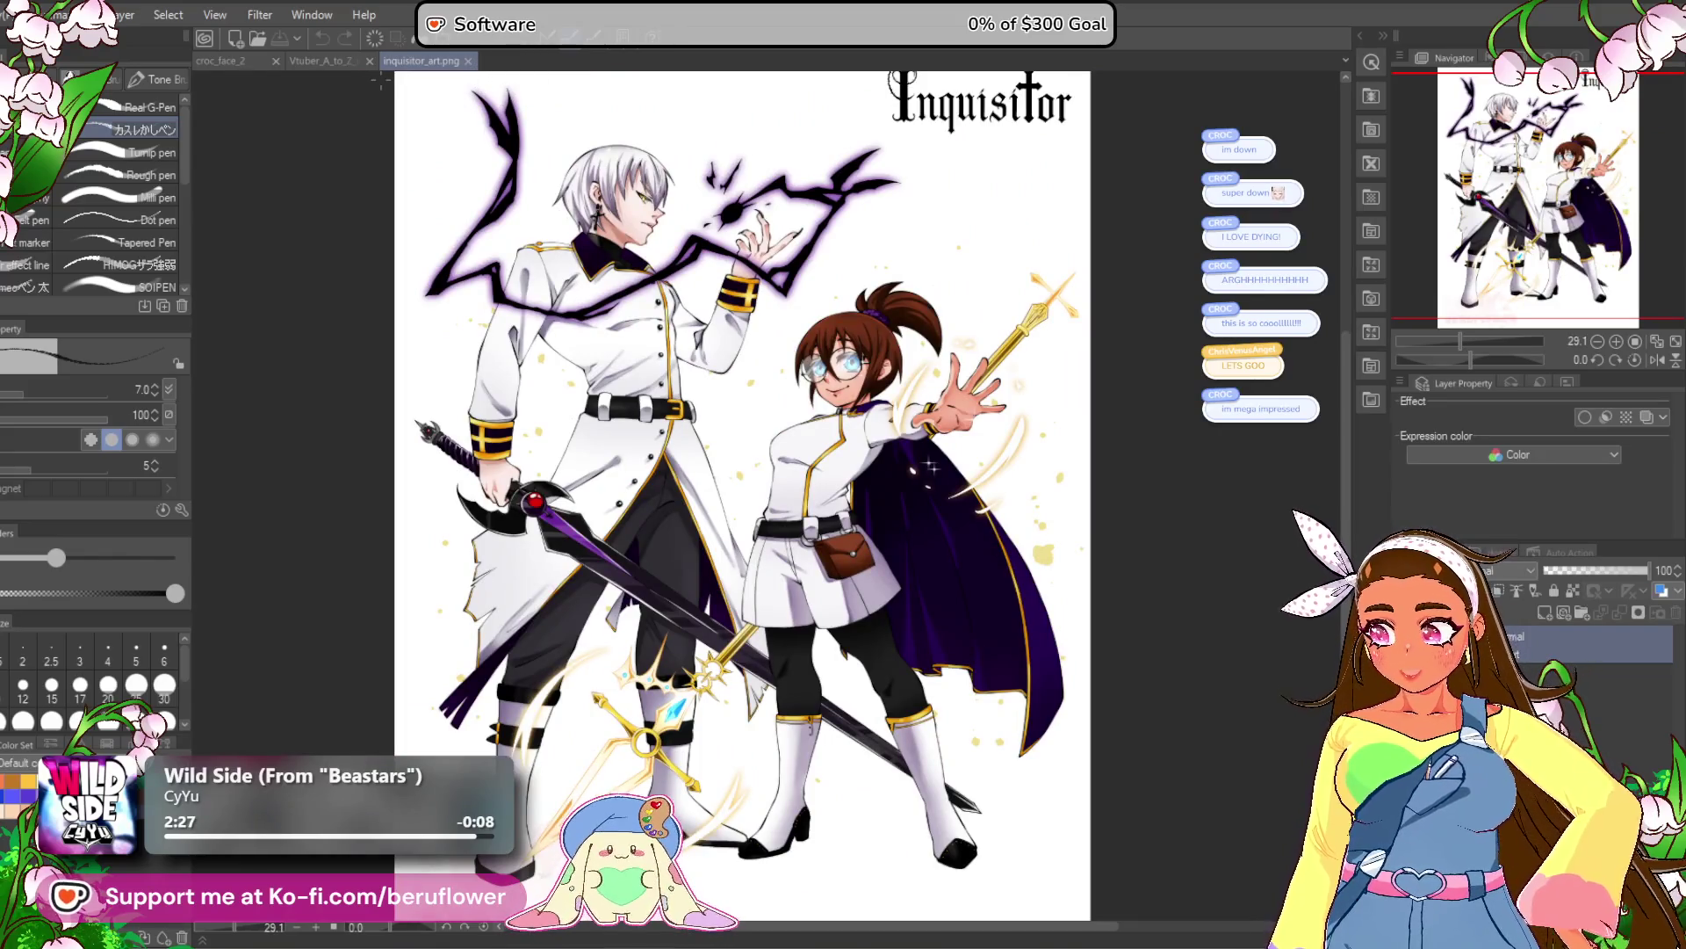
{"action": "left_click", "coordinate": [468, 60]}
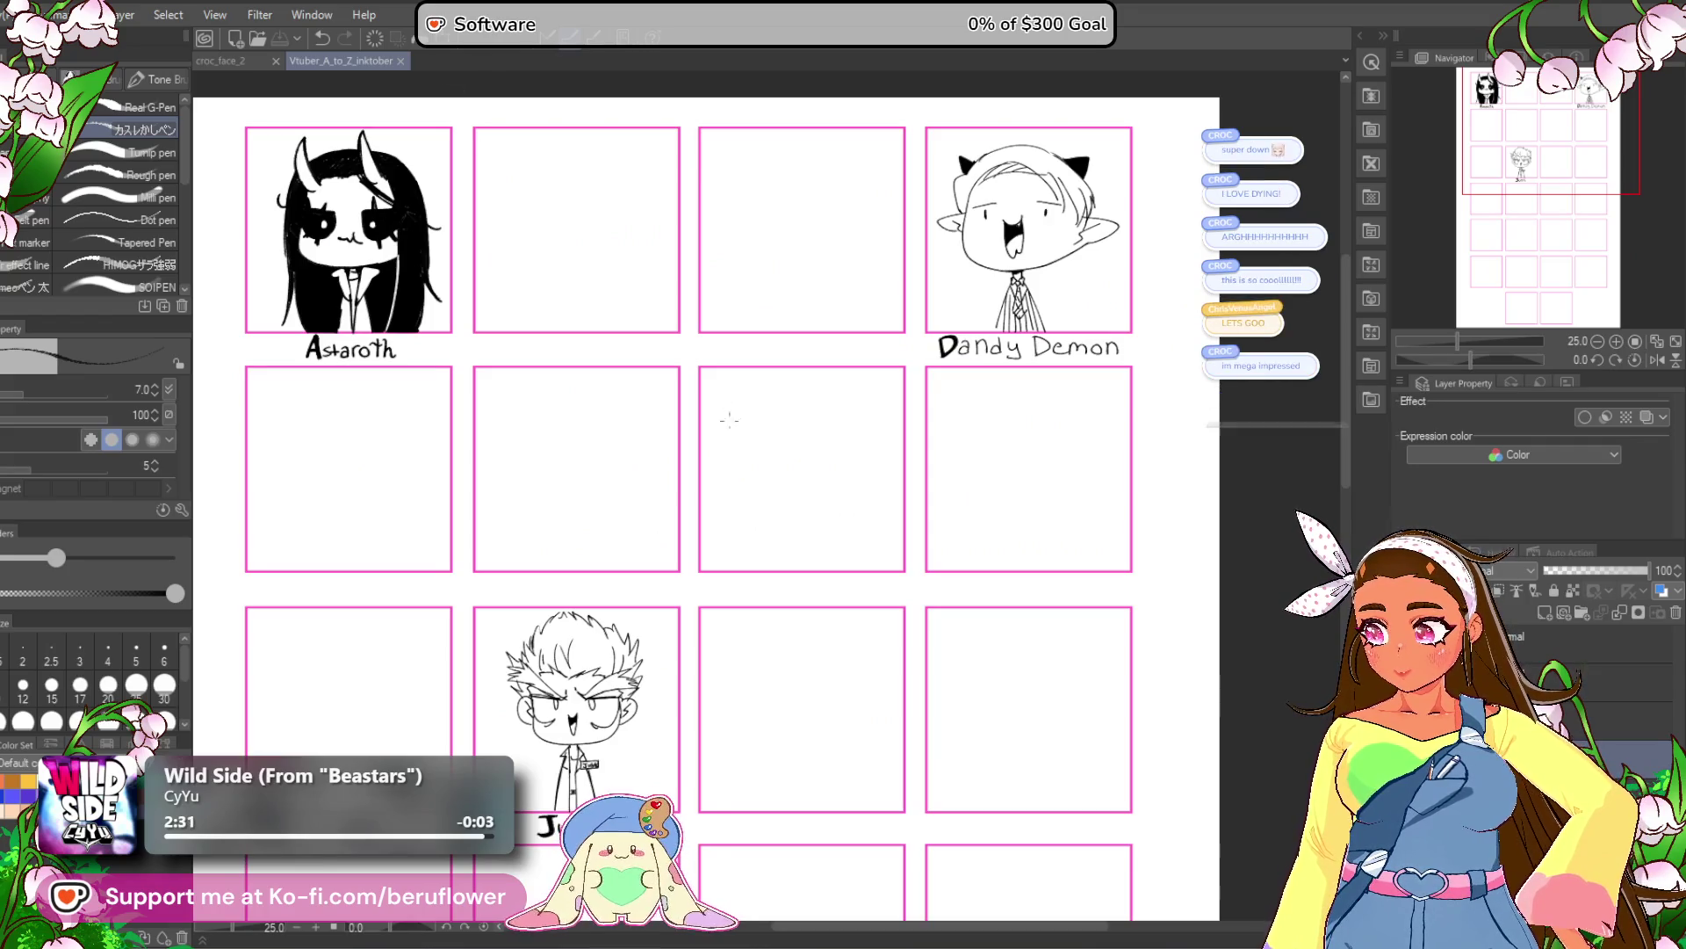
{"action": "scroll", "coordinate": [504, 214], "scroll_direction": "down", "scroll_amount": 3}
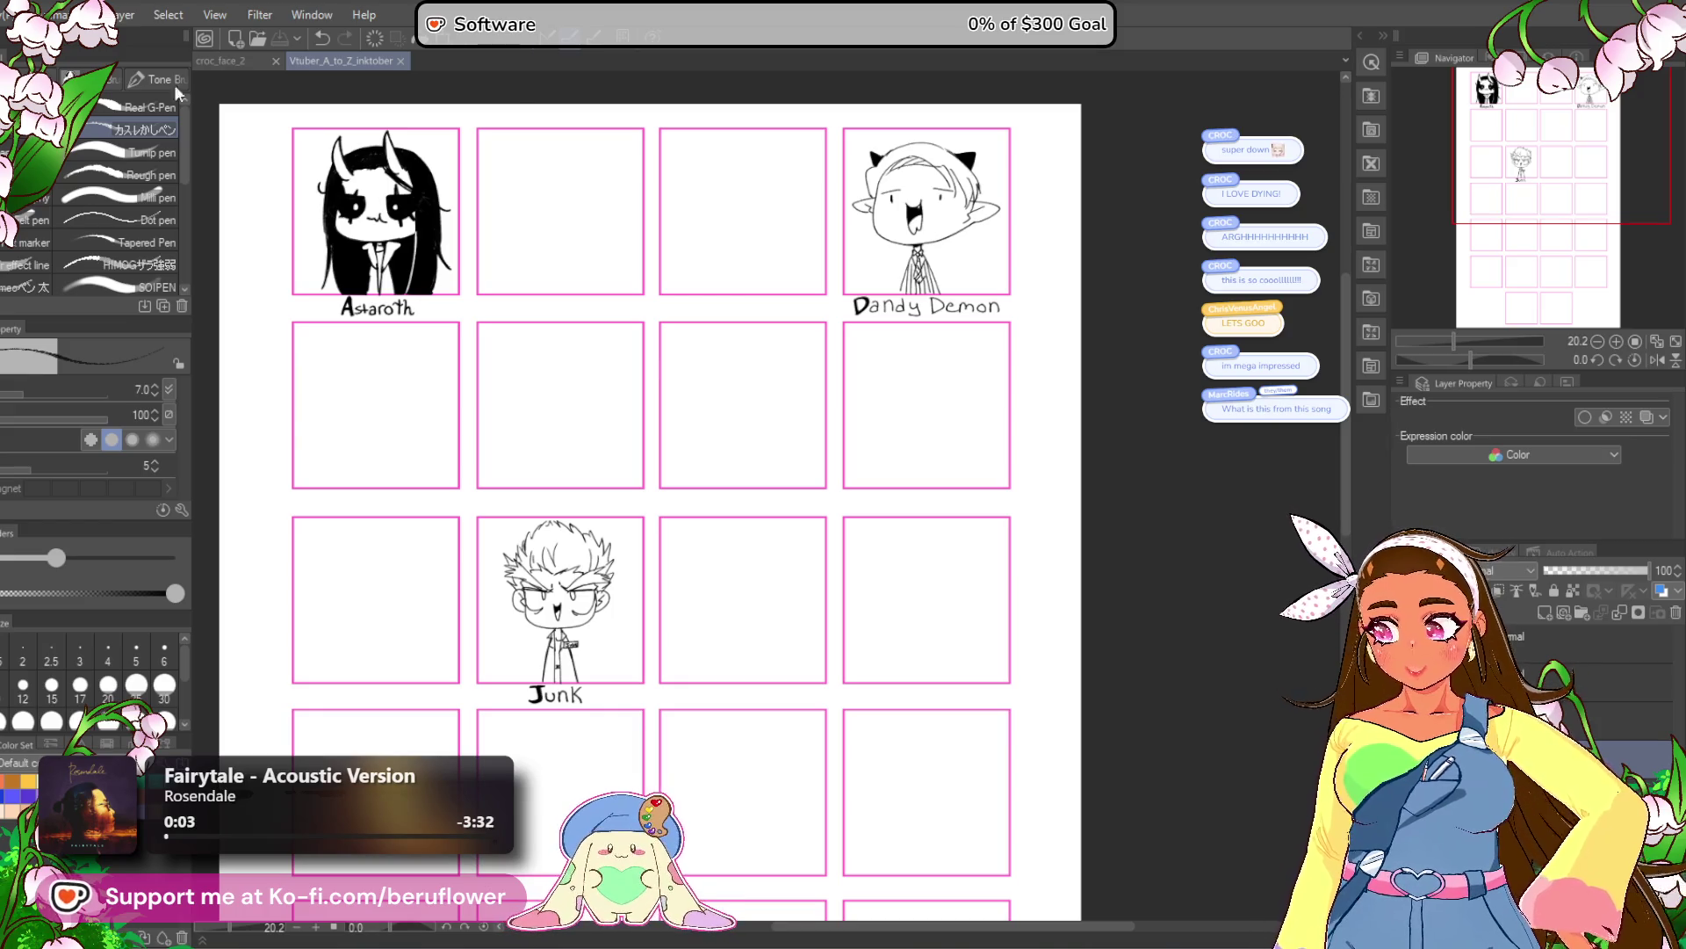
{"action": "left_click", "coordinate": [402, 63]}
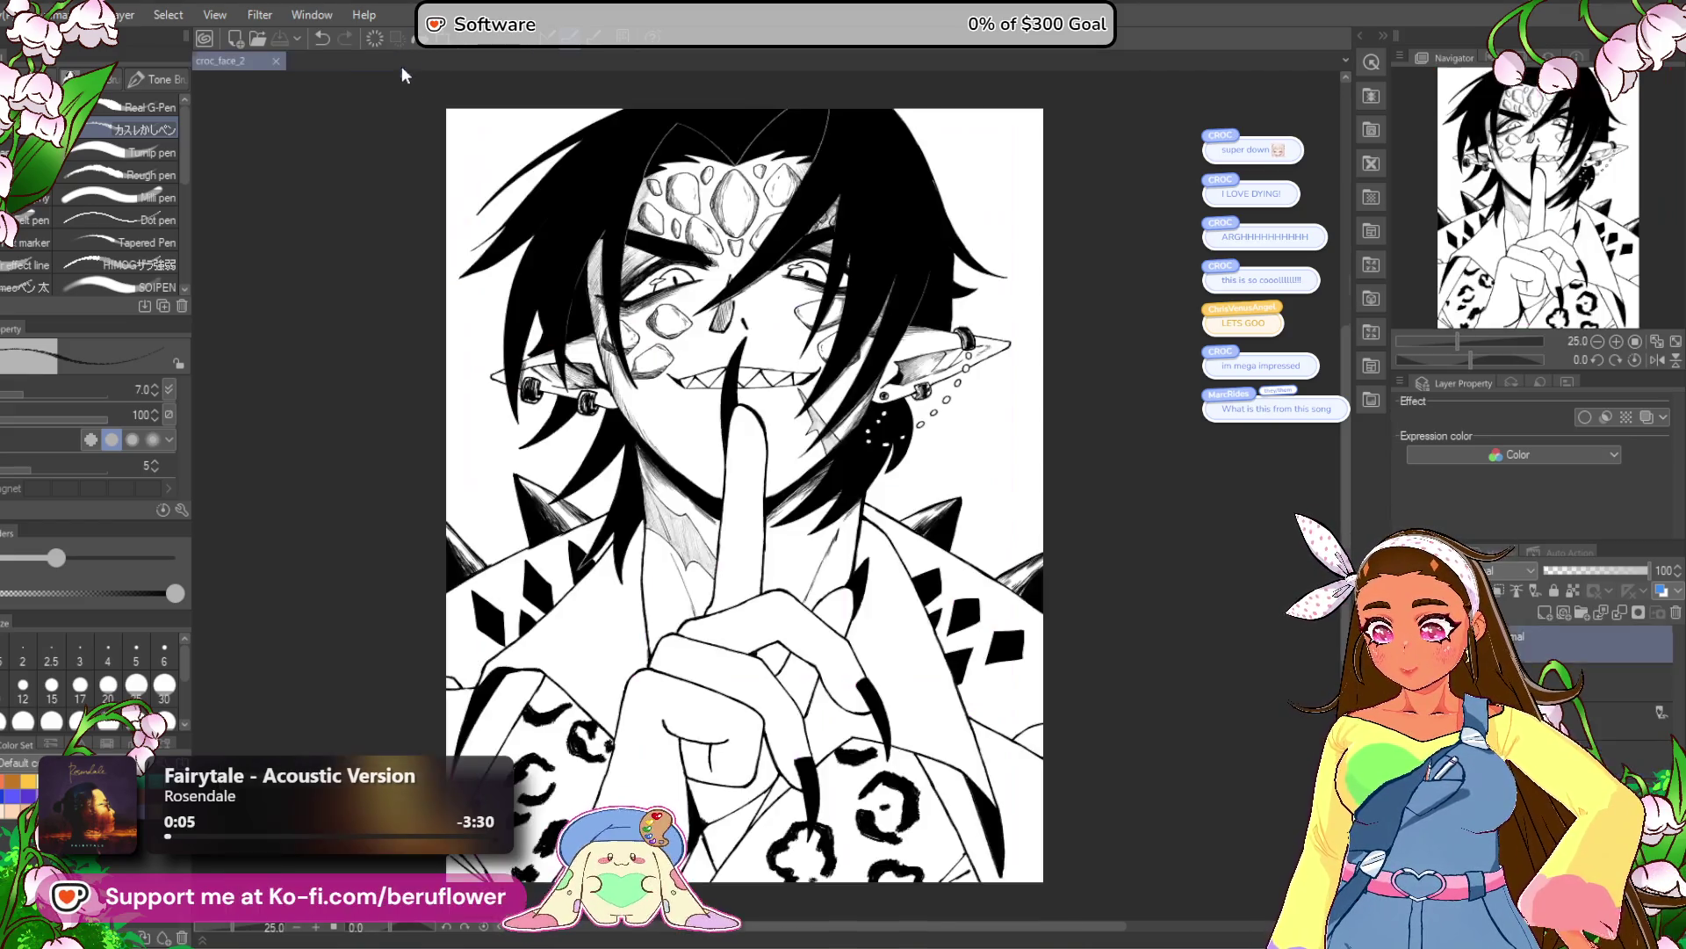
{"action": "scroll", "coordinate": [779, 290], "scroll_direction": "up", "scroll_amount": 1}
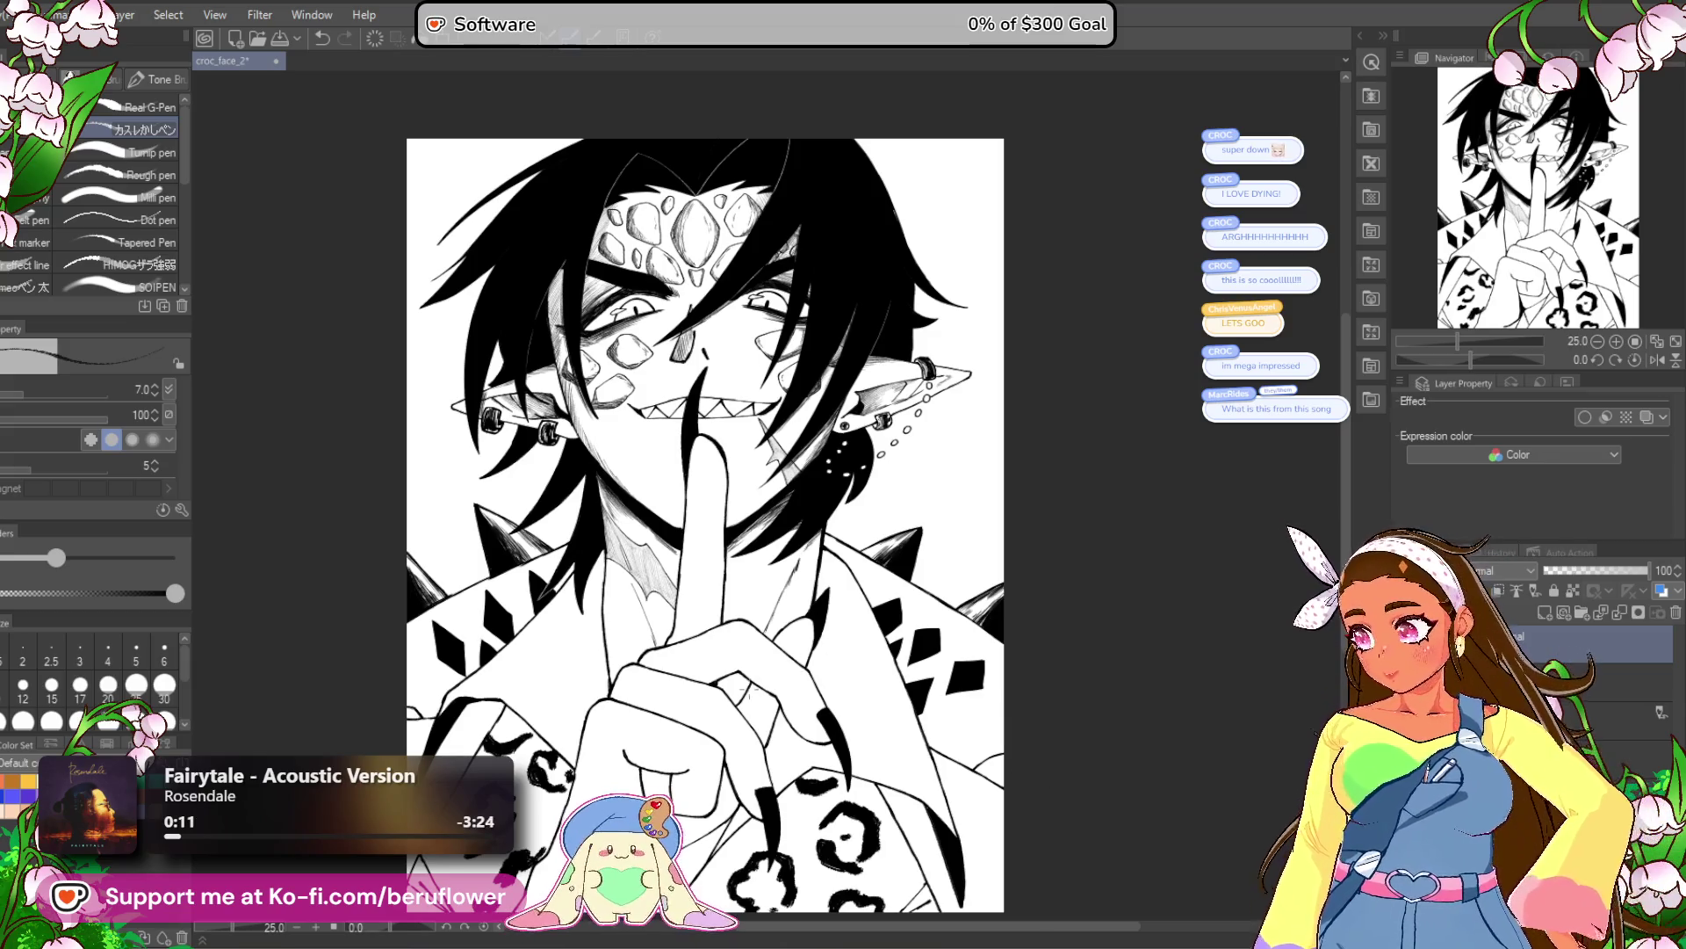
{"action": "mouse_move", "coordinate": [869, 721]}
{"action": "left_mouse_down"}
{"action": "mouse_move", "coordinate": [824, 754]}
{"action": "mouse_move", "coordinate": [823, 610]}
{"action": "mouse_move", "coordinate": [834, 659]}
{"action": "left_mouse_up"}
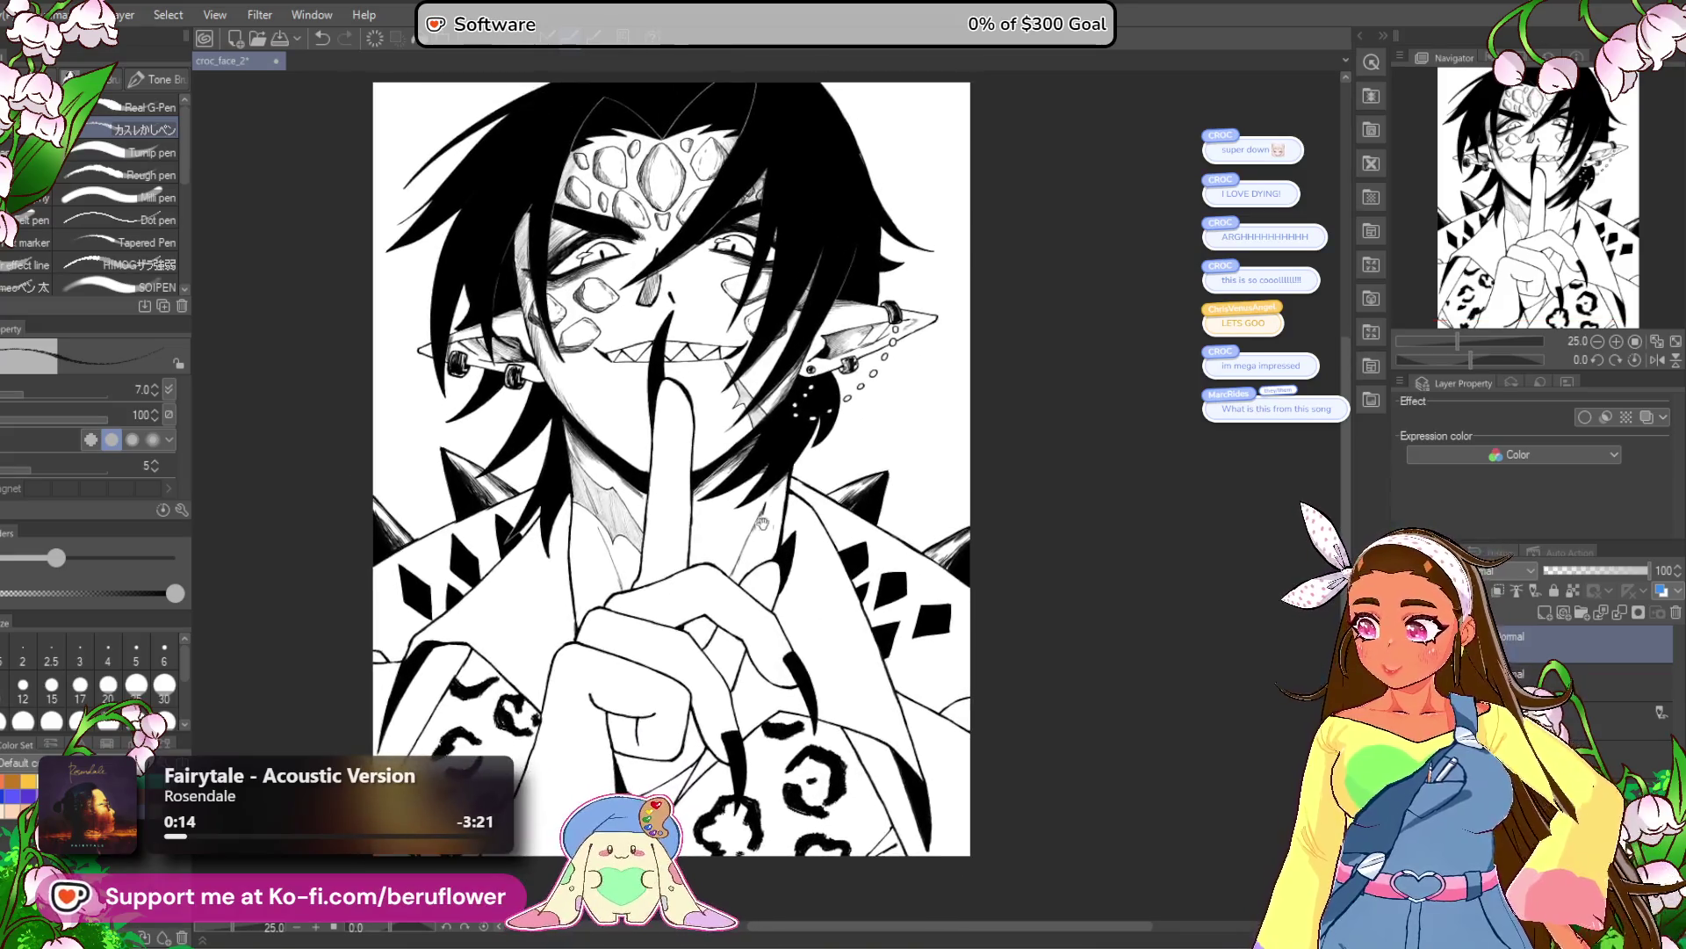
{"action": "scroll", "coordinate": [672, 466], "scroll_direction": "down", "scroll_amount": 3}
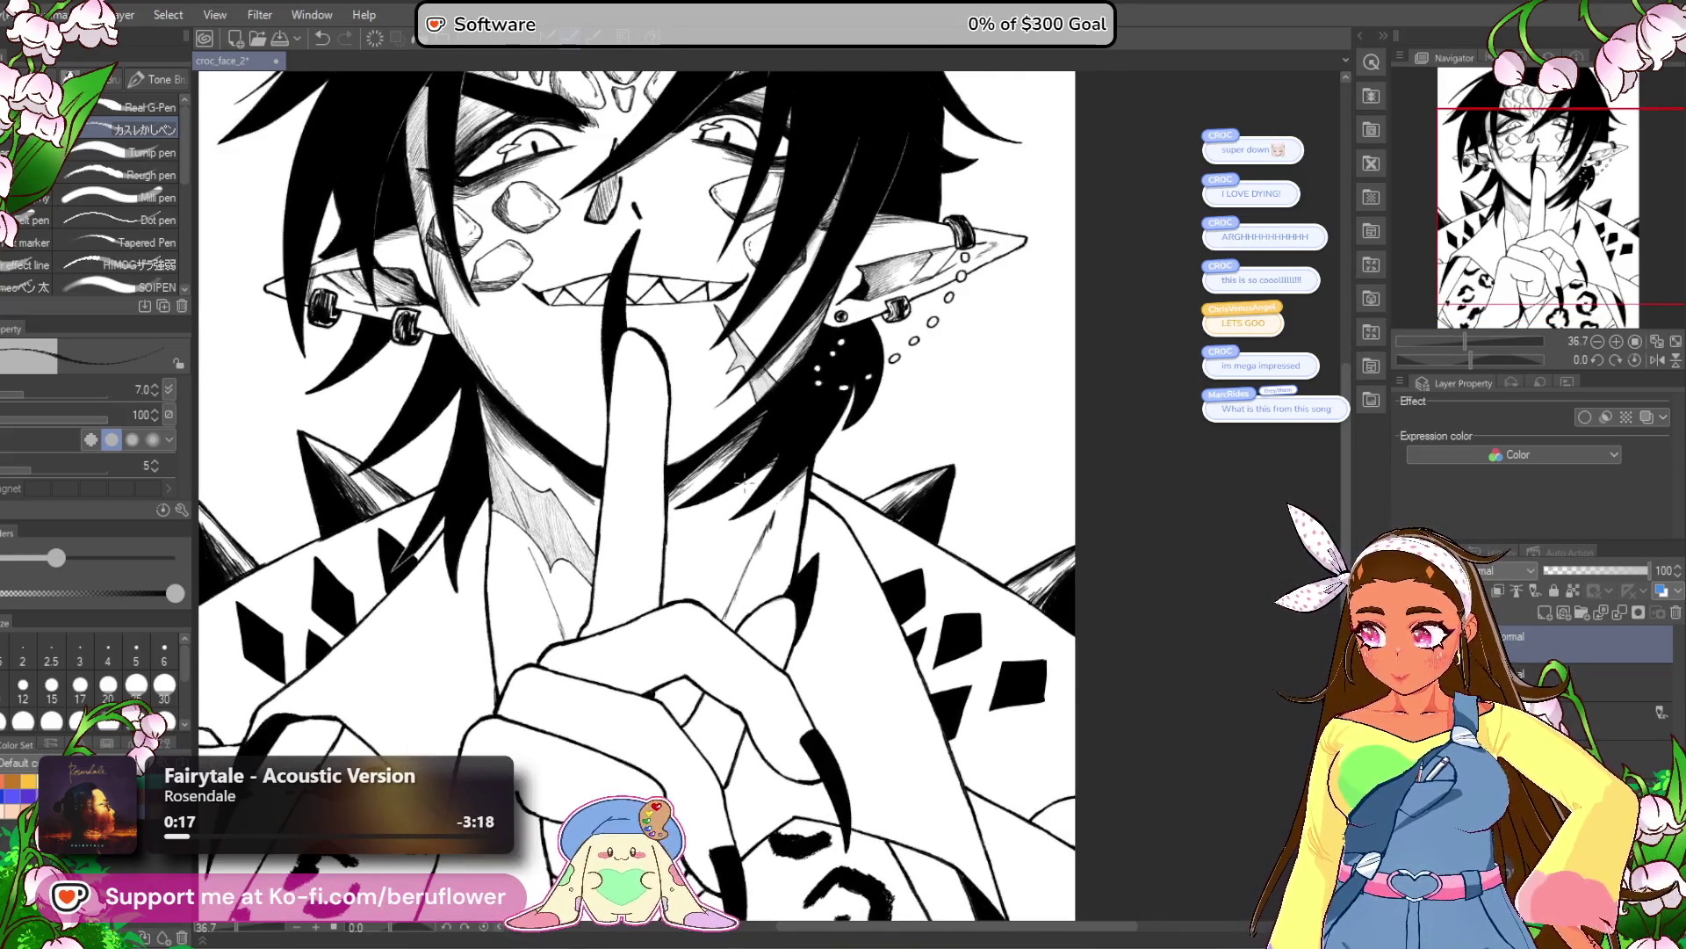
{"action": "scroll", "coordinate": [672, 465], "scroll_direction": "up", "scroll_amount": 2}
{"action": "scroll", "coordinate": [791, 545], "scroll_direction": "down", "scroll_amount": 2}
{"action": "scroll", "coordinate": [861, 619], "scroll_direction": "down", "scroll_amount": 1}
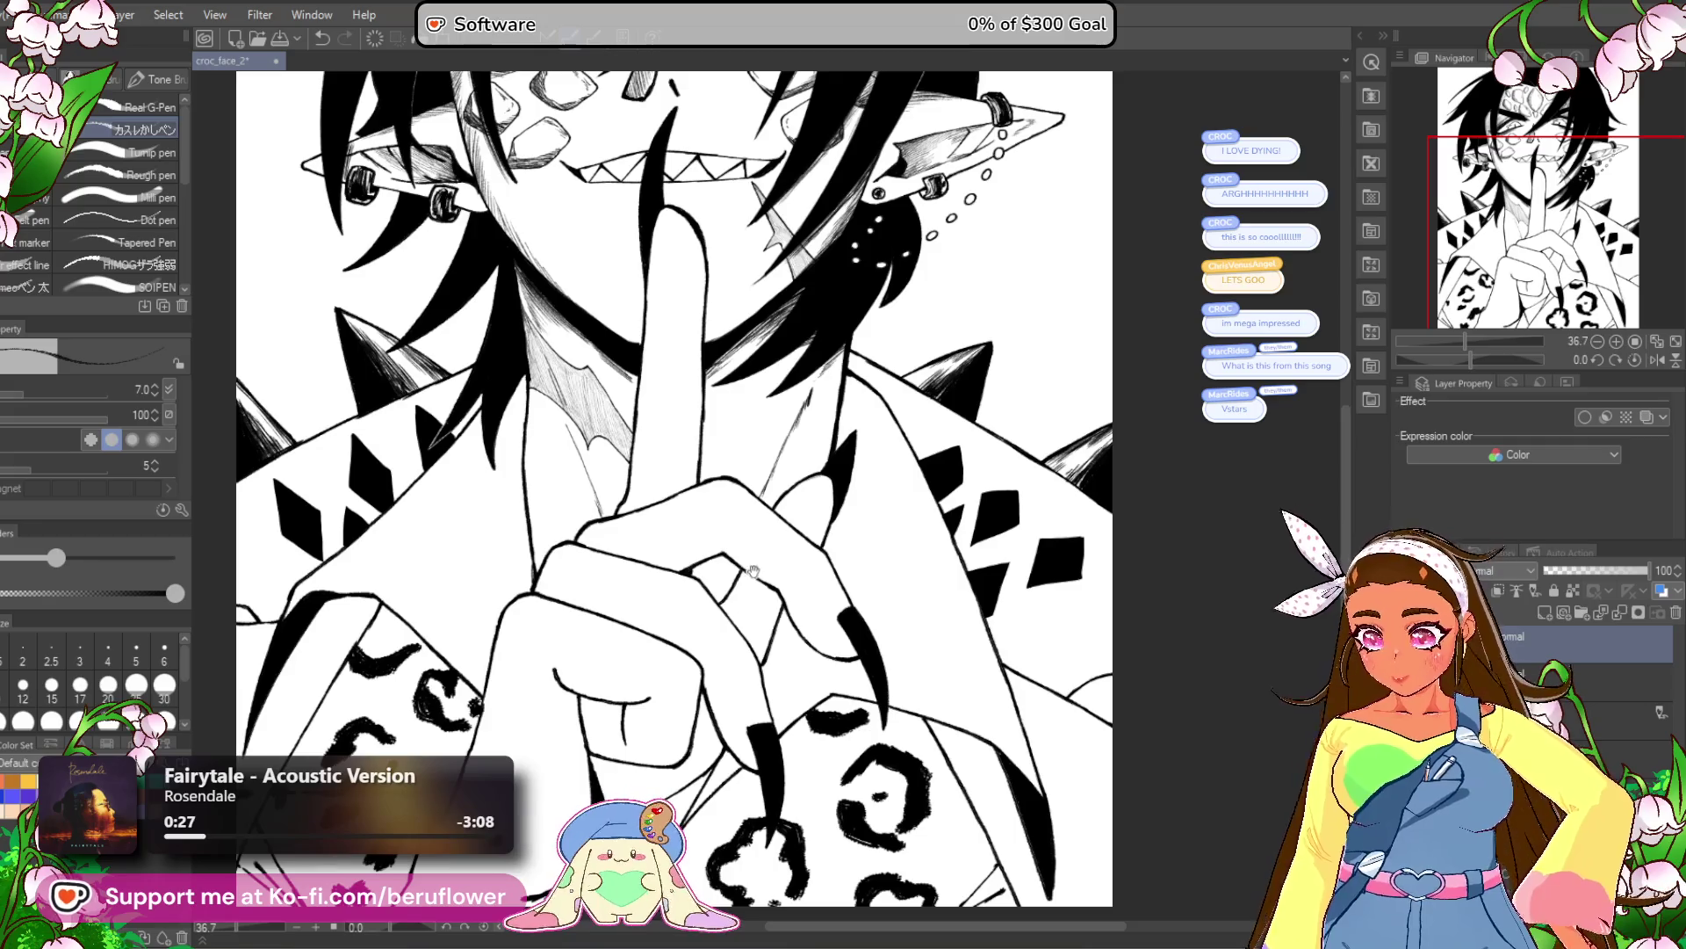
{"action": "left_click_drag", "start_coordinate": [737, 553], "coordinate": [821, 612]}
{"action": "mouse_move", "coordinate": [959, 367]}
{"action": "left_mouse_down"}
{"action": "mouse_move", "coordinate": [959, 490]}
{"action": "mouse_move", "coordinate": [851, 612]}
{"action": "left_mouse_up"}
{"action": "left_click_drag", "start_coordinate": [824, 734], "coordinate": [732, 527]}
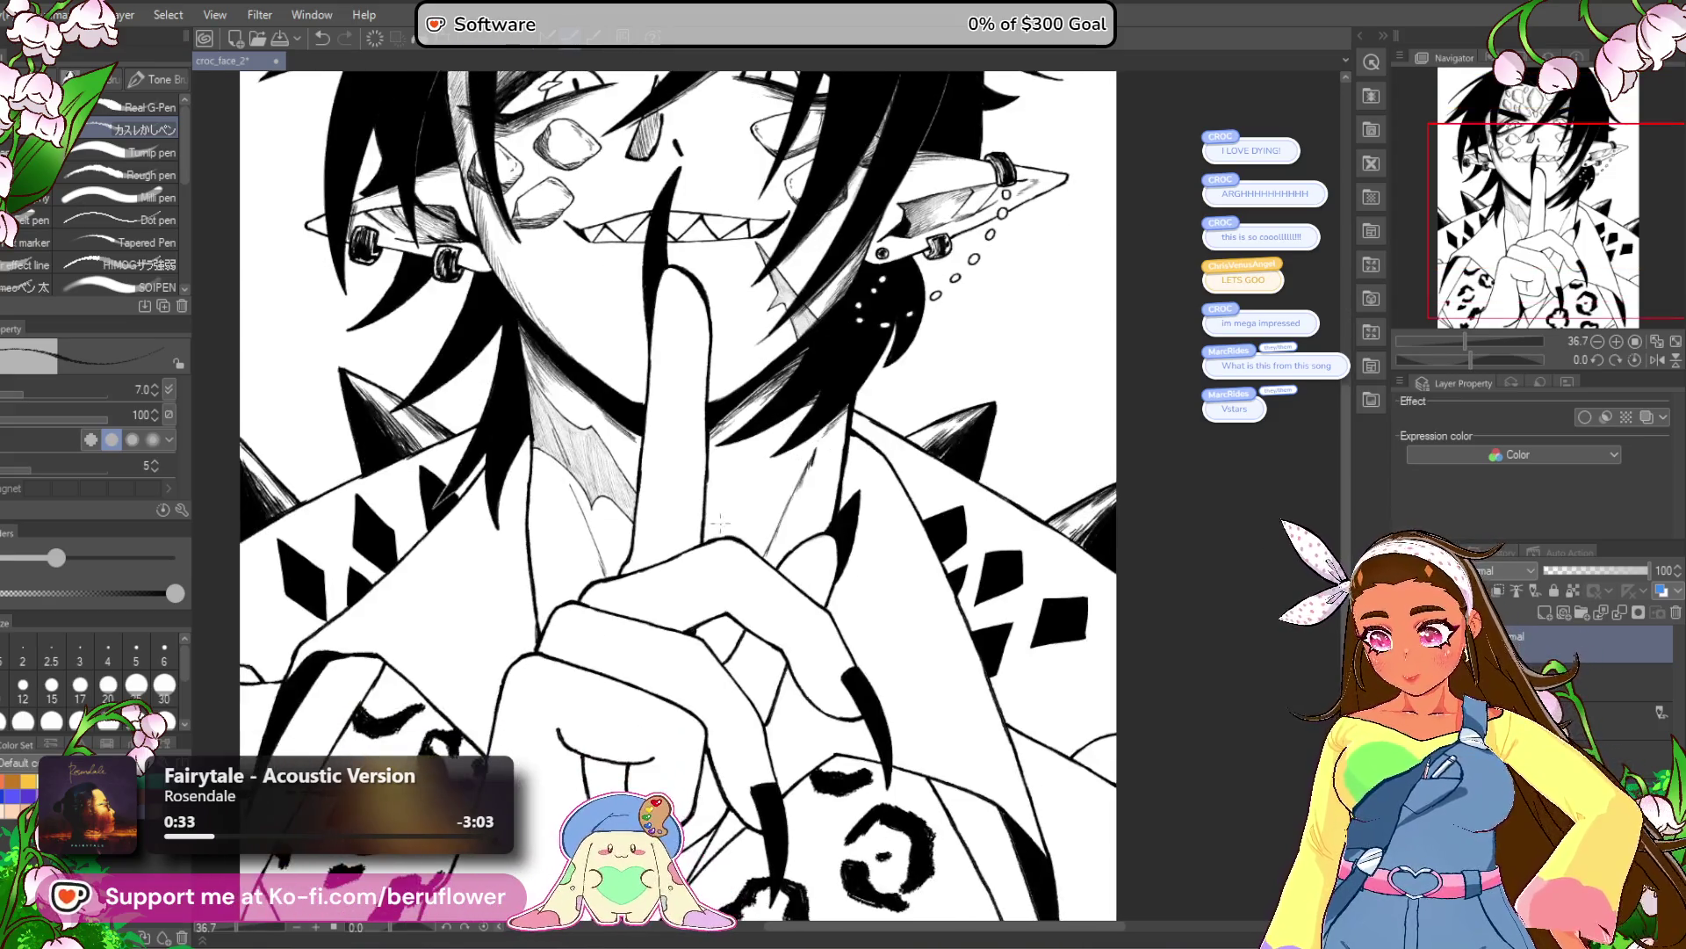
{"action": "scroll", "coordinate": [684, 422], "scroll_direction": "down", "scroll_amount": 2}
{"action": "scroll", "coordinate": [683, 422], "scroll_direction": "up", "scroll_amount": 1}
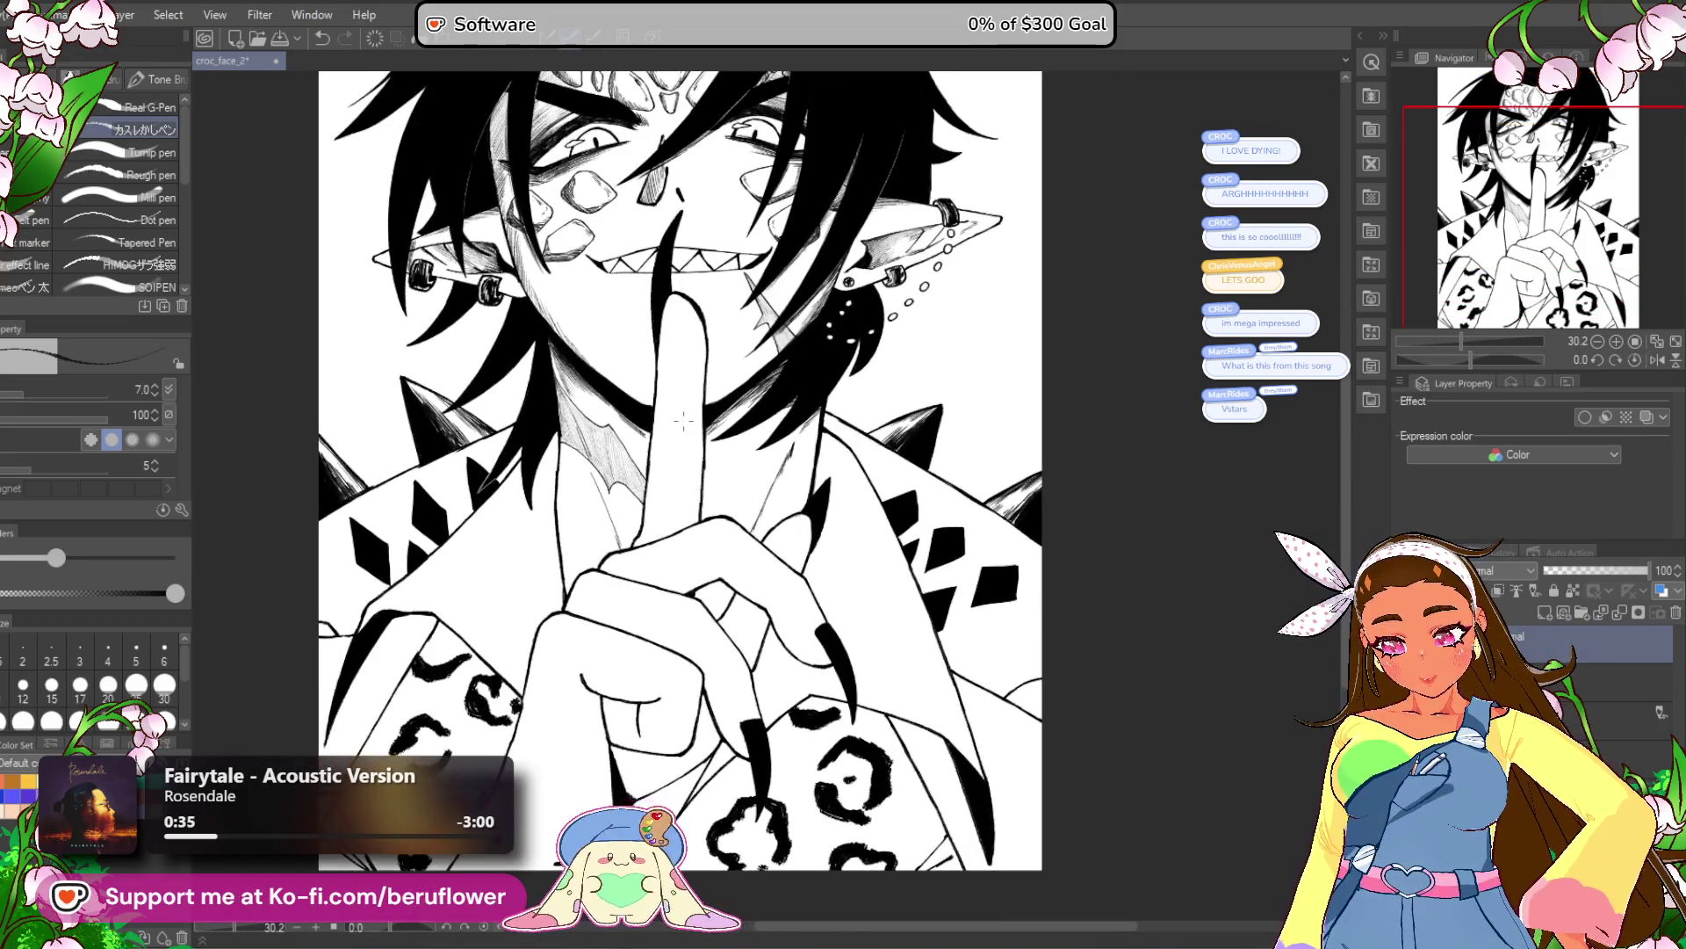
{"action": "mouse_move", "coordinate": [940, 588]}
{"action": "left_mouse_down"}
{"action": "mouse_move", "coordinate": [931, 492]}
{"action": "mouse_move", "coordinate": [942, 614]}
{"action": "left_mouse_up"}
{"action": "left_click_drag", "start_coordinate": [1108, 375], "coordinate": [1129, 460]}
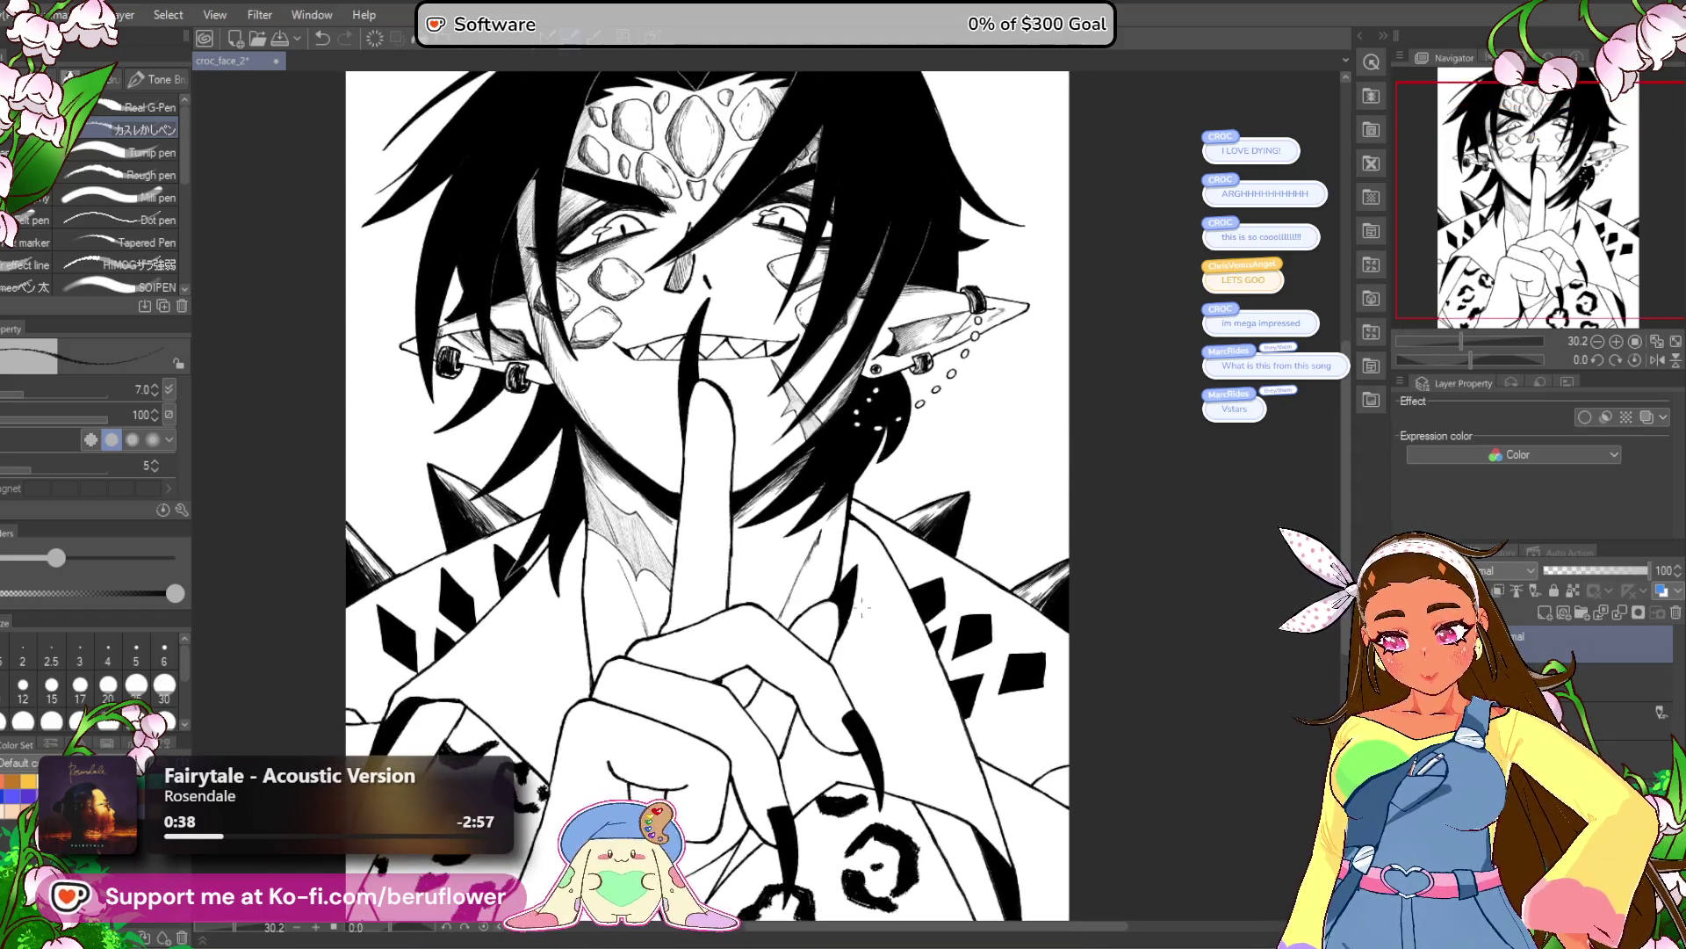
{"action": "left_click_drag", "start_coordinate": [1473, 360], "coordinate": [1455, 361]}
Sketch strokes along the tooth edges and darken the upper and lower jaw lines on a tilted canvas.
{"action": "scroll", "coordinate": [683, 403], "scroll_direction": "up", "scroll_amount": 8}
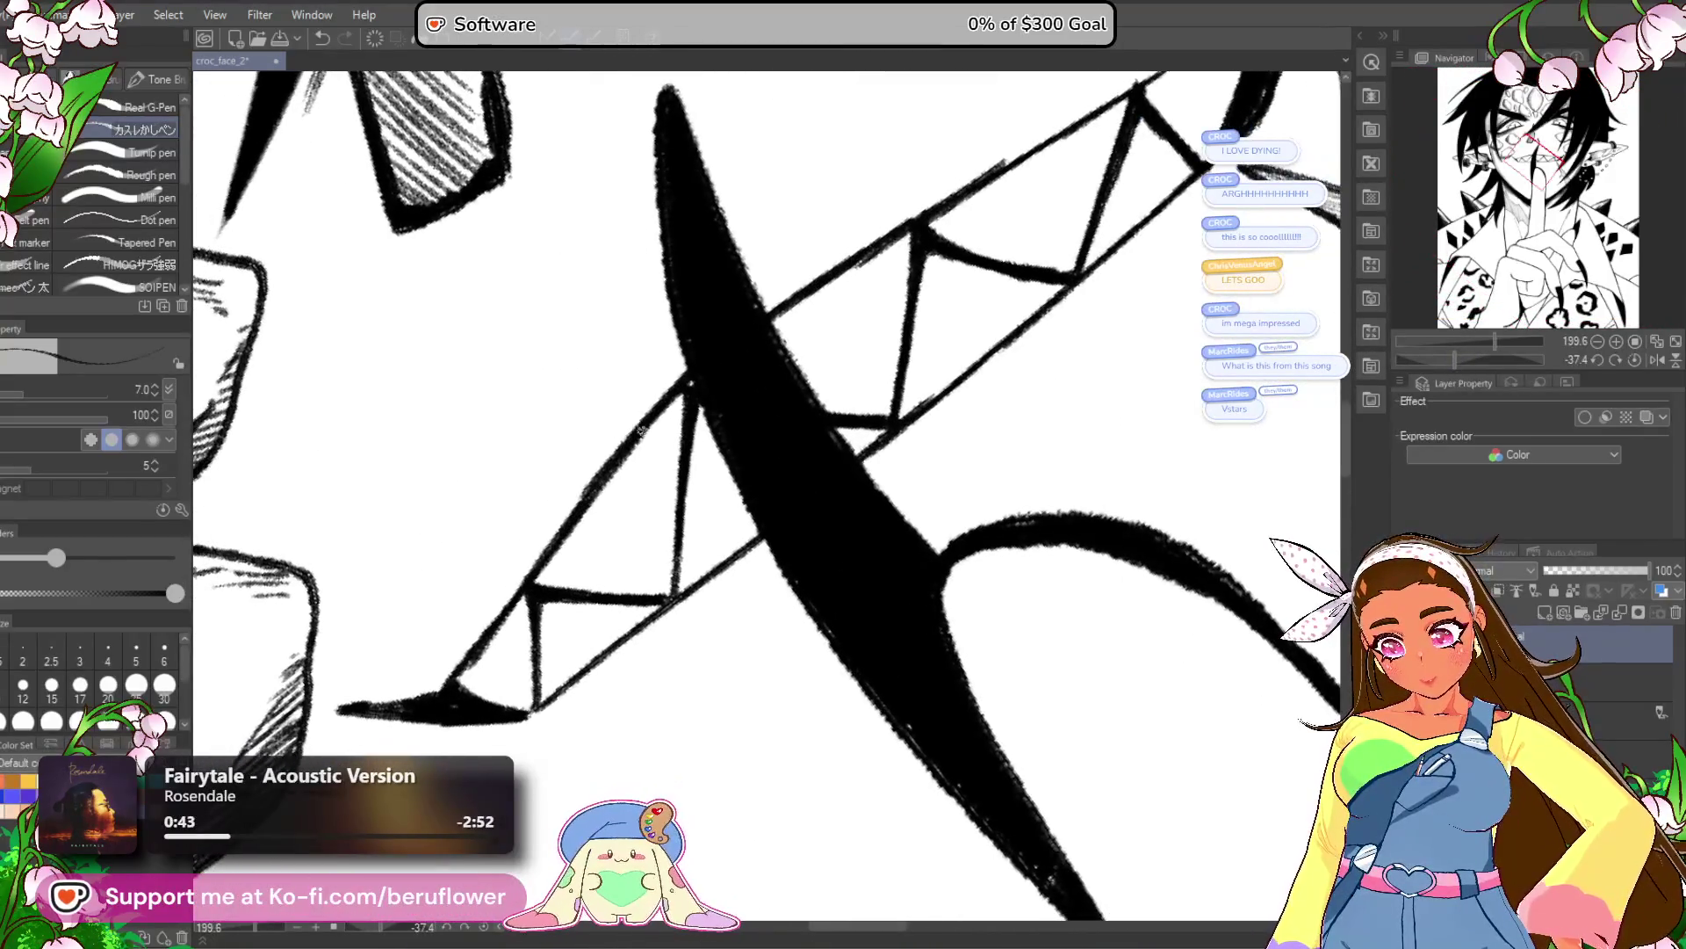
{"action": "left_click_drag", "start_coordinate": [683, 397], "coordinate": [572, 518]}
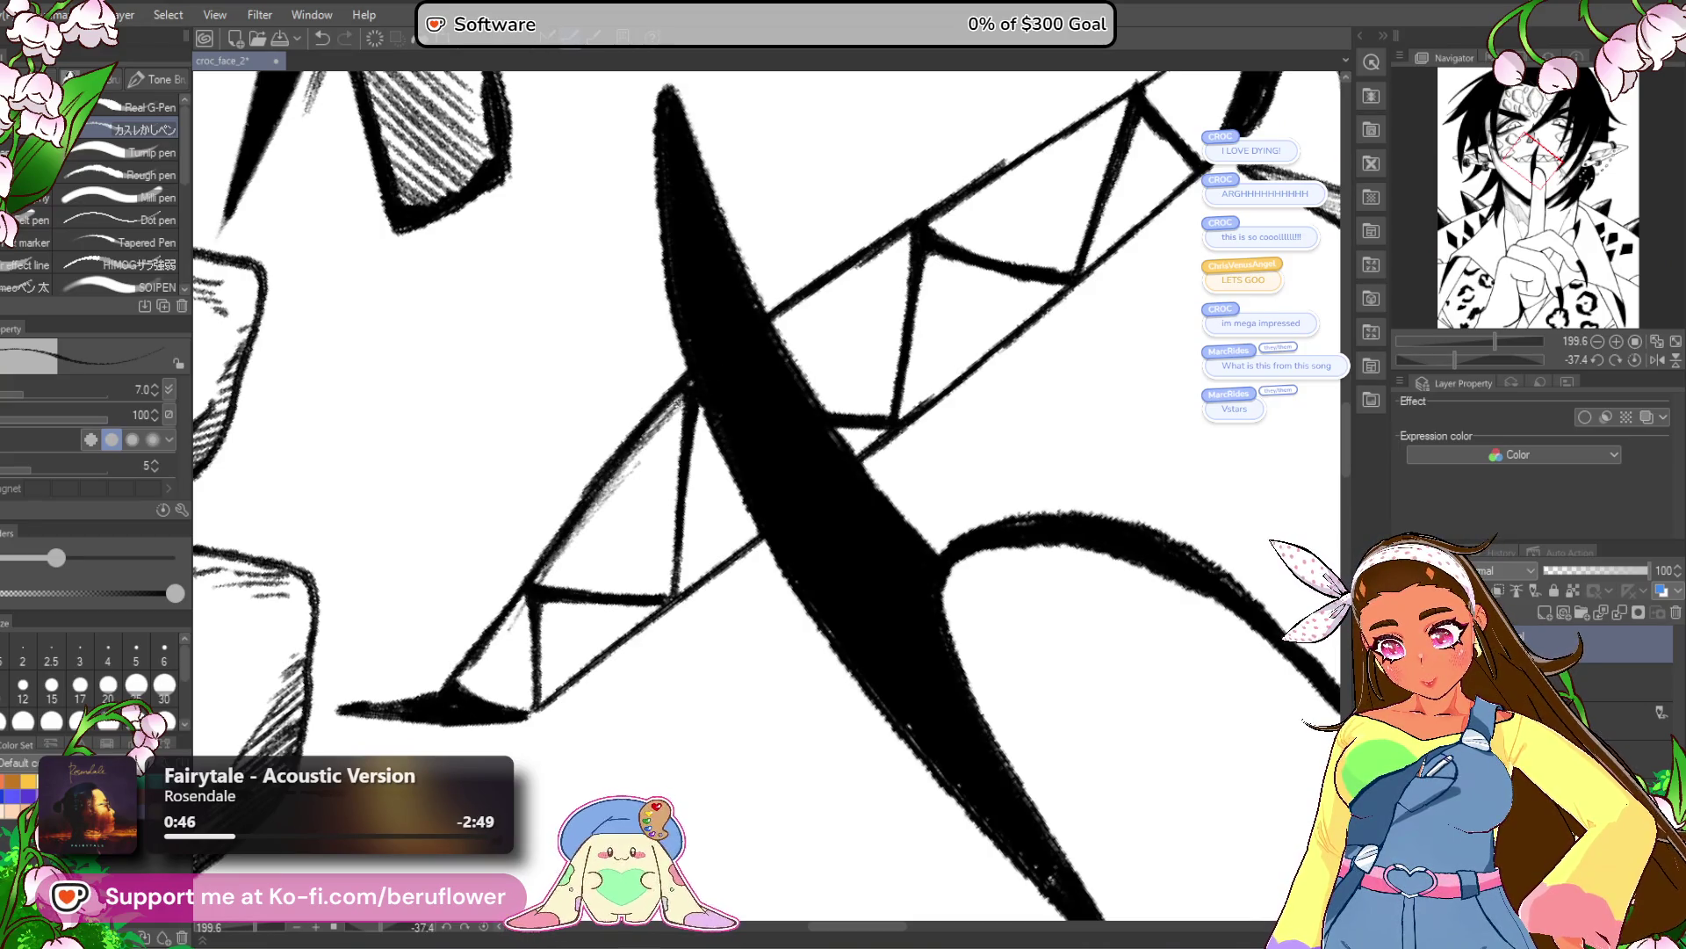
{"action": "mouse_move", "coordinate": [478, 666]}
{"action": "left_mouse_down"}
{"action": "mouse_move", "coordinate": [514, 611]}
{"action": "mouse_move", "coordinate": [482, 653]}
{"action": "mouse_move", "coordinate": [492, 637]}
{"action": "left_mouse_up"}
{"action": "mouse_move", "coordinate": [957, 439]}
{"action": "left_mouse_down"}
{"action": "mouse_move", "coordinate": [891, 553]}
{"action": "mouse_move", "coordinate": [906, 590]}
{"action": "mouse_move", "coordinate": [878, 667]}
{"action": "left_mouse_up"}
{"action": "left_click_drag", "start_coordinate": [1456, 355], "coordinate": [1458, 355]}
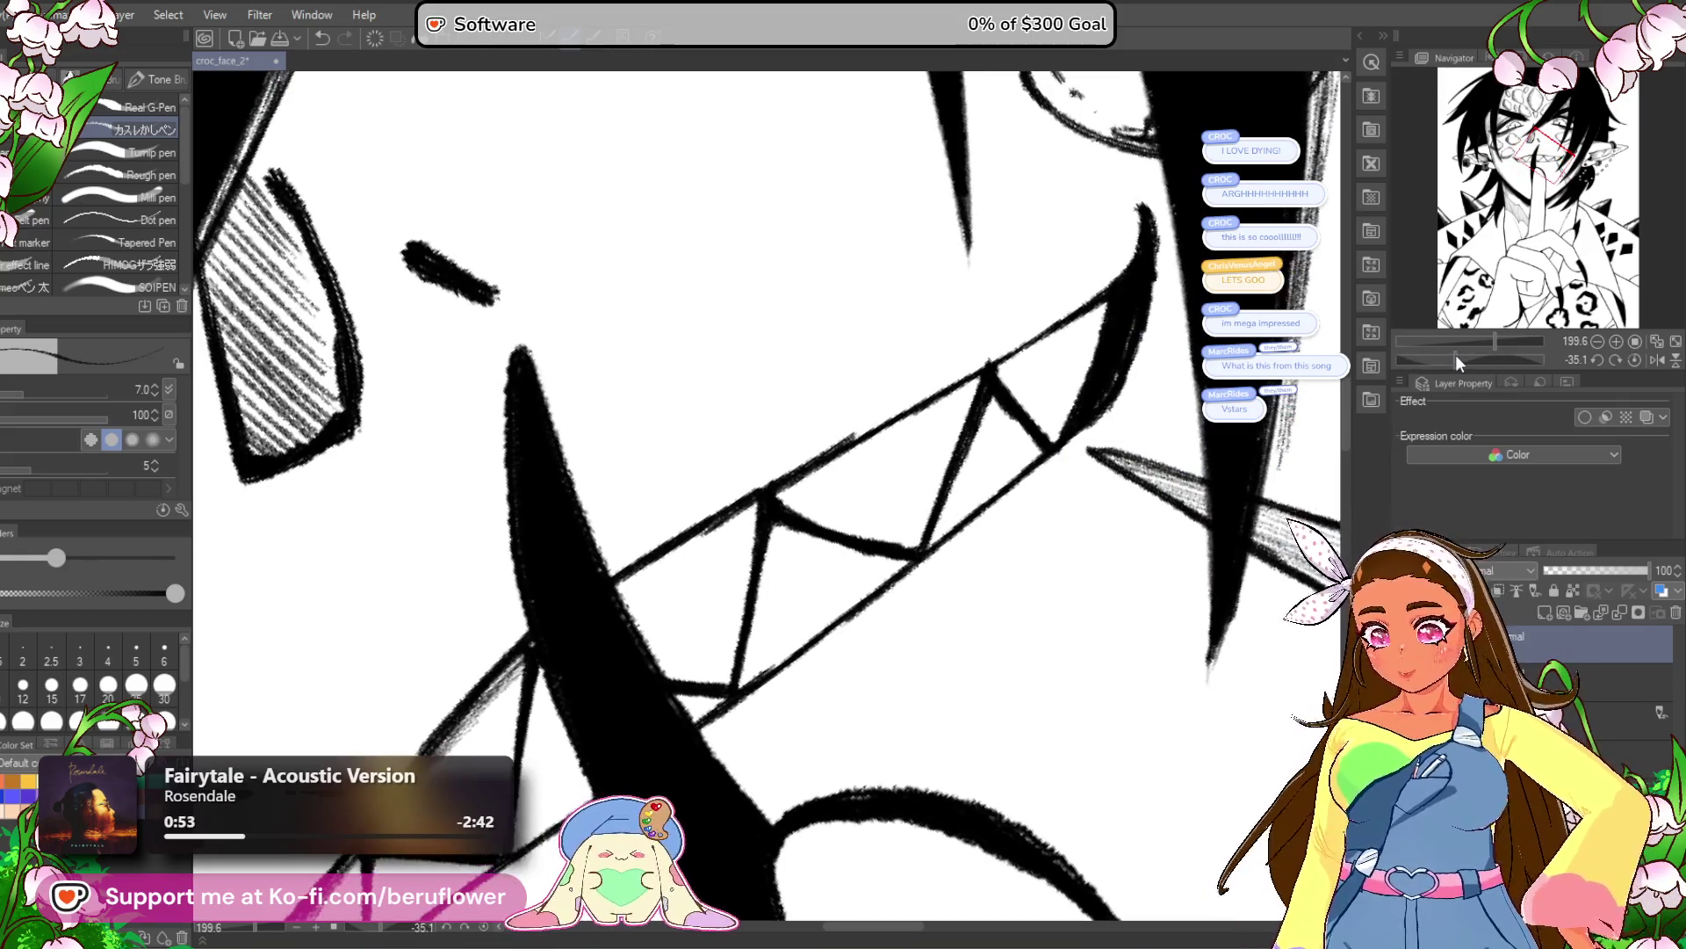
{"action": "mouse_move", "coordinate": [979, 395]}
{"action": "left_mouse_down"}
{"action": "mouse_move", "coordinate": [1036, 365]}
{"action": "mouse_move", "coordinate": [987, 386]}
{"action": "left_mouse_up"}
{"action": "left_click_drag", "start_coordinate": [1456, 359], "coordinate": [1447, 359]}
{"action": "mouse_move", "coordinate": [883, 367]}
{"action": "left_mouse_down"}
{"action": "mouse_move", "coordinate": [808, 451]}
{"action": "mouse_move", "coordinate": [753, 474]}
{"action": "mouse_move", "coordinate": [765, 486]}
{"action": "left_mouse_up"}
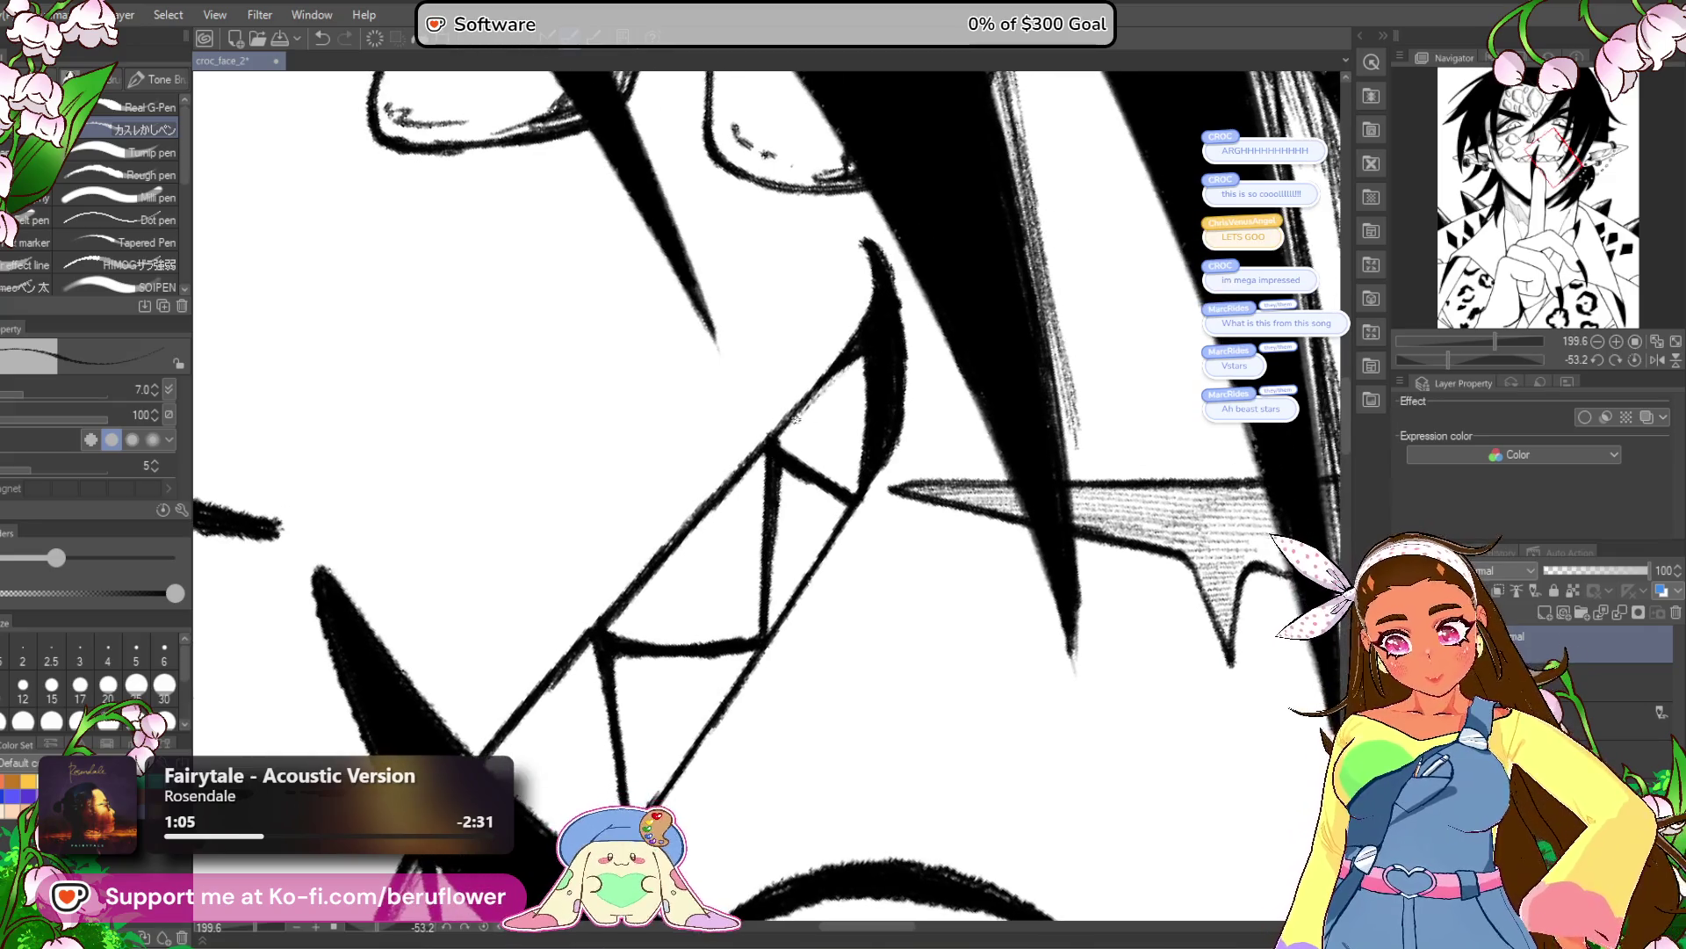
{"action": "left_click_drag", "start_coordinate": [839, 386], "coordinate": [797, 433]}
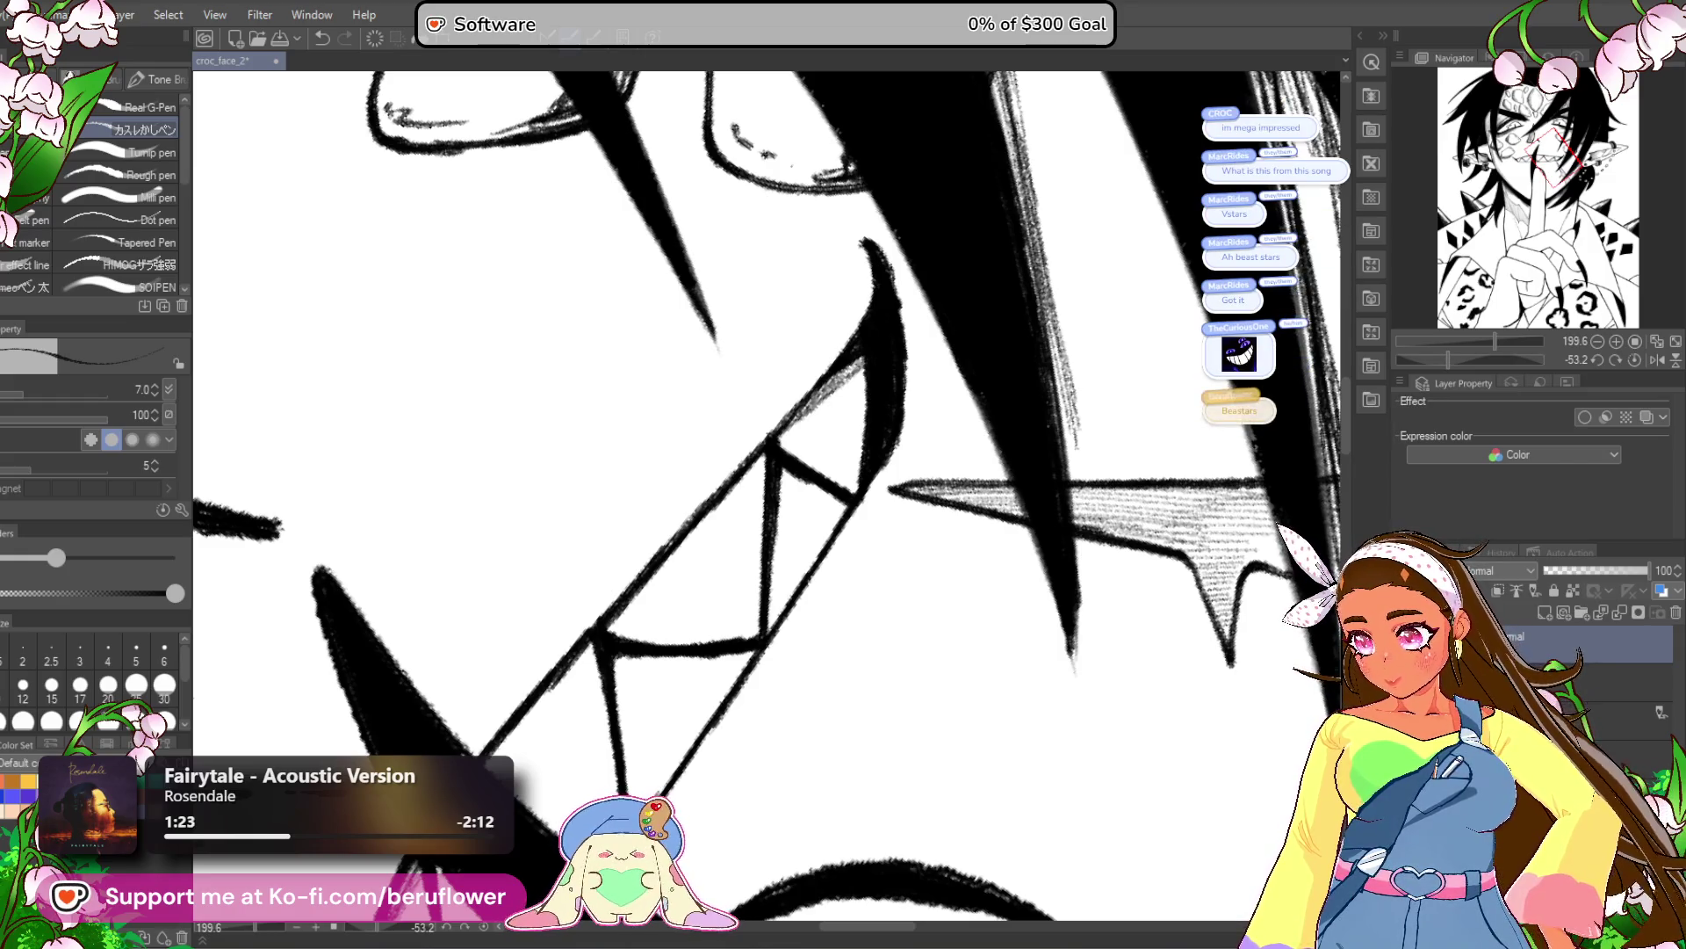
Pan along the row of teeth, then straighten the canvas and fit the whole page.
{"action": "scroll", "coordinate": [773, 383], "scroll_direction": "down", "scroll_amount": 5}
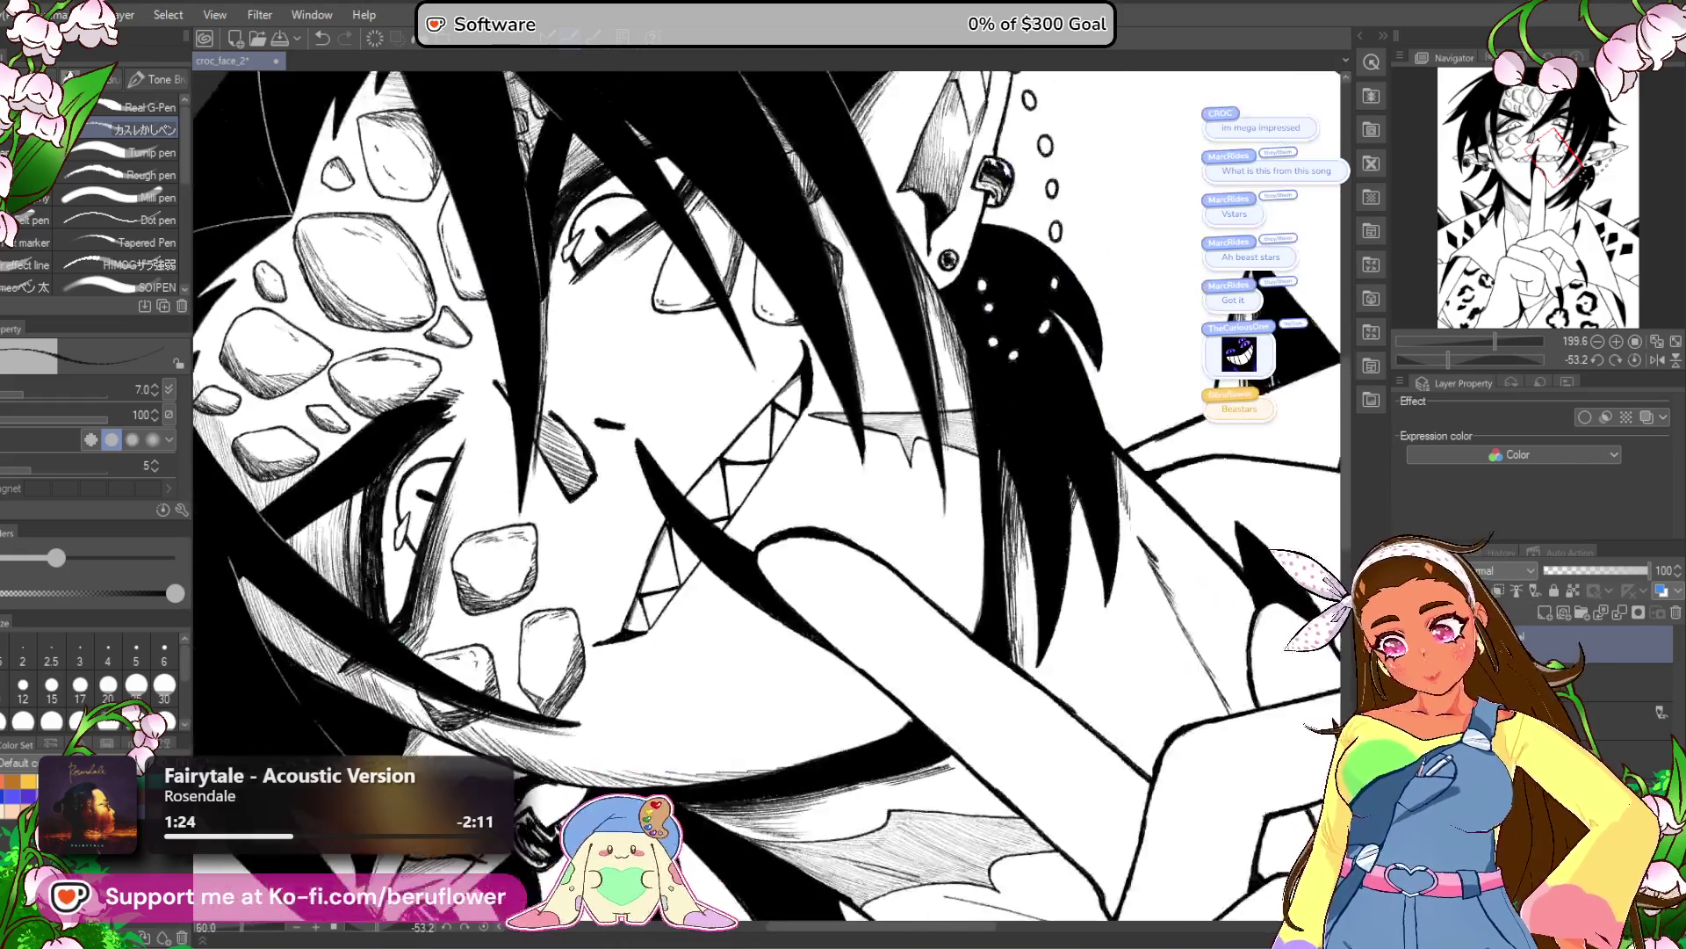
{"action": "scroll", "coordinate": [790, 413], "scroll_direction": "up", "scroll_amount": 5}
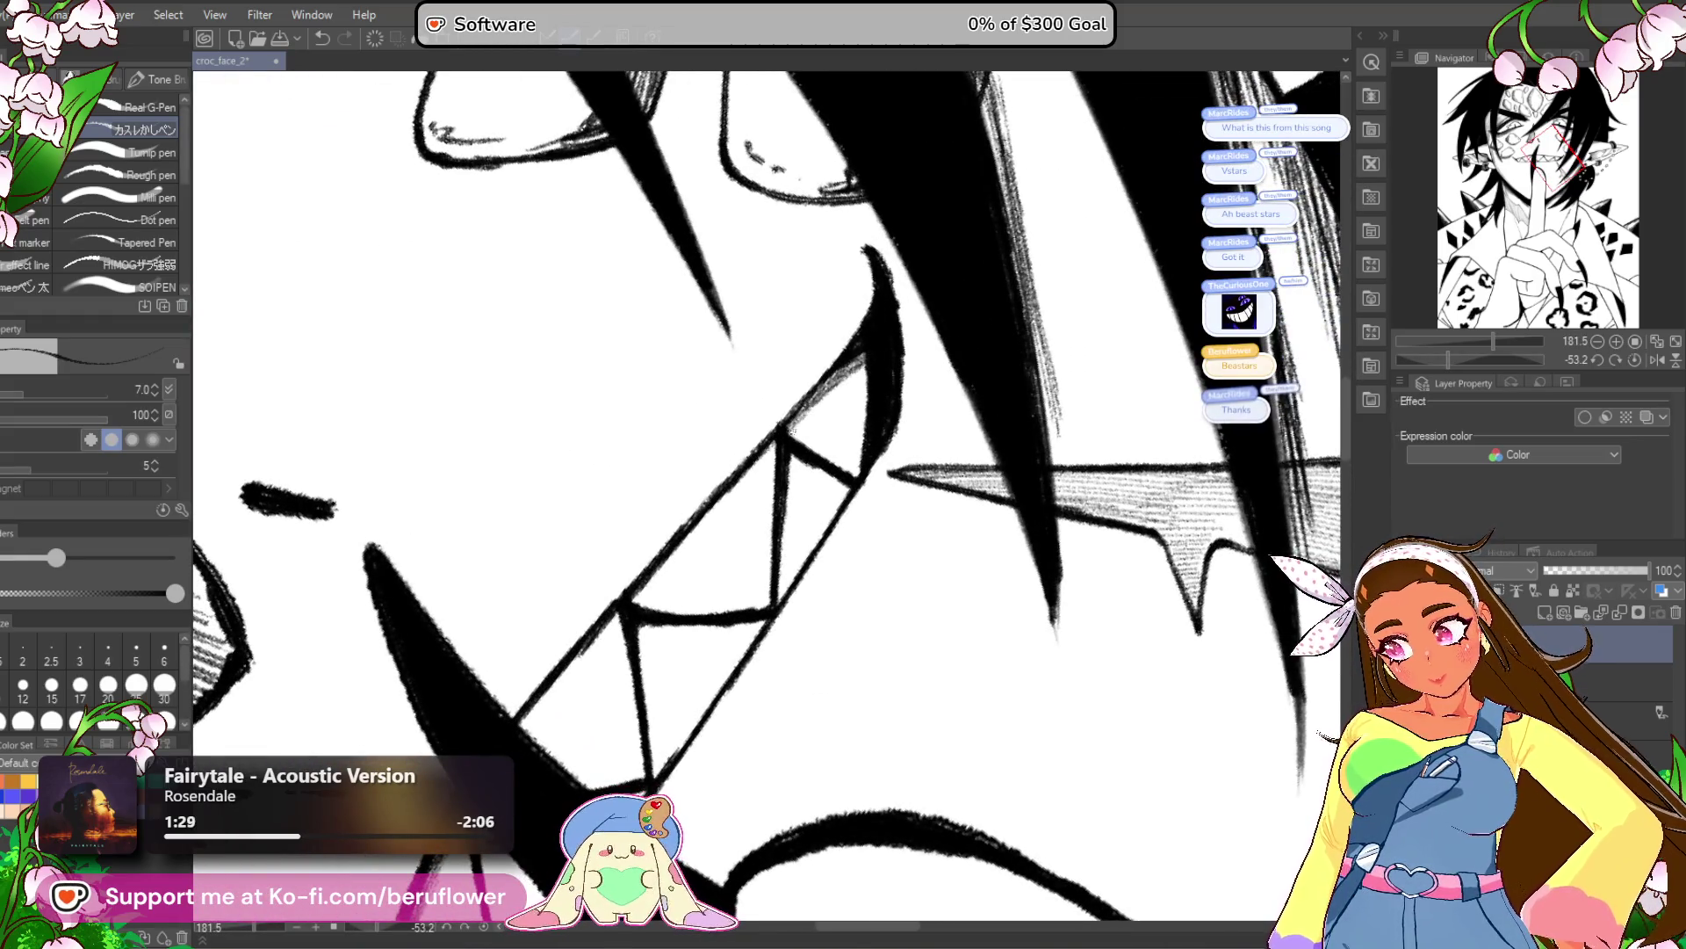
{"action": "left_click_drag", "start_coordinate": [740, 473], "coordinate": [764, 441]}
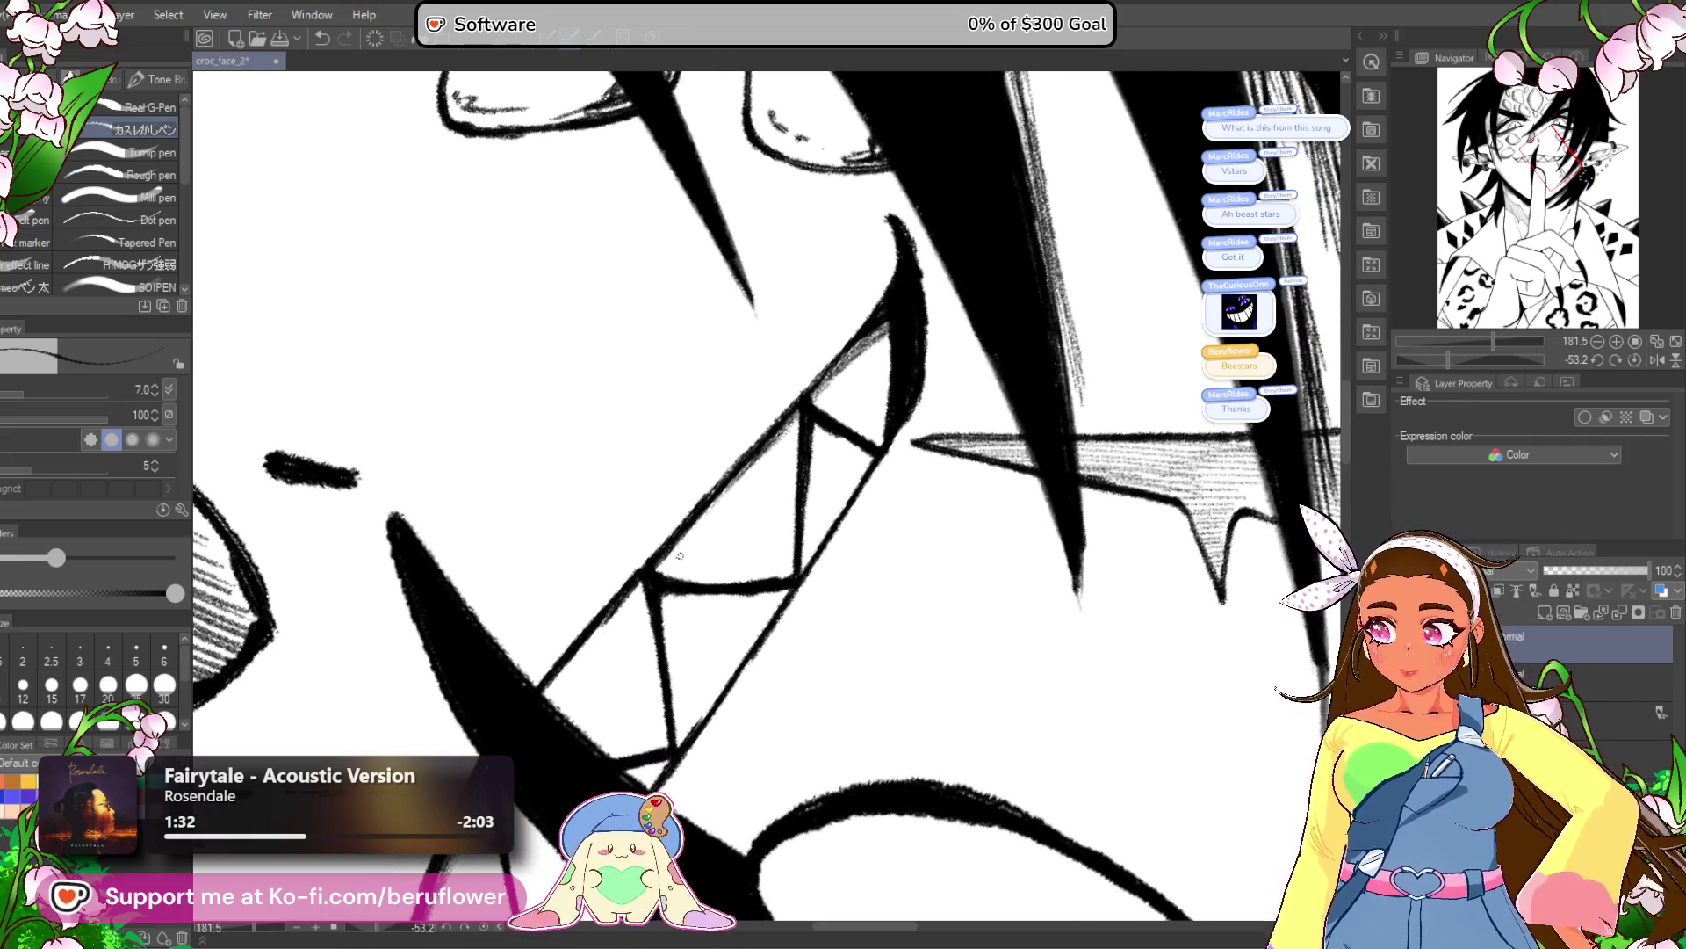
{"action": "left_click_drag", "start_coordinate": [680, 551], "coordinate": [696, 571]}
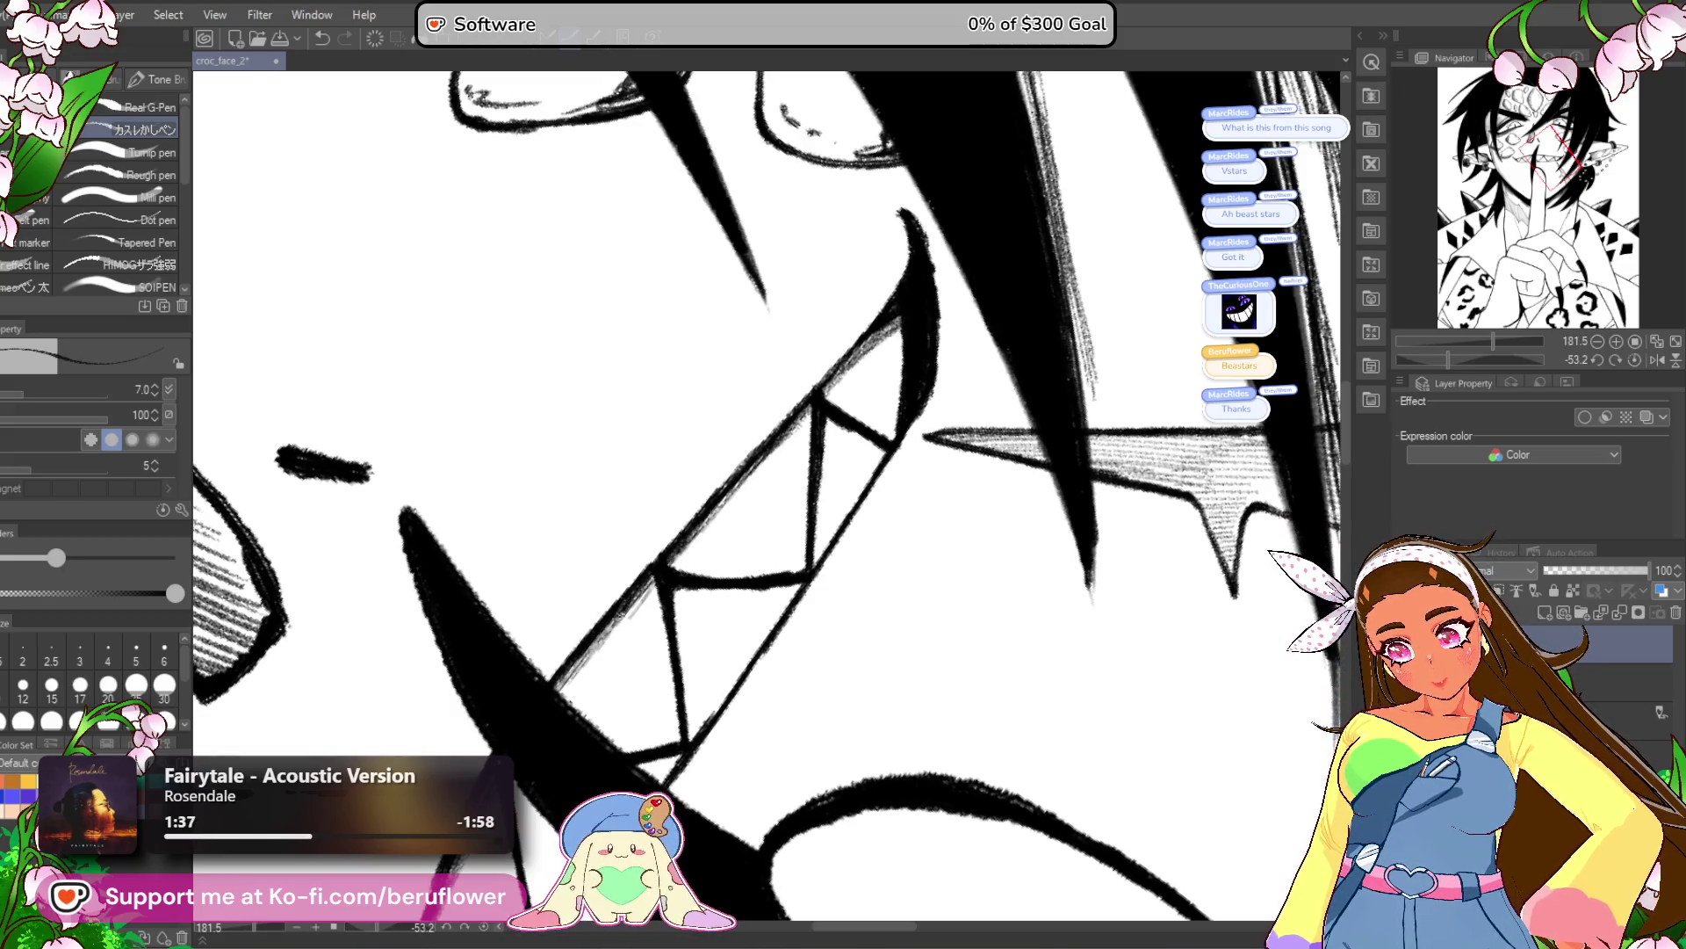
{"action": "left_click_drag", "start_coordinate": [518, 772], "coordinate": [575, 666]}
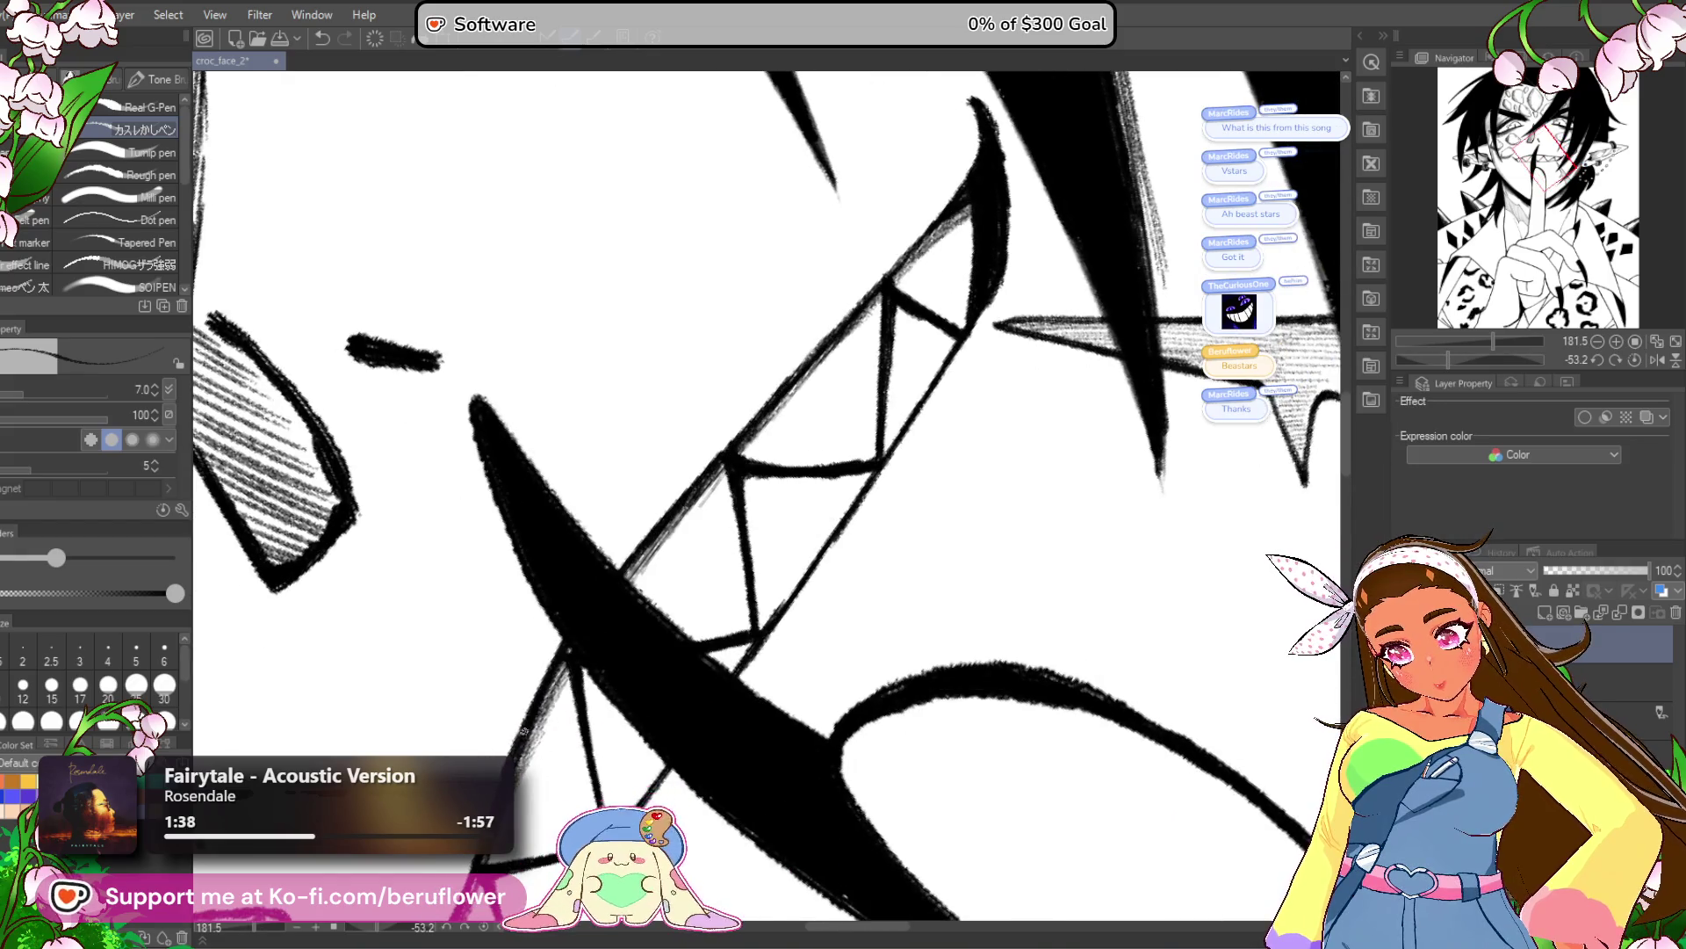
{"action": "mouse_move", "coordinate": [892, 536]}
{"action": "left_mouse_down"}
{"action": "mouse_move", "coordinate": [909, 551]}
{"action": "mouse_move", "coordinate": [836, 612]}
{"action": "left_mouse_up"}
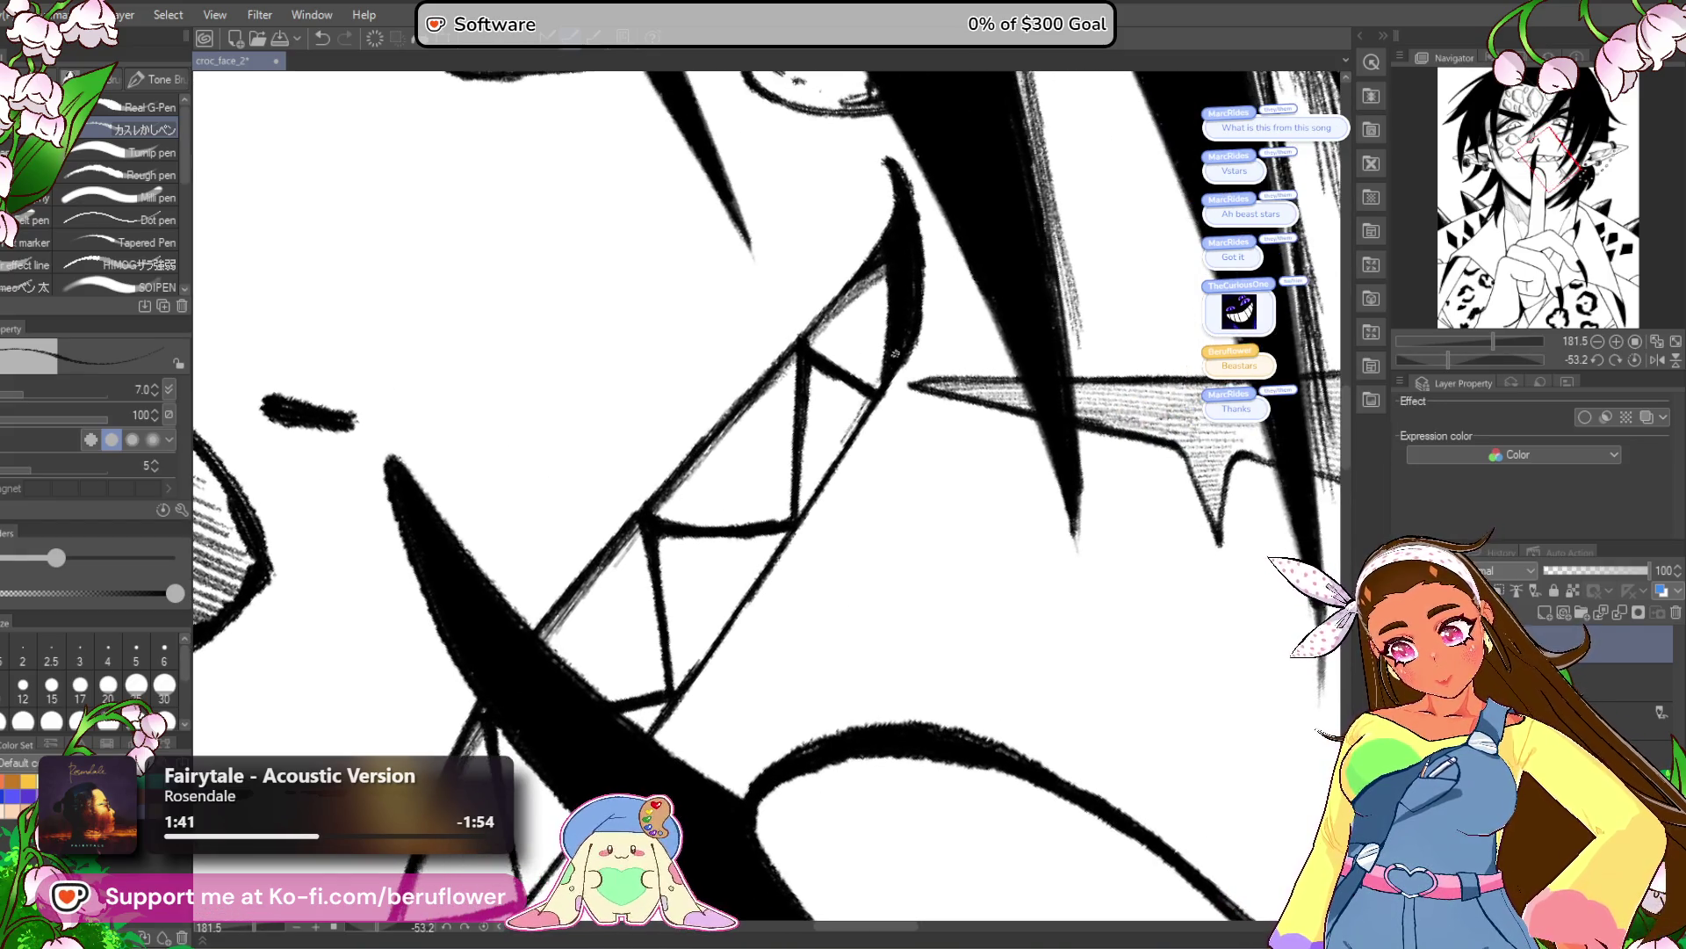
{"action": "scroll", "coordinate": [734, 587], "scroll_direction": "down", "scroll_amount": 5}
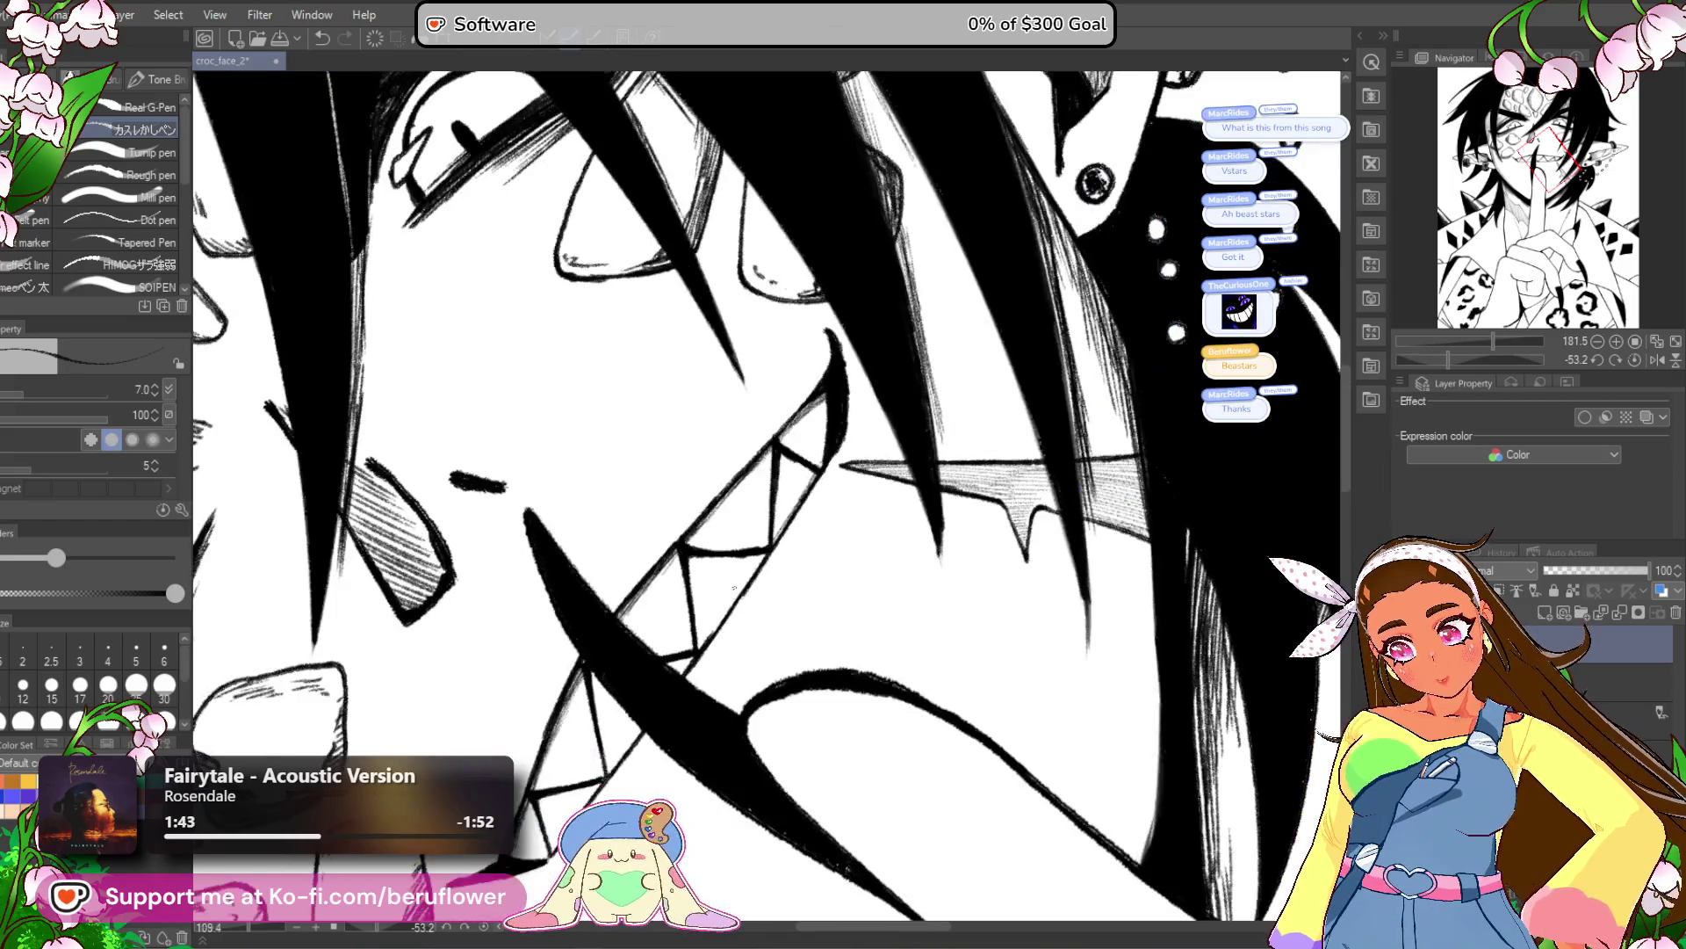
{"action": "left_click_drag", "start_coordinate": [1105, 637], "coordinate": [1011, 457]}
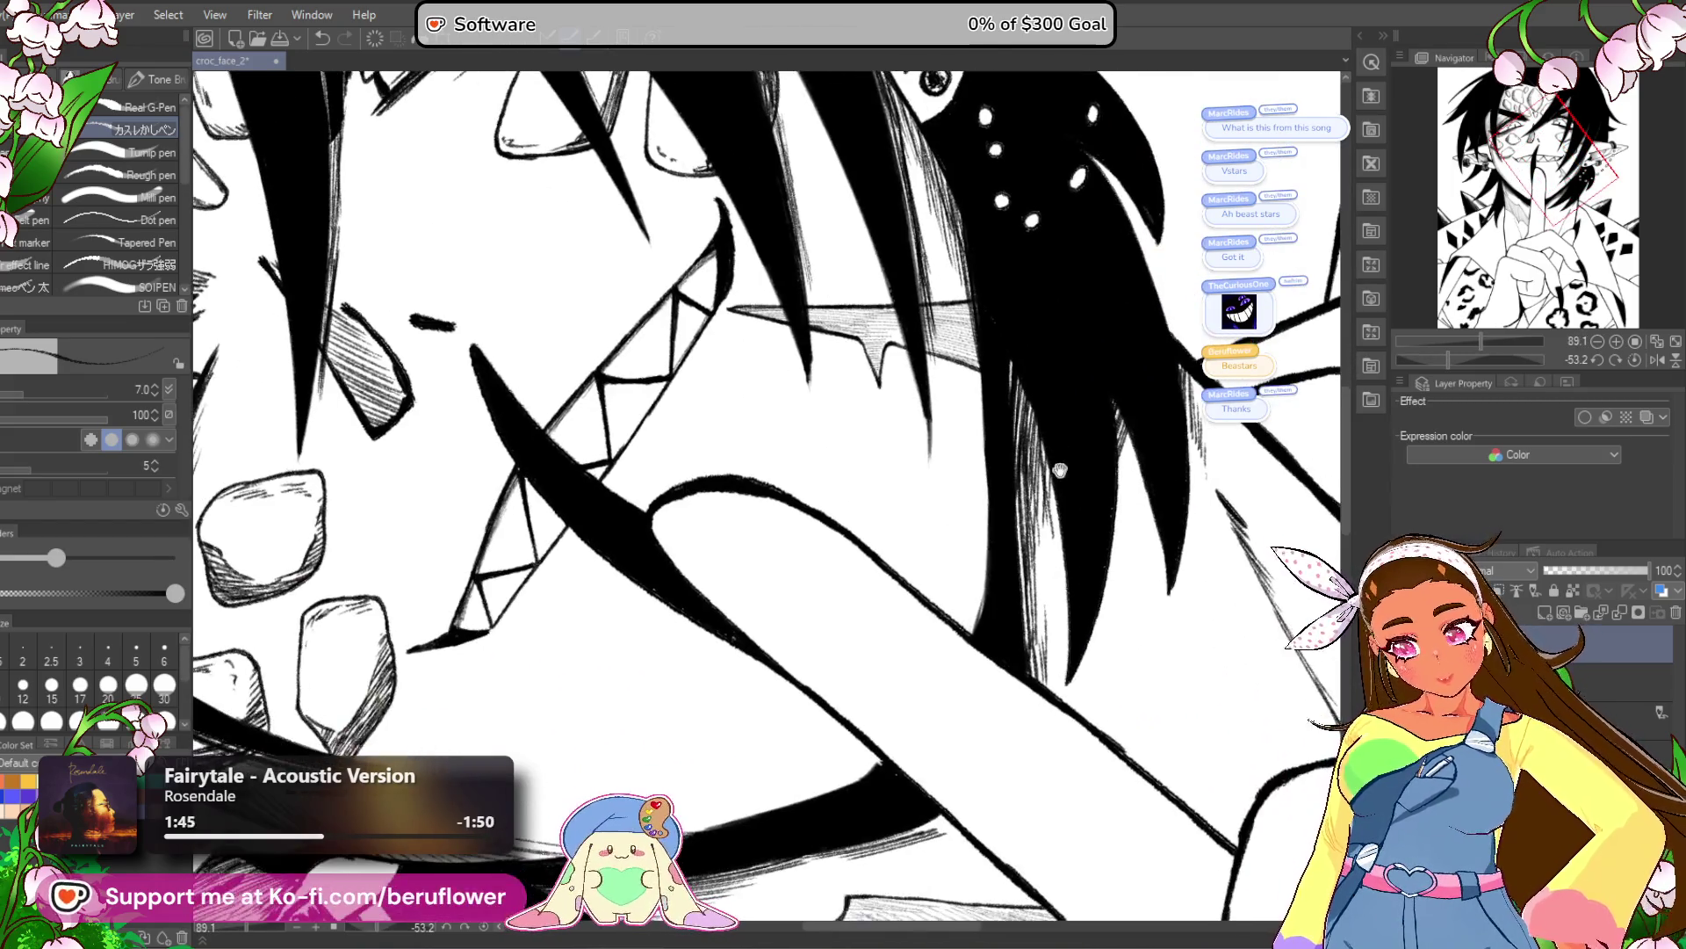
{"action": "left_click", "coordinate": [1634, 360]}
{"action": "key", "text": "ctrl+0"}
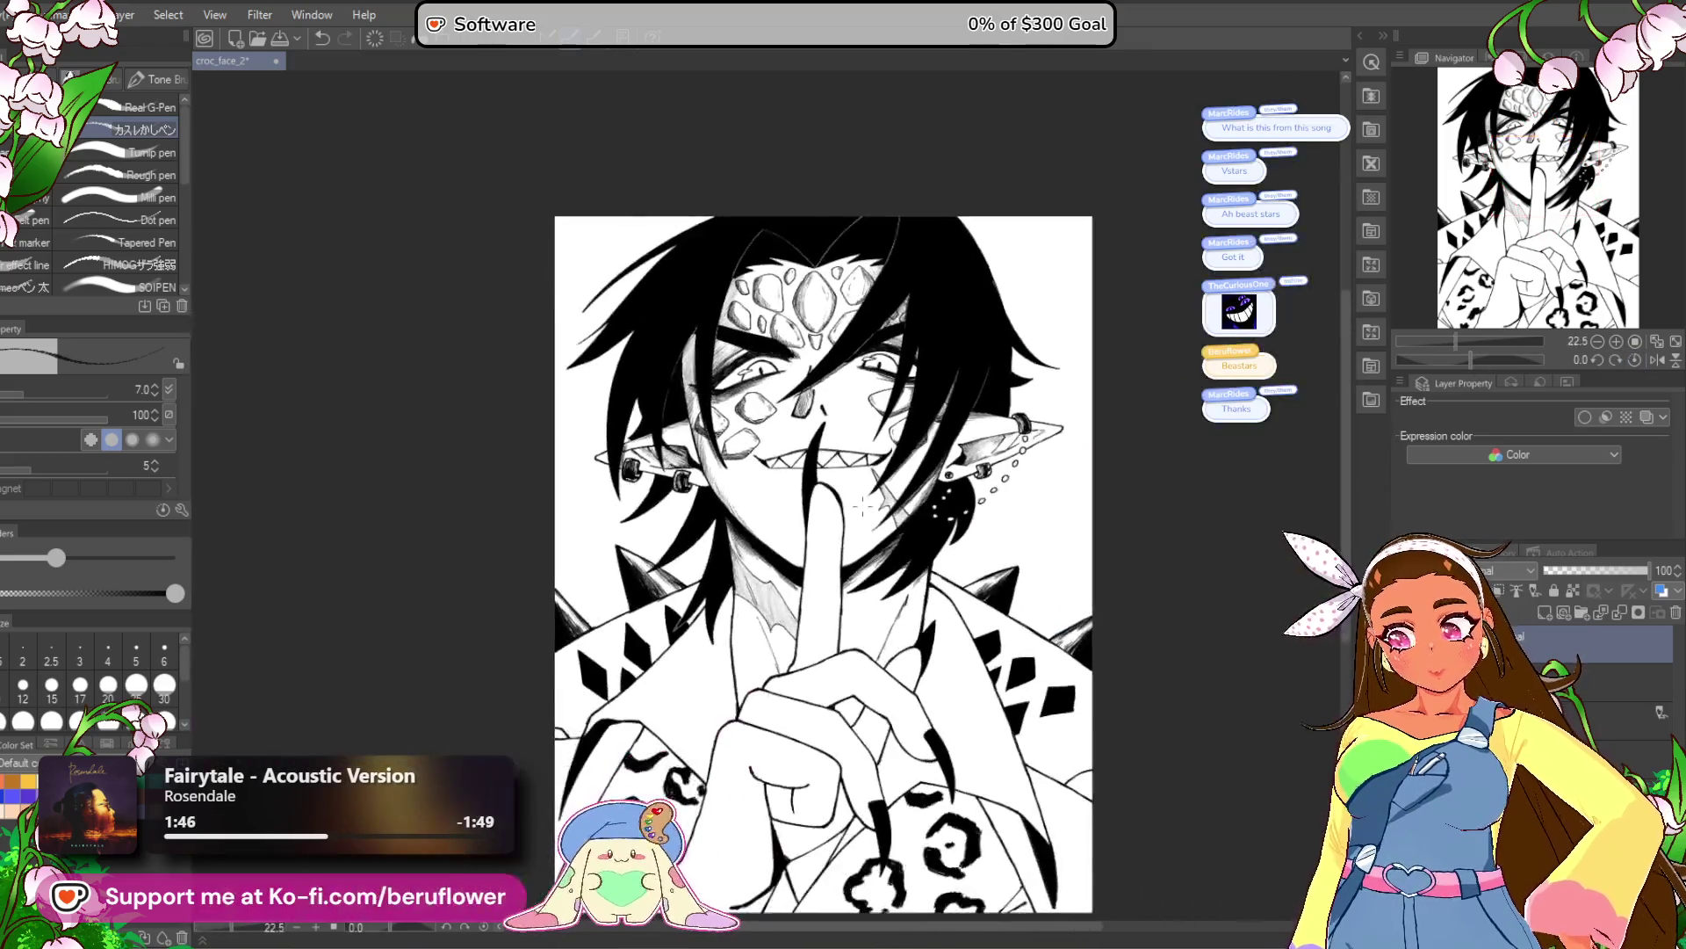
Tilt the canvas, hatch along the dark hair strand over the eye, then straighten the view.
{"action": "left_click_drag", "start_coordinate": [864, 504], "coordinate": [881, 407]}
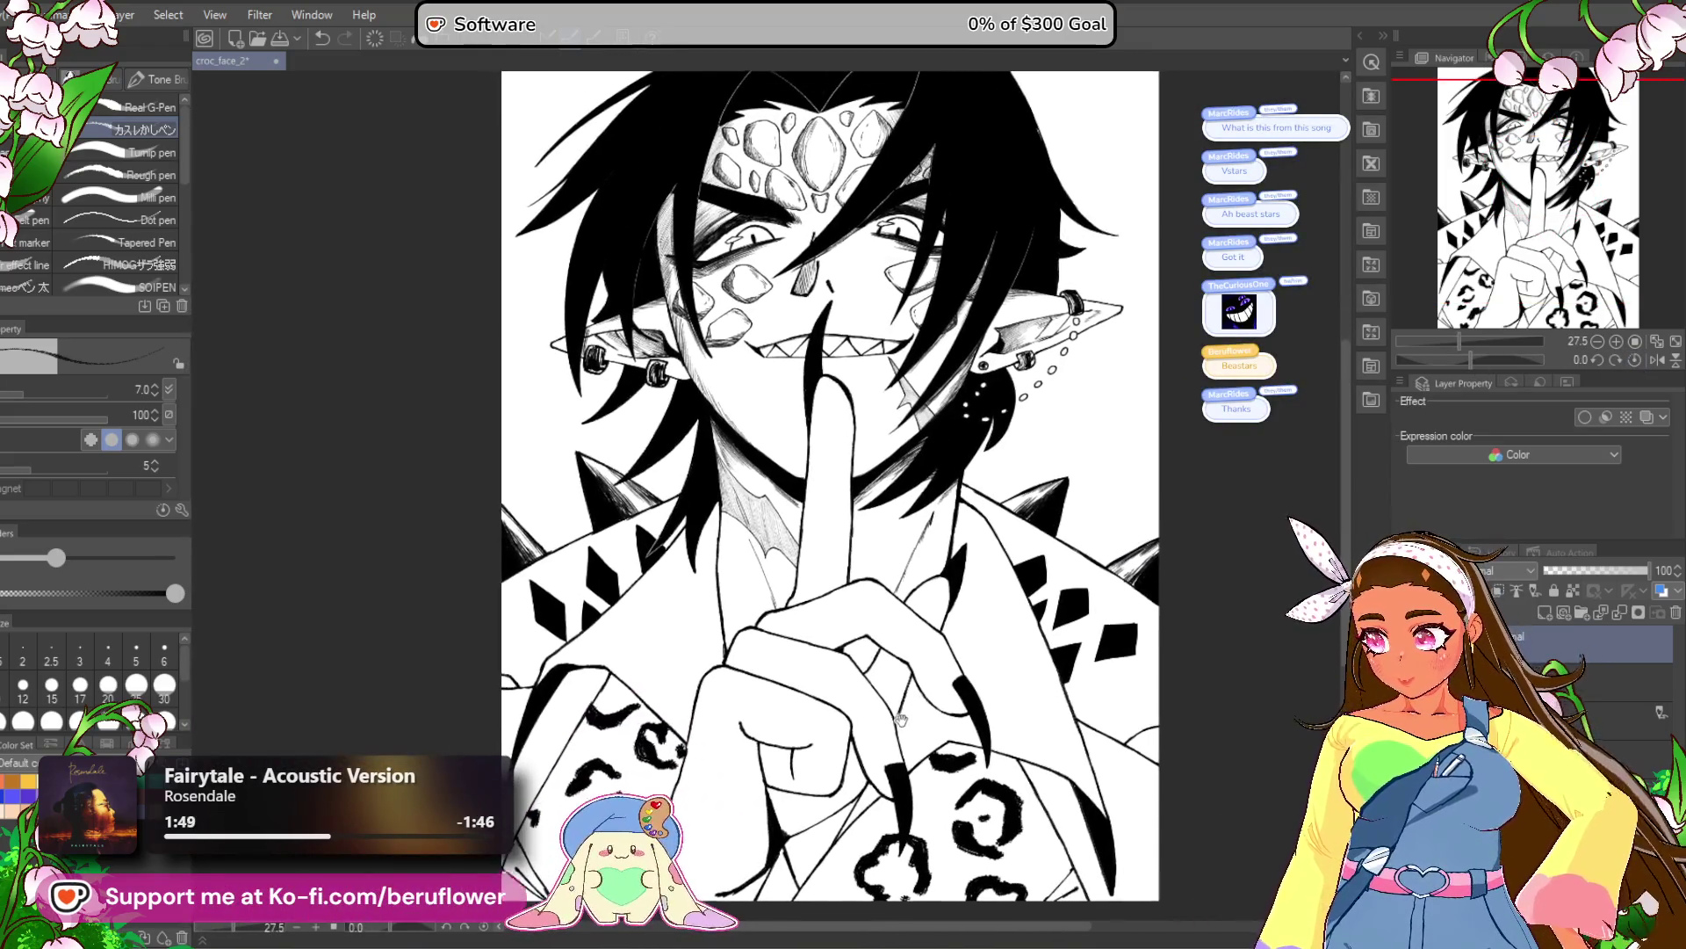
{"action": "left_click_drag", "start_coordinate": [897, 722], "coordinate": [923, 810]}
{"action": "left_click_drag", "start_coordinate": [1461, 360], "coordinate": [1451, 359]}
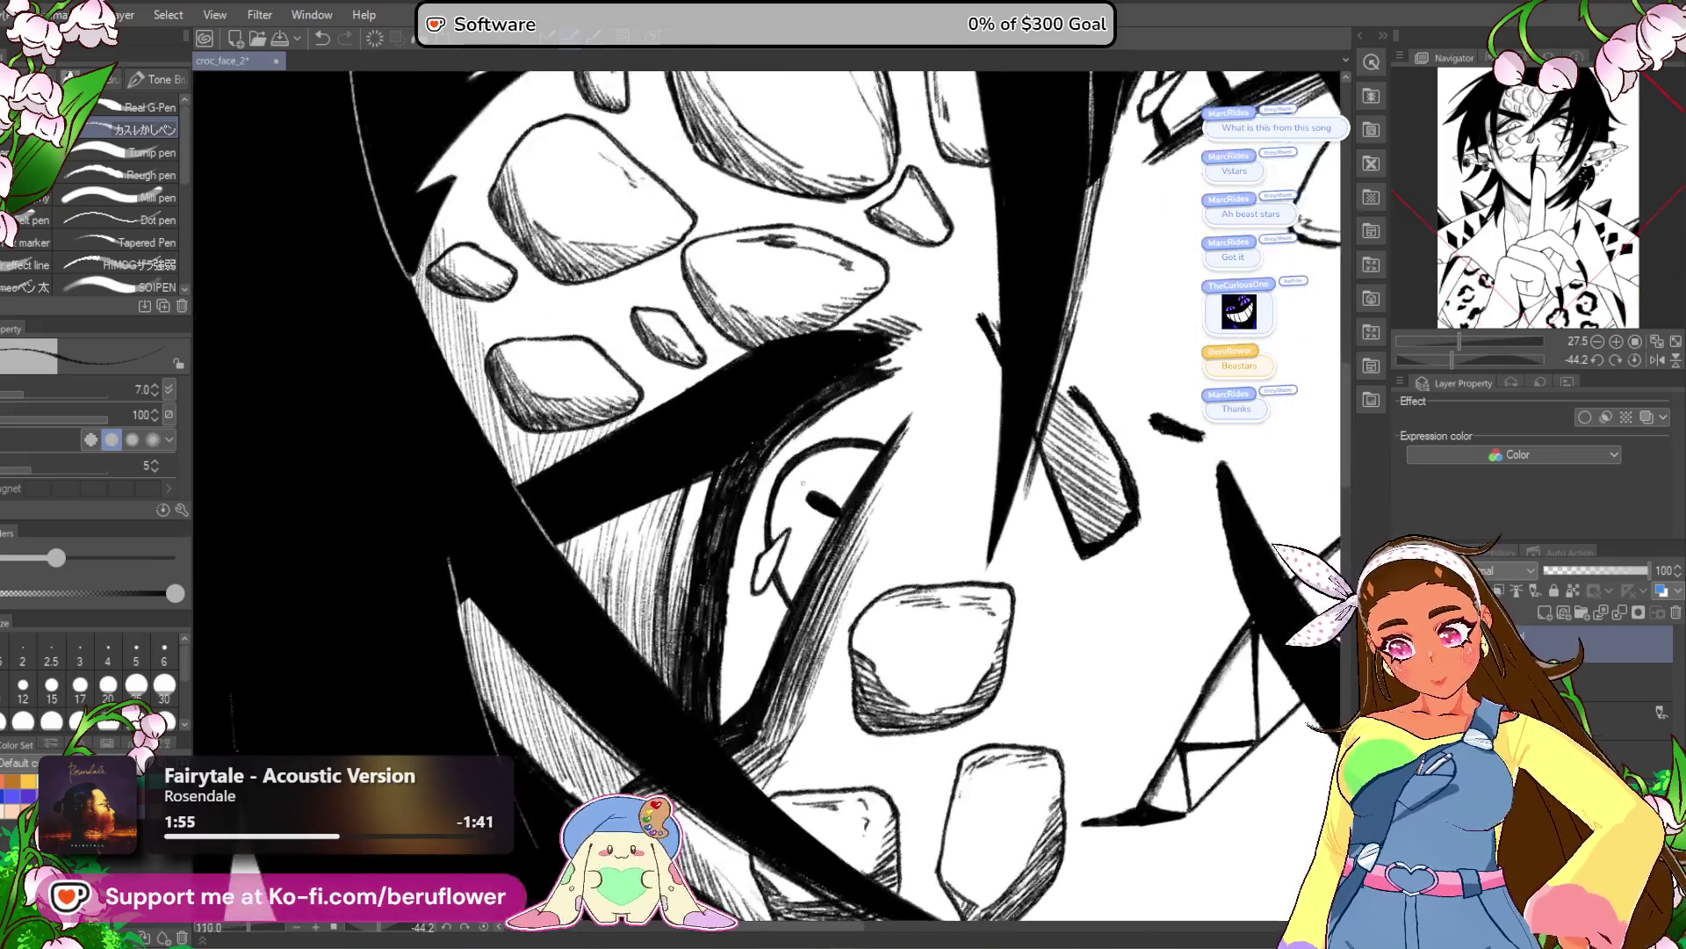
{"action": "left_click_drag", "start_coordinate": [935, 376], "coordinate": [890, 381]}
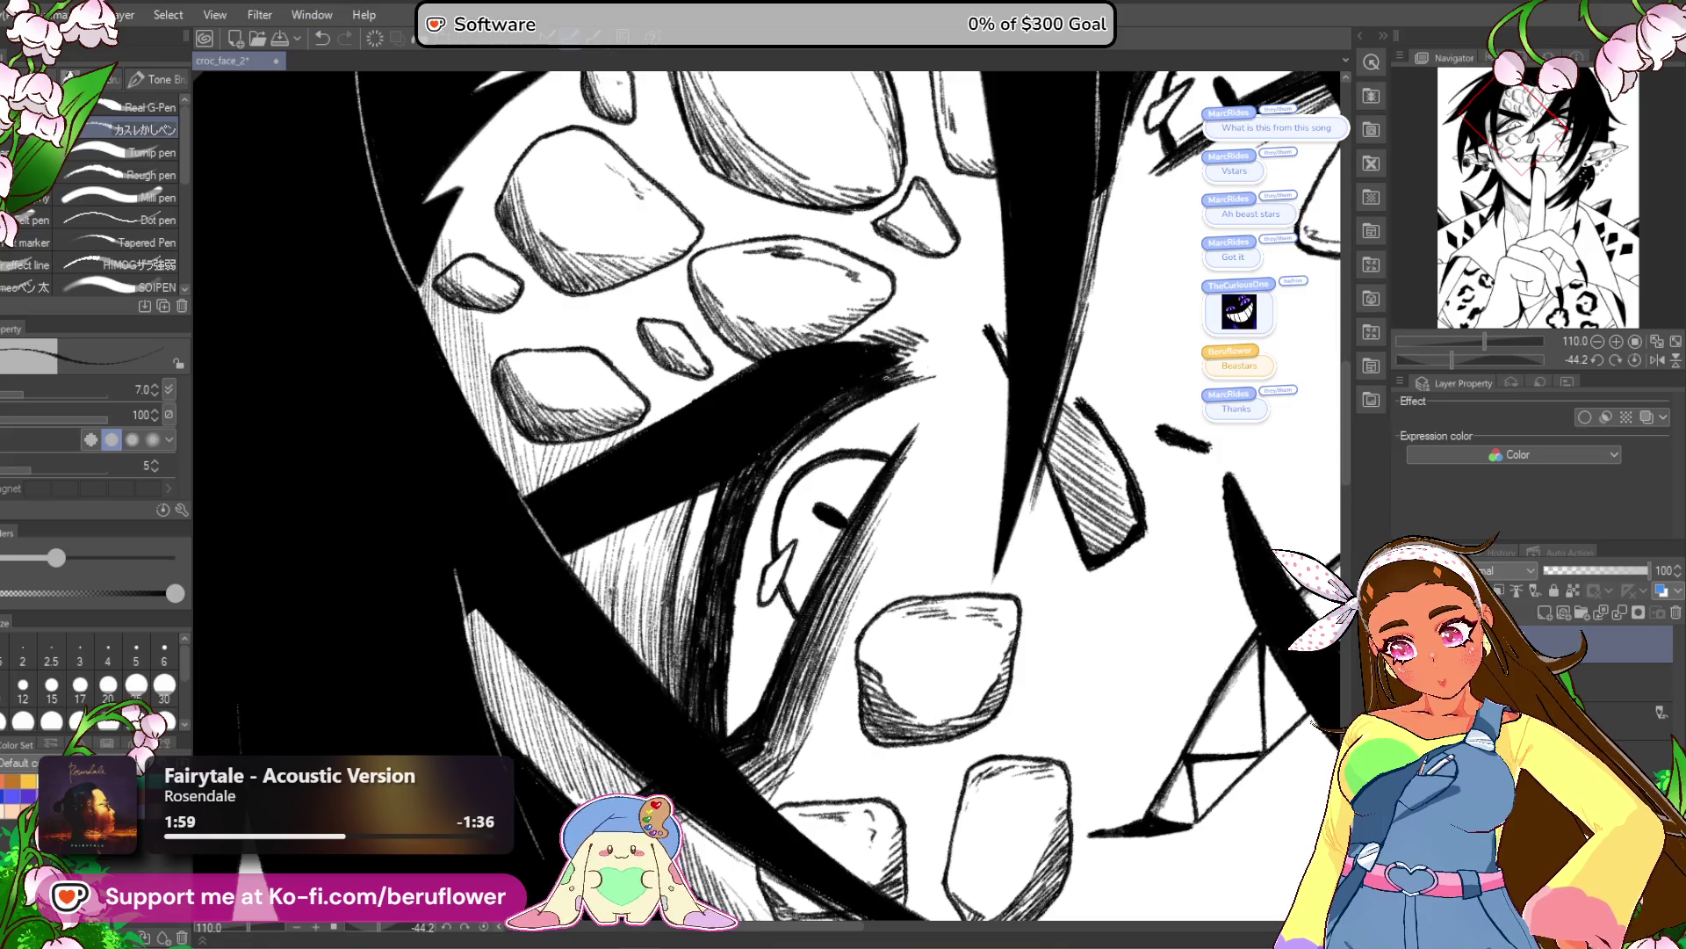
{"action": "scroll", "coordinate": [859, 389], "scroll_direction": "down", "scroll_amount": 5}
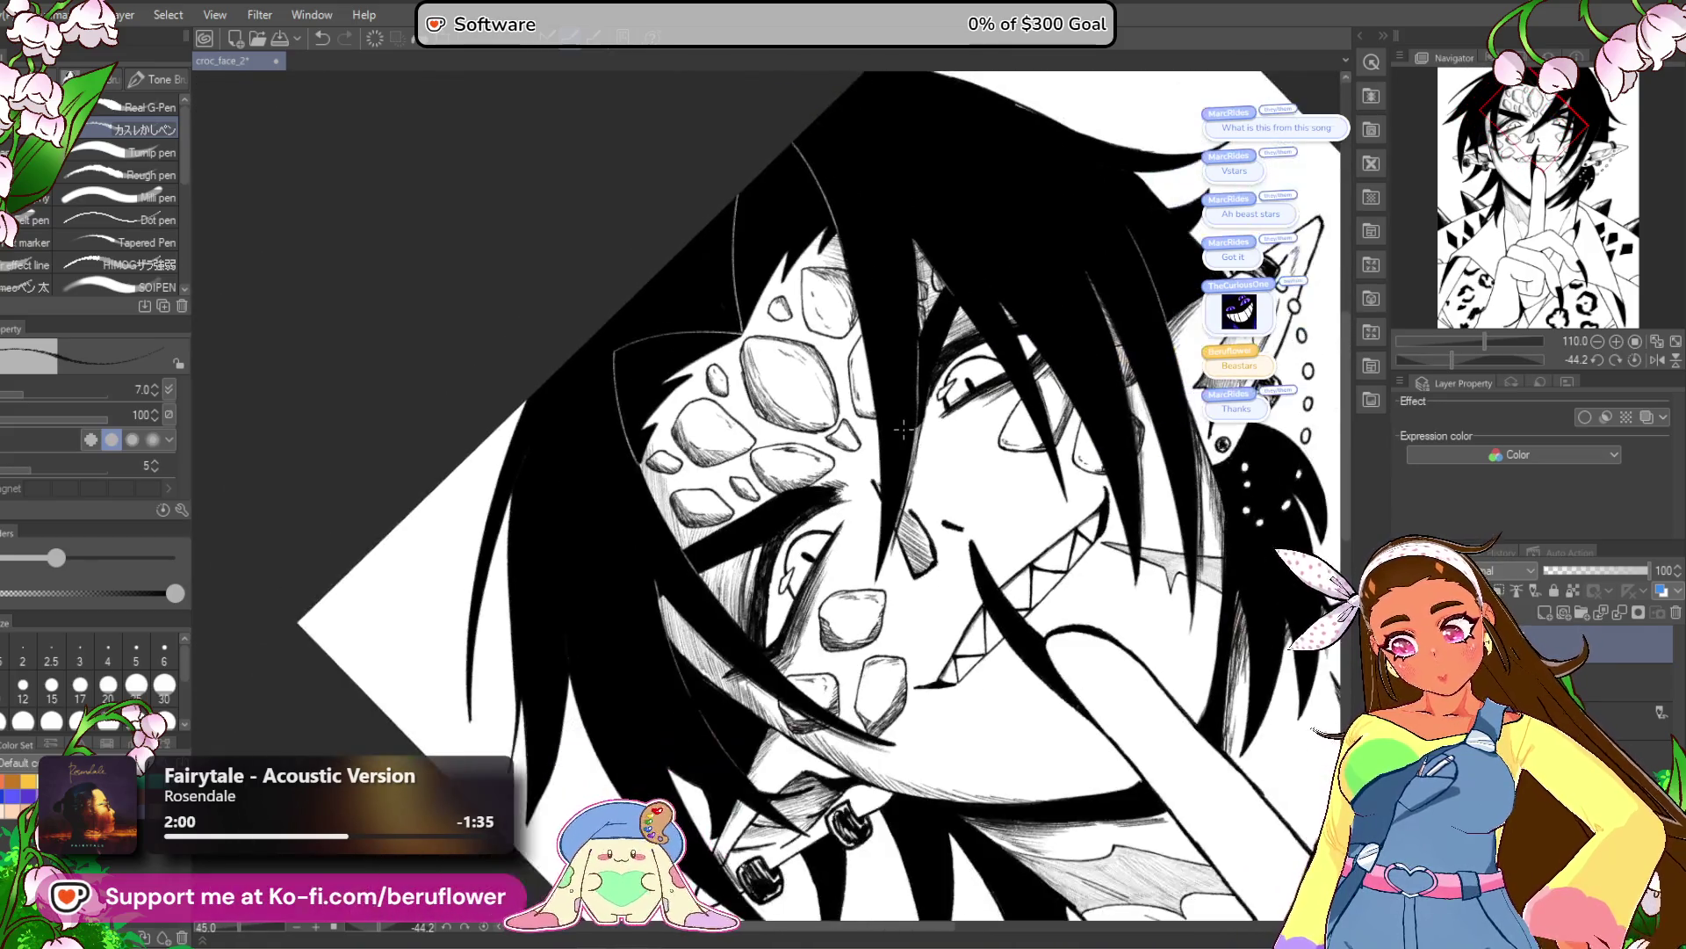
{"action": "left_click", "coordinate": [1635, 359]}
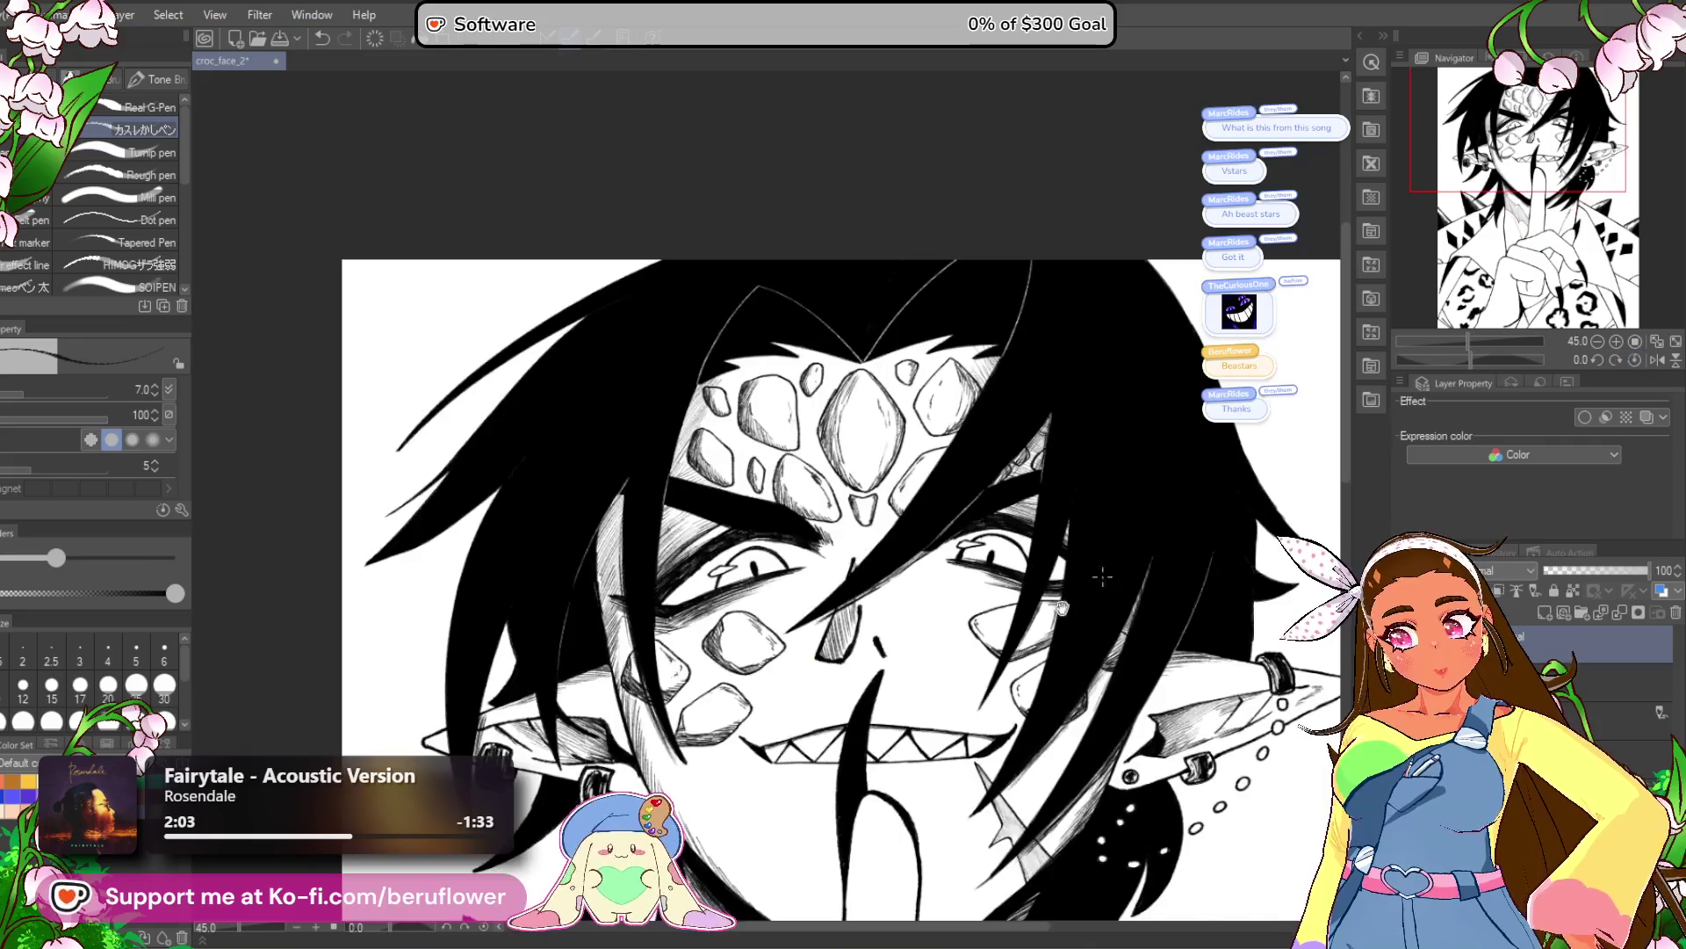
{"action": "left_click", "coordinate": [1597, 341]}
{"action": "left_click", "coordinate": [1598, 341]}
Re-tilt the canvas near the eye, set the pen size to 20, and return the canvas upright.
{"action": "scroll", "coordinate": [837, 565], "scroll_direction": "up", "scroll_amount": 3}
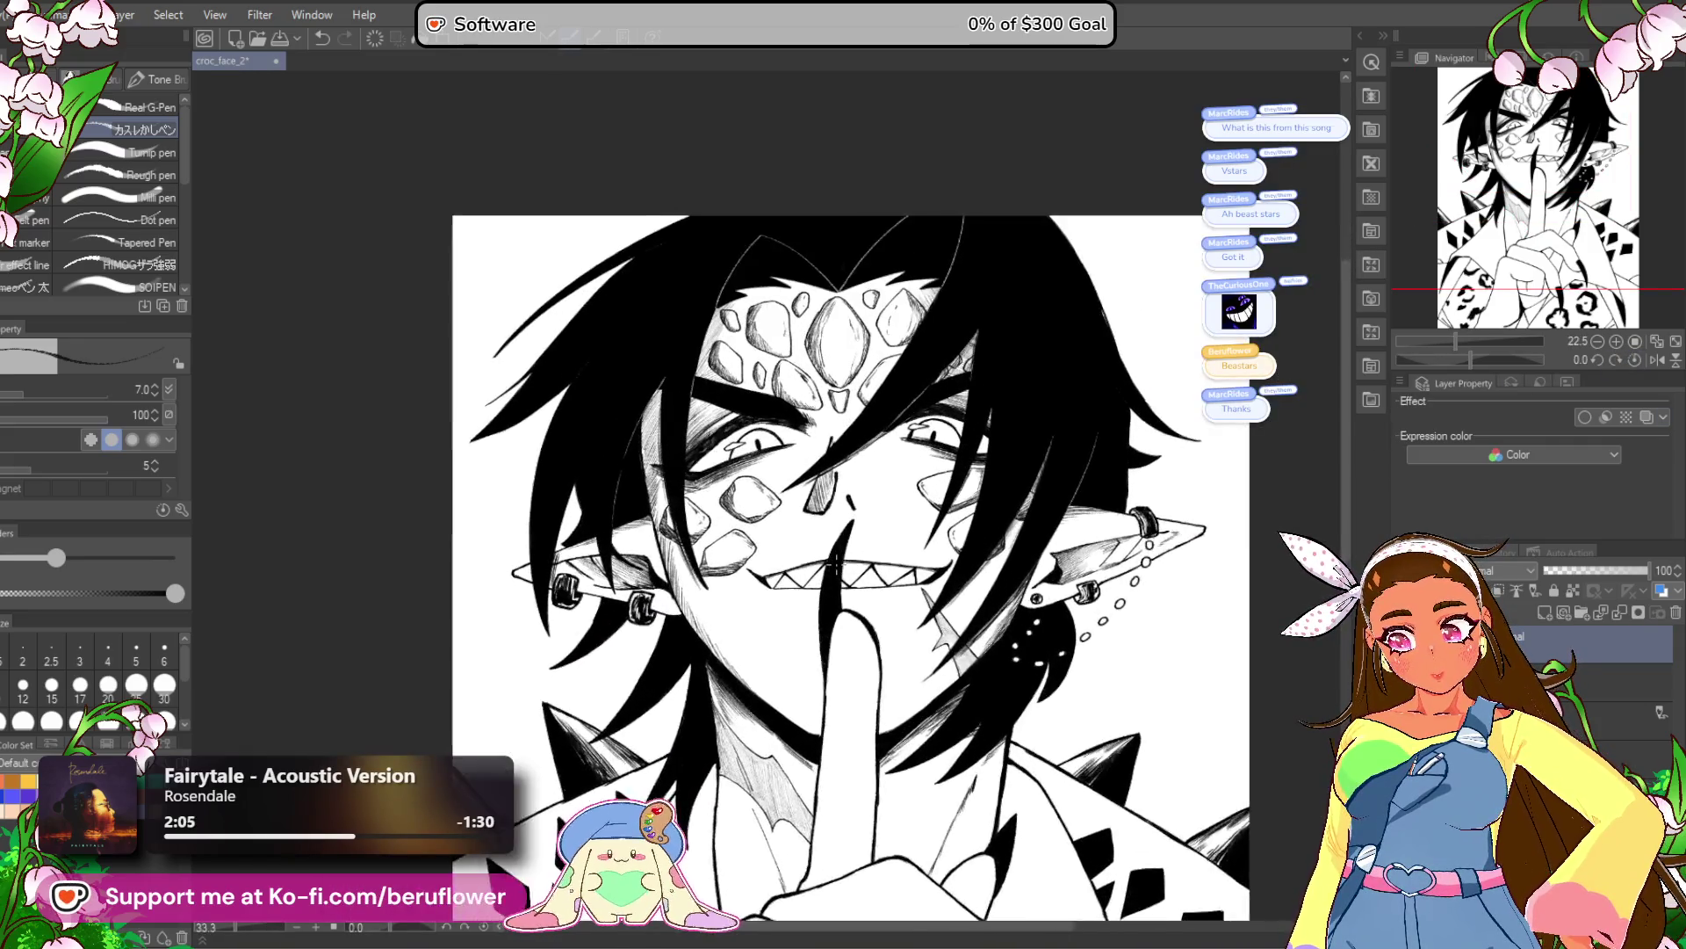
{"action": "left_click_drag", "start_coordinate": [1299, 314], "coordinate": [1301, 327]}
{"action": "left_click_drag", "start_coordinate": [1477, 360], "coordinate": [1456, 355]}
{"action": "scroll", "coordinate": [791, 396], "scroll_direction": "up", "scroll_amount": 6}
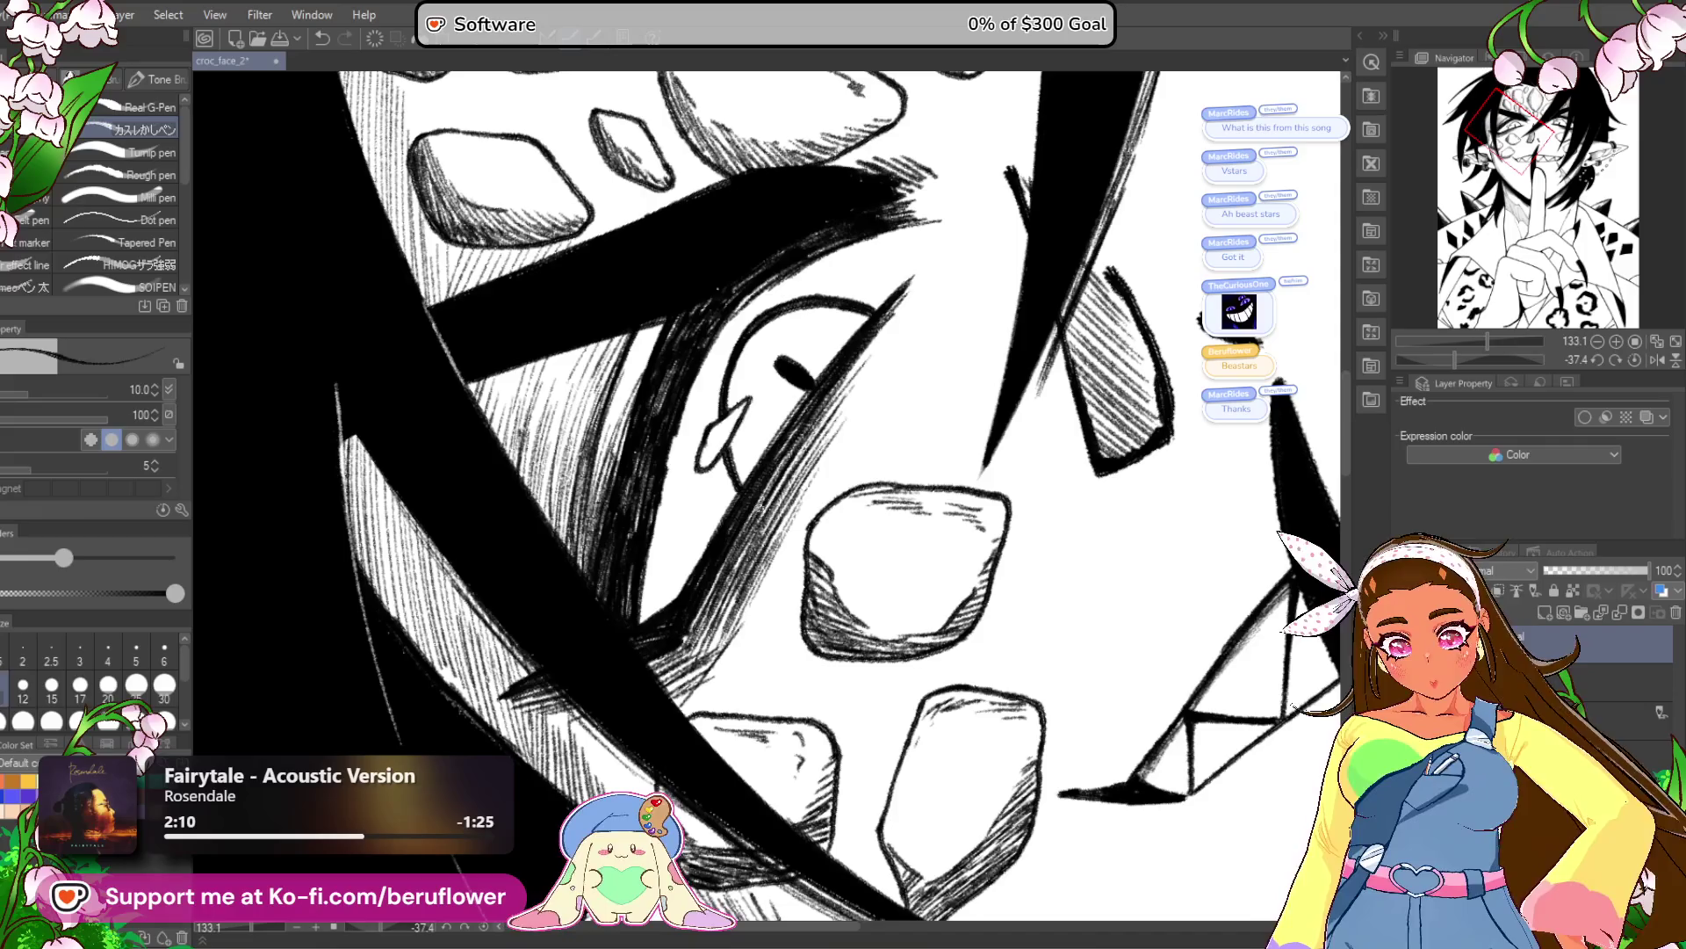
{"action": "left_click", "coordinate": [108, 684]}
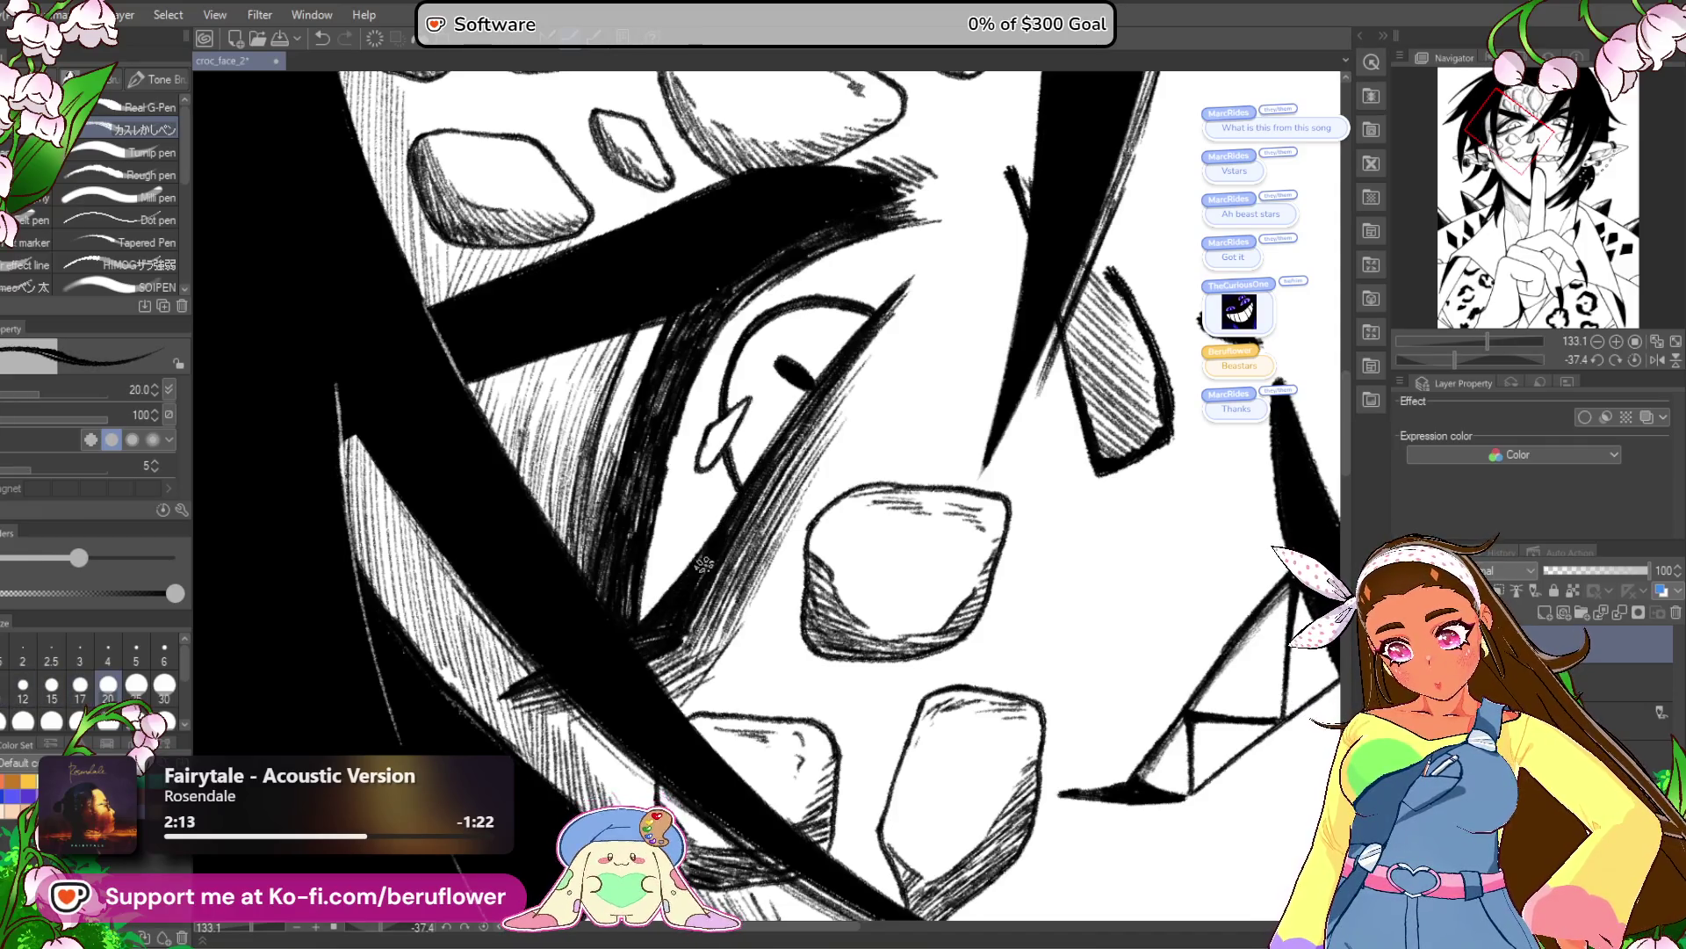
{"action": "scroll", "coordinate": [693, 559], "scroll_direction": "down", "scroll_amount": 5}
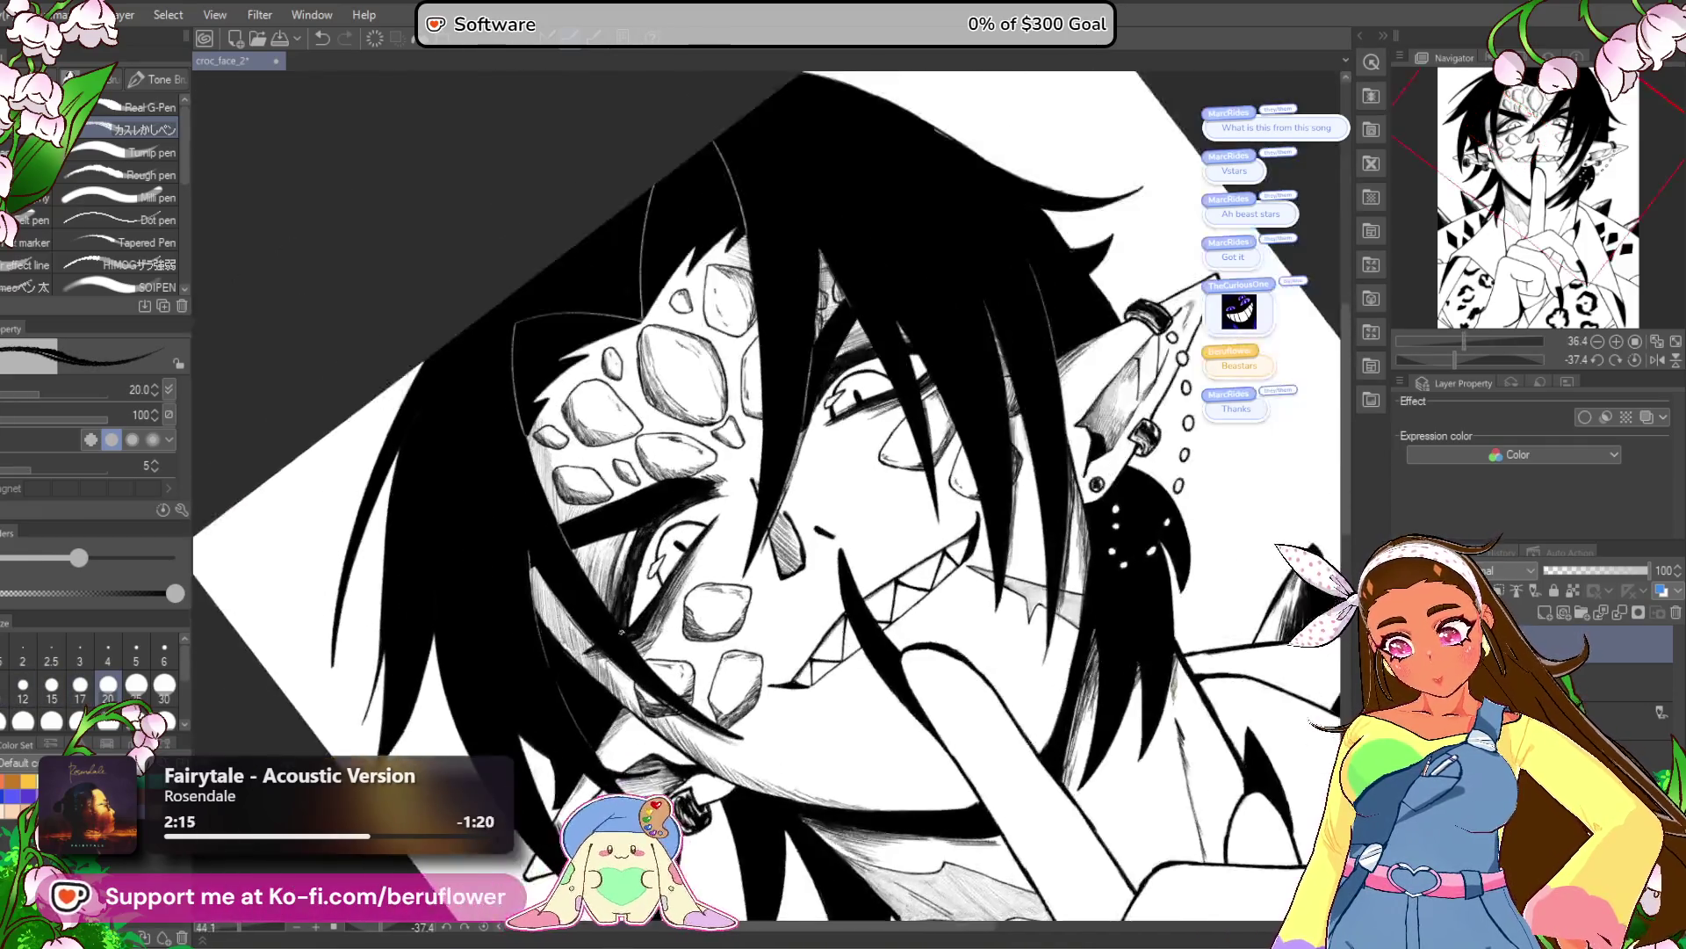
{"action": "scroll", "coordinate": [1109, 612], "scroll_direction": "up", "scroll_amount": 3}
{"action": "scroll", "coordinate": [1109, 612], "scroll_direction": "up", "scroll_amount": 5}
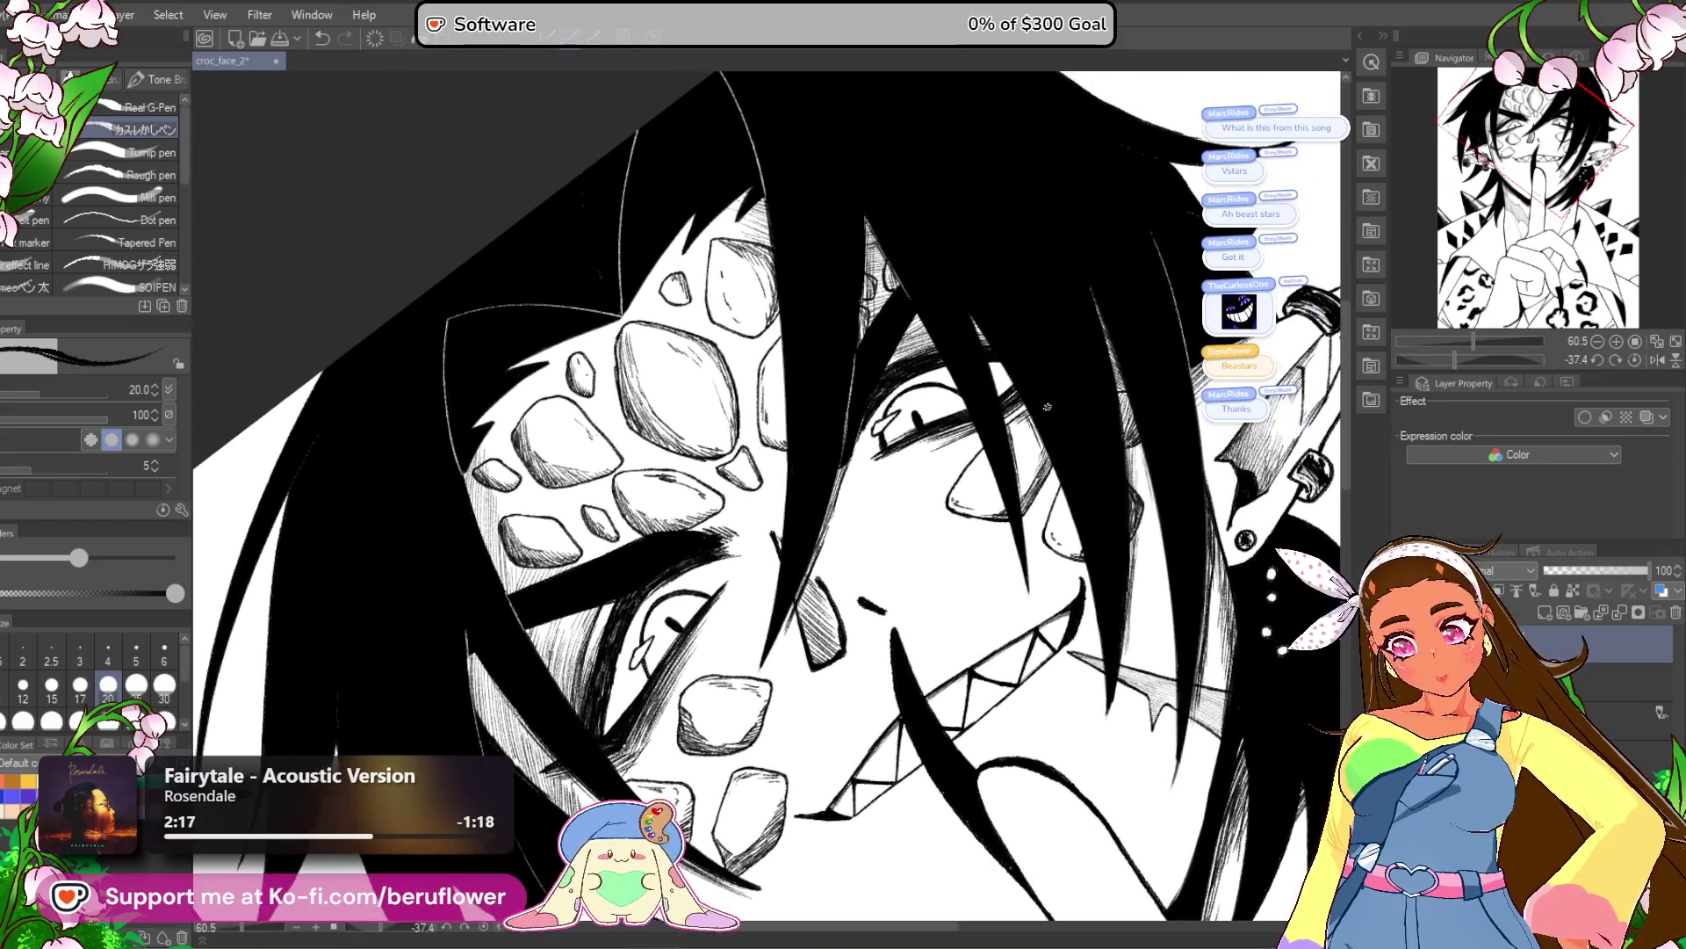
{"action": "scroll", "coordinate": [896, 400], "scroll_direction": "left", "scroll_amount": 3}
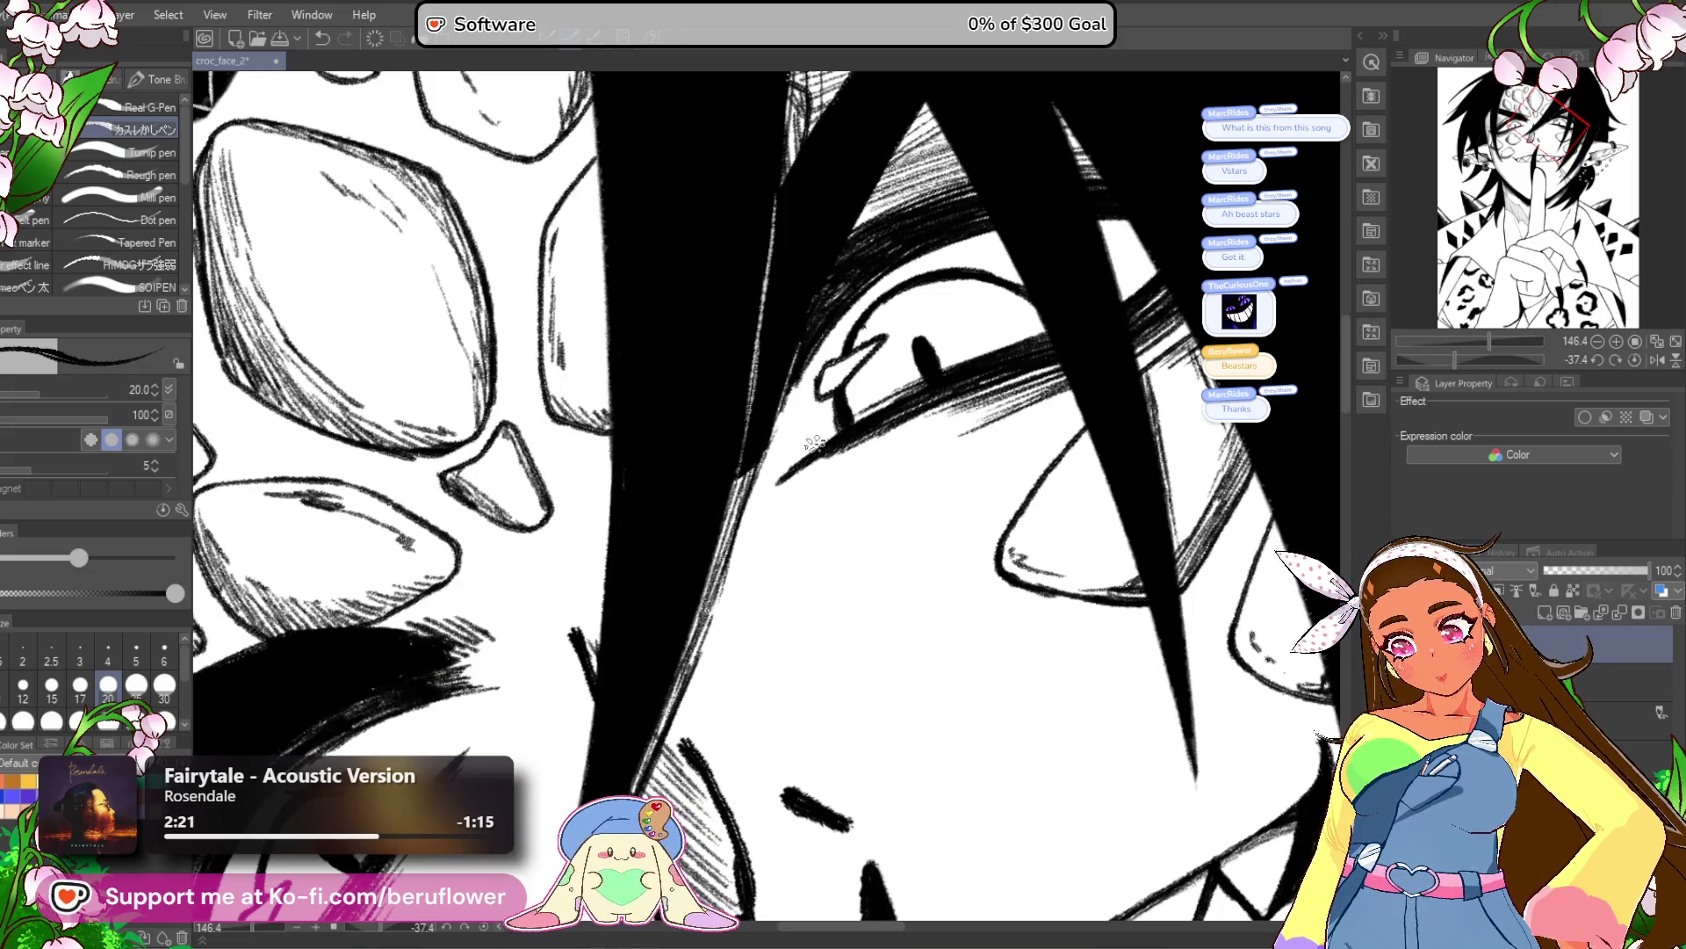
{"action": "scroll", "coordinate": [1131, 801], "scroll_direction": "down", "scroll_amount": 6}
{"action": "scroll", "coordinate": [1131, 801], "scroll_direction": "right", "scroll_amount": 2}
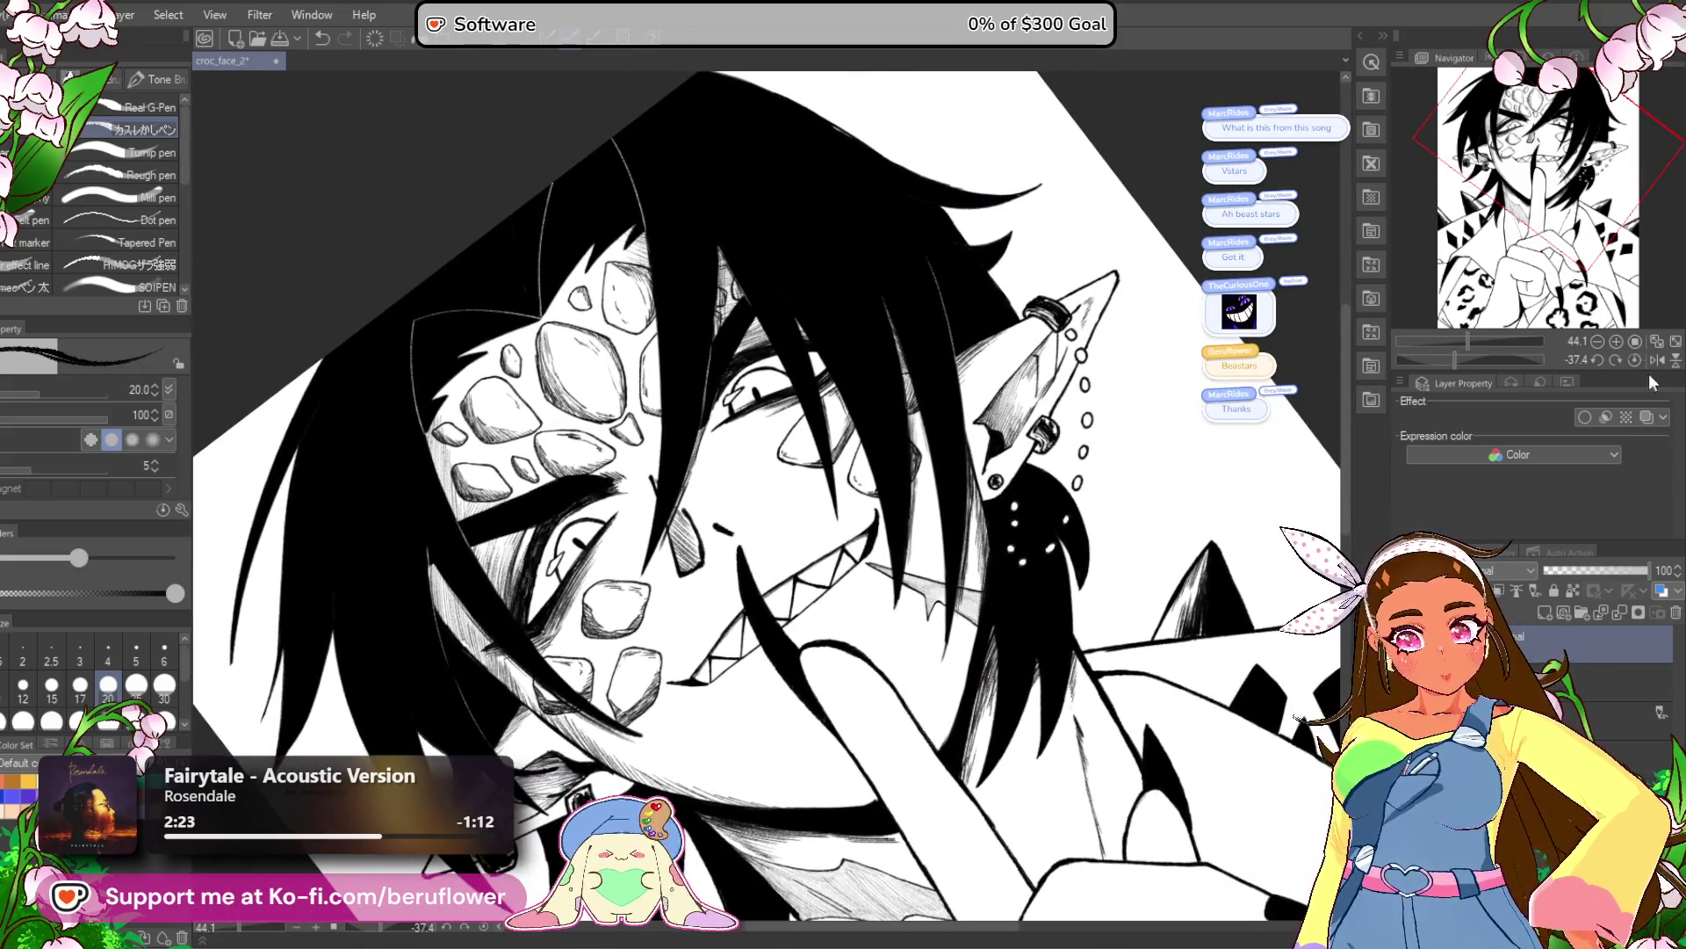
{"action": "left_click", "coordinate": [1635, 360]}
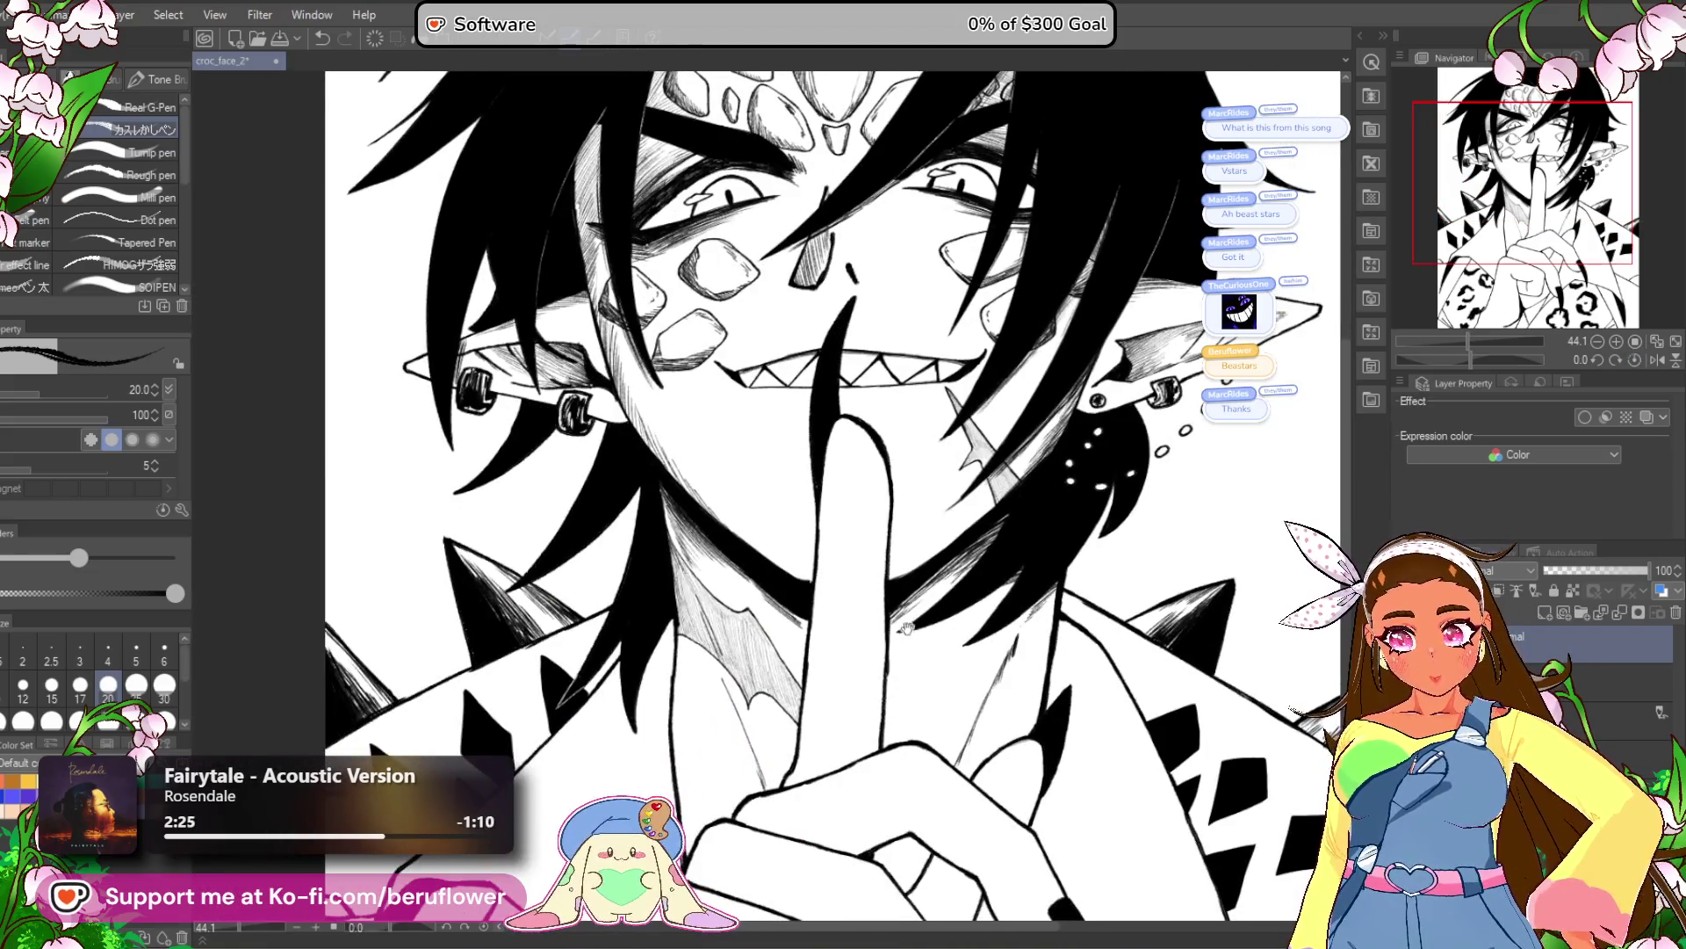
Thicken the raised finger's outline and hatch along its upper edge.
{"action": "scroll", "coordinate": [908, 624], "scroll_direction": "down", "scroll_amount": 3}
{"action": "scroll", "coordinate": [971, 854], "scroll_direction": "down", "scroll_amount": 5}
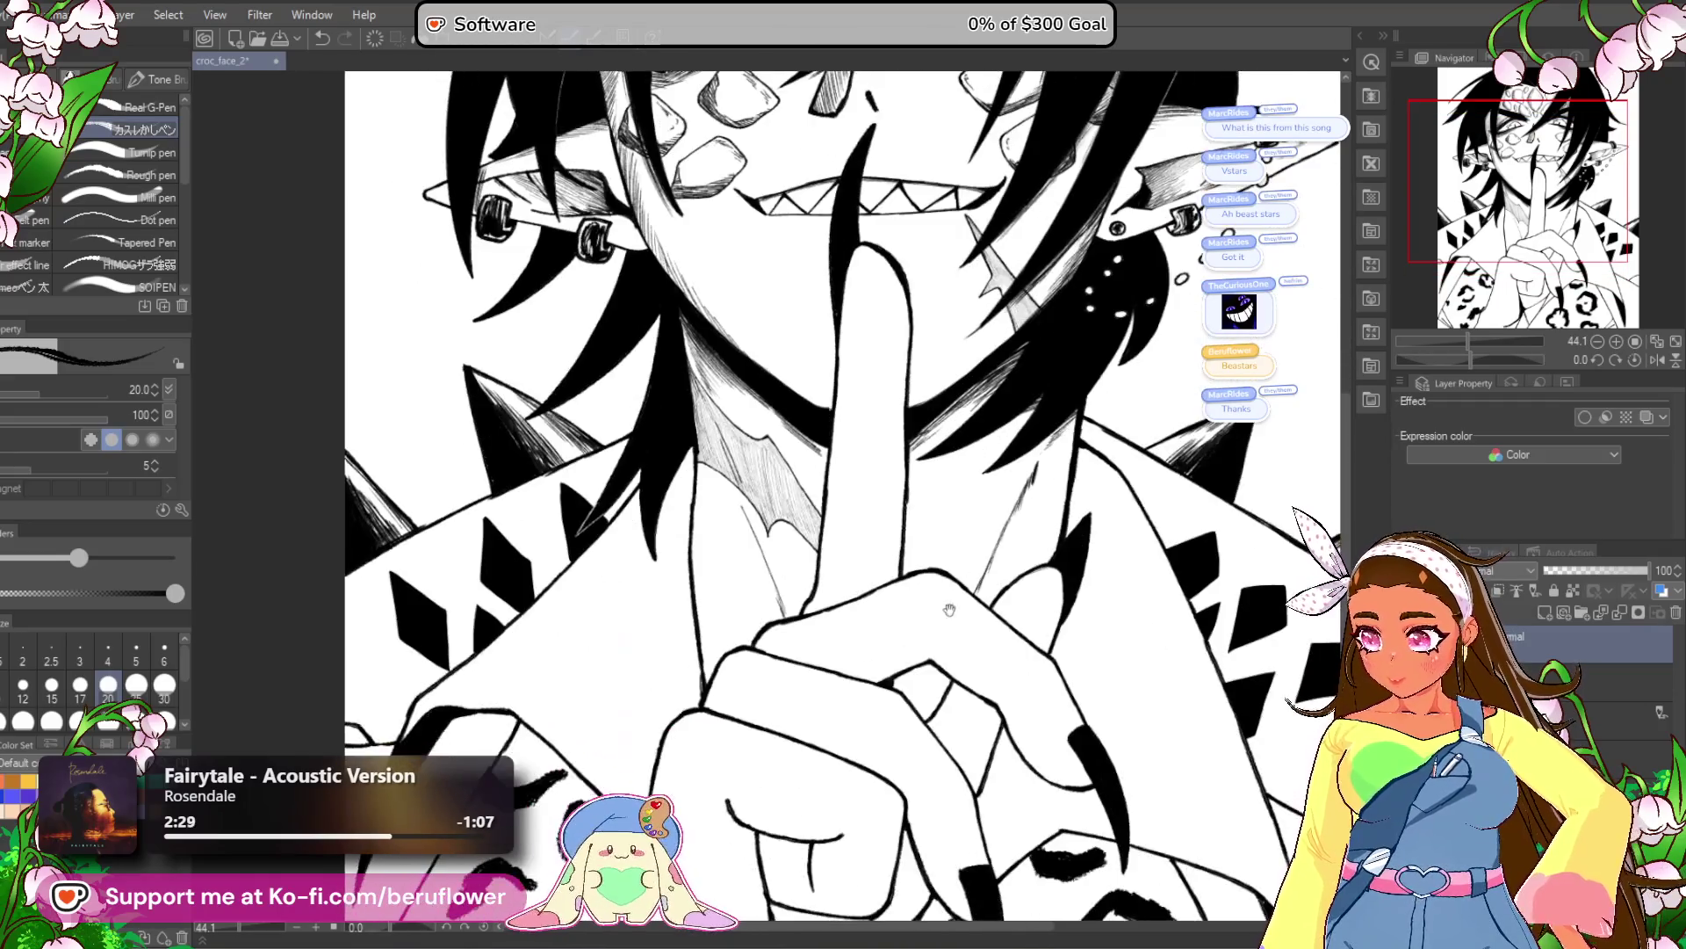
{"action": "scroll", "coordinate": [954, 603], "scroll_direction": "down", "scroll_amount": 3}
{"action": "scroll", "coordinate": [944, 606], "scroll_direction": "down", "scroll_amount": 3}
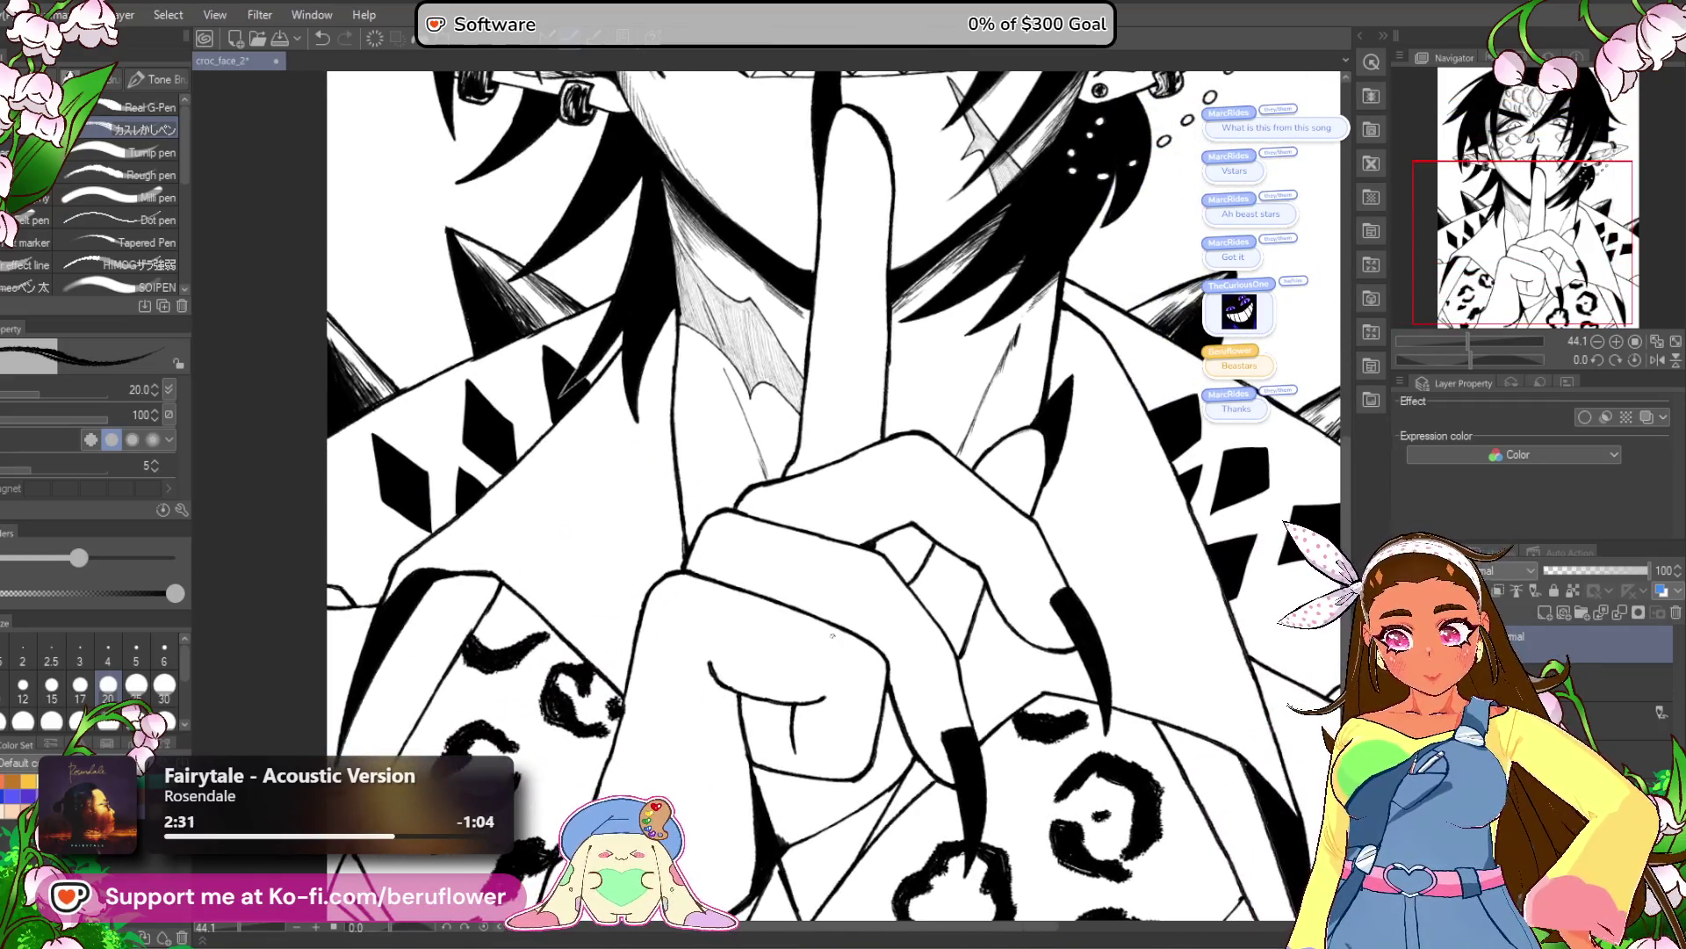
{"action": "scroll", "coordinate": [832, 635], "scroll_direction": "up", "scroll_amount": 5}
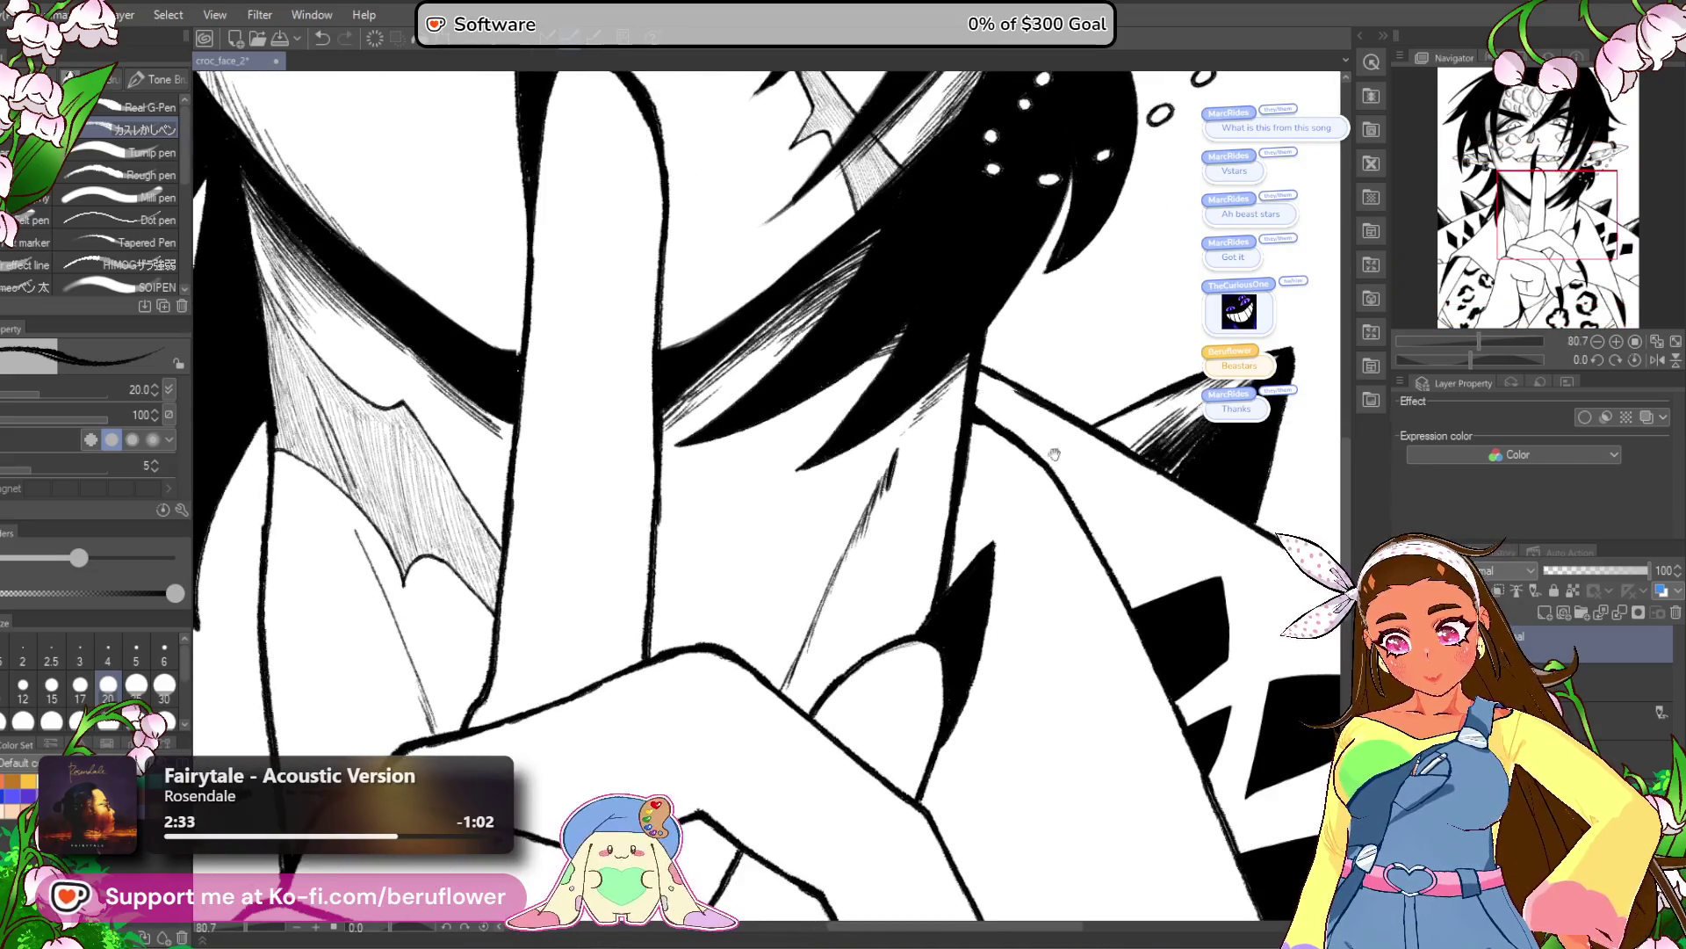
{"action": "scroll", "coordinate": [1050, 444], "scroll_direction": "up", "scroll_amount": 8}
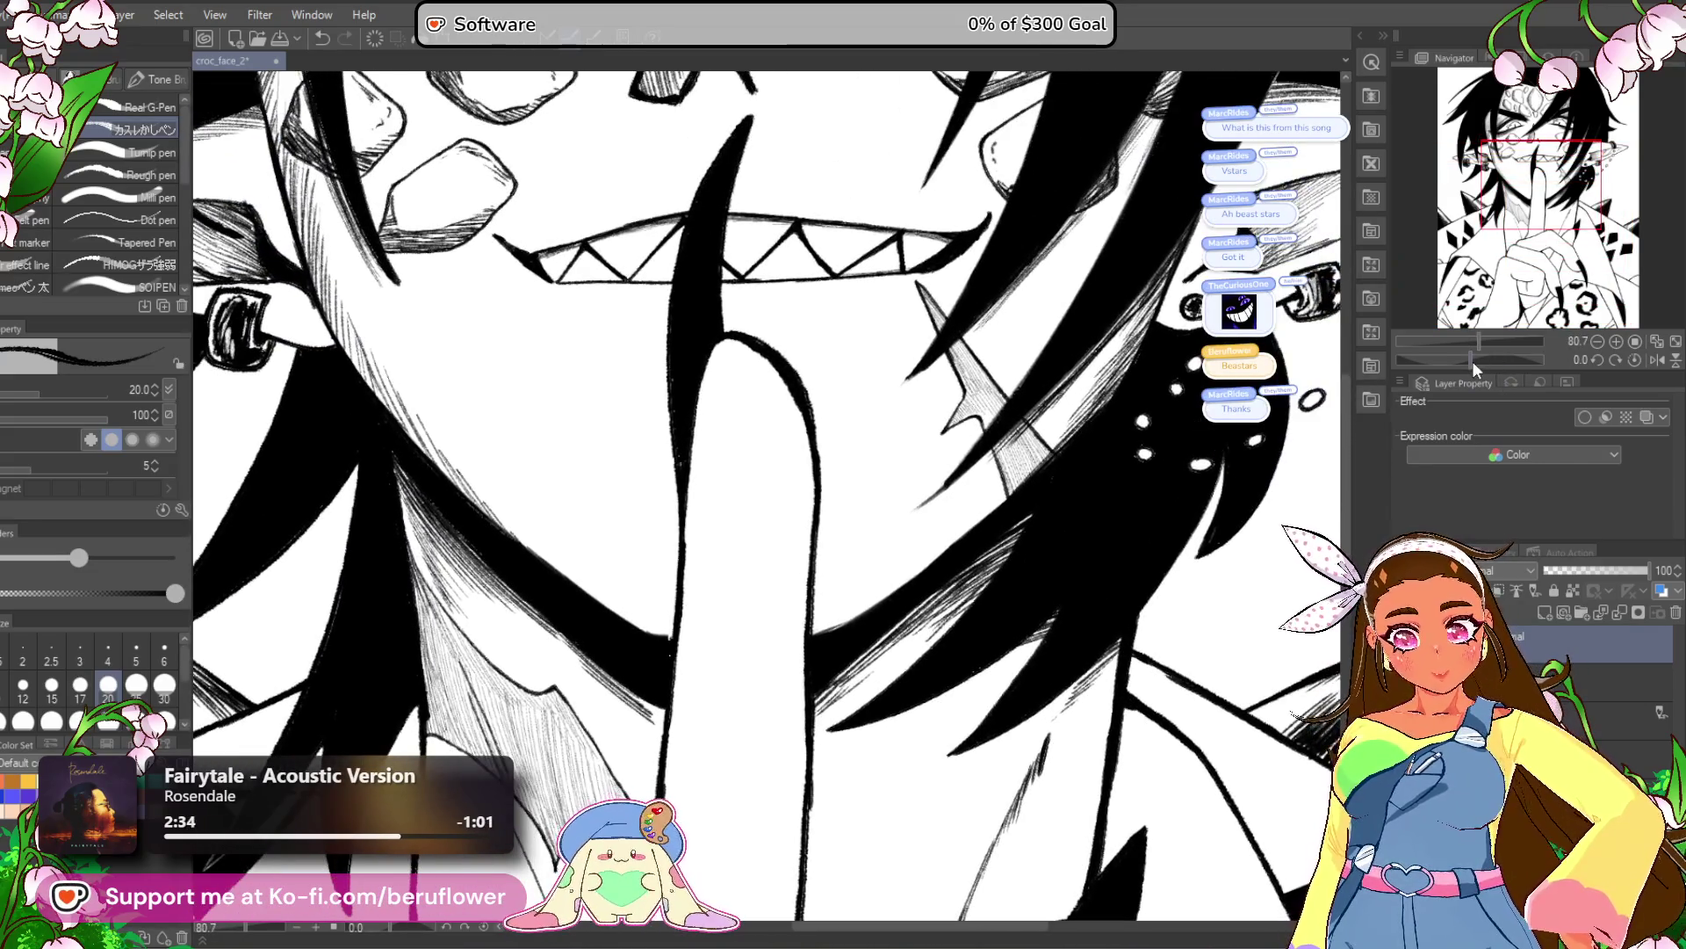
{"action": "left_click_drag", "start_coordinate": [1474, 368], "coordinate": [1427, 367]}
{"action": "mouse_move", "coordinate": [644, 527]}
{"action": "left_mouse_down"}
{"action": "mouse_move", "coordinate": [696, 479]}
{"action": "mouse_move", "coordinate": [624, 580]}
{"action": "left_mouse_up"}
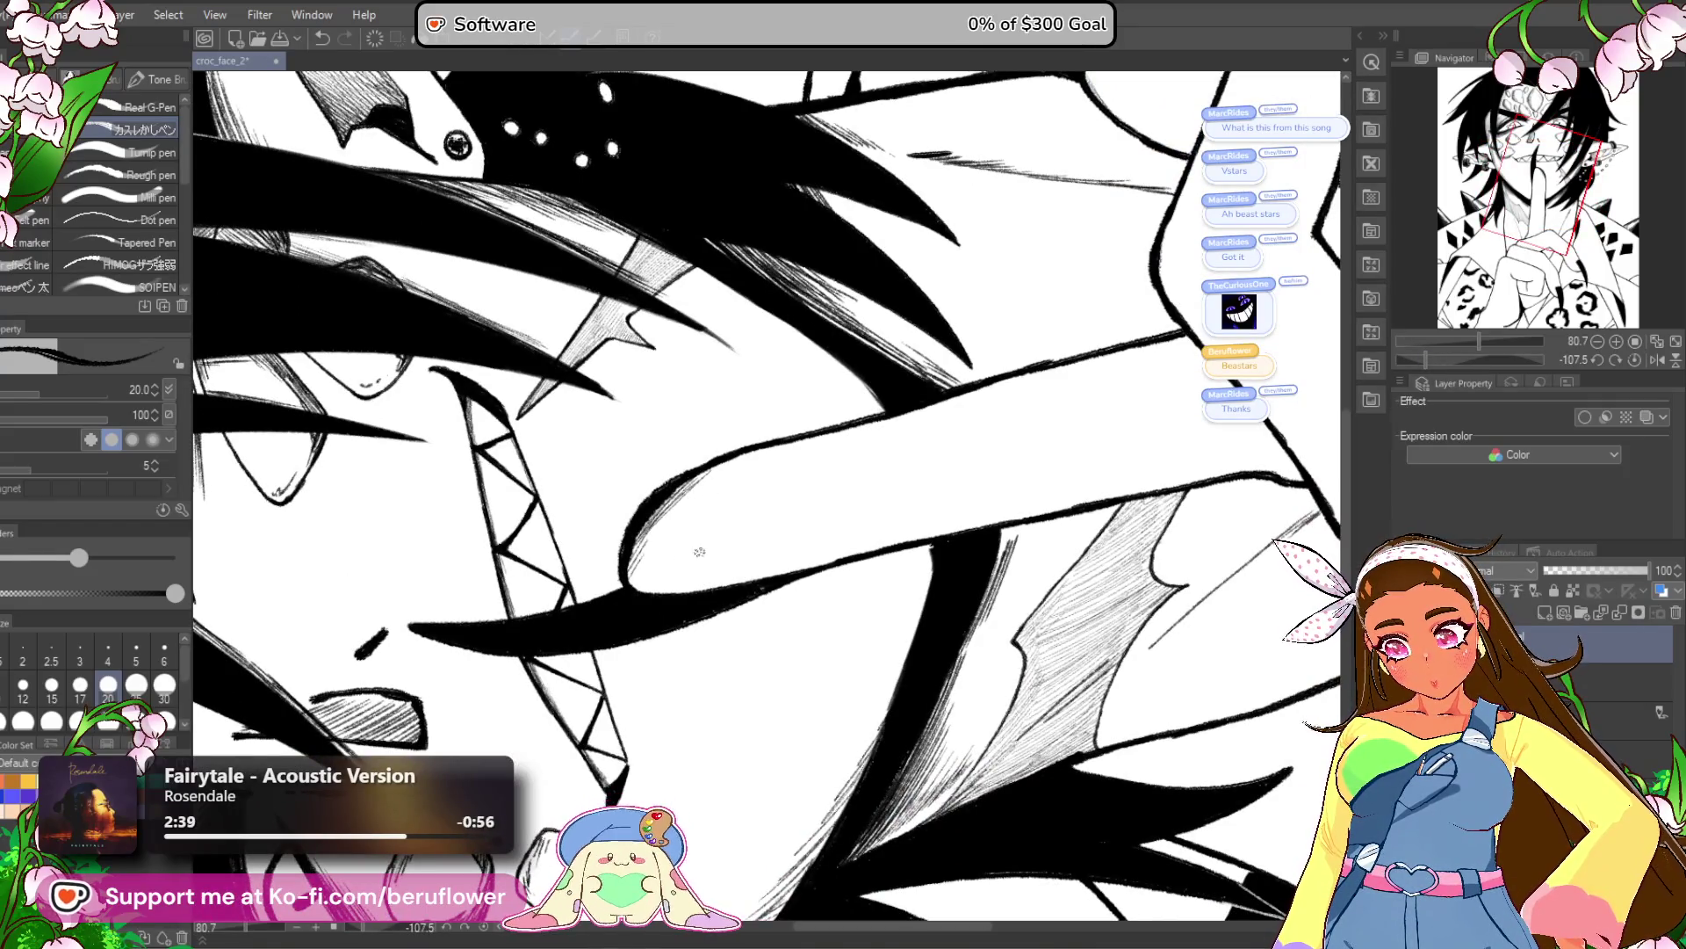
{"action": "left_click_drag", "start_coordinate": [785, 608], "coordinate": [769, 634]}
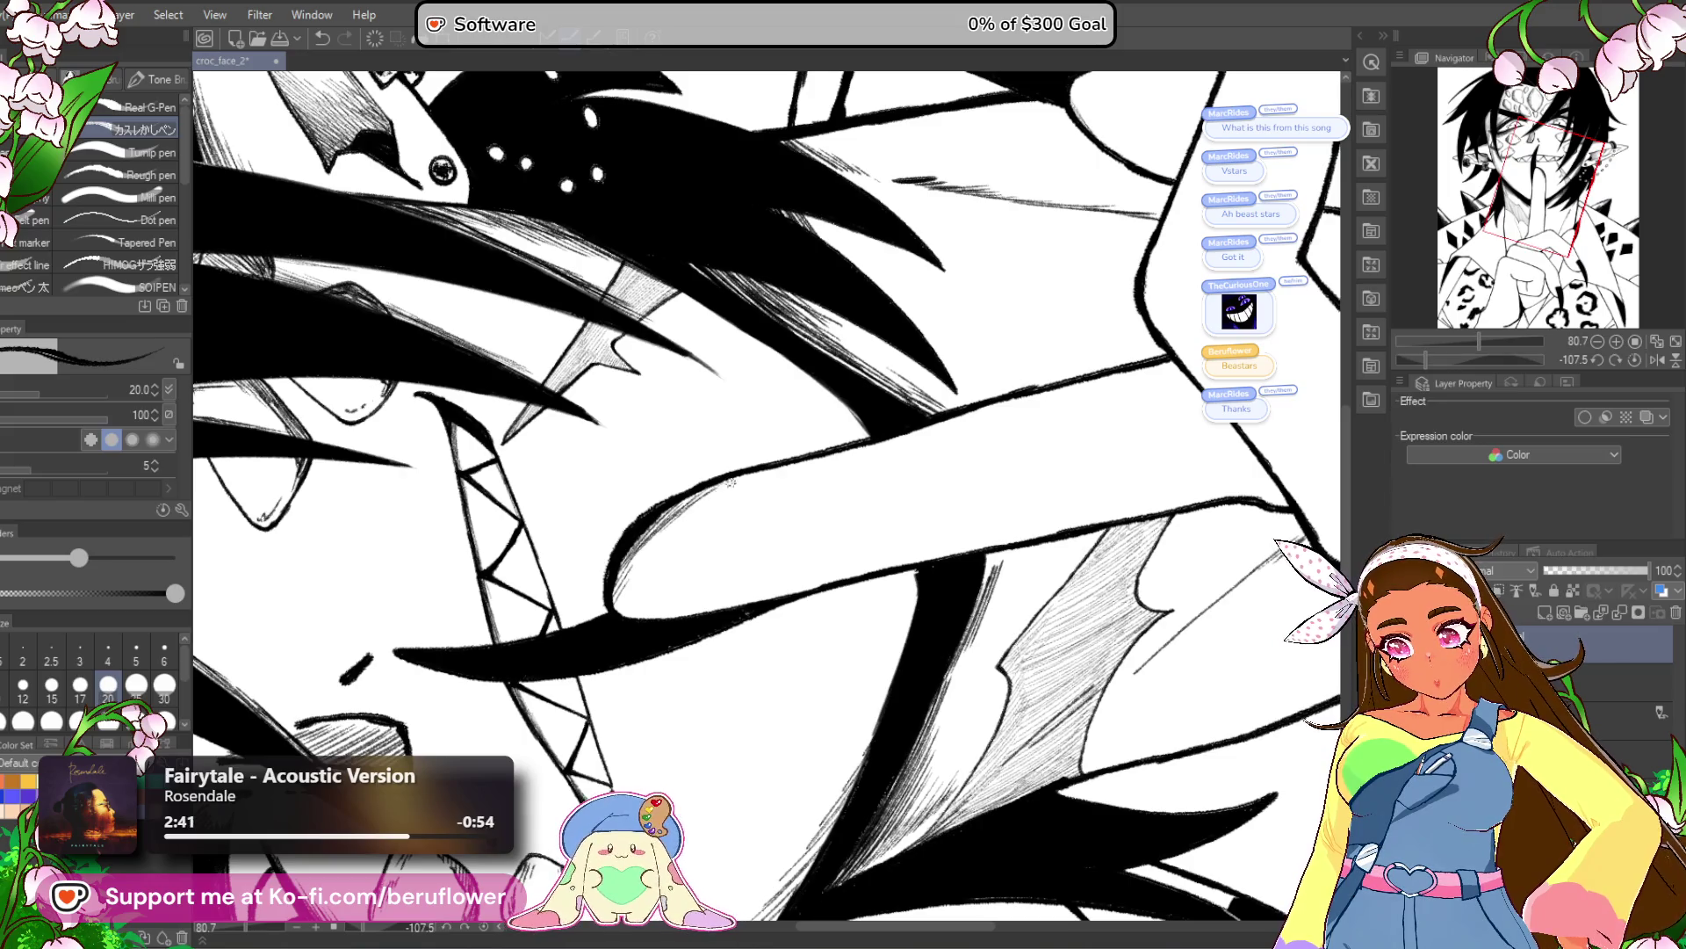
{"action": "mouse_move", "coordinate": [720, 512]}
{"action": "left_mouse_down"}
{"action": "mouse_move", "coordinate": [818, 455]}
{"action": "mouse_move", "coordinate": [913, 432]}
{"action": "left_mouse_up"}
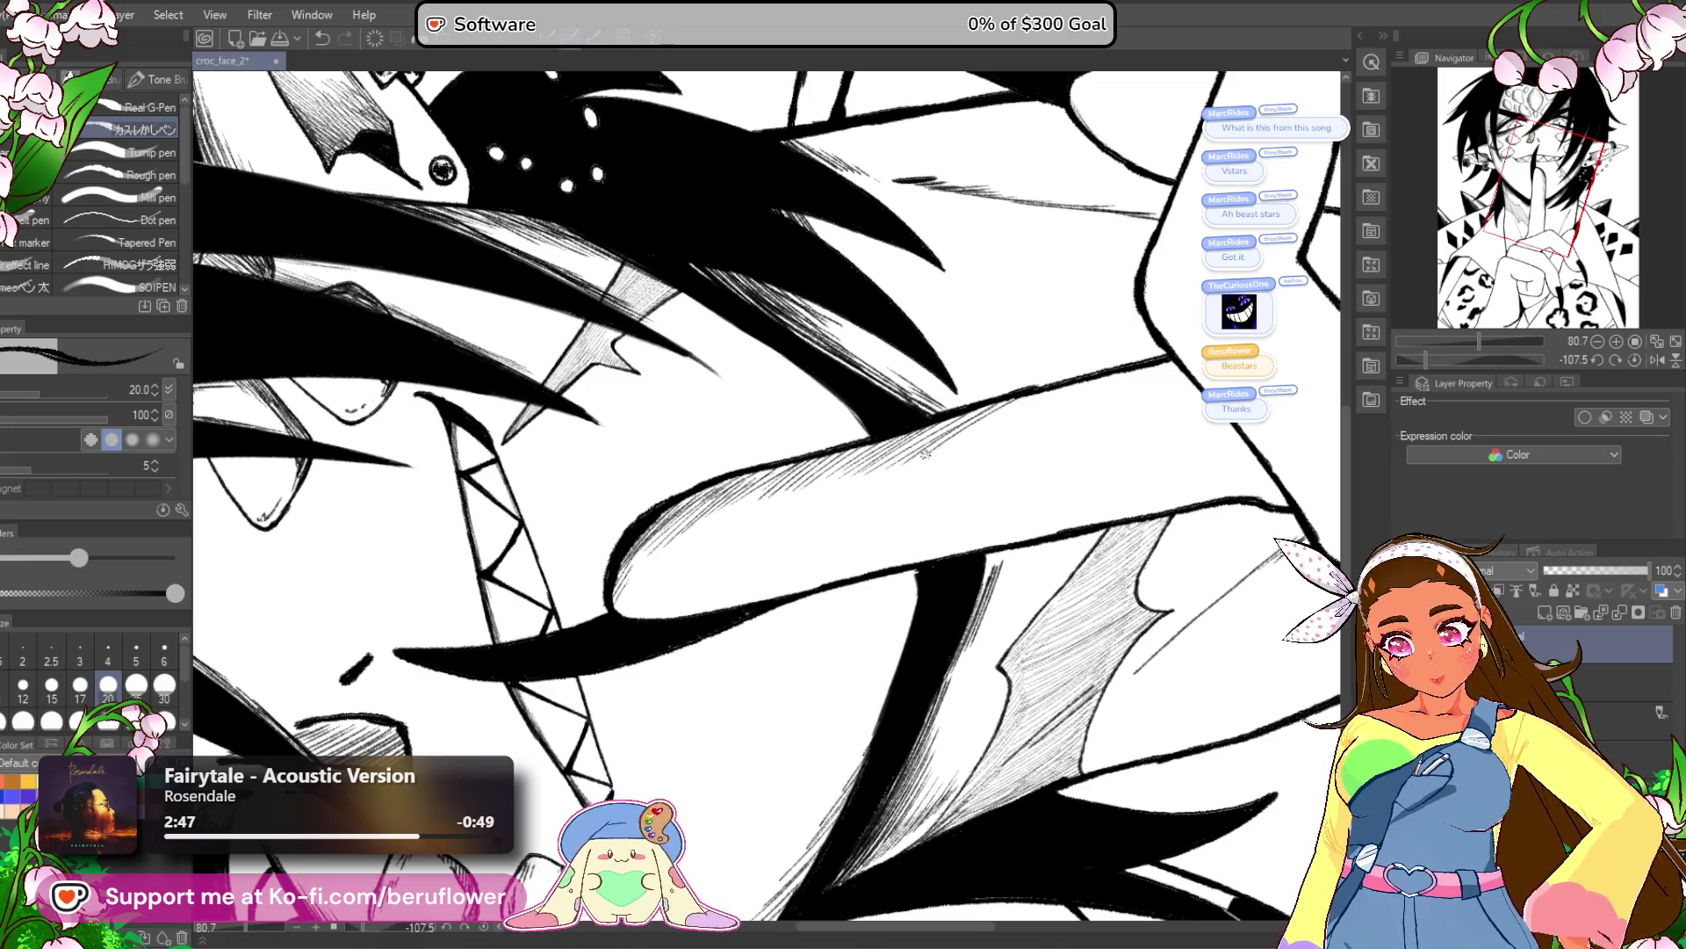
{"action": "mouse_move", "coordinate": [1037, 422]}
{"action": "left_mouse_down"}
{"action": "mouse_move", "coordinate": [1164, 361]}
{"action": "mouse_move", "coordinate": [1098, 382]}
{"action": "left_mouse_up"}
{"action": "mouse_move", "coordinate": [944, 455]}
{"action": "left_mouse_down"}
{"action": "mouse_move", "coordinate": [1068, 387]}
{"action": "mouse_move", "coordinate": [966, 412]}
{"action": "left_mouse_up"}
{"action": "left_click_drag", "start_coordinate": [752, 491], "coordinate": [703, 522]}
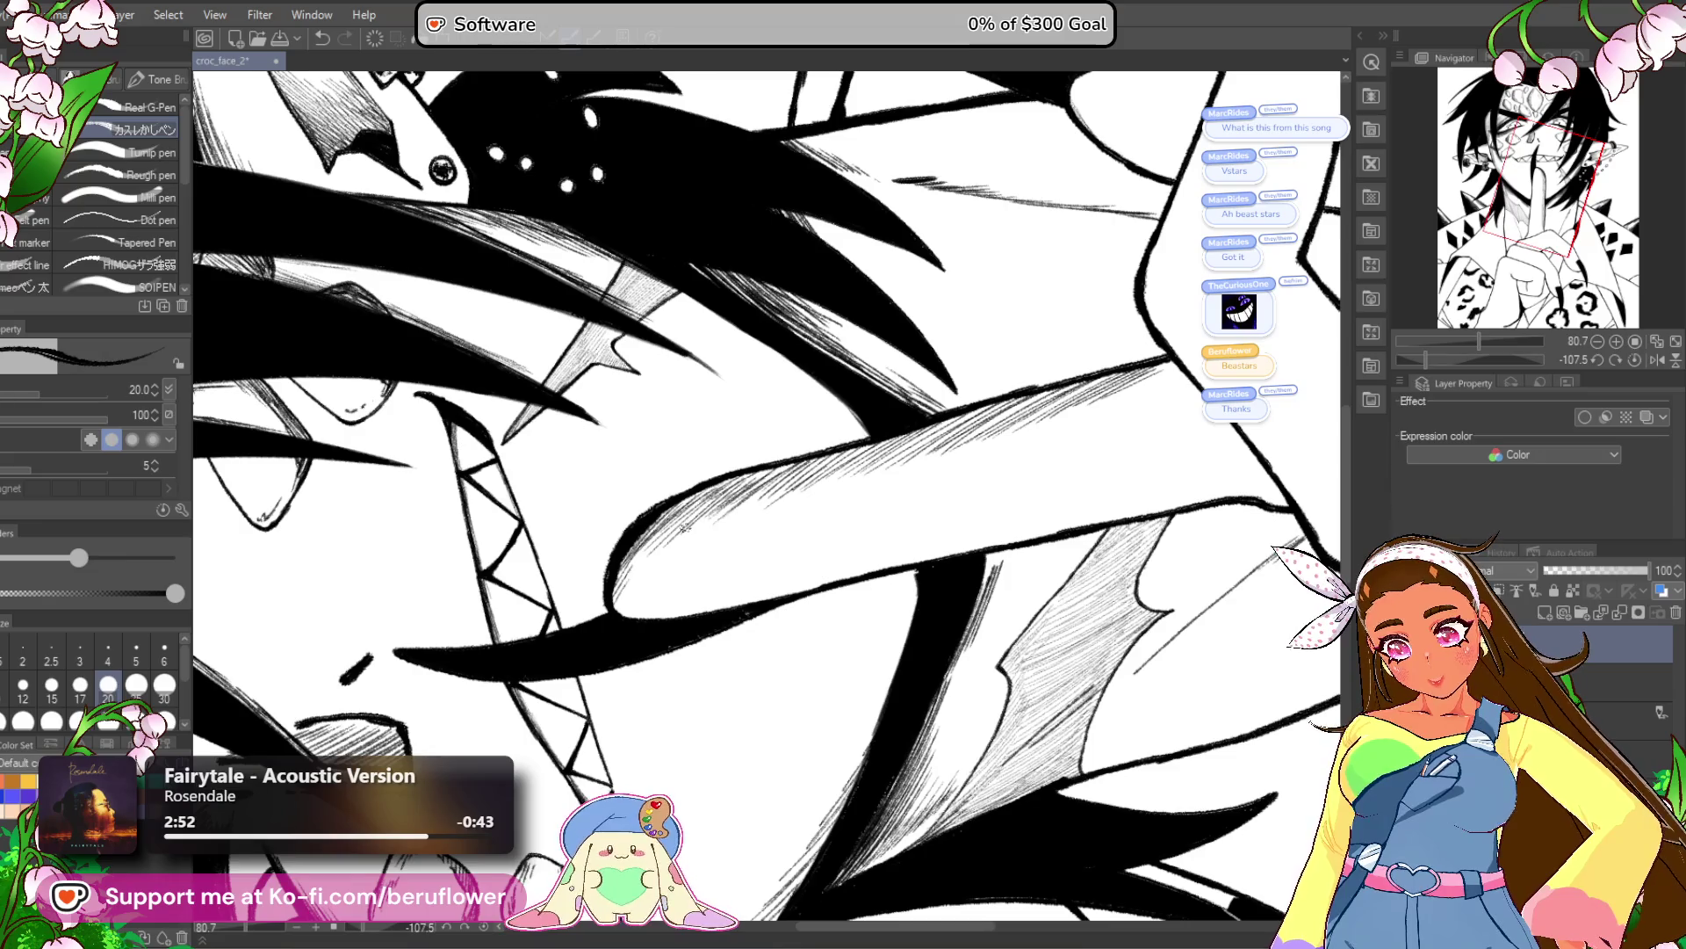
Add long hatching strokes below the raised finger's upper edge.
{"action": "left_click_drag", "start_coordinate": [1425, 360], "coordinate": [1428, 361]}
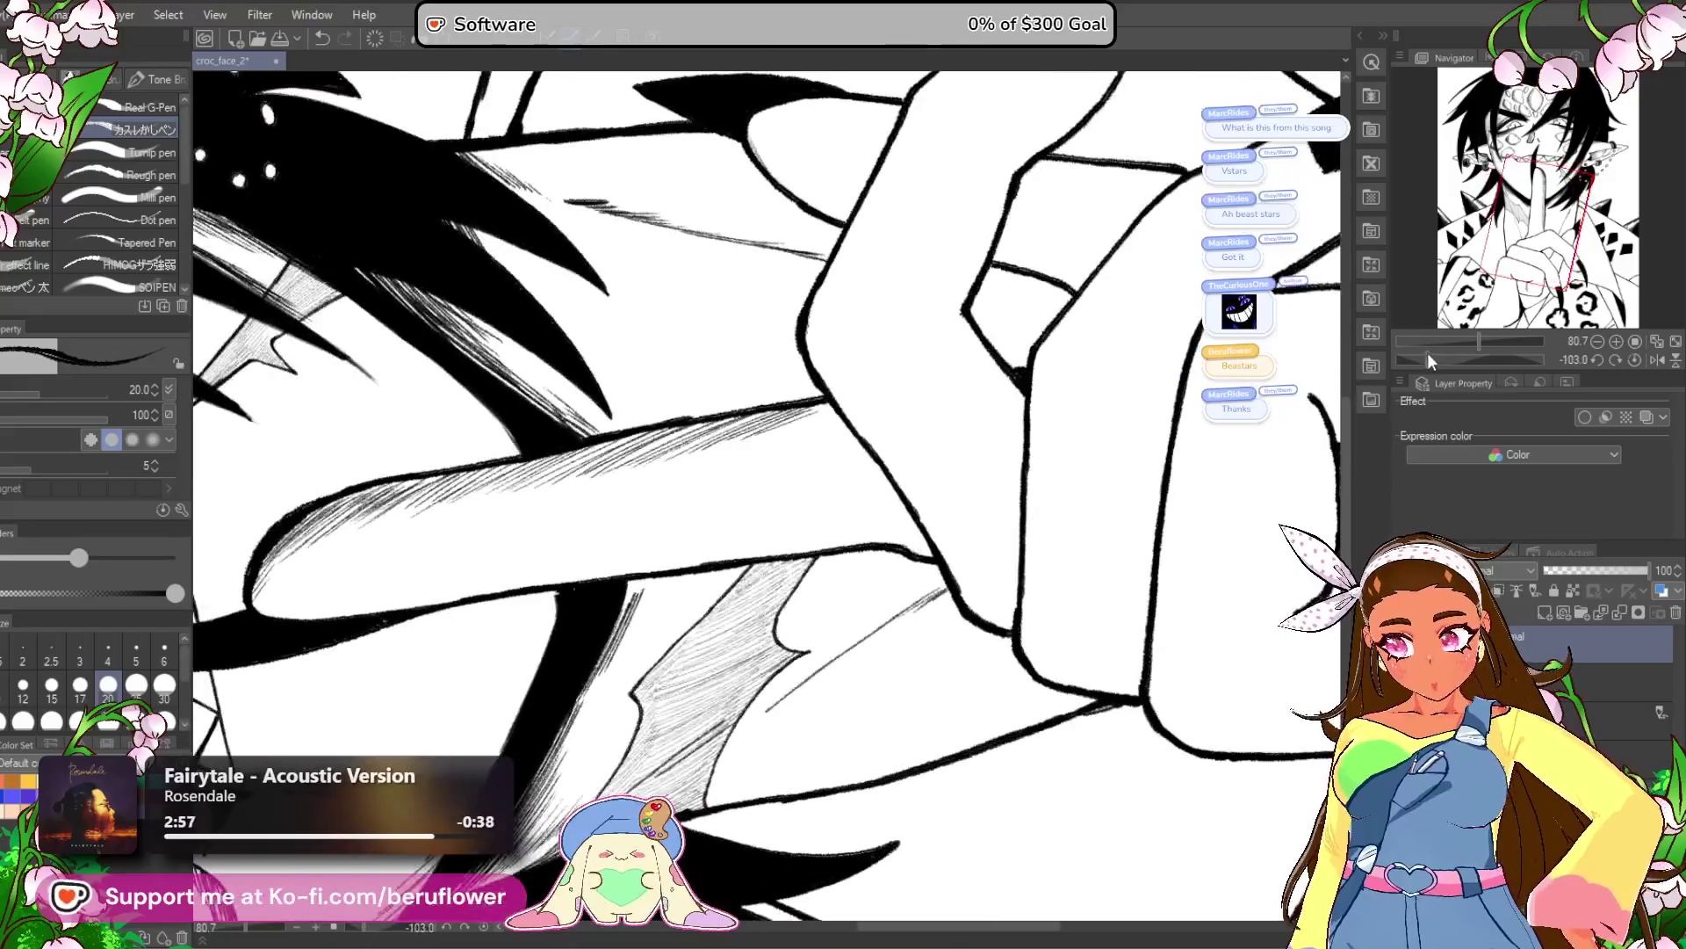
{"action": "scroll", "coordinate": [929, 336], "scroll_direction": "up", "scroll_amount": 4}
{"action": "mouse_move", "coordinate": [930, 337]}
{"action": "left_mouse_down"}
{"action": "mouse_move", "coordinate": [896, 365]}
{"action": "mouse_move", "coordinate": [740, 365]}
{"action": "mouse_move", "coordinate": [510, 452]}
{"action": "left_mouse_up"}
{"action": "left_click_drag", "start_coordinate": [575, 399], "coordinate": [369, 509]}
{"action": "mouse_move", "coordinate": [850, 350]}
{"action": "left_mouse_down"}
{"action": "mouse_move", "coordinate": [1181, 332]}
{"action": "mouse_move", "coordinate": [1289, 297]}
{"action": "left_mouse_up"}
{"action": "left_click_drag", "start_coordinate": [992, 347], "coordinate": [785, 431]}
{"action": "left_click_drag", "start_coordinate": [873, 367], "coordinate": [667, 452]}
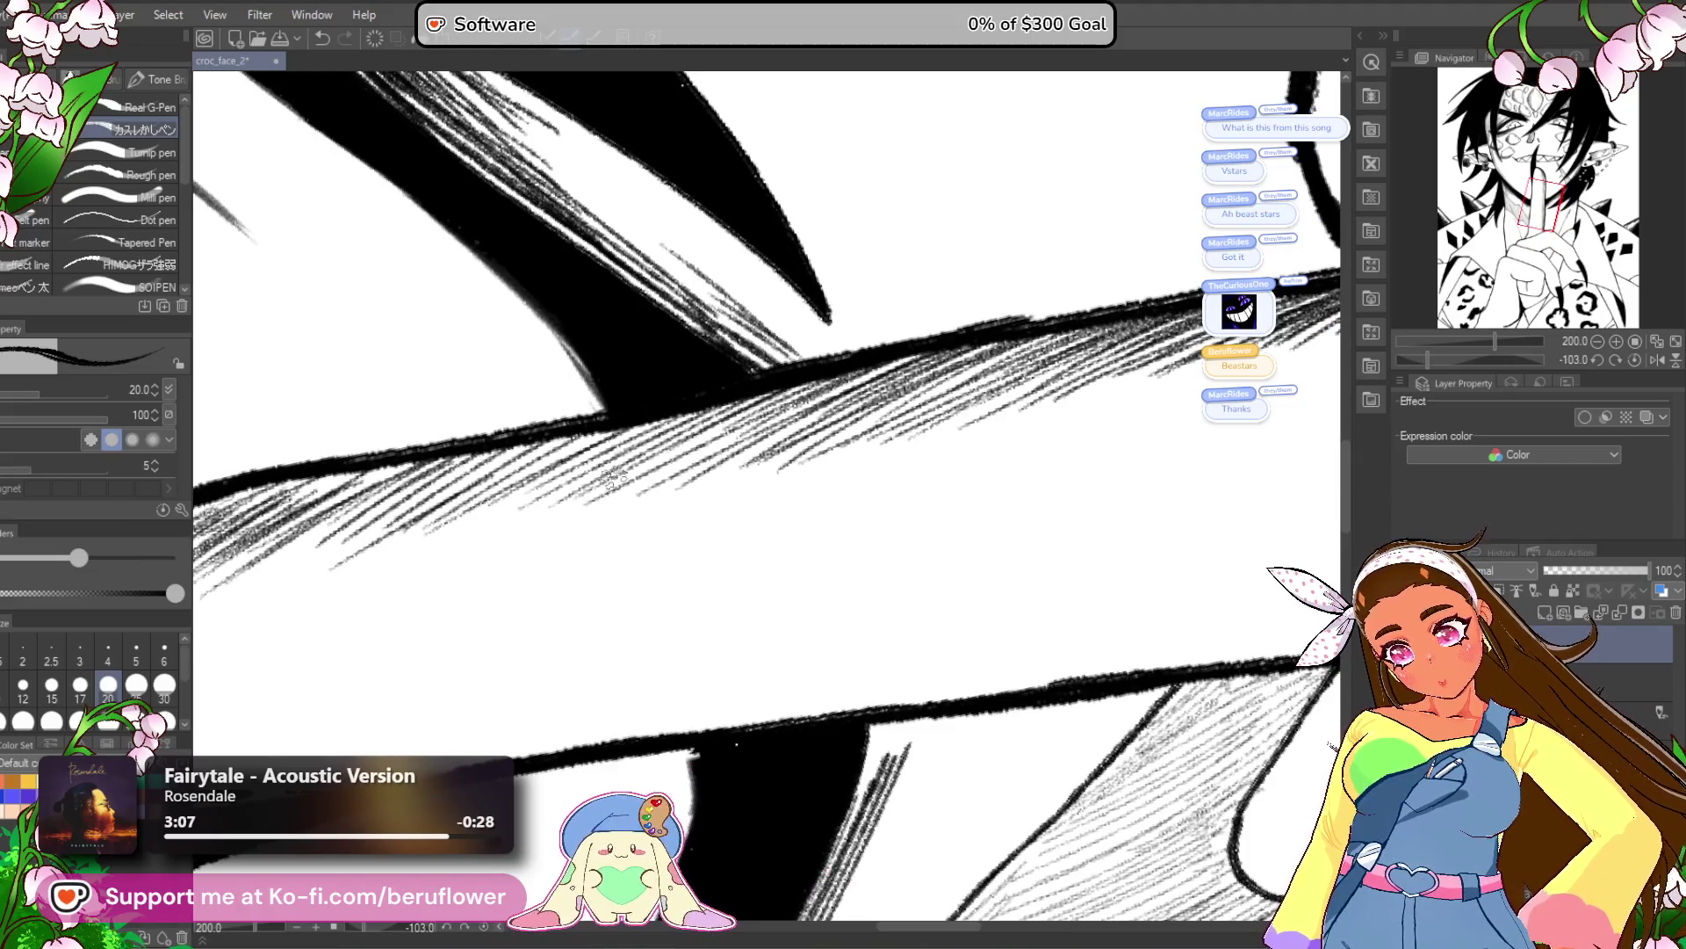
{"action": "scroll", "coordinate": [668, 452], "scroll_direction": "down", "scroll_amount": 3}
{"action": "scroll", "coordinate": [641, 460], "scroll_direction": "up", "scroll_amount": 3}
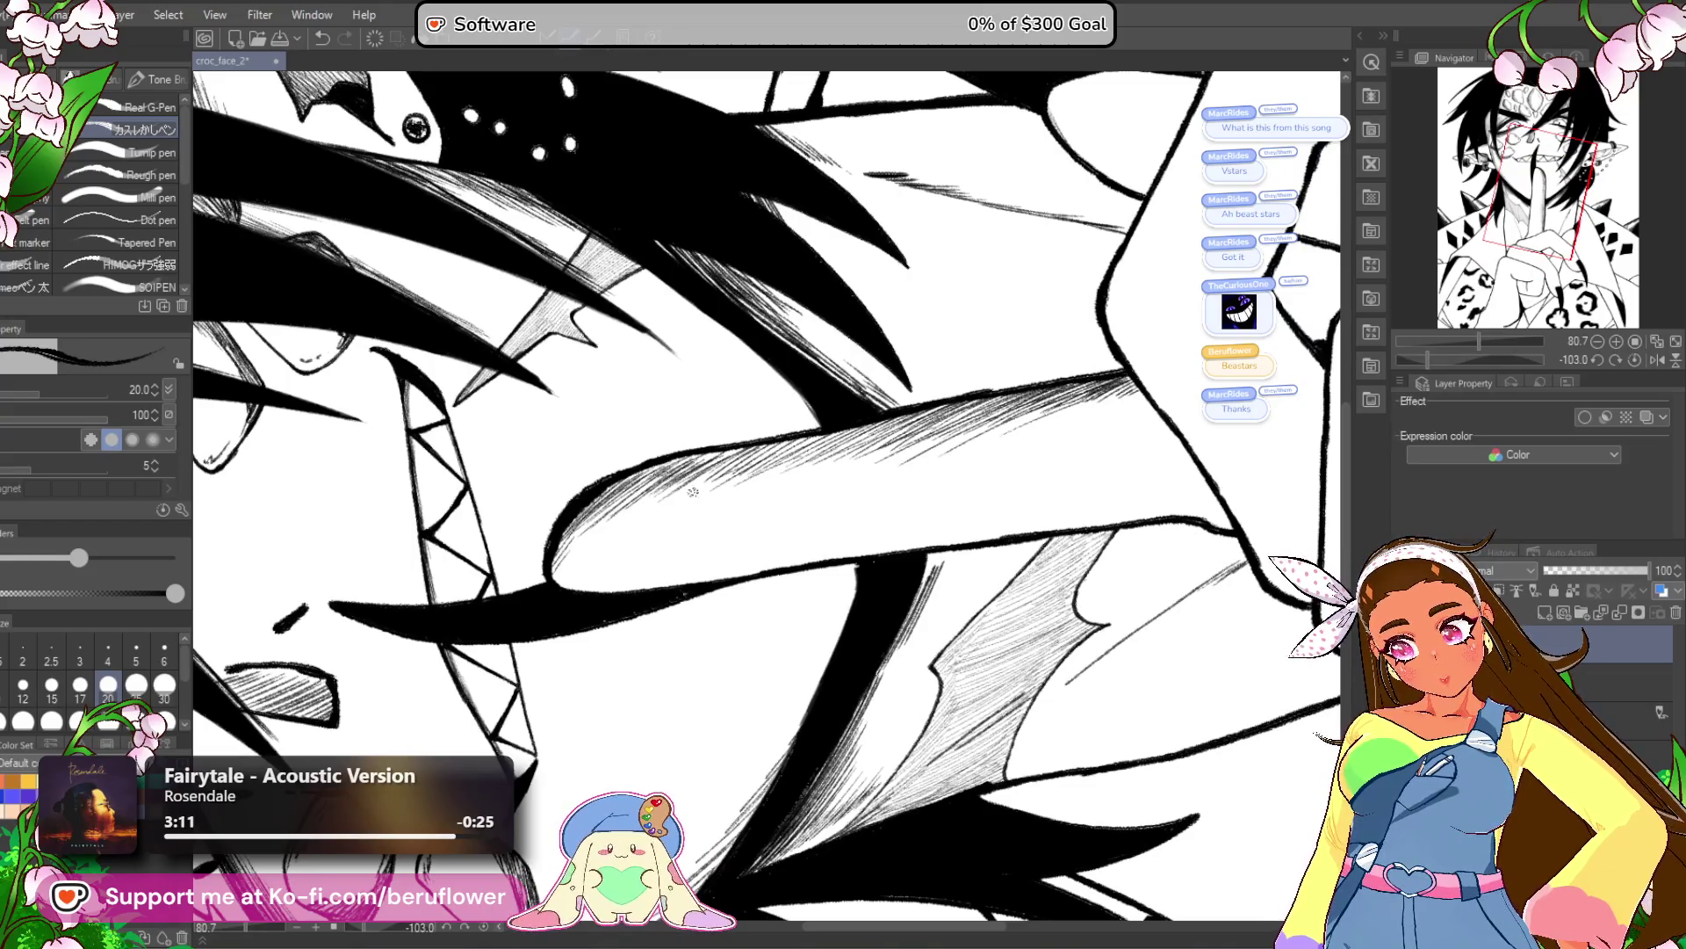
With the view upright, hatch down the raised finger's left edge and across its base.
{"action": "left_click", "coordinate": [1634, 360]}
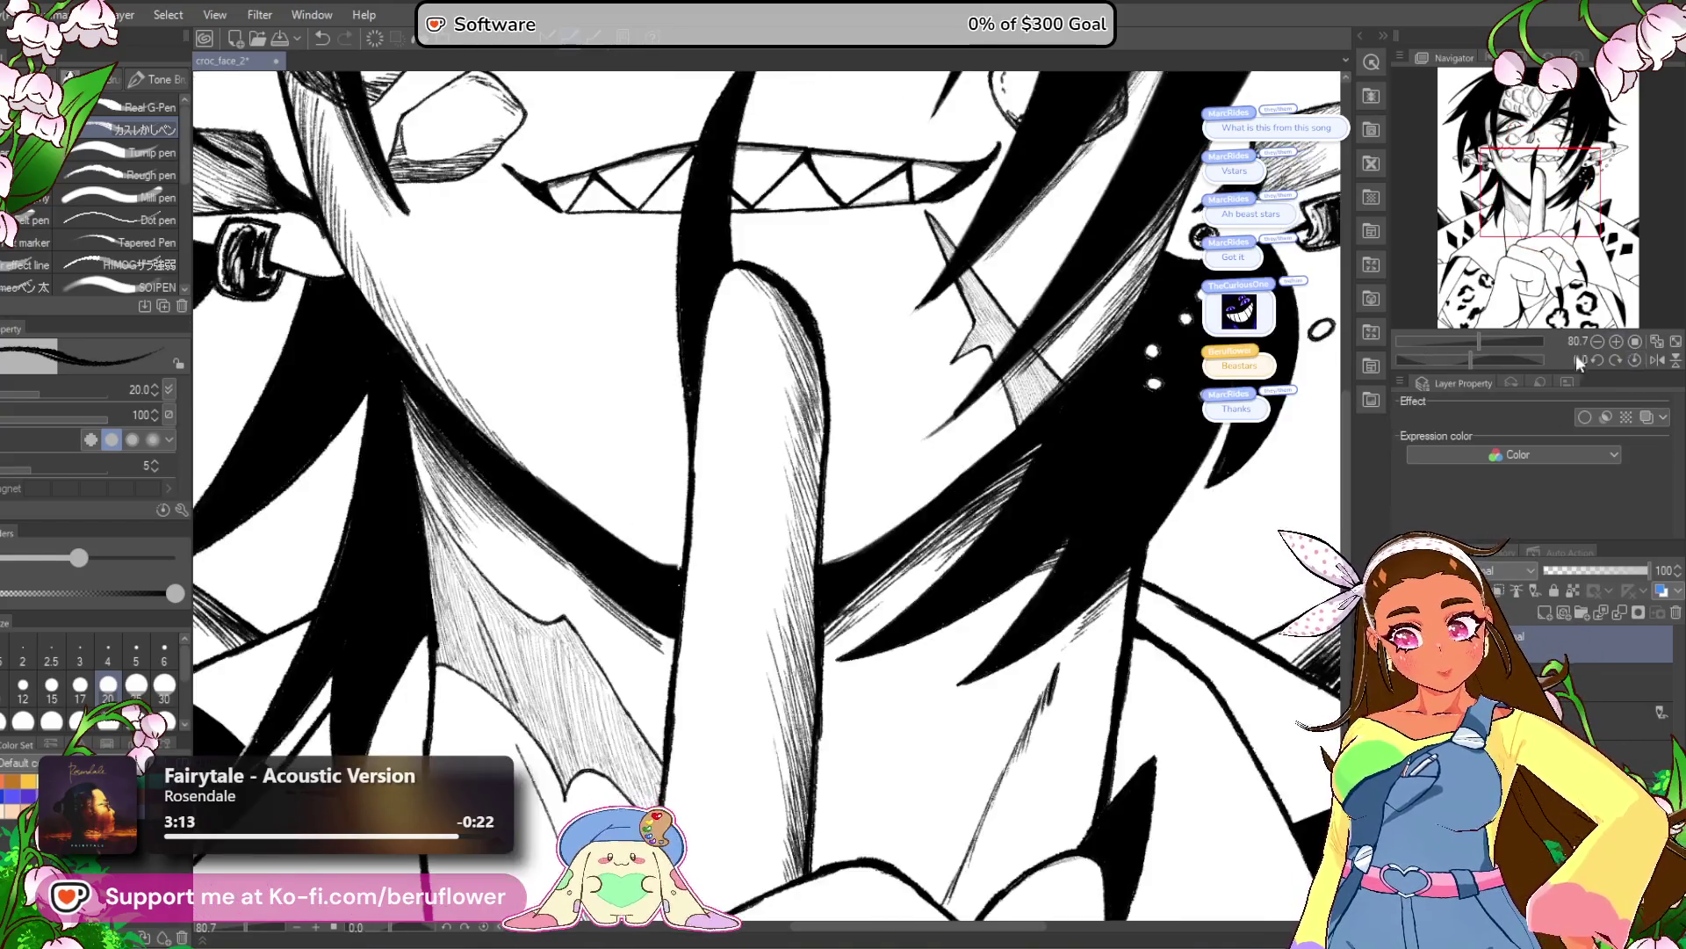
{"action": "scroll", "coordinate": [867, 559], "scroll_direction": "up", "scroll_amount": 4}
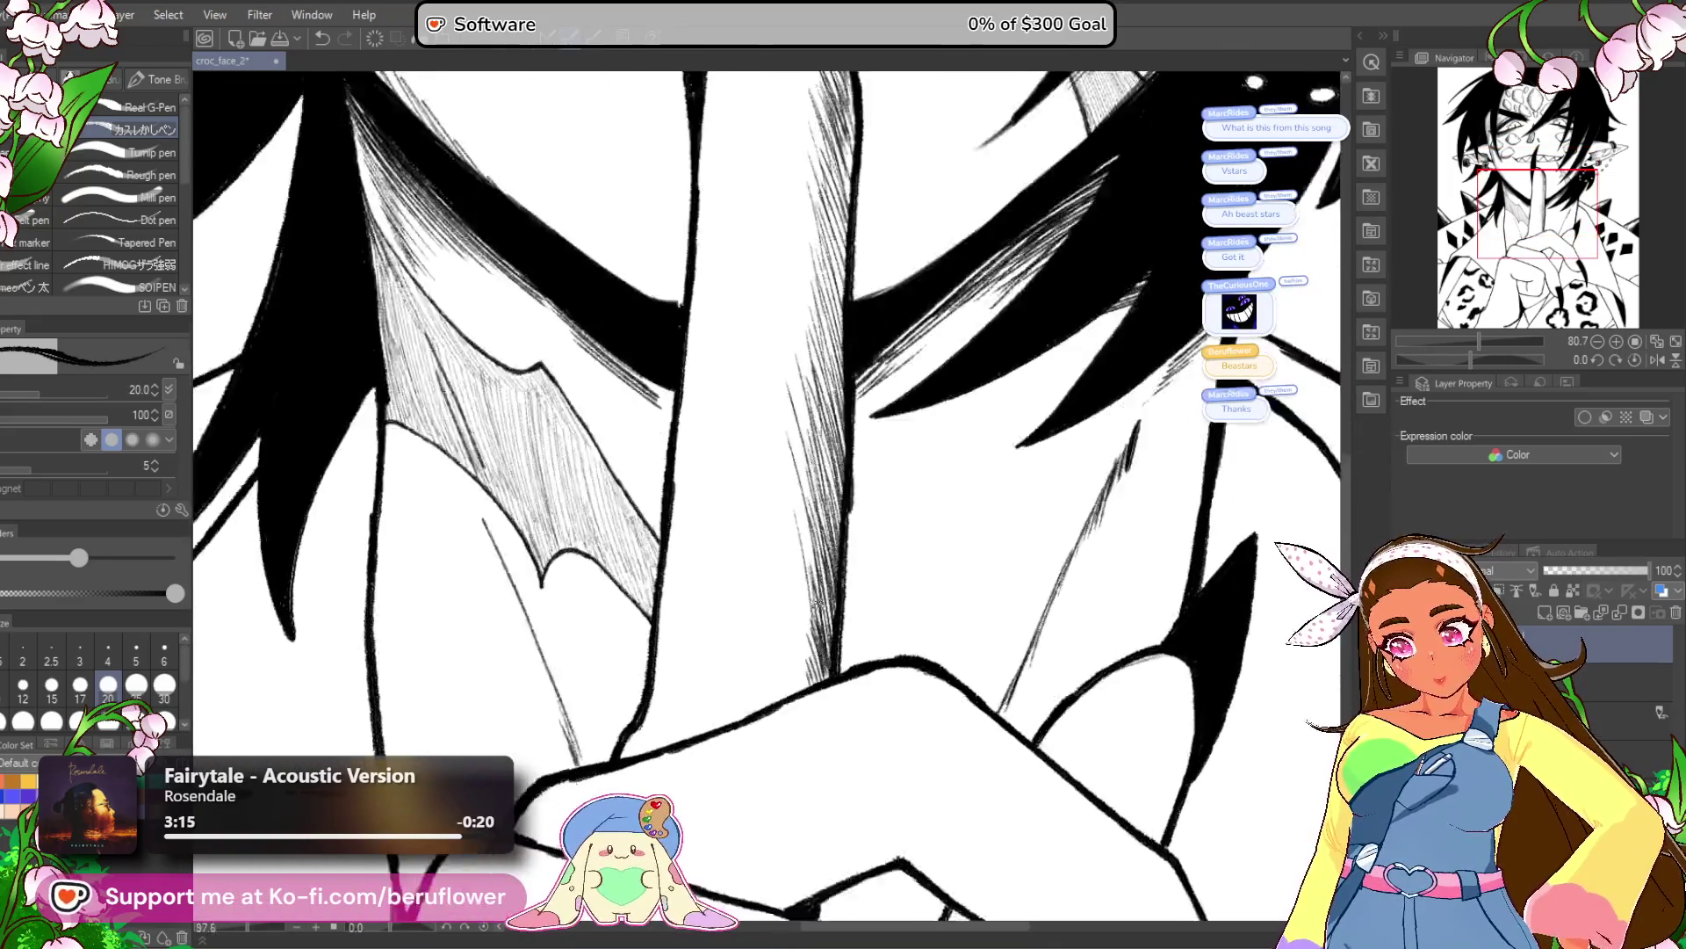
{"action": "left_click_drag", "start_coordinate": [773, 420], "coordinate": [817, 606]}
{"action": "left_click_drag", "start_coordinate": [795, 492], "coordinate": [824, 672]}
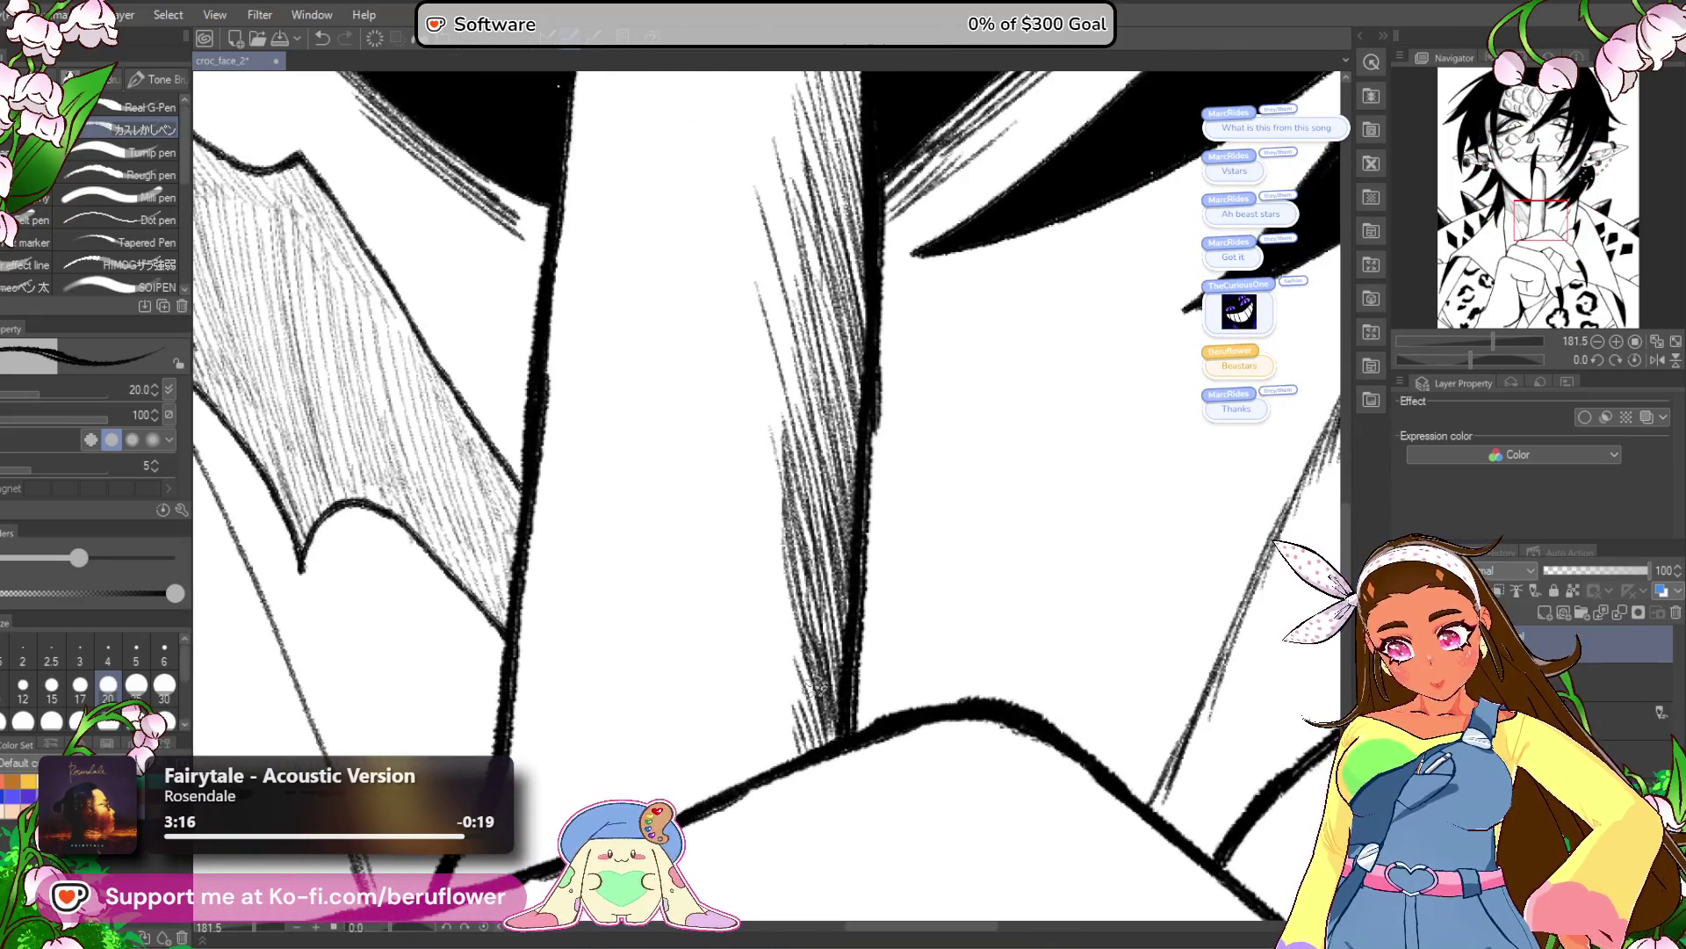
{"action": "left_click_drag", "start_coordinate": [786, 584], "coordinate": [825, 729]}
{"action": "mouse_move", "coordinate": [763, 654]}
{"action": "left_mouse_down"}
{"action": "mouse_move", "coordinate": [784, 766]}
{"action": "mouse_move", "coordinate": [788, 597]}
{"action": "mouse_move", "coordinate": [765, 631]}
{"action": "left_mouse_up"}
{"action": "left_click_drag", "start_coordinate": [786, 628], "coordinate": [861, 577]}
Add a hatch stroke at the fingertip and hatch the finger's right edge.
{"action": "scroll", "coordinate": [853, 586], "scroll_direction": "down", "scroll_amount": 8}
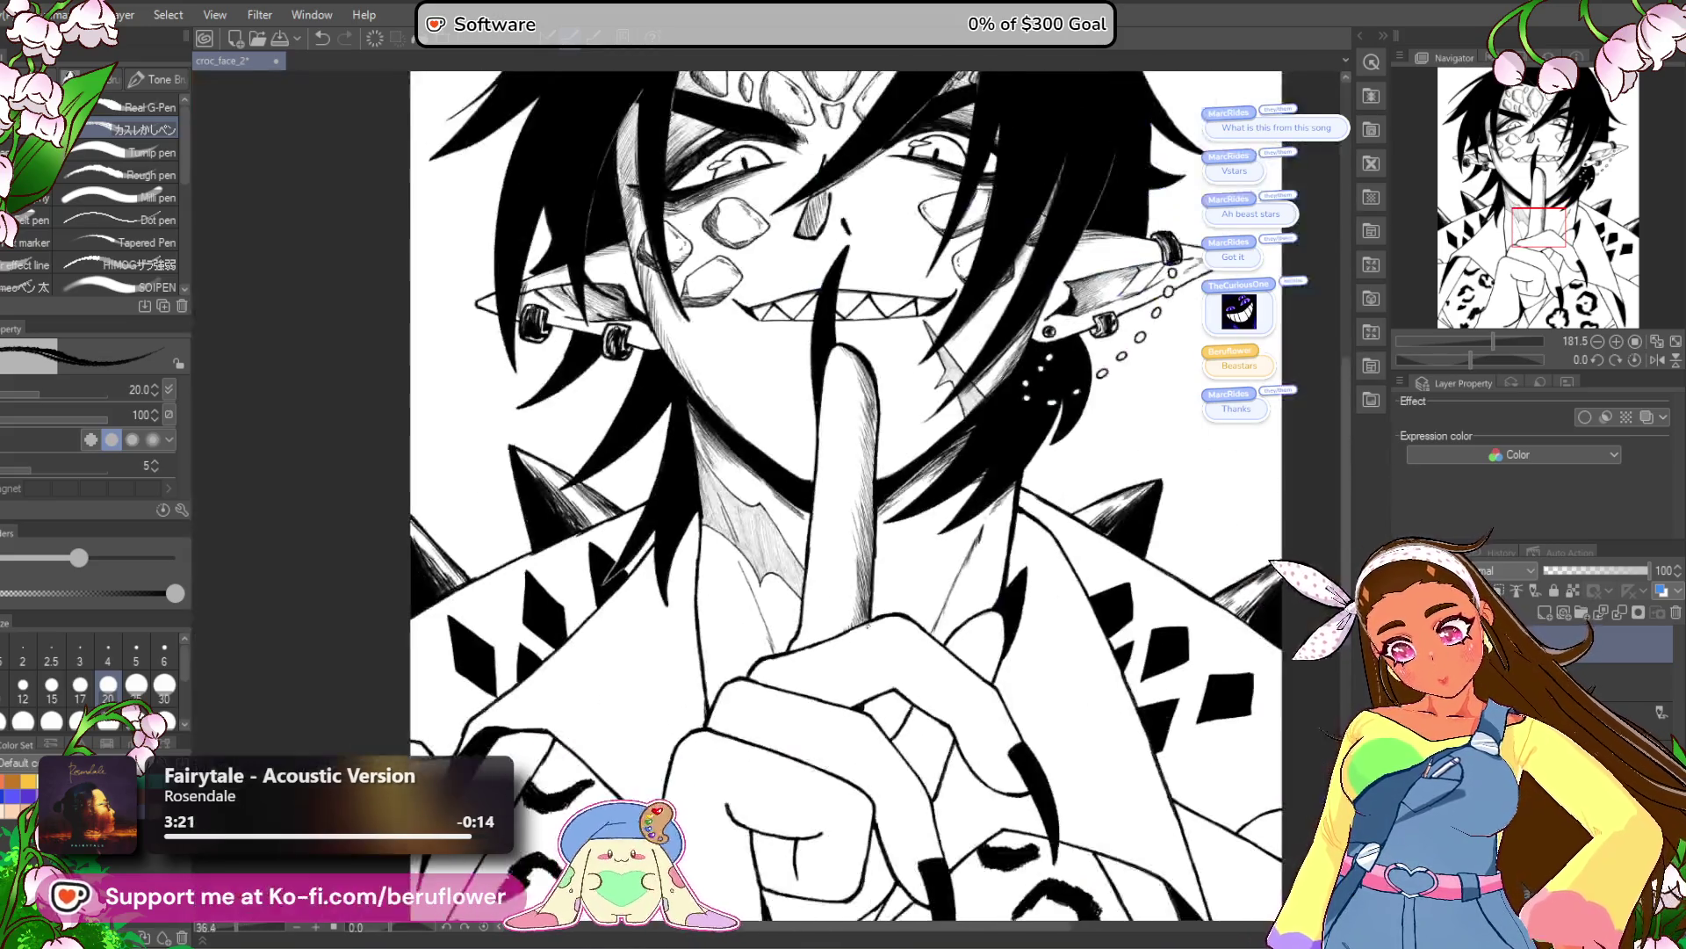
{"action": "scroll", "coordinate": [817, 323], "scroll_direction": "up", "scroll_amount": 5}
{"action": "scroll", "coordinate": [817, 322], "scroll_direction": "down", "scroll_amount": 2}
{"action": "left_click_drag", "start_coordinate": [795, 293], "coordinate": [817, 317]}
{"action": "left_click_drag", "start_coordinate": [843, 448], "coordinate": [839, 632]}
{"action": "scroll", "coordinate": [828, 541], "scroll_direction": "down", "scroll_amount": 3}
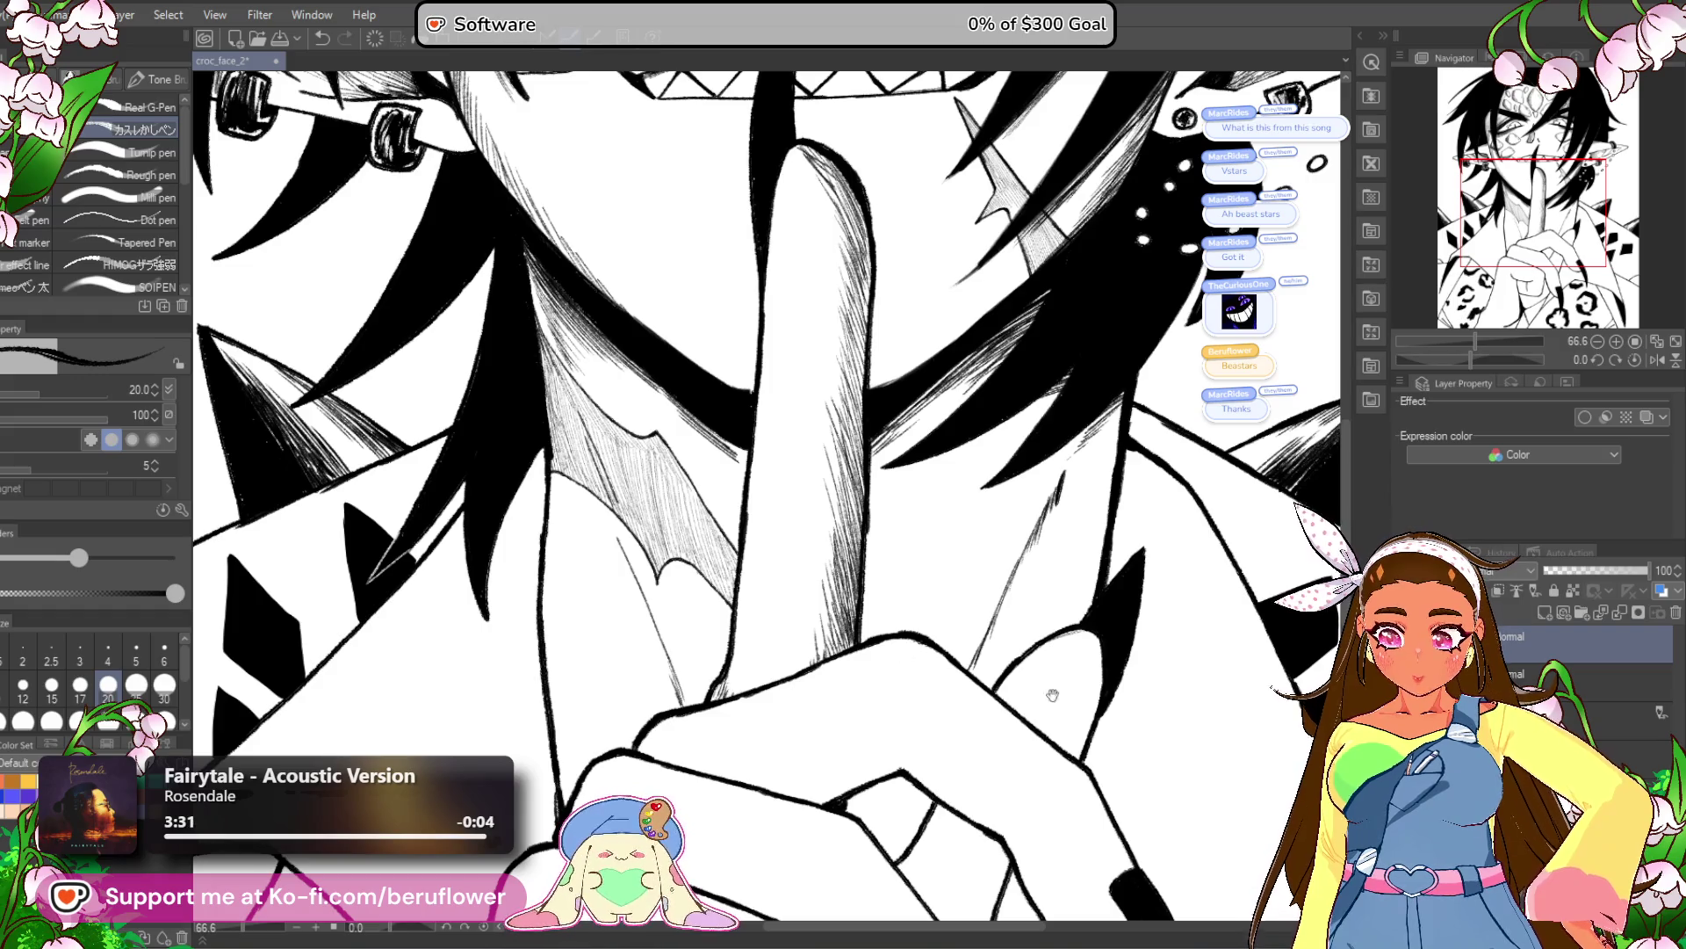
Add short hatching near the raised finger and a small curve at its nail tip.
{"action": "scroll", "coordinate": [1048, 686], "scroll_direction": "down", "scroll_amount": 4}
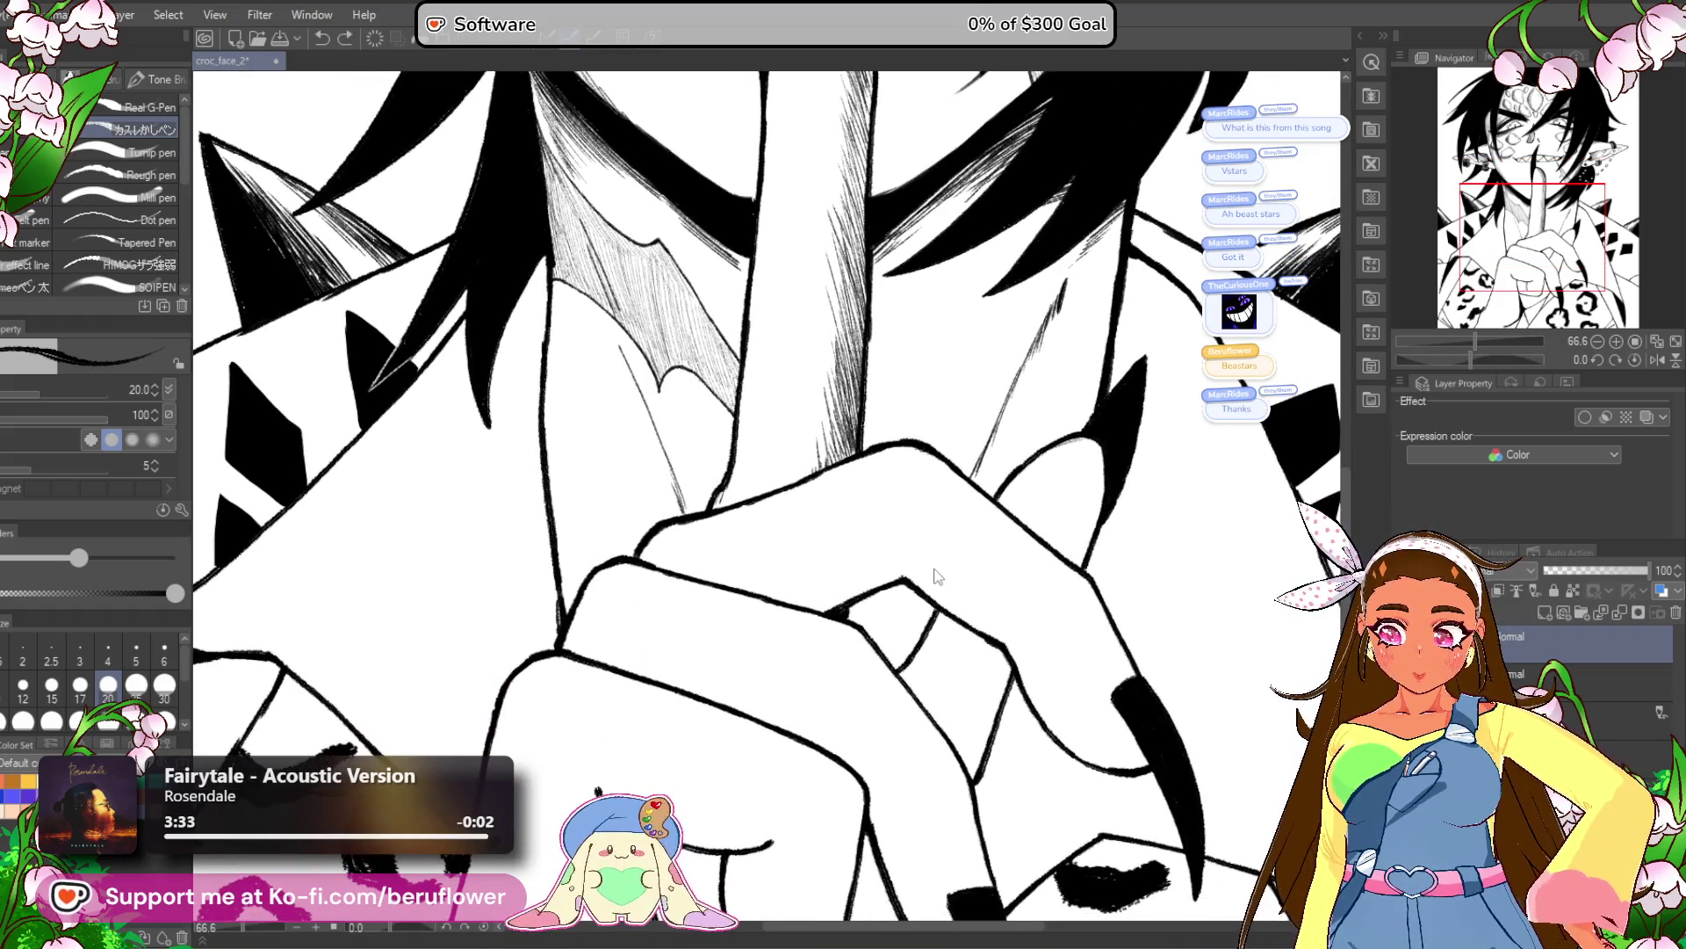
{"action": "left_click_drag", "start_coordinate": [929, 560], "coordinate": [799, 577]}
{"action": "left_click_drag", "start_coordinate": [937, 467], "coordinate": [905, 483]}
{"action": "left_click_drag", "start_coordinate": [960, 464], "coordinate": [961, 481]}
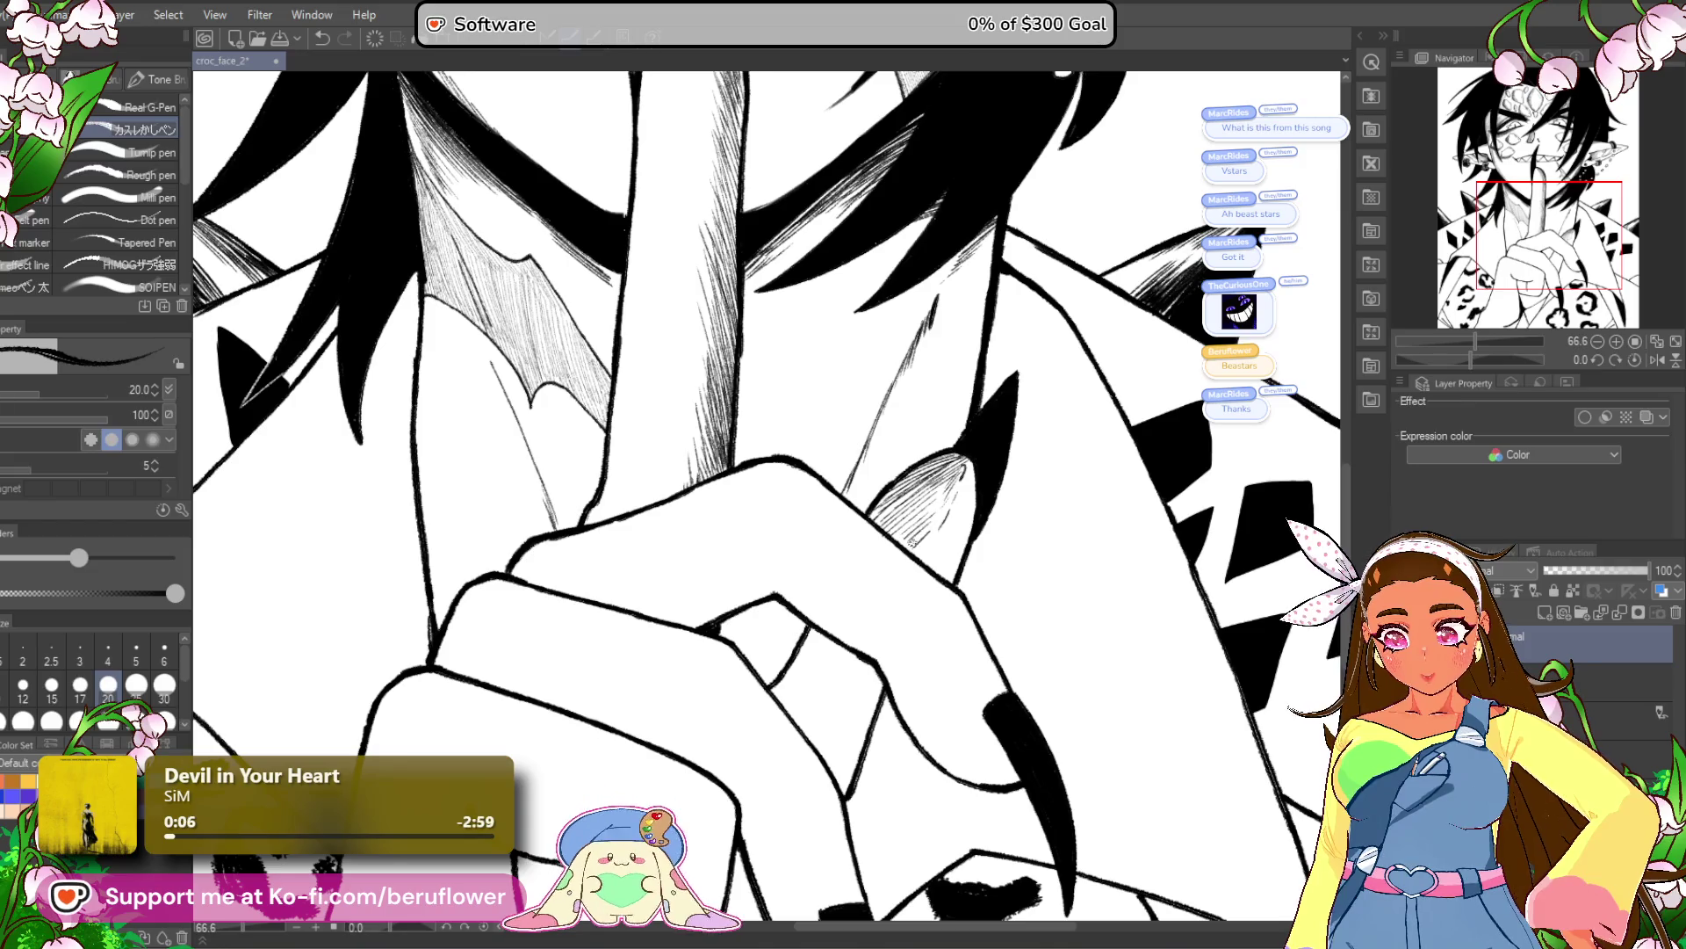
Hatch the shadow between the curled fingers and the lower shadow area.
{"action": "scroll", "coordinate": [915, 525], "scroll_direction": "down", "scroll_amount": 4}
{"action": "scroll", "coordinate": [801, 480], "scroll_direction": "up", "scroll_amount": 4}
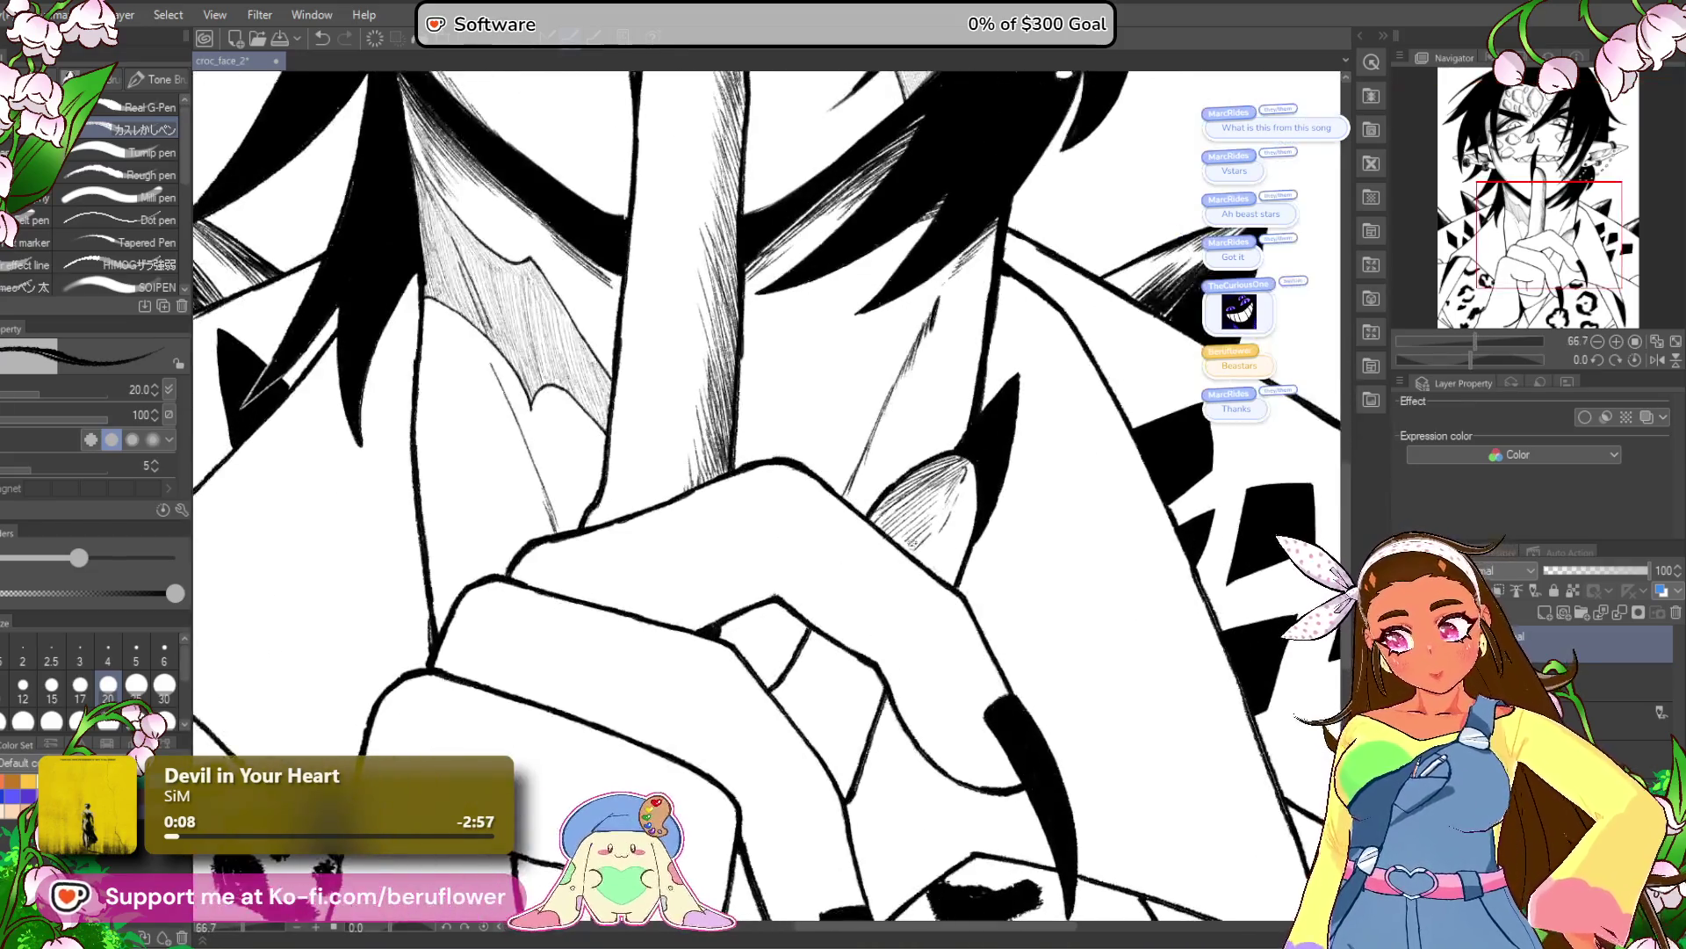
{"action": "left_click_drag", "start_coordinate": [1470, 360], "coordinate": [1446, 356]}
{"action": "scroll", "coordinate": [949, 508], "scroll_direction": "up", "scroll_amount": 4}
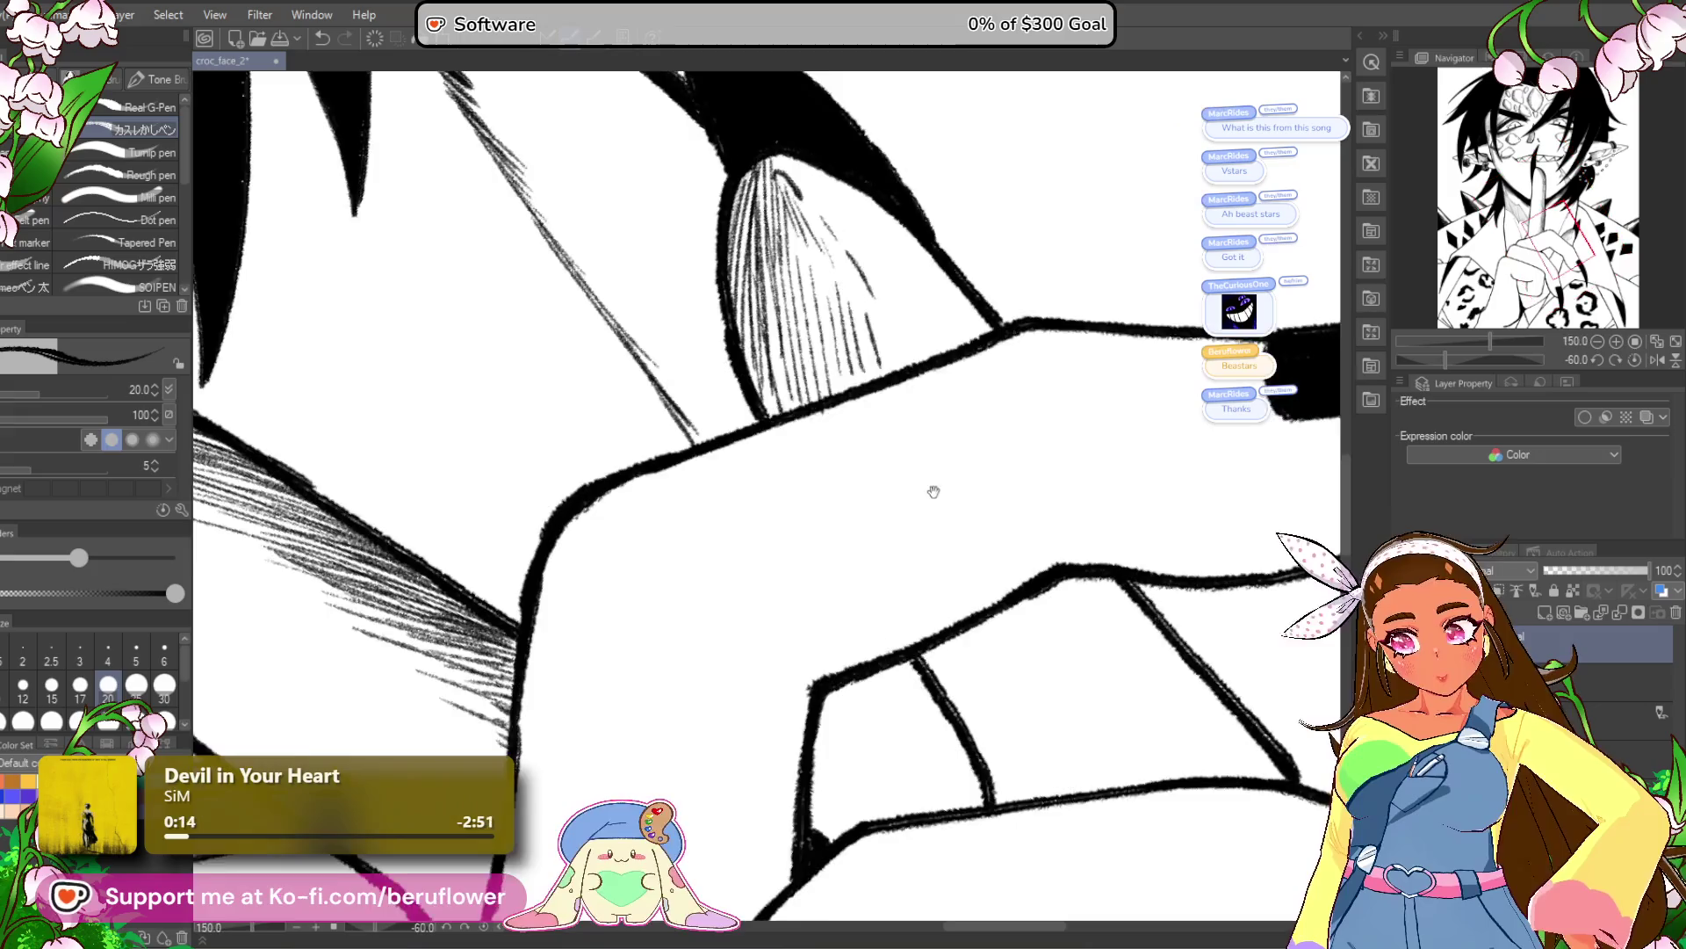
{"action": "left_click_drag", "start_coordinate": [878, 428], "coordinate": [851, 385]}
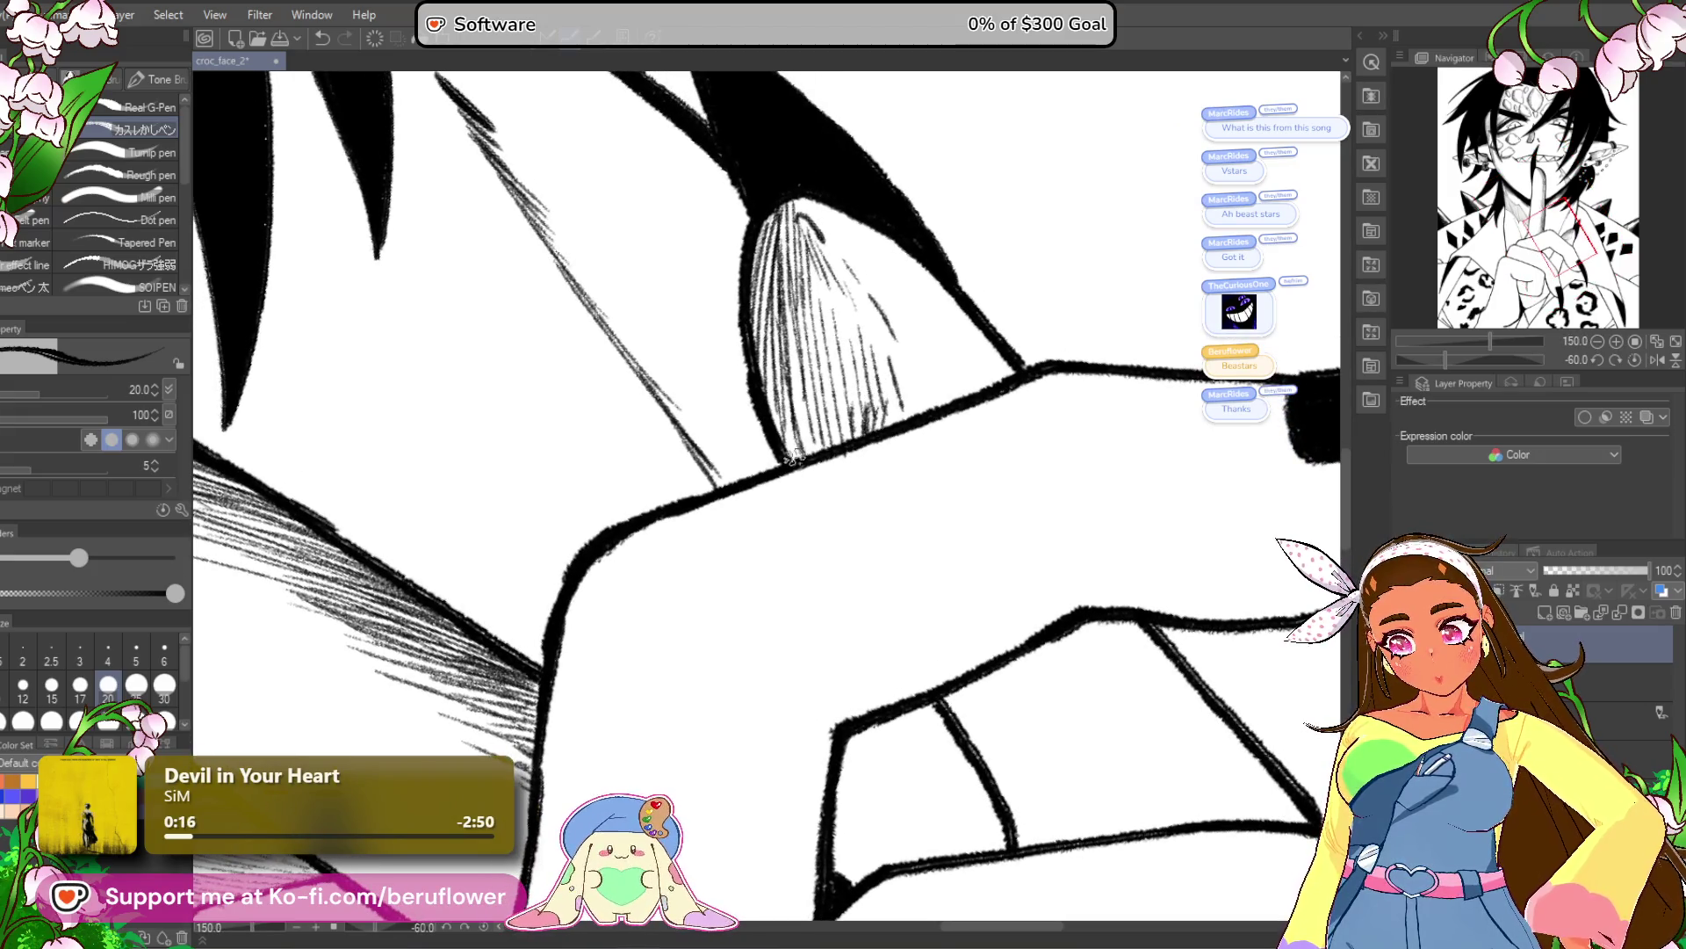
{"action": "mouse_move", "coordinate": [896, 610]}
{"action": "left_mouse_down"}
{"action": "mouse_move", "coordinate": [931, 649]}
{"action": "mouse_move", "coordinate": [944, 601]}
{"action": "mouse_move", "coordinate": [957, 677]}
{"action": "mouse_move", "coordinate": [993, 720]}
{"action": "mouse_move", "coordinate": [1014, 689]}
{"action": "mouse_move", "coordinate": [1058, 755]}
{"action": "mouse_move", "coordinate": [1076, 716]}
{"action": "left_mouse_up"}
{"action": "mouse_move", "coordinate": [988, 760]}
{"action": "left_mouse_down"}
{"action": "mouse_move", "coordinate": [988, 729]}
{"action": "mouse_move", "coordinate": [1010, 721]}
{"action": "mouse_move", "coordinate": [1098, 742]}
{"action": "left_mouse_up"}
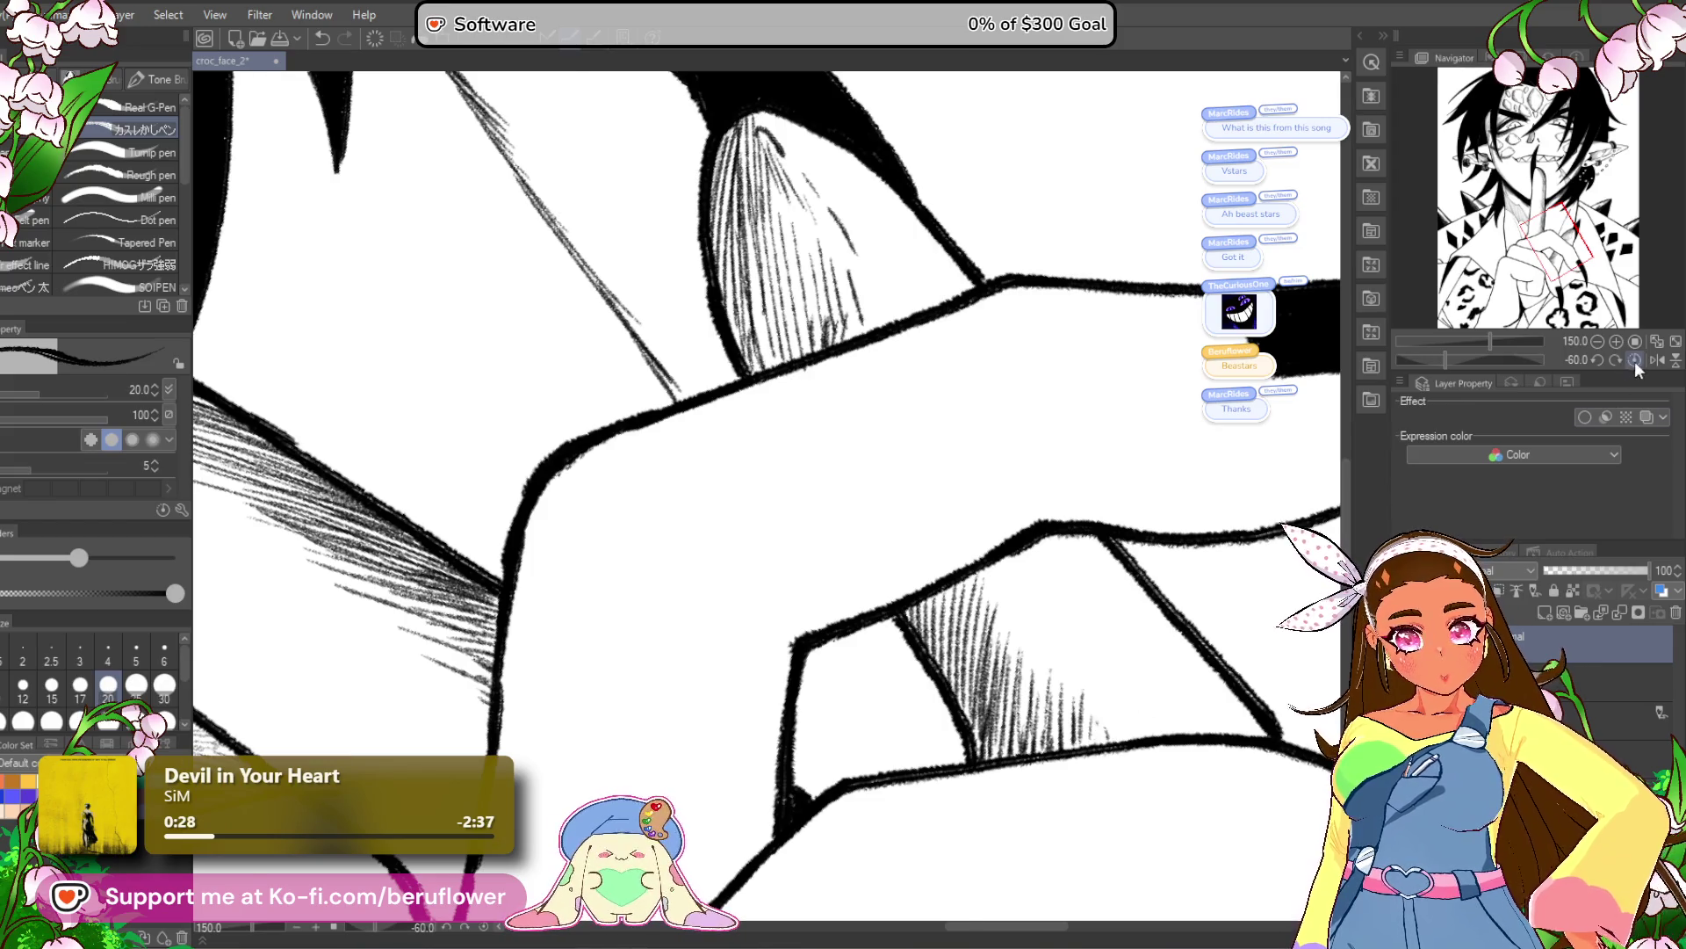
{"action": "left_click", "coordinate": [1636, 360]}
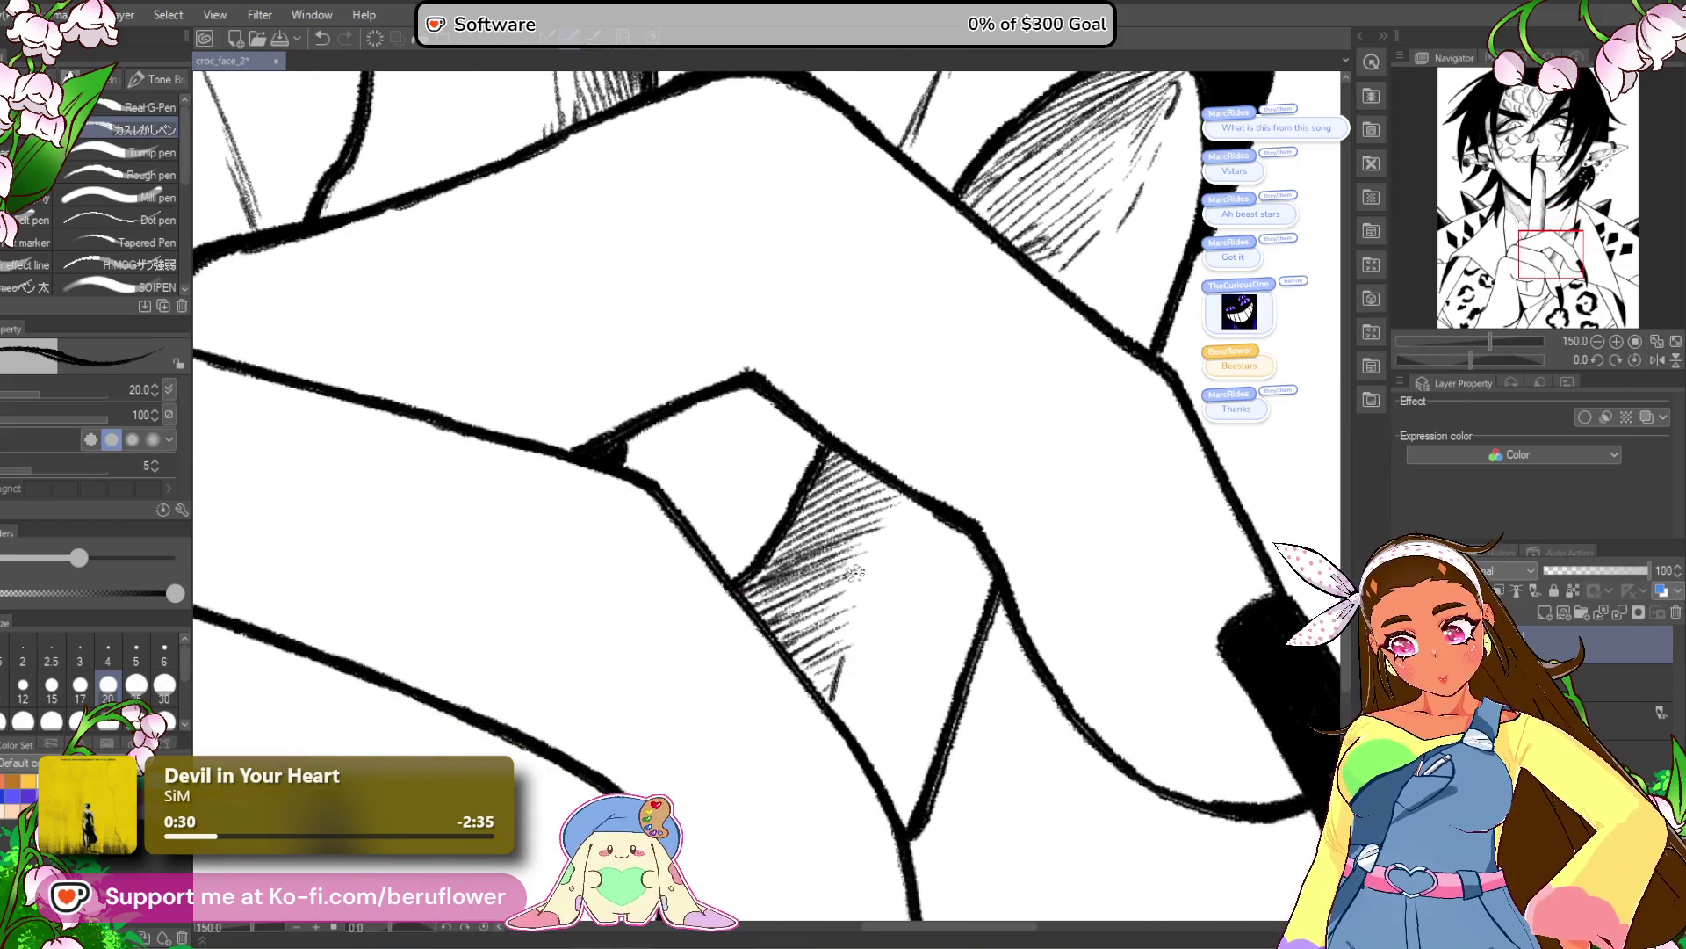
{"action": "scroll", "coordinate": [852, 573], "scroll_direction": "down", "scroll_amount": 10}
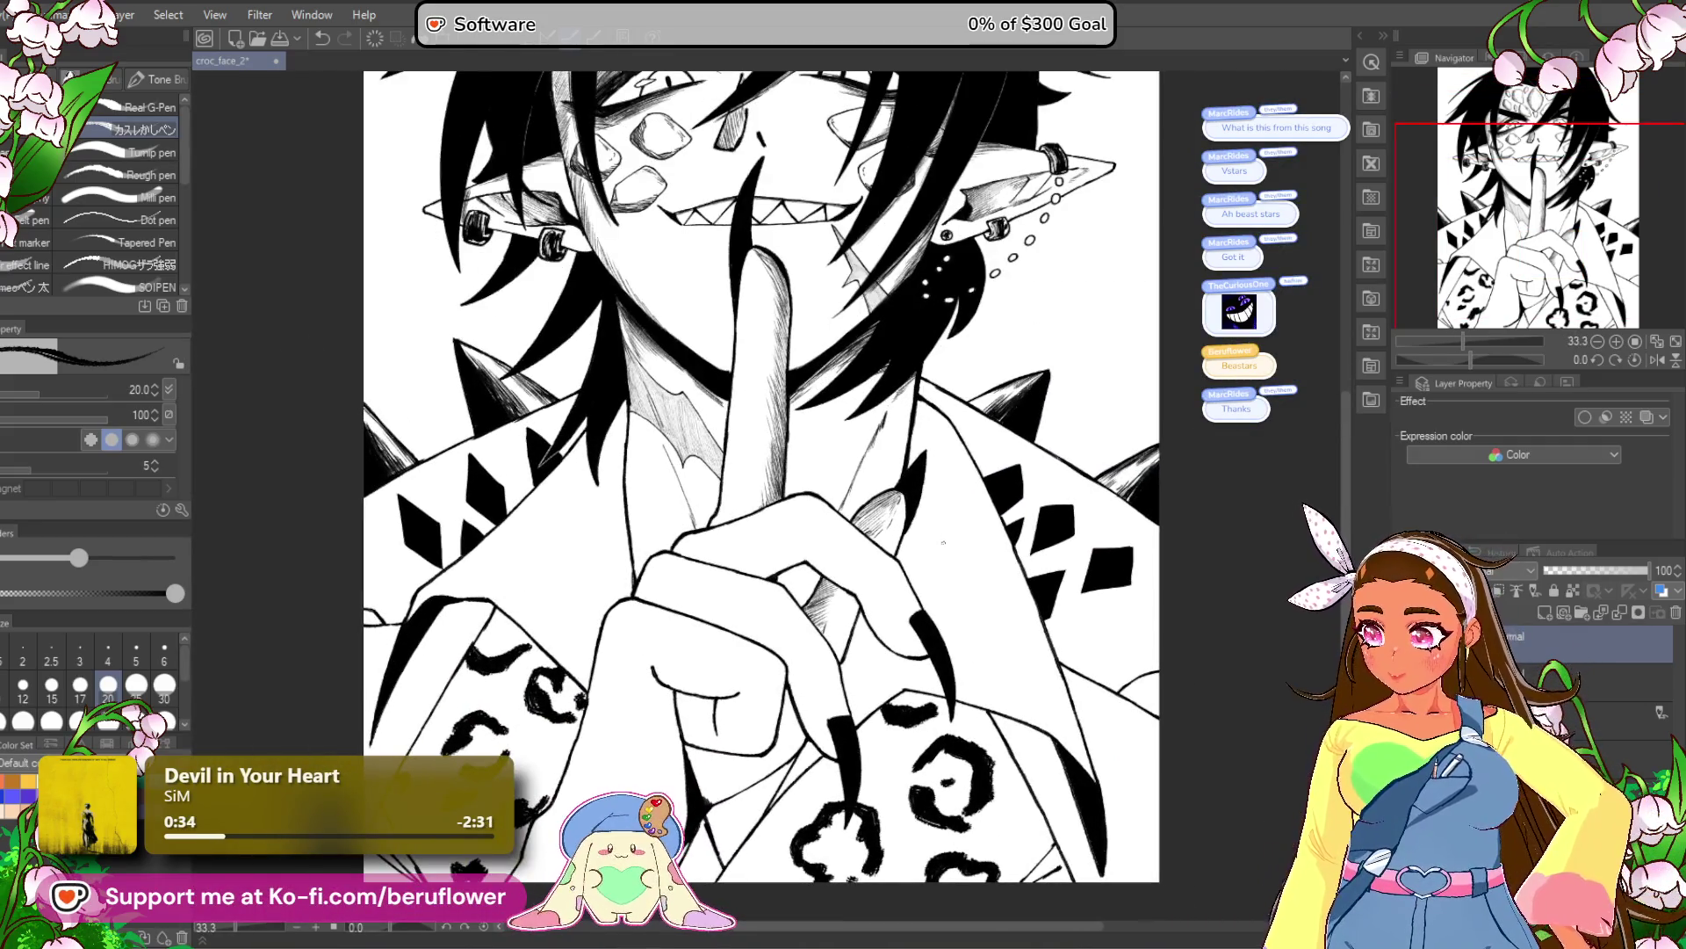
Hatch the curve above the black nail and the band beneath the curved finger line.
{"action": "mouse_move", "coordinate": [1469, 359]}
{"action": "left_mouse_down"}
{"action": "mouse_move", "coordinate": [1493, 360]}
{"action": "mouse_move", "coordinate": [1456, 358]}
{"action": "left_mouse_up"}
{"action": "scroll", "coordinate": [978, 540], "scroll_direction": "up", "scroll_amount": 4}
{"action": "left_click_drag", "start_coordinate": [972, 485], "coordinate": [977, 540]}
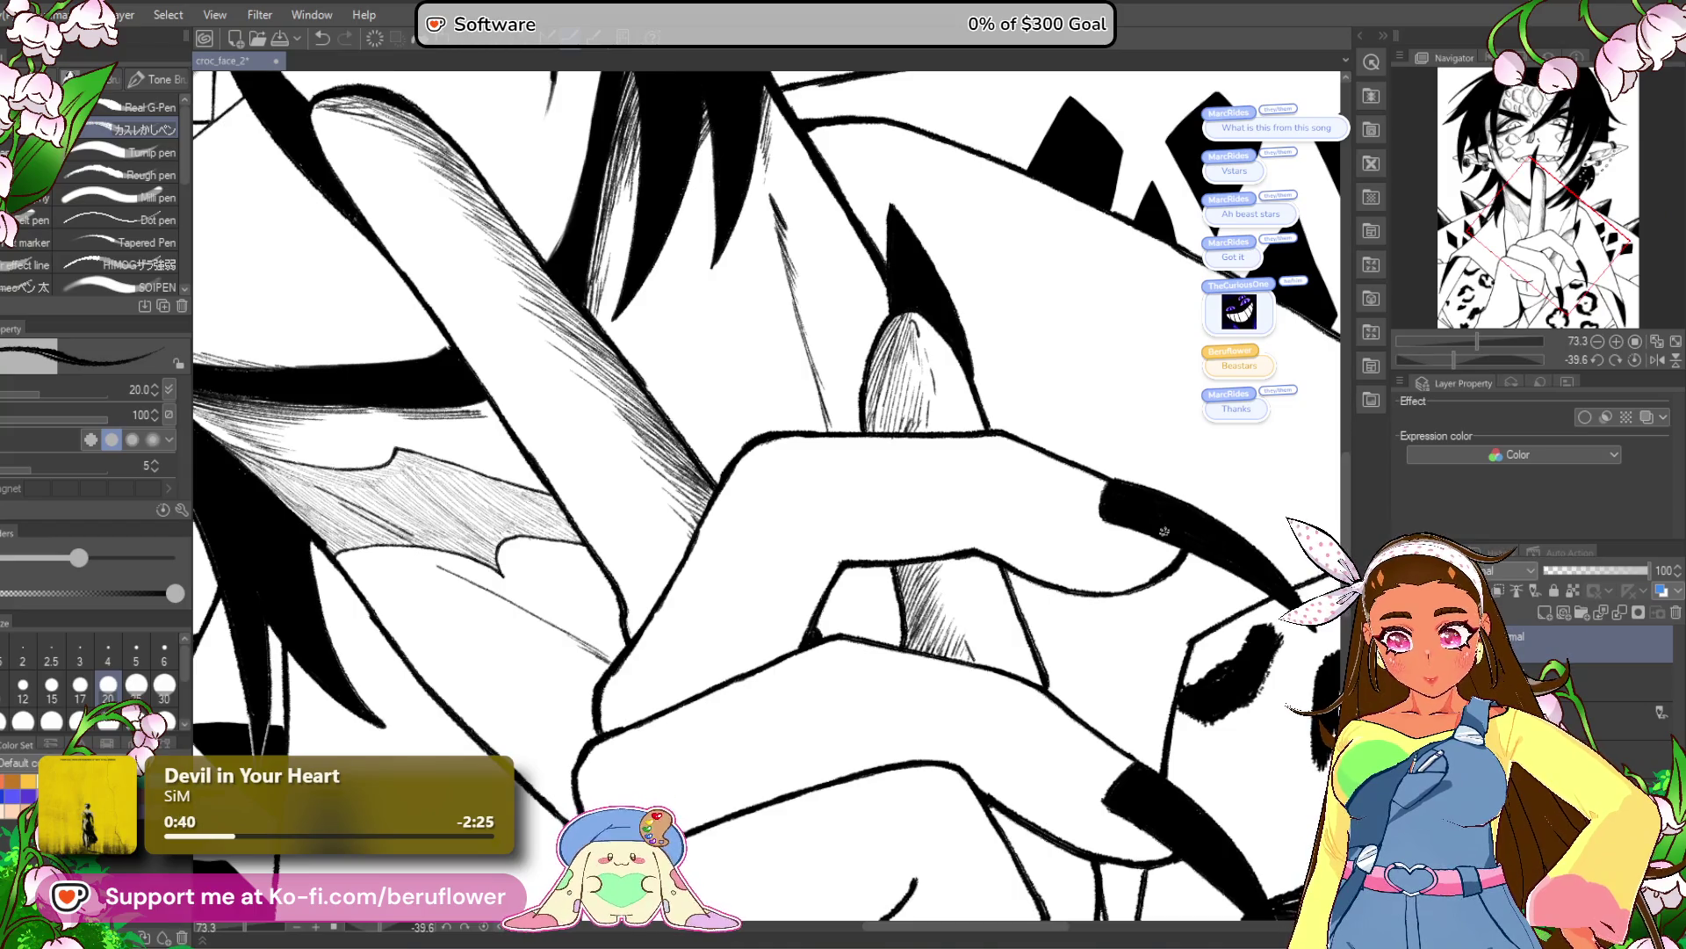
{"action": "mouse_move", "coordinate": [1456, 353]}
{"action": "left_mouse_down"}
{"action": "mouse_move", "coordinate": [1436, 356]}
{"action": "mouse_move", "coordinate": [1477, 350]}
{"action": "mouse_move", "coordinate": [1400, 360]}
{"action": "mouse_move", "coordinate": [1539, 361]}
{"action": "mouse_move", "coordinate": [1467, 332]}
{"action": "mouse_move", "coordinate": [1517, 358]}
{"action": "left_mouse_up"}
{"action": "scroll", "coordinate": [1024, 400], "scroll_direction": "up", "scroll_amount": 3}
{"action": "scroll", "coordinate": [1023, 400], "scroll_direction": "up", "scroll_amount": 2}
{"action": "mouse_move", "coordinate": [611, 521]}
{"action": "left_mouse_down"}
{"action": "mouse_move", "coordinate": [552, 628]}
{"action": "mouse_move", "coordinate": [610, 526]}
{"action": "mouse_move", "coordinate": [602, 578]}
{"action": "mouse_move", "coordinate": [667, 474]}
{"action": "mouse_move", "coordinate": [597, 563]}
{"action": "mouse_move", "coordinate": [615, 544]}
{"action": "mouse_move", "coordinate": [622, 585]}
{"action": "left_mouse_up"}
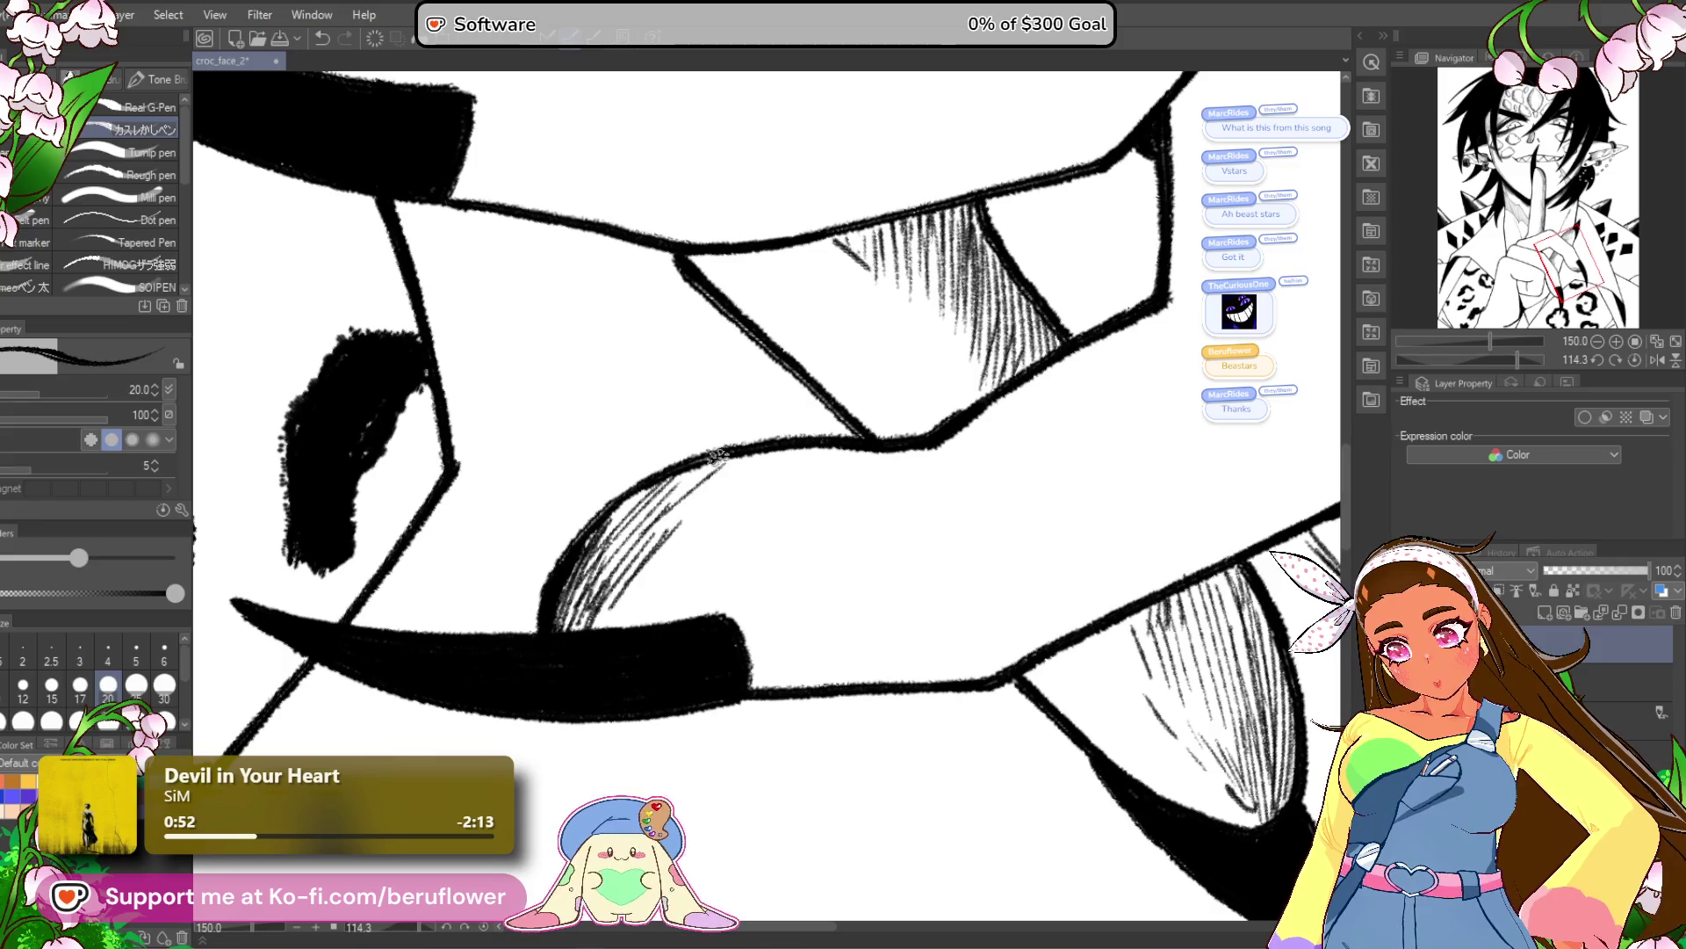
{"action": "mouse_move", "coordinate": [830, 455]}
{"action": "left_mouse_down"}
{"action": "mouse_move", "coordinate": [914, 449]}
{"action": "mouse_move", "coordinate": [826, 485]}
{"action": "mouse_move", "coordinate": [801, 454]}
{"action": "mouse_move", "coordinate": [668, 535]}
{"action": "mouse_move", "coordinate": [941, 474]}
{"action": "mouse_move", "coordinate": [832, 518]}
{"action": "mouse_move", "coordinate": [720, 615]}
{"action": "mouse_move", "coordinate": [887, 464]}
{"action": "left_mouse_up"}
{"action": "mouse_move", "coordinate": [746, 564]}
{"action": "left_mouse_down"}
{"action": "mouse_move", "coordinate": [924, 448]}
{"action": "mouse_move", "coordinate": [720, 590]}
{"action": "mouse_move", "coordinate": [879, 478]}
{"action": "mouse_move", "coordinate": [1017, 432]}
{"action": "left_mouse_up"}
{"action": "left_click_drag", "start_coordinate": [841, 542], "coordinate": [743, 593]}
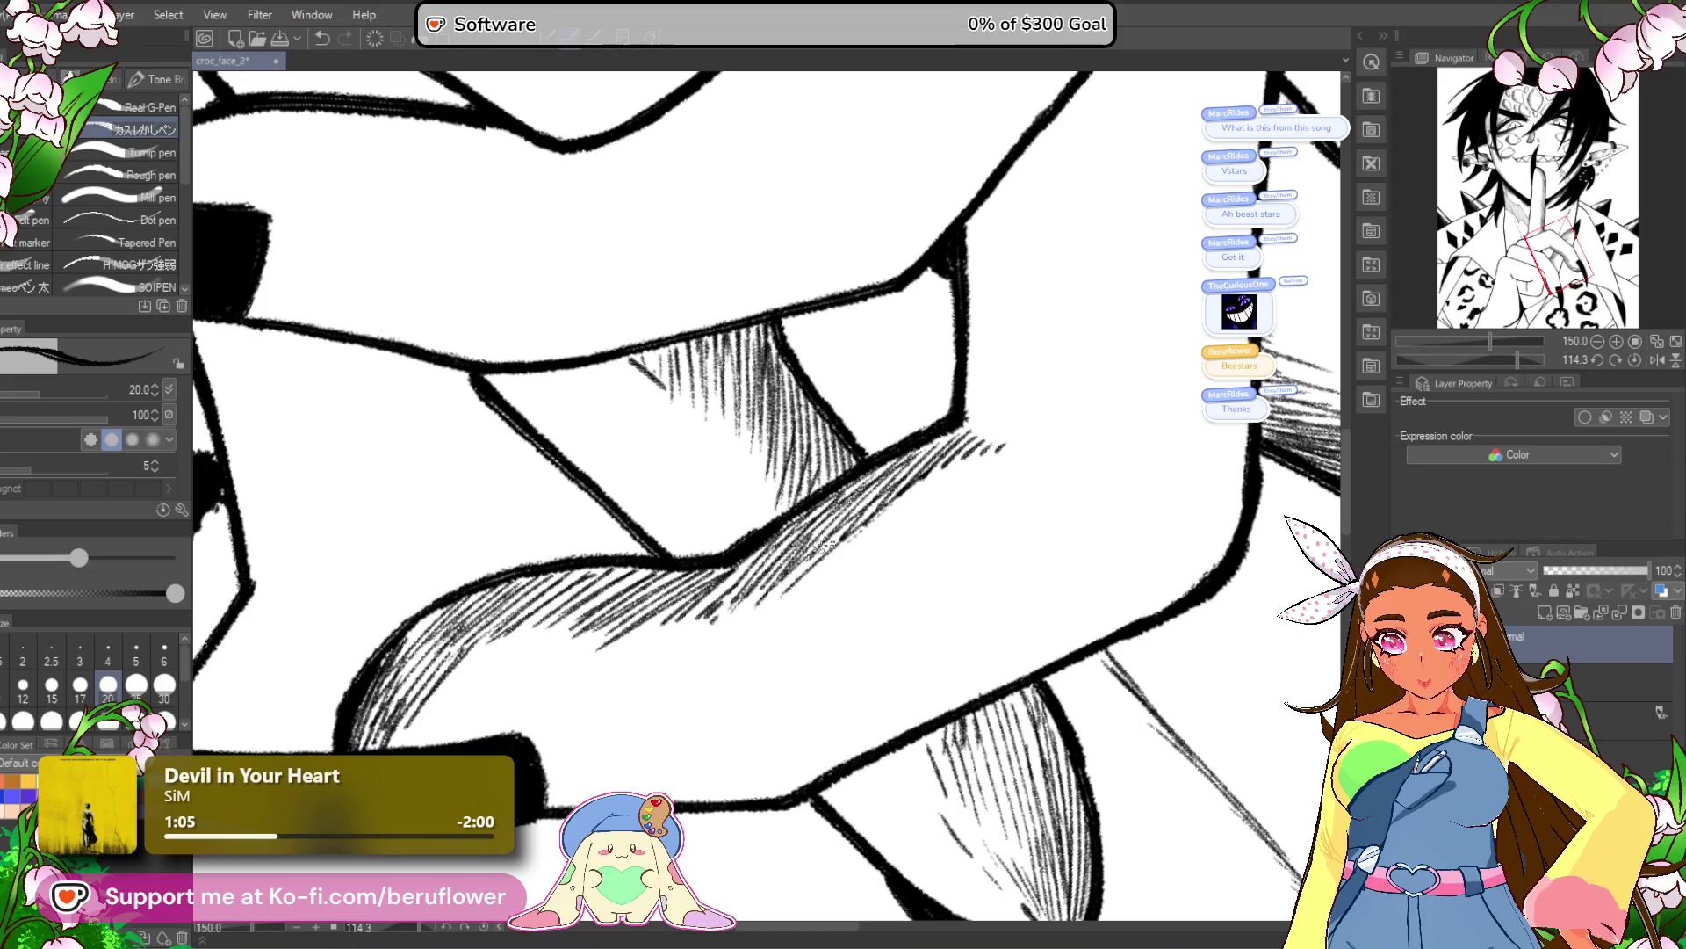
Hatch along the knuckle edges, from the upper edge downward.
{"action": "key", "text": "ctrl+minus"}
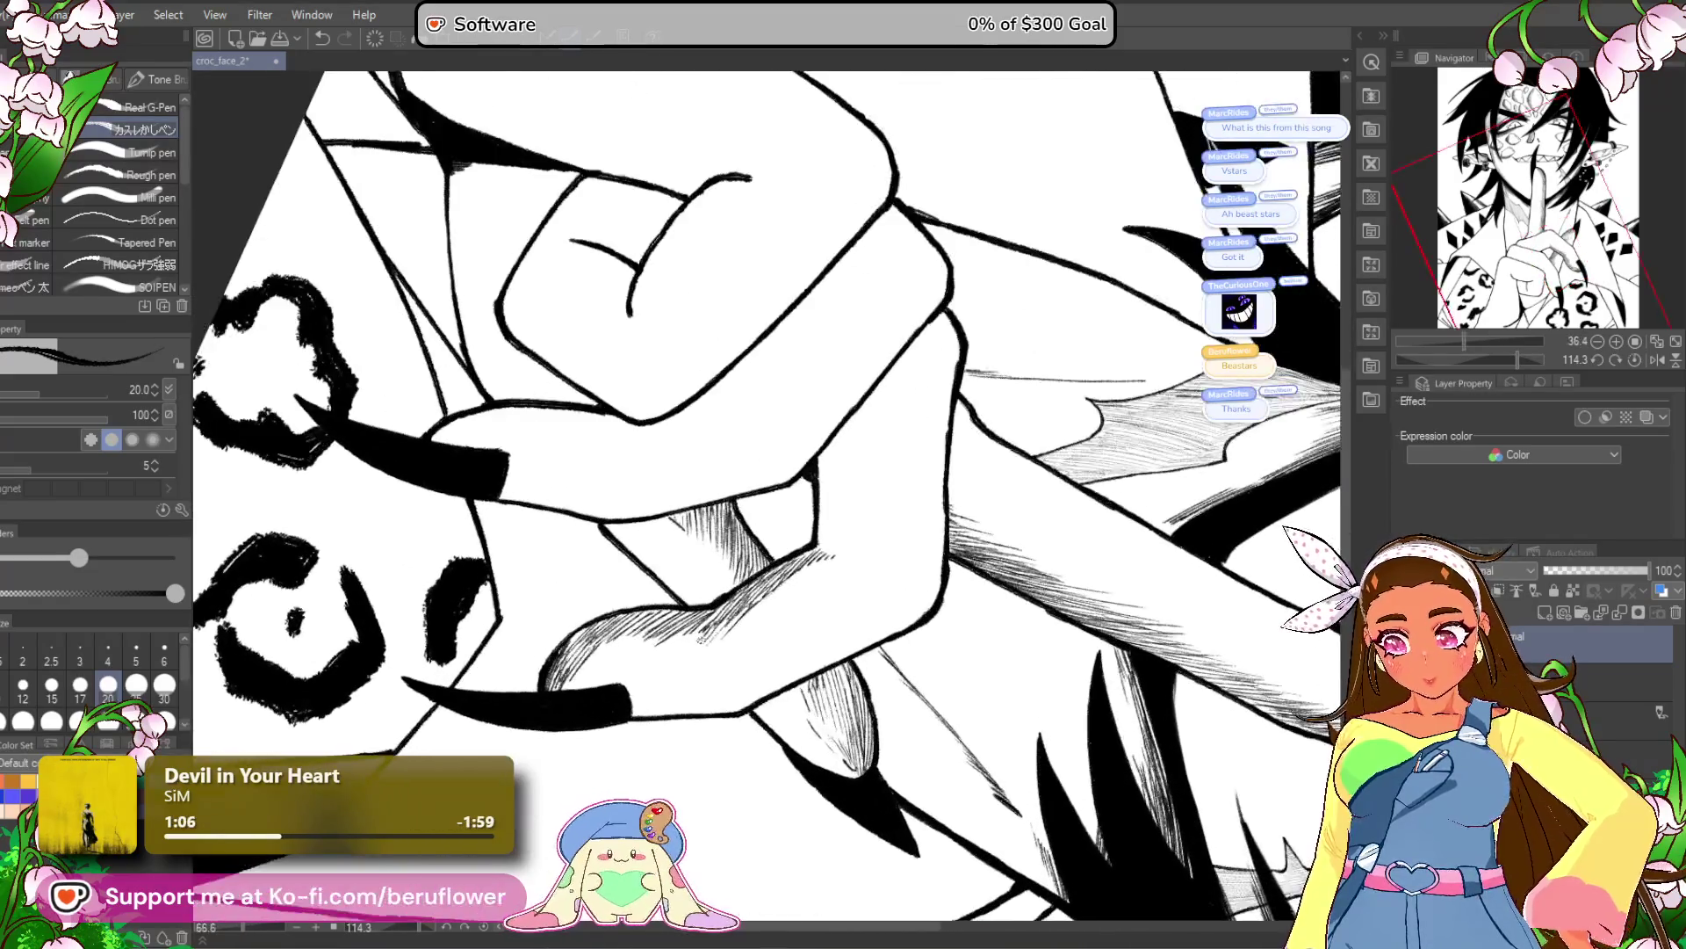
{"action": "left_click", "coordinate": [1632, 359]}
{"action": "left_click_drag", "start_coordinate": [1315, 481], "coordinate": [1178, 620]}
{"action": "left_click_drag", "start_coordinate": [1472, 355], "coordinate": [1449, 360]}
{"action": "mouse_move", "coordinate": [807, 618]}
{"action": "left_mouse_down"}
{"action": "mouse_move", "coordinate": [908, 520]}
{"action": "mouse_move", "coordinate": [876, 615]}
{"action": "left_mouse_up"}
{"action": "left_click_drag", "start_coordinate": [880, 545], "coordinate": [859, 673]}
{"action": "left_click_drag", "start_coordinate": [1456, 352], "coordinate": [1381, 331]}
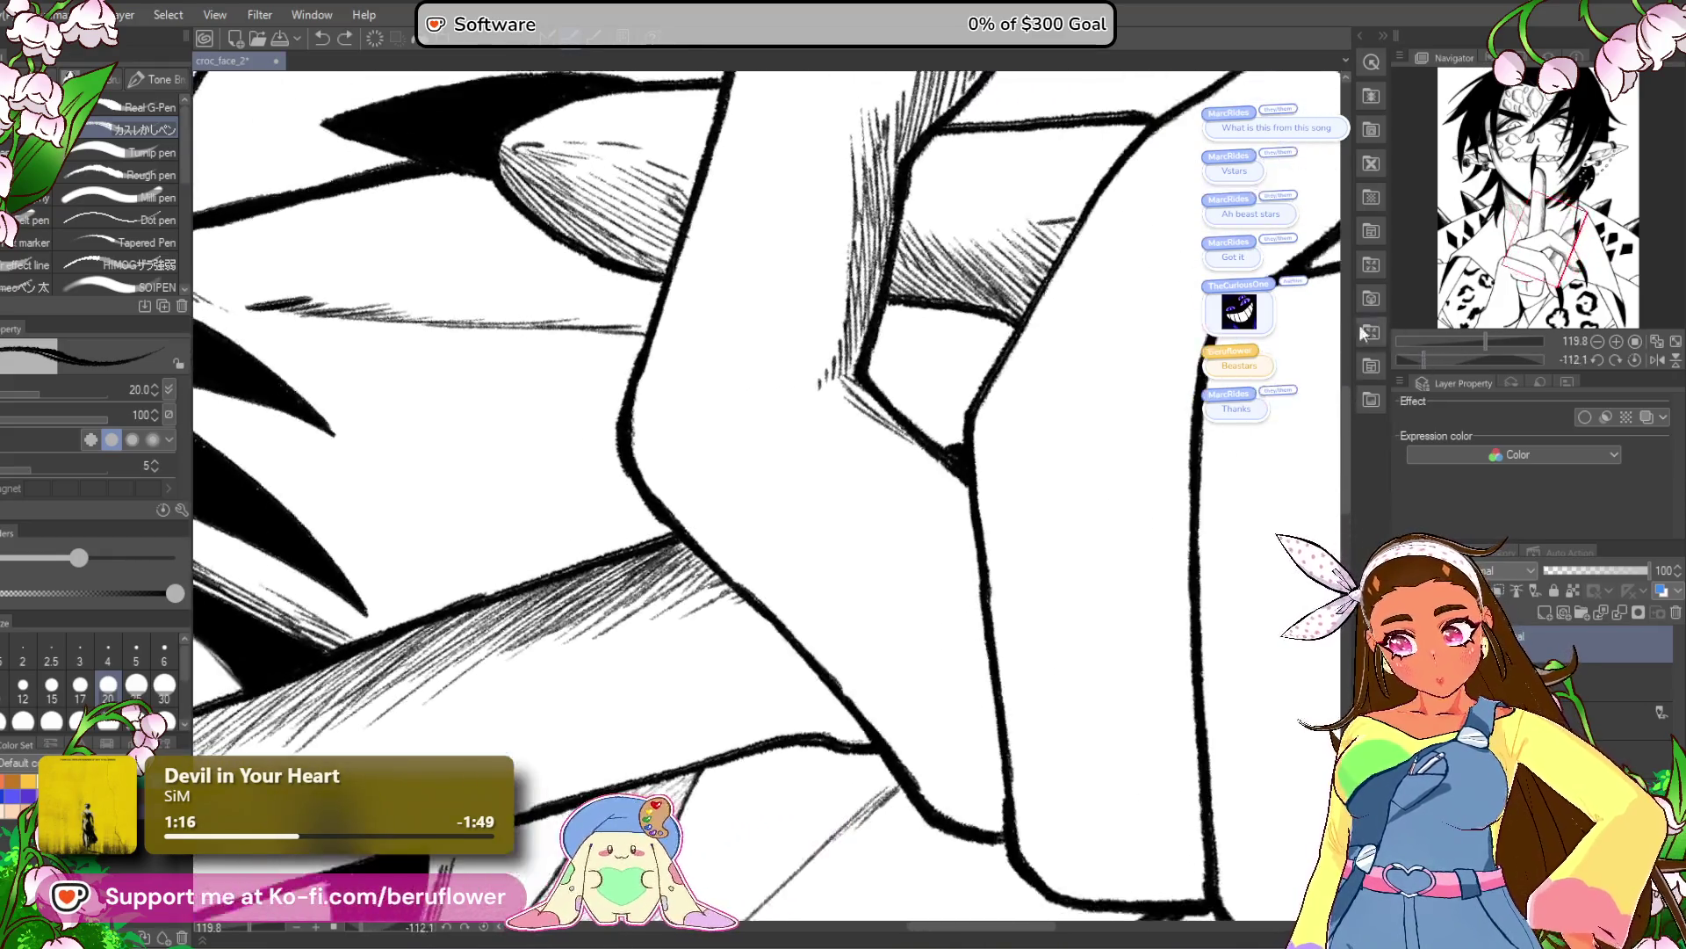
{"action": "mouse_move", "coordinate": [842, 390]}
{"action": "left_mouse_down"}
{"action": "mouse_move", "coordinate": [852, 377]}
{"action": "mouse_move", "coordinate": [866, 444]}
{"action": "mouse_move", "coordinate": [913, 457]}
{"action": "mouse_move", "coordinate": [958, 505]}
{"action": "mouse_move", "coordinate": [966, 474]}
{"action": "left_mouse_up"}
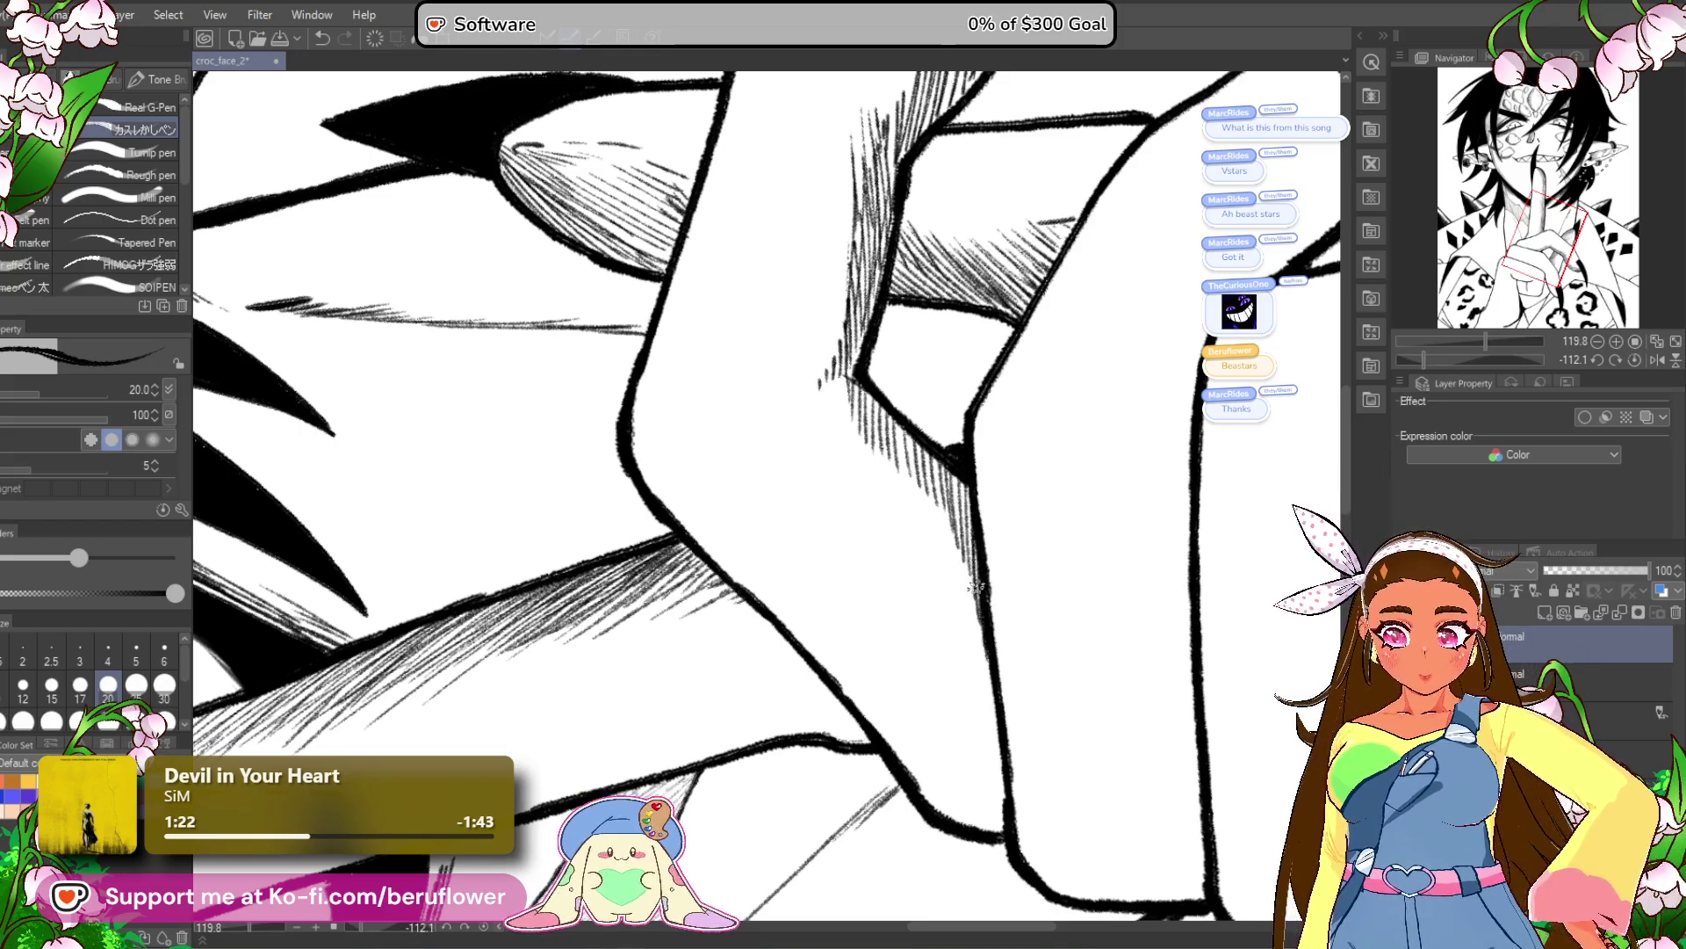
{"action": "mouse_move", "coordinate": [843, 349]}
{"action": "left_mouse_down"}
{"action": "mouse_move", "coordinate": [887, 466]}
{"action": "mouse_move", "coordinate": [964, 532]}
{"action": "mouse_move", "coordinate": [997, 716]}
{"action": "mouse_move", "coordinate": [667, 597]}
{"action": "left_mouse_up"}
{"action": "scroll", "coordinate": [975, 711], "scroll_direction": "down", "scroll_amount": 3}
Hatch along the fingernail edge and its corner.
{"action": "left_click", "coordinate": [1431, 359]}
{"action": "scroll", "coordinate": [896, 694], "scroll_direction": "up", "scroll_amount": 3}
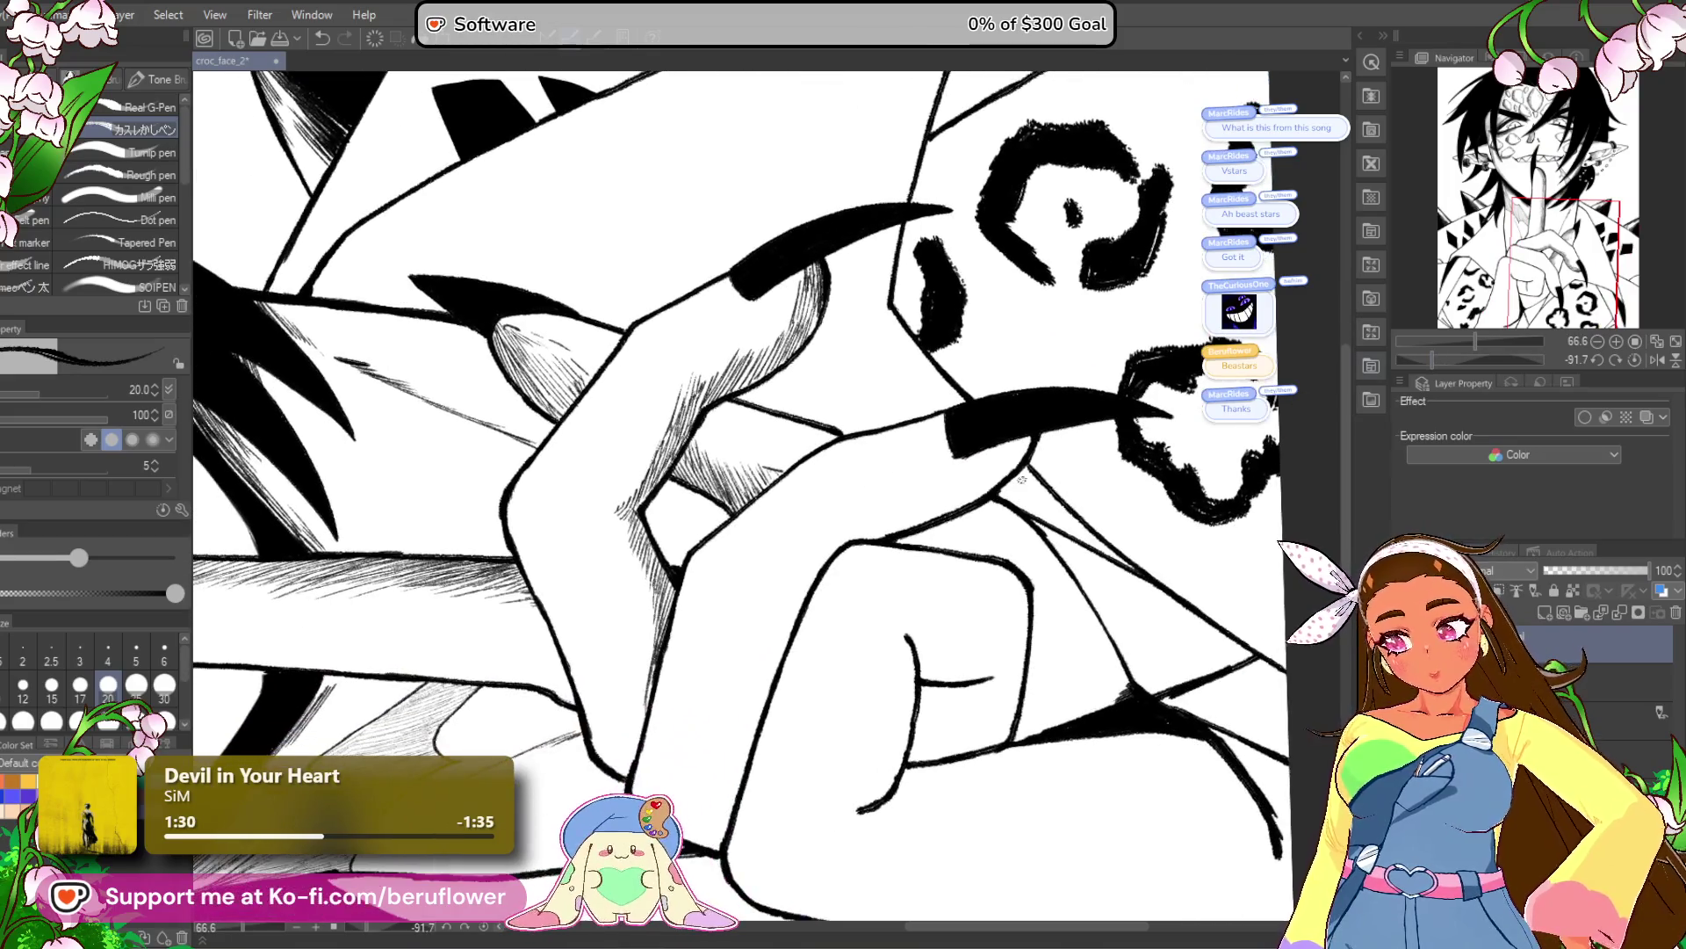
{"action": "mouse_move", "coordinate": [1032, 393]}
{"action": "left_mouse_down"}
{"action": "mouse_move", "coordinate": [966, 494]}
{"action": "mouse_move", "coordinate": [988, 453]}
{"action": "left_mouse_up"}
{"action": "left_click_drag", "start_coordinate": [894, 512], "coordinate": [946, 451]}
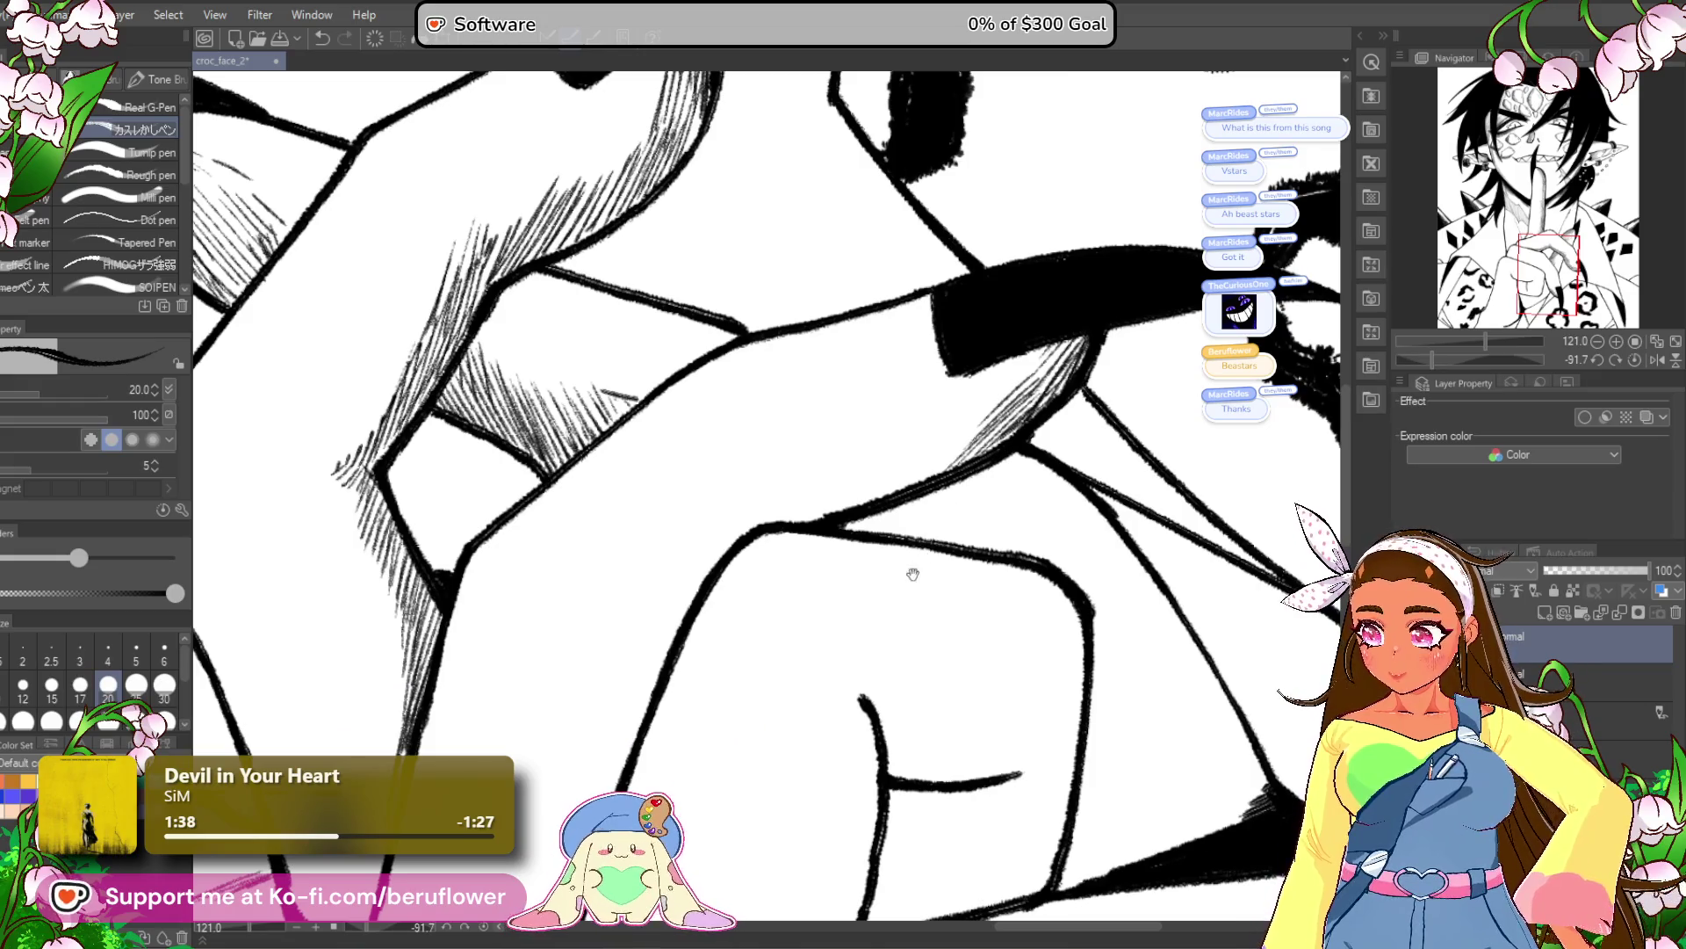
{"action": "left_click_drag", "start_coordinate": [945, 514], "coordinate": [953, 533]}
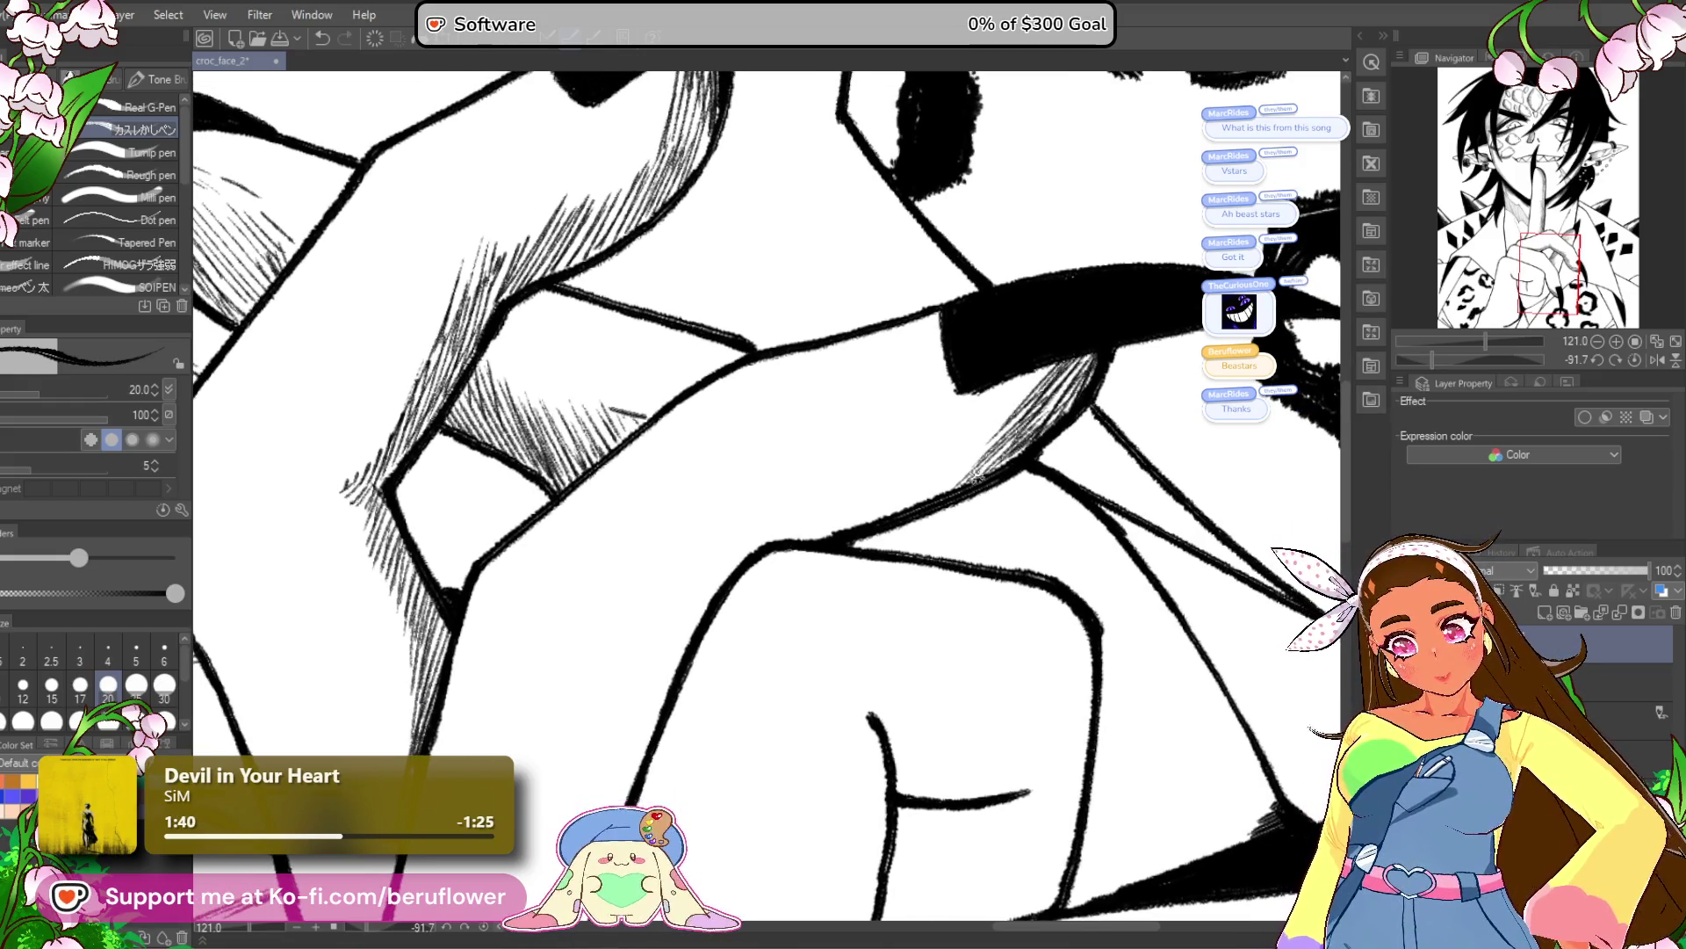
{"action": "left_click_drag", "start_coordinate": [894, 507], "coordinate": [784, 527]}
{"action": "mouse_move", "coordinate": [961, 435]}
{"action": "left_mouse_down"}
{"action": "mouse_move", "coordinate": [949, 461]}
{"action": "mouse_move", "coordinate": [966, 474]}
{"action": "left_mouse_up"}
{"action": "mouse_move", "coordinate": [805, 509]}
{"action": "left_mouse_down"}
{"action": "mouse_move", "coordinate": [773, 532]}
{"action": "mouse_move", "coordinate": [820, 510]}
{"action": "left_mouse_up"}
{"action": "scroll", "coordinate": [722, 556], "scroll_direction": "down", "scroll_amount": 3}
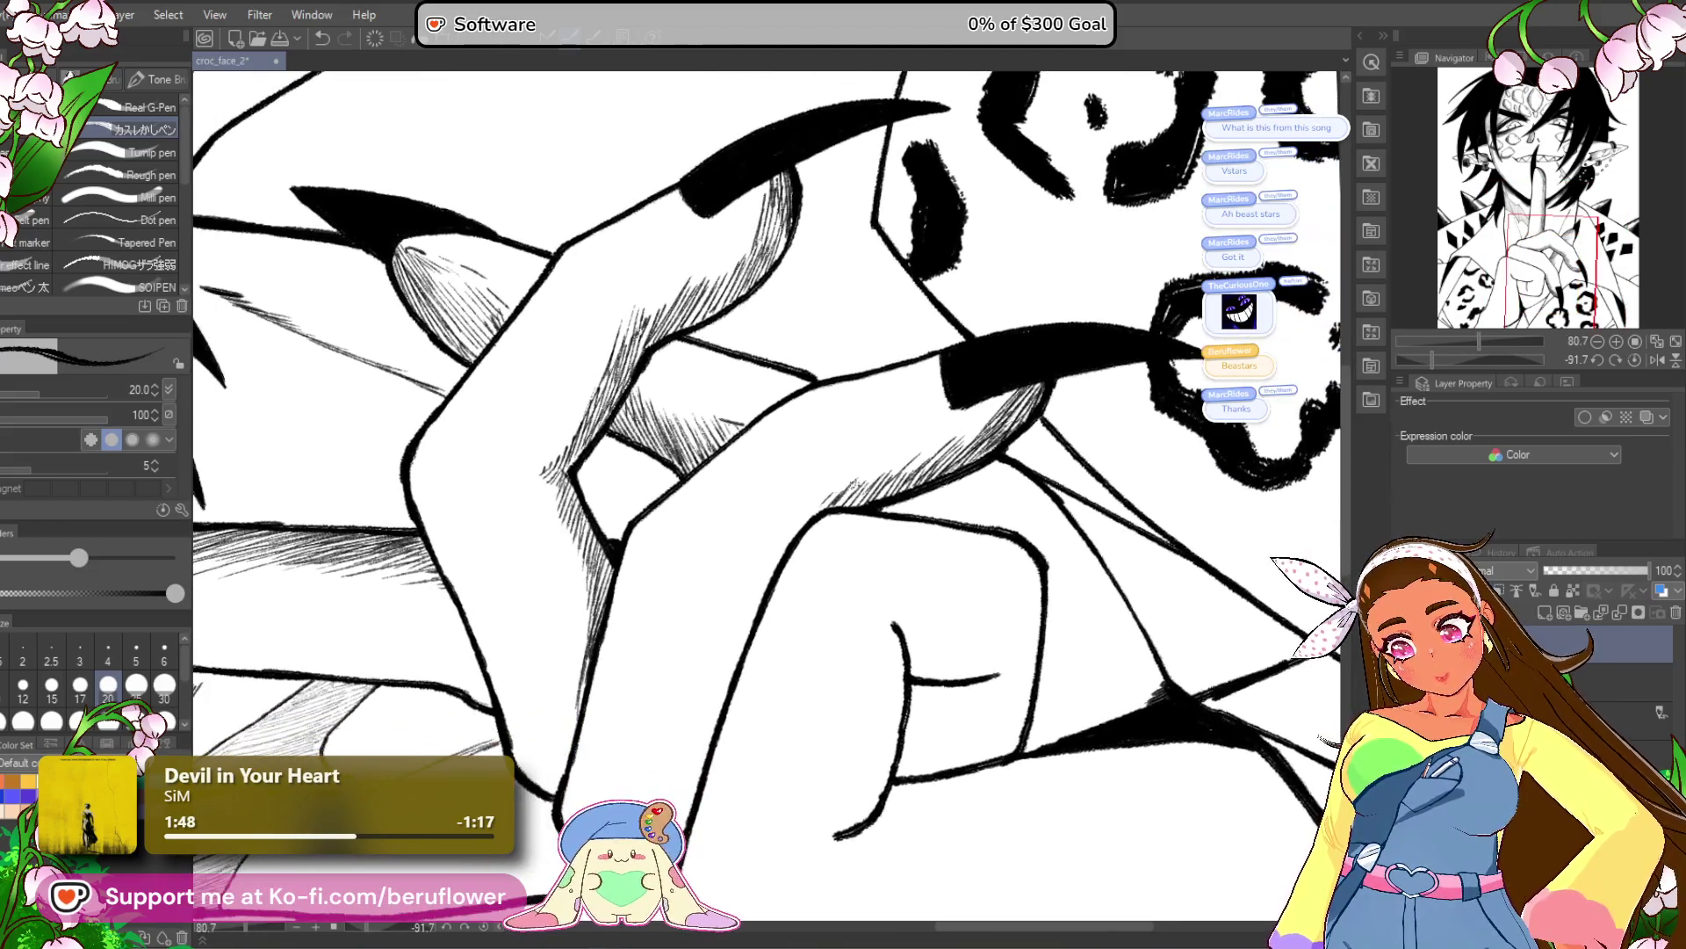
Hatch inside the fist crease and darken its outline.
{"action": "left_click_drag", "start_coordinate": [777, 597], "coordinate": [766, 636]}
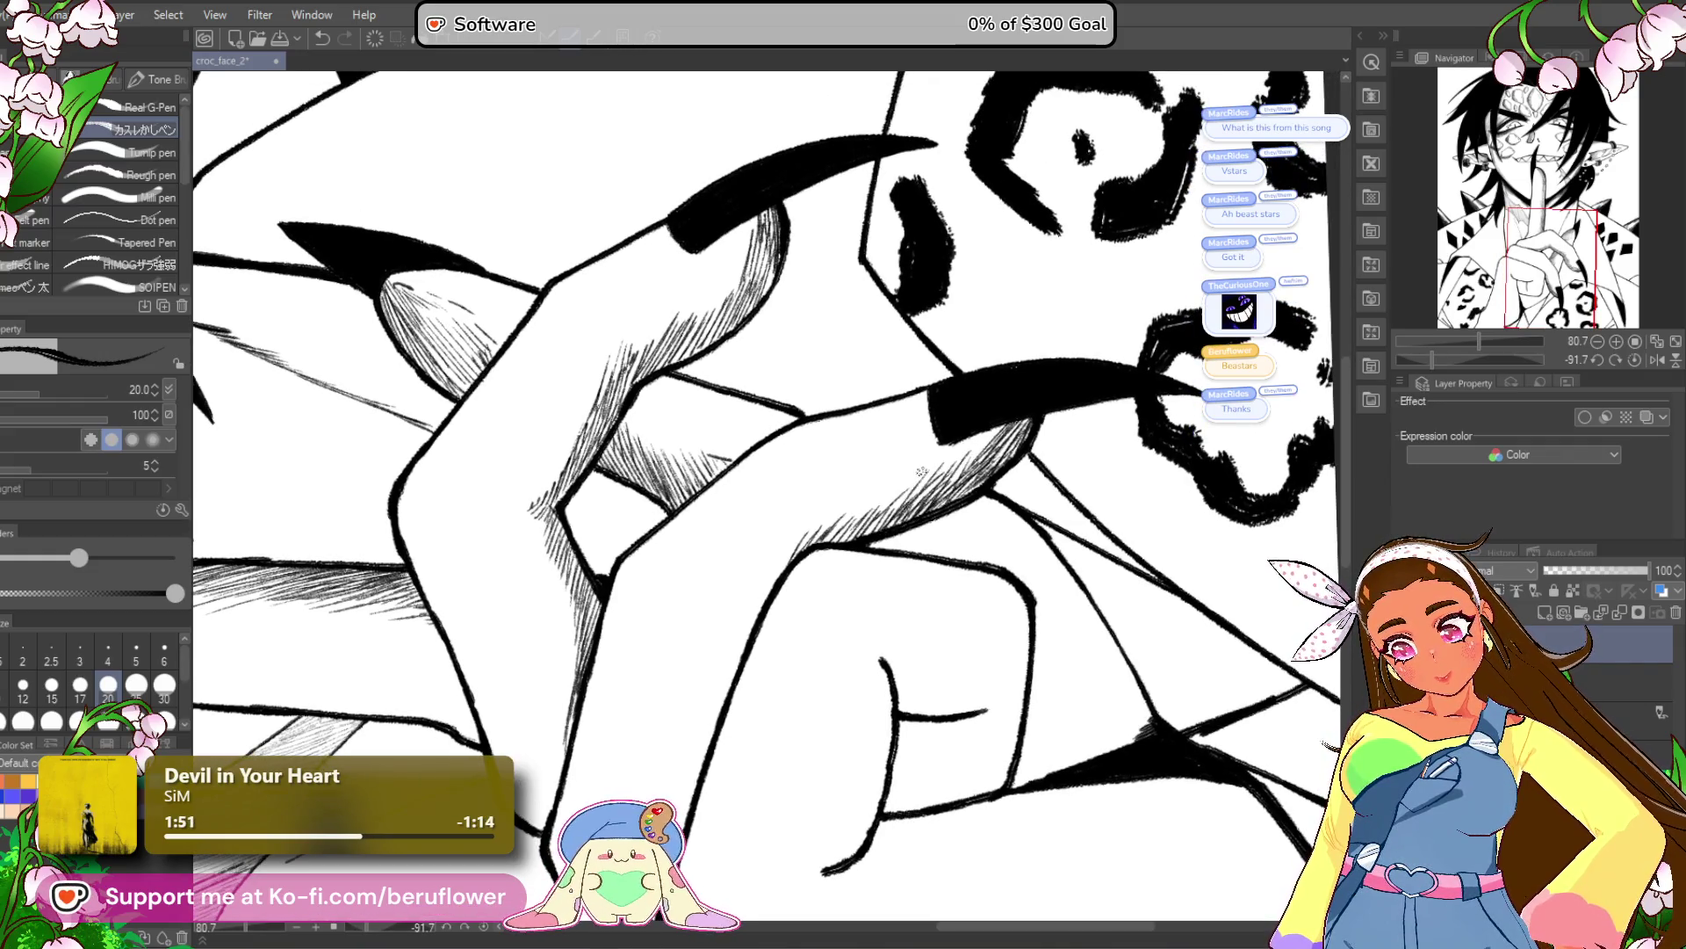
{"action": "left_click_drag", "start_coordinate": [827, 617], "coordinate": [787, 463]}
{"action": "mouse_move", "coordinate": [1433, 360]}
{"action": "left_mouse_down"}
{"action": "mouse_move", "coordinate": [1465, 363]}
{"action": "mouse_move", "coordinate": [1445, 360]}
{"action": "left_mouse_up"}
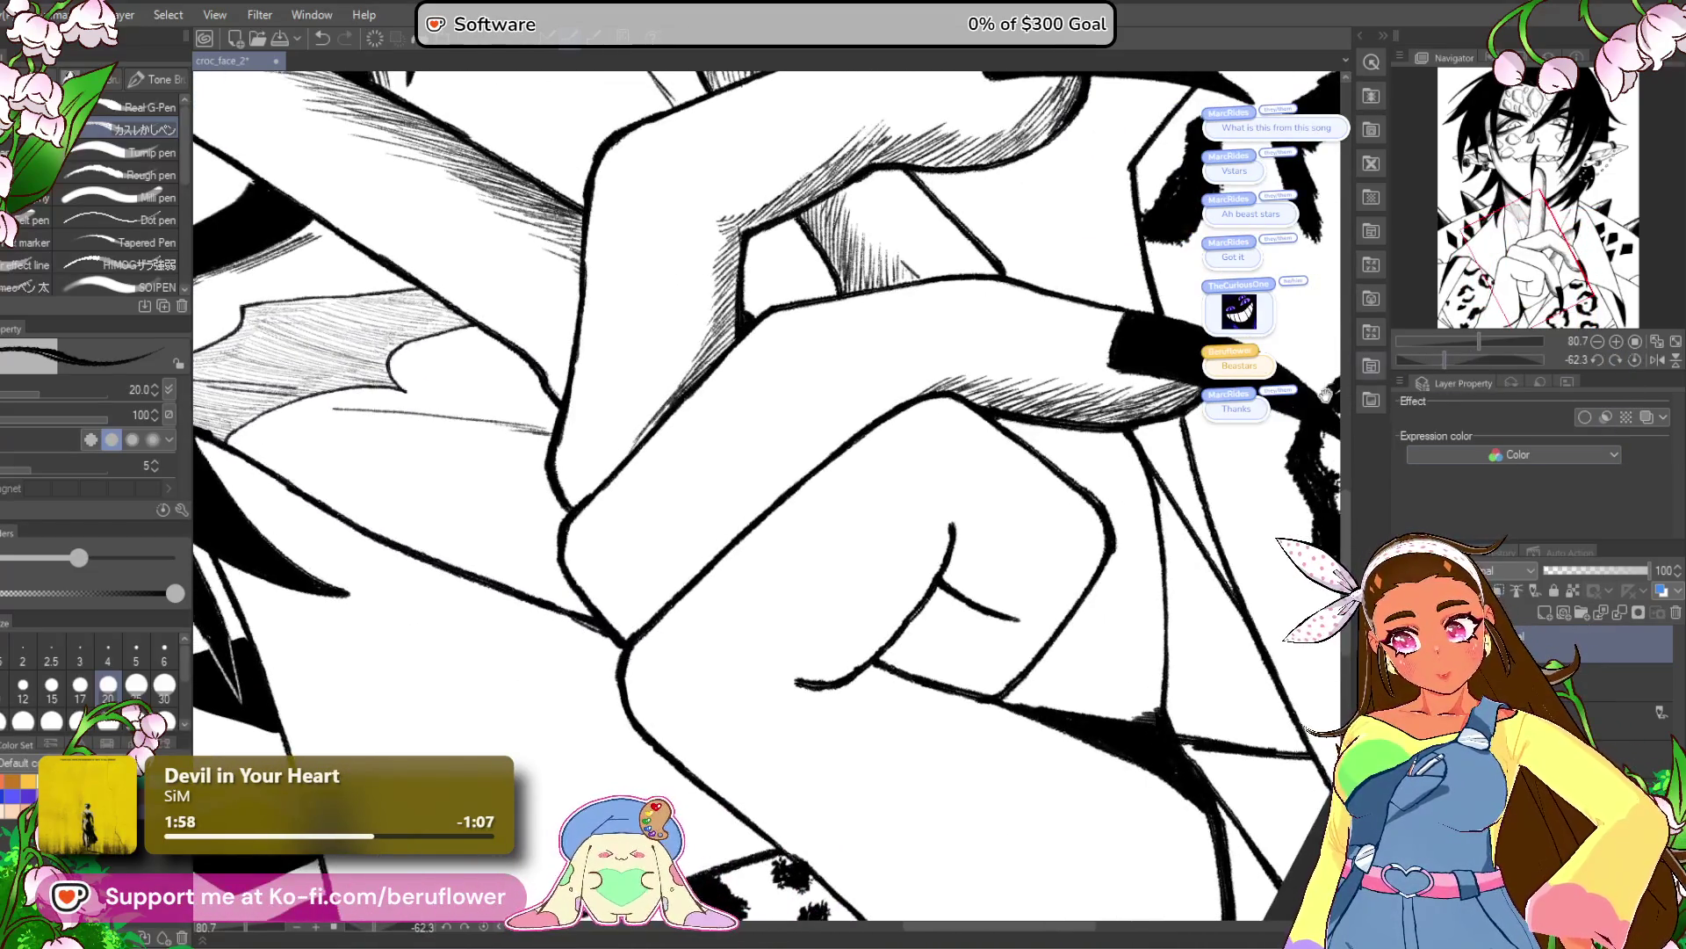
{"action": "scroll", "coordinate": [1054, 434], "scroll_direction": "up", "scroll_amount": 3}
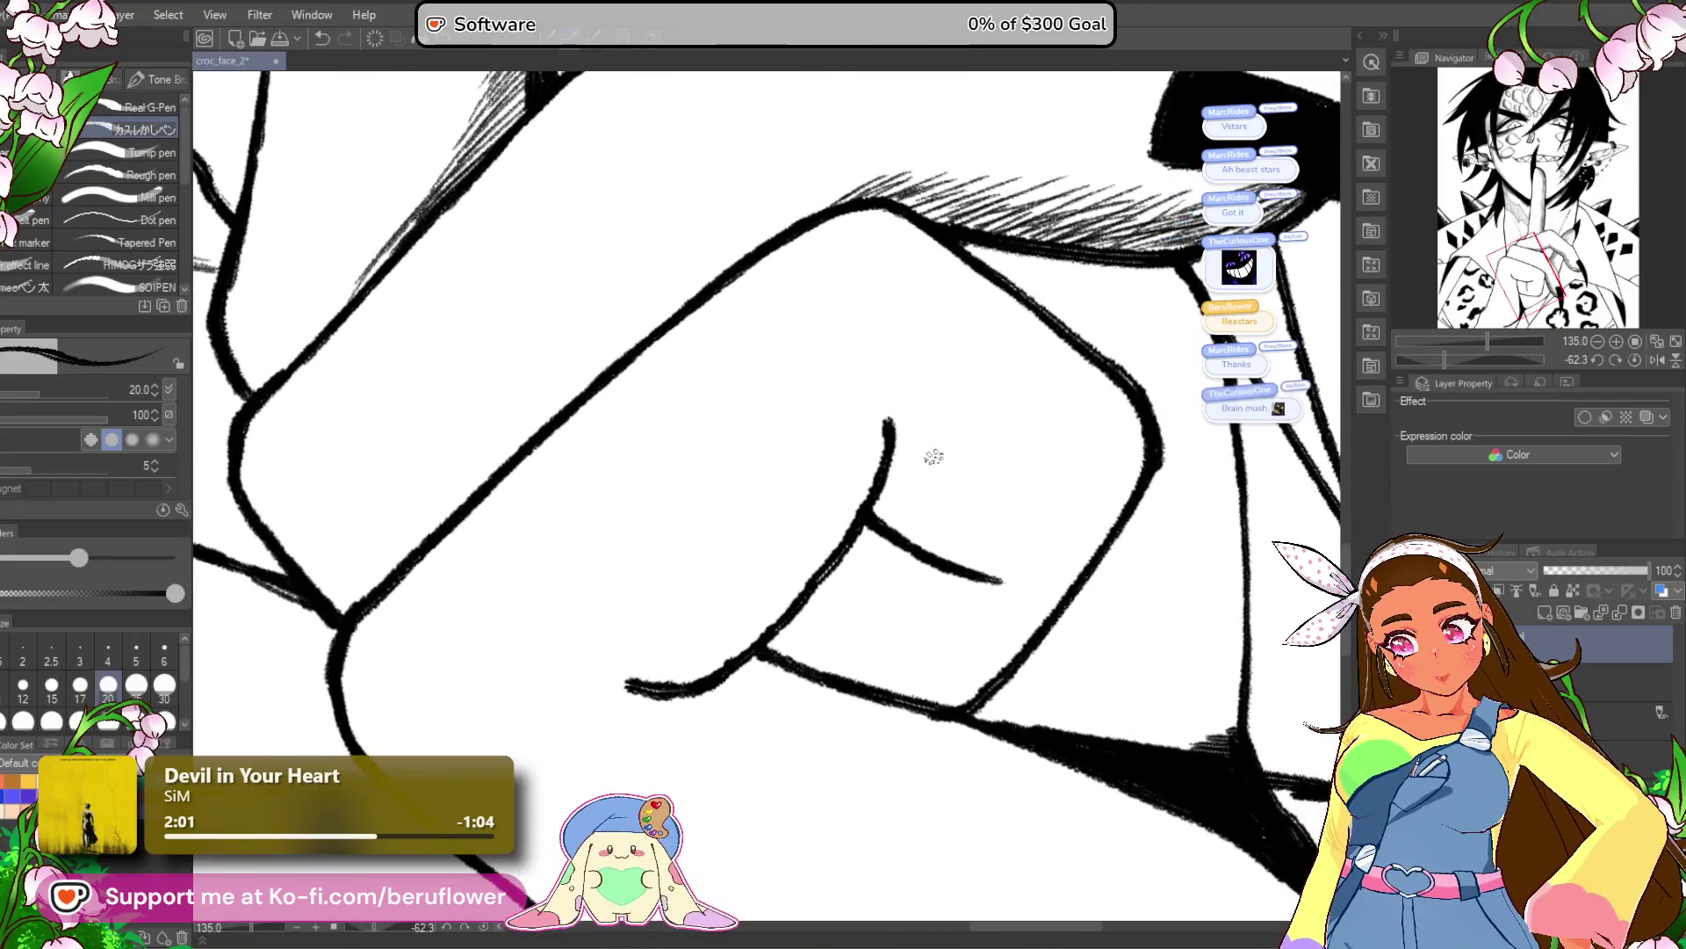
{"action": "mouse_move", "coordinate": [887, 474]}
{"action": "left_mouse_down"}
{"action": "mouse_move", "coordinate": [889, 505]}
{"action": "mouse_move", "coordinate": [969, 552]}
{"action": "left_mouse_up"}
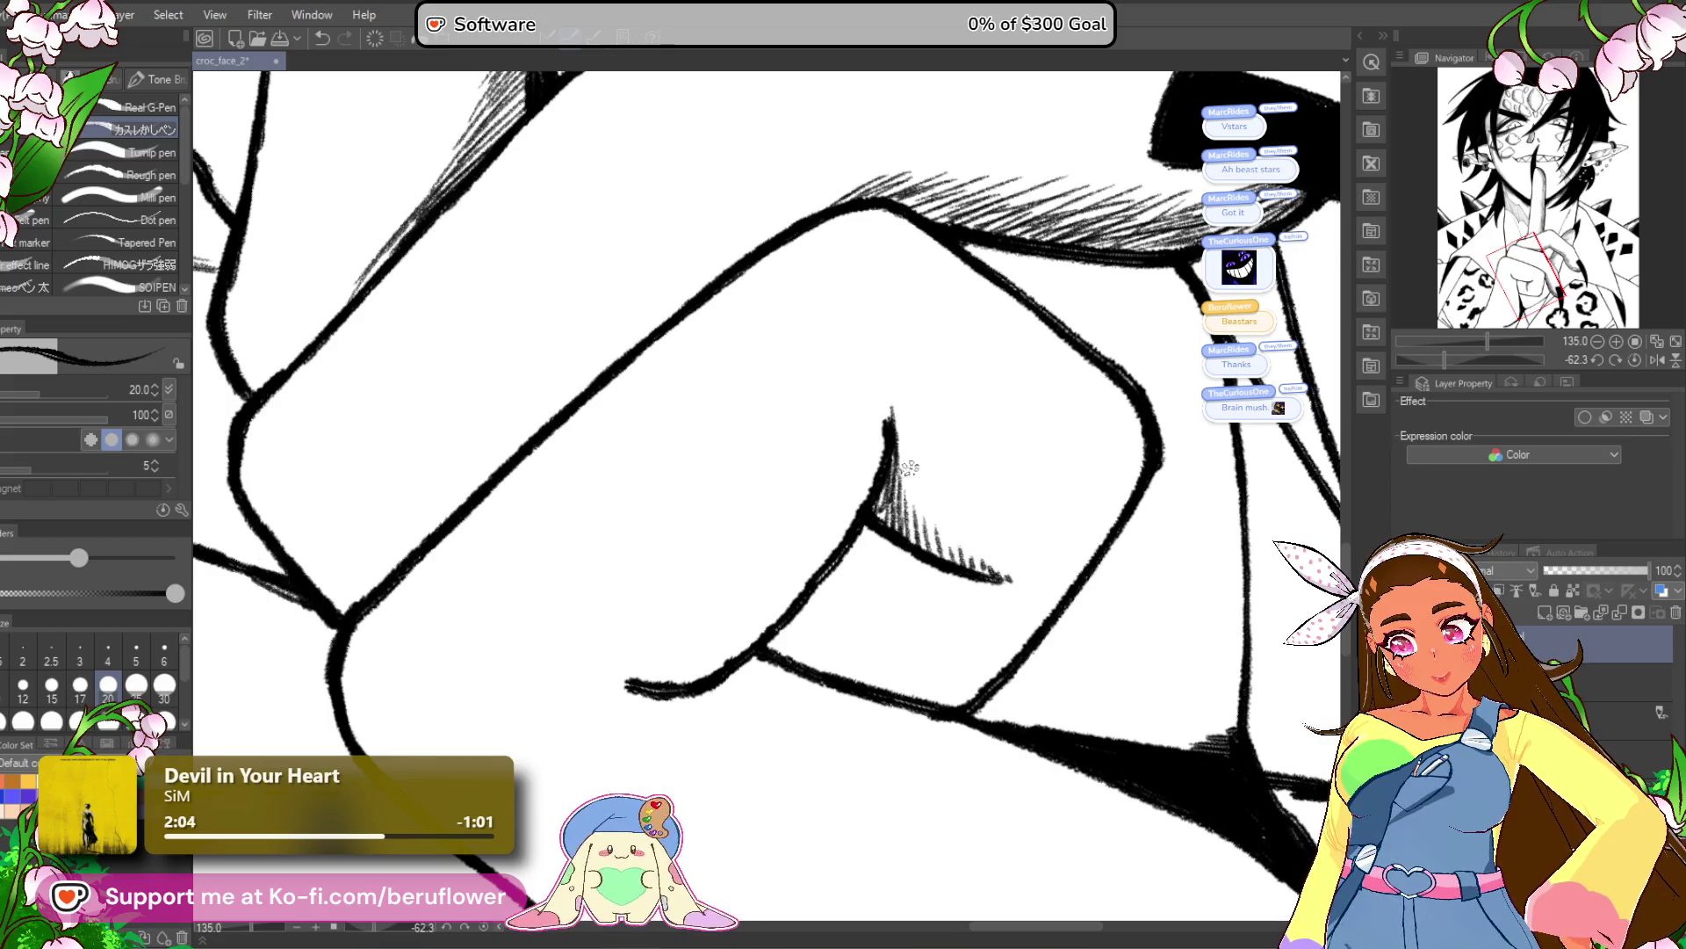
{"action": "left_click_drag", "start_coordinate": [984, 562], "coordinate": [1111, 587]}
{"action": "left_click_drag", "start_coordinate": [962, 430], "coordinate": [914, 564]}
{"action": "left_click_drag", "start_coordinate": [938, 501], "coordinate": [878, 601]}
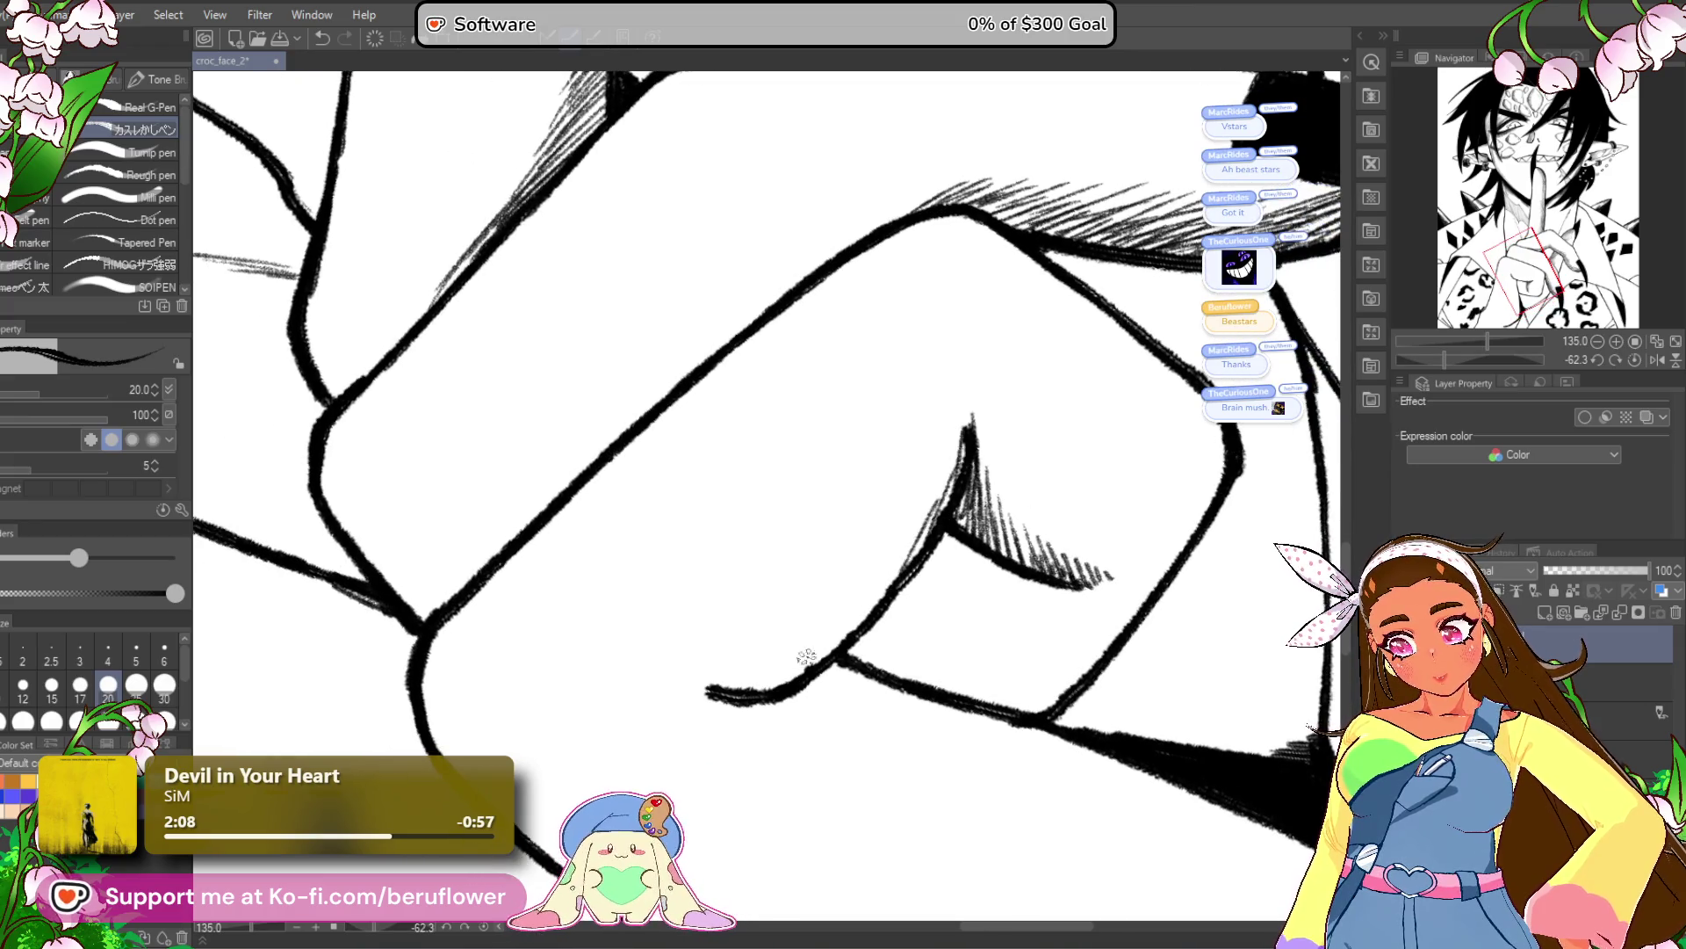
Hatch the shadow near the crease and down the finger's right edge.
{"action": "left_click_drag", "start_coordinate": [1446, 358], "coordinate": [1425, 360]}
{"action": "left_click_drag", "start_coordinate": [979, 408], "coordinate": [911, 462]}
{"action": "left_click_drag", "start_coordinate": [956, 402], "coordinate": [906, 446]}
{"action": "left_click_drag", "start_coordinate": [1080, 286], "coordinate": [1049, 400]}
{"action": "left_click_drag", "start_coordinate": [1093, 338], "coordinate": [1059, 422]}
{"action": "left_click_drag", "start_coordinate": [1096, 369], "coordinate": [1063, 475]}
{"action": "left_click_drag", "start_coordinate": [1108, 400], "coordinate": [1067, 505]}
{"action": "left_click_drag", "start_coordinate": [1082, 439], "coordinate": [1045, 527]}
{"action": "left_click_drag", "start_coordinate": [1081, 399], "coordinate": [1018, 540]}
{"action": "left_click_drag", "start_coordinate": [1059, 404], "coordinate": [979, 562]}
Fill the shadow below the finger crease with dense hatching down to the finger's bottom.
{"action": "left_click_drag", "start_coordinate": [1049, 387], "coordinate": [958, 570]}
{"action": "left_click_drag", "start_coordinate": [1059, 365], "coordinate": [941, 565]}
{"action": "left_click_drag", "start_coordinate": [1032, 373], "coordinate": [924, 562]}
{"action": "mouse_move", "coordinate": [1010, 387]}
{"action": "left_mouse_down"}
{"action": "mouse_move", "coordinate": [922, 541]}
{"action": "mouse_move", "coordinate": [918, 514]}
{"action": "left_mouse_up"}
{"action": "left_click_drag", "start_coordinate": [948, 430], "coordinate": [914, 510]}
{"action": "mouse_move", "coordinate": [940, 428]}
{"action": "left_mouse_down"}
{"action": "mouse_move", "coordinate": [914, 481]}
{"action": "mouse_move", "coordinate": [896, 465]}
{"action": "left_mouse_up"}
{"action": "left_click_drag", "start_coordinate": [916, 424], "coordinate": [892, 457]}
{"action": "mouse_move", "coordinate": [924, 434]}
{"action": "left_mouse_down"}
{"action": "mouse_move", "coordinate": [904, 513]}
{"action": "mouse_move", "coordinate": [919, 563]}
{"action": "left_mouse_up"}
{"action": "left_click_drag", "start_coordinate": [954, 532], "coordinate": [926, 587]}
{"action": "left_click_drag", "start_coordinate": [980, 534], "coordinate": [947, 579]}
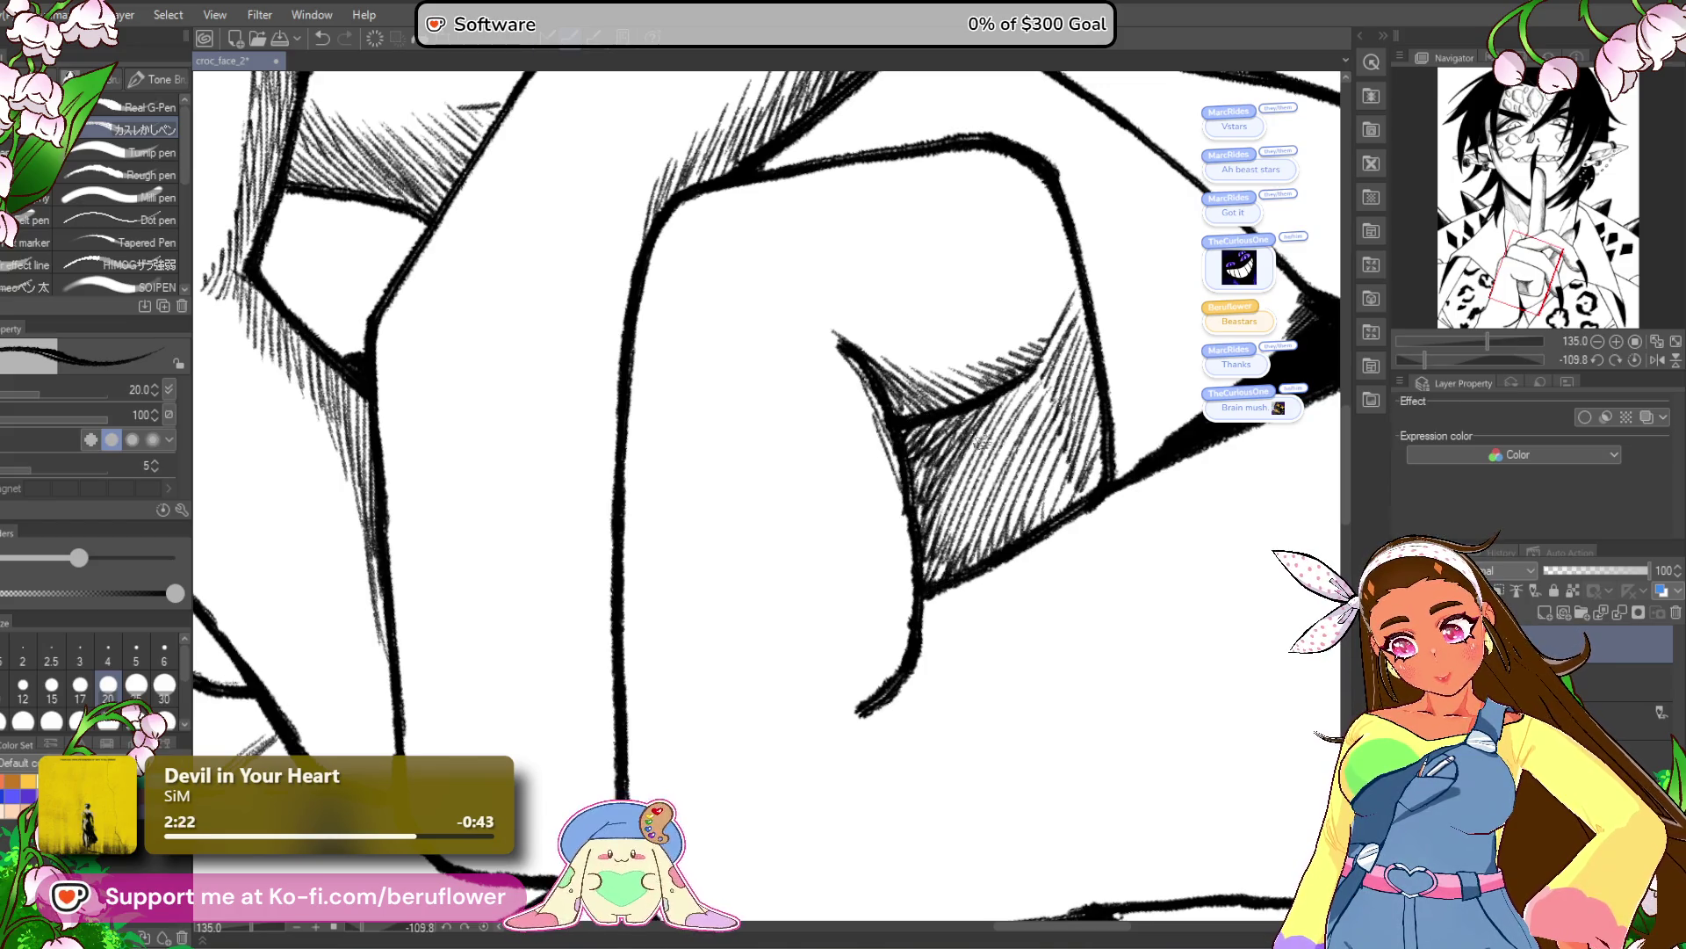
{"action": "scroll", "coordinate": [1042, 597], "scroll_direction": "down", "scroll_amount": 5}
{"action": "left_click_drag", "start_coordinate": [1105, 553], "coordinate": [1041, 597]}
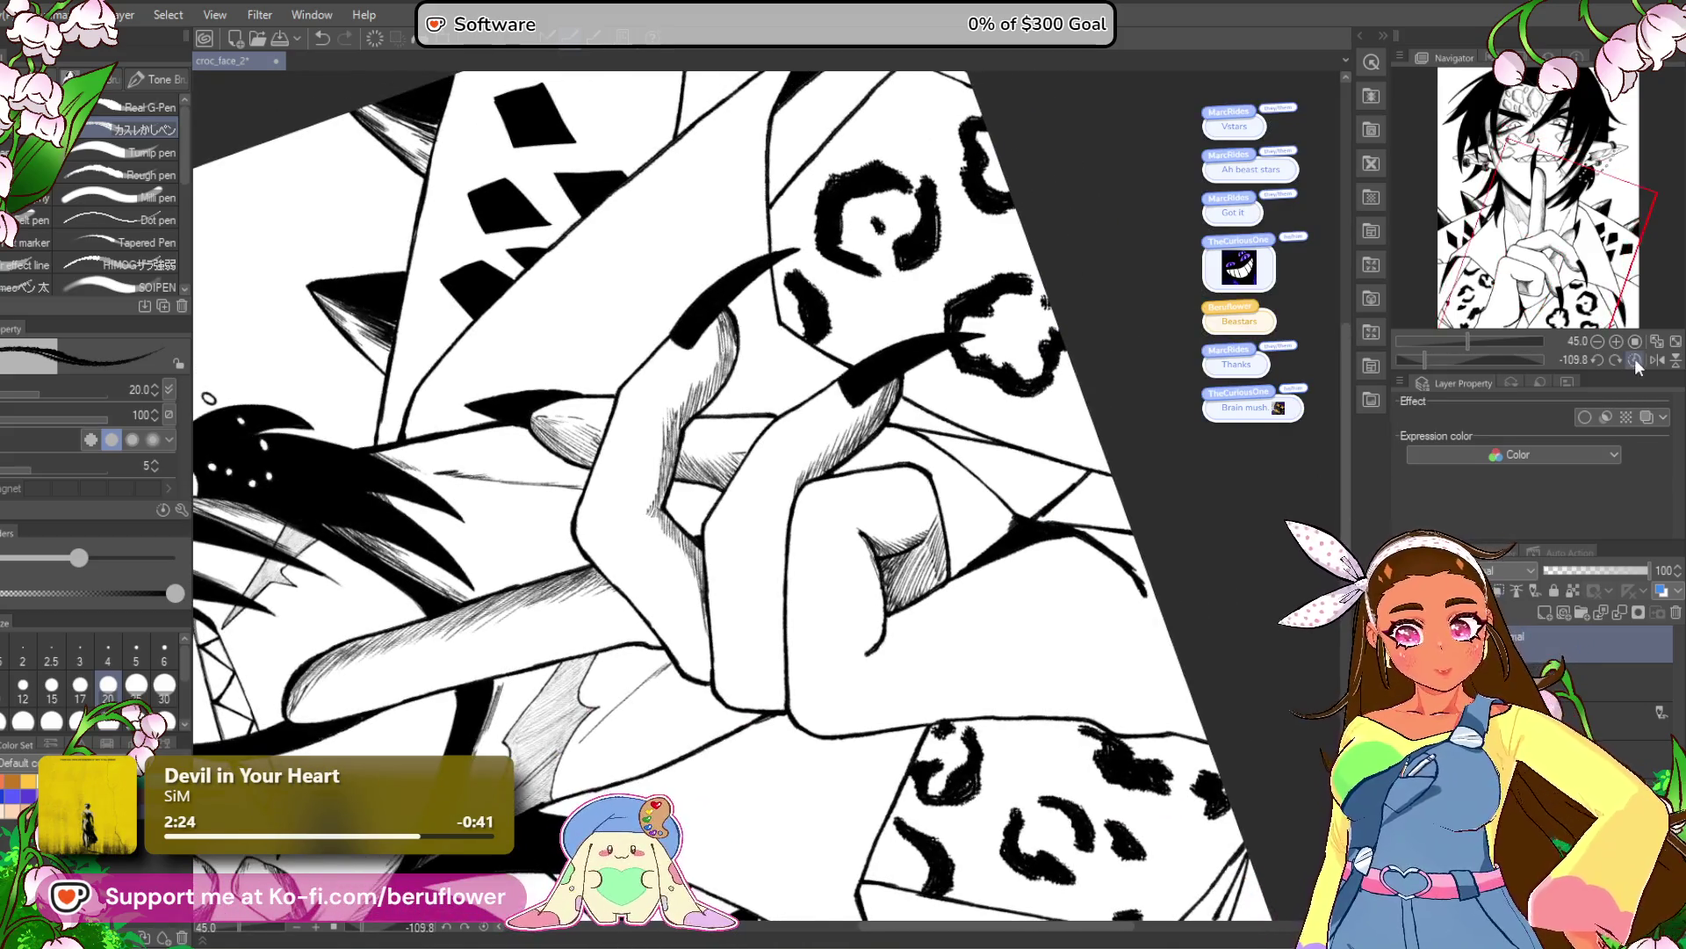
Add hatching and a curved stroke to the hand's shading.
{"action": "key", "text": "ctrl+at"}
{"action": "scroll", "coordinate": [1042, 597], "scroll_direction": "up", "scroll_amount": 4}
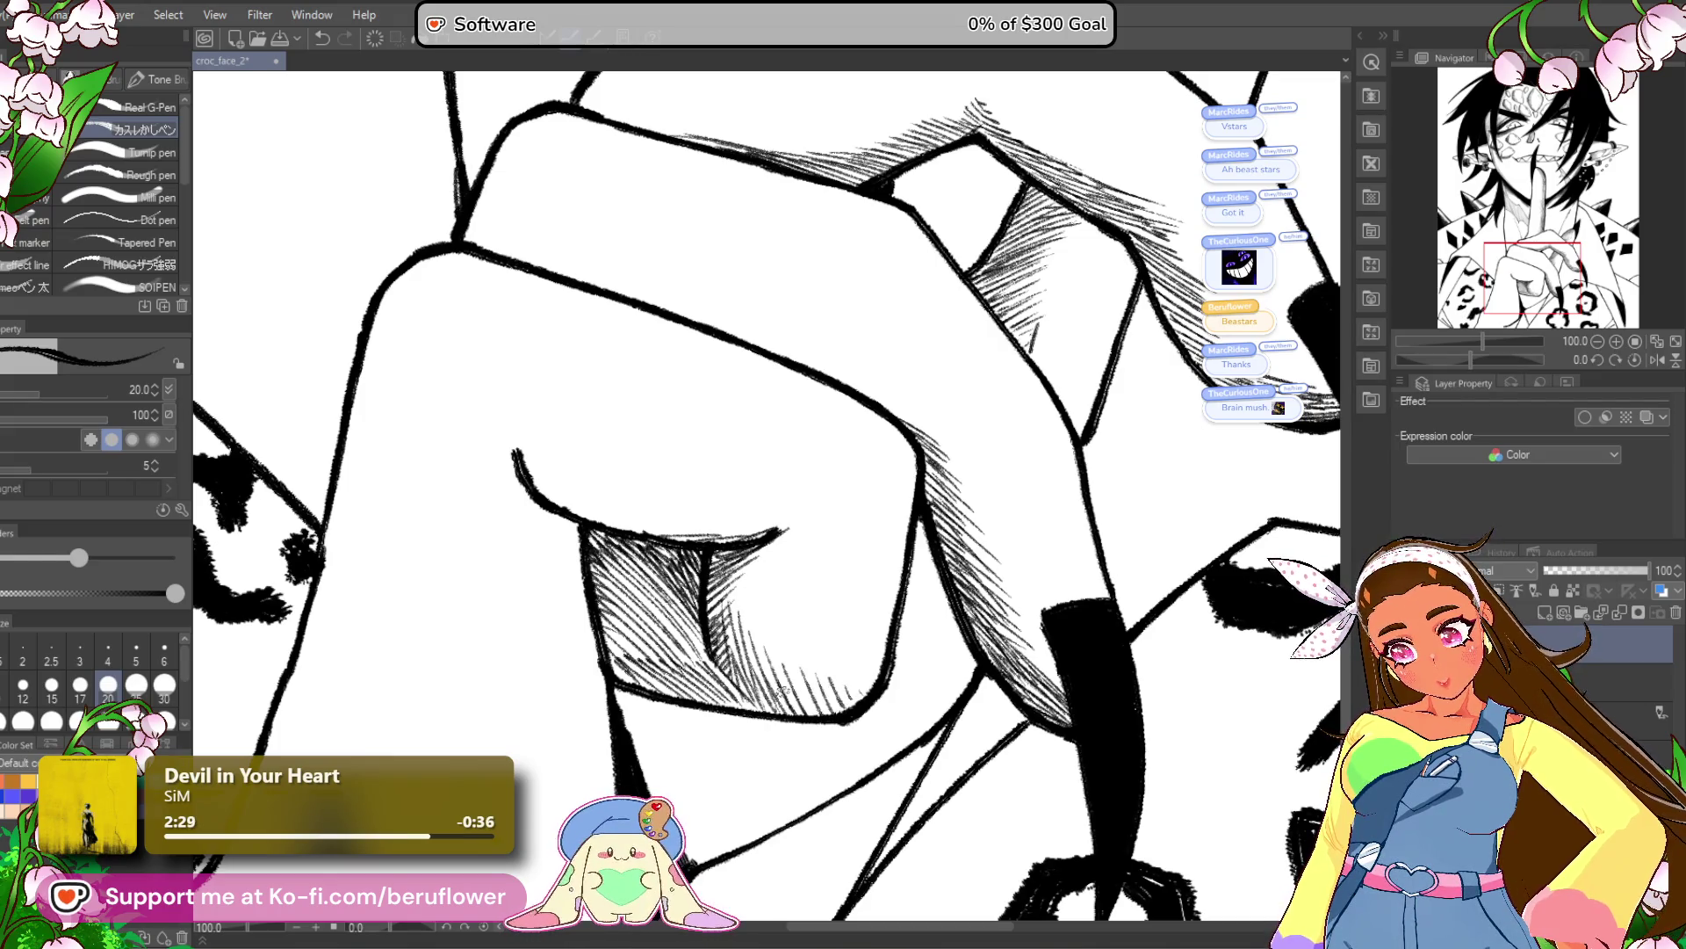
{"action": "scroll", "coordinate": [954, 489], "scroll_direction": "down", "scroll_amount": 4}
{"action": "scroll", "coordinate": [954, 489], "scroll_direction": "up", "scroll_amount": 3}
{"action": "left_click_drag", "start_coordinate": [878, 527], "coordinate": [1009, 484]}
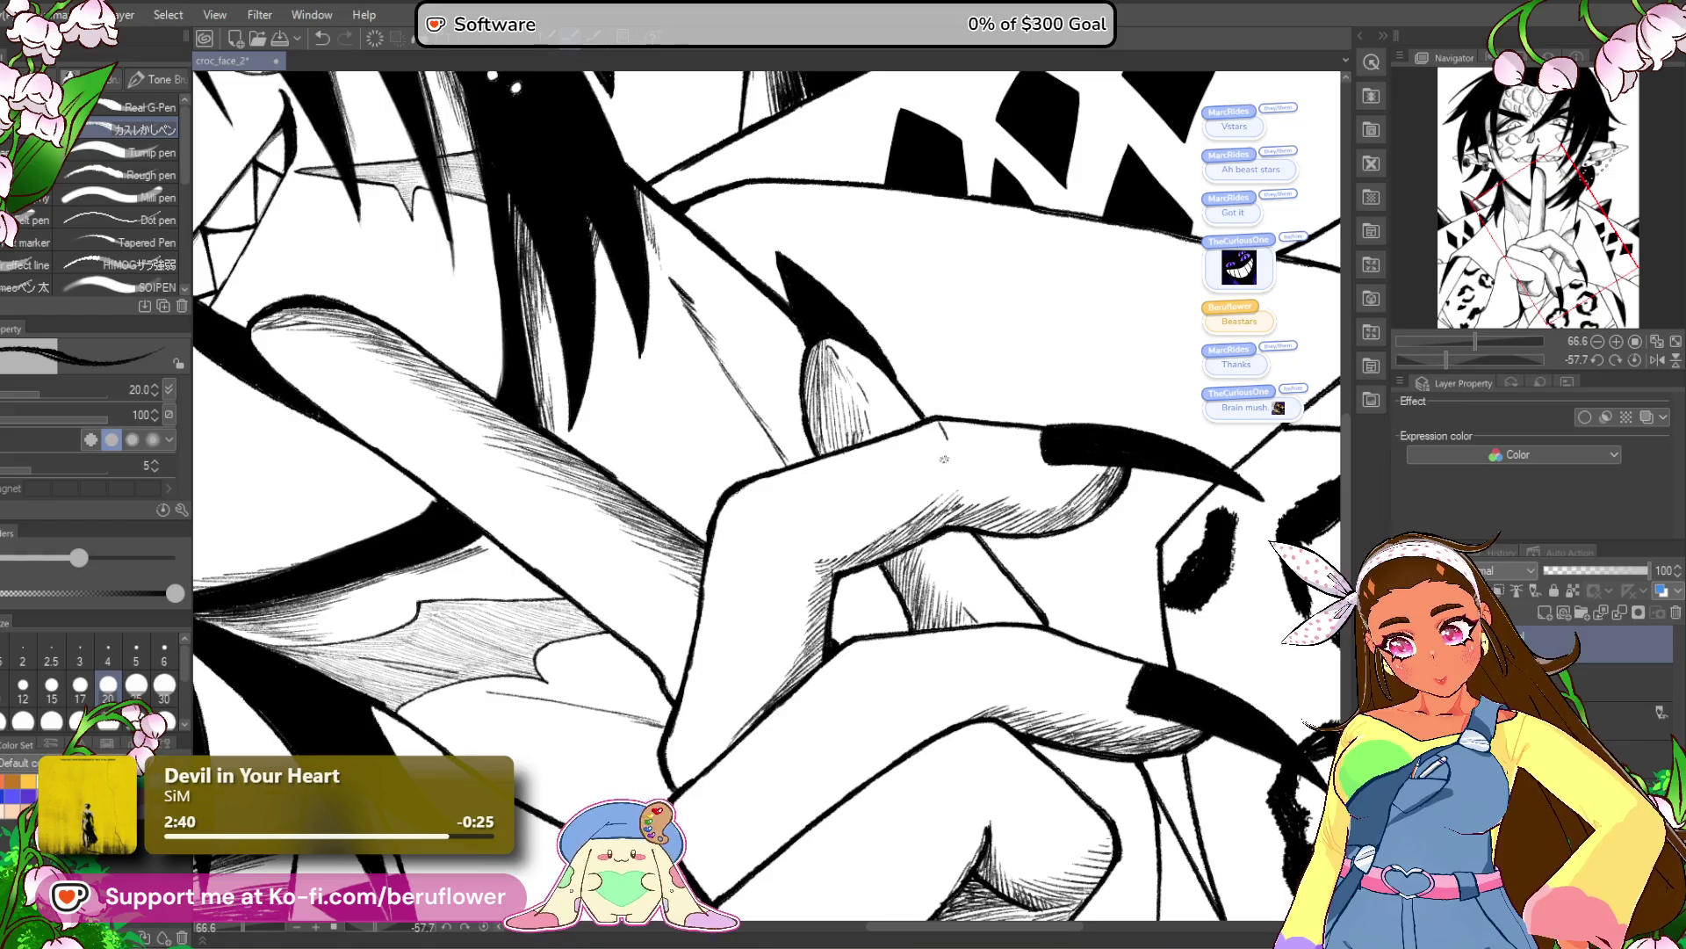
{"action": "left_click_drag", "start_coordinate": [1452, 361], "coordinate": [1444, 359]}
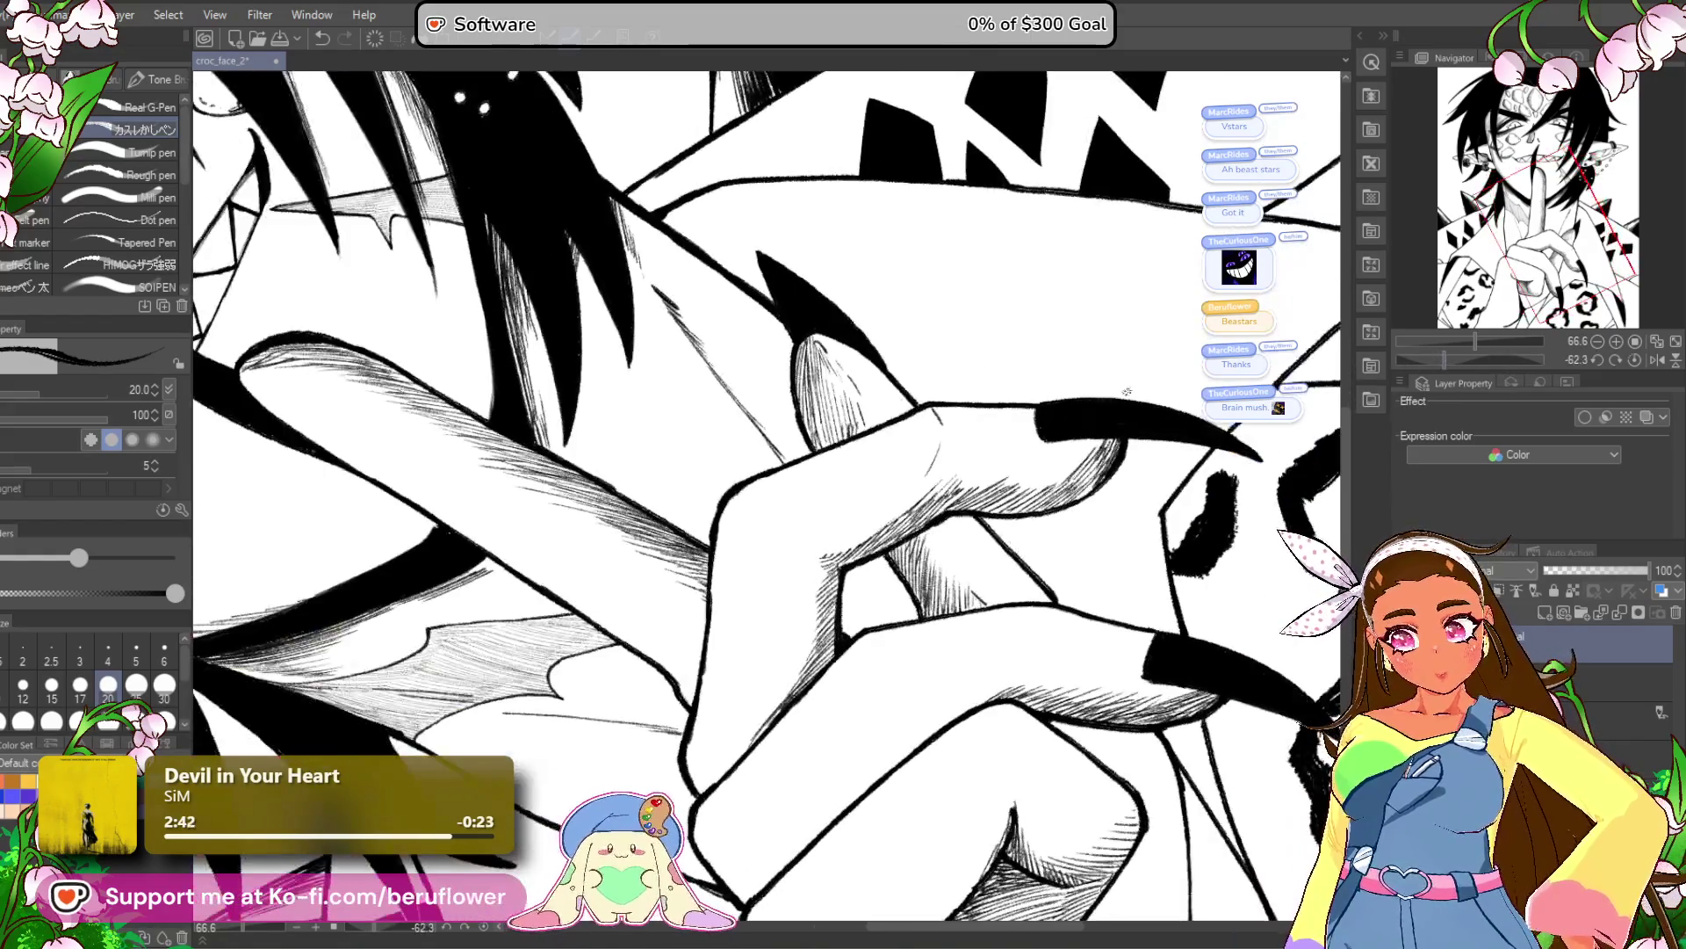
{"action": "left_click_drag", "start_coordinate": [955, 435], "coordinate": [930, 487]}
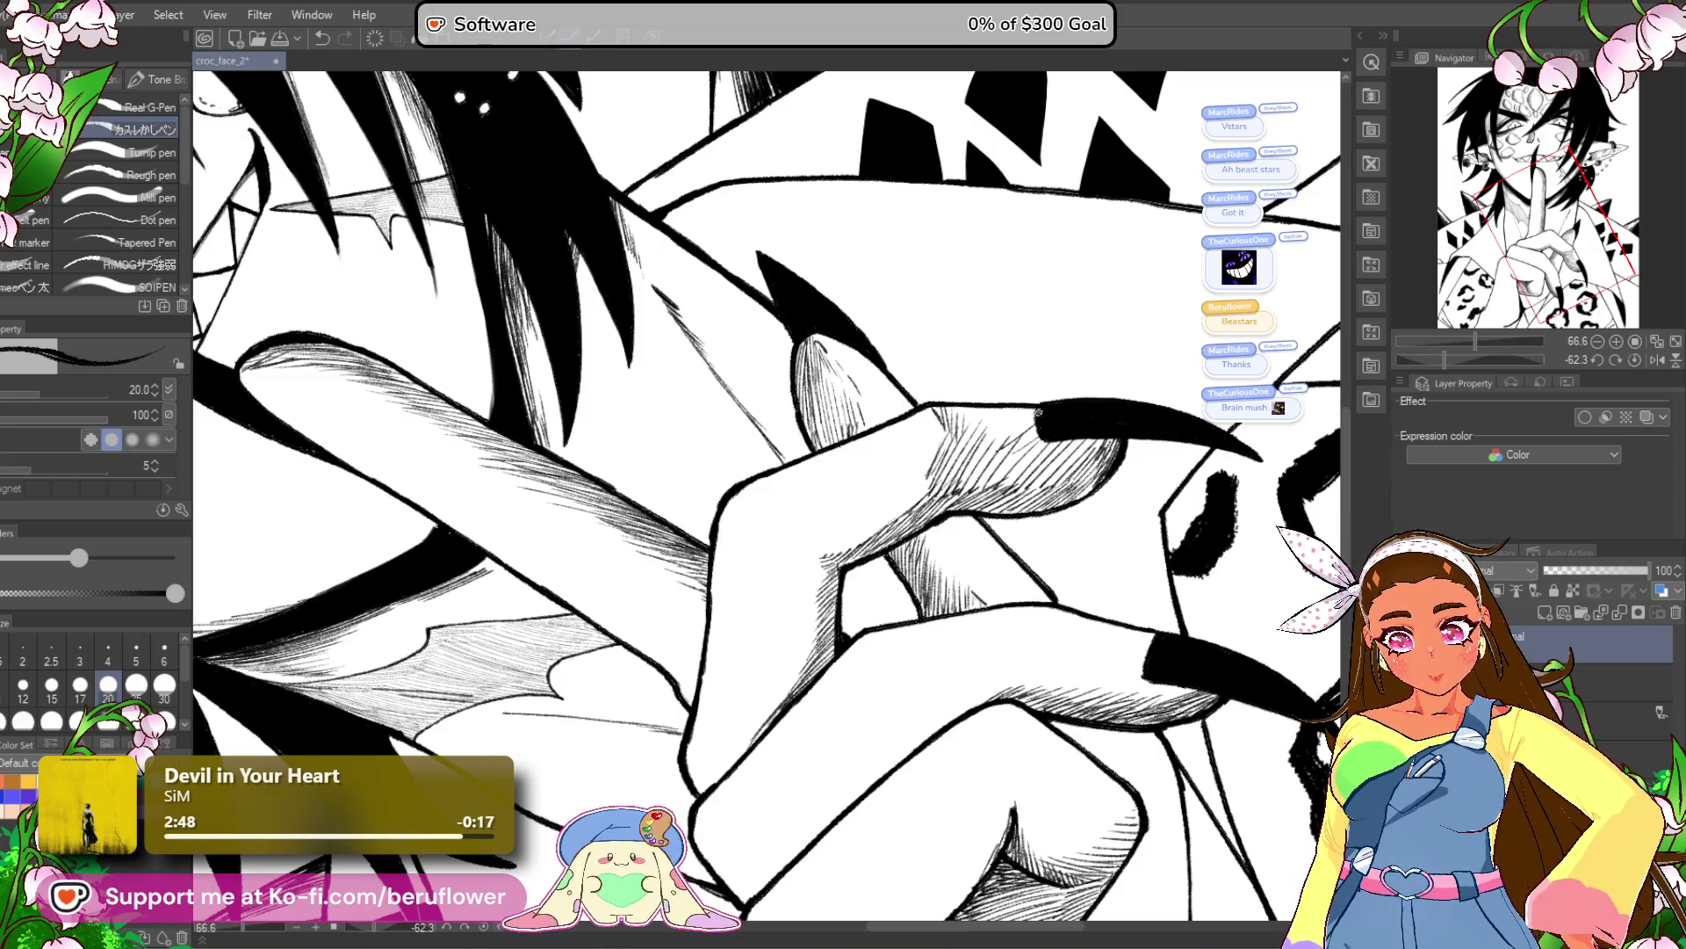
{"action": "mouse_move", "coordinate": [1475, 341]}
{"action": "left_mouse_down"}
{"action": "mouse_move", "coordinate": [1405, 341]}
{"action": "mouse_move", "coordinate": [1469, 341]}
{"action": "mouse_move", "coordinate": [1467, 356]}
{"action": "left_mouse_up"}
{"action": "scroll", "coordinate": [896, 576], "scroll_direction": "up", "scroll_amount": 5}
{"action": "left_click_drag", "start_coordinate": [896, 576], "coordinate": [871, 578]}
{"action": "mouse_move", "coordinate": [764, 539]}
{"action": "left_mouse_down"}
{"action": "mouse_move", "coordinate": [729, 518]}
{"action": "mouse_move", "coordinate": [839, 597]}
{"action": "mouse_move", "coordinate": [917, 587]}
{"action": "left_mouse_up"}
Extend and deepen diagonal hatching along the finger's shaded lower edge.
{"action": "left_click_drag", "start_coordinate": [1483, 360], "coordinate": [1509, 359]}
{"action": "mouse_move", "coordinate": [773, 474]}
{"action": "left_mouse_down"}
{"action": "mouse_move", "coordinate": [707, 610]}
{"action": "mouse_move", "coordinate": [654, 635]}
{"action": "left_mouse_up"}
{"action": "mouse_move", "coordinate": [655, 522]}
{"action": "left_mouse_down"}
{"action": "mouse_move", "coordinate": [606, 639]}
{"action": "mouse_move", "coordinate": [554, 628]}
{"action": "left_mouse_up"}
{"action": "mouse_move", "coordinate": [567, 555]}
{"action": "left_mouse_down"}
{"action": "mouse_move", "coordinate": [514, 628]}
{"action": "mouse_move", "coordinate": [479, 633]}
{"action": "left_mouse_up"}
{"action": "mouse_move", "coordinate": [766, 561]}
{"action": "left_mouse_down"}
{"action": "mouse_move", "coordinate": [850, 507]}
{"action": "mouse_move", "coordinate": [781, 616]}
{"action": "left_mouse_up"}
{"action": "left_click_drag", "start_coordinate": [835, 536], "coordinate": [788, 617]}
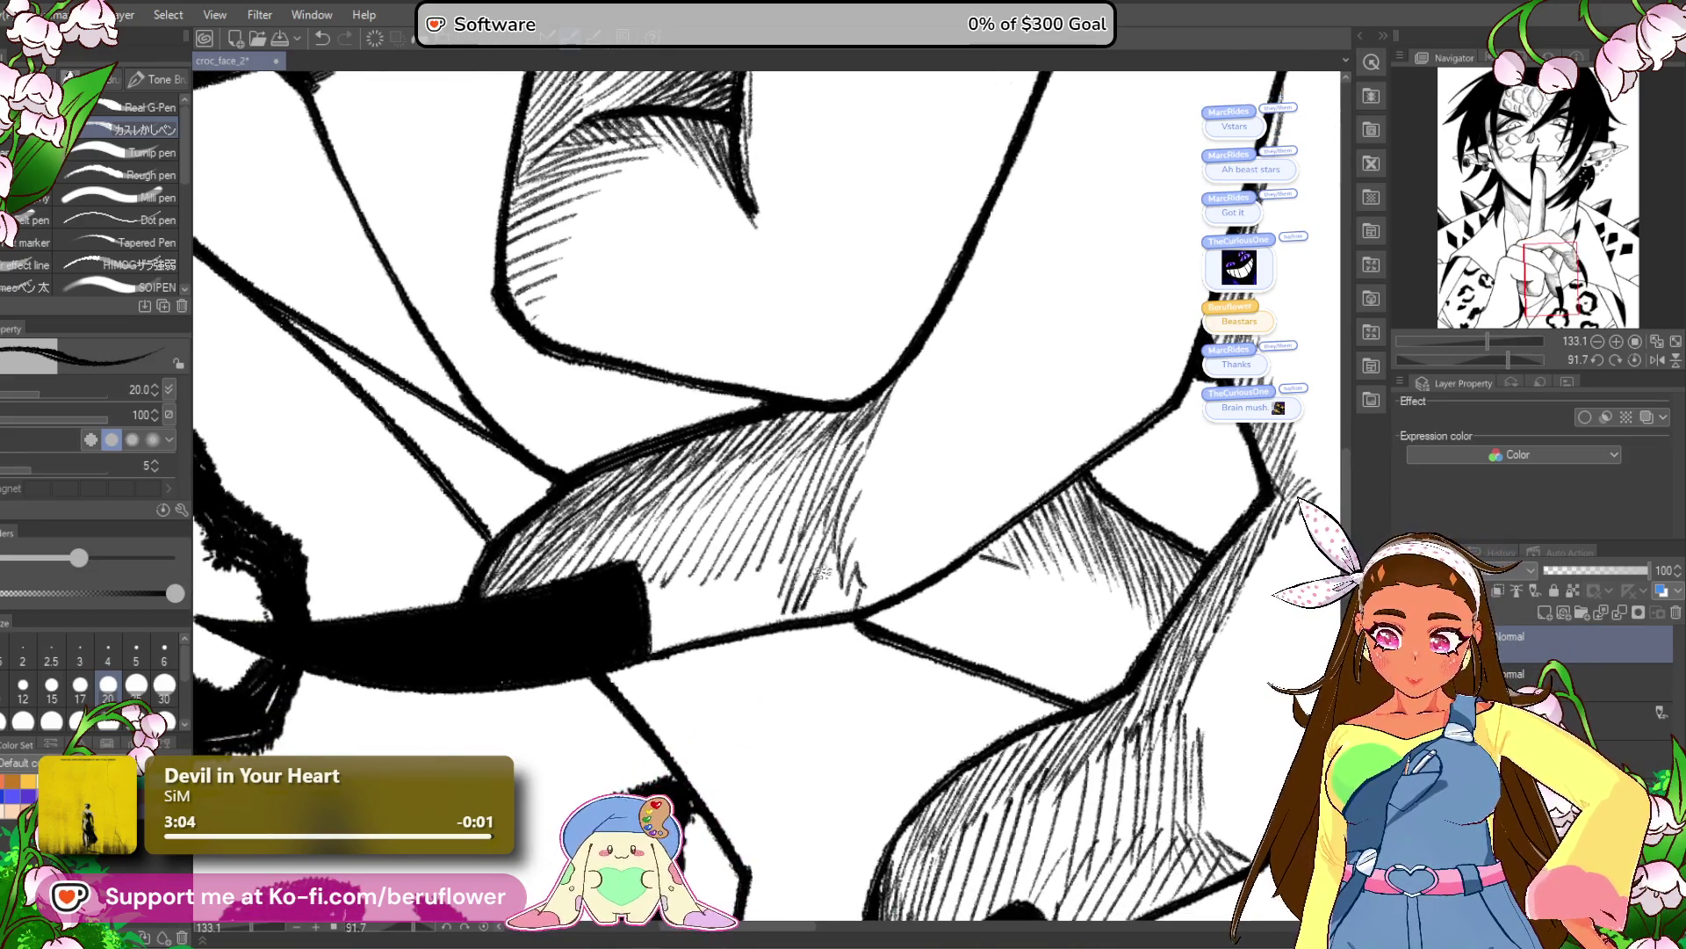
{"action": "left_click_drag", "start_coordinate": [782, 549], "coordinate": [720, 634]}
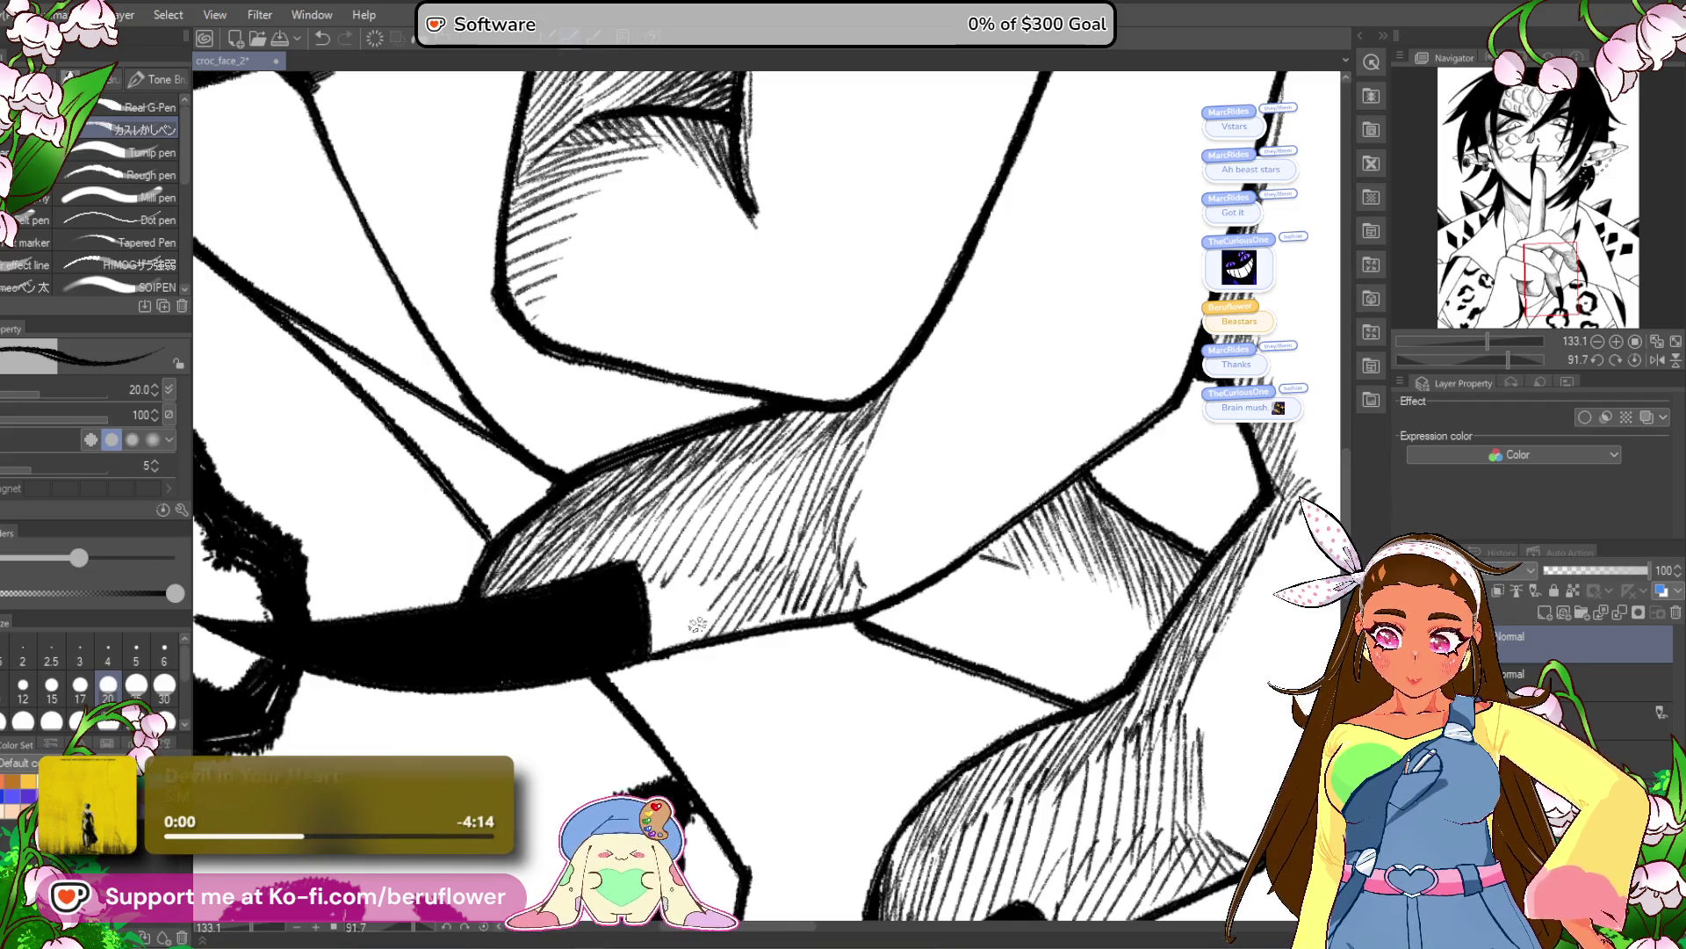
{"action": "left_click_drag", "start_coordinate": [707, 567], "coordinate": [646, 660]}
{"action": "mouse_move", "coordinate": [694, 559]}
{"action": "left_mouse_down"}
{"action": "mouse_move", "coordinate": [650, 628]}
{"action": "mouse_move", "coordinate": [632, 611]}
{"action": "left_mouse_up"}
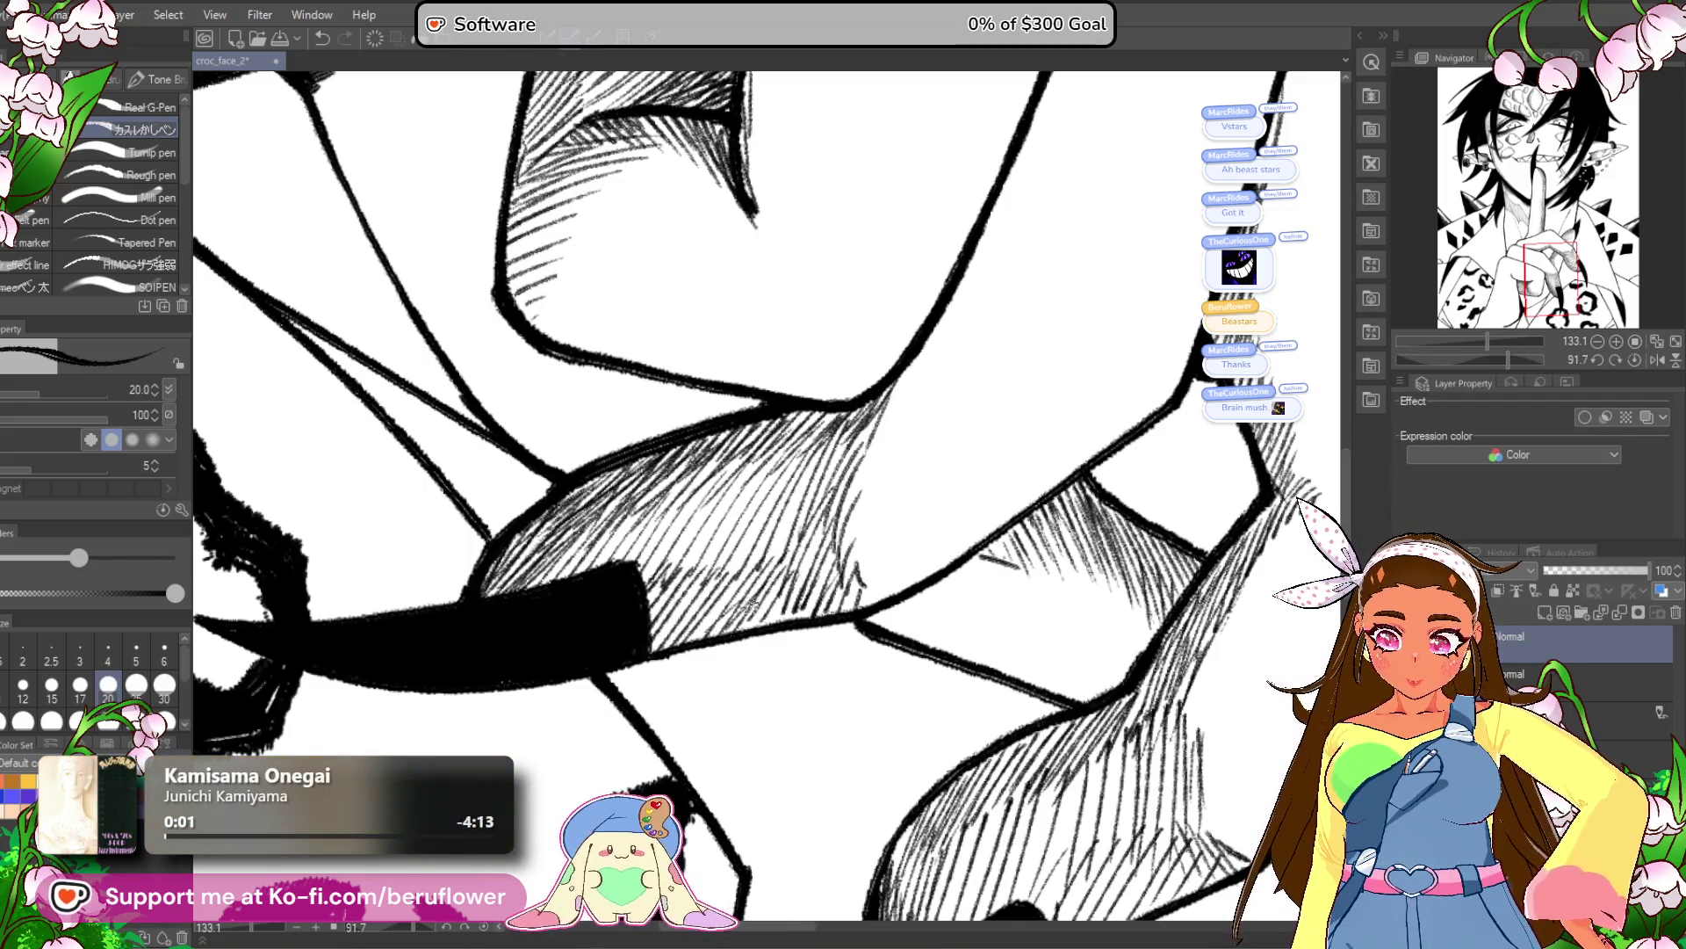
{"action": "key", "text": "ctrl+minus"}
{"action": "key", "text": "ctrl+minus"}
{"action": "key", "text": "ctrl+minus"}
{"action": "key", "text": "ctrl+plus"}
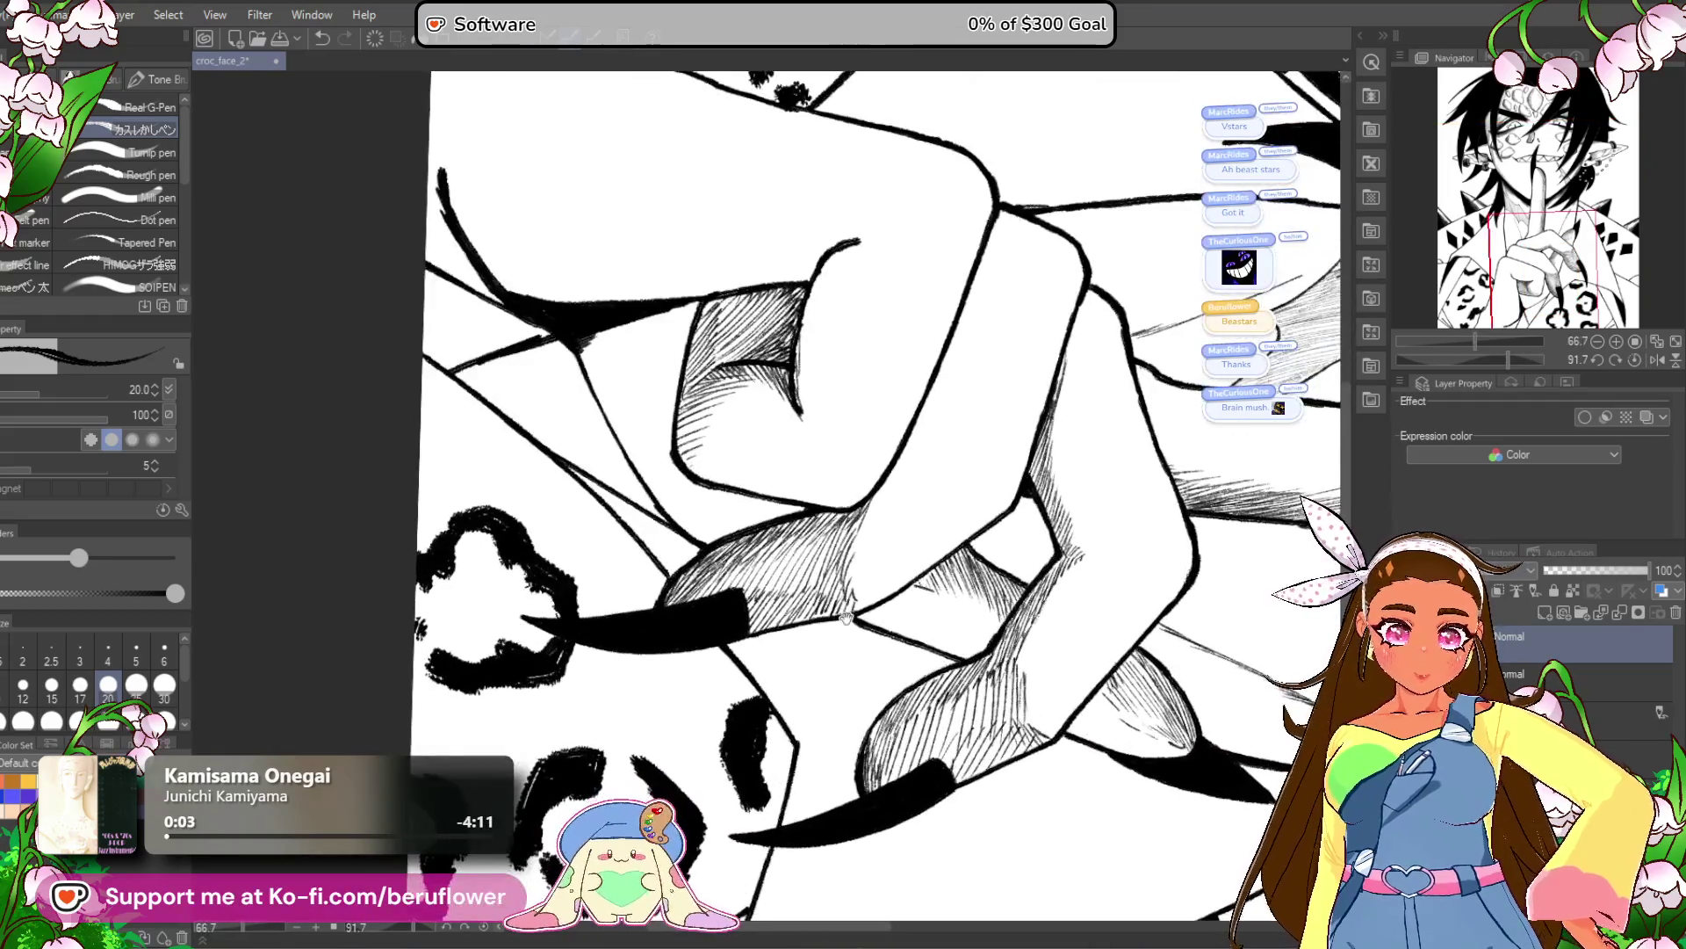
Reset the canvas rotation and hatch the knuckle shadow beneath the raised finger.
{"action": "left_click", "coordinate": [1634, 361]}
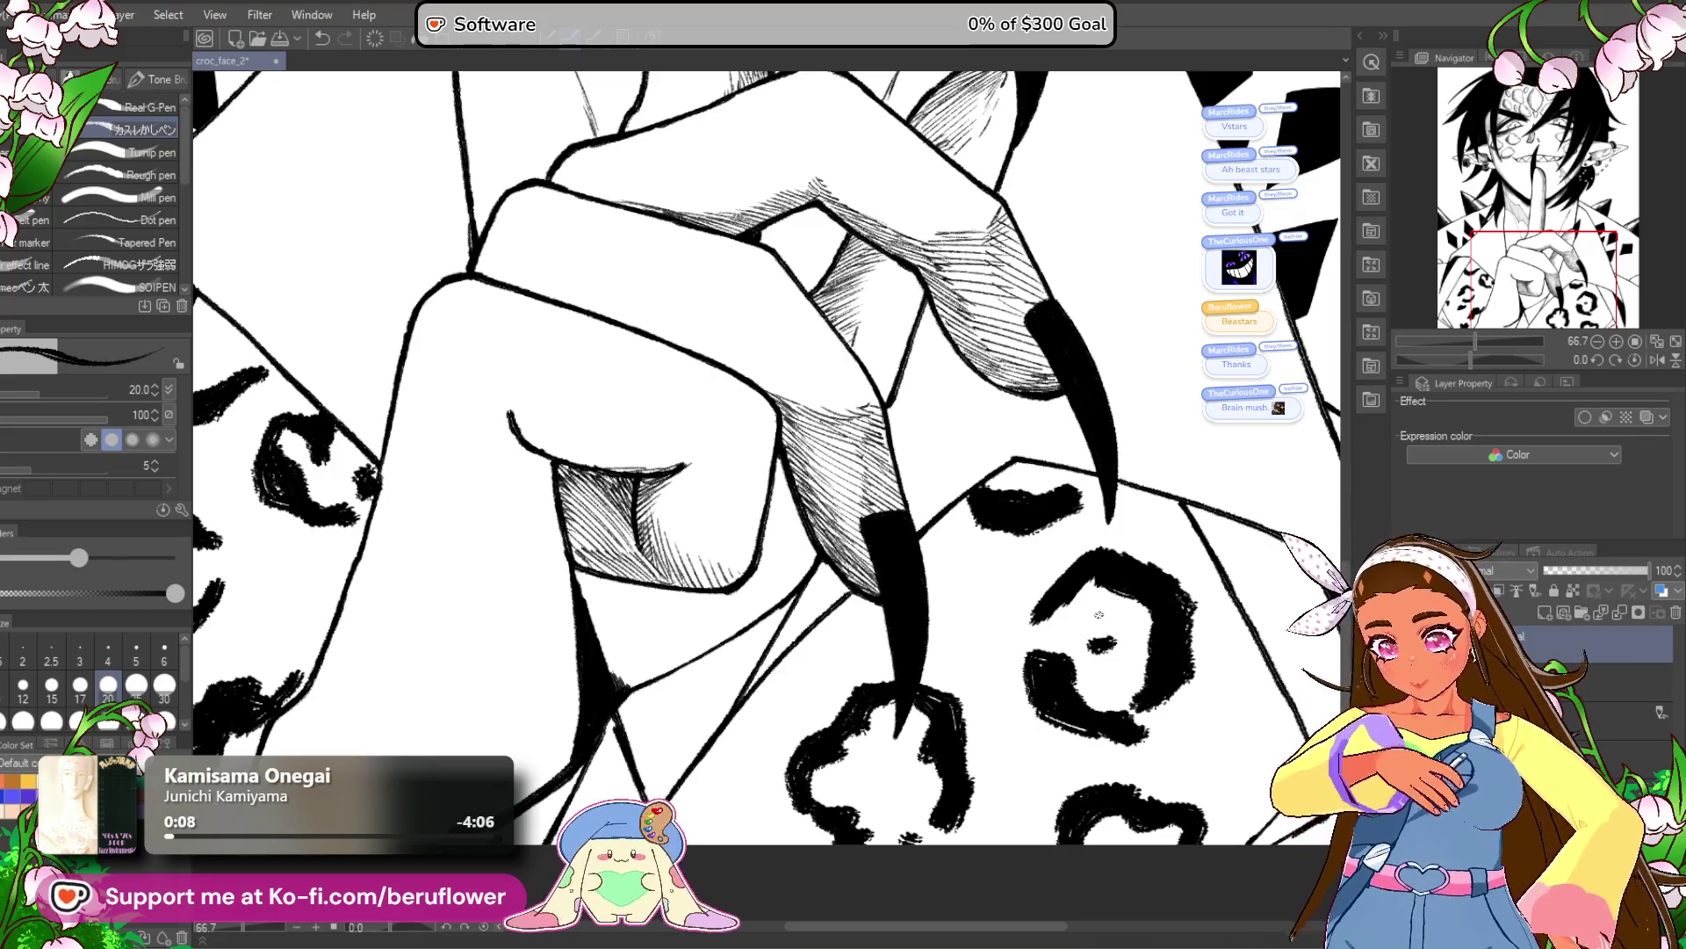
{"action": "left_click_drag", "start_coordinate": [778, 695], "coordinate": [783, 888]}
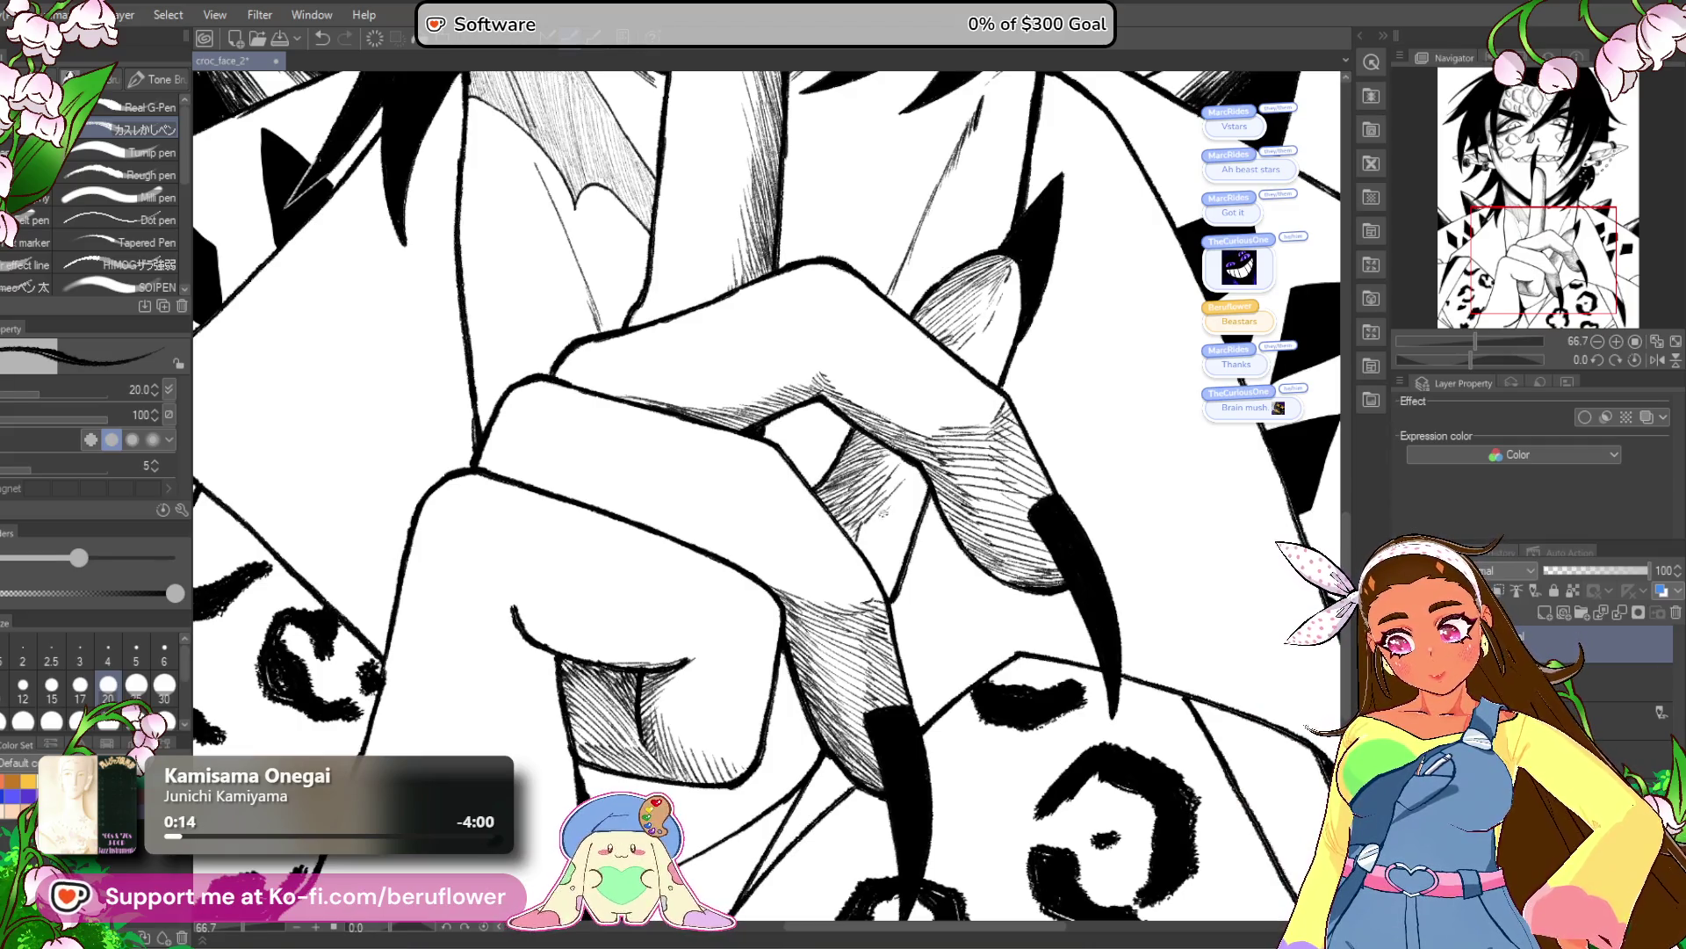
{"action": "left_click_drag", "start_coordinate": [664, 816], "coordinate": [721, 685]}
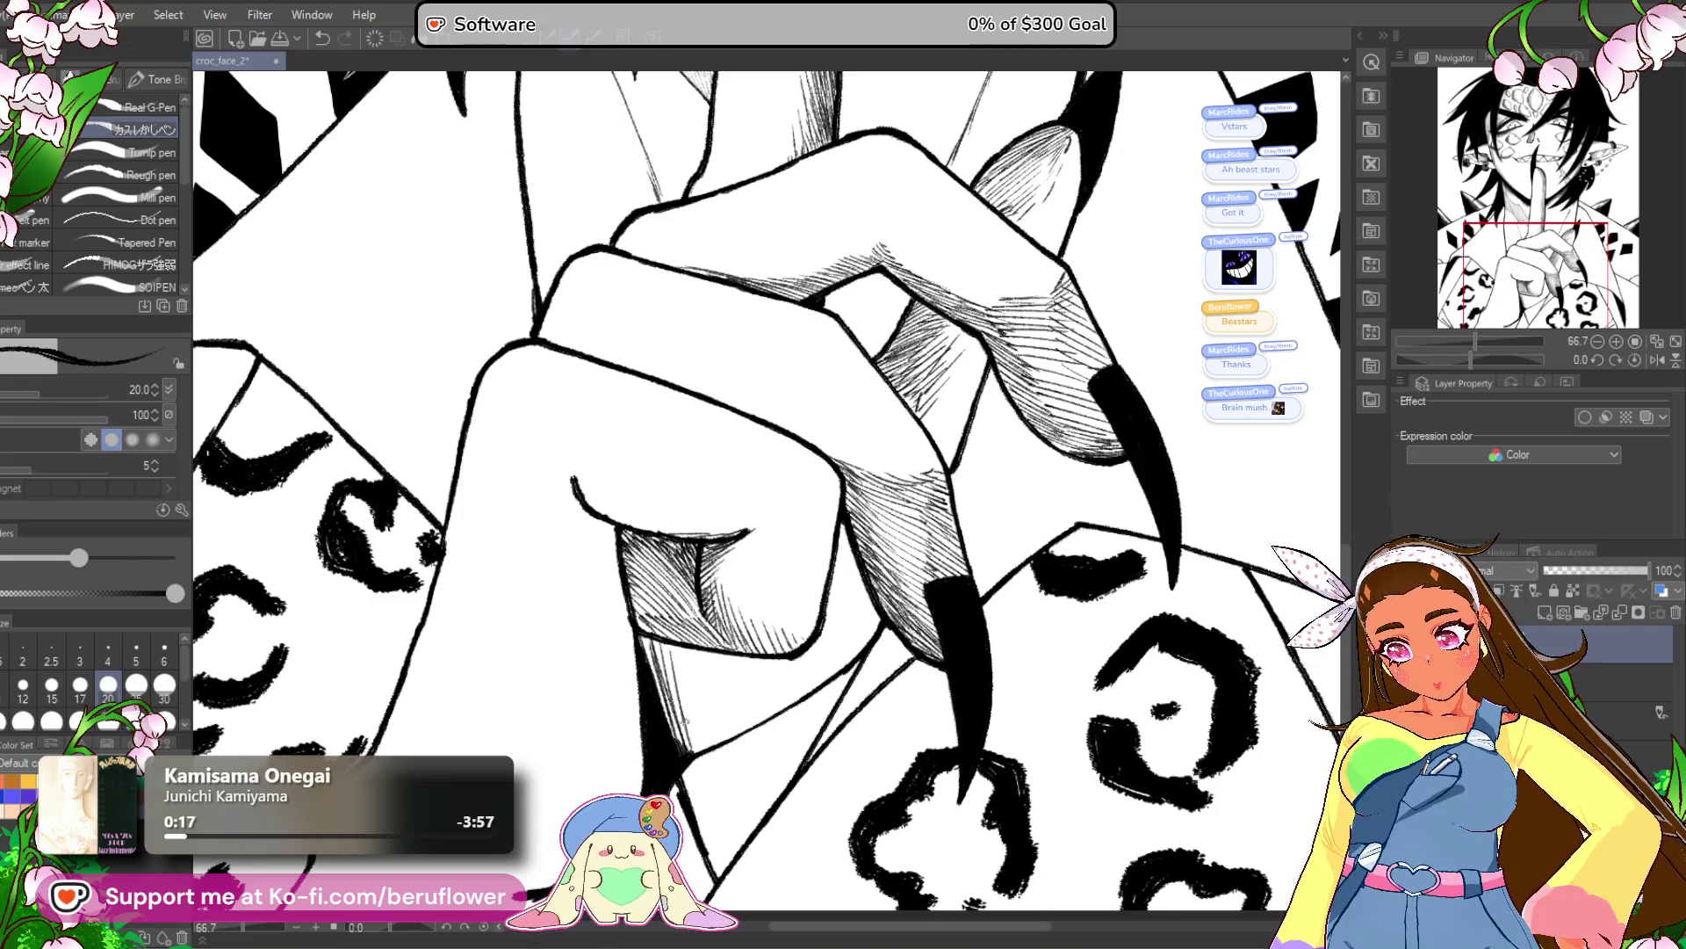
{"action": "left_click_drag", "start_coordinate": [713, 655], "coordinate": [738, 727]}
{"action": "left_click_drag", "start_coordinate": [723, 659], "coordinate": [747, 721]}
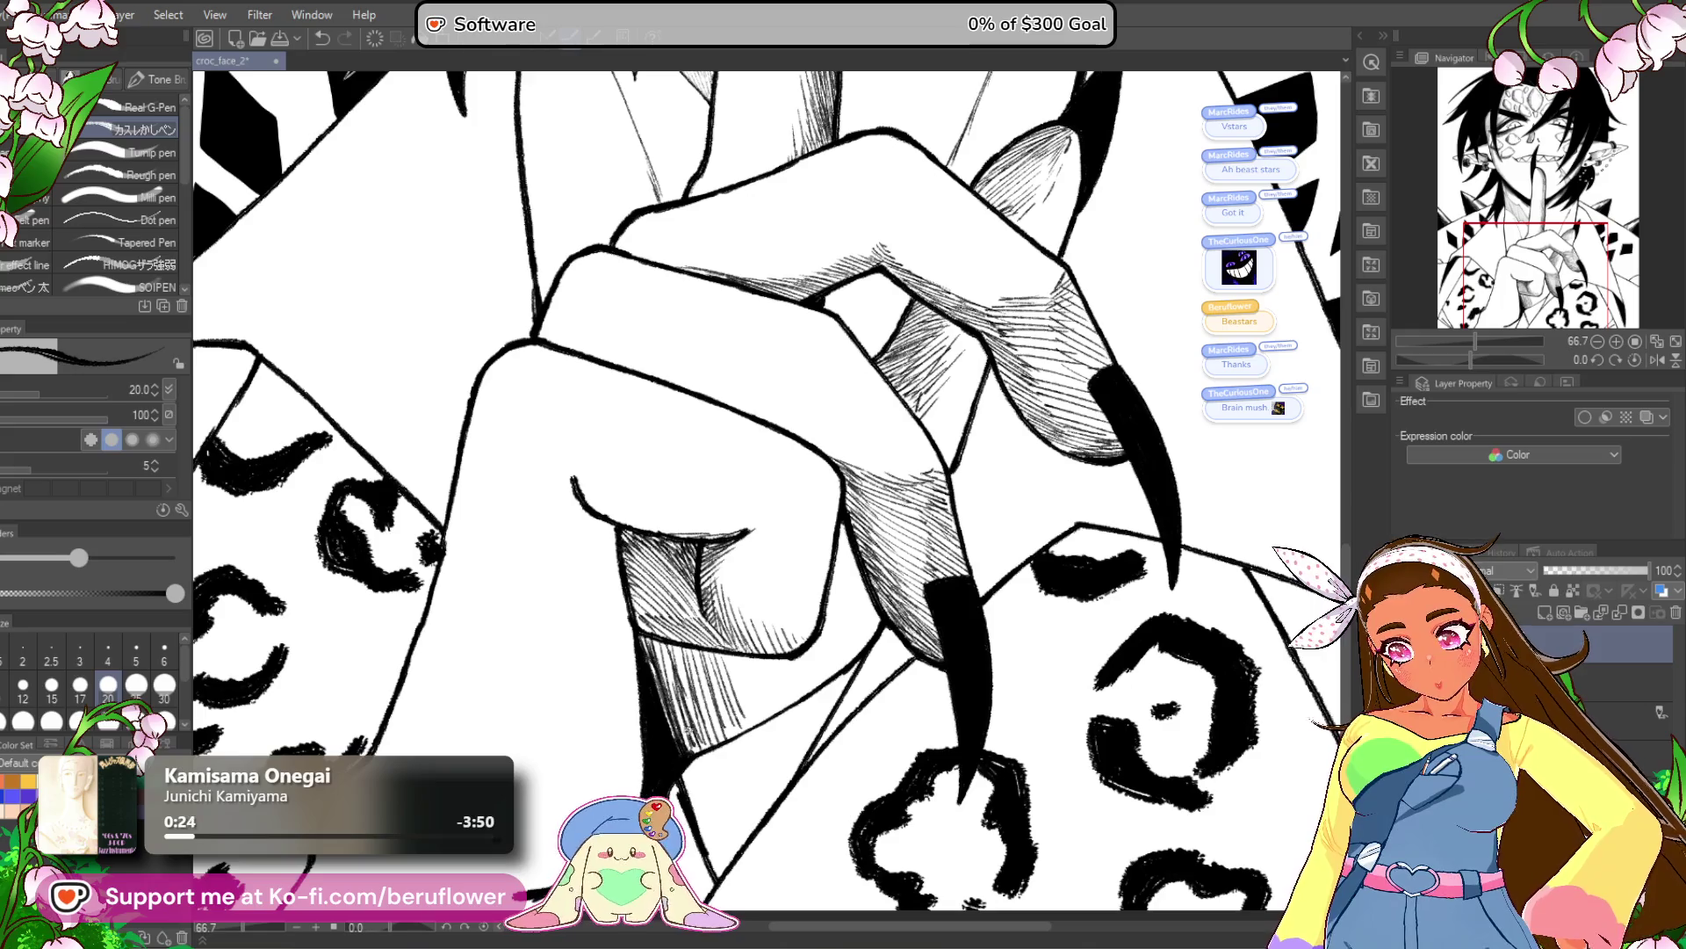
{"action": "left_click_drag", "start_coordinate": [654, 642], "coordinate": [690, 695]}
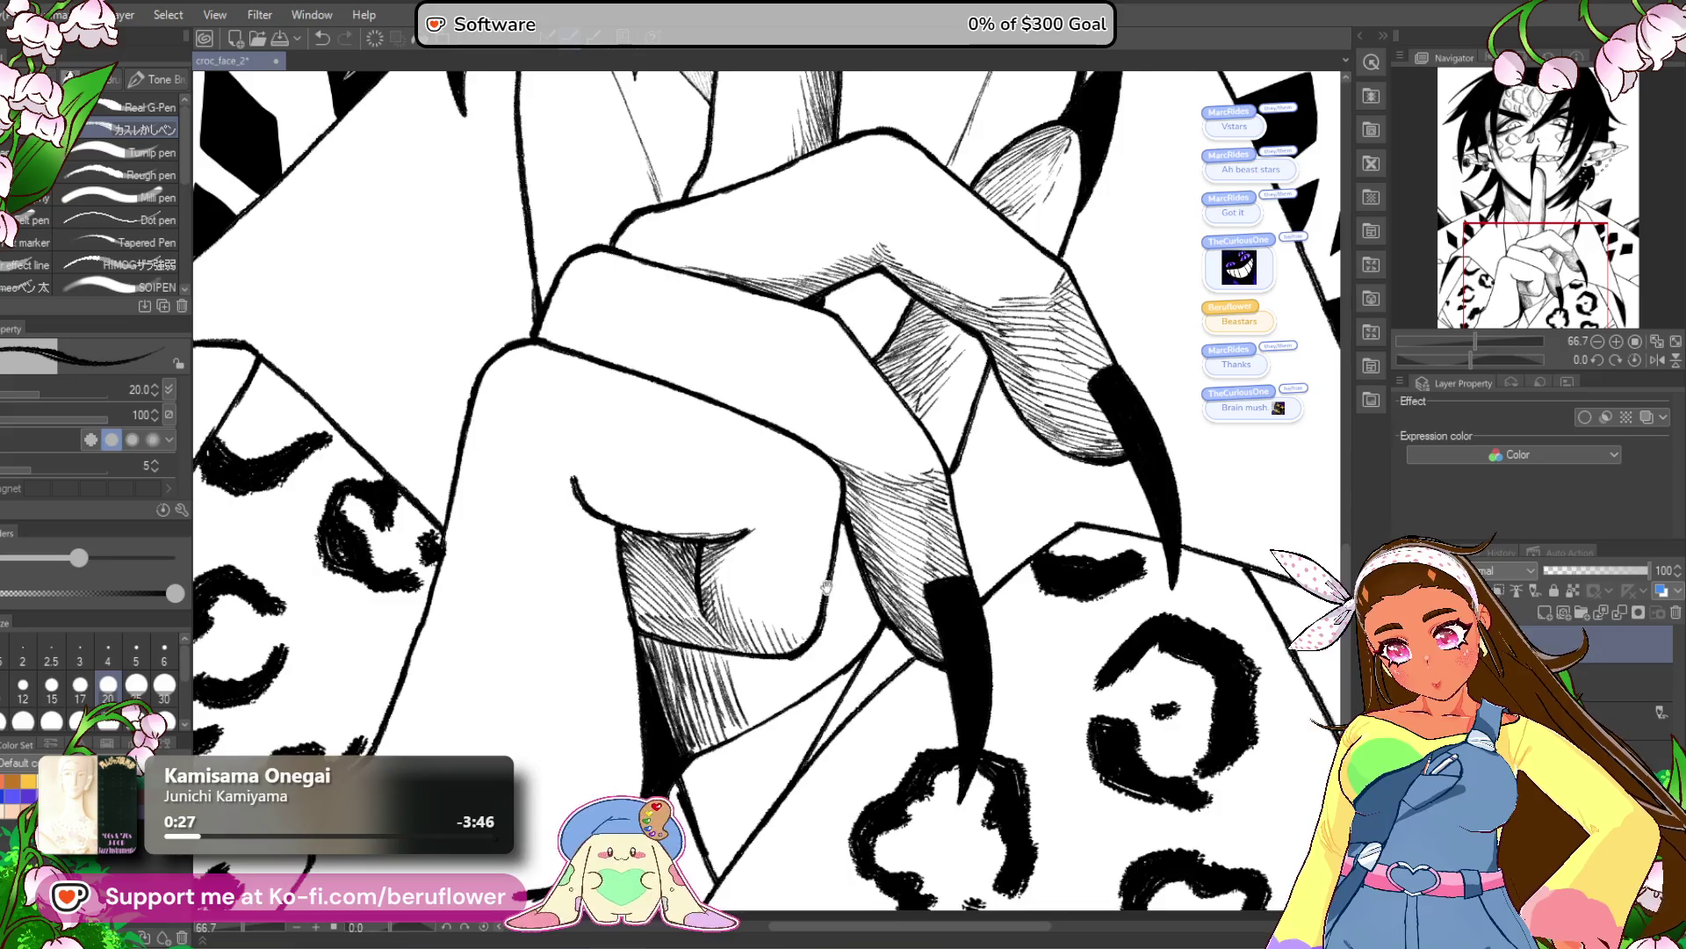
Rotate the view and add diagonal hatching to darken the curled finger's shading.
{"action": "left_click_drag", "start_coordinate": [823, 579], "coordinate": [850, 613]}
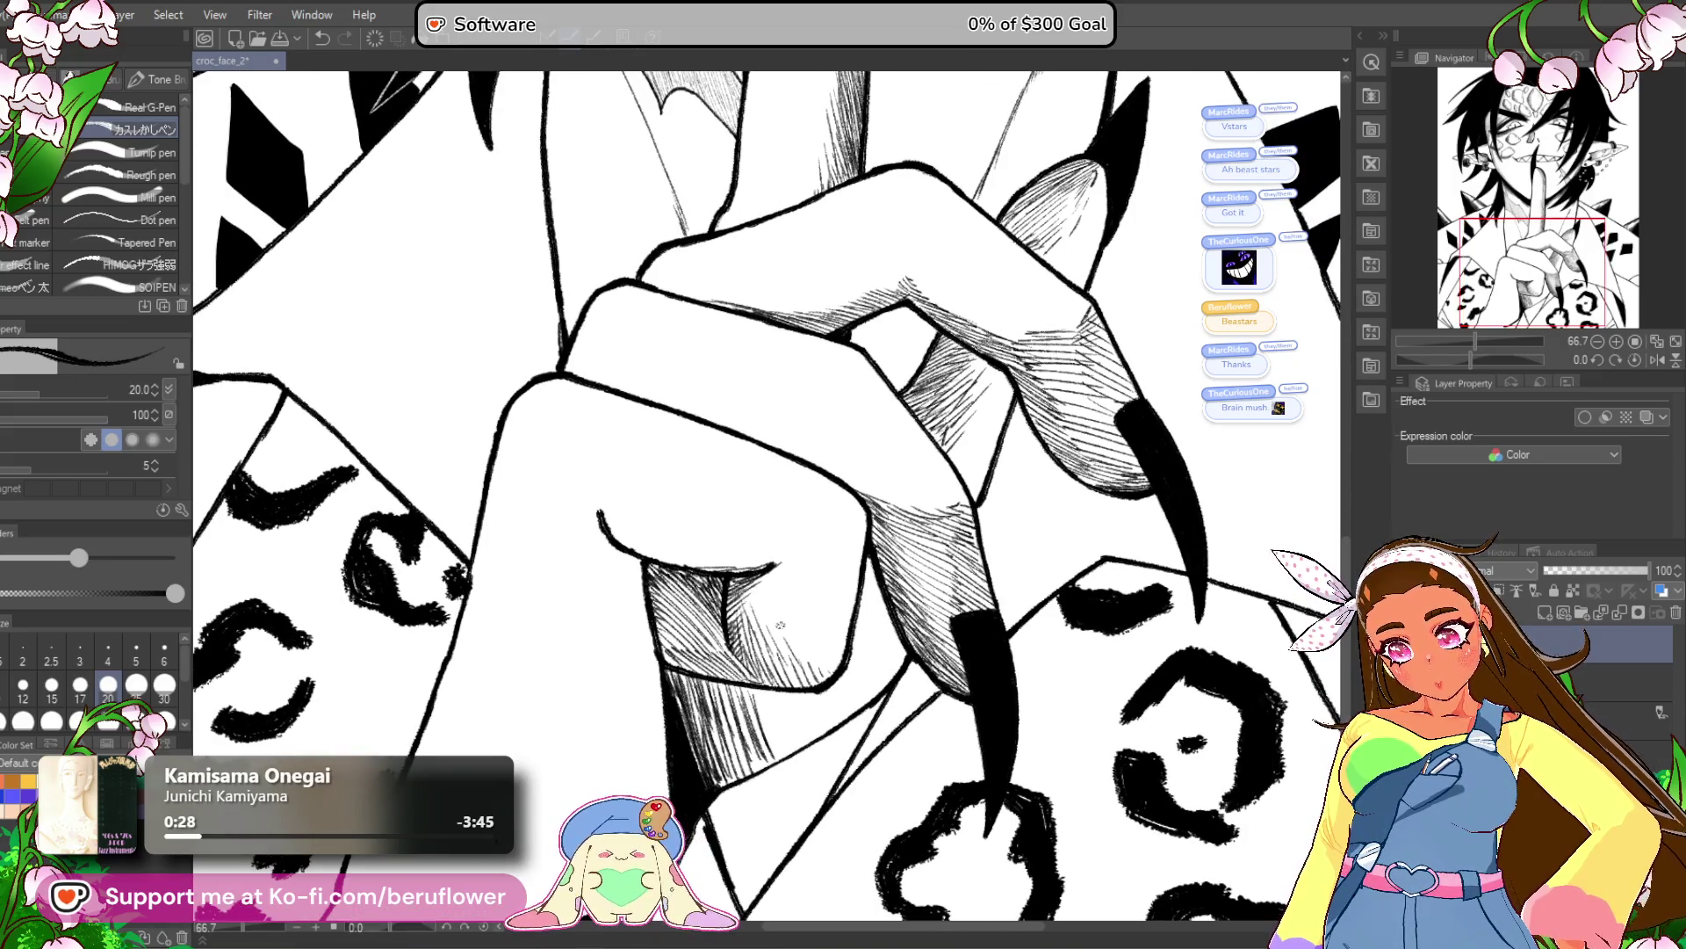
{"action": "mouse_move", "coordinate": [839, 694]}
{"action": "left_mouse_down"}
{"action": "mouse_move", "coordinate": [885, 672]}
{"action": "mouse_move", "coordinate": [864, 683]}
{"action": "left_mouse_up"}
{"action": "mouse_move", "coordinate": [1471, 360]}
{"action": "left_mouse_down"}
{"action": "mouse_move", "coordinate": [1457, 362]}
{"action": "mouse_move", "coordinate": [1492, 357]}
{"action": "left_mouse_up"}
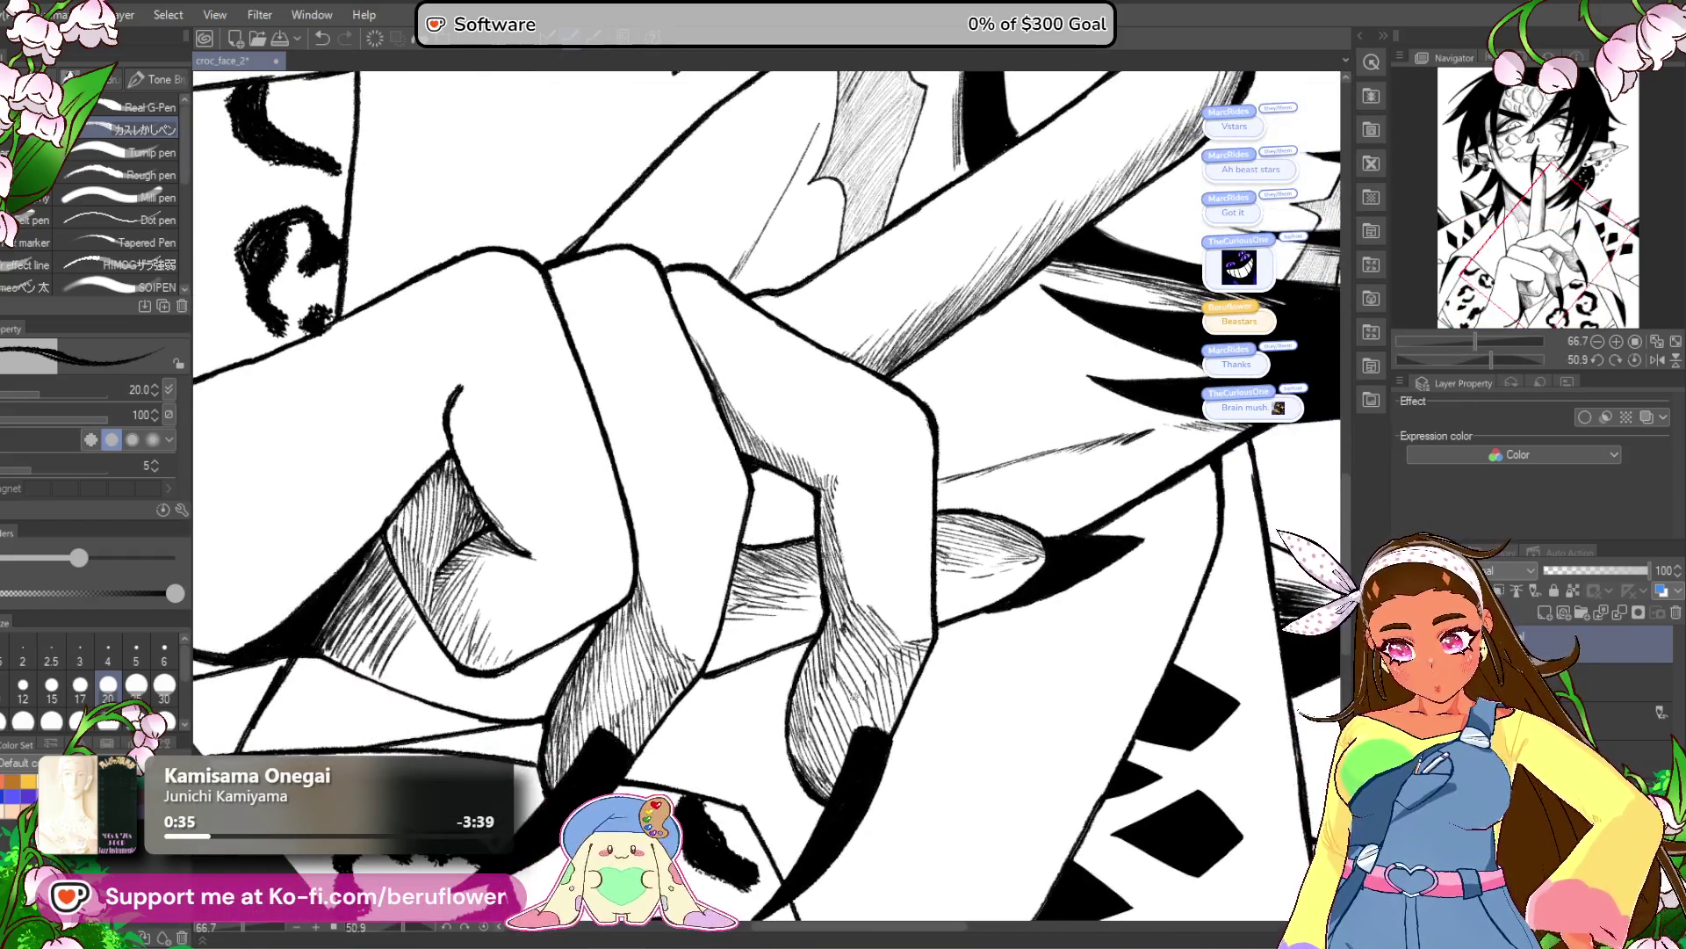
{"action": "left_click_drag", "start_coordinate": [835, 727], "coordinate": [865, 678]}
{"action": "left_click_drag", "start_coordinate": [832, 729], "coordinate": [861, 676]}
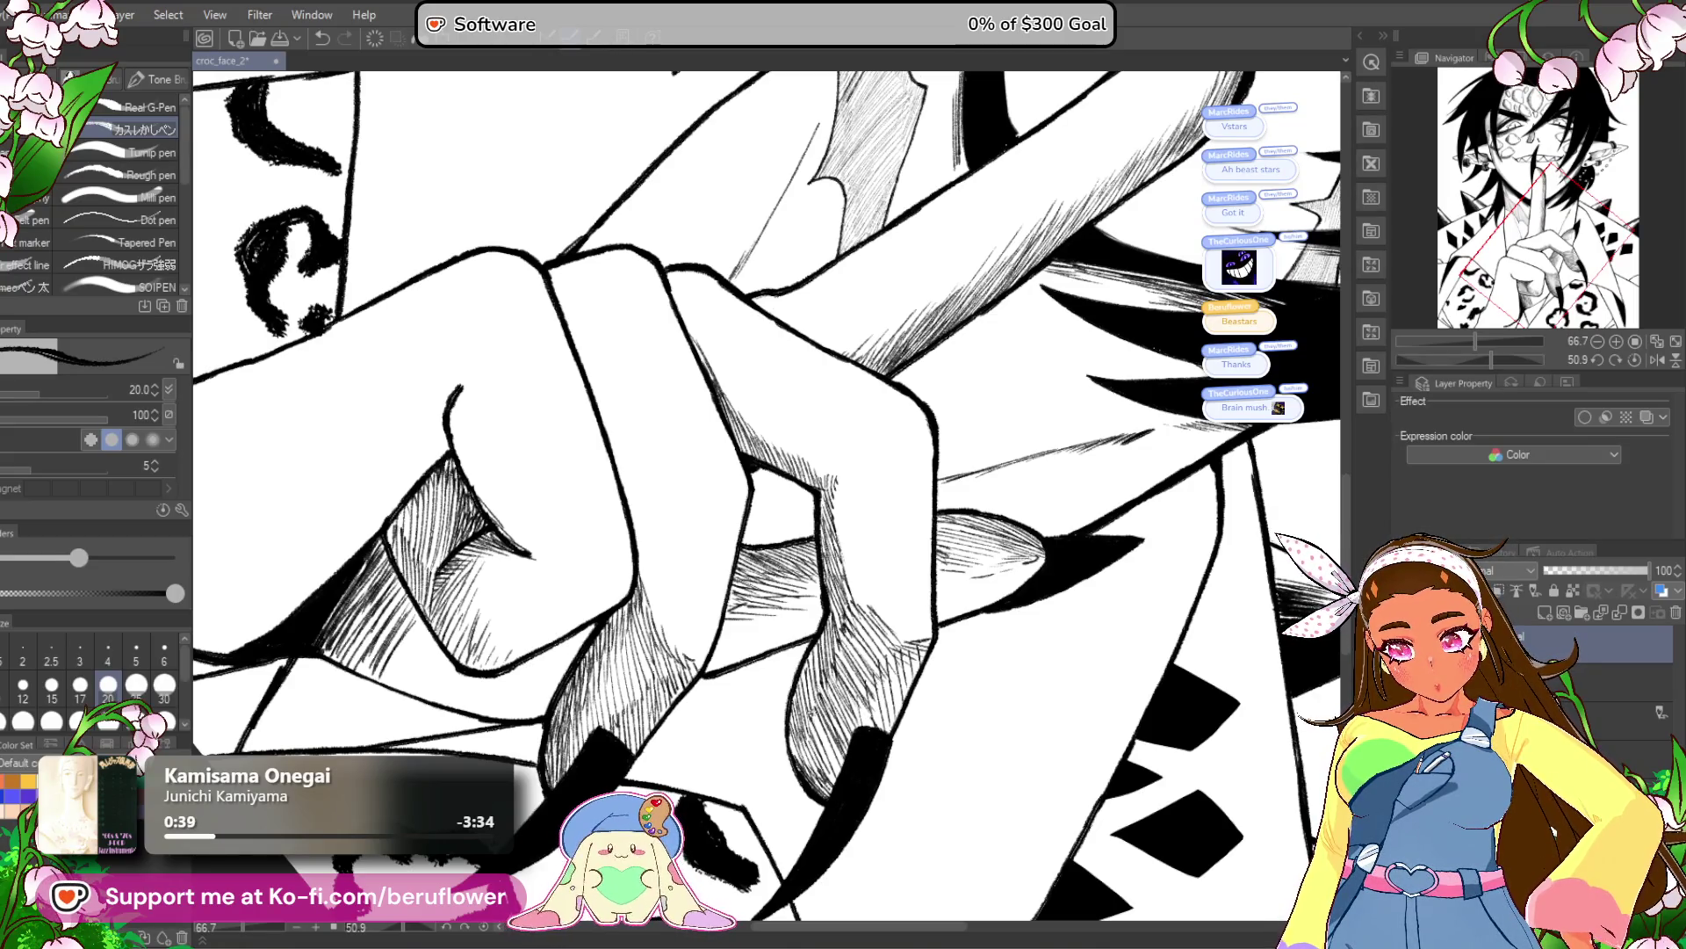
{"action": "left_click_drag", "start_coordinate": [877, 721], "coordinate": [898, 677]}
{"action": "left_click_drag", "start_coordinate": [883, 704], "coordinate": [932, 646]}
Straighten the view and darken the hatching under the knuckle and the finger's shaded side.
{"action": "scroll", "coordinate": [940, 650], "scroll_direction": "down", "scroll_amount": 2}
{"action": "scroll", "coordinate": [959, 634], "scroll_direction": "up", "scroll_amount": 1}
{"action": "key", "text": "ctrl+at"}
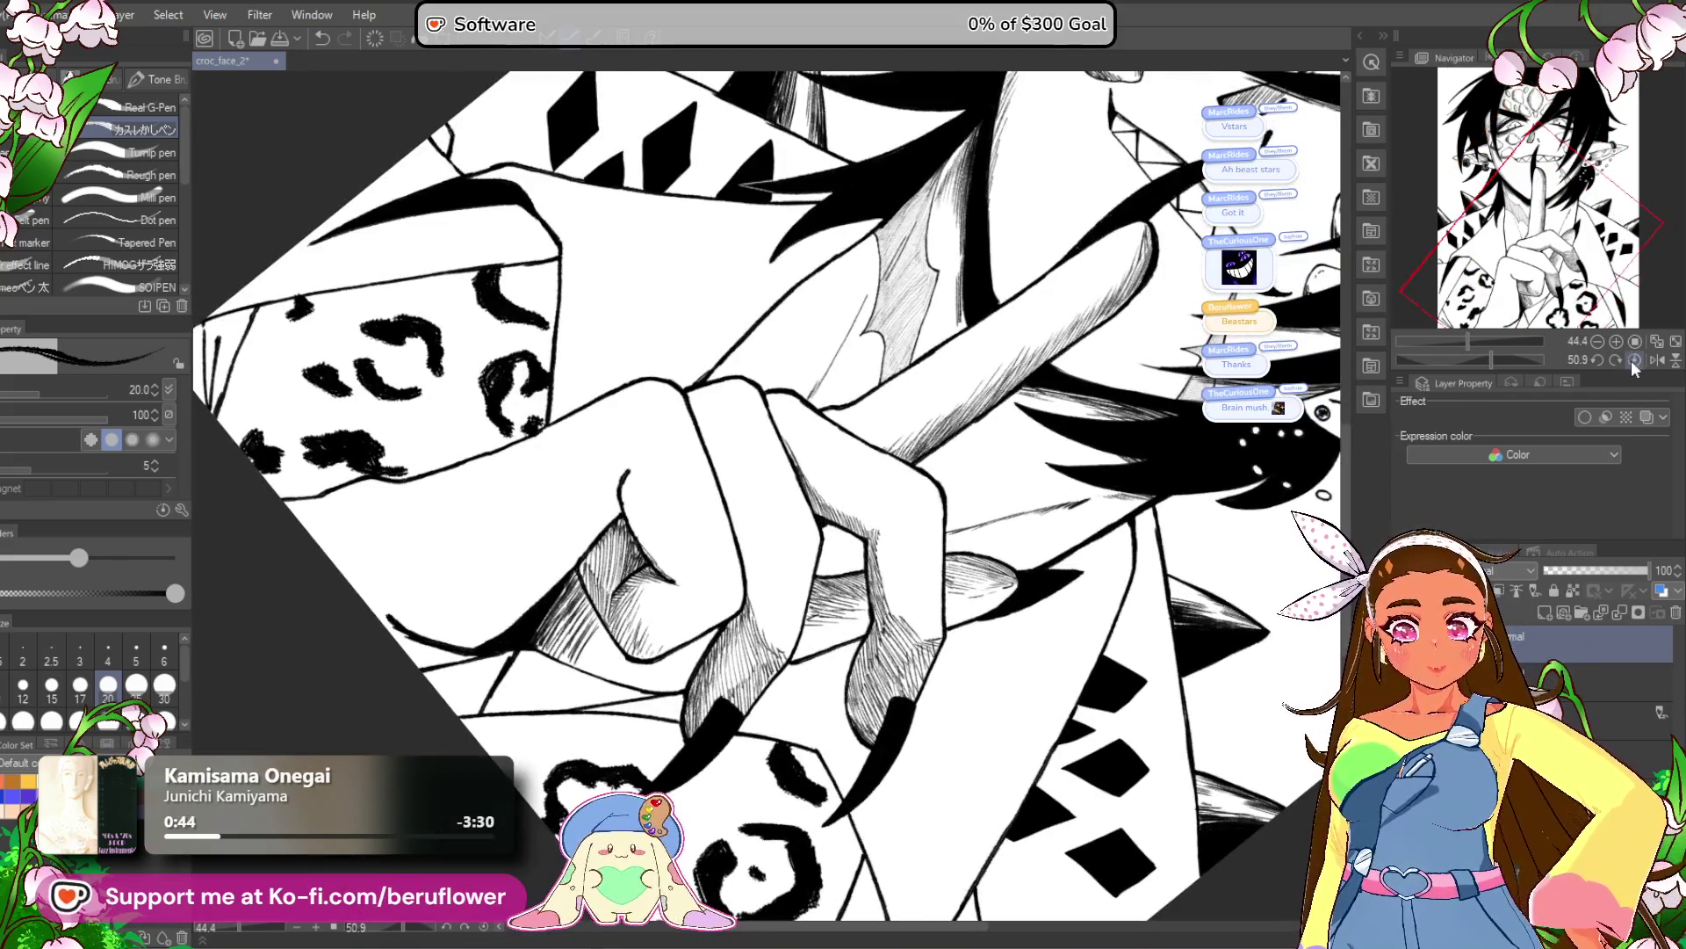
{"action": "scroll", "coordinate": [865, 774], "scroll_direction": "up", "scroll_amount": 4}
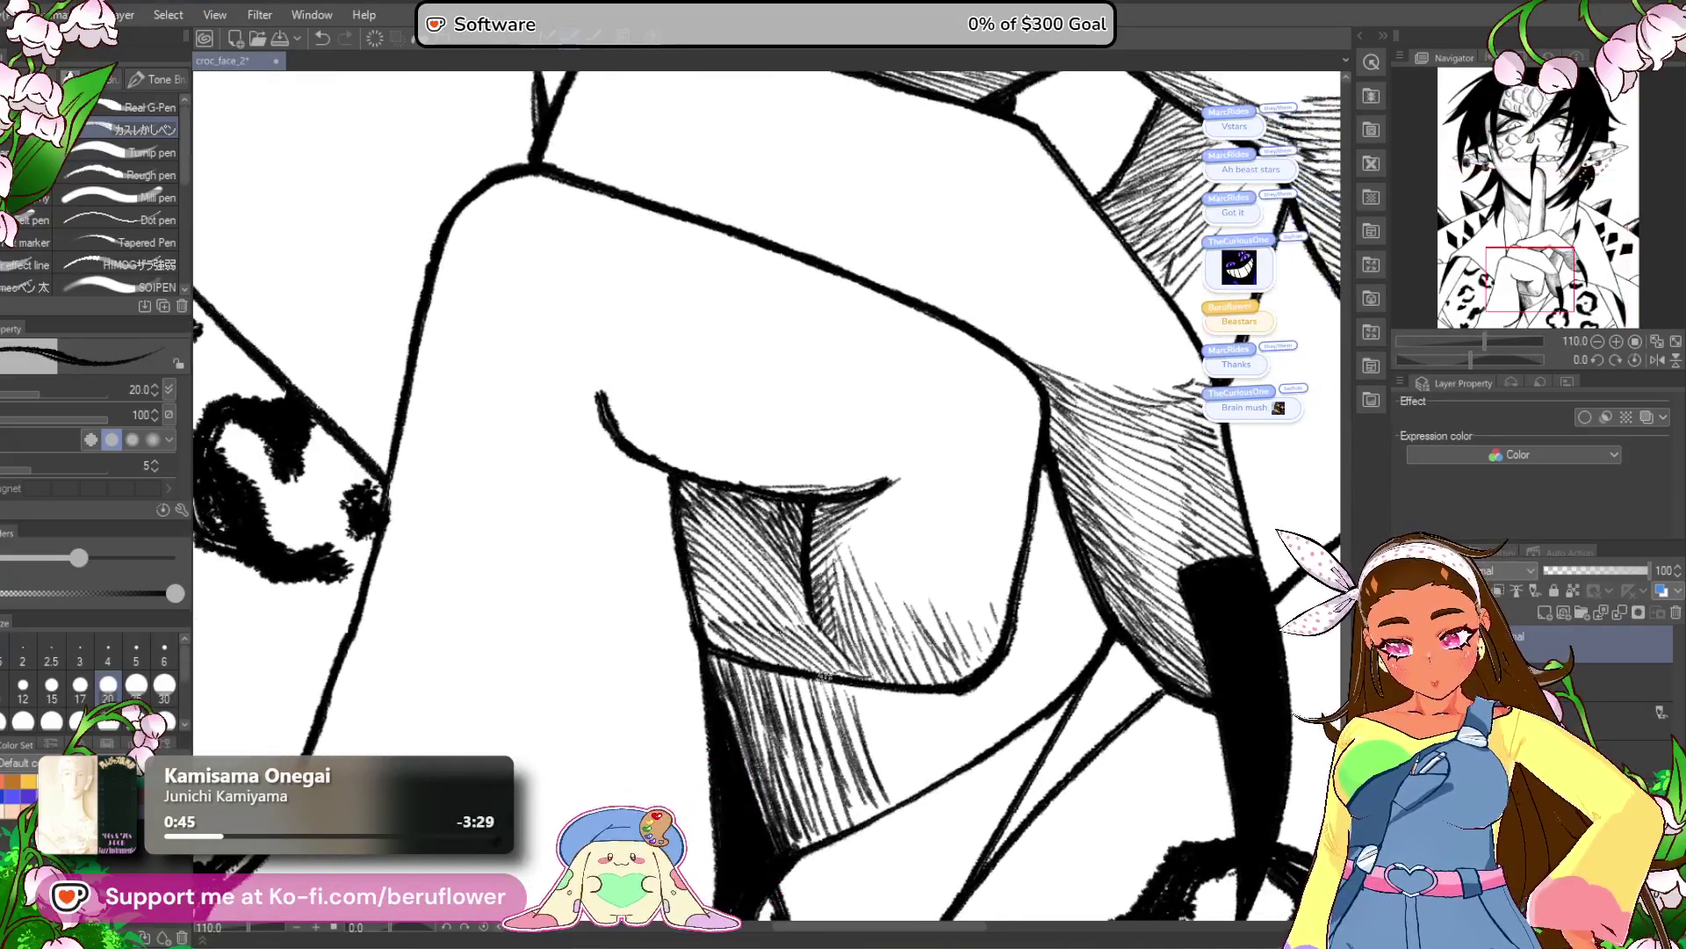
{"action": "left_click_drag", "start_coordinate": [831, 835], "coordinate": [794, 745]}
{"action": "mouse_move", "coordinate": [877, 801]}
{"action": "left_mouse_down"}
{"action": "mouse_move", "coordinate": [833, 678]}
{"action": "mouse_move", "coordinate": [834, 729]}
{"action": "left_mouse_up"}
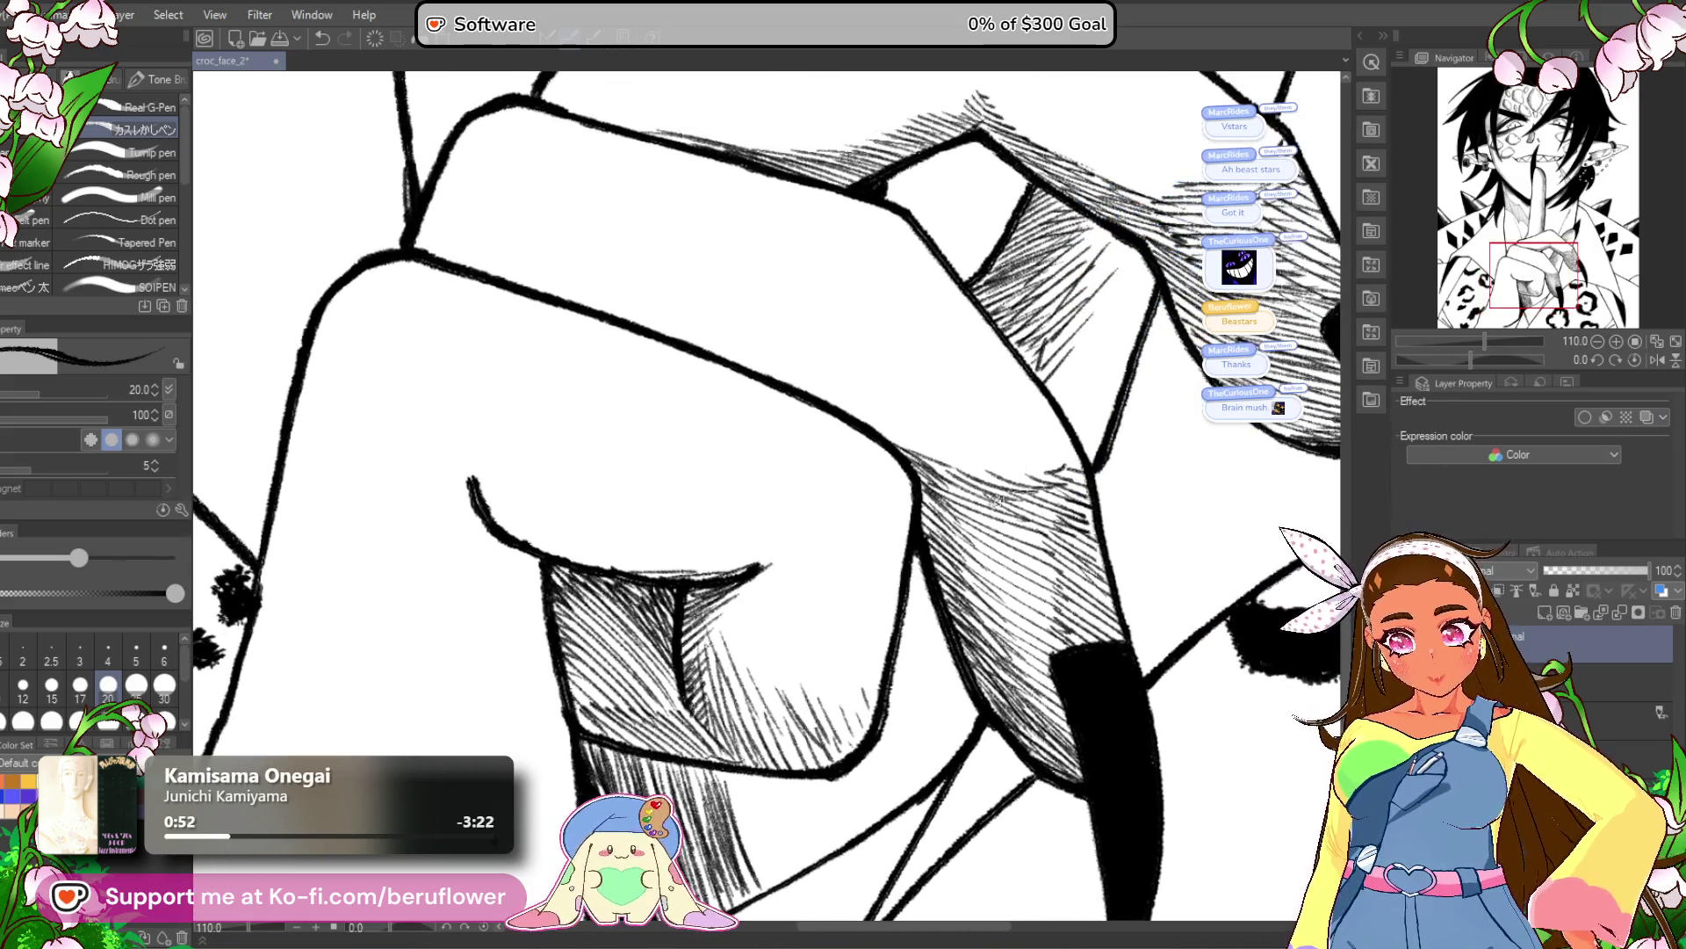
{"action": "mouse_move", "coordinate": [1054, 320]}
{"action": "left_mouse_down"}
{"action": "mouse_move", "coordinate": [1006, 373]}
{"action": "mouse_move", "coordinate": [993, 444]}
{"action": "mouse_move", "coordinate": [1008, 471]}
{"action": "left_mouse_up"}
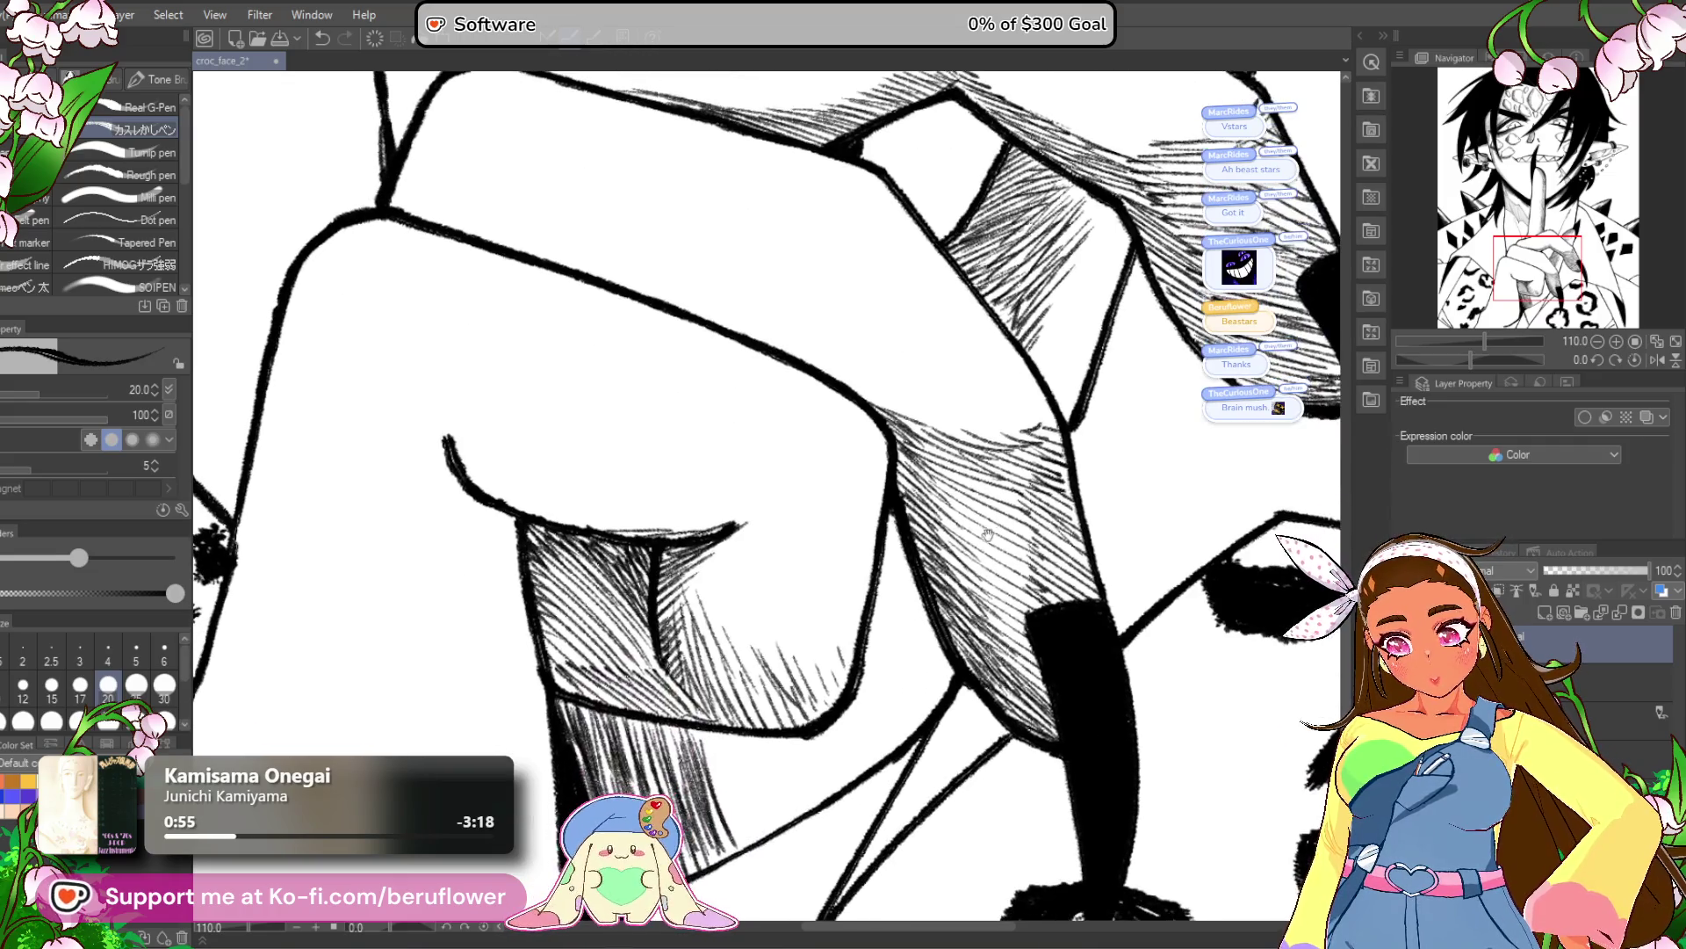
Hatch the shadow below the knuckle outline and up the finger's right side.
{"action": "scroll", "coordinate": [931, 518], "scroll_direction": "down", "scroll_amount": 3}
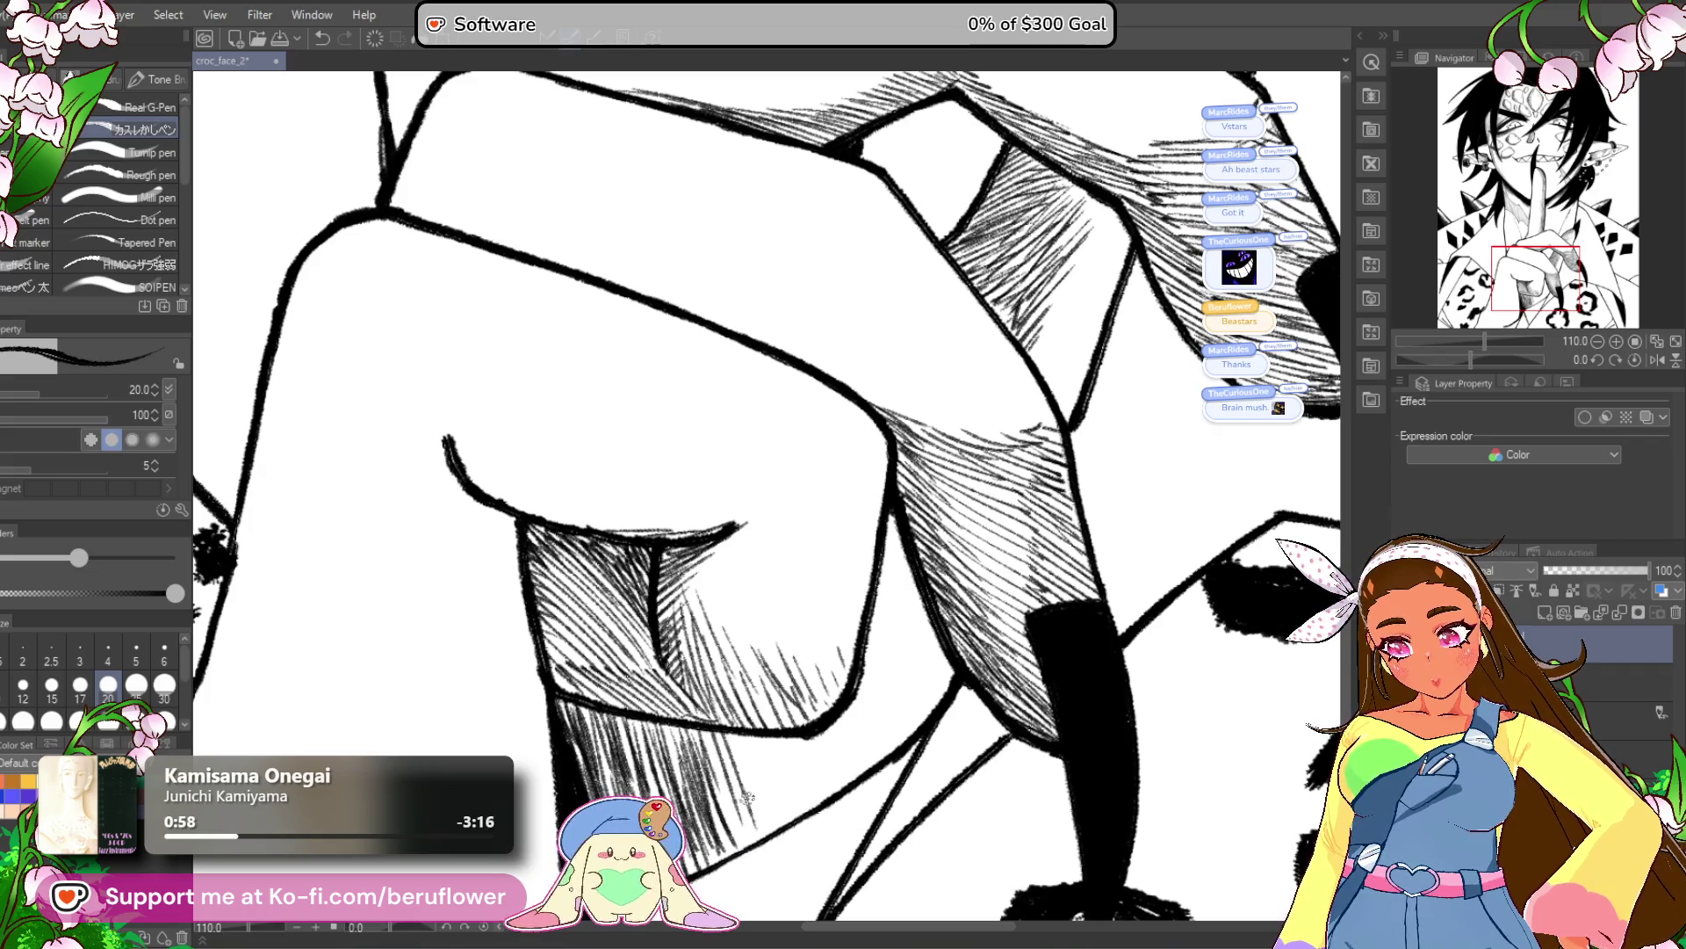
{"action": "mouse_move", "coordinate": [779, 826]}
{"action": "left_mouse_down"}
{"action": "mouse_move", "coordinate": [796, 742]}
{"action": "mouse_move", "coordinate": [839, 773]}
{"action": "left_mouse_up"}
{"action": "mouse_move", "coordinate": [887, 685]}
{"action": "left_mouse_down"}
{"action": "mouse_move", "coordinate": [856, 768]}
{"action": "mouse_move", "coordinate": [866, 756]}
{"action": "left_mouse_up"}
{"action": "left_click_drag", "start_coordinate": [903, 633], "coordinate": [871, 742]}
{"action": "left_click_drag", "start_coordinate": [933, 615], "coordinate": [898, 689]}
{"action": "left_click_drag", "start_coordinate": [920, 538], "coordinate": [892, 606]}
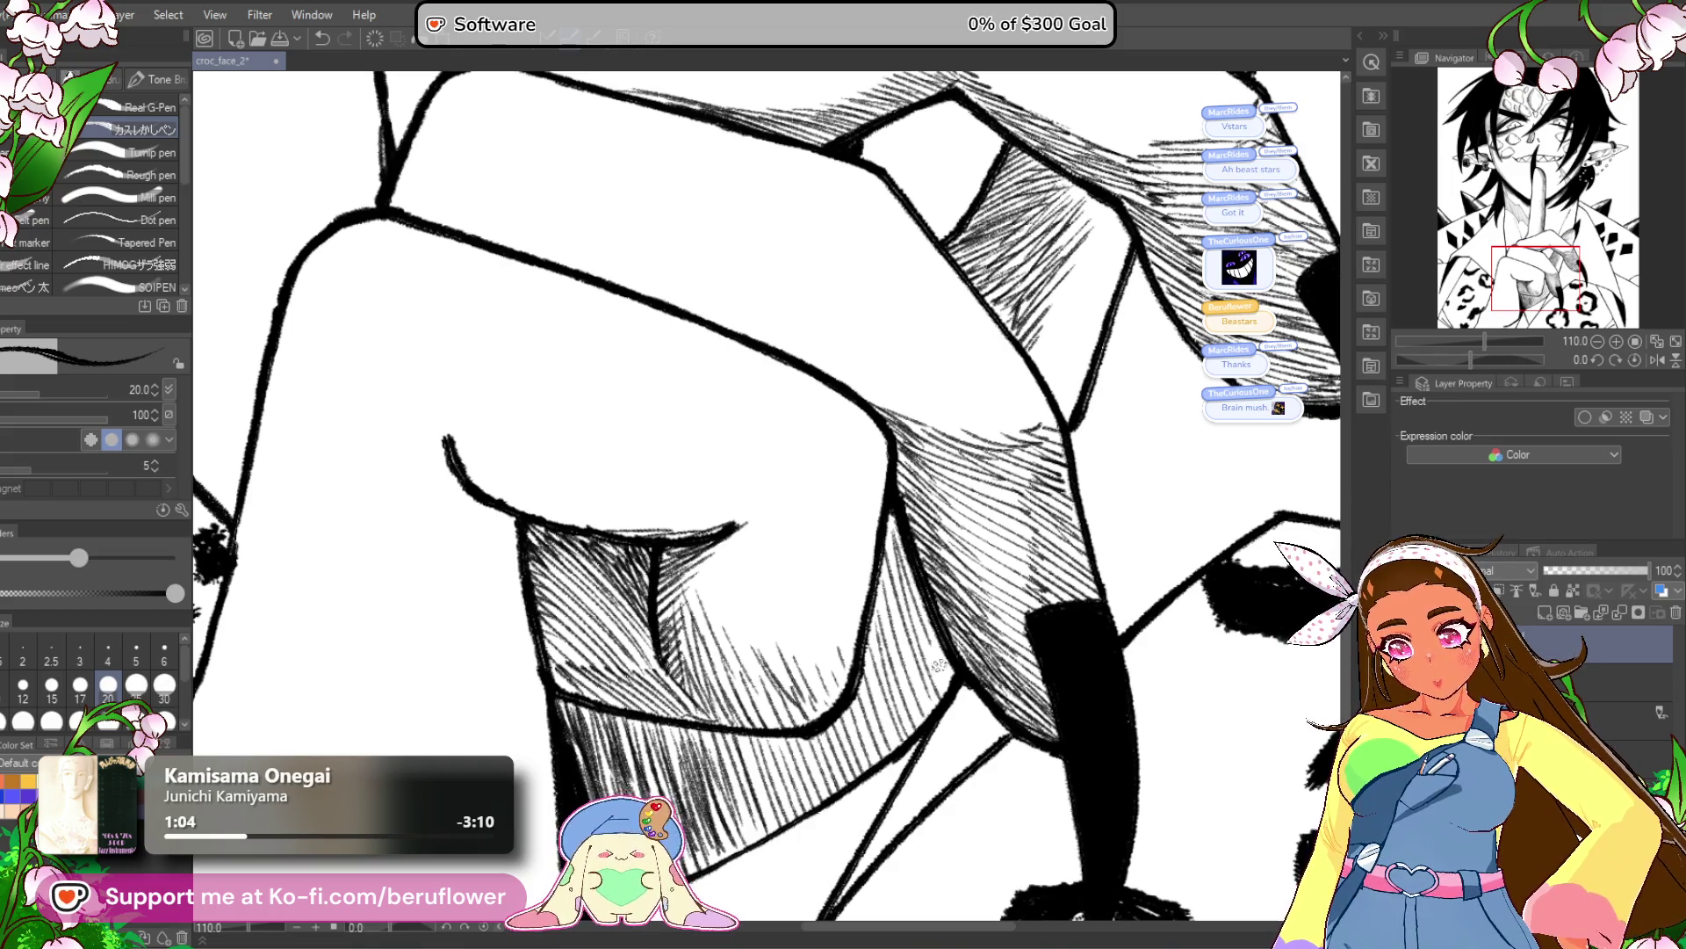
{"action": "left_click_drag", "start_coordinate": [956, 675], "coordinate": [903, 824]}
{"action": "left_click_drag", "start_coordinate": [1023, 387], "coordinate": [976, 525]}
{"action": "scroll", "coordinate": [985, 519], "scroll_direction": "down", "scroll_amount": 5}
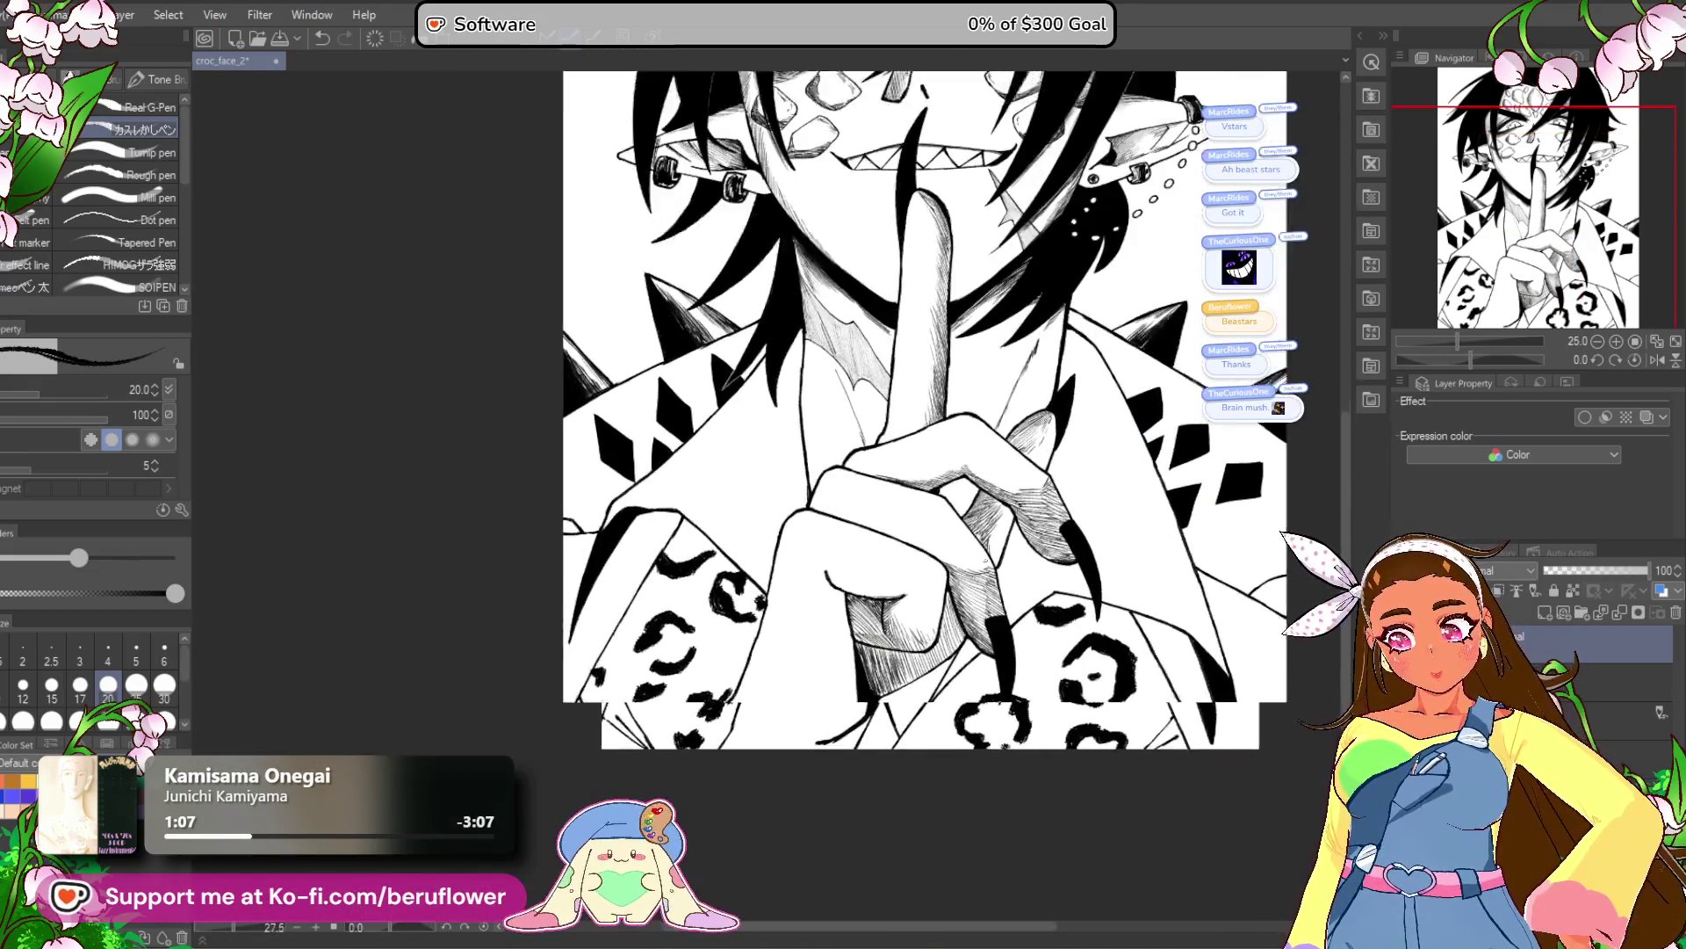
Rotate the view onto the hand and darken the hatched top edge of its shadow.
{"action": "left_click_drag", "start_coordinate": [891, 754], "coordinate": [914, 697]}
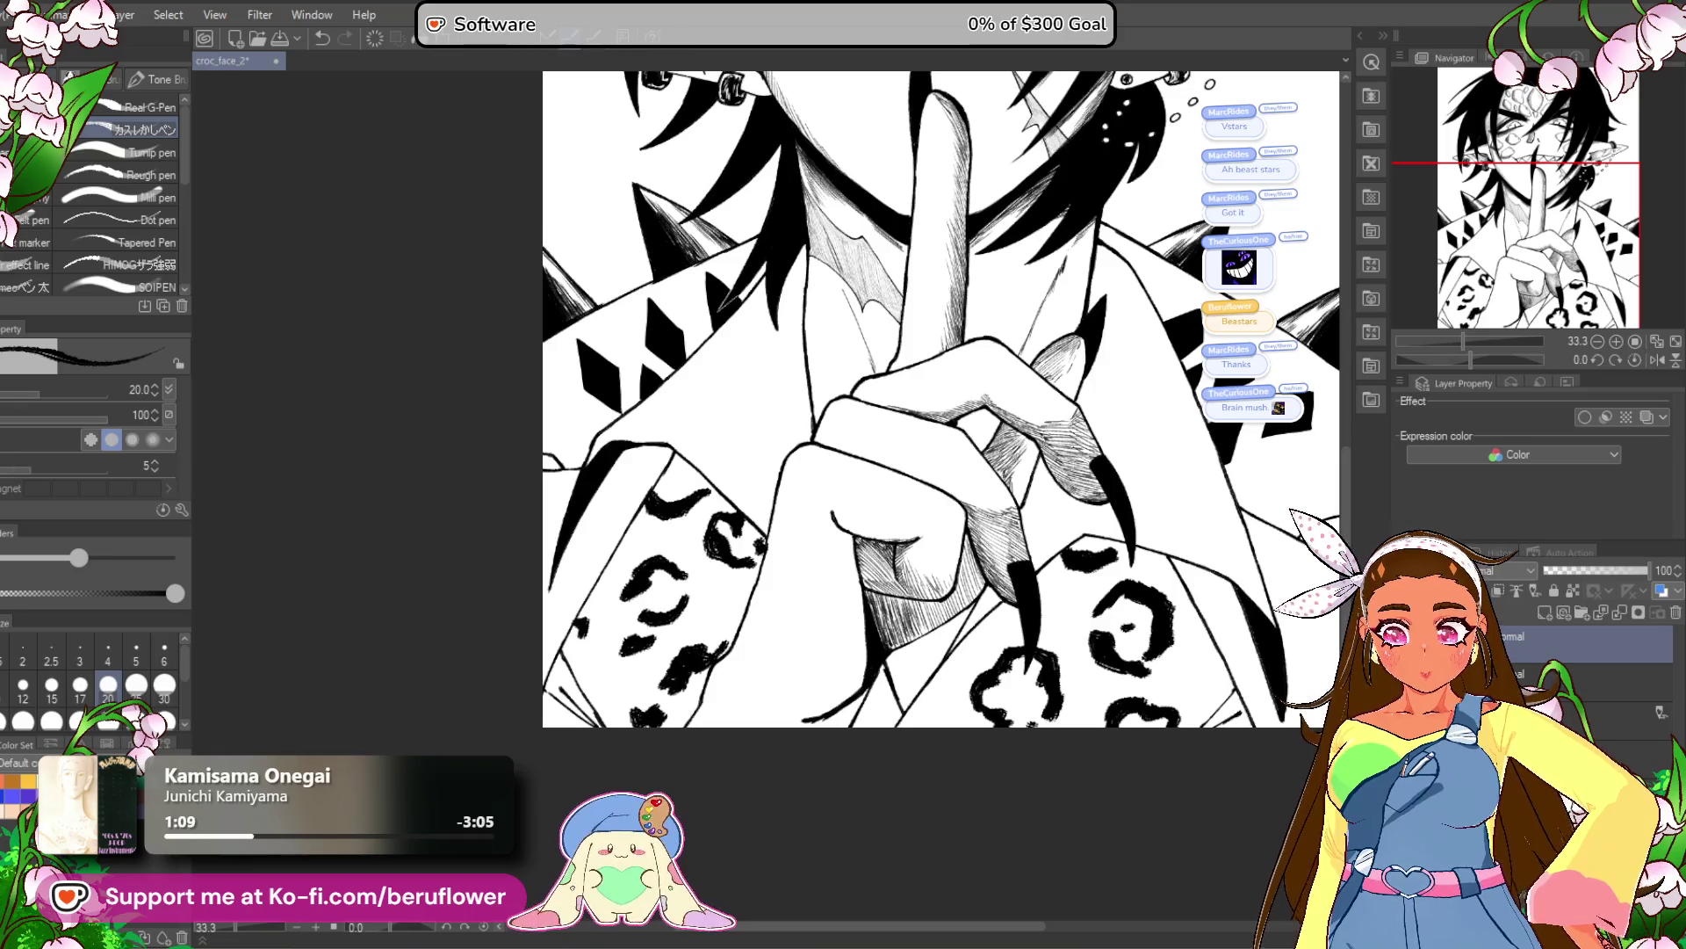
{"action": "scroll", "coordinate": [939, 439], "scroll_direction": "up", "scroll_amount": 3}
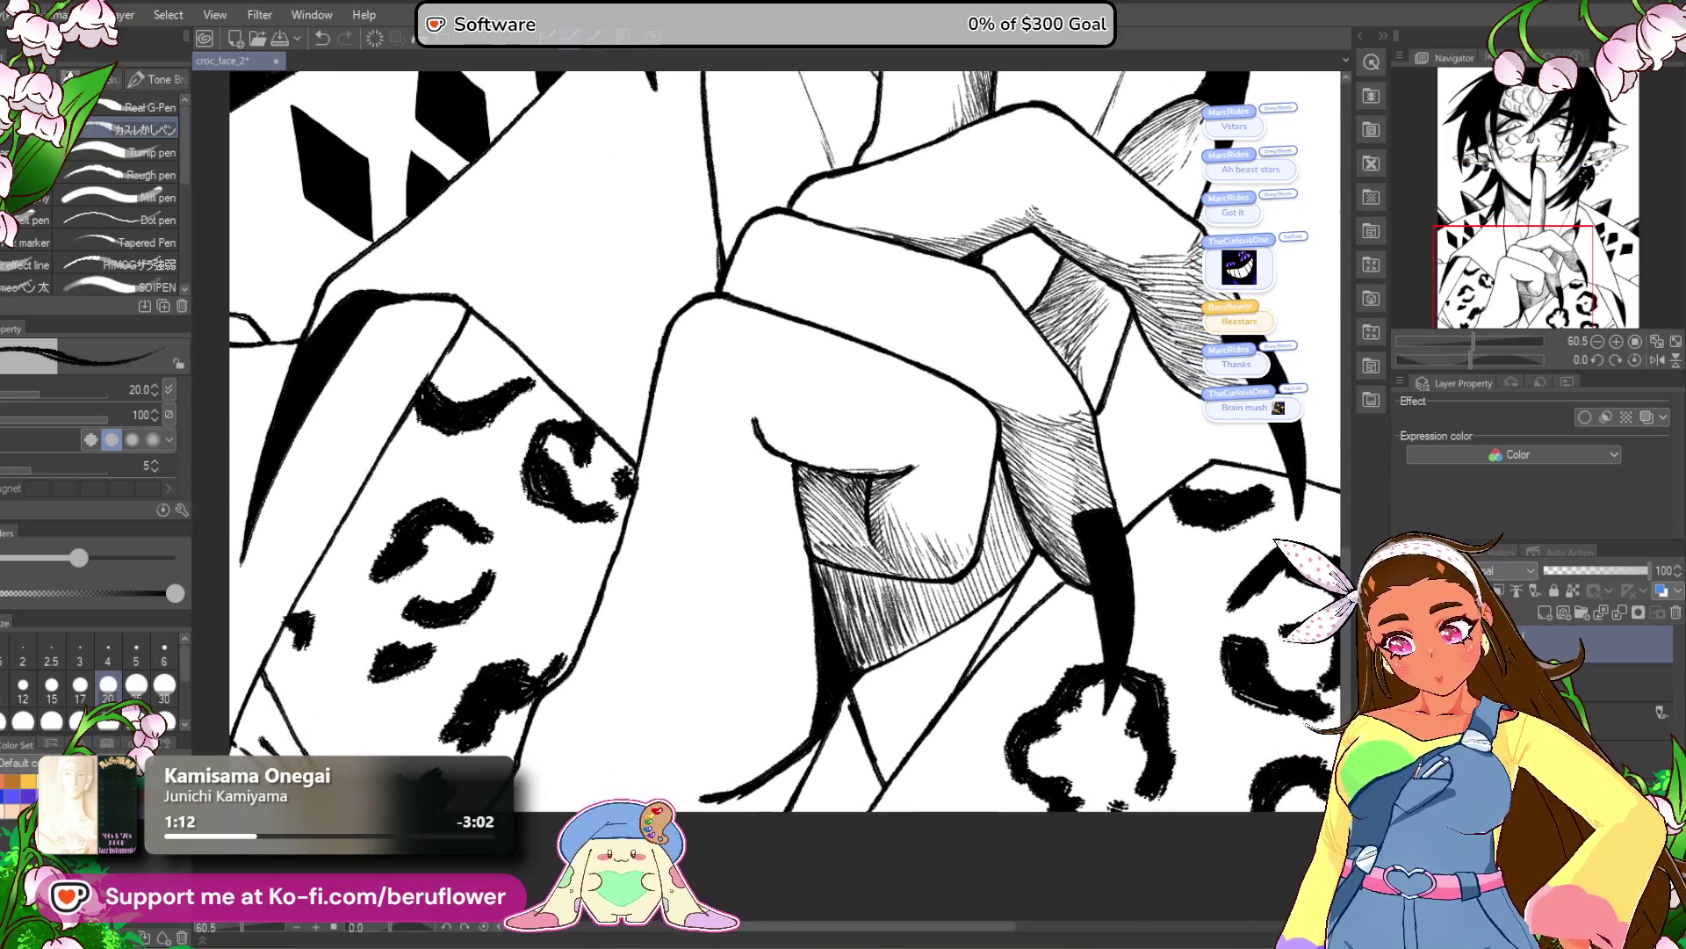
{"action": "left_click_drag", "start_coordinate": [1472, 360], "coordinate": [1506, 360]}
{"action": "scroll", "coordinate": [765, 500], "scroll_direction": "up", "scroll_amount": 4}
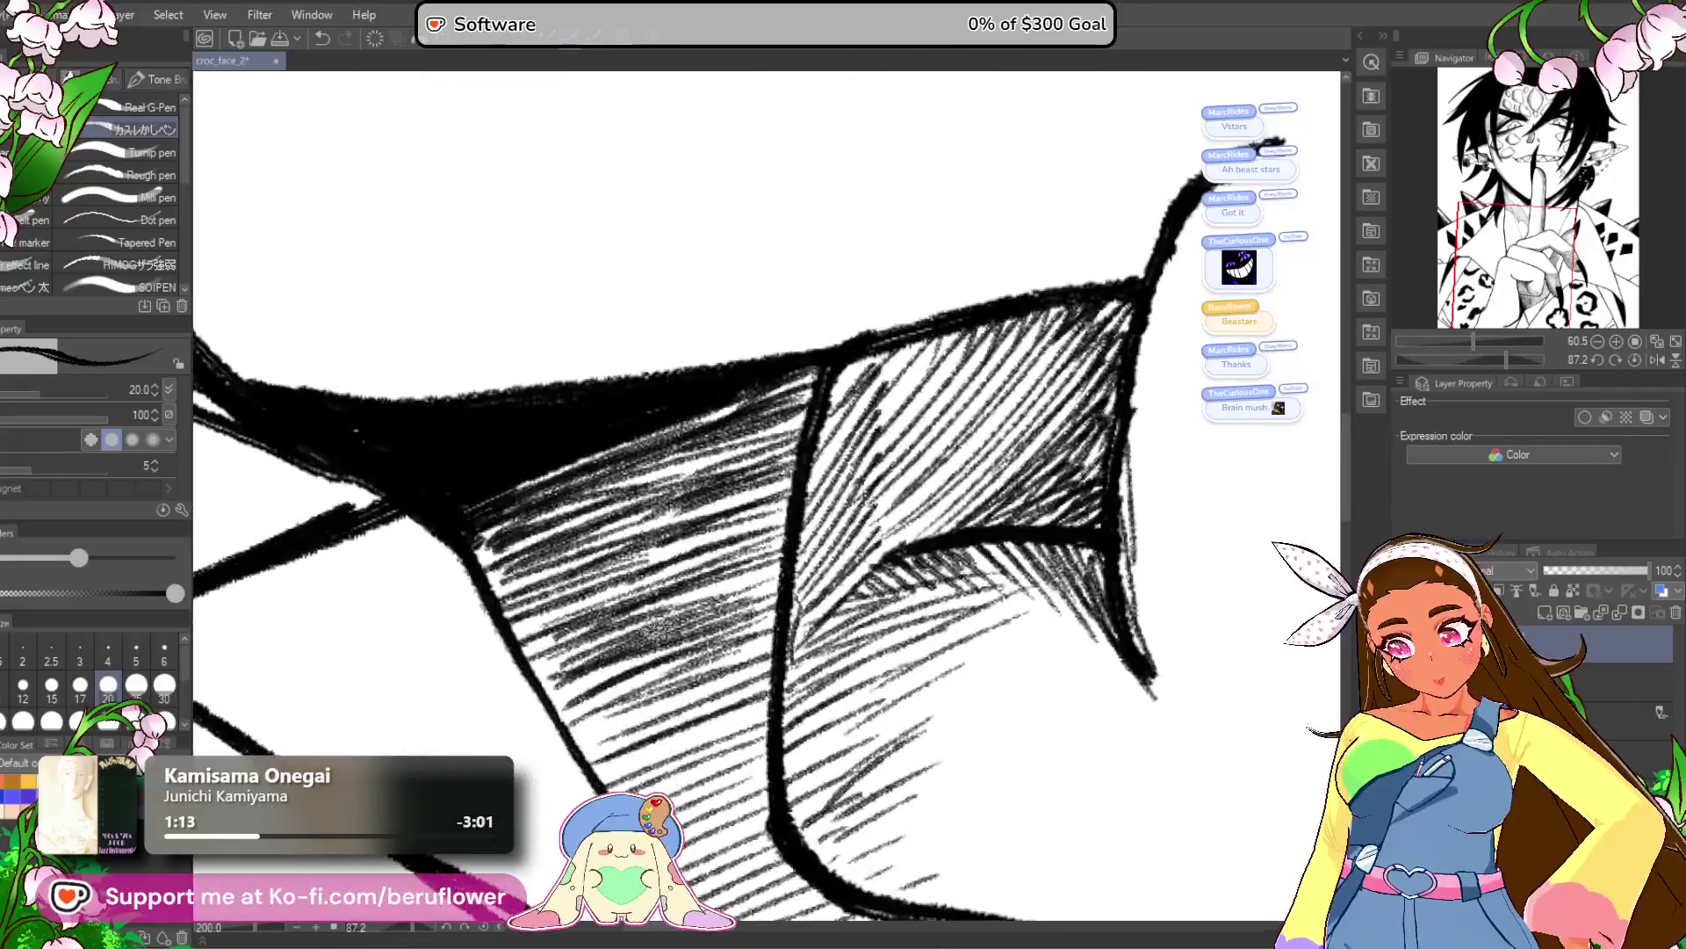
{"action": "left_click_drag", "start_coordinate": [1036, 320], "coordinate": [764, 445]}
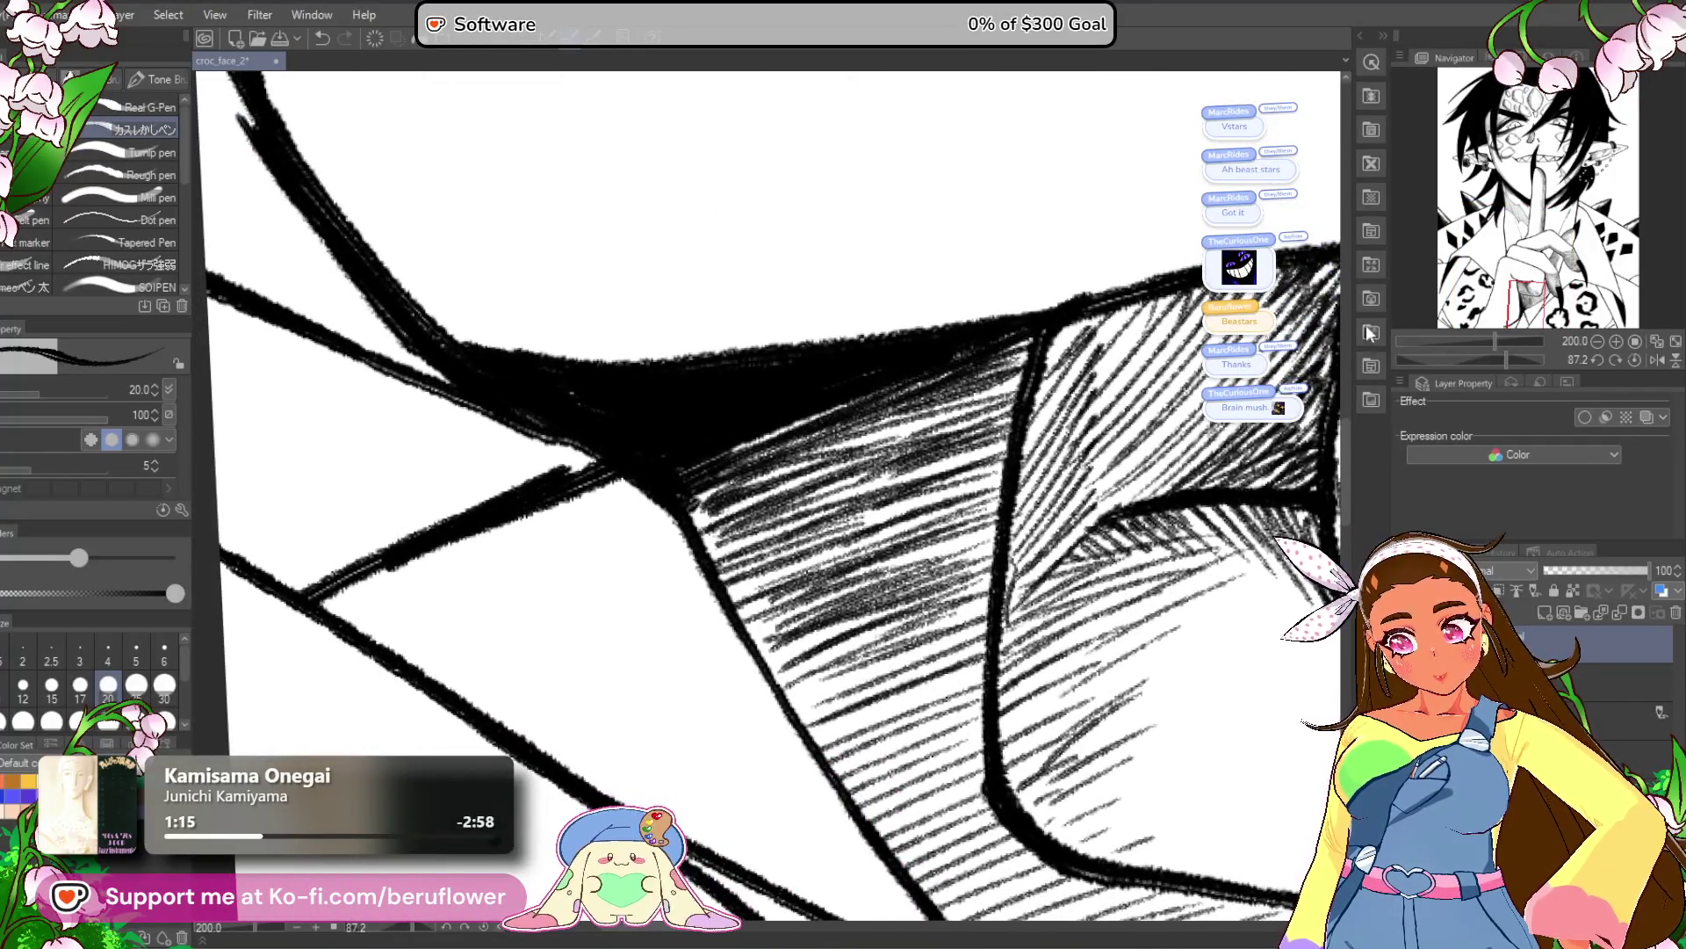
Darken the left edge of the hatched shadow area with dense strokes.
{"action": "left_click_drag", "start_coordinate": [1509, 357], "coordinate": [1485, 359]}
{"action": "left_click_drag", "start_coordinate": [905, 373], "coordinate": [812, 588]}
{"action": "left_click_drag", "start_coordinate": [870, 347], "coordinate": [791, 580]}
{"action": "mouse_move", "coordinate": [817, 251]}
{"action": "left_mouse_down"}
{"action": "mouse_move", "coordinate": [777, 404]}
{"action": "mouse_move", "coordinate": [742, 444]}
{"action": "mouse_move", "coordinate": [712, 544]}
{"action": "left_mouse_up"}
{"action": "left_click_drag", "start_coordinate": [747, 443], "coordinate": [707, 571]}
{"action": "left_click_drag", "start_coordinate": [751, 475], "coordinate": [713, 620]}
{"action": "left_click_drag", "start_coordinate": [755, 558], "coordinate": [722, 641]}
{"action": "mouse_move", "coordinate": [782, 492]}
{"action": "left_mouse_down"}
{"action": "mouse_move", "coordinate": [742, 598]}
{"action": "mouse_move", "coordinate": [764, 634]}
{"action": "left_mouse_up"}
Fill the middle of the shadow with darker diagonal hatching.
{"action": "left_click_drag", "start_coordinate": [818, 537], "coordinate": [780, 650]}
{"action": "left_click_drag", "start_coordinate": [894, 450], "coordinate": [825, 645]}
{"action": "left_click_drag", "start_coordinate": [869, 505], "coordinate": [825, 650]}
{"action": "left_click_drag", "start_coordinate": [871, 576], "coordinate": [843, 654]}
{"action": "mouse_move", "coordinate": [931, 390]}
{"action": "left_mouse_down"}
{"action": "mouse_move", "coordinate": [882, 544]}
{"action": "mouse_move", "coordinate": [900, 523]}
{"action": "left_mouse_up"}
{"action": "mouse_move", "coordinate": [993, 440]}
{"action": "left_mouse_down"}
{"action": "mouse_move", "coordinate": [931, 619]}
{"action": "mouse_move", "coordinate": [937, 667]}
{"action": "mouse_move", "coordinate": [905, 681]}
{"action": "left_mouse_up"}
{"action": "mouse_move", "coordinate": [913, 564]}
{"action": "left_mouse_down"}
{"action": "mouse_move", "coordinate": [883, 675]}
{"action": "mouse_move", "coordinate": [850, 668]}
{"action": "mouse_move", "coordinate": [895, 672]}
{"action": "left_mouse_up"}
{"action": "left_click_drag", "start_coordinate": [1032, 520], "coordinate": [1006, 545]}
{"action": "mouse_move", "coordinate": [1023, 461]}
{"action": "left_mouse_down"}
{"action": "mouse_move", "coordinate": [991, 652]}
{"action": "mouse_move", "coordinate": [951, 672]}
{"action": "left_mouse_up"}
Darken the shading just below the knuckle and straighten the canvas upright.
{"action": "scroll", "coordinate": [966, 614], "scroll_direction": "down", "scroll_amount": 5}
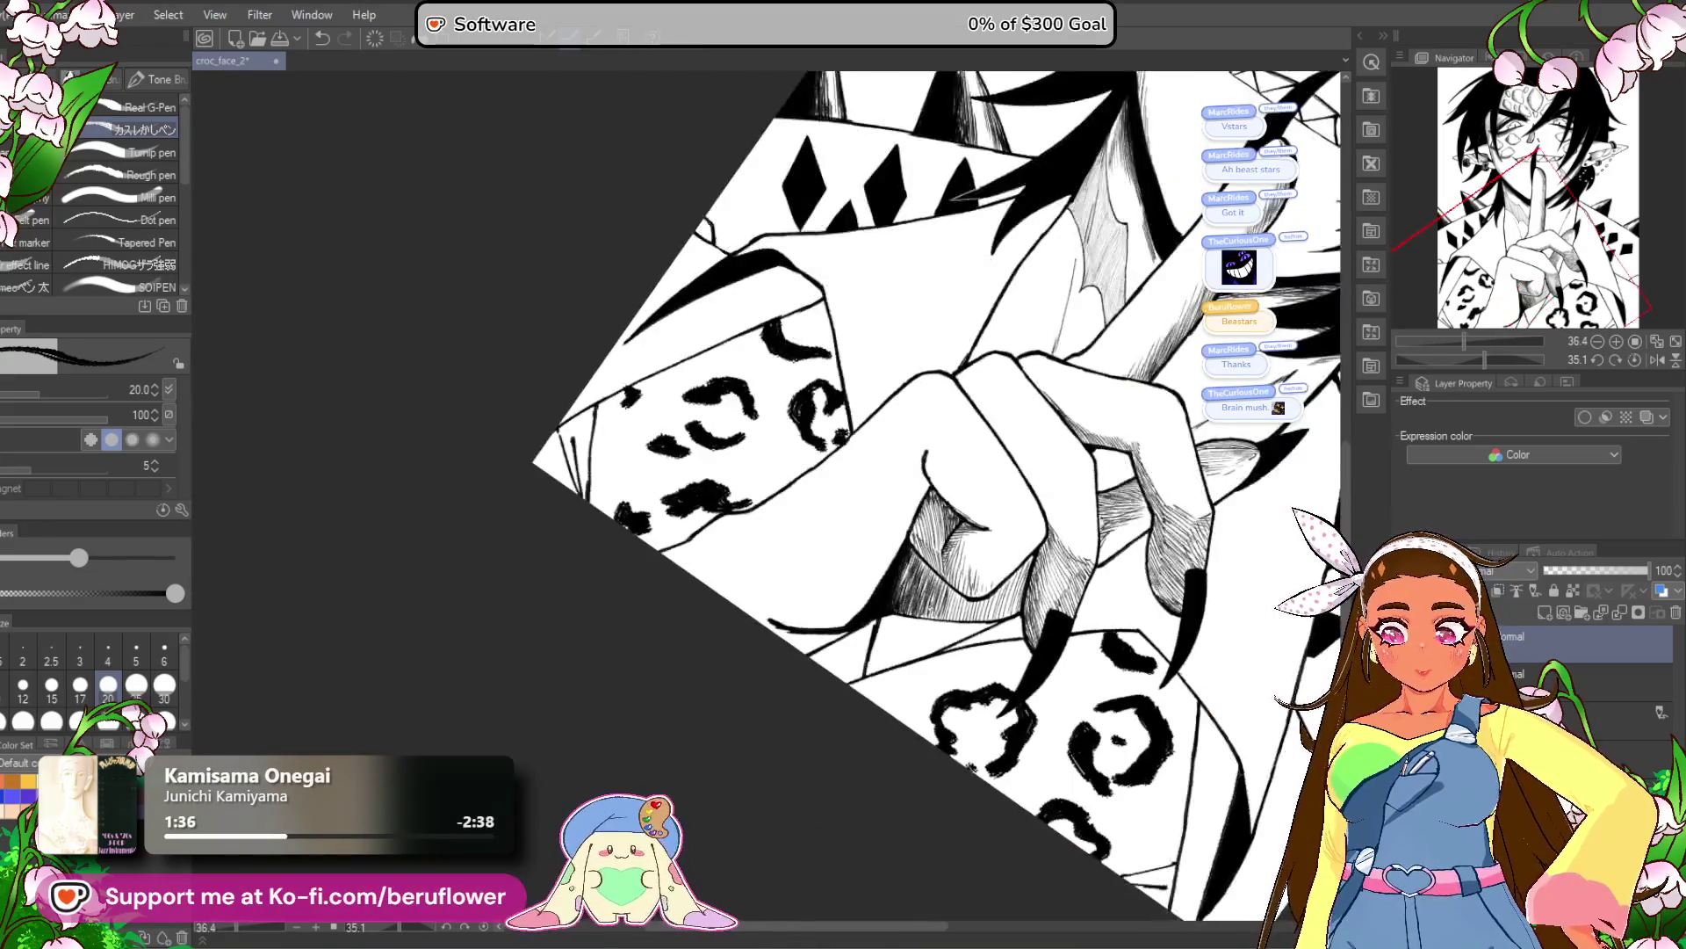
{"action": "scroll", "coordinate": [970, 518], "scroll_direction": "up", "scroll_amount": 3}
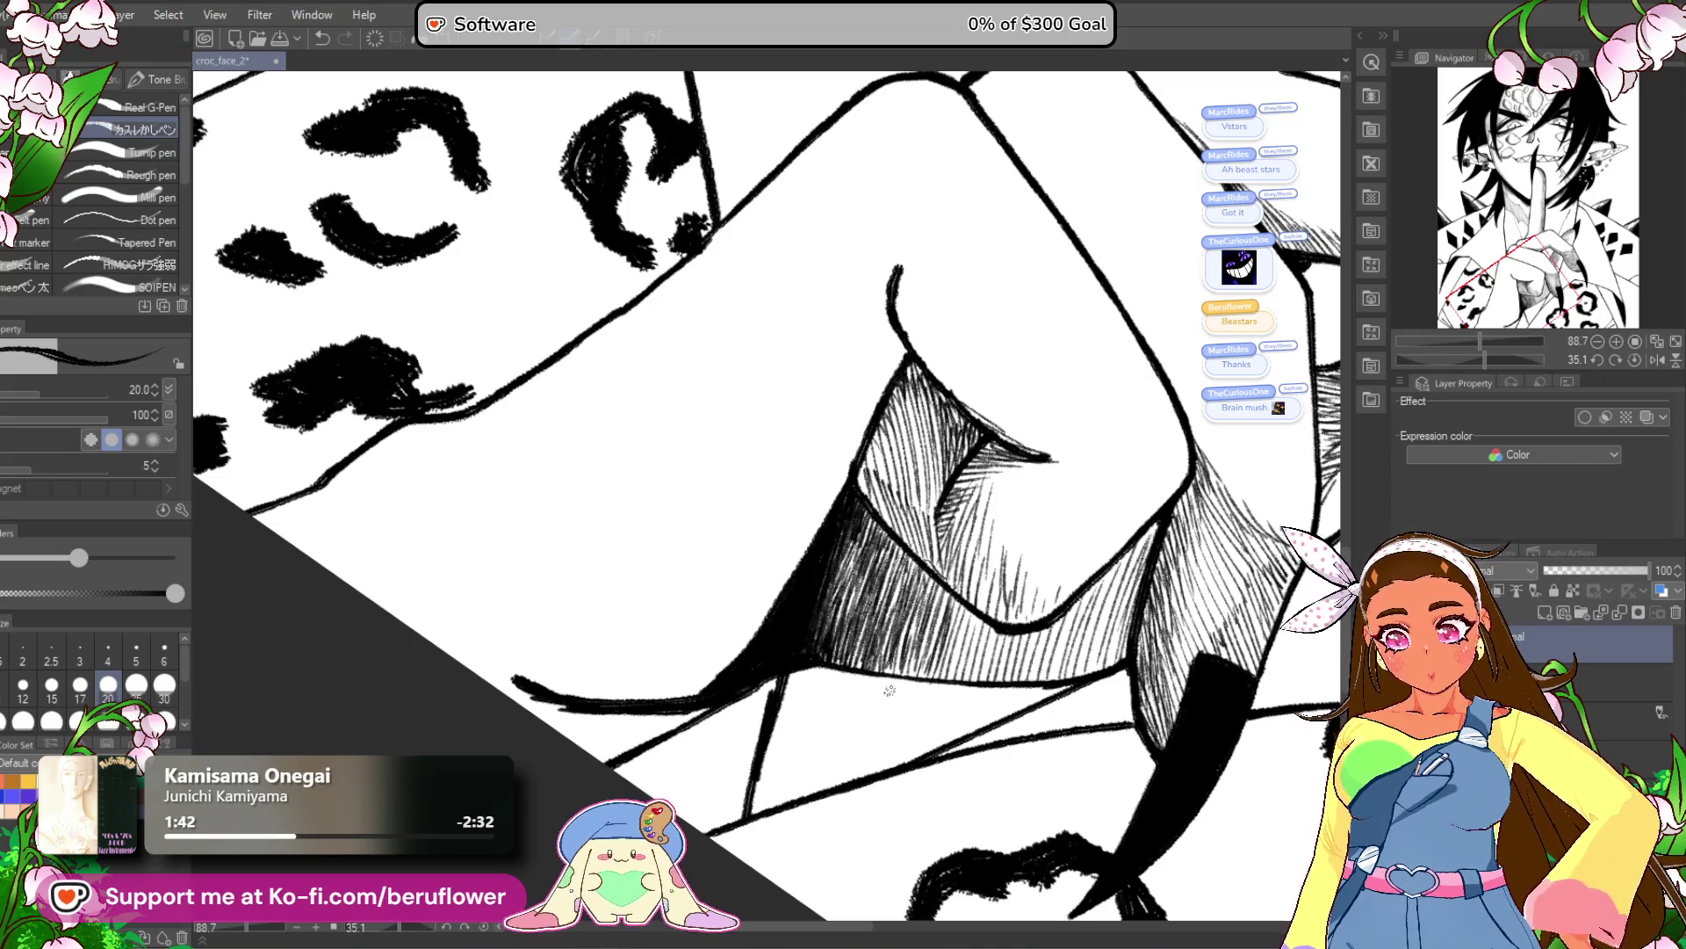
{"action": "left_click_drag", "start_coordinate": [903, 383], "coordinate": [883, 433]}
{"action": "scroll", "coordinate": [930, 434], "scroll_direction": "down", "scroll_amount": 5}
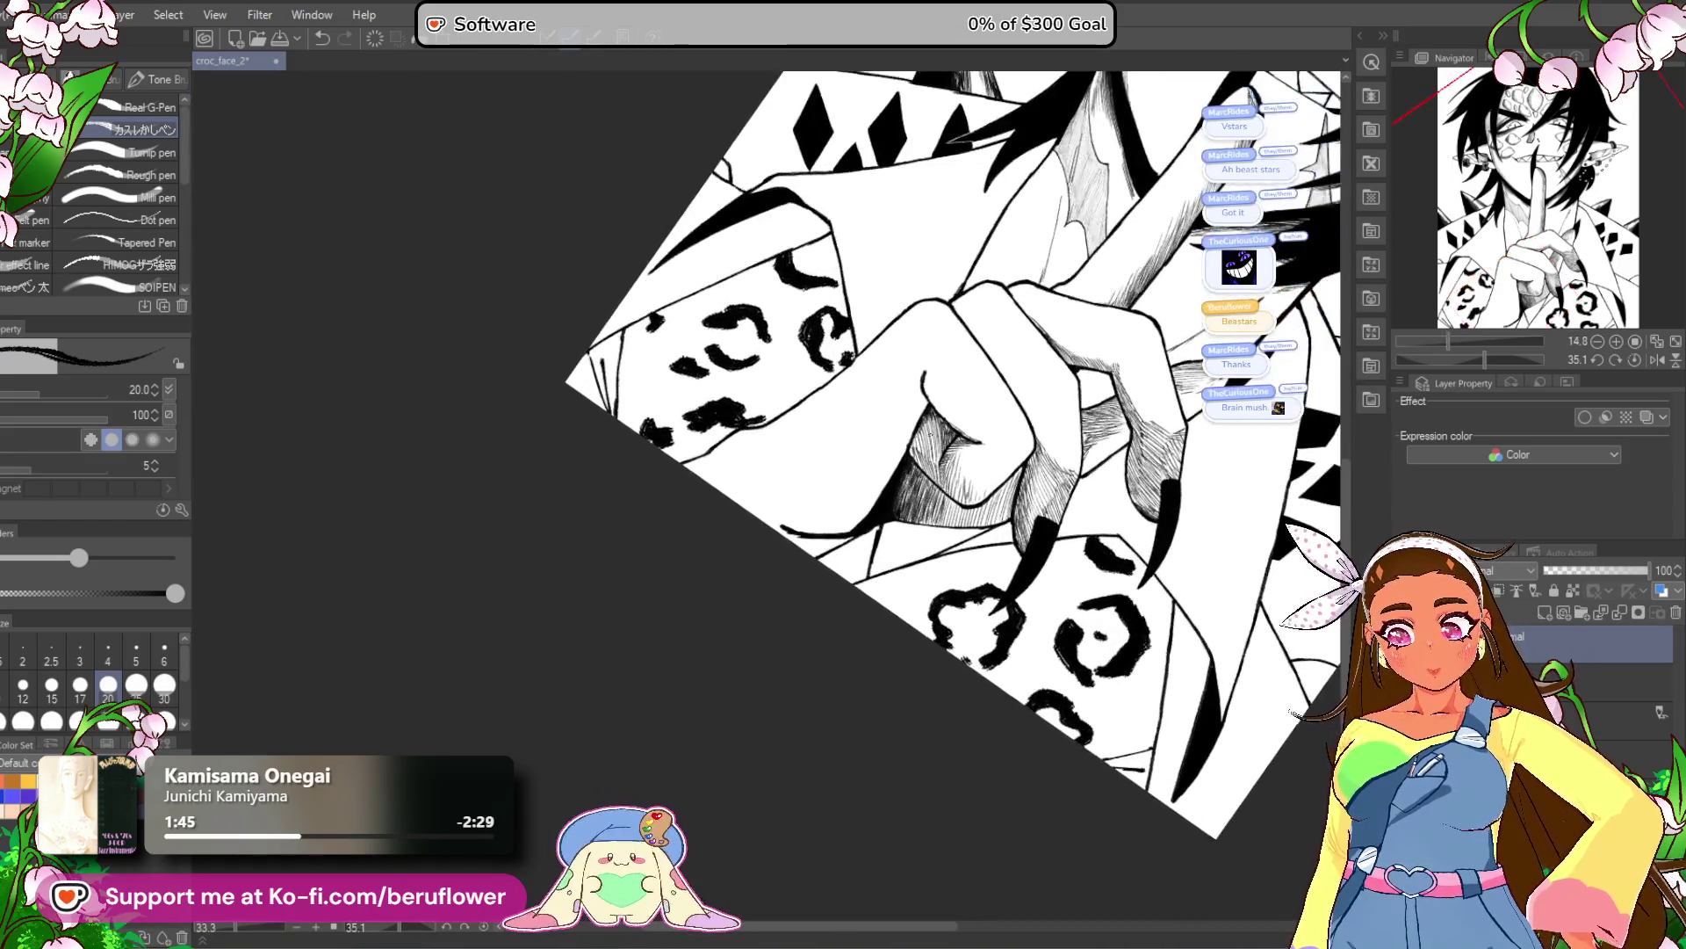
{"action": "left_click_drag", "start_coordinate": [1131, 612], "coordinate": [1068, 692]}
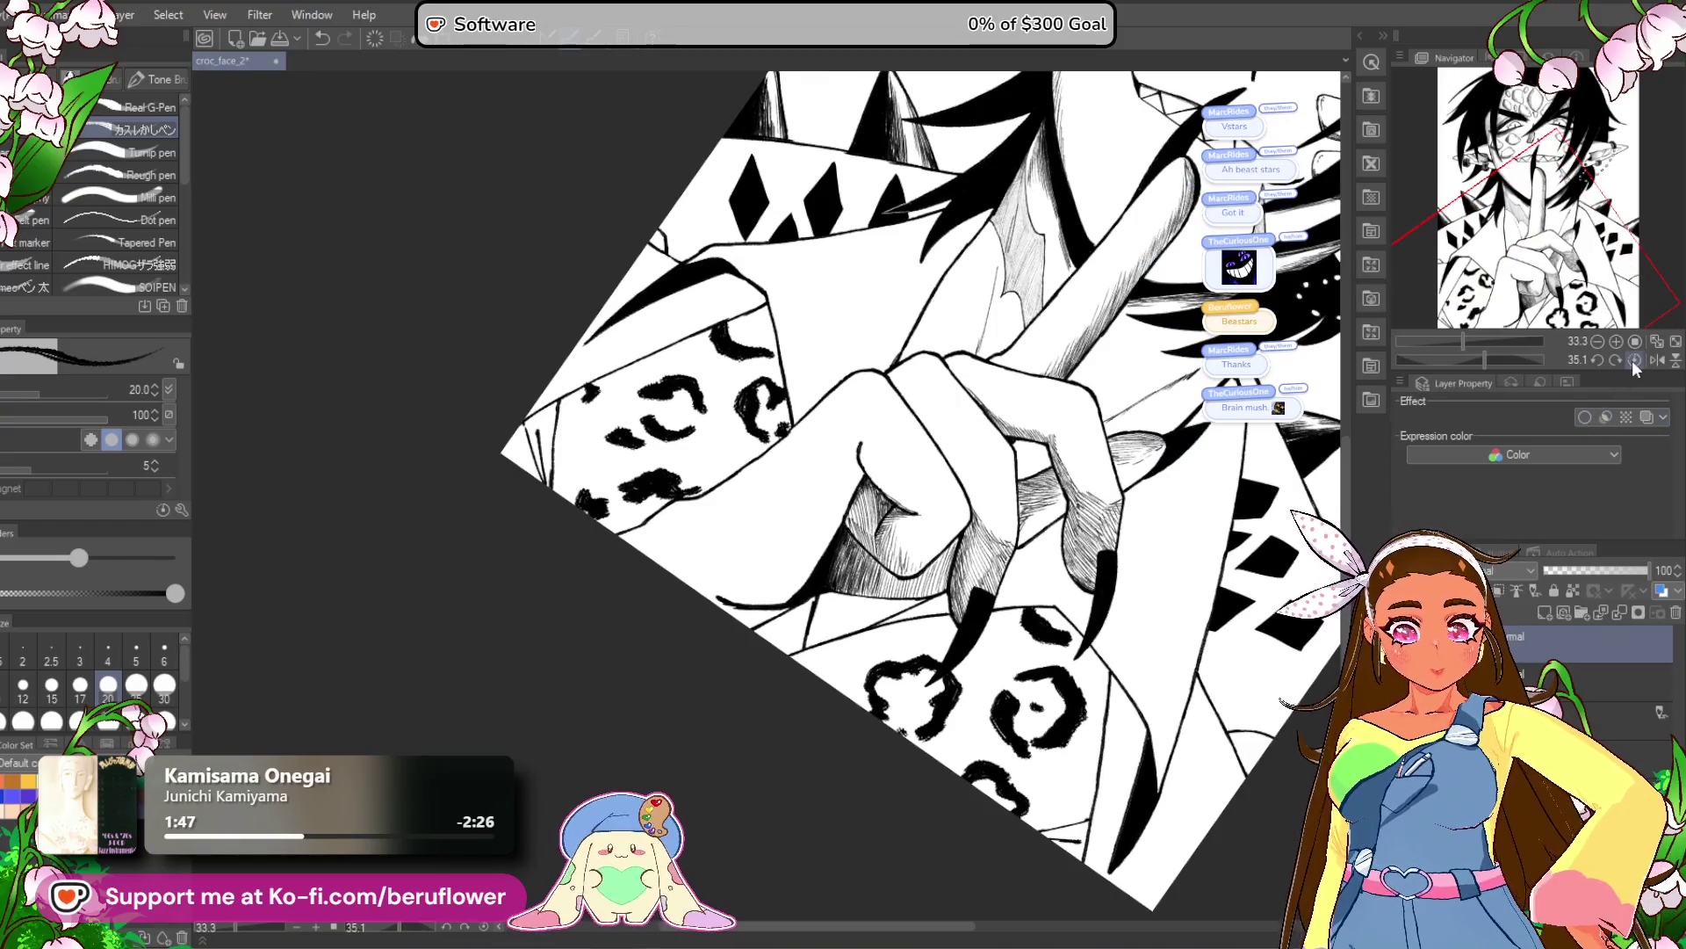
{"action": "left_click", "coordinate": [1632, 360]}
{"action": "scroll", "coordinate": [869, 659], "scroll_direction": "up", "scroll_amount": 3}
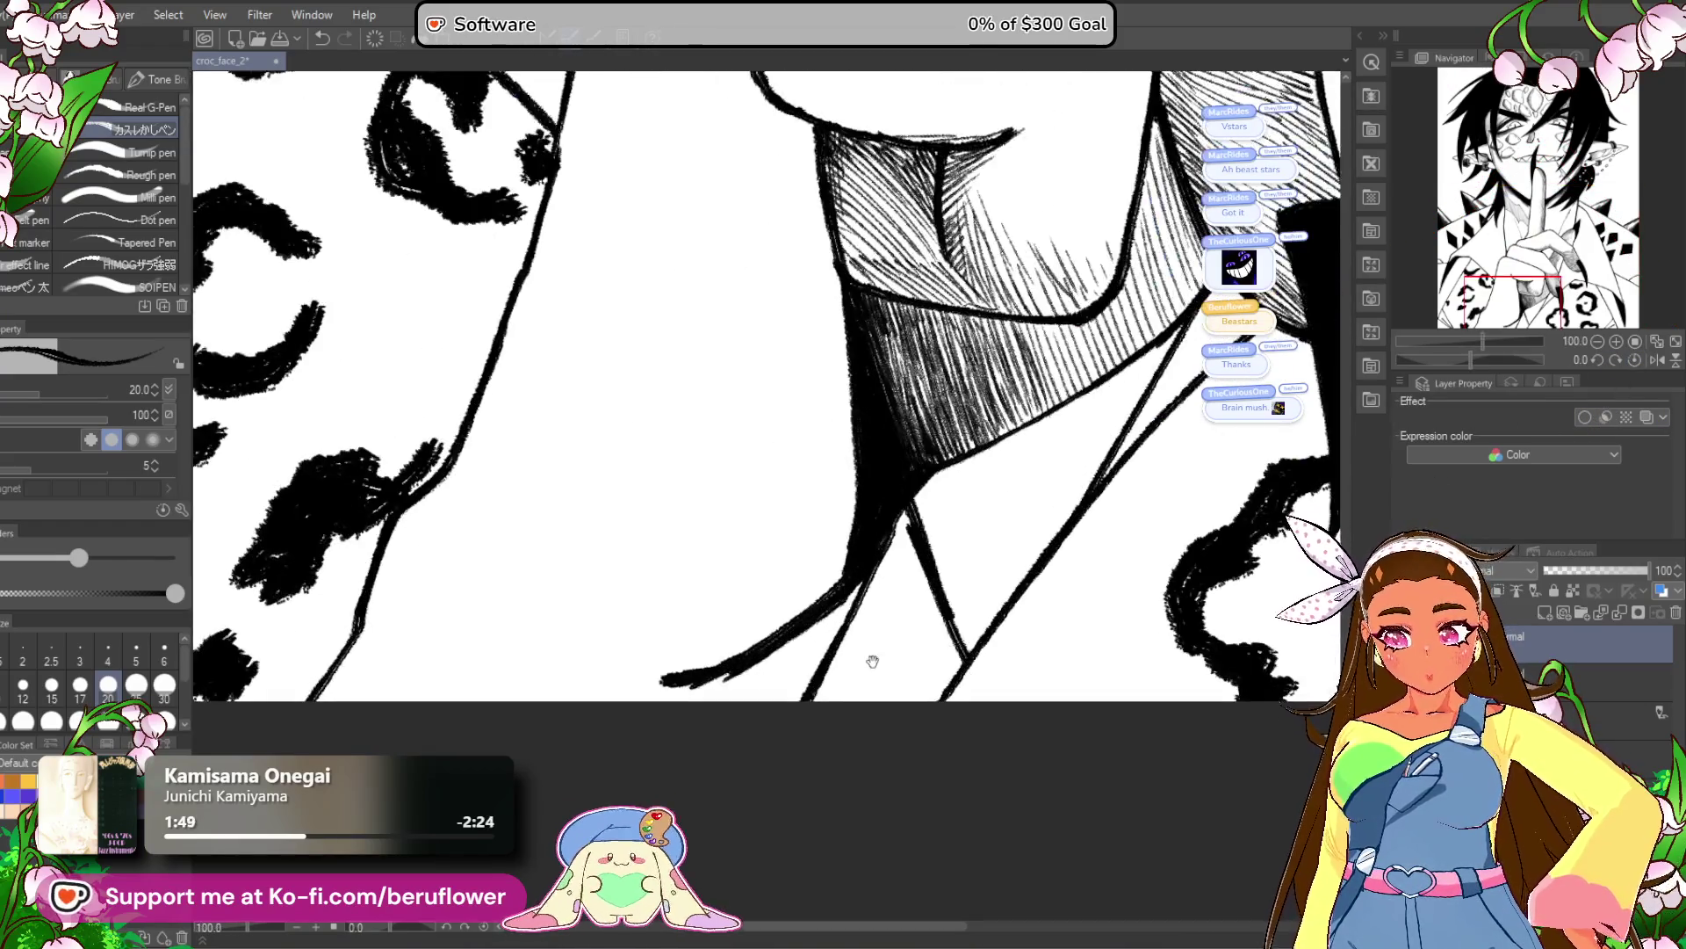
Hatch along the collar edge beneath the hand and fit the canvas with Ctrl+0.
{"action": "left_click_drag", "start_coordinate": [917, 583], "coordinate": [859, 691]}
{"action": "left_click_drag", "start_coordinate": [903, 602], "coordinate": [839, 722]}
{"action": "mouse_move", "coordinate": [883, 628]}
{"action": "left_mouse_down"}
{"action": "mouse_move", "coordinate": [822, 721]}
{"action": "mouse_move", "coordinate": [666, 736]}
{"action": "left_mouse_up"}
{"action": "key", "text": "ctrl+0"}
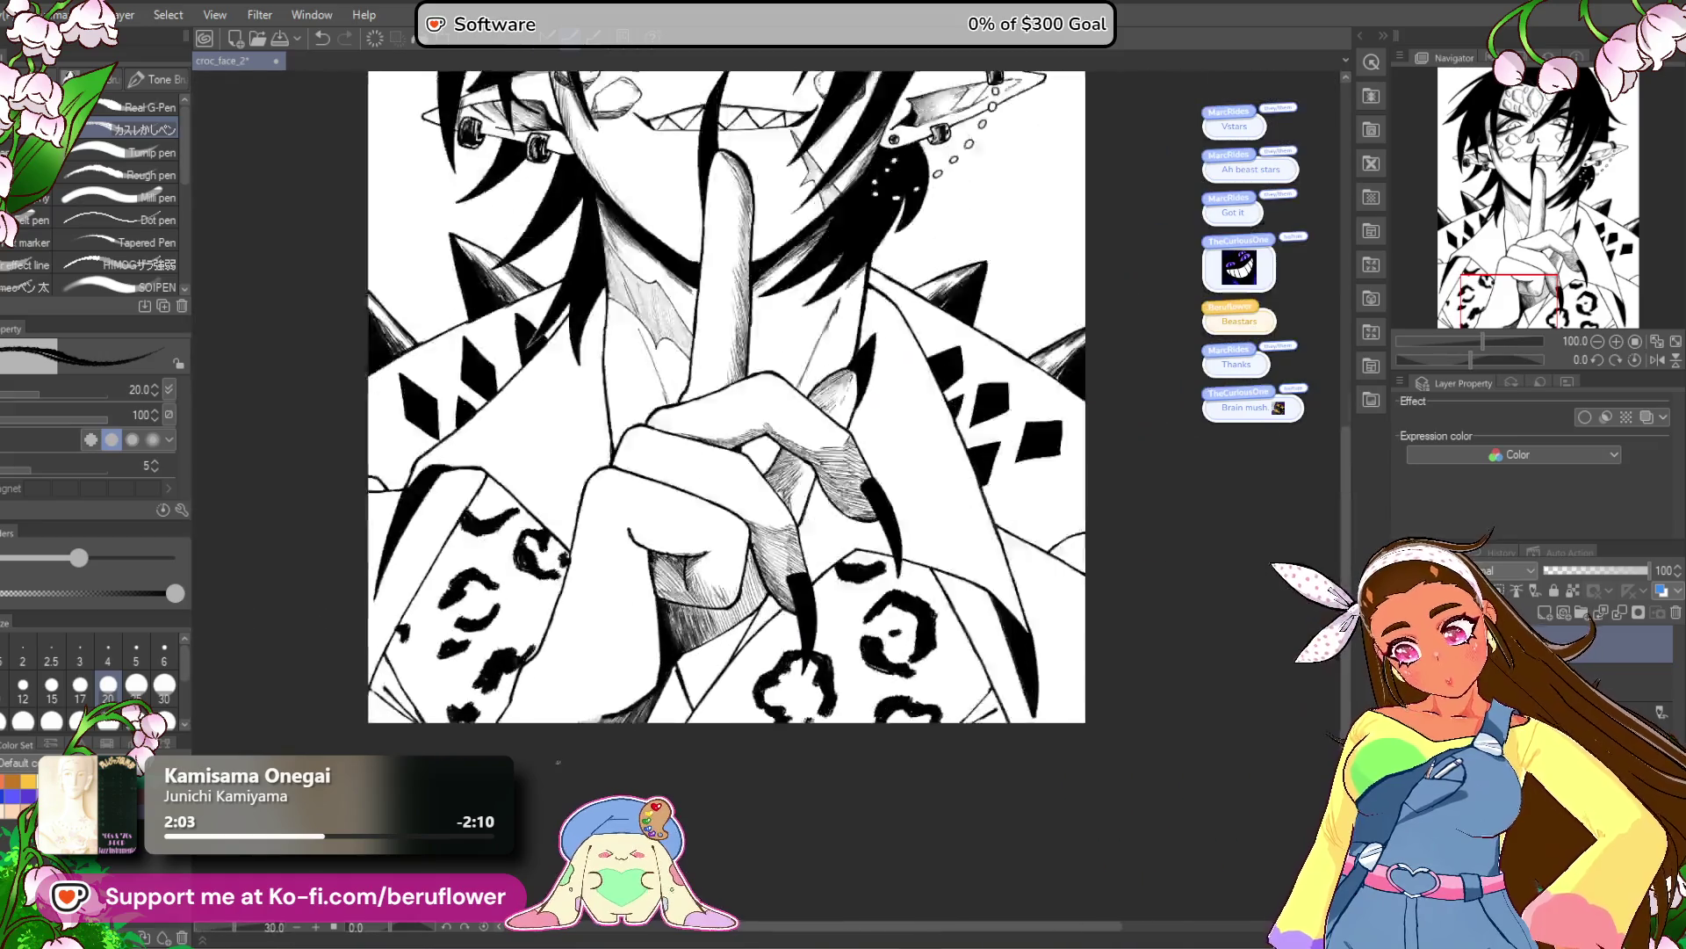
Zoom in on the clenched hand and reduce the pen size from 20 to 12.
{"action": "left_click_drag", "start_coordinate": [794, 782], "coordinate": [891, 852]}
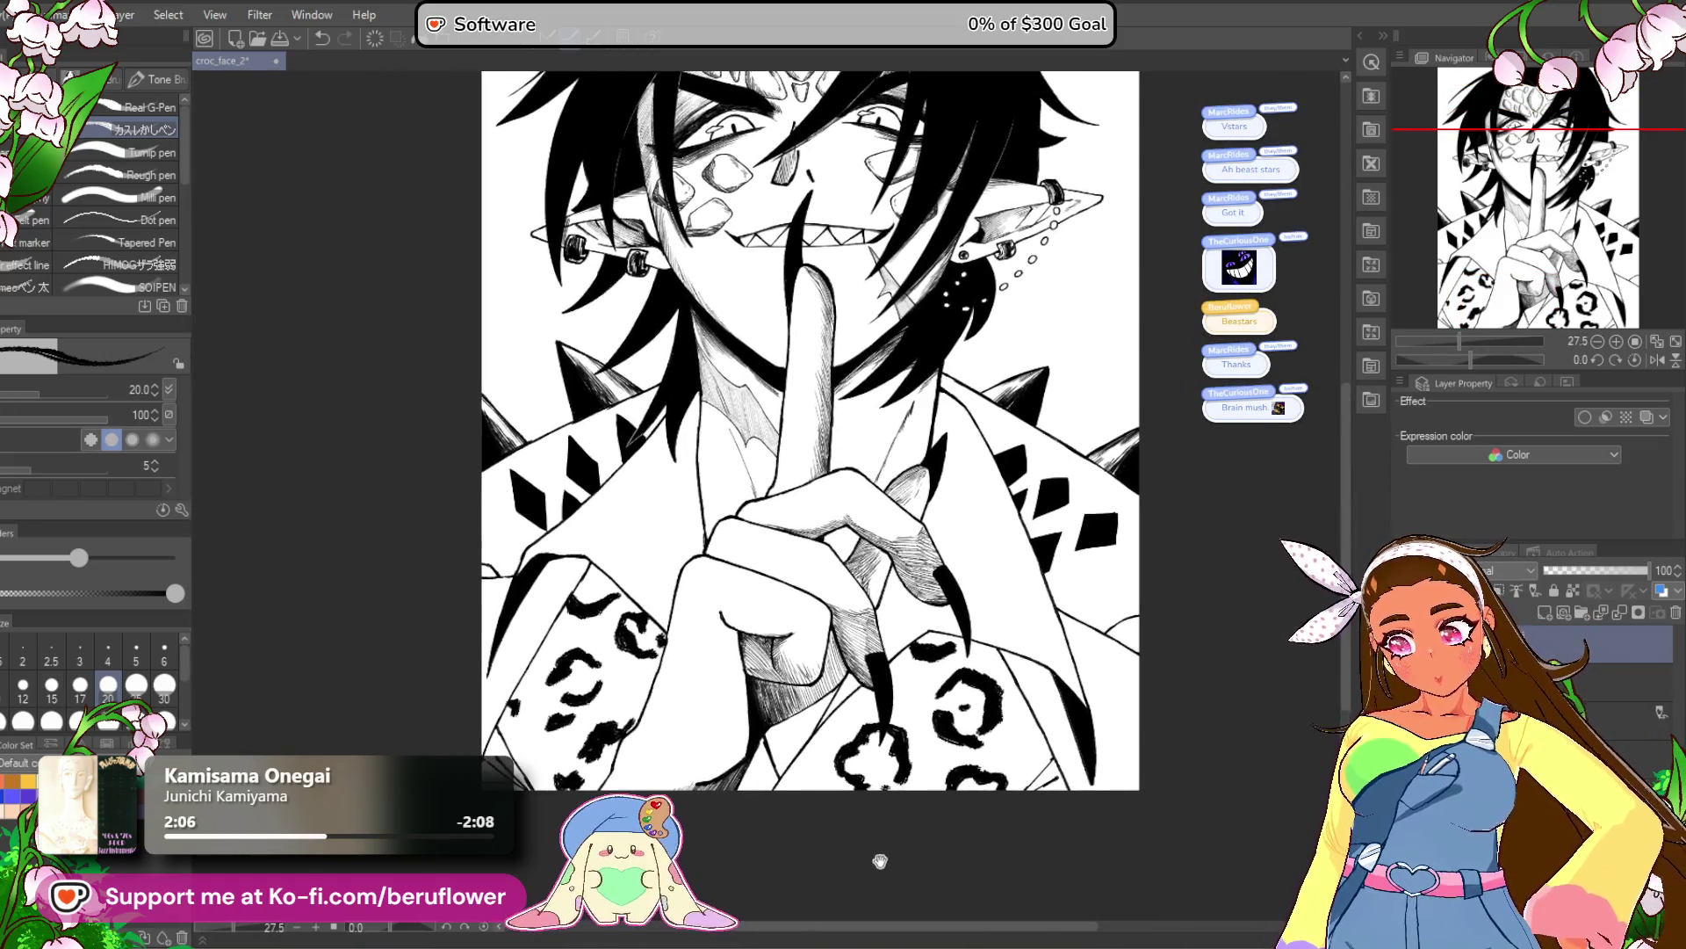
{"action": "left_click_drag", "start_coordinate": [808, 803], "coordinate": [855, 806]}
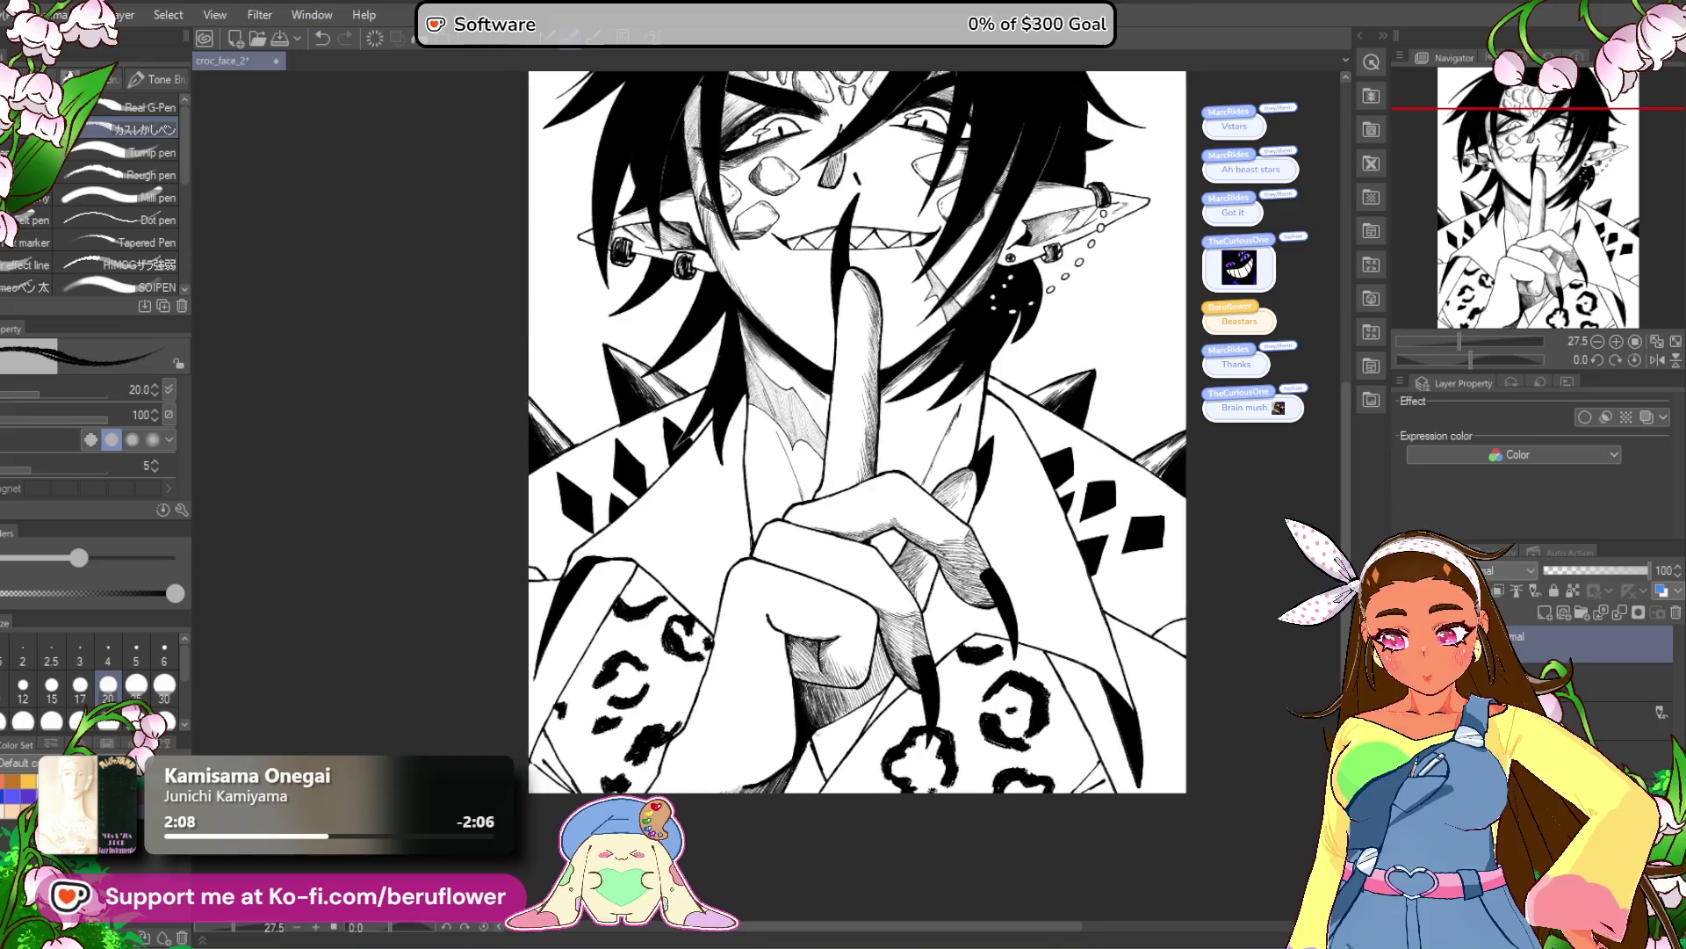
{"action": "scroll", "coordinate": [738, 562], "scroll_direction": "up", "scroll_amount": 5}
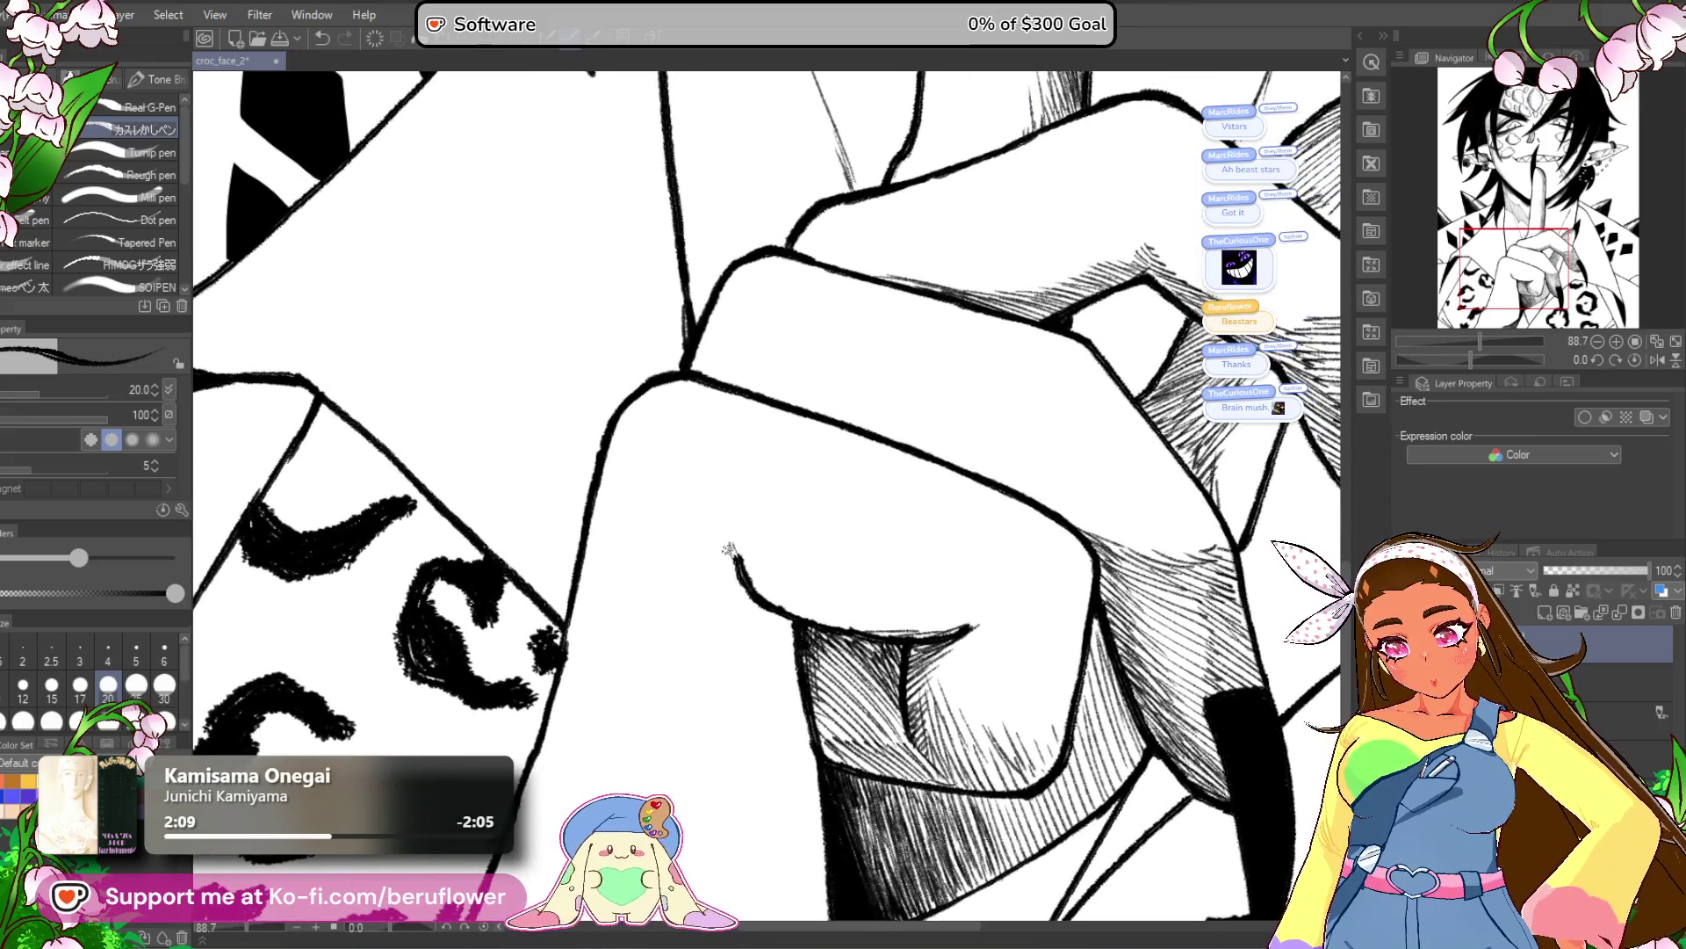
{"action": "scroll", "coordinate": [832, 597], "scroll_direction": "down", "scroll_amount": 5}
{"action": "scroll", "coordinate": [878, 562], "scroll_direction": "up", "scroll_amount": 2}
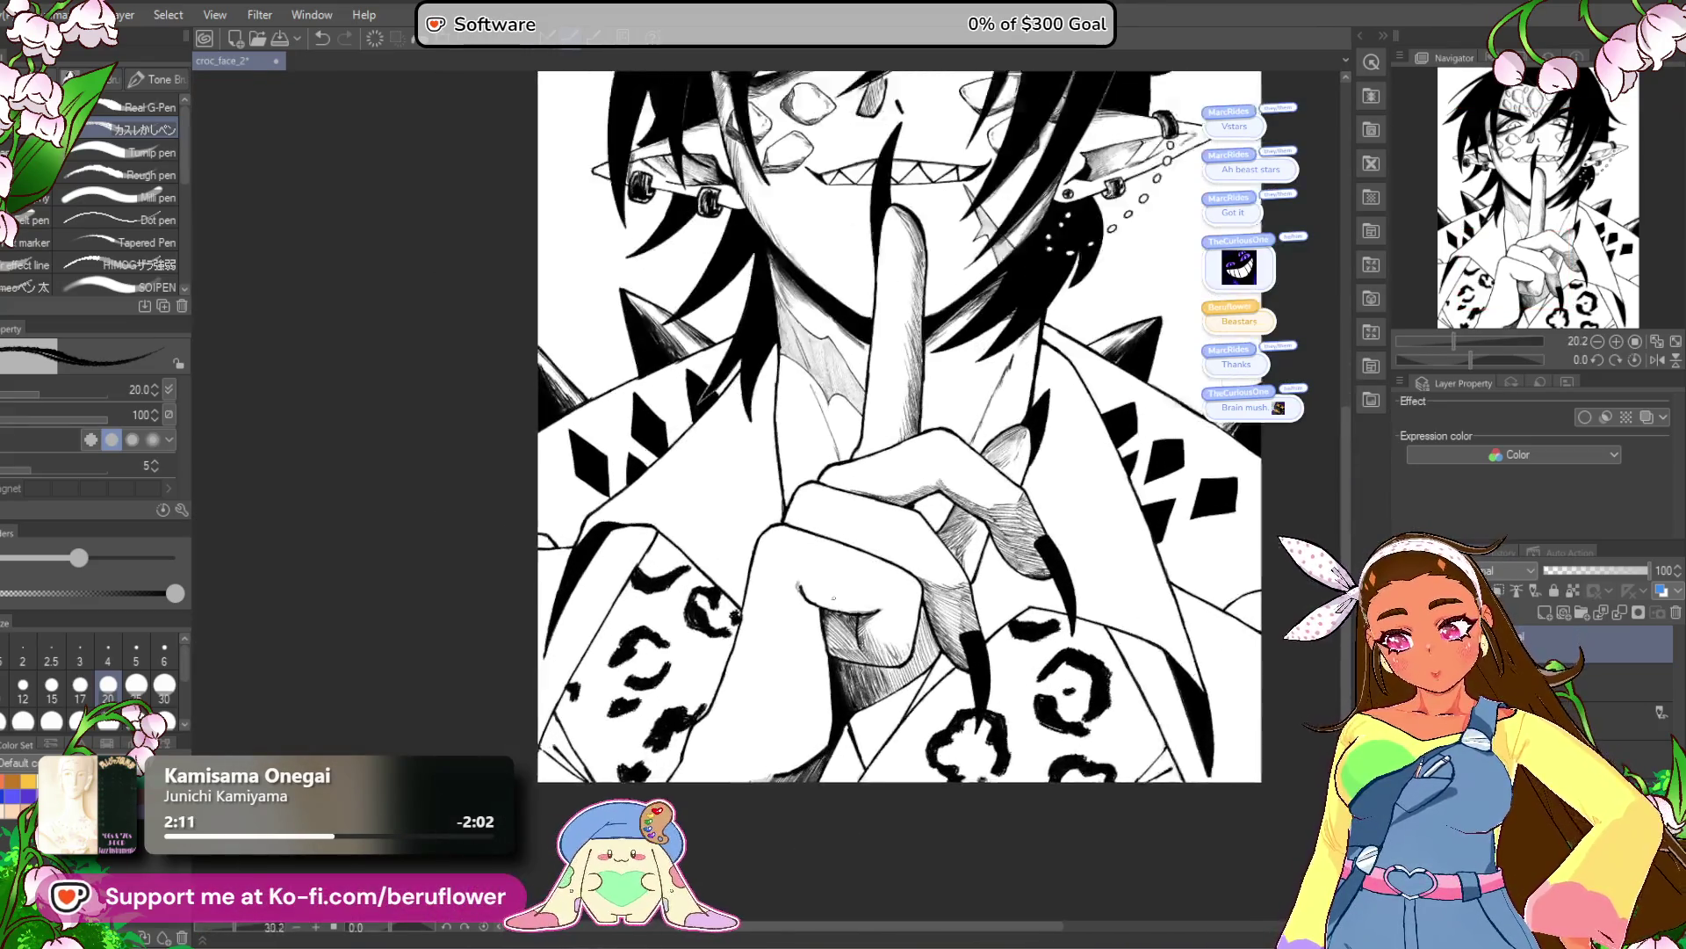
{"action": "scroll", "coordinate": [898, 537], "scroll_direction": "up", "scroll_amount": 2}
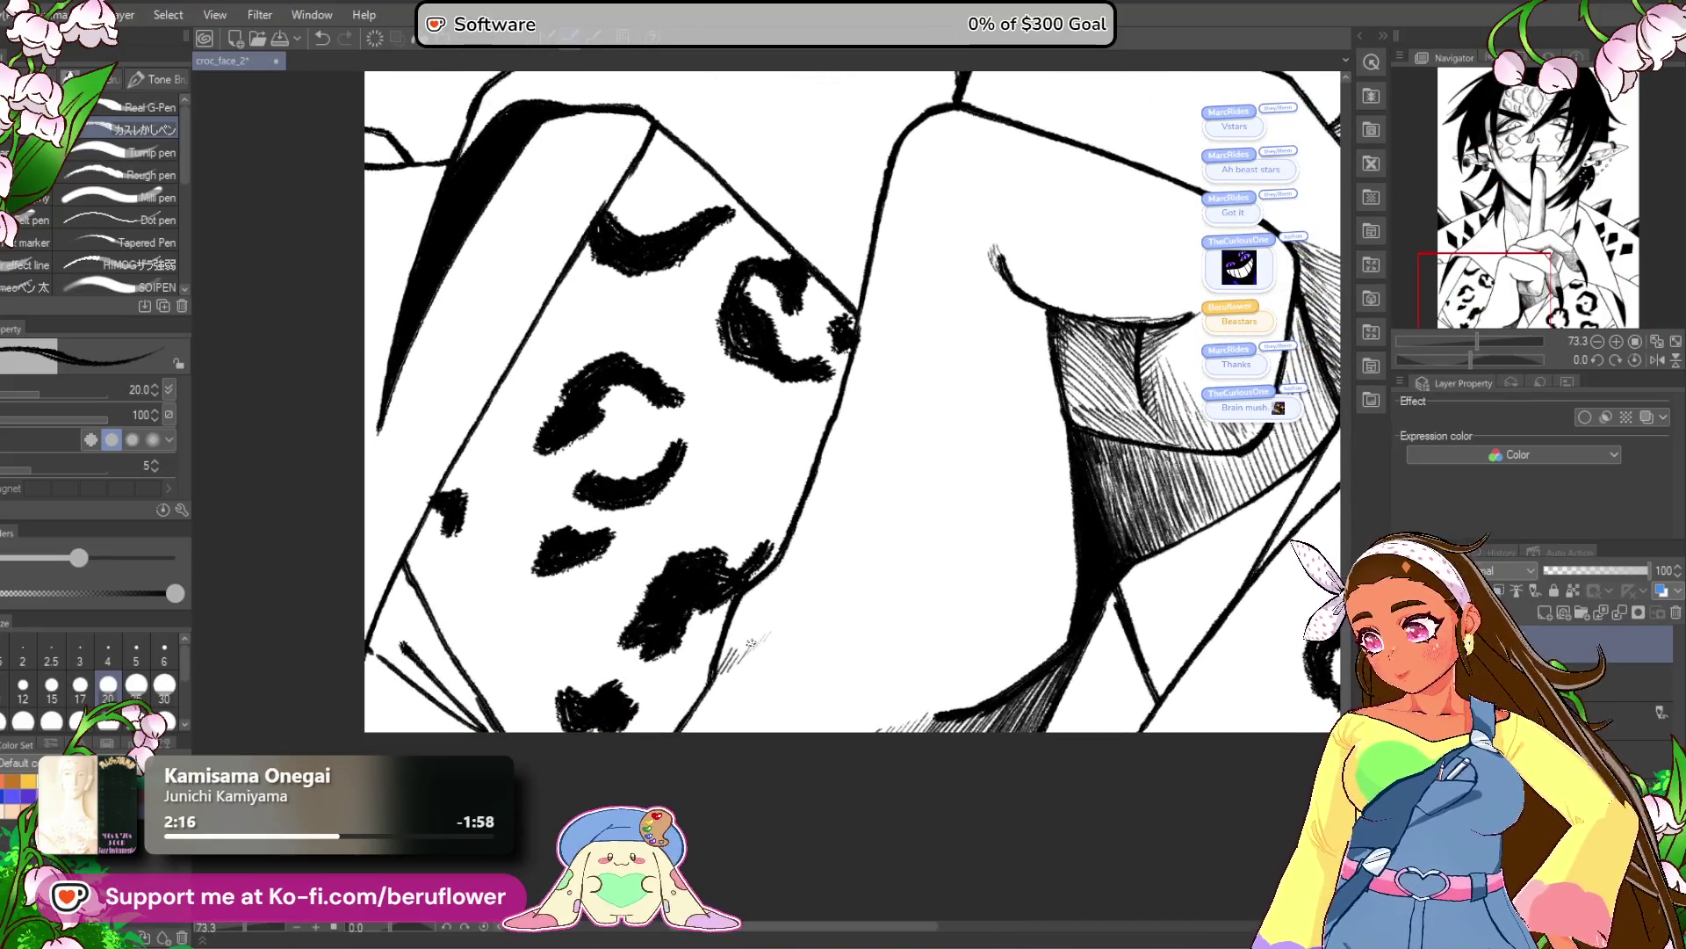
{"action": "key", "text": "bracketleft"}
{"action": "key", "text": "bracketleft"}
{"action": "key", "text": "bracketleft"}
{"action": "scroll", "coordinate": [915, 622], "scroll_direction": "down", "scroll_amount": 2}
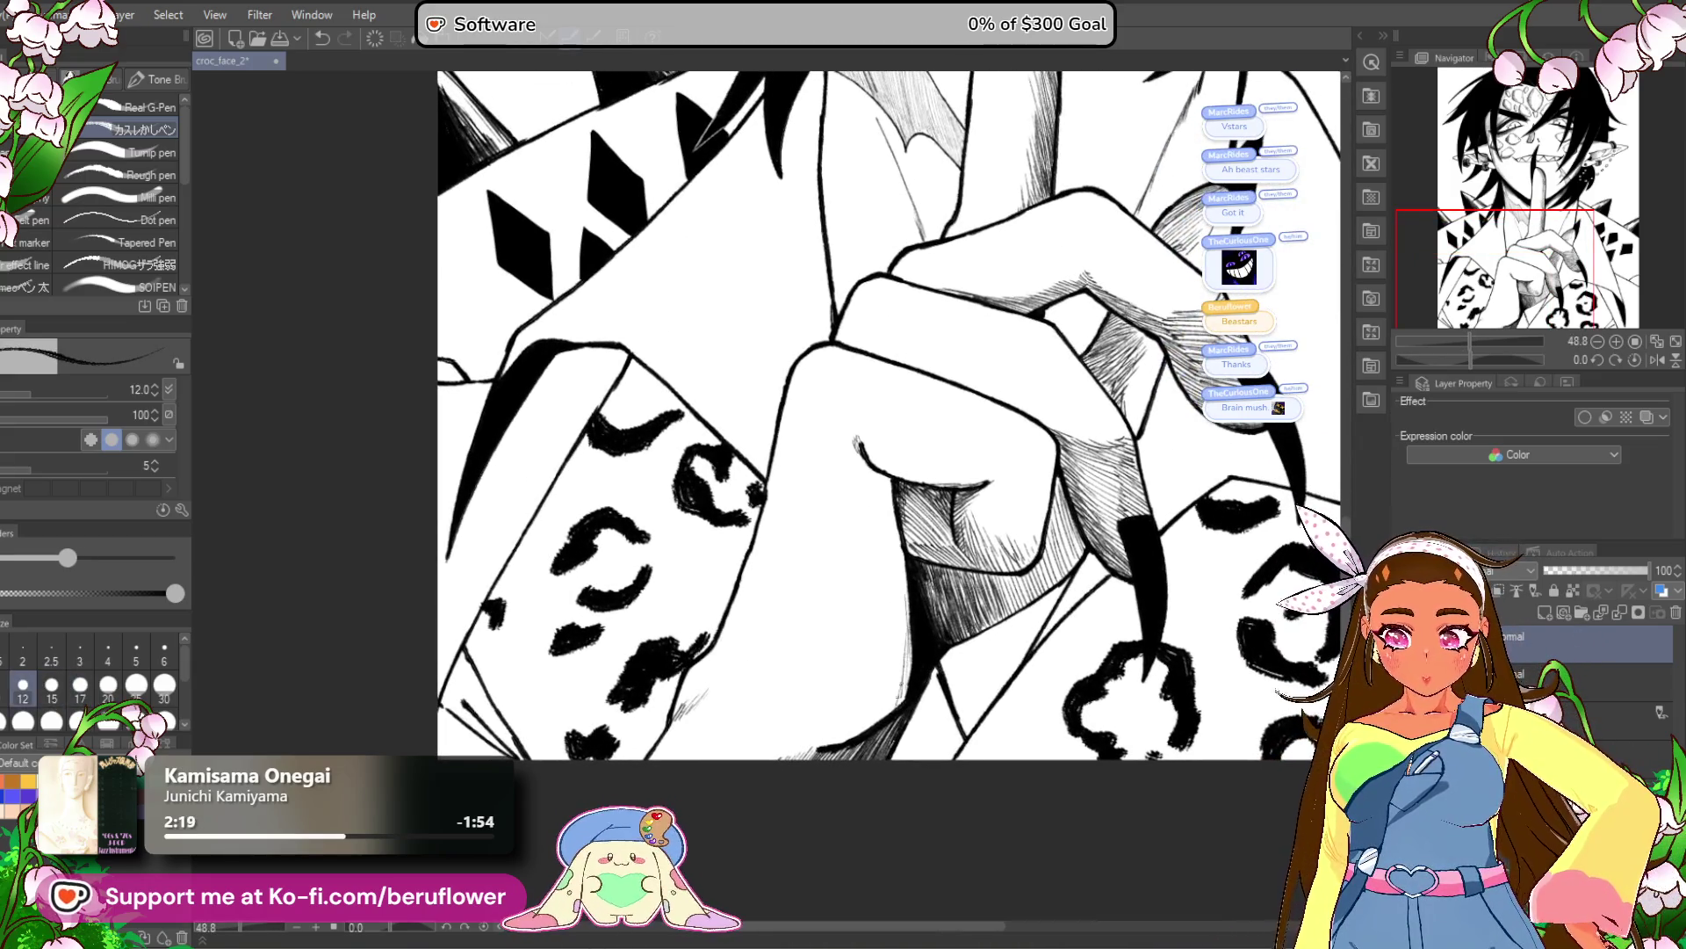
{"action": "scroll", "coordinate": [896, 703], "scroll_direction": "down", "scroll_amount": 2}
{"action": "mouse_move", "coordinate": [1162, 756]}
{"action": "left_mouse_down"}
{"action": "mouse_move", "coordinate": [1124, 808]}
{"action": "mouse_move", "coordinate": [1120, 751]}
{"action": "left_mouse_up"}
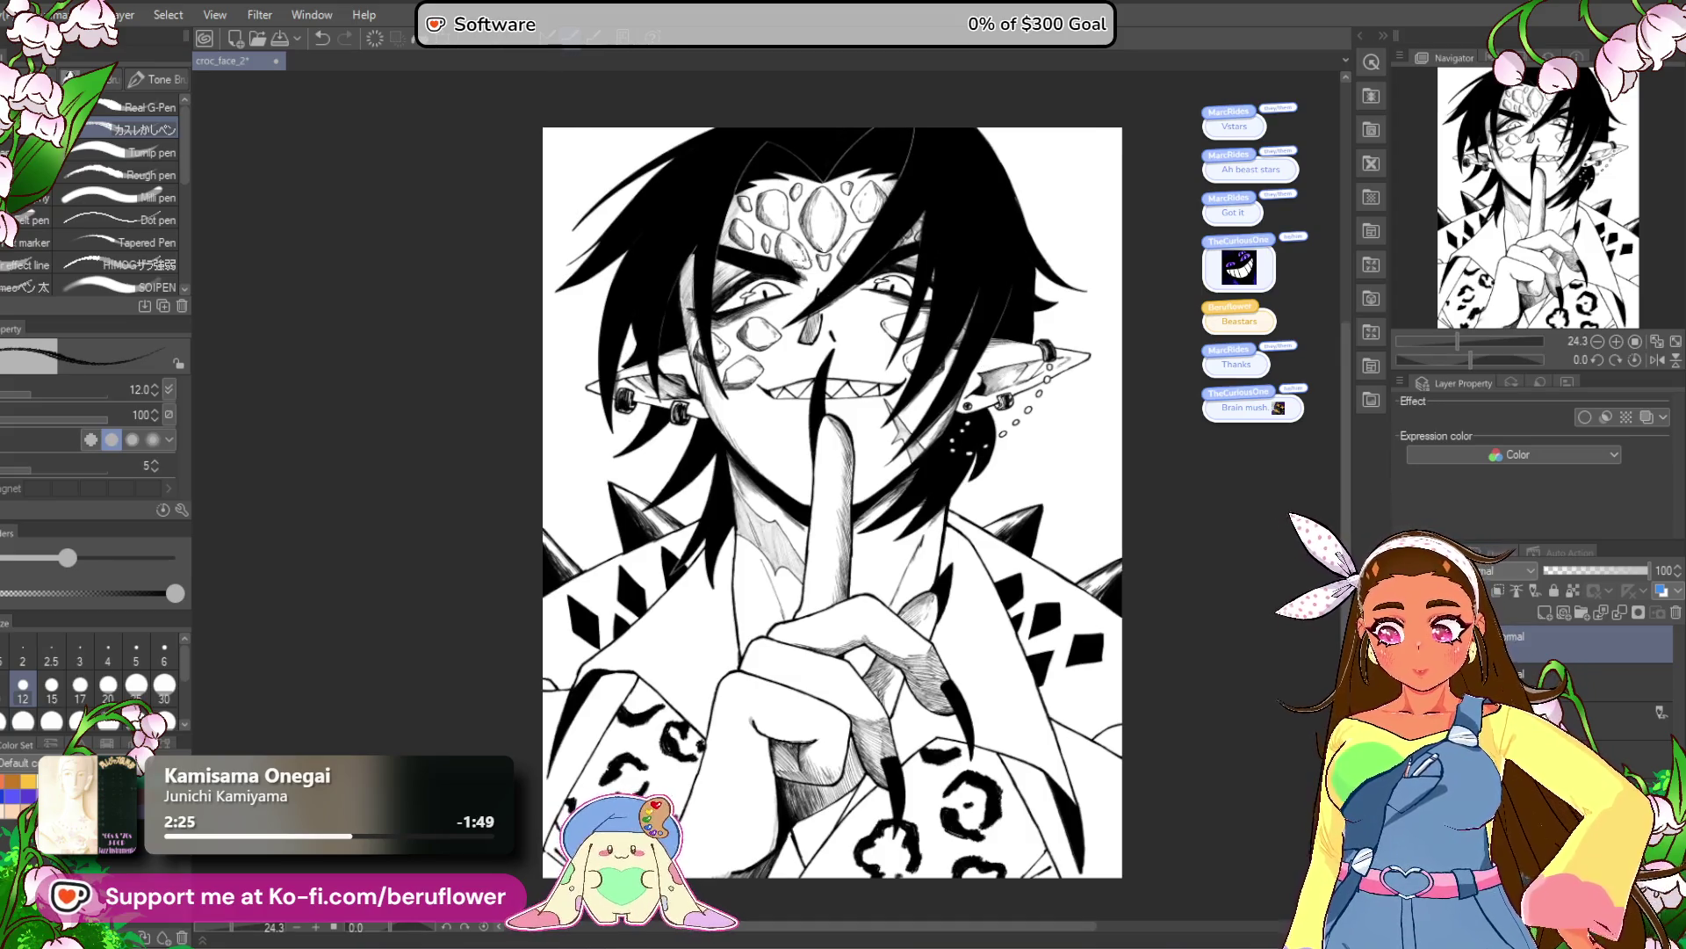
Zoom in and hatch the neck shading along the hair edge.
{"action": "scroll", "coordinate": [800, 264], "scroll_direction": "up", "scroll_amount": 1}
{"action": "mouse_move", "coordinate": [1039, 716]}
{"action": "left_mouse_down"}
{"action": "mouse_move", "coordinate": [985, 757]}
{"action": "mouse_move", "coordinate": [988, 710]}
{"action": "mouse_move", "coordinate": [1097, 530]}
{"action": "left_mouse_up"}
{"action": "scroll", "coordinate": [828, 509], "scroll_direction": "up", "scroll_amount": 6}
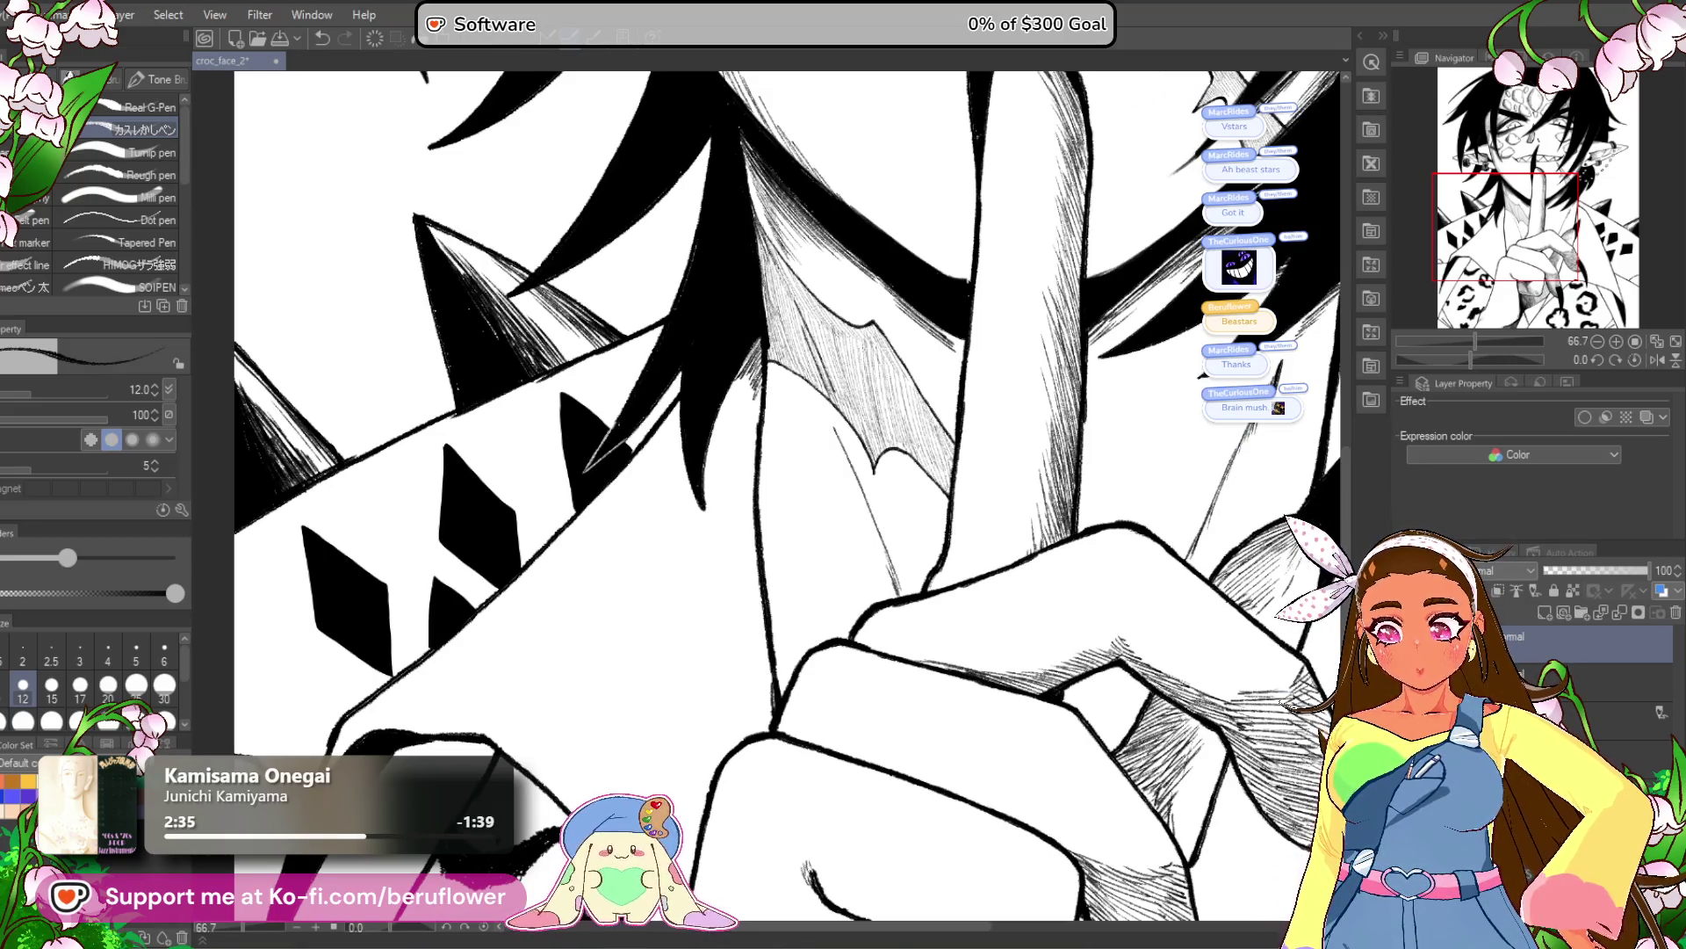
{"action": "scroll", "coordinate": [759, 378], "scroll_direction": "up", "scroll_amount": 4}
{"action": "left_click_drag", "start_coordinate": [772, 221], "coordinate": [743, 270]}
{"action": "mouse_move", "coordinate": [746, 459]}
{"action": "left_mouse_down"}
{"action": "mouse_move", "coordinate": [758, 501]}
{"action": "mouse_move", "coordinate": [791, 520]}
{"action": "mouse_move", "coordinate": [823, 489]}
{"action": "left_mouse_up"}
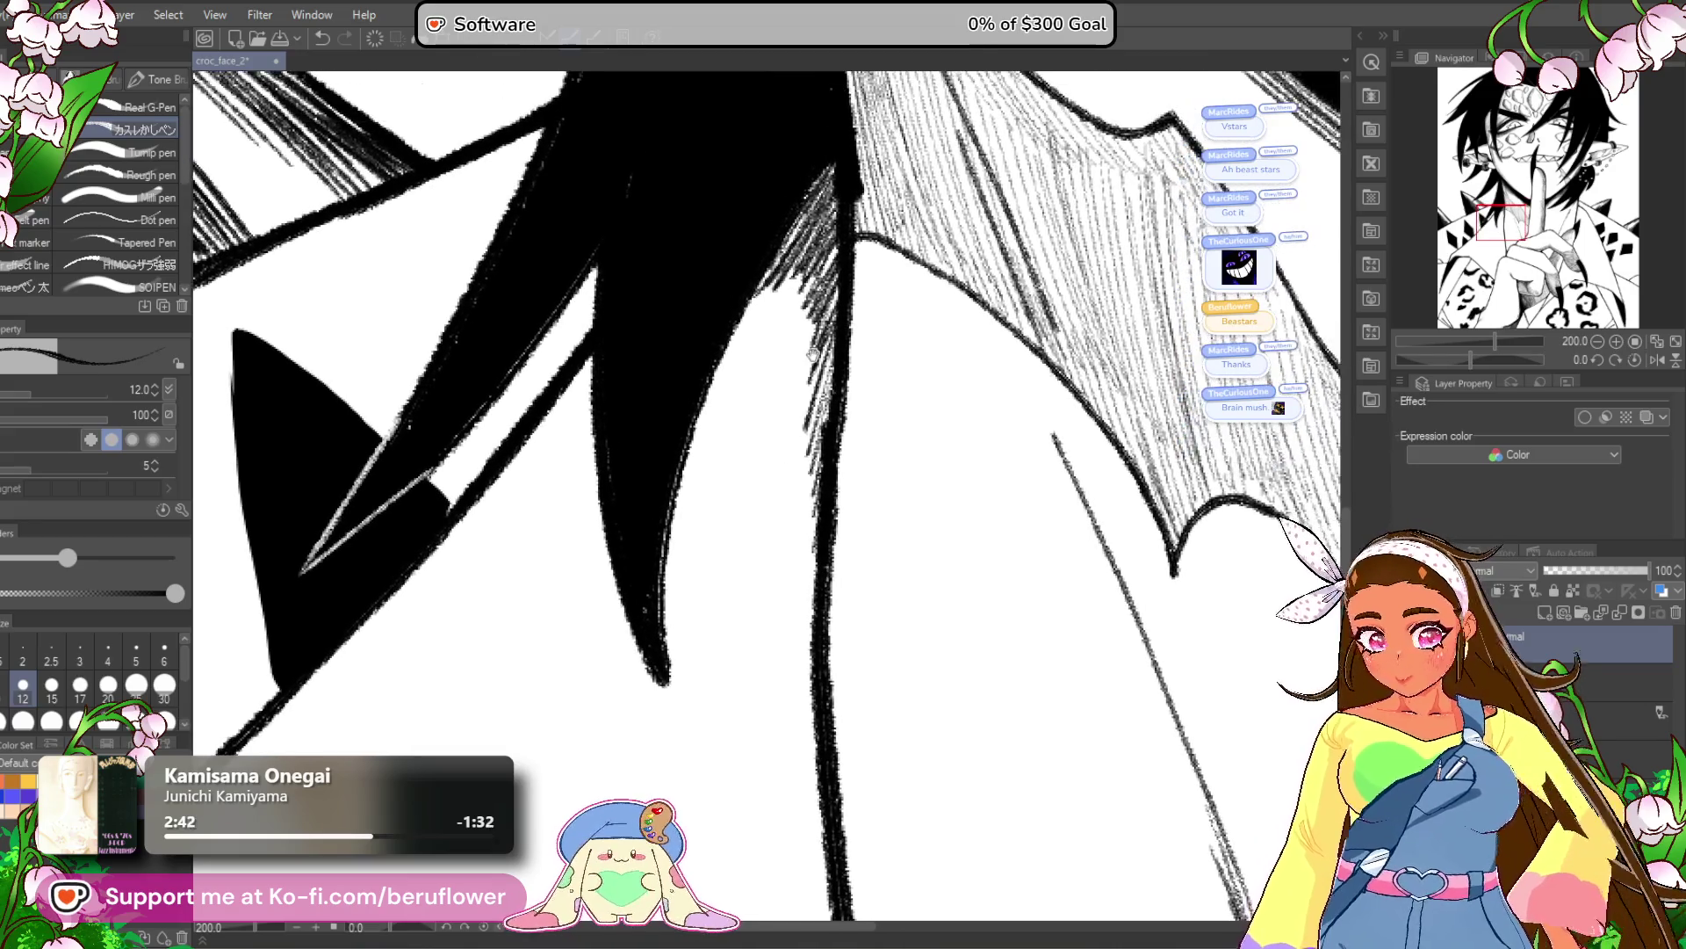
{"action": "mouse_move", "coordinate": [790, 230]}
{"action": "left_mouse_down"}
{"action": "mouse_move", "coordinate": [603, 339]}
{"action": "mouse_move", "coordinate": [542, 449]}
{"action": "left_mouse_up"}
{"action": "mouse_move", "coordinate": [765, 299]}
{"action": "left_mouse_down"}
{"action": "mouse_move", "coordinate": [707, 365]}
{"action": "mouse_move", "coordinate": [786, 285]}
{"action": "mouse_move", "coordinate": [752, 393]}
{"action": "mouse_move", "coordinate": [795, 482]}
{"action": "mouse_move", "coordinate": [804, 601]}
{"action": "left_mouse_up"}
Add hatching strokes on the neck area and refit the view.
{"action": "scroll", "coordinate": [733, 755], "scroll_direction": "down", "scroll_amount": 5}
{"action": "left_click_drag", "start_coordinate": [726, 757], "coordinate": [712, 632]}
{"action": "scroll", "coordinate": [702, 563], "scroll_direction": "up", "scroll_amount": 2}
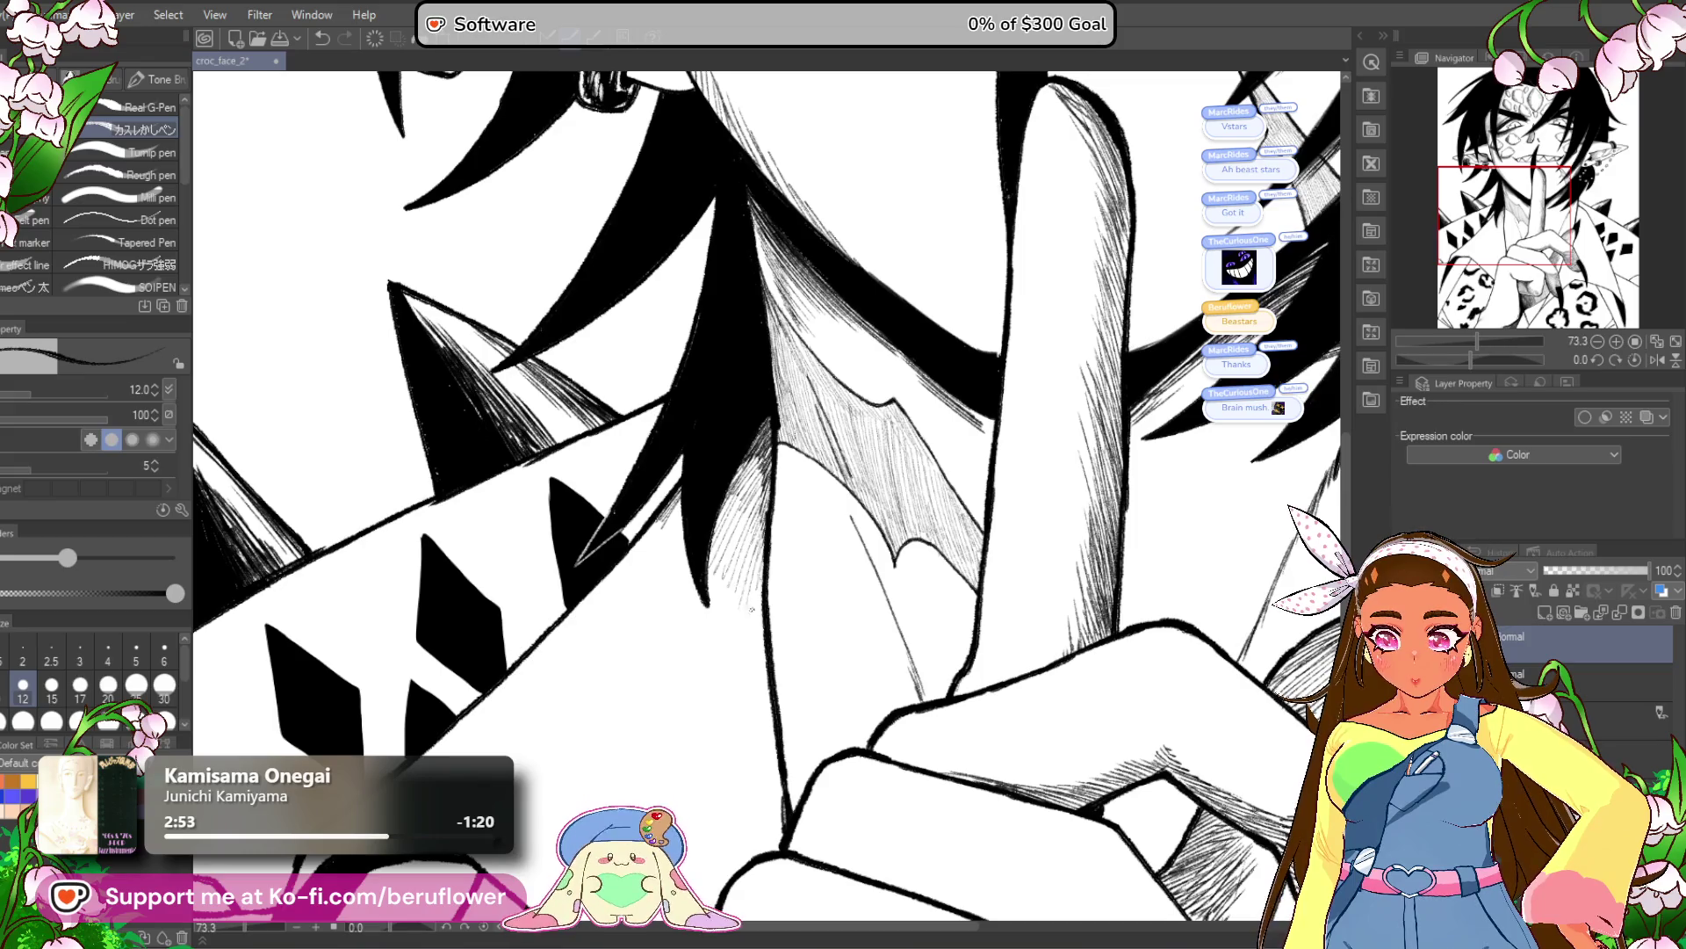
{"action": "left_click_drag", "start_coordinate": [638, 540], "coordinate": [634, 567]}
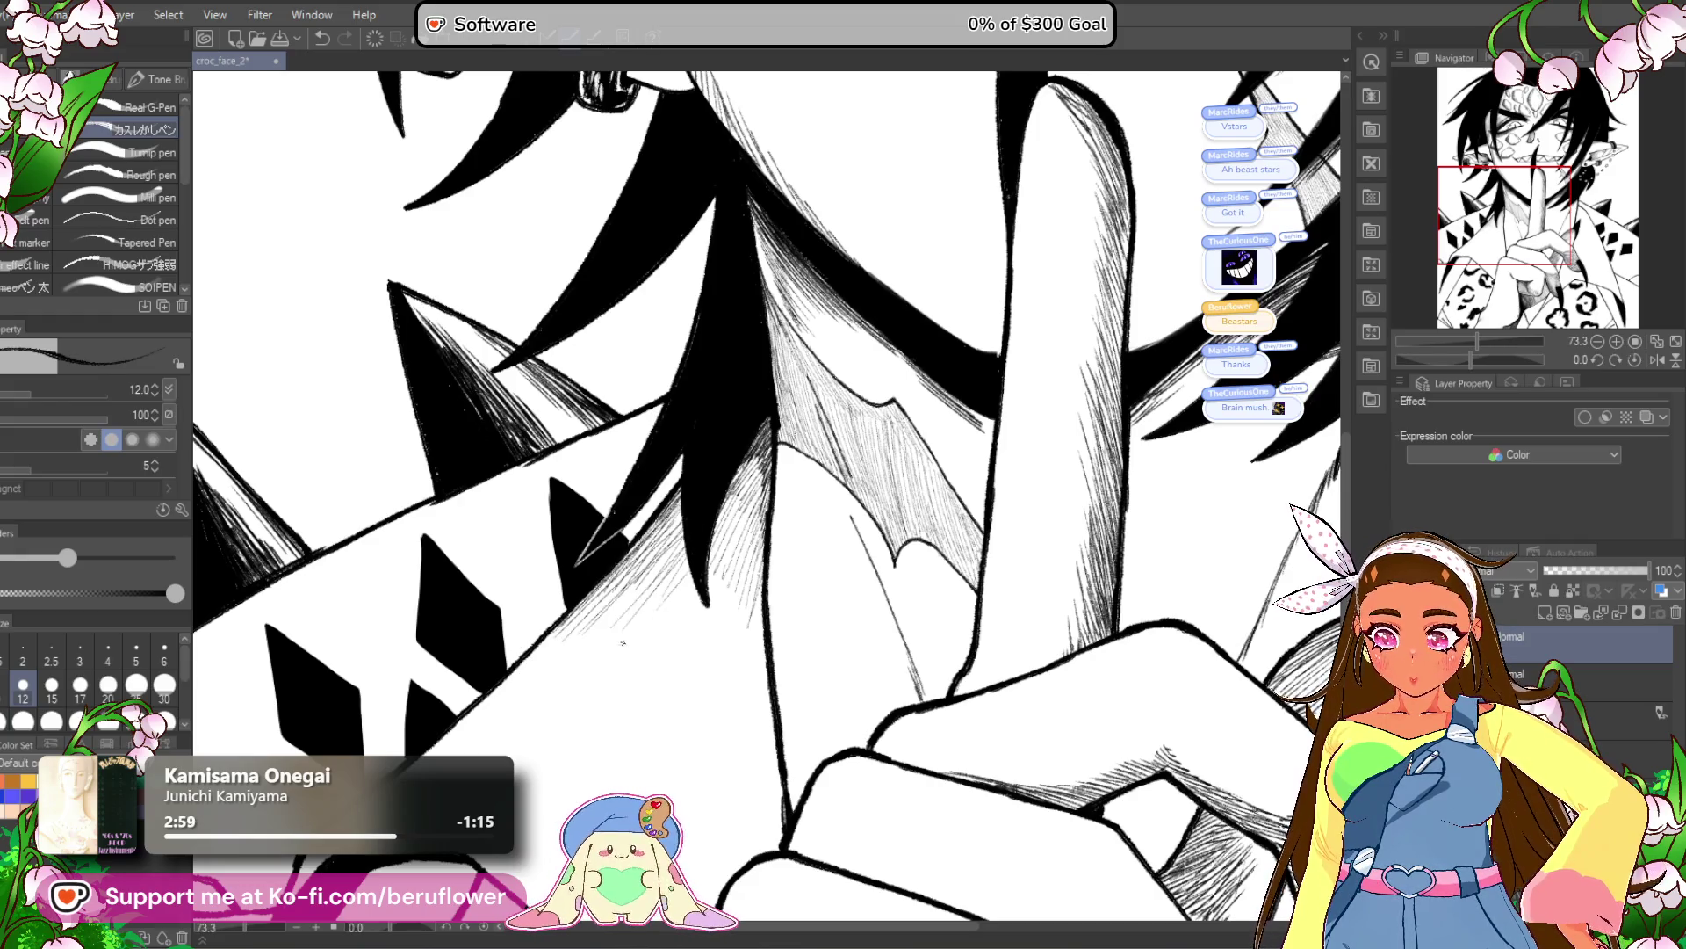
{"action": "key", "text": "ctrl+0"}
{"action": "scroll", "coordinate": [746, 422], "scroll_direction": "up", "scroll_amount": 5}
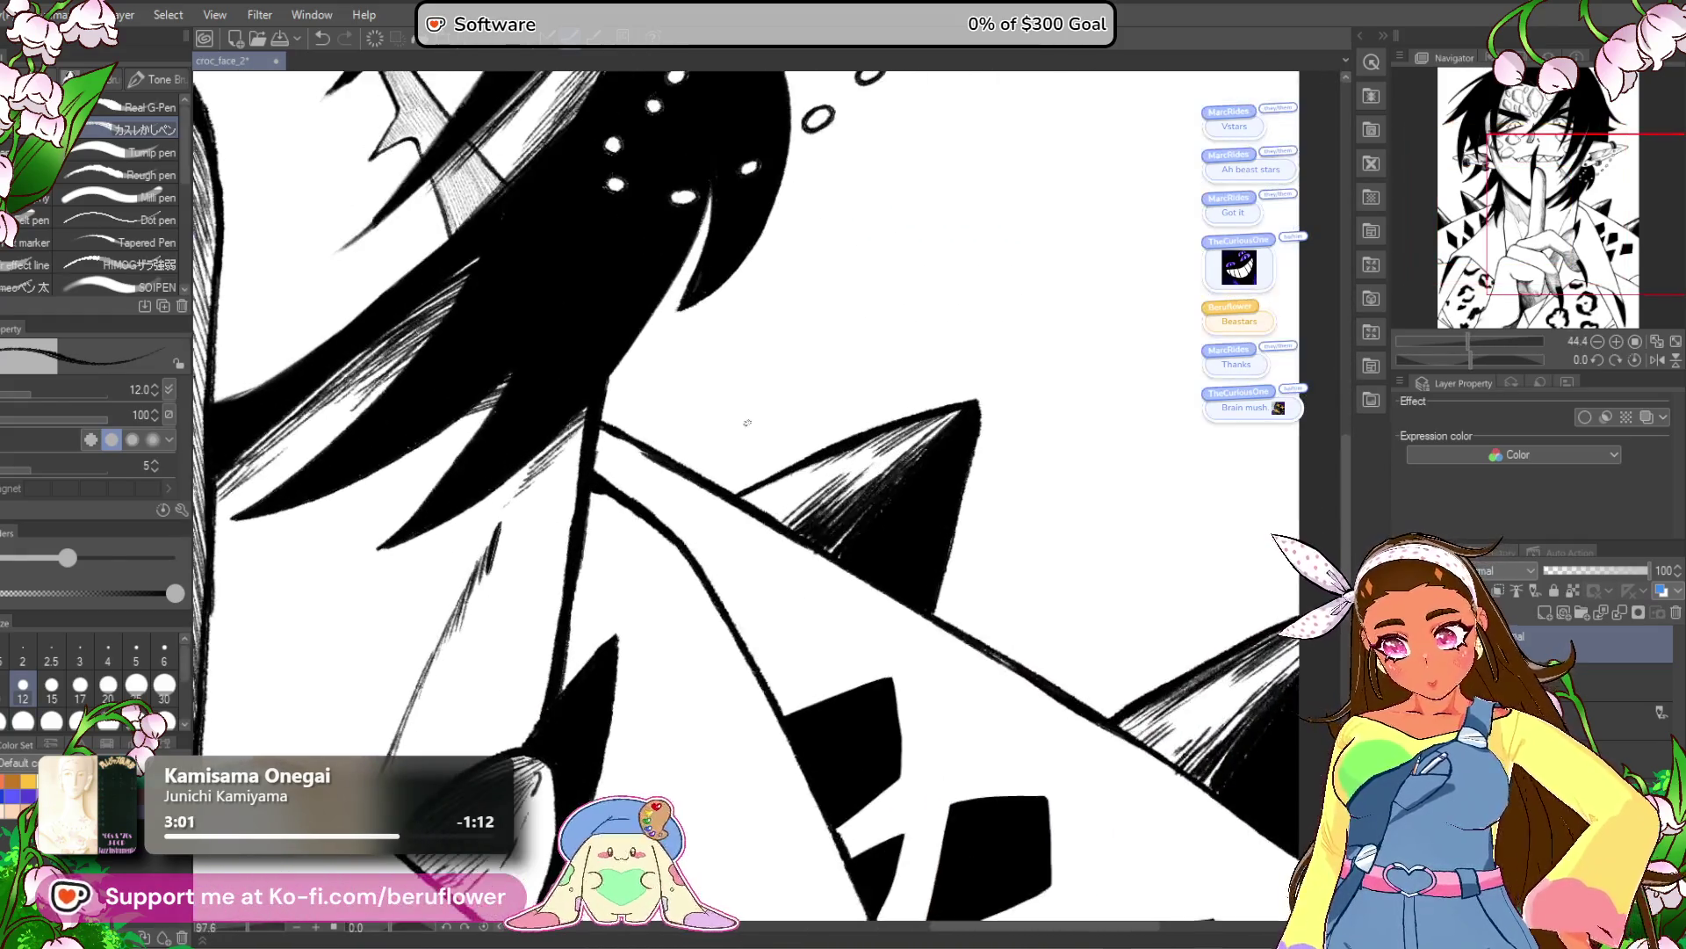
Hatch the collar edge under the hair just below the collar line.
{"action": "mouse_move", "coordinate": [657, 458]}
{"action": "left_mouse_down"}
{"action": "mouse_move", "coordinate": [652, 413]}
{"action": "mouse_move", "coordinate": [742, 500]}
{"action": "left_mouse_up"}
{"action": "left_click_drag", "start_coordinate": [707, 436], "coordinate": [804, 537]}
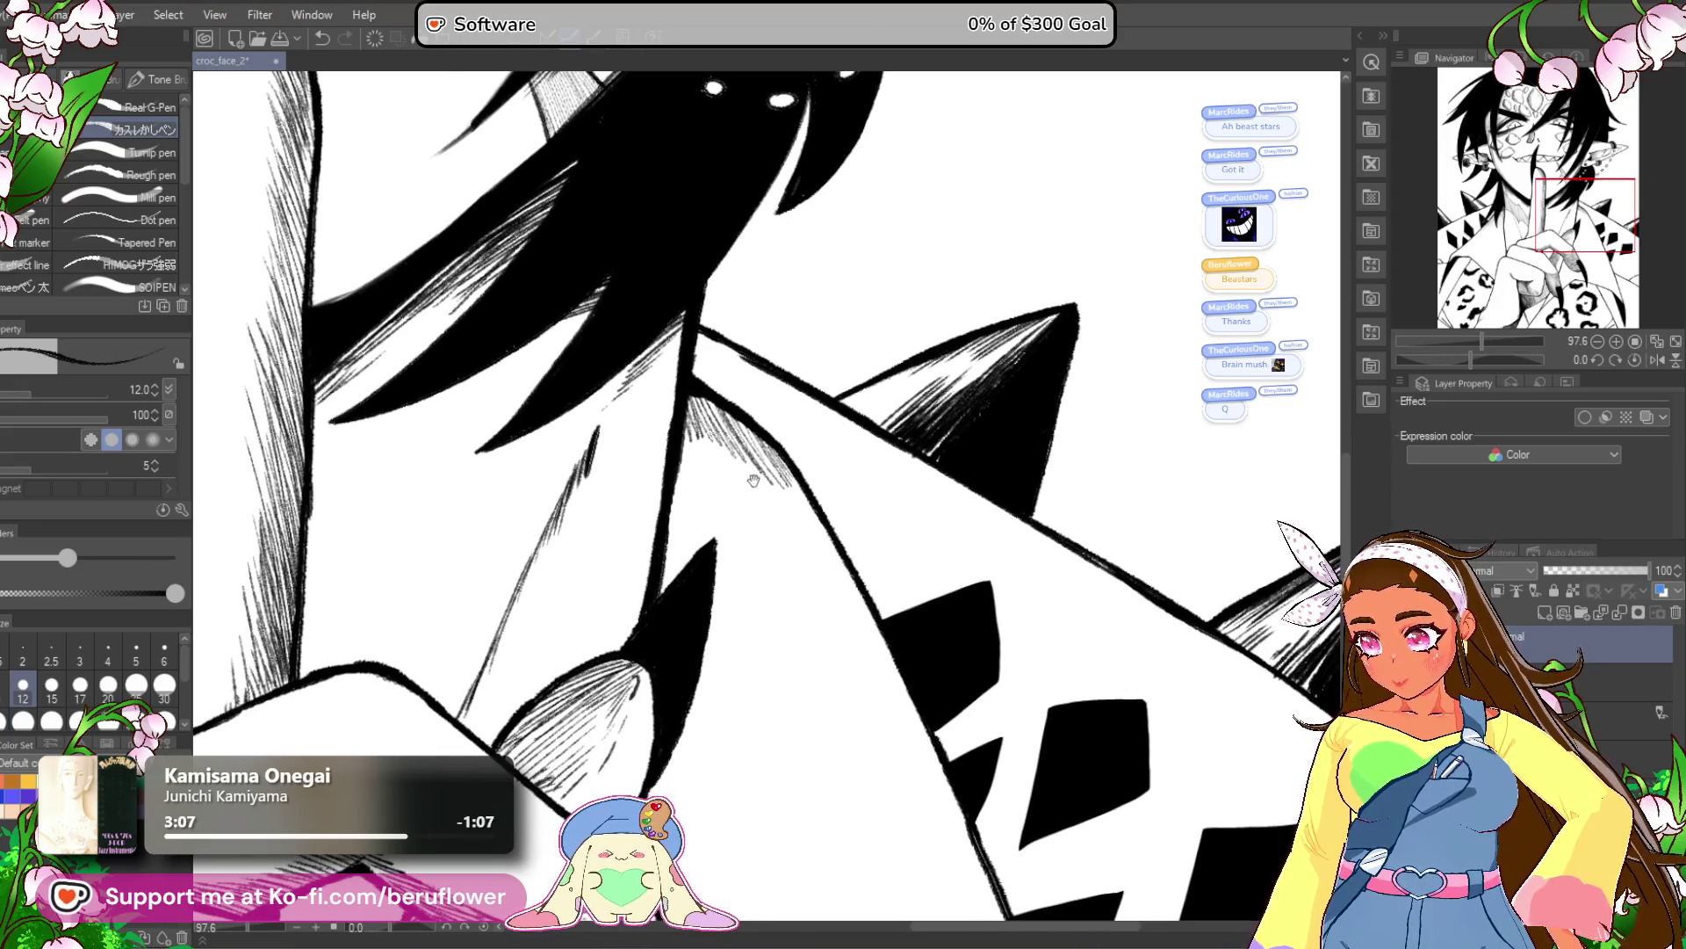
{"action": "left_click_drag", "start_coordinate": [778, 538], "coordinate": [854, 471]}
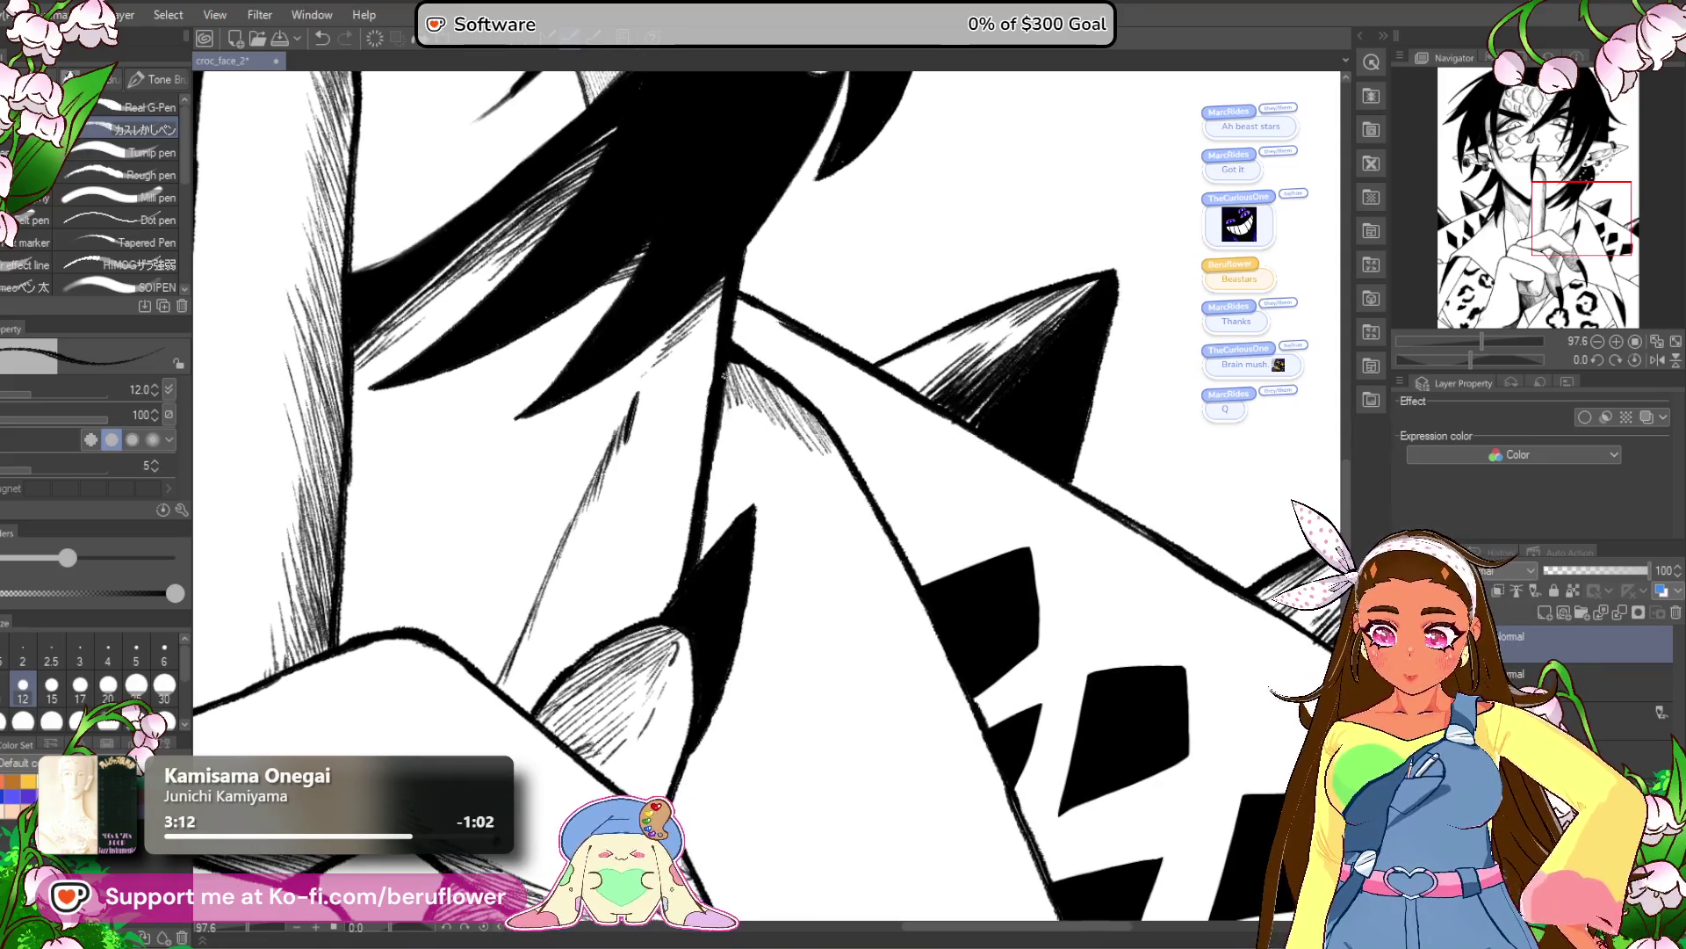
{"action": "left_click_drag", "start_coordinate": [734, 366], "coordinate": [761, 455]}
{"action": "left_click_drag", "start_coordinate": [745, 370], "coordinate": [787, 478]}
{"action": "left_click_drag", "start_coordinate": [722, 361], "coordinate": [765, 428]}
{"action": "left_click_drag", "start_coordinate": [746, 367], "coordinate": [768, 429]}
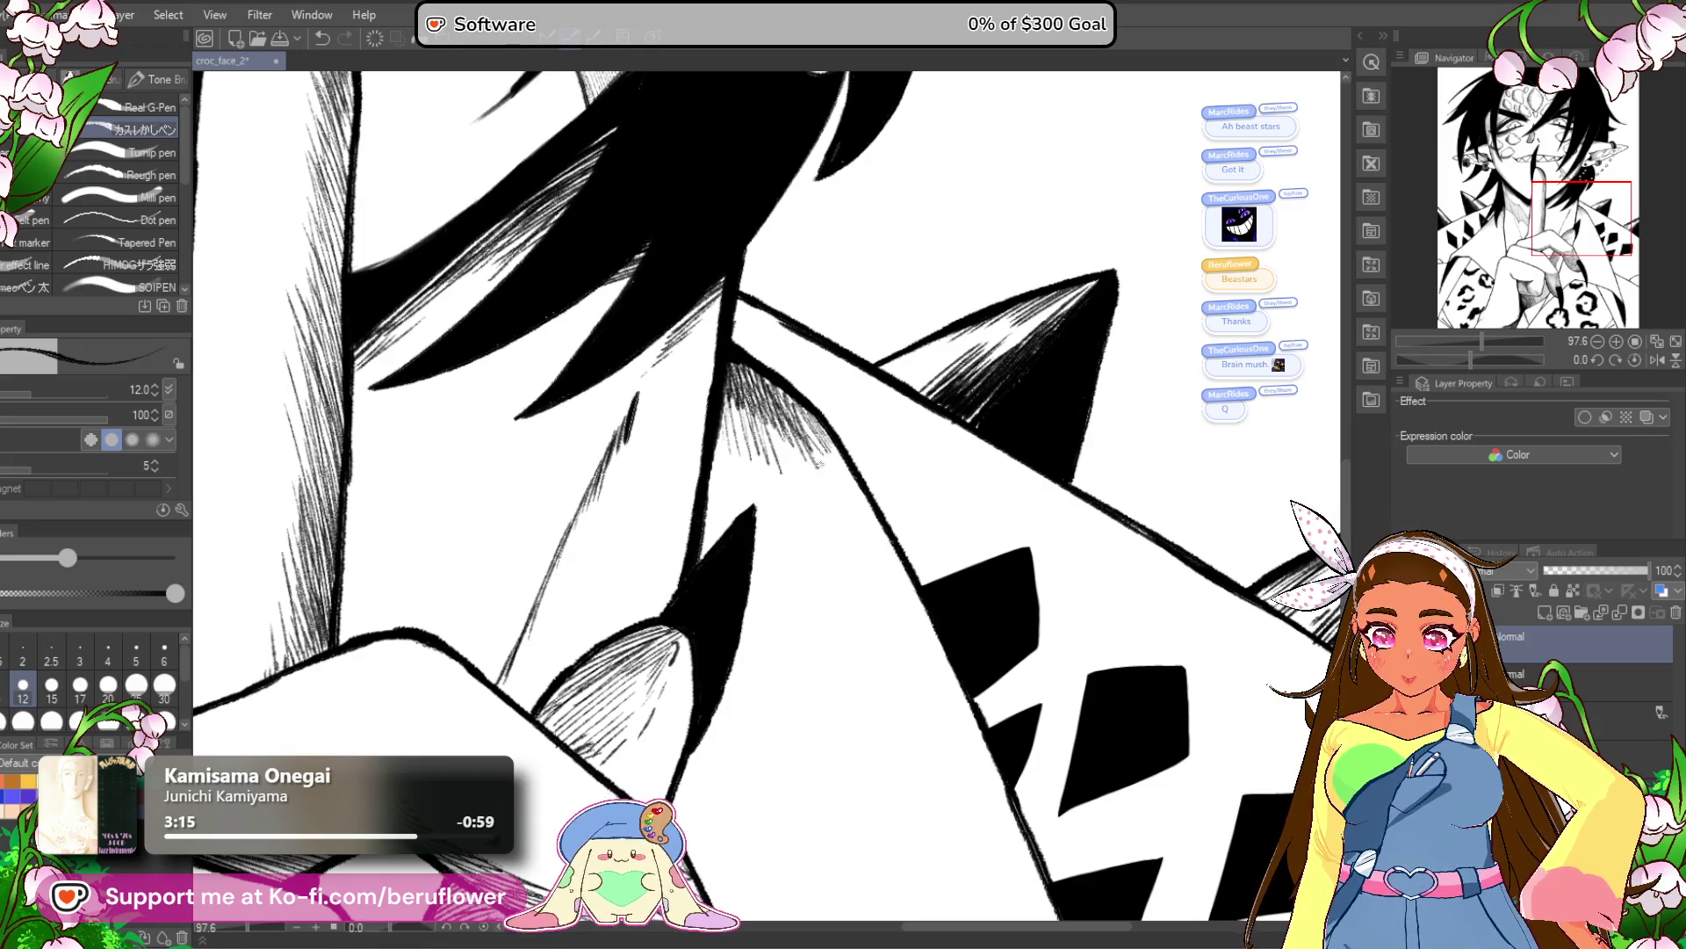
Extend the collar hatching leftward and down-right, then fit the drawing in the window.
{"action": "left_click_drag", "start_coordinate": [795, 425], "coordinate": [812, 500]}
{"action": "mouse_move", "coordinate": [755, 395]}
{"action": "left_mouse_down"}
{"action": "mouse_move", "coordinate": [790, 502]}
{"action": "mouse_move", "coordinate": [752, 498]}
{"action": "left_mouse_up"}
{"action": "left_click_drag", "start_coordinate": [730, 396], "coordinate": [736, 506]}
{"action": "left_click_drag", "start_coordinate": [718, 422], "coordinate": [727, 501]}
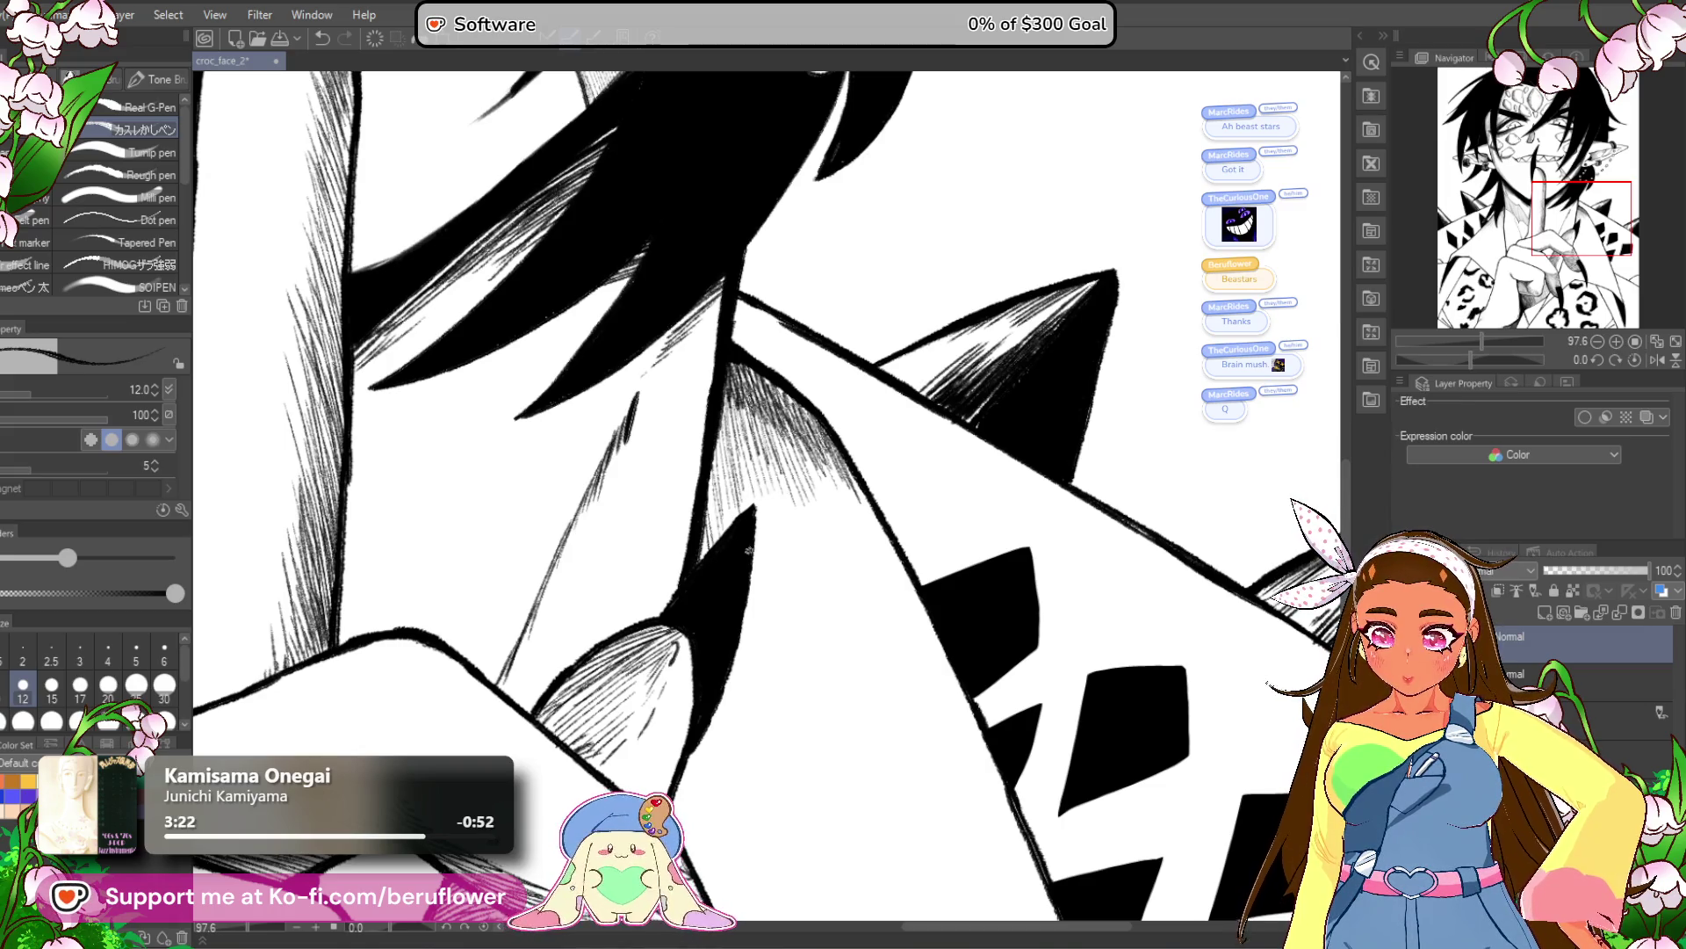
{"action": "left_click_drag", "start_coordinate": [761, 421], "coordinate": [786, 520]}
{"action": "left_click_drag", "start_coordinate": [792, 447], "coordinate": [818, 527]}
{"action": "mouse_move", "coordinate": [817, 439]}
{"action": "left_mouse_down"}
{"action": "mouse_move", "coordinate": [874, 579]}
{"action": "mouse_move", "coordinate": [909, 604]}
{"action": "left_mouse_up"}
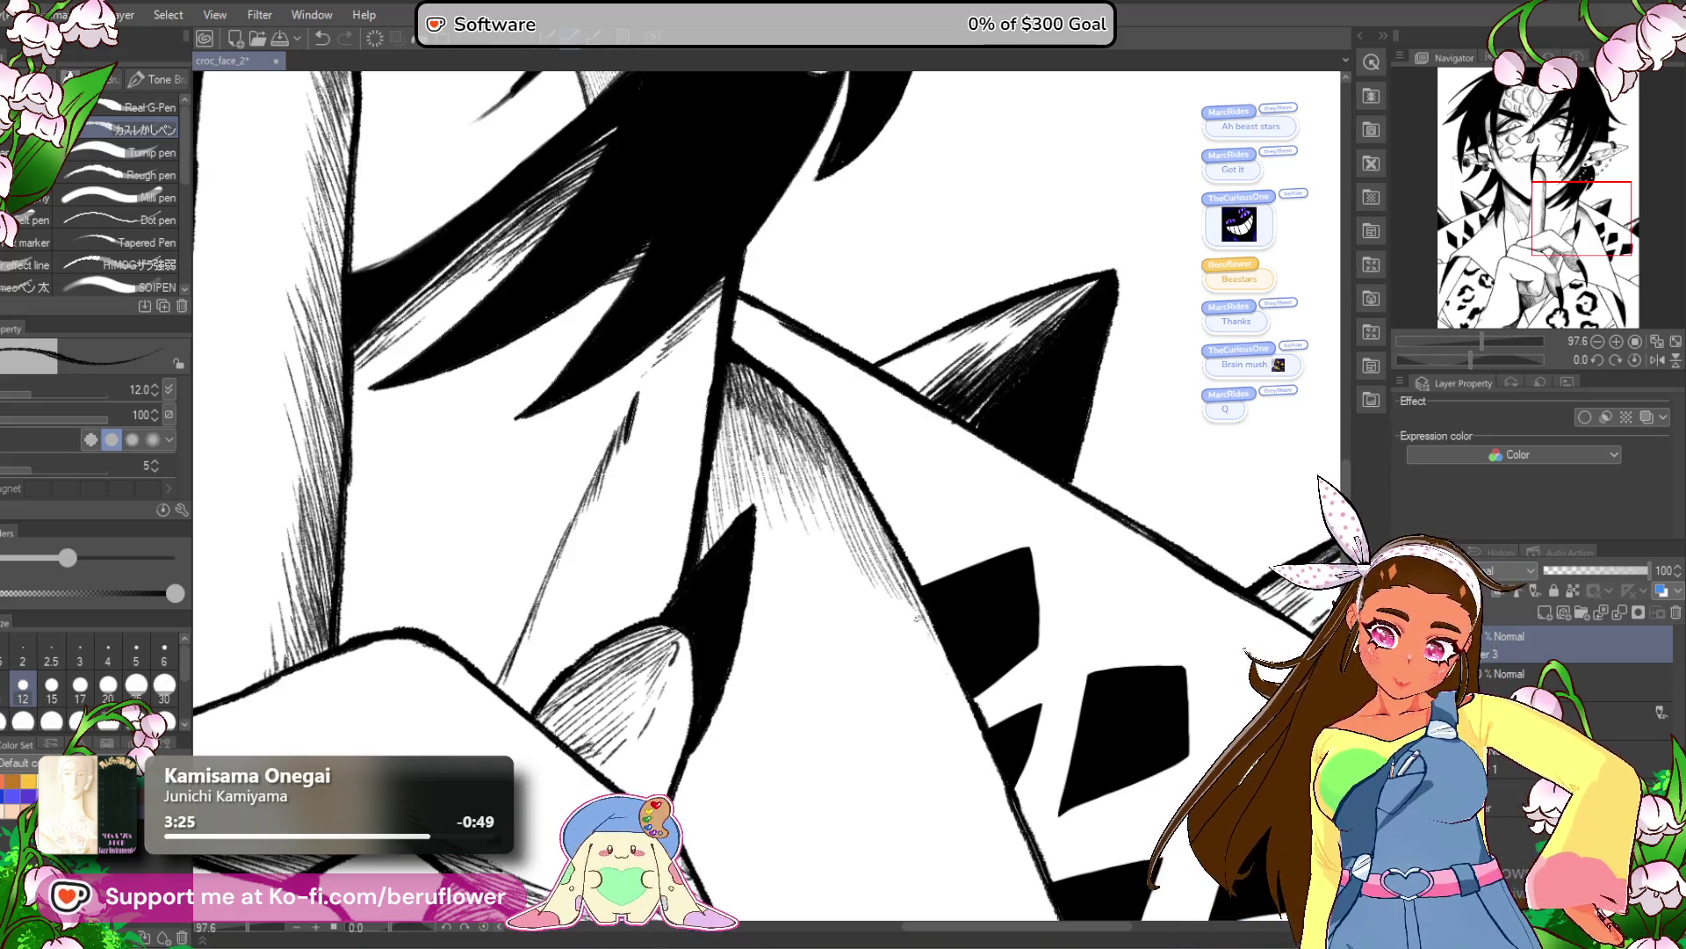
{"action": "key", "text": "ctrl+0"}
{"action": "scroll", "coordinate": [819, 515], "scroll_direction": "up", "scroll_amount": 2}
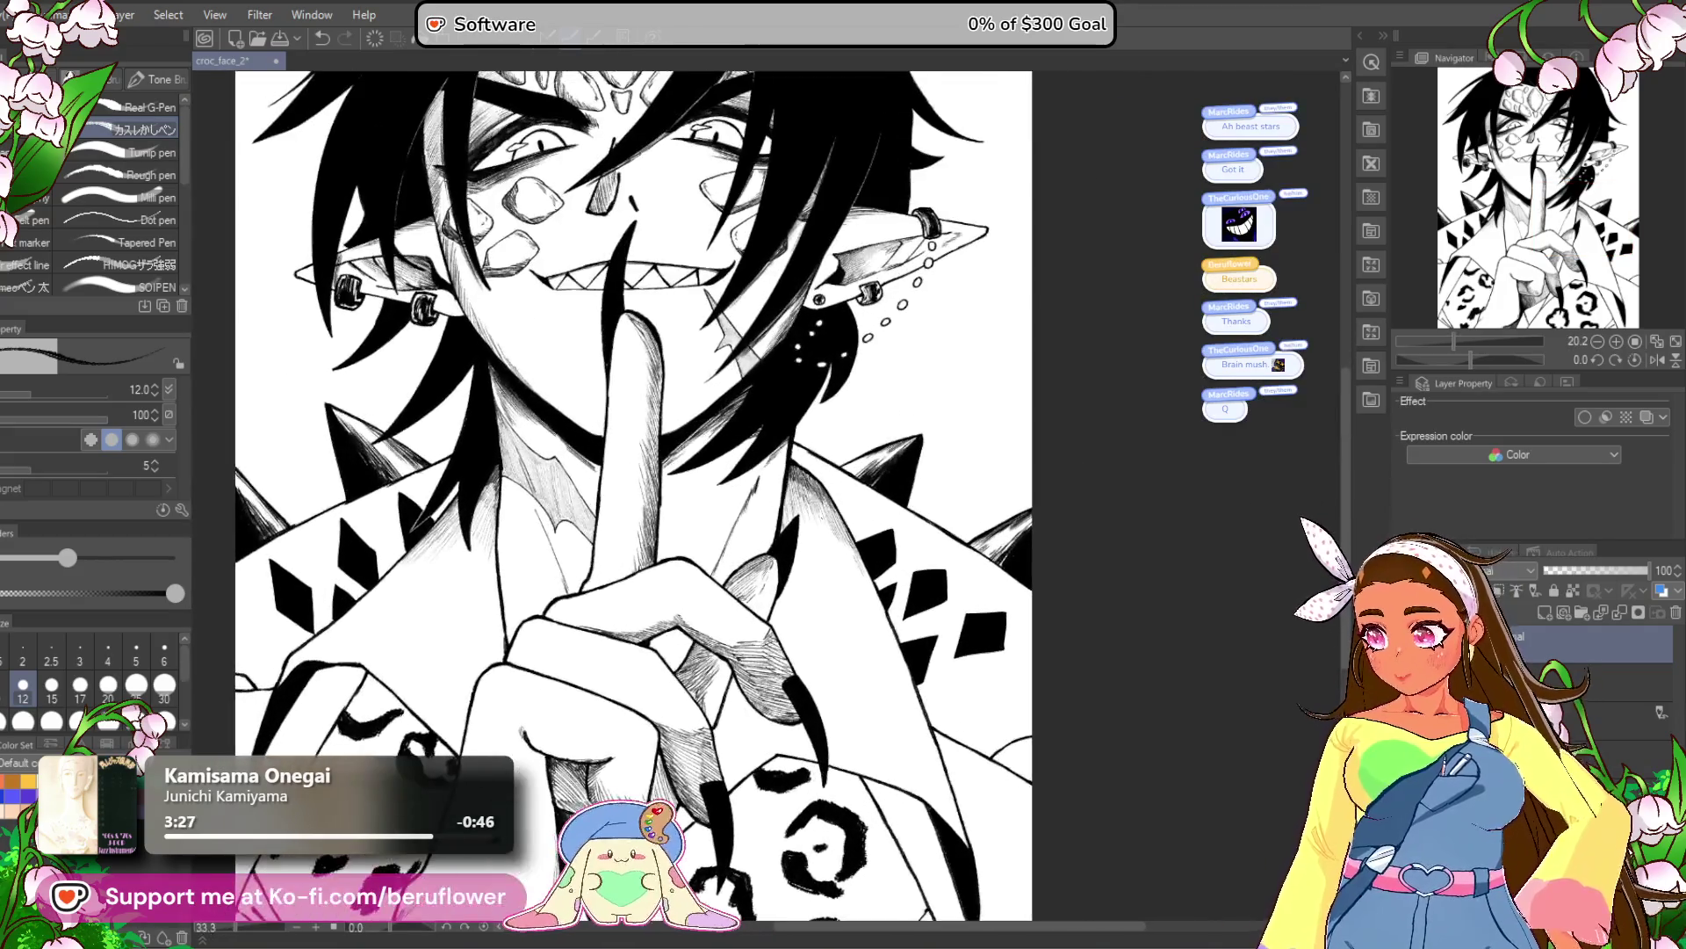
Add hatching at the leopard-print sleeve's lower end.
{"action": "mouse_move", "coordinate": [852, 729]}
{"action": "left_mouse_down"}
{"action": "mouse_move", "coordinate": [973, 686]}
{"action": "mouse_move", "coordinate": [991, 780]}
{"action": "mouse_move", "coordinate": [1028, 705]}
{"action": "mouse_move", "coordinate": [887, 751]}
{"action": "left_mouse_up"}
{"action": "scroll", "coordinate": [887, 751], "scroll_direction": "up", "scroll_amount": 3}
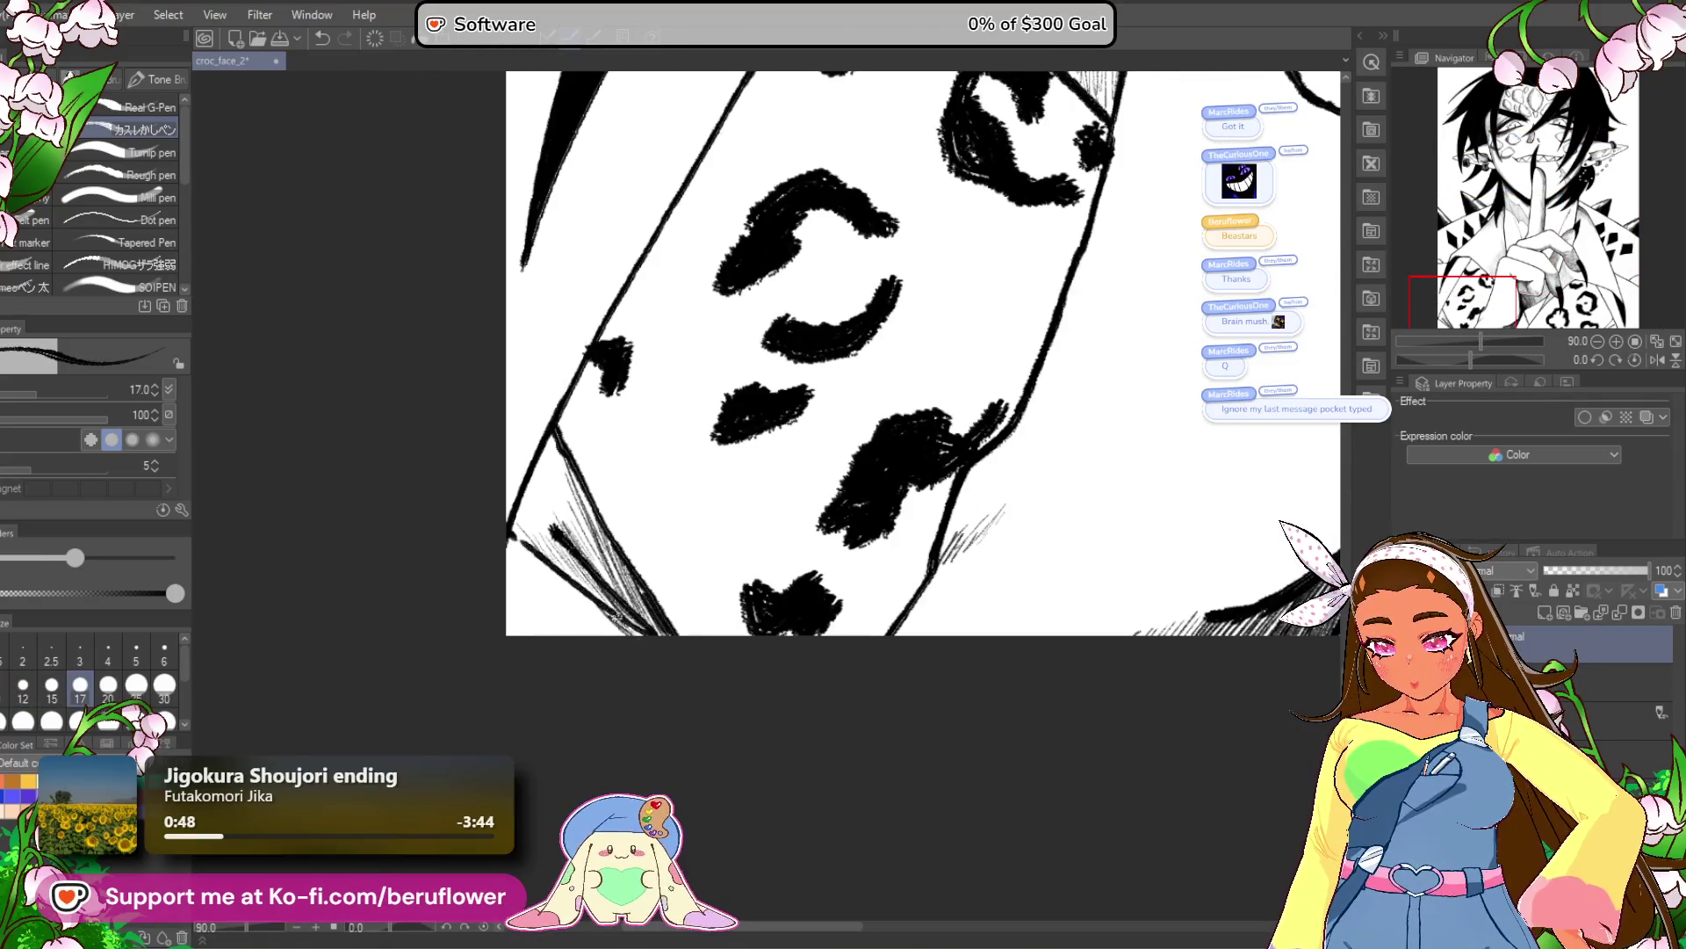
{"action": "mouse_move", "coordinate": [572, 601]}
{"action": "left_mouse_down"}
{"action": "mouse_move", "coordinate": [606, 633]}
{"action": "mouse_move", "coordinate": [591, 617]}
{"action": "mouse_move", "coordinate": [580, 629]}
{"action": "mouse_move", "coordinate": [604, 634]}
{"action": "left_mouse_up"}
{"action": "scroll", "coordinate": [518, 724], "scroll_direction": "down", "scroll_amount": 3}
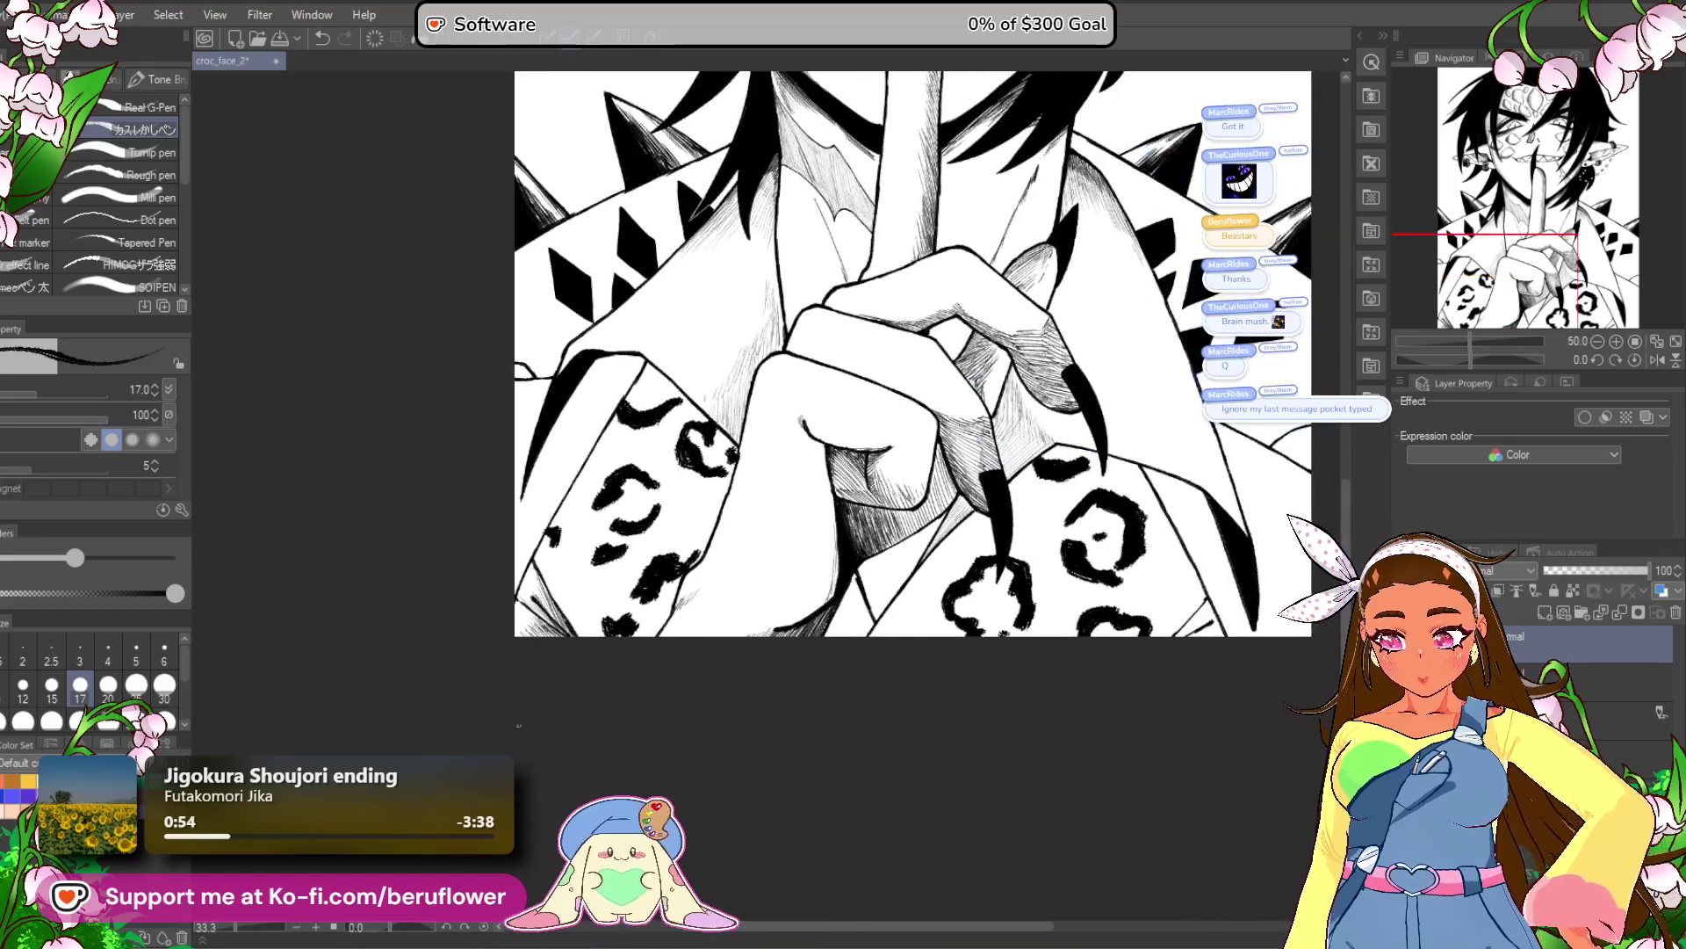
{"action": "scroll", "coordinate": [899, 463], "scroll_direction": "up", "scroll_amount": 3}
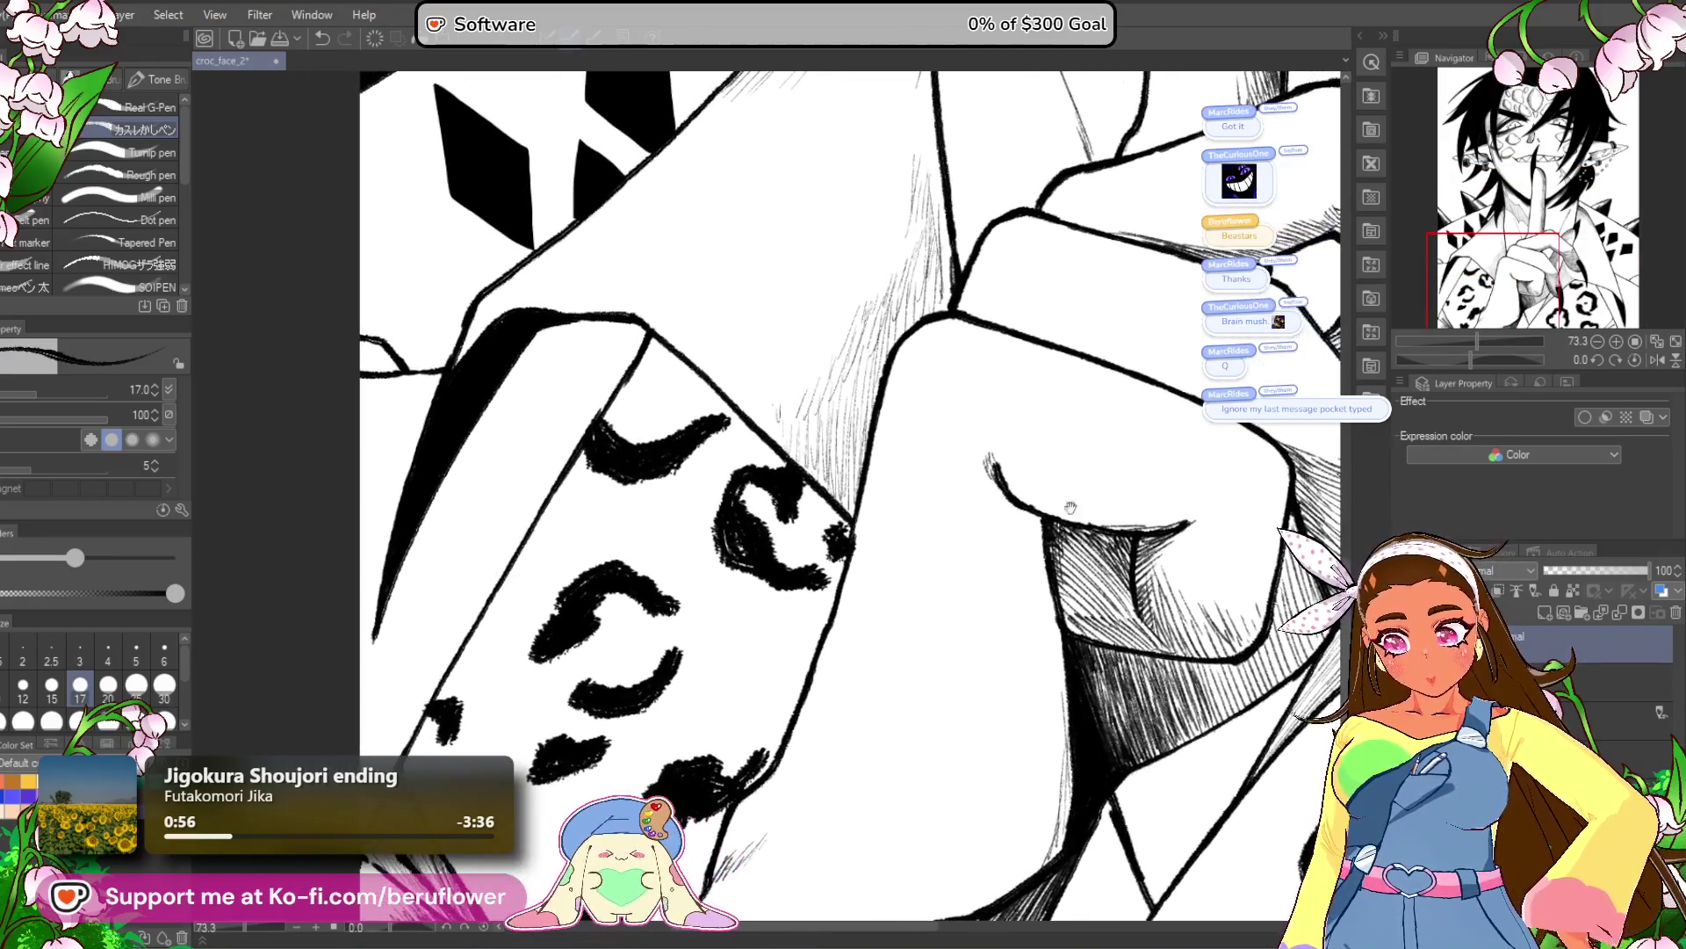
Rotate the canvas about -76 degrees and hatch across the leopard-print cuff.
{"action": "left_click_drag", "start_coordinate": [1453, 360], "coordinate": [1439, 359]}
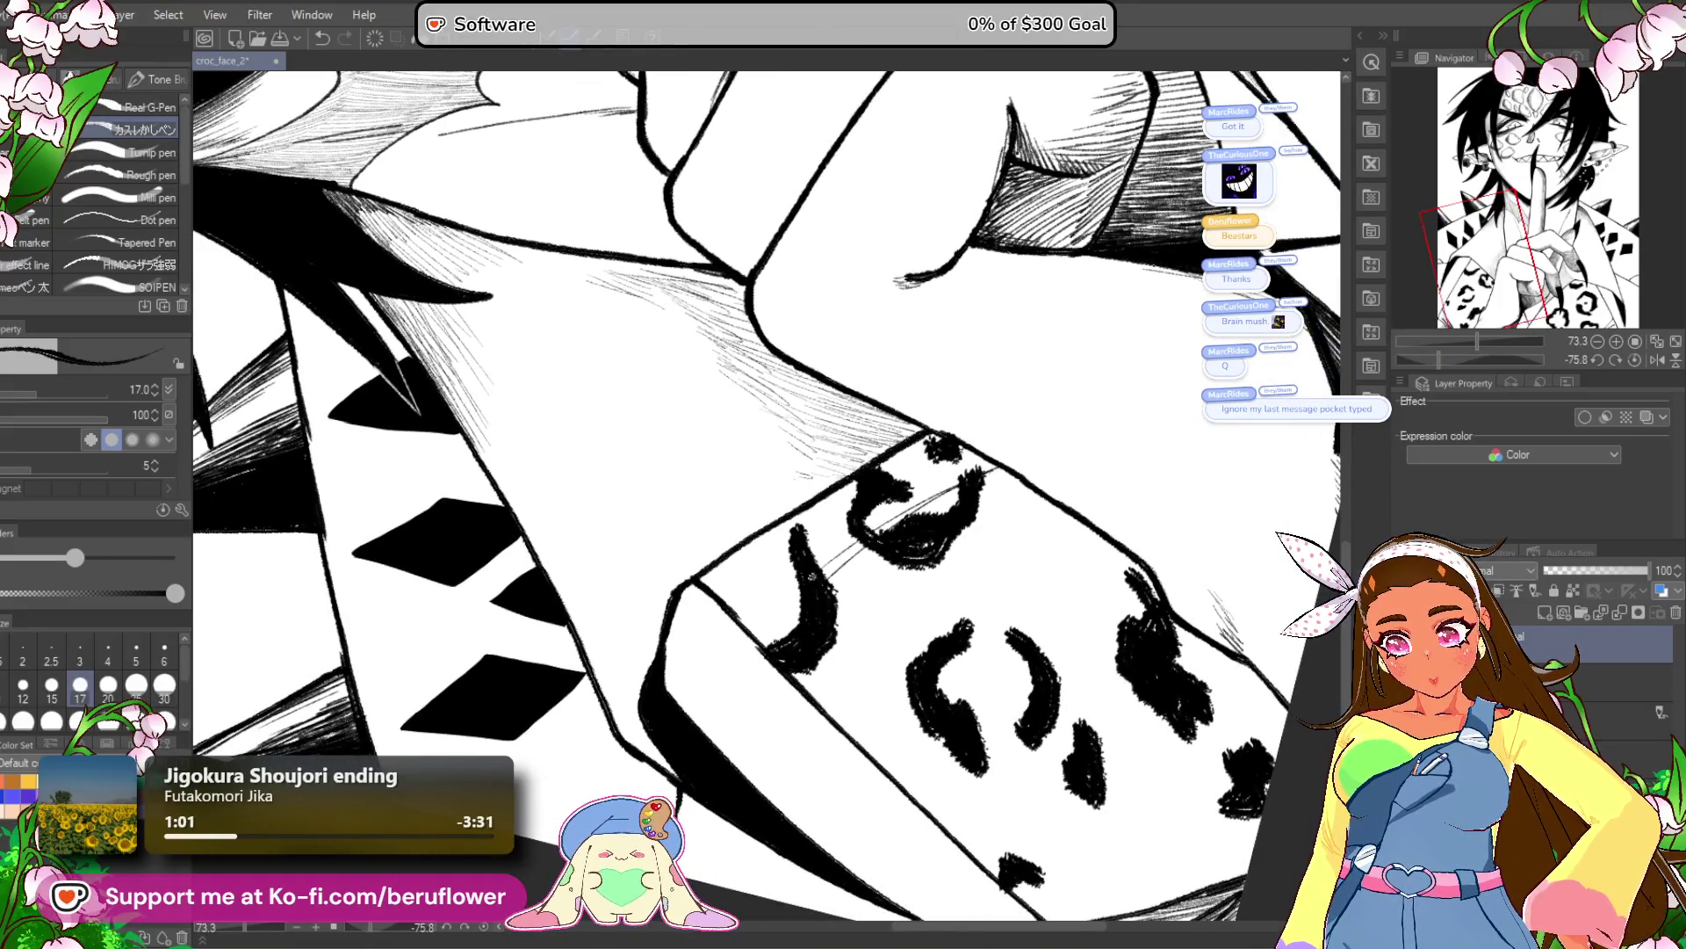
{"action": "left_click_drag", "start_coordinate": [817, 562], "coordinate": [866, 536]}
{"action": "left_click_drag", "start_coordinate": [913, 495], "coordinate": [966, 462]}
{"action": "left_click_drag", "start_coordinate": [808, 538], "coordinate": [926, 444]}
{"action": "left_click_drag", "start_coordinate": [856, 484], "coordinate": [775, 536]}
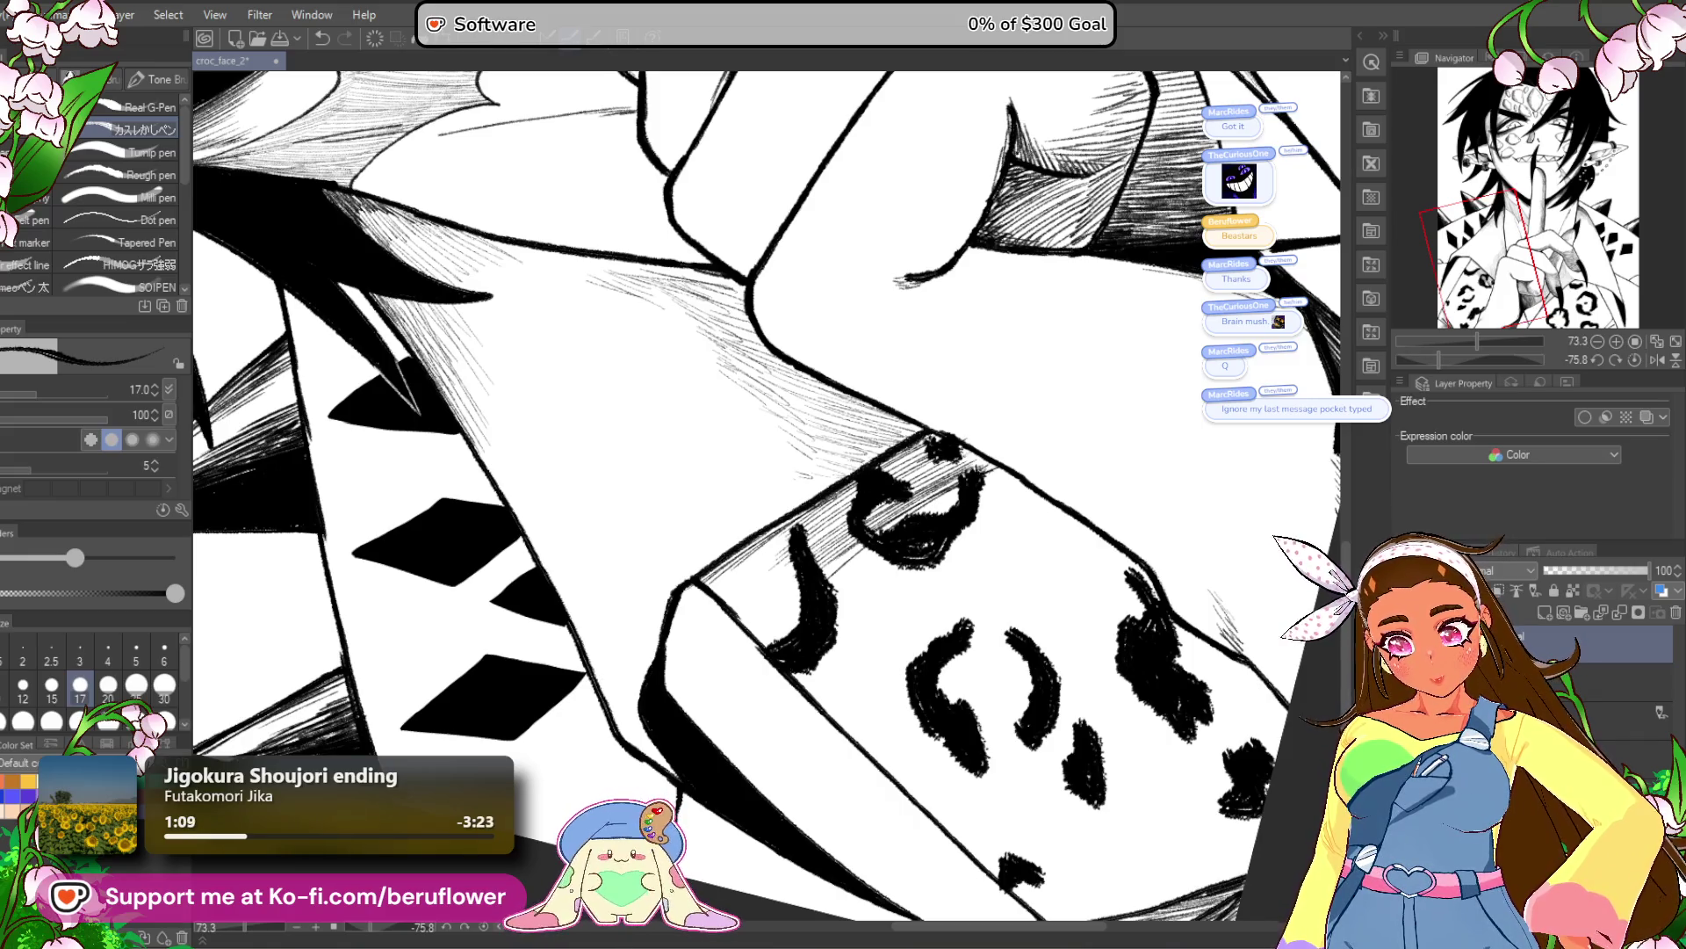
Rotate to -87.2 degrees, thicken the cuff's left corner and hatch its side face.
{"action": "left_click", "coordinate": [1636, 359]}
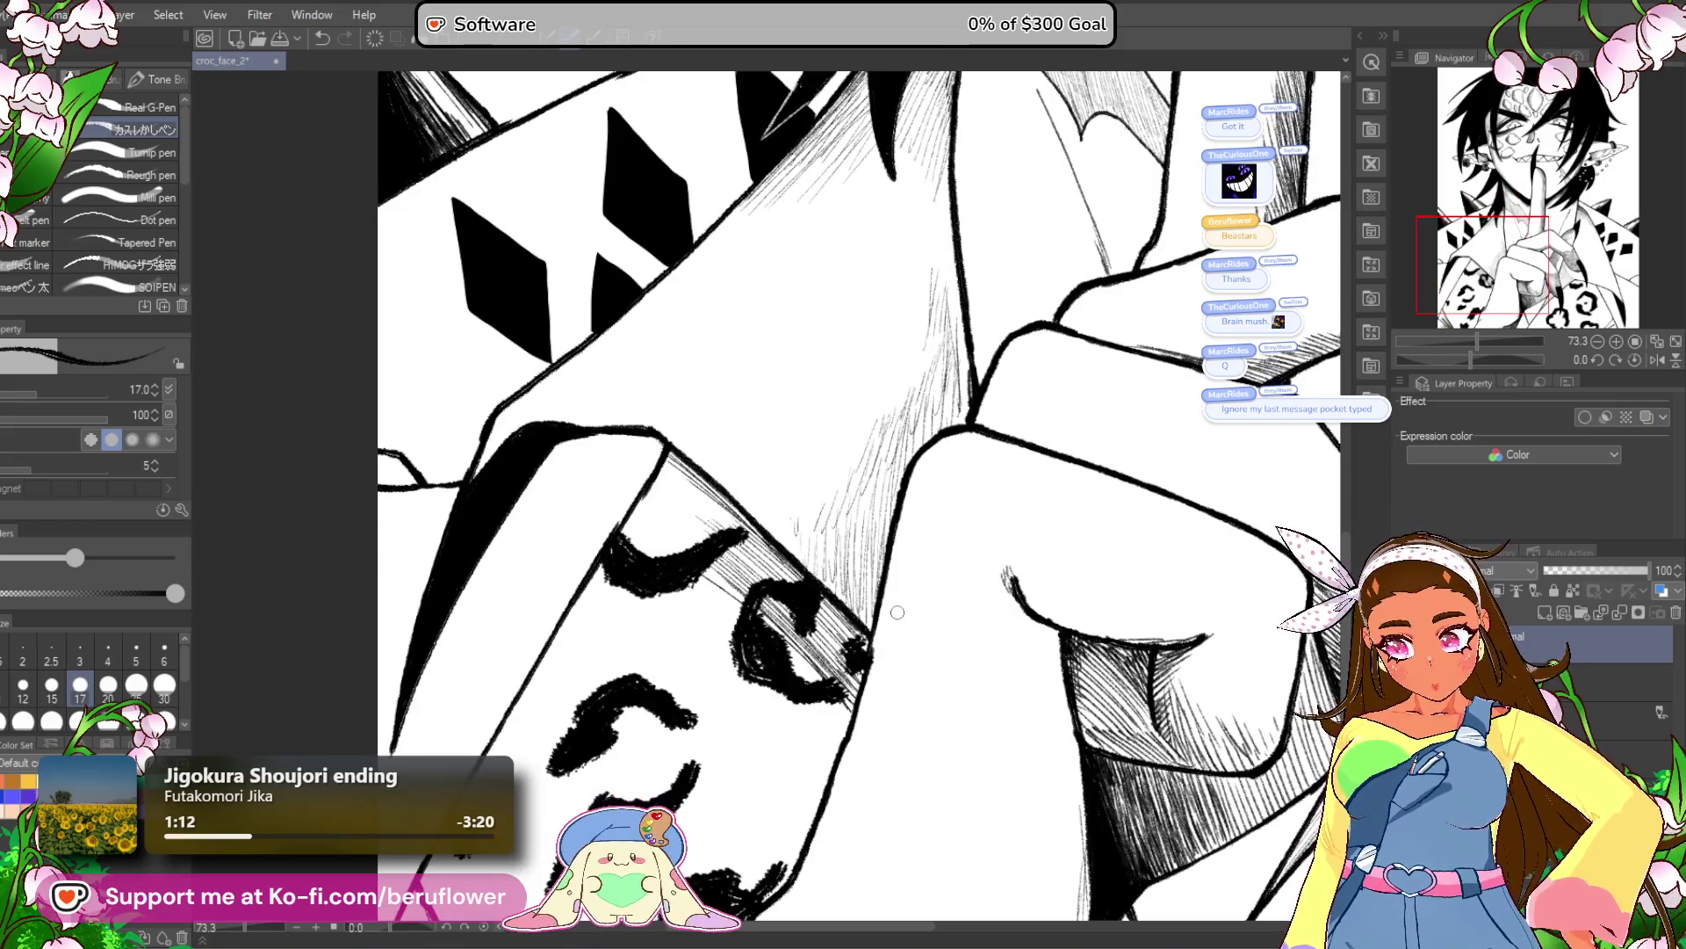
{"action": "left_click_drag", "start_coordinate": [1465, 358], "coordinate": [1434, 359]}
{"action": "left_click_drag", "start_coordinate": [692, 619], "coordinate": [719, 581]}
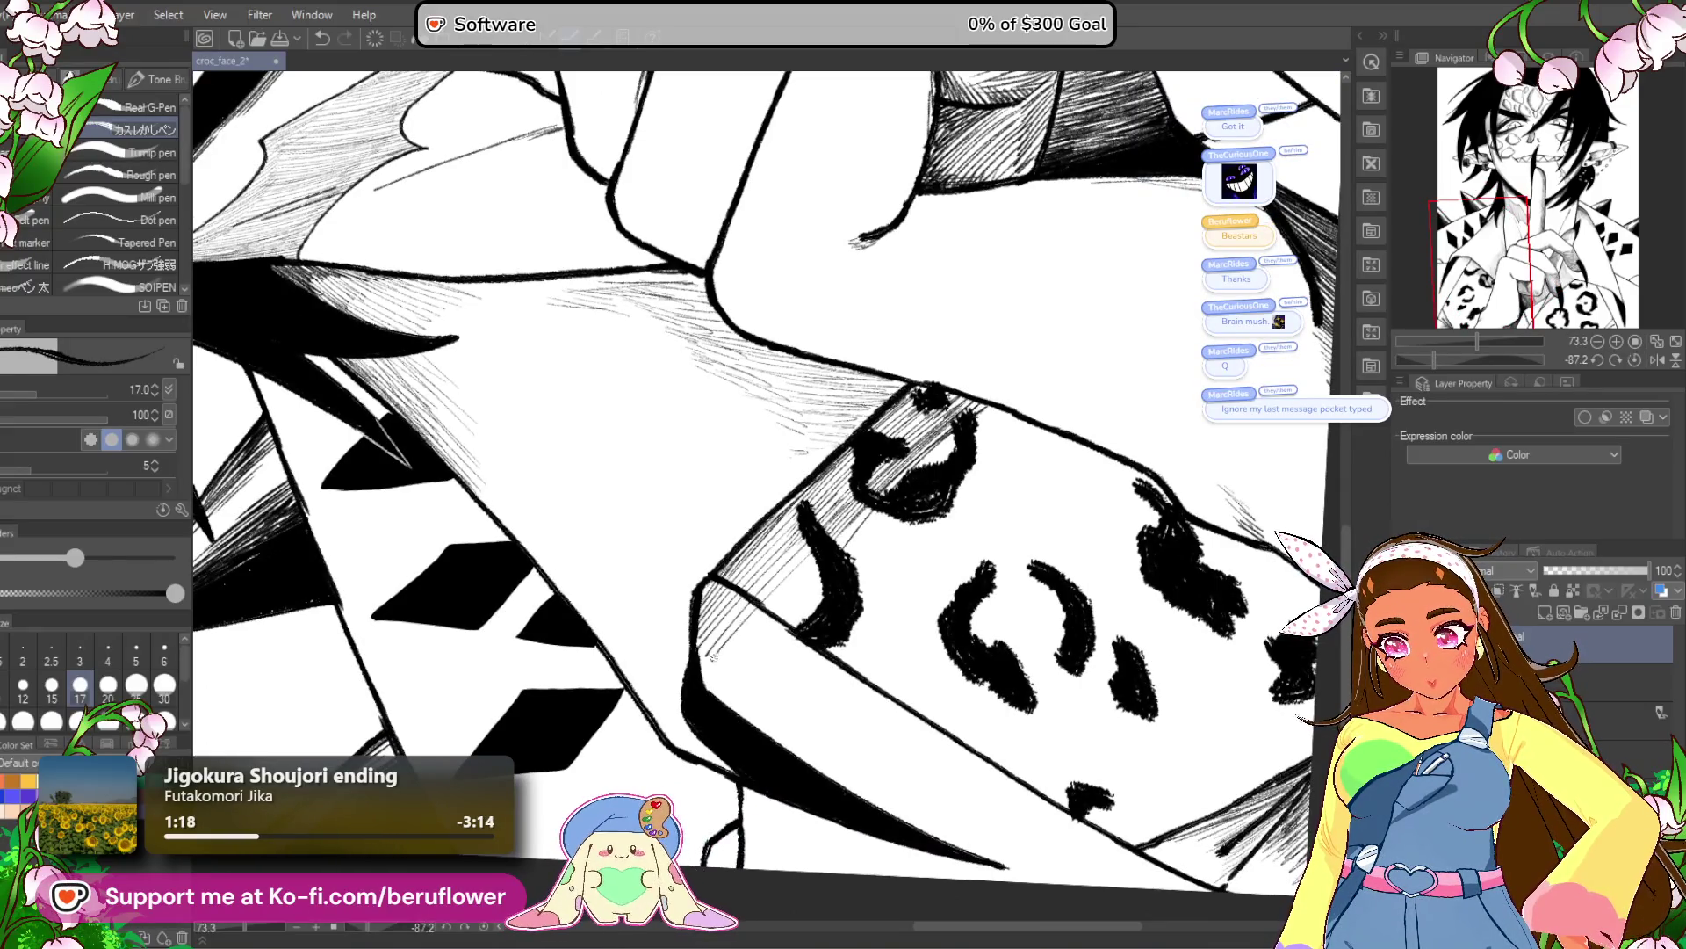
{"action": "left_click_drag", "start_coordinate": [711, 679], "coordinate": [709, 703]}
{"action": "left_click_drag", "start_coordinate": [728, 635], "coordinate": [791, 716]}
{"action": "left_click_drag", "start_coordinate": [698, 639], "coordinate": [728, 678]}
{"action": "left_click_drag", "start_coordinate": [774, 562], "coordinate": [815, 612]}
{"action": "left_click_drag", "start_coordinate": [761, 579], "coordinate": [821, 652]}
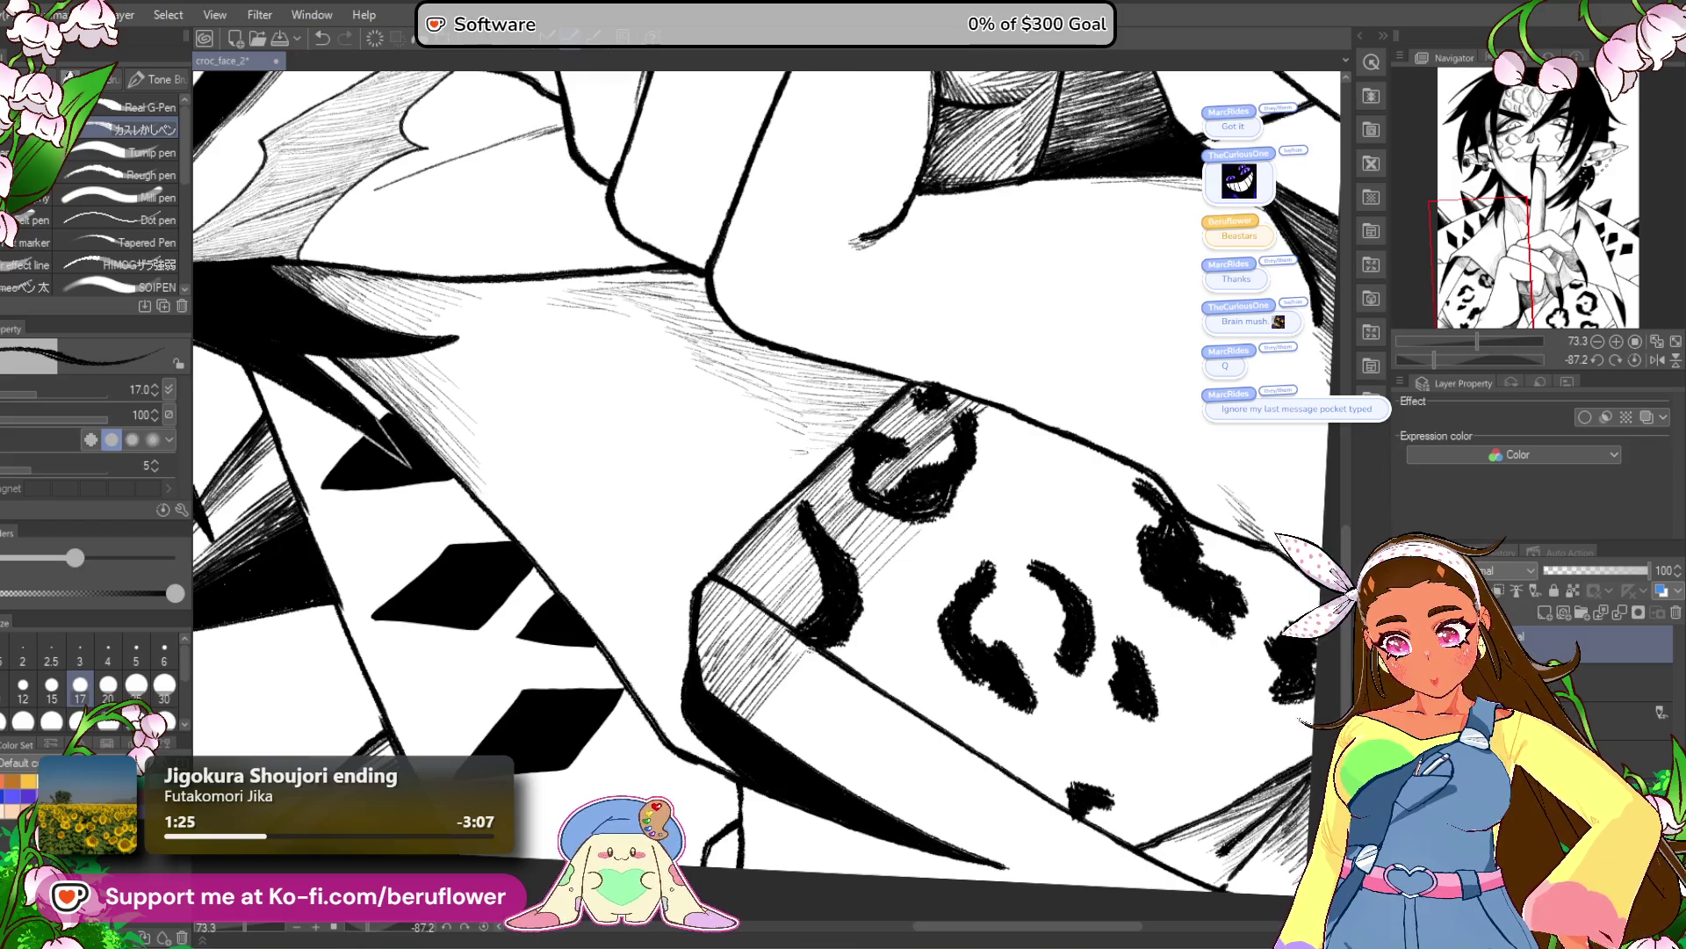
Hatch the cuff's upper-left edge and thicken the ink line along its edge.
{"action": "left_click", "coordinate": [1633, 360]}
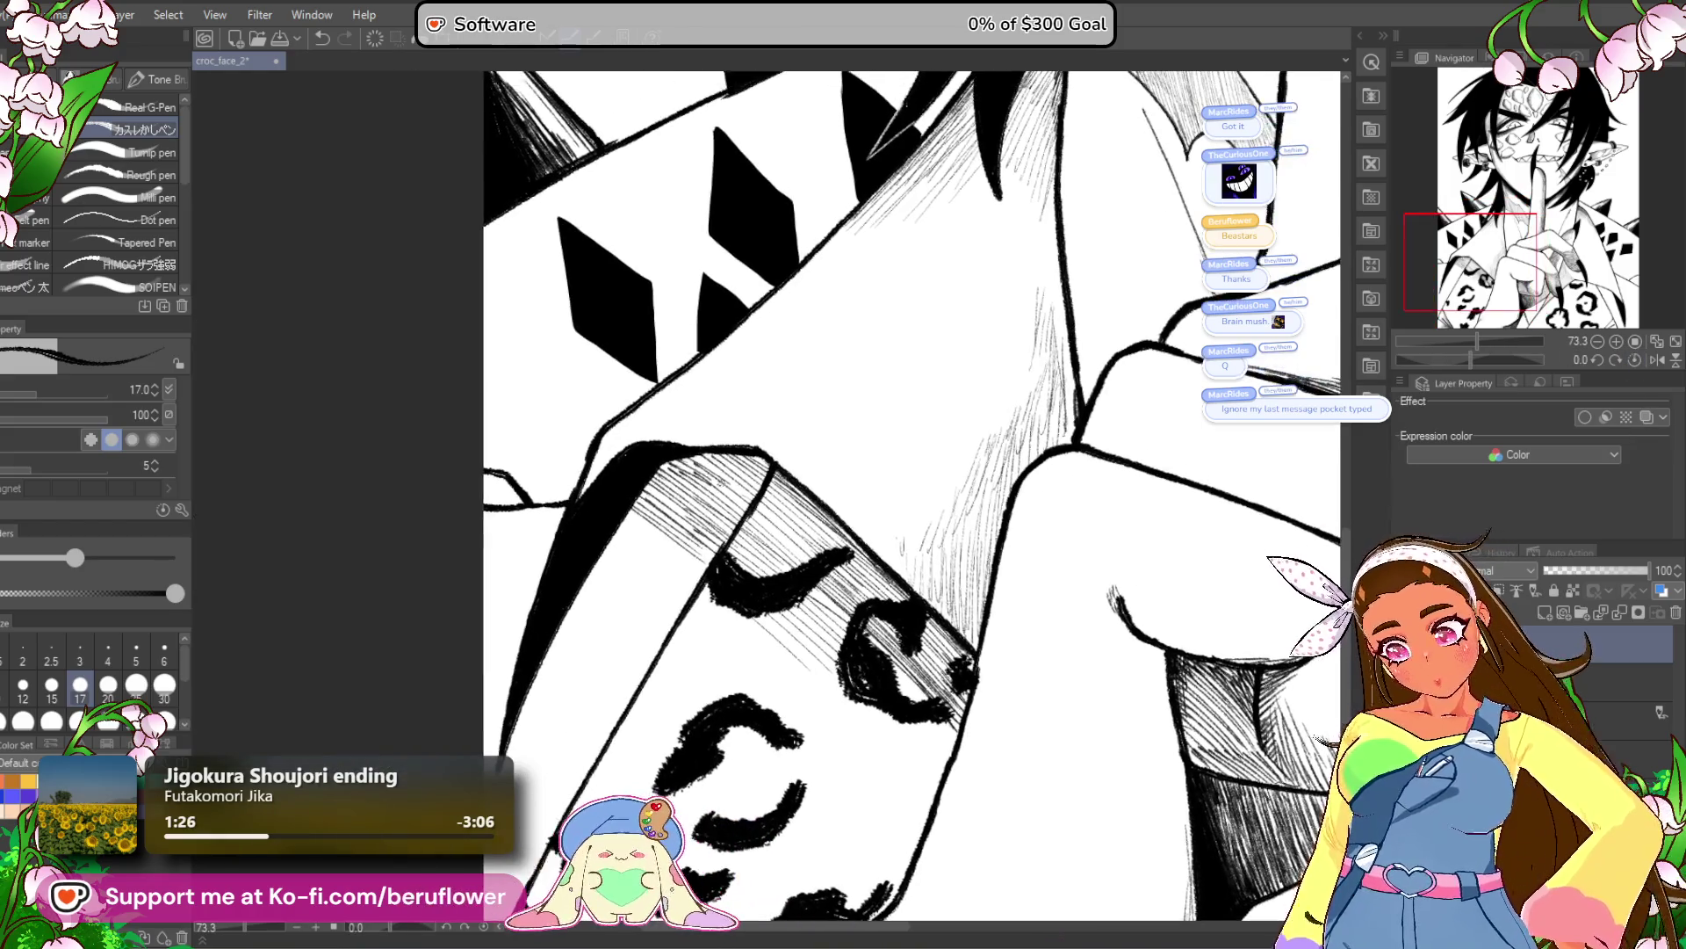
{"action": "mouse_move", "coordinate": [624, 517]}
{"action": "left_mouse_down"}
{"action": "mouse_move", "coordinate": [658, 555]}
{"action": "mouse_move", "coordinate": [615, 575]}
{"action": "left_mouse_up"}
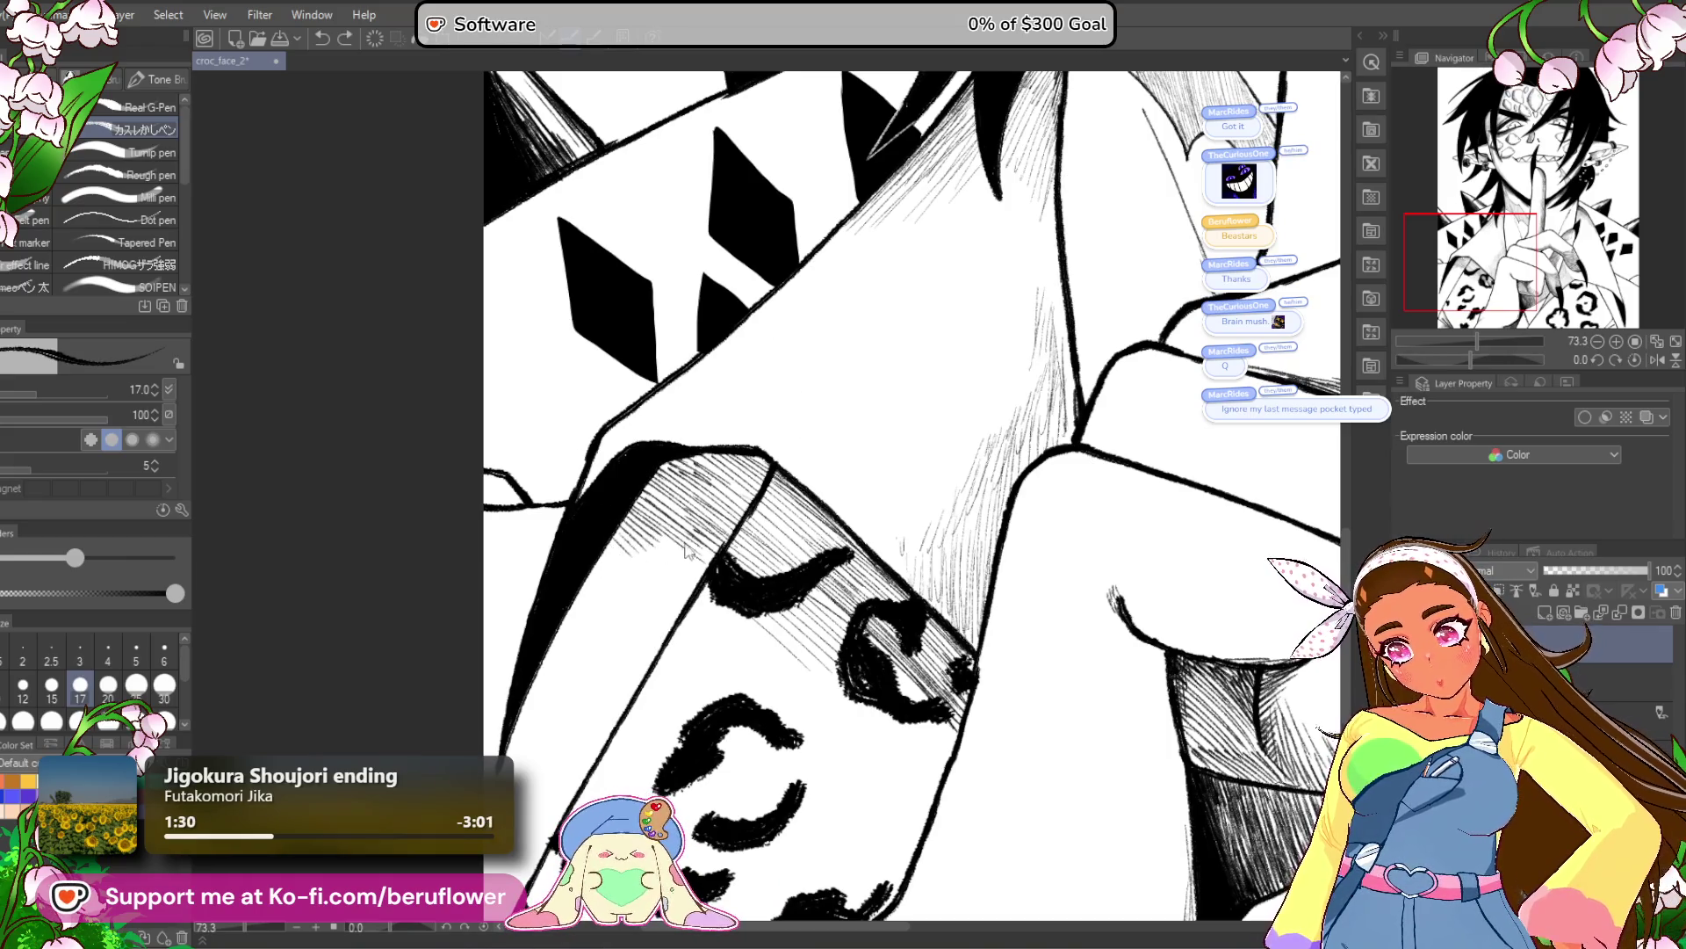
{"action": "left_click_drag", "start_coordinate": [1472, 359], "coordinate": [1449, 359]}
{"action": "left_click_drag", "start_coordinate": [702, 575], "coordinate": [769, 703]}
{"action": "left_click_drag", "start_coordinate": [718, 606], "coordinate": [795, 742]}
{"action": "left_click_drag", "start_coordinate": [1456, 355], "coordinate": [1473, 358]}
Add short hatching strokes to the sleeve along the shape's left edge.
{"action": "mouse_move", "coordinate": [710, 433]}
{"action": "left_mouse_down"}
{"action": "mouse_move", "coordinate": [736, 465]}
{"action": "mouse_move", "coordinate": [676, 519]}
{"action": "left_mouse_up"}
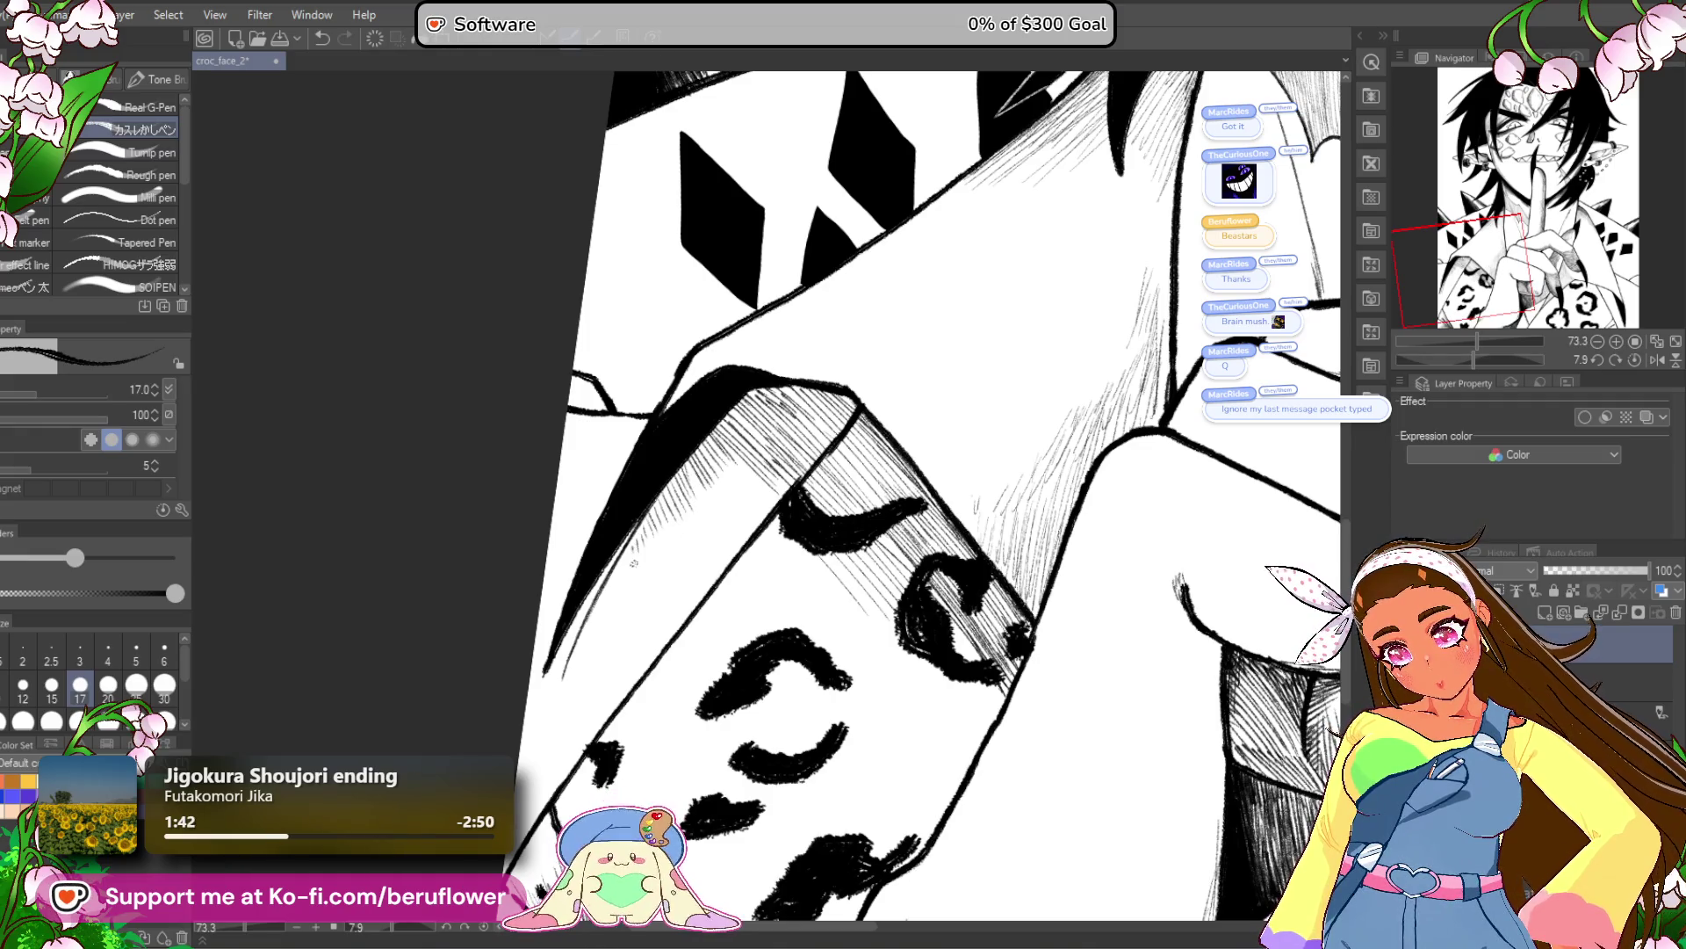
{"action": "left_click_drag", "start_coordinate": [586, 636], "coordinate": [569, 673]}
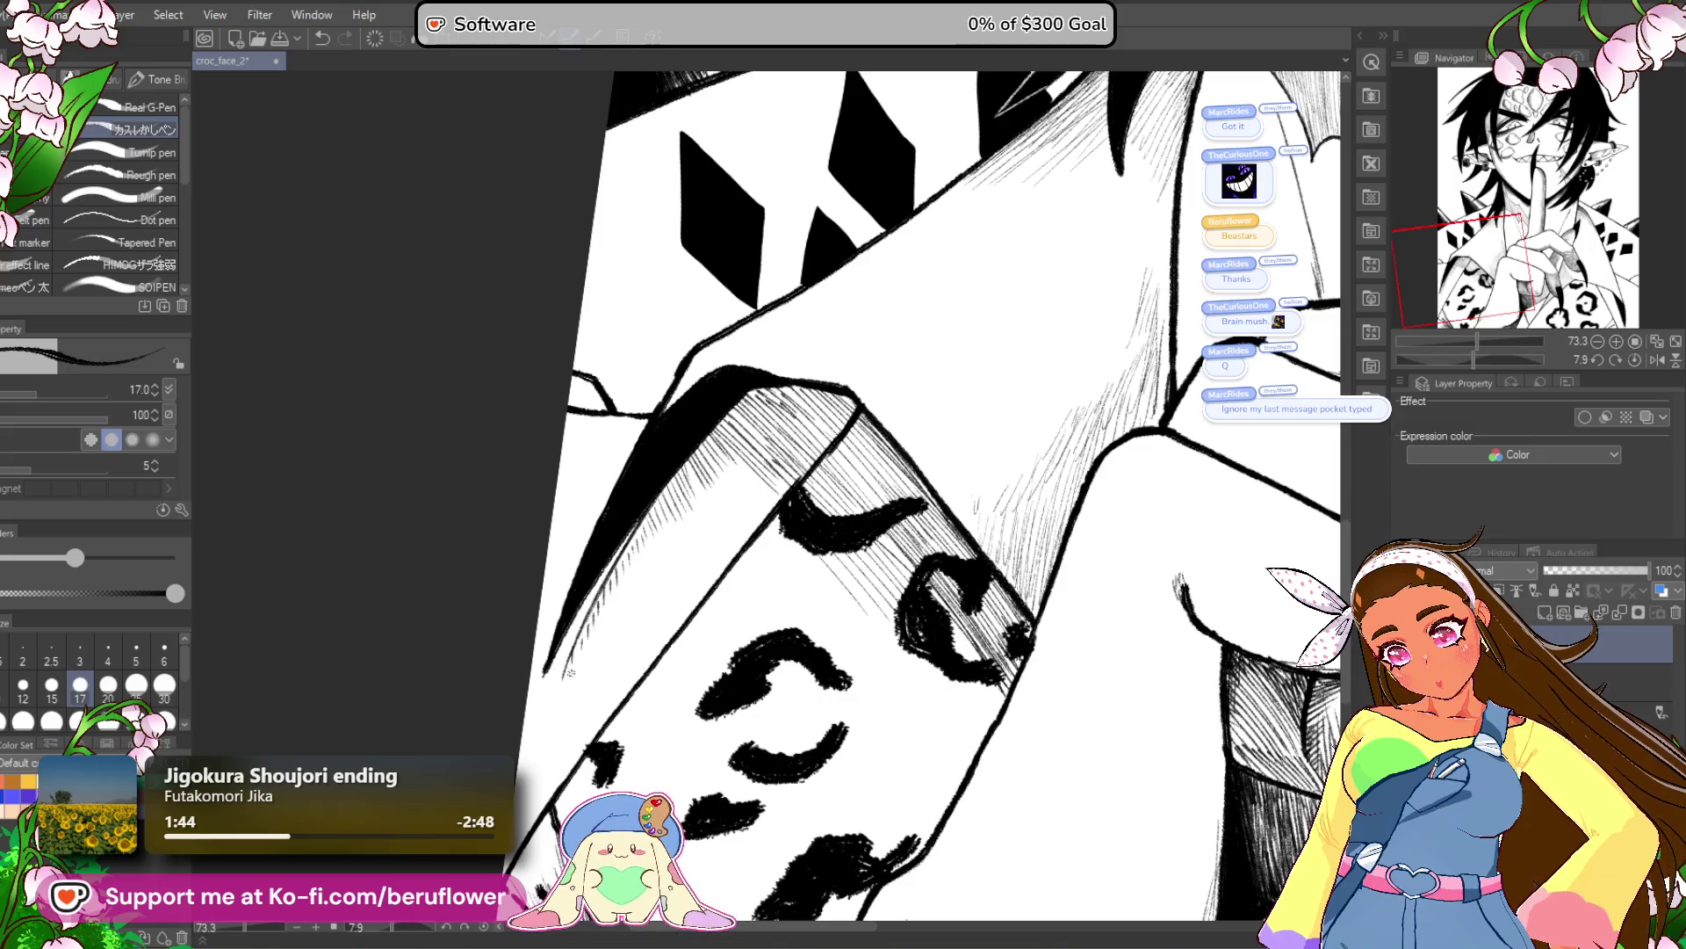
{"action": "left_click_drag", "start_coordinate": [670, 484], "coordinate": [590, 624]}
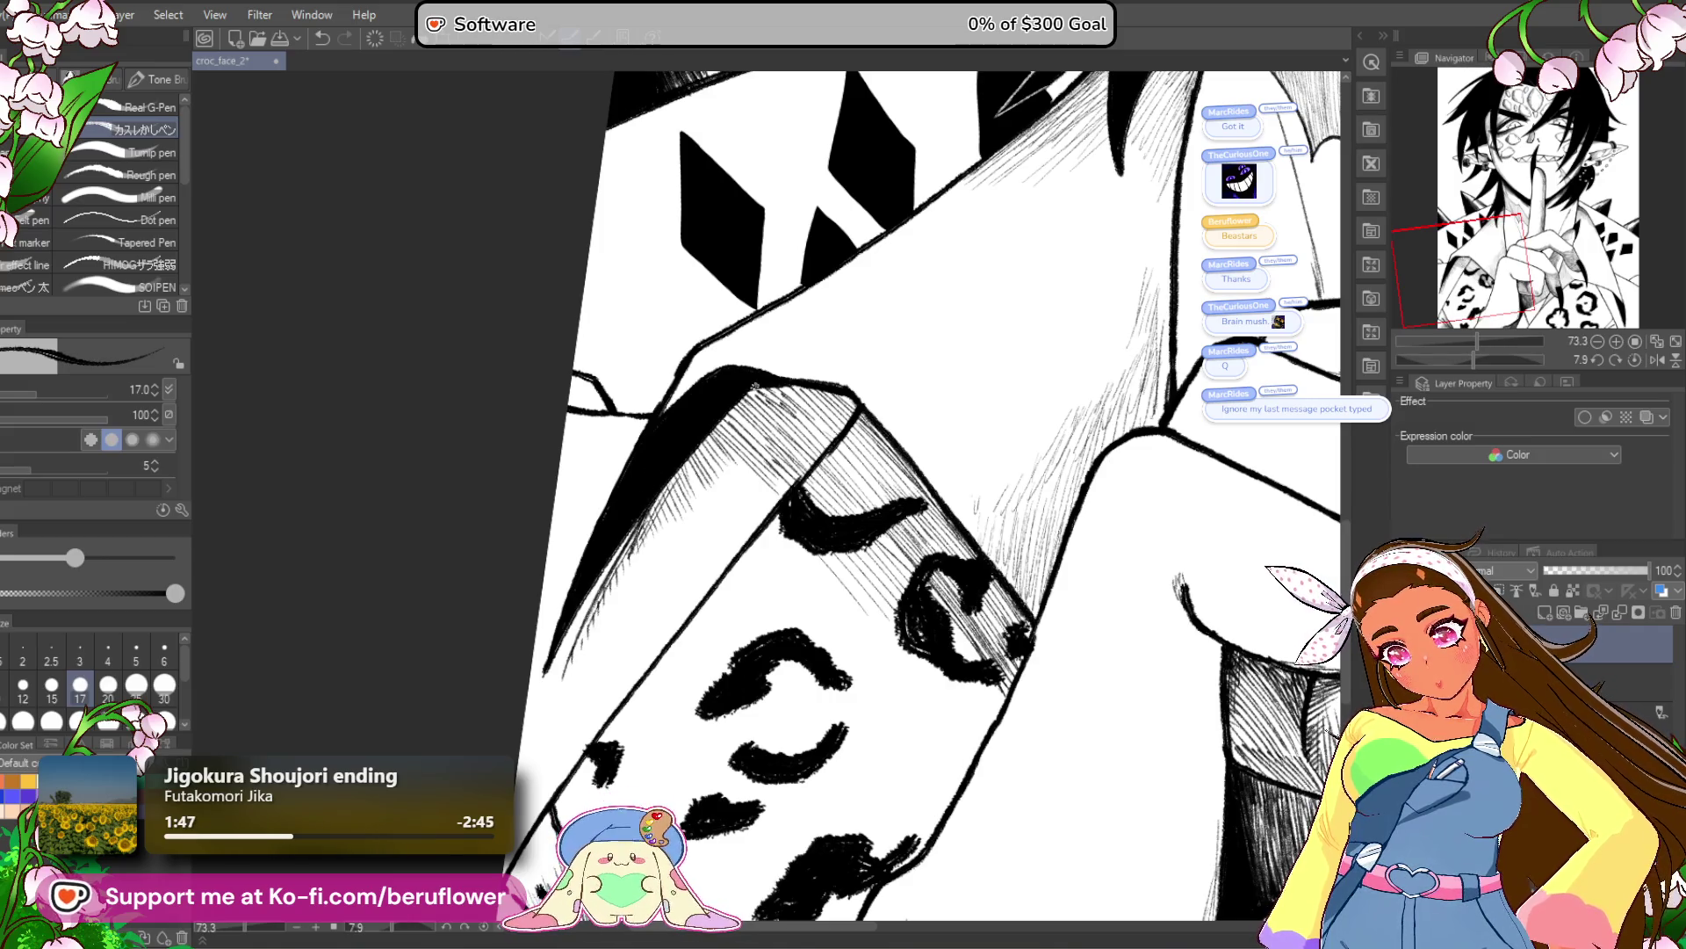
{"action": "scroll", "coordinate": [755, 385], "scroll_direction": "down", "scroll_amount": 5}
Tilt and zoom the view in on the collar beneath the hand.
{"action": "scroll", "coordinate": [754, 386], "scroll_direction": "up", "scroll_amount": 4}
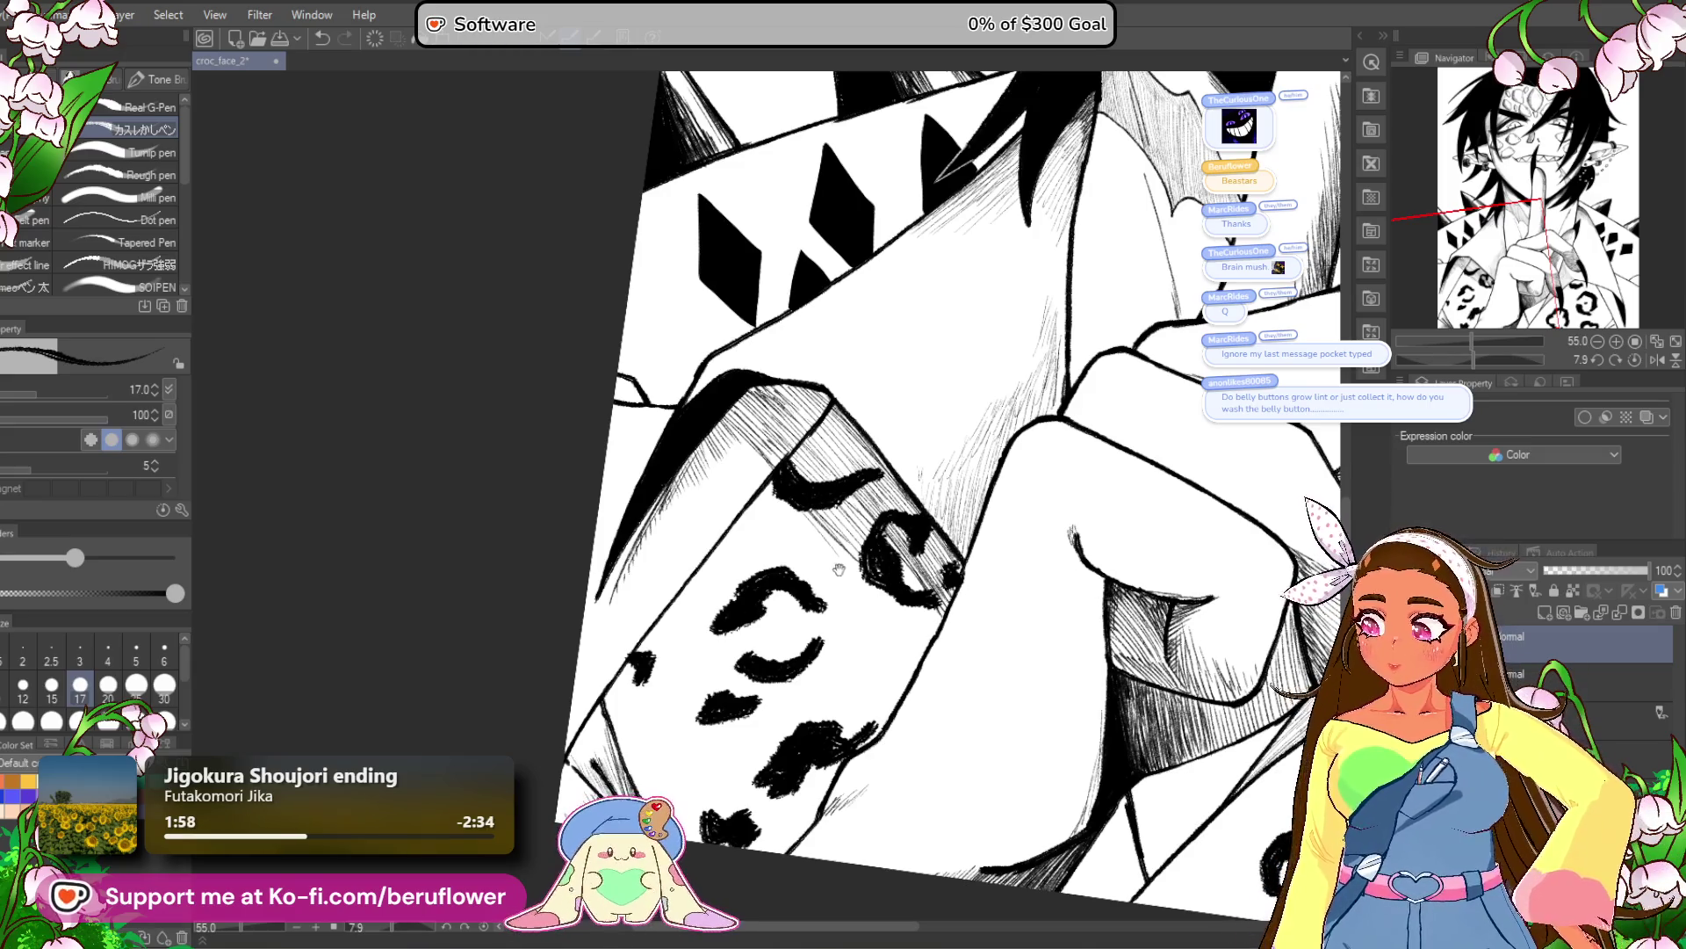
{"action": "left_click_drag", "start_coordinate": [773, 435], "coordinate": [764, 444]}
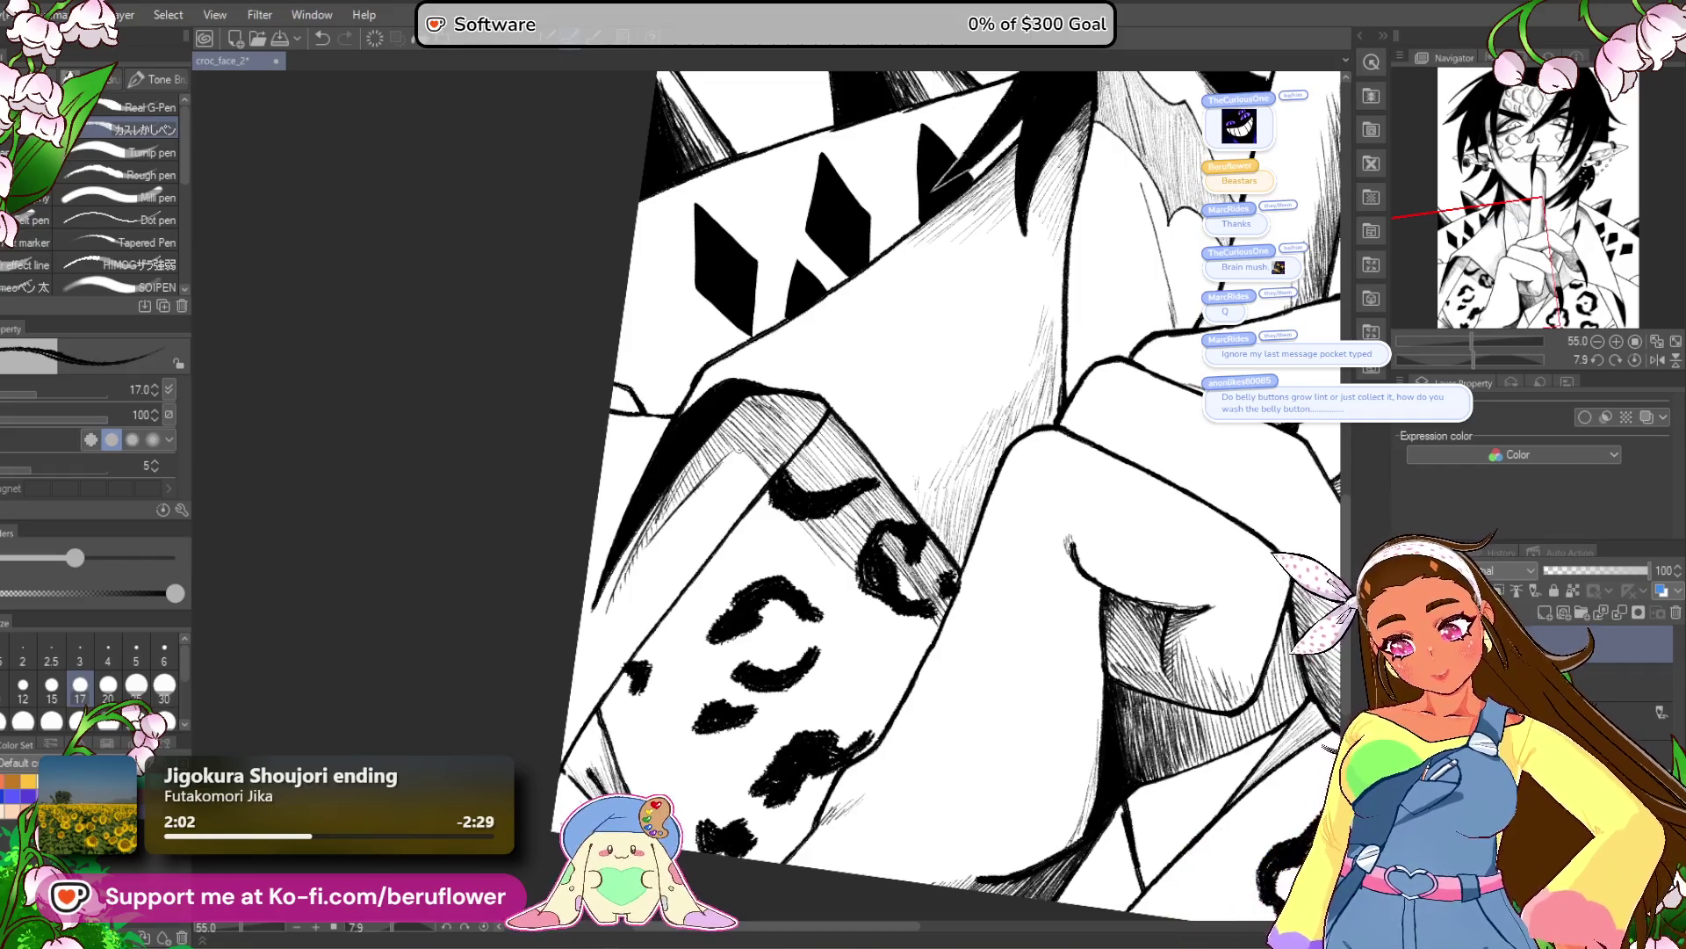
{"action": "left_click_drag", "start_coordinate": [1251, 615], "coordinate": [1146, 584]}
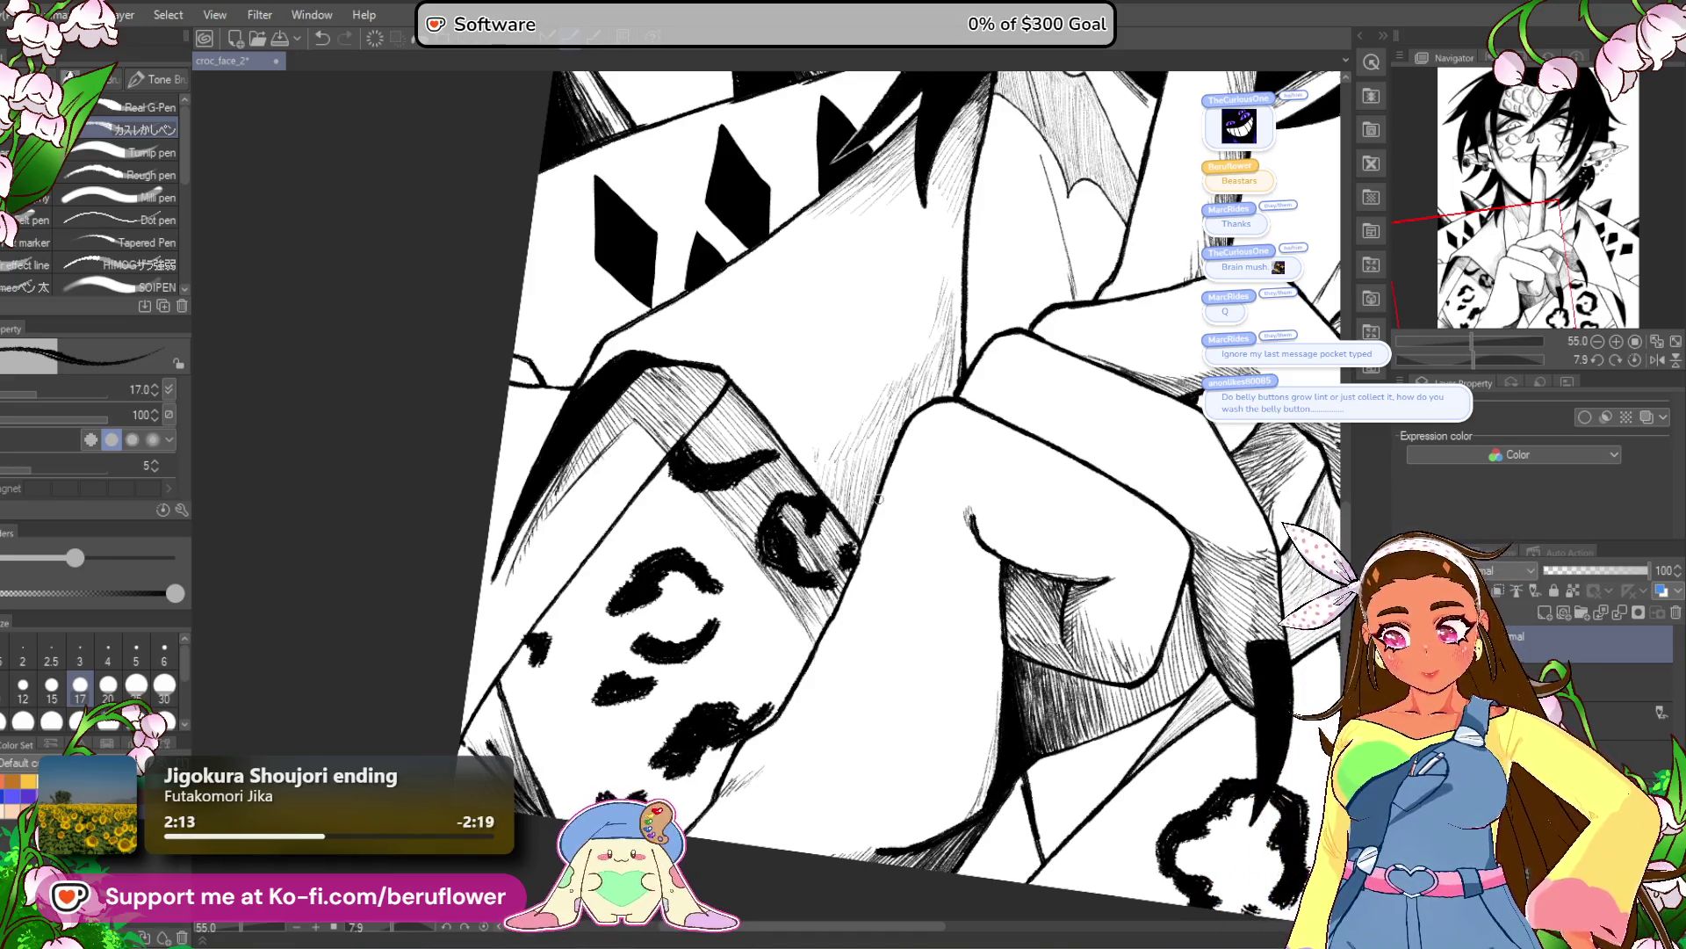
{"action": "key", "text": "ctrl+0"}
{"action": "scroll", "coordinate": [740, 520], "scroll_direction": "up", "scroll_amount": 5}
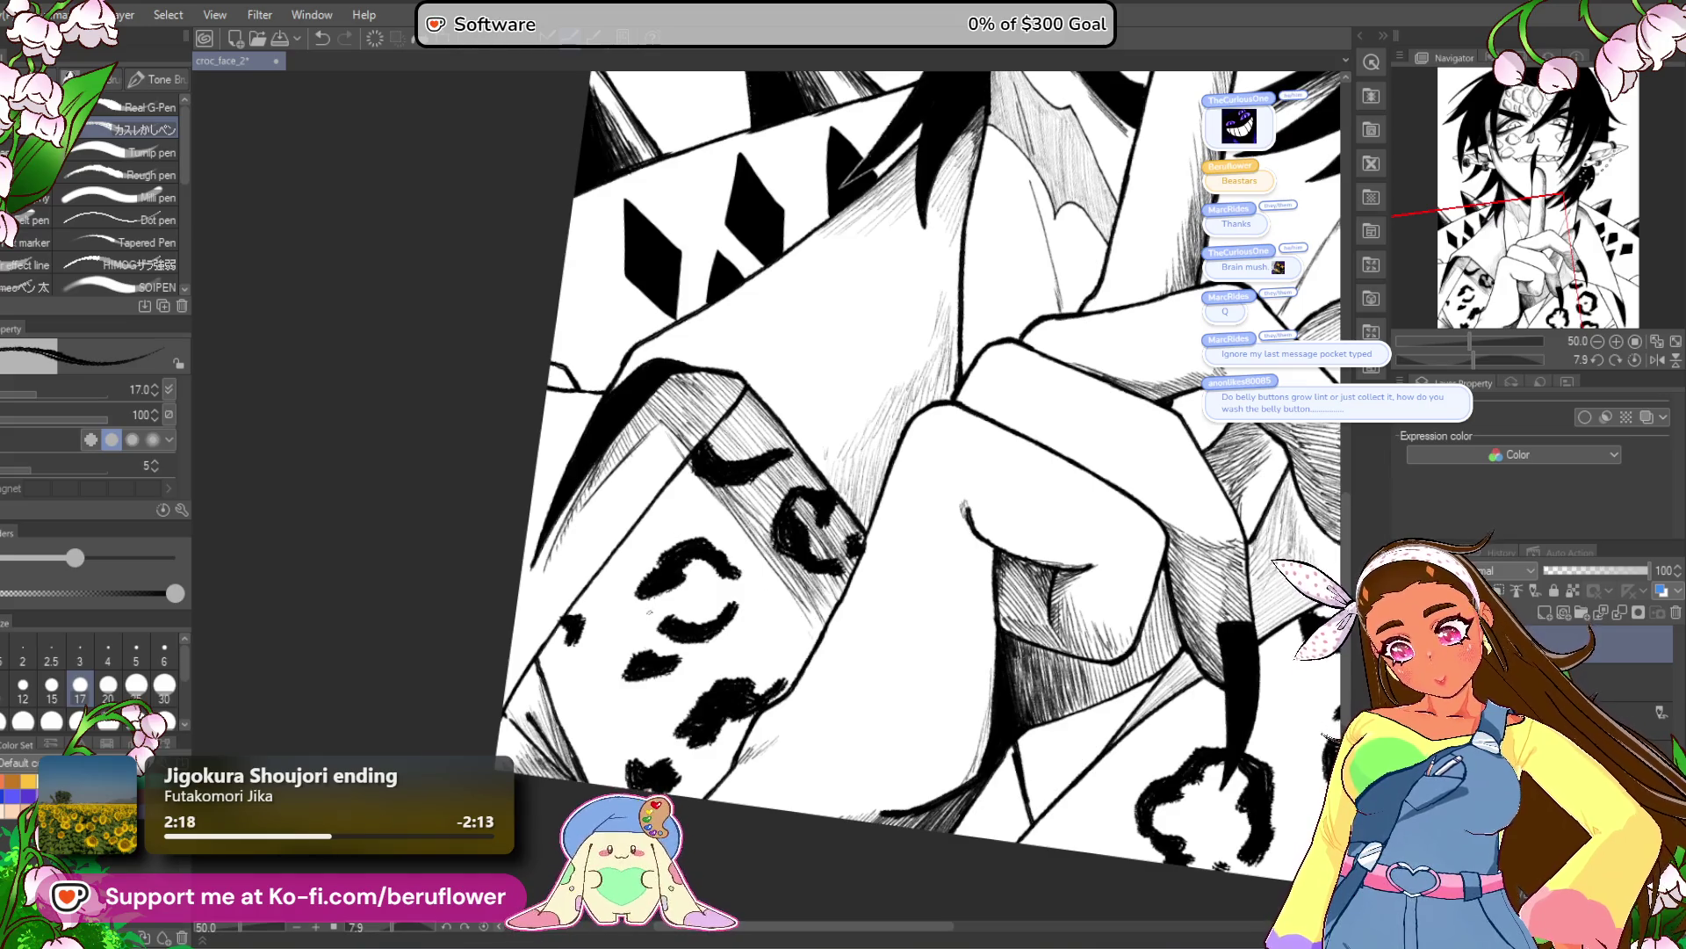
{"action": "key", "text": "ctrl+0"}
{"action": "scroll", "coordinate": [861, 788], "scroll_direction": "up", "scroll_amount": 4}
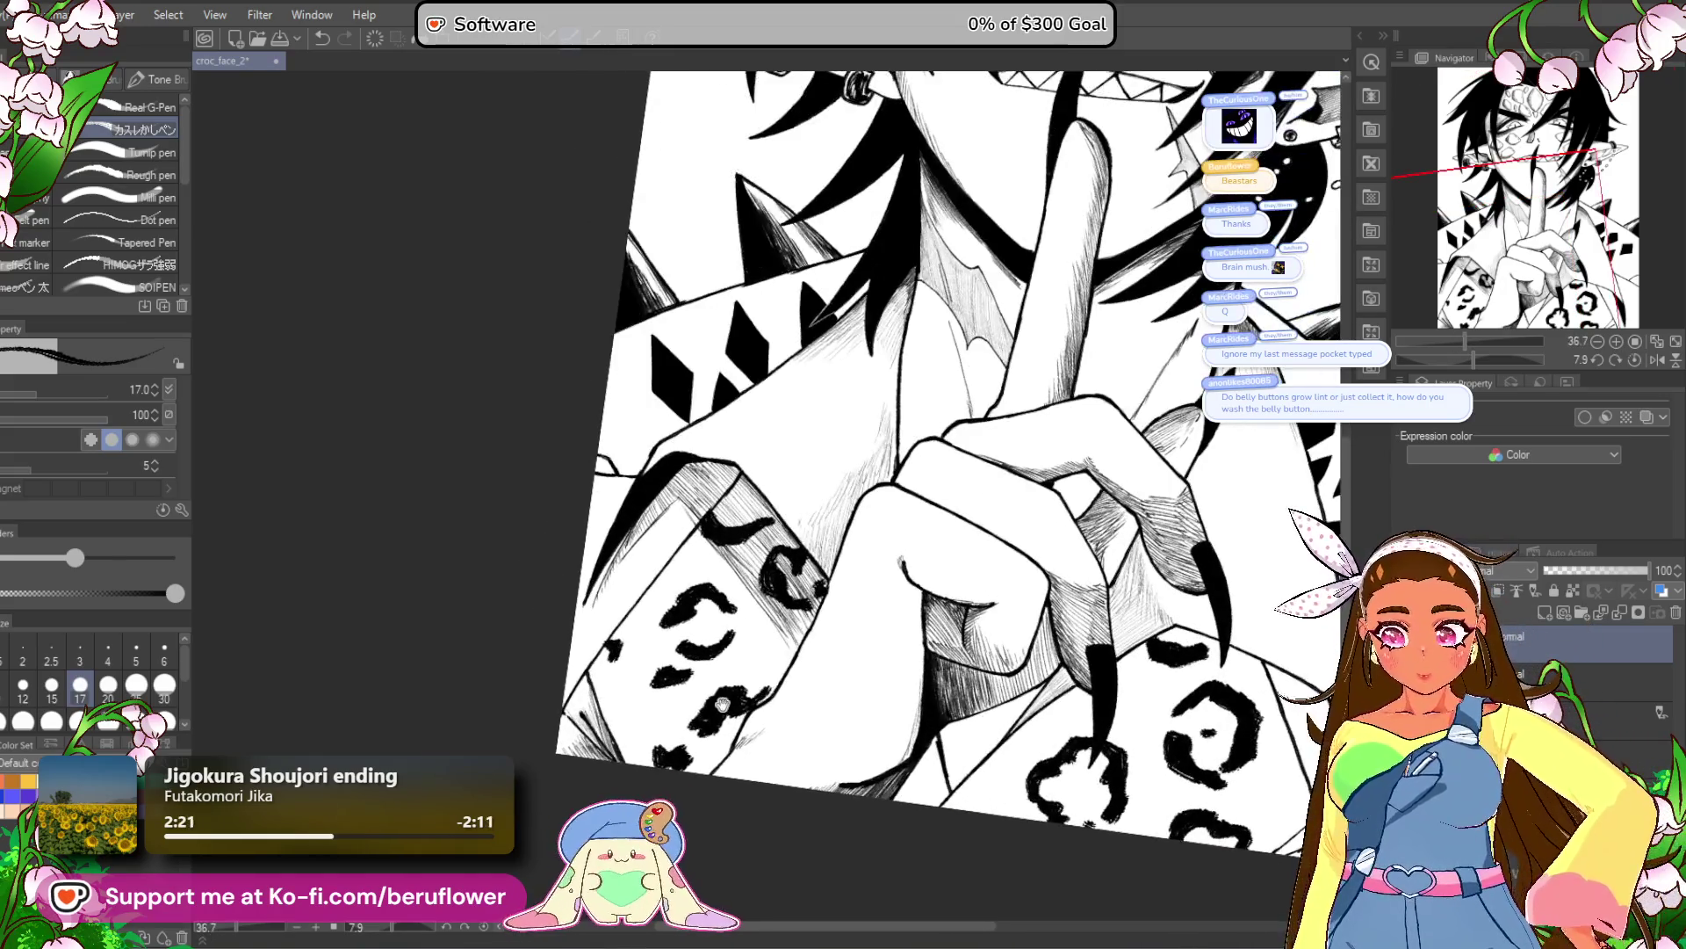
{"action": "scroll", "coordinate": [861, 788], "scroll_direction": "right", "scroll_amount": 5}
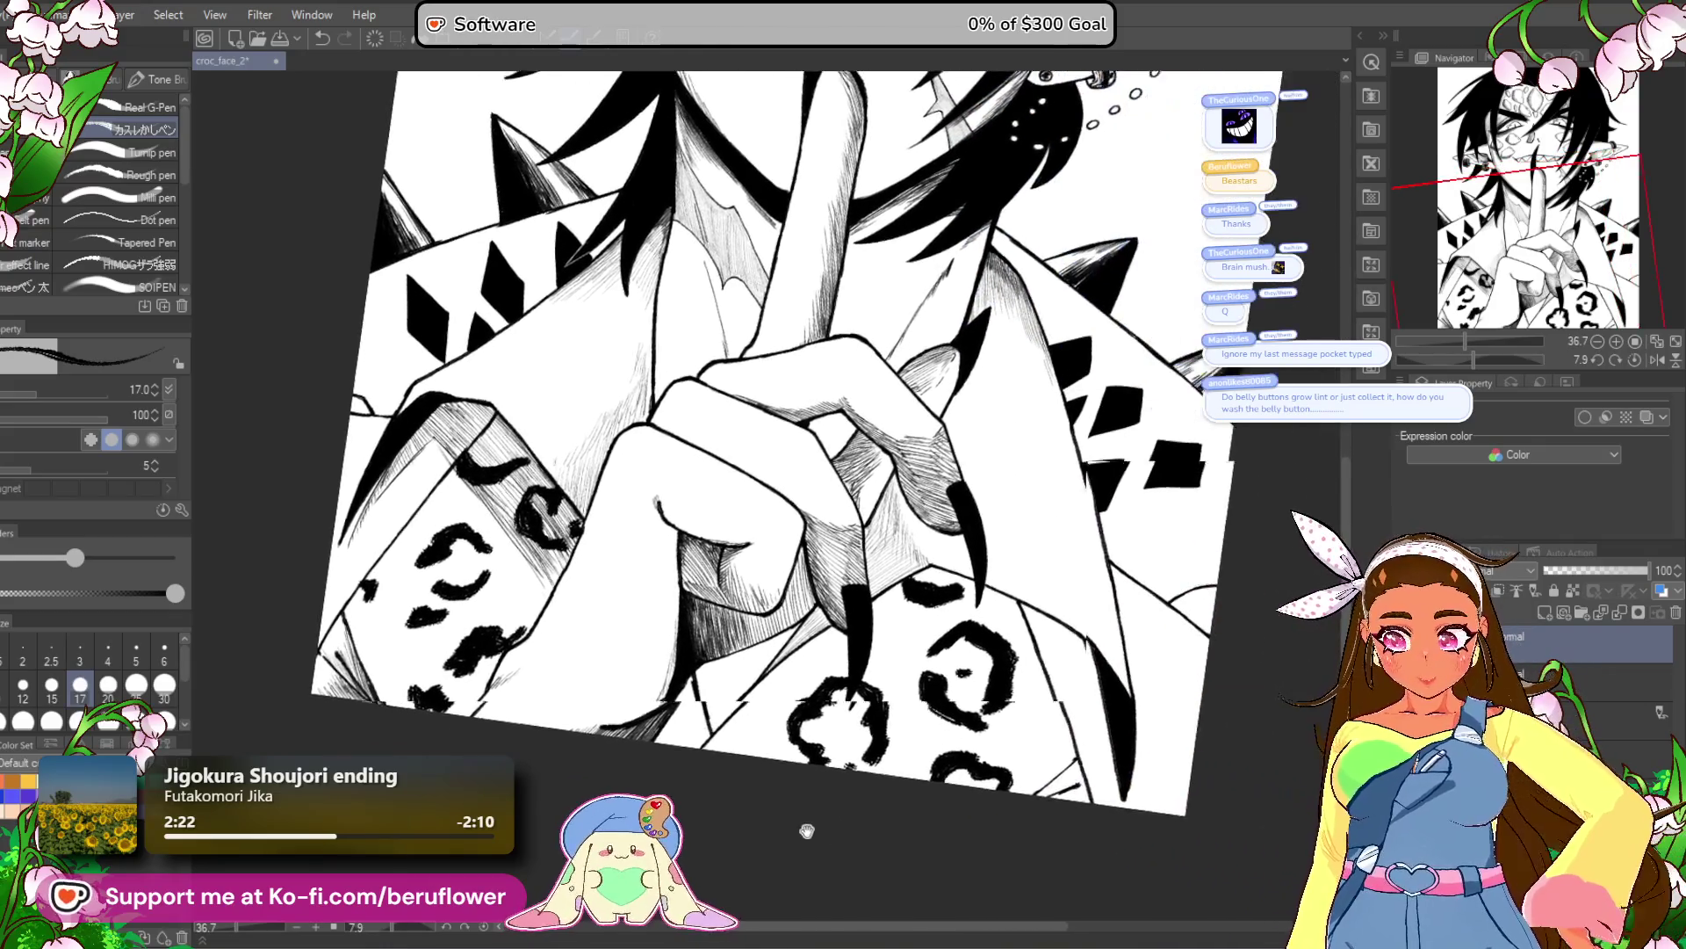
{"action": "scroll", "coordinate": [911, 785], "scroll_direction": "left", "scroll_amount": 2}
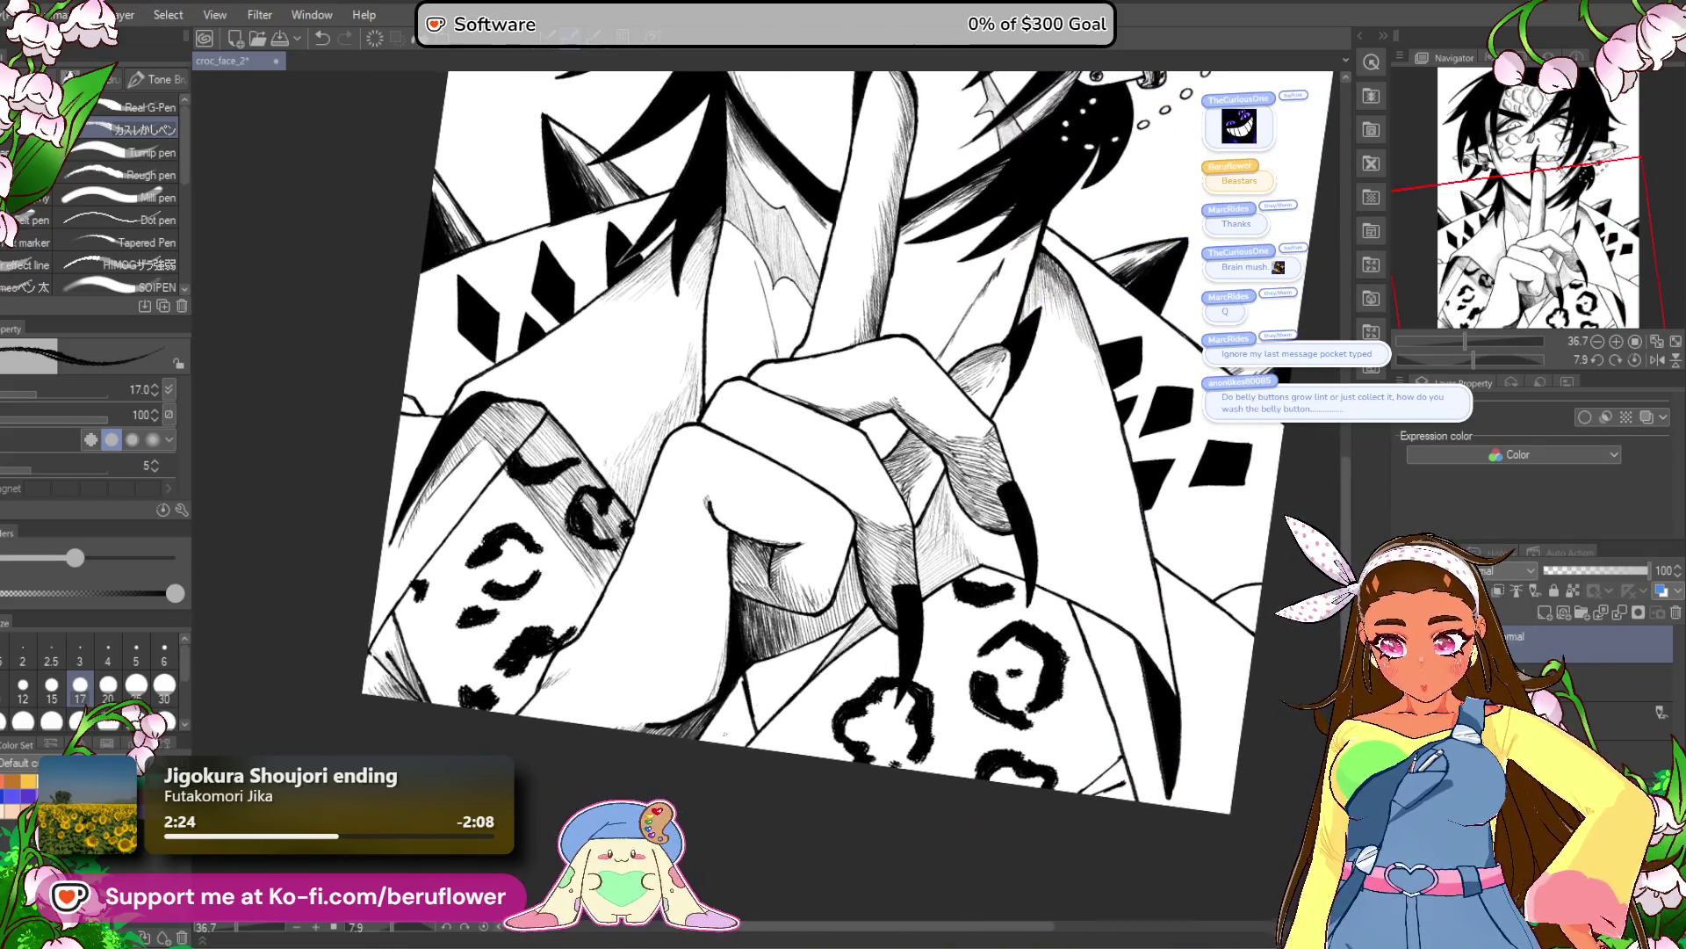
{"action": "scroll", "coordinate": [725, 733], "scroll_direction": "up", "scroll_amount": 3}
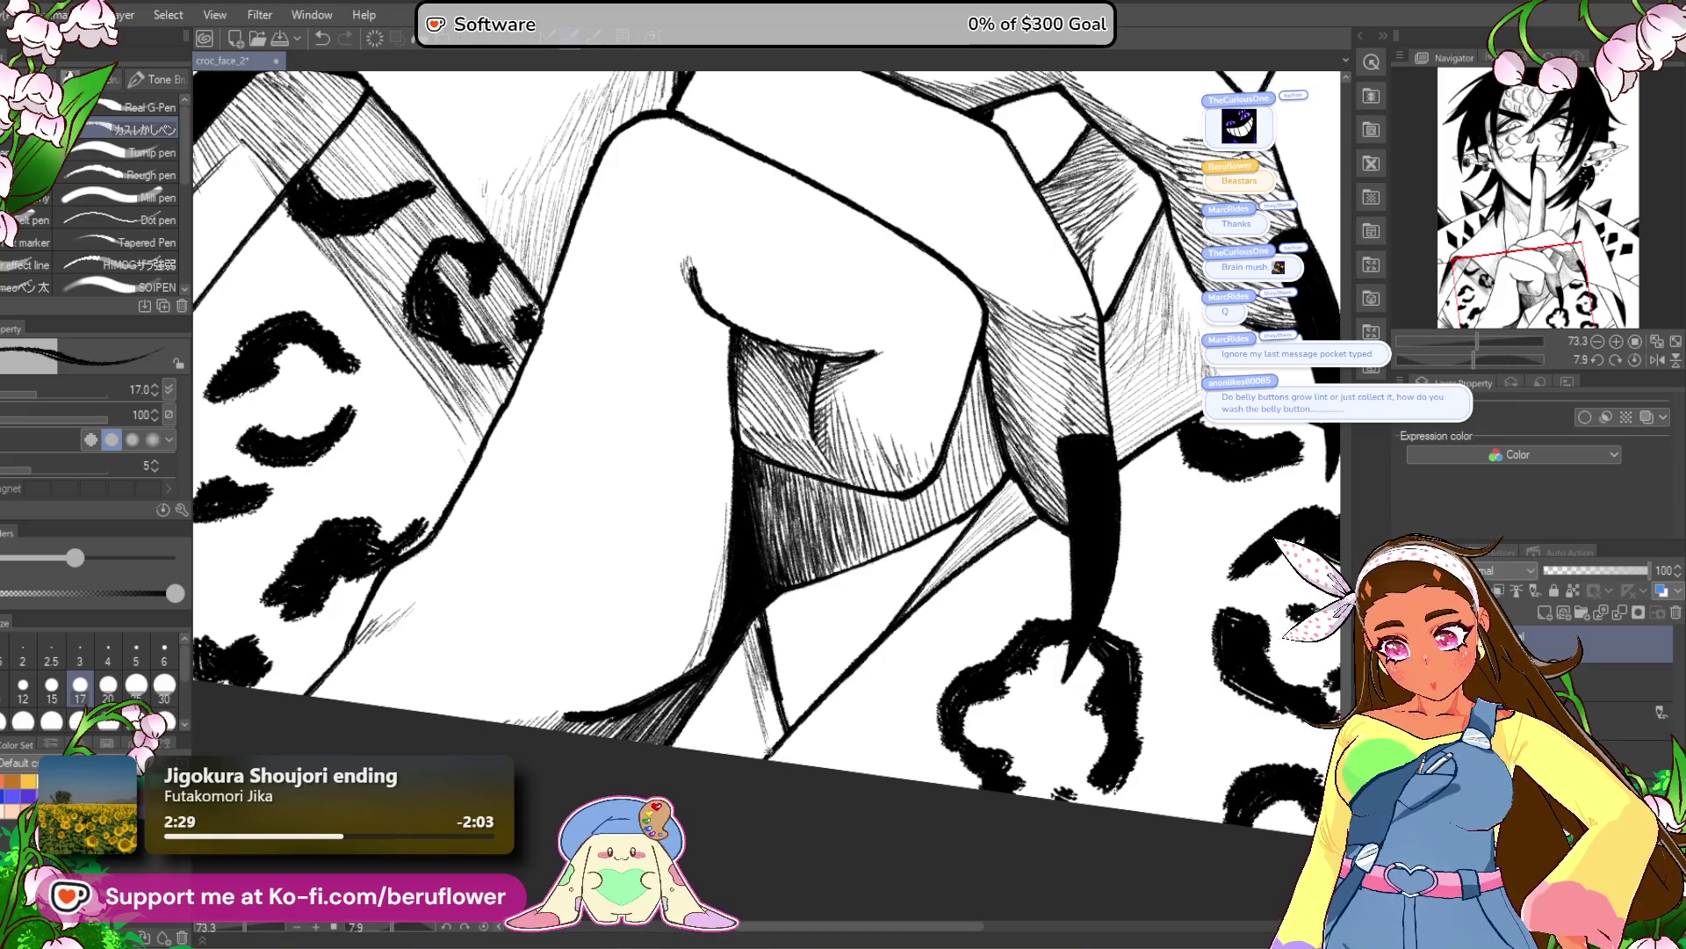
{"action": "scroll", "coordinate": [764, 703], "scroll_direction": "down", "scroll_amount": 2}
{"action": "scroll", "coordinate": [765, 716], "scroll_direction": "up", "scroll_amount": 4}
Draw a thin ink line down the collar and retrace its lower part darker.
{"action": "mouse_move", "coordinate": [825, 601]}
{"action": "left_mouse_down"}
{"action": "mouse_move", "coordinate": [739, 771]}
{"action": "mouse_move", "coordinate": [716, 872]}
{"action": "left_mouse_up"}
{"action": "left_click_drag", "start_coordinate": [789, 678], "coordinate": [748, 749]}
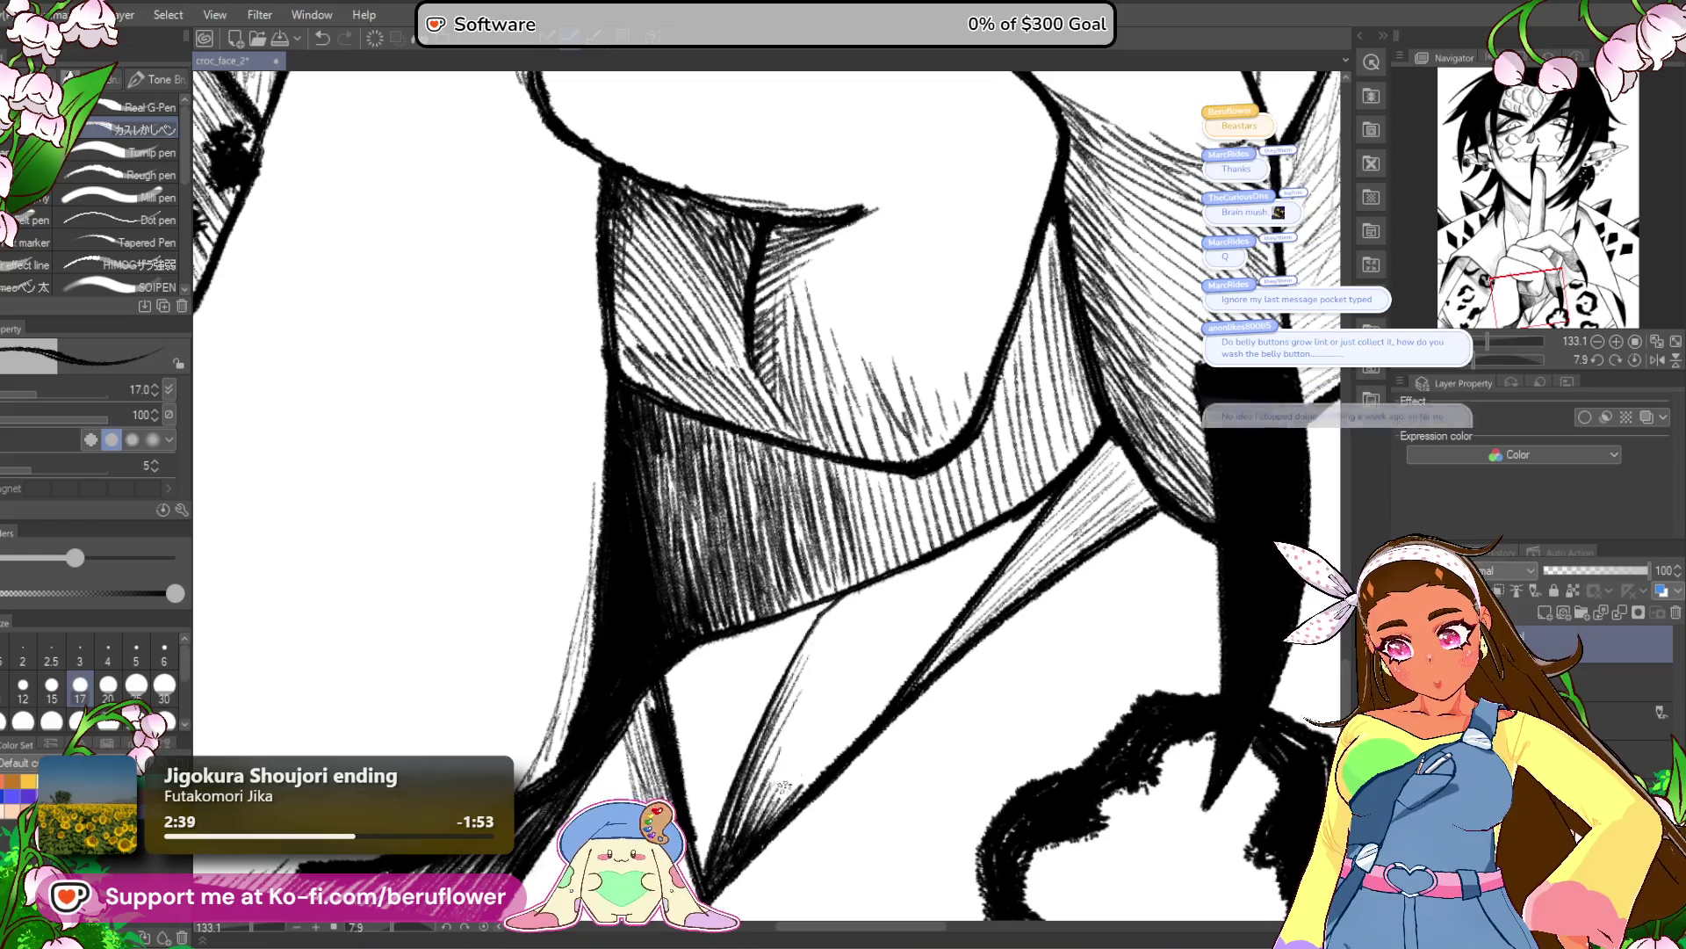
{"action": "scroll", "coordinate": [765, 751], "scroll_direction": "down", "scroll_amount": 4}
{"action": "mouse_move", "coordinate": [878, 440]}
{"action": "left_mouse_down"}
{"action": "mouse_move", "coordinate": [765, 491]}
{"action": "mouse_move", "coordinate": [751, 562]}
{"action": "left_mouse_up"}
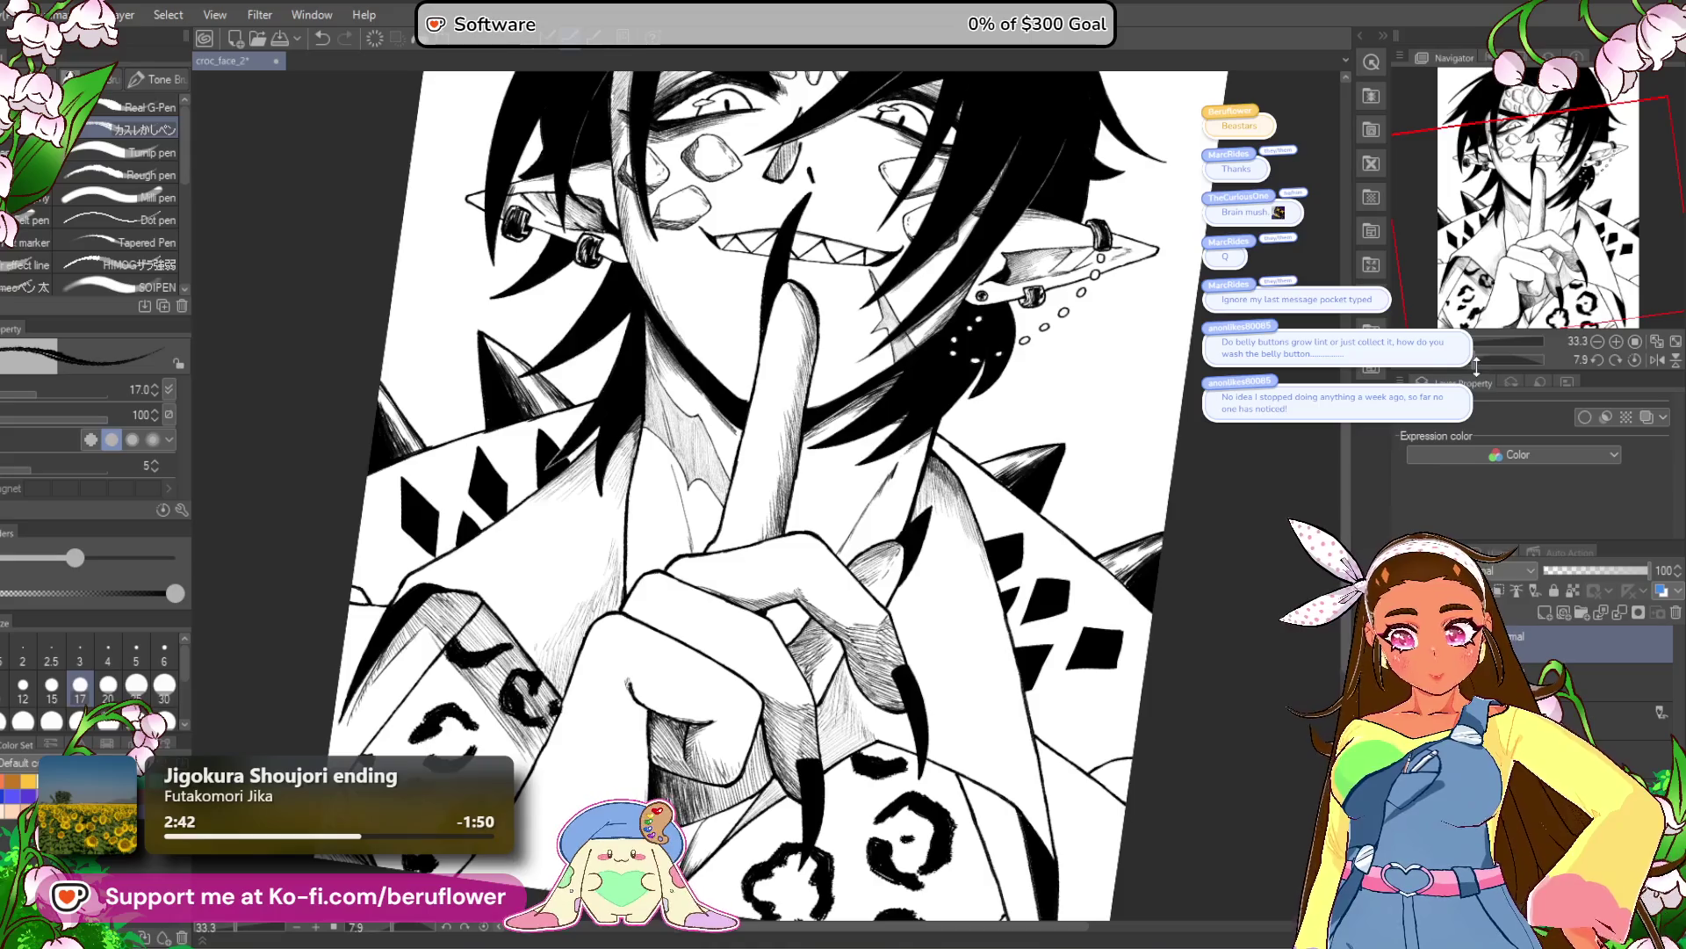
With the canvas rotated sideways, hatch diagonal shading on the sleeve below the knuckles.
{"action": "left_click_drag", "start_coordinate": [1476, 357], "coordinate": [1272, 476]}
{"action": "scroll", "coordinate": [909, 612], "scroll_direction": "up", "scroll_amount": 4}
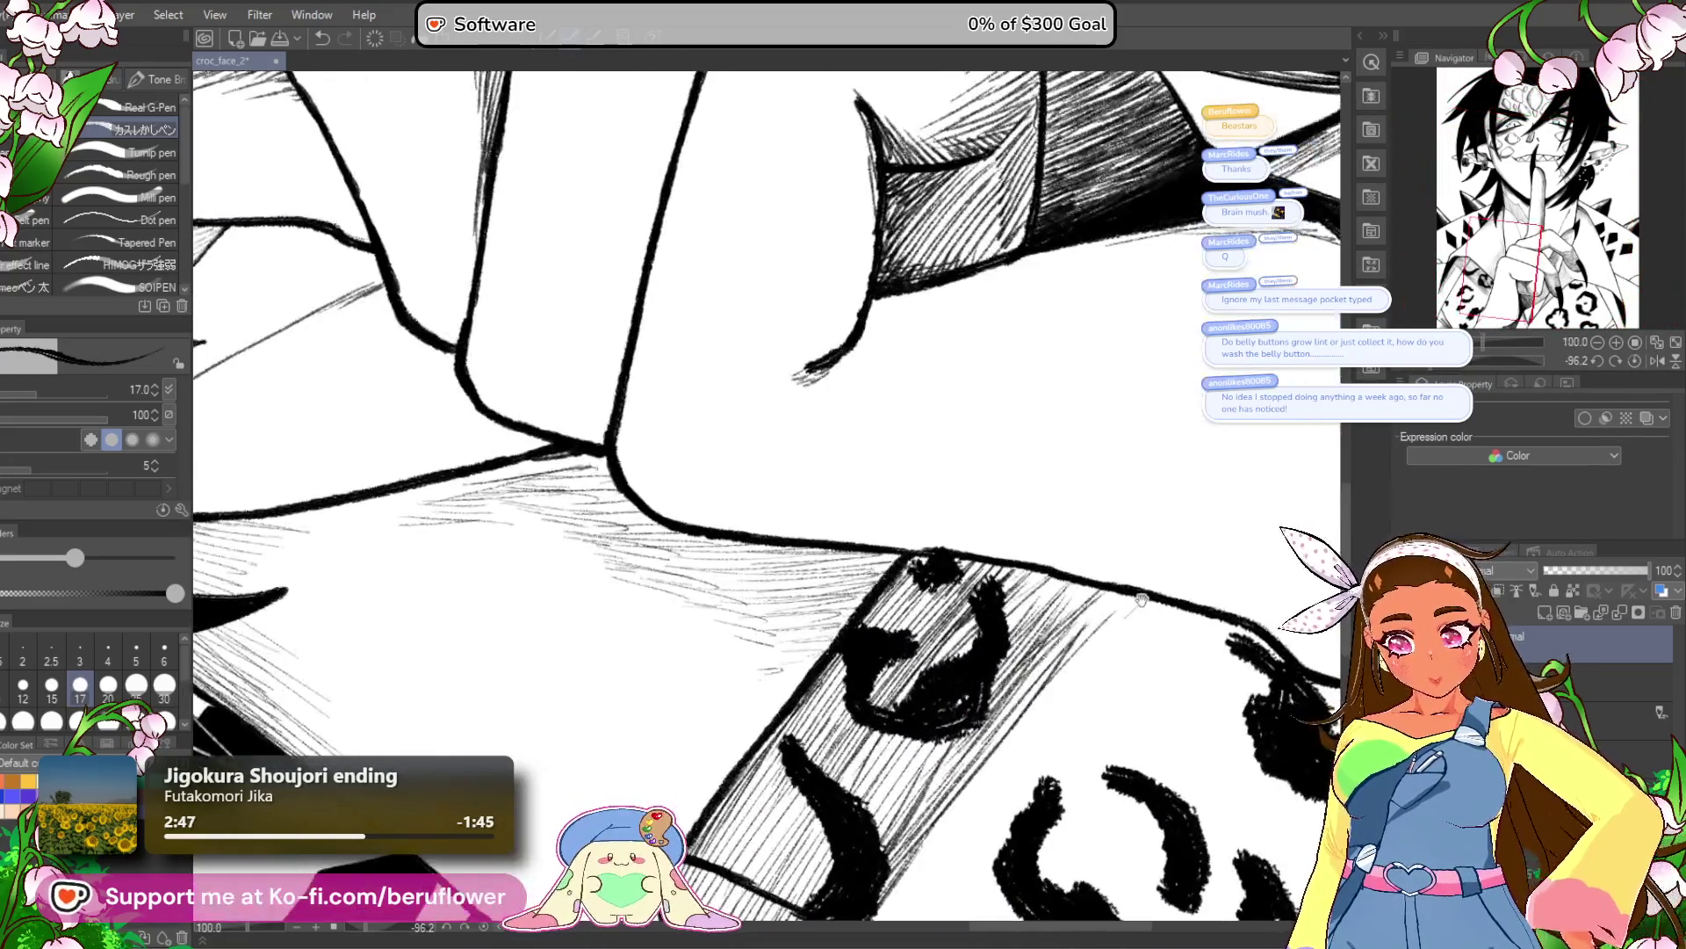
{"action": "mouse_move", "coordinate": [918, 587]}
{"action": "left_mouse_down"}
{"action": "mouse_move", "coordinate": [804, 703]}
{"action": "mouse_move", "coordinate": [795, 680]}
{"action": "left_mouse_up"}
{"action": "left_click_drag", "start_coordinate": [856, 613], "coordinate": [798, 667]}
{"action": "left_click_drag", "start_coordinate": [879, 578], "coordinate": [767, 661]}
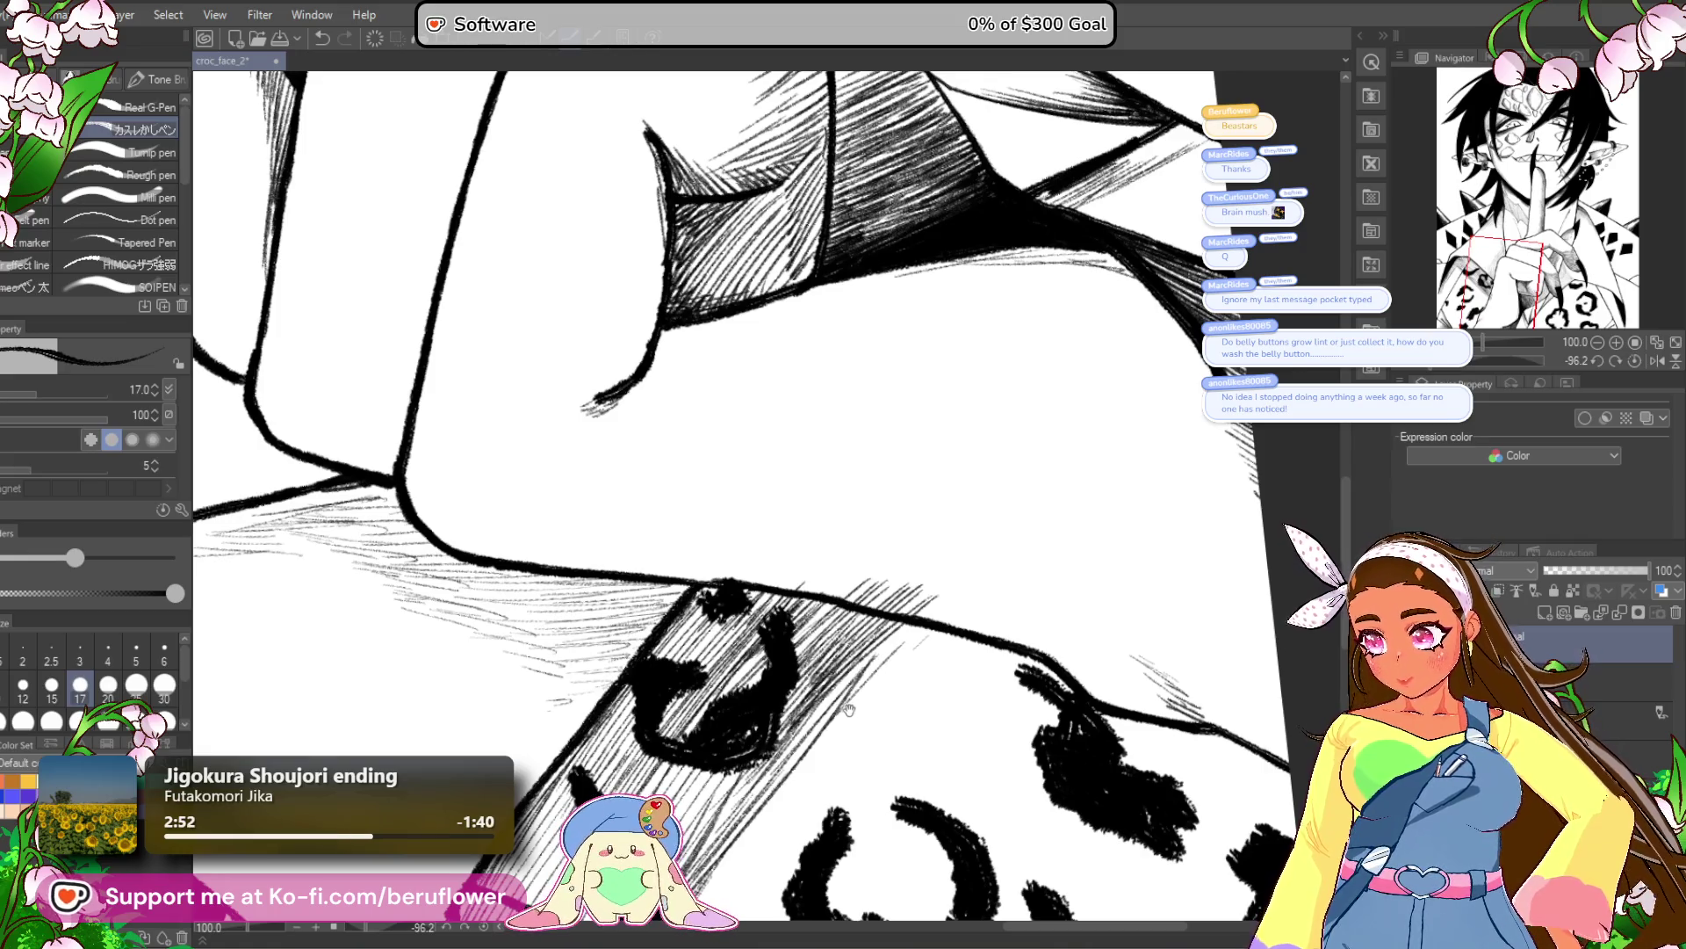
{"action": "left_click_drag", "start_coordinate": [844, 707], "coordinate": [855, 714]}
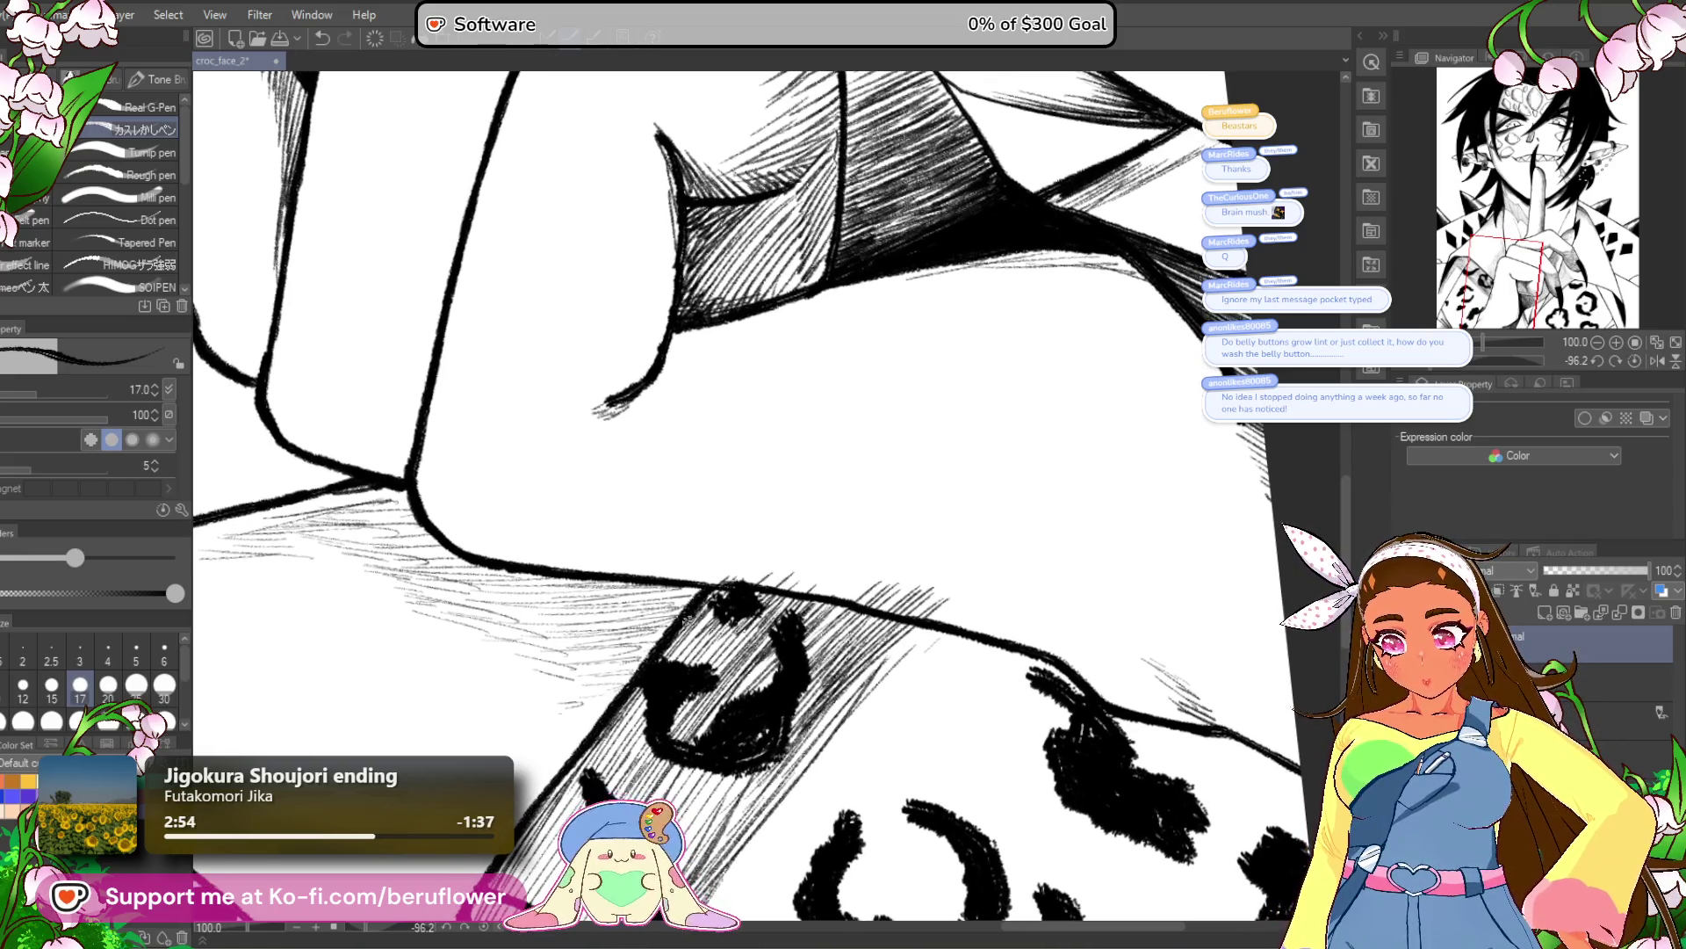
{"action": "mouse_move", "coordinate": [936, 615]}
{"action": "left_mouse_down"}
{"action": "mouse_move", "coordinate": [786, 768]}
{"action": "mouse_move", "coordinate": [824, 710]}
{"action": "left_mouse_up"}
{"action": "mouse_move", "coordinate": [885, 582]}
{"action": "left_mouse_down"}
{"action": "mouse_move", "coordinate": [803, 643]}
{"action": "mouse_move", "coordinate": [845, 599]}
{"action": "mouse_move", "coordinate": [782, 588]}
{"action": "left_mouse_up"}
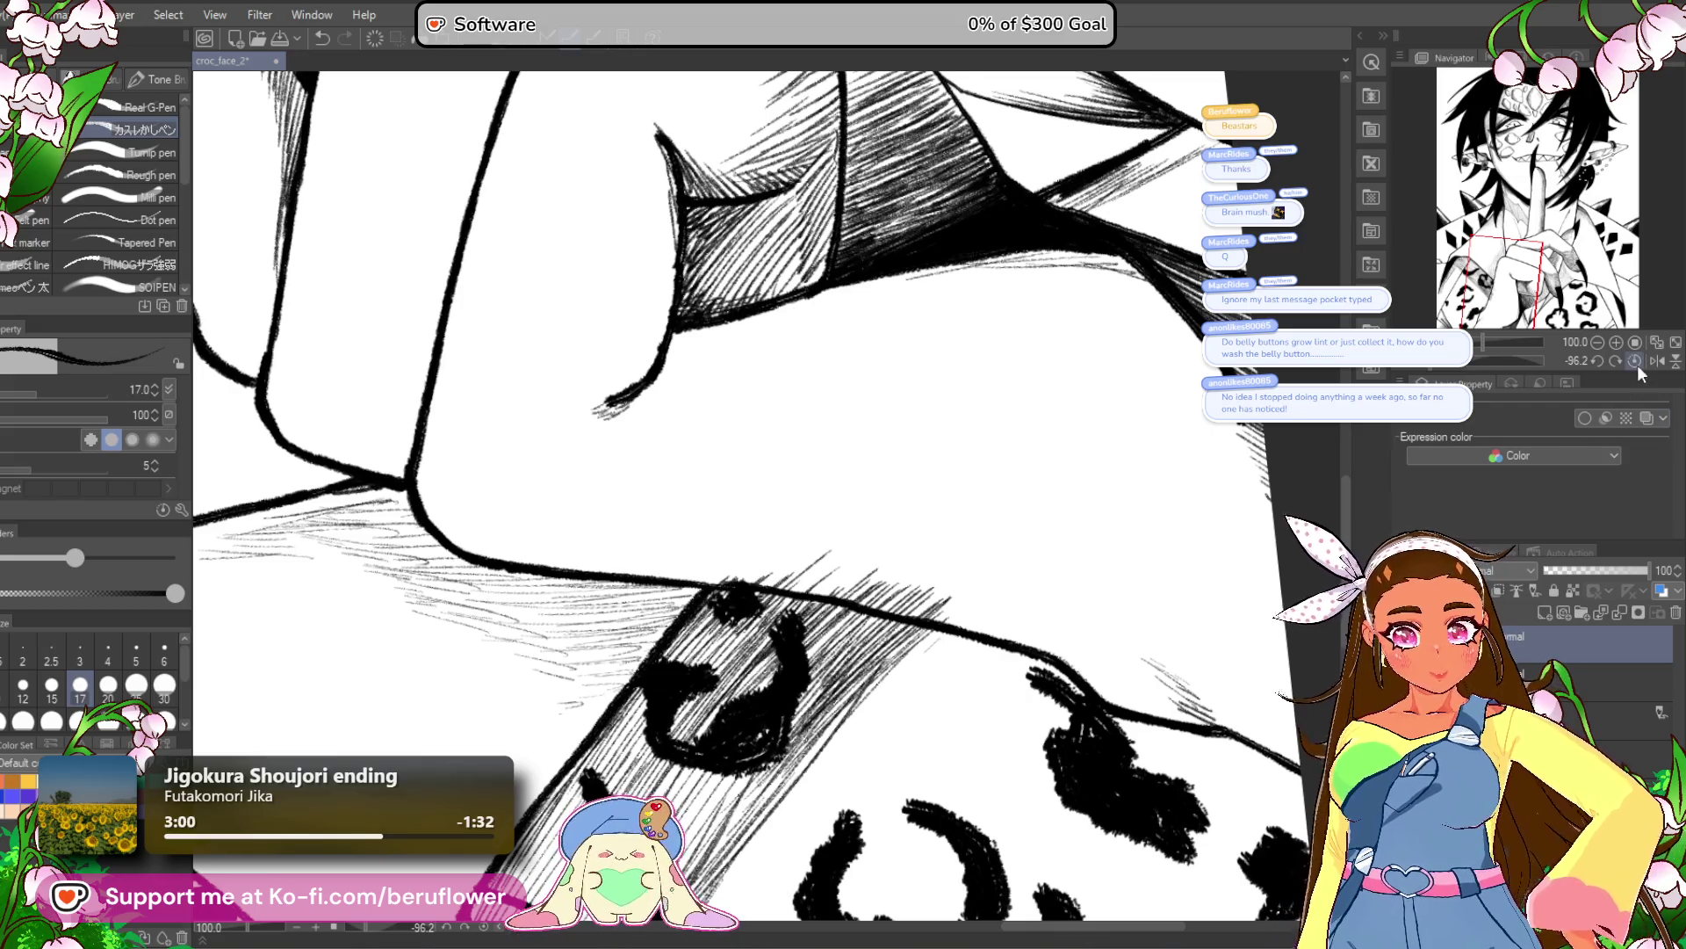
Reset the canvas rotation upright and erase stray hatching past the thick outline.
{"action": "left_click", "coordinate": [1635, 362]}
{"action": "left_click_drag", "start_coordinate": [687, 481], "coordinate": [640, 654]}
{"action": "mouse_move", "coordinate": [685, 522]}
{"action": "left_mouse_down"}
{"action": "mouse_move", "coordinate": [668, 579]}
{"action": "mouse_move", "coordinate": [694, 536]}
{"action": "left_mouse_up"}
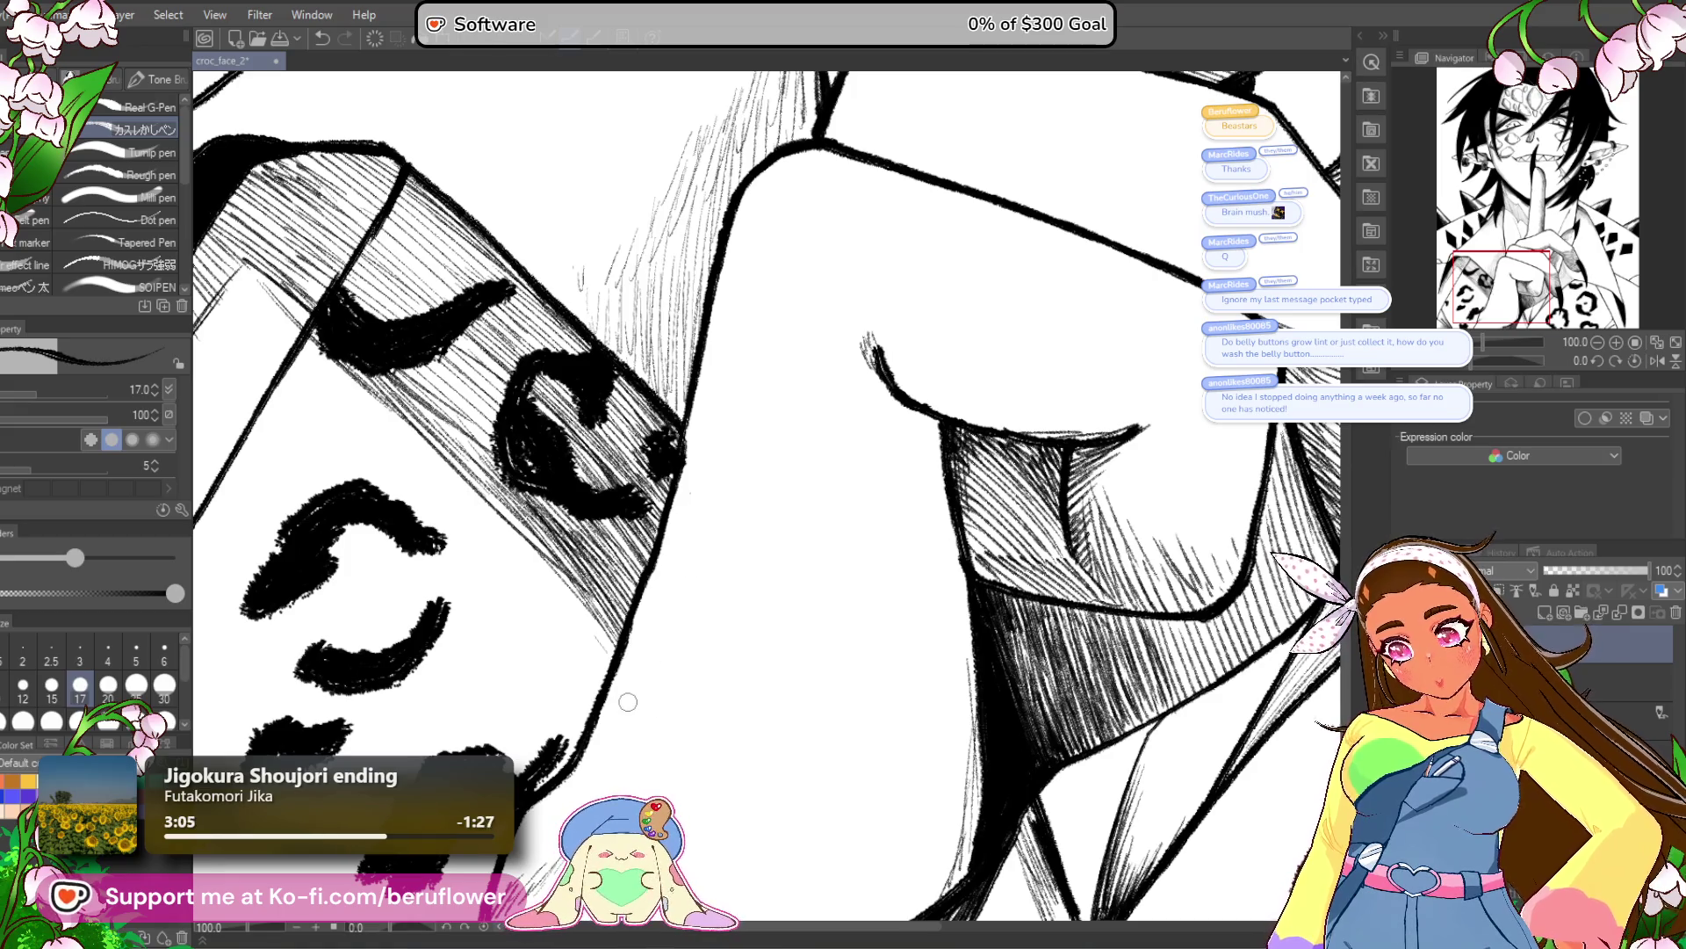
{"action": "scroll", "coordinate": [710, 545], "scroll_direction": "down", "scroll_amount": 5}
{"action": "mouse_move", "coordinate": [1078, 635]}
{"action": "left_mouse_down"}
{"action": "mouse_move", "coordinate": [961, 773]}
{"action": "mouse_move", "coordinate": [997, 749]}
{"action": "mouse_move", "coordinate": [997, 634]}
{"action": "mouse_move", "coordinate": [983, 711]}
{"action": "mouse_move", "coordinate": [1022, 701]}
{"action": "mouse_move", "coordinate": [1036, 605]}
{"action": "left_mouse_up"}
{"action": "mouse_move", "coordinate": [1137, 604]}
{"action": "left_mouse_down"}
{"action": "mouse_move", "coordinate": [1120, 742]}
{"action": "mouse_move", "coordinate": [1124, 703]}
{"action": "mouse_move", "coordinate": [1149, 729]}
{"action": "mouse_move", "coordinate": [1145, 656]}
{"action": "left_mouse_up"}
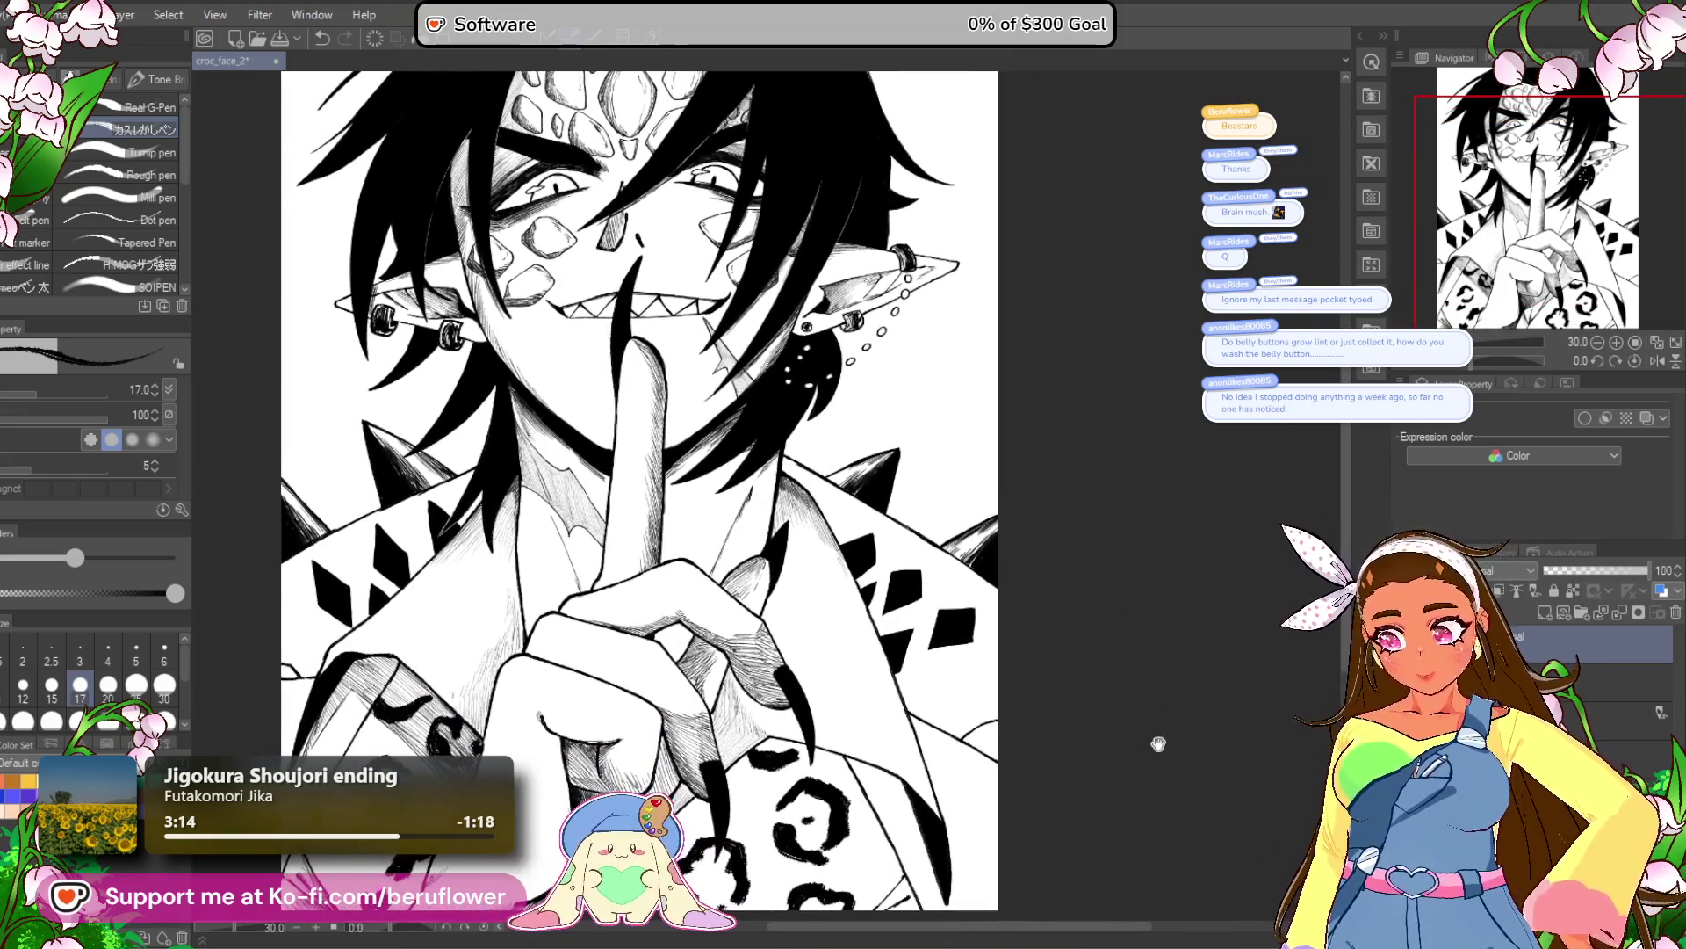
{"action": "mouse_move", "coordinate": [1130, 599]}
{"action": "left_mouse_down"}
{"action": "mouse_move", "coordinate": [1095, 674]}
{"action": "mouse_move", "coordinate": [1118, 700]}
{"action": "mouse_move", "coordinate": [1115, 677]}
{"action": "mouse_move", "coordinate": [1120, 755]}
{"action": "left_mouse_up"}
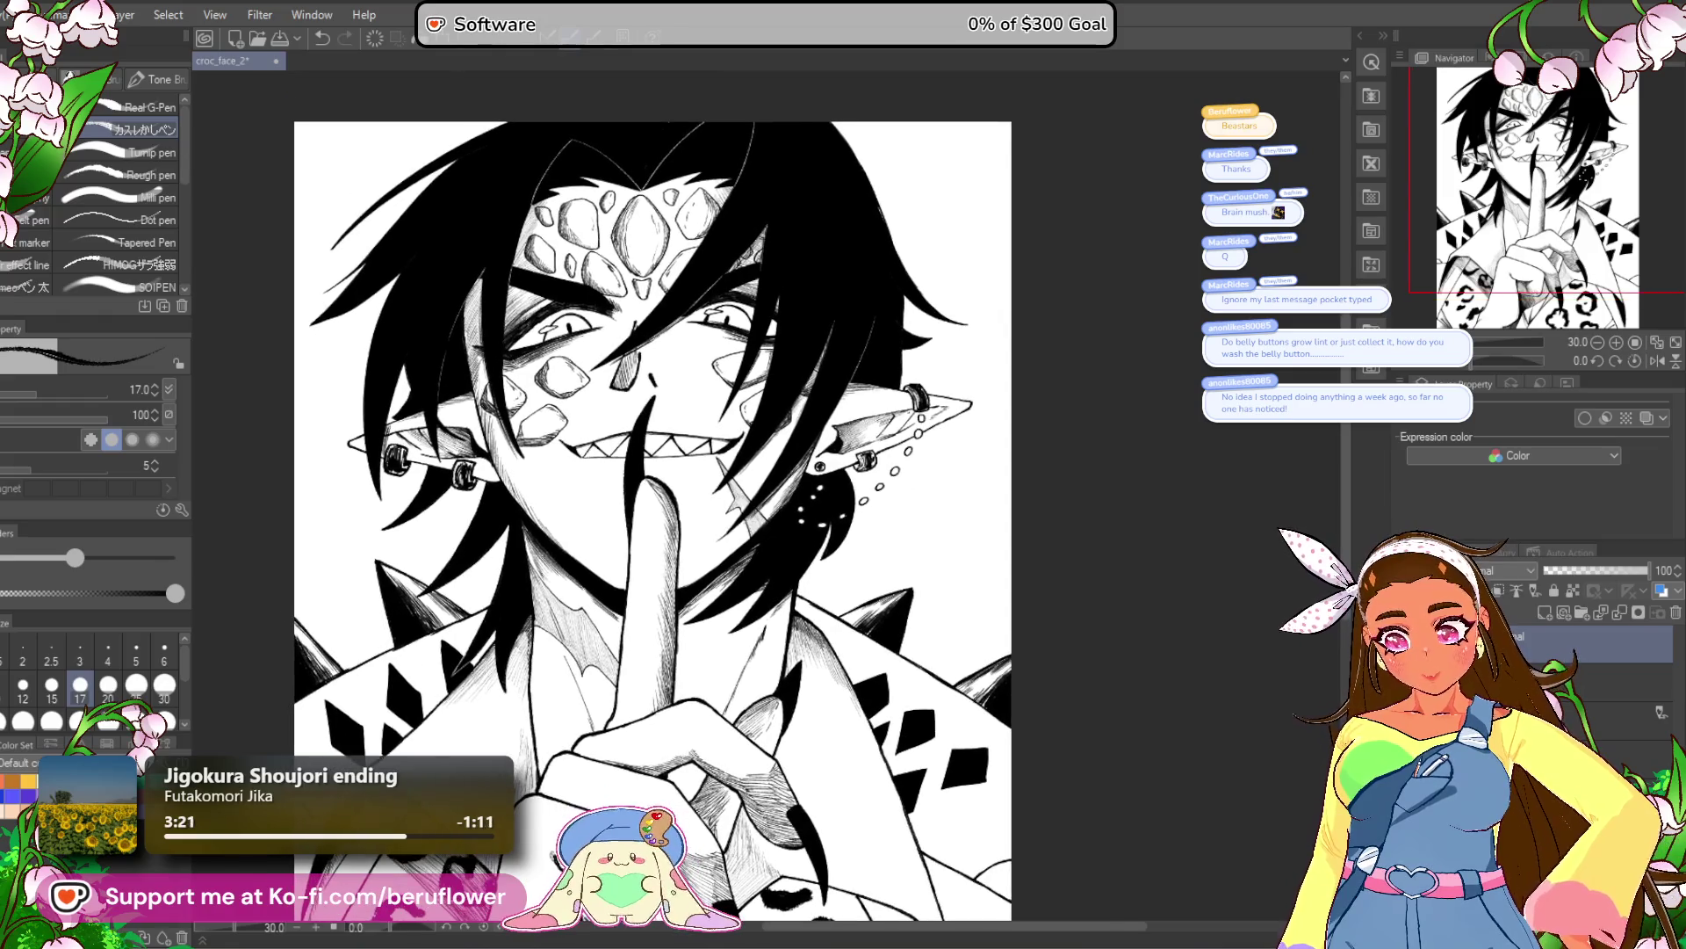
Dab dark ink into the centre of each bead dangling from the right ear.
{"action": "scroll", "coordinate": [904, 398], "scroll_direction": "up", "scroll_amount": 5}
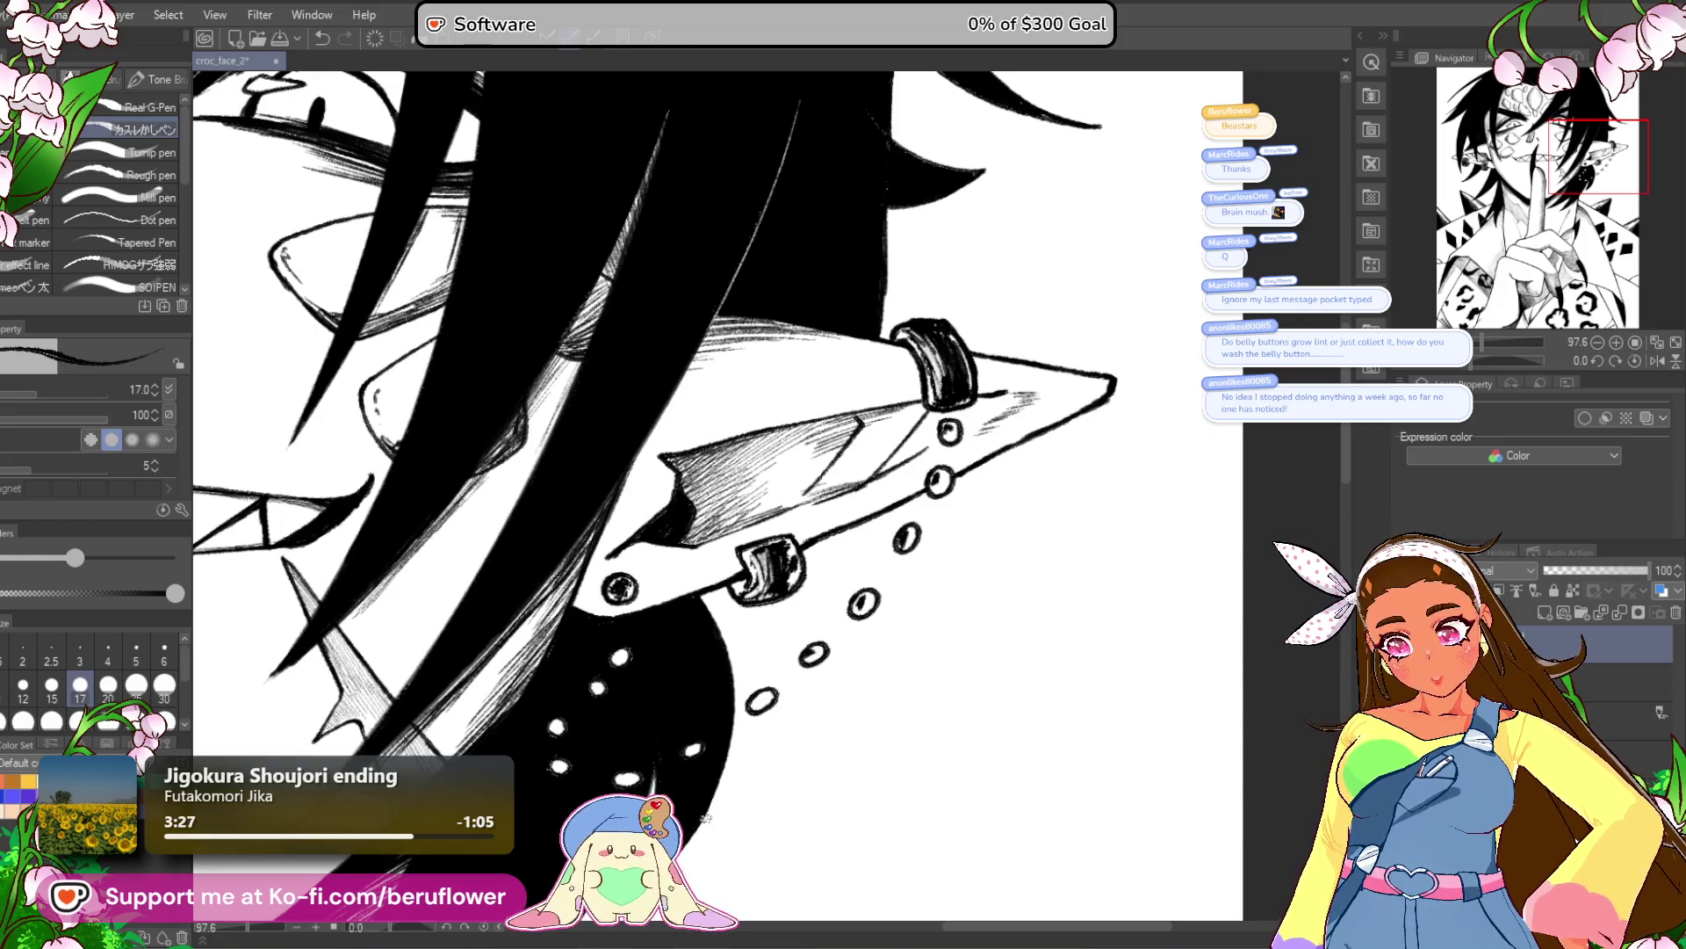
{"action": "scroll", "coordinate": [705, 817], "scroll_direction": "up", "scroll_amount": 4}
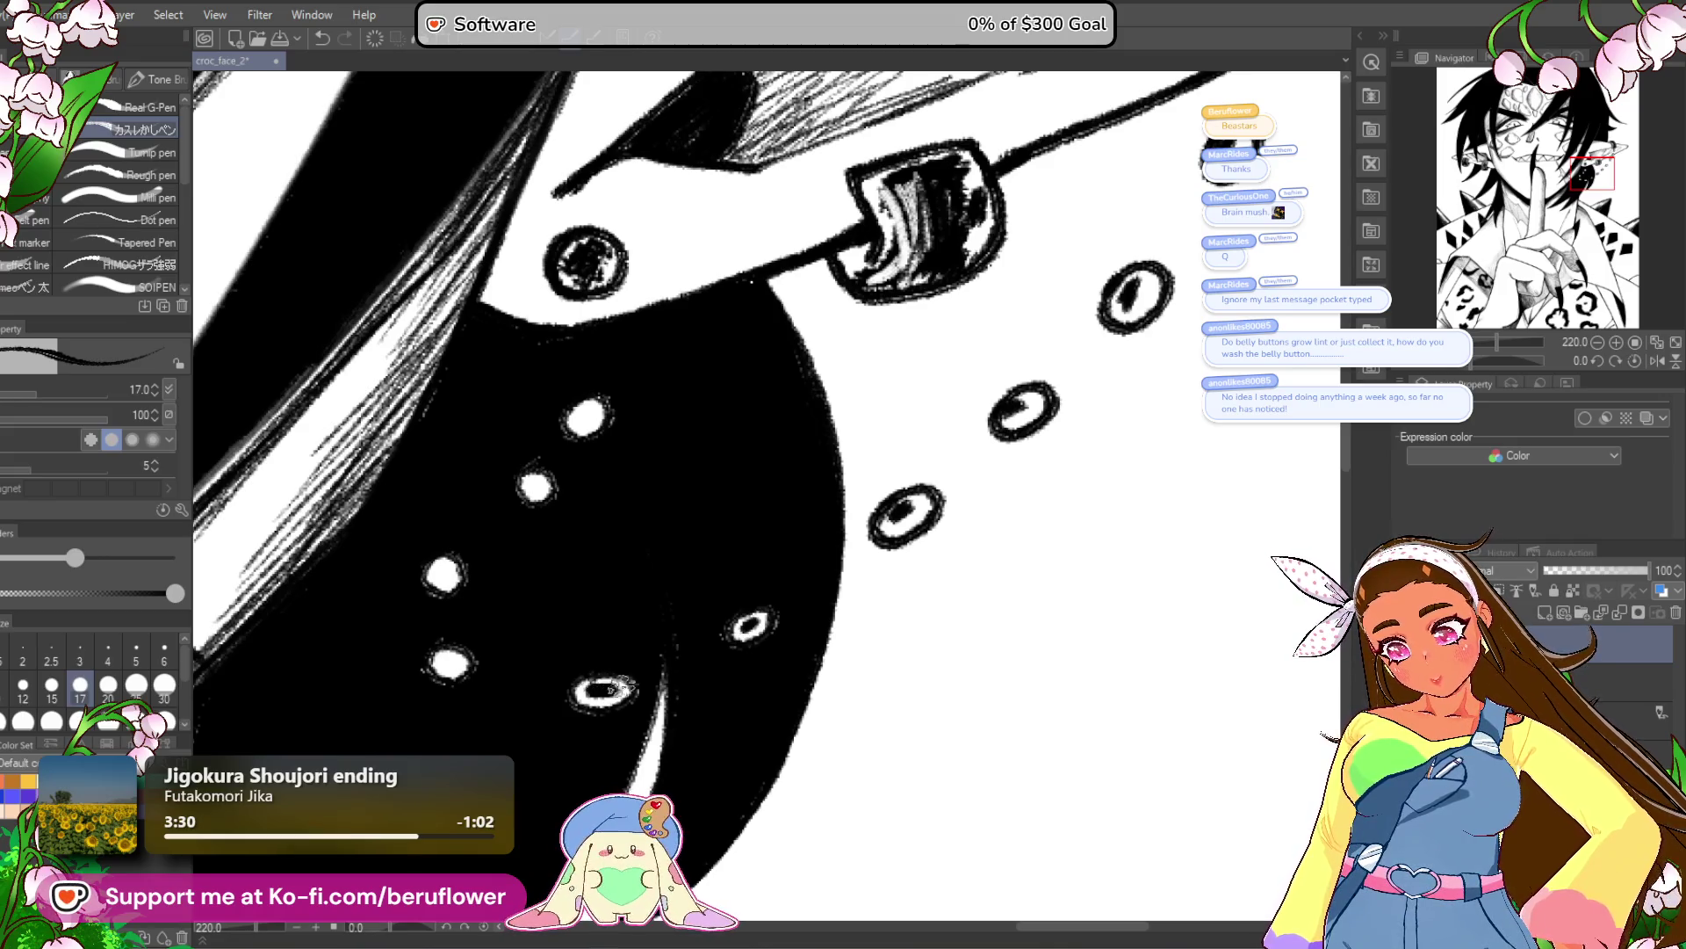
{"action": "left_click_drag", "start_coordinate": [441, 570], "coordinate": [446, 576]}
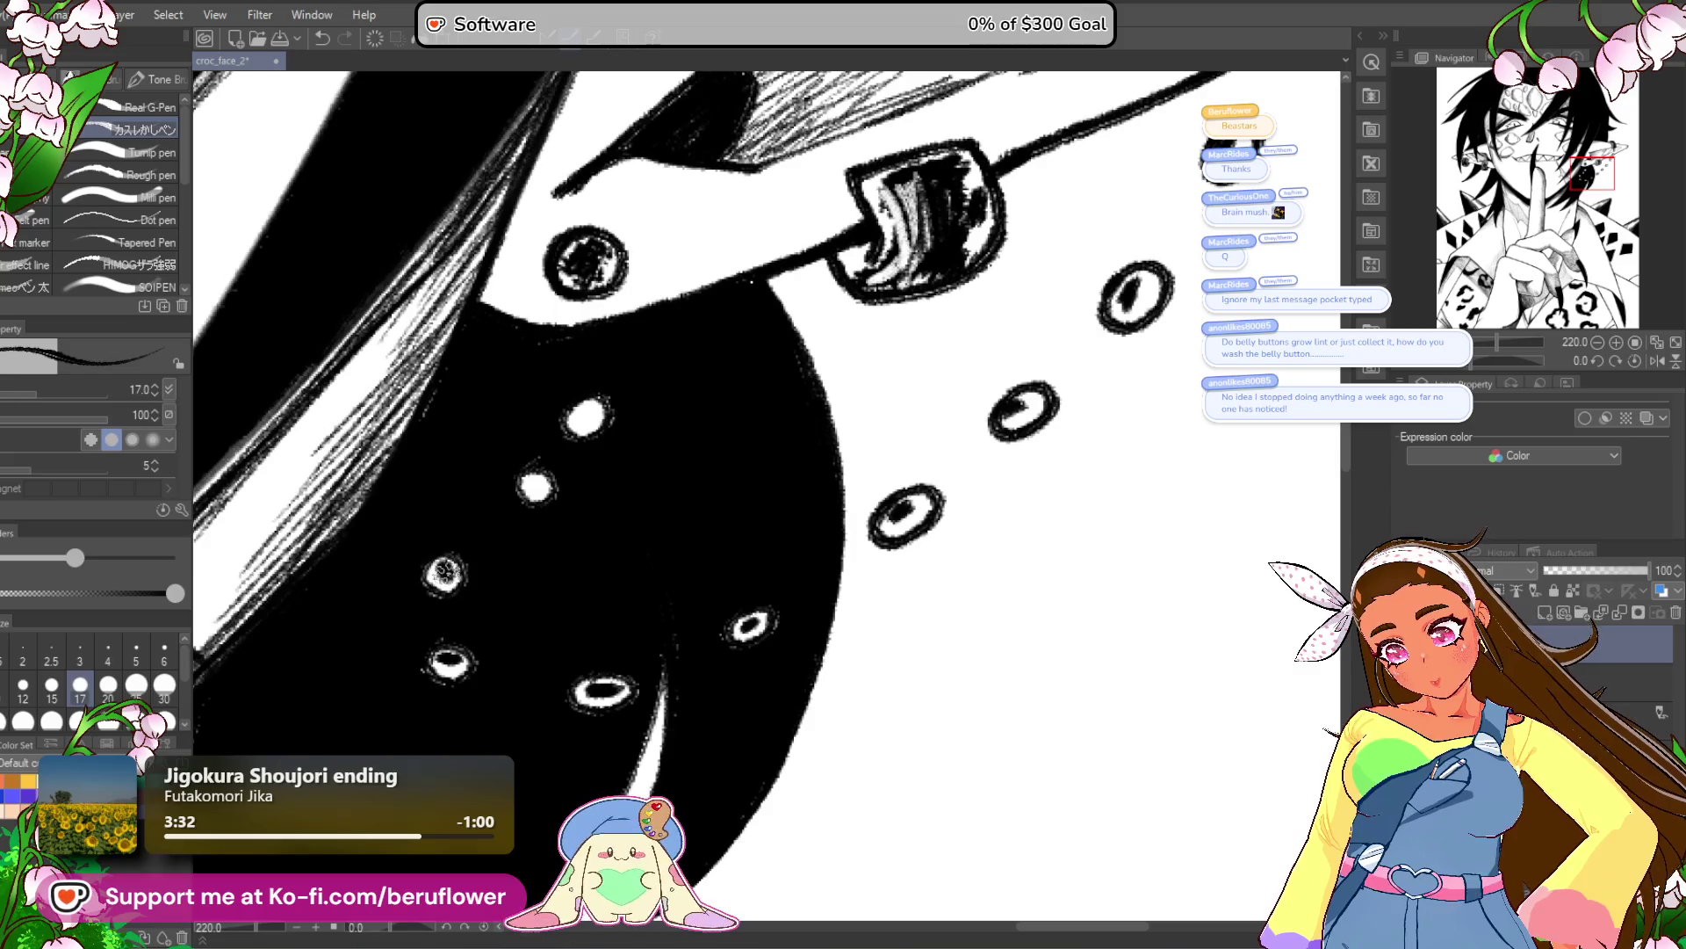
{"action": "left_click_drag", "start_coordinate": [532, 476], "coordinate": [536, 480]}
{"action": "left_click_drag", "start_coordinate": [584, 411], "coordinate": [587, 415]}
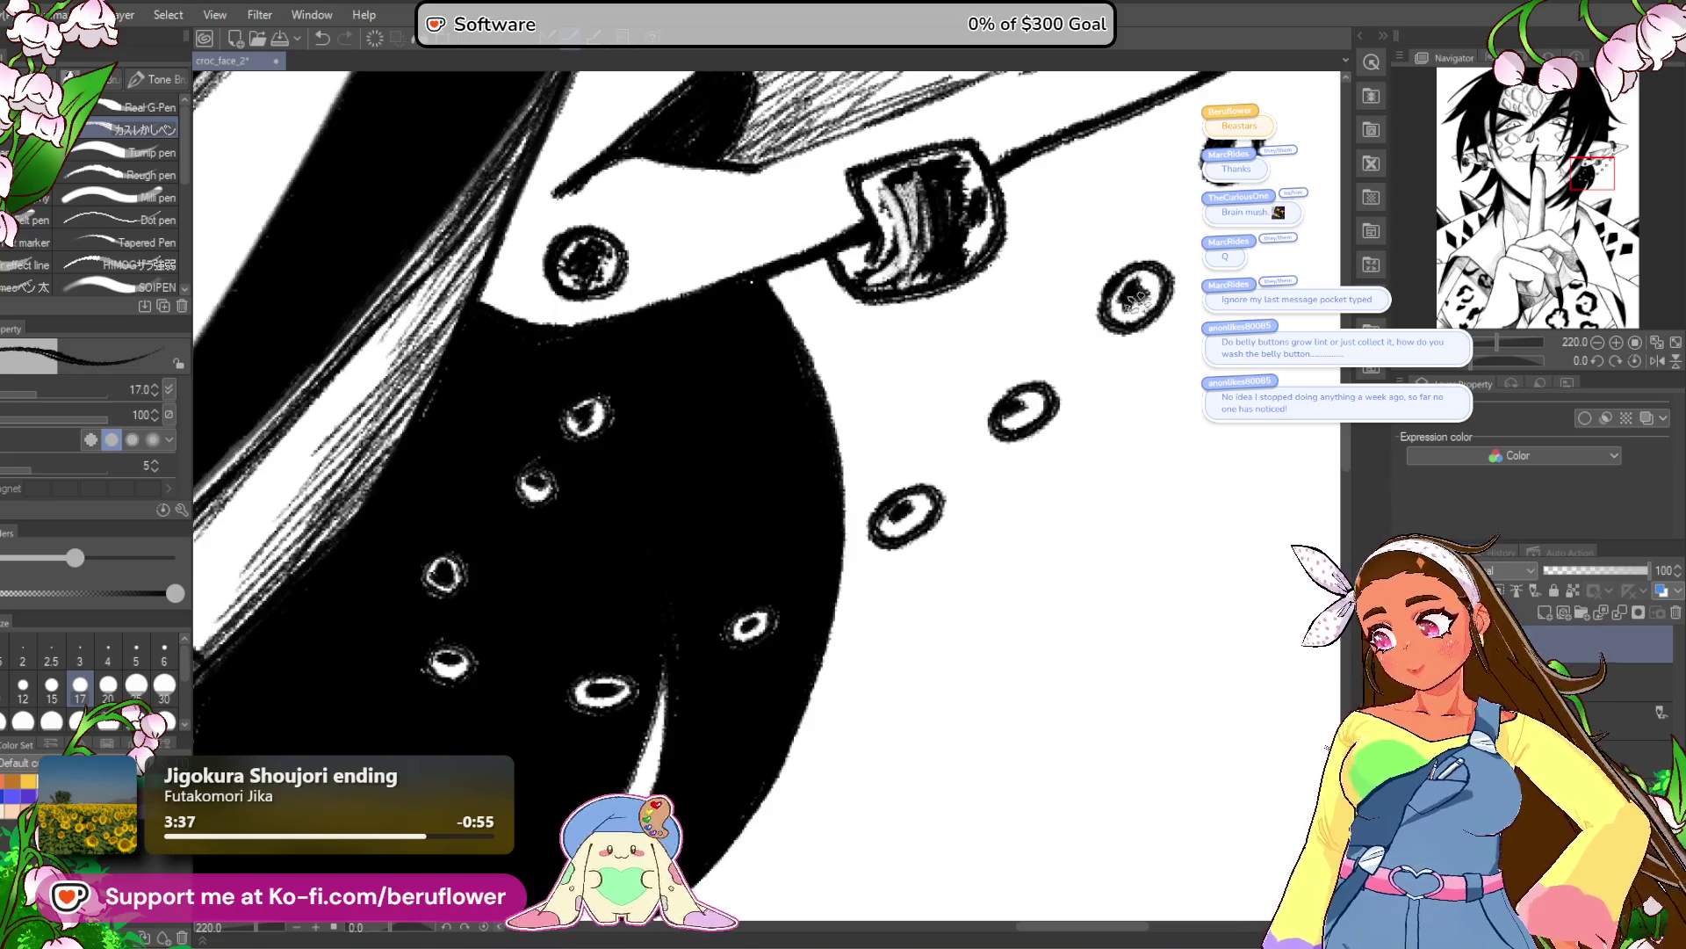
{"action": "scroll", "coordinate": [1135, 299], "scroll_direction": "down", "scroll_amount": 8}
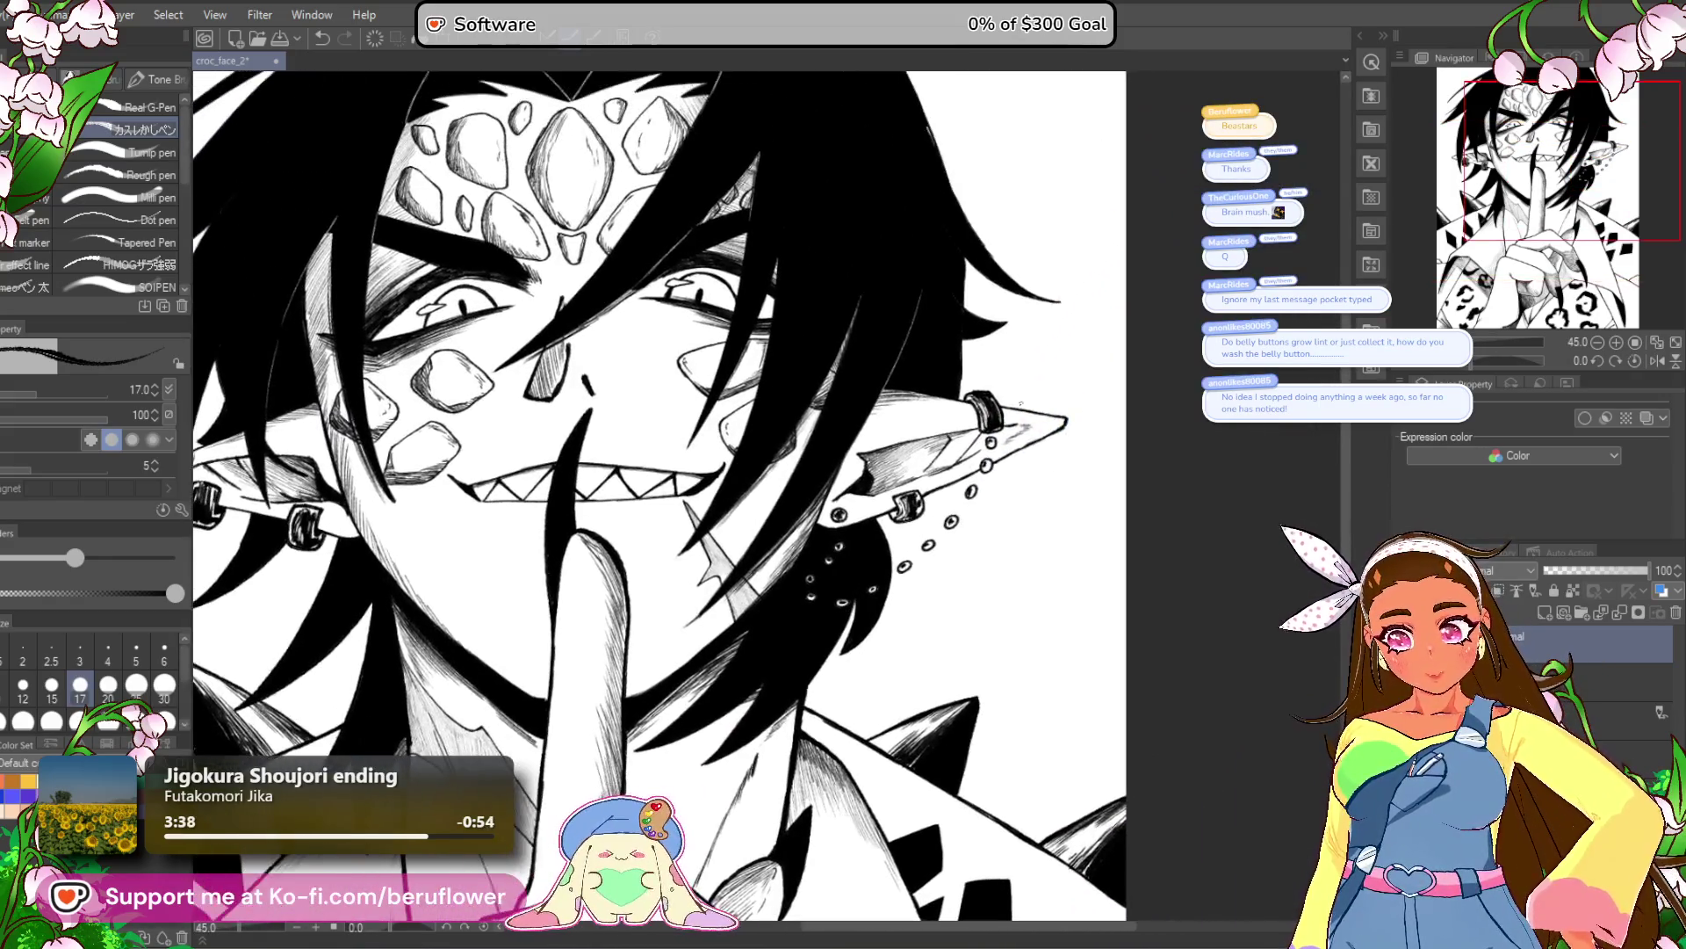
{"action": "scroll", "coordinate": [1021, 404], "scroll_direction": "up", "scroll_amount": 8}
{"action": "left_click_drag", "start_coordinate": [853, 672], "coordinate": [862, 683]}
{"action": "left_click_drag", "start_coordinate": [878, 573], "coordinate": [870, 587]}
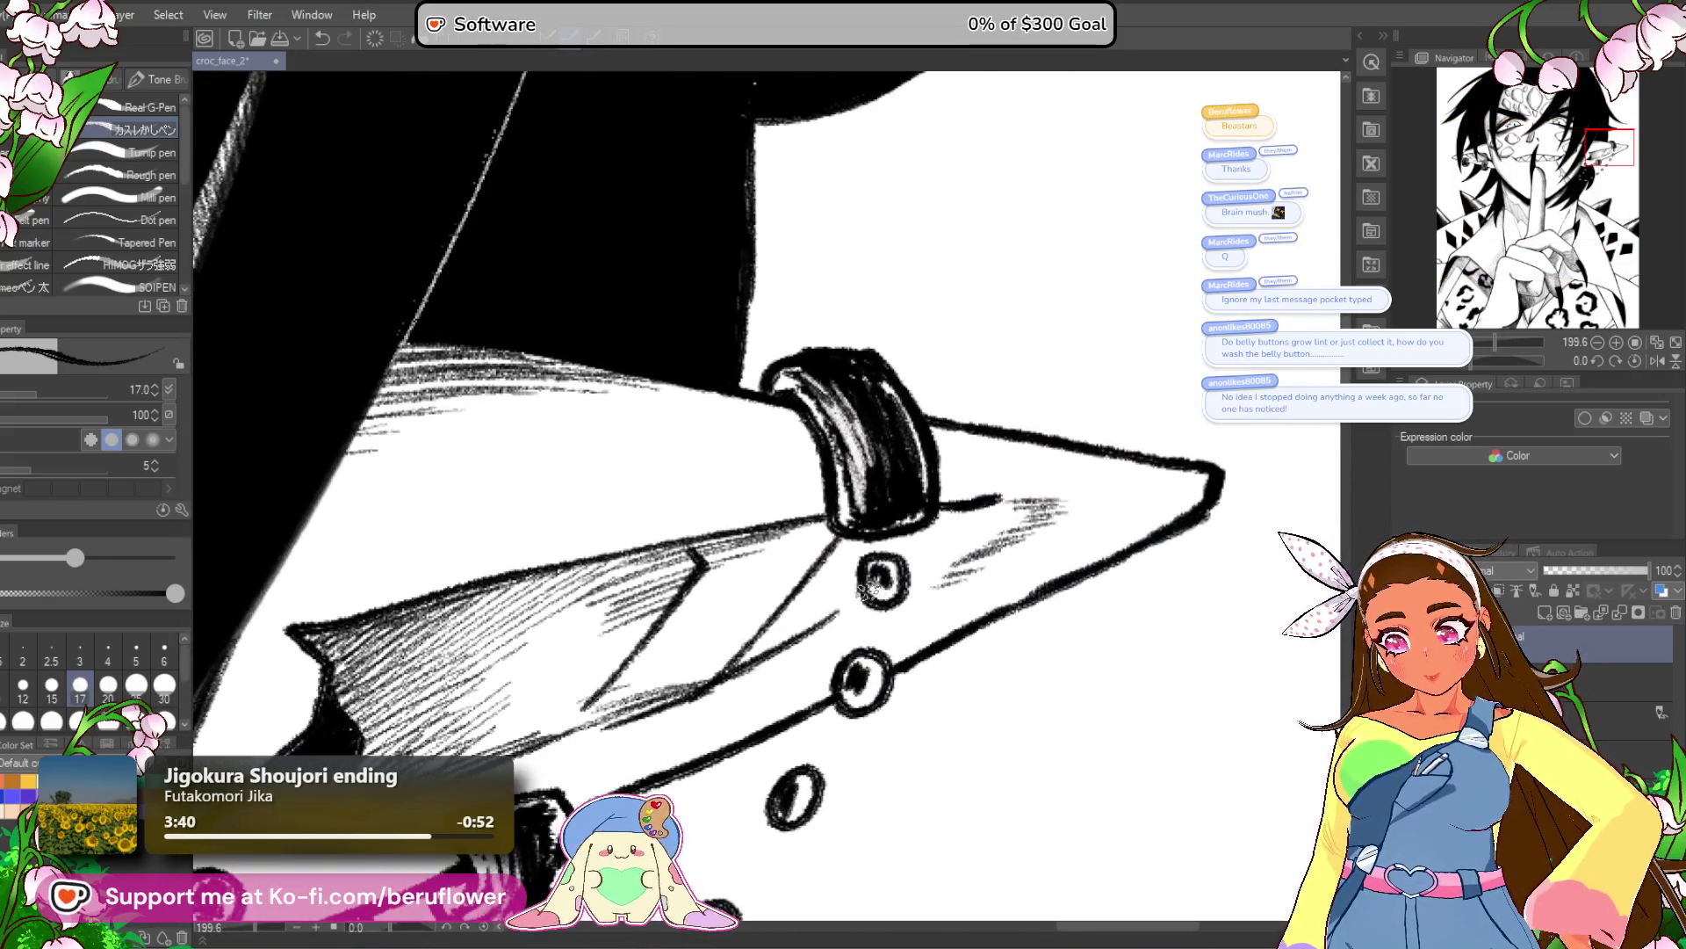
{"action": "scroll", "coordinate": [869, 586], "scroll_direction": "down", "scroll_amount": 8}
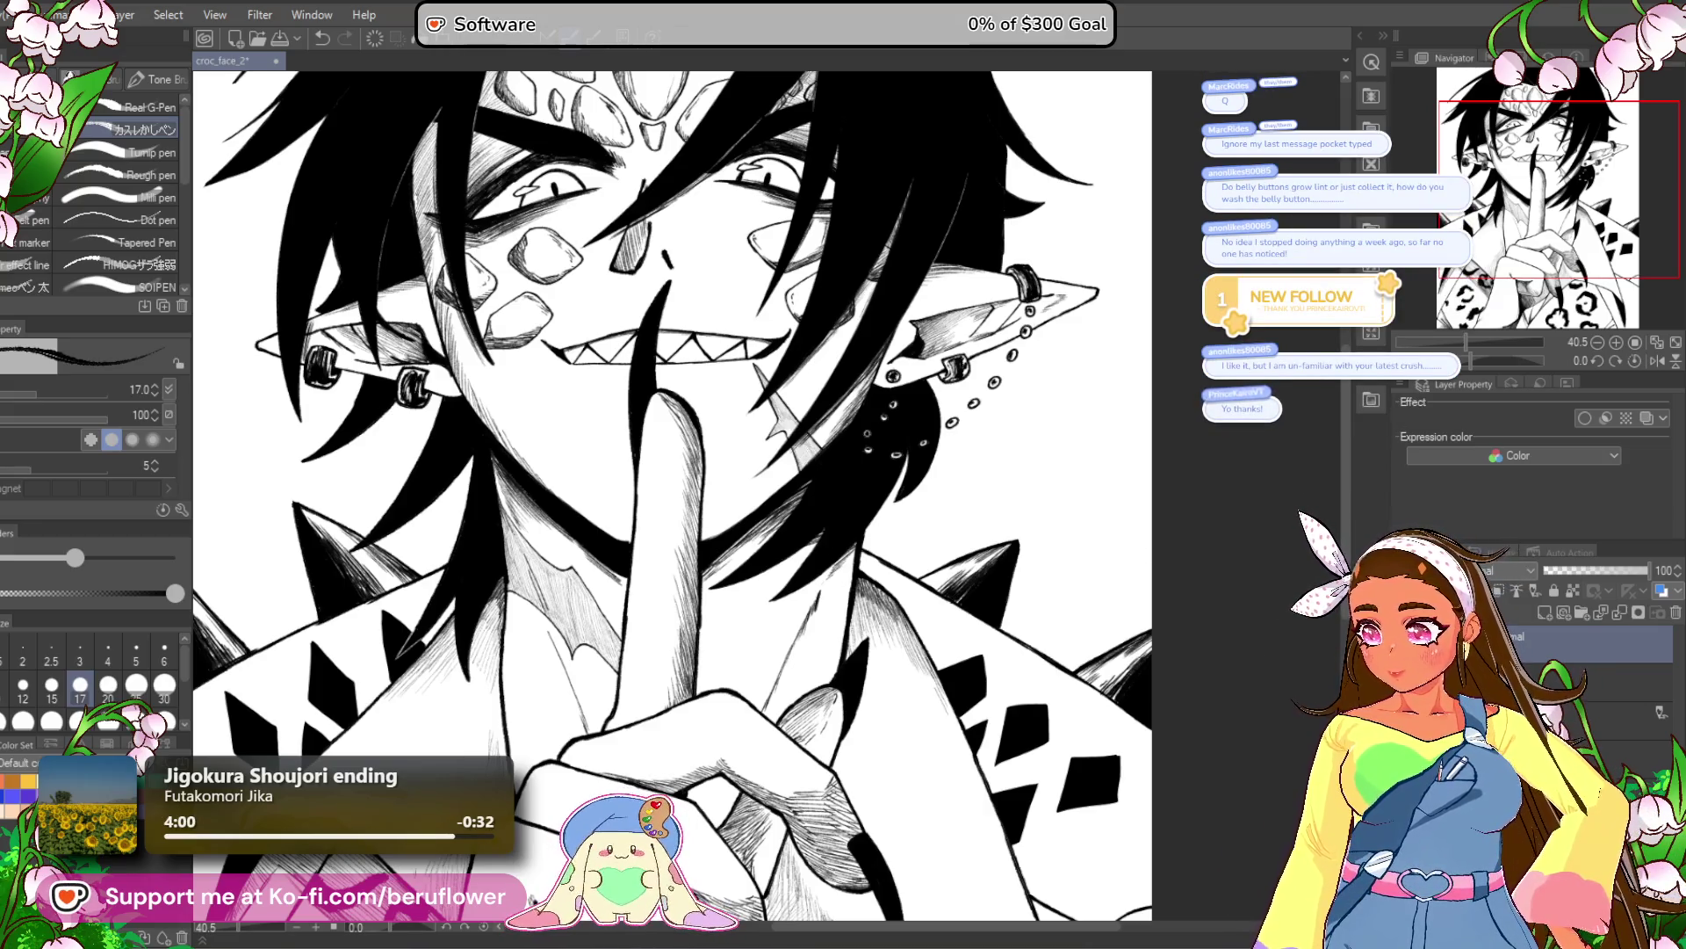
{"action": "scroll", "coordinate": [848, 397], "scroll_direction": "down", "scroll_amount": 5}
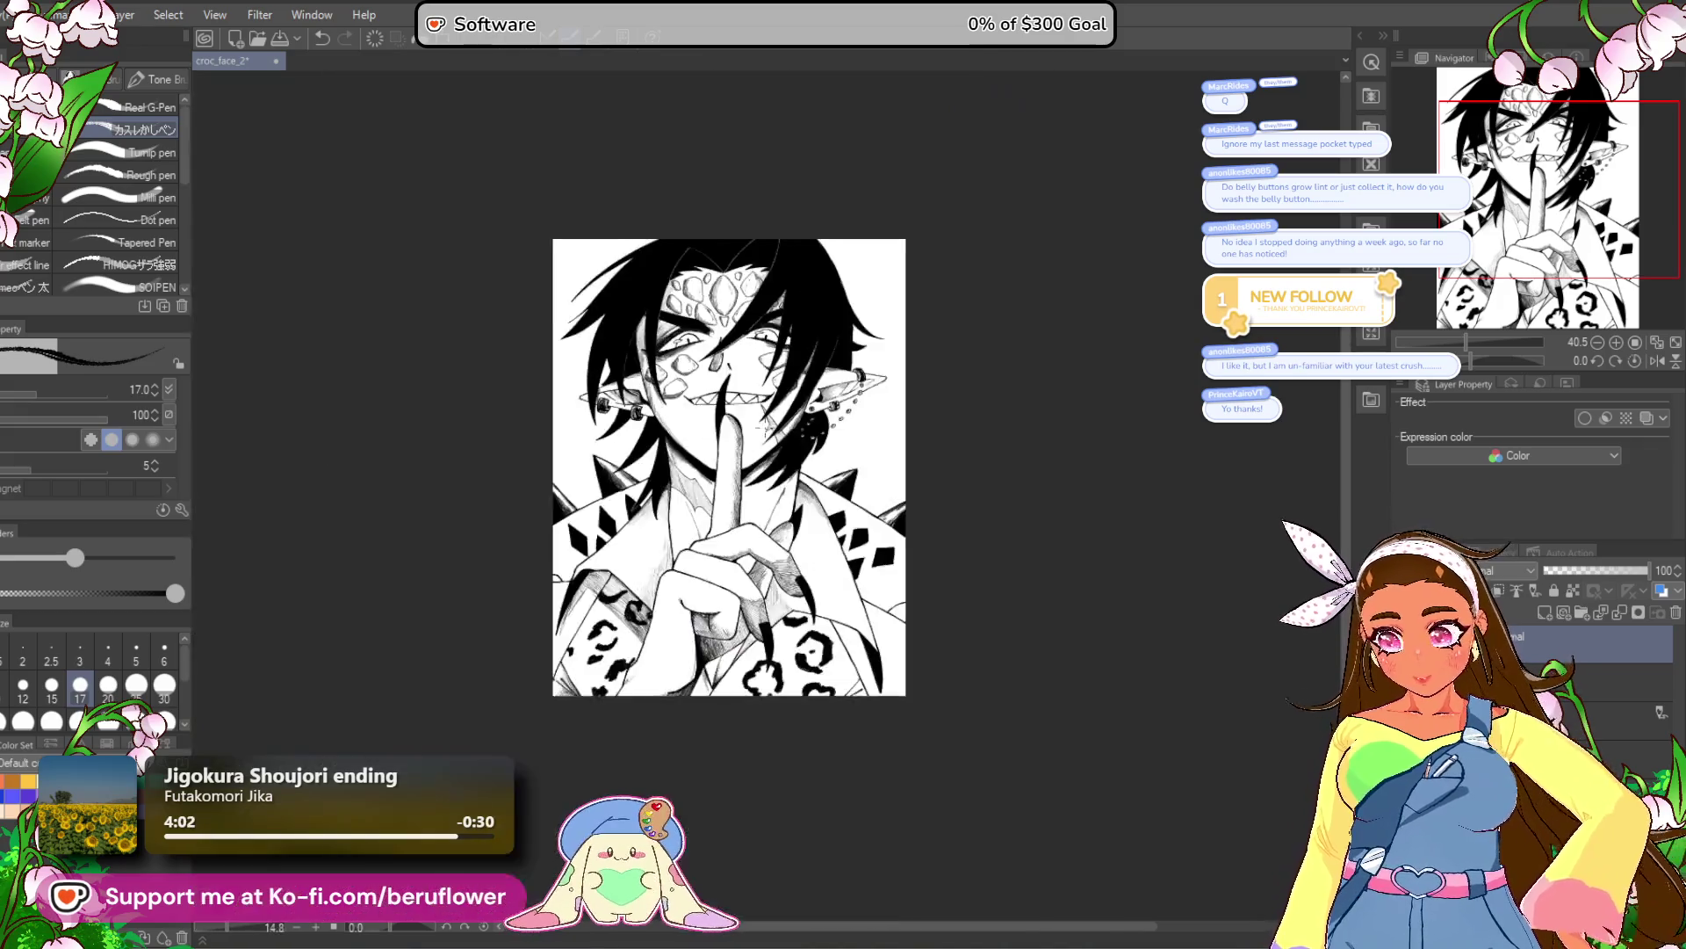
{"action": "scroll", "coordinate": [764, 427], "scroll_direction": "up", "scroll_amount": 5}
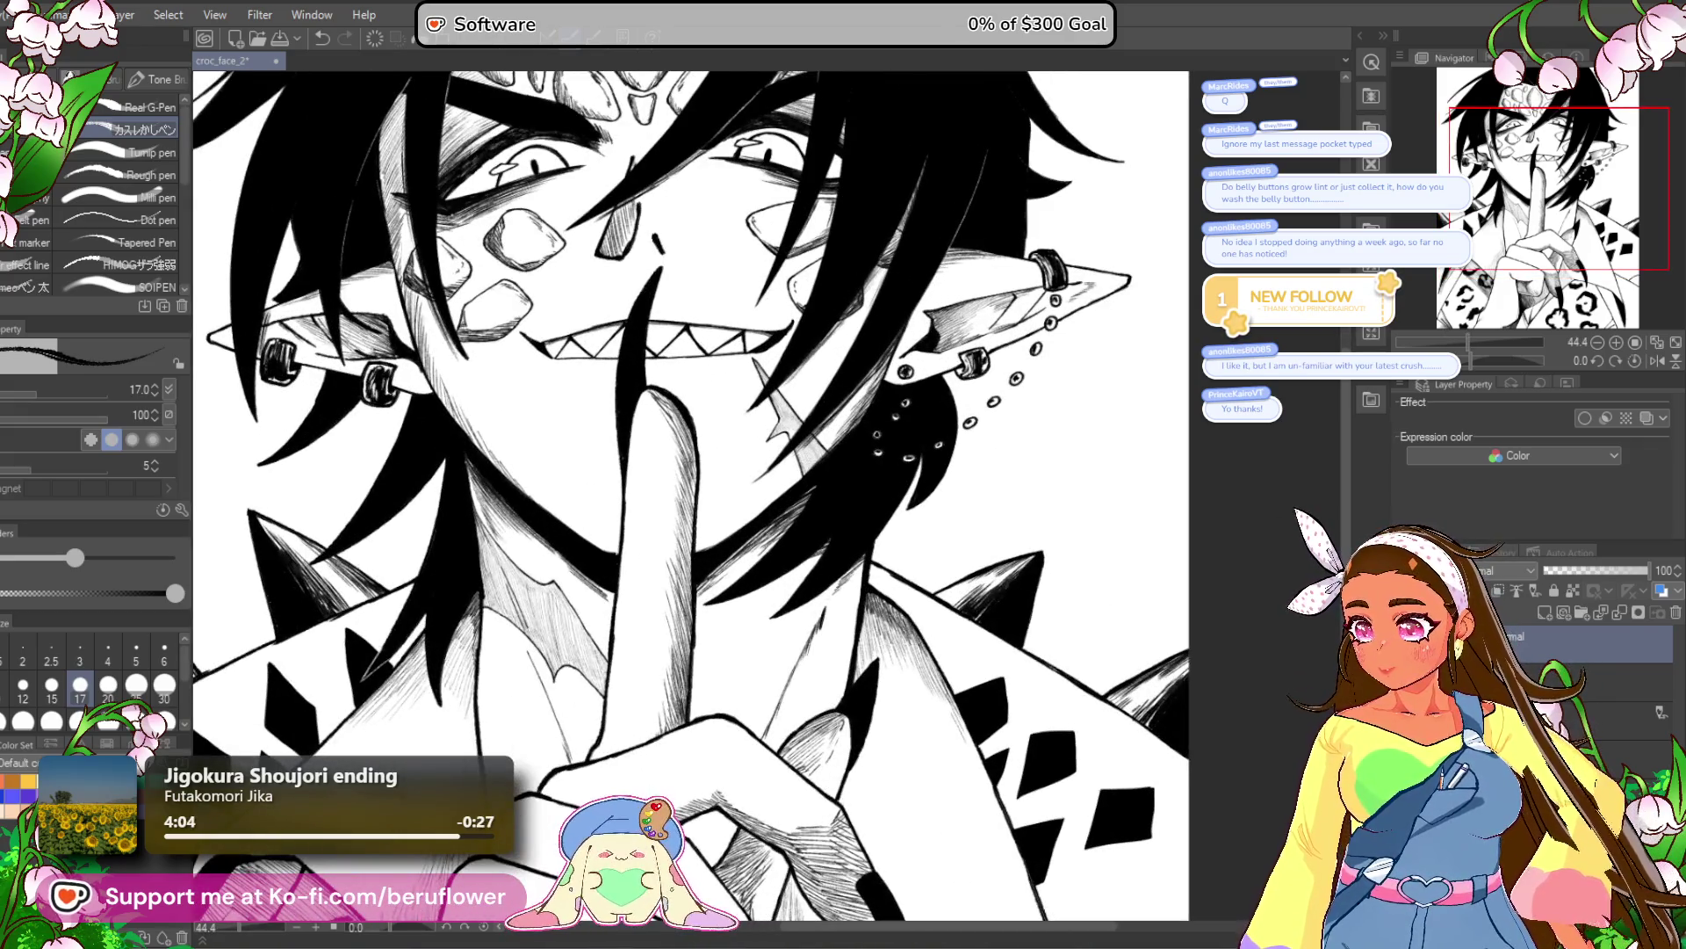
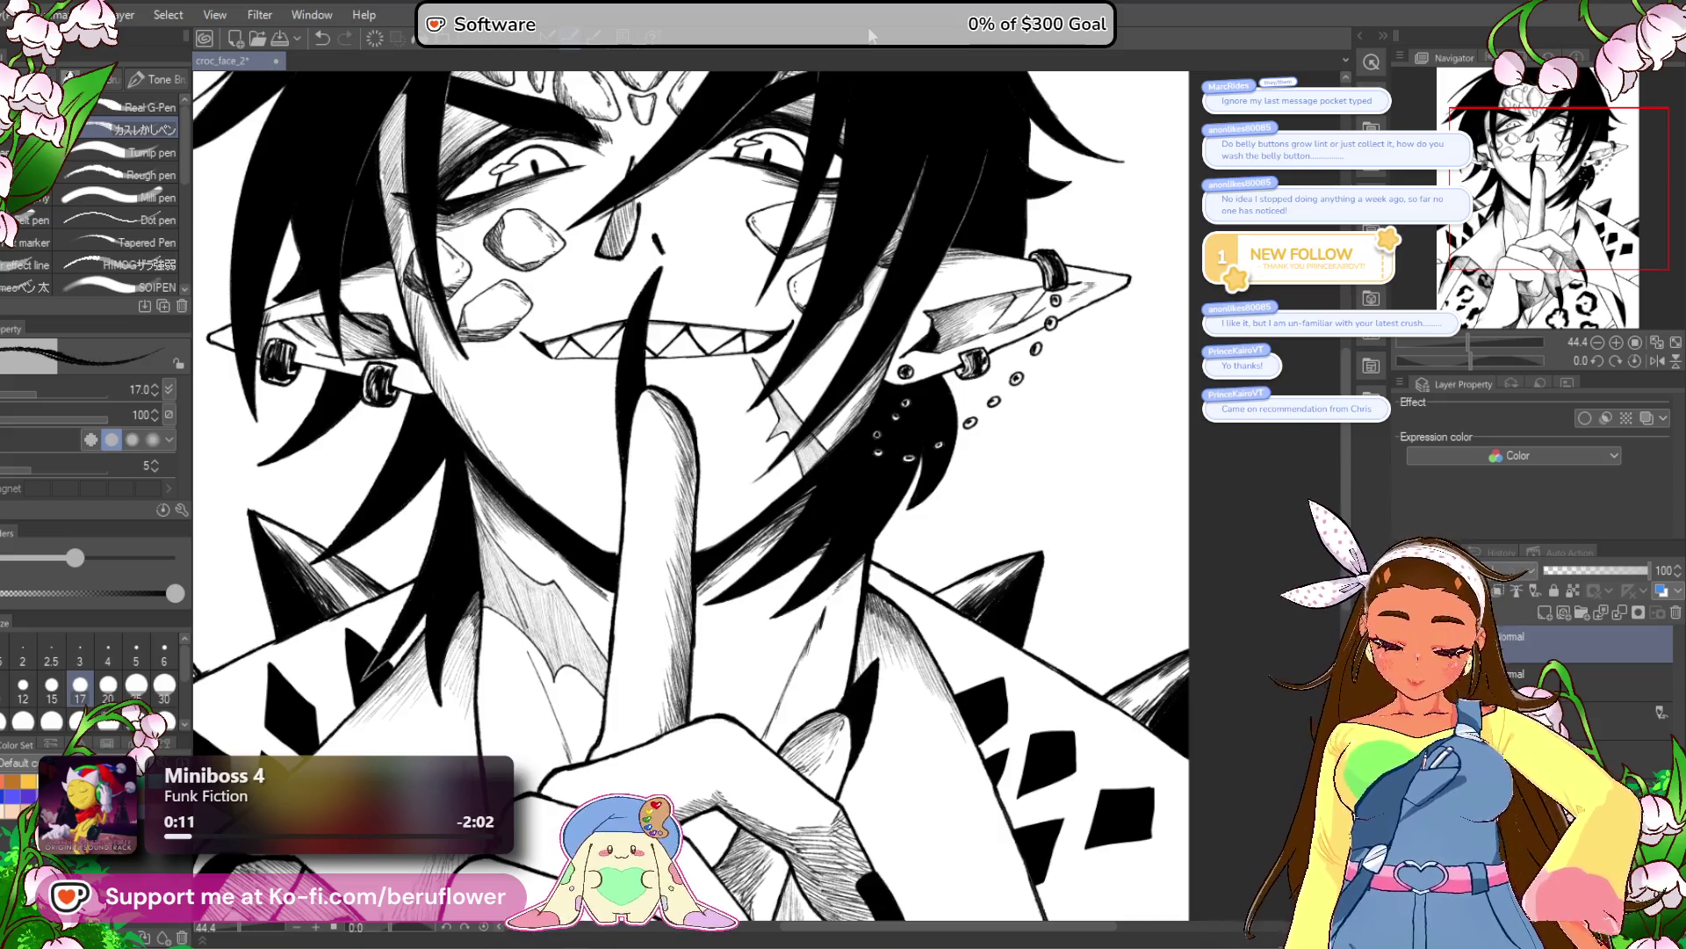
Tilt the view toward the hand and add thin hatch lines beside the sleeve edge.
{"action": "left_click_drag", "start_coordinate": [1468, 361], "coordinate": [1450, 363]}
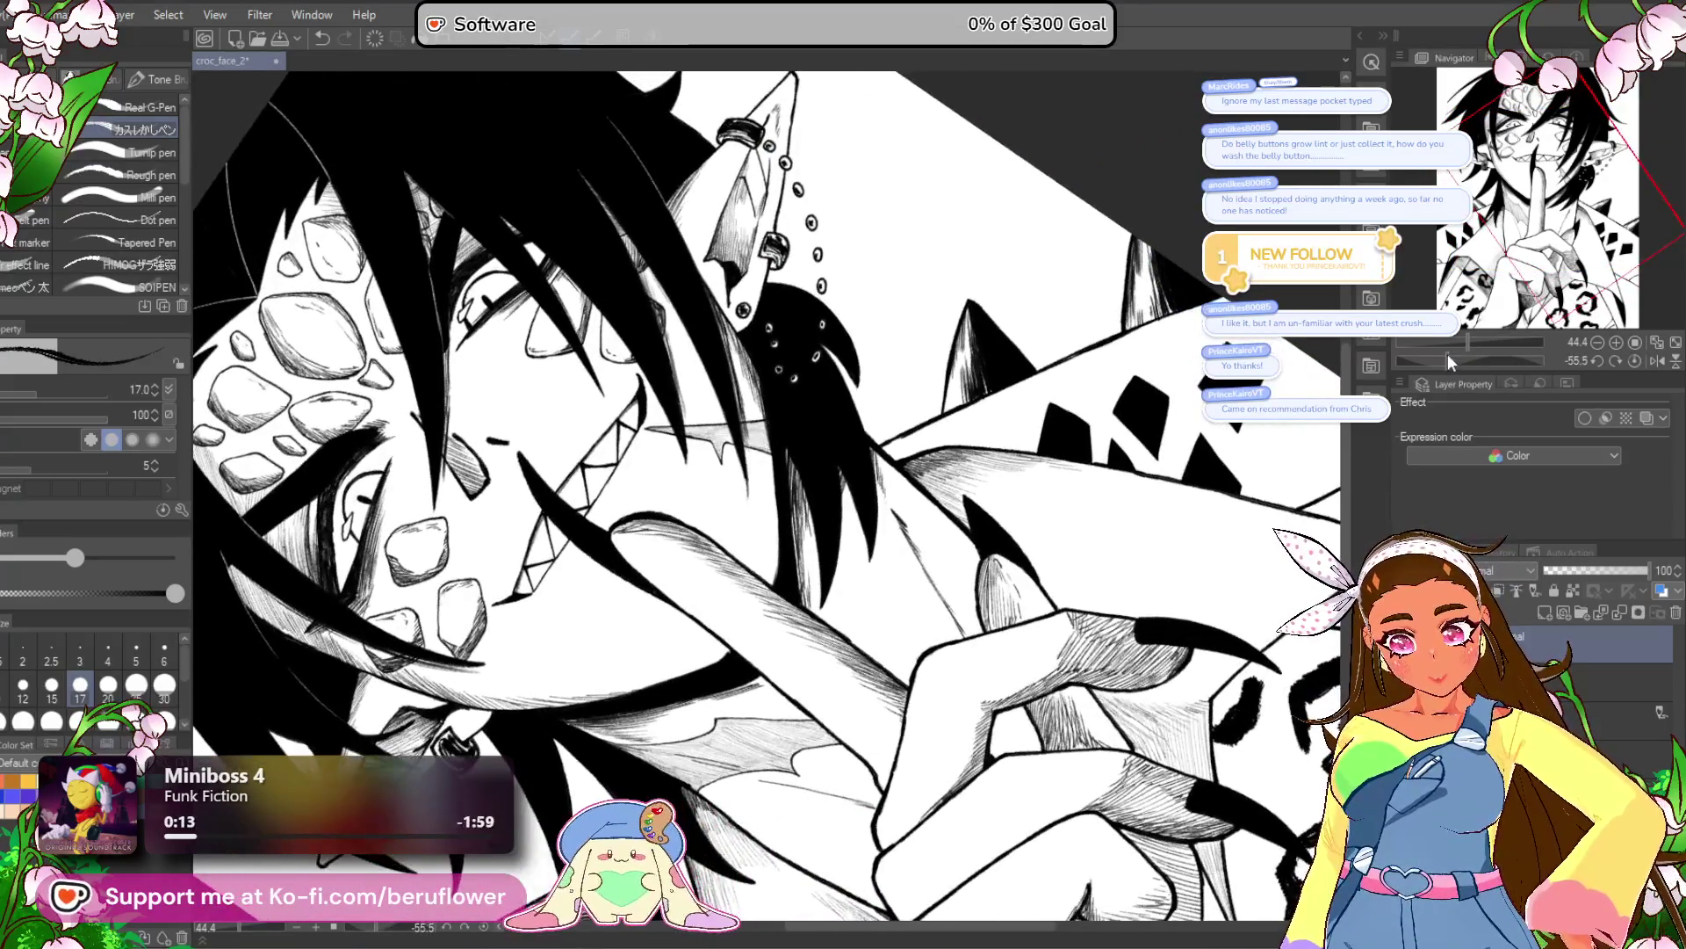
{"action": "left_click_drag", "start_coordinate": [1229, 848], "coordinate": [898, 559]}
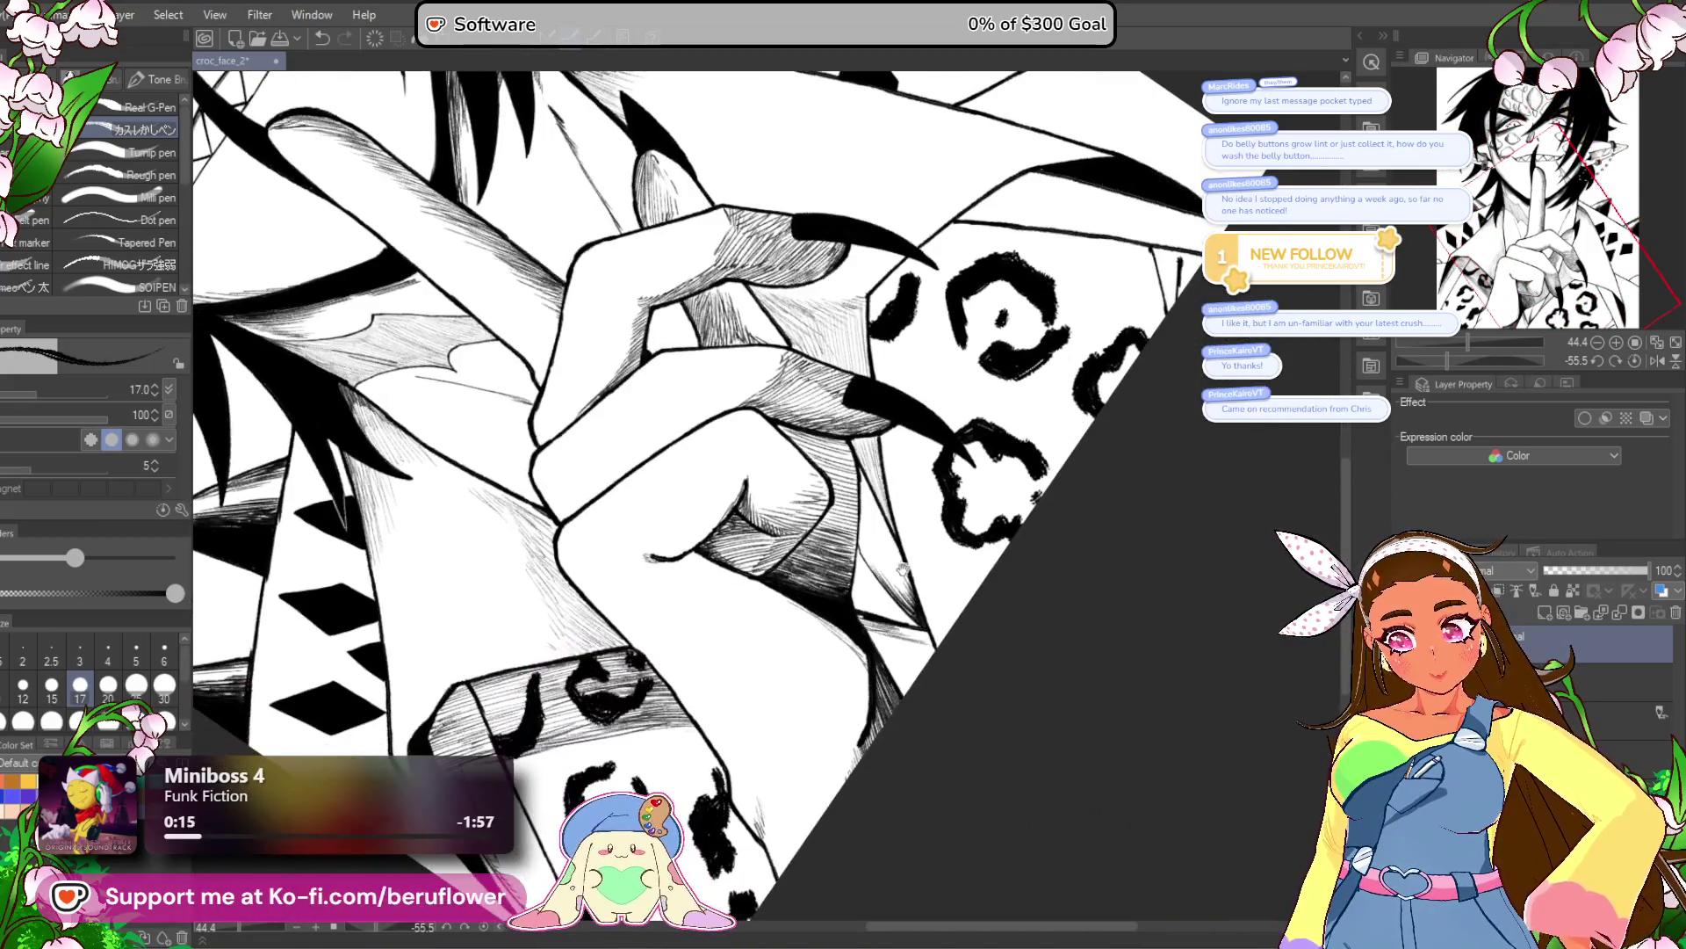
{"action": "left_click_drag", "start_coordinate": [1124, 311], "coordinate": [1086, 374]}
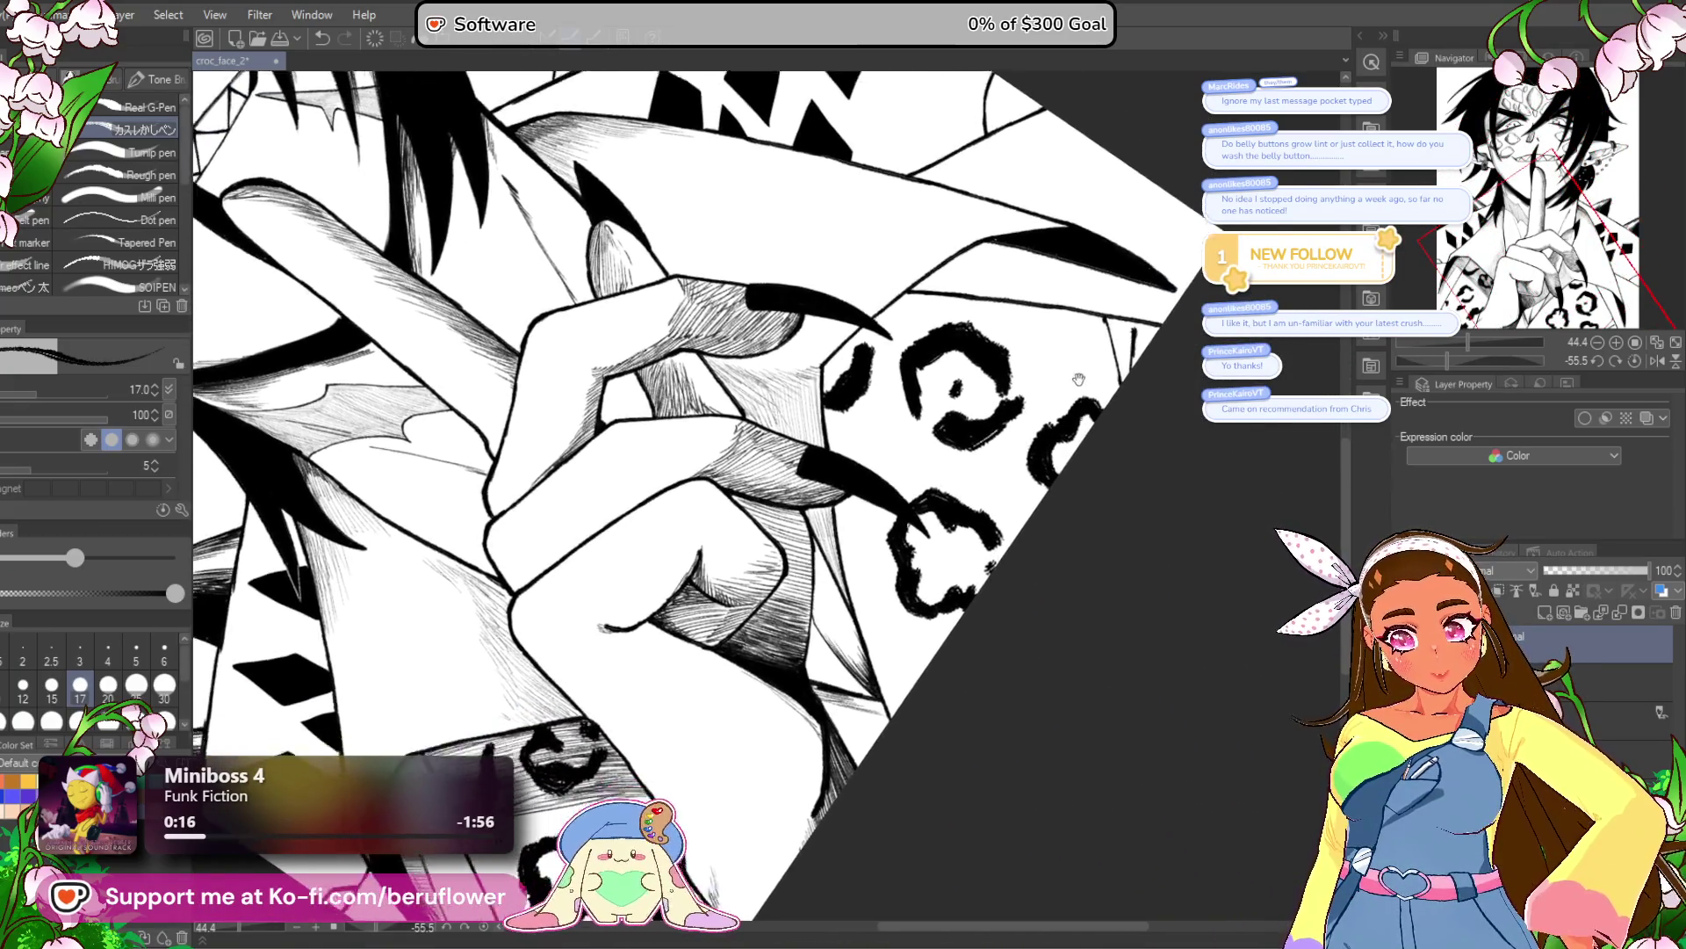
{"action": "left_click_drag", "start_coordinate": [1447, 361], "coordinate": [1465, 362]}
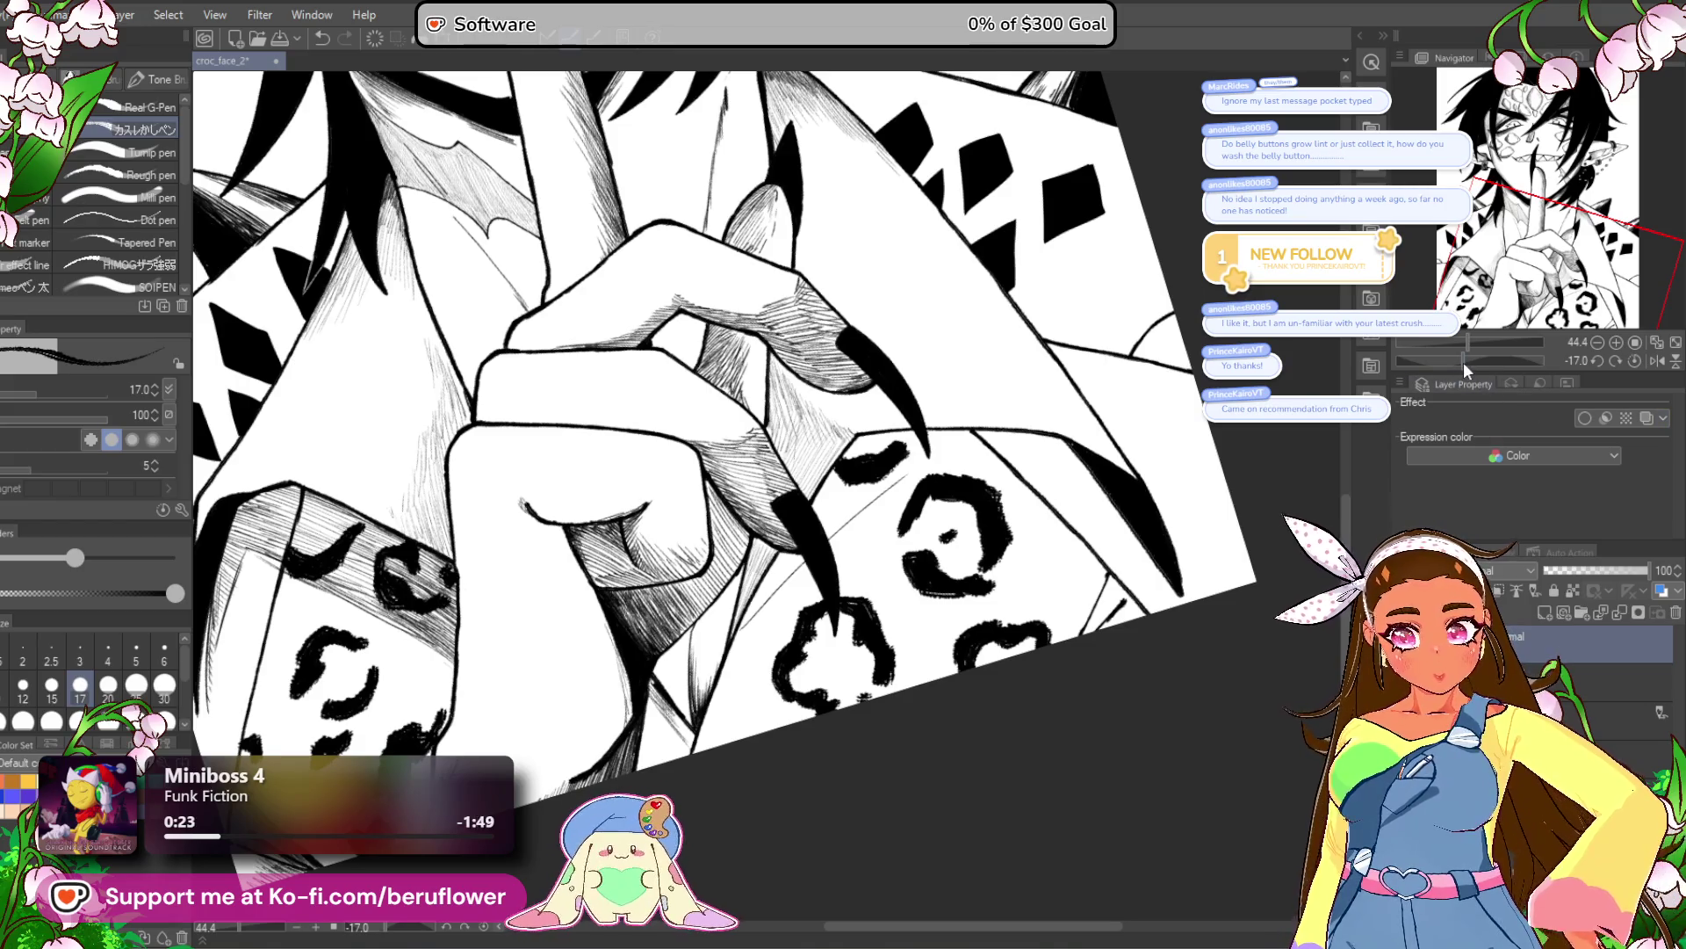
{"action": "left_click_drag", "start_coordinate": [1464, 362], "coordinate": [1429, 364]}
{"action": "scroll", "coordinate": [883, 445], "scroll_direction": "up", "scroll_amount": 2}
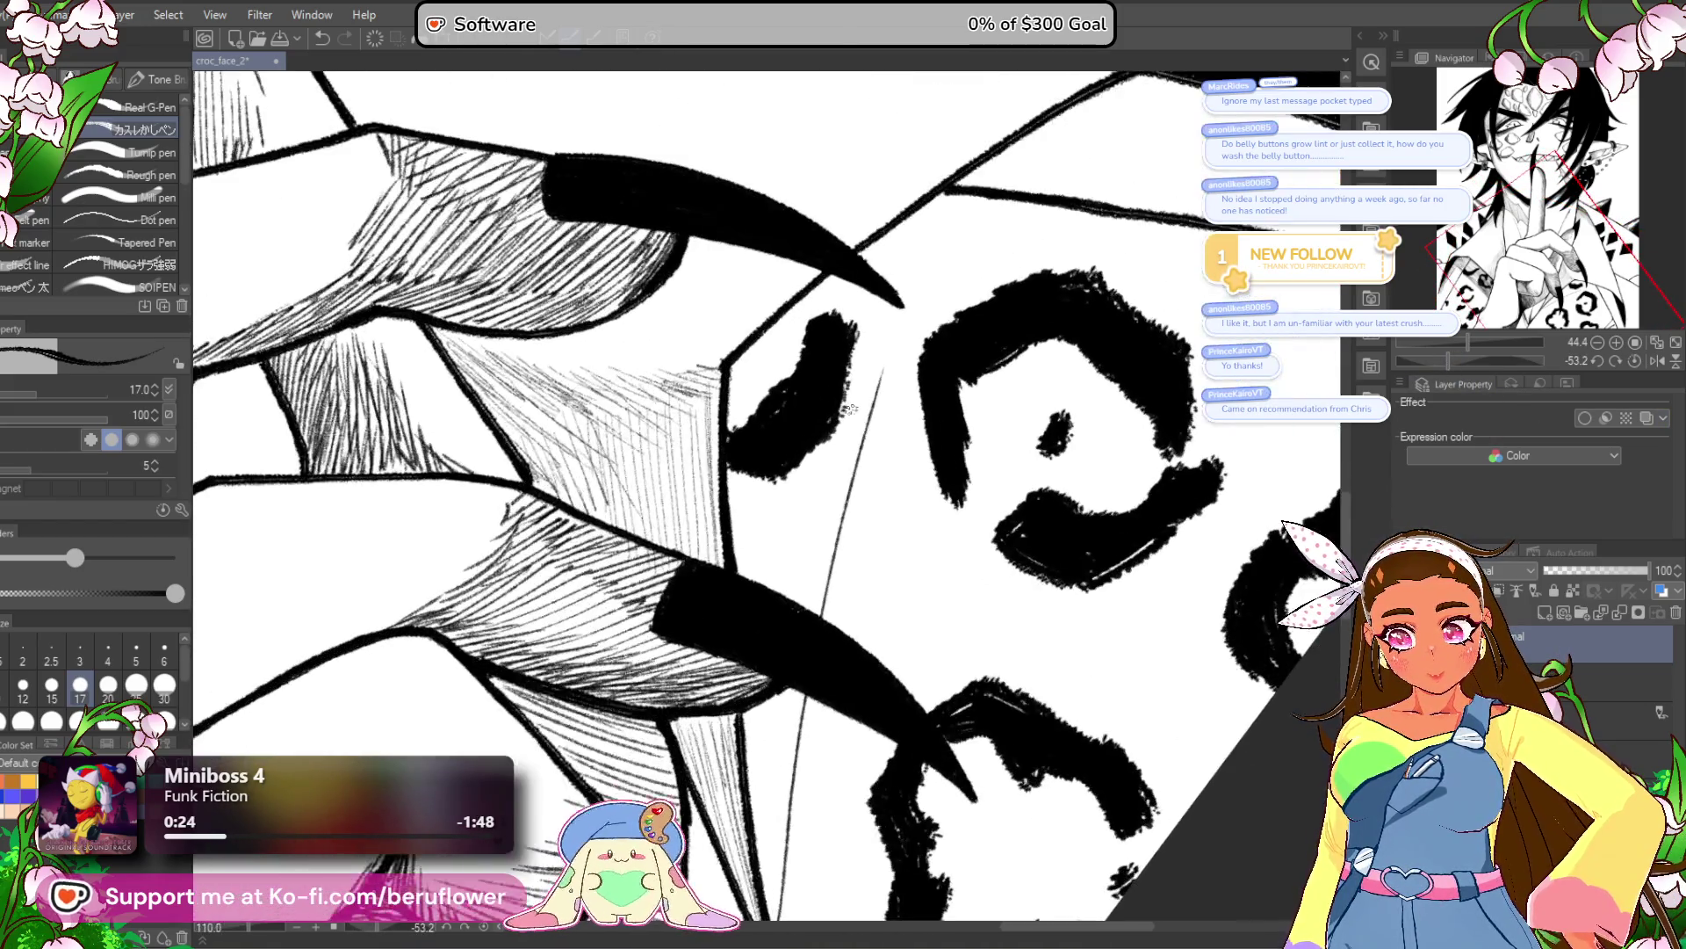
{"action": "left_click_drag", "start_coordinate": [816, 504], "coordinate": [757, 713]}
{"action": "mouse_move", "coordinate": [760, 796]}
{"action": "left_mouse_down"}
{"action": "mouse_move", "coordinate": [744, 655]}
{"action": "mouse_move", "coordinate": [738, 692]}
{"action": "left_mouse_up"}
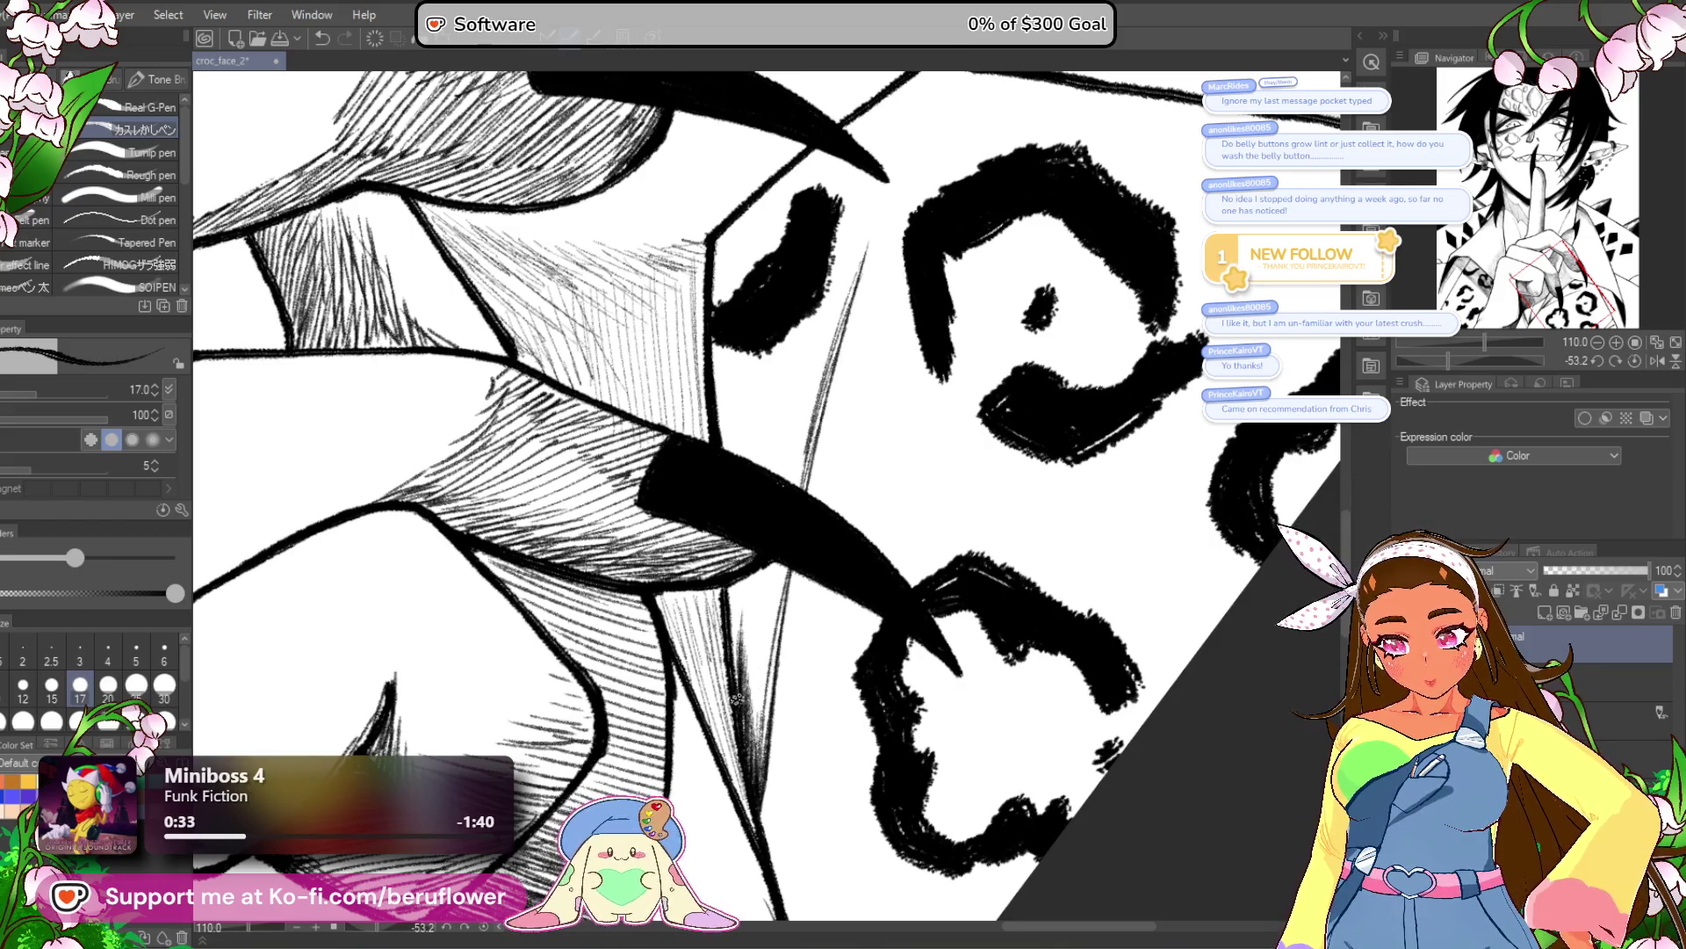
Build up fine hatching between the claws along the sleeve line.
{"action": "left_click_drag", "start_coordinate": [839, 728], "coordinate": [852, 758]}
{"action": "mouse_move", "coordinate": [768, 717]}
{"action": "left_mouse_down"}
{"action": "mouse_move", "coordinate": [759, 637]}
{"action": "mouse_move", "coordinate": [753, 743]}
{"action": "left_mouse_up"}
{"action": "mouse_move", "coordinate": [763, 654]}
{"action": "left_mouse_down"}
{"action": "mouse_move", "coordinate": [750, 675]}
{"action": "mouse_move", "coordinate": [744, 611]}
{"action": "mouse_move", "coordinate": [759, 641]}
{"action": "left_mouse_up"}
{"action": "mouse_move", "coordinate": [791, 491]}
{"action": "left_mouse_down"}
{"action": "mouse_move", "coordinate": [755, 549]}
{"action": "mouse_move", "coordinate": [806, 550]}
{"action": "mouse_move", "coordinate": [782, 596]}
{"action": "mouse_move", "coordinate": [777, 509]}
{"action": "left_mouse_up"}
{"action": "mouse_move", "coordinate": [748, 632]}
{"action": "left_mouse_down"}
{"action": "mouse_move", "coordinate": [762, 514]}
{"action": "mouse_move", "coordinate": [727, 519]}
{"action": "left_mouse_up"}
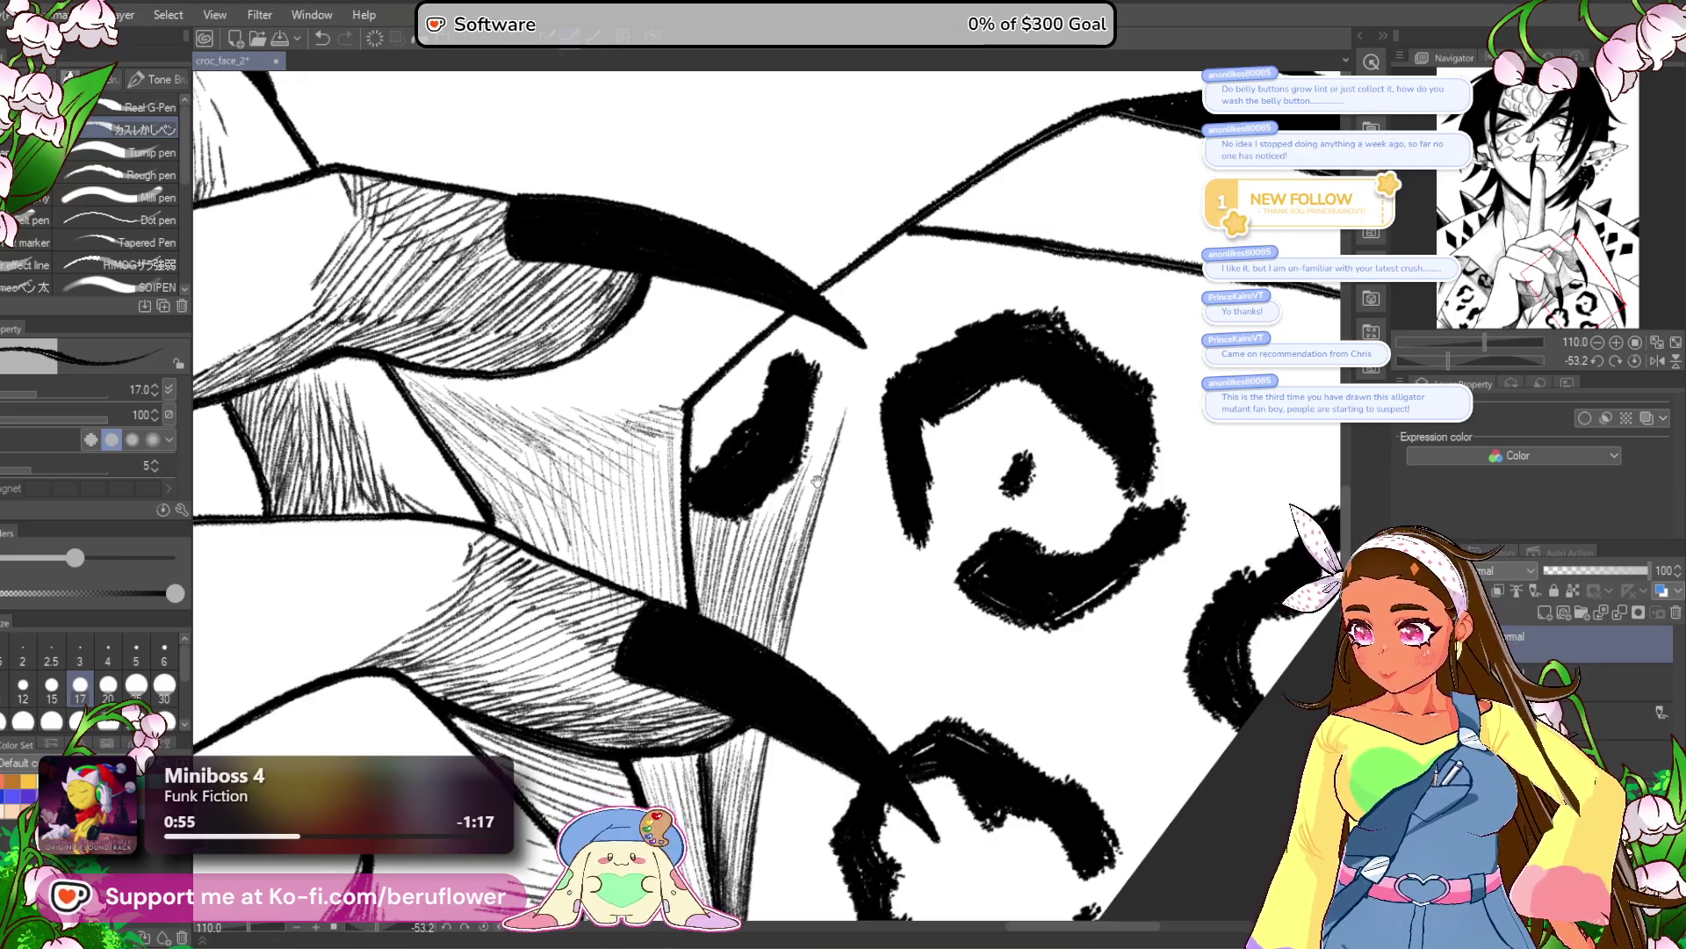
Hatch the sleeve fold beside the leopard spot and the lower claw.
{"action": "left_click_drag", "start_coordinate": [859, 620], "coordinate": [802, 595]}
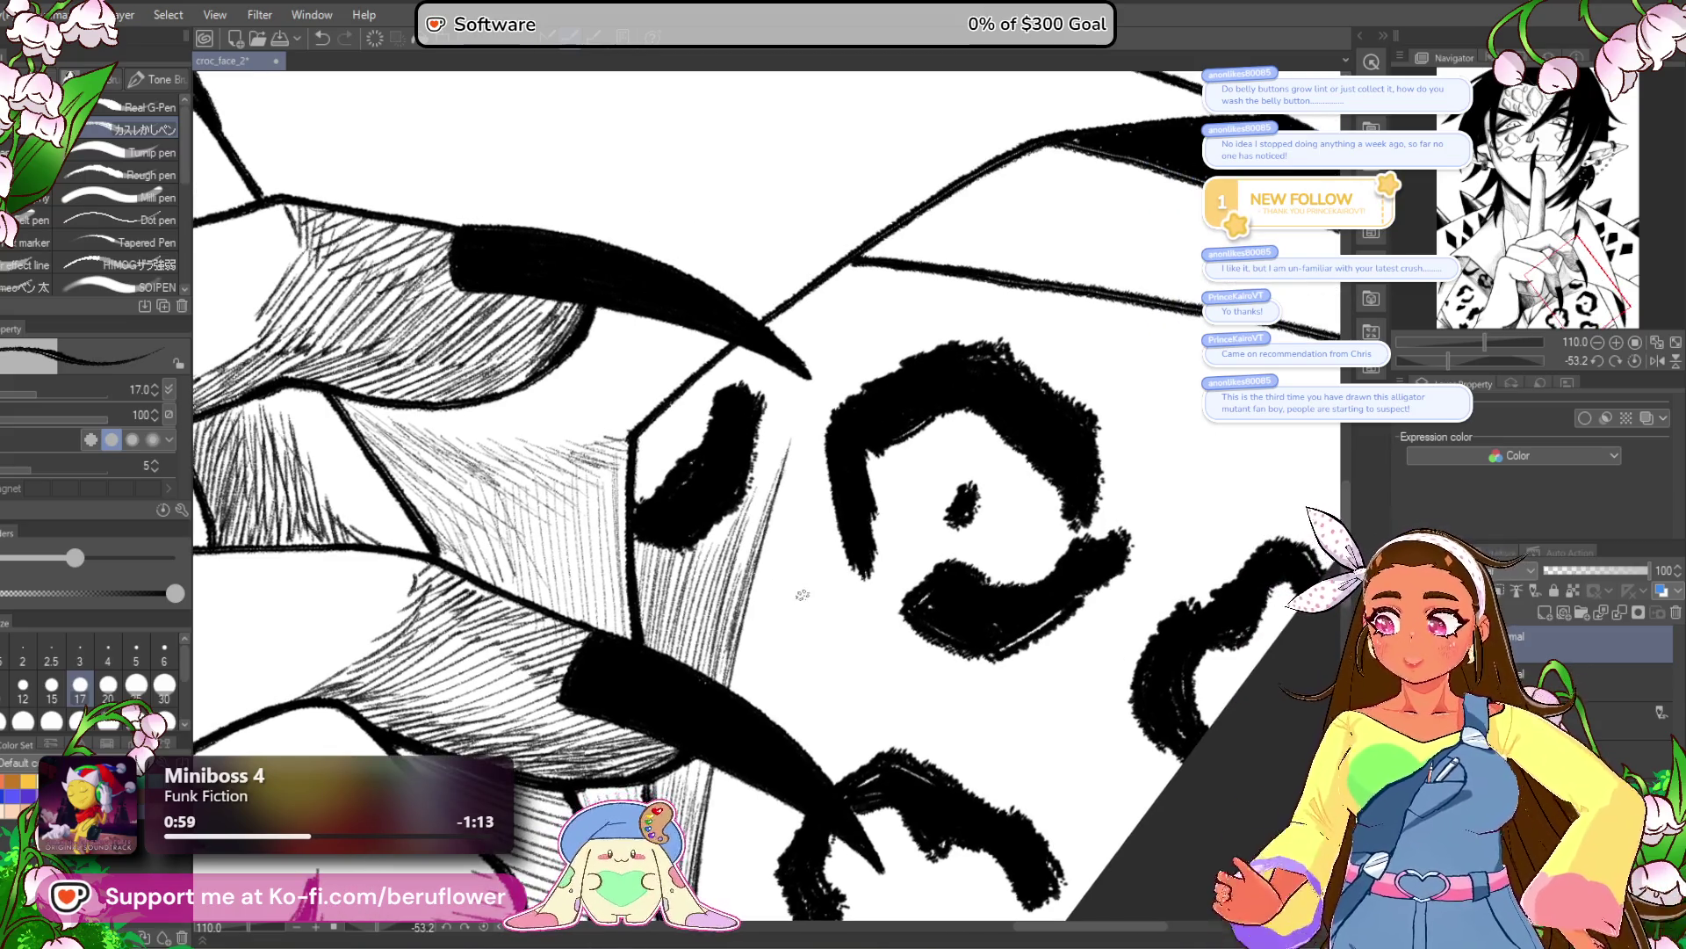
{"action": "left_click_drag", "start_coordinate": [792, 421], "coordinate": [744, 562]}
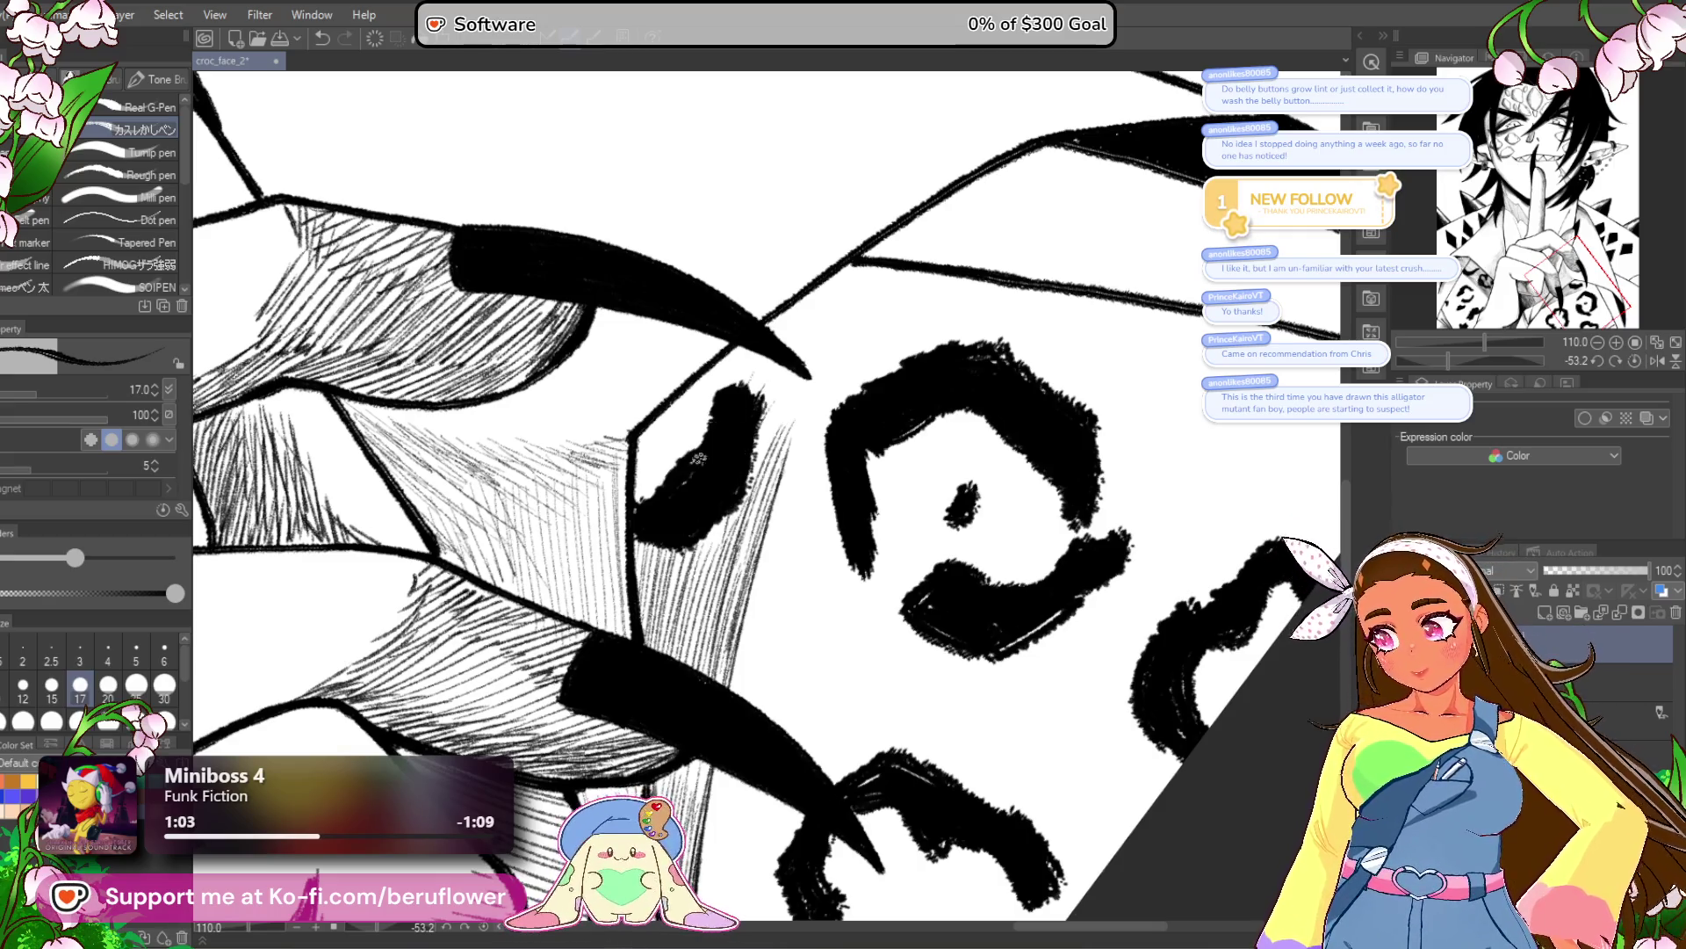
{"action": "left_click_drag", "start_coordinate": [687, 413], "coordinate": [634, 459]}
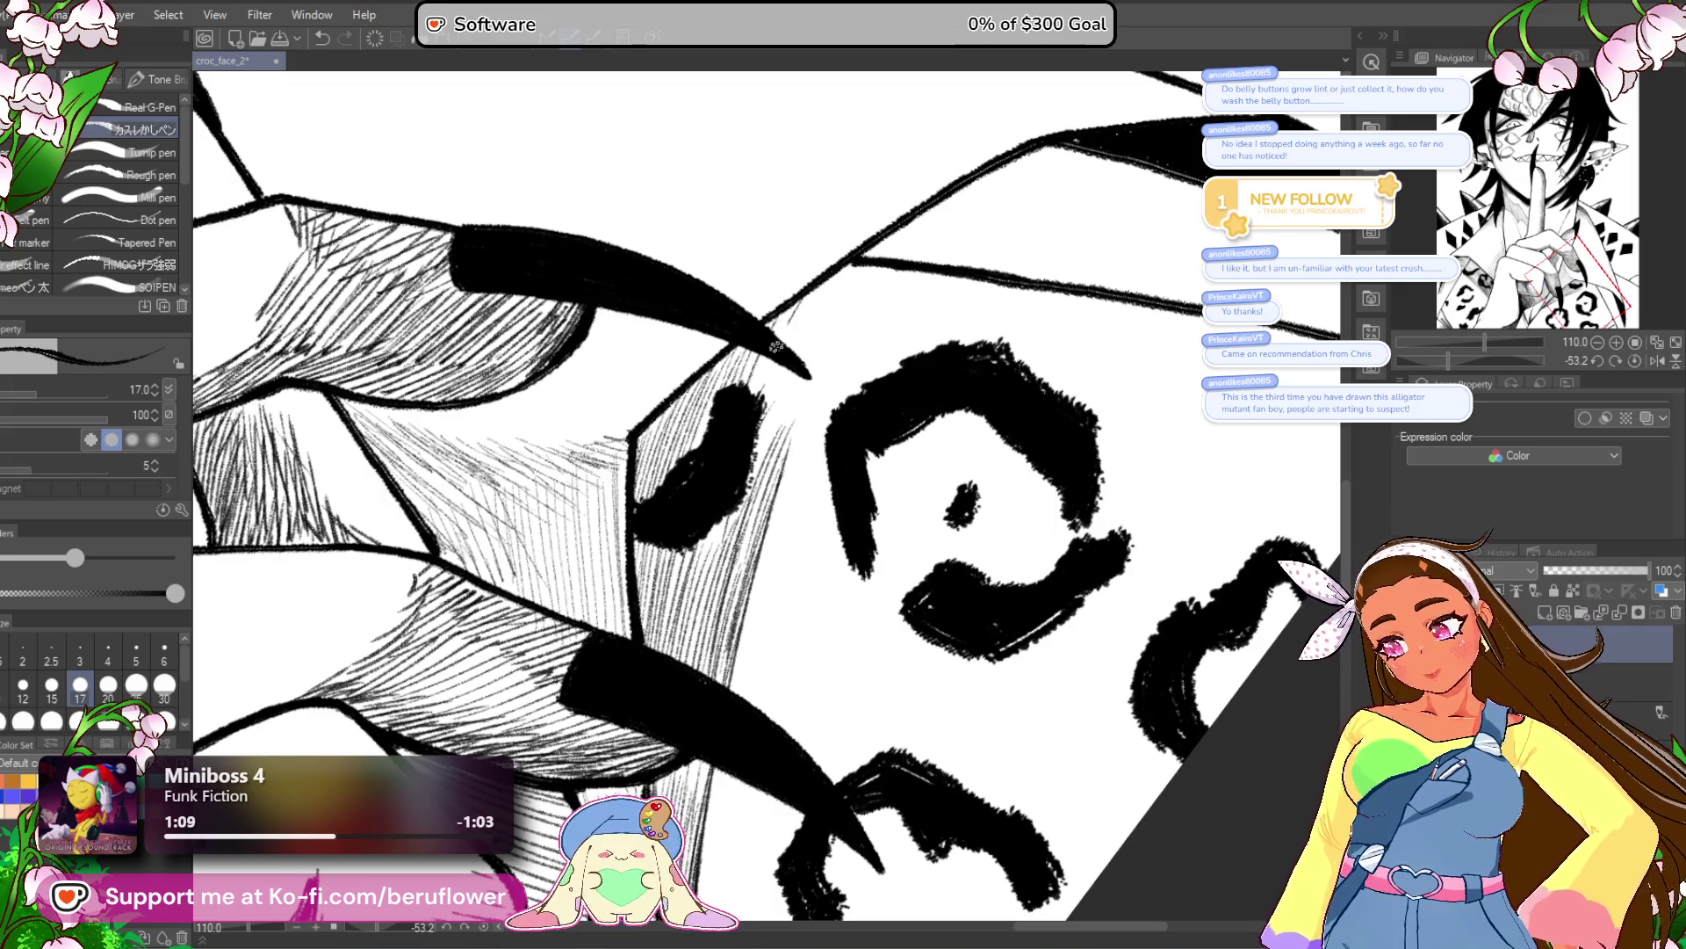
{"action": "mouse_move", "coordinate": [832, 277]}
{"action": "left_mouse_down"}
{"action": "mouse_move", "coordinate": [773, 421]}
{"action": "mouse_move", "coordinate": [834, 299]}
{"action": "mouse_move", "coordinate": [766, 505]}
{"action": "left_mouse_up"}
{"action": "left_click_drag", "start_coordinate": [786, 369], "coordinate": [752, 501]}
{"action": "mouse_move", "coordinate": [1236, 389]}
{"action": "left_mouse_down"}
{"action": "mouse_move", "coordinate": [1044, 512]}
{"action": "mouse_move", "coordinate": [1149, 585]}
{"action": "left_mouse_up"}
Lasso fill one claw solid black.
{"action": "key", "text": "g"}
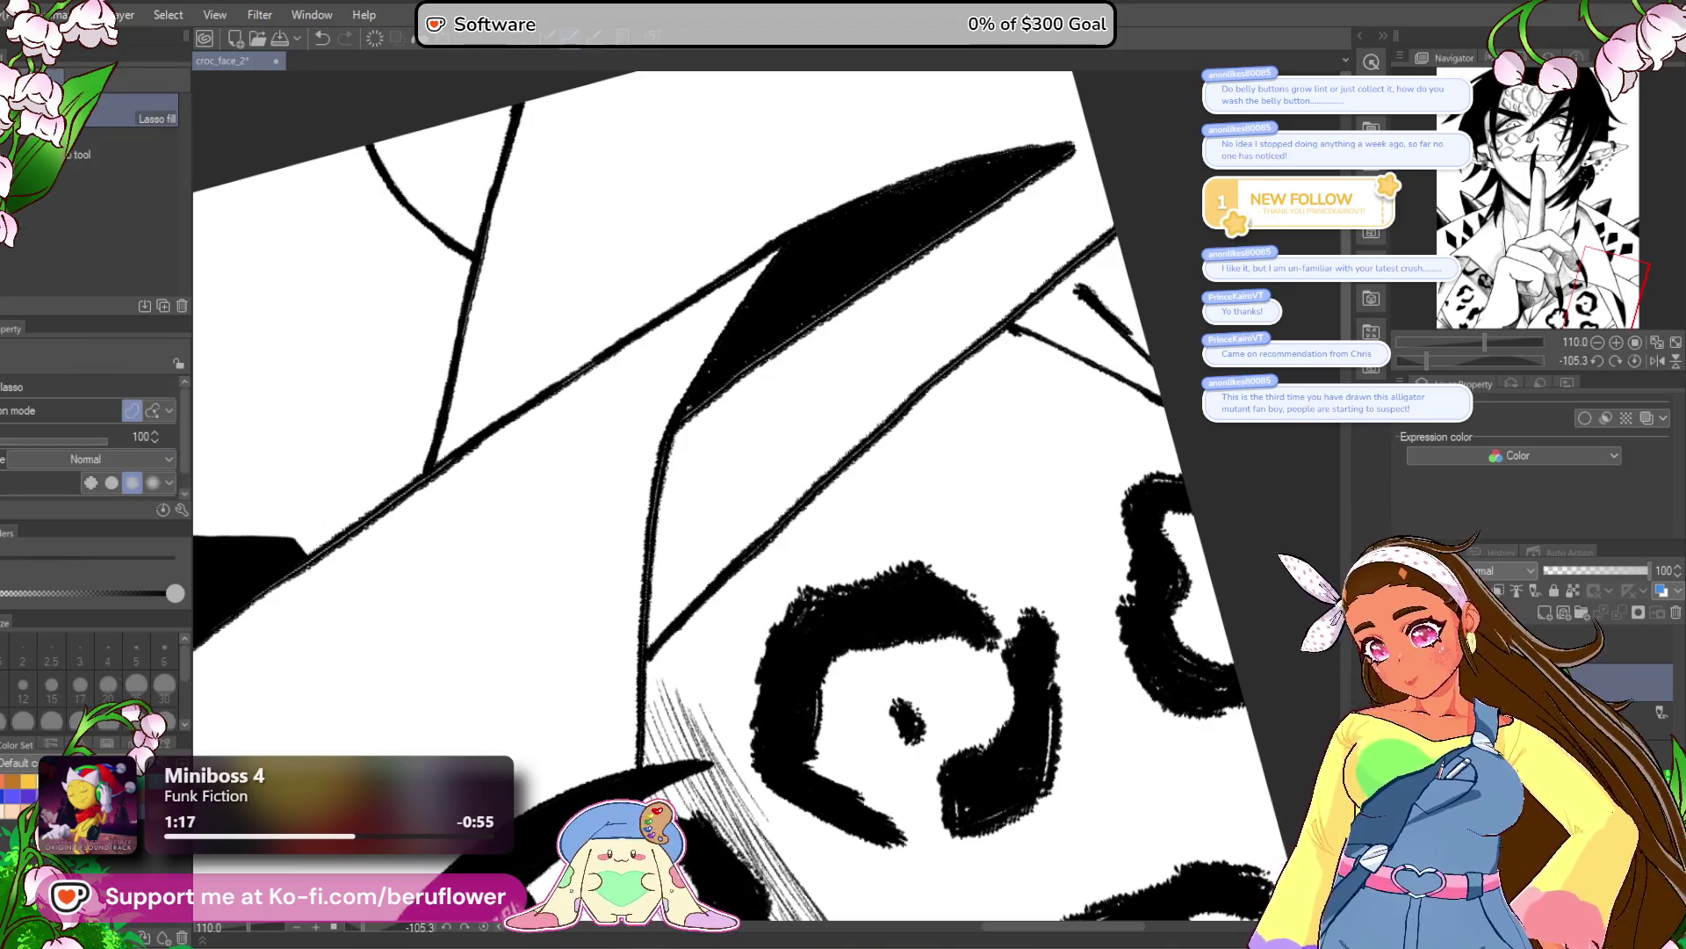
{"action": "left_click_drag", "start_coordinate": [1063, 145], "coordinate": [850, 297]}
{"action": "mouse_move", "coordinate": [683, 419]}
{"action": "left_mouse_down"}
{"action": "mouse_move", "coordinate": [794, 252]}
{"action": "mouse_move", "coordinate": [1078, 148]}
{"action": "left_mouse_up"}
{"action": "scroll", "coordinate": [1287, 637], "scroll_direction": "down", "scroll_amount": 3}
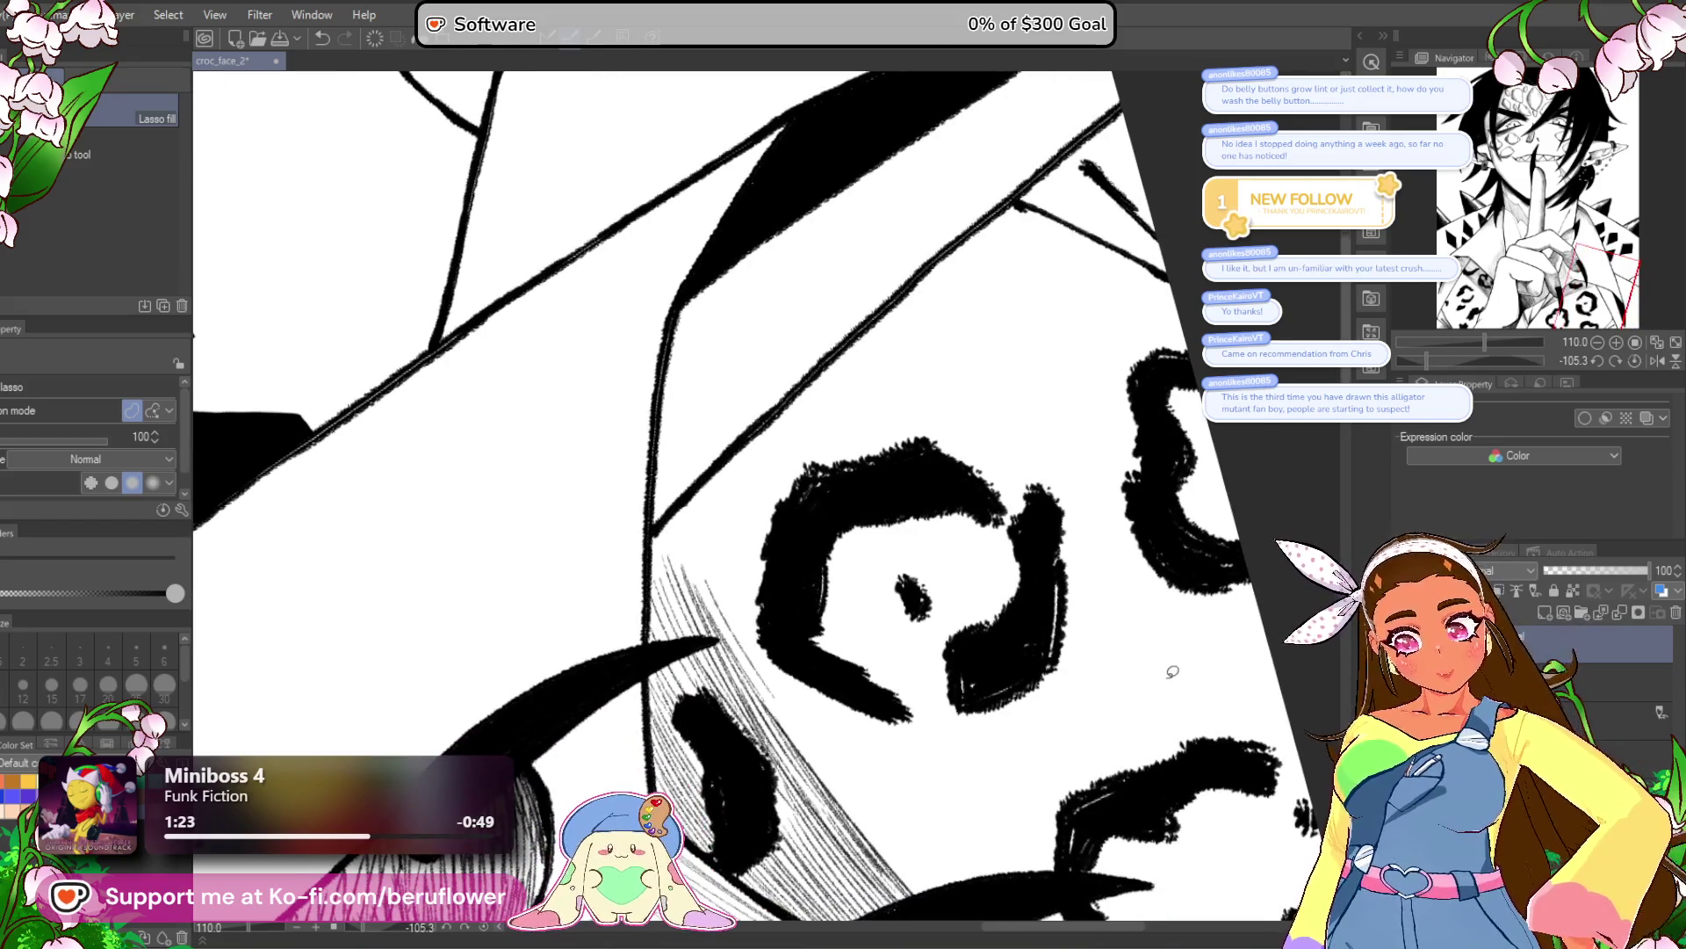
With the pen, undo a stray stroke and hatch along the black claw's edge.
{"action": "key", "text": "p"}
{"action": "left_click_drag", "start_coordinate": [1425, 360], "coordinate": [1437, 360]}
{"action": "left_click_drag", "start_coordinate": [1002, 271], "coordinate": [1196, 258]}
{"action": "key", "text": "ctrl+z"}
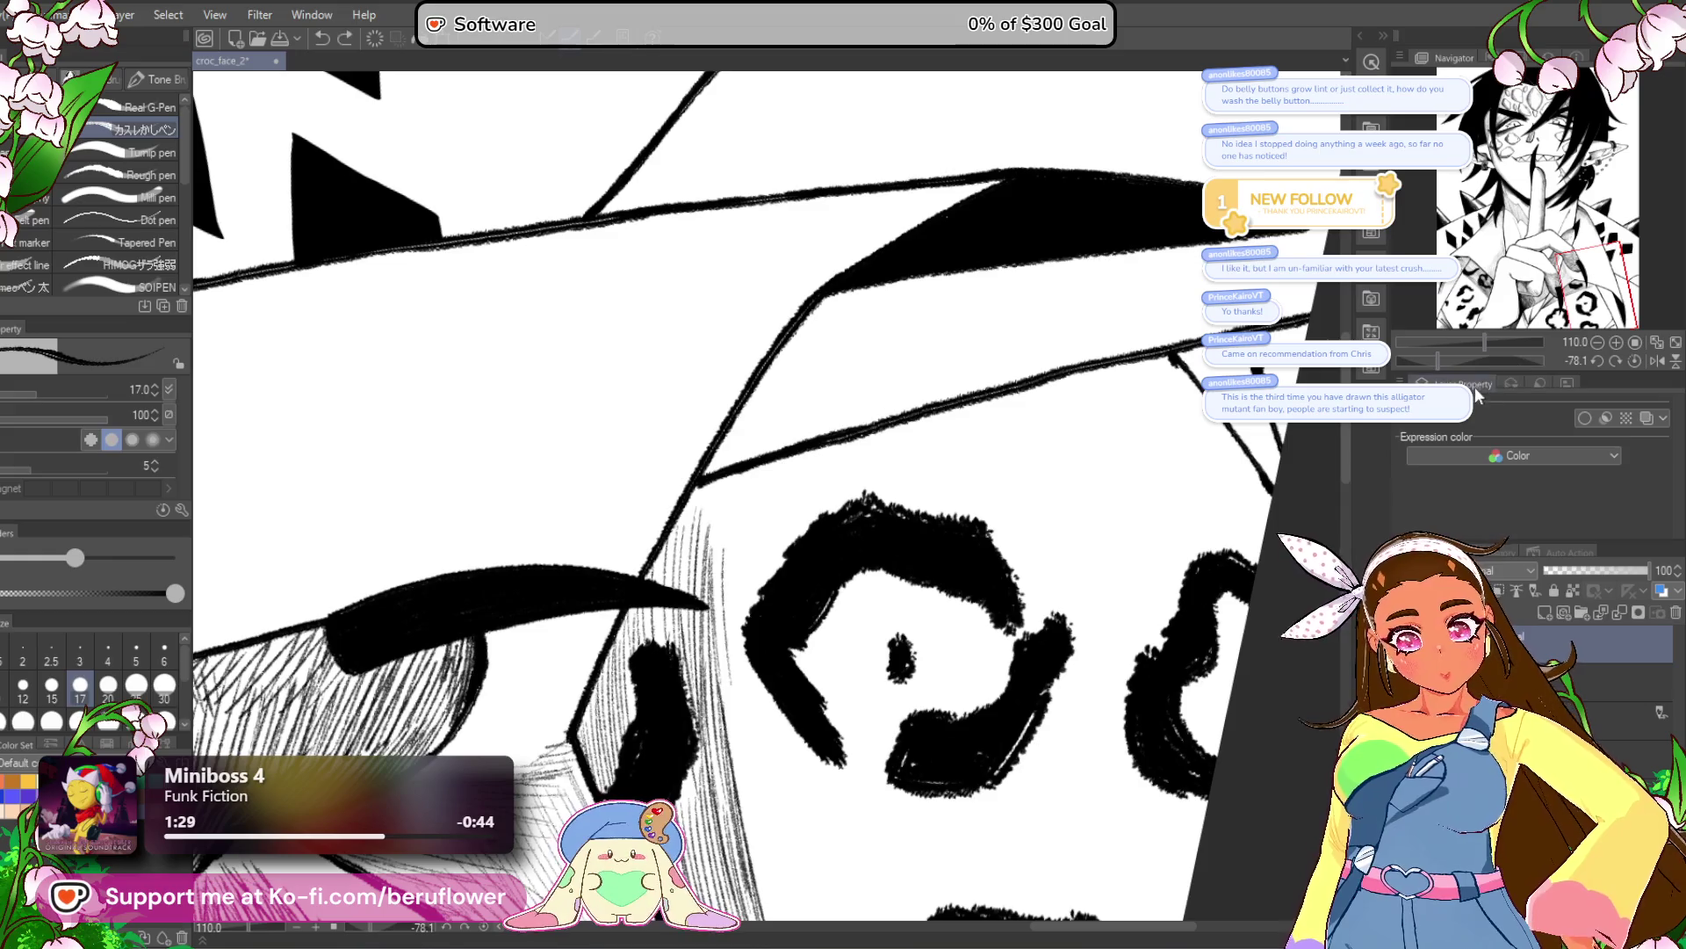
{"action": "left_click_drag", "start_coordinate": [1439, 360], "coordinate": [1417, 360]}
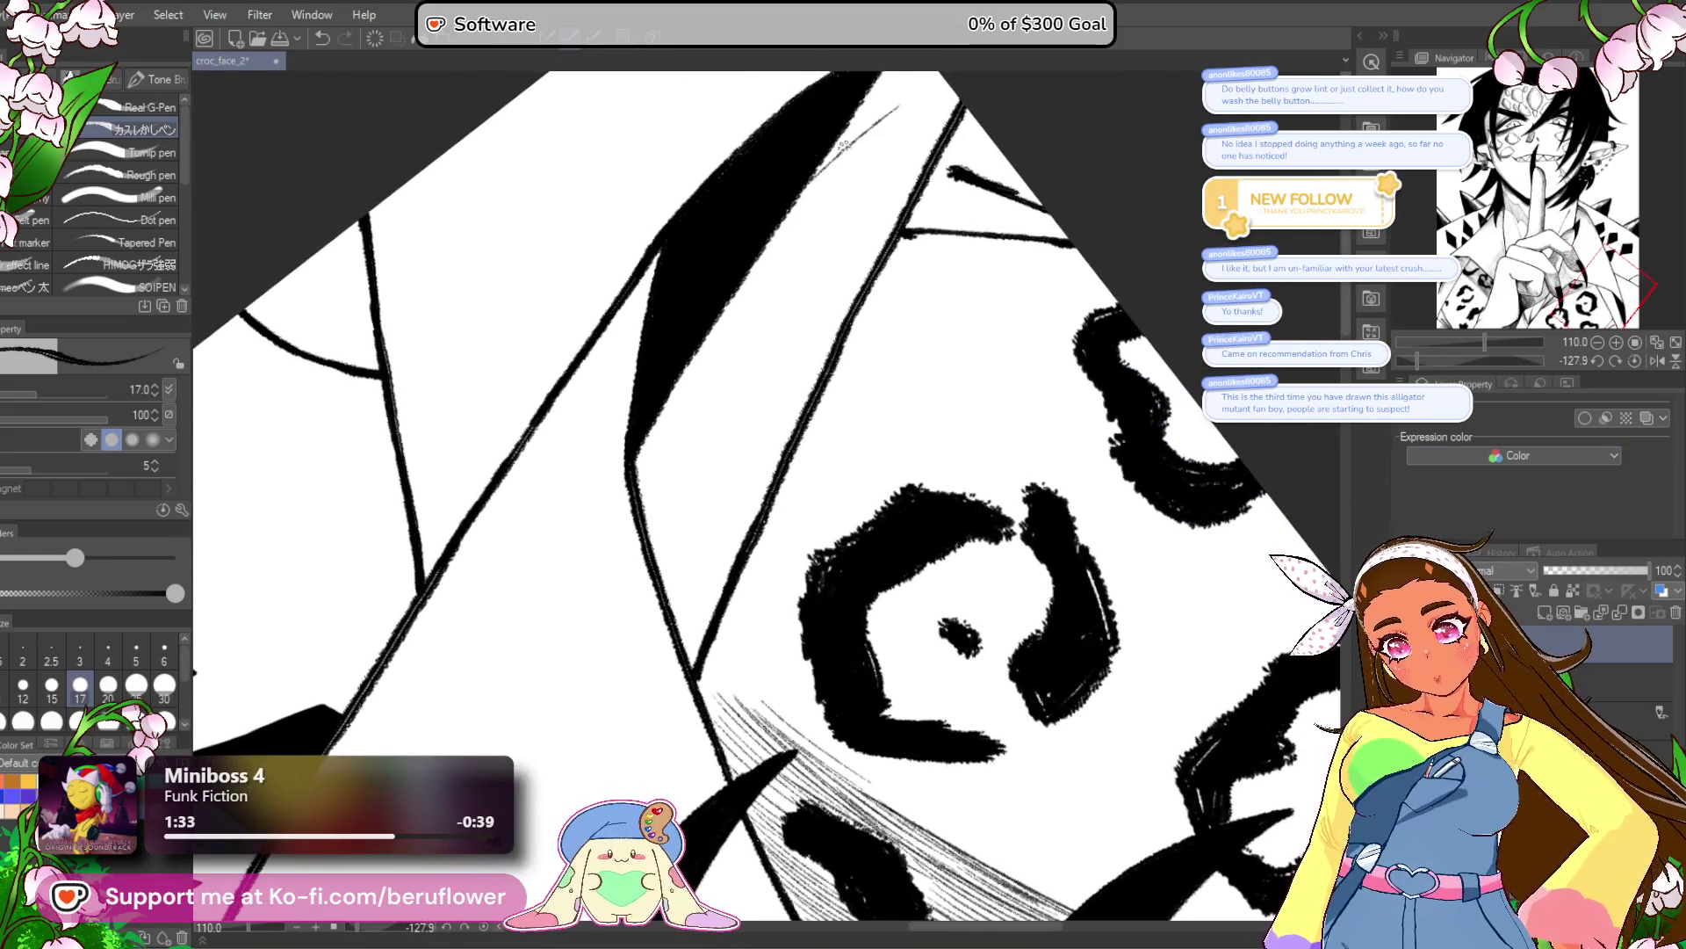
{"action": "left_click_drag", "start_coordinate": [878, 123], "coordinate": [769, 316]}
{"action": "left_click_drag", "start_coordinate": [840, 189], "coordinate": [732, 417]}
{"action": "mouse_move", "coordinate": [870, 119]}
{"action": "left_mouse_down"}
{"action": "mouse_move", "coordinate": [771, 244]}
{"action": "mouse_move", "coordinate": [761, 265]}
{"action": "mouse_move", "coordinate": [818, 175]}
{"action": "mouse_move", "coordinate": [745, 351]}
{"action": "left_mouse_up"}
{"action": "left_click_drag", "start_coordinate": [802, 231], "coordinate": [735, 397]}
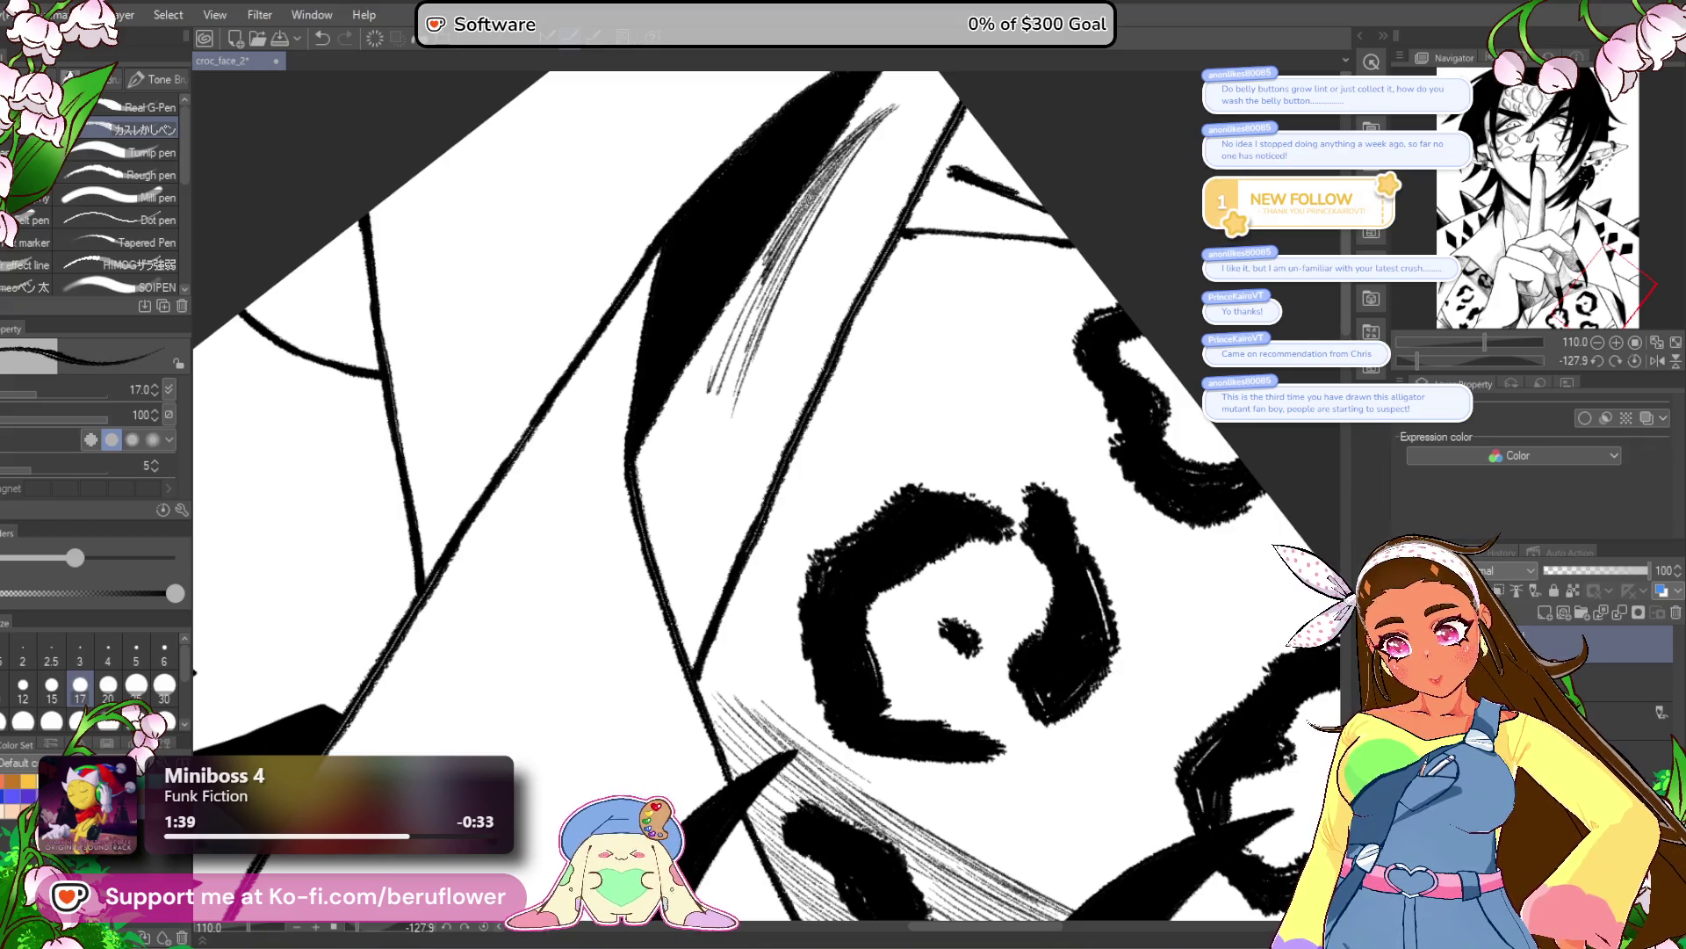
Extend the hatching down the claw's left edge, with short strokes below the band.
{"action": "left_click_drag", "start_coordinate": [750, 278], "coordinate": [672, 413]}
{"action": "left_click_drag", "start_coordinate": [729, 306], "coordinate": [655, 439]}
{"action": "mouse_move", "coordinate": [710, 360]}
{"action": "left_mouse_down"}
{"action": "mouse_move", "coordinate": [642, 497]}
{"action": "mouse_move", "coordinate": [661, 502]}
{"action": "left_mouse_up"}
{"action": "left_click_drag", "start_coordinate": [740, 387], "coordinate": [713, 465]}
{"action": "left_click_drag", "start_coordinate": [755, 356], "coordinate": [708, 497]}
{"action": "left_click_drag", "start_coordinate": [703, 573], "coordinate": [735, 642]}
Thicken the hatching further down the claw edge and straighten the view upright.
{"action": "left_click_drag", "start_coordinate": [724, 439], "coordinate": [702, 569]}
{"action": "left_click_drag", "start_coordinate": [746, 349], "coordinate": [696, 548]}
{"action": "left_click_drag", "start_coordinate": [733, 387], "coordinate": [666, 560]}
{"action": "mouse_move", "coordinate": [669, 431]}
{"action": "left_mouse_down"}
{"action": "mouse_move", "coordinate": [648, 540]}
{"action": "mouse_move", "coordinate": [689, 648]}
{"action": "left_mouse_up"}
{"action": "left_click_drag", "start_coordinate": [671, 567], "coordinate": [711, 713]}
{"action": "mouse_move", "coordinate": [683, 514]}
{"action": "left_mouse_down"}
{"action": "mouse_move", "coordinate": [689, 612]}
{"action": "mouse_move", "coordinate": [731, 685]}
{"action": "left_mouse_up"}
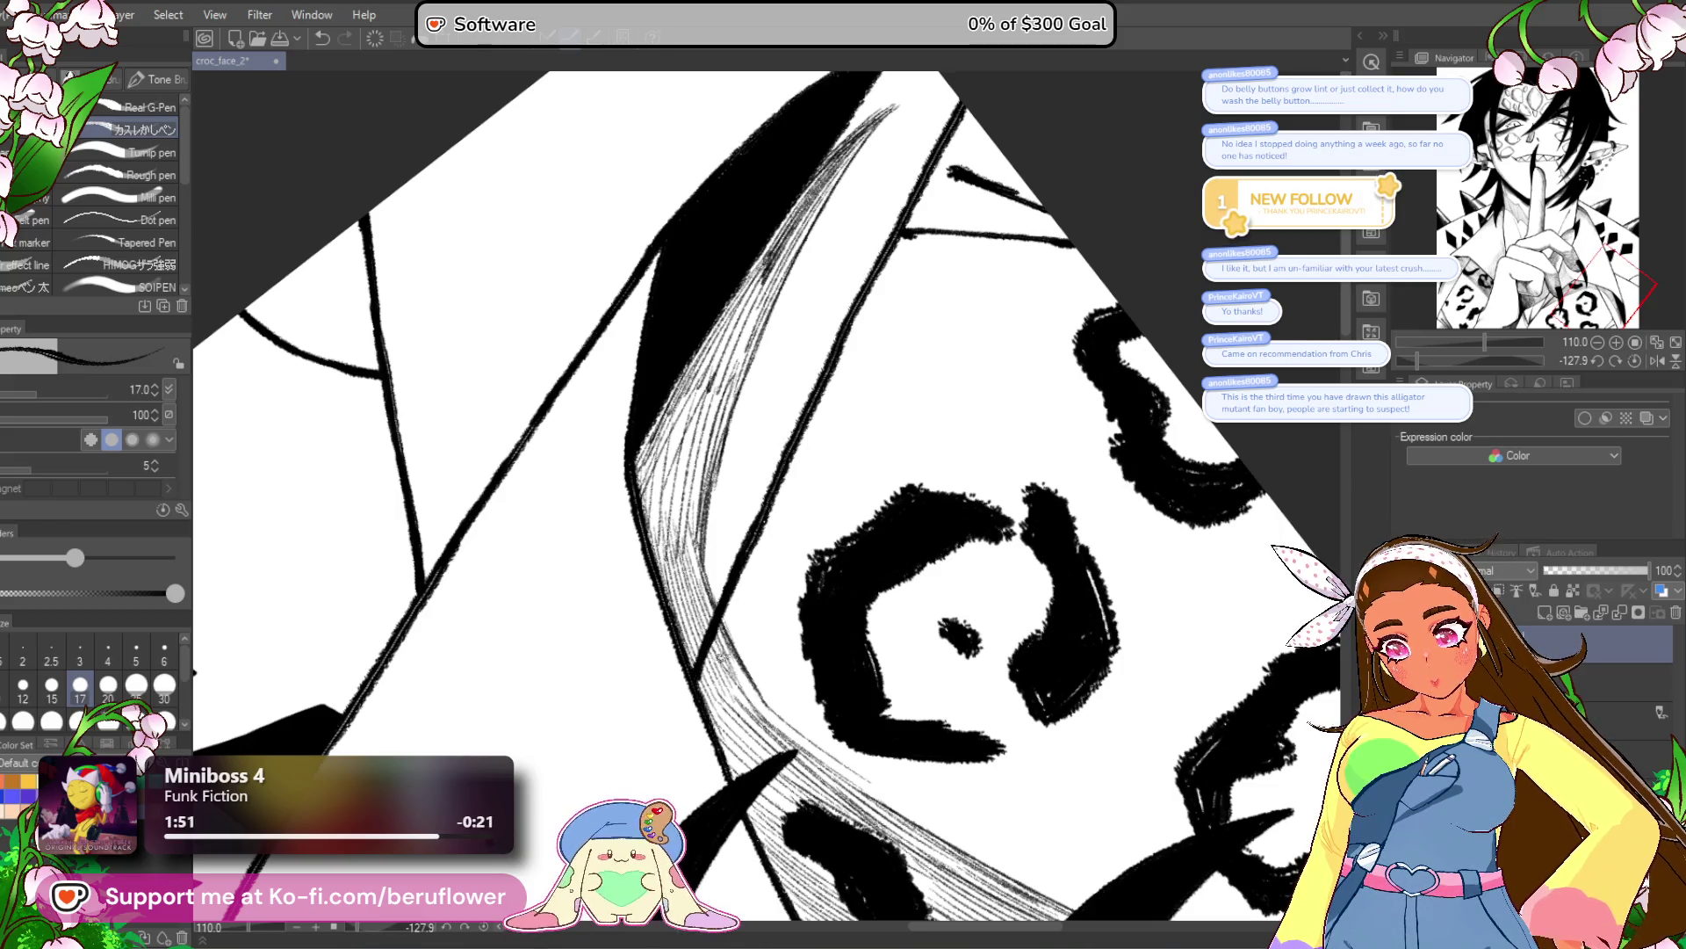
{"action": "left_click", "coordinate": [1634, 361]}
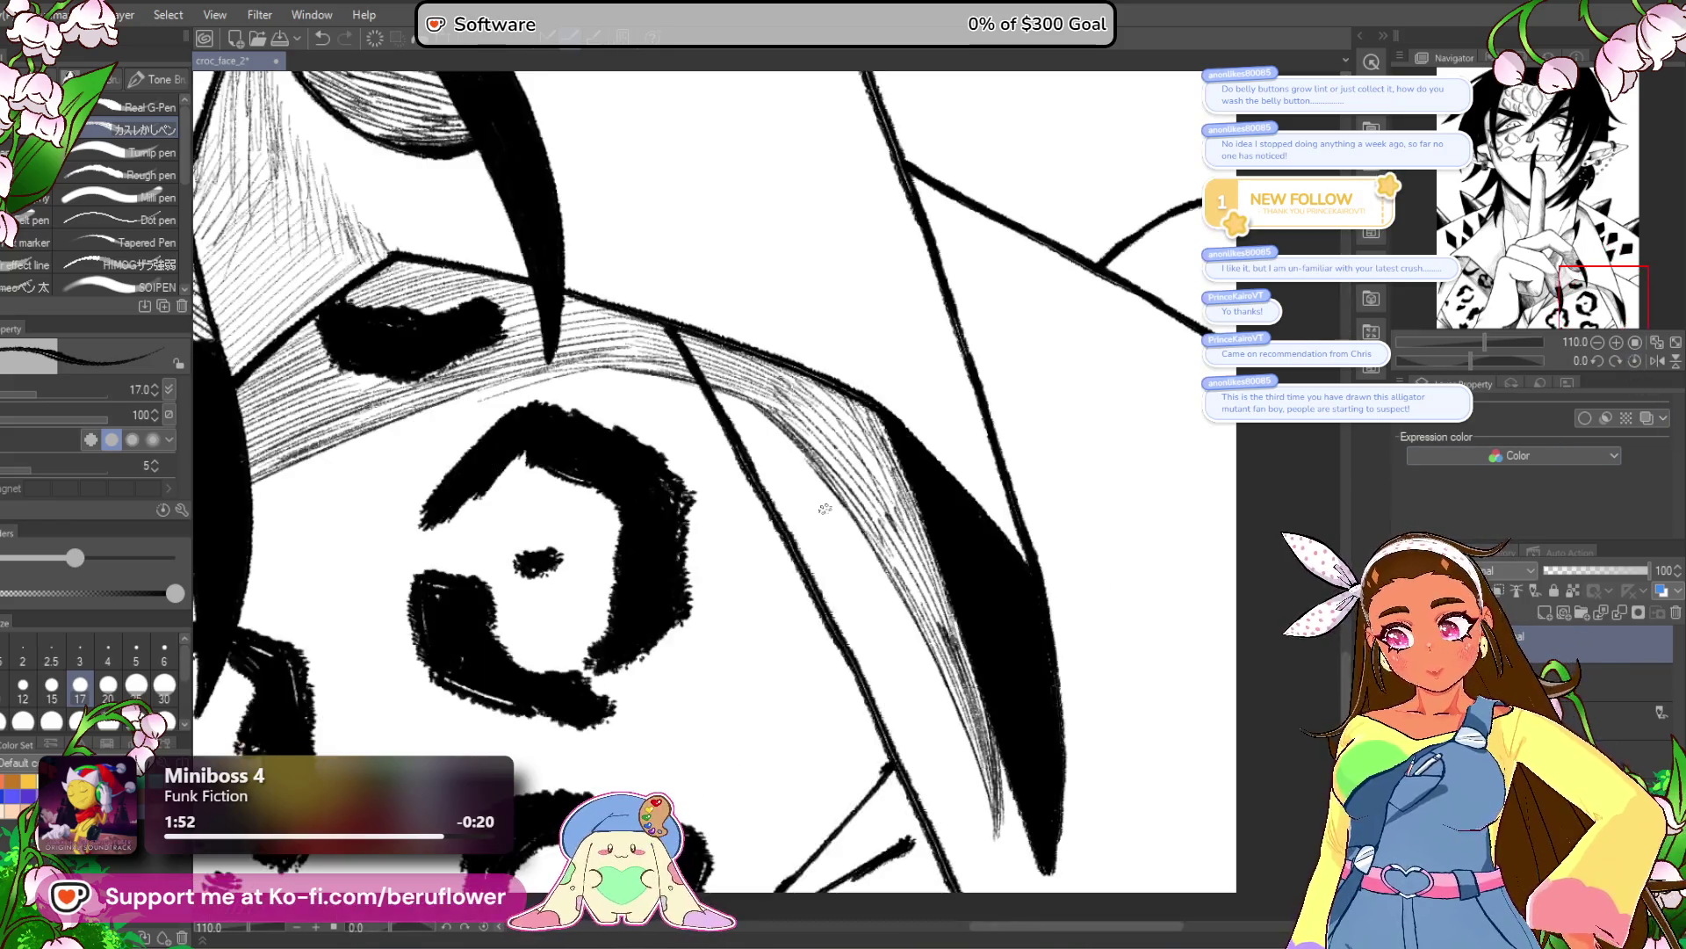
Zoom to the hand and hatch the diagonal fold near the lowest claw tip.
{"action": "key", "text": "ctrl+0"}
{"action": "scroll", "coordinate": [1120, 731], "scroll_direction": "up", "scroll_amount": 3}
{"action": "mouse_move", "coordinate": [1119, 730]}
{"action": "left_mouse_down"}
{"action": "mouse_move", "coordinate": [953, 784]}
{"action": "mouse_move", "coordinate": [1016, 802]}
{"action": "mouse_move", "coordinate": [957, 773]}
{"action": "mouse_move", "coordinate": [971, 734]}
{"action": "left_mouse_up"}
{"action": "scroll", "coordinate": [970, 733], "scroll_direction": "up", "scroll_amount": 2}
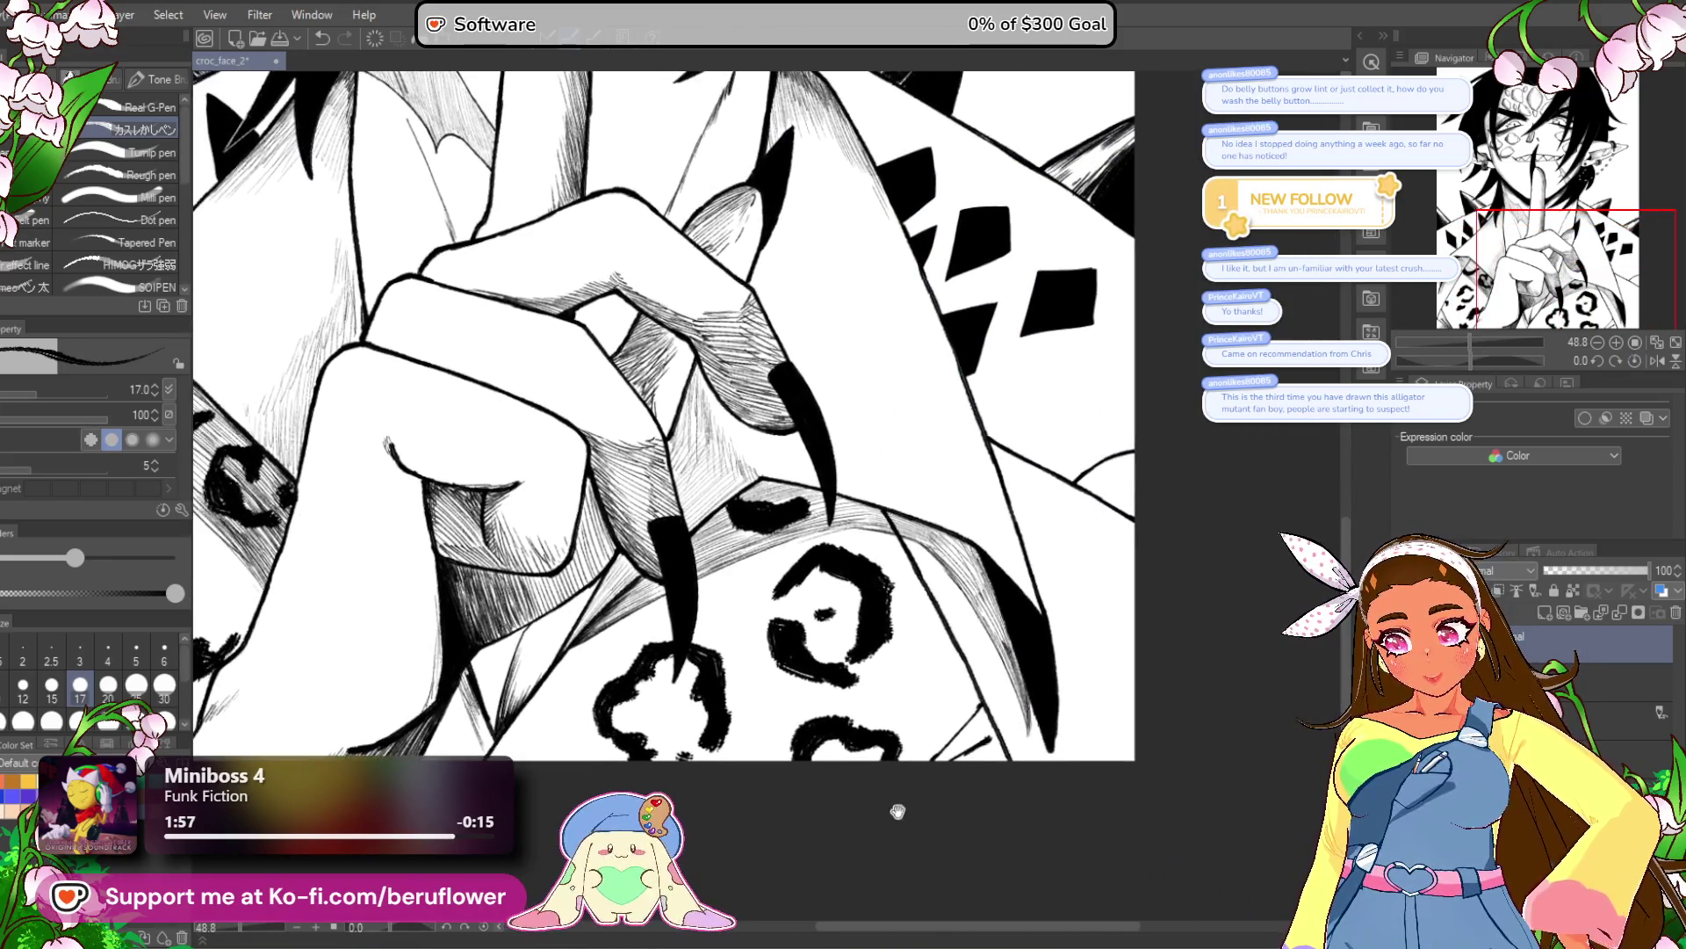
{"action": "scroll", "coordinate": [765, 589], "scroll_direction": "up", "scroll_amount": 1}
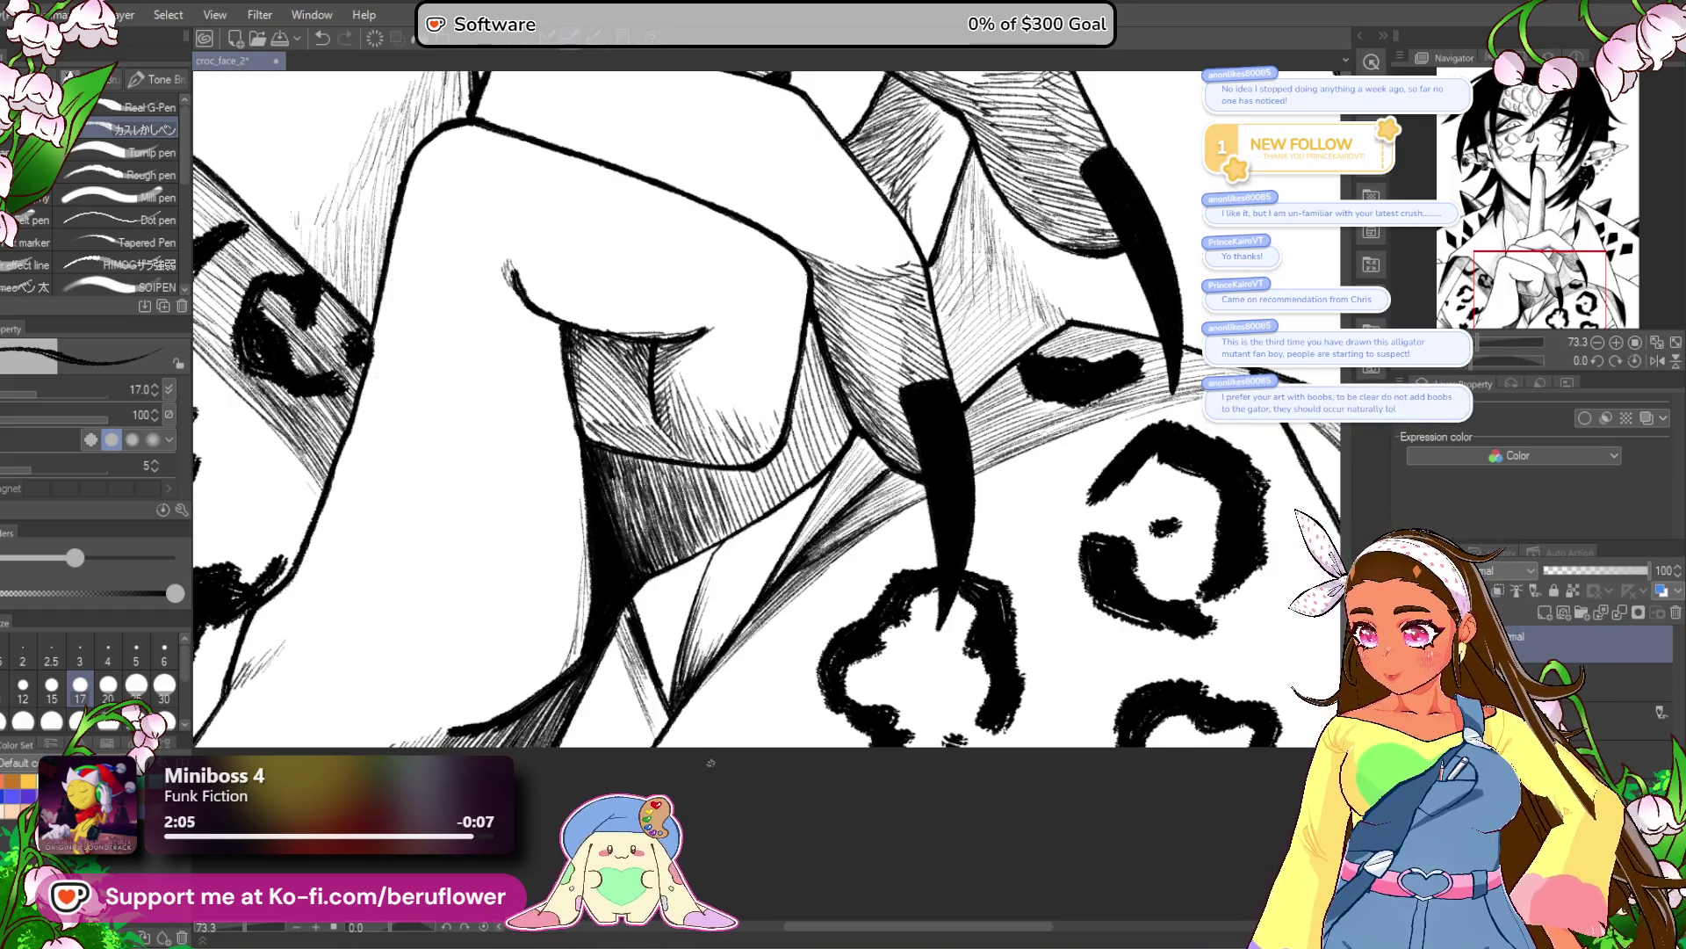
{"action": "left_click_drag", "start_coordinate": [709, 794], "coordinate": [709, 814]}
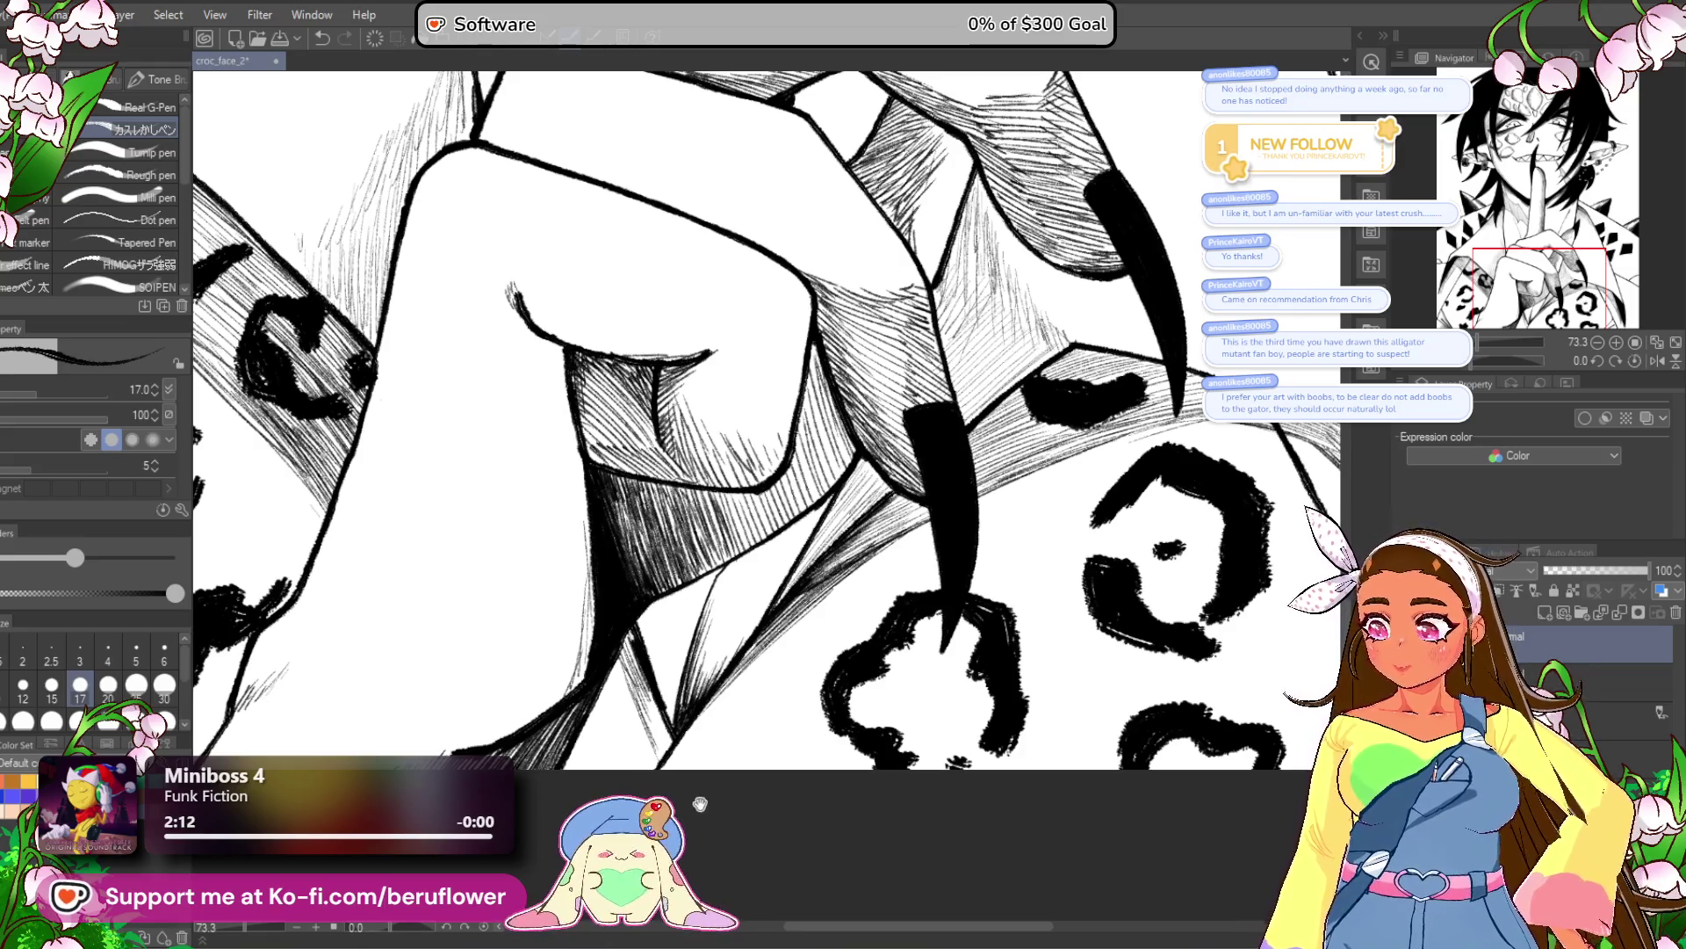
{"action": "left_click_drag", "start_coordinate": [708, 814], "coordinate": [823, 836]}
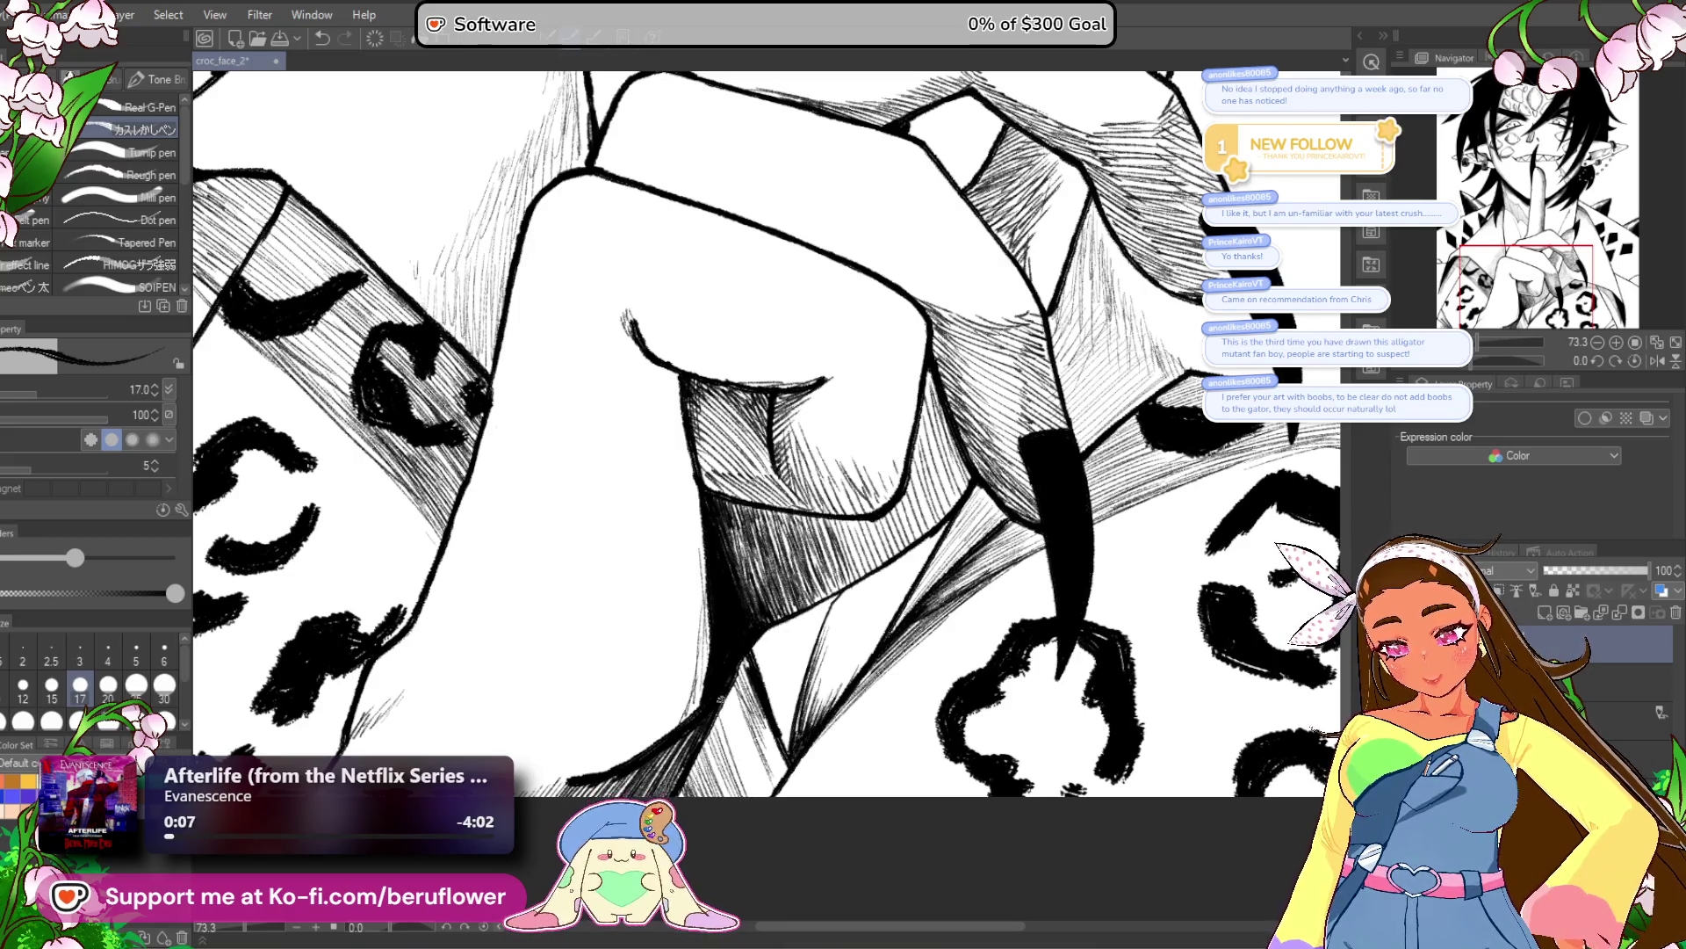
{"action": "key", "text": "ctrl+minus"}
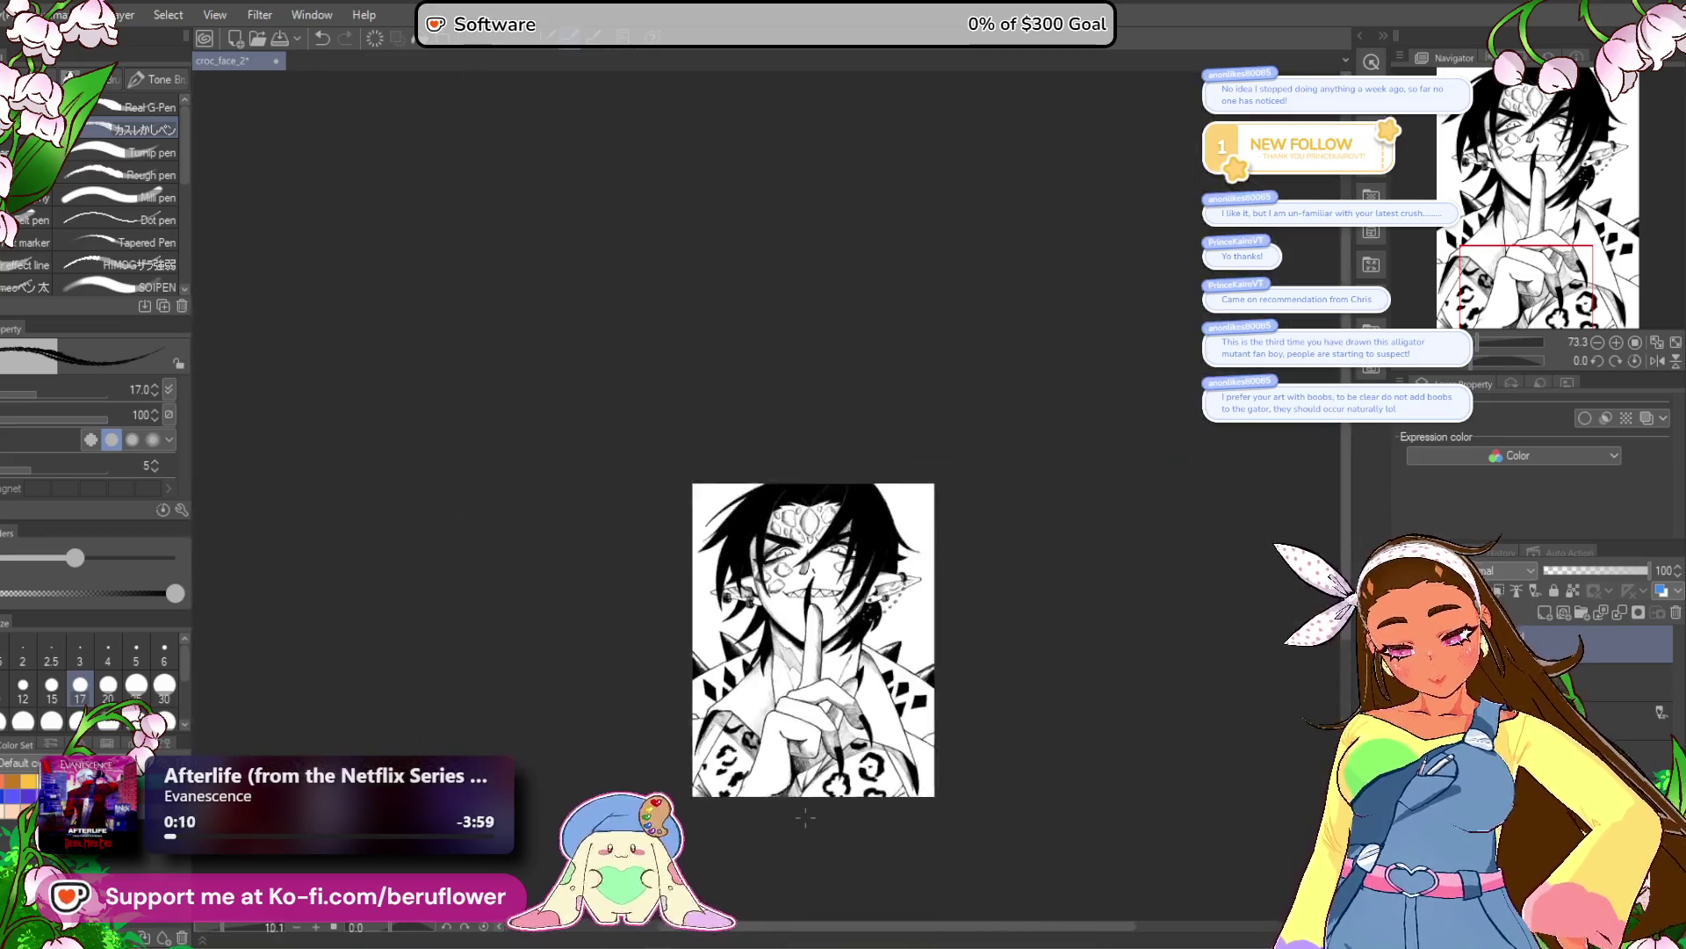
{"action": "scroll", "coordinate": [885, 646], "scroll_direction": "up", "scroll_amount": 4}
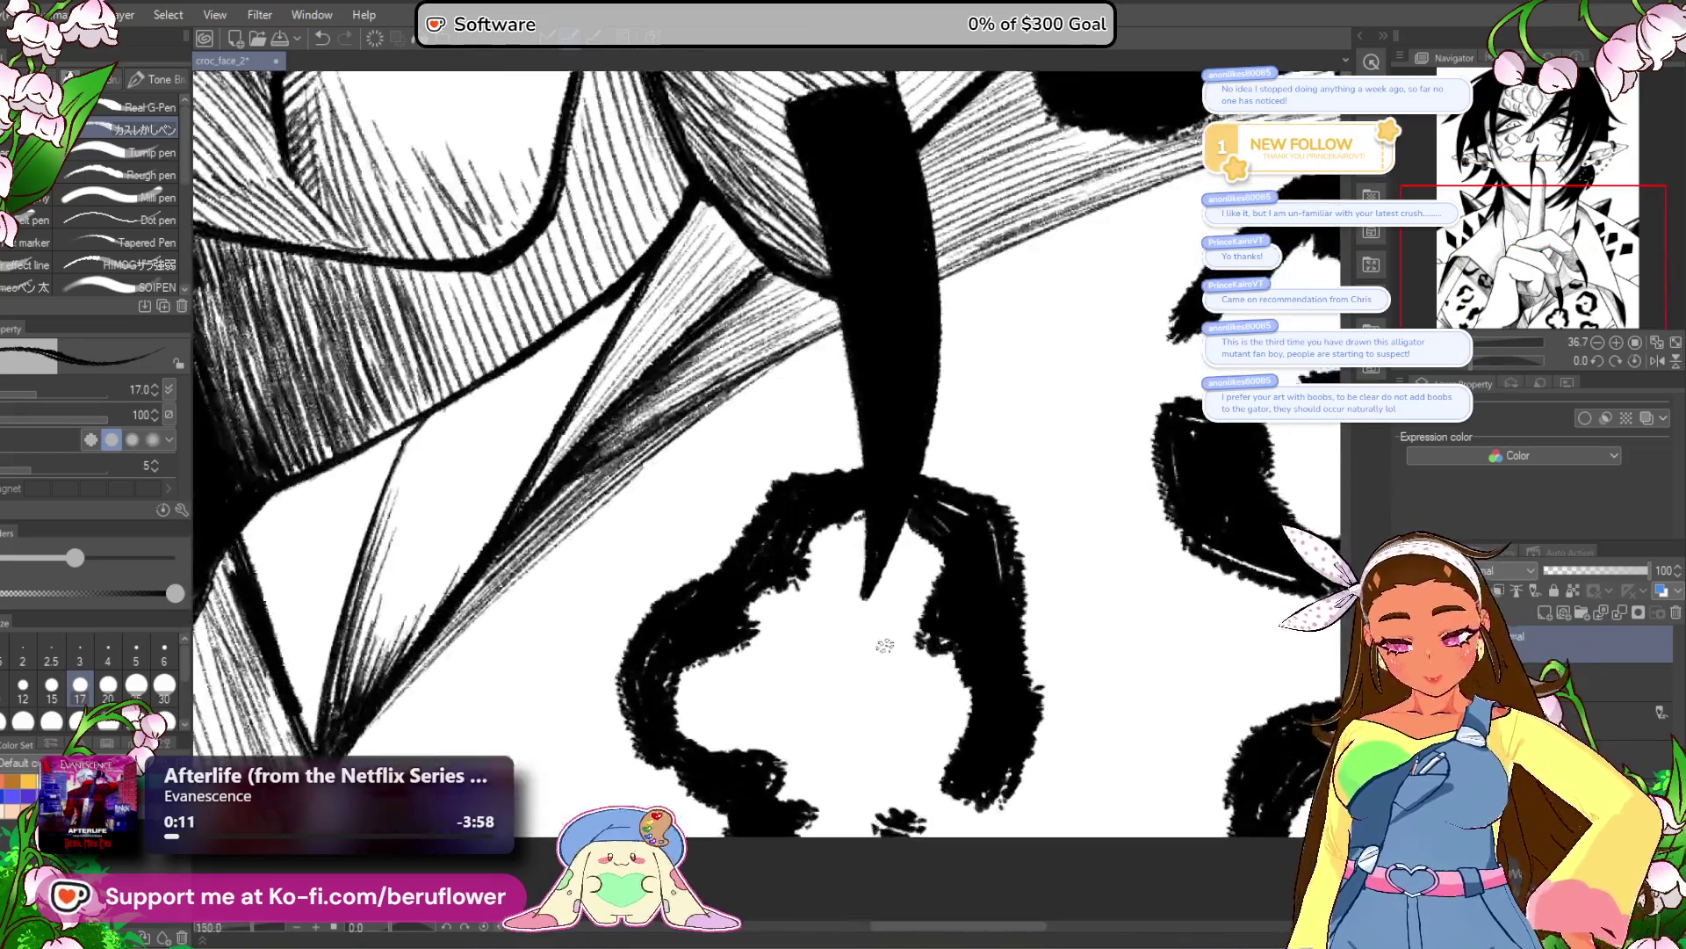
{"action": "mouse_move", "coordinate": [879, 422]}
{"action": "left_mouse_down"}
{"action": "mouse_move", "coordinate": [716, 593]}
{"action": "mouse_move", "coordinate": [870, 422]}
{"action": "mouse_move", "coordinate": [887, 448]}
{"action": "mouse_move", "coordinate": [615, 677]}
{"action": "left_mouse_up"}
{"action": "mouse_move", "coordinate": [966, 395]}
{"action": "left_mouse_down"}
{"action": "mouse_move", "coordinate": [729, 597]}
{"action": "mouse_move", "coordinate": [867, 437]}
{"action": "mouse_move", "coordinate": [746, 554]}
{"action": "mouse_move", "coordinate": [878, 395]}
{"action": "mouse_move", "coordinate": [615, 703]}
{"action": "mouse_move", "coordinate": [747, 536]}
{"action": "mouse_move", "coordinate": [668, 615]}
{"action": "mouse_move", "coordinate": [597, 715]}
{"action": "left_mouse_up"}
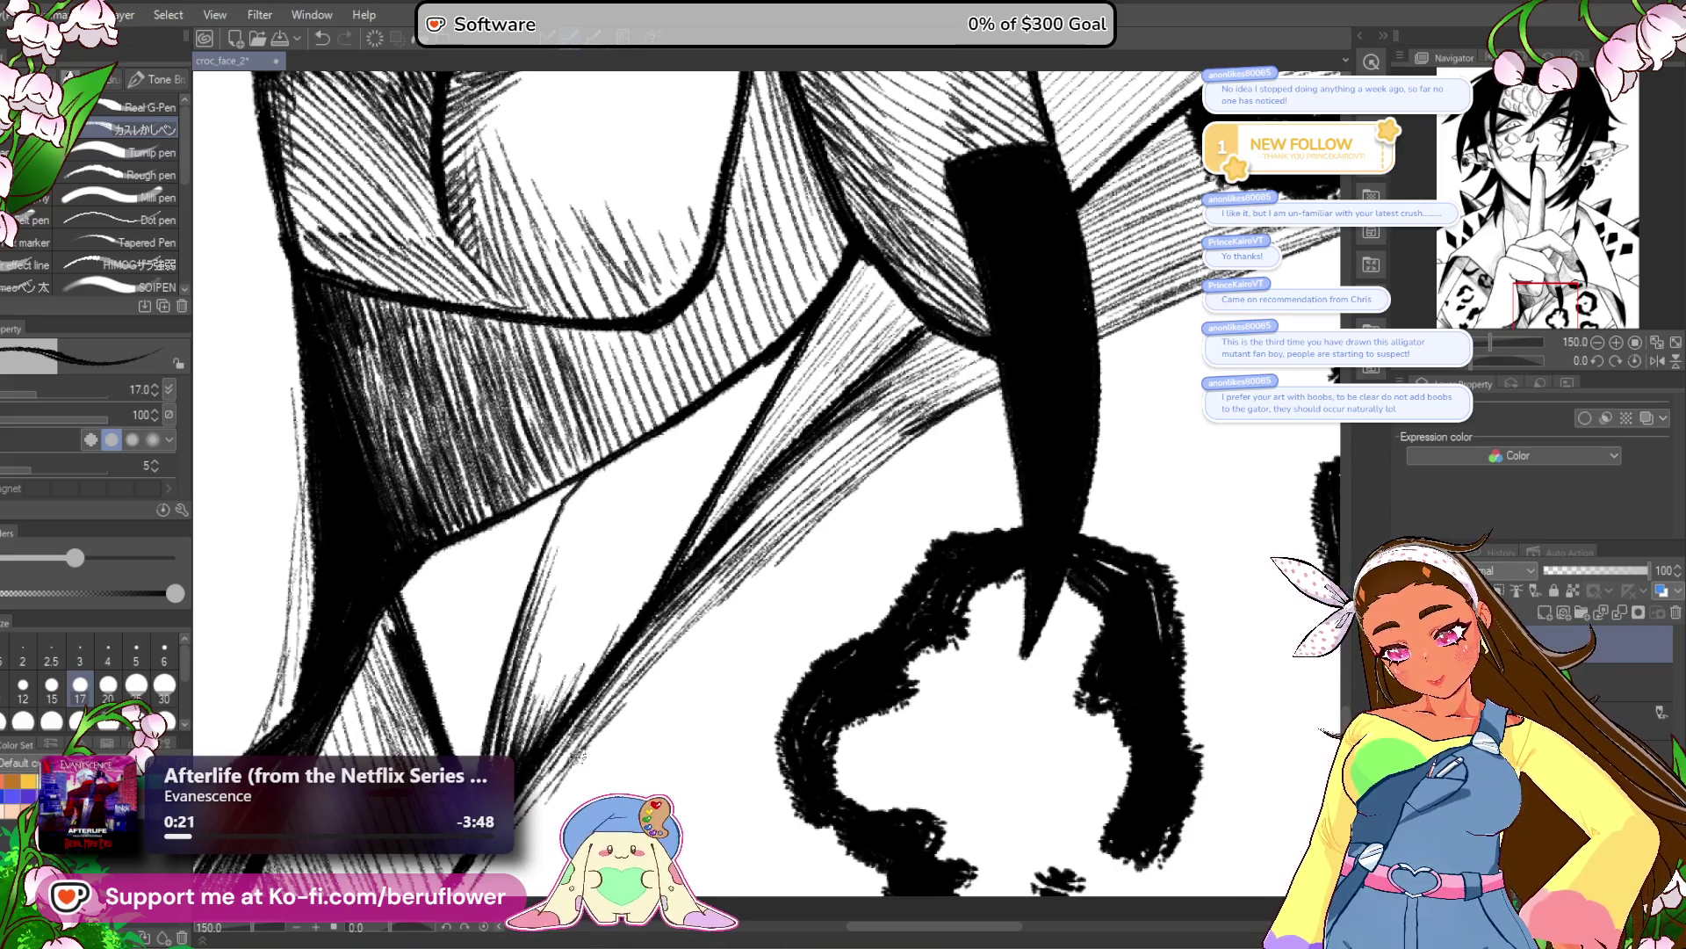
Fill the lower diagonal sleeve fold with more fine hatch strokes.
{"action": "left_click_drag", "start_coordinate": [764, 548], "coordinate": [624, 713]}
{"action": "left_click_drag", "start_coordinate": [686, 658], "coordinate": [632, 713]}
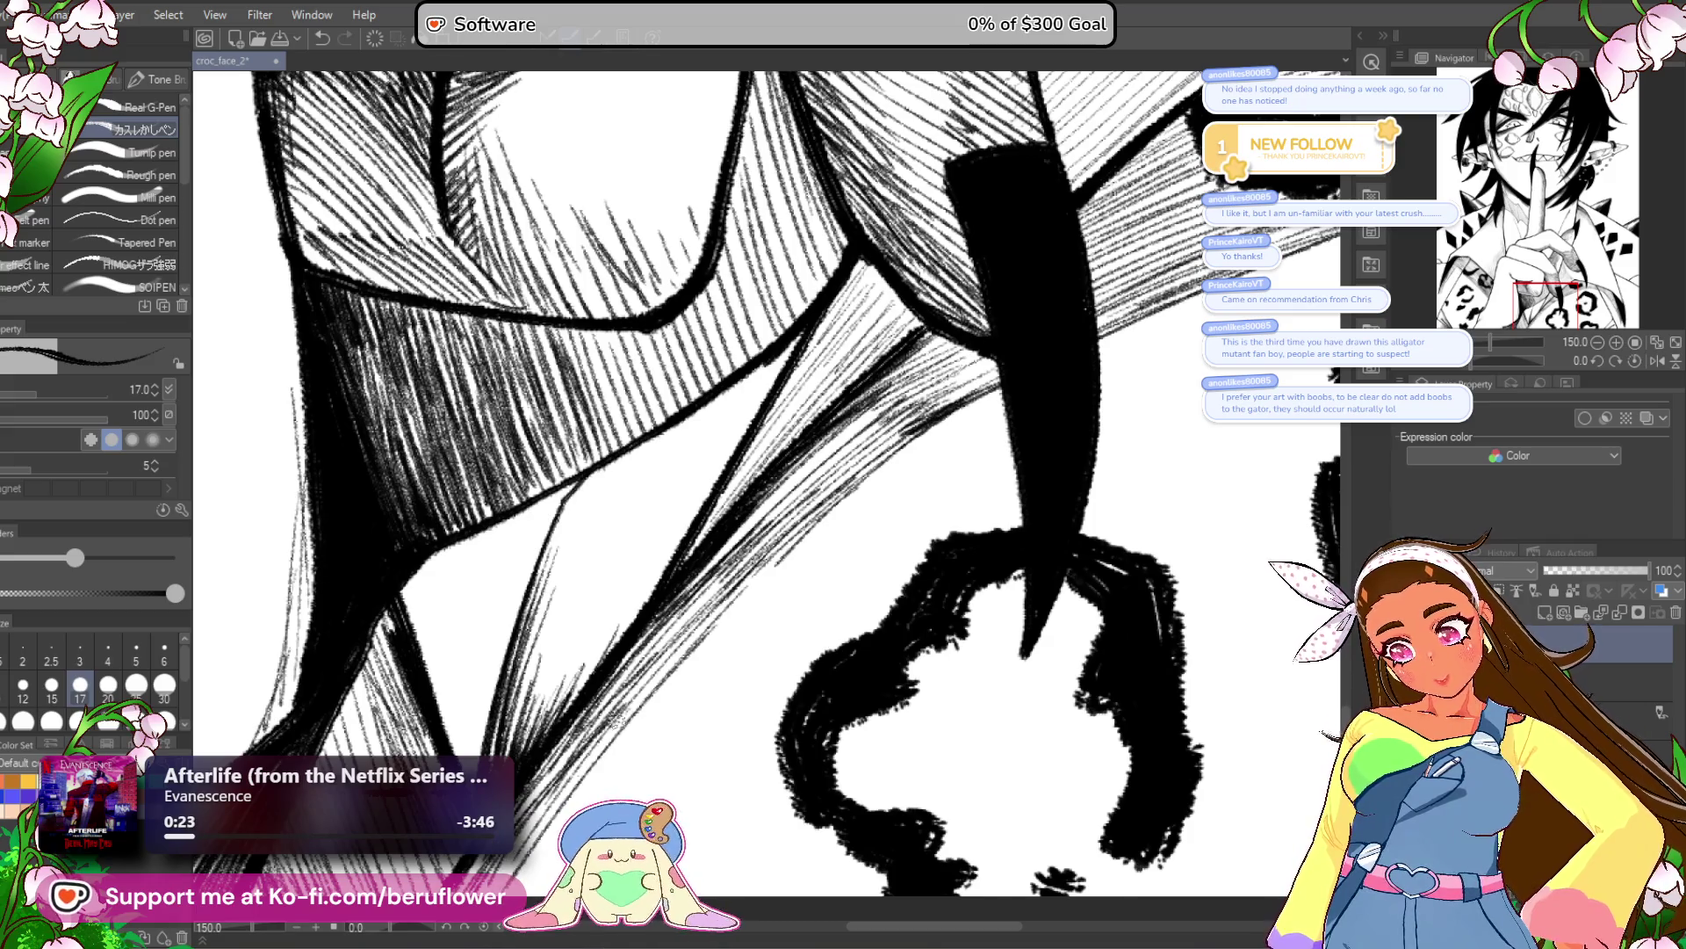
{"action": "left_click_drag", "start_coordinate": [861, 479], "coordinate": [703, 633]}
{"action": "left_click_drag", "start_coordinate": [913, 431], "coordinate": [615, 716]}
{"action": "mouse_move", "coordinate": [773, 523]}
{"action": "left_mouse_down"}
{"action": "mouse_move", "coordinate": [615, 703]}
{"action": "mouse_move", "coordinate": [668, 606]}
{"action": "left_mouse_up"}
{"action": "scroll", "coordinate": [535, 720], "scroll_direction": "down", "scroll_amount": 5}
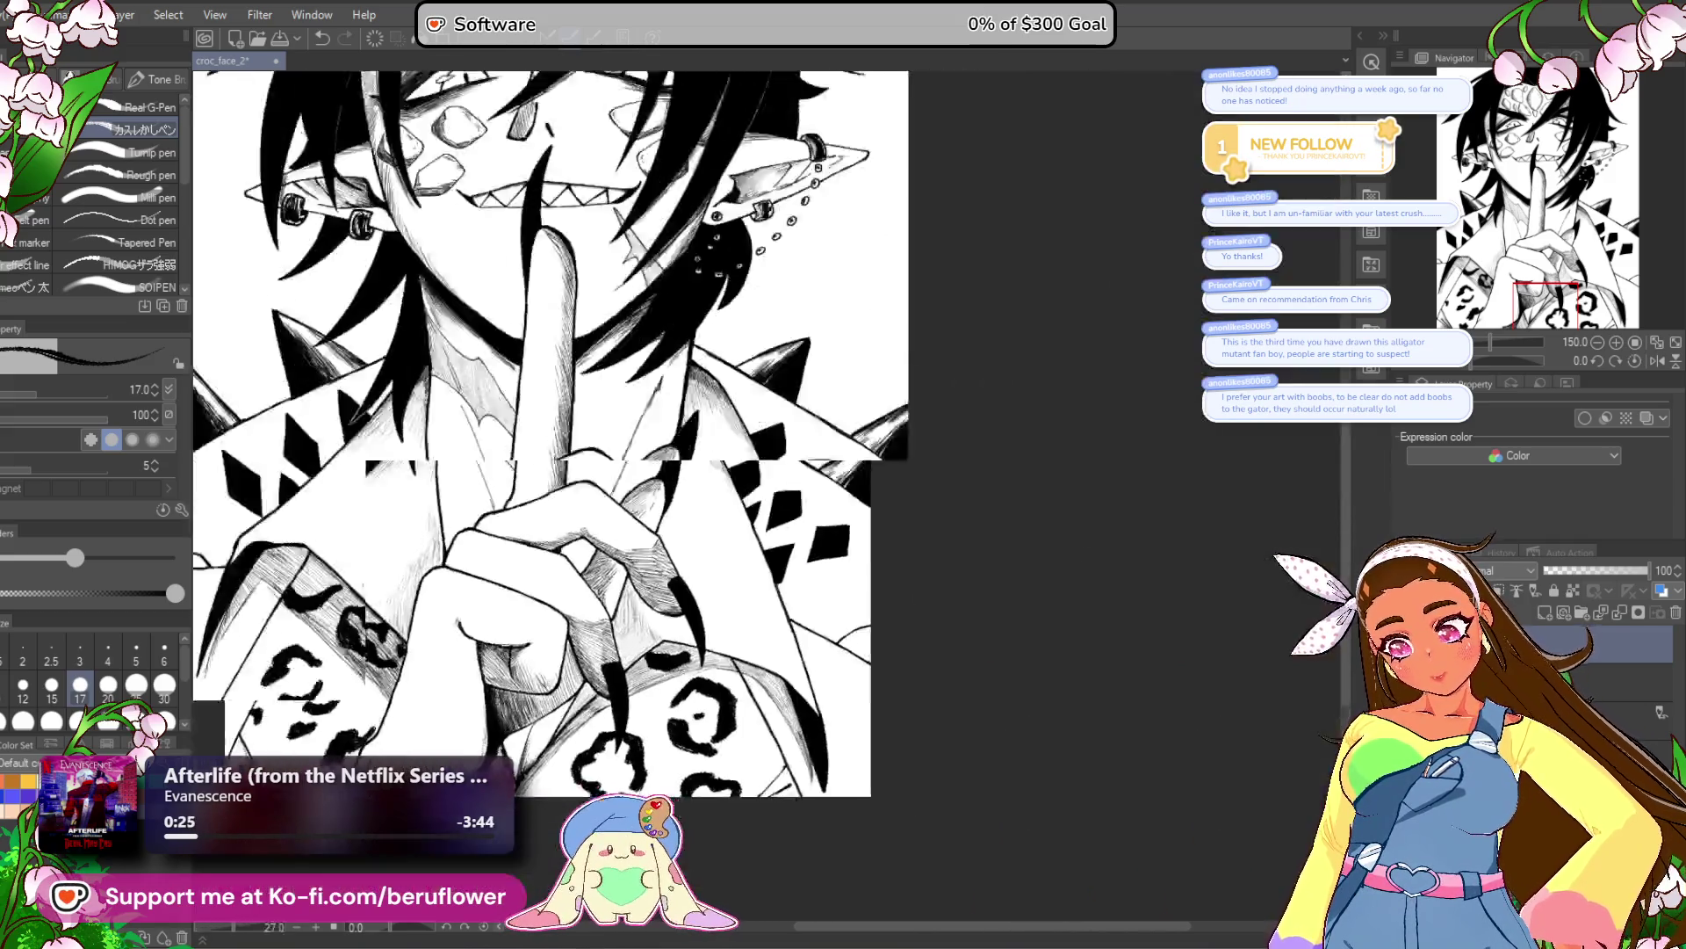
Center the hand and hatch along the diagonal sleeve line.
{"action": "scroll", "coordinate": [593, 439], "scroll_direction": "left", "scroll_amount": 4}
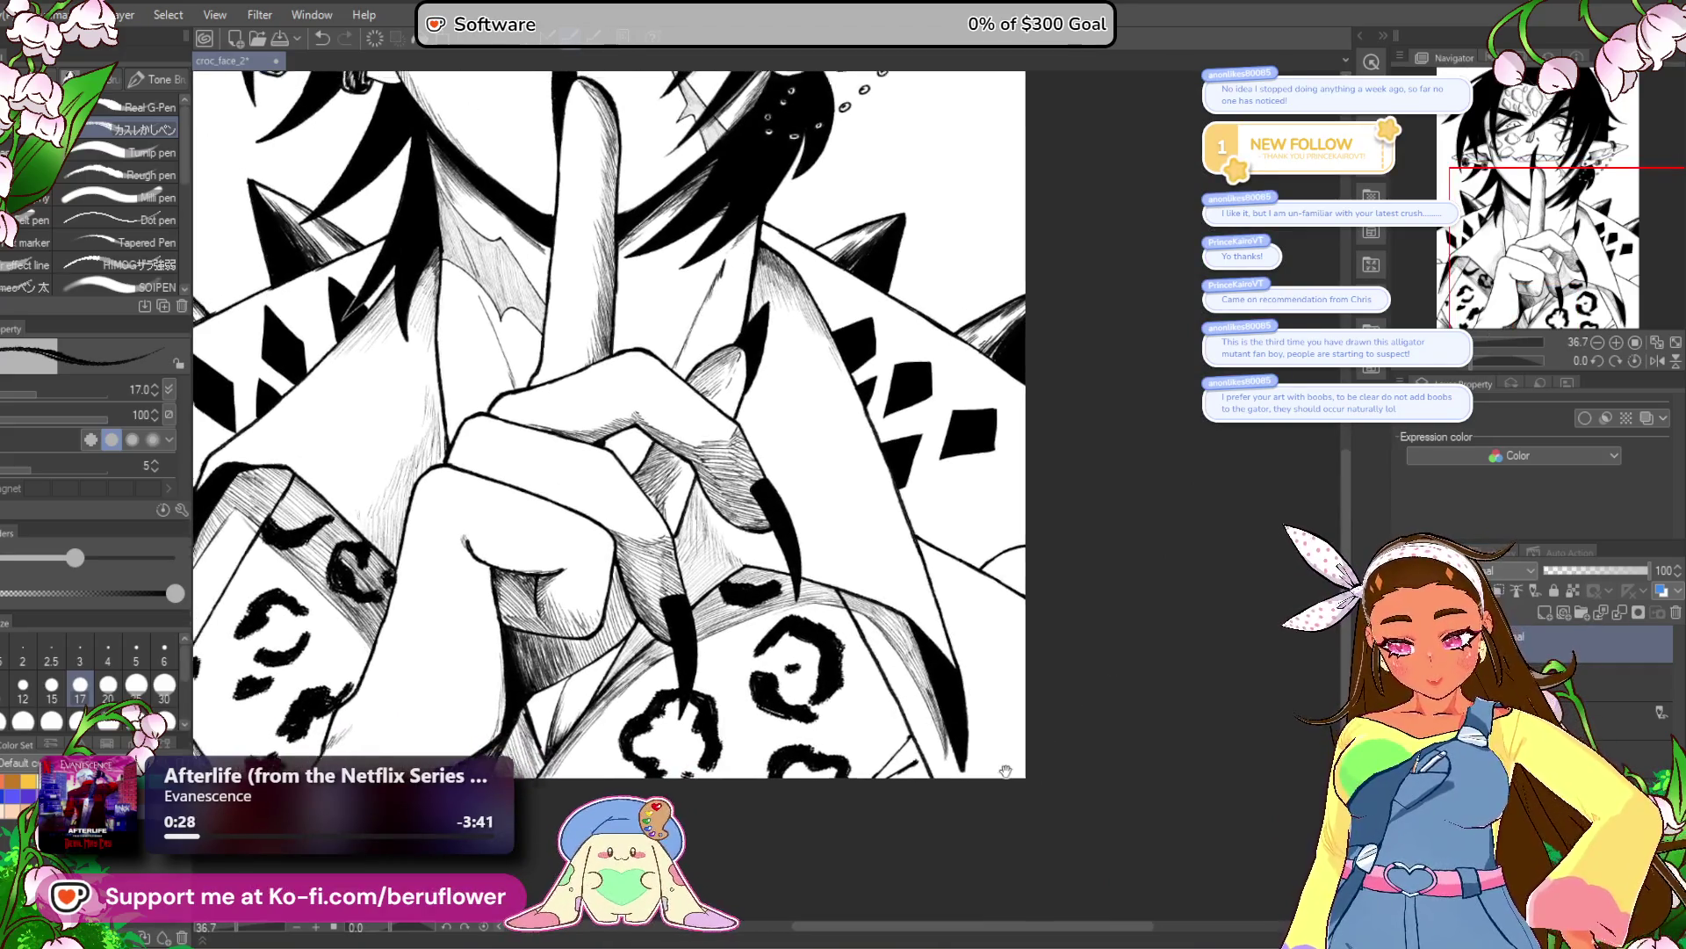
{"action": "scroll", "coordinate": [791, 439], "scroll_direction": "left", "scroll_amount": 10}
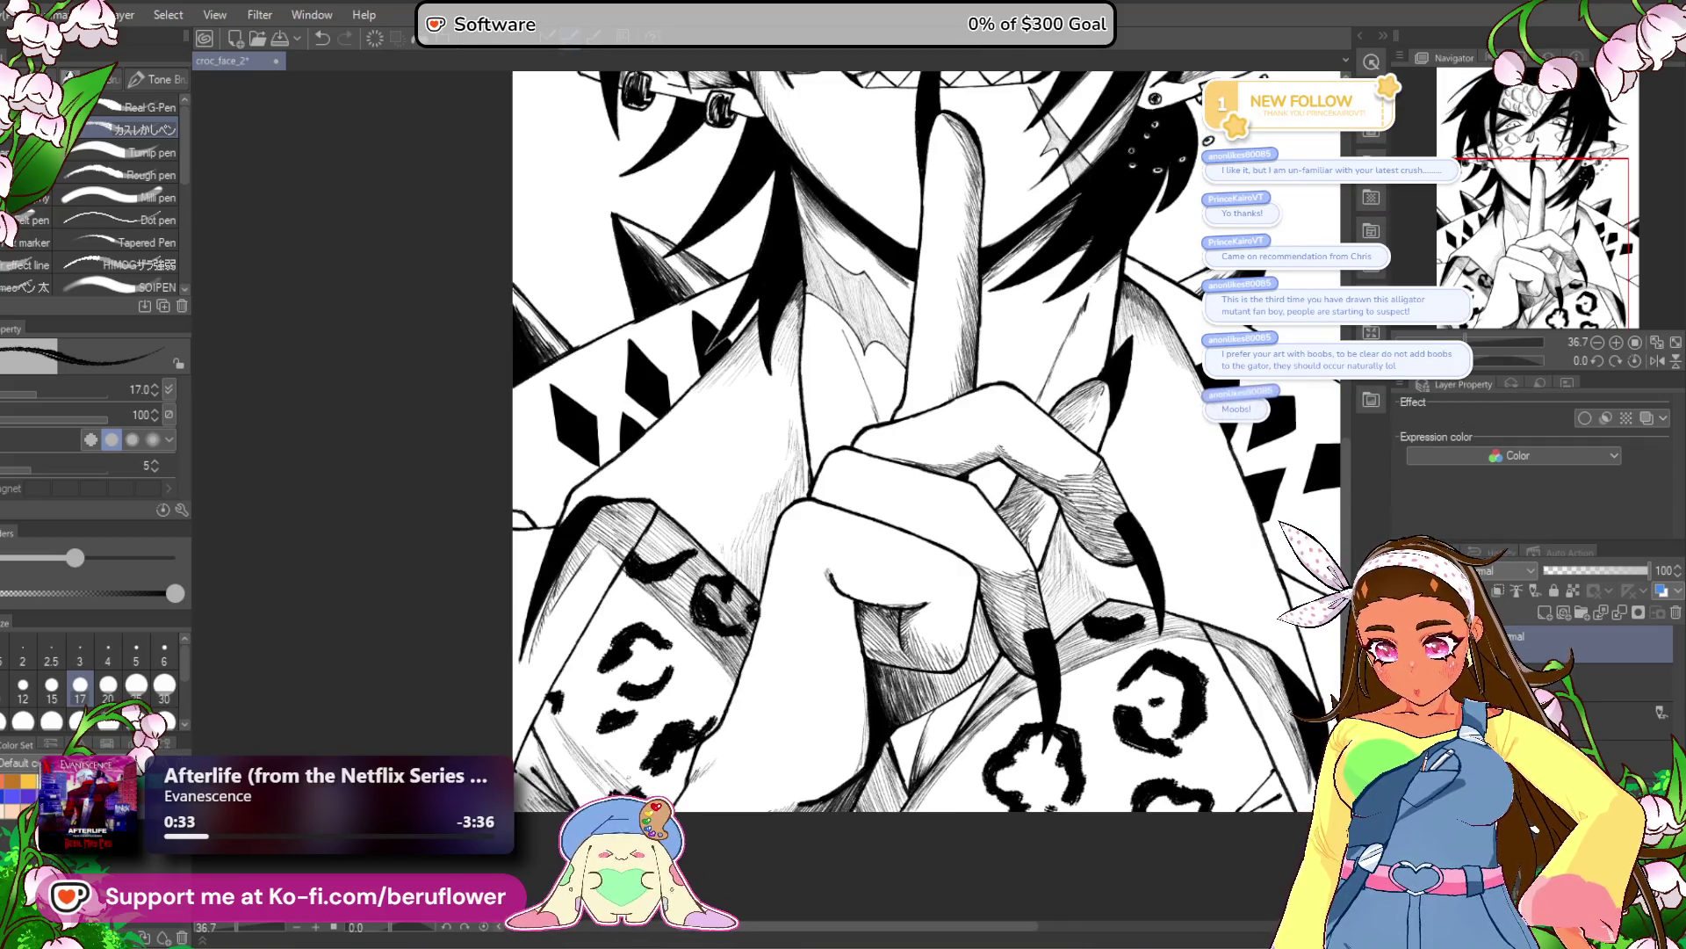
{"action": "left_click_drag", "start_coordinate": [1010, 821], "coordinate": [849, 802]}
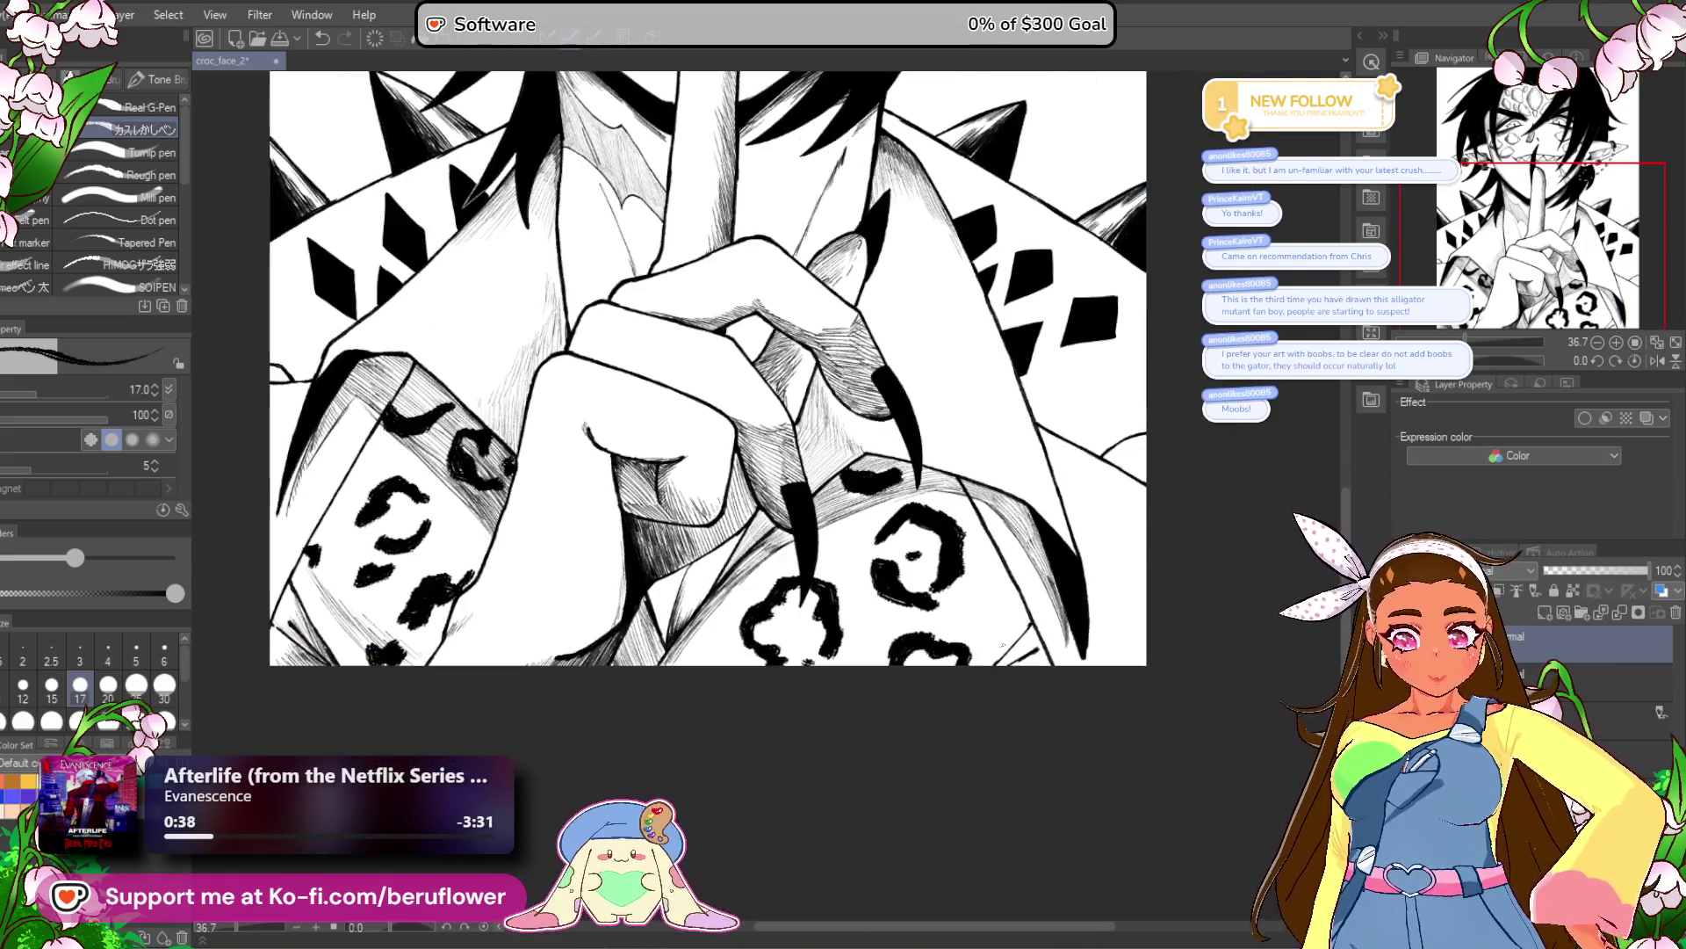
{"action": "scroll", "coordinate": [1108, 799], "scroll_direction": "up", "scroll_amount": 5}
{"action": "left_click_drag", "start_coordinate": [1067, 507], "coordinate": [971, 615]}
{"action": "mouse_move", "coordinate": [1032, 555]}
{"action": "left_mouse_down"}
{"action": "mouse_move", "coordinate": [971, 615]}
{"action": "mouse_move", "coordinate": [1022, 617]}
{"action": "left_mouse_up"}
{"action": "left_click_drag", "start_coordinate": [1010, 696], "coordinate": [990, 708]}
{"action": "left_click_drag", "start_coordinate": [791, 351], "coordinate": [755, 386]}
{"action": "left_click_drag", "start_coordinate": [1067, 518], "coordinate": [953, 607]}
{"action": "left_click_drag", "start_coordinate": [1001, 553], "coordinate": [938, 619]}
{"action": "left_click_drag", "start_coordinate": [1049, 471], "coordinate": [955, 599]}
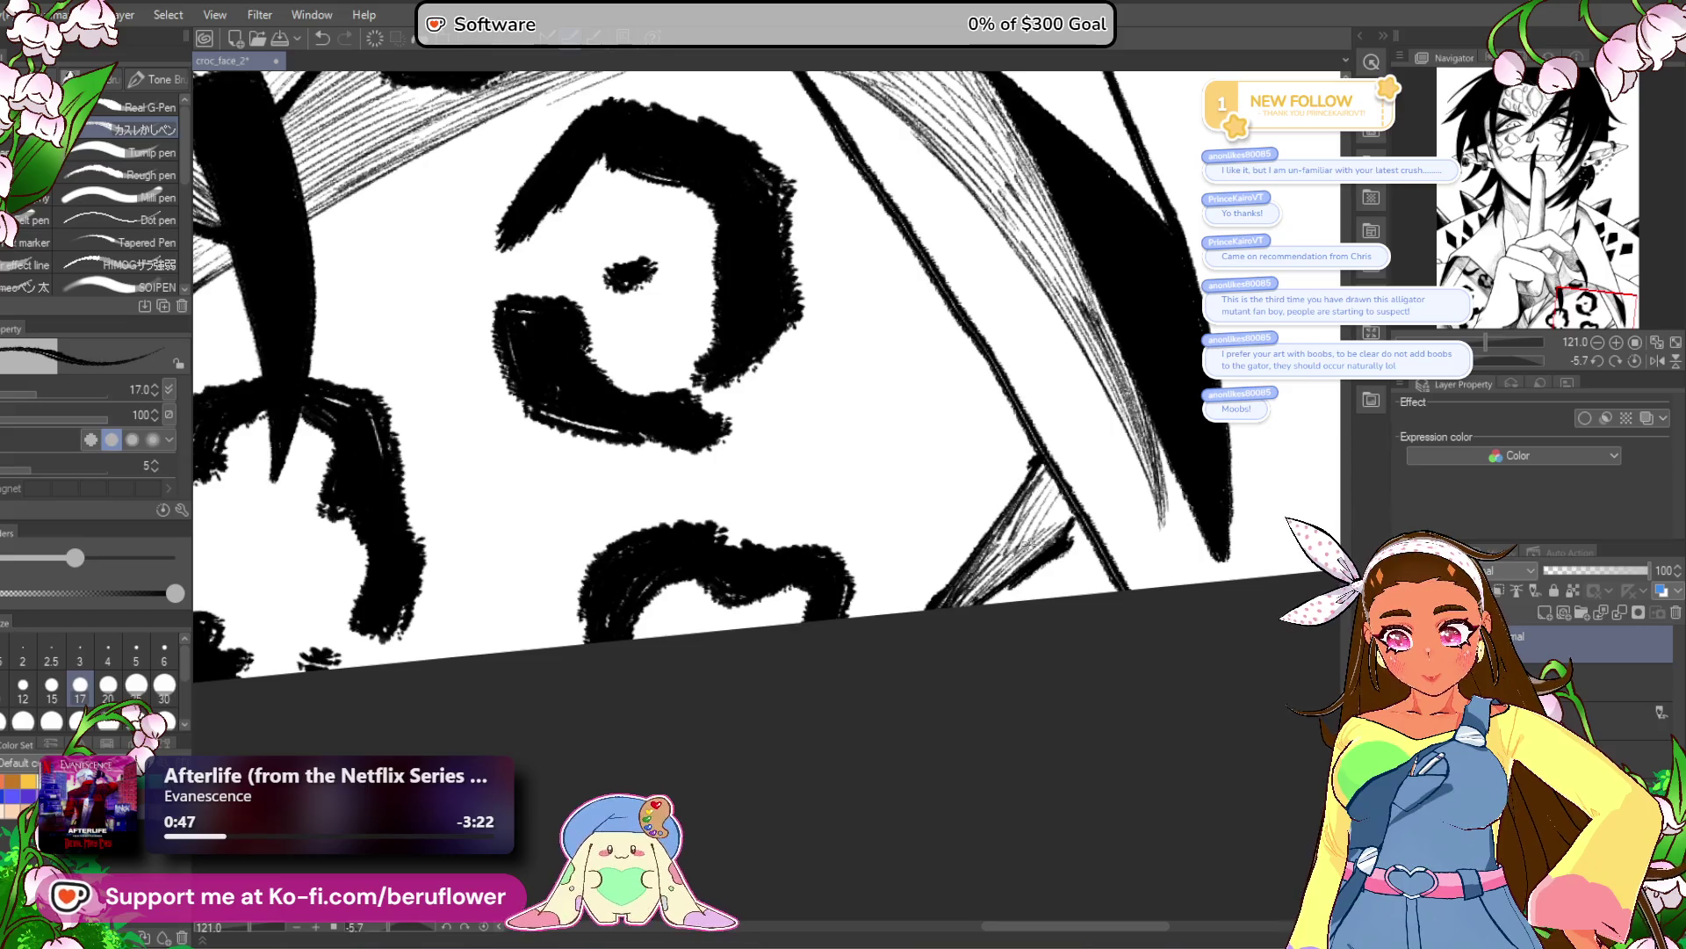
{"action": "mouse_move", "coordinate": [1010, 599]}
{"action": "left_mouse_down"}
{"action": "mouse_move", "coordinate": [1080, 540]}
{"action": "mouse_move", "coordinate": [1051, 586]}
{"action": "mouse_move", "coordinate": [1096, 559]}
{"action": "mouse_move", "coordinate": [1008, 587]}
{"action": "mouse_move", "coordinate": [1052, 561]}
{"action": "left_mouse_up"}
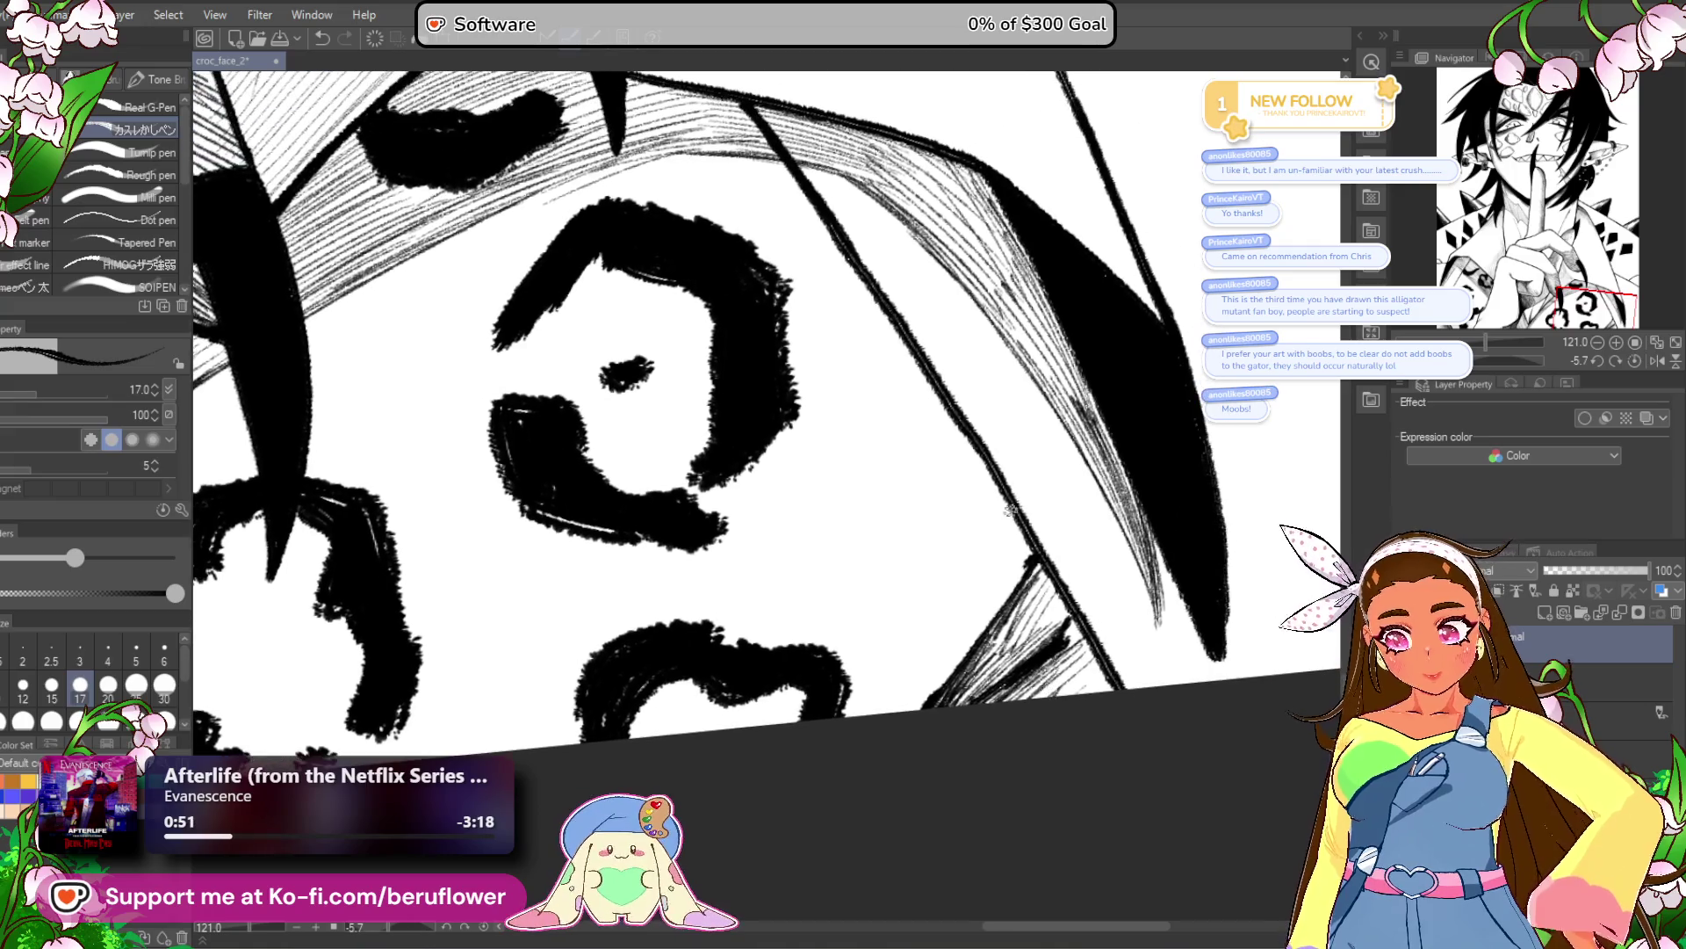
Zoom in, mirror the view, and hatch long strokes down the patterned sleeve edge.
{"action": "key", "text": "ctrl+plus"}
{"action": "key", "text": "ctrl+plus"}
{"action": "left_click", "coordinate": [1655, 362]}
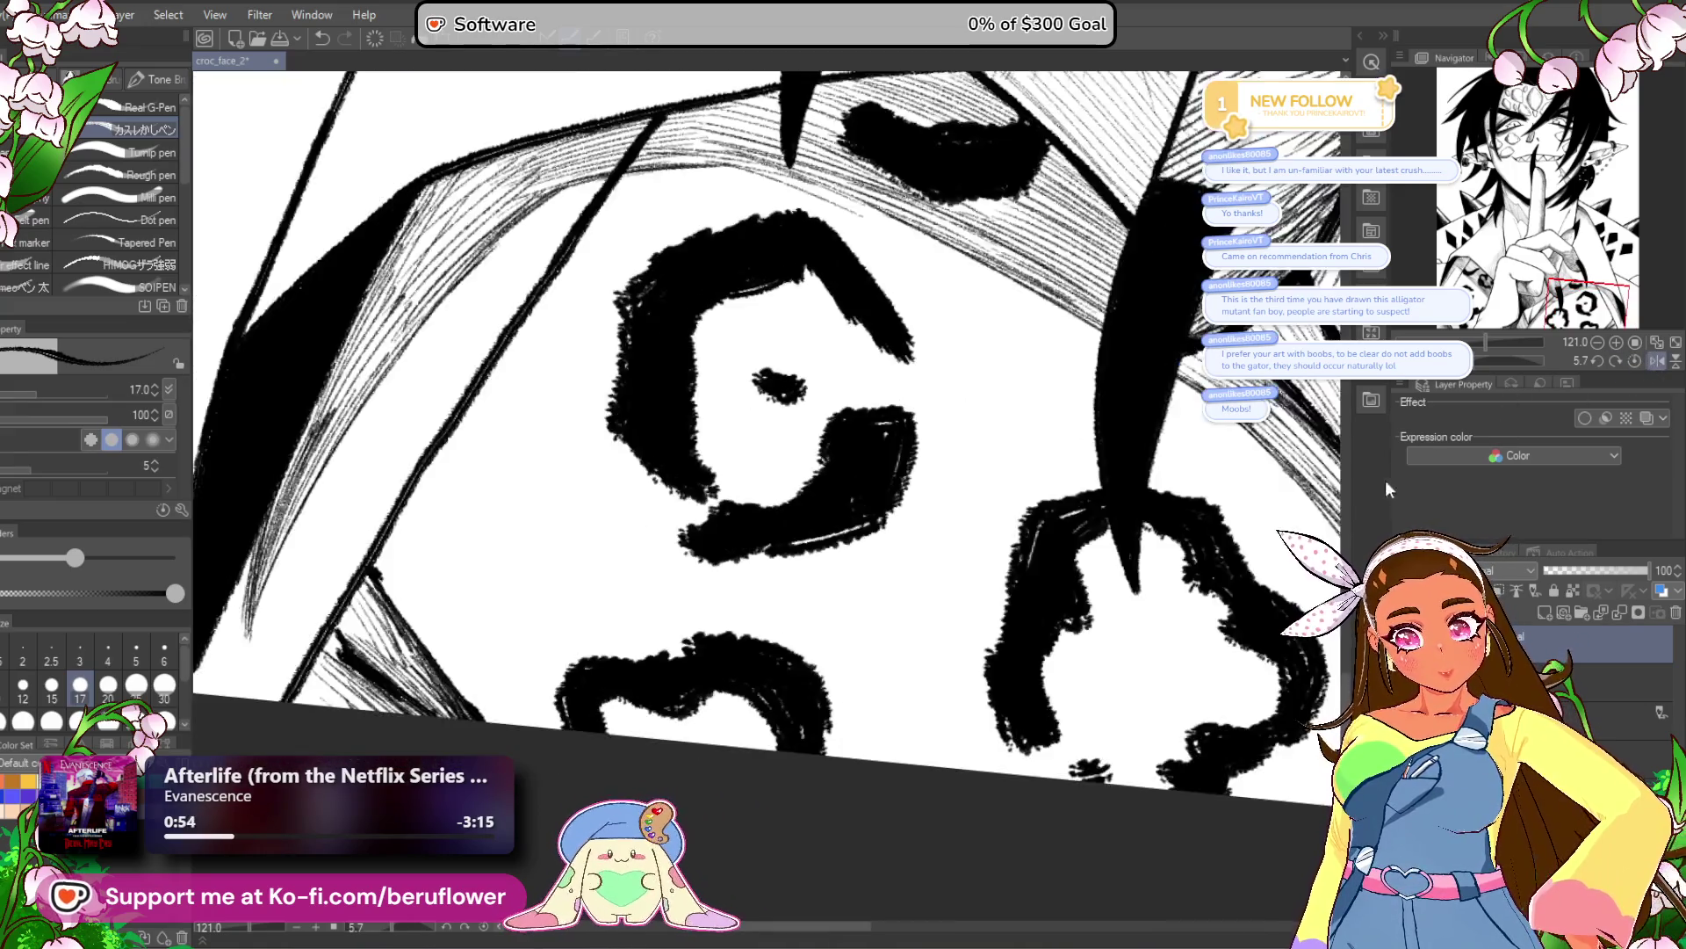
{"action": "left_click_drag", "start_coordinate": [701, 432], "coordinate": [682, 552]}
{"action": "left_click_drag", "start_coordinate": [693, 466], "coordinate": [664, 556]}
{"action": "mouse_move", "coordinate": [678, 480]}
{"action": "left_mouse_down"}
{"action": "mouse_move", "coordinate": [654, 587]}
{"action": "mouse_move", "coordinate": [680, 645]}
{"action": "mouse_move", "coordinate": [667, 668]}
{"action": "left_mouse_up"}
{"action": "mouse_move", "coordinate": [648, 549]}
{"action": "left_mouse_down"}
{"action": "mouse_move", "coordinate": [638, 582]}
{"action": "mouse_move", "coordinate": [729, 731]}
{"action": "left_mouse_up"}
{"action": "left_click_drag", "start_coordinate": [698, 645], "coordinate": [739, 750]}
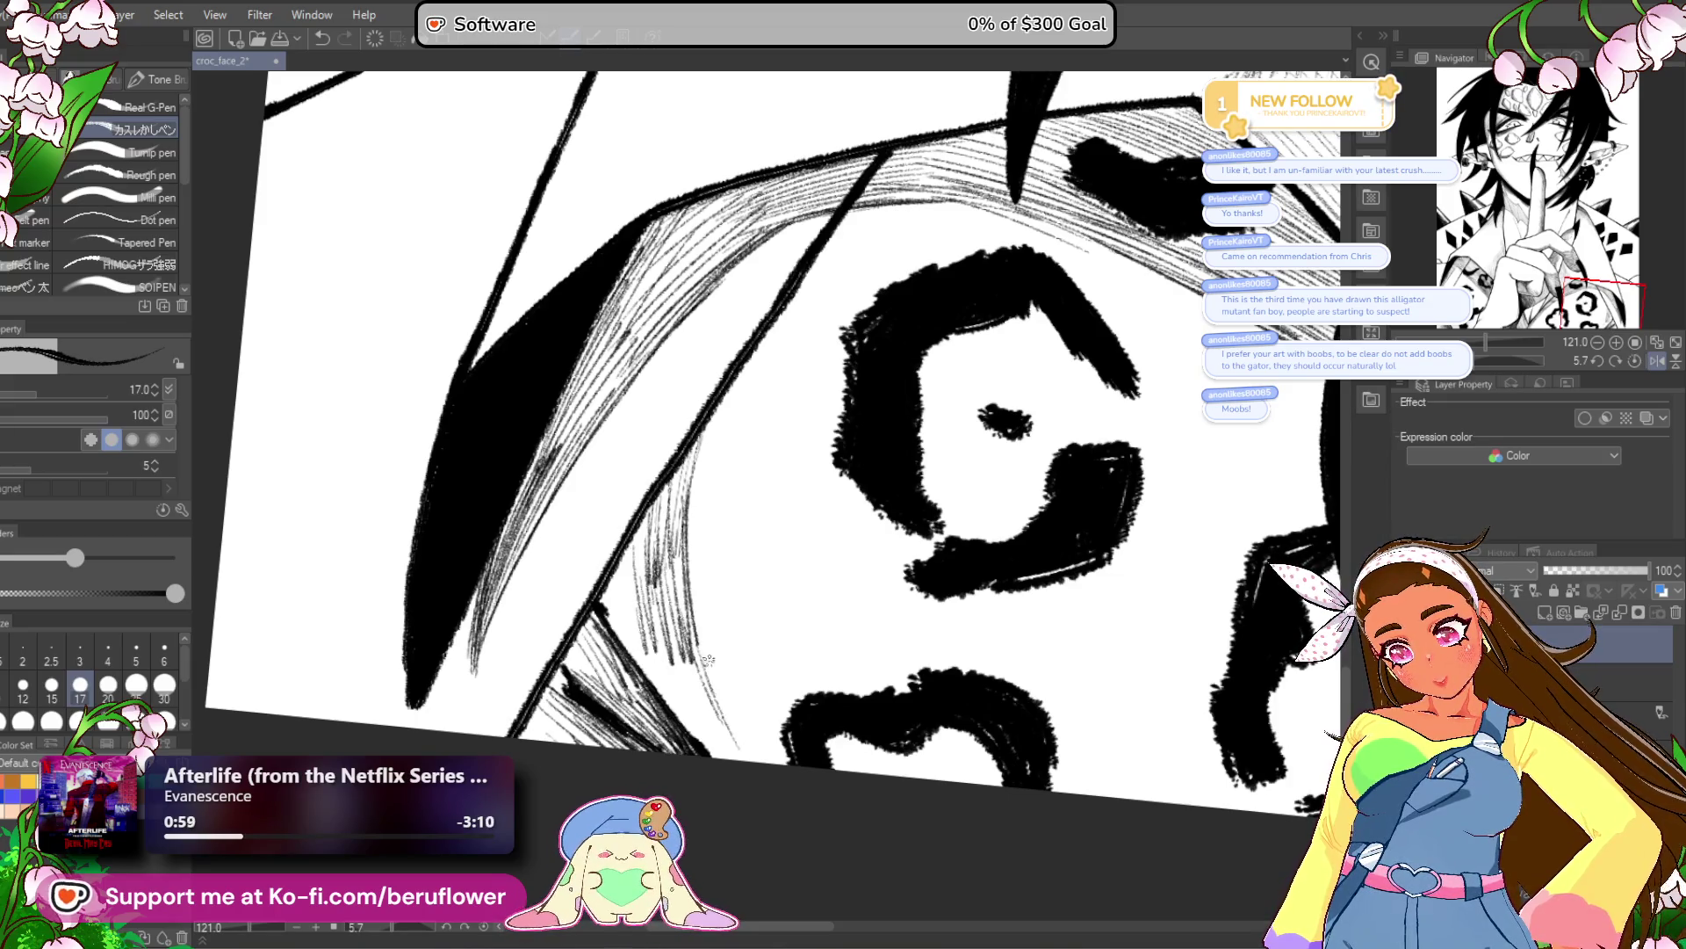
{"action": "left_click_drag", "start_coordinate": [713, 675], "coordinate": [753, 757]}
{"action": "left_click_drag", "start_coordinate": [736, 700], "coordinate": [770, 759]}
{"action": "left_click_drag", "start_coordinate": [677, 655], "coordinate": [703, 716]}
{"action": "left_click_drag", "start_coordinate": [703, 676], "coordinate": [761, 761]}
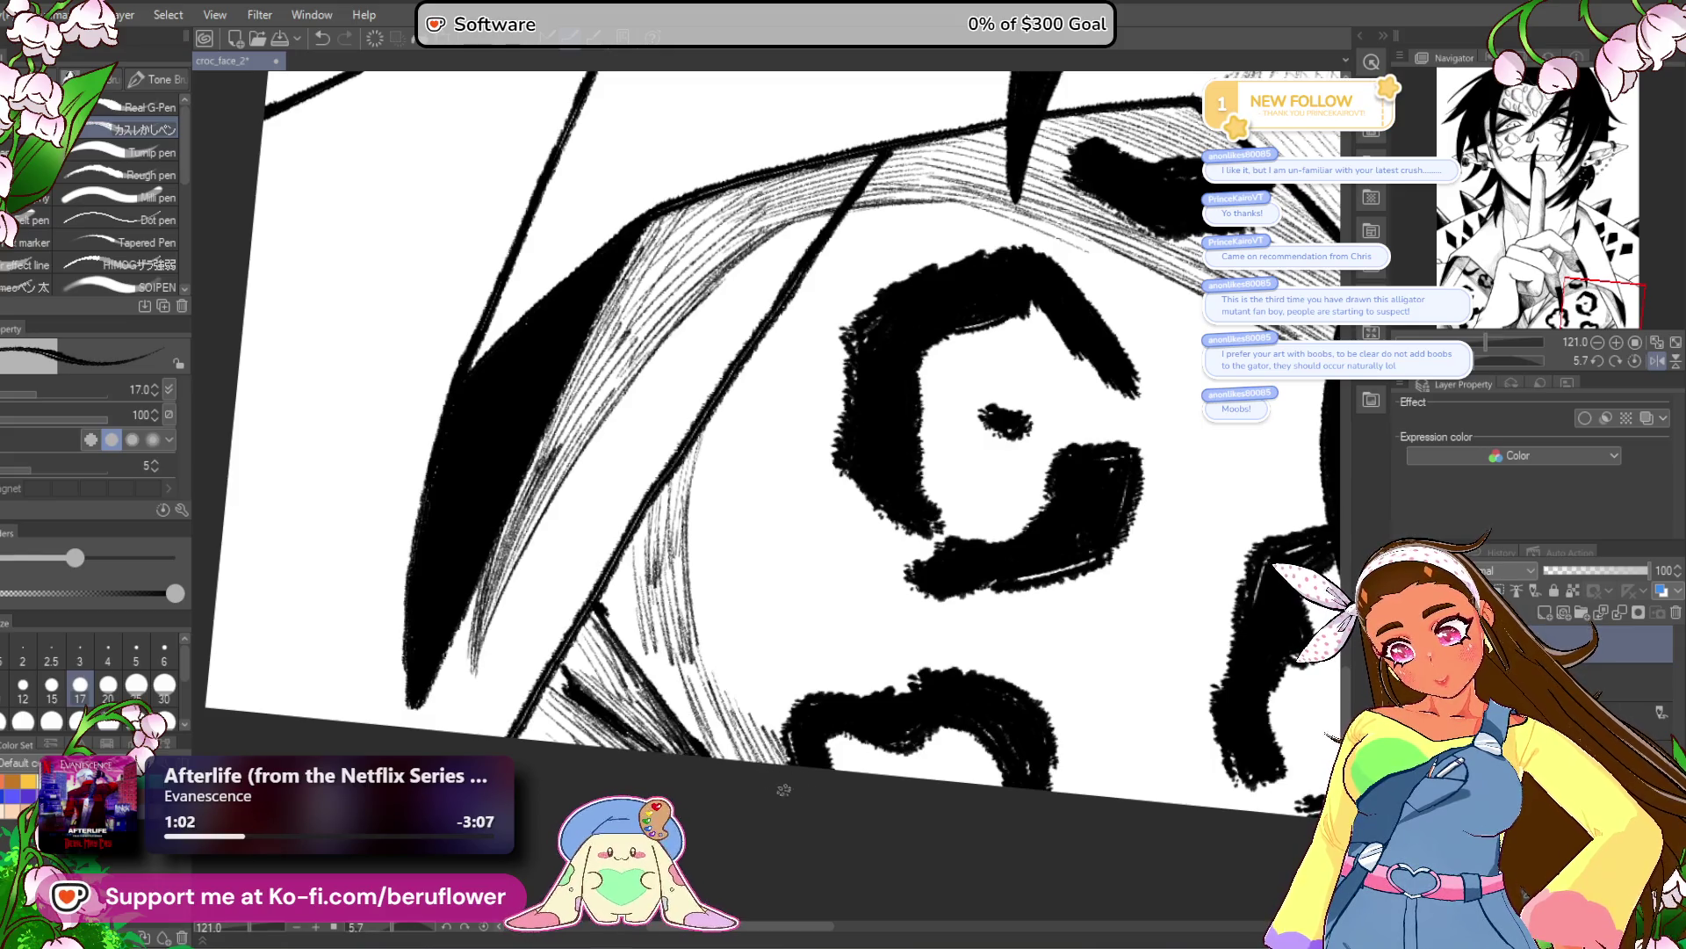
{"action": "scroll", "coordinate": [902, 827], "scroll_direction": "down", "scroll_amount": 5}
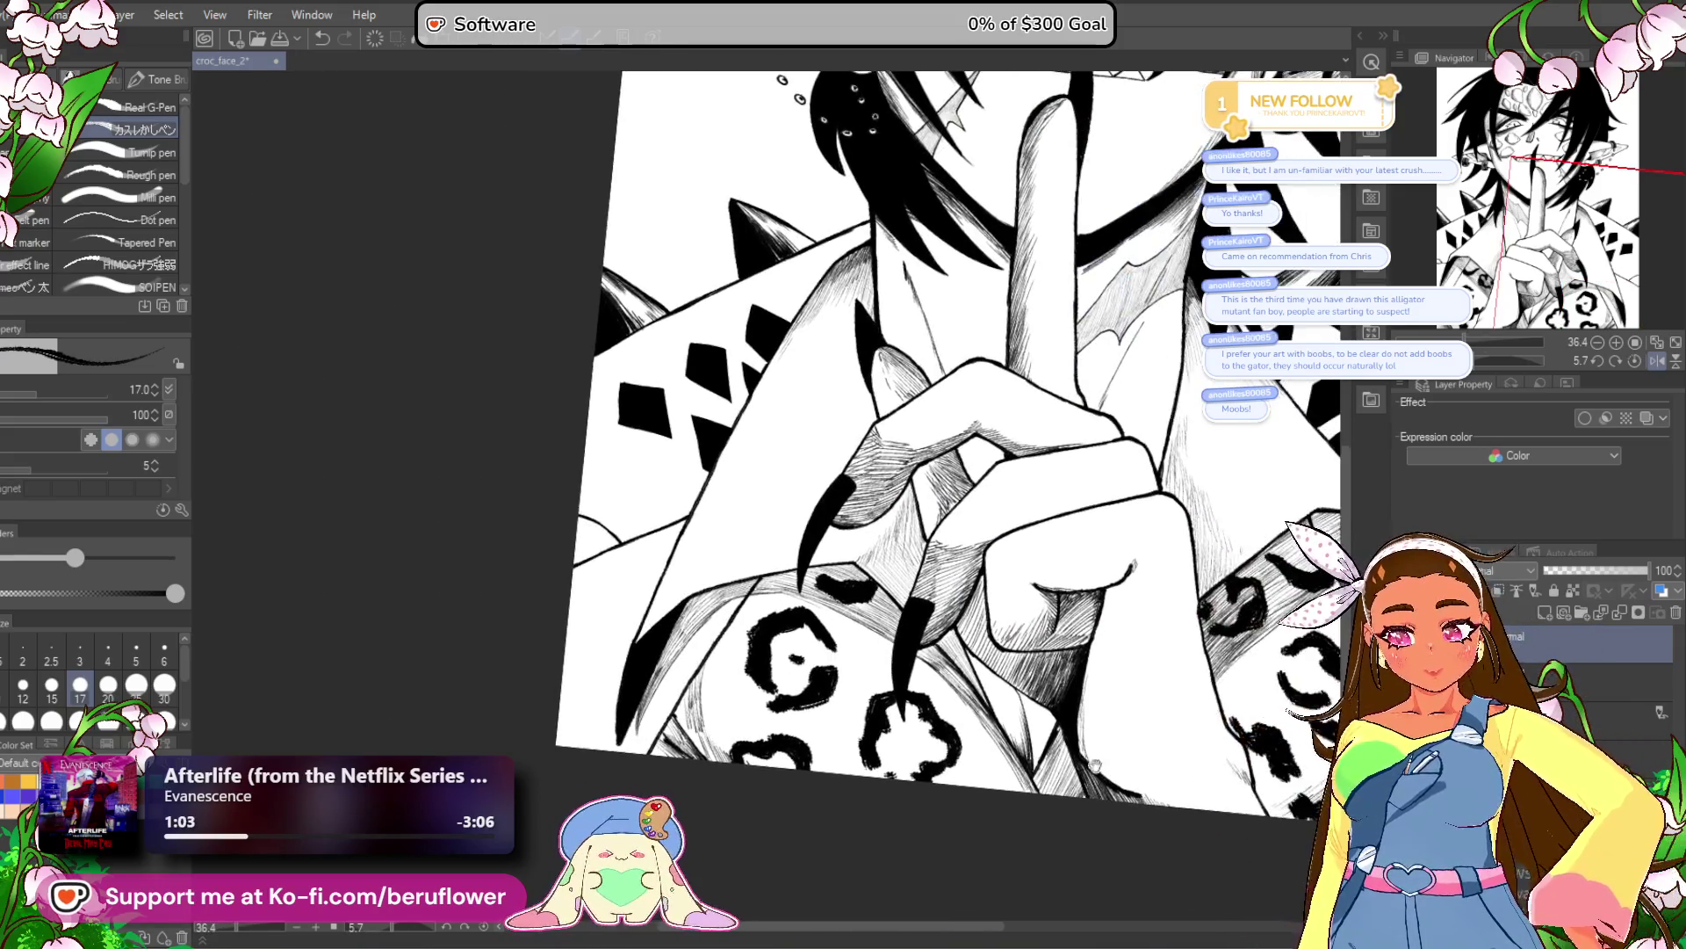
Unmirror the view and thicken the line junction near the fist.
{"action": "left_click", "coordinate": [1656, 360]}
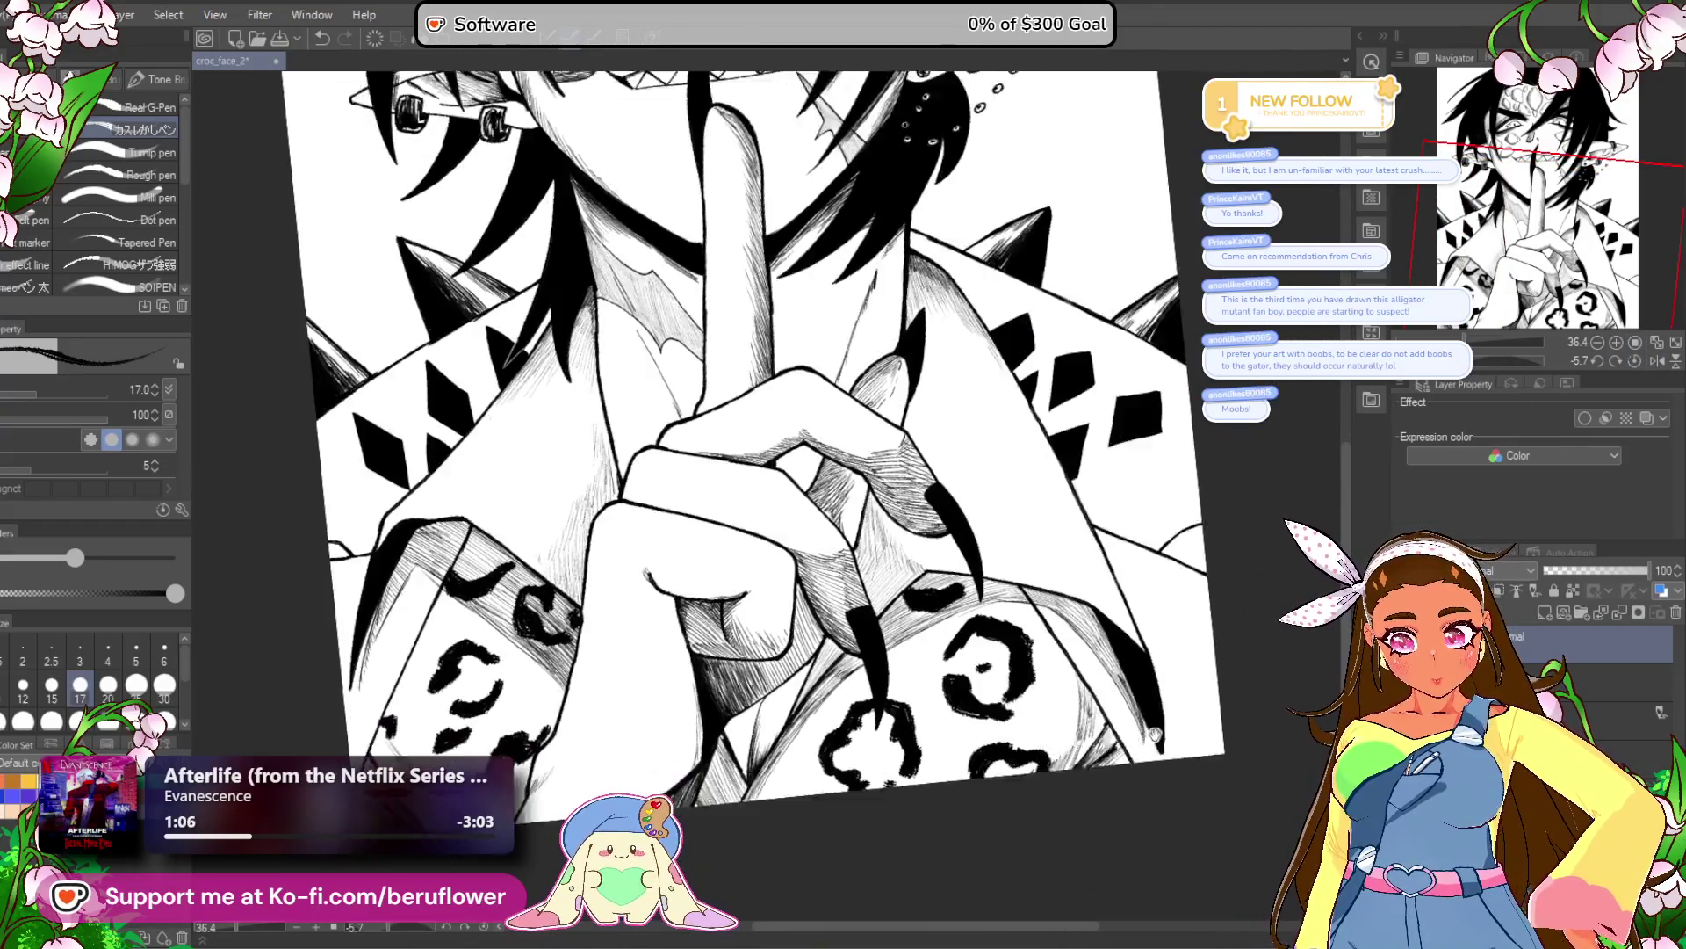
{"action": "left_click_drag", "start_coordinate": [773, 439], "coordinate": [918, 404]}
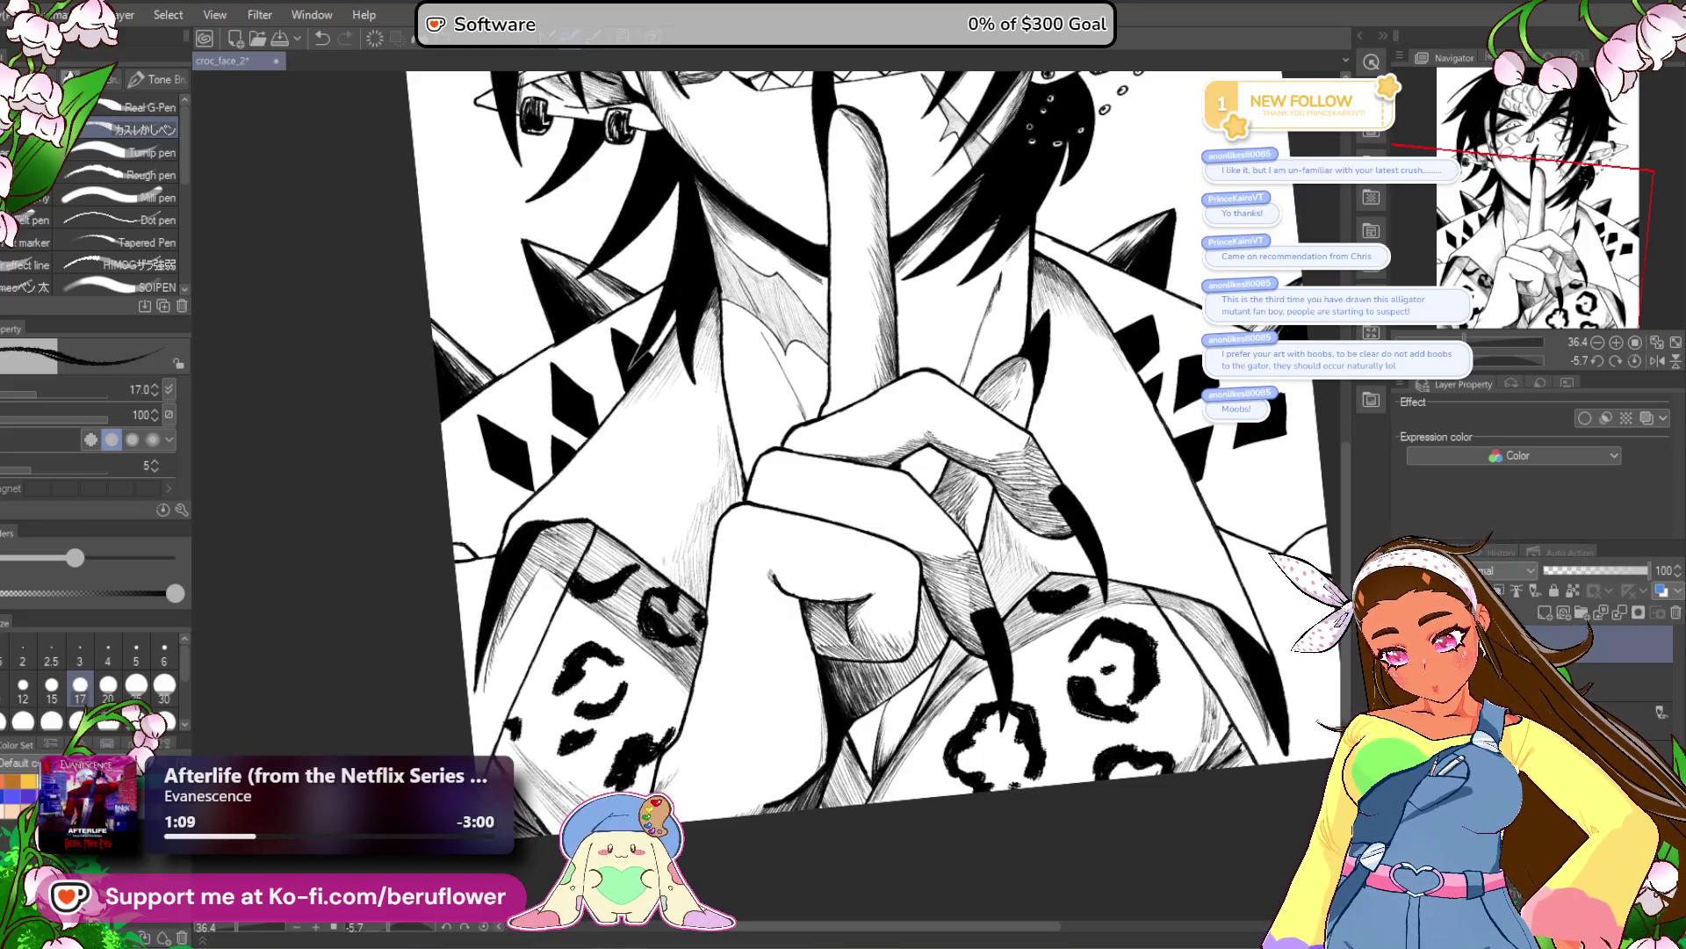
{"action": "left_click_drag", "start_coordinate": [770, 720], "coordinate": [807, 716]}
{"action": "scroll", "coordinate": [807, 715], "scroll_direction": "up", "scroll_amount": 5}
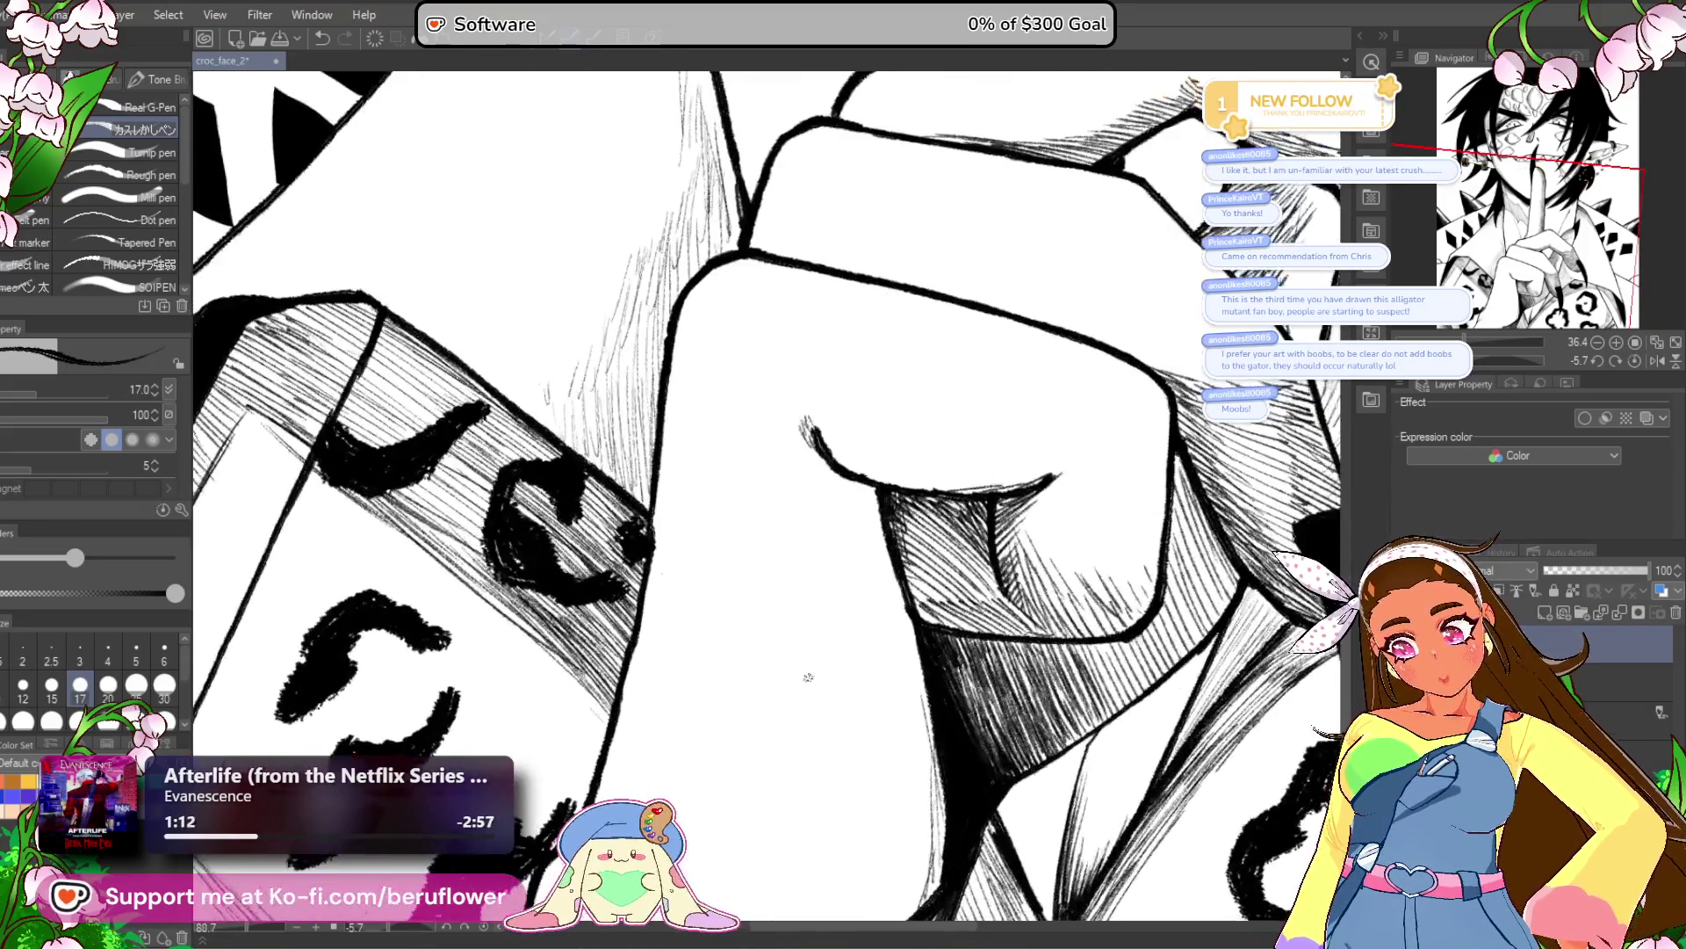
{"action": "left_click_drag", "start_coordinate": [647, 587], "coordinate": [577, 771]}
{"action": "left_click_drag", "start_coordinate": [671, 458], "coordinate": [674, 504]}
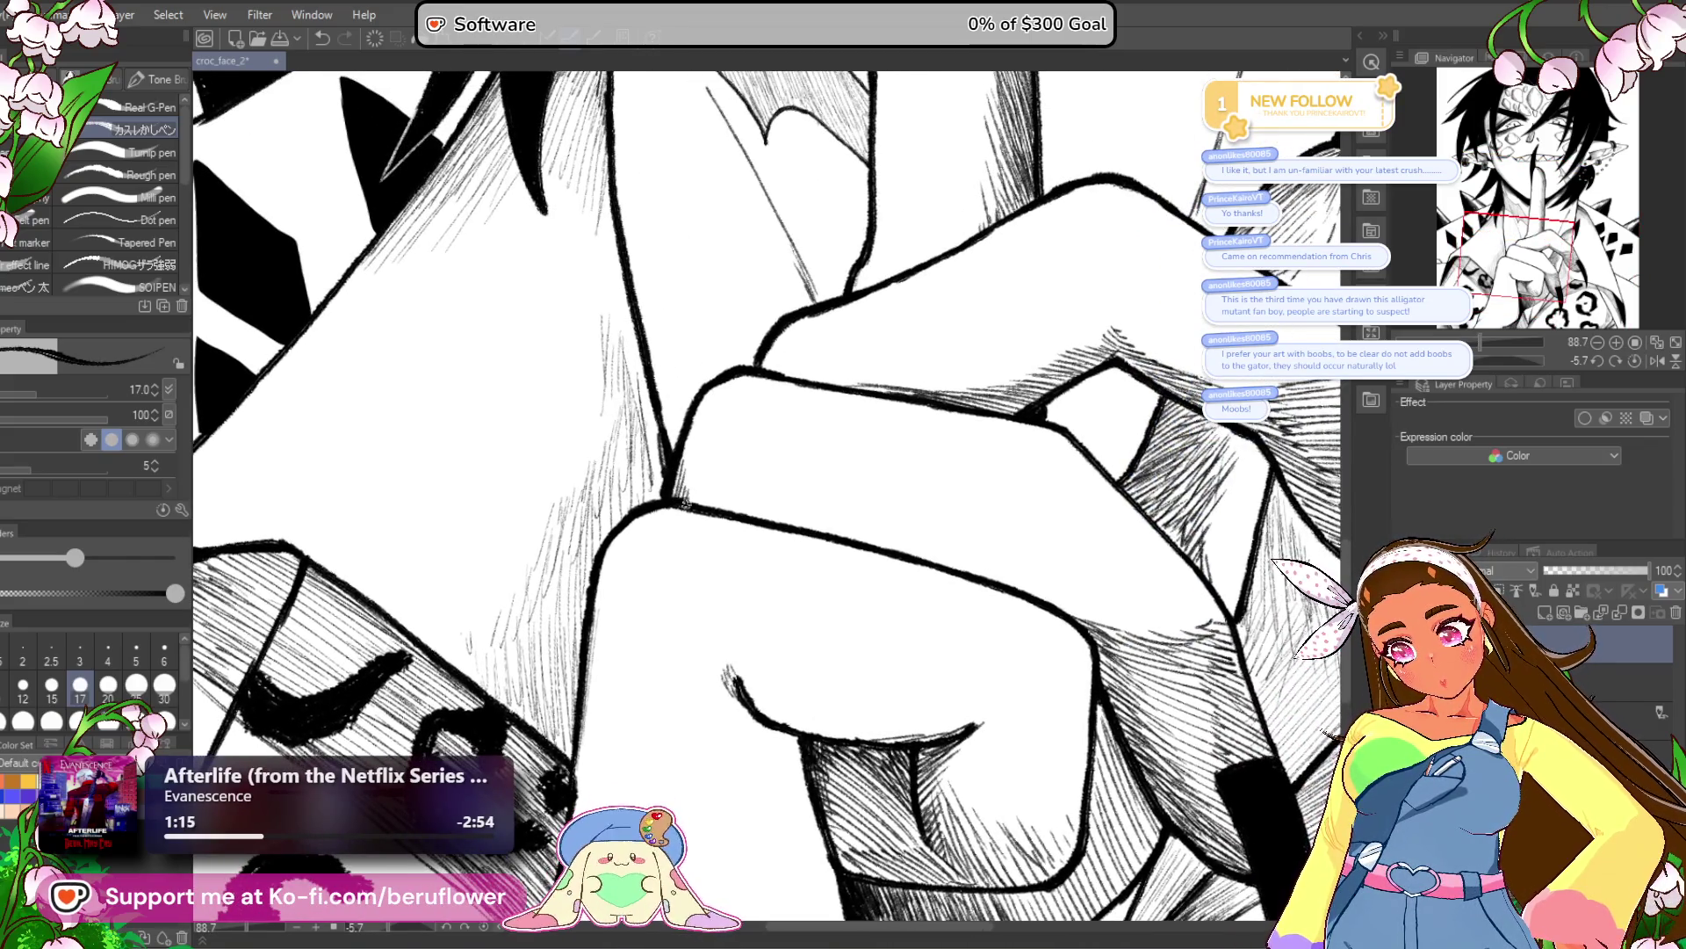
Reset the view rotation, pan around the drawing, and tilt the canvas about 40 degrees.
{"action": "scroll", "coordinate": [791, 746], "scroll_direction": "down", "scroll_amount": 3}
{"action": "scroll", "coordinate": [791, 745], "scroll_direction": "down", "scroll_amount": 1}
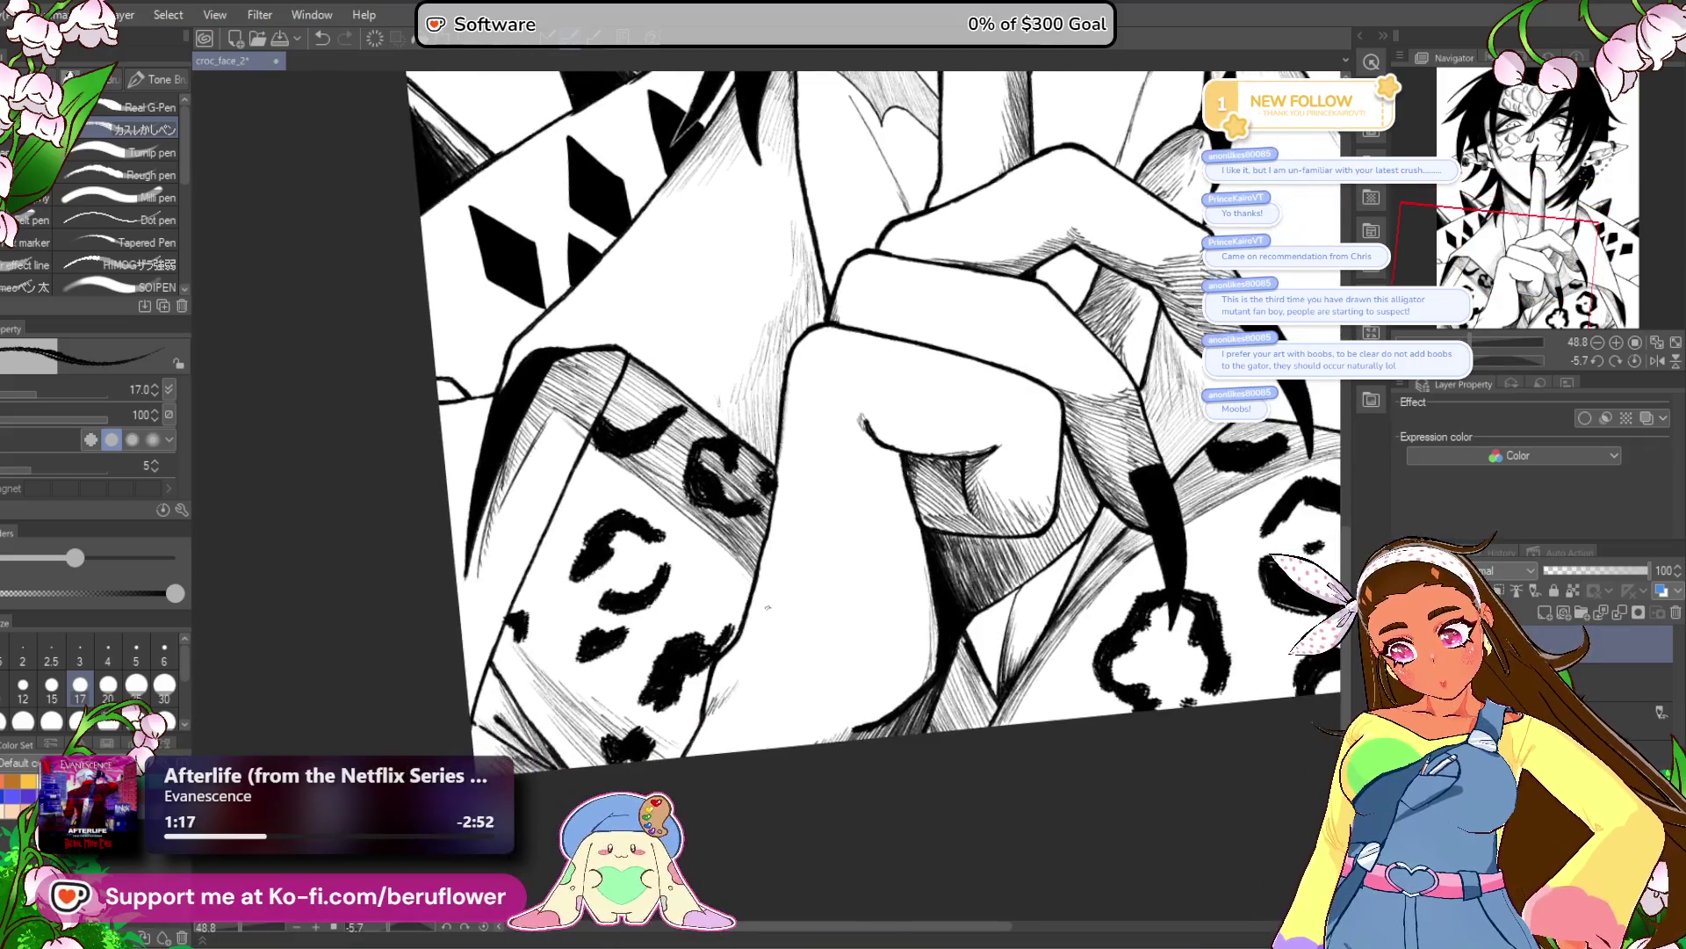
{"action": "scroll", "coordinate": [791, 745], "scroll_direction": "down", "scroll_amount": 1}
{"action": "mouse_move", "coordinate": [1220, 637]}
{"action": "left_mouse_down"}
{"action": "mouse_move", "coordinate": [1135, 821]}
{"action": "mouse_move", "coordinate": [1098, 677]}
{"action": "mouse_move", "coordinate": [1104, 698]}
{"action": "mouse_move", "coordinate": [1036, 703]}
{"action": "mouse_move", "coordinate": [1147, 708]}
{"action": "mouse_move", "coordinate": [1082, 791]}
{"action": "left_mouse_up"}
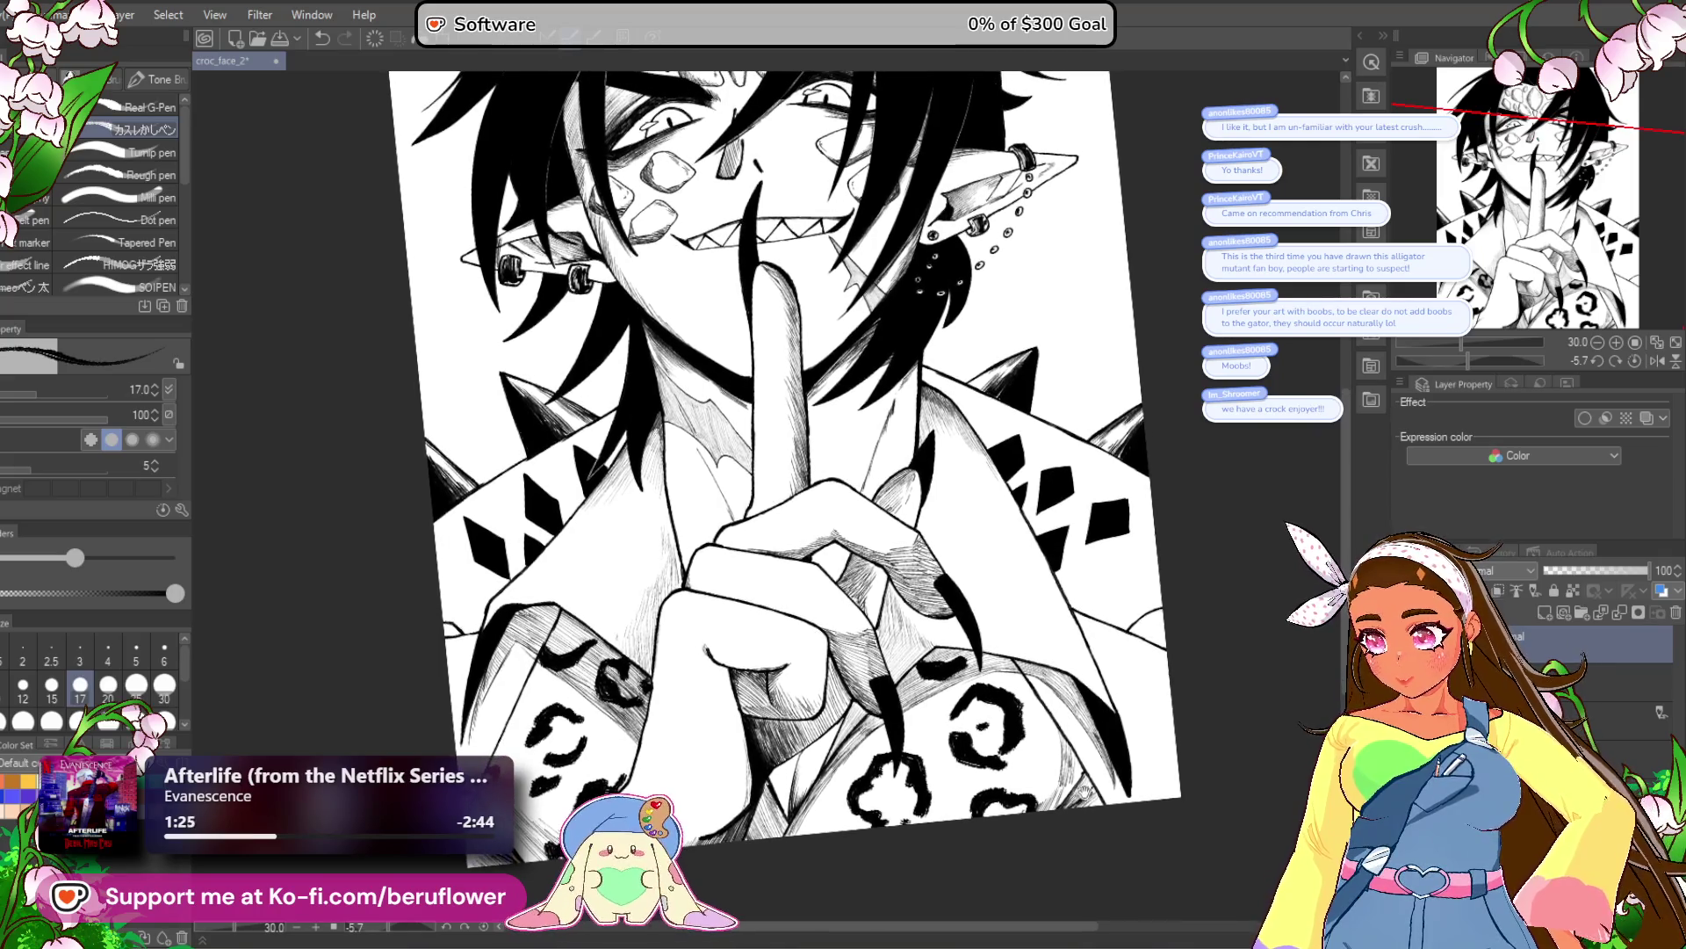
{"action": "left_click", "coordinate": [1637, 358]}
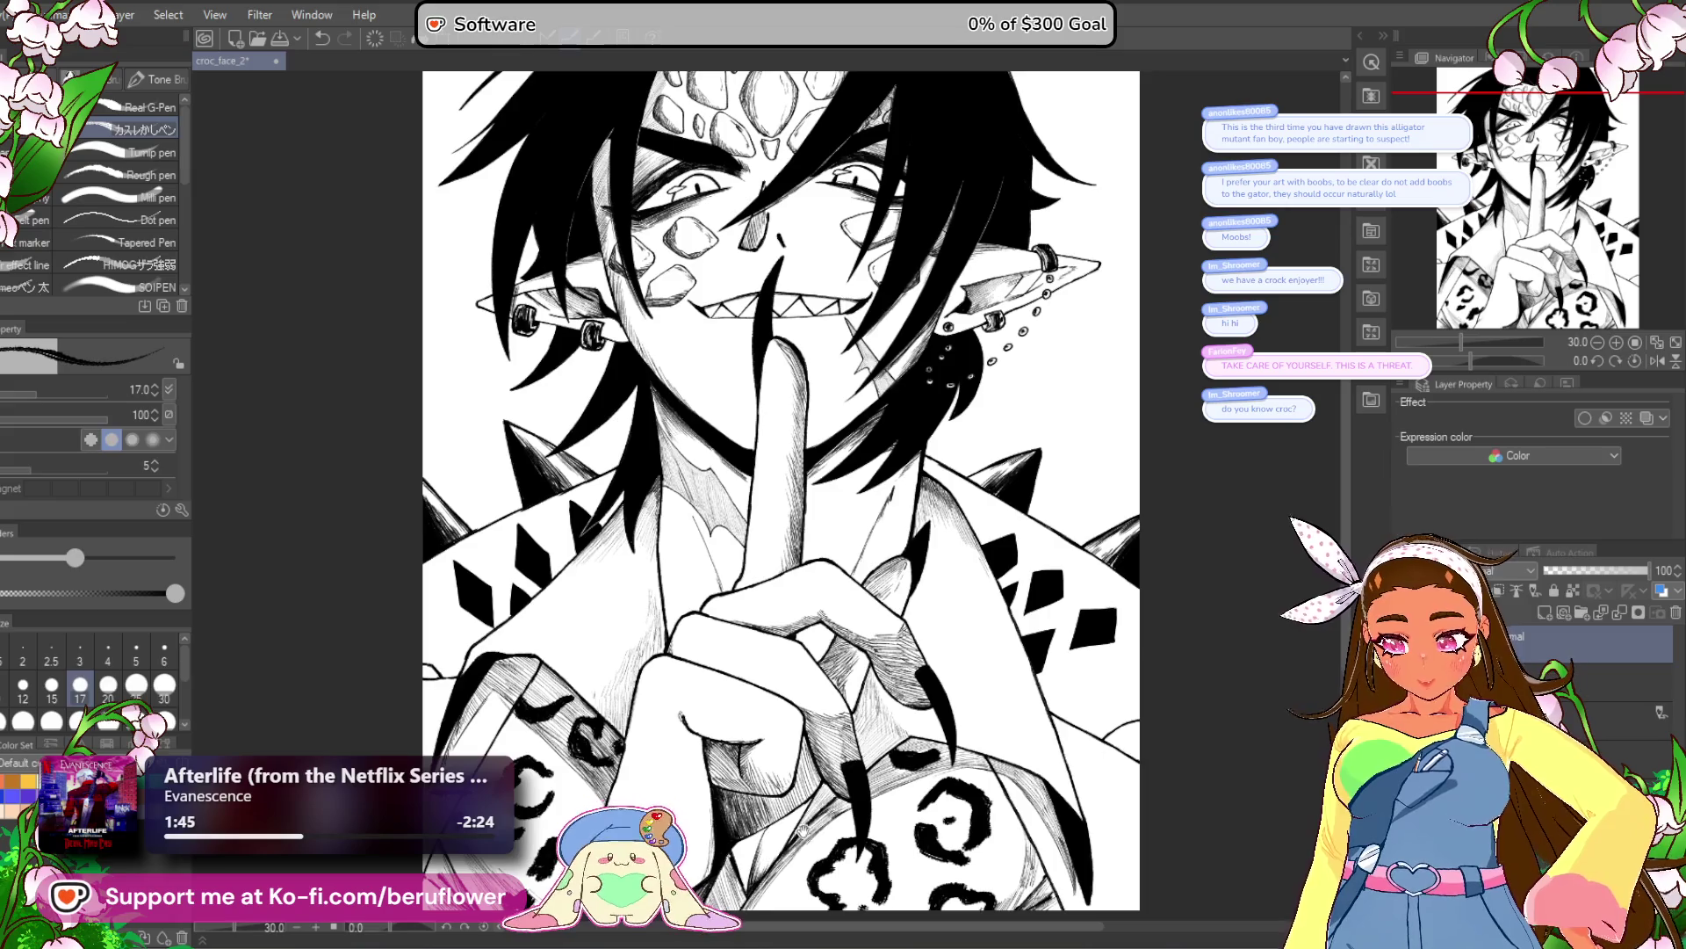
{"action": "left_click_drag", "start_coordinate": [856, 669], "coordinate": [819, 397]}
{"action": "mouse_move", "coordinate": [751, 738]}
{"action": "left_mouse_down"}
{"action": "mouse_move", "coordinate": [837, 874]}
{"action": "mouse_move", "coordinate": [856, 869]}
{"action": "mouse_move", "coordinate": [822, 846]}
{"action": "left_mouse_up"}
{"action": "left_click_drag", "start_coordinate": [1127, 588], "coordinate": [1063, 615]}
{"action": "left_click_drag", "start_coordinate": [1474, 357], "coordinate": [1454, 360]}
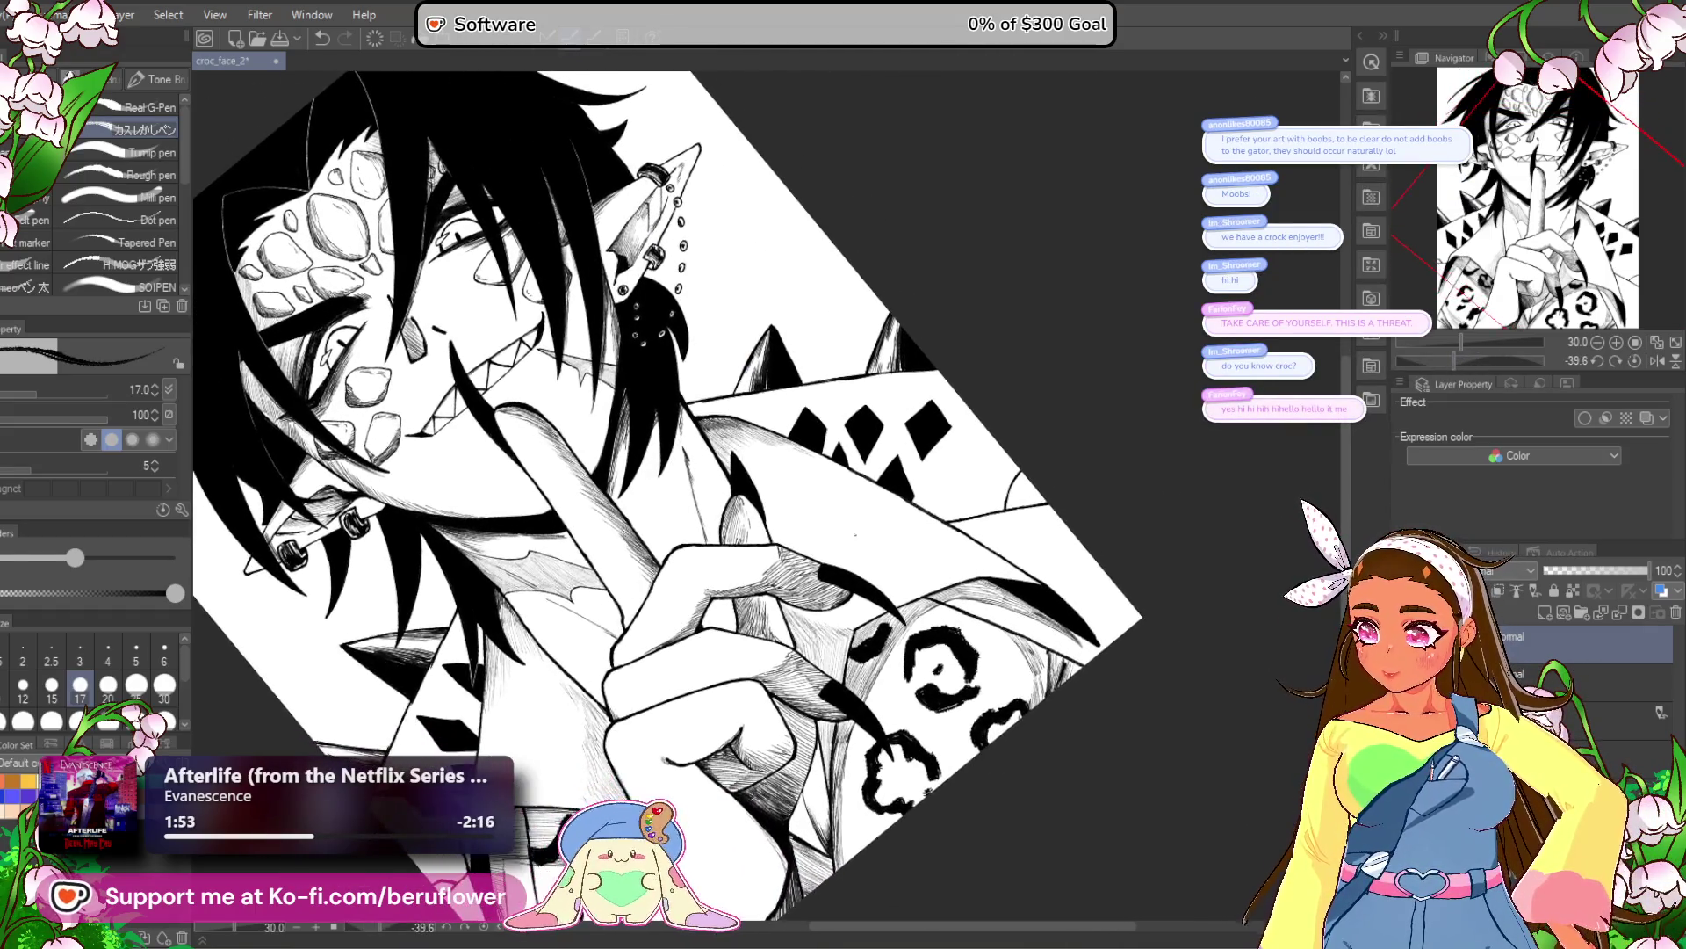
Zoom in and hatch the small curved shape under the collar diamonds.
{"action": "scroll", "coordinate": [916, 527], "scroll_direction": "up", "scroll_amount": 3}
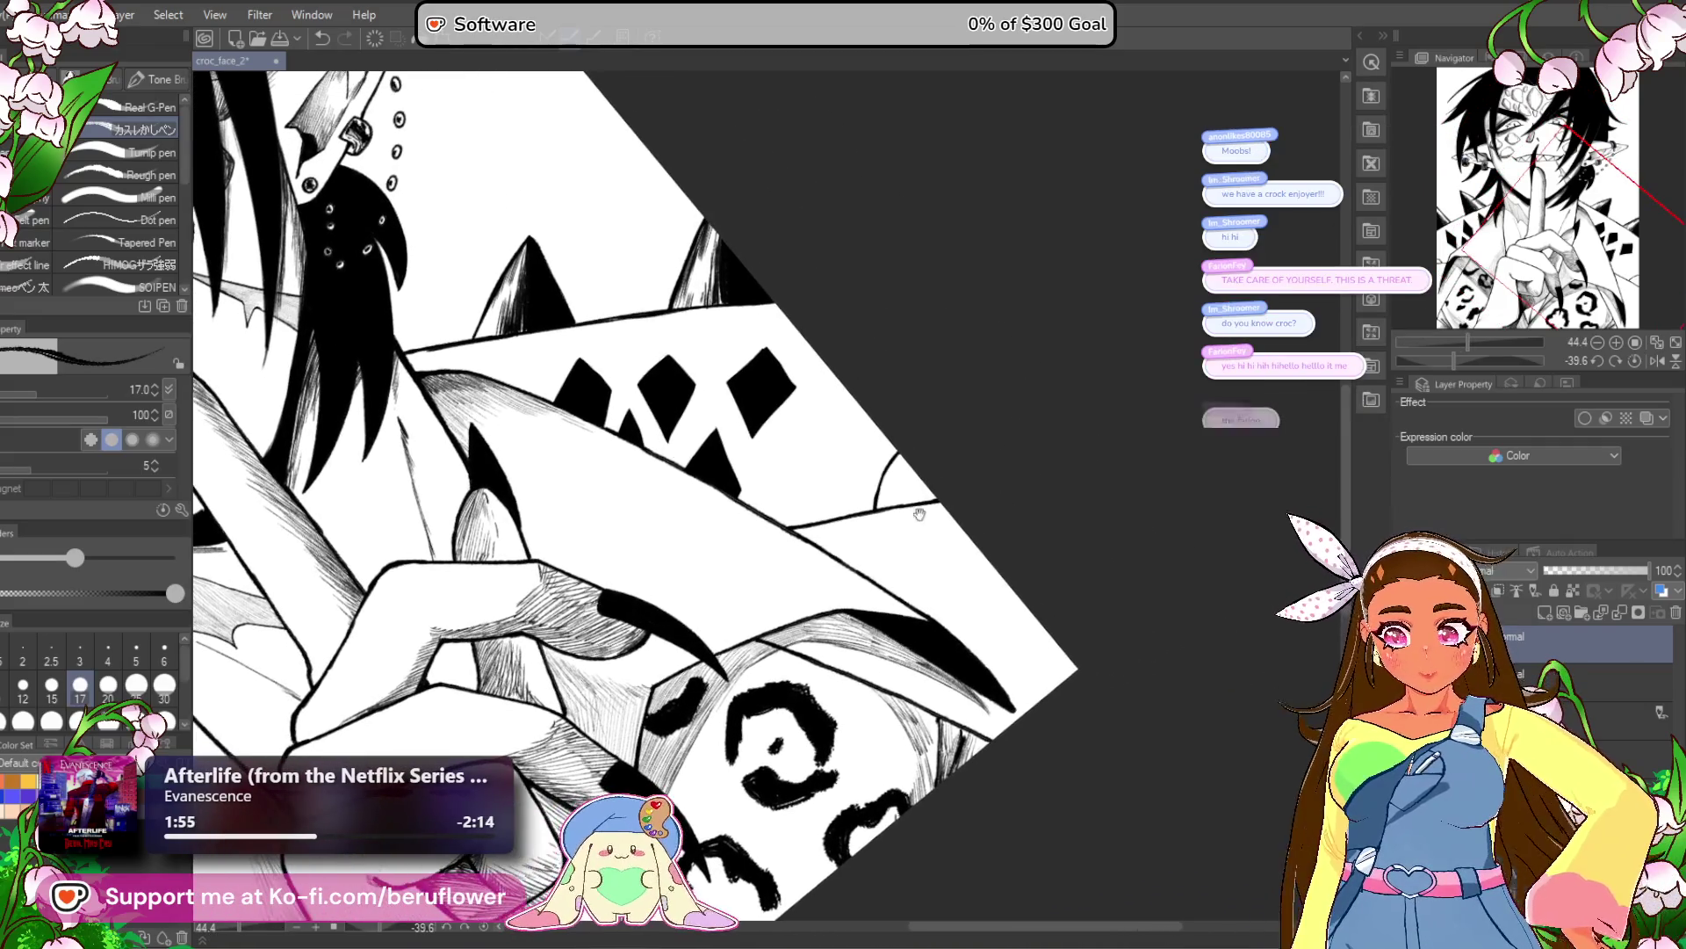
{"action": "scroll", "coordinate": [914, 475], "scroll_direction": "up", "scroll_amount": 3}
{"action": "scroll", "coordinate": [895, 555], "scroll_direction": "up", "scroll_amount": 2}
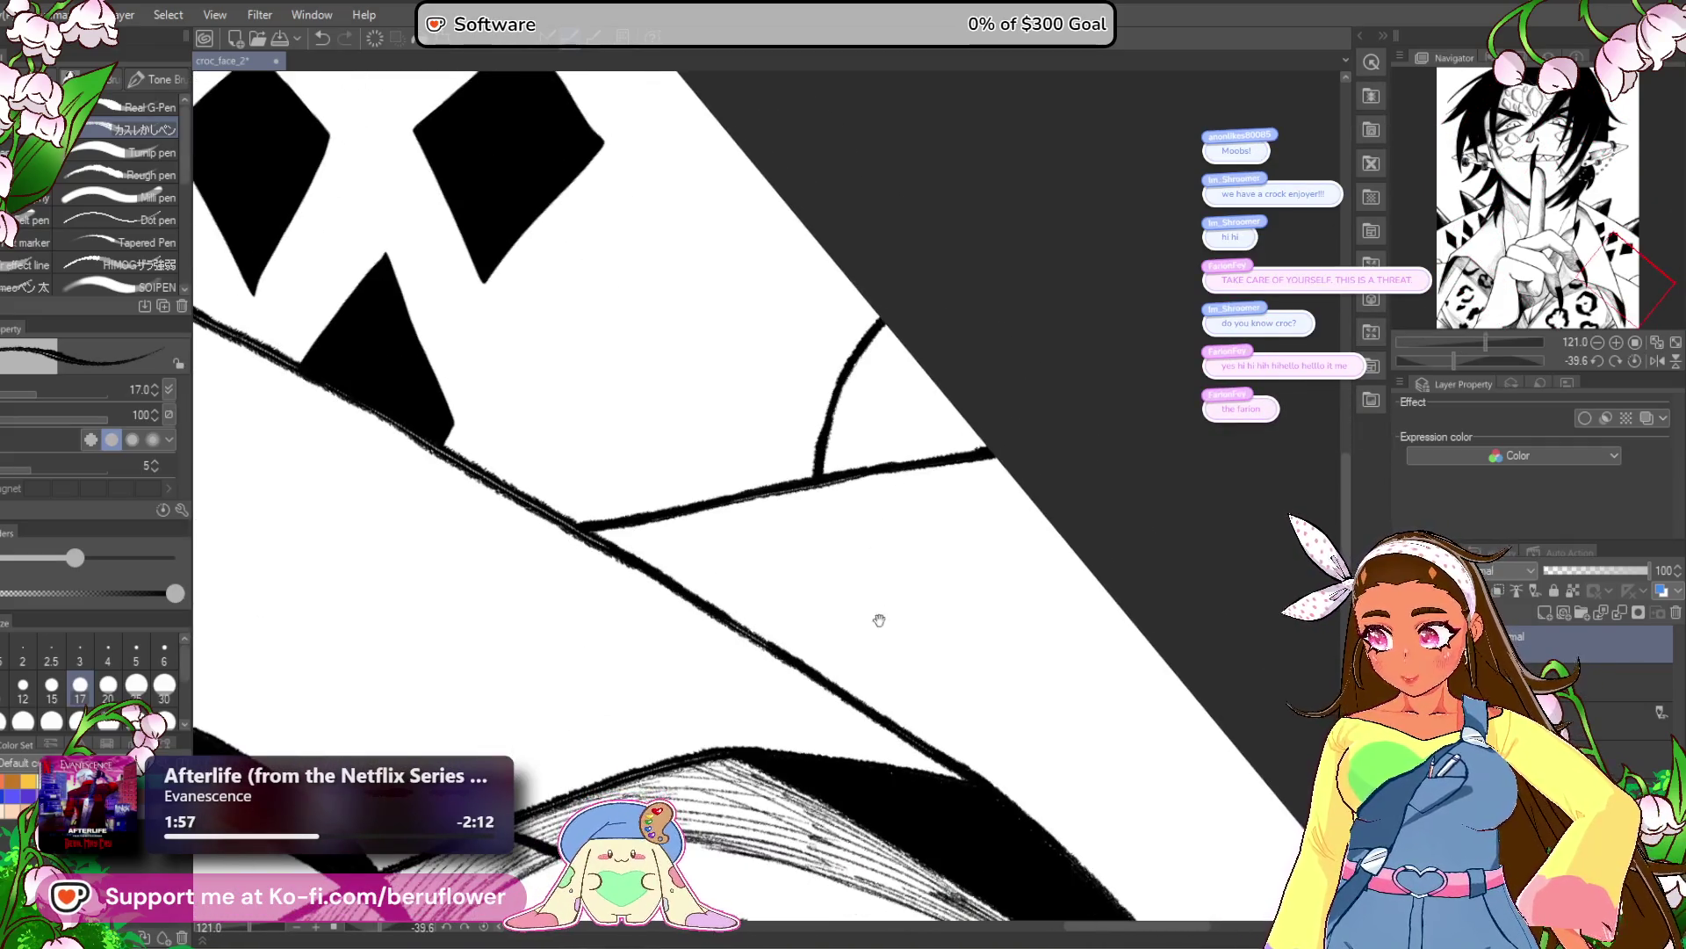
{"action": "left_click_drag", "start_coordinate": [879, 618], "coordinate": [886, 649]}
{"action": "left_click_drag", "start_coordinate": [898, 507], "coordinate": [911, 556]}
{"action": "left_click_drag", "start_coordinate": [883, 413], "coordinate": [889, 434]}
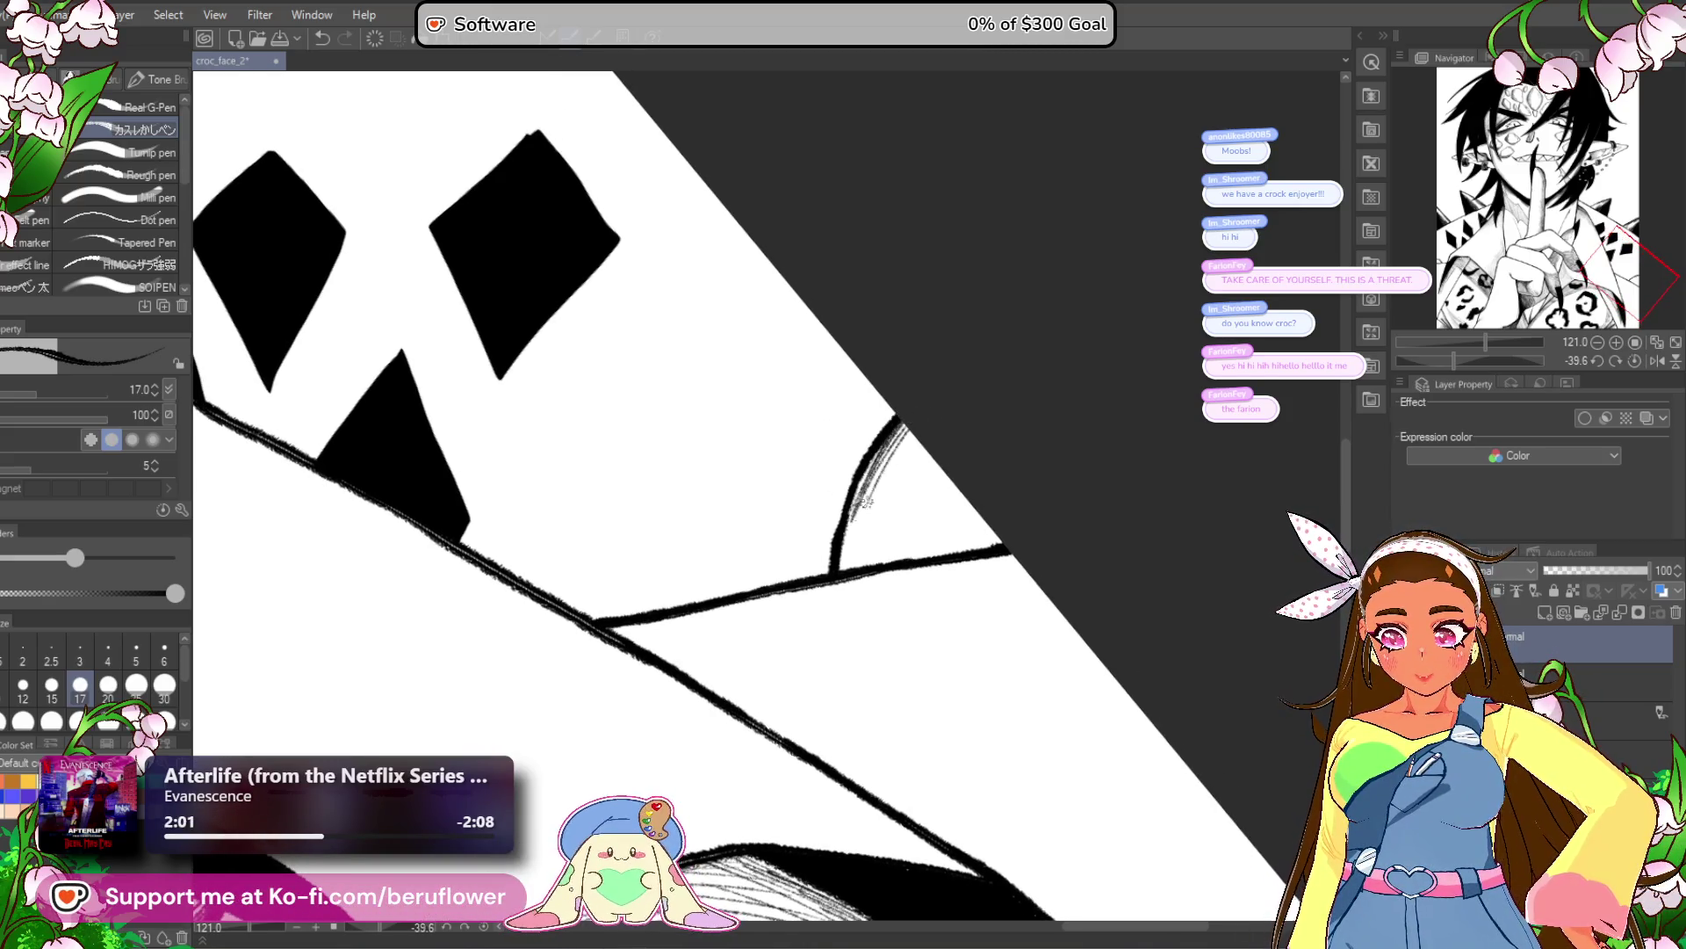
{"action": "mouse_move", "coordinate": [885, 505]}
{"action": "left_mouse_down"}
{"action": "mouse_move", "coordinate": [861, 566]}
{"action": "mouse_move", "coordinate": [846, 543]}
{"action": "left_mouse_up"}
{"action": "mouse_move", "coordinate": [900, 426]}
{"action": "left_mouse_down"}
{"action": "mouse_move", "coordinate": [841, 545]}
{"action": "mouse_move", "coordinate": [856, 566]}
{"action": "left_mouse_up"}
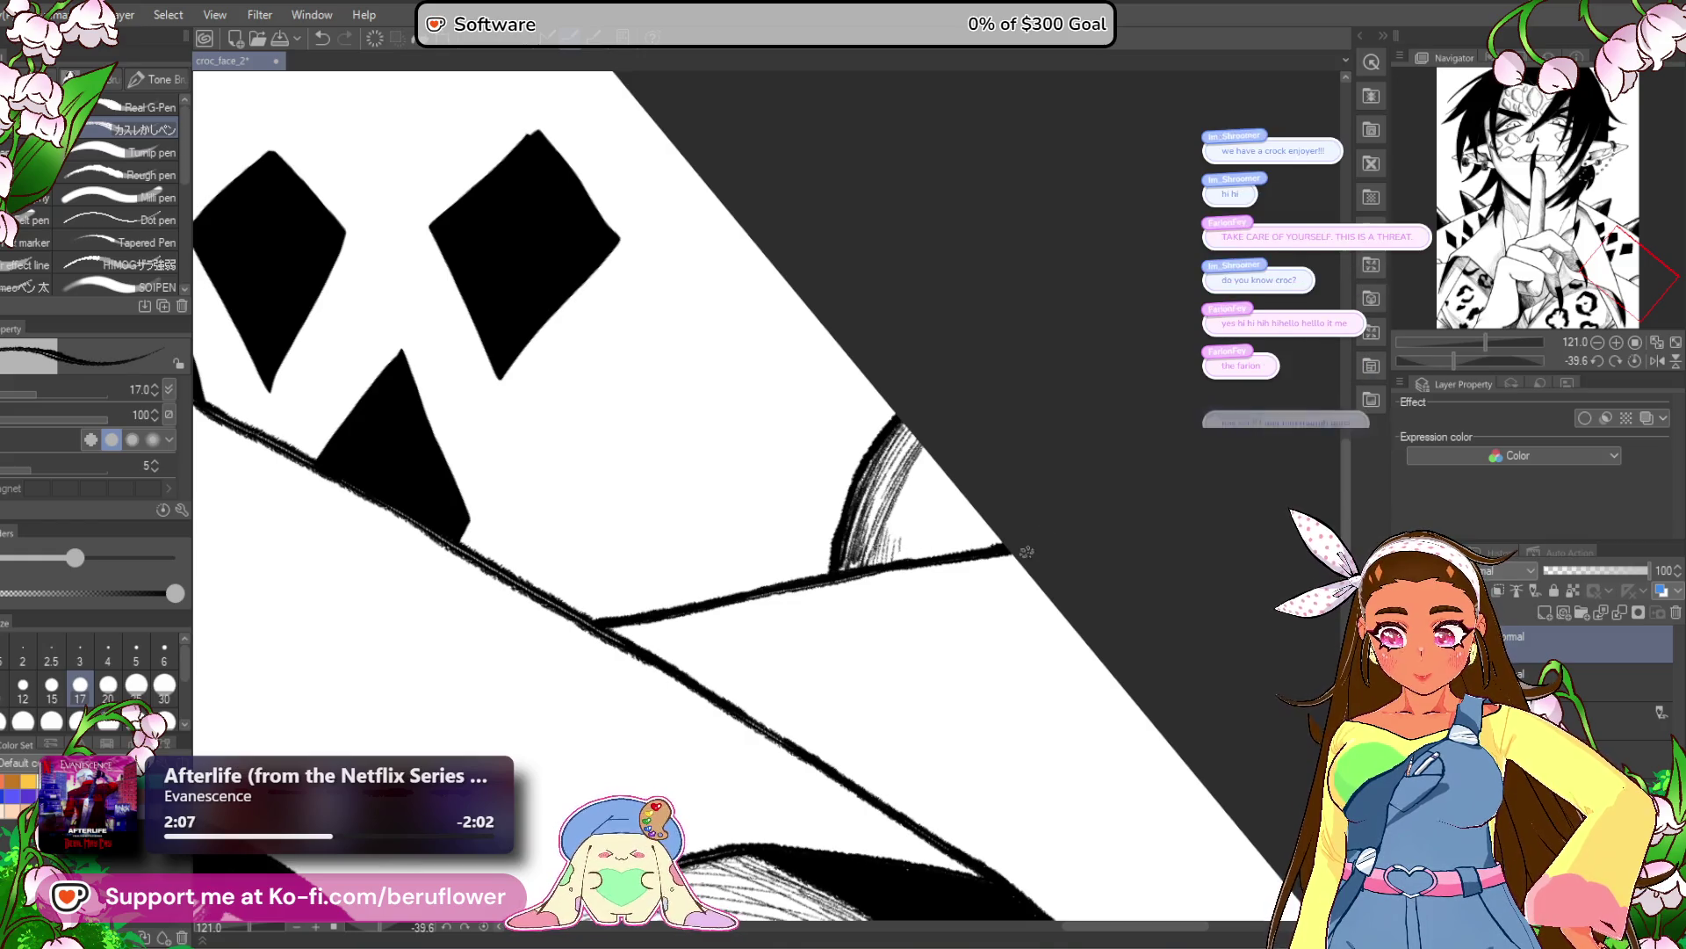
Reset rotation, zoom to 242%, and hatch the strip between the two sleeve lines.
{"action": "scroll", "coordinate": [894, 537], "scroll_direction": "down", "scroll_amount": 5}
{"action": "scroll", "coordinate": [1018, 548], "scroll_direction": "up", "scroll_amount": 3}
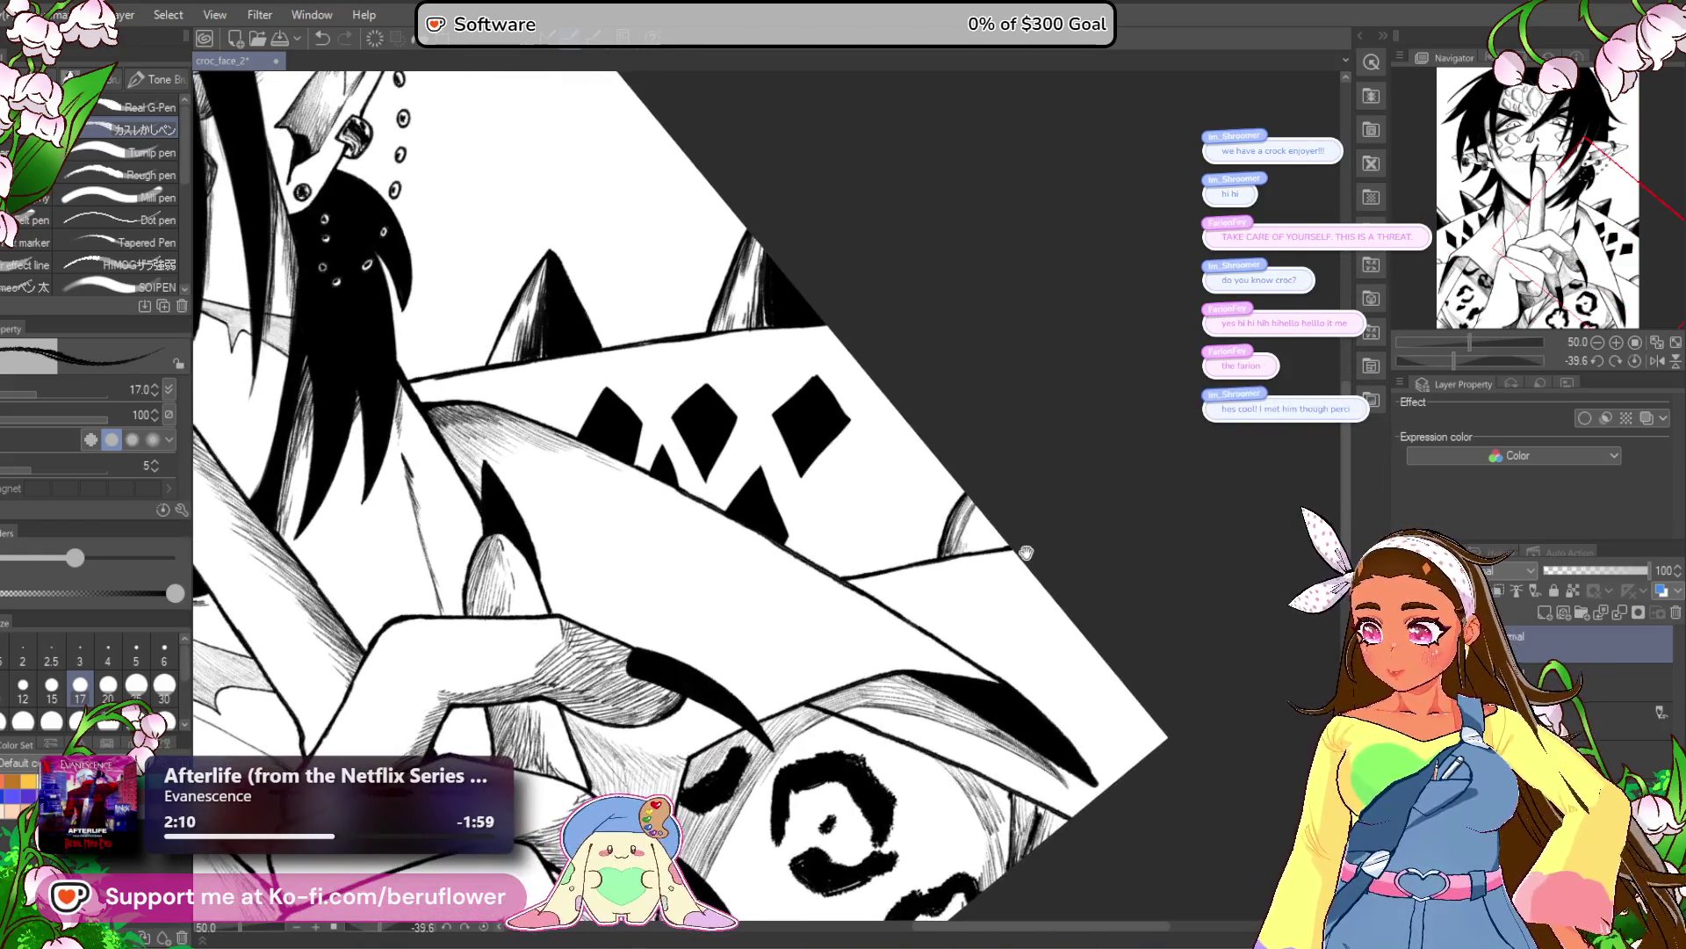
{"action": "scroll", "coordinate": [1026, 551], "scroll_direction": "down", "scroll_amount": 3}
{"action": "scroll", "coordinate": [882, 617], "scroll_direction": "down", "scroll_amount": 3}
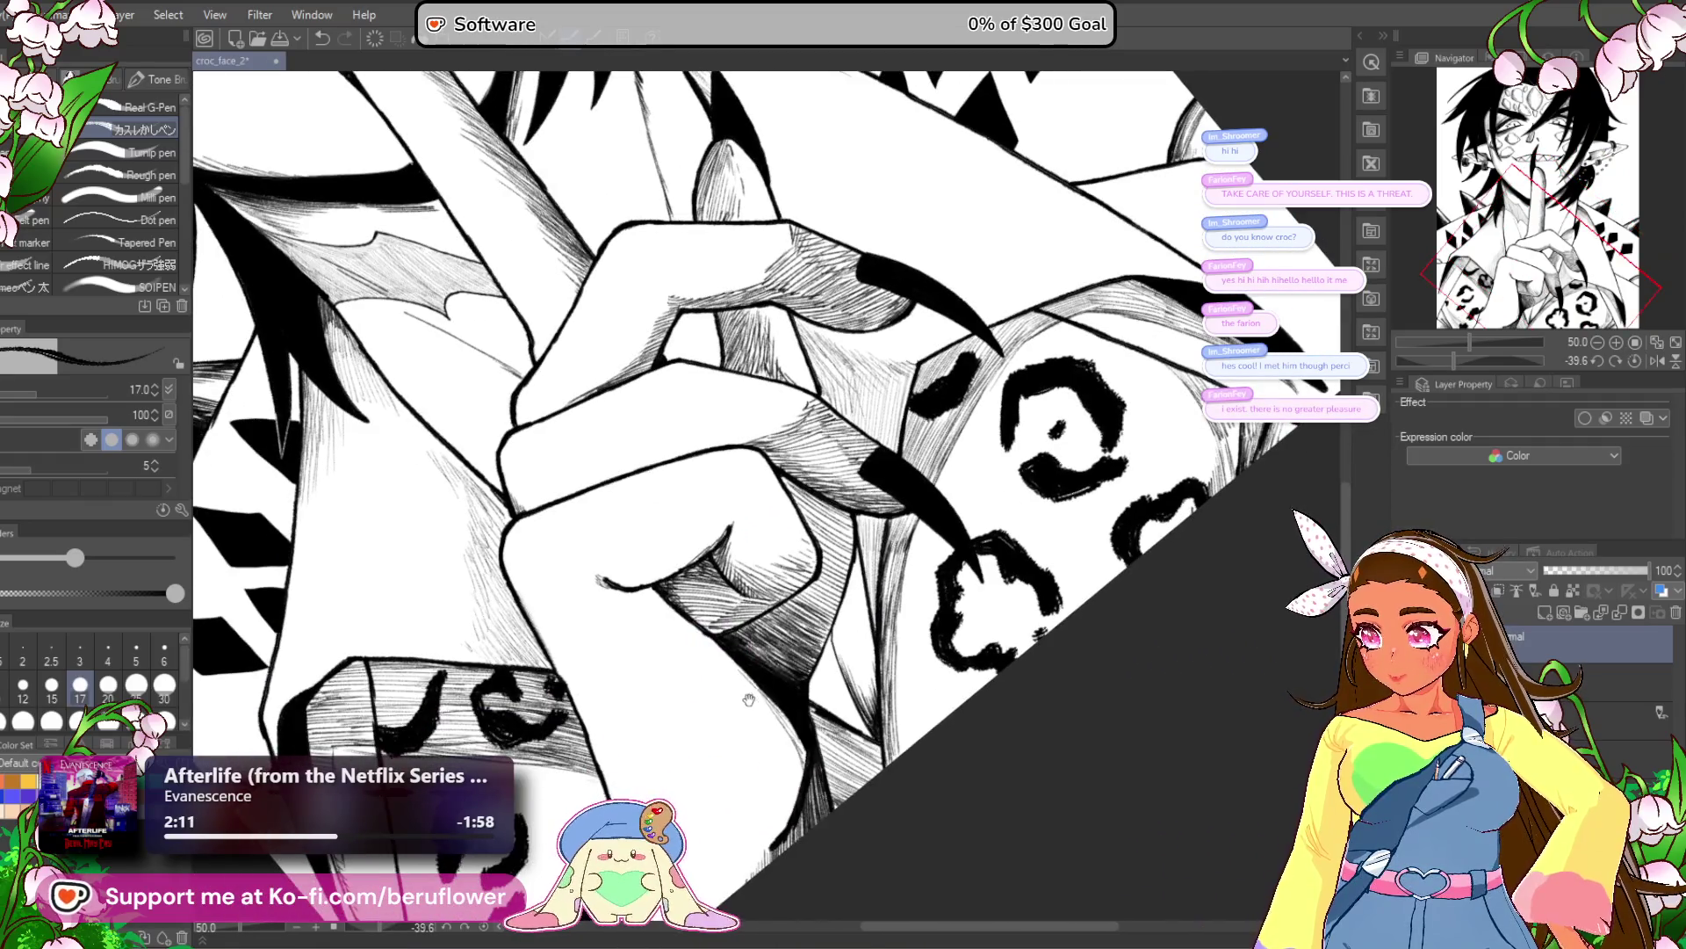
{"action": "left_click_drag", "start_coordinate": [752, 711], "coordinate": [866, 681]}
{"action": "left_click_drag", "start_coordinate": [766, 771], "coordinate": [805, 782]}
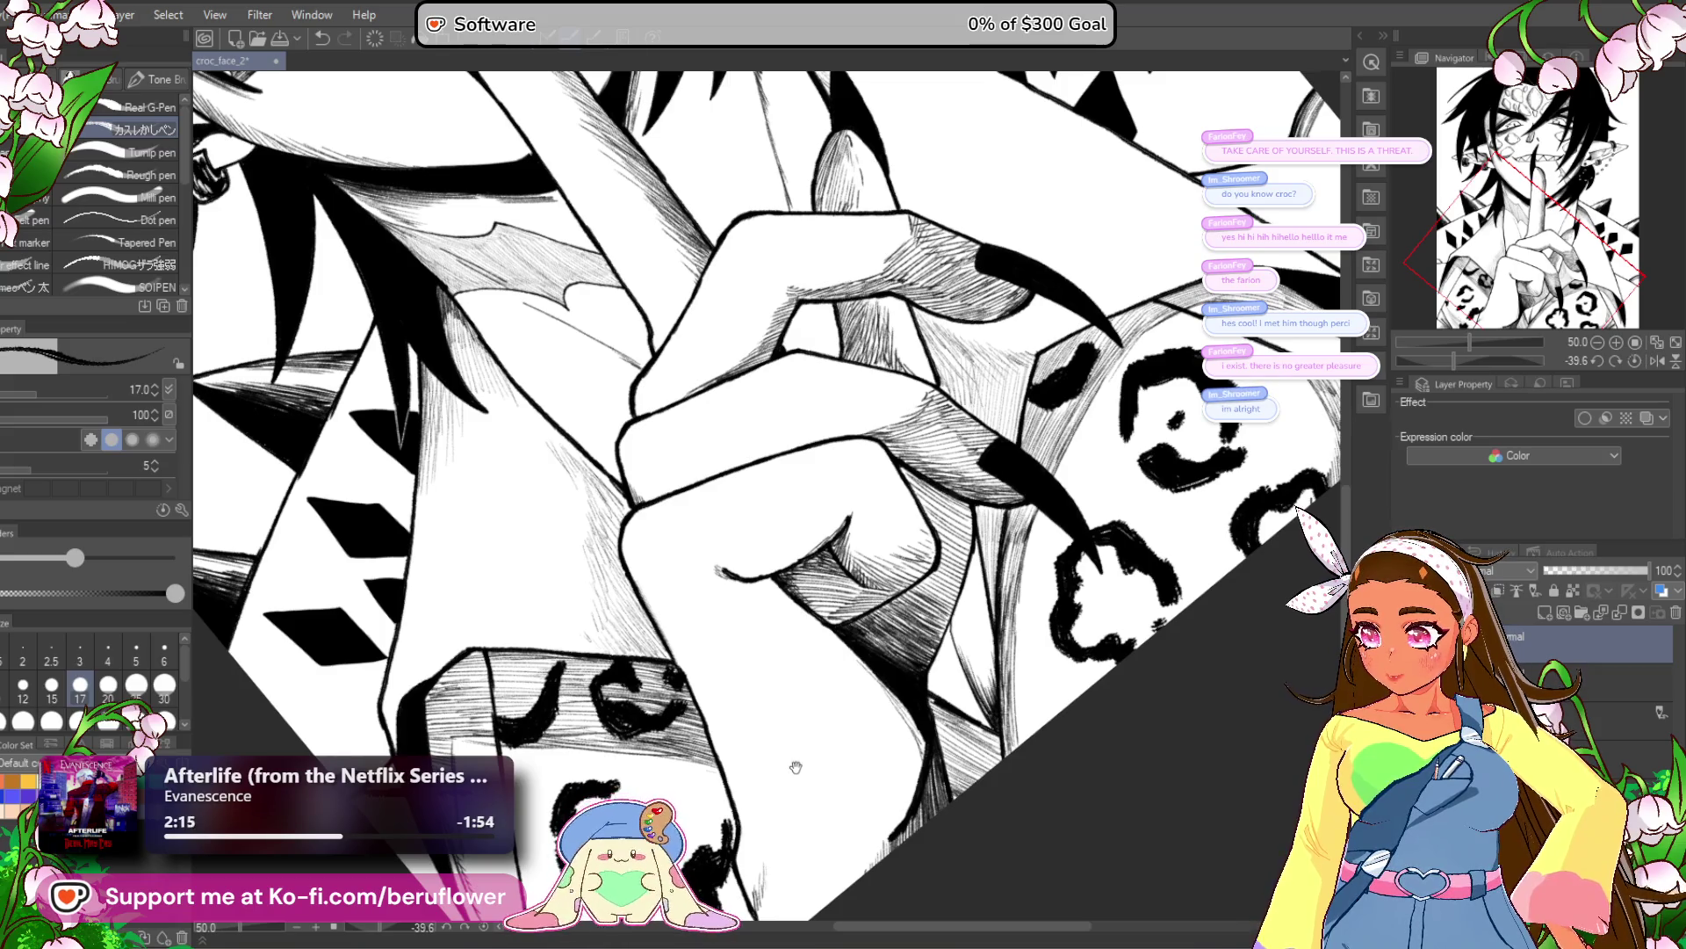
{"action": "left_click", "coordinate": [1635, 360]}
{"action": "mouse_move", "coordinate": [776, 645]}
{"action": "left_mouse_down"}
{"action": "mouse_move", "coordinate": [925, 645]}
{"action": "mouse_move", "coordinate": [1003, 699]}
{"action": "left_mouse_up"}
{"action": "scroll", "coordinate": [670, 498], "scroll_direction": "up", "scroll_amount": 2}
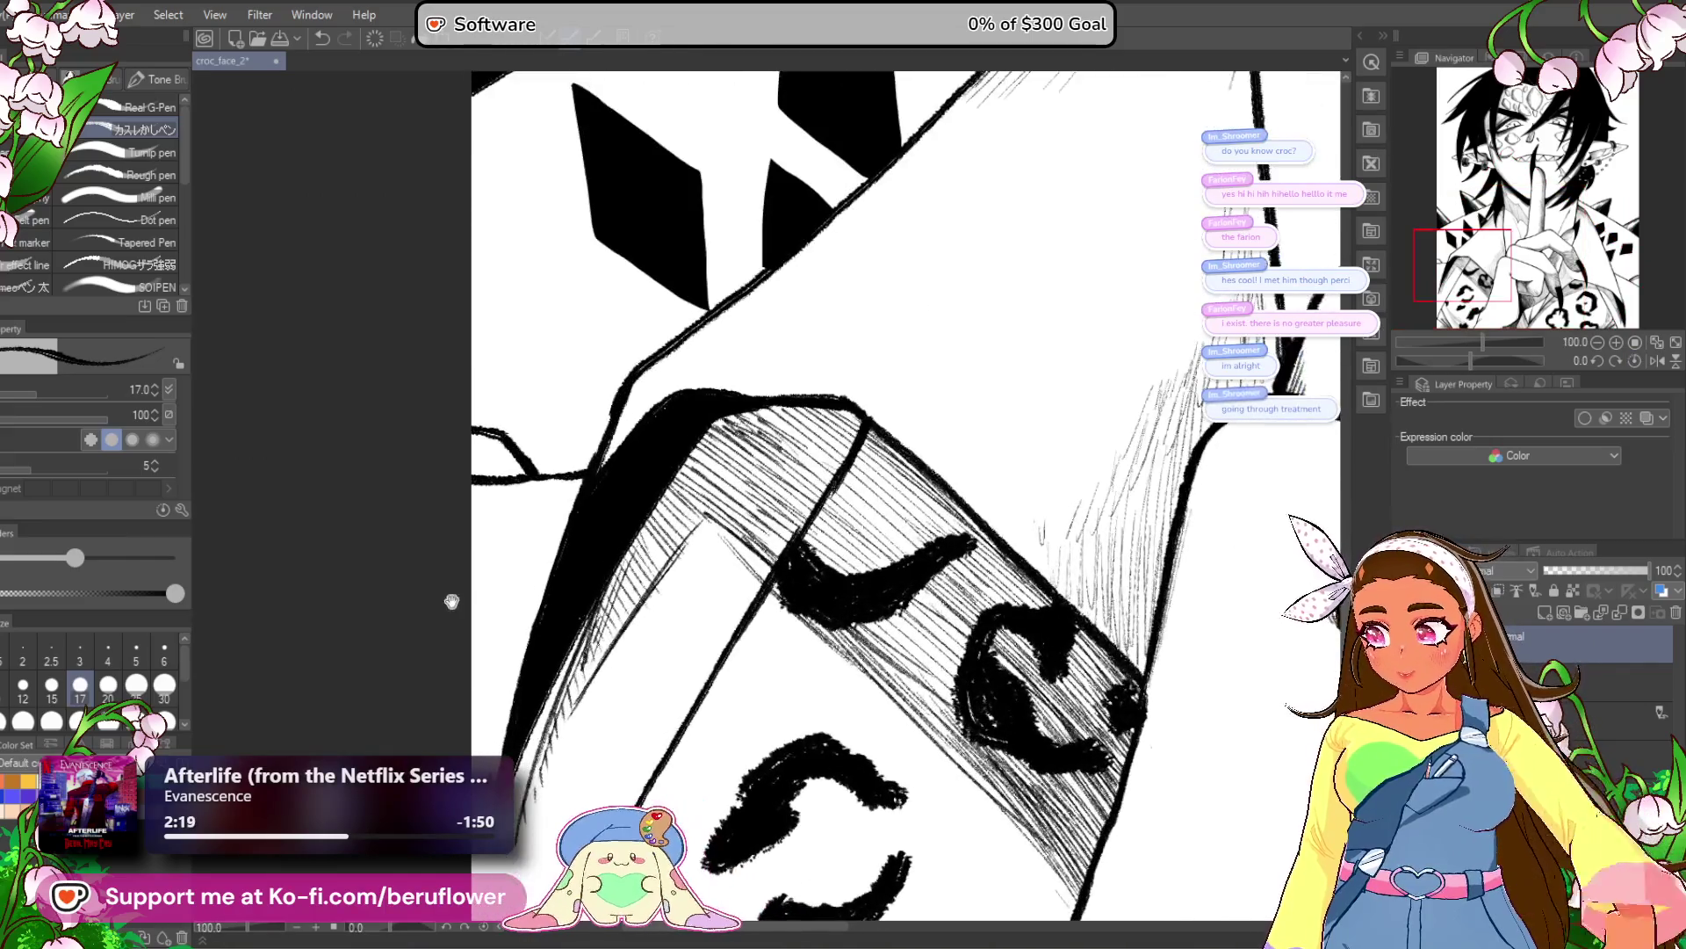
{"action": "scroll", "coordinate": [670, 498], "scroll_direction": "up", "scroll_amount": 4}
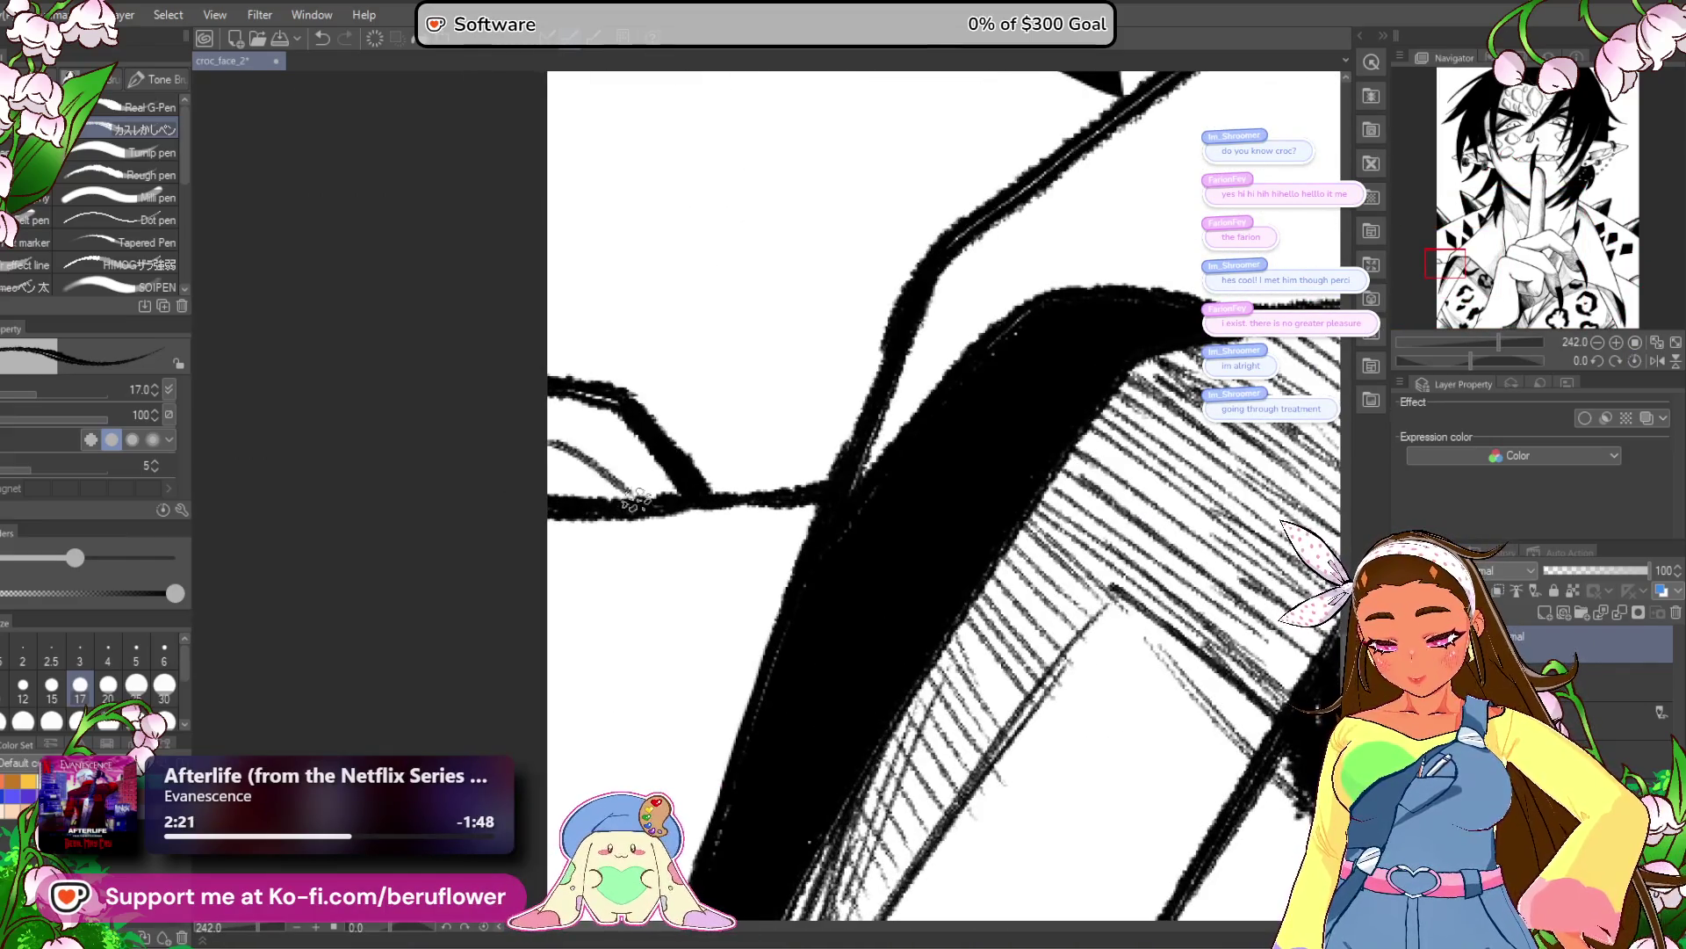
{"action": "mouse_move", "coordinate": [622, 482]}
{"action": "left_mouse_down"}
{"action": "mouse_move", "coordinate": [659, 461]}
{"action": "mouse_move", "coordinate": [645, 434]}
{"action": "mouse_move", "coordinate": [567, 411]}
{"action": "left_mouse_up"}
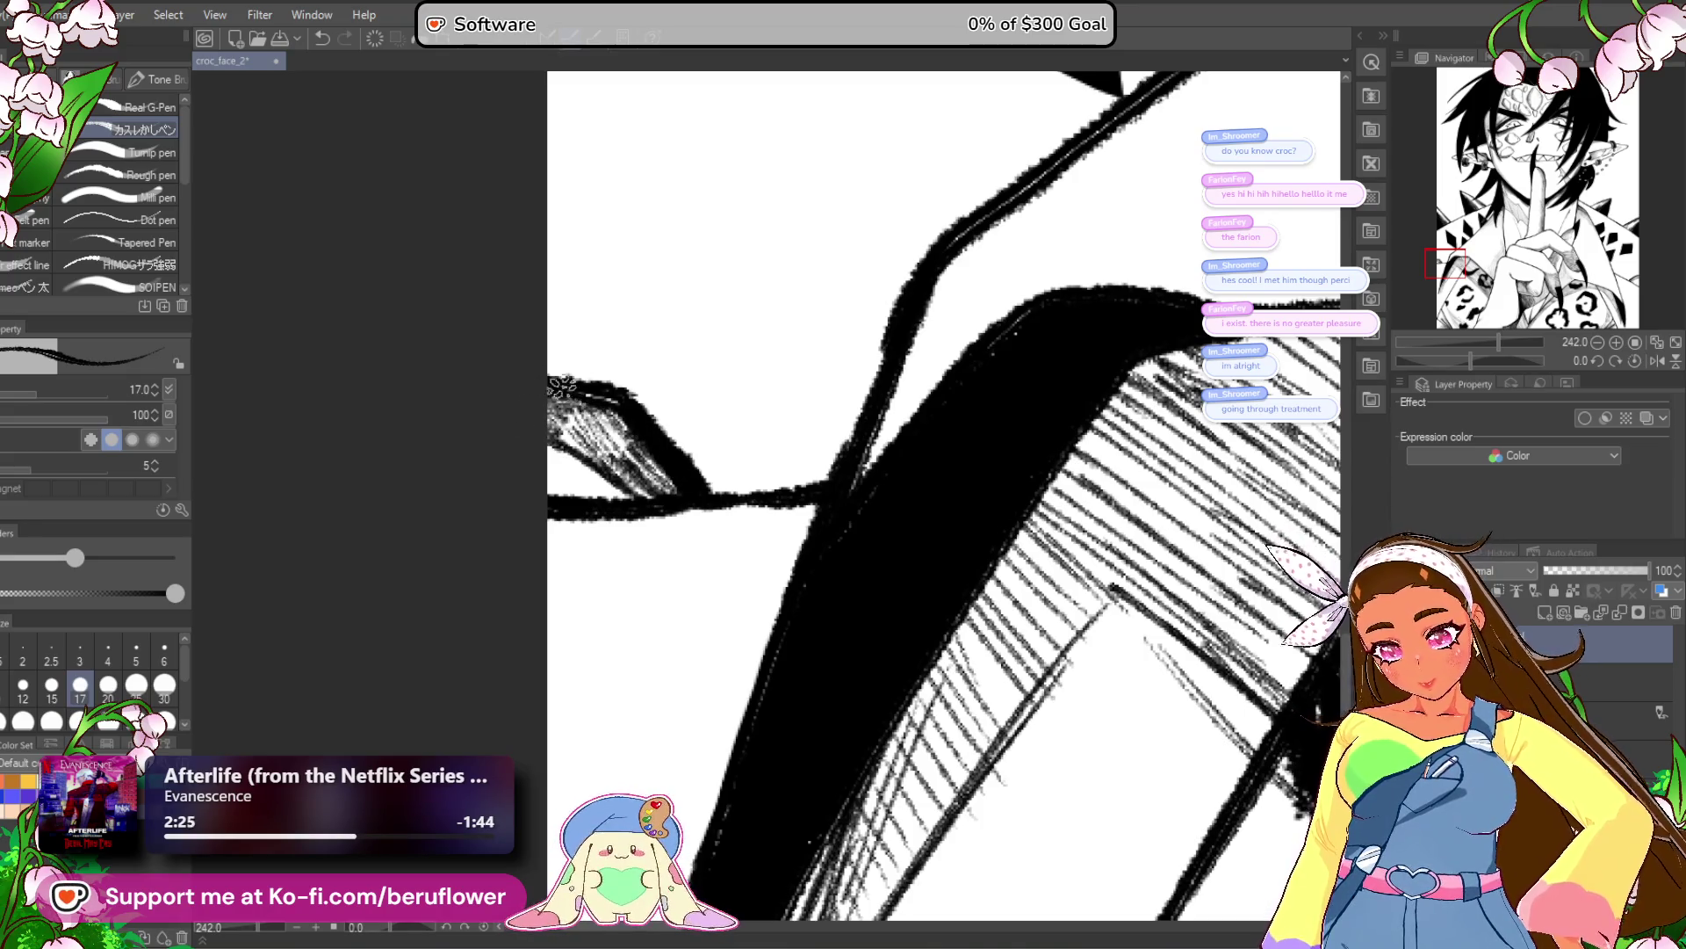
{"action": "scroll", "coordinate": [670, 538], "scroll_direction": "down", "scroll_amount": 8}
{"action": "left_click_drag", "start_coordinate": [994, 744], "coordinate": [871, 707]}
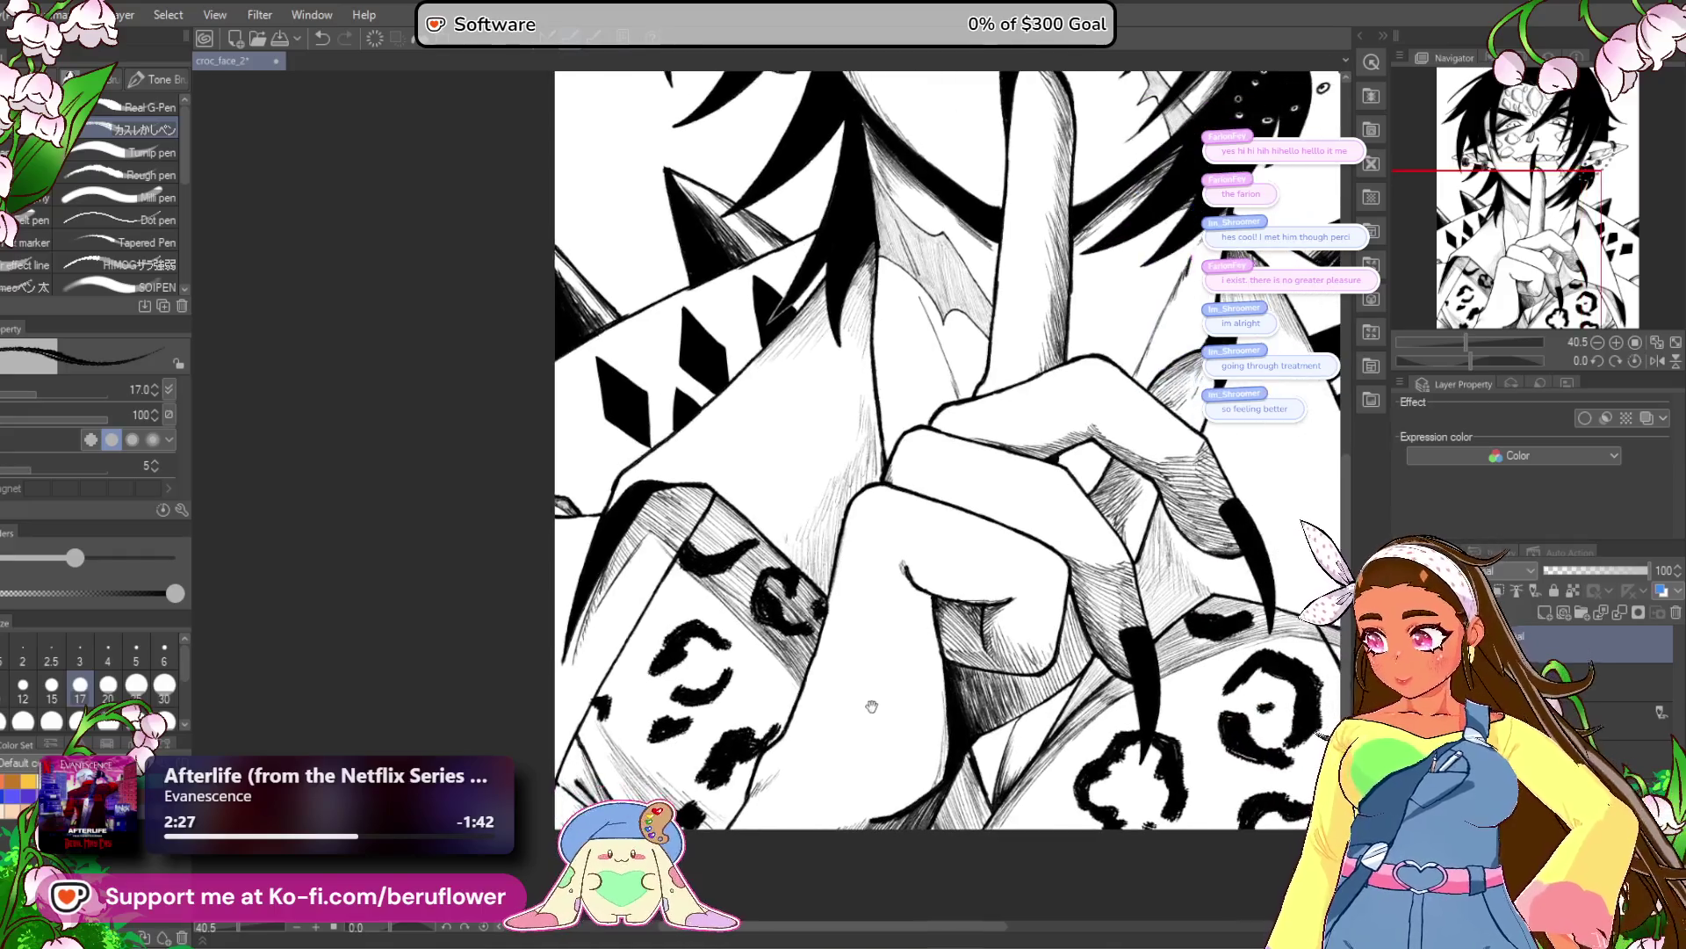
Bring the face into view at 146% and begin diagonal hatching beside the hair strand.
{"action": "left_click_drag", "start_coordinate": [933, 779], "coordinate": [887, 742]}
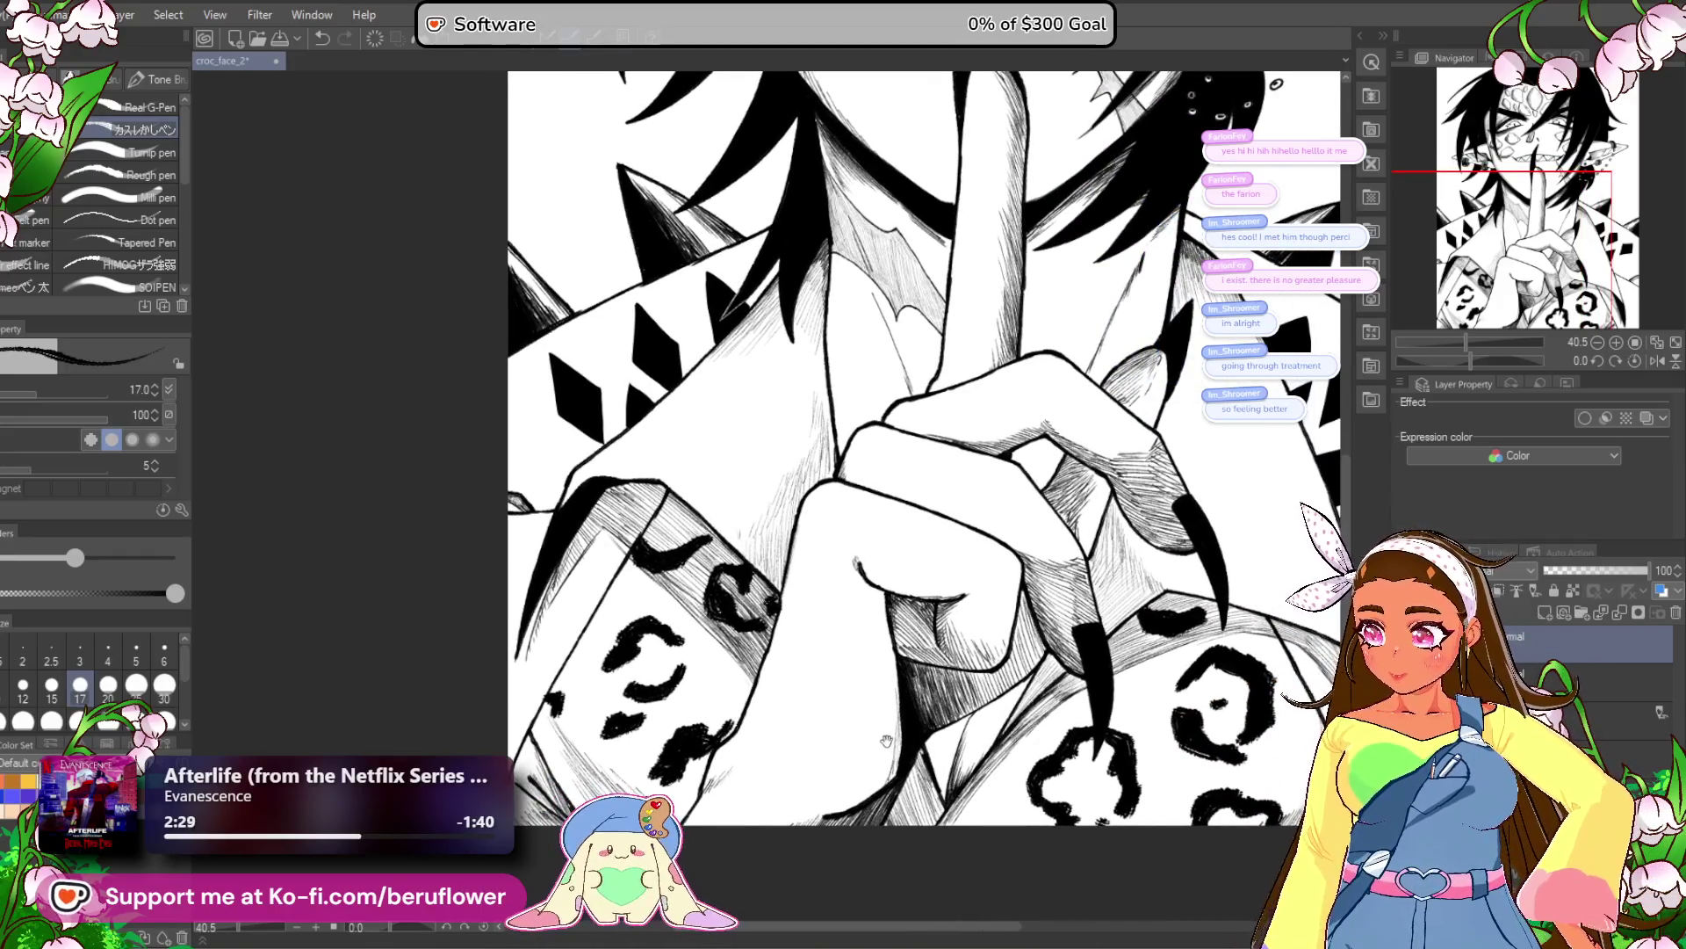
{"action": "left_click_drag", "start_coordinate": [889, 600], "coordinate": [823, 605]}
{"action": "left_click_drag", "start_coordinate": [913, 633], "coordinate": [871, 654]}
{"action": "mouse_move", "coordinate": [991, 664]}
{"action": "left_mouse_down"}
{"action": "mouse_move", "coordinate": [925, 670]}
{"action": "mouse_move", "coordinate": [965, 764]}
{"action": "left_mouse_up"}
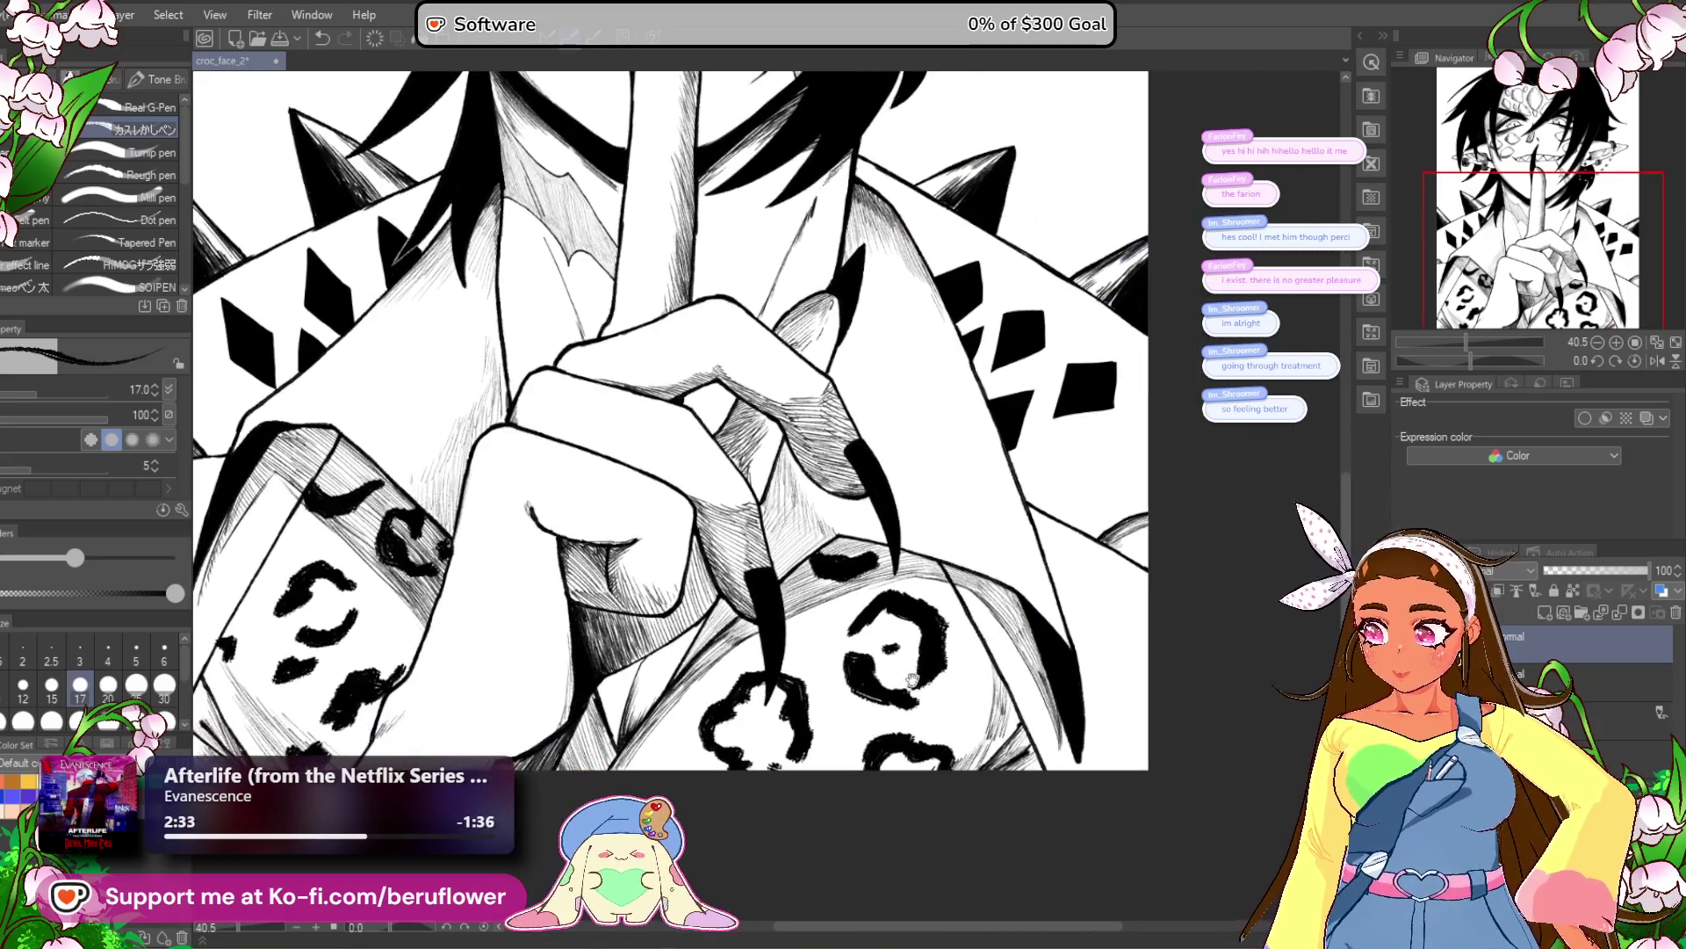
{"action": "left_click_drag", "start_coordinate": [998, 635], "coordinate": [939, 612]}
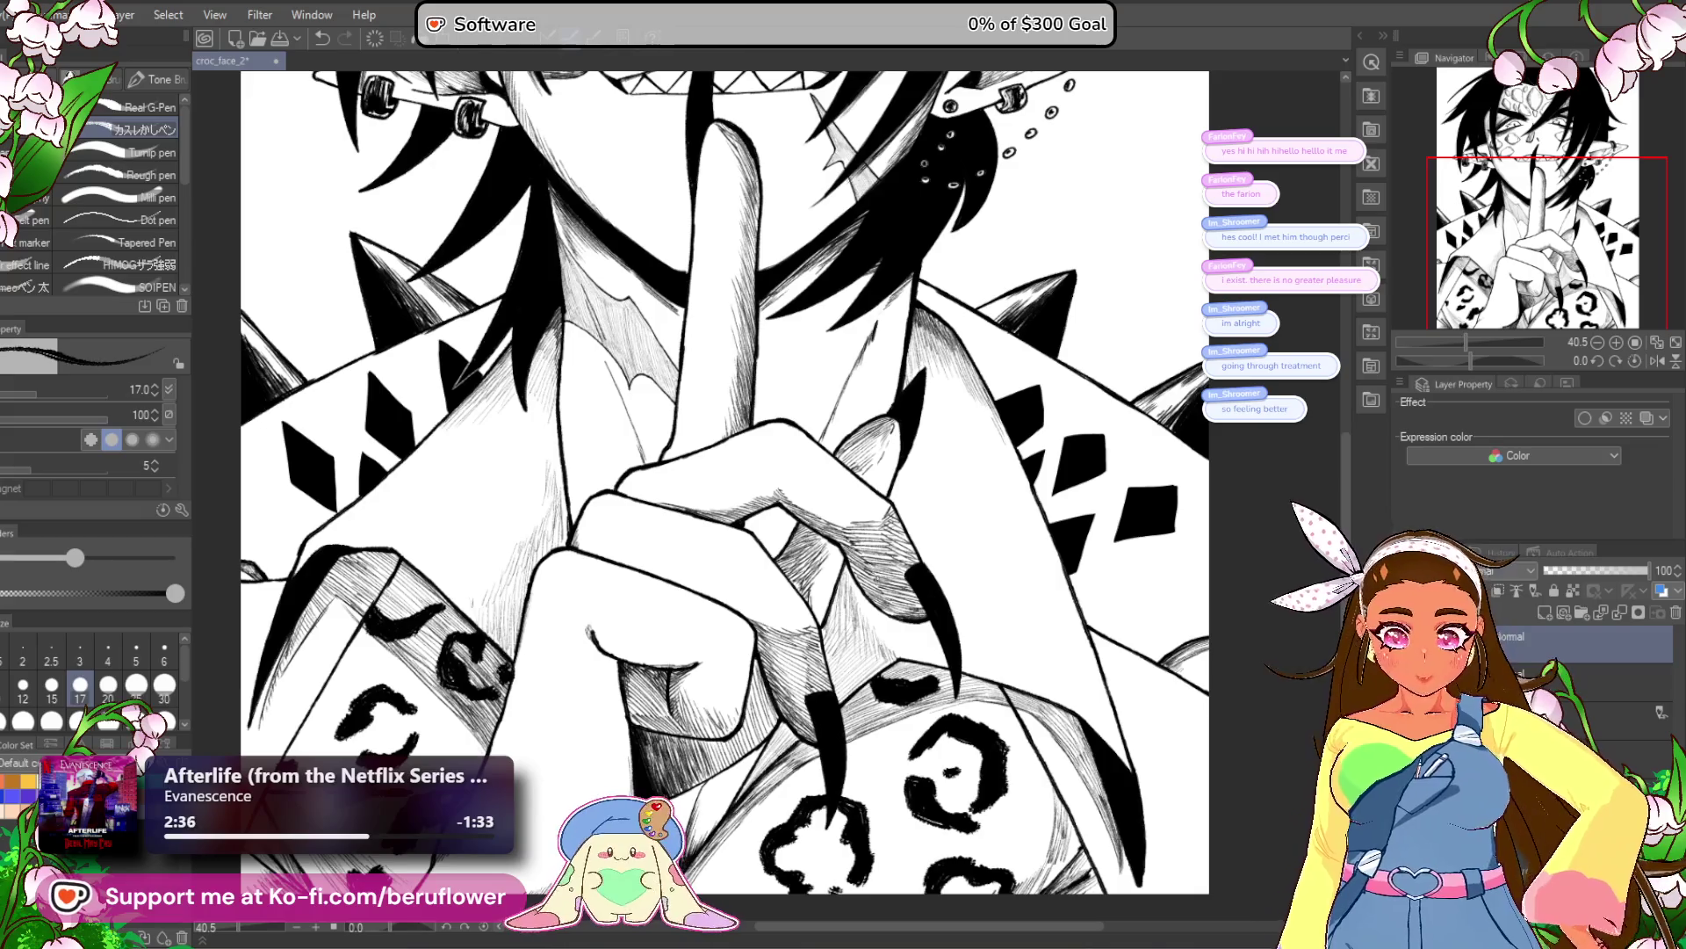
{"action": "mouse_move", "coordinate": [1454, 382]}
{"action": "left_mouse_down"}
{"action": "mouse_move", "coordinate": [1447, 344]}
{"action": "mouse_move", "coordinate": [1458, 360]}
{"action": "left_mouse_up"}
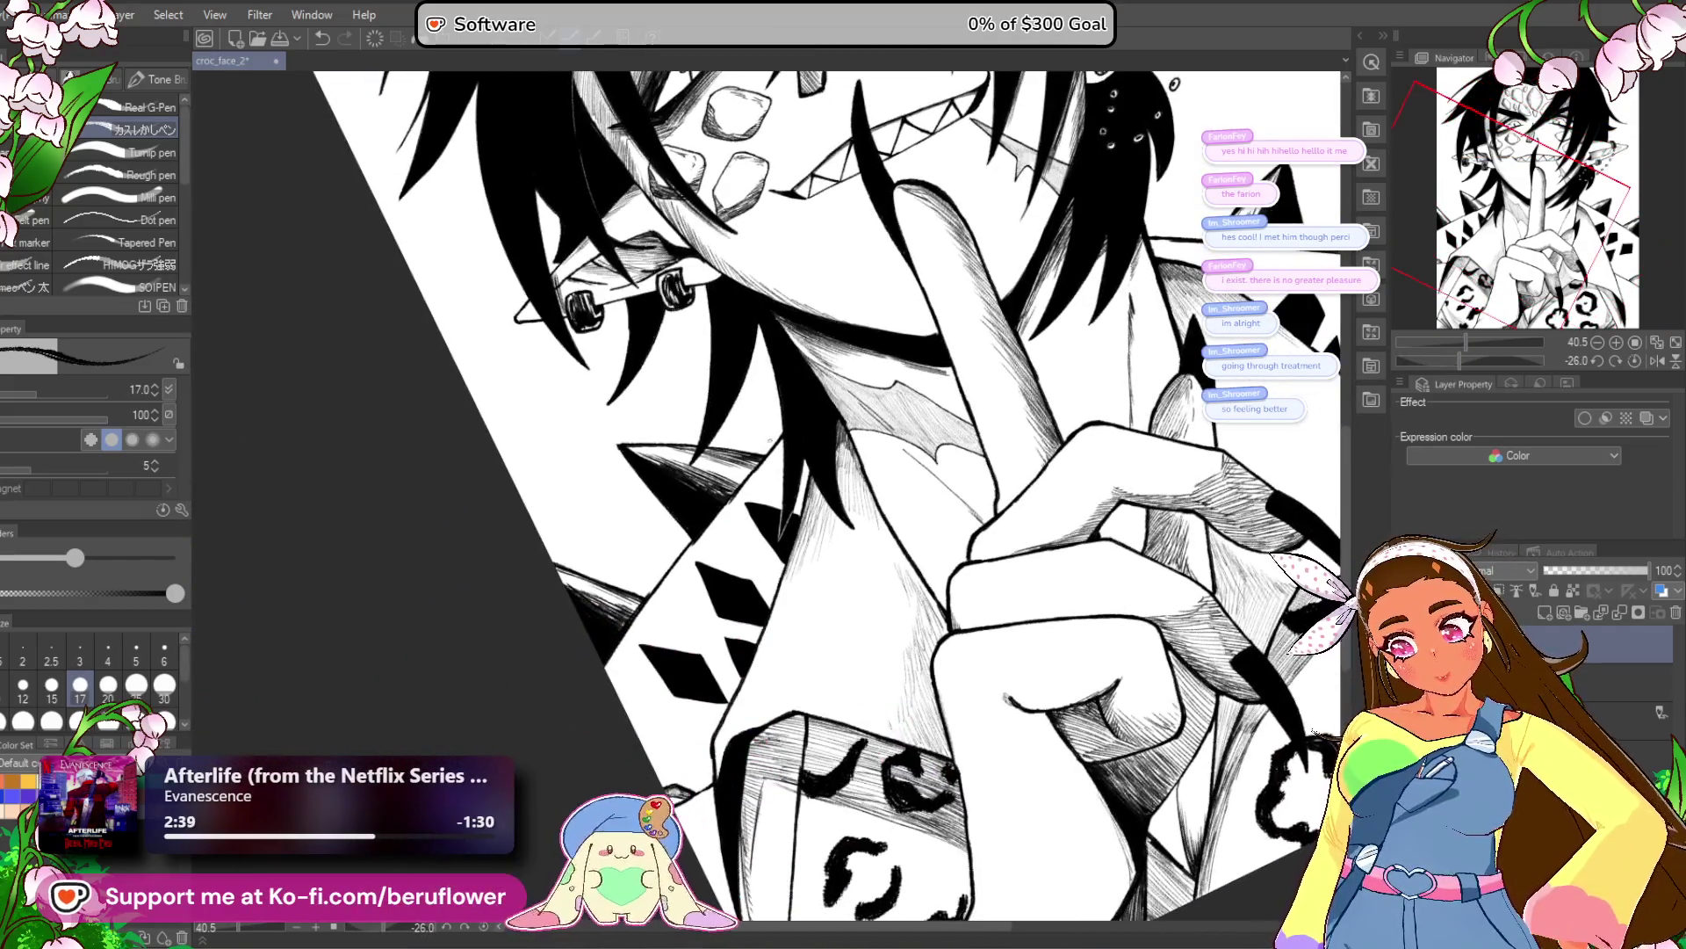
{"action": "scroll", "coordinate": [771, 439], "scroll_direction": "up", "scroll_amount": 5}
{"action": "left_click_drag", "start_coordinate": [816, 435], "coordinate": [725, 548]}
{"action": "left_click_drag", "start_coordinate": [799, 463], "coordinate": [733, 553]}
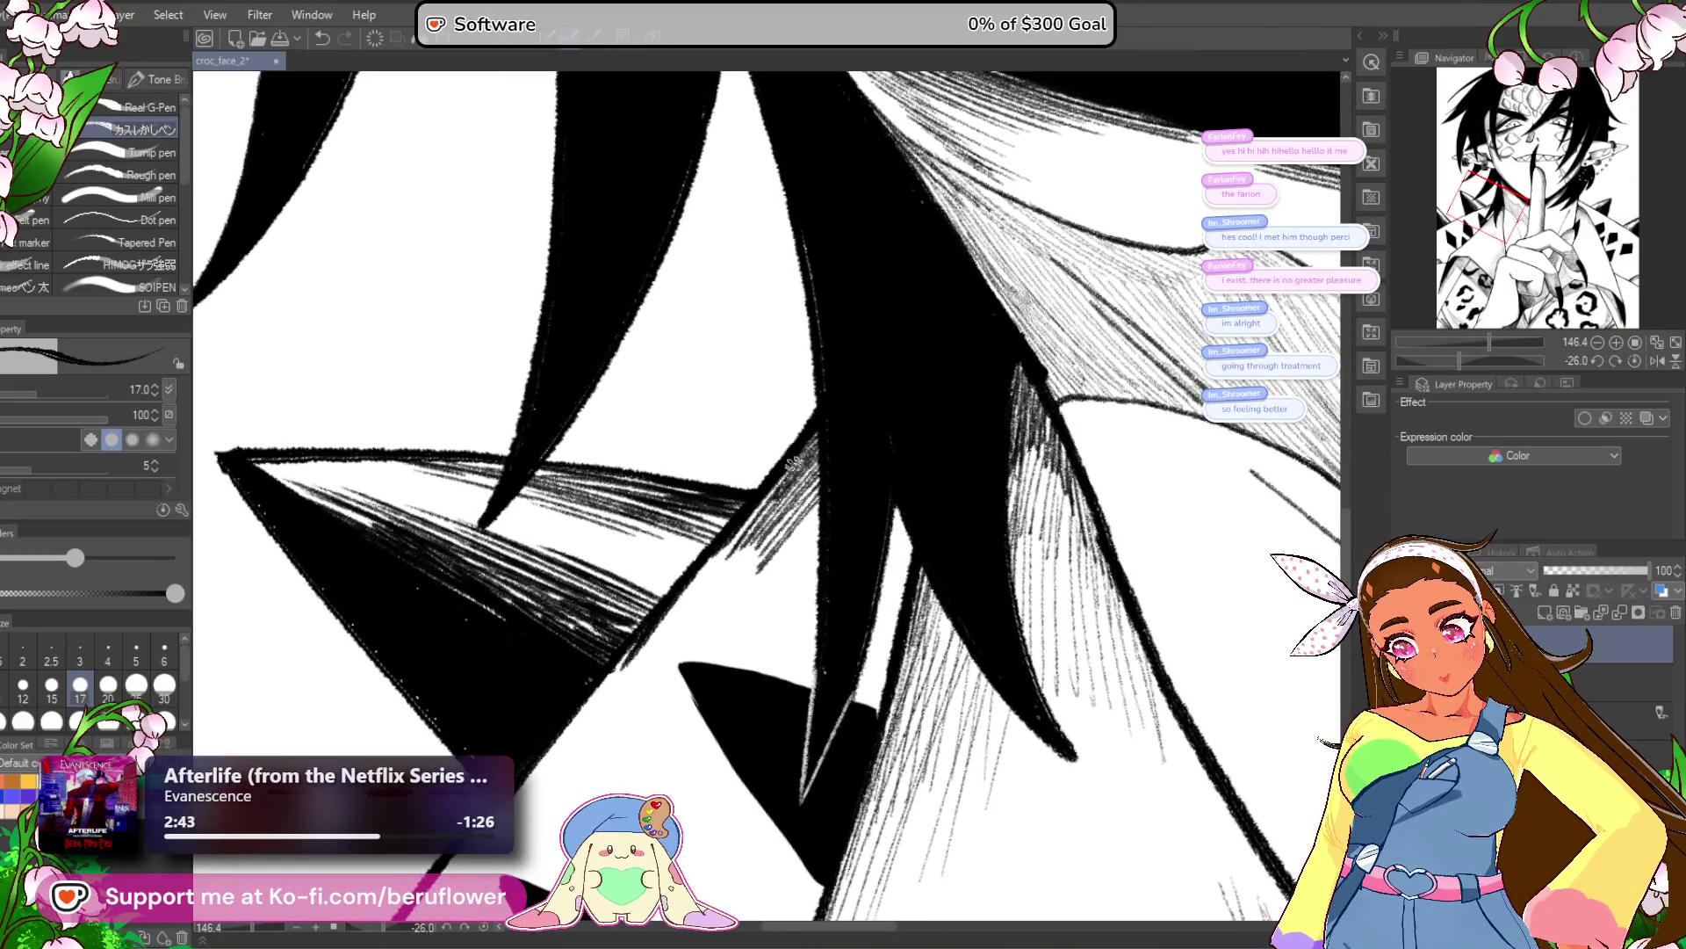
Darken the hair left of and right beside the black strand with dense diagonal hatching.
{"action": "left_click_drag", "start_coordinate": [817, 465], "coordinate": [659, 654]}
{"action": "mouse_move", "coordinate": [816, 488]}
{"action": "left_mouse_down"}
{"action": "mouse_move", "coordinate": [690, 639]}
{"action": "mouse_move", "coordinate": [708, 639]}
{"action": "left_mouse_up"}
{"action": "left_click_drag", "start_coordinate": [822, 504], "coordinate": [724, 634]}
{"action": "mouse_move", "coordinate": [822, 531]}
{"action": "left_mouse_down"}
{"action": "mouse_move", "coordinate": [728, 642]}
{"action": "mouse_move", "coordinate": [739, 652]}
{"action": "left_mouse_up"}
{"action": "left_click_drag", "start_coordinate": [819, 546], "coordinate": [743, 651]}
{"action": "left_click_drag", "start_coordinate": [819, 559], "coordinate": [748, 670]}
{"action": "left_click_drag", "start_coordinate": [819, 583], "coordinate": [759, 672]}
{"action": "left_click_drag", "start_coordinate": [912, 530], "coordinate": [878, 606]}
{"action": "mouse_move", "coordinate": [915, 534]}
{"action": "left_mouse_down"}
{"action": "mouse_move", "coordinate": [830, 748]}
{"action": "mouse_move", "coordinate": [870, 685]}
{"action": "left_mouse_up"}
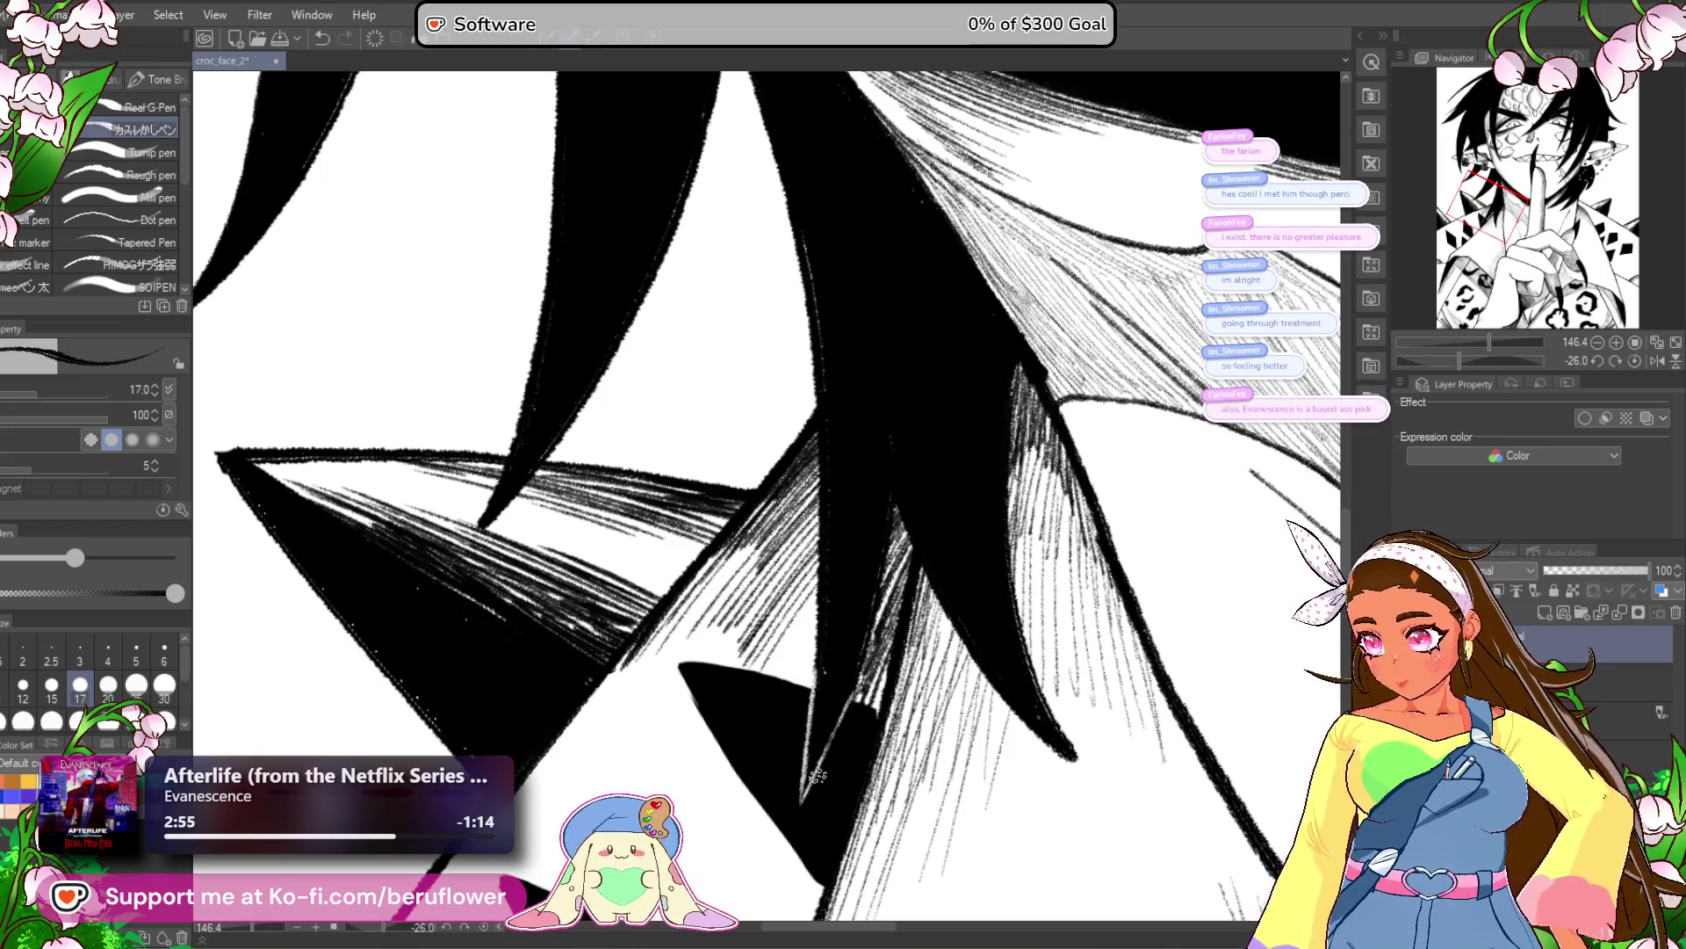
Layer more diagonal hatching along the edge of the black hair strand.
{"action": "left_click_drag", "start_coordinate": [743, 705], "coordinate": [848, 659]}
{"action": "left_click_drag", "start_coordinate": [869, 470], "coordinate": [718, 650]}
{"action": "mouse_move", "coordinate": [905, 453]}
{"action": "left_mouse_down"}
{"action": "mouse_move", "coordinate": [720, 667]}
{"action": "mouse_move", "coordinate": [665, 707]}
{"action": "left_mouse_up"}
{"action": "left_click_drag", "start_coordinate": [848, 472], "coordinate": [753, 590]}
{"action": "left_click_drag", "start_coordinate": [882, 441], "coordinate": [734, 600]}
{"action": "left_click_drag", "start_coordinate": [801, 494], "coordinate": [622, 701]}
{"action": "mouse_move", "coordinate": [722, 582]}
{"action": "left_mouse_down"}
{"action": "mouse_move", "coordinate": [642, 651]}
{"action": "mouse_move", "coordinate": [619, 704]}
{"action": "left_mouse_up"}
{"action": "left_click_drag", "start_coordinate": [695, 624], "coordinate": [614, 717]}
{"action": "left_click_drag", "start_coordinate": [767, 548], "coordinate": [630, 714]}
{"action": "mouse_move", "coordinate": [841, 472]}
{"action": "left_mouse_down"}
{"action": "mouse_move", "coordinate": [643, 717]}
{"action": "mouse_move", "coordinate": [678, 701]}
{"action": "left_mouse_up"}
{"action": "left_click_drag", "start_coordinate": [845, 499], "coordinate": [703, 677]}
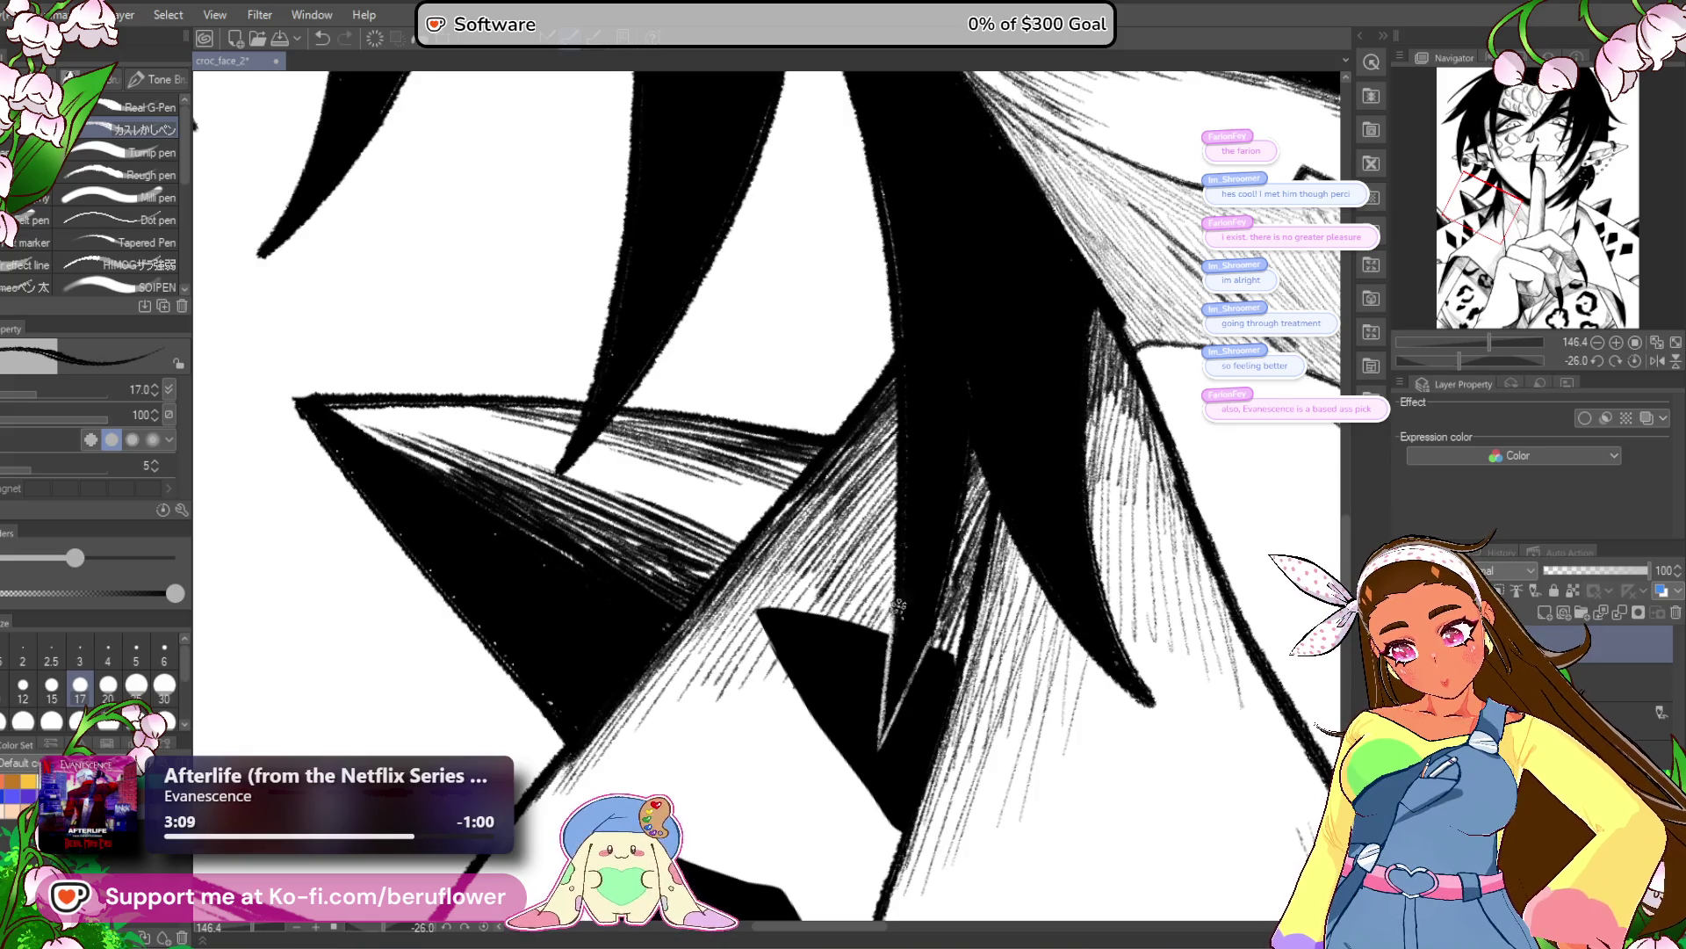
{"action": "left_click_drag", "start_coordinate": [859, 485], "coordinate": [746, 608]}
{"action": "scroll", "coordinate": [861, 478], "scroll_direction": "down", "scroll_amount": 5}
{"action": "scroll", "coordinate": [861, 479], "scroll_direction": "up", "scroll_amount": 2}
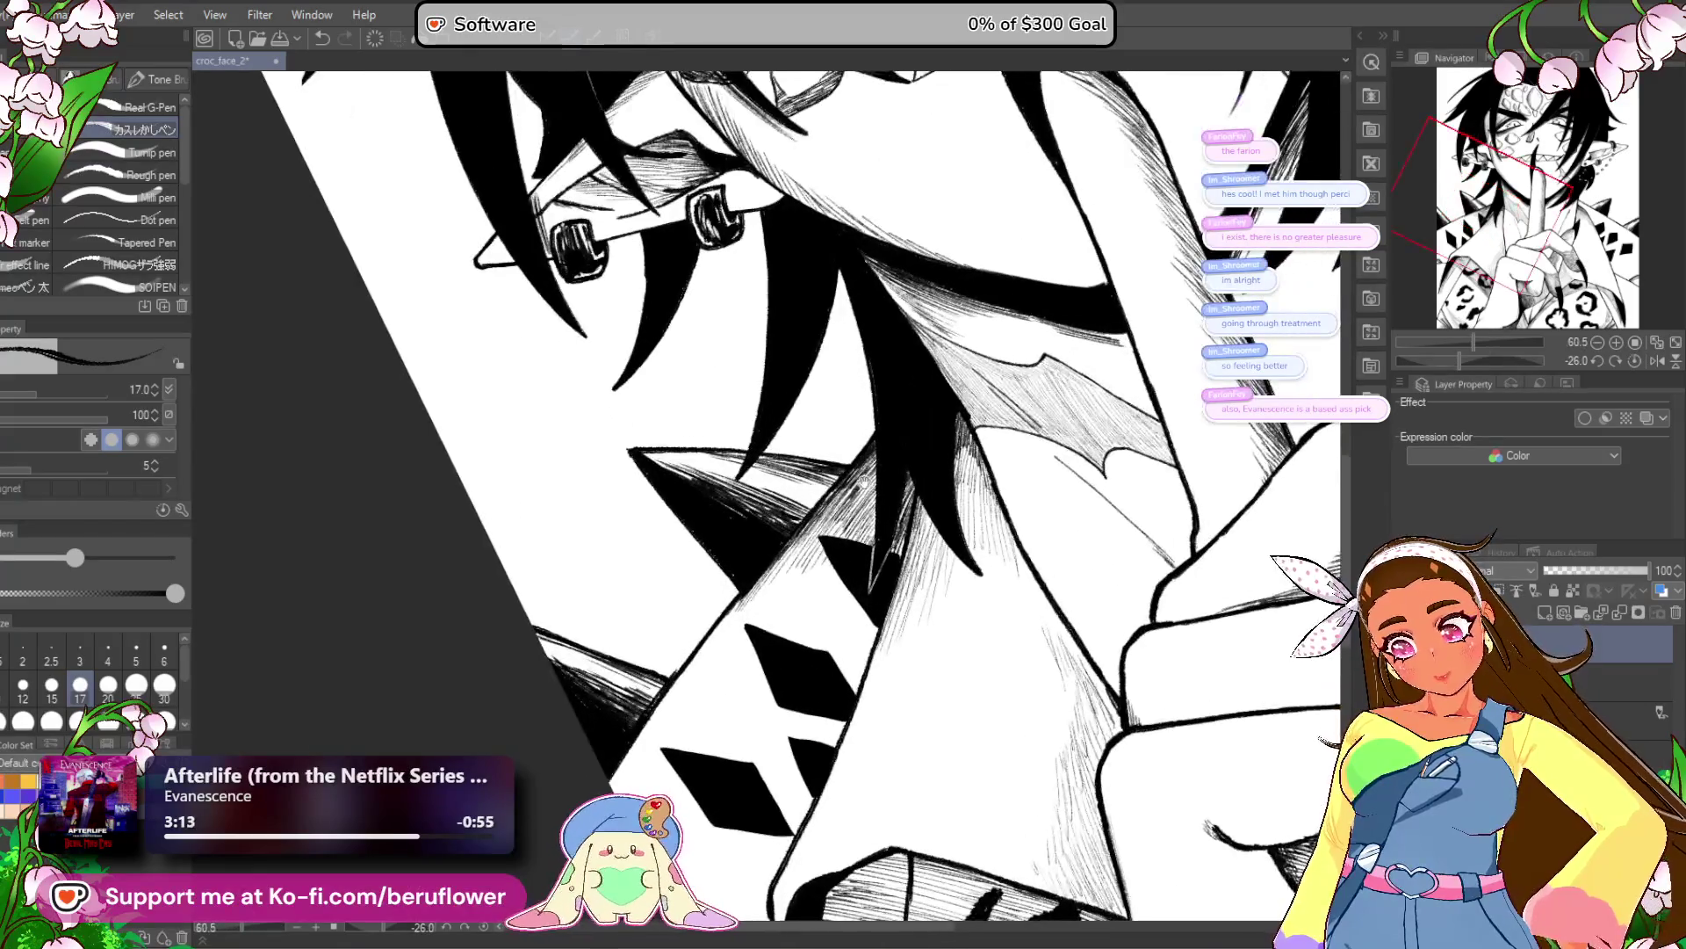
Hatch the hair strip beside the neck with several diagonal strokes.
{"action": "left_click_drag", "start_coordinate": [766, 567], "coordinate": [640, 739]}
{"action": "left_click_drag", "start_coordinate": [794, 525], "coordinate": [724, 637]}
{"action": "mouse_move", "coordinate": [787, 558]}
{"action": "left_mouse_down"}
{"action": "mouse_move", "coordinate": [723, 641]}
{"action": "mouse_move", "coordinate": [736, 646]}
{"action": "mouse_move", "coordinate": [702, 715]}
{"action": "left_mouse_up"}
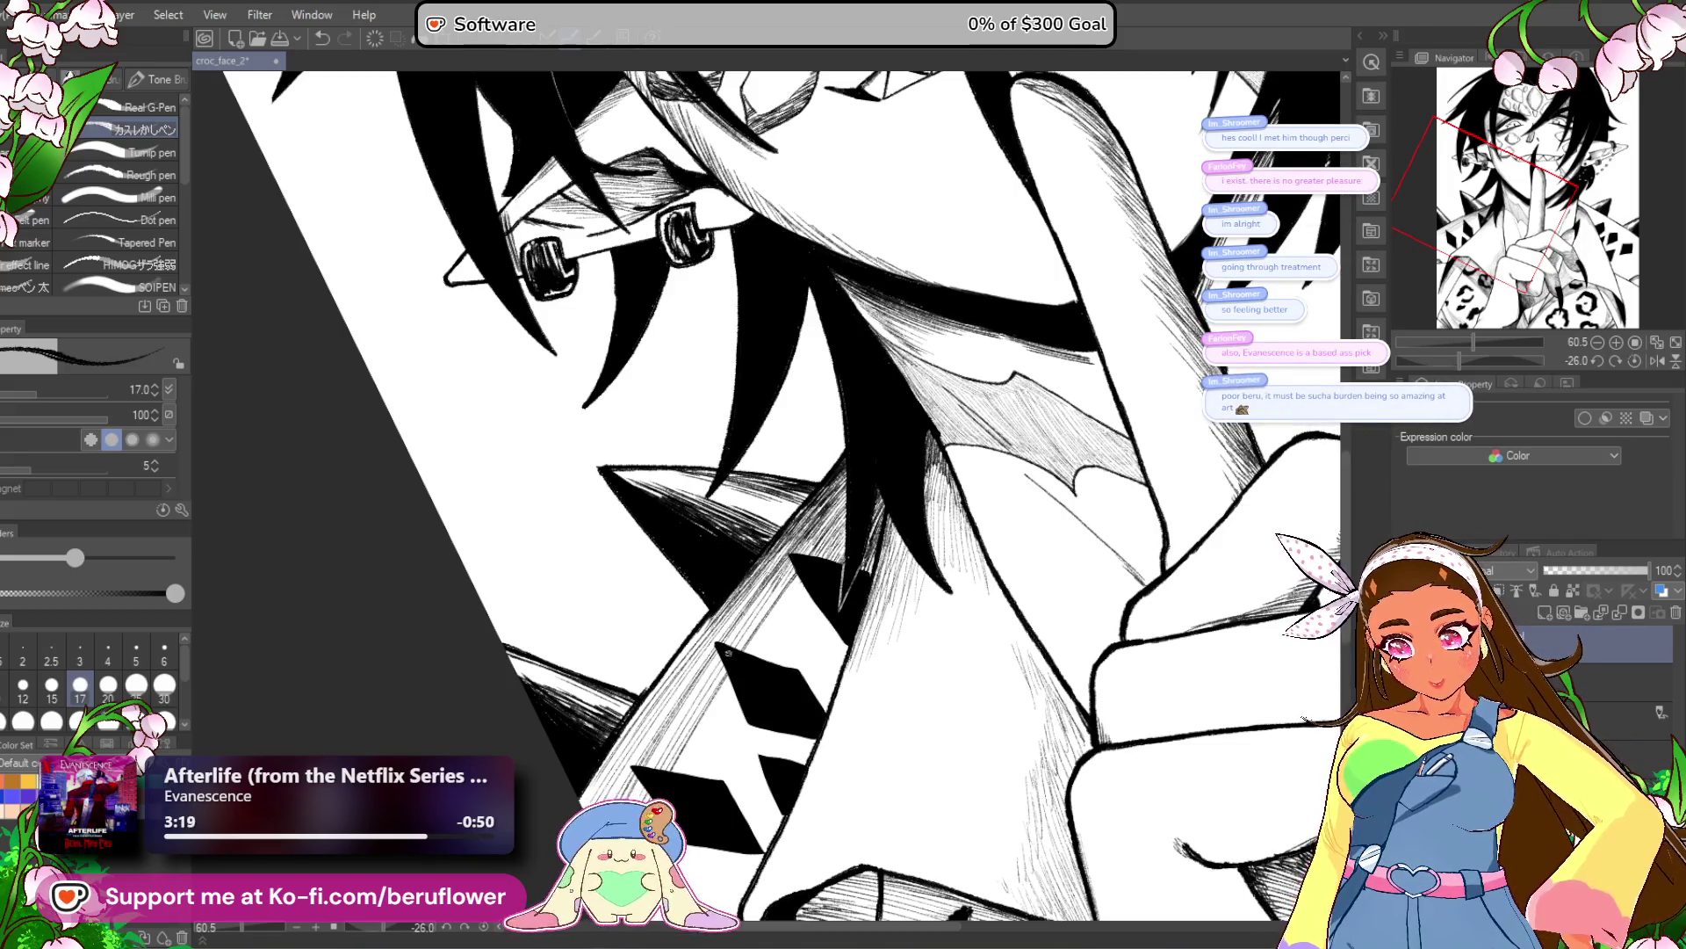
{"action": "left_click_drag", "start_coordinate": [811, 592], "coordinate": [761, 661]}
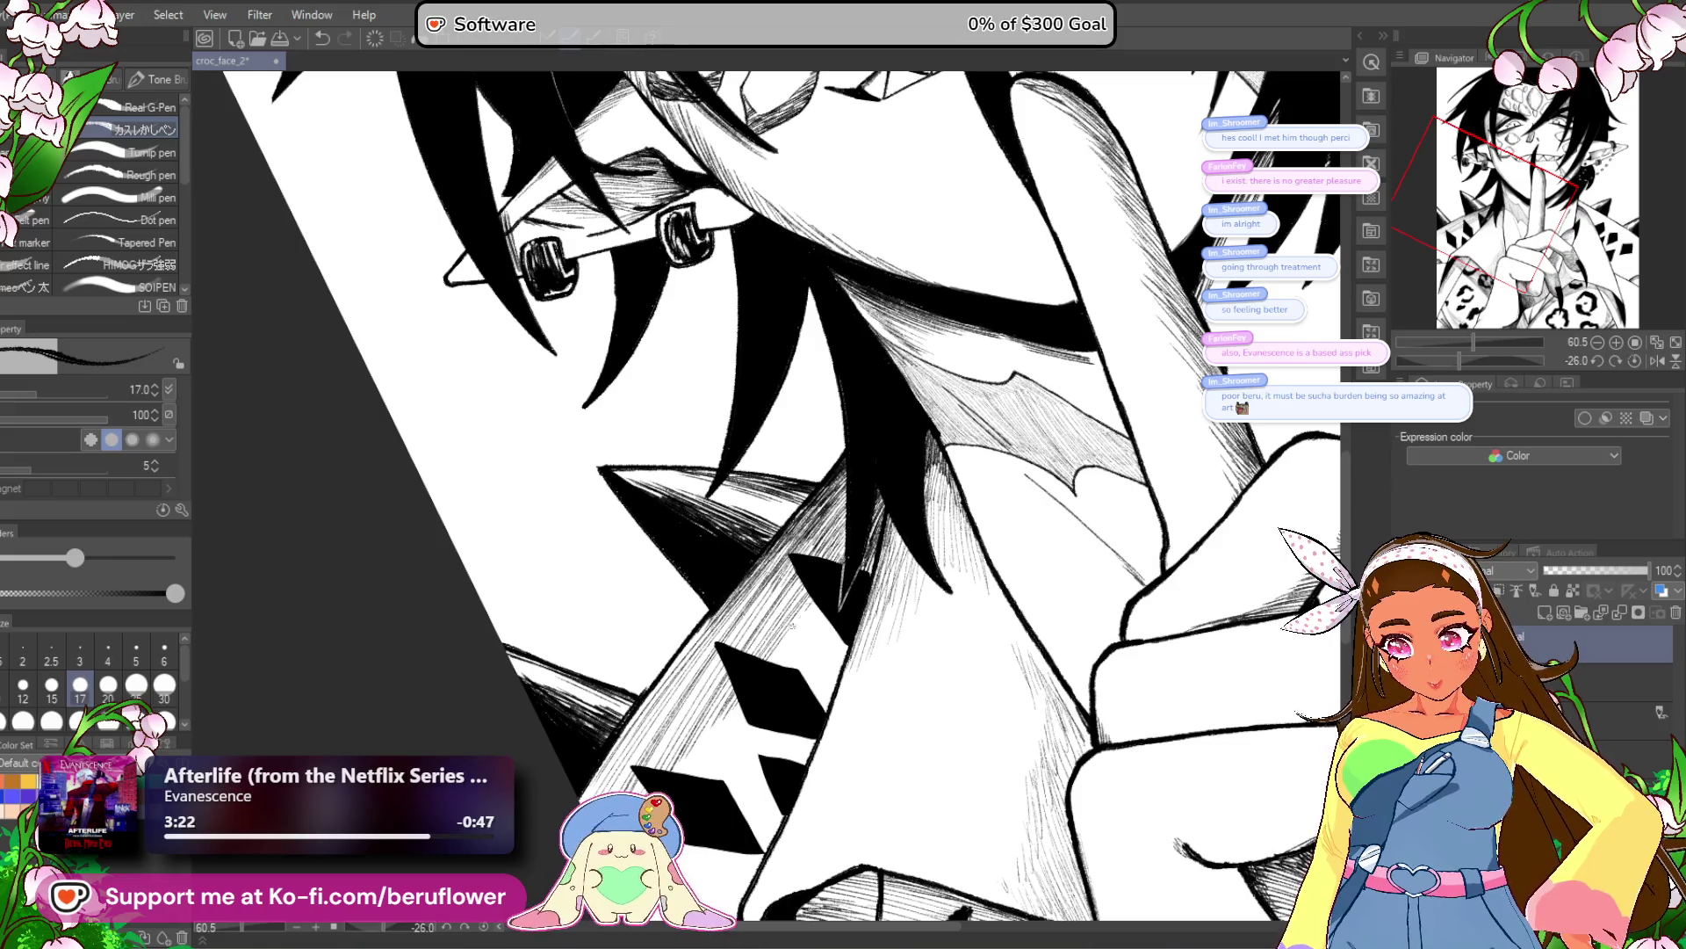
{"action": "mouse_move", "coordinate": [833, 603]}
{"action": "left_mouse_down"}
{"action": "mouse_move", "coordinate": [797, 551]}
{"action": "mouse_move", "coordinate": [778, 628]}
{"action": "mouse_move", "coordinate": [879, 615]}
{"action": "mouse_move", "coordinate": [903, 530]}
{"action": "left_mouse_up"}
Add hatching to the shadows beside the diamond pattern, the collar and the sleeve cuff outline.
{"action": "left_click_drag", "start_coordinate": [736, 659], "coordinate": [835, 537]}
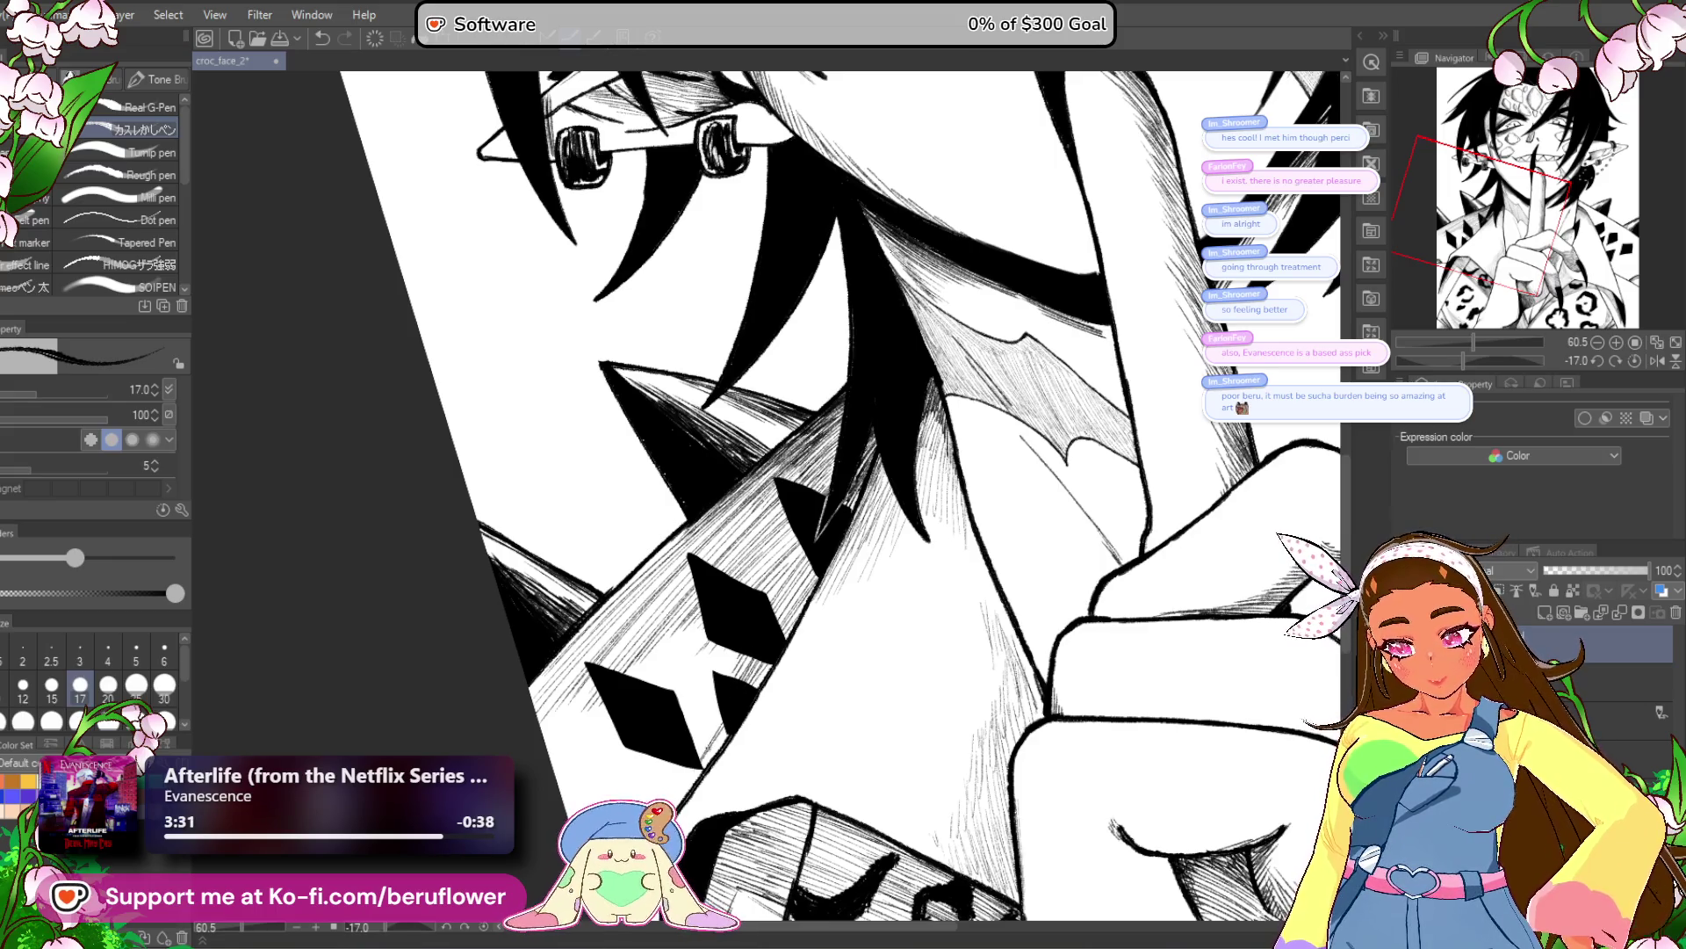
{"action": "left_click_drag", "start_coordinate": [714, 680], "coordinate": [688, 717]}
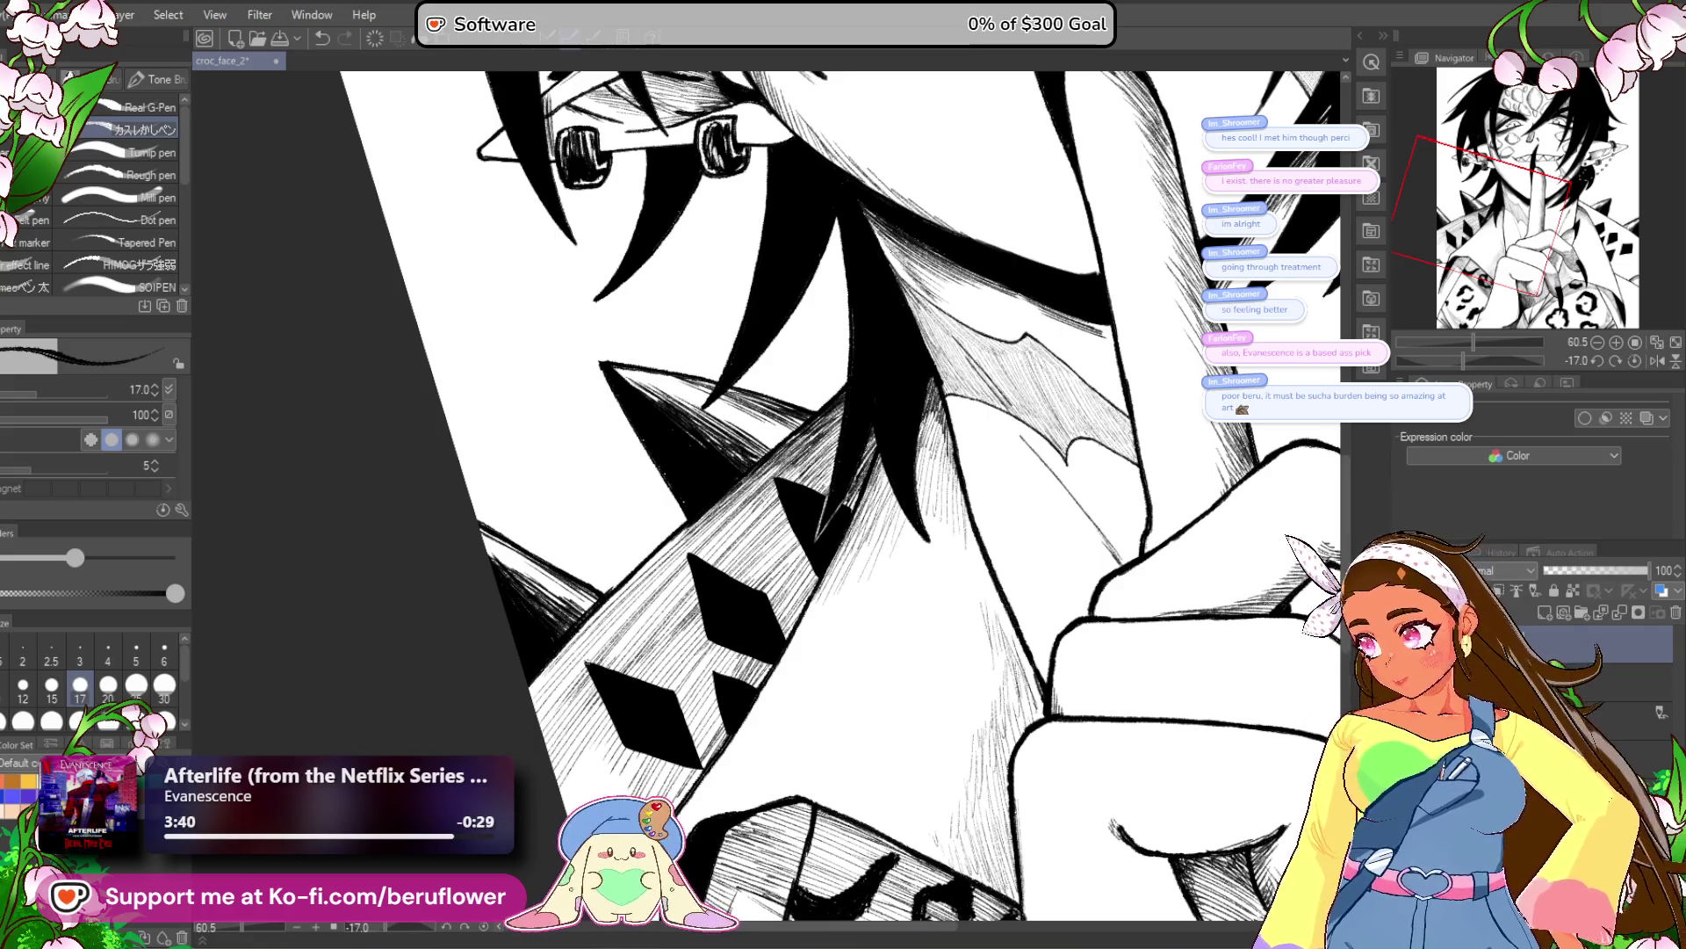
{"action": "scroll", "coordinate": [591, 582], "scroll_direction": "down", "scroll_amount": 5}
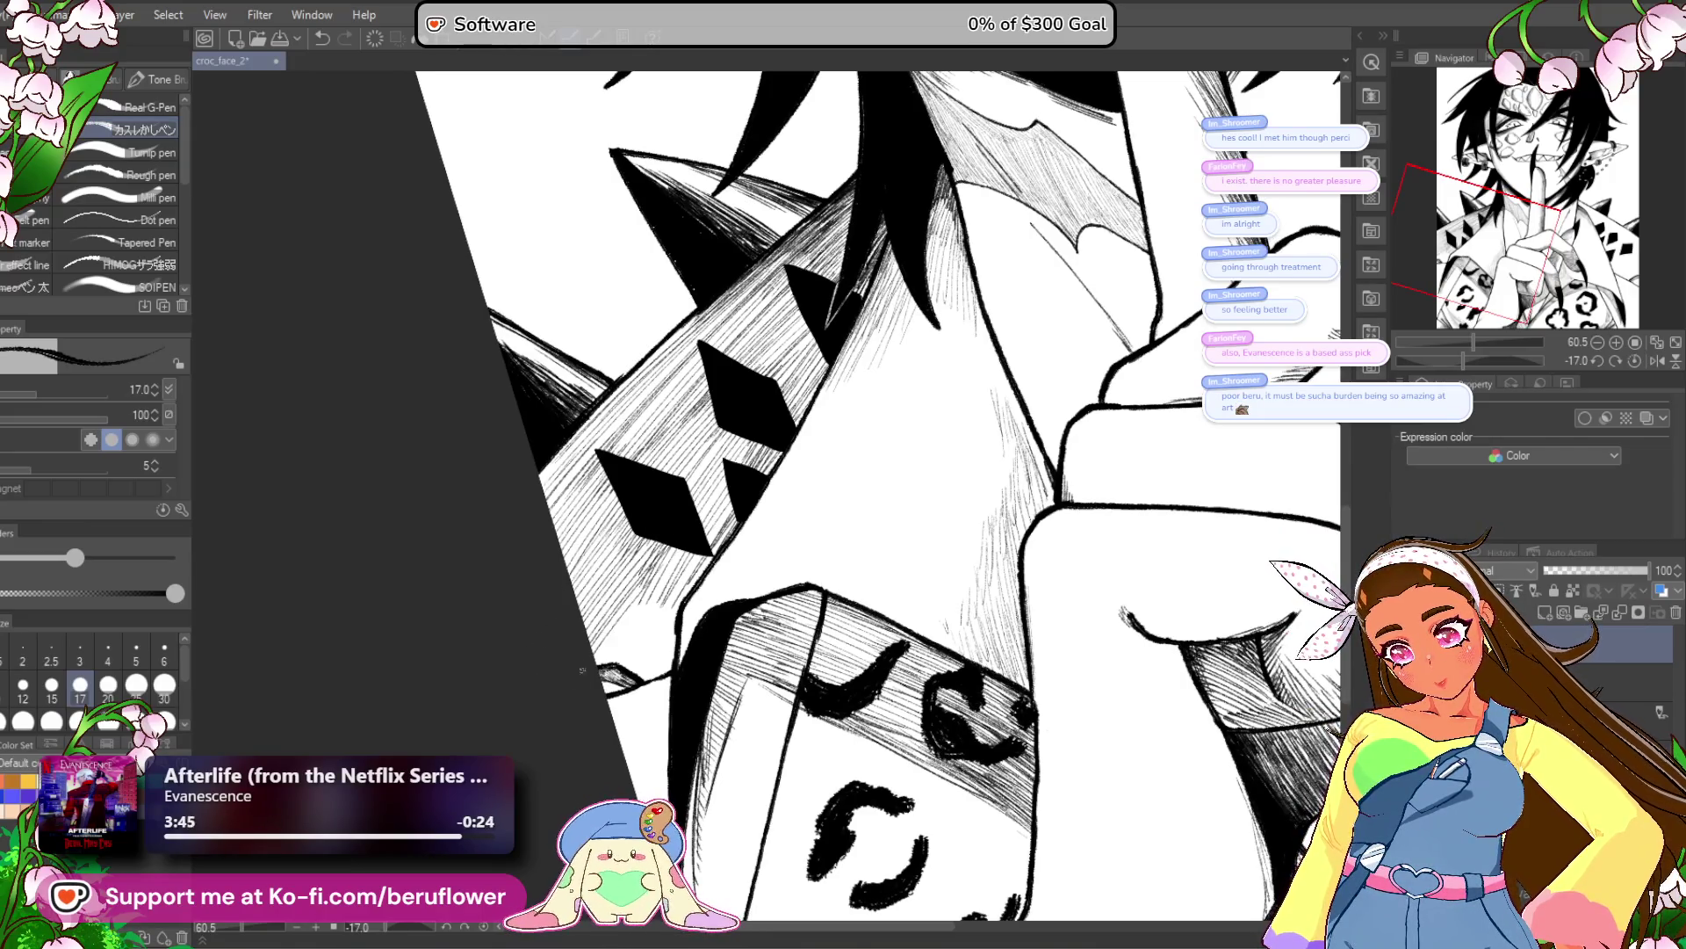
{"action": "left_click_drag", "start_coordinate": [672, 593], "coordinate": [628, 672]}
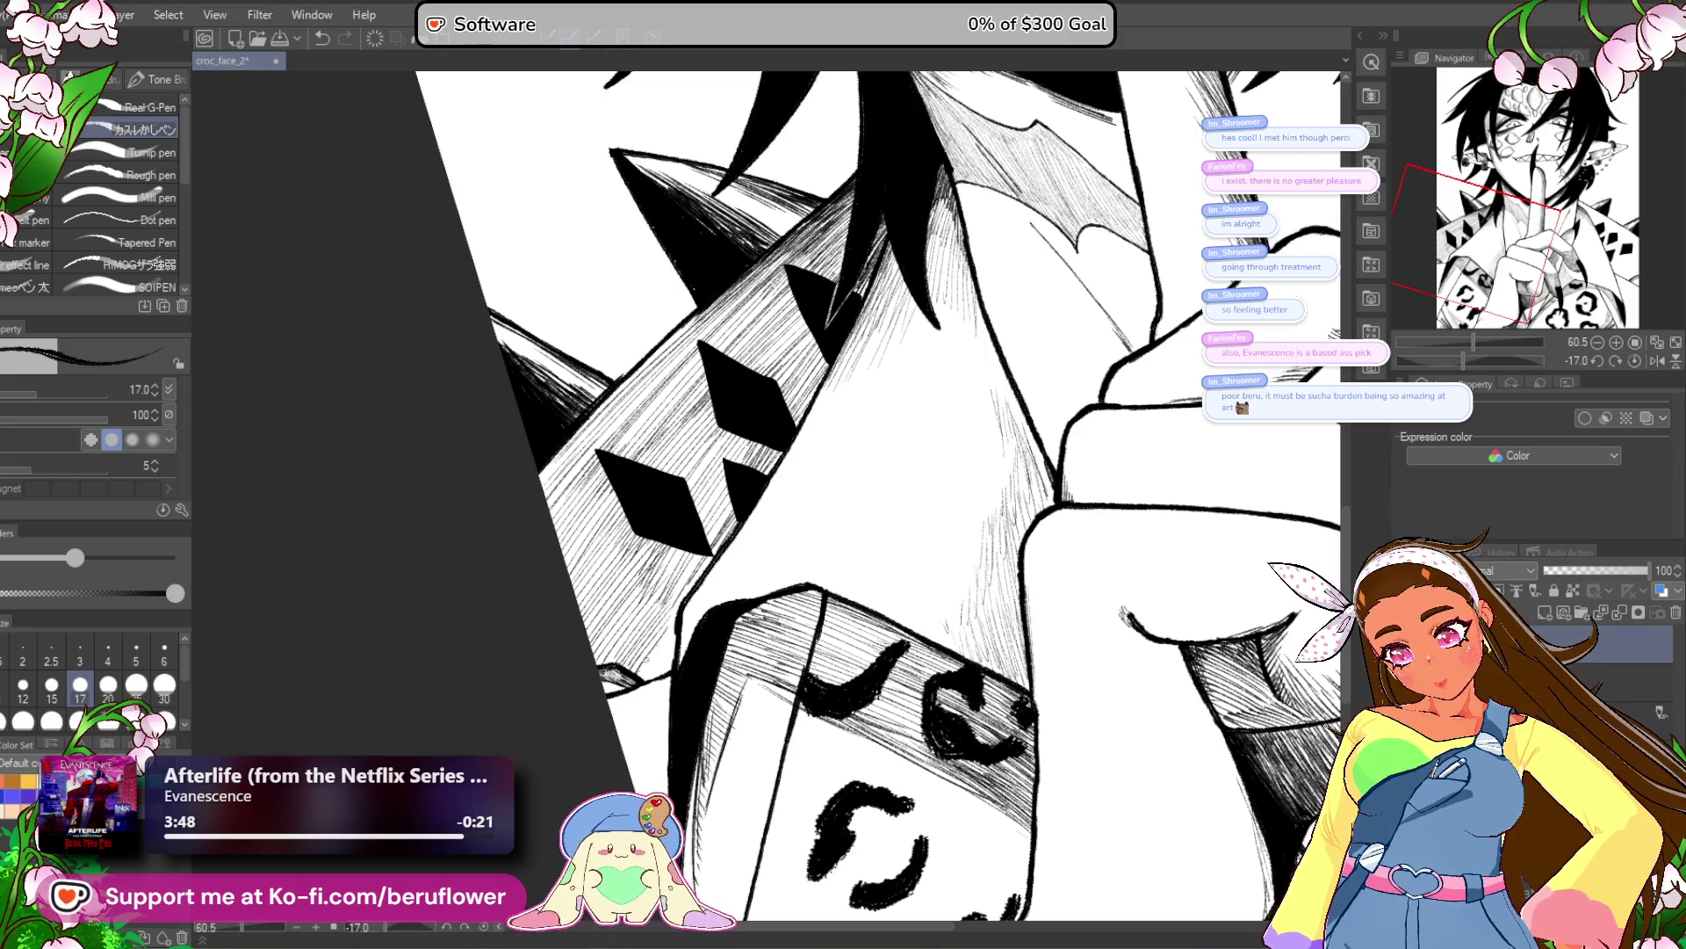
{"action": "scroll", "coordinate": [661, 669], "scroll_direction": "up", "scroll_amount": 3}
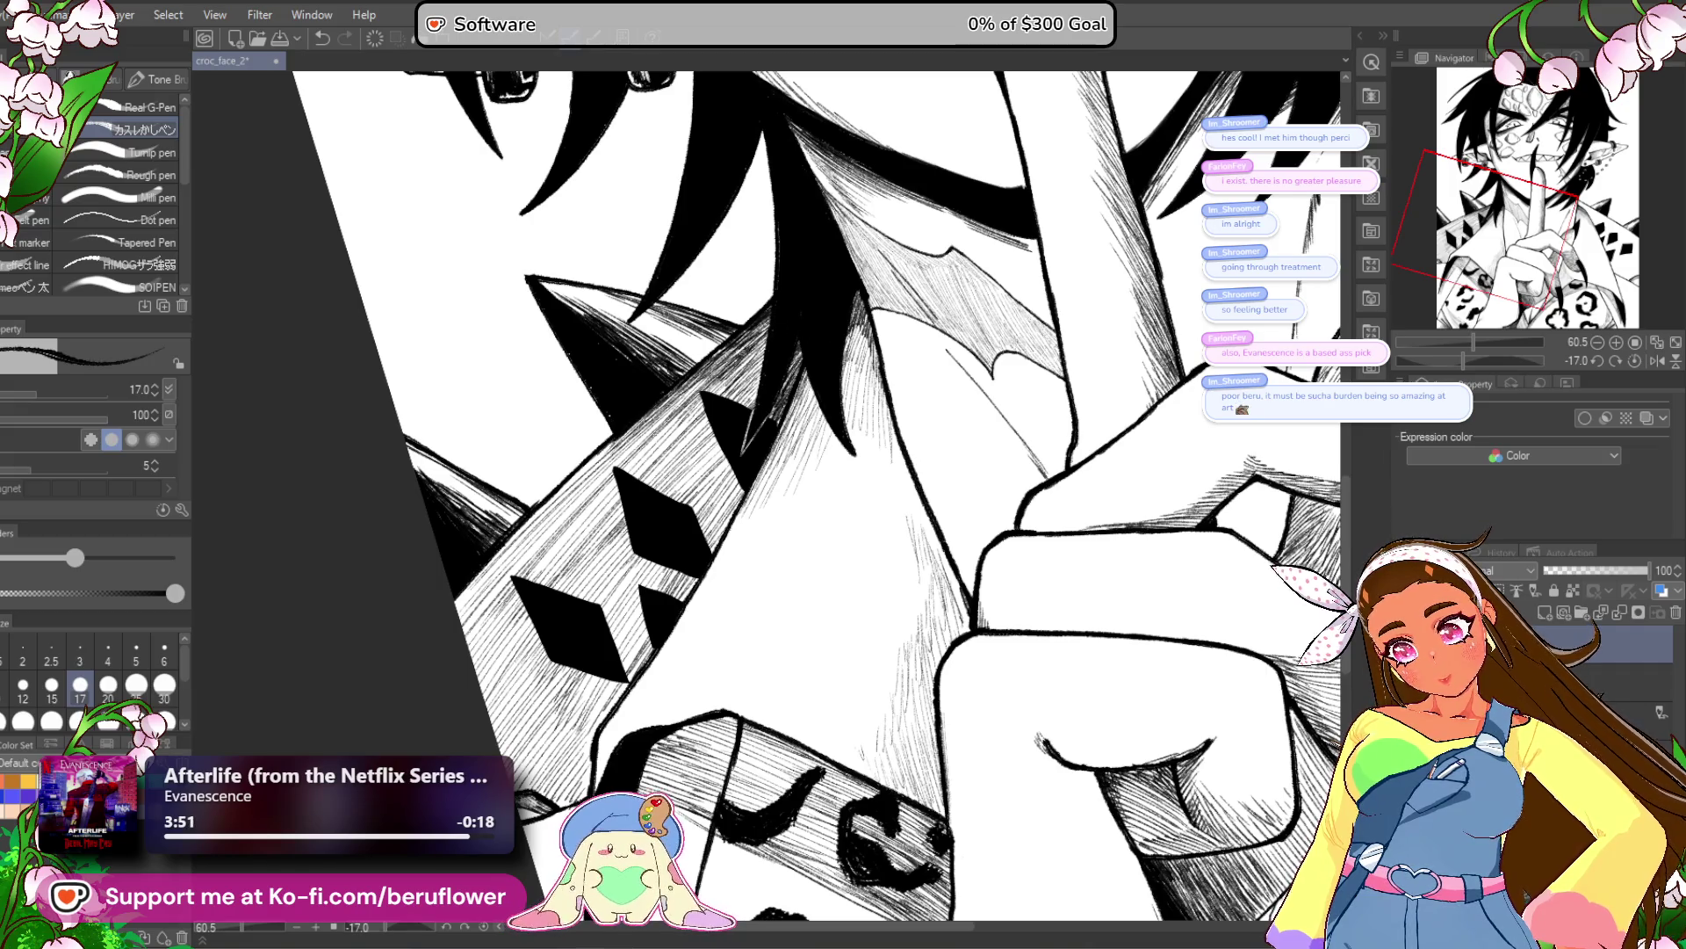
Build diagonal hatching across the collar above the raised hand.
{"action": "left_click_drag", "start_coordinate": [761, 361], "coordinate": [635, 455]}
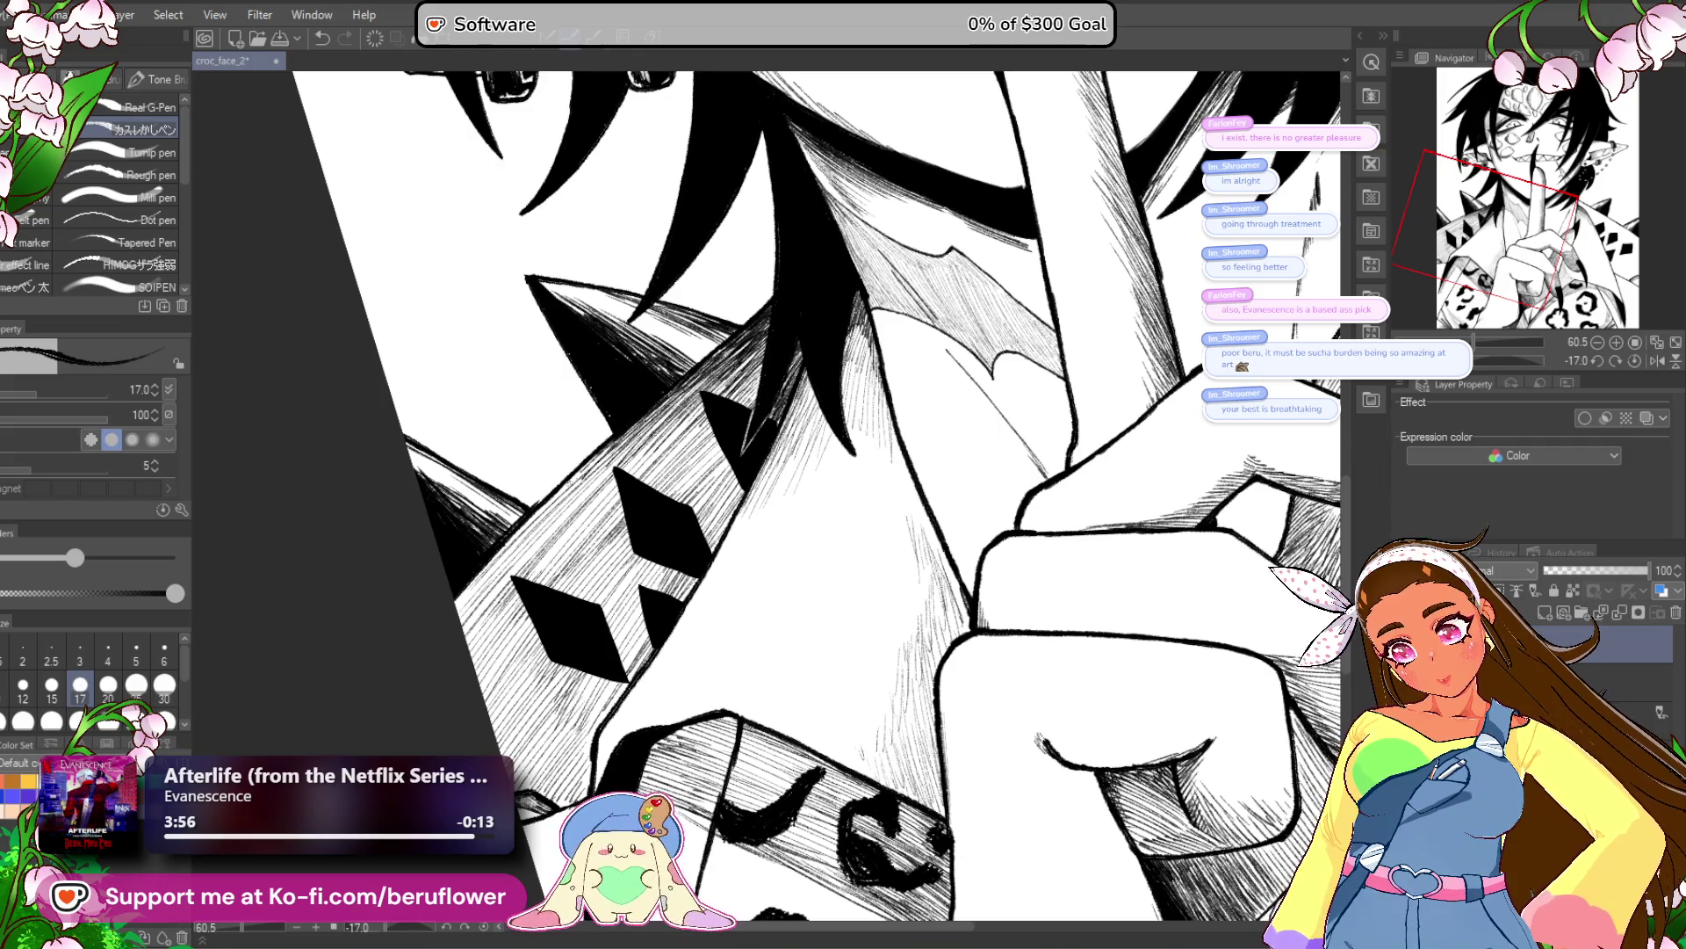
{"action": "left_click_drag", "start_coordinate": [763, 351], "coordinate": [714, 394]}
{"action": "left_click_drag", "start_coordinate": [704, 407], "coordinate": [644, 483]}
{"action": "left_click_drag", "start_coordinate": [710, 426], "coordinate": [663, 494]}
{"action": "left_click_drag", "start_coordinate": [720, 434], "coordinate": [576, 538]}
{"action": "left_click_drag", "start_coordinate": [626, 455], "coordinate": [547, 539]}
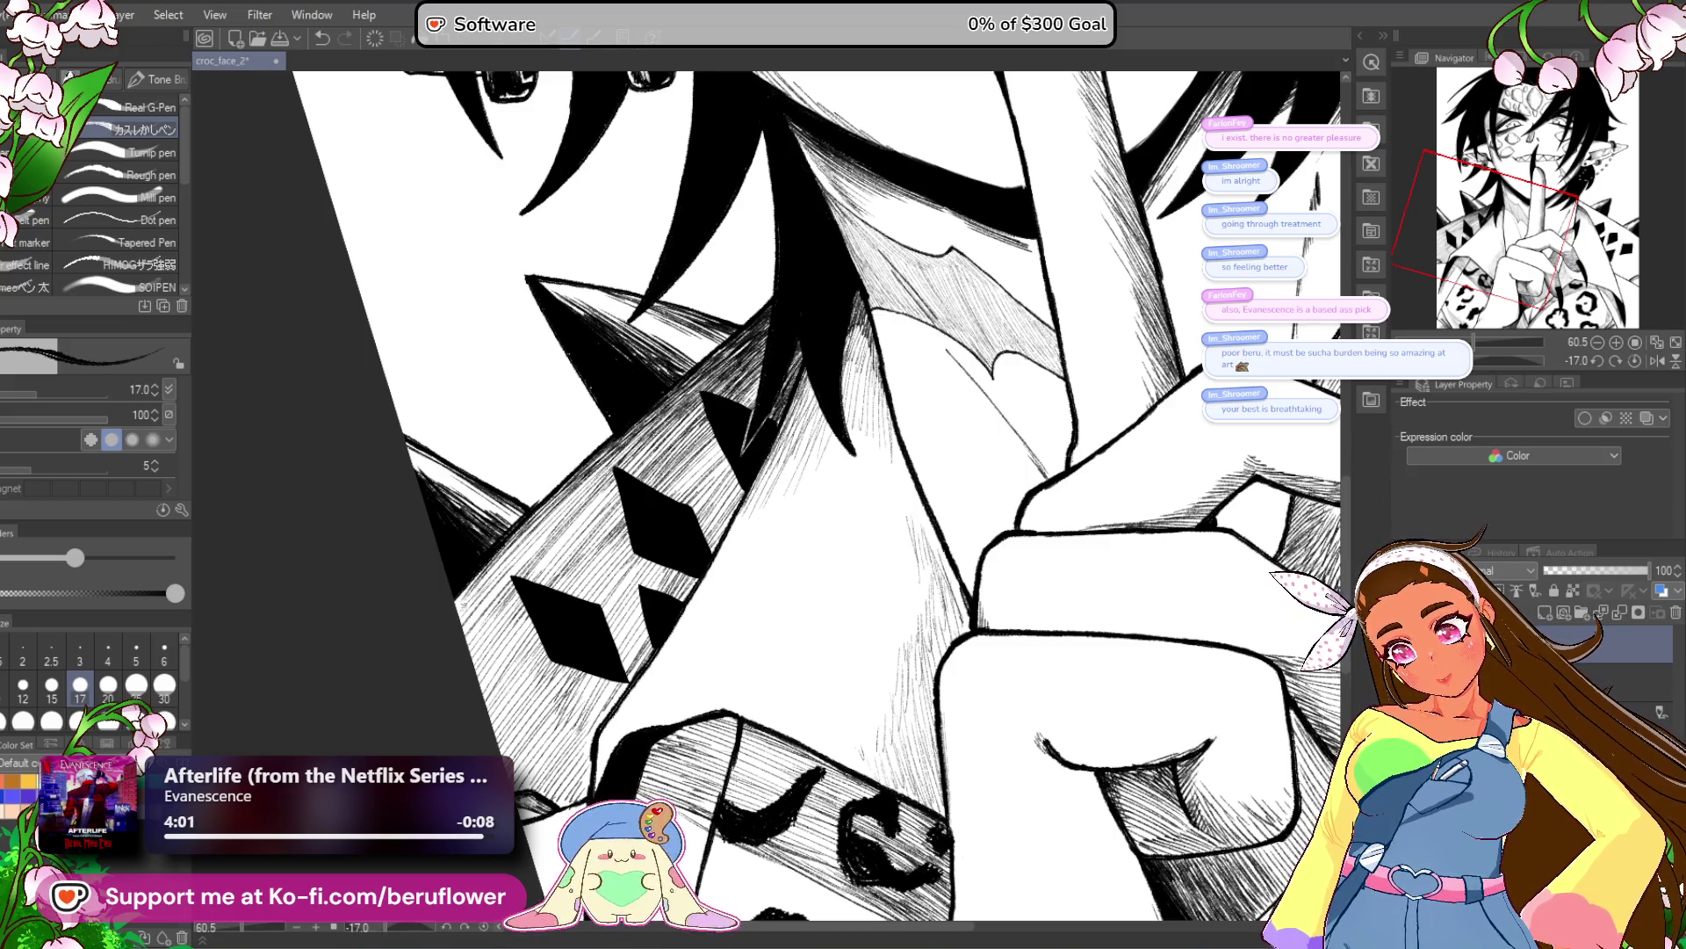
{"action": "scroll", "coordinate": [930, 694], "scroll_direction": "down", "scroll_amount": 5}
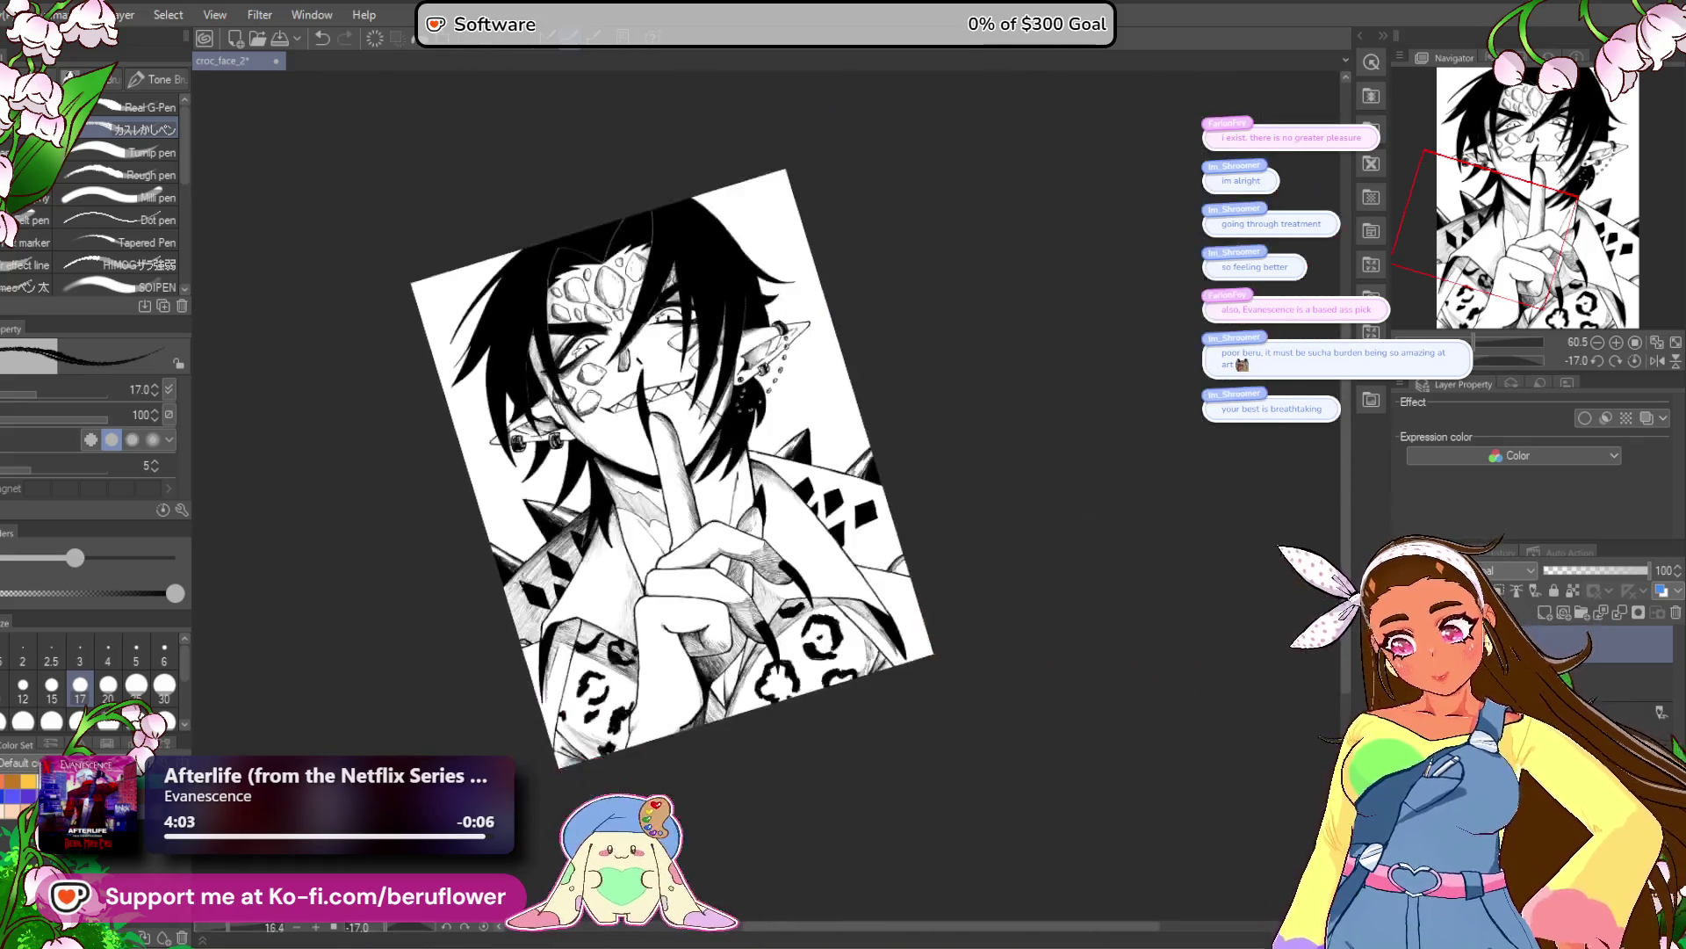
Review the whole drawing, then ink a hair-outline stroke and hatching near the fist.
{"action": "scroll", "coordinate": [929, 694], "scroll_direction": "up", "scroll_amount": 2}
{"action": "left_click_drag", "start_coordinate": [817, 685], "coordinate": [929, 694]}
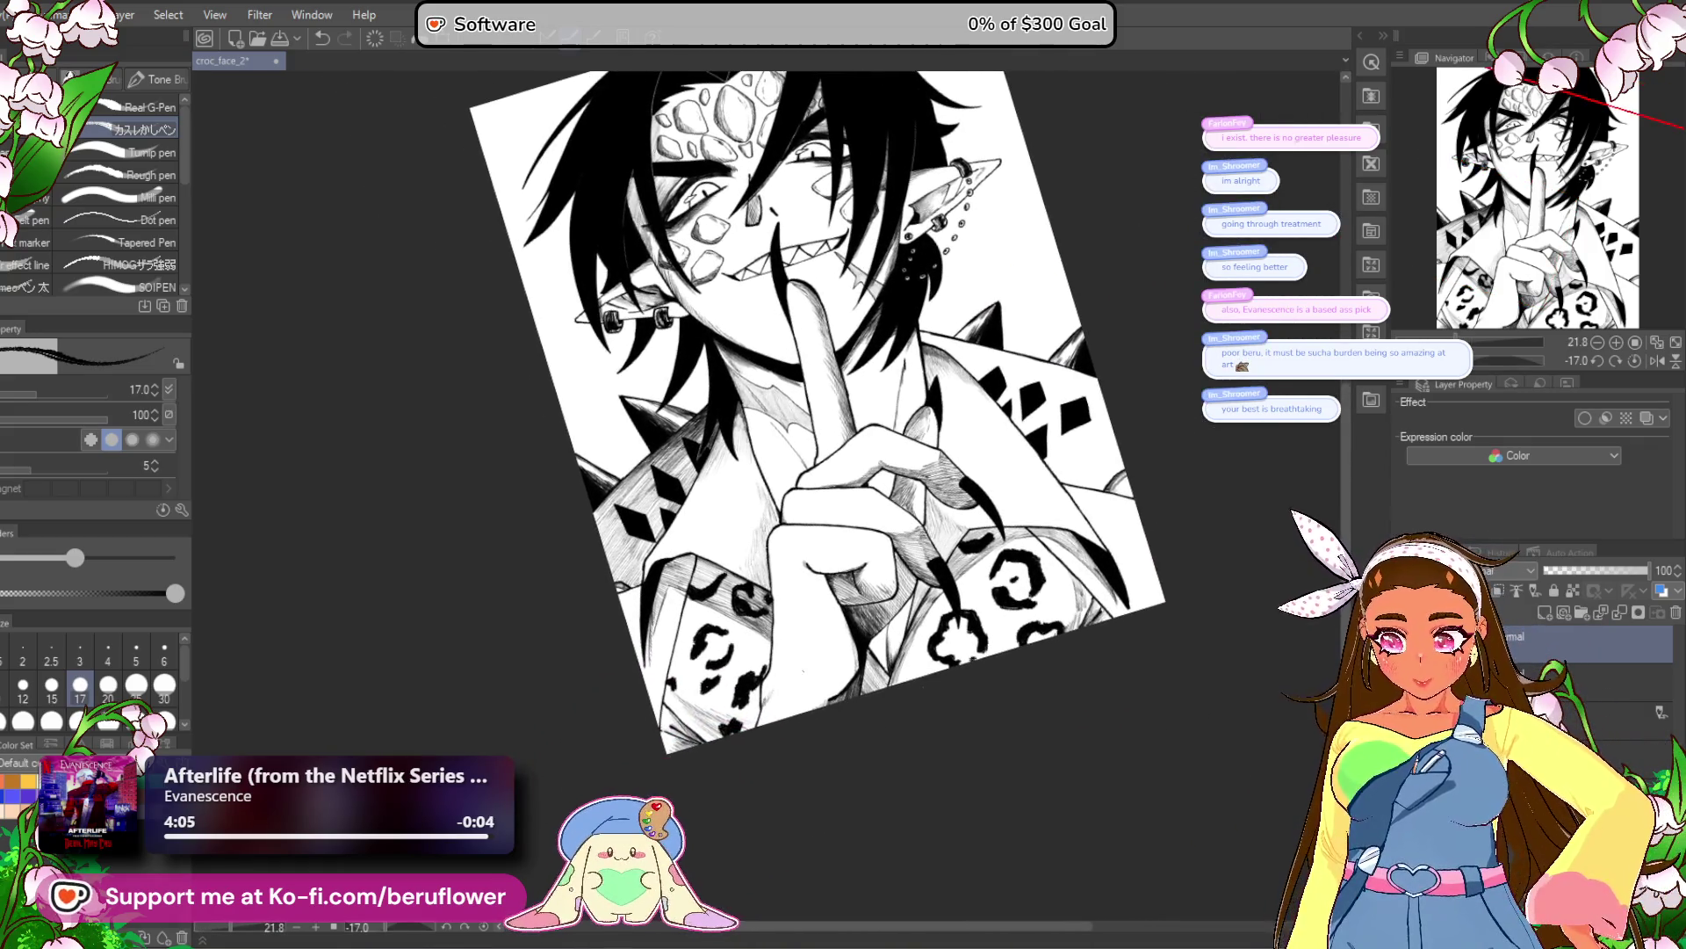
{"action": "scroll", "coordinate": [929, 694], "scroll_direction": "up", "scroll_amount": 5}
{"action": "scroll", "coordinate": [879, 491], "scroll_direction": "down", "scroll_amount": 3}
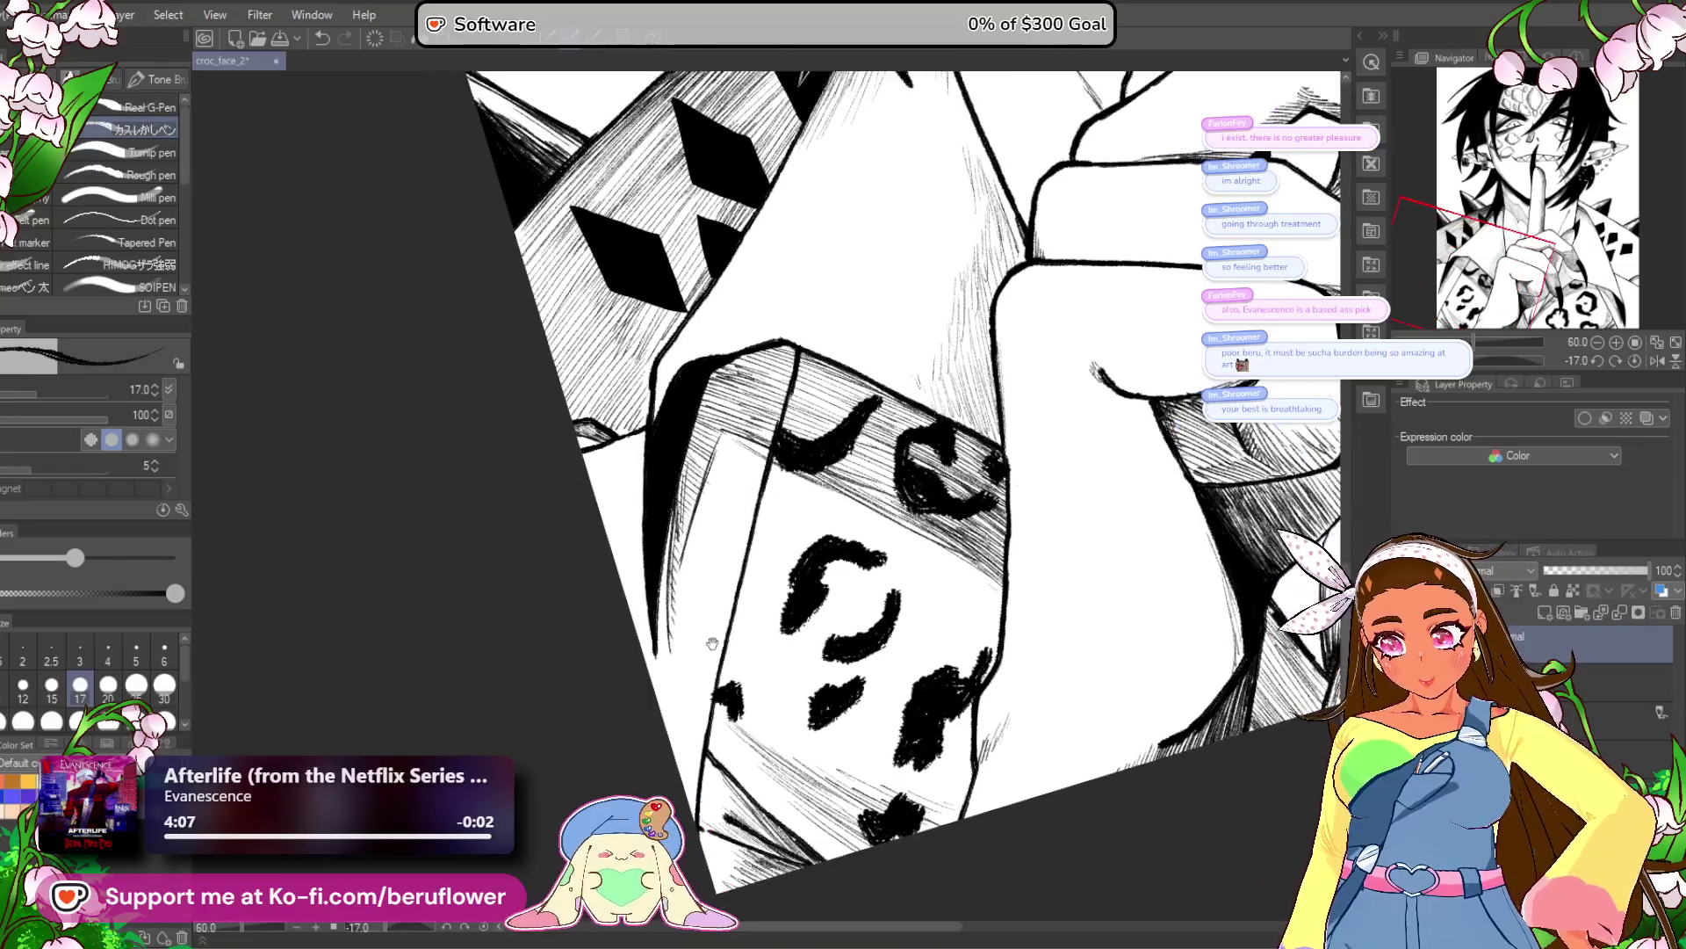
{"action": "scroll", "coordinate": [834, 492], "scroll_direction": "down", "scroll_amount": 2}
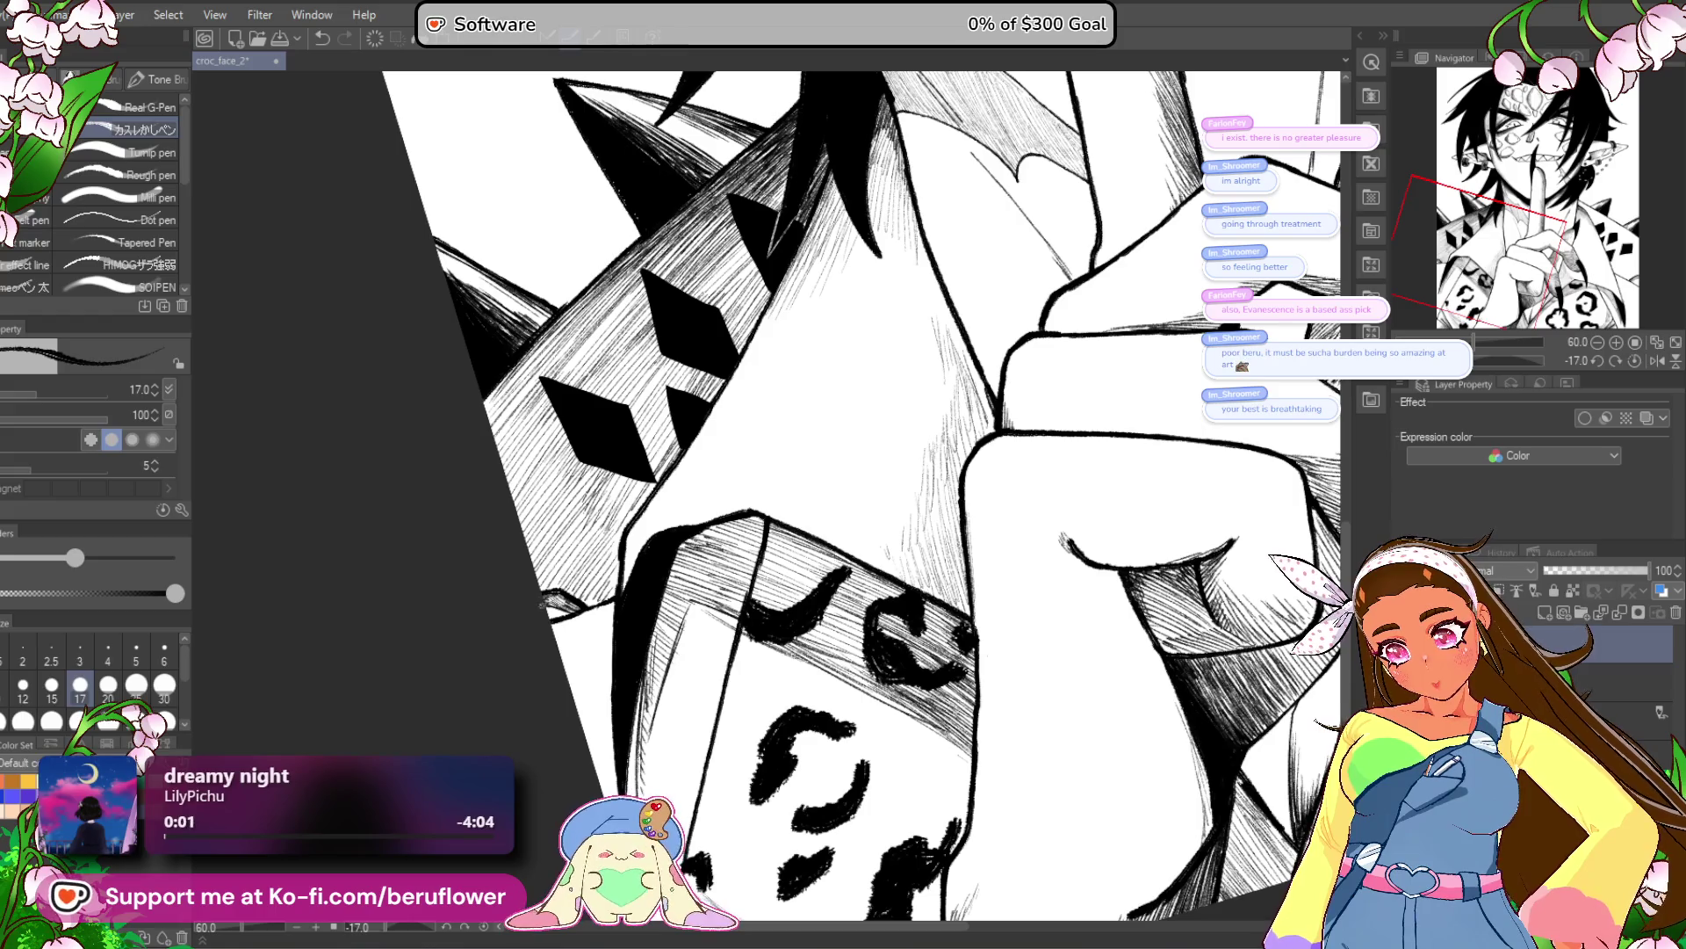
{"action": "scroll", "coordinate": [570, 641], "scroll_direction": "down", "scroll_amount": 1}
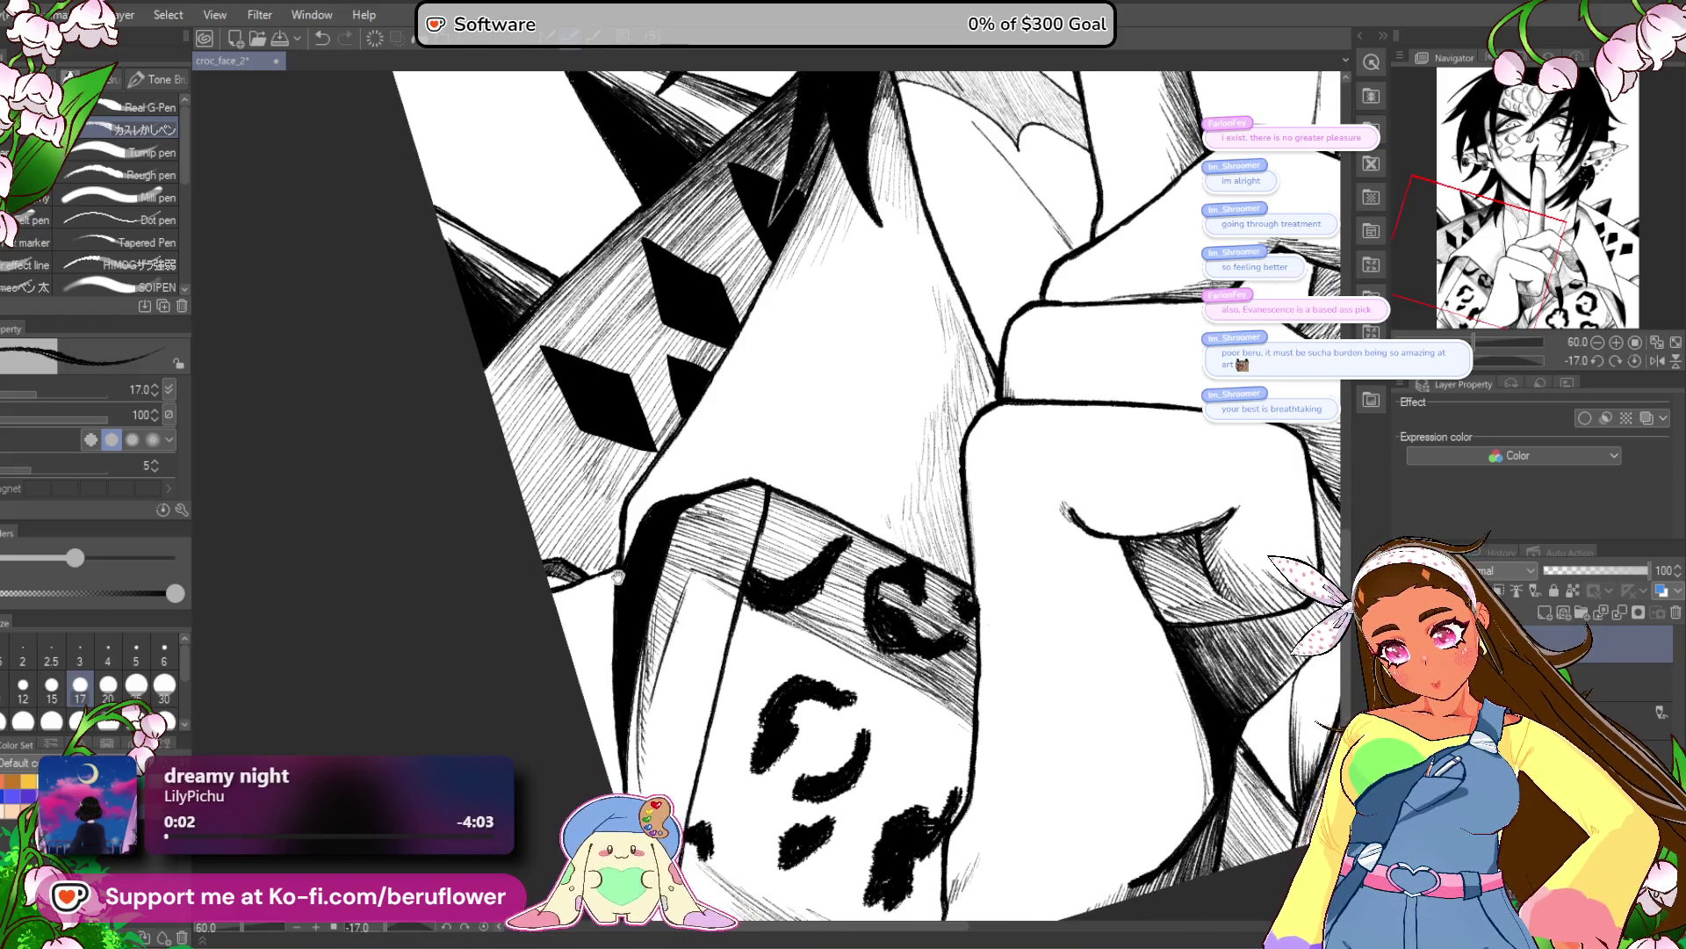
{"action": "mouse_move", "coordinate": [695, 505]}
{"action": "left_mouse_down"}
{"action": "mouse_move", "coordinate": [676, 528]}
{"action": "mouse_move", "coordinate": [773, 527]}
{"action": "left_mouse_up"}
{"action": "left_click_drag", "start_coordinate": [707, 582], "coordinate": [748, 535]}
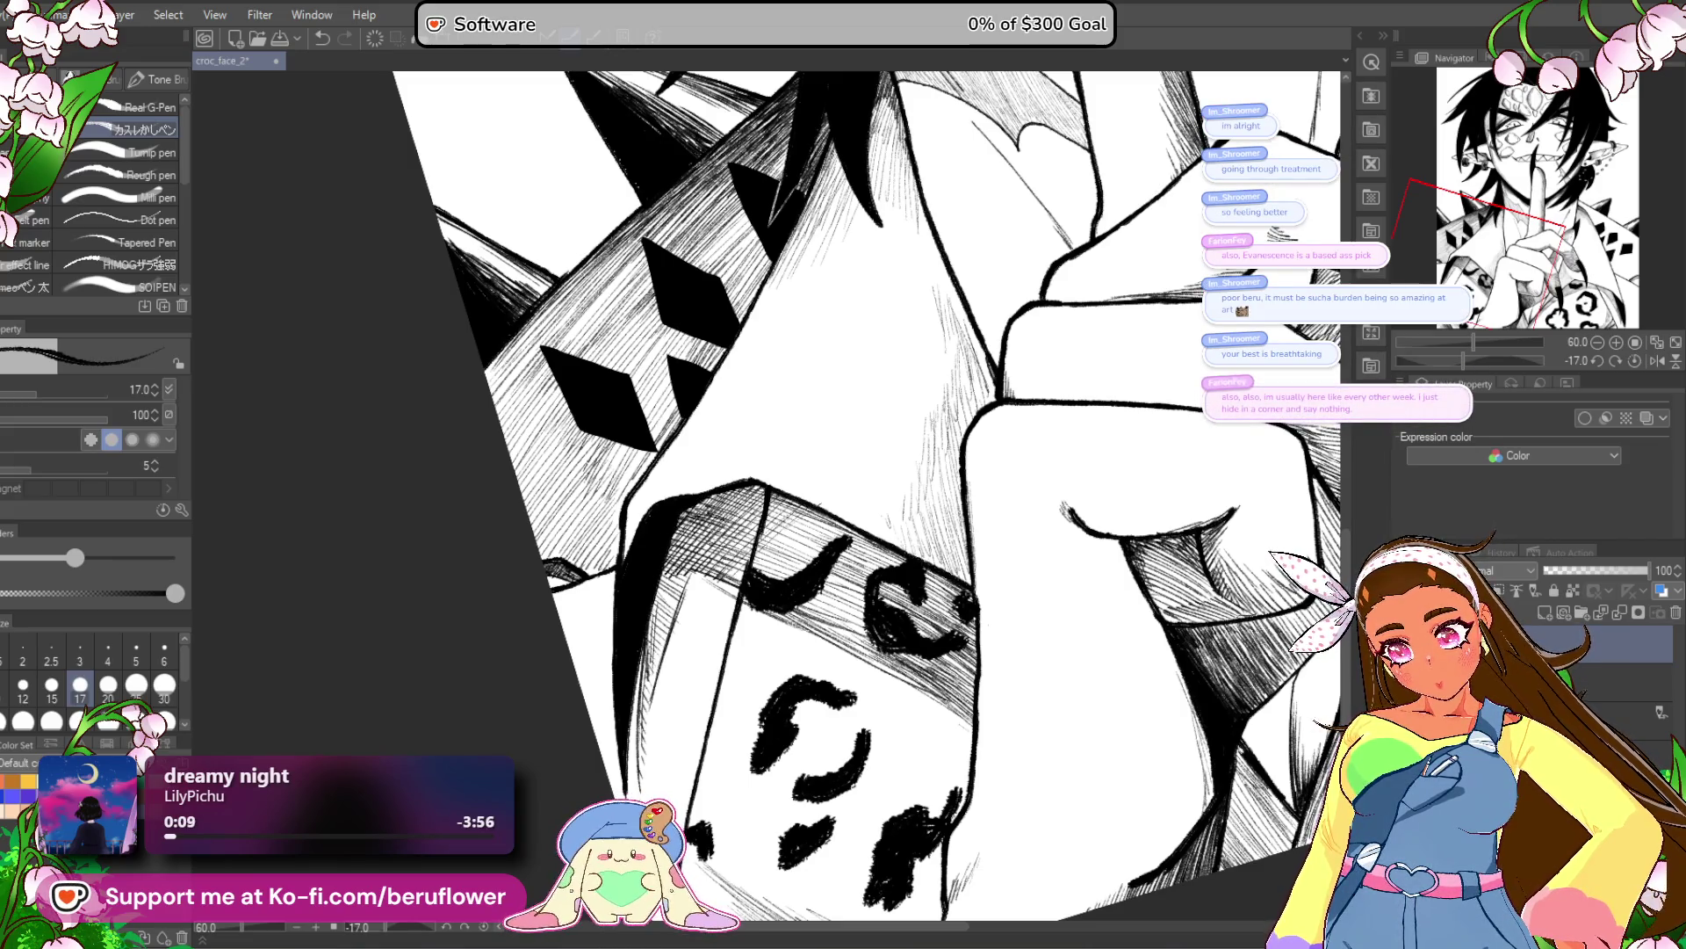
Hatch beside the fist, then tilt the canvas and hatch the sleeve cuff's top face.
{"action": "left_click_drag", "start_coordinate": [671, 707], "coordinate": [548, 697]}
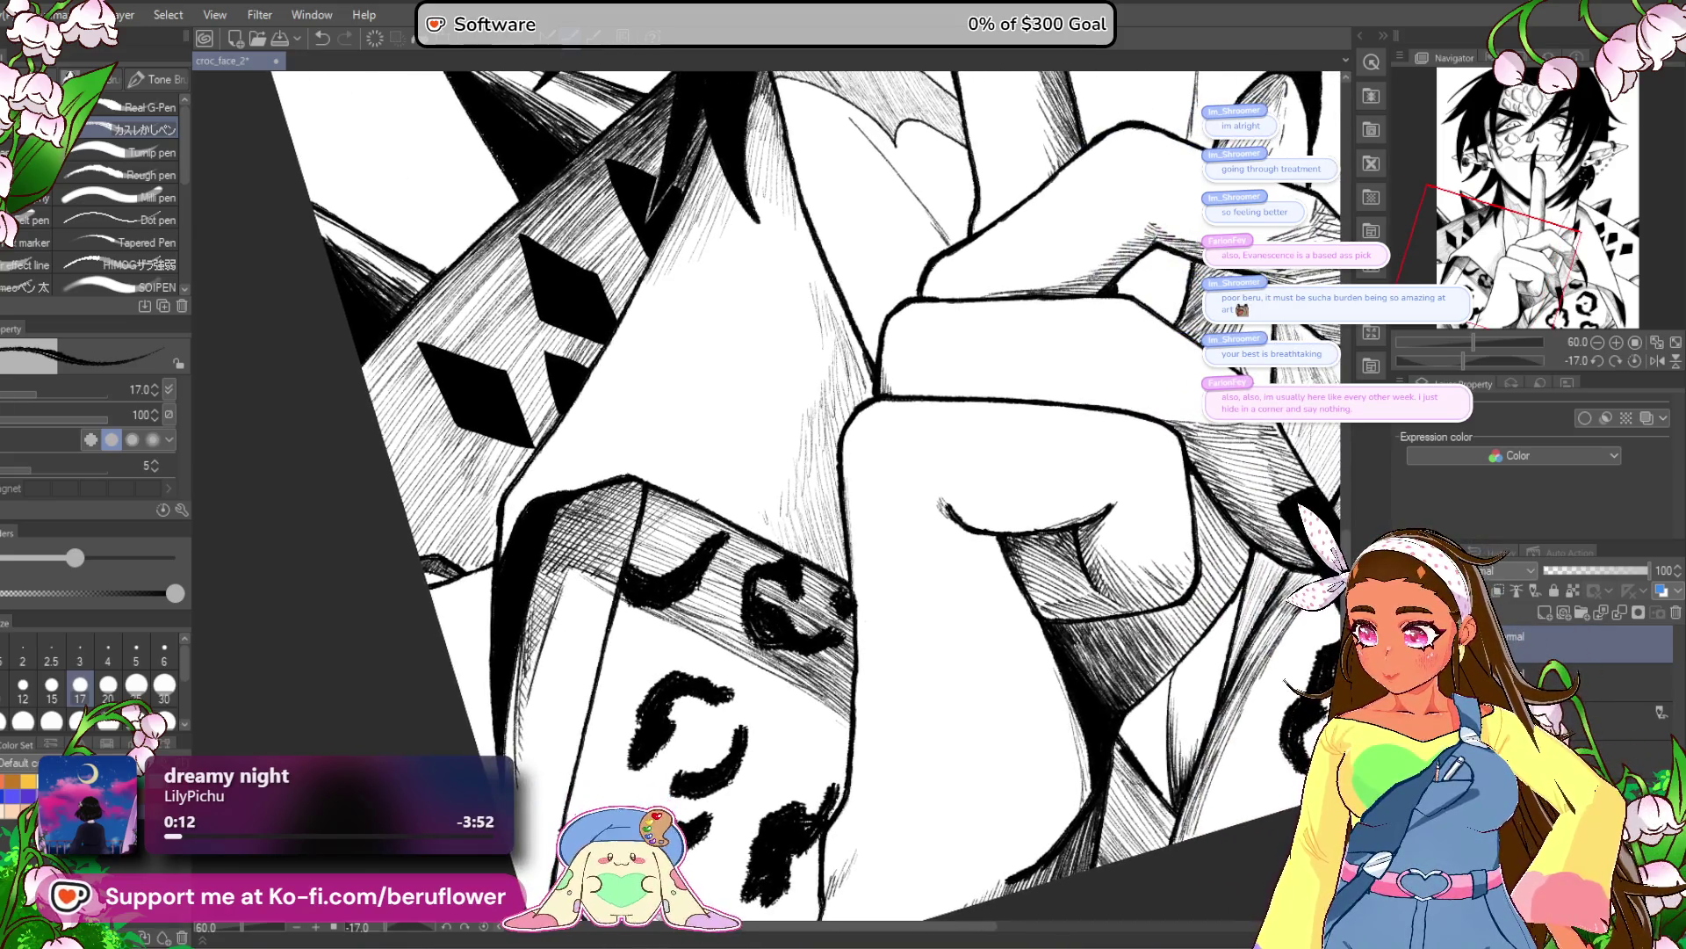
{"action": "mouse_move", "coordinate": [777, 685]}
{"action": "left_mouse_down"}
{"action": "mouse_move", "coordinate": [798, 674]}
{"action": "mouse_move", "coordinate": [788, 663]}
{"action": "left_mouse_up"}
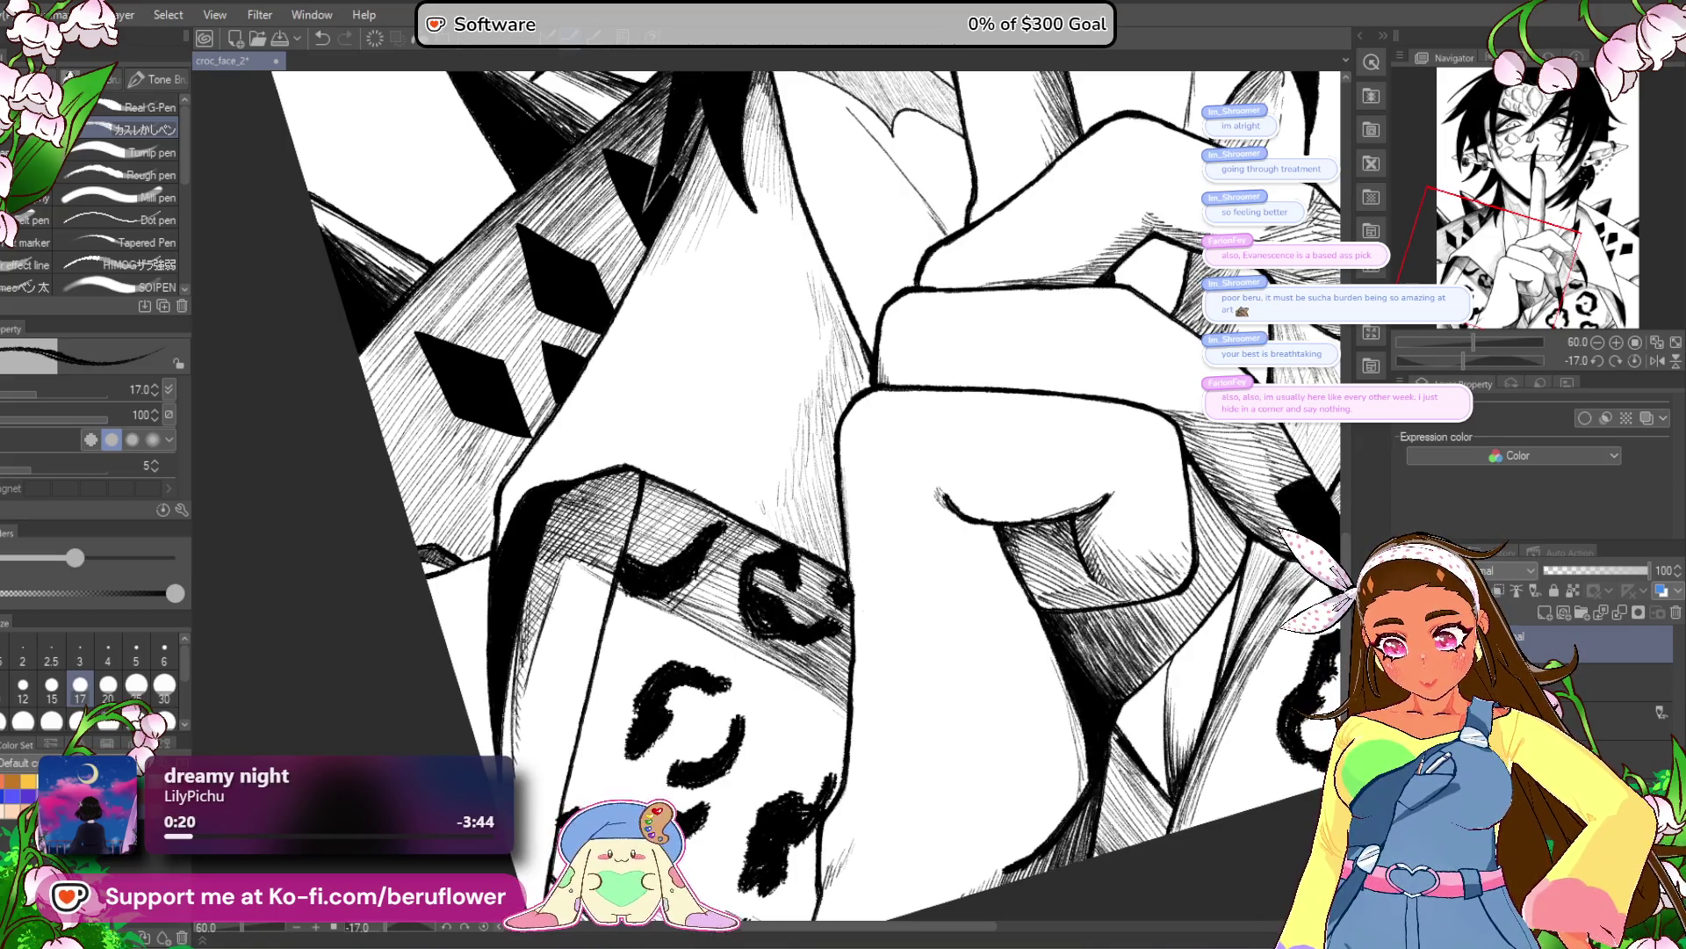
{"action": "left_click_drag", "start_coordinate": [830, 567], "coordinate": [791, 628]}
{"action": "mouse_move", "coordinate": [1256, 562]}
{"action": "left_mouse_down"}
{"action": "mouse_move", "coordinate": [1256, 528]}
{"action": "mouse_move", "coordinate": [1169, 562]}
{"action": "mouse_move", "coordinate": [818, 596]}
{"action": "mouse_move", "coordinate": [840, 547]}
{"action": "mouse_move", "coordinate": [596, 565]}
{"action": "left_mouse_up"}
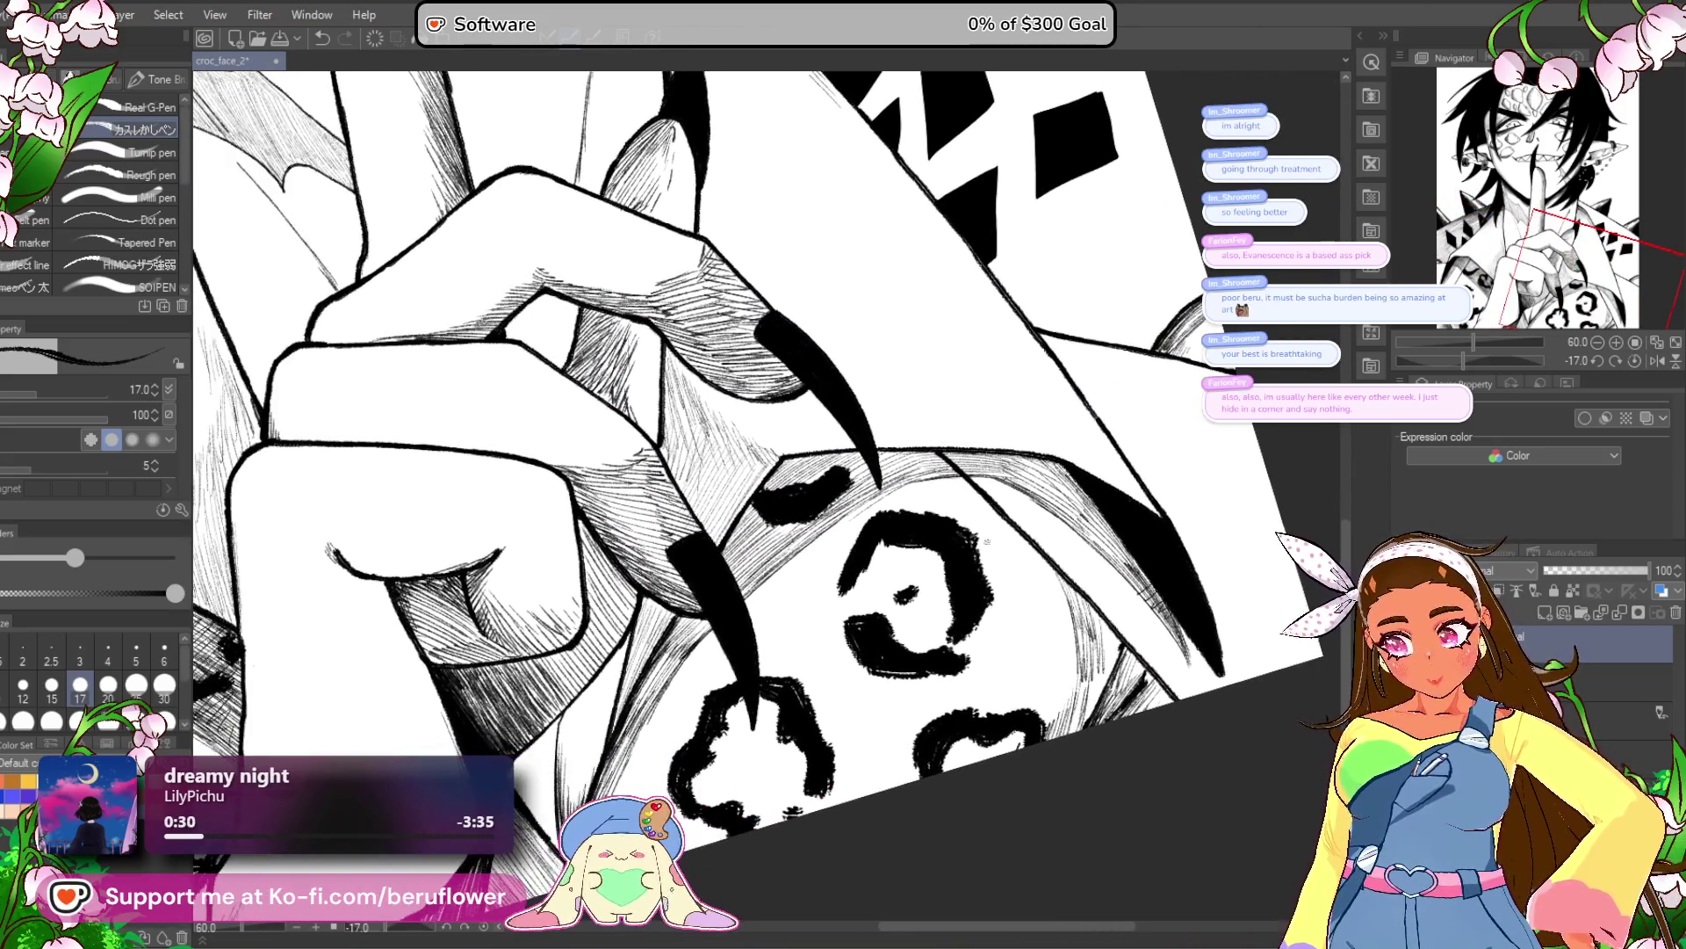
{"action": "left_click_drag", "start_coordinate": [883, 603], "coordinate": [1045, 591]}
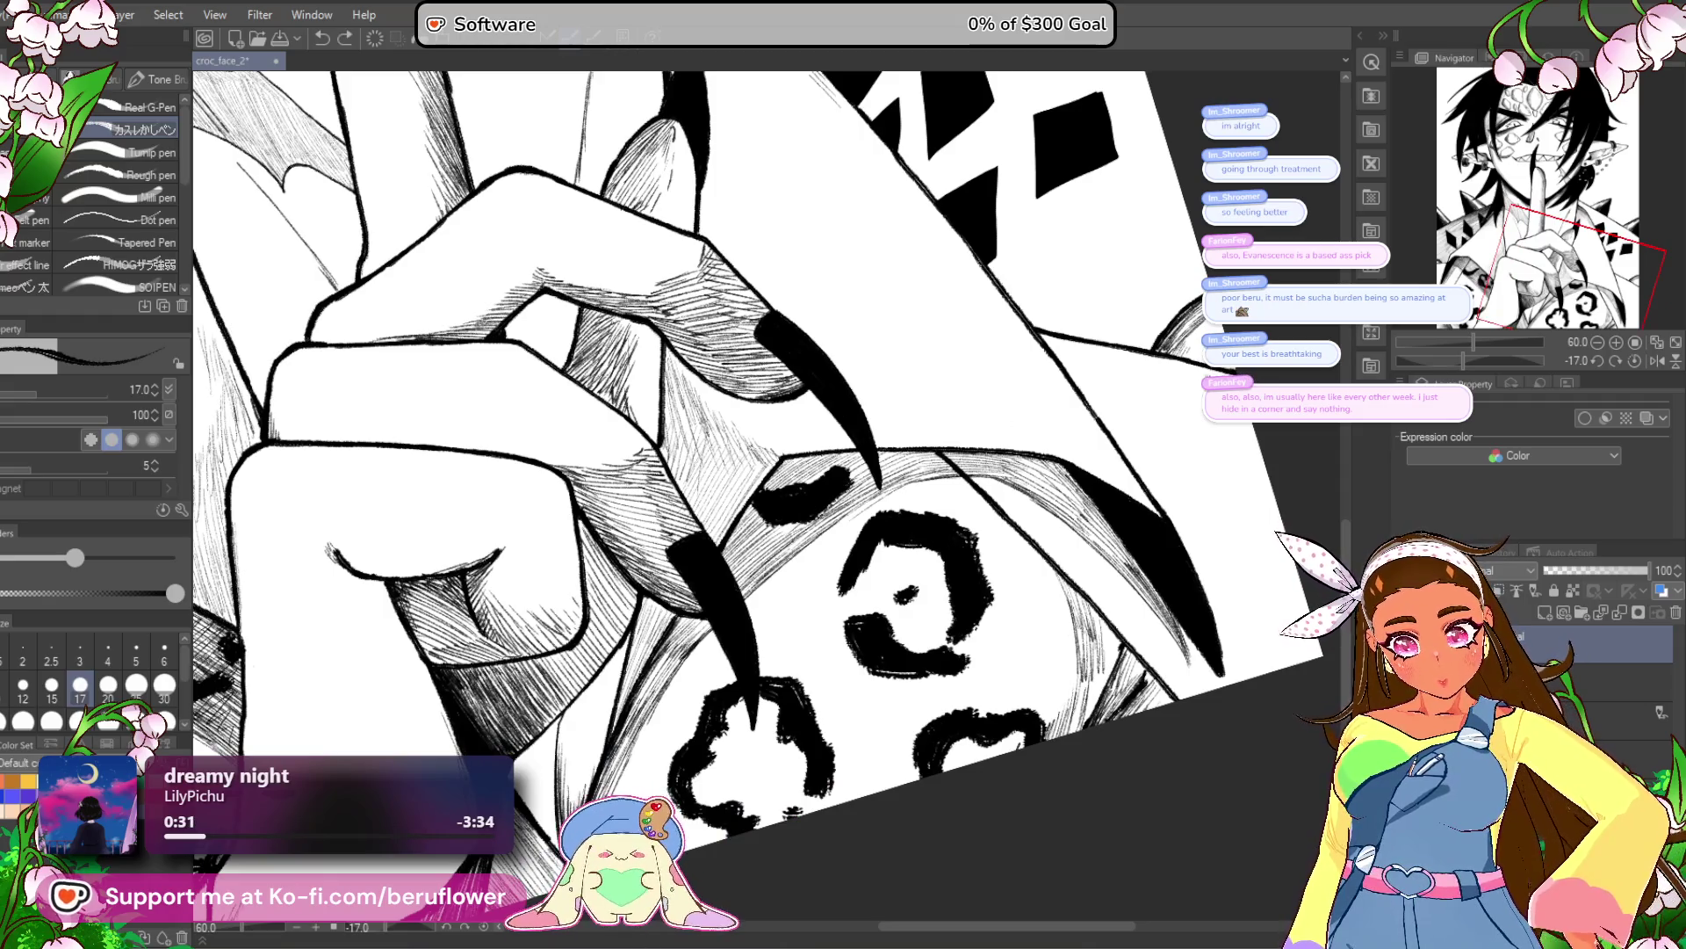
{"action": "left_click", "coordinate": [1635, 361]}
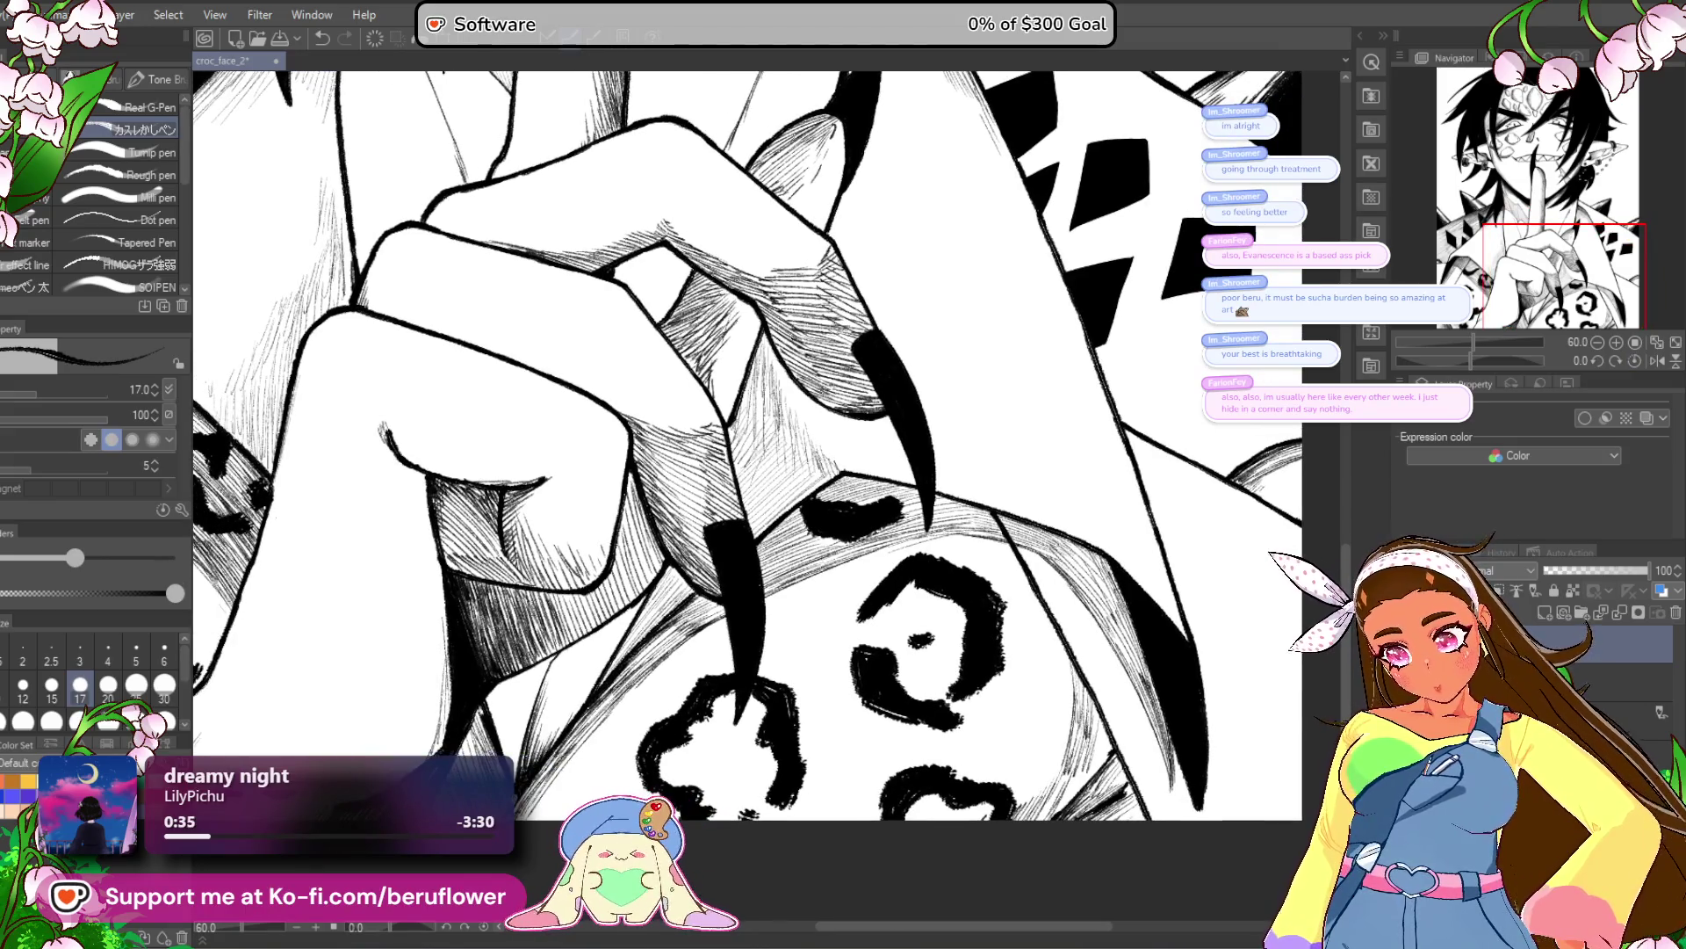
{"action": "mouse_move", "coordinate": [465, 771]}
{"action": "left_mouse_down"}
{"action": "mouse_move", "coordinate": [754, 696]}
{"action": "mouse_move", "coordinate": [1112, 533]}
{"action": "left_mouse_up"}
{"action": "left_click_drag", "start_coordinate": [1472, 360], "coordinate": [1449, 360]}
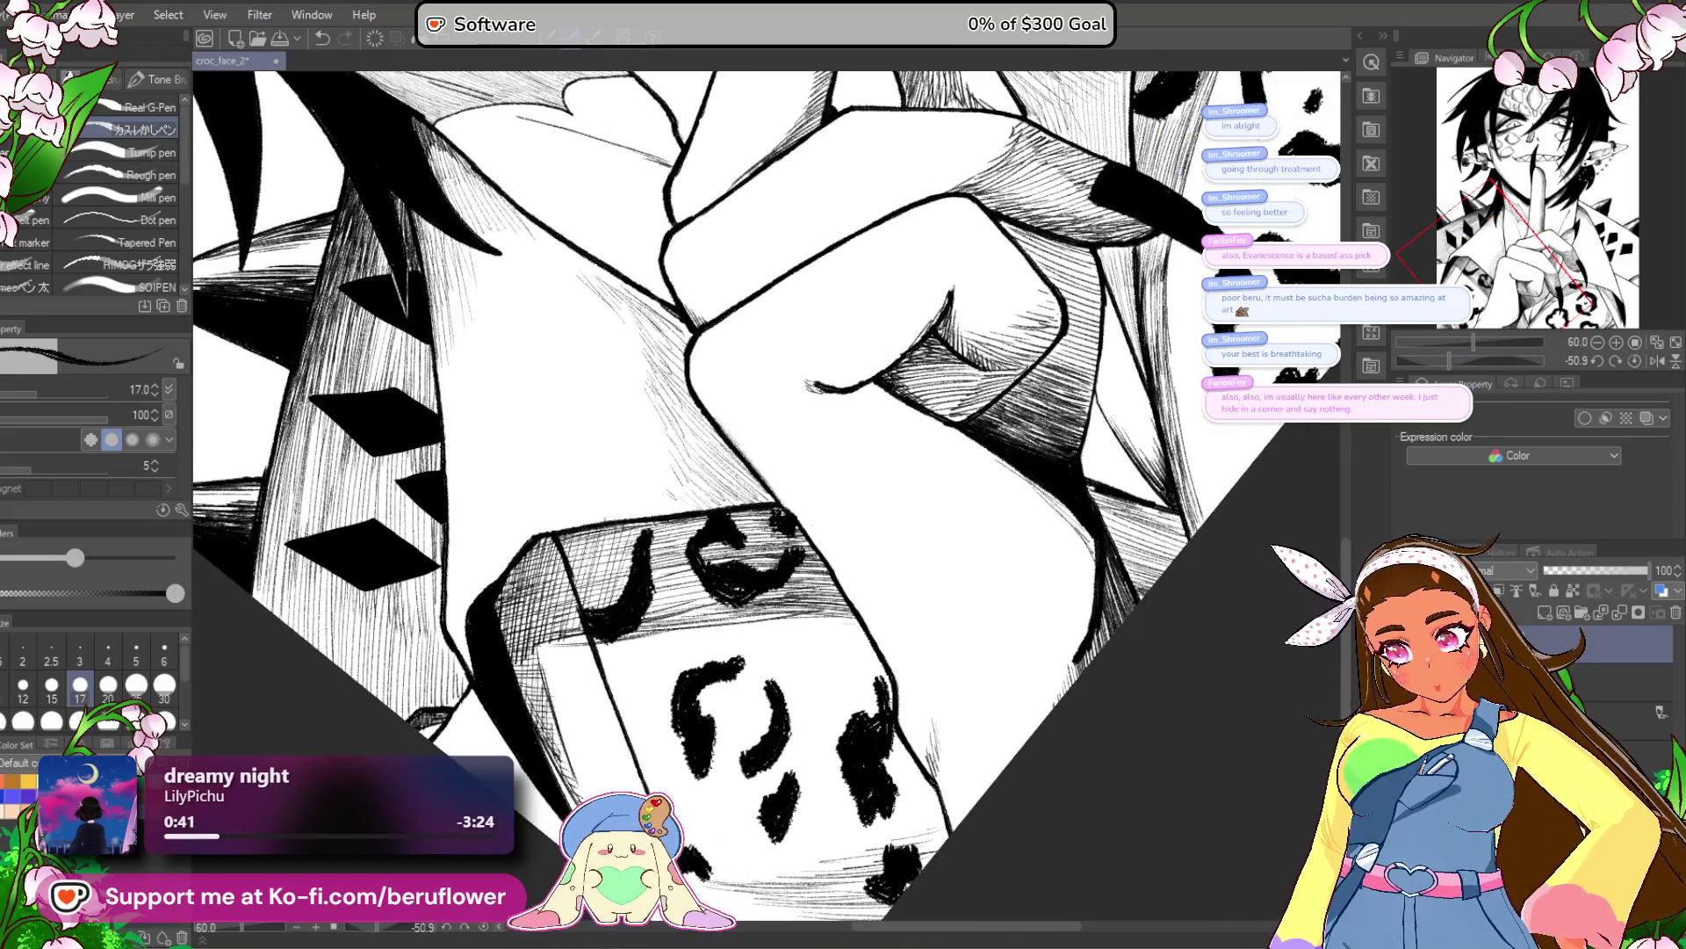
{"action": "left_click_drag", "start_coordinate": [708, 575], "coordinate": [671, 620]}
{"action": "left_click_drag", "start_coordinate": [767, 521], "coordinate": [746, 563]}
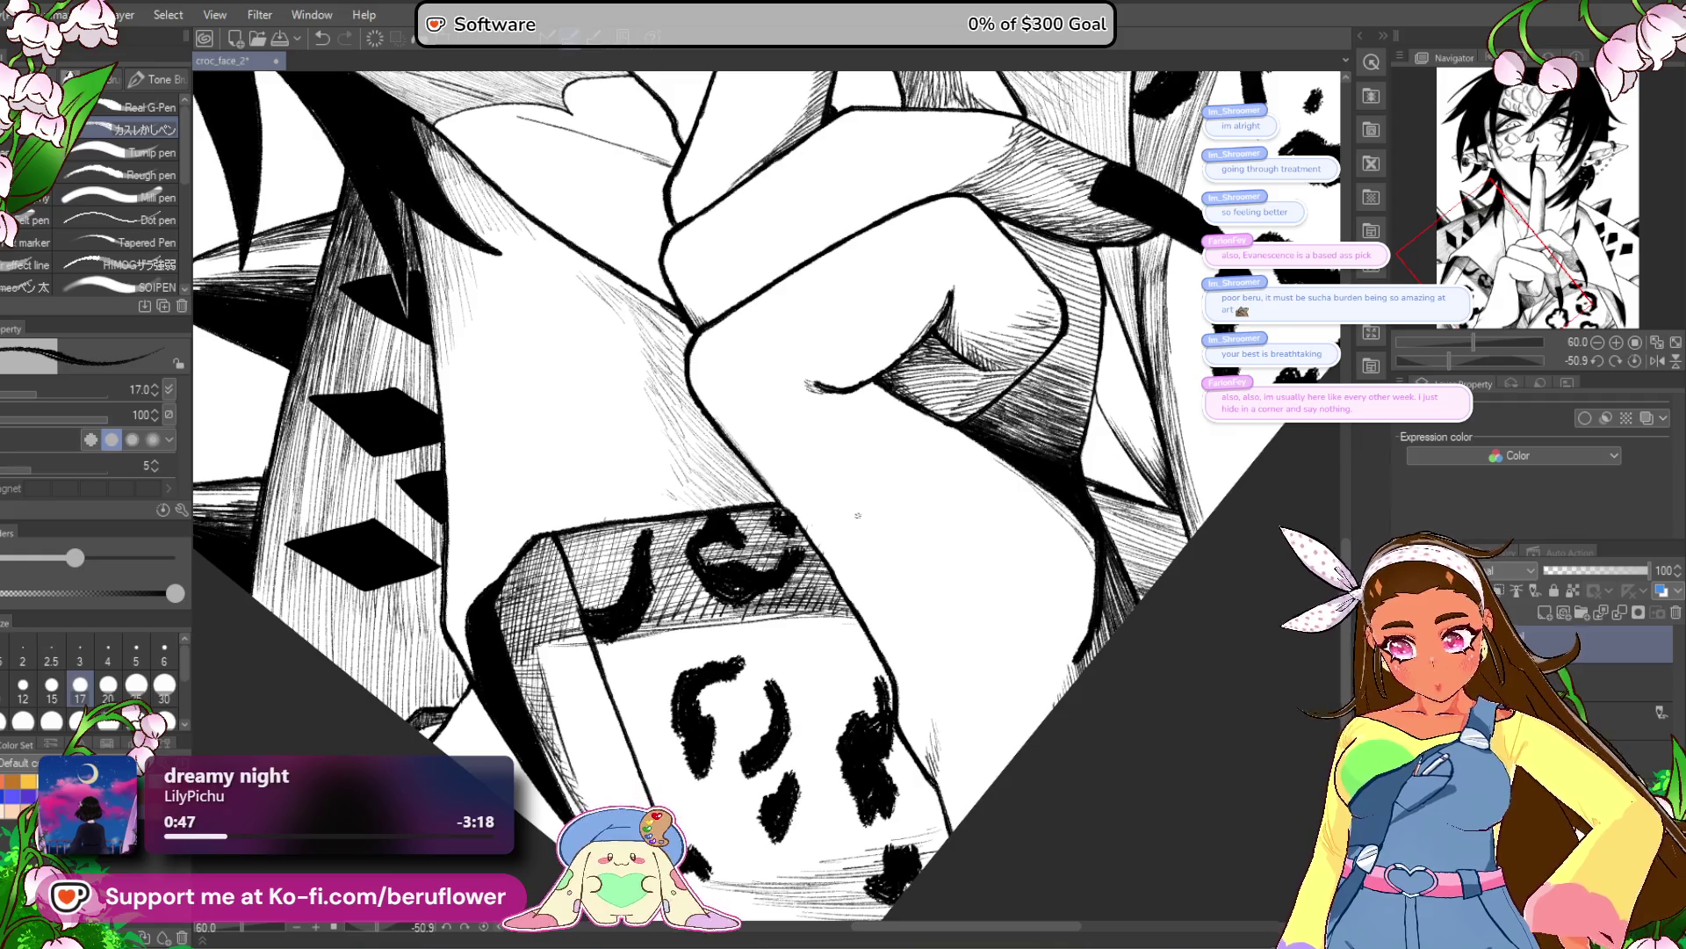
Reset the canvas rotation and build up hatching beside the fist's long claws.
{"action": "left_click_drag", "start_coordinate": [804, 516], "coordinate": [641, 560]}
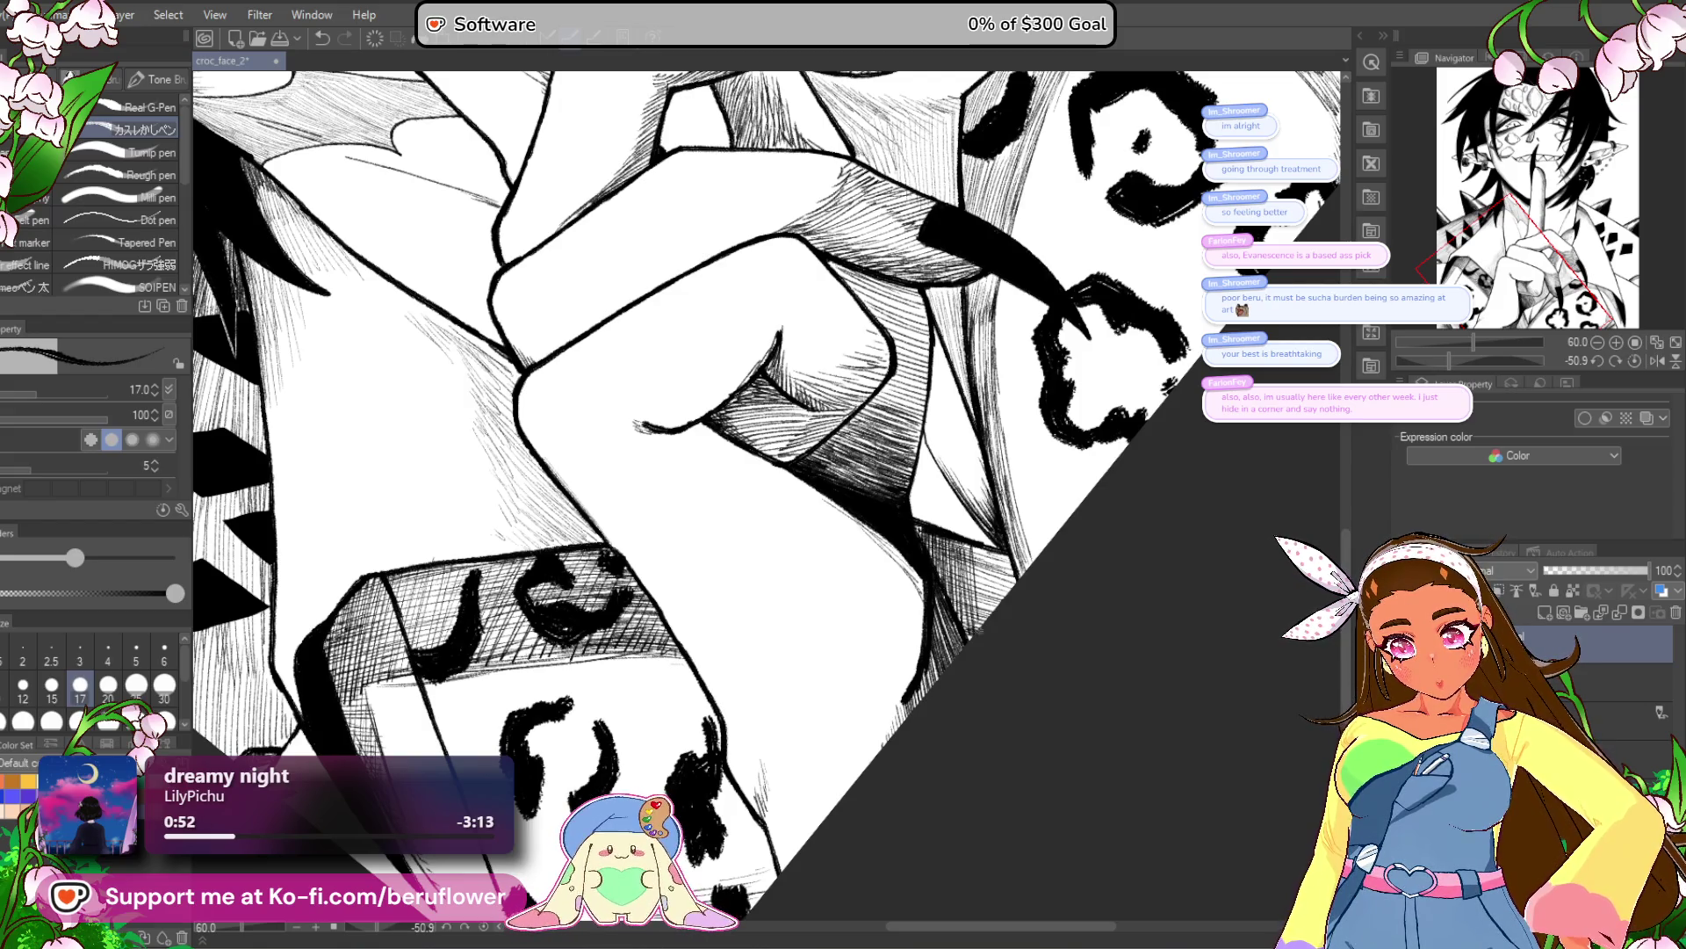
{"action": "mouse_move", "coordinate": [1192, 609]}
{"action": "left_mouse_down"}
{"action": "mouse_move", "coordinate": [1175, 662]}
{"action": "mouse_move", "coordinate": [1350, 521]}
{"action": "left_mouse_up"}
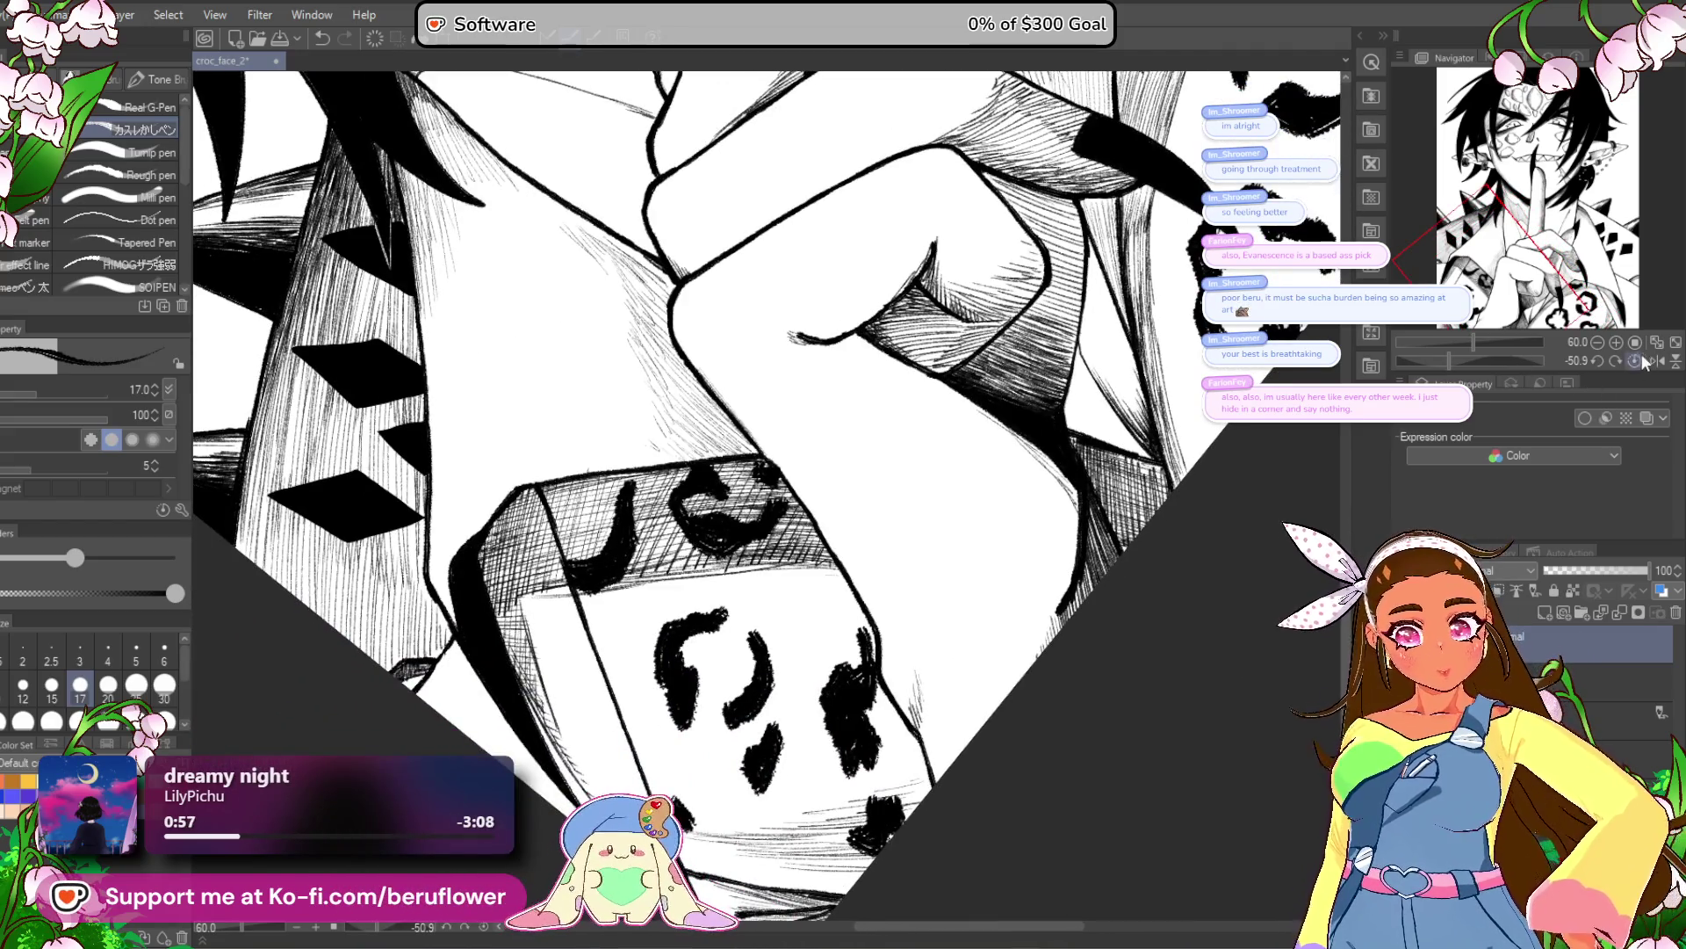
{"action": "left_click", "coordinate": [1597, 361]}
{"action": "mouse_move", "coordinate": [1025, 727]}
{"action": "left_mouse_down"}
{"action": "mouse_move", "coordinate": [1080, 791]}
{"action": "mouse_move", "coordinate": [1122, 736]}
{"action": "mouse_move", "coordinate": [1021, 617]}
{"action": "mouse_move", "coordinate": [983, 609]}
{"action": "mouse_move", "coordinate": [940, 637]}
{"action": "mouse_move", "coordinate": [931, 686]}
{"action": "mouse_move", "coordinate": [898, 634]}
{"action": "mouse_move", "coordinate": [891, 646]}
{"action": "left_mouse_up"}
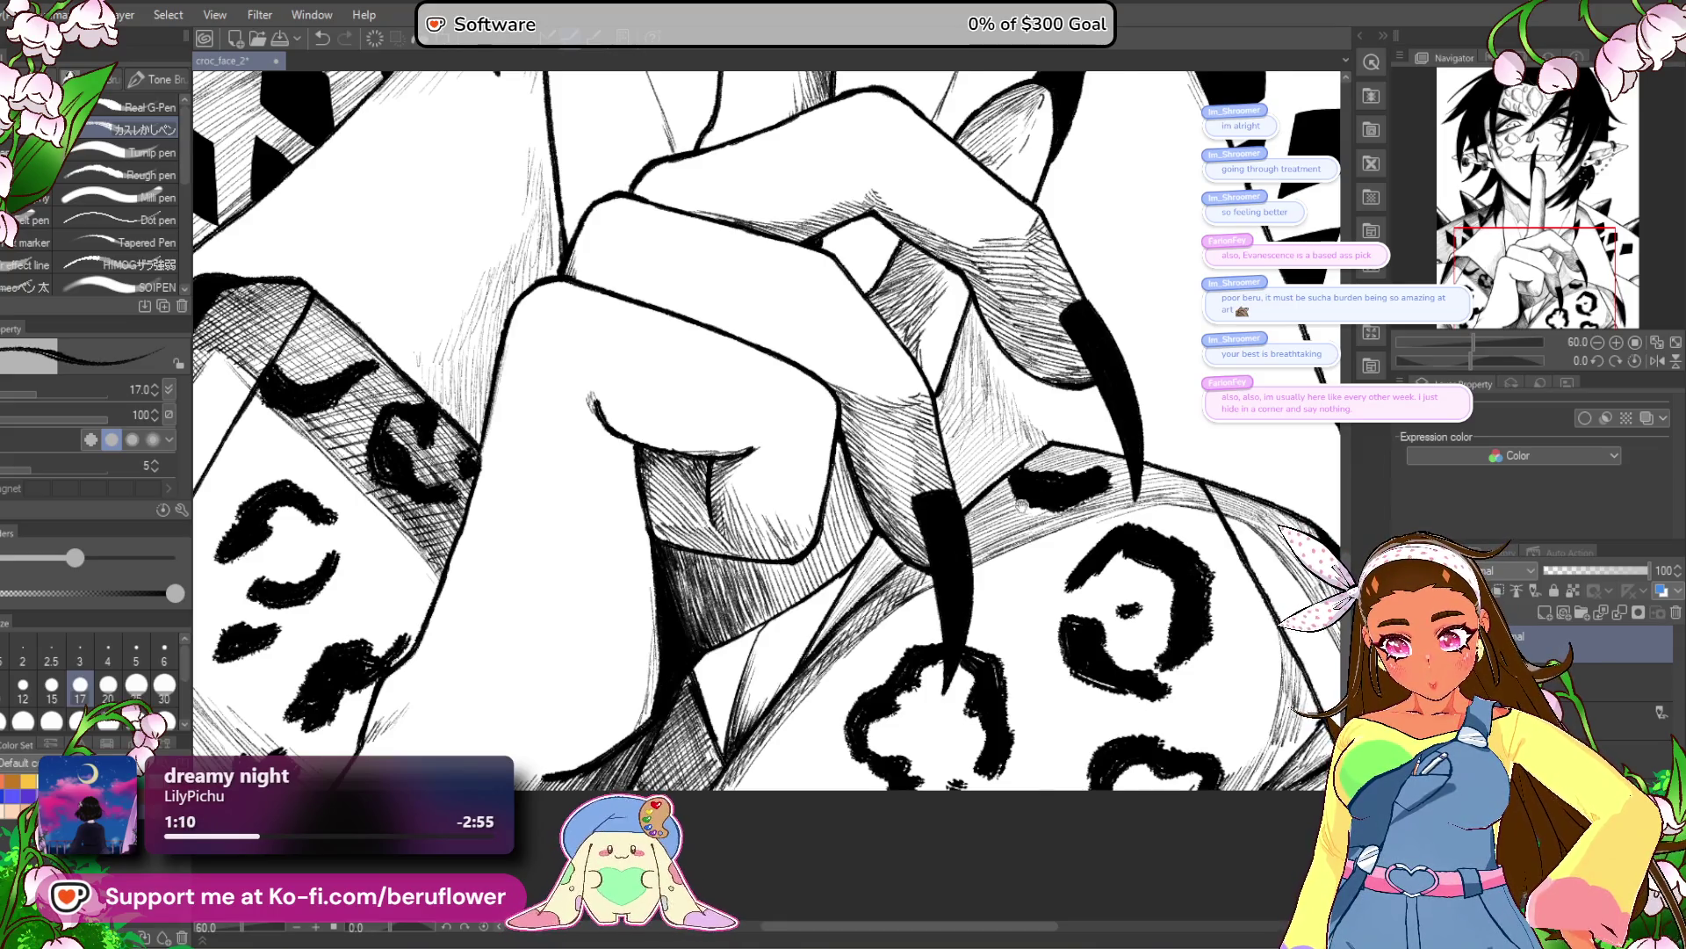
{"action": "left_click_drag", "start_coordinate": [917, 580], "coordinate": [856, 632]}
{"action": "left_click_drag", "start_coordinate": [931, 544], "coordinate": [934, 614]}
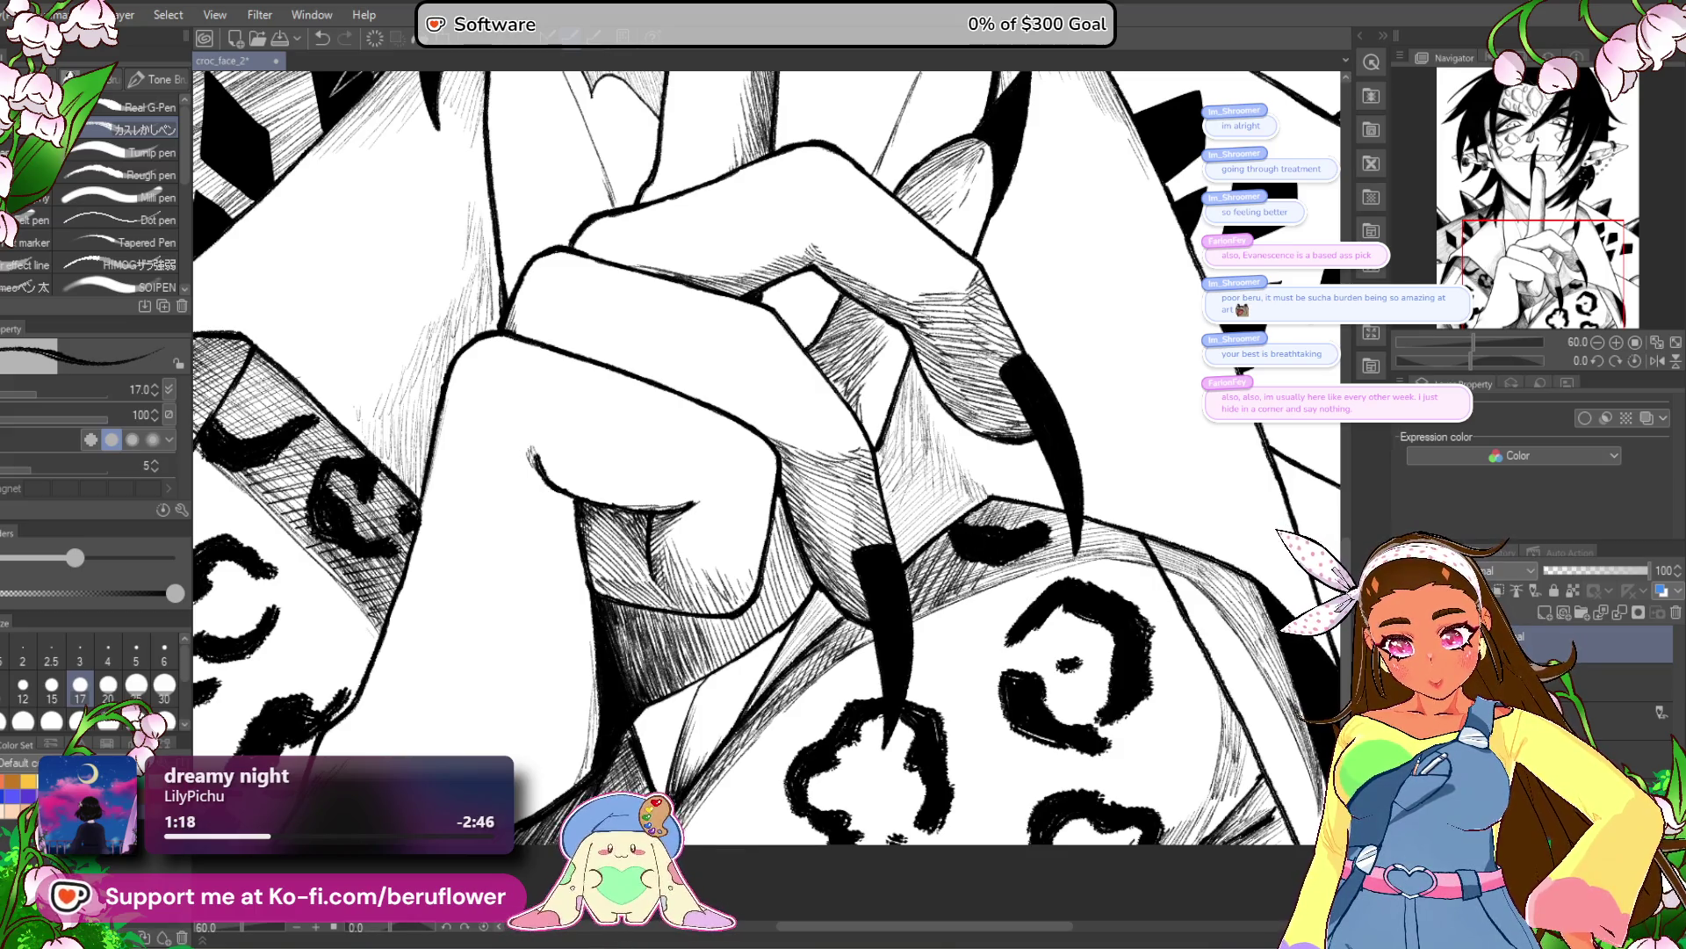
{"action": "mouse_move", "coordinate": [994, 643]}
{"action": "left_mouse_down"}
{"action": "mouse_move", "coordinate": [920, 670]}
{"action": "mouse_move", "coordinate": [865, 558]}
{"action": "left_mouse_up"}
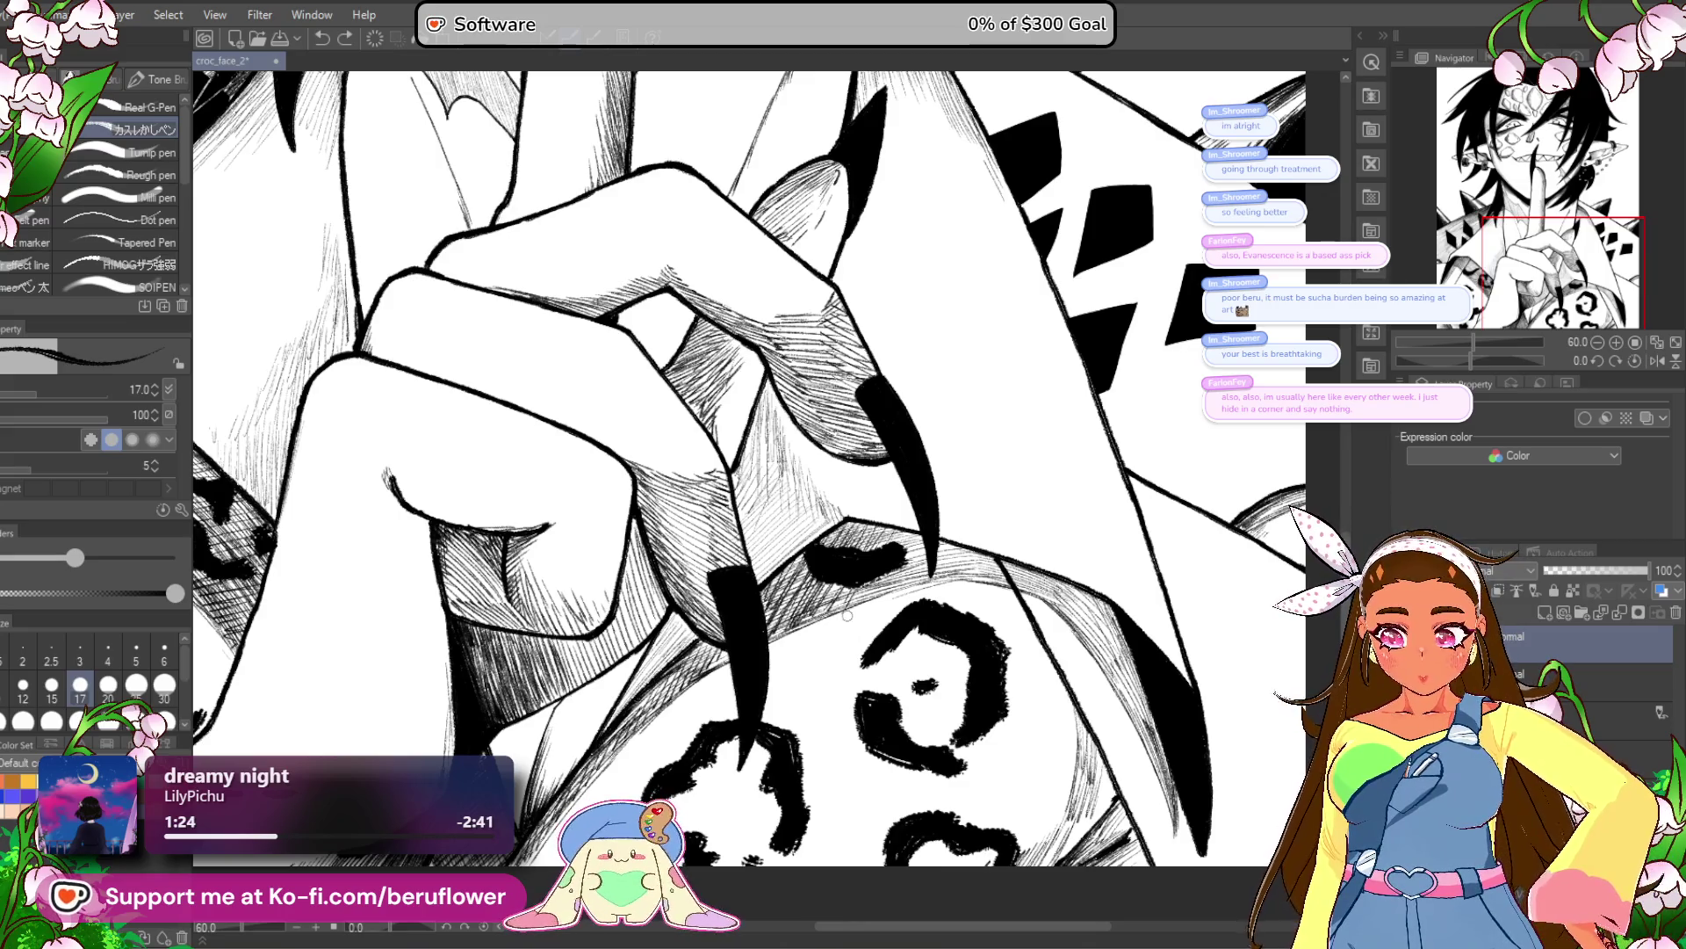
{"action": "left_click_drag", "start_coordinate": [866, 593], "coordinate": [840, 606]}
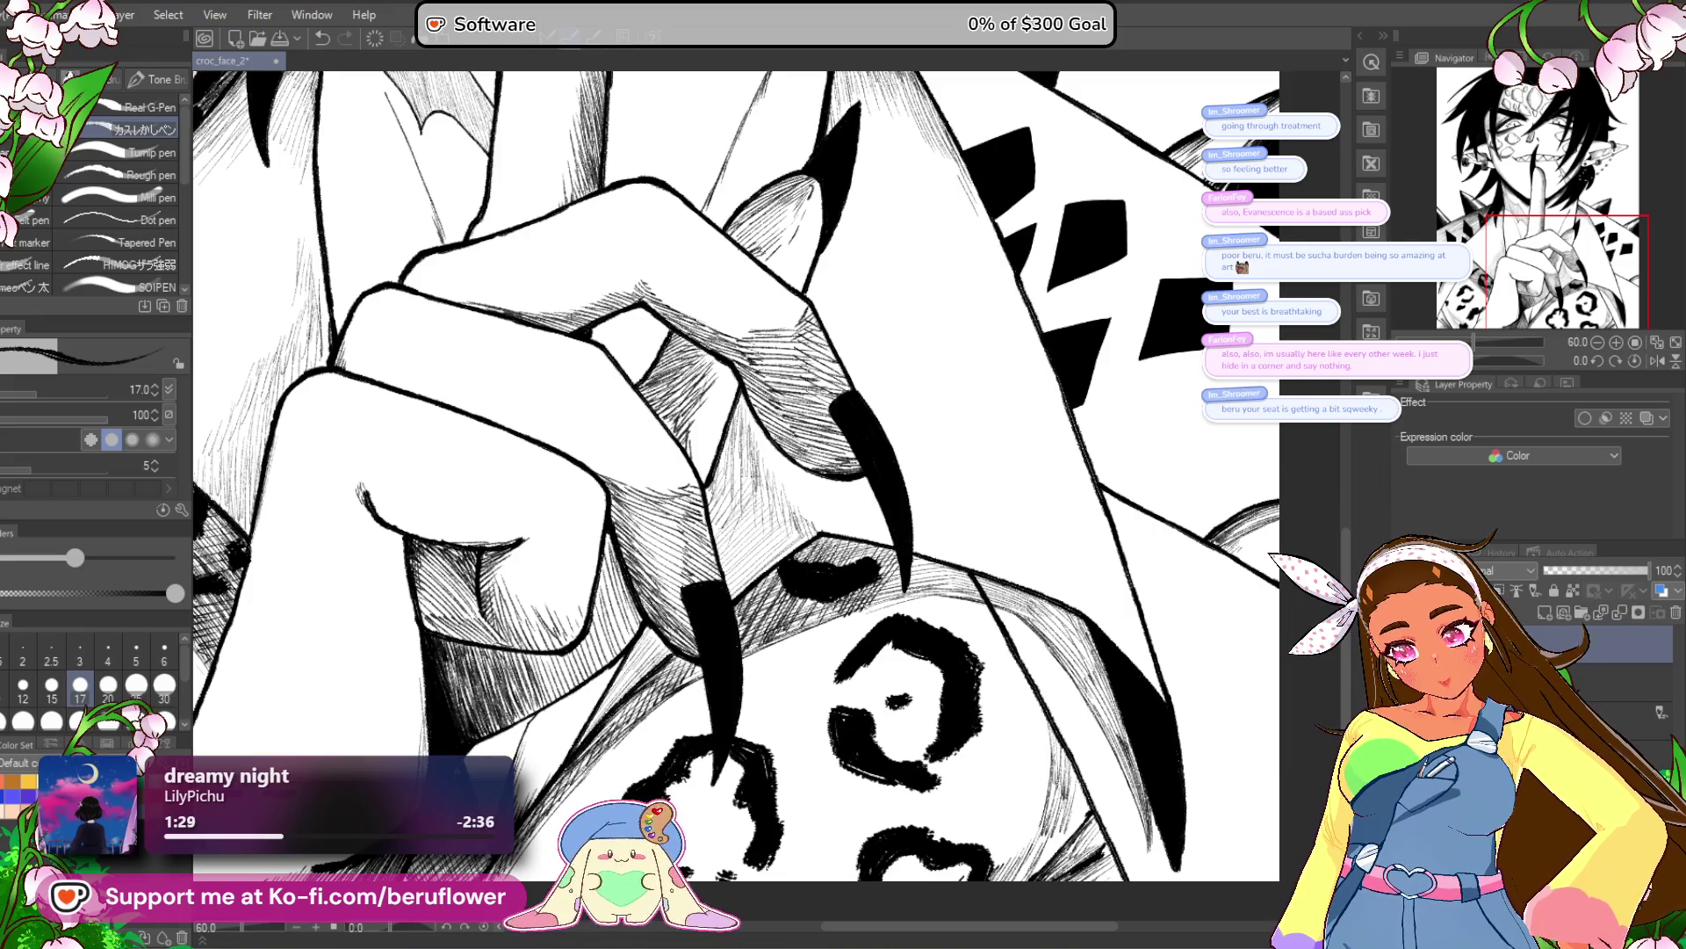
{"action": "left_click_drag", "start_coordinate": [914, 580], "coordinate": [962, 584]}
{"action": "mouse_move", "coordinate": [1070, 574]}
{"action": "left_mouse_down"}
{"action": "mouse_move", "coordinate": [895, 535]}
{"action": "mouse_move", "coordinate": [830, 564]}
{"action": "mouse_move", "coordinate": [874, 578]}
{"action": "left_mouse_up"}
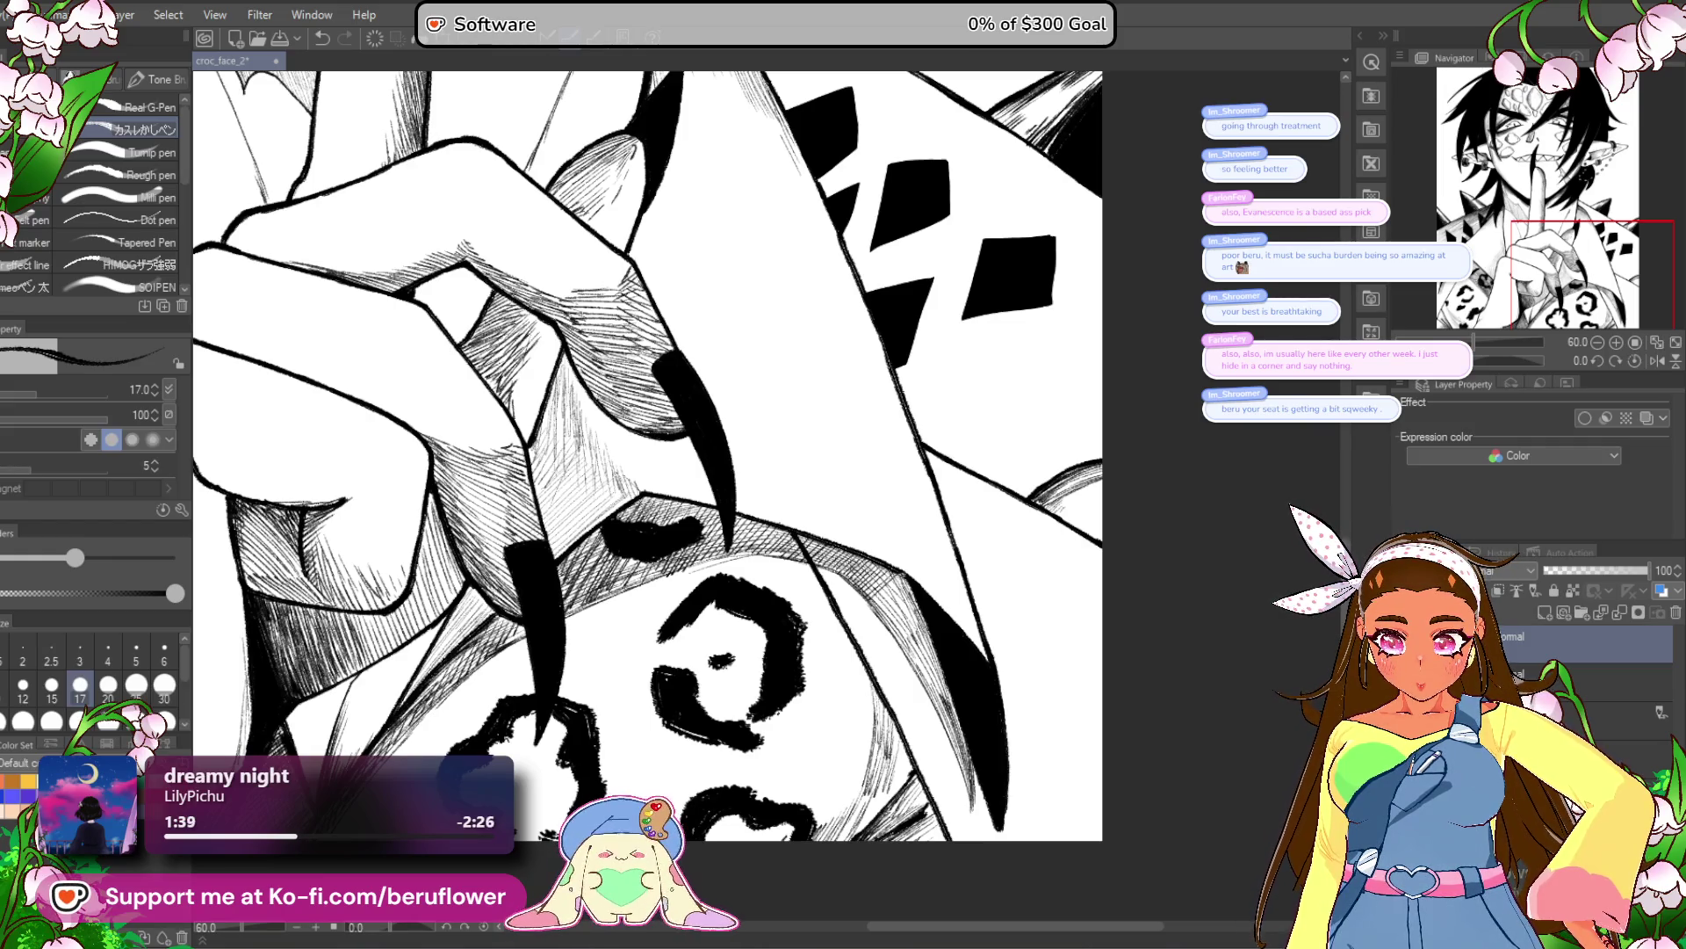
{"action": "mouse_move", "coordinate": [894, 607]}
{"action": "left_mouse_down"}
{"action": "mouse_move", "coordinate": [933, 673]}
{"action": "mouse_move", "coordinate": [901, 579]}
{"action": "mouse_move", "coordinate": [924, 597]}
{"action": "left_mouse_up"}
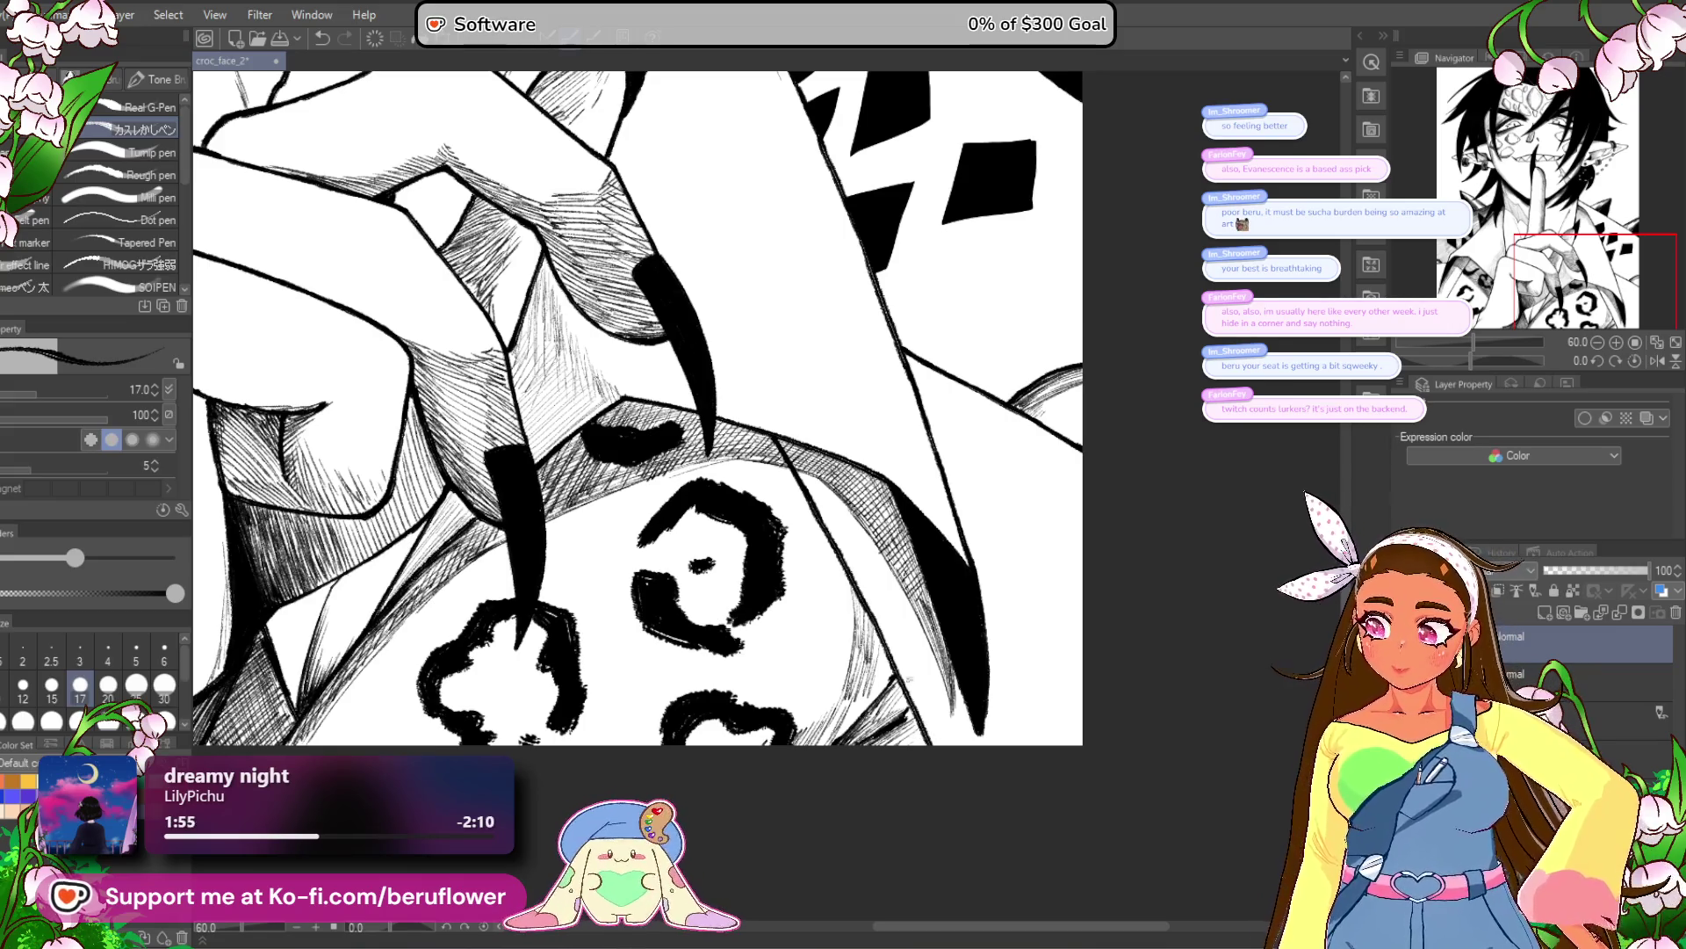
Pan to the cuff under the hand and zoom out to check the overall drawing.
{"action": "left_click_drag", "start_coordinate": [909, 677], "coordinate": [933, 544]}
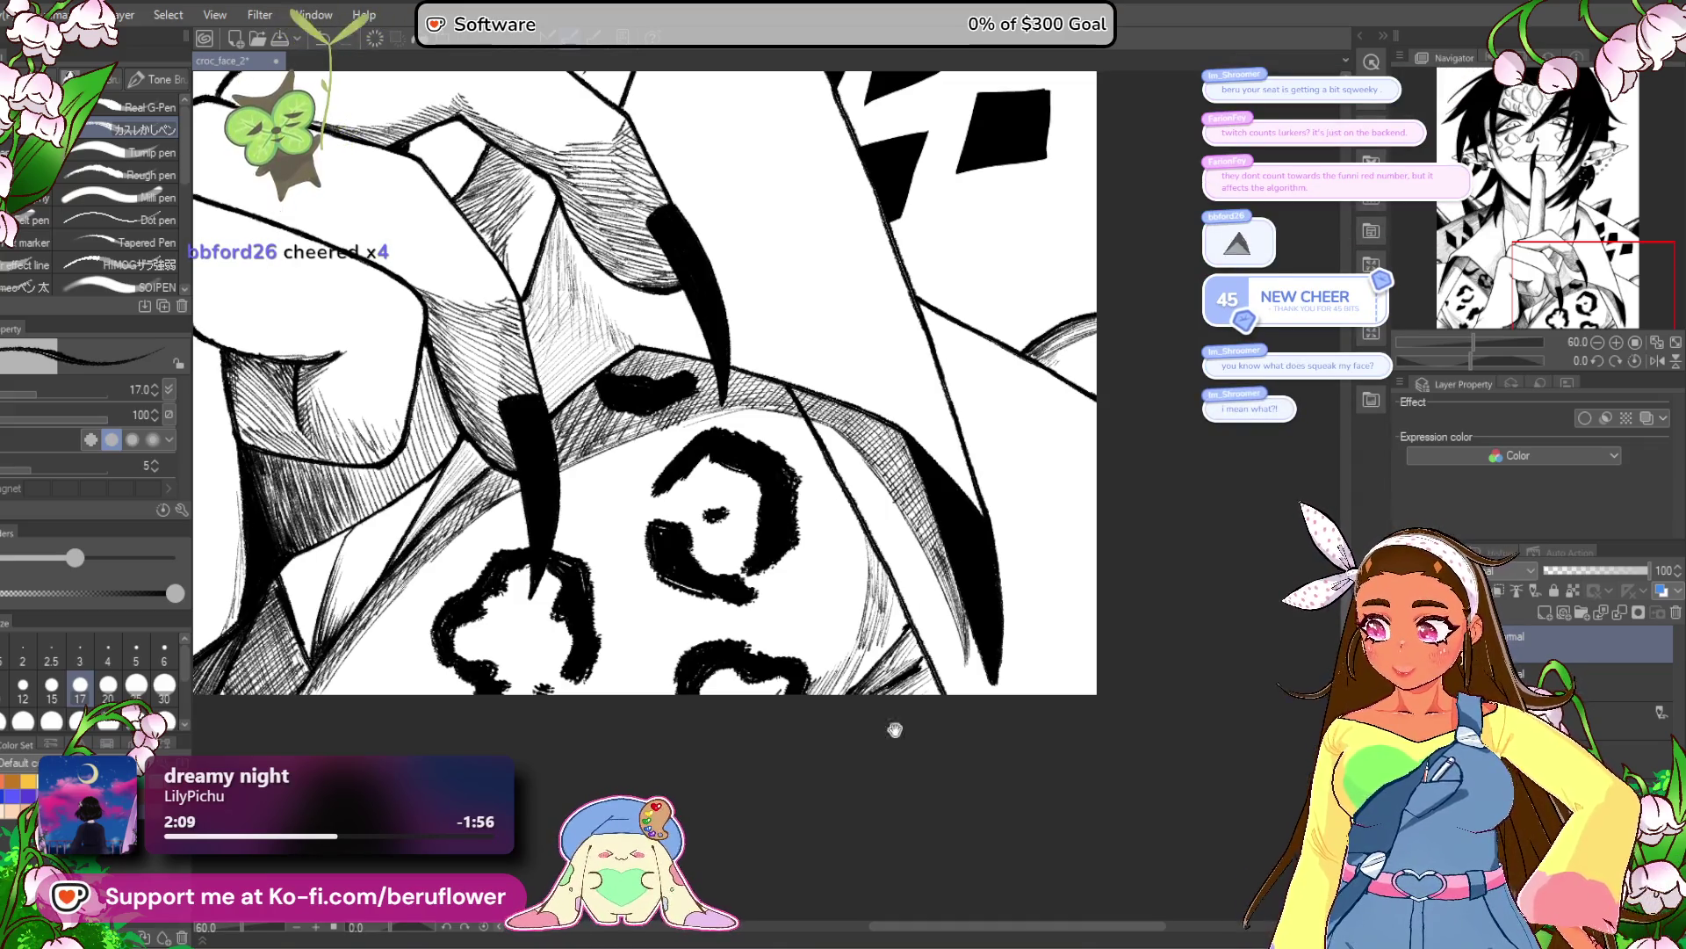
{"action": "scroll", "coordinate": [643, 377], "scroll_direction": "down", "scroll_amount": 1}
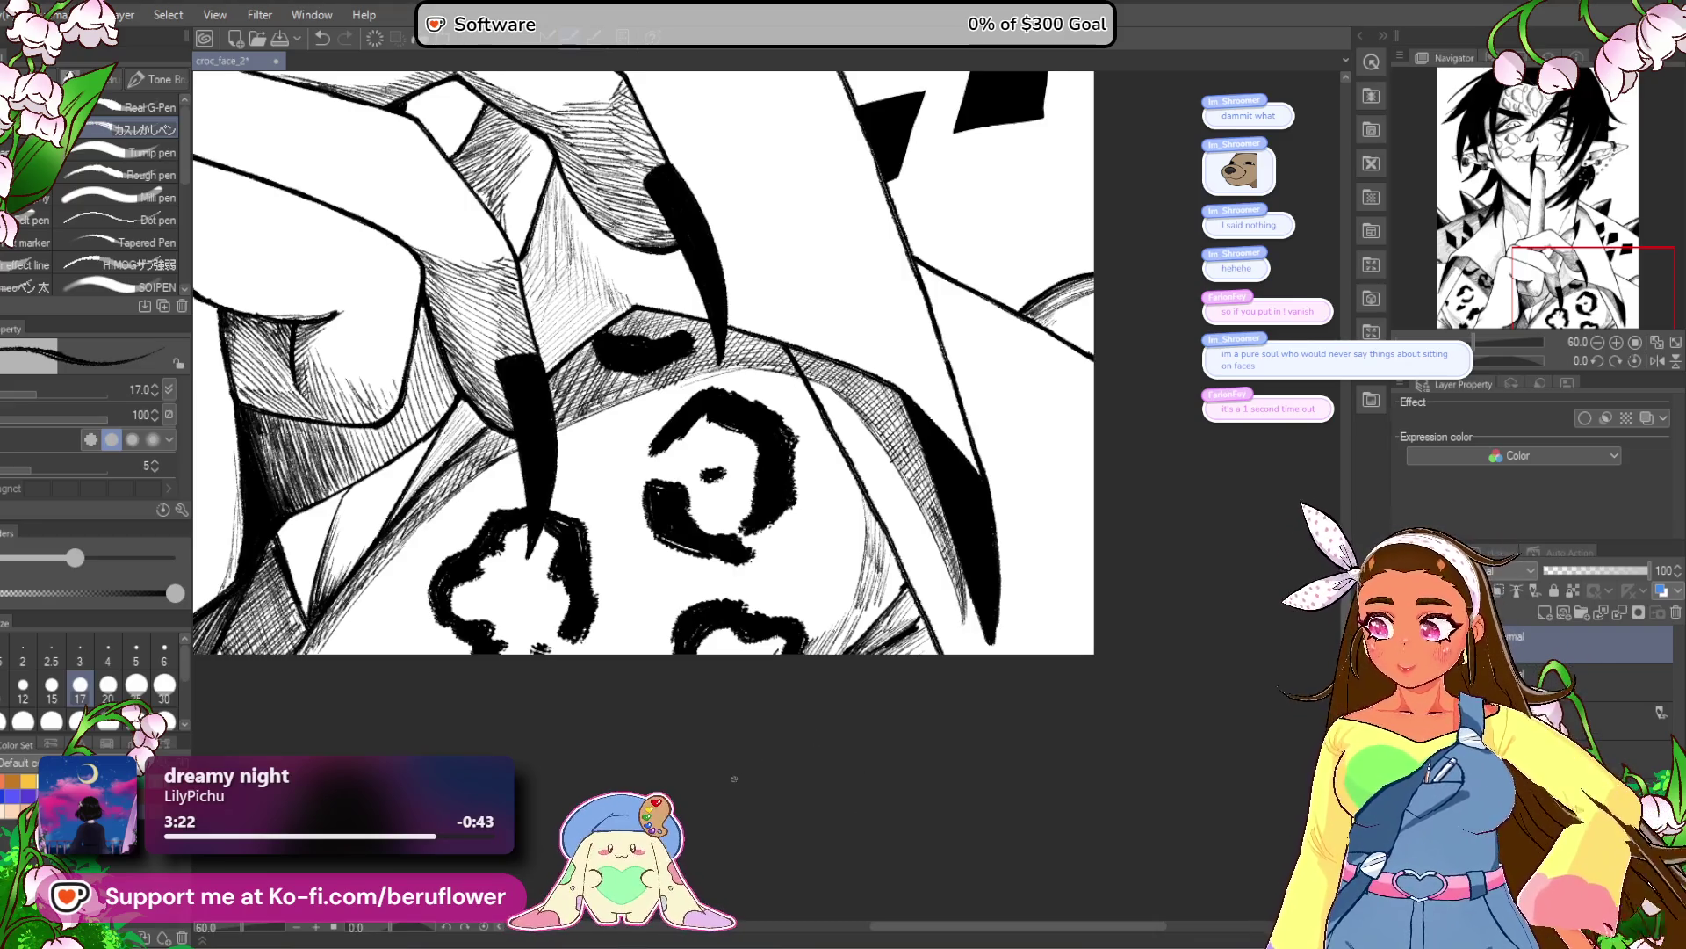
{"action": "scroll", "coordinate": [735, 779], "scroll_direction": "down", "scroll_amount": 5}
{"action": "scroll", "coordinate": [872, 758], "scroll_direction": "up", "scroll_amount": 5}
Cross-hatch the shadowed area left of the leopard-print sleeve panel.
{"action": "left_click_drag", "start_coordinate": [756, 599], "coordinate": [752, 676]}
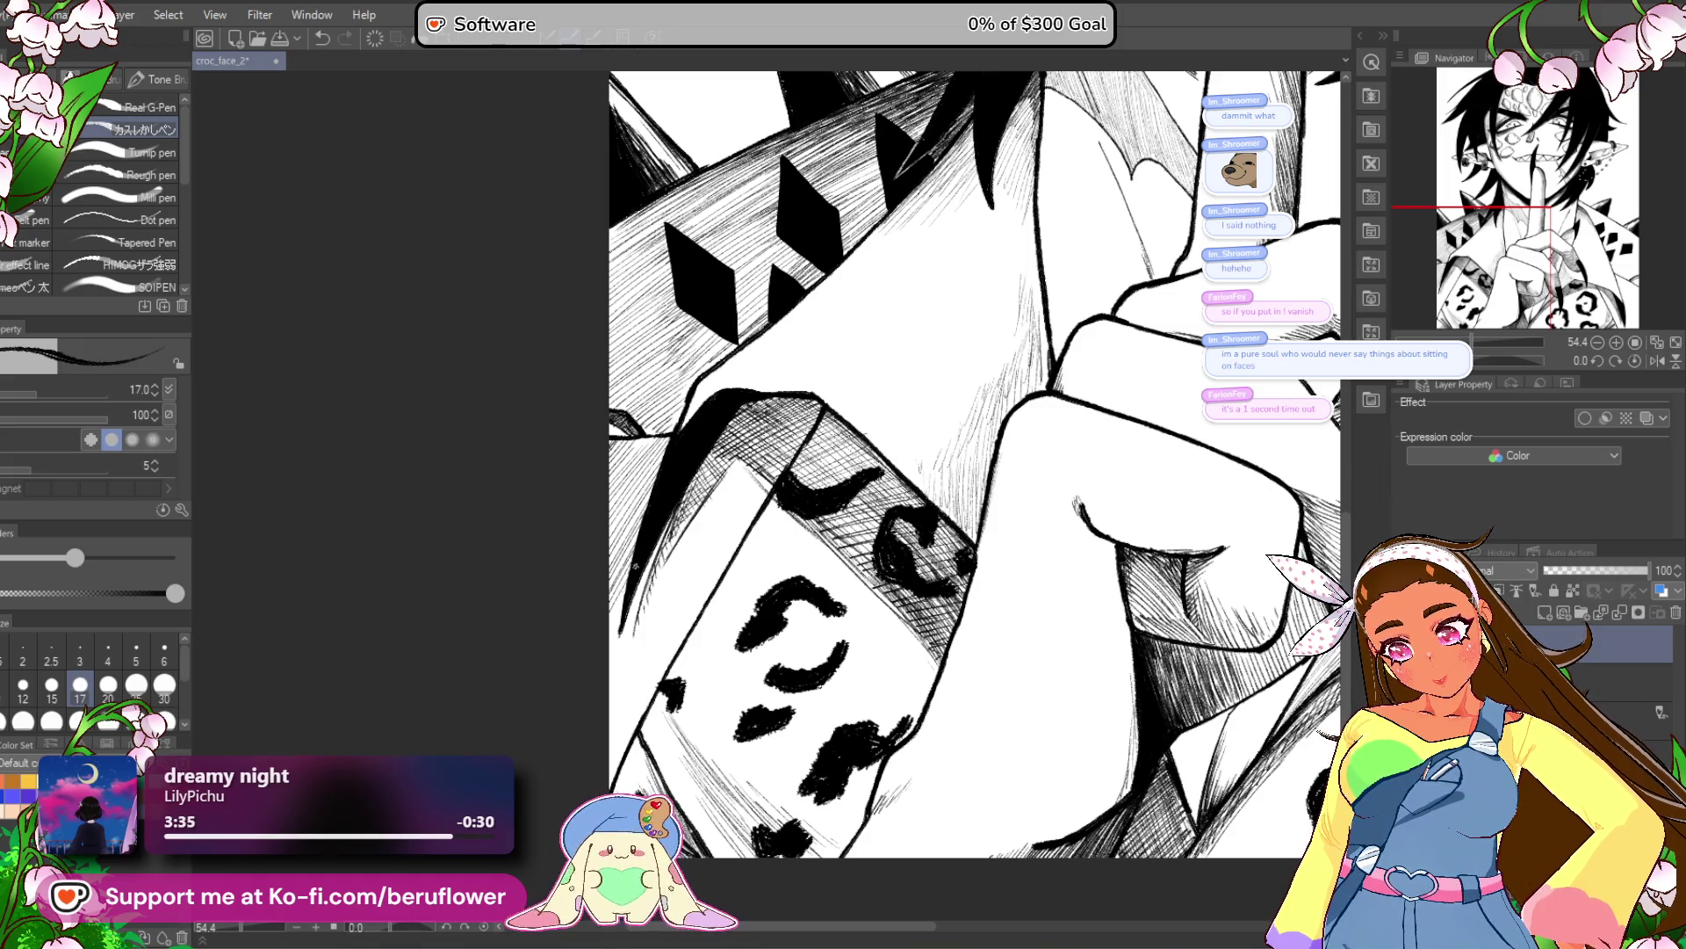
{"action": "left_click_drag", "start_coordinate": [735, 460], "coordinate": [722, 484]}
{"action": "left_click_drag", "start_coordinate": [723, 486], "coordinate": [650, 590]}
{"action": "left_click_drag", "start_coordinate": [747, 462], "coordinate": [618, 646]}
{"action": "left_click_drag", "start_coordinate": [736, 505], "coordinate": [617, 681]}
{"action": "left_click_drag", "start_coordinate": [760, 479], "coordinate": [609, 707]}
{"action": "left_click_drag", "start_coordinate": [743, 514], "coordinate": [616, 713]}
{"action": "left_click_drag", "start_coordinate": [751, 517], "coordinate": [630, 717]}
{"action": "left_click_drag", "start_coordinate": [737, 543], "coordinate": [709, 588]}
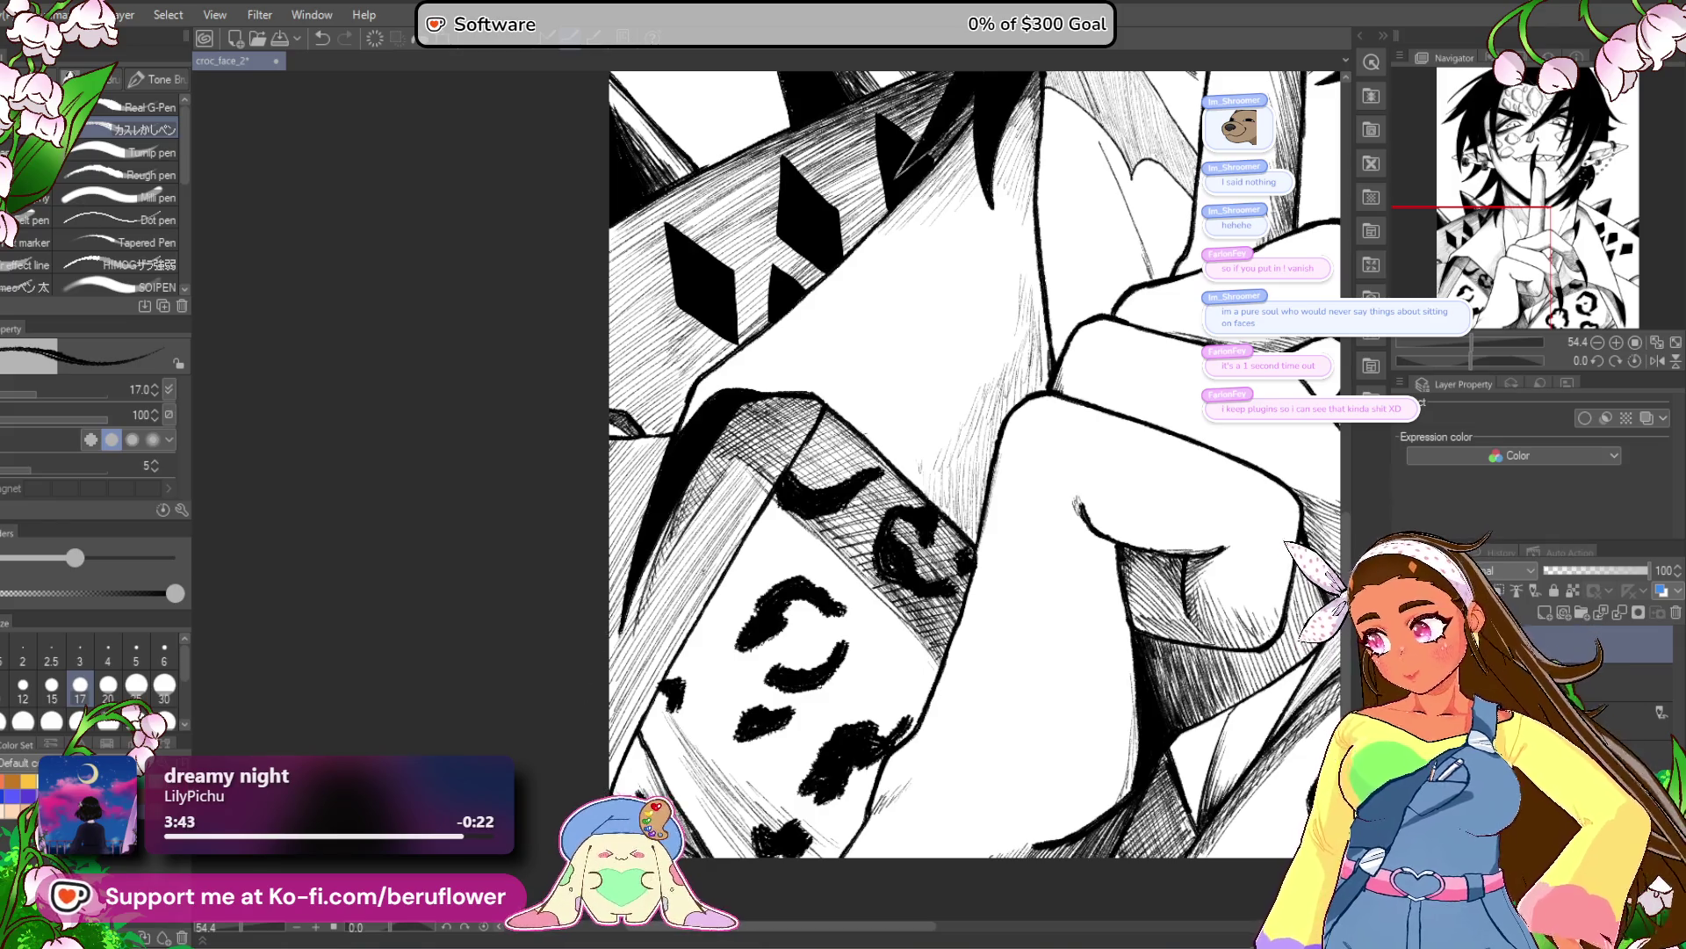
Darken the hatching left of the panel, especially along its top edge.
{"action": "left_click_drag", "start_coordinate": [657, 642], "coordinate": [651, 621]}
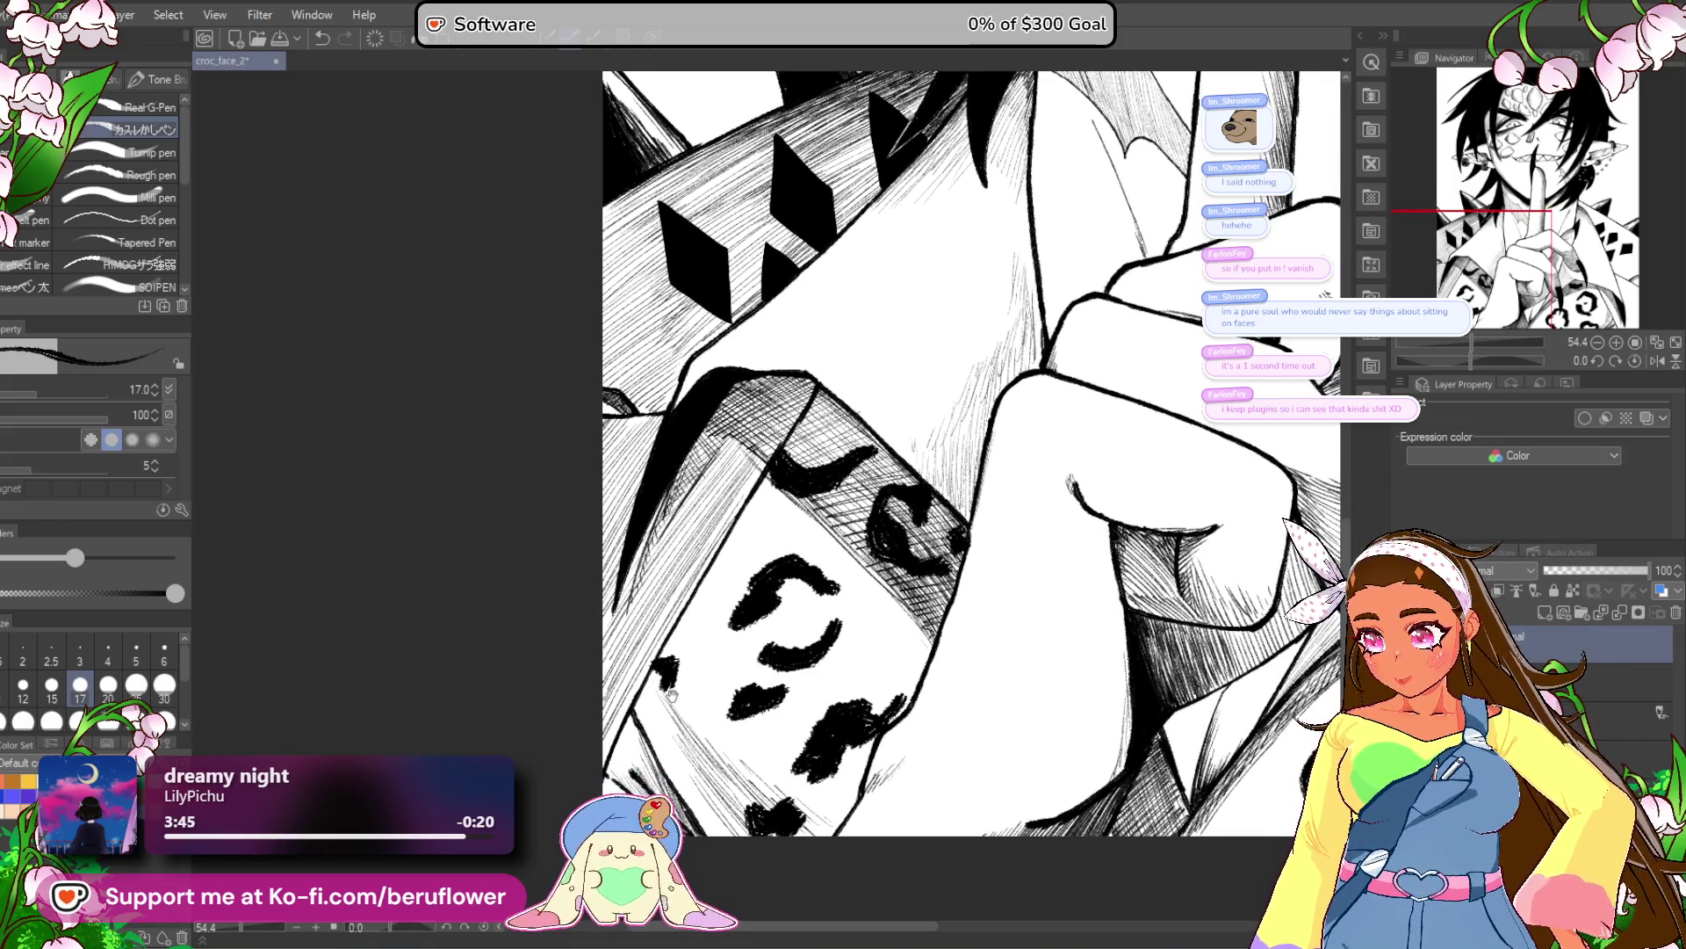
{"action": "left_click_drag", "start_coordinate": [655, 710], "coordinate": [644, 719]}
{"action": "left_click_drag", "start_coordinate": [687, 587], "coordinate": [612, 717]}
{"action": "left_click_drag", "start_coordinate": [648, 648], "coordinate": [615, 716]}
{"action": "left_click_drag", "start_coordinate": [625, 657], "coordinate": [568, 739]}
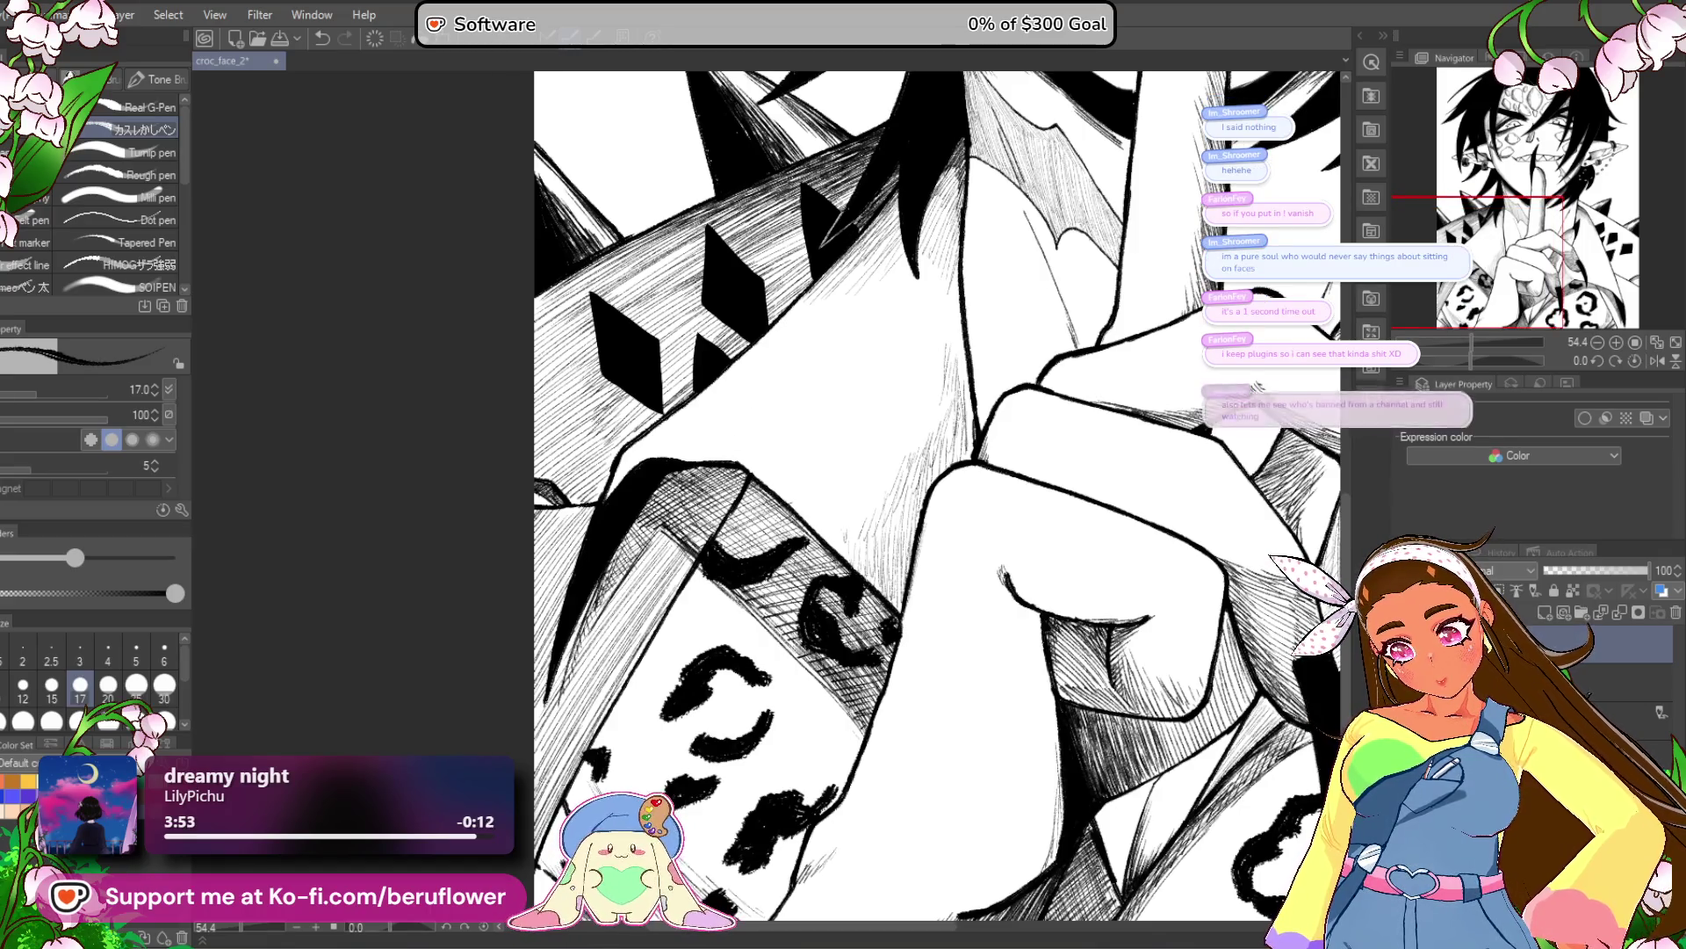
{"action": "mouse_move", "coordinate": [786, 481]}
{"action": "left_mouse_down"}
{"action": "mouse_move", "coordinate": [730, 541]}
{"action": "mouse_move", "coordinate": [756, 548]}
{"action": "left_mouse_up"}
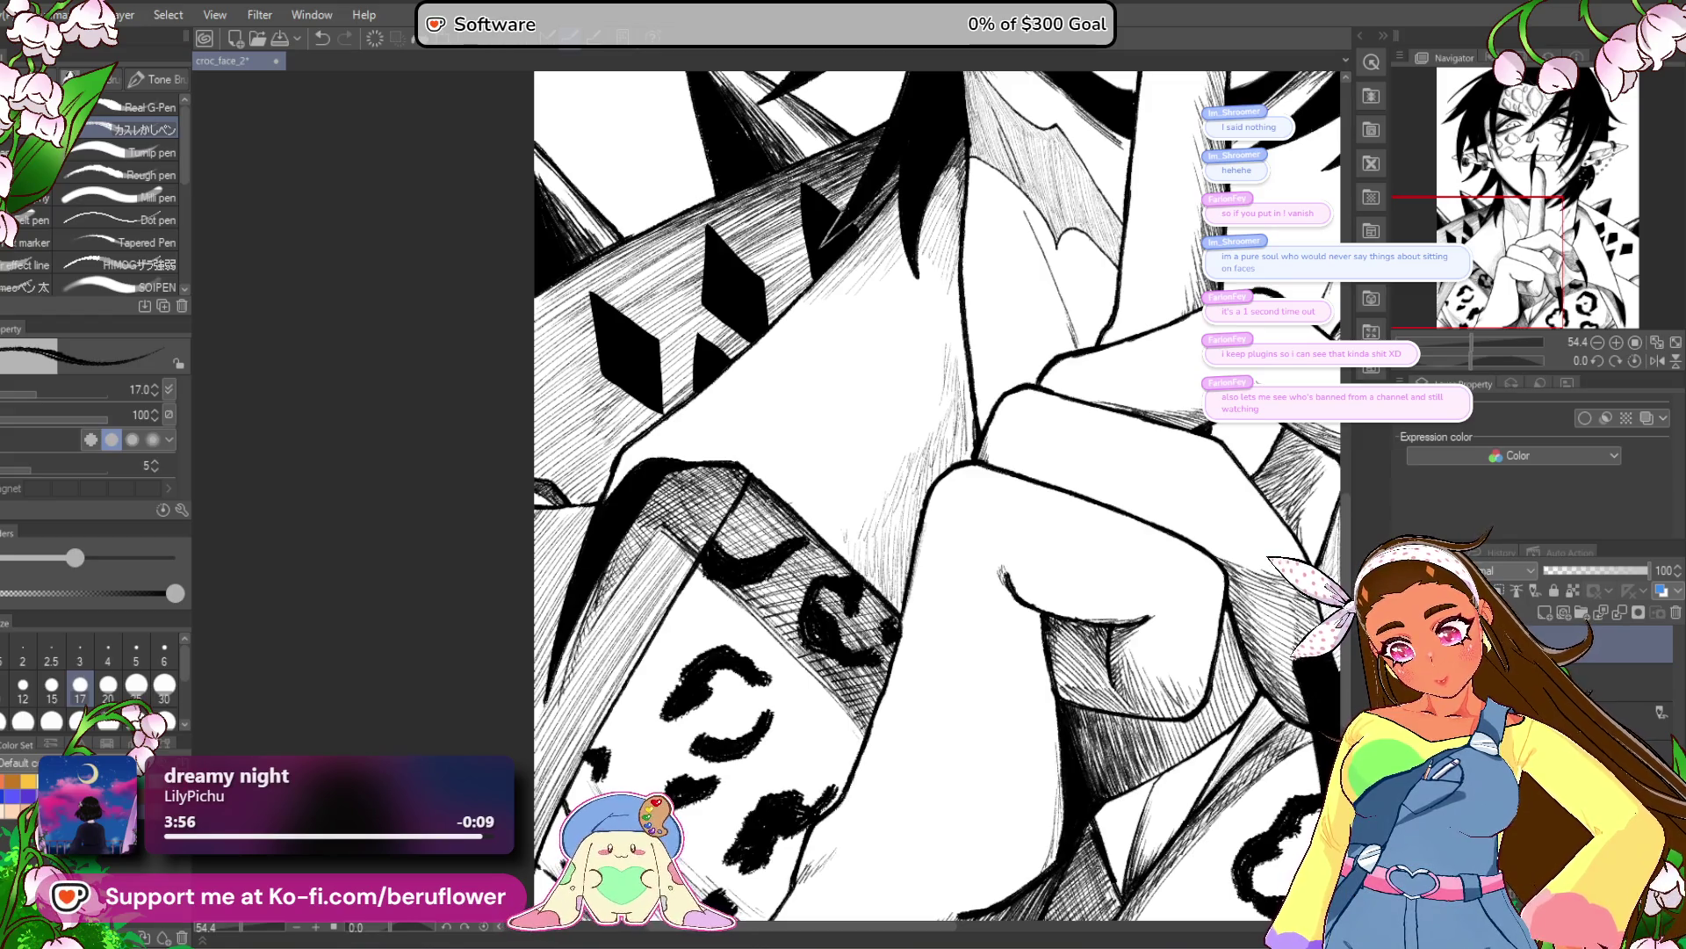
{"action": "left_click_drag", "start_coordinate": [879, 527], "coordinate": [966, 531]}
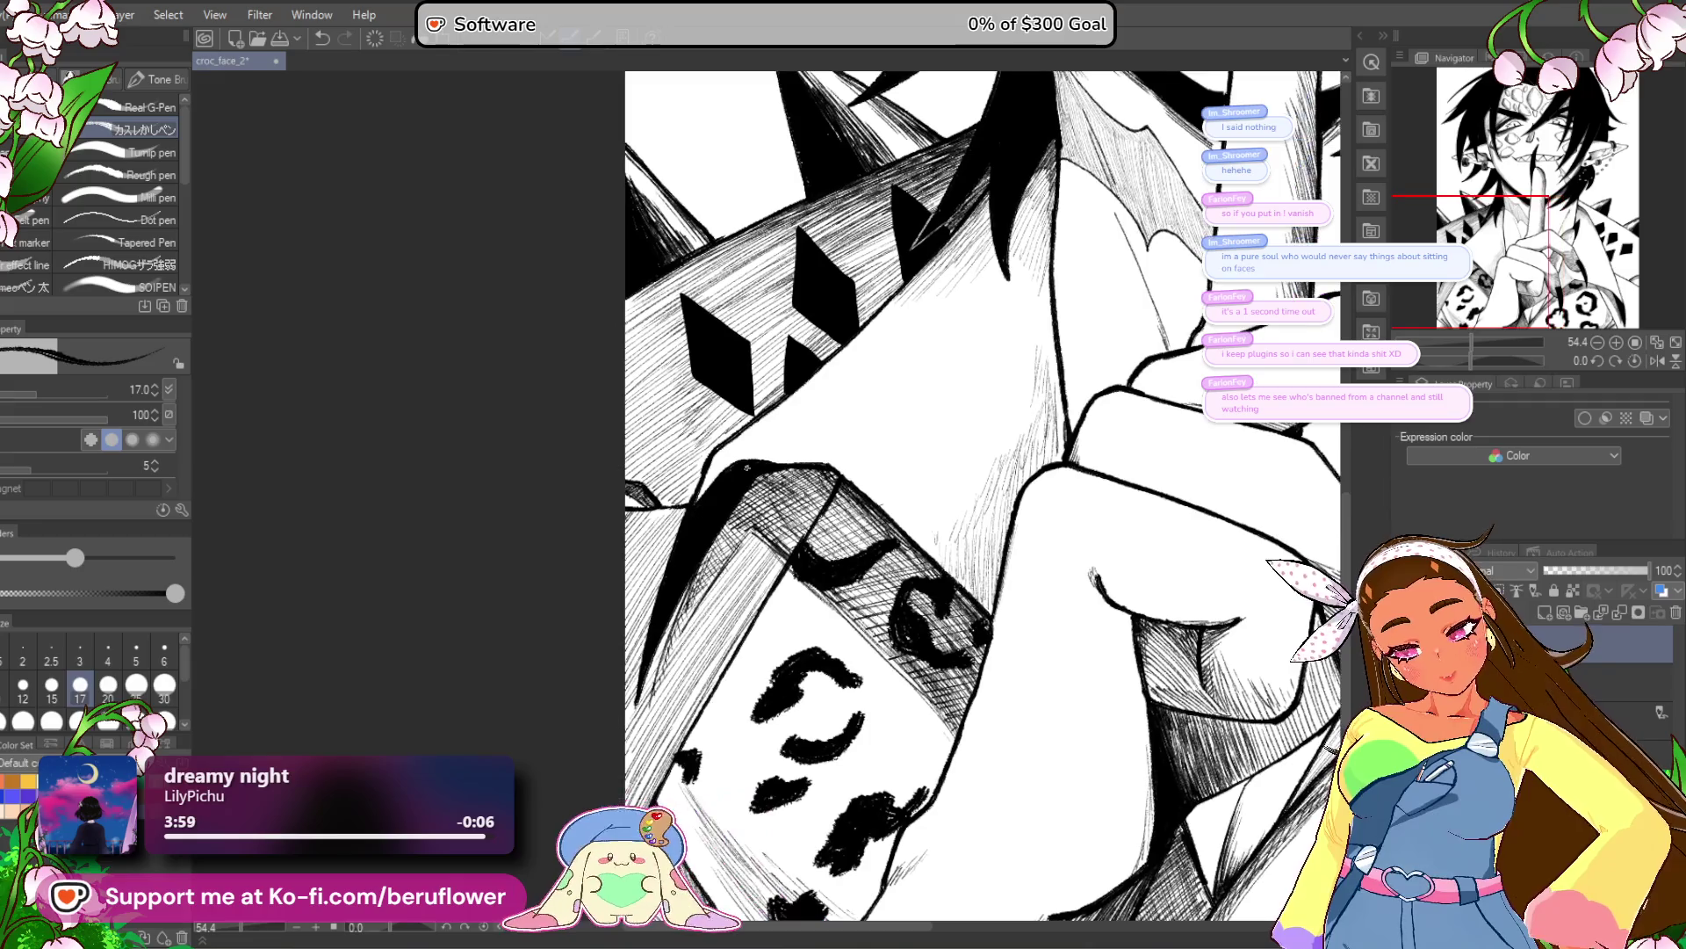
{"action": "left_click_drag", "start_coordinate": [736, 526], "coordinate": [721, 552]}
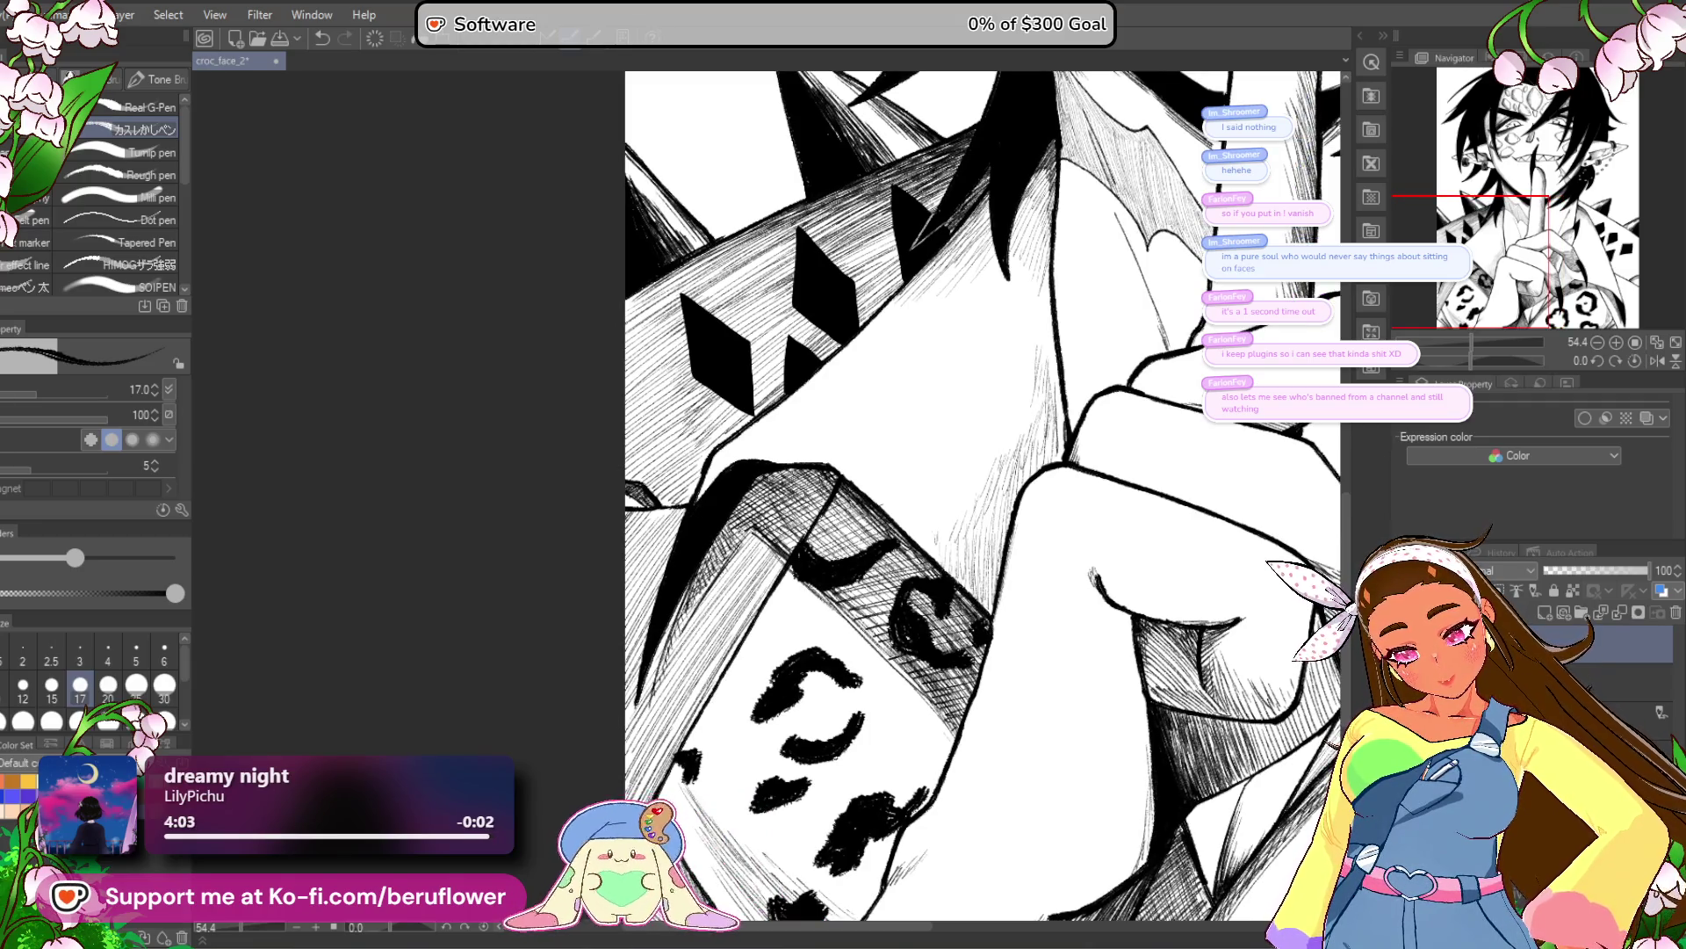
{"action": "scroll", "coordinate": [940, 726], "scroll_direction": "down", "scroll_amount": 5}
Position the whole illustration on screen, save it with Ctrl+S, and fit the page to view.
{"action": "scroll", "coordinate": [940, 726], "scroll_direction": "up", "scroll_amount": 1}
{"action": "left_click_drag", "start_coordinate": [940, 725], "coordinate": [788, 751]}
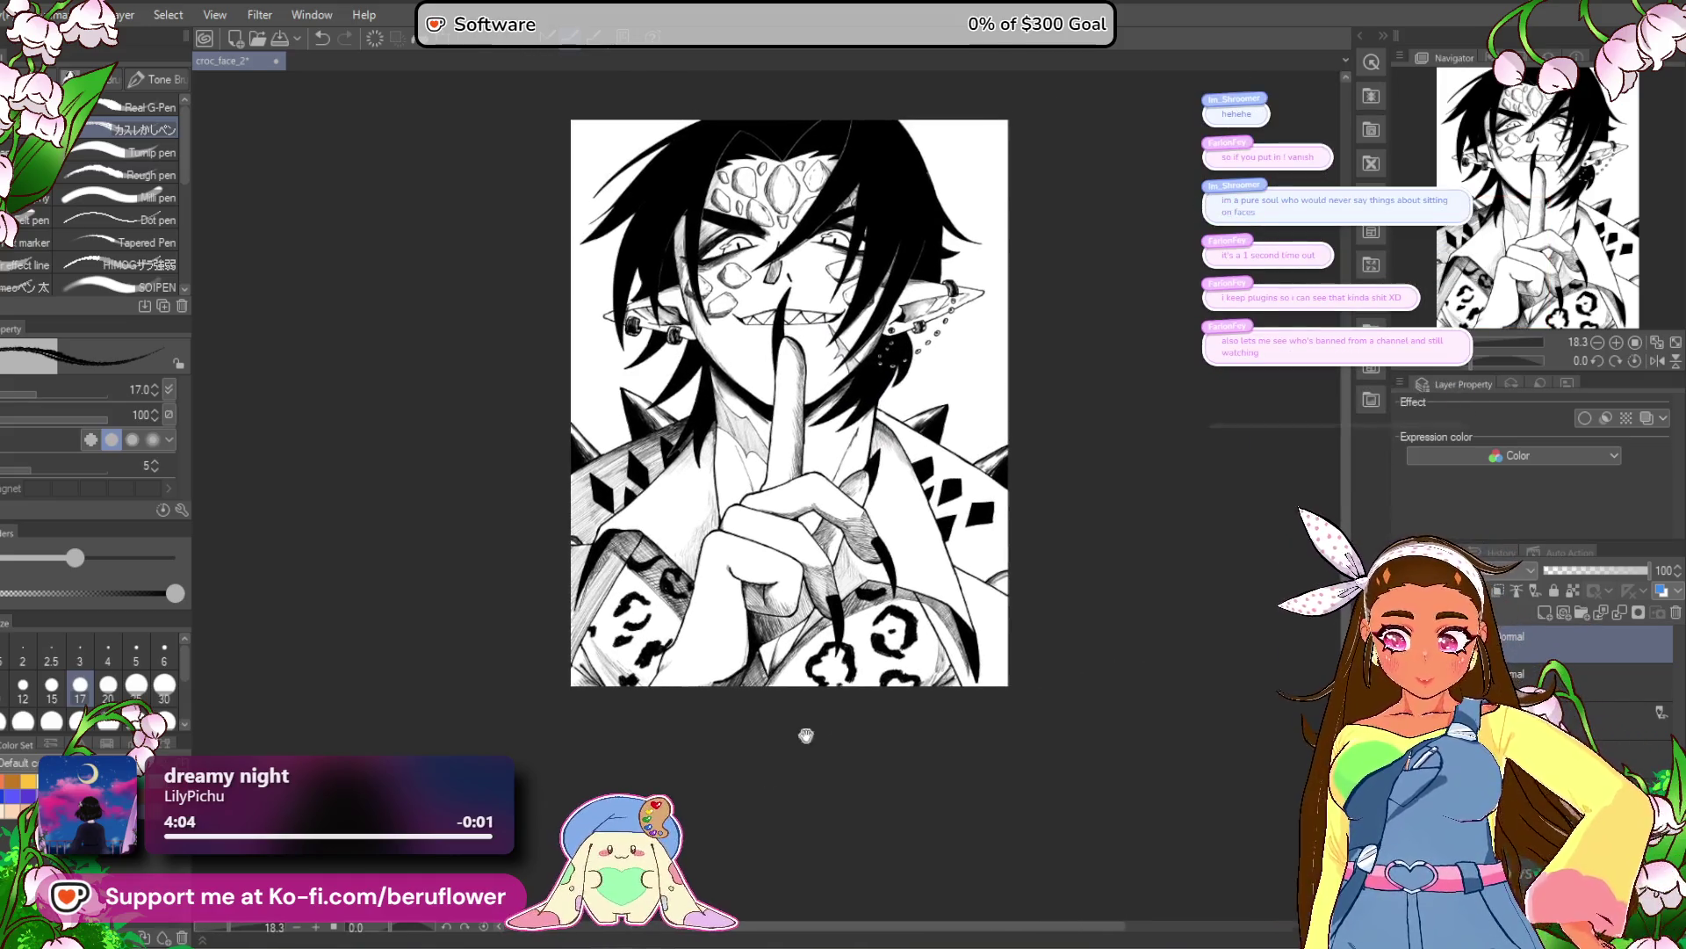
{"action": "left_click_drag", "start_coordinate": [967, 738], "coordinate": [914, 804]}
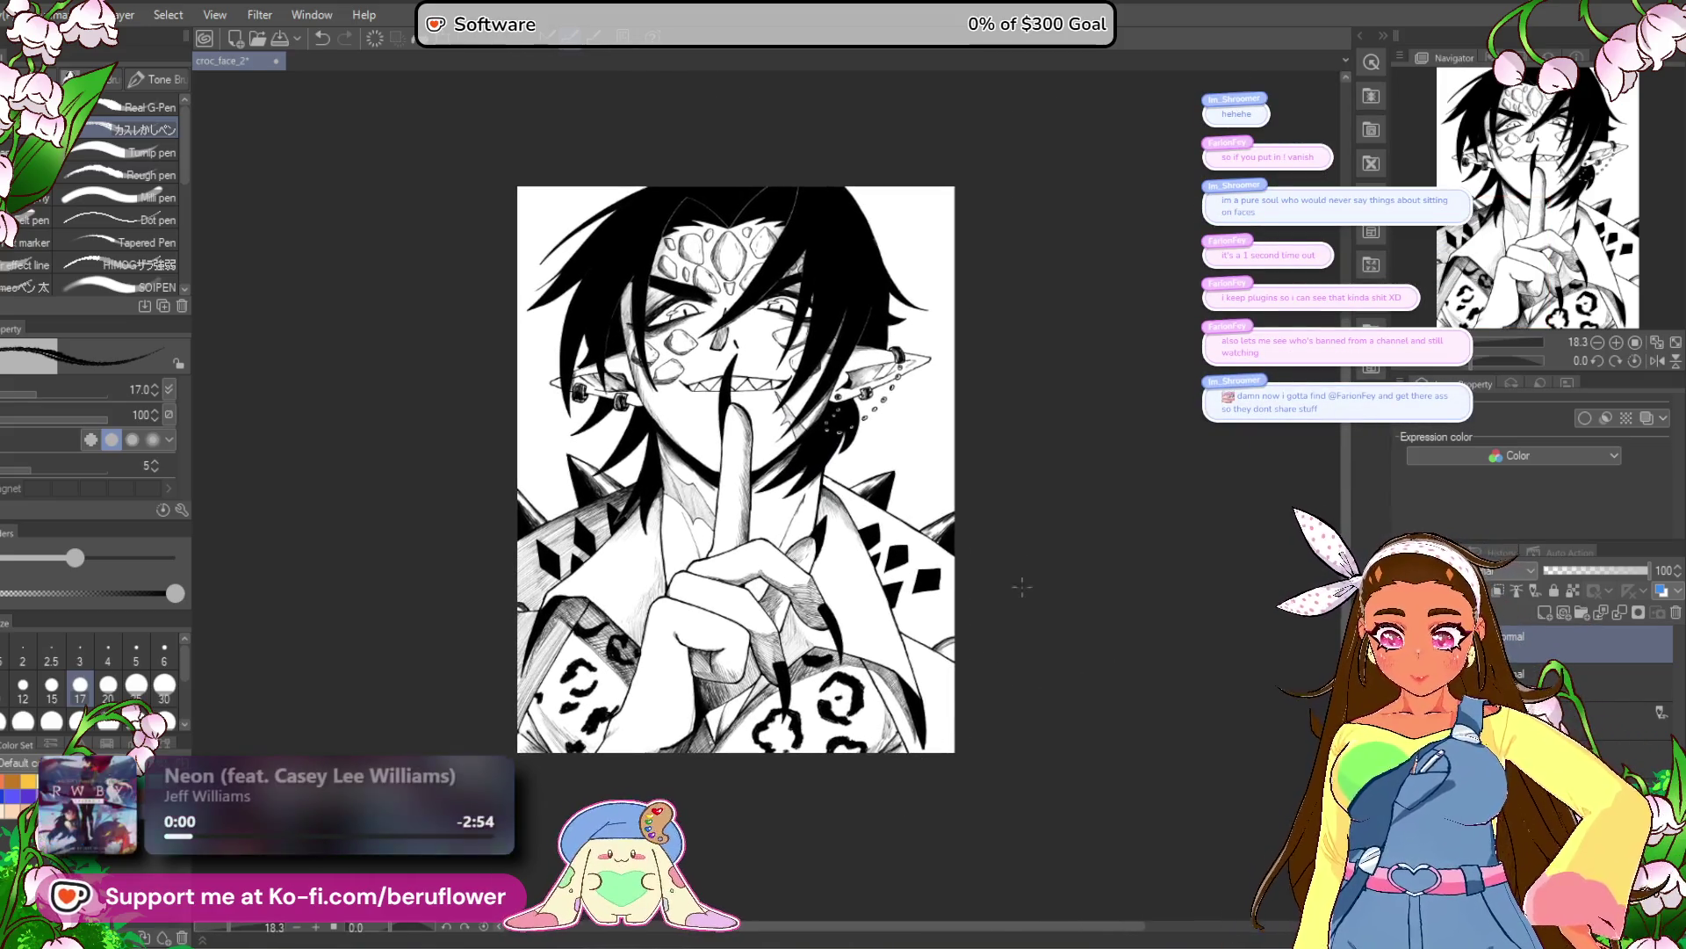
{"action": "mouse_move", "coordinate": [1134, 459]}
{"action": "left_mouse_down"}
{"action": "mouse_move", "coordinate": [1152, 465]}
{"action": "mouse_move", "coordinate": [1164, 425]}
{"action": "left_mouse_up"}
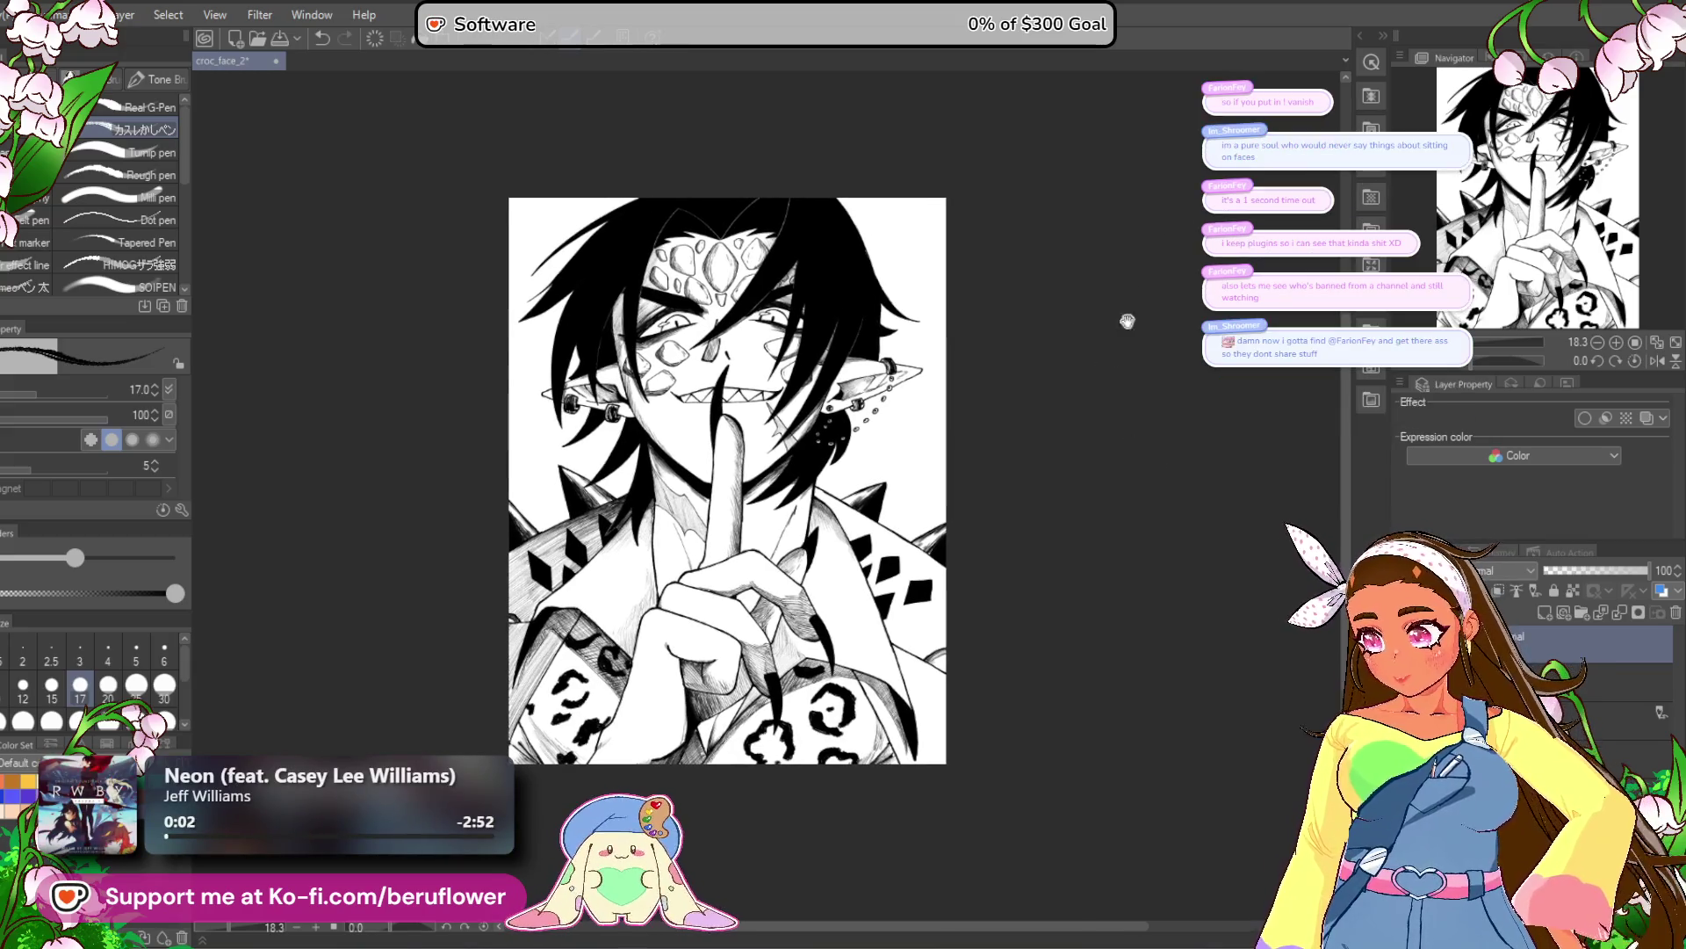
{"action": "scroll", "coordinate": [913, 503], "scroll_direction": "up", "scroll_amount": 2}
{"action": "key", "text": "ctrl+s"}
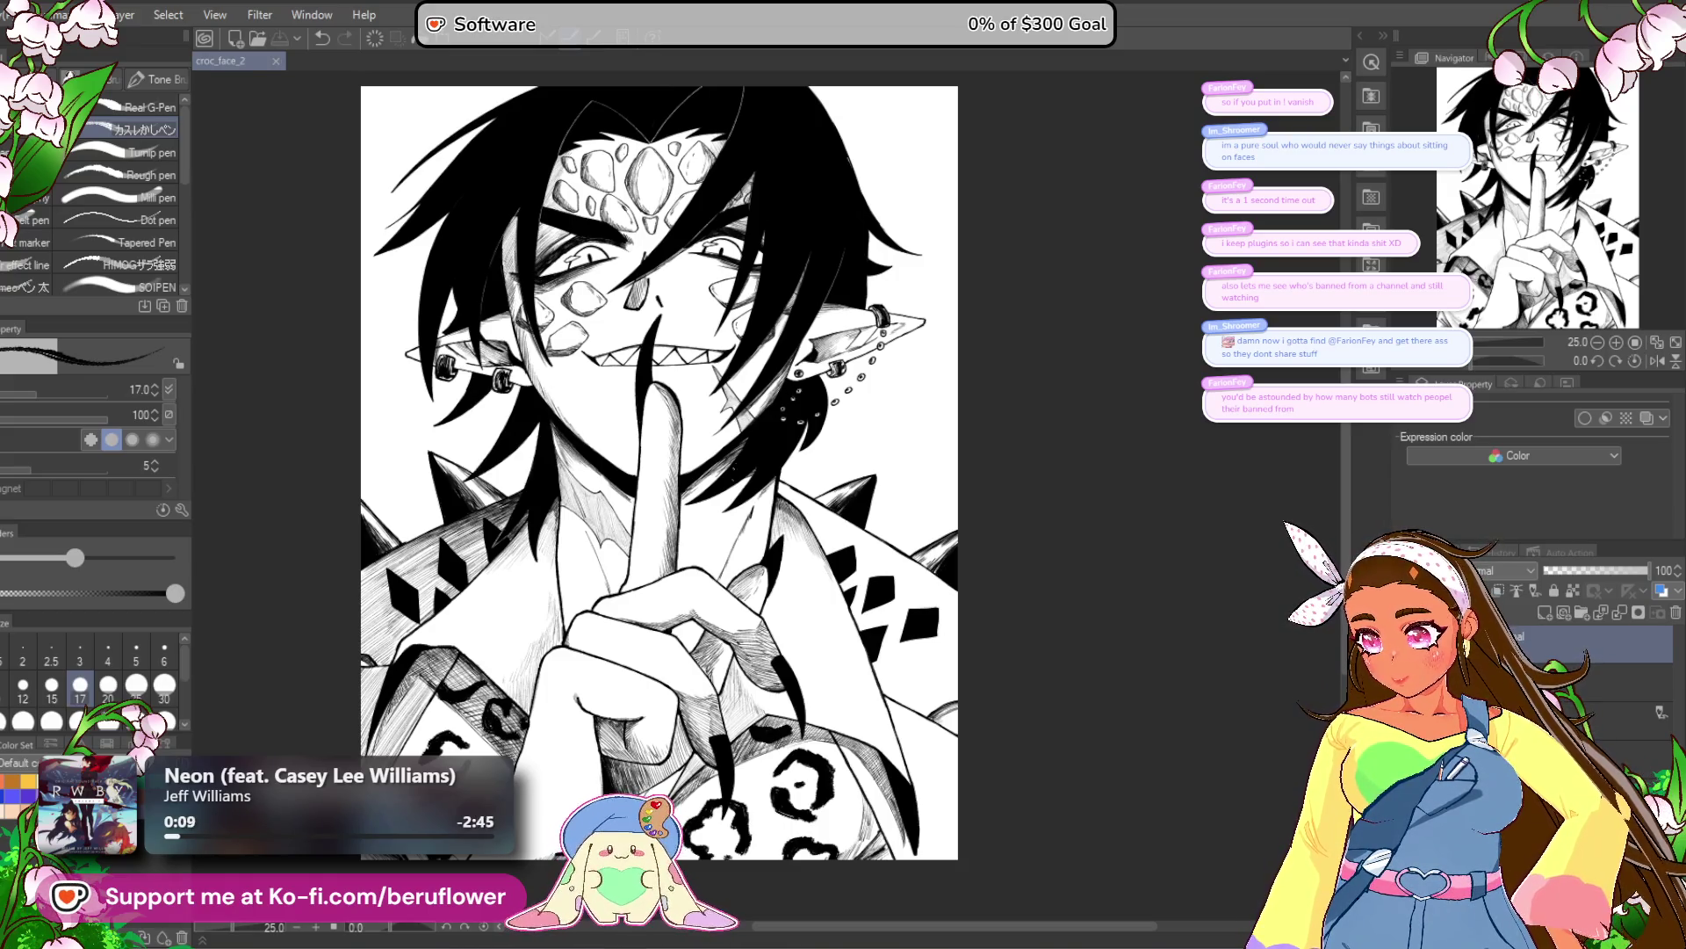
{"action": "key", "text": "ctrl+0"}
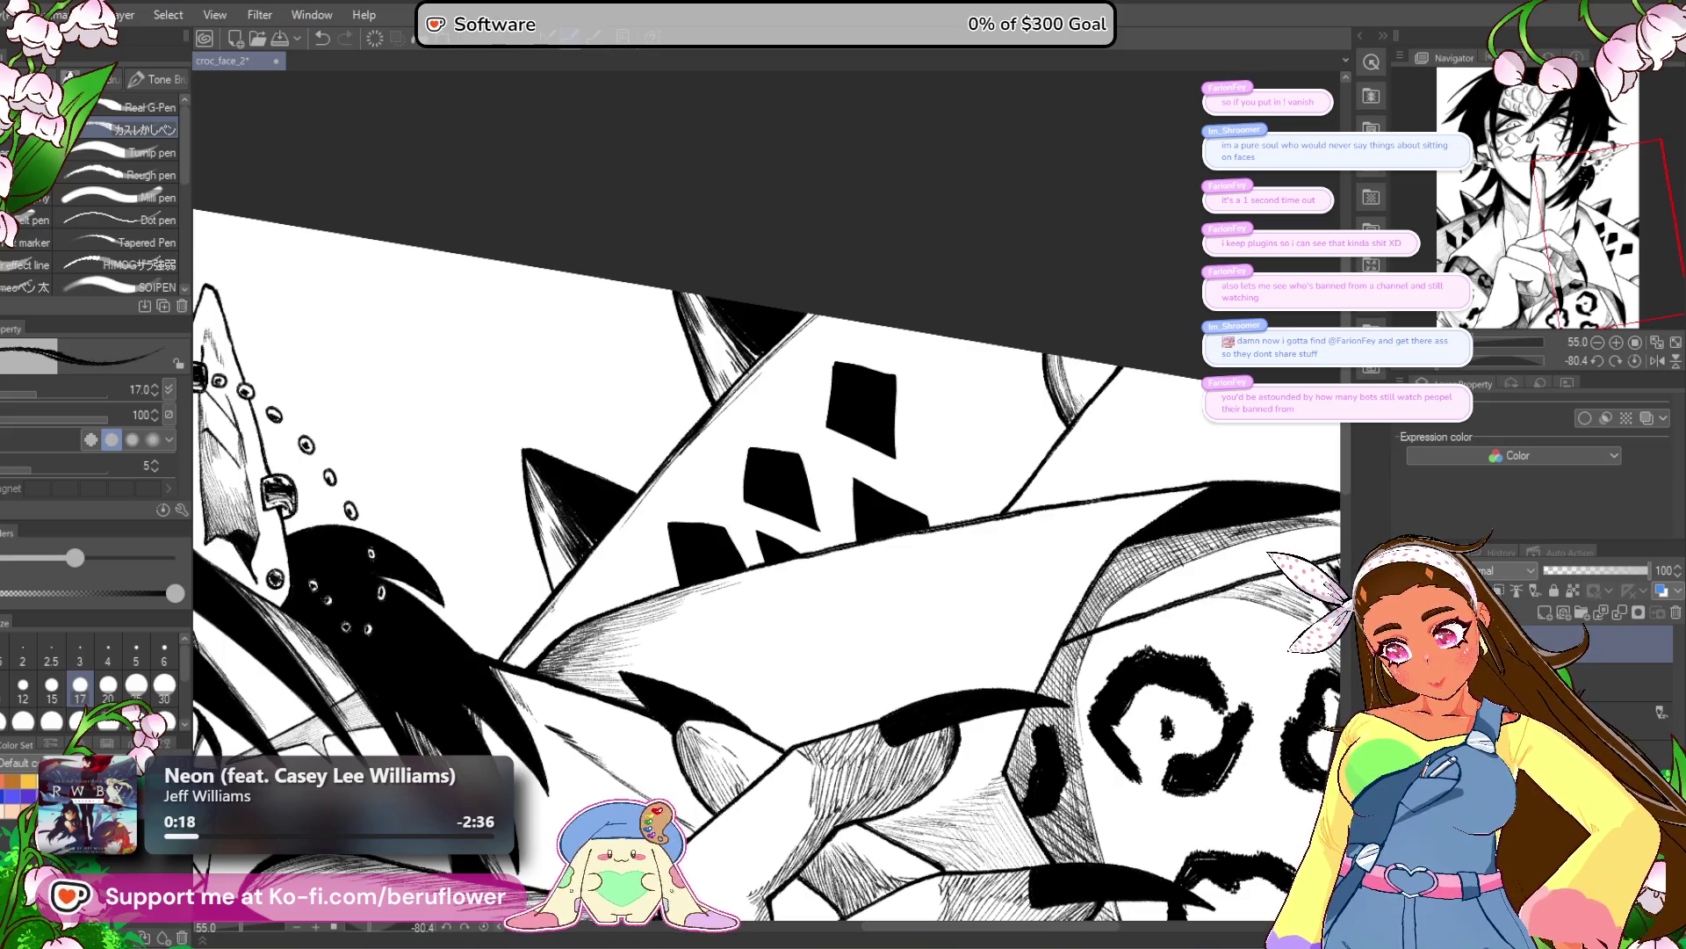
Hatch the shaded edge of the collar spike and along the collar's upper edge.
{"action": "scroll", "coordinate": [719, 533], "scroll_direction": "up", "scroll_amount": 5}
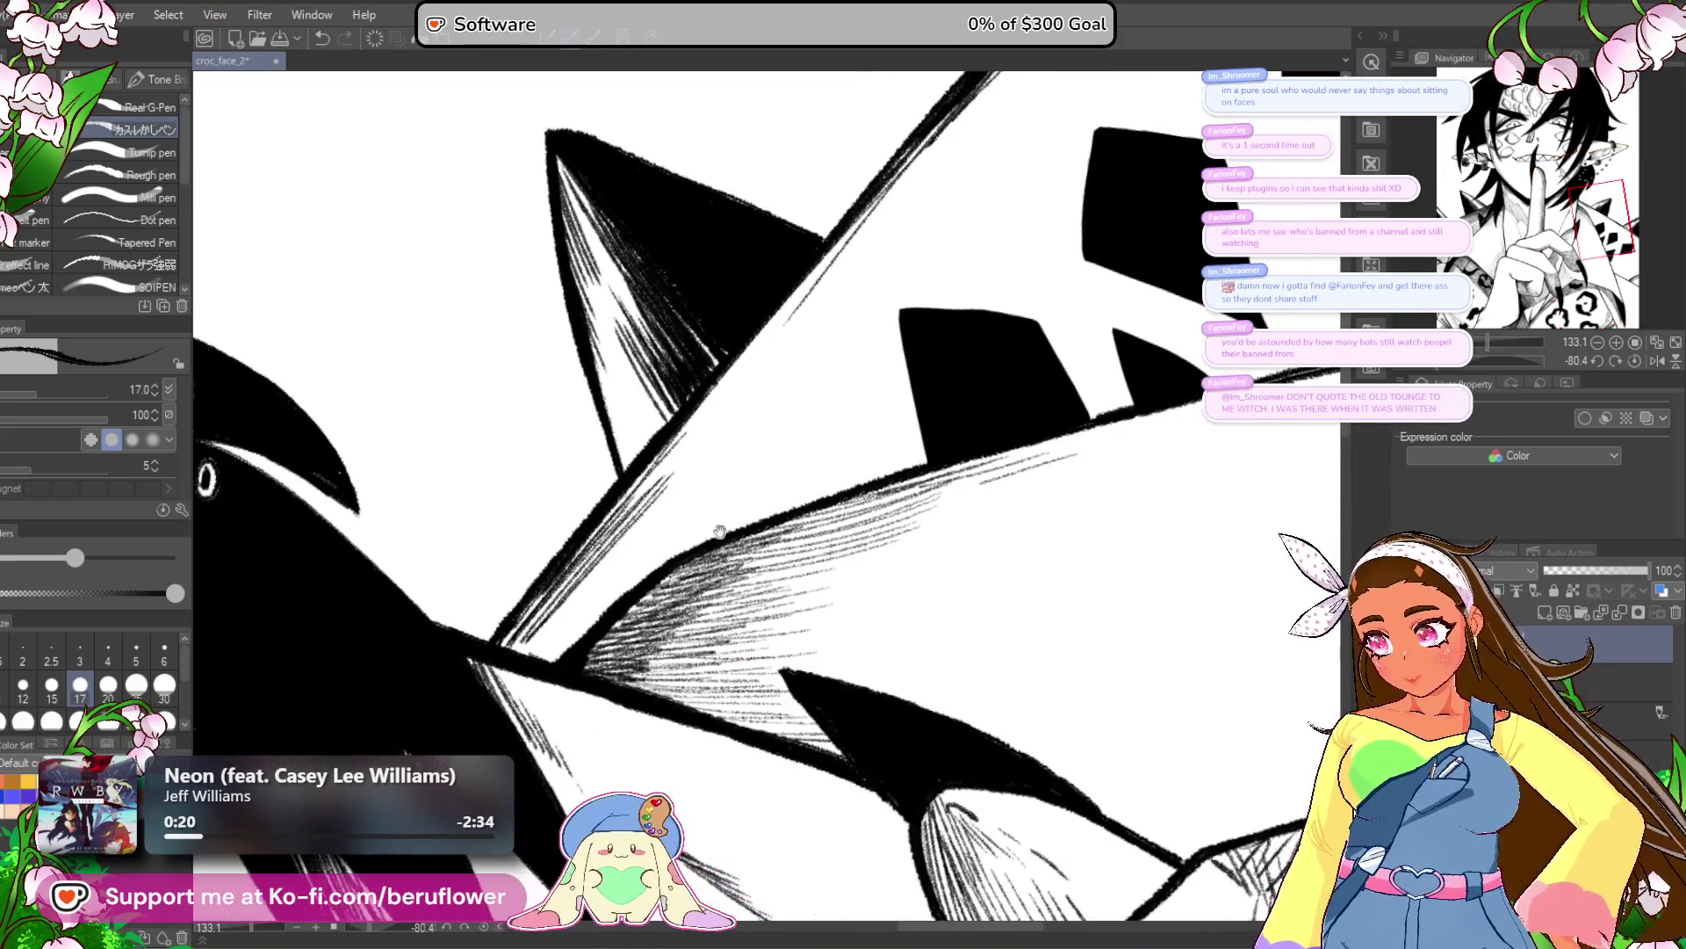
{"action": "scroll", "coordinate": [719, 533], "scroll_direction": "down", "scroll_amount": 2}
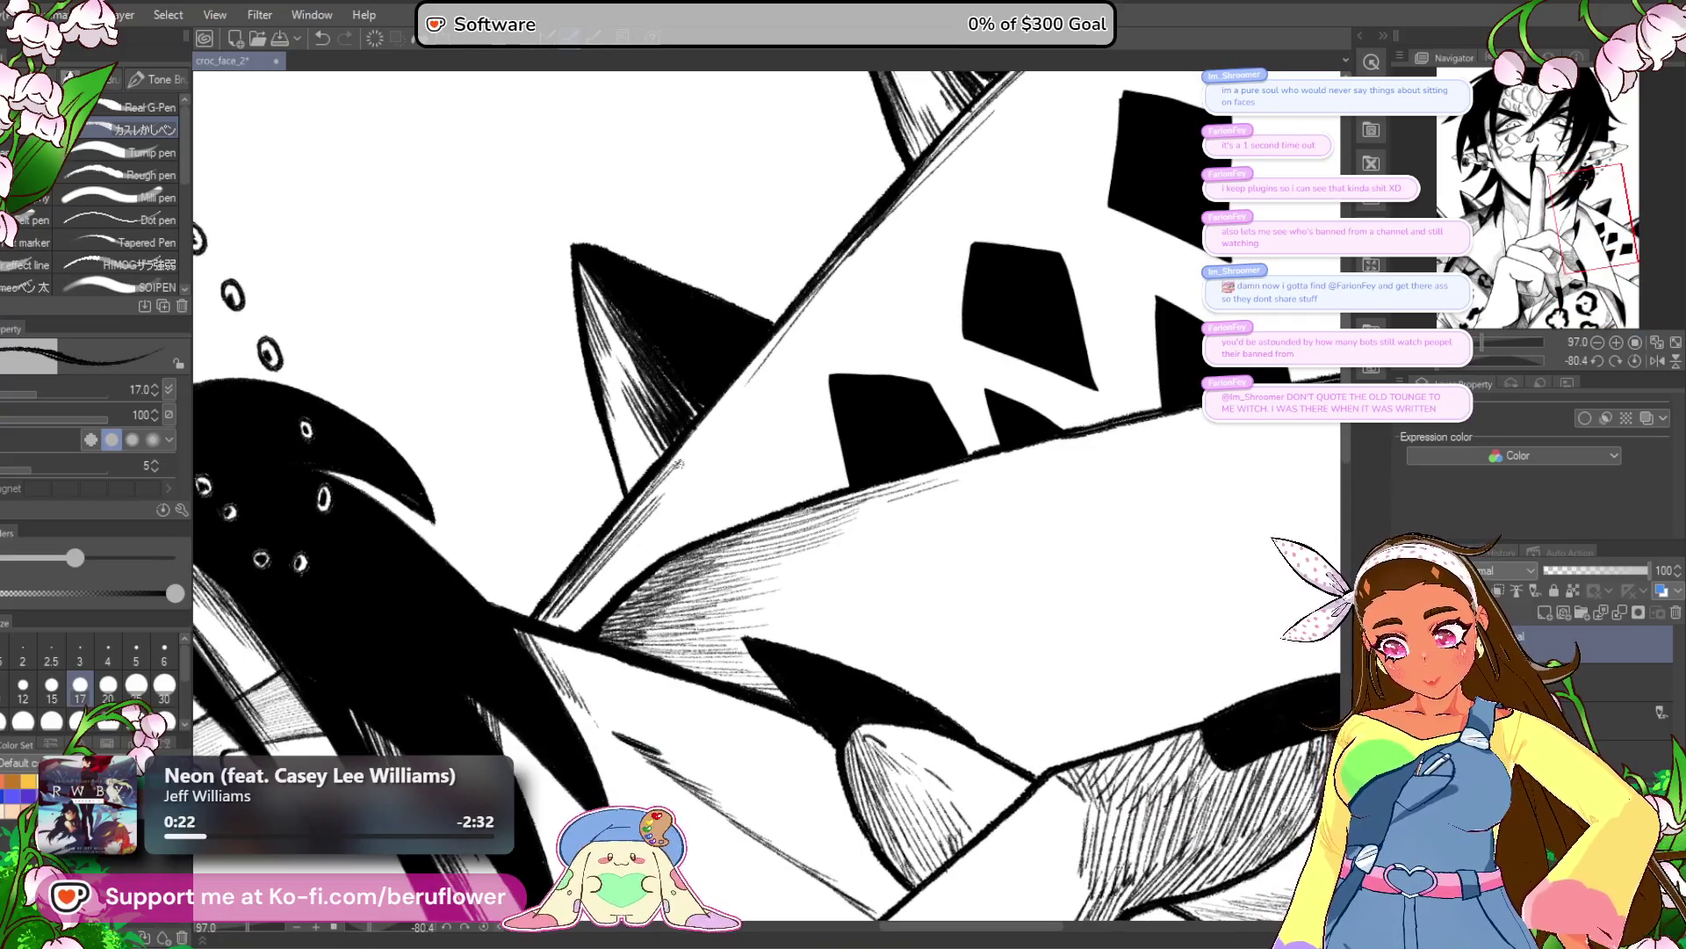
{"action": "left_click_drag", "start_coordinate": [597, 606], "coordinate": [685, 520]}
{"action": "mouse_move", "coordinate": [575, 610]}
{"action": "left_mouse_down"}
{"action": "mouse_move", "coordinate": [703, 476]}
{"action": "mouse_move", "coordinate": [746, 400]}
{"action": "left_mouse_up"}
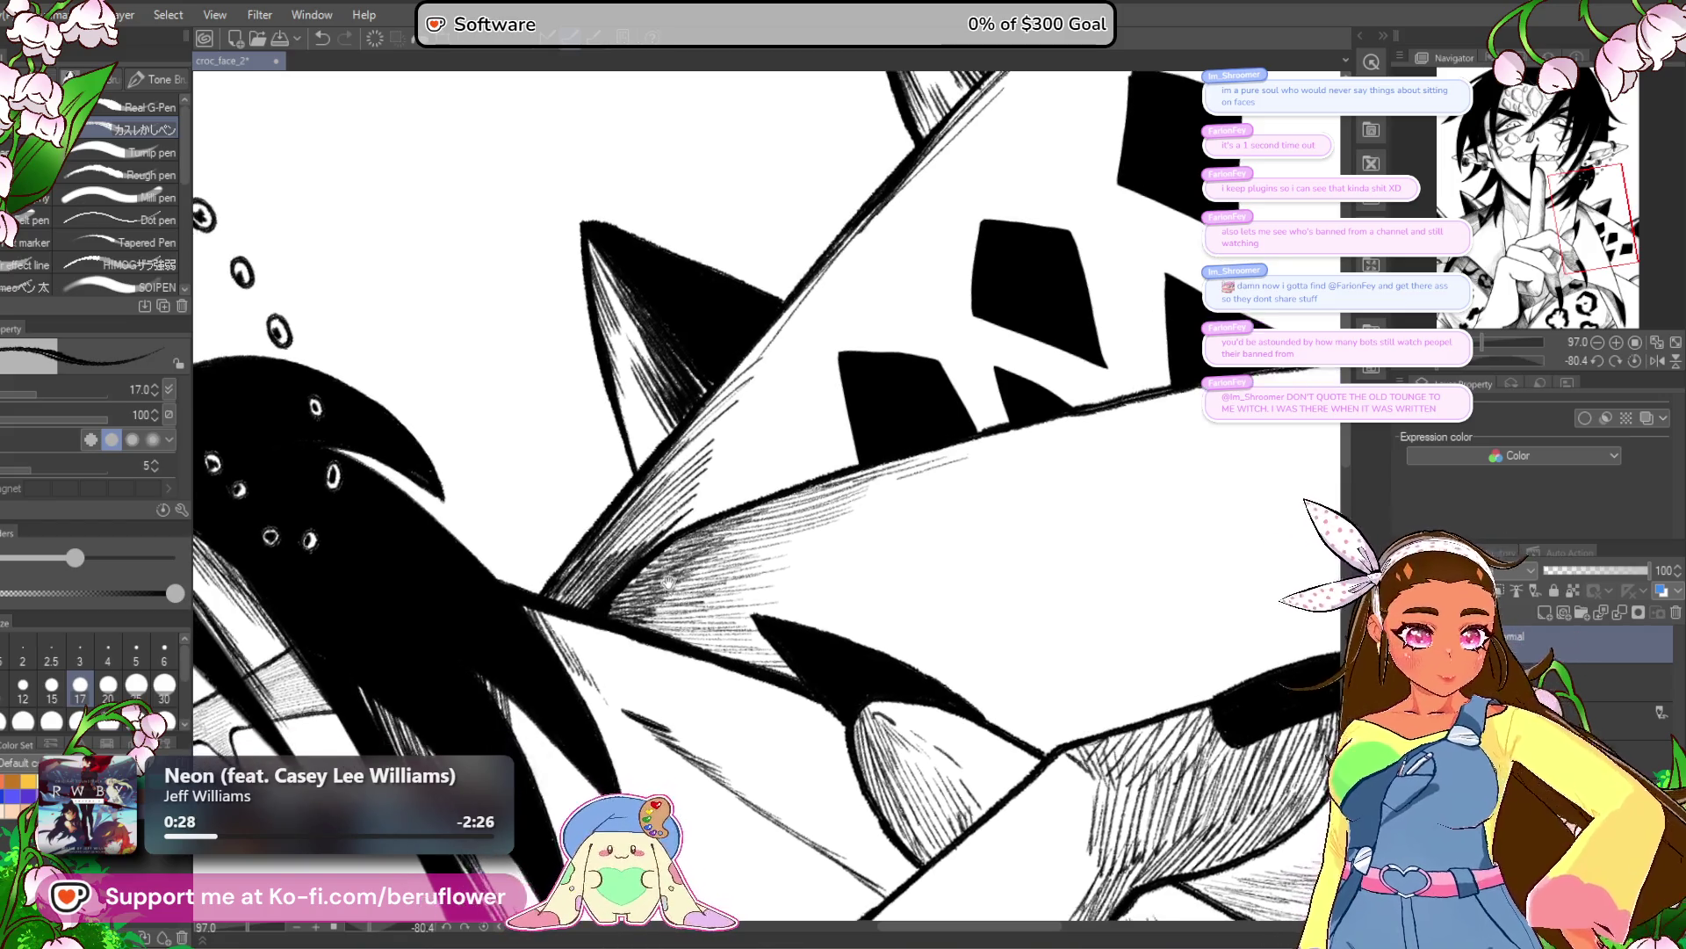
{"action": "mouse_move", "coordinate": [626, 571]}
{"action": "left_mouse_down"}
{"action": "mouse_move", "coordinate": [752, 459]}
{"action": "mouse_move", "coordinate": [760, 475]}
{"action": "mouse_move", "coordinate": [791, 351]}
{"action": "mouse_move", "coordinate": [836, 373]}
{"action": "mouse_move", "coordinate": [813, 413]}
{"action": "left_mouse_up"}
{"action": "left_click_drag", "start_coordinate": [615, 562], "coordinate": [856, 325]}
{"action": "left_click_drag", "start_coordinate": [668, 492], "coordinate": [887, 294]}
{"action": "left_click_drag", "start_coordinate": [598, 571], "coordinate": [834, 316]}
{"action": "left_click_drag", "start_coordinate": [632, 527], "coordinate": [891, 281]}
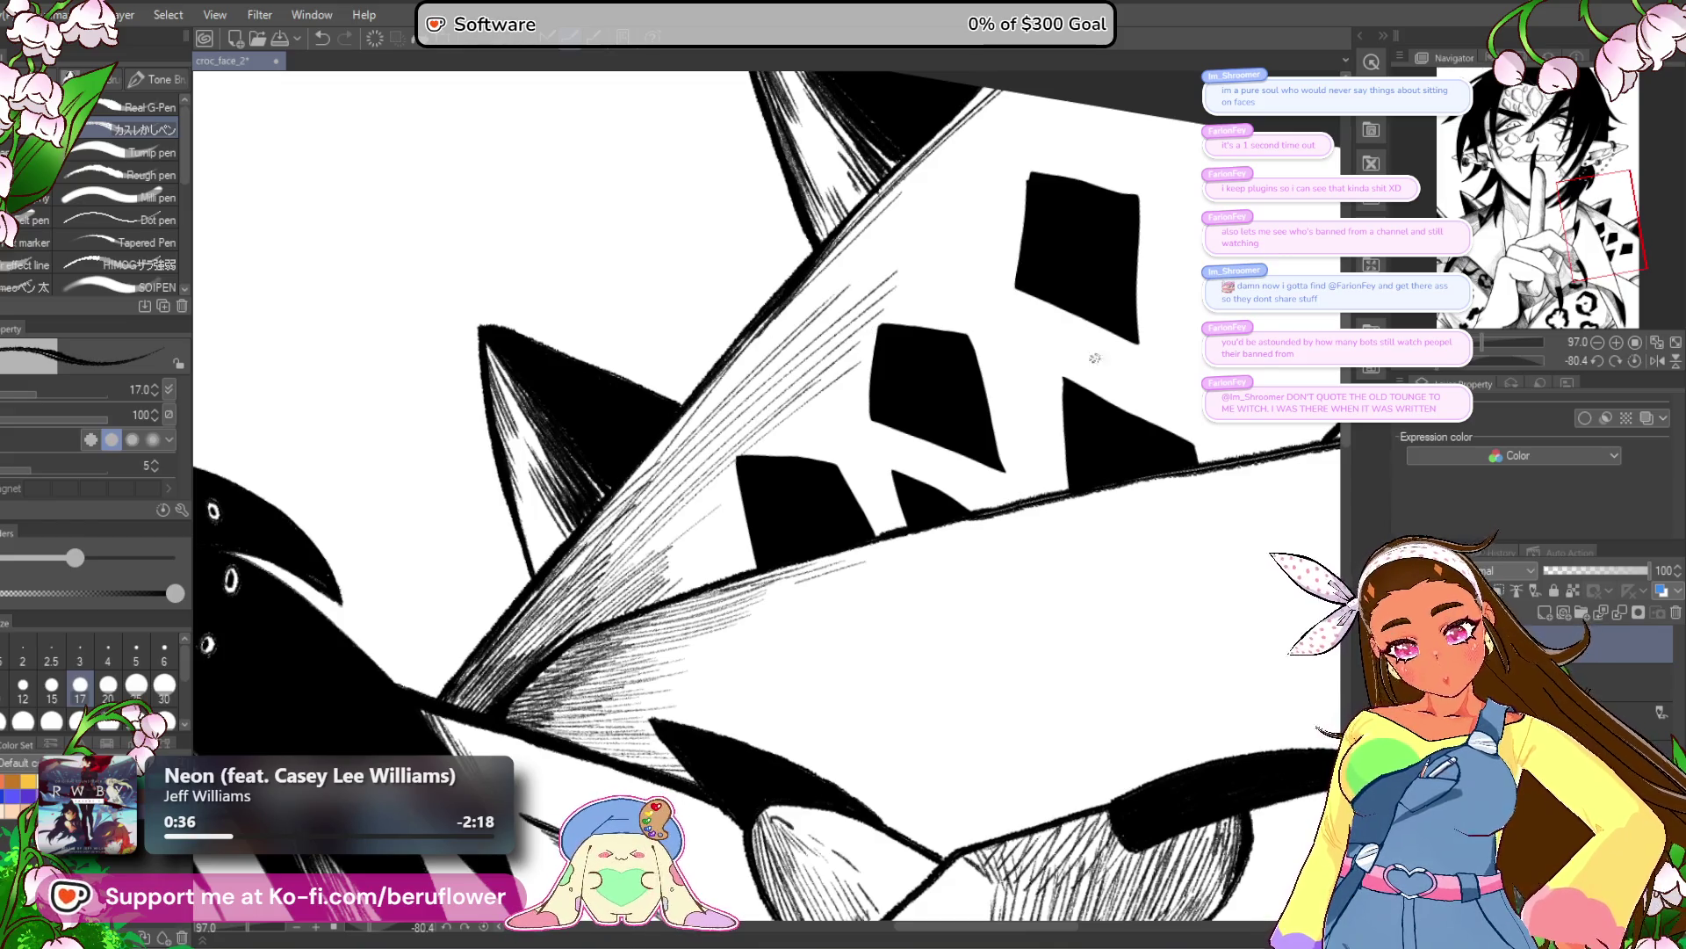
Mirror the view, rotate it nearly upright, and add more hatching along the collar's upper edge.
{"action": "left_click", "coordinate": [1658, 361]}
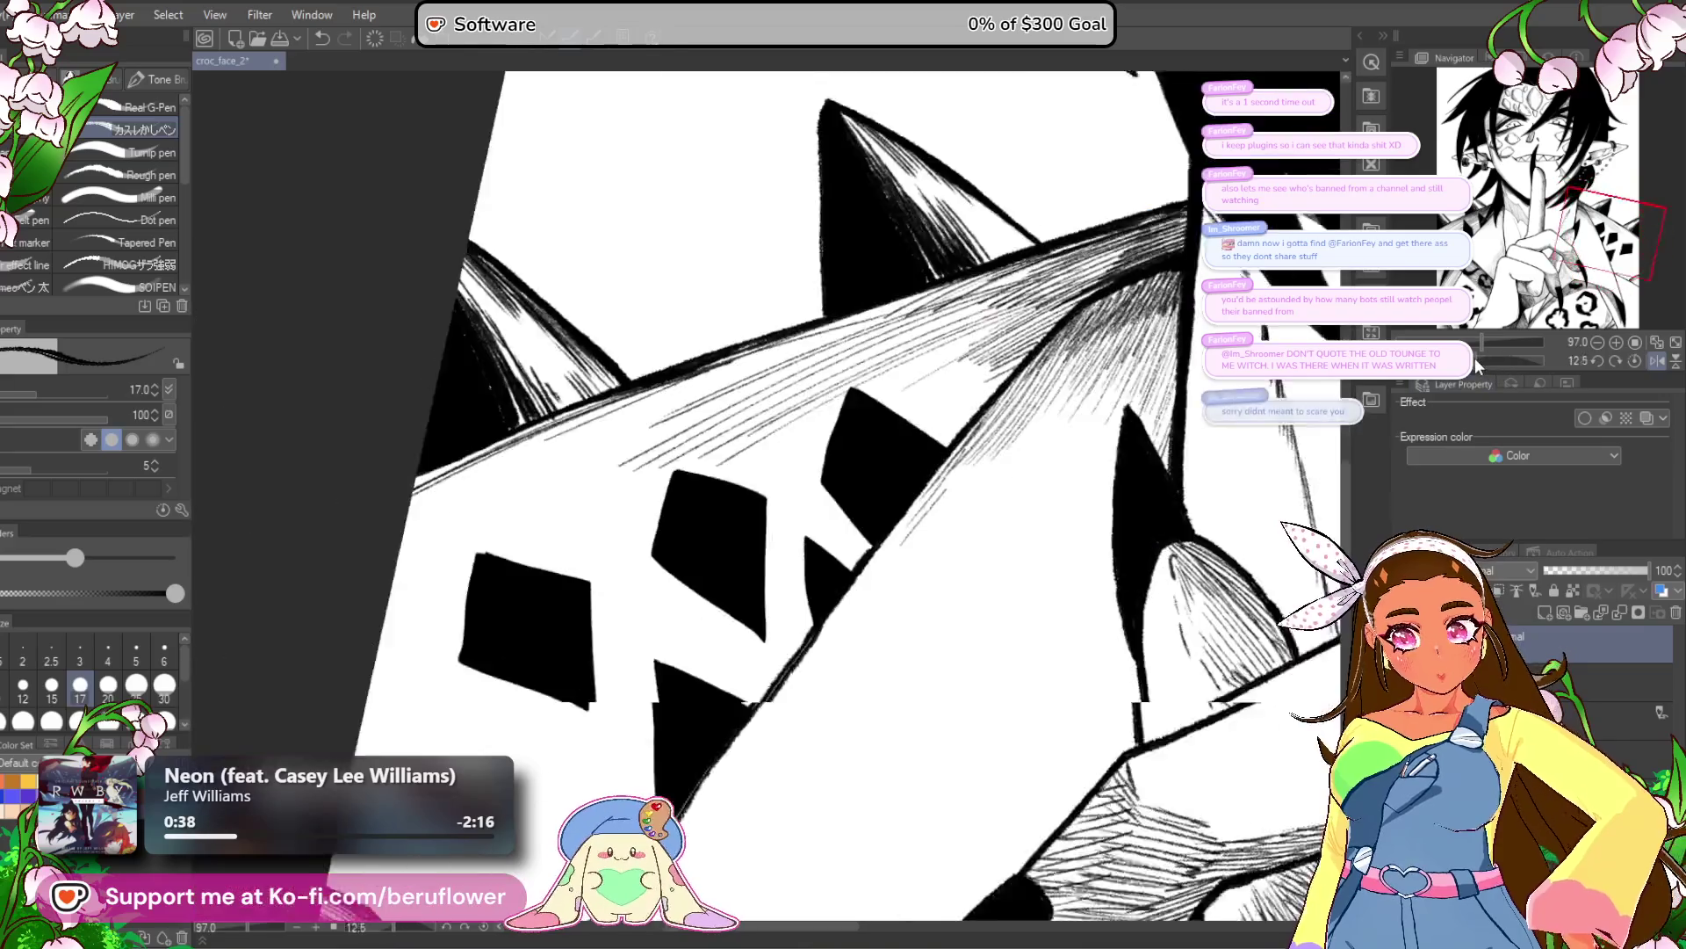
{"action": "mouse_move", "coordinate": [878, 491]}
{"action": "left_mouse_down"}
{"action": "mouse_move", "coordinate": [843, 369]}
{"action": "mouse_move", "coordinate": [756, 272]}
{"action": "left_mouse_up"}
{"action": "left_click_drag", "start_coordinate": [756, 387], "coordinate": [913, 273]}
{"action": "left_click_drag", "start_coordinate": [703, 413], "coordinate": [904, 286]}
{"action": "mouse_move", "coordinate": [606, 505]}
{"action": "left_mouse_down"}
{"action": "mouse_move", "coordinate": [861, 316]}
{"action": "mouse_move", "coordinate": [857, 338]}
{"action": "left_mouse_up"}
{"action": "left_click_drag", "start_coordinate": [773, 453], "coordinate": [894, 350]}
{"action": "left_click_drag", "start_coordinate": [790, 461], "coordinate": [897, 360]}
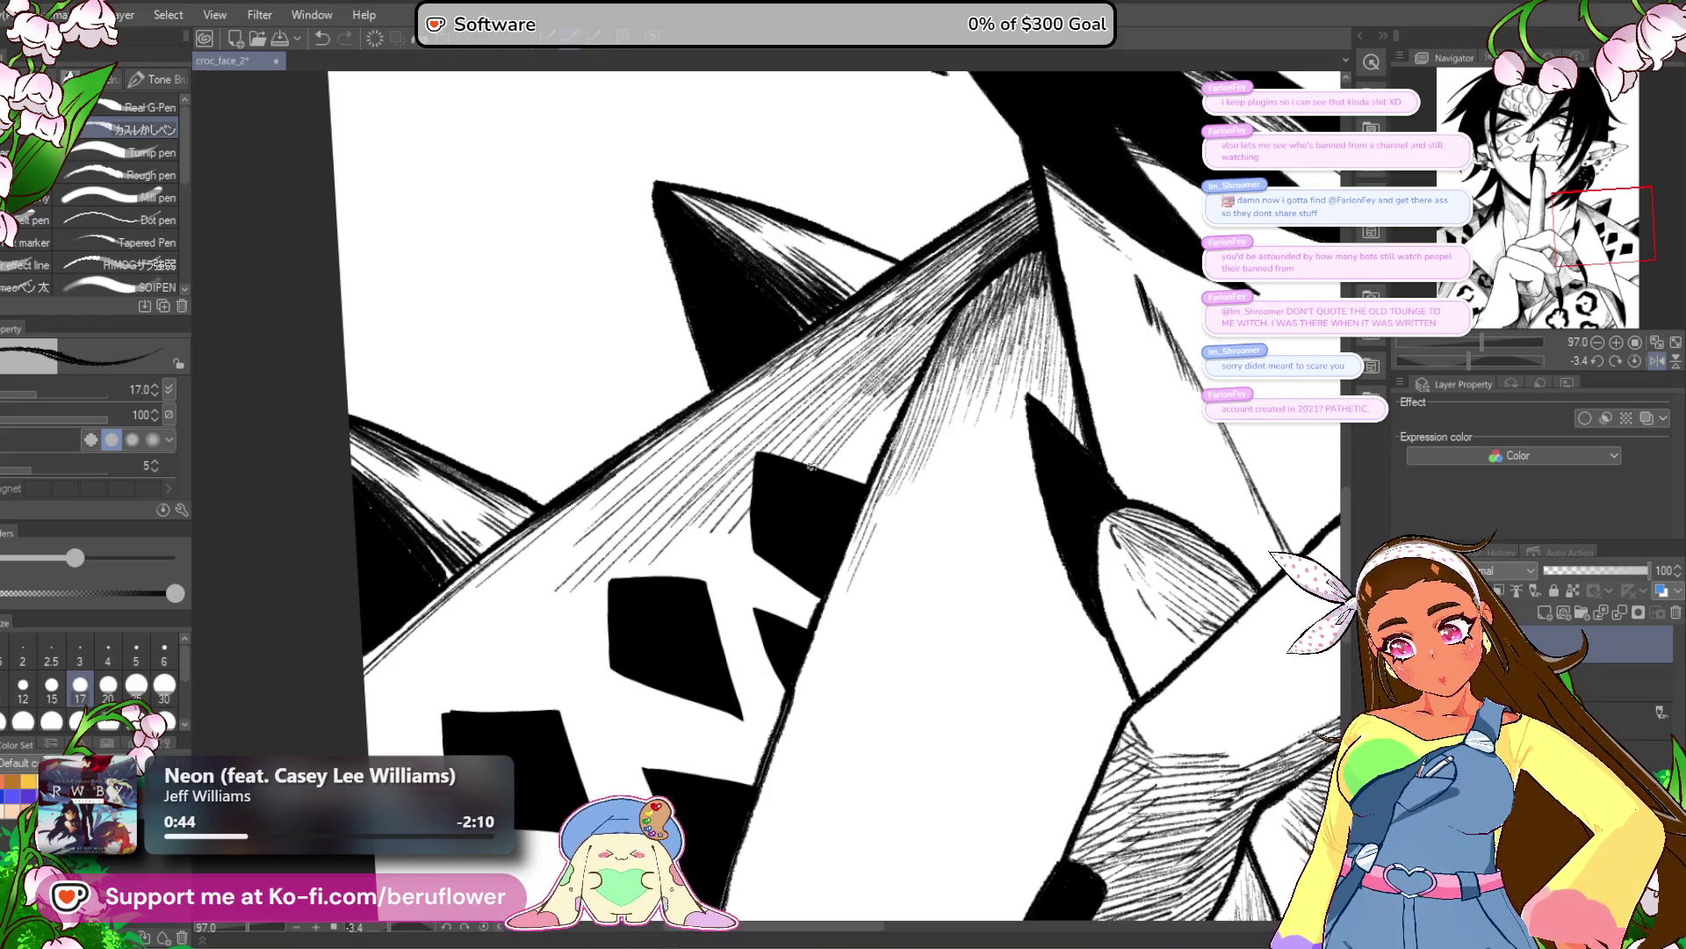
Continue the diagonal hatching further along the collar edge.
{"action": "left_click_drag", "start_coordinate": [856, 482], "coordinate": [935, 443]}
{"action": "left_click_drag", "start_coordinate": [922, 288], "coordinate": [1067, 198]}
{"action": "left_click_drag", "start_coordinate": [991, 269], "coordinate": [1075, 206]}
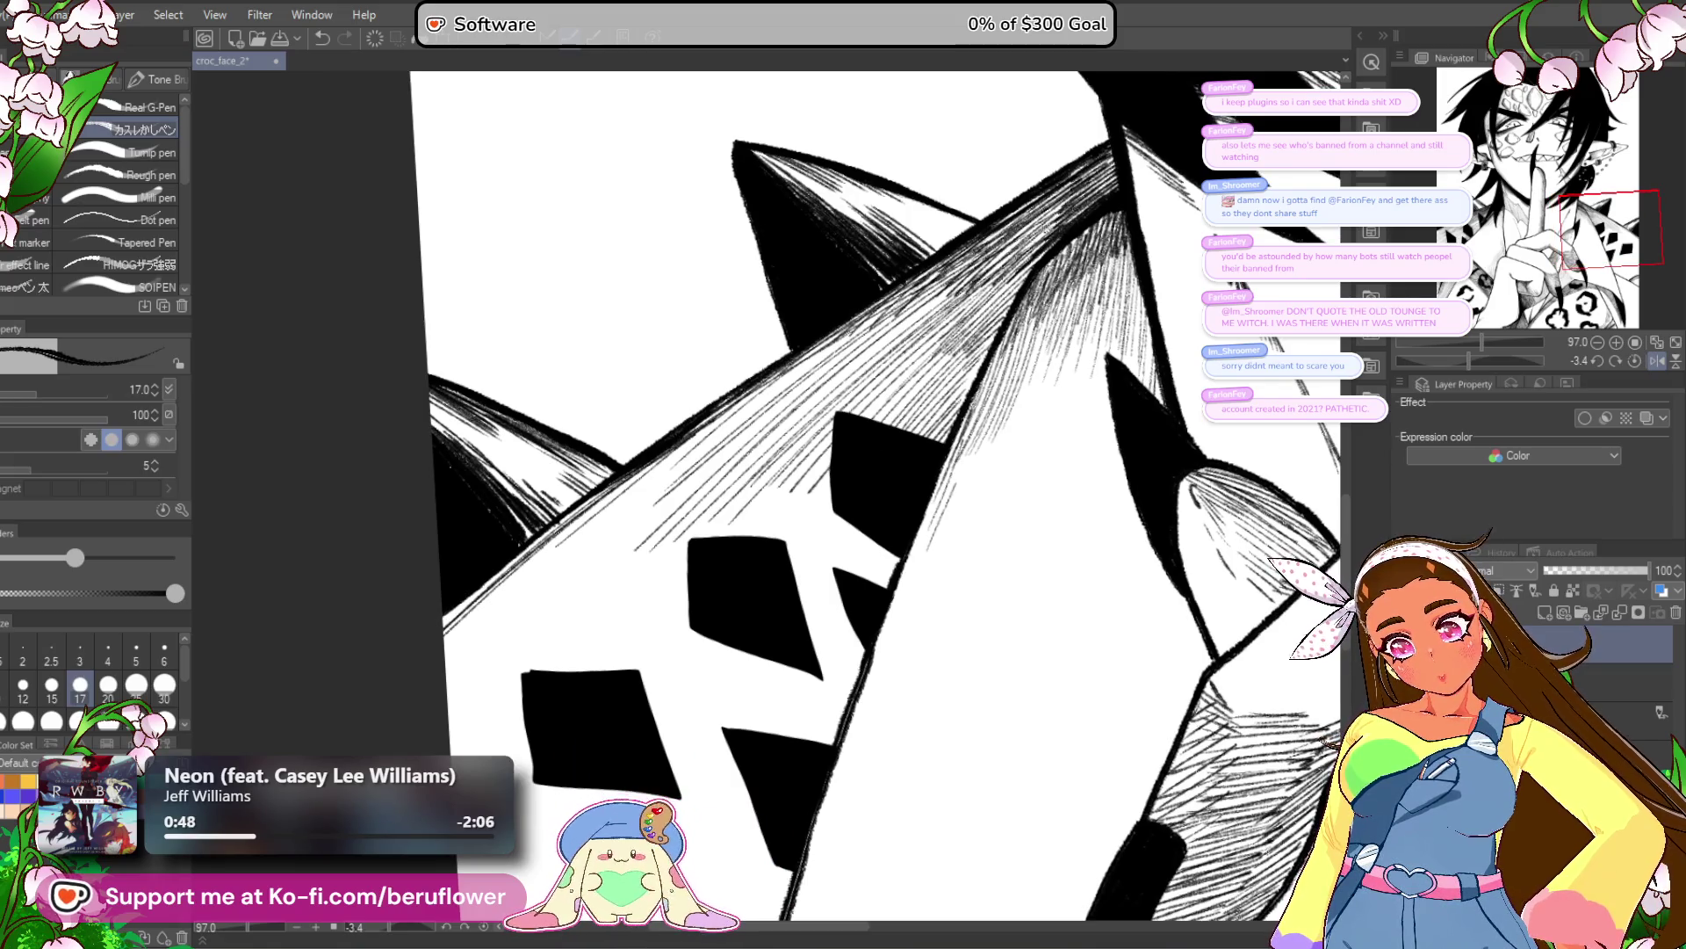
{"action": "left_click_drag", "start_coordinate": [935, 316], "coordinate": [1051, 227]}
{"action": "left_click_drag", "start_coordinate": [878, 440], "coordinate": [960, 375]}
{"action": "left_click_drag", "start_coordinate": [640, 487], "coordinate": [959, 261]}
{"action": "left_click_drag", "start_coordinate": [534, 585], "coordinate": [643, 485]}
{"action": "left_click_drag", "start_coordinate": [524, 574], "coordinate": [728, 404]}
{"action": "mouse_move", "coordinate": [779, 366]}
{"action": "left_mouse_down"}
{"action": "mouse_move", "coordinate": [880, 300]}
{"action": "mouse_move", "coordinate": [862, 322]}
{"action": "left_mouse_up"}
Hatch the lower-left edge of the collar densely, then pan and rotate the view onward.
{"action": "left_click_drag", "start_coordinate": [527, 606], "coordinate": [856, 330]}
{"action": "left_click_drag", "start_coordinate": [530, 638], "coordinate": [827, 356]}
{"action": "left_click_drag", "start_coordinate": [612, 562], "coordinate": [859, 337]}
{"action": "left_click_drag", "start_coordinate": [529, 654], "coordinate": [614, 561]}
{"action": "mouse_move", "coordinate": [530, 672]}
{"action": "left_mouse_down"}
{"action": "mouse_move", "coordinate": [874, 335]}
{"action": "mouse_move", "coordinate": [825, 371]}
{"action": "left_mouse_up"}
{"action": "left_click_drag", "start_coordinate": [569, 582], "coordinate": [801, 369]}
{"action": "mouse_move", "coordinate": [527, 598]}
{"action": "left_mouse_down"}
{"action": "mouse_move", "coordinate": [783, 376]}
{"action": "mouse_move", "coordinate": [672, 448]}
{"action": "left_mouse_up"}
{"action": "mouse_move", "coordinate": [527, 562]}
{"action": "left_mouse_down"}
{"action": "mouse_move", "coordinate": [717, 406]}
{"action": "mouse_move", "coordinate": [698, 414]}
{"action": "left_mouse_up"}
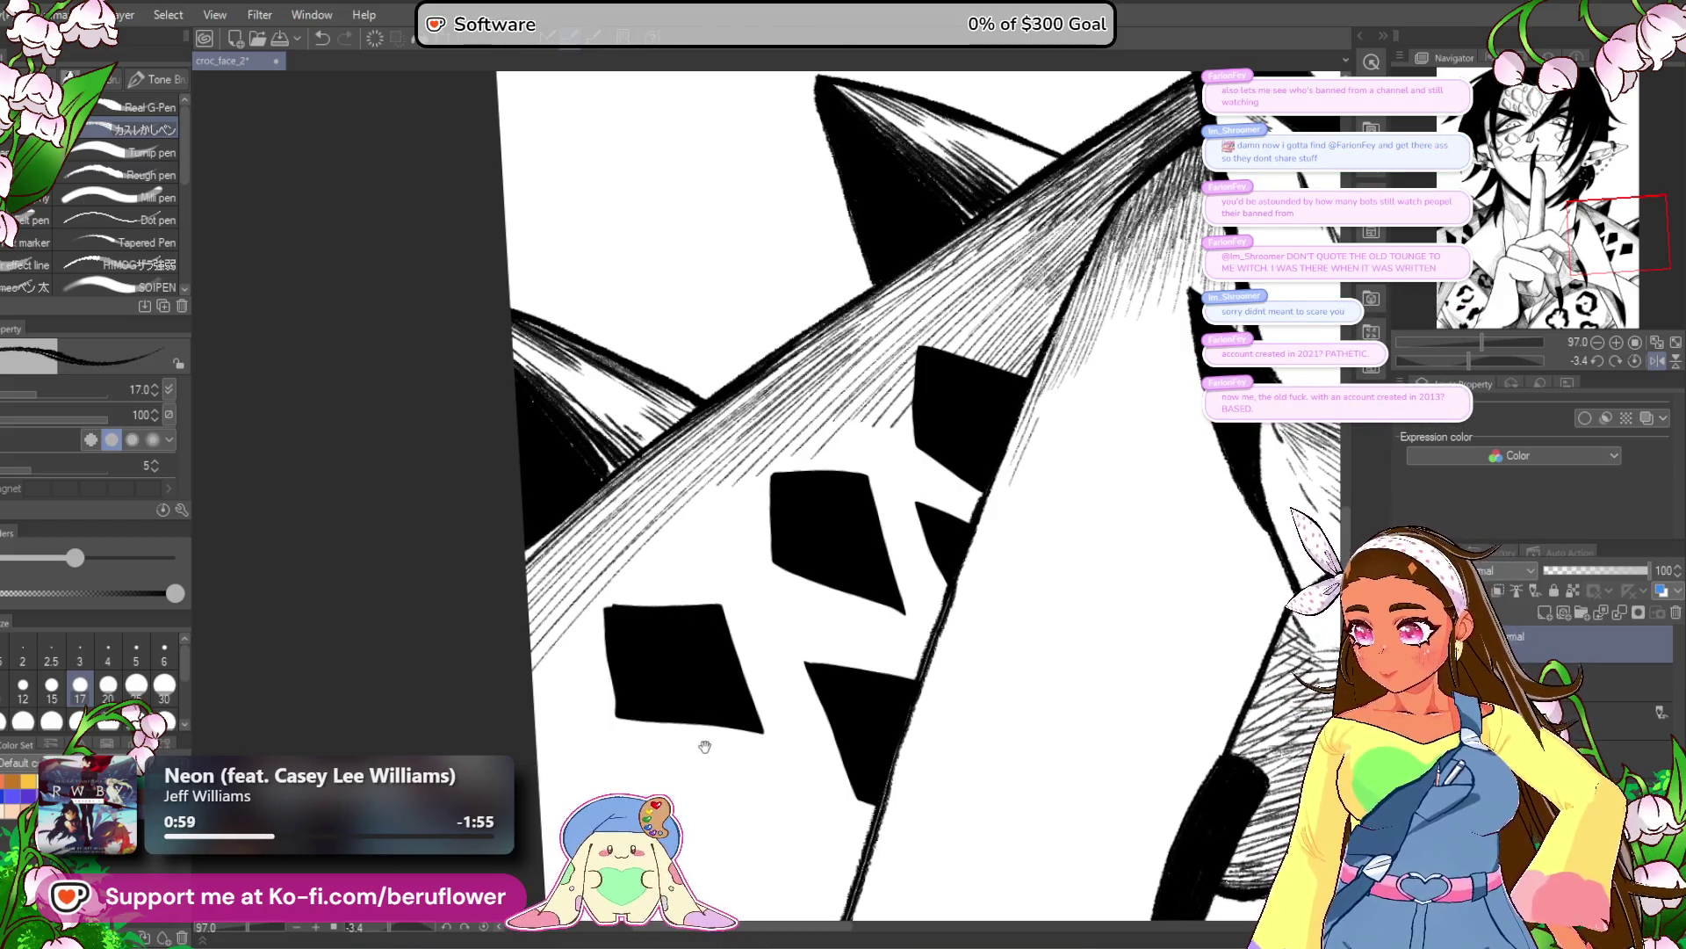
{"action": "mouse_move", "coordinate": [713, 726]}
{"action": "left_mouse_down"}
{"action": "mouse_move", "coordinate": [715, 747]}
{"action": "mouse_move", "coordinate": [685, 670]}
{"action": "left_mouse_up"}
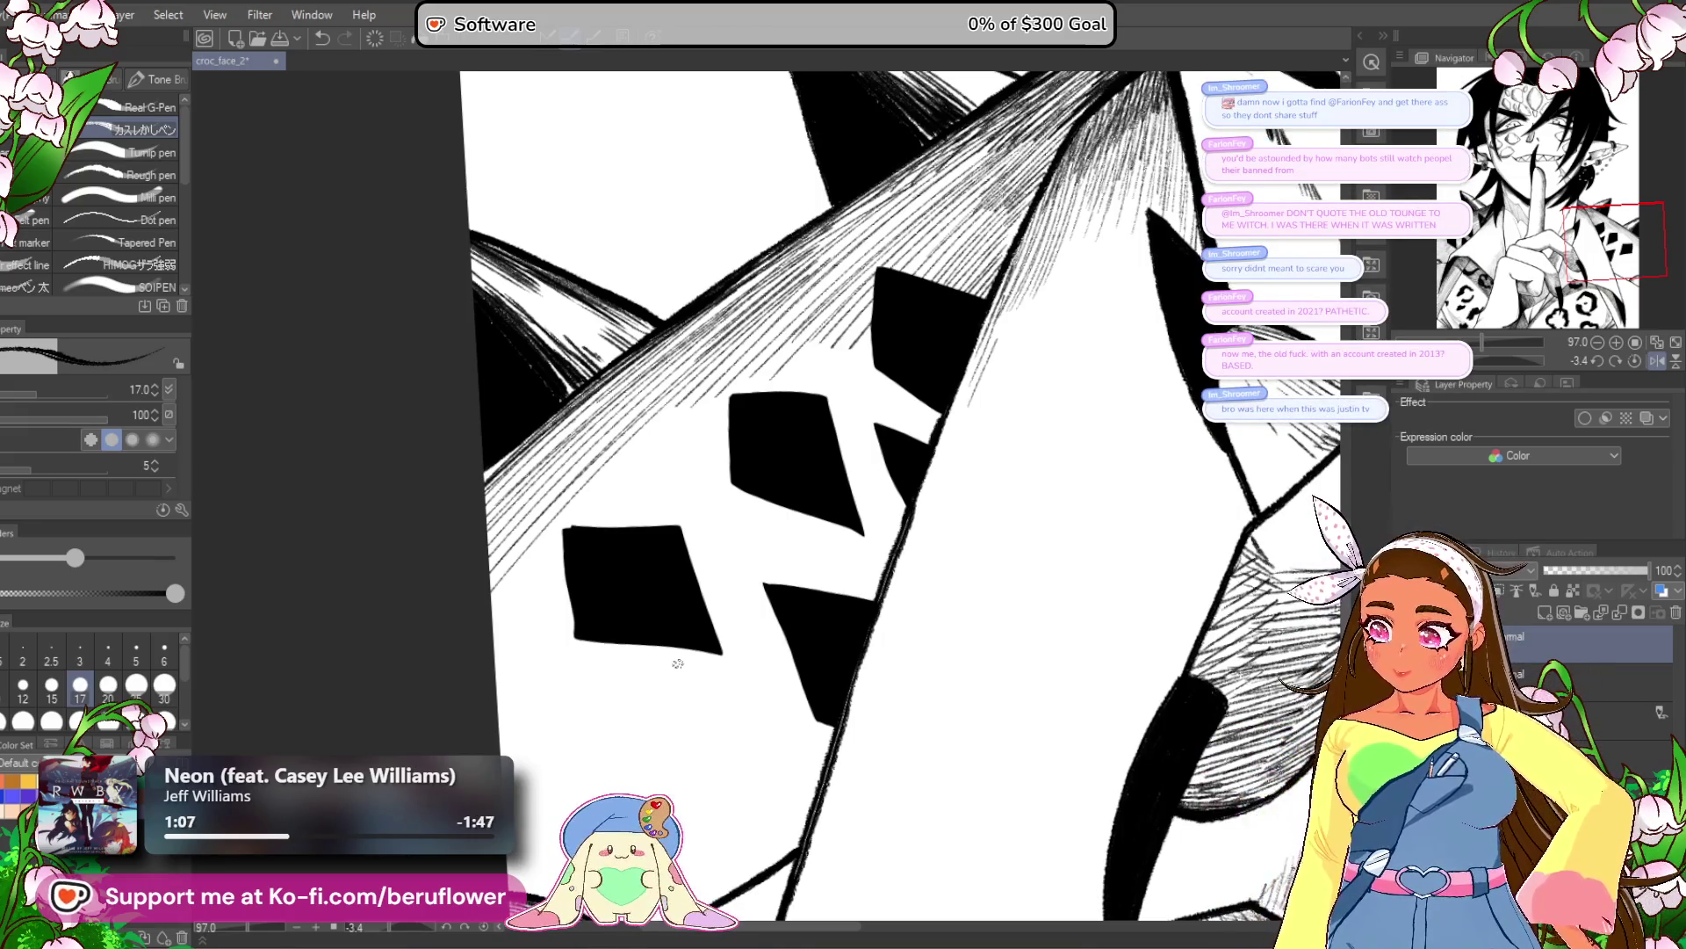
{"action": "left_click", "coordinate": [1477, 362]}
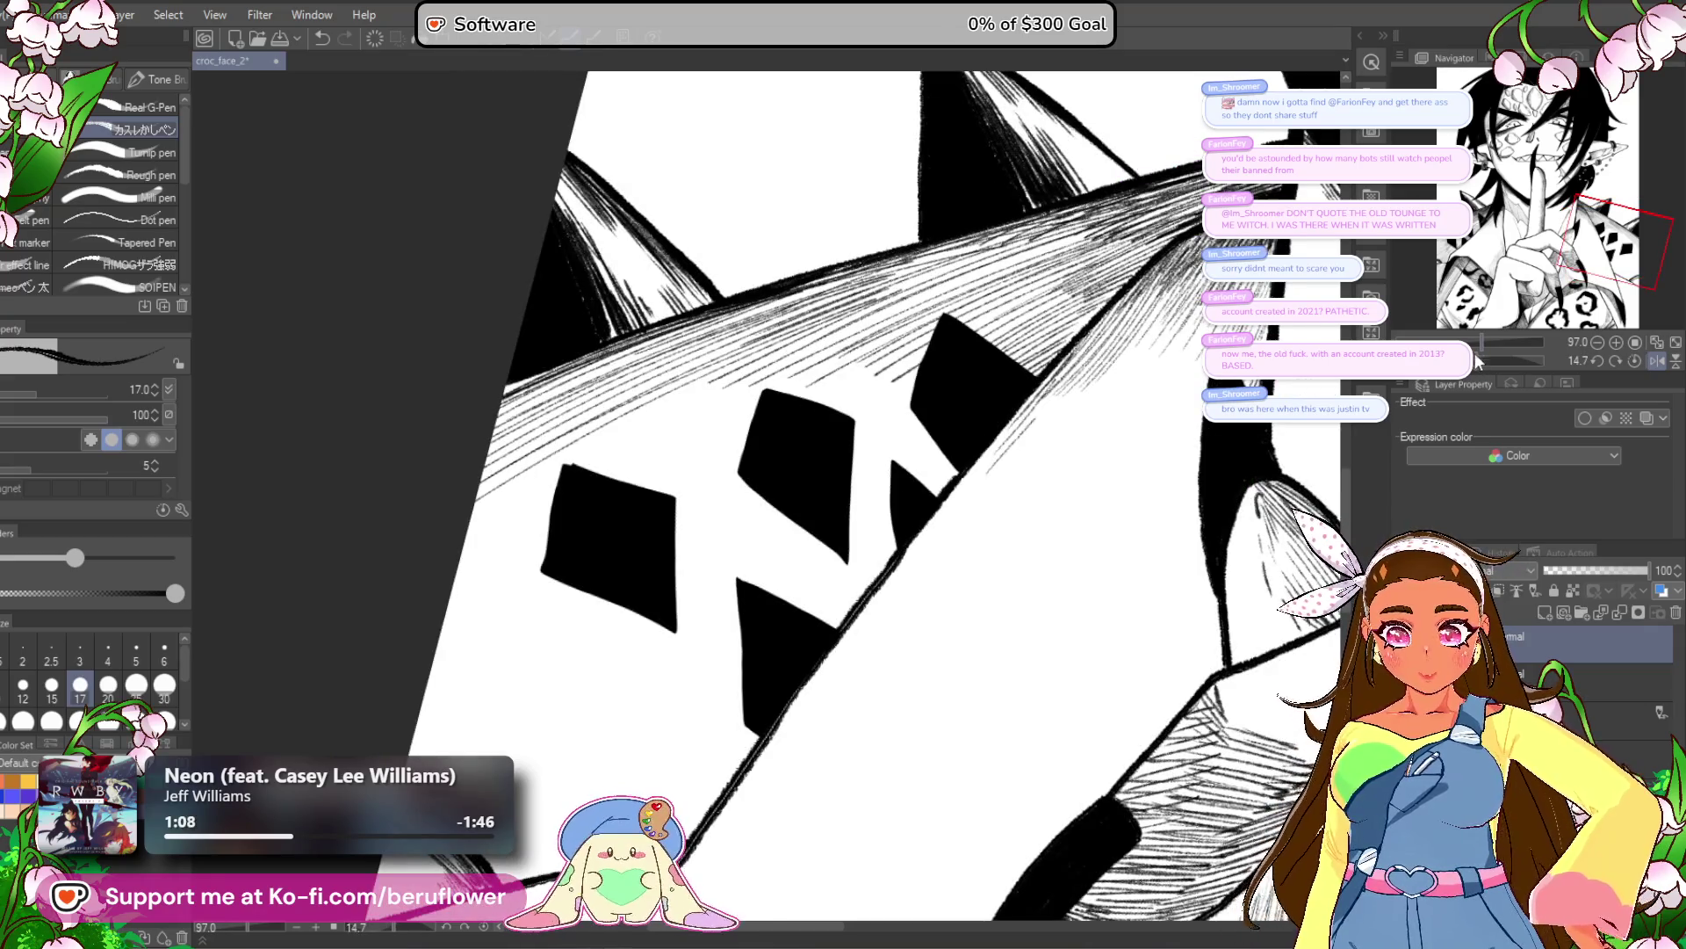
Rotate the view nearly upright and hatch between the black diamond spots.
{"action": "left_click", "coordinate": [1476, 367]}
{"action": "left_click", "coordinate": [1476, 362]}
{"action": "left_click", "coordinate": [1476, 362]}
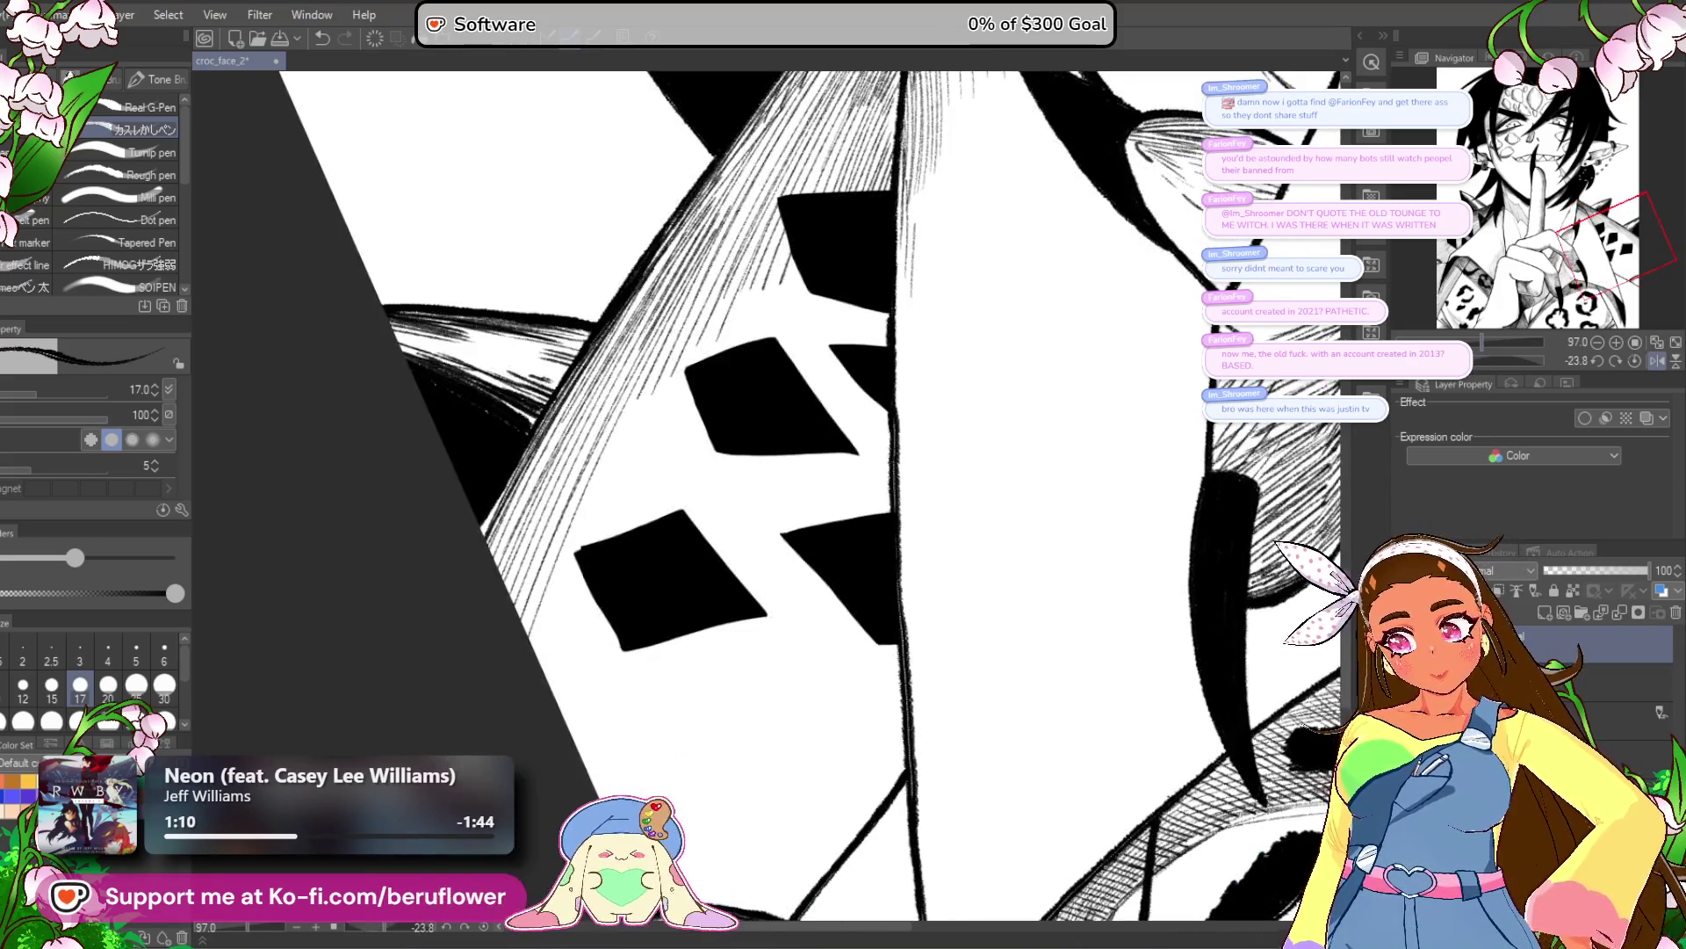
{"action": "left_click", "coordinate": [1473, 360]}
{"action": "left_click", "coordinate": [1473, 359]}
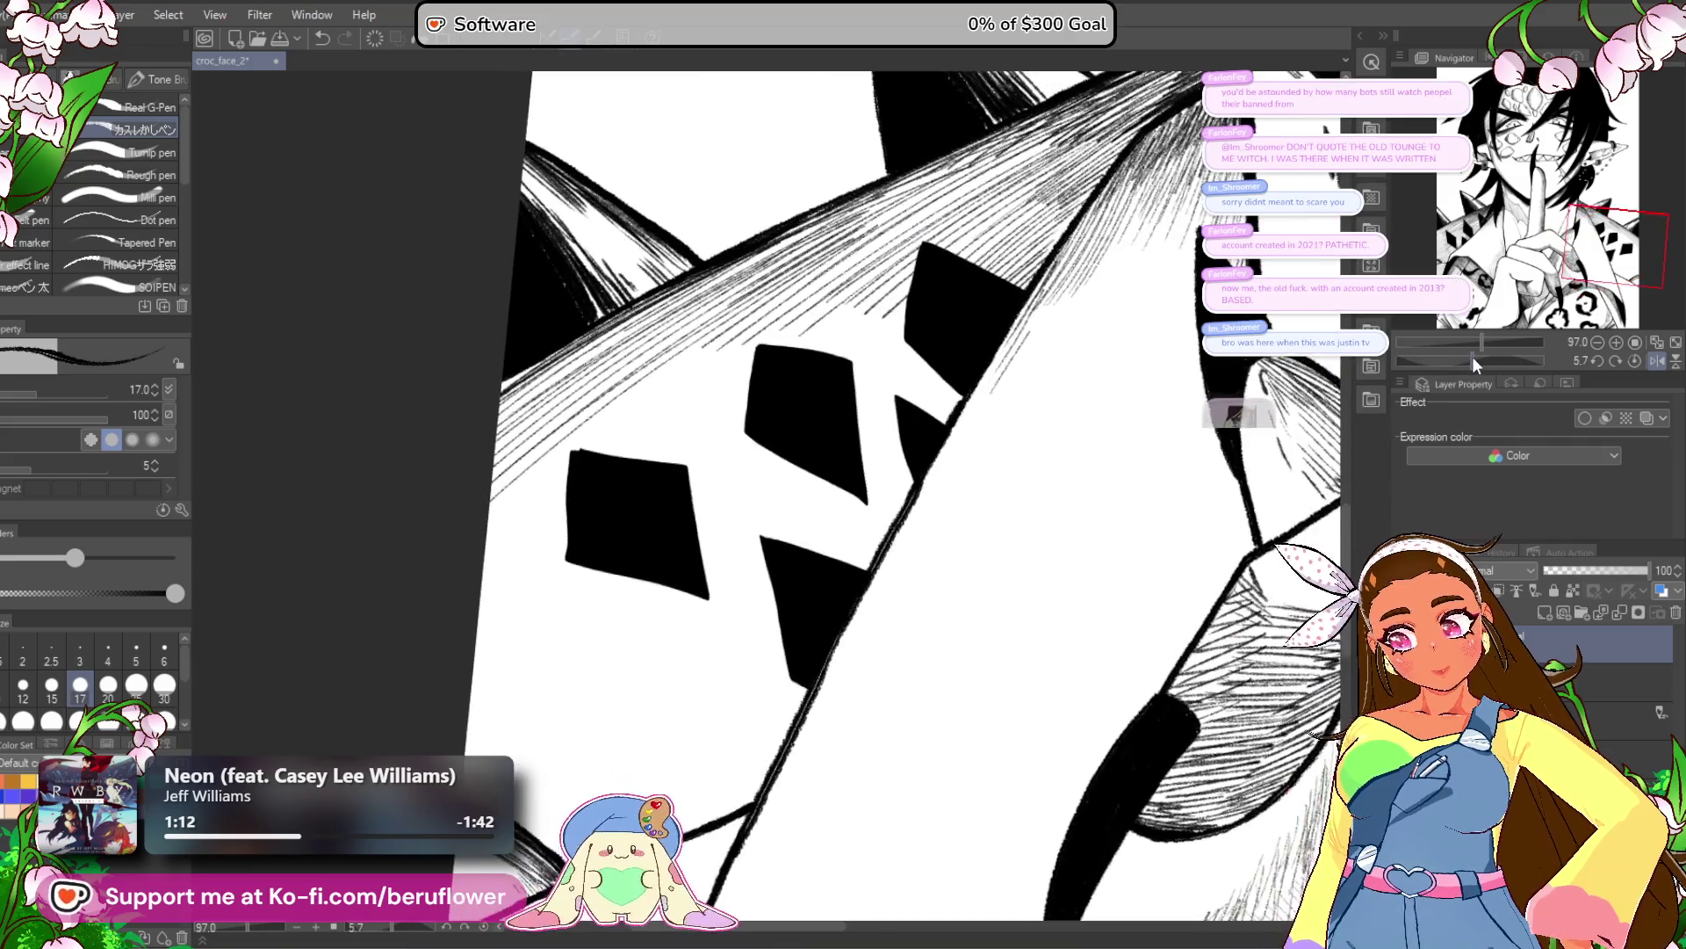
{"action": "left_click_drag", "start_coordinate": [1066, 431], "coordinate": [1016, 472]}
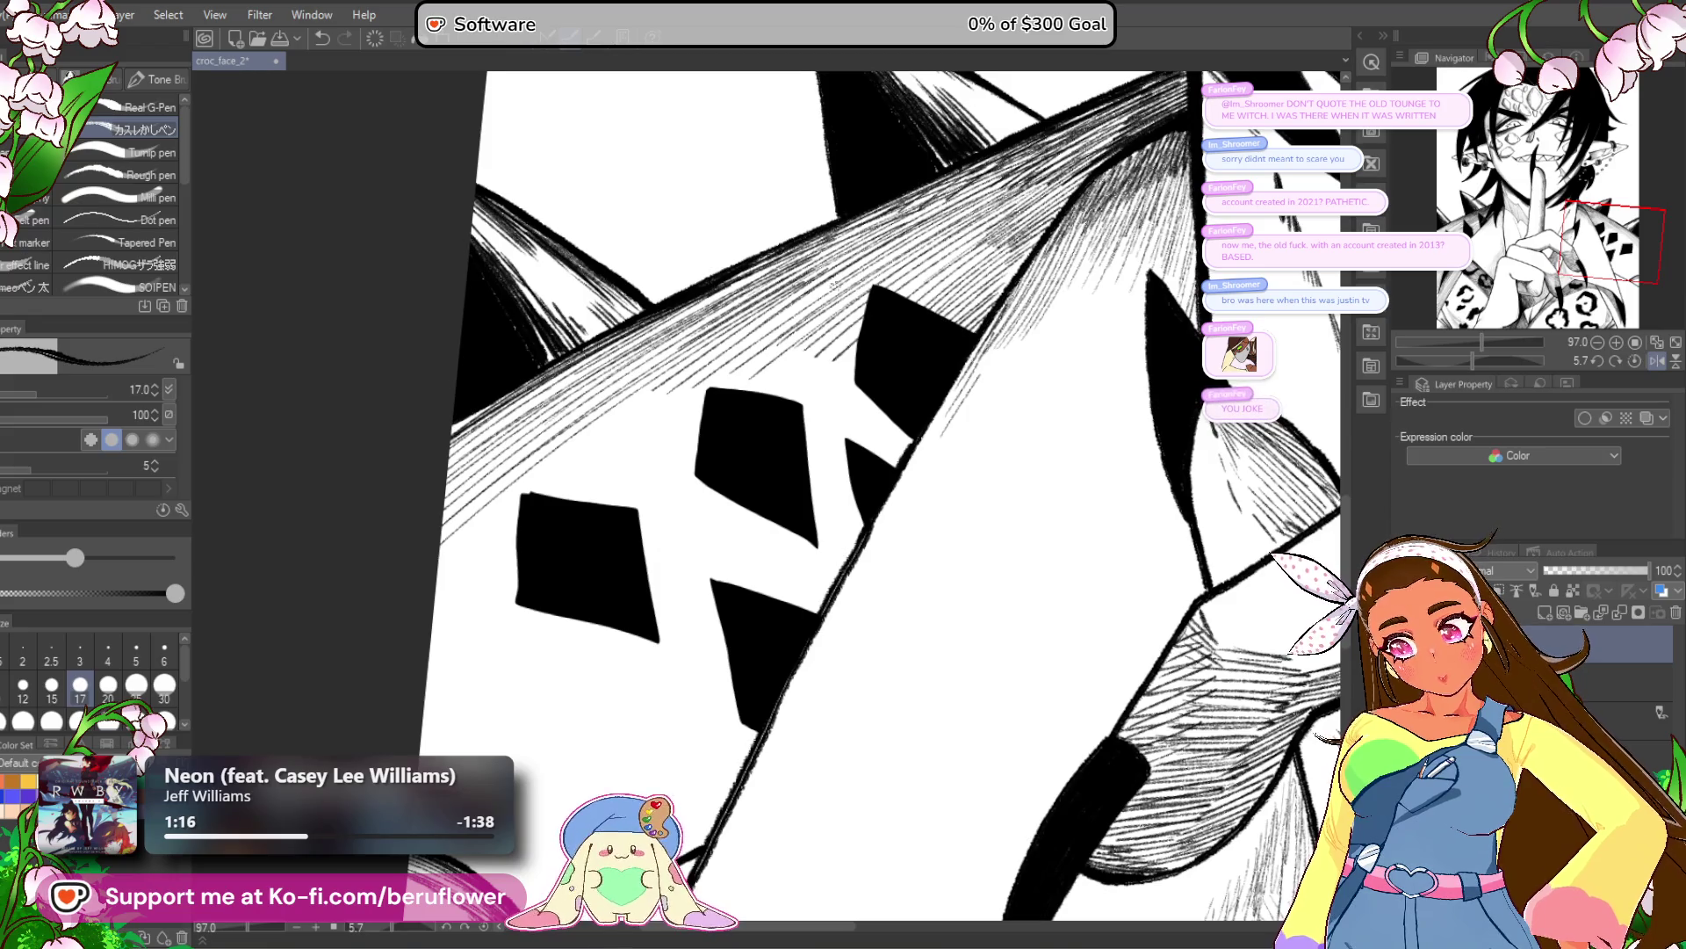
{"action": "left_click_drag", "start_coordinate": [733, 315], "coordinate": [645, 311]}
{"action": "left_click_drag", "start_coordinate": [795, 452], "coordinate": [663, 582]}
{"action": "left_click_drag", "start_coordinate": [771, 497], "coordinate": [683, 590]}
{"action": "left_click_drag", "start_coordinate": [772, 502], "coordinate": [710, 567]}
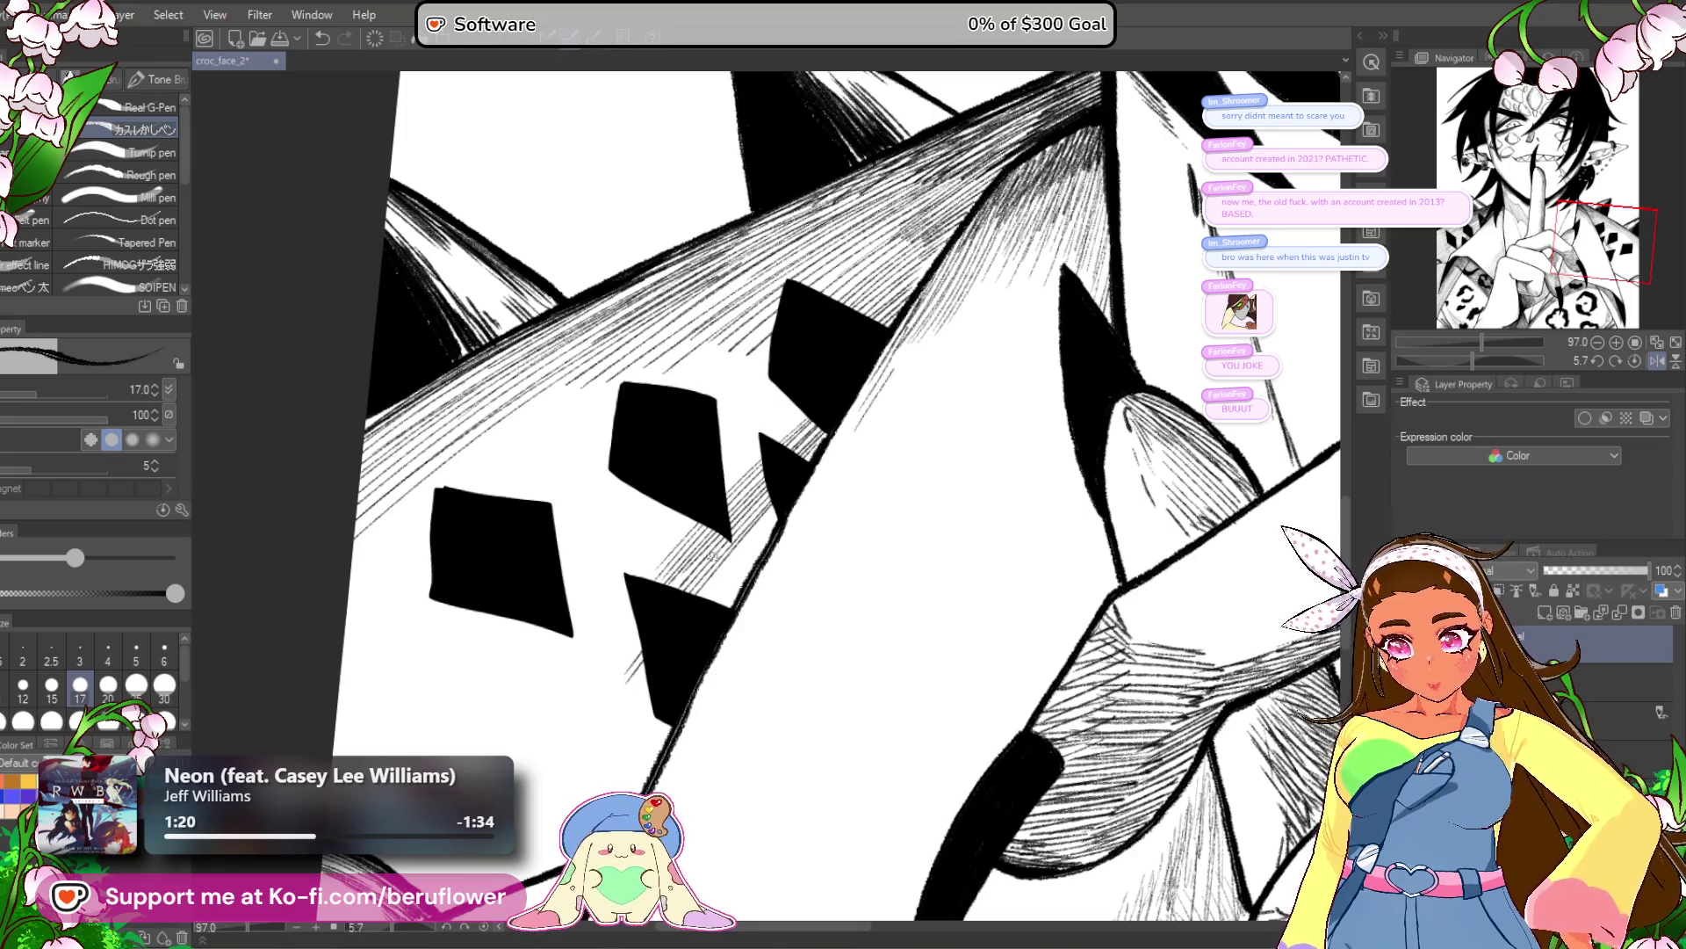
Hatch left of the black triangle and extend hatching between the diamonds down-left.
{"action": "mouse_move", "coordinate": [711, 747]}
{"action": "left_mouse_down"}
{"action": "mouse_move", "coordinate": [929, 448]}
{"action": "mouse_move", "coordinate": [625, 756]}
{"action": "left_mouse_up"}
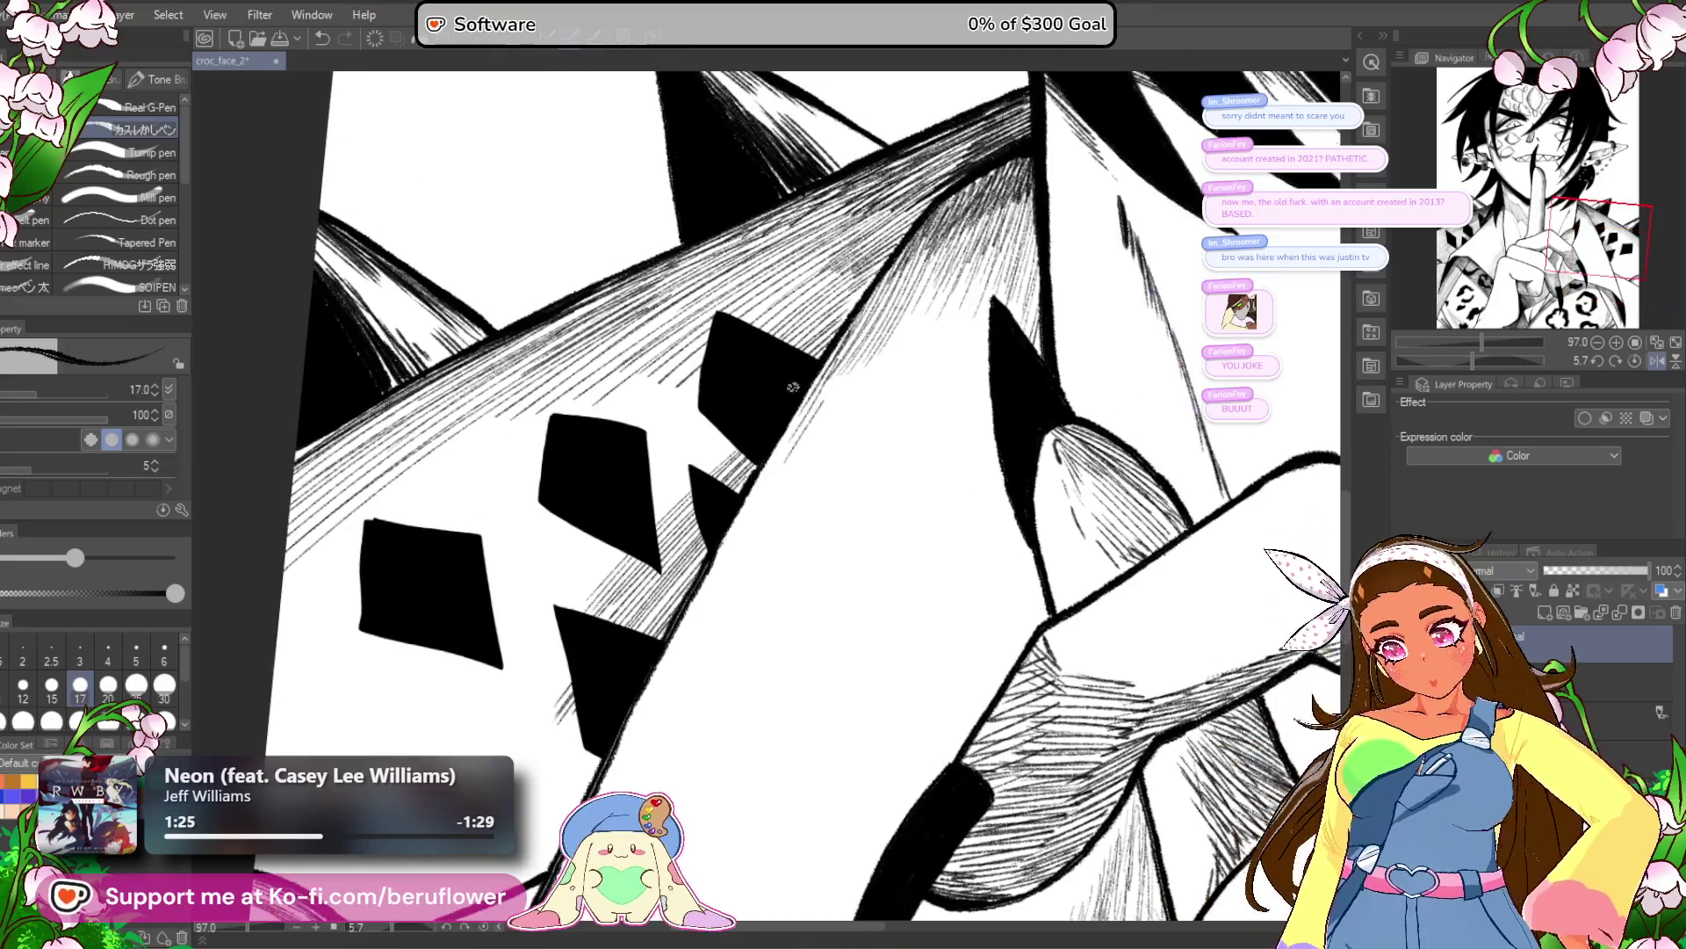
{"action": "left_click_drag", "start_coordinate": [732, 443], "coordinate": [576, 609]}
{"action": "left_click_drag", "start_coordinate": [690, 481], "coordinate": [487, 694]}
{"action": "left_click_drag", "start_coordinate": [720, 432], "coordinate": [499, 644]}
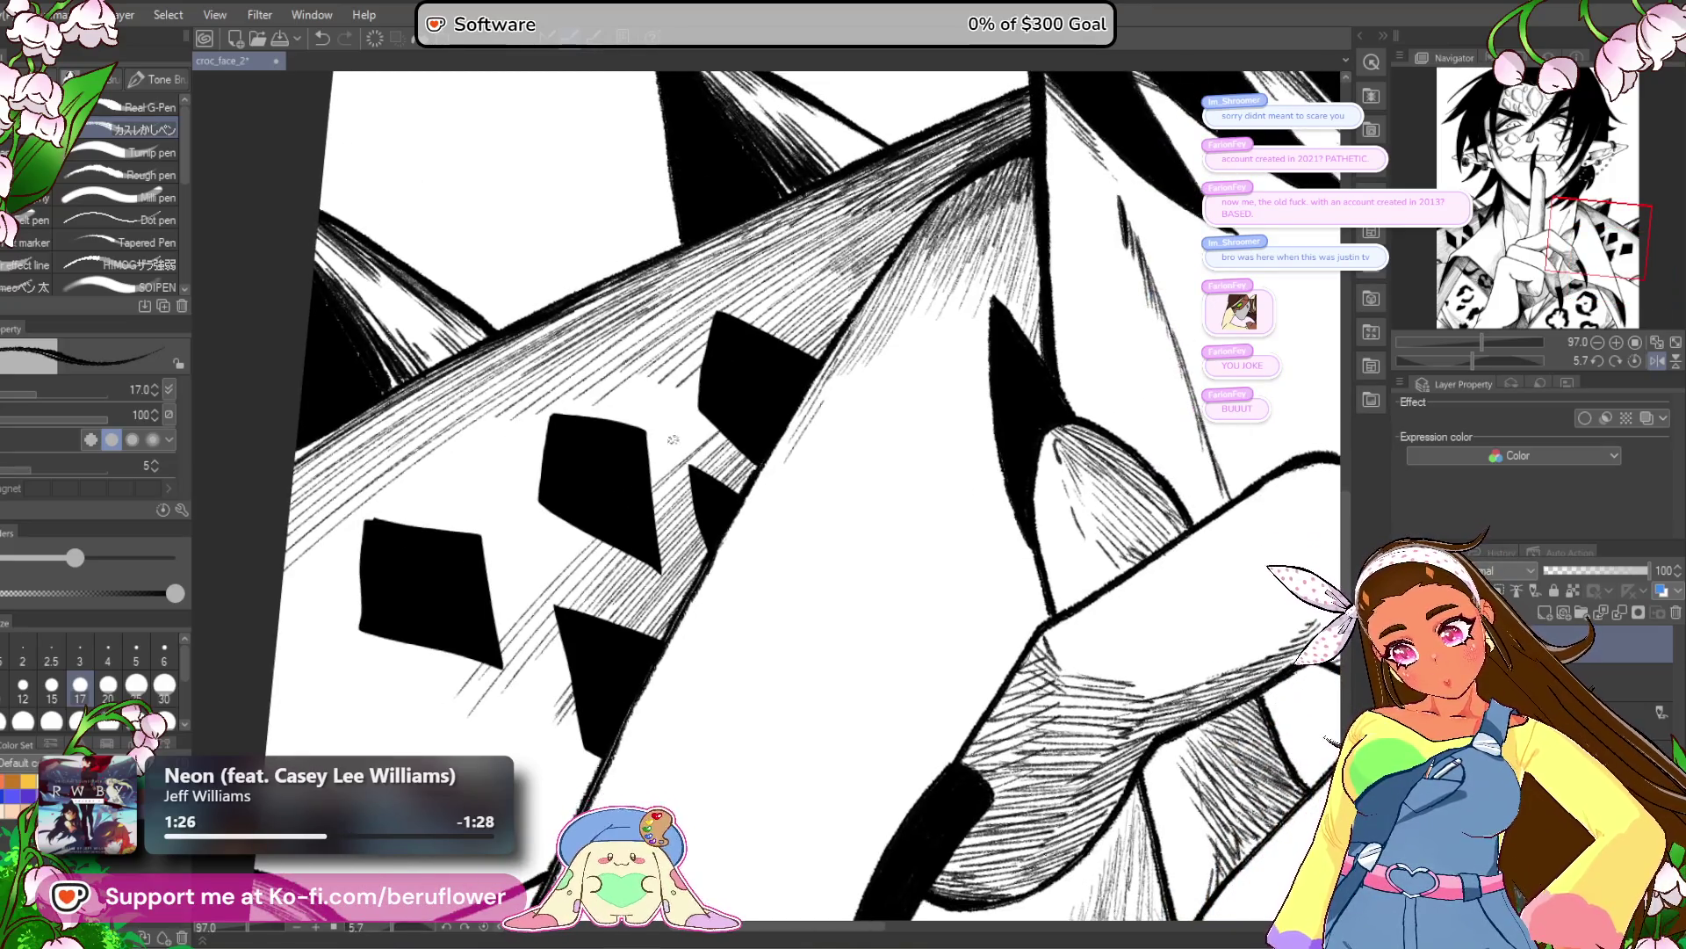
{"action": "left_click_drag", "start_coordinate": [701, 379], "coordinate": [490, 601]}
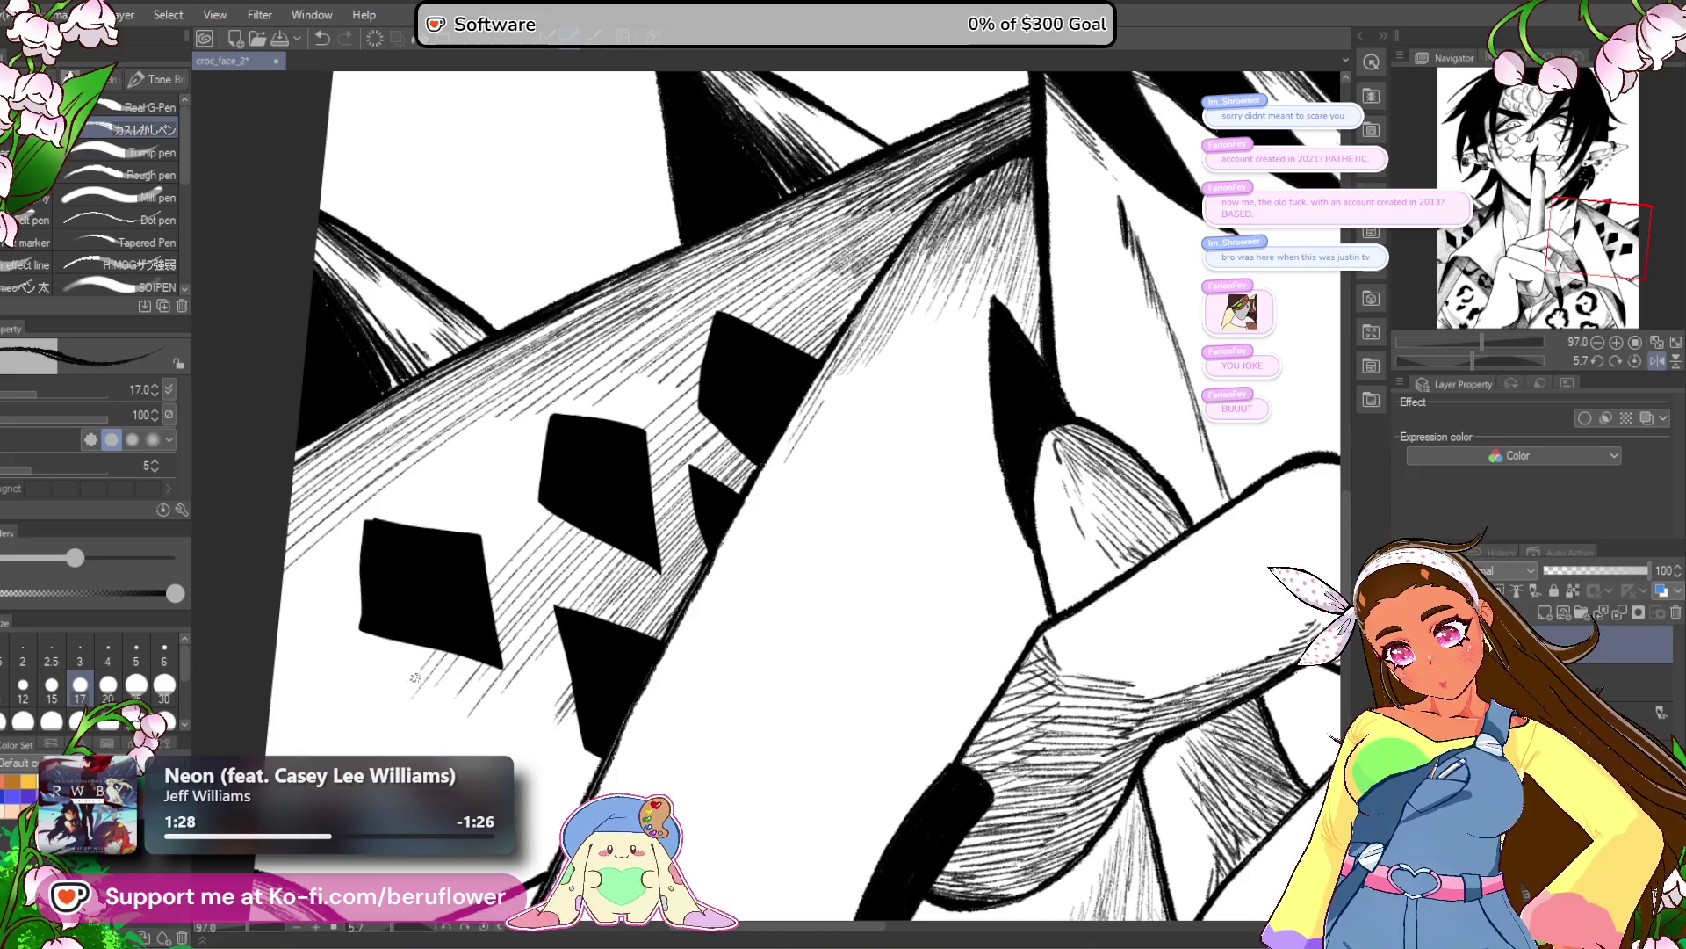
{"action": "mouse_move", "coordinate": [706, 353]}
{"action": "left_mouse_down"}
{"action": "mouse_move", "coordinate": [485, 566]}
{"action": "mouse_move", "coordinate": [472, 556]}
{"action": "left_mouse_up"}
{"action": "mouse_move", "coordinate": [716, 319]}
{"action": "left_mouse_down"}
{"action": "mouse_move", "coordinate": [419, 585]}
{"action": "mouse_move", "coordinate": [418, 552]}
{"action": "left_mouse_up"}
{"action": "left_click_drag", "start_coordinate": [672, 312], "coordinate": [422, 525]}
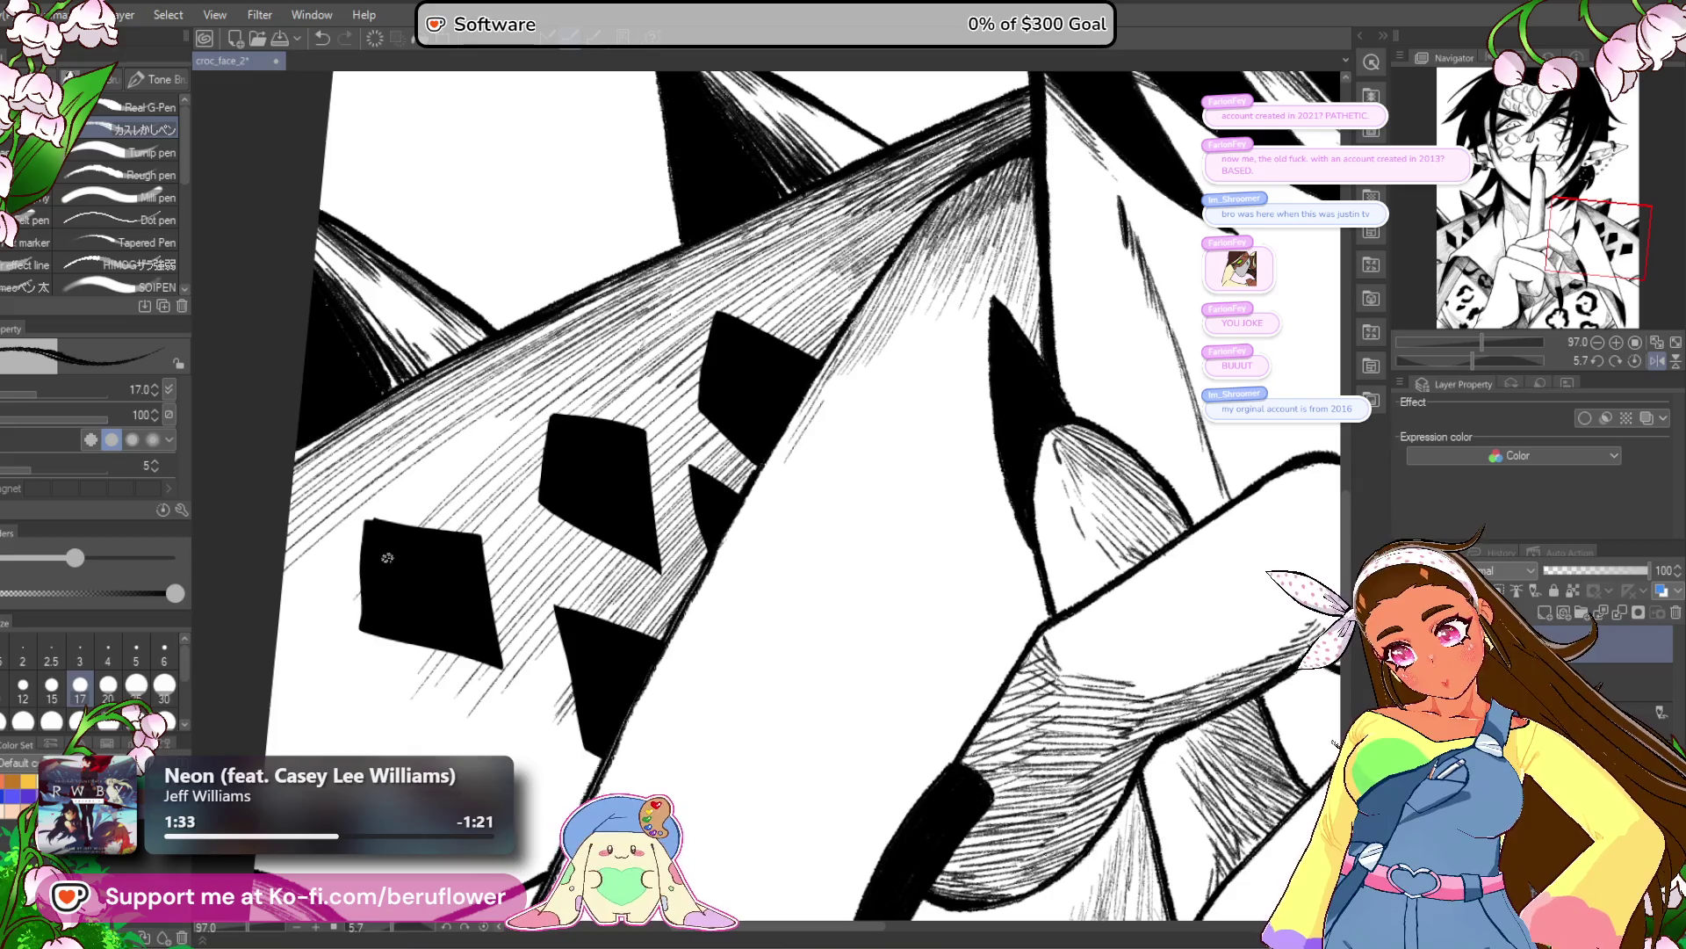
Hatch the area above the left black diamonds.
{"action": "left_click_drag", "start_coordinate": [312, 654], "coordinate": [551, 614]}
{"action": "left_click_drag", "start_coordinate": [815, 342], "coordinate": [638, 488]}
{"action": "left_click_drag", "start_coordinate": [764, 374], "coordinate": [630, 485]}
{"action": "left_click_drag", "start_coordinate": [793, 348], "coordinate": [519, 548]}
{"action": "mouse_move", "coordinate": [661, 432]}
{"action": "left_mouse_down"}
{"action": "mouse_move", "coordinate": [522, 548]}
{"action": "mouse_move", "coordinate": [622, 485]}
{"action": "mouse_move", "coordinate": [516, 587]}
{"action": "left_mouse_up"}
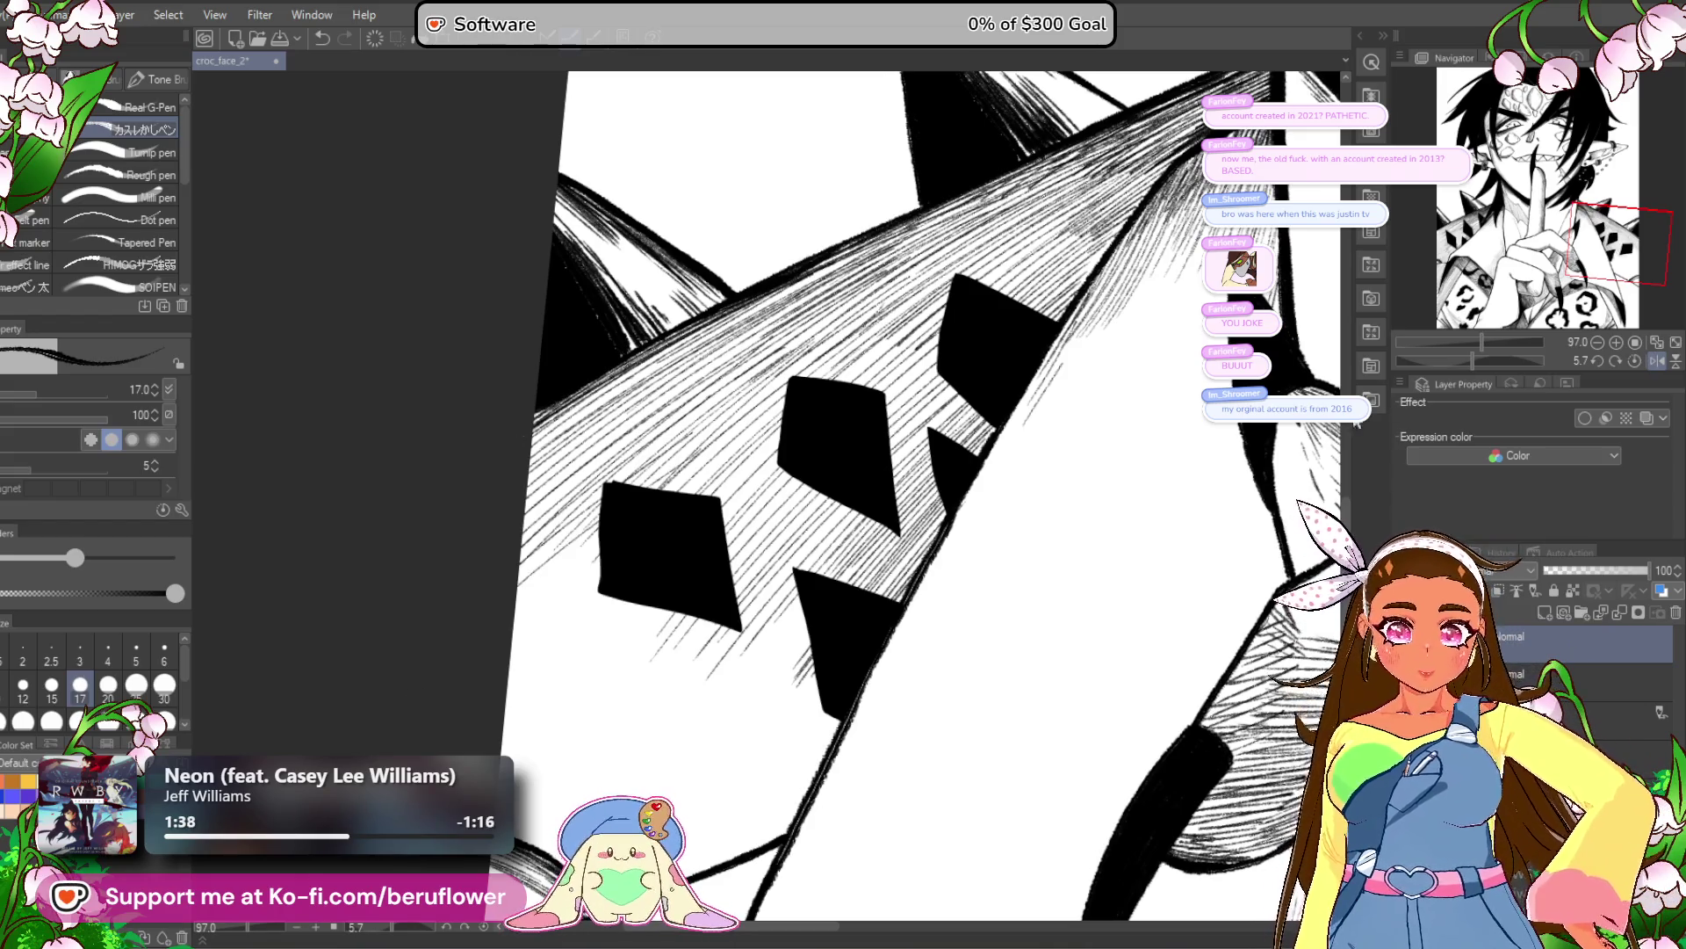
Hatch the garment left of the diamond spots, then return the view to level at full-drawing zoom.
{"action": "left_click_drag", "start_coordinate": [1467, 363], "coordinate": [1458, 362]}
{"action": "left_click_drag", "start_coordinate": [978, 576], "coordinate": [846, 655]}
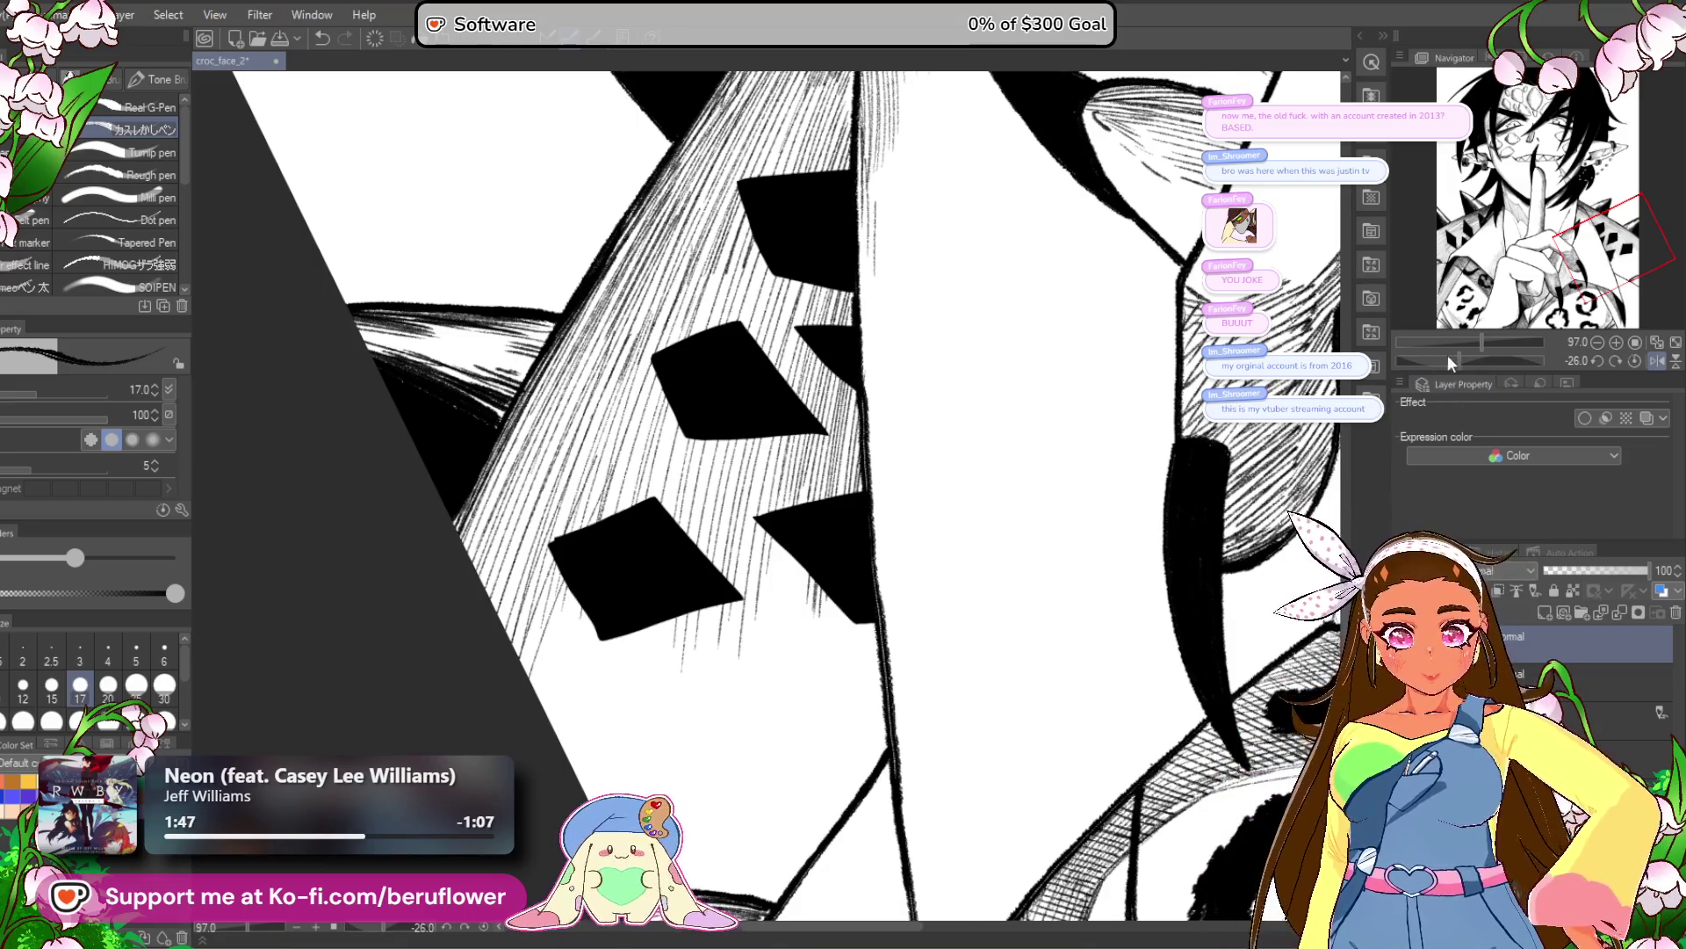
{"action": "left_click_drag", "start_coordinate": [1446, 364], "coordinate": [1466, 360]}
{"action": "mouse_move", "coordinate": [607, 822]}
{"action": "left_mouse_down"}
{"action": "mouse_move", "coordinate": [699, 736]}
{"action": "mouse_move", "coordinate": [783, 721]}
{"action": "left_mouse_up"}
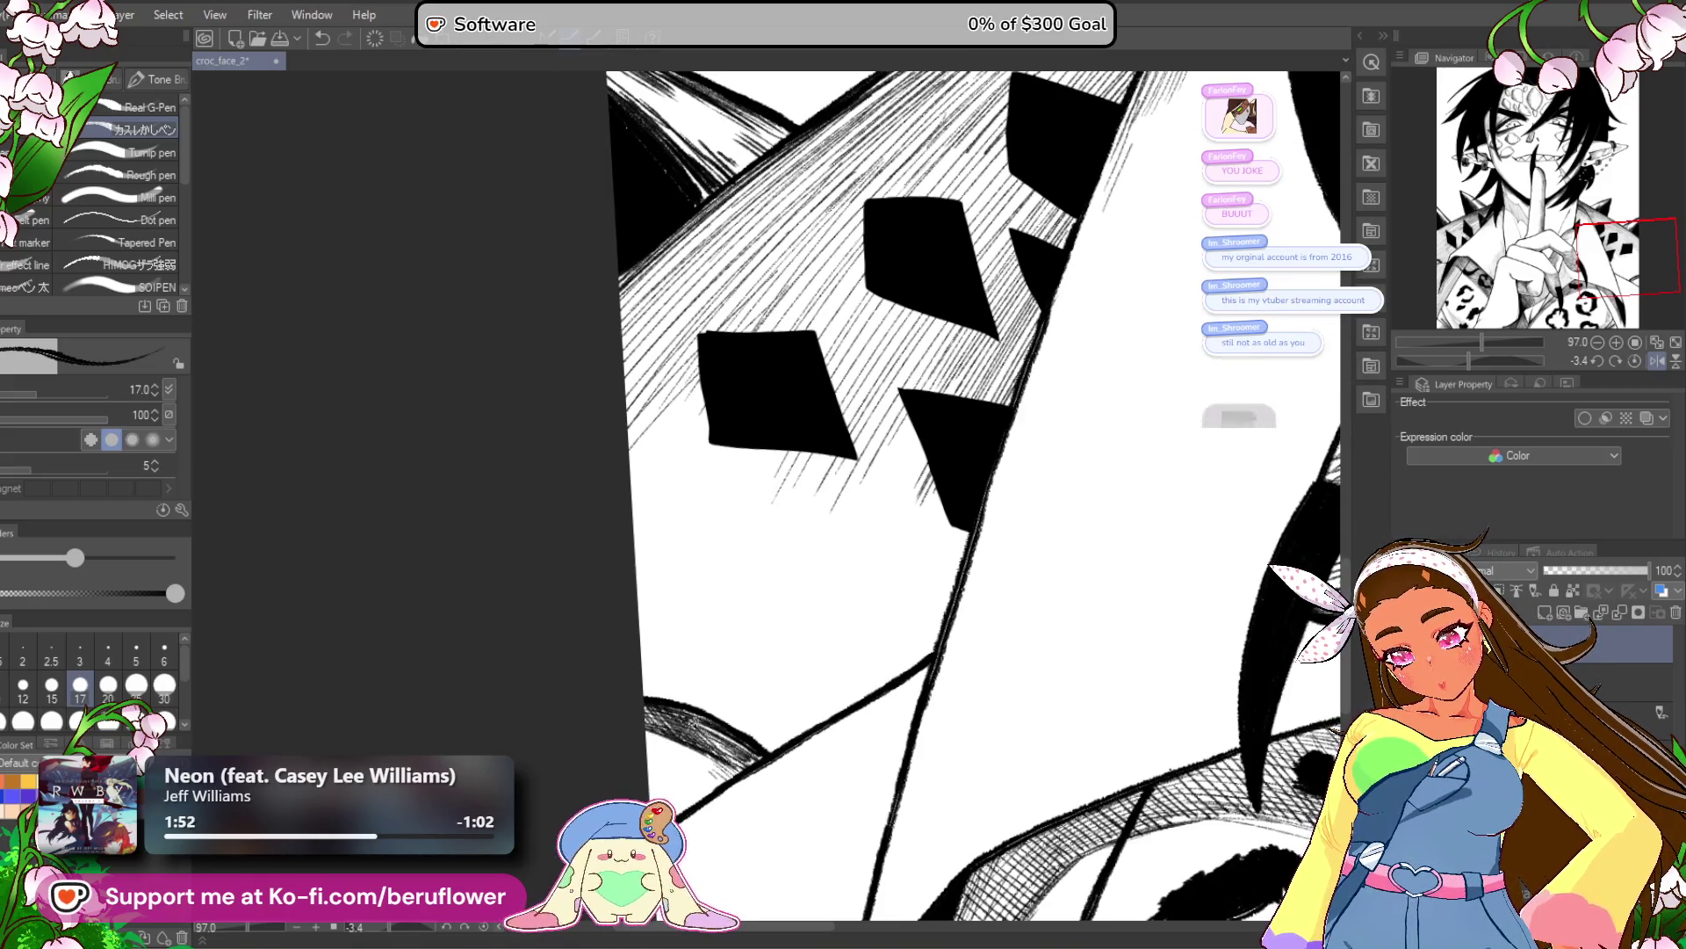
{"action": "key", "text": "ctrl+minus"}
{"action": "key", "text": "ctrl+minus"}
{"action": "scroll", "coordinate": [904, 582], "scroll_direction": "up", "scroll_amount": 5}
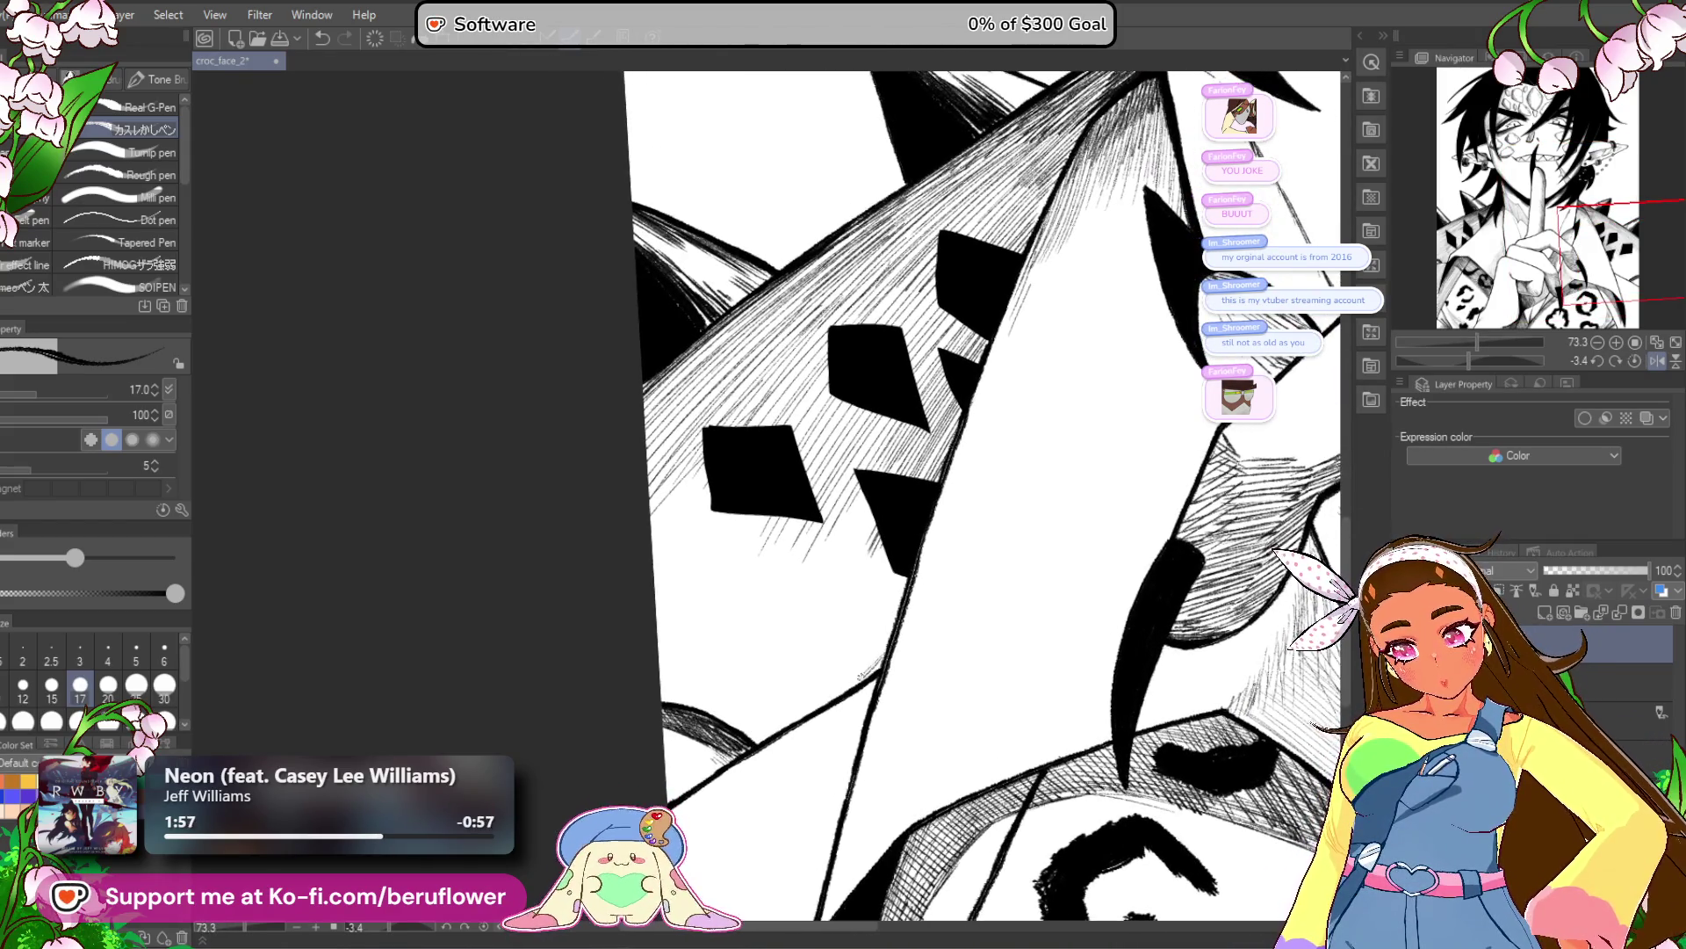
{"action": "left_click_drag", "start_coordinate": [887, 607], "coordinate": [761, 716]}
{"action": "left_click_drag", "start_coordinate": [895, 535], "coordinate": [693, 697]}
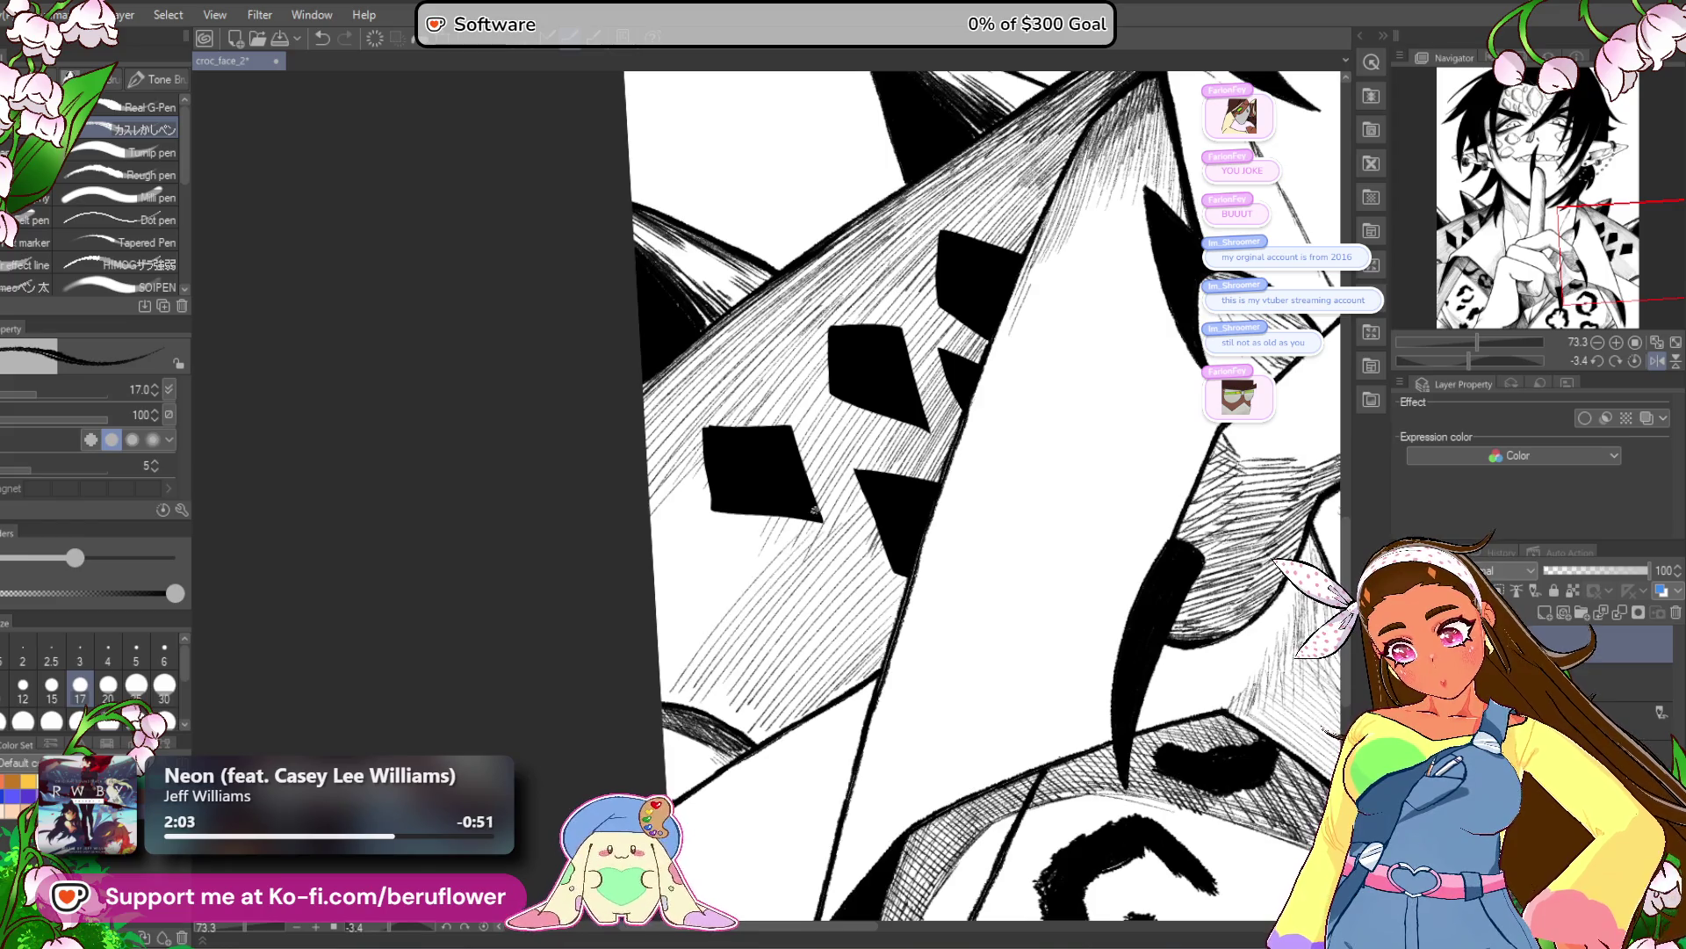
{"action": "left_click_drag", "start_coordinate": [781, 484], "coordinate": [655, 615]}
{"action": "left_click_drag", "start_coordinate": [693, 523], "coordinate": [676, 479]}
{"action": "left_click_drag", "start_coordinate": [864, 420], "coordinate": [597, 700]}
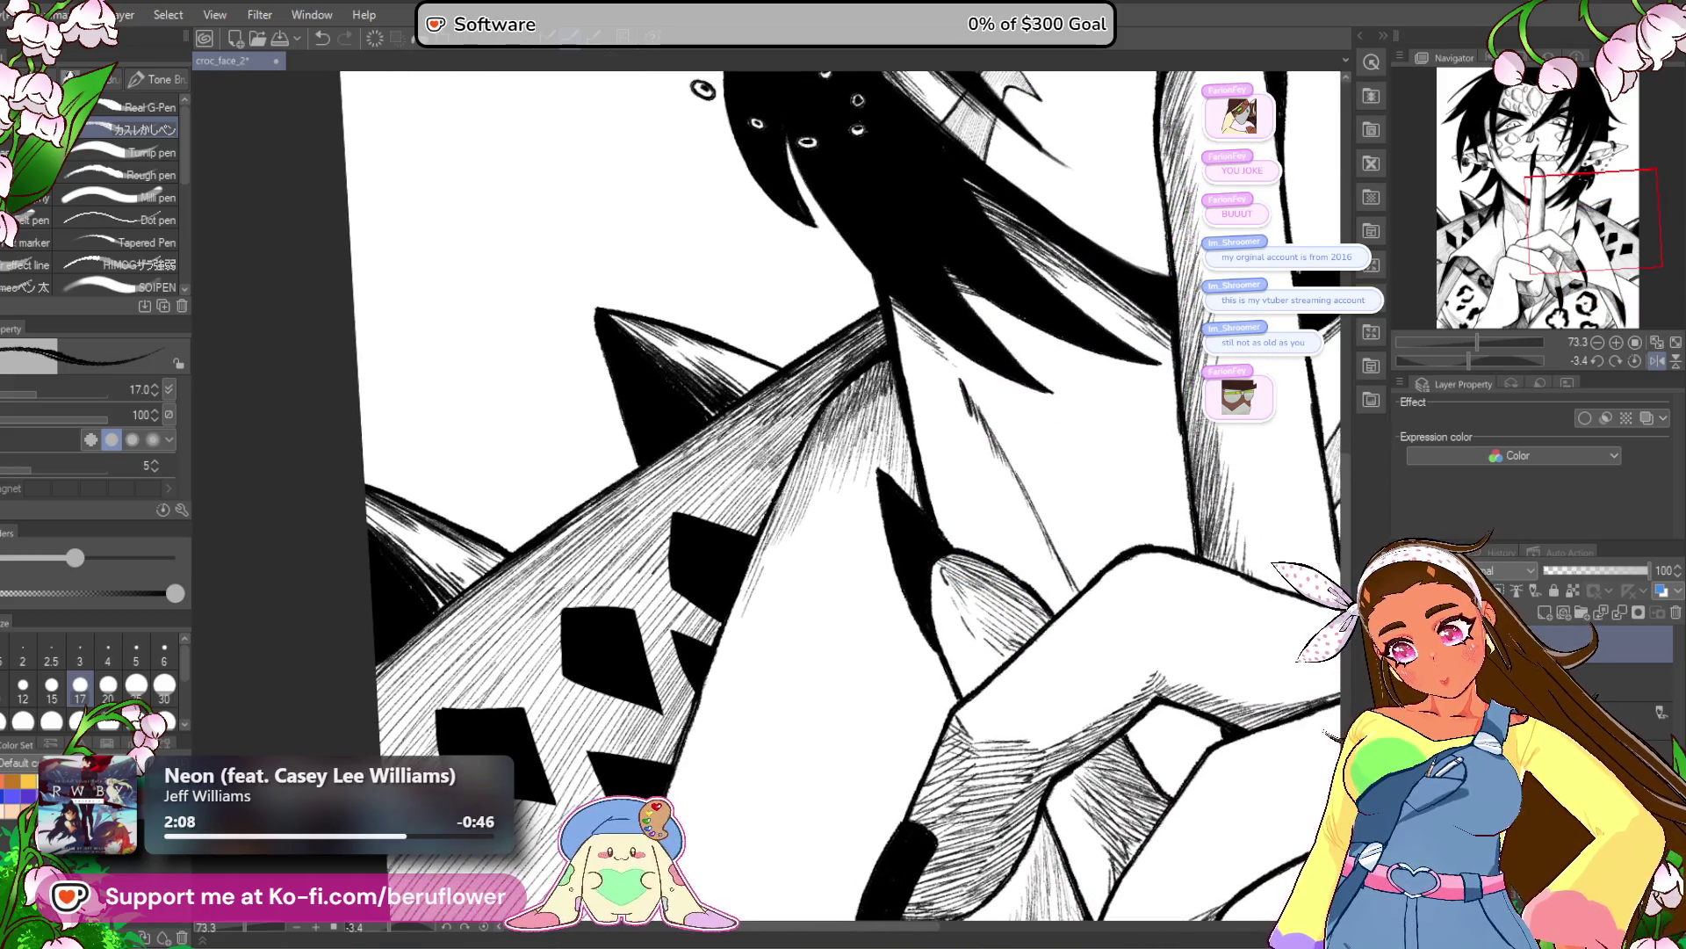
{"action": "key", "text": "ctrl+0"}
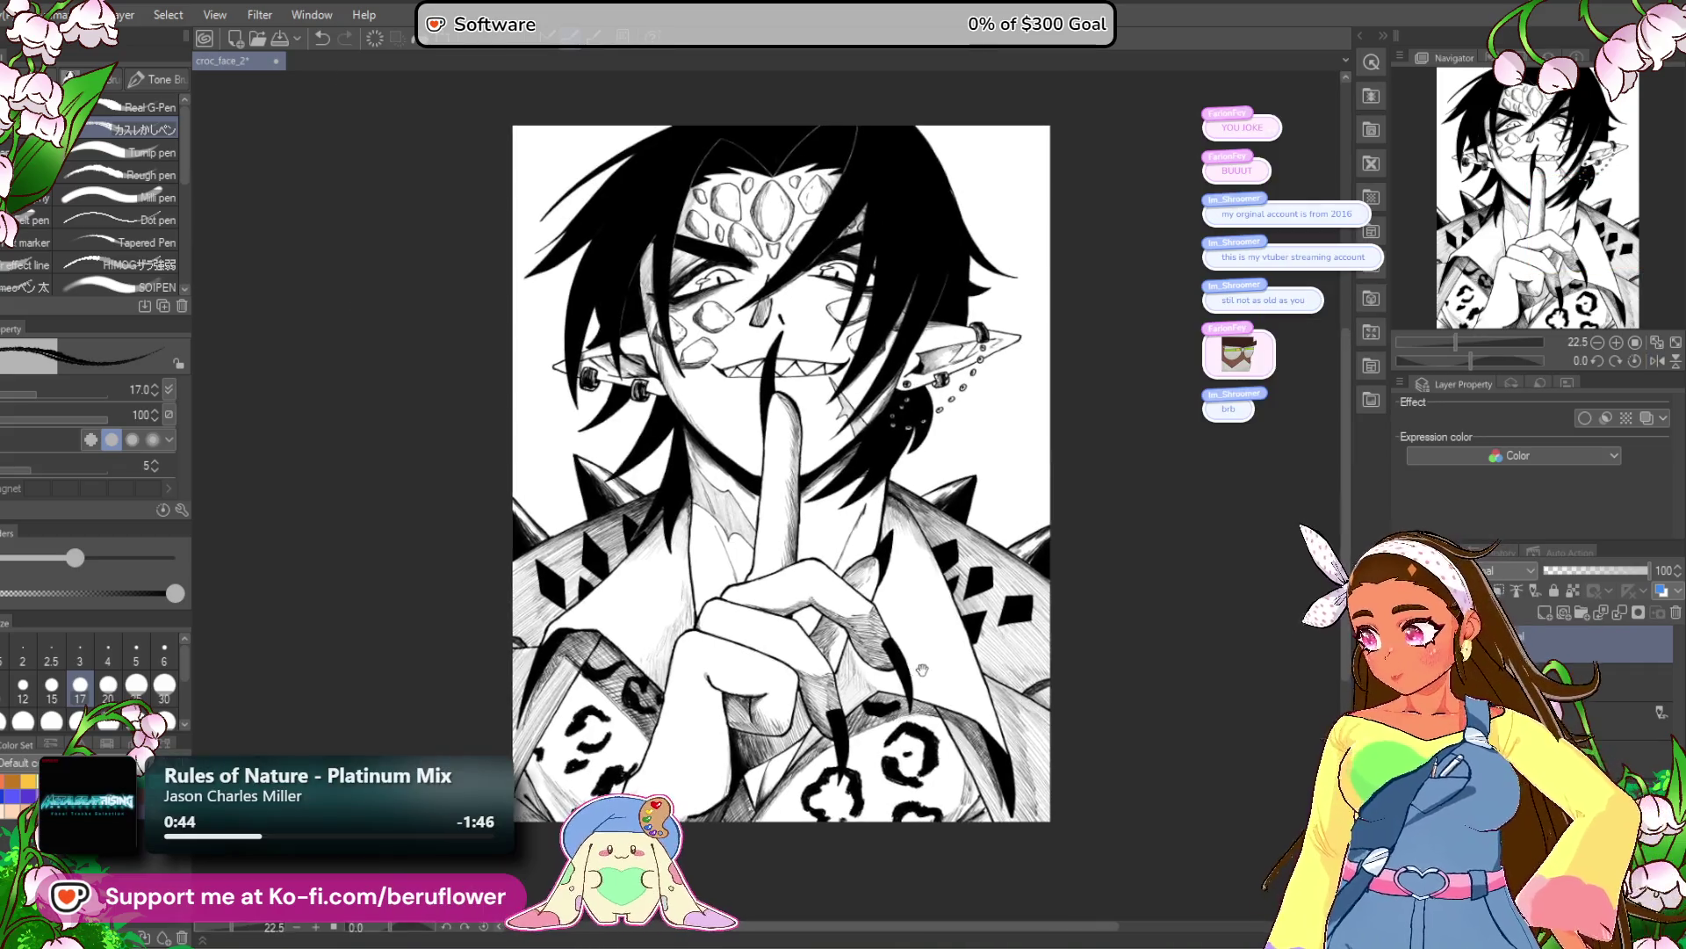
Zoom into the hands and hatch around the curled clawed hand above the leopard-print sleeve.
{"action": "left_click_drag", "start_coordinate": [894, 757], "coordinate": [945, 702]}
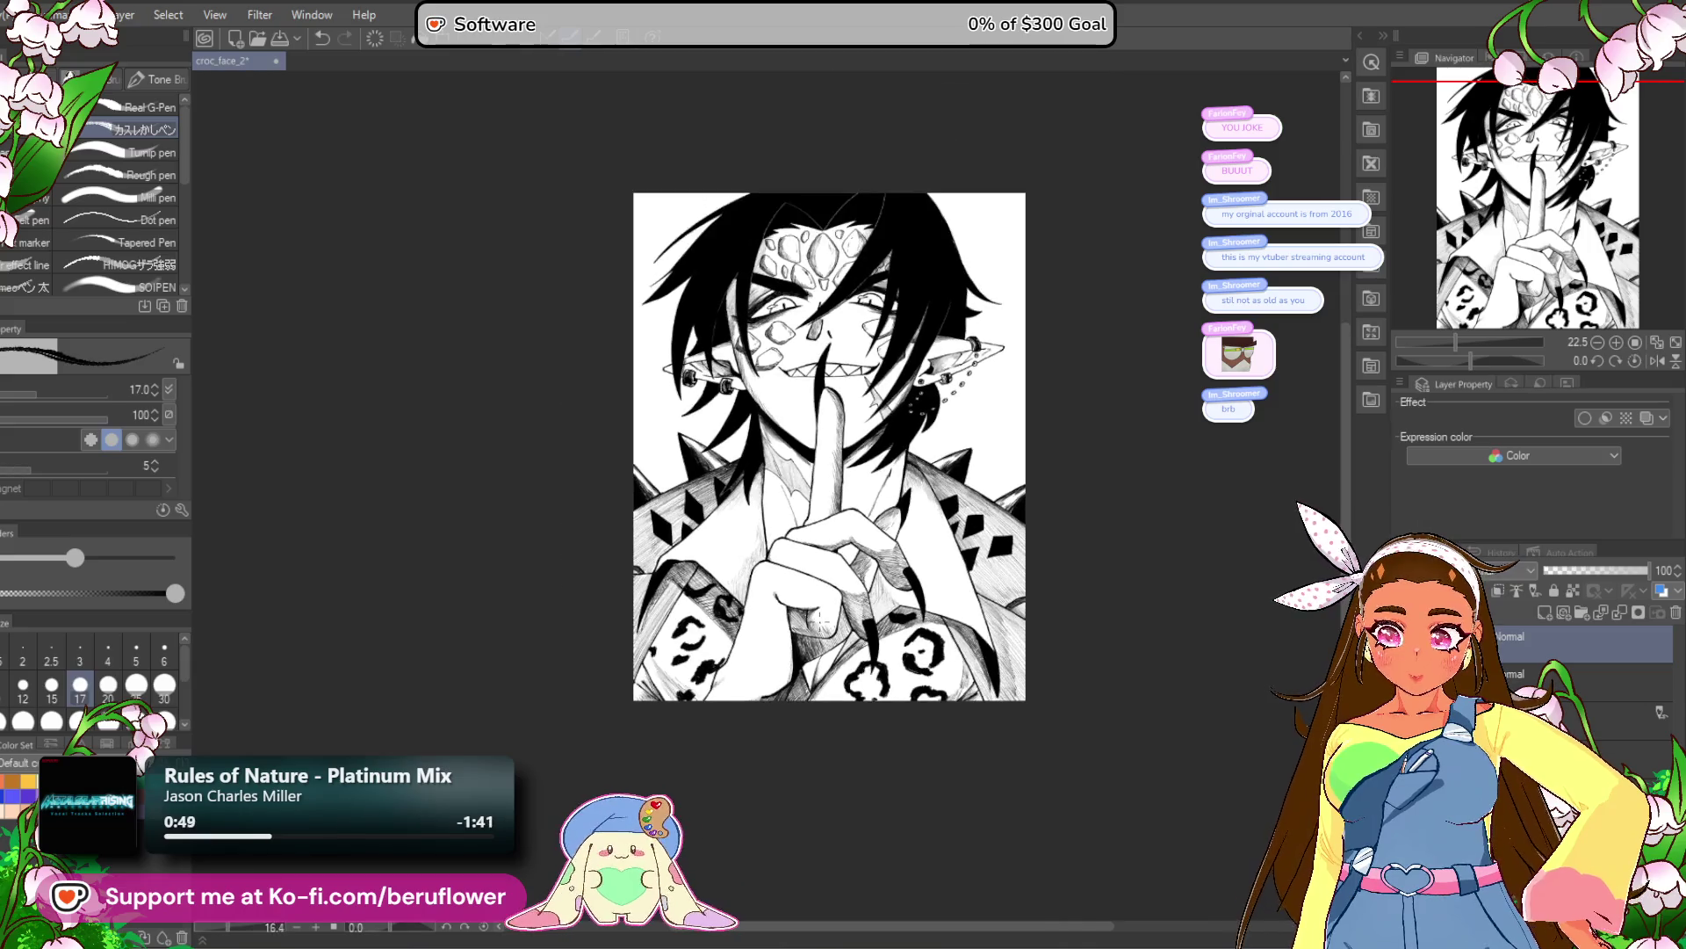
{"action": "scroll", "coordinate": [768, 597], "scroll_direction": "up", "scroll_amount": 3}
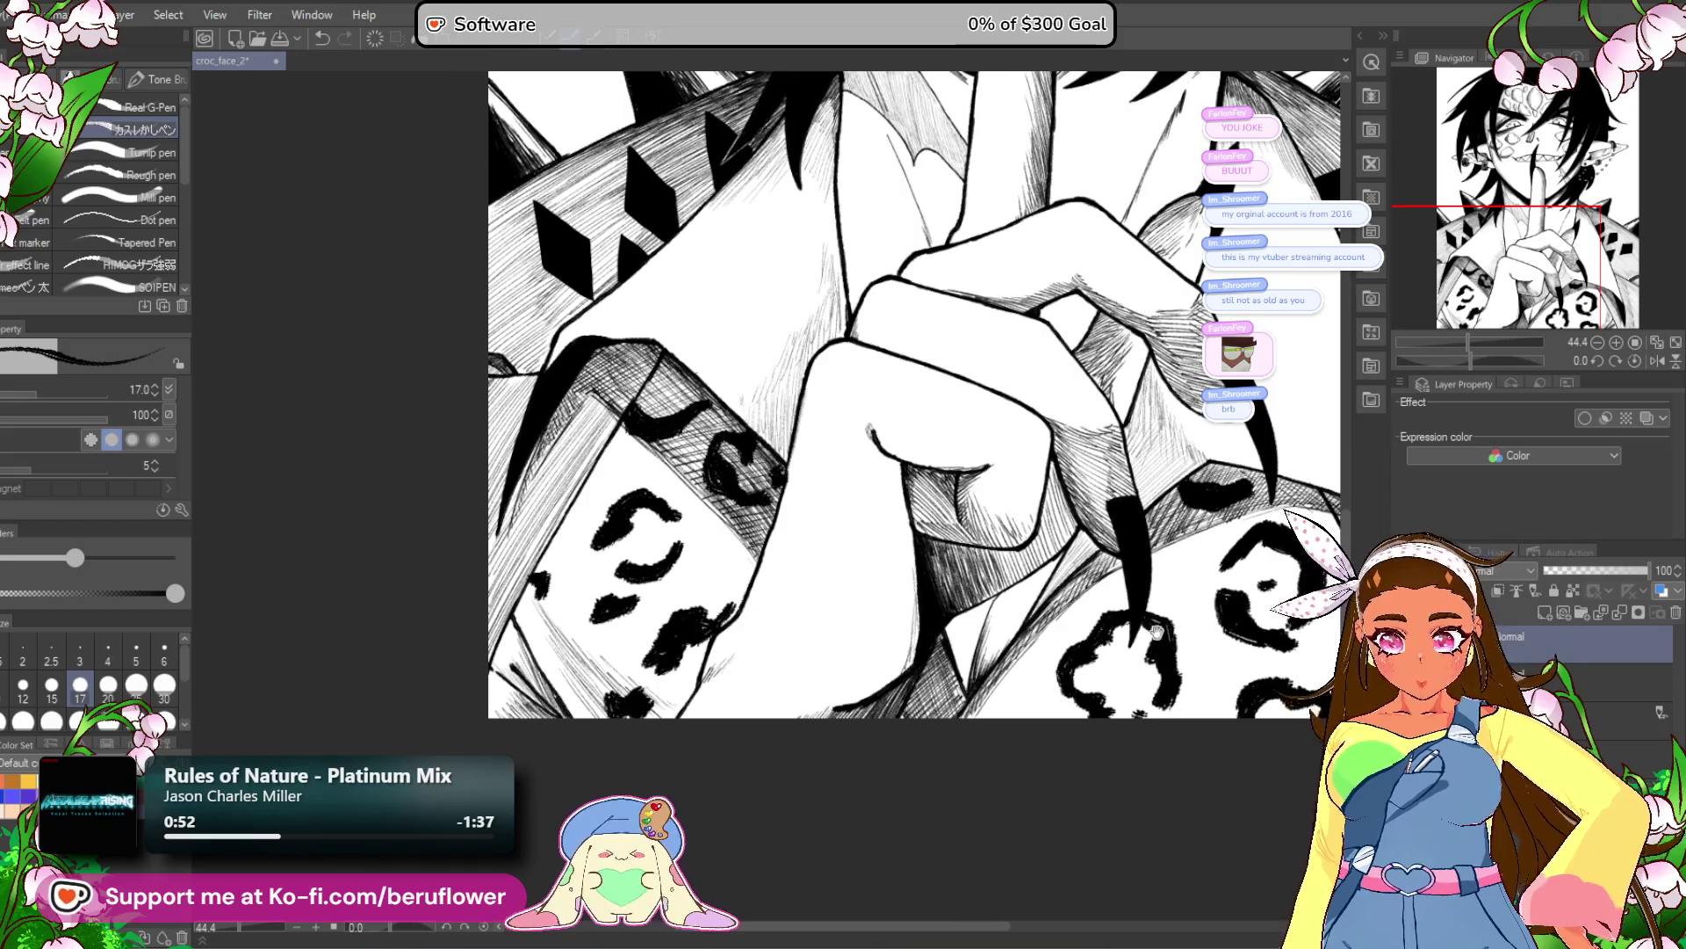
{"action": "left_click_drag", "start_coordinate": [1191, 687], "coordinate": [898, 603]}
{"action": "left_click_drag", "start_coordinate": [716, 698], "coordinate": [847, 663]}
{"action": "mouse_move", "coordinate": [1025, 535]}
{"action": "left_mouse_down"}
{"action": "mouse_move", "coordinate": [933, 604]}
{"action": "mouse_move", "coordinate": [862, 609]}
{"action": "mouse_move", "coordinate": [914, 609]}
{"action": "left_mouse_up"}
{"action": "left_click_drag", "start_coordinate": [1022, 538], "coordinate": [933, 606]}
{"action": "left_click_drag", "start_coordinate": [991, 532], "coordinate": [933, 572]}
{"action": "left_click_drag", "start_coordinate": [956, 542], "coordinate": [927, 561]}
{"action": "mouse_move", "coordinate": [911, 572]}
{"action": "left_mouse_down"}
{"action": "mouse_move", "coordinate": [867, 601]}
{"action": "mouse_move", "coordinate": [756, 746]}
{"action": "left_mouse_up"}
Pan back up to the face and enlarge the pen from size 17 to 30.
{"action": "left_click_drag", "start_coordinate": [749, 351], "coordinate": [750, 746]}
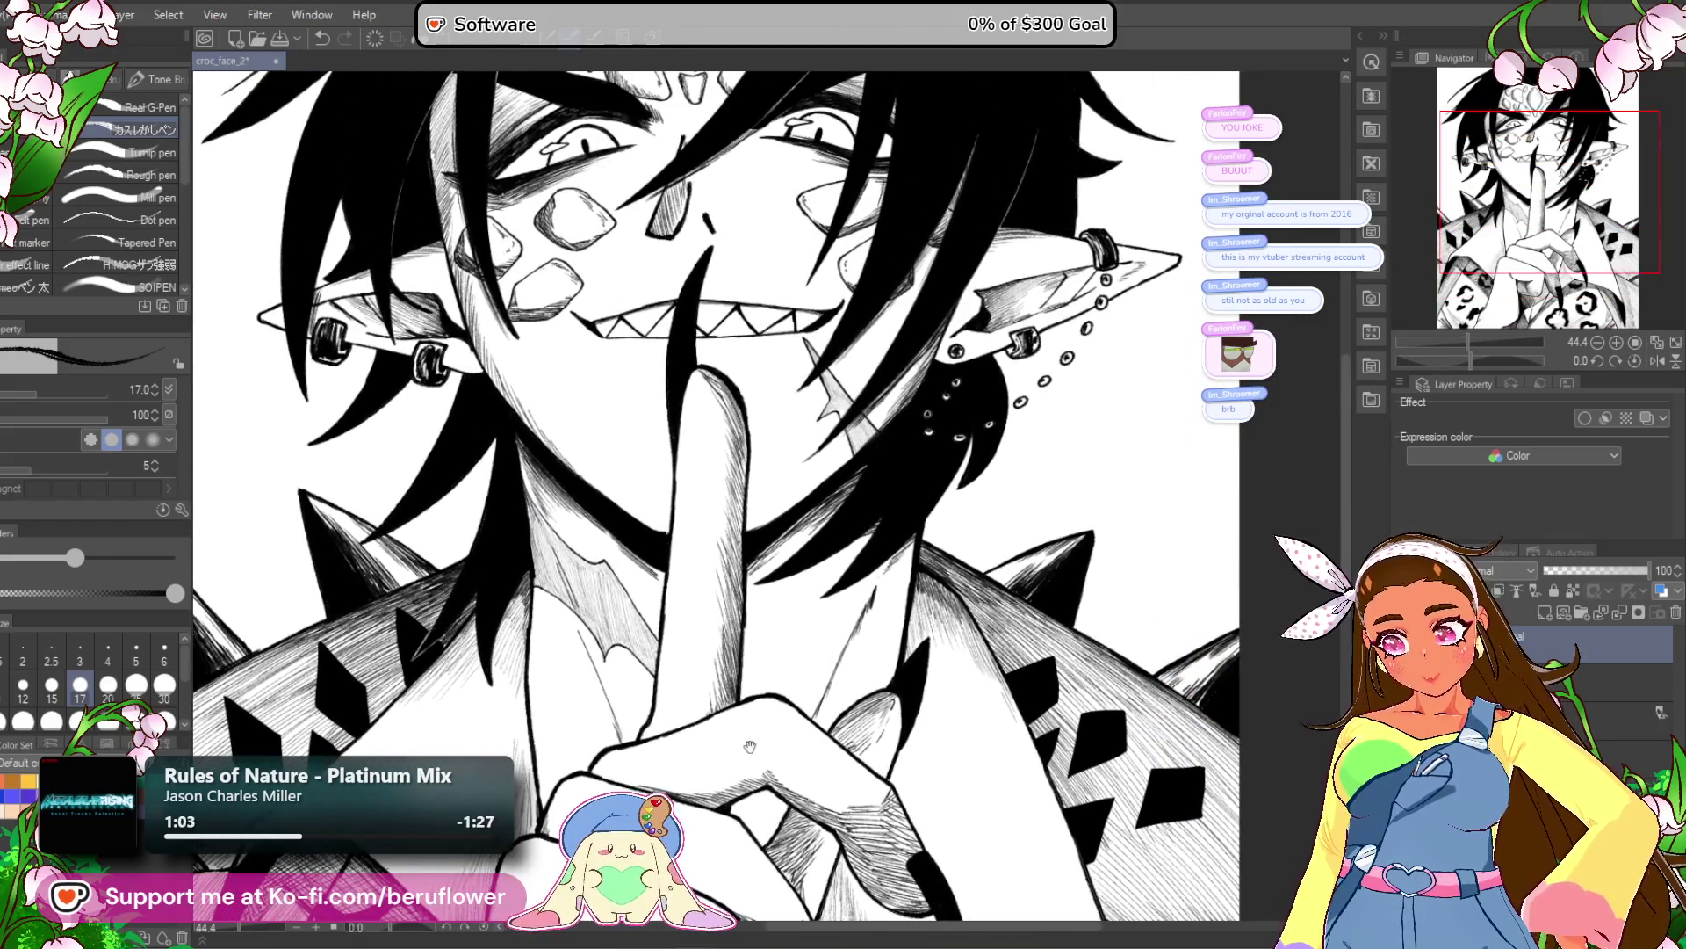
{"action": "scroll", "coordinate": [749, 746], "scroll_direction": "down", "scroll_amount": 5}
{"action": "scroll", "coordinate": [815, 707], "scroll_direction": "up", "scroll_amount": 2}
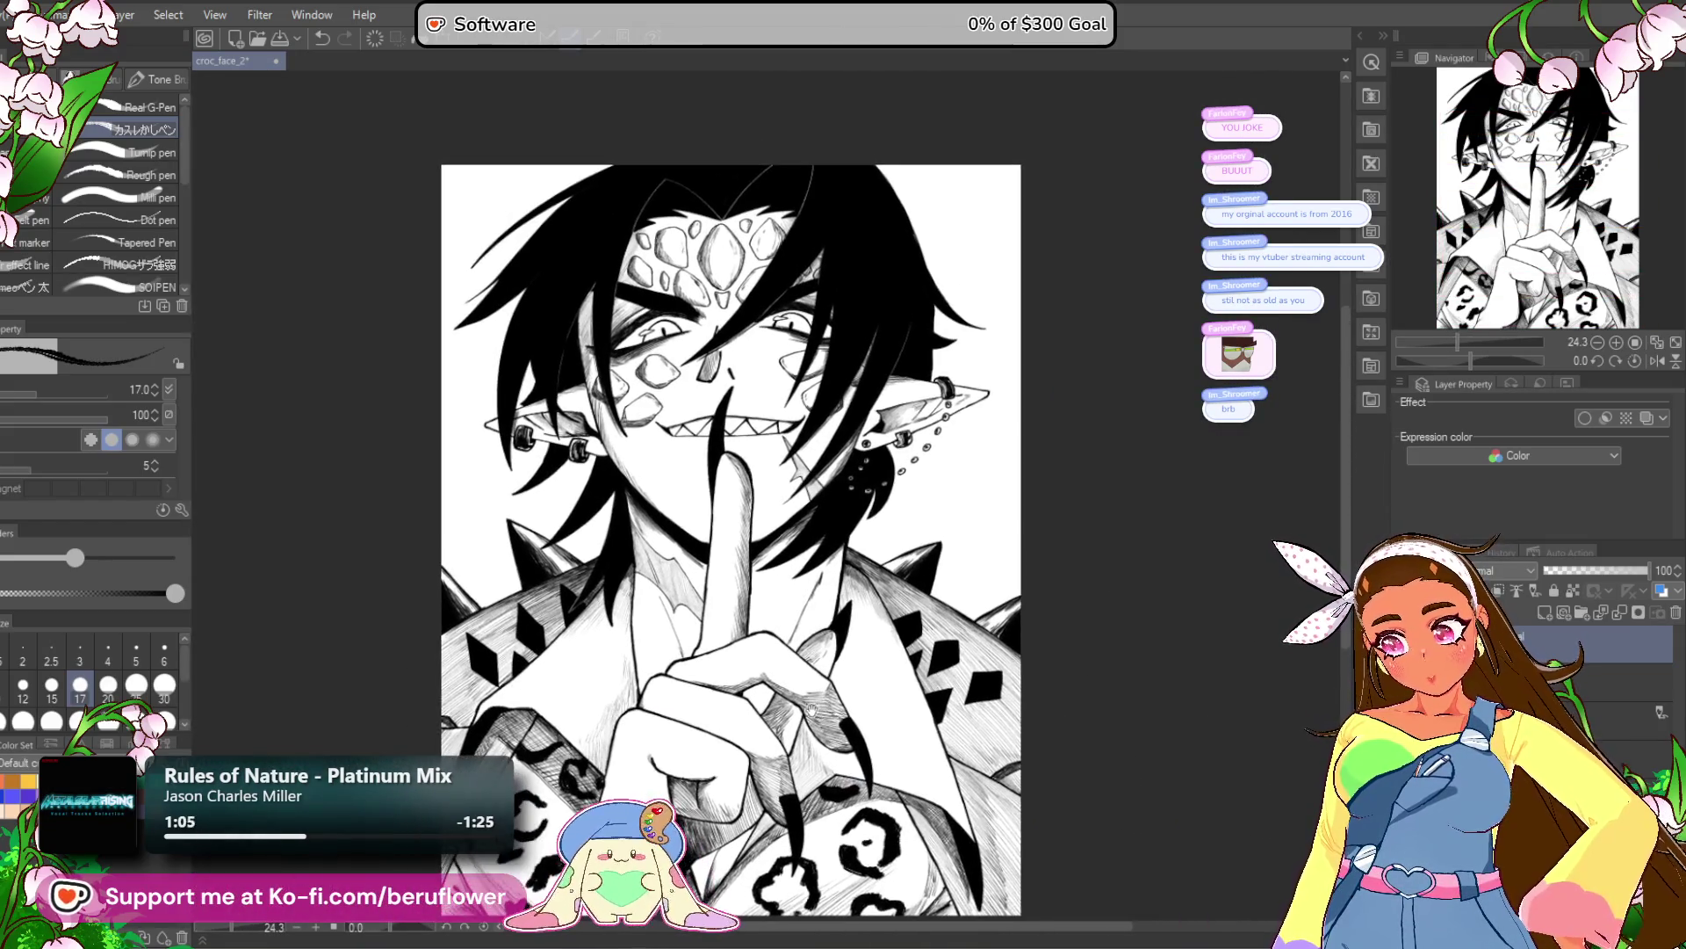
{"action": "left_click_drag", "start_coordinate": [816, 708], "coordinate": [834, 733]}
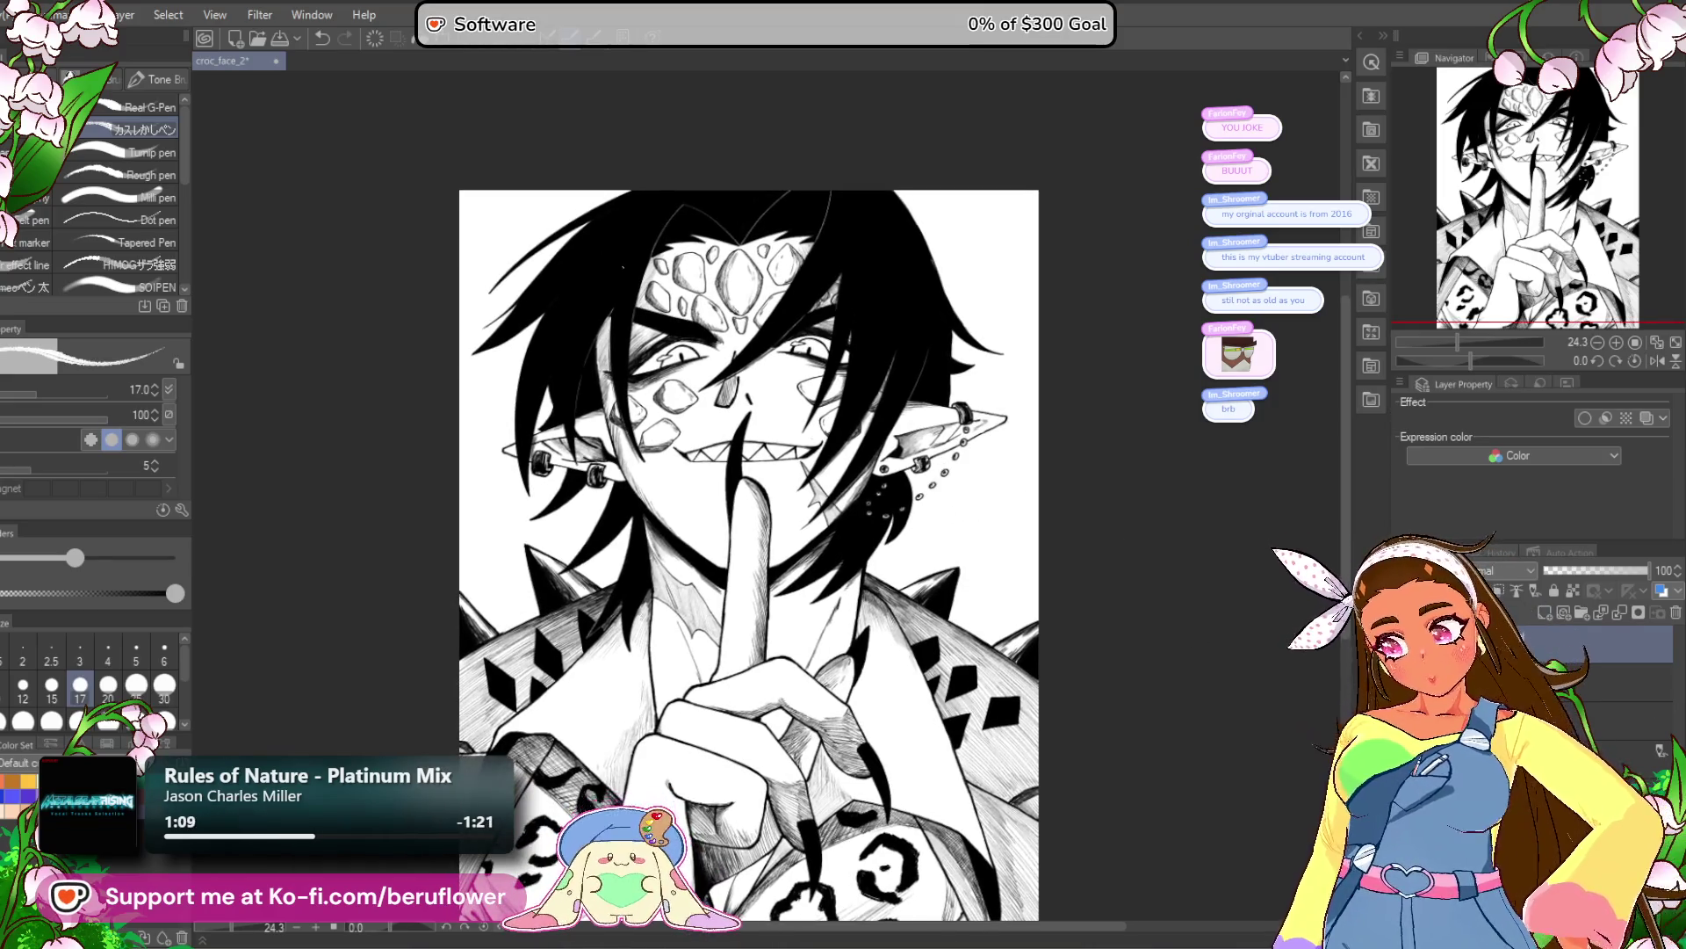
{"action": "scroll", "coordinate": [669, 387], "scroll_direction": "up", "scroll_amount": 3}
{"action": "key", "text": "bracketright"}
{"action": "key", "text": "bracketright"}
{"action": "key", "text": "bracketright"}
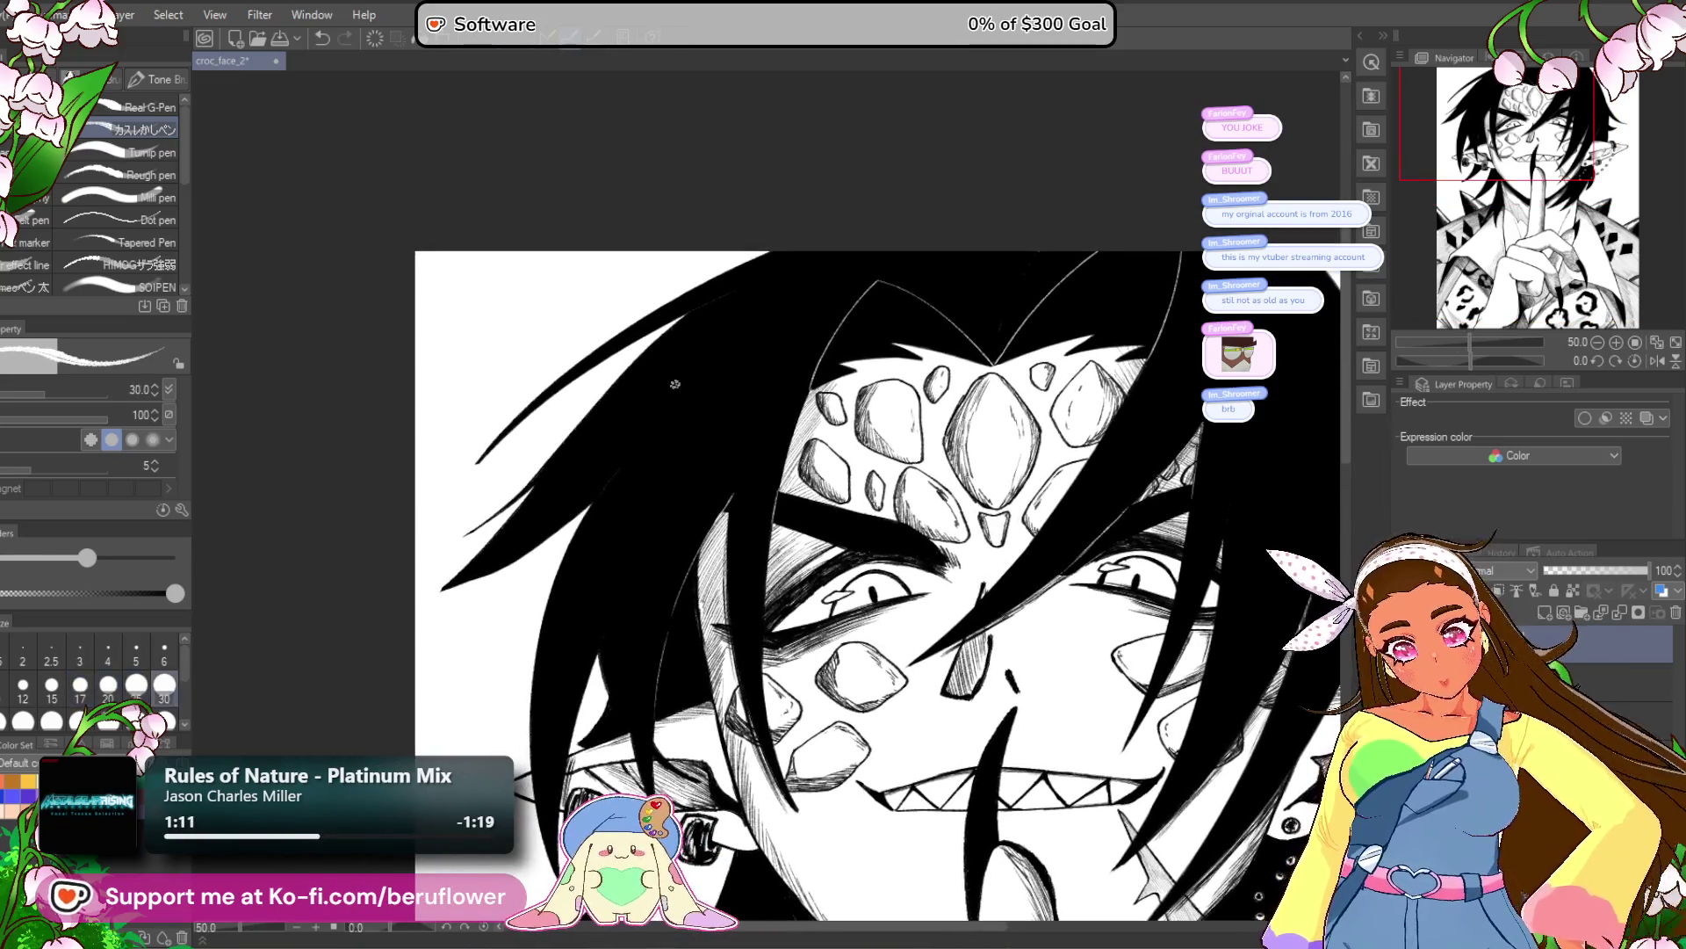
Draw white streaks into the black hair edge on the left of the forehead.
{"action": "mouse_move", "coordinate": [620, 397]}
{"action": "left_mouse_down"}
{"action": "mouse_move", "coordinate": [694, 324]}
{"action": "mouse_move", "coordinate": [616, 425]}
{"action": "mouse_move", "coordinate": [786, 268]}
{"action": "mouse_move", "coordinate": [734, 323]}
{"action": "mouse_move", "coordinate": [627, 356]}
{"action": "mouse_move", "coordinate": [566, 420]}
{"action": "left_mouse_up"}
{"action": "scroll", "coordinate": [705, 277], "scroll_direction": "right", "scroll_amount": 2}
{"action": "left_click_drag", "start_coordinate": [615, 358], "coordinate": [550, 430]}
{"action": "left_click_drag", "start_coordinate": [708, 283], "coordinate": [647, 353]}
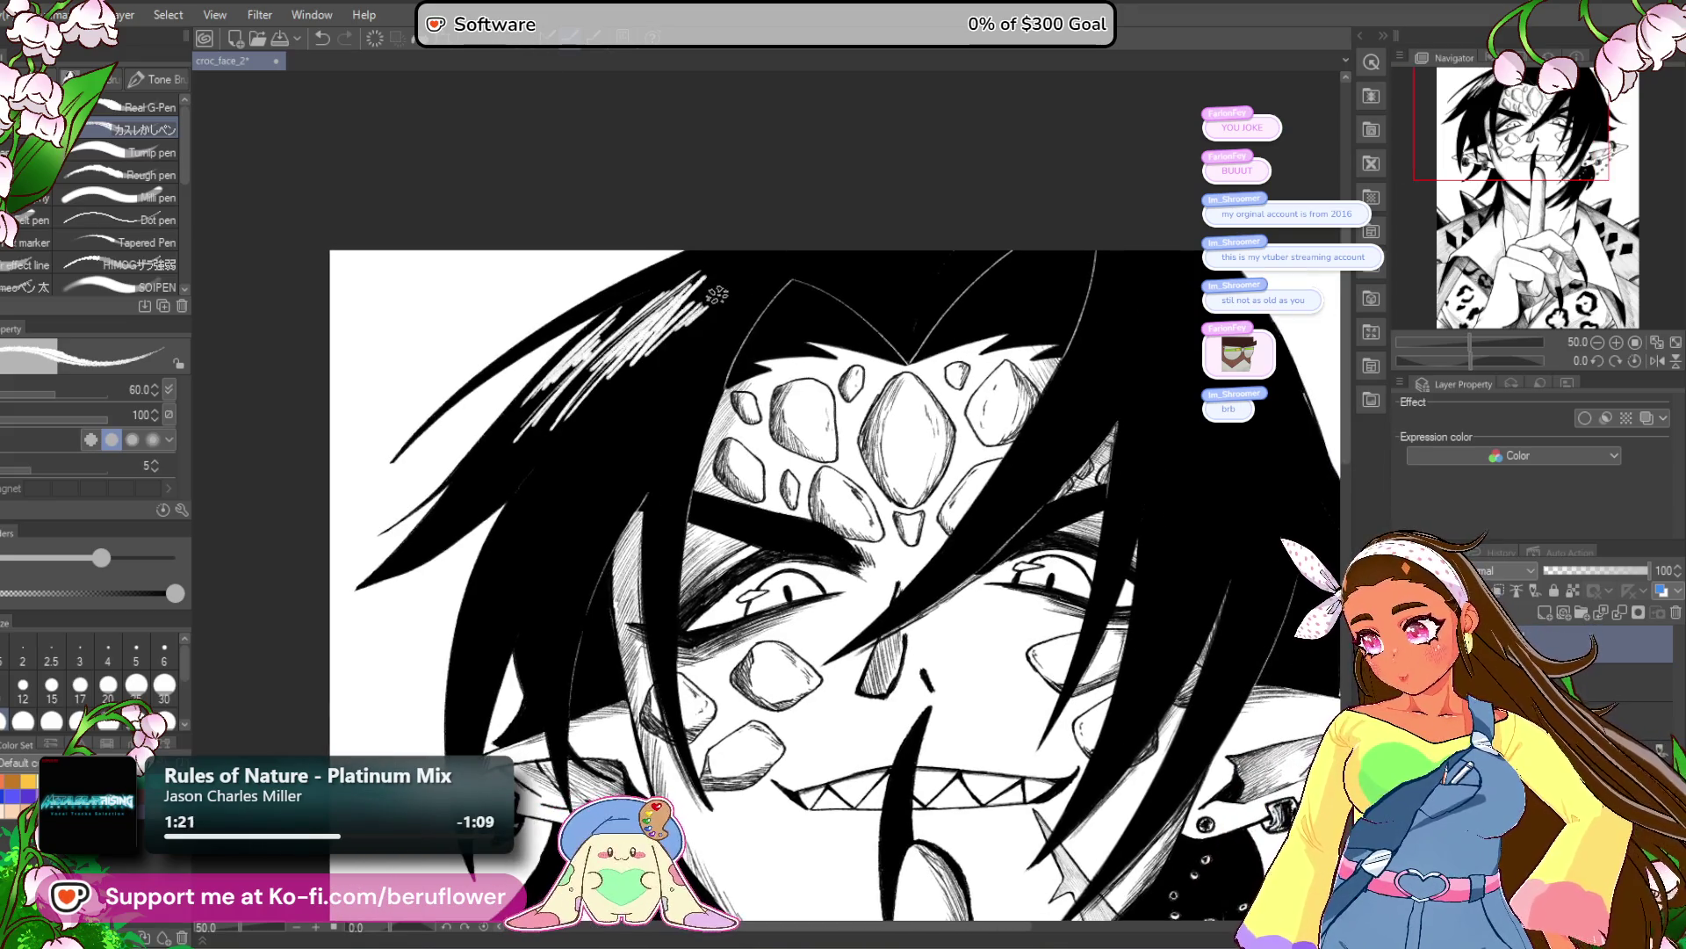
{"action": "scroll", "coordinate": [647, 353], "scroll_direction": "down", "scroll_amount": 2}
{"action": "left_click_drag", "start_coordinate": [749, 225], "coordinate": [703, 266]}
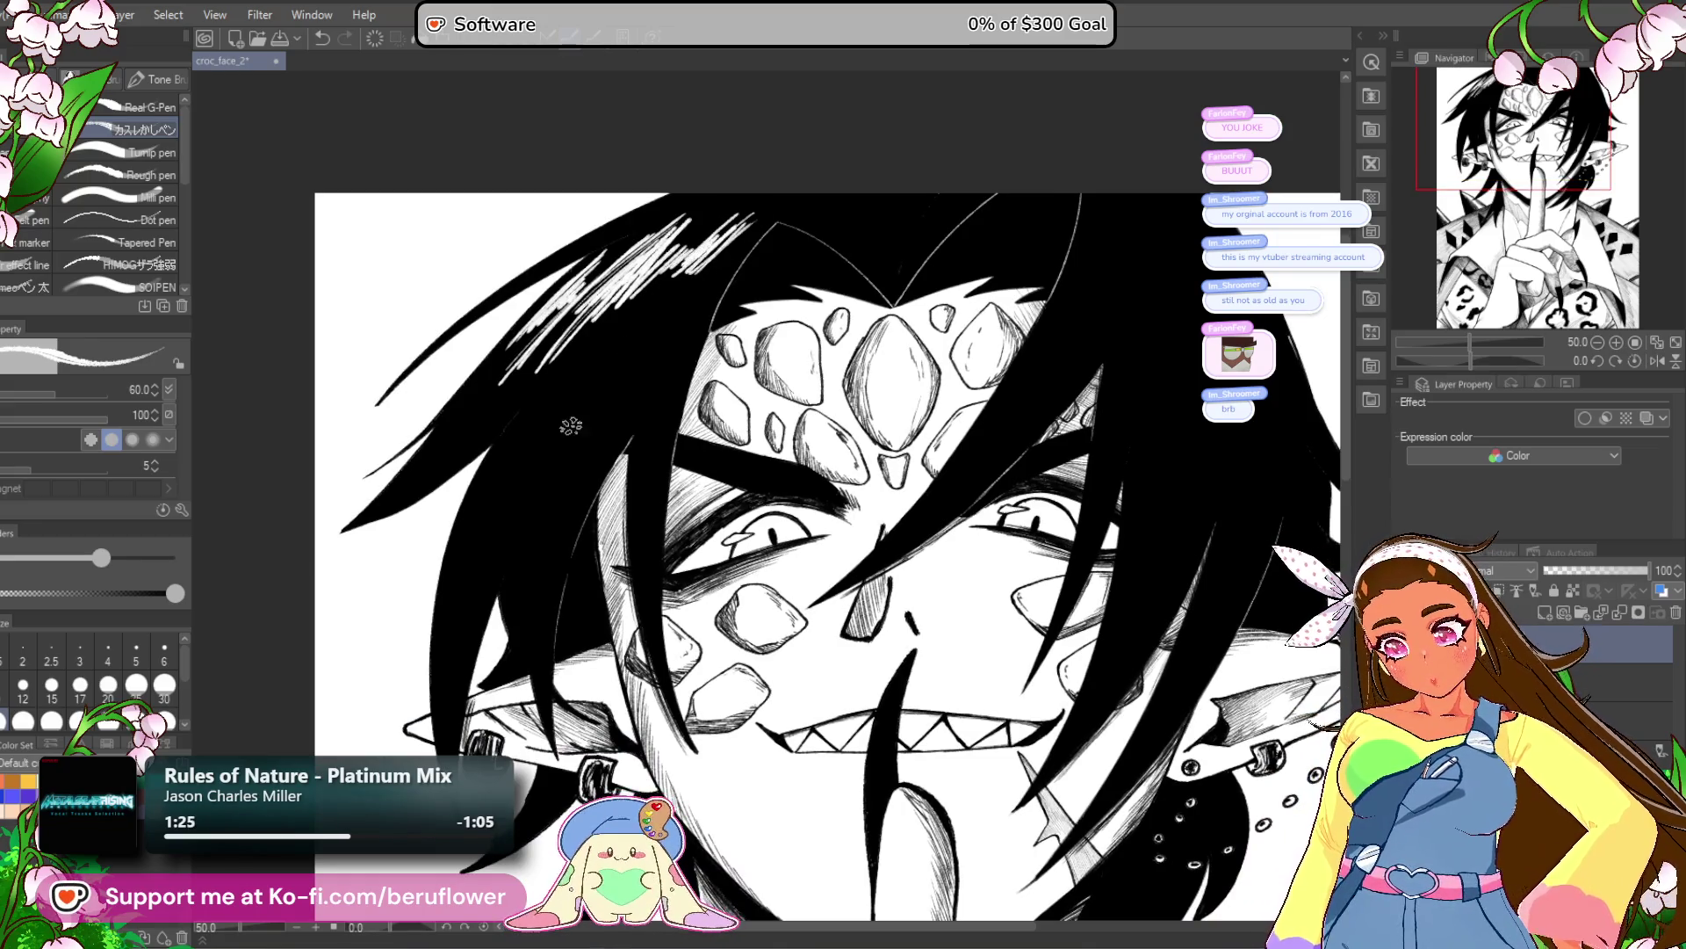
{"action": "left_click_drag", "start_coordinate": [593, 434], "coordinate": [527, 510]}
{"action": "left_click_drag", "start_coordinate": [619, 397], "coordinate": [497, 531]}
Bring the upper hair into view and add more white highlight streaks.
{"action": "scroll", "coordinate": [510, 504], "scroll_direction": "down", "scroll_amount": 3}
{"action": "scroll", "coordinate": [509, 504], "scroll_direction": "down", "scroll_amount": 2}
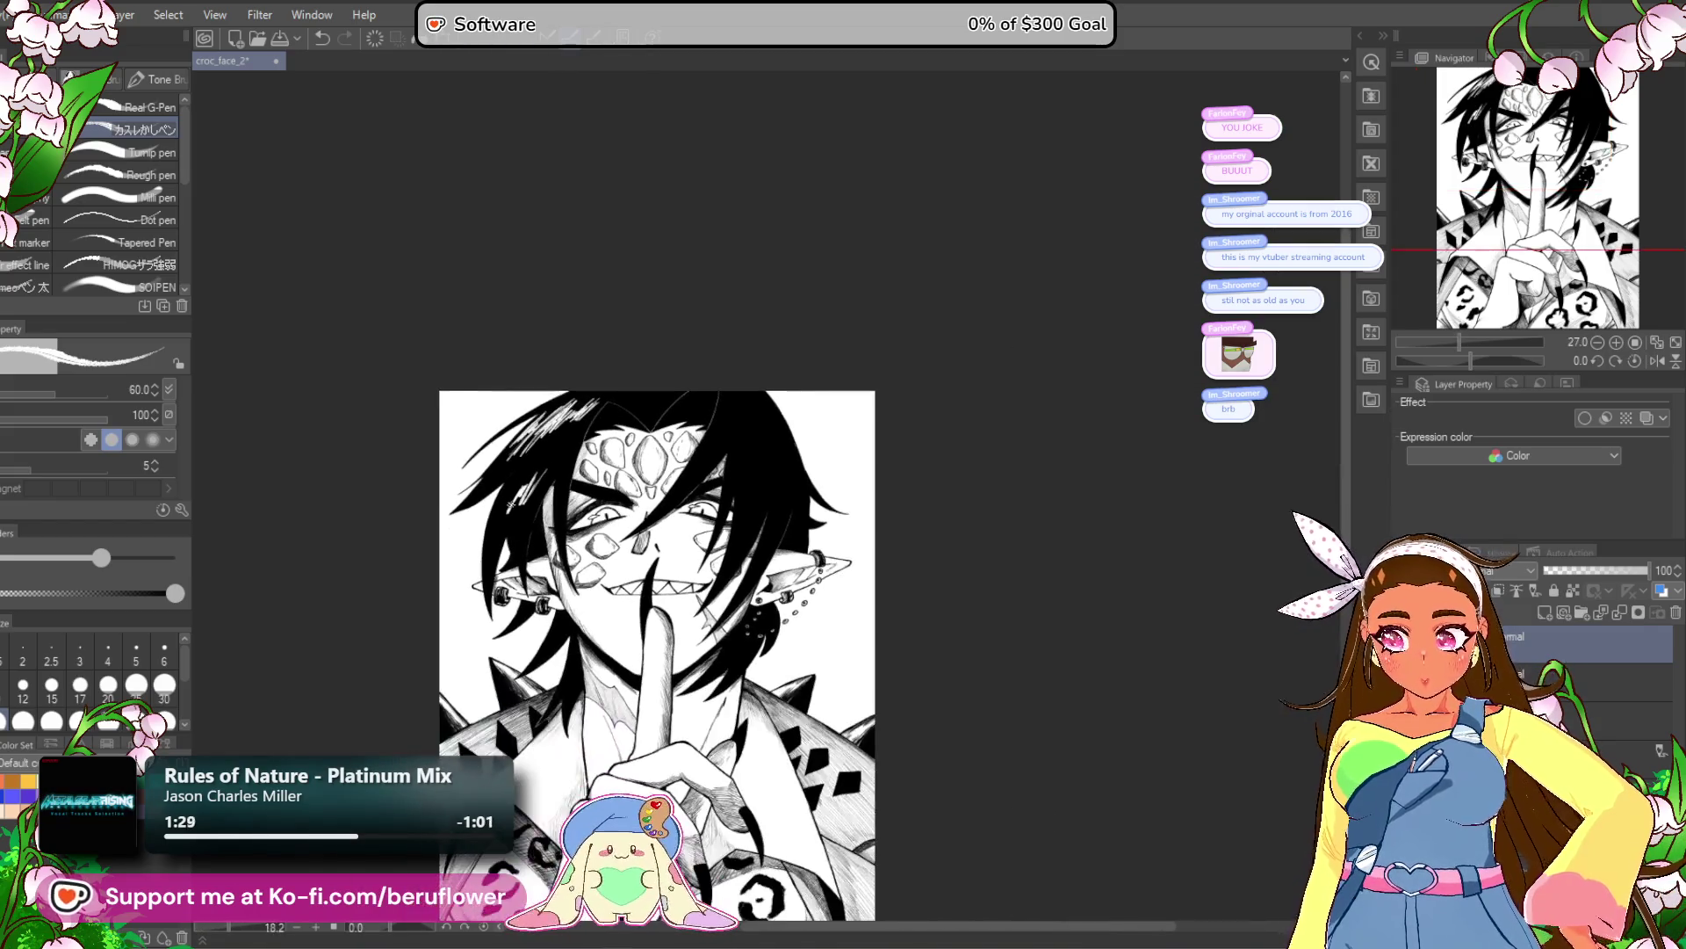
{"action": "scroll", "coordinate": [509, 504], "scroll_direction": "up", "scroll_amount": 5}
{"action": "scroll", "coordinate": [510, 504], "scroll_direction": "down", "scroll_amount": 2}
{"action": "scroll", "coordinate": [781, 691], "scroll_direction": "up", "scroll_amount": 2}
{"action": "left_click_drag", "start_coordinate": [722, 660], "coordinate": [767, 766]}
{"action": "left_click_drag", "start_coordinate": [544, 318], "coordinate": [615, 256]}
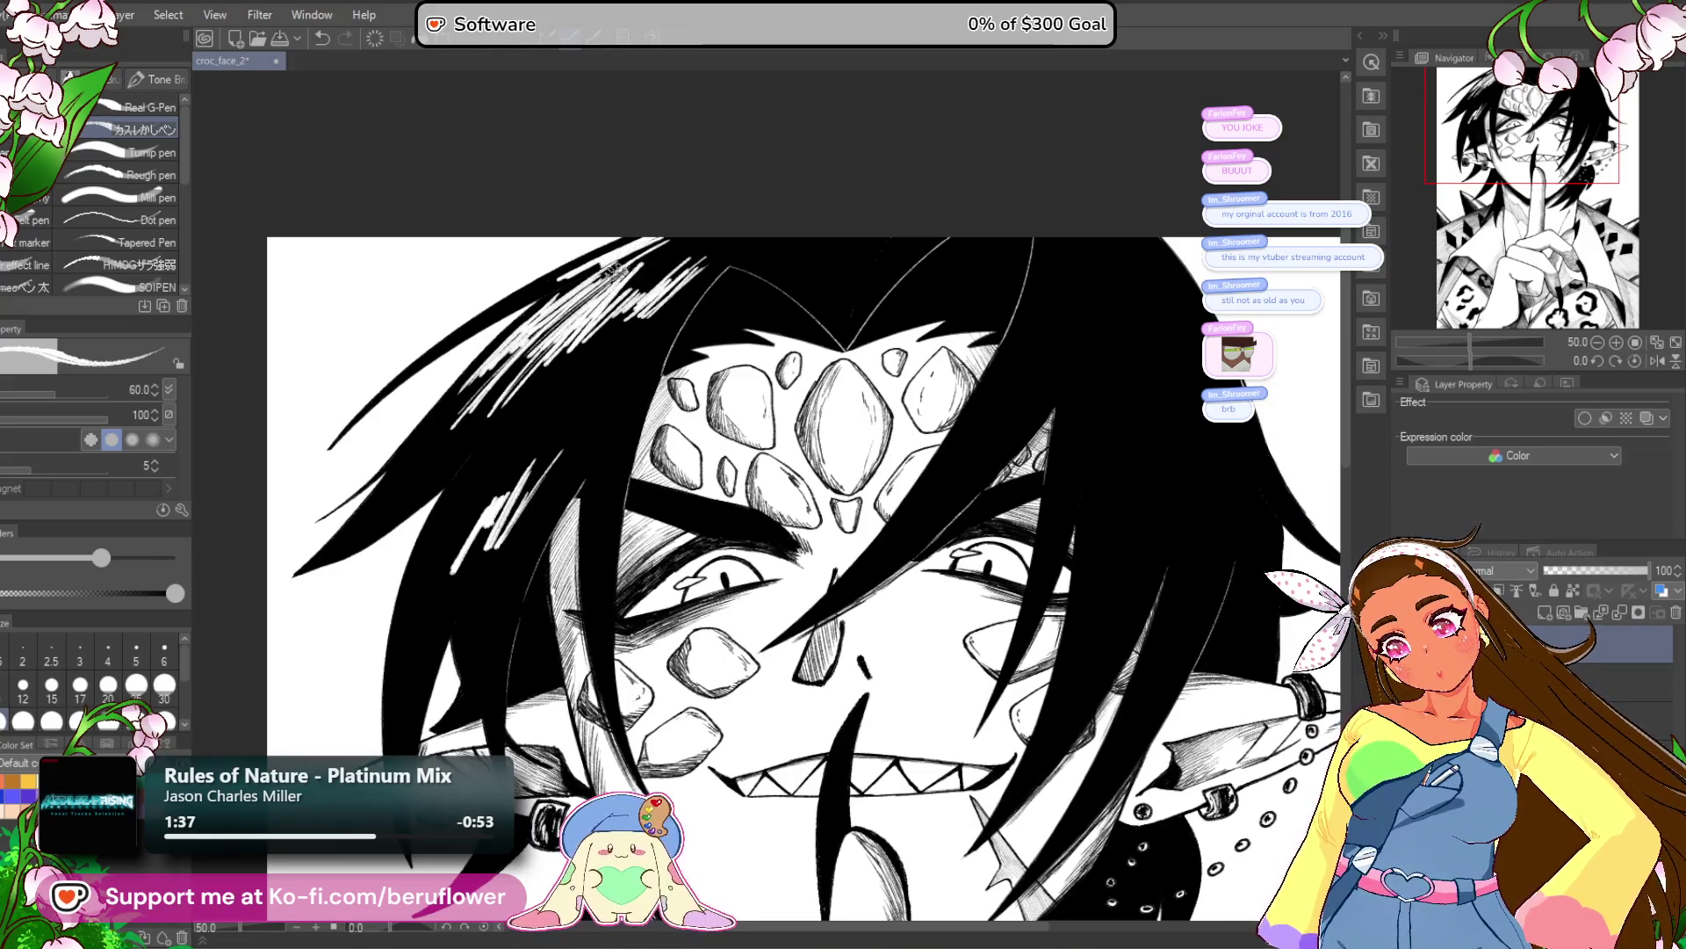
{"action": "scroll", "coordinate": [888, 417], "scroll_direction": "up", "scroll_amount": 2}
{"action": "scroll", "coordinate": [1100, 389], "scroll_direction": "down", "scroll_amount": 2}
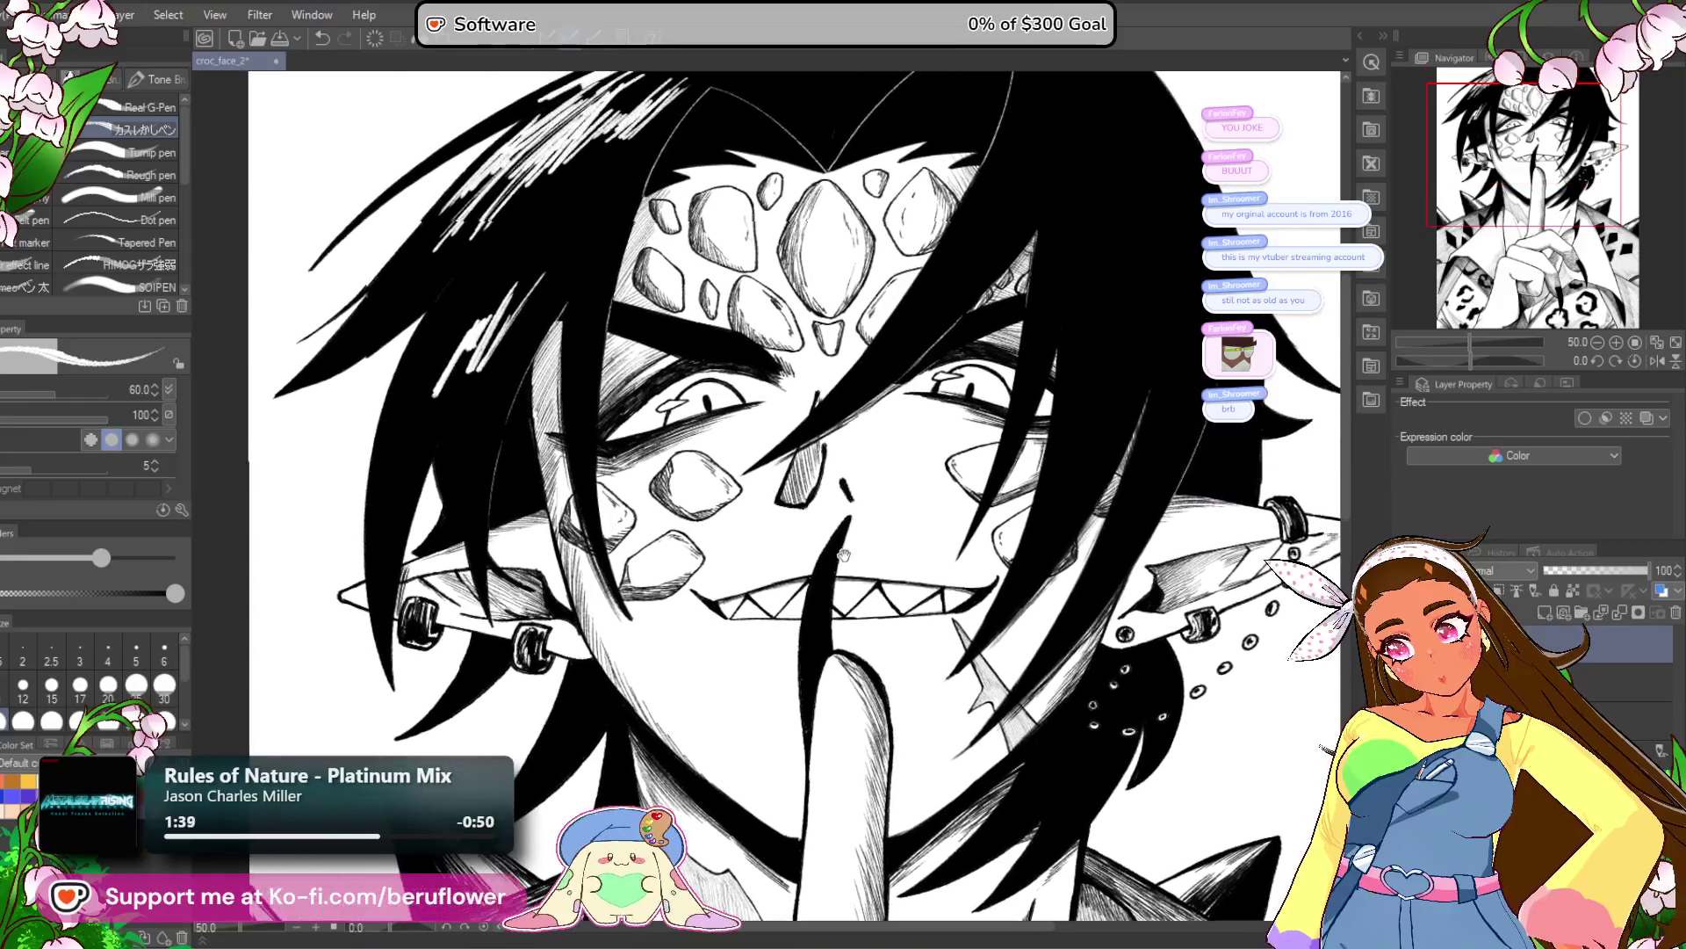
Add white highlight streaks to the hair above the forehead and down the right side.
{"action": "left_click_drag", "start_coordinate": [1101, 389], "coordinate": [837, 556]}
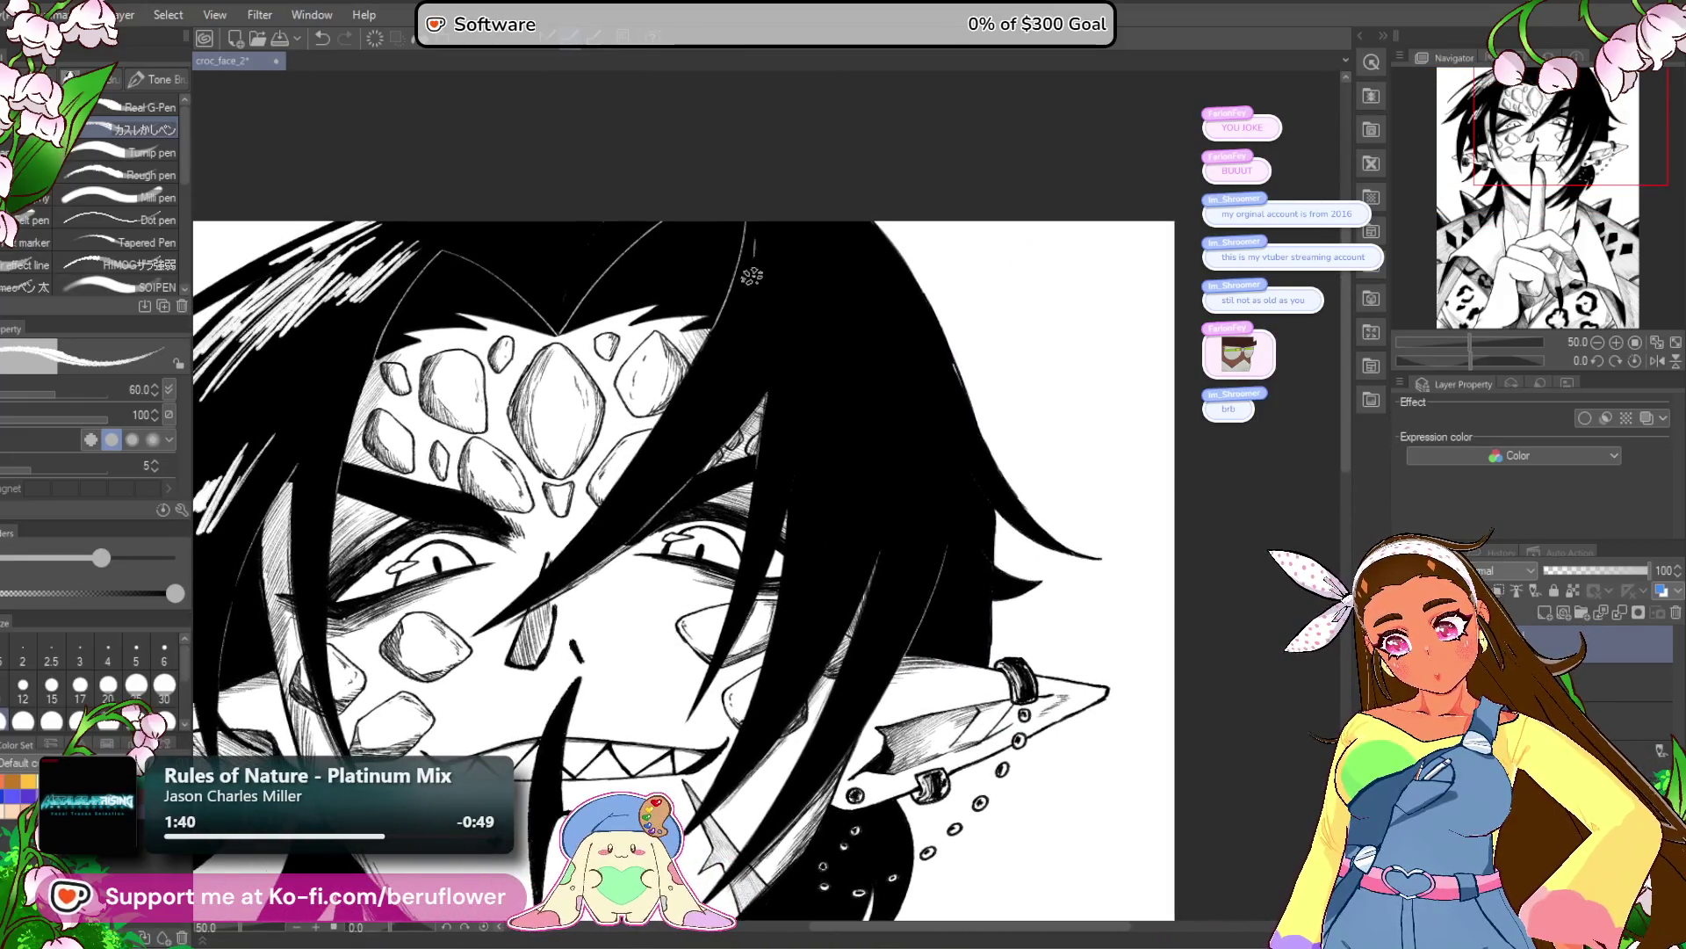
{"action": "left_click_drag", "start_coordinate": [791, 244], "coordinate": [722, 337]}
{"action": "mouse_move", "coordinate": [773, 274]}
{"action": "left_mouse_down"}
{"action": "mouse_move", "coordinate": [746, 326]}
{"action": "mouse_move", "coordinate": [850, 287]}
{"action": "mouse_move", "coordinate": [830, 340]}
{"action": "left_mouse_up"}
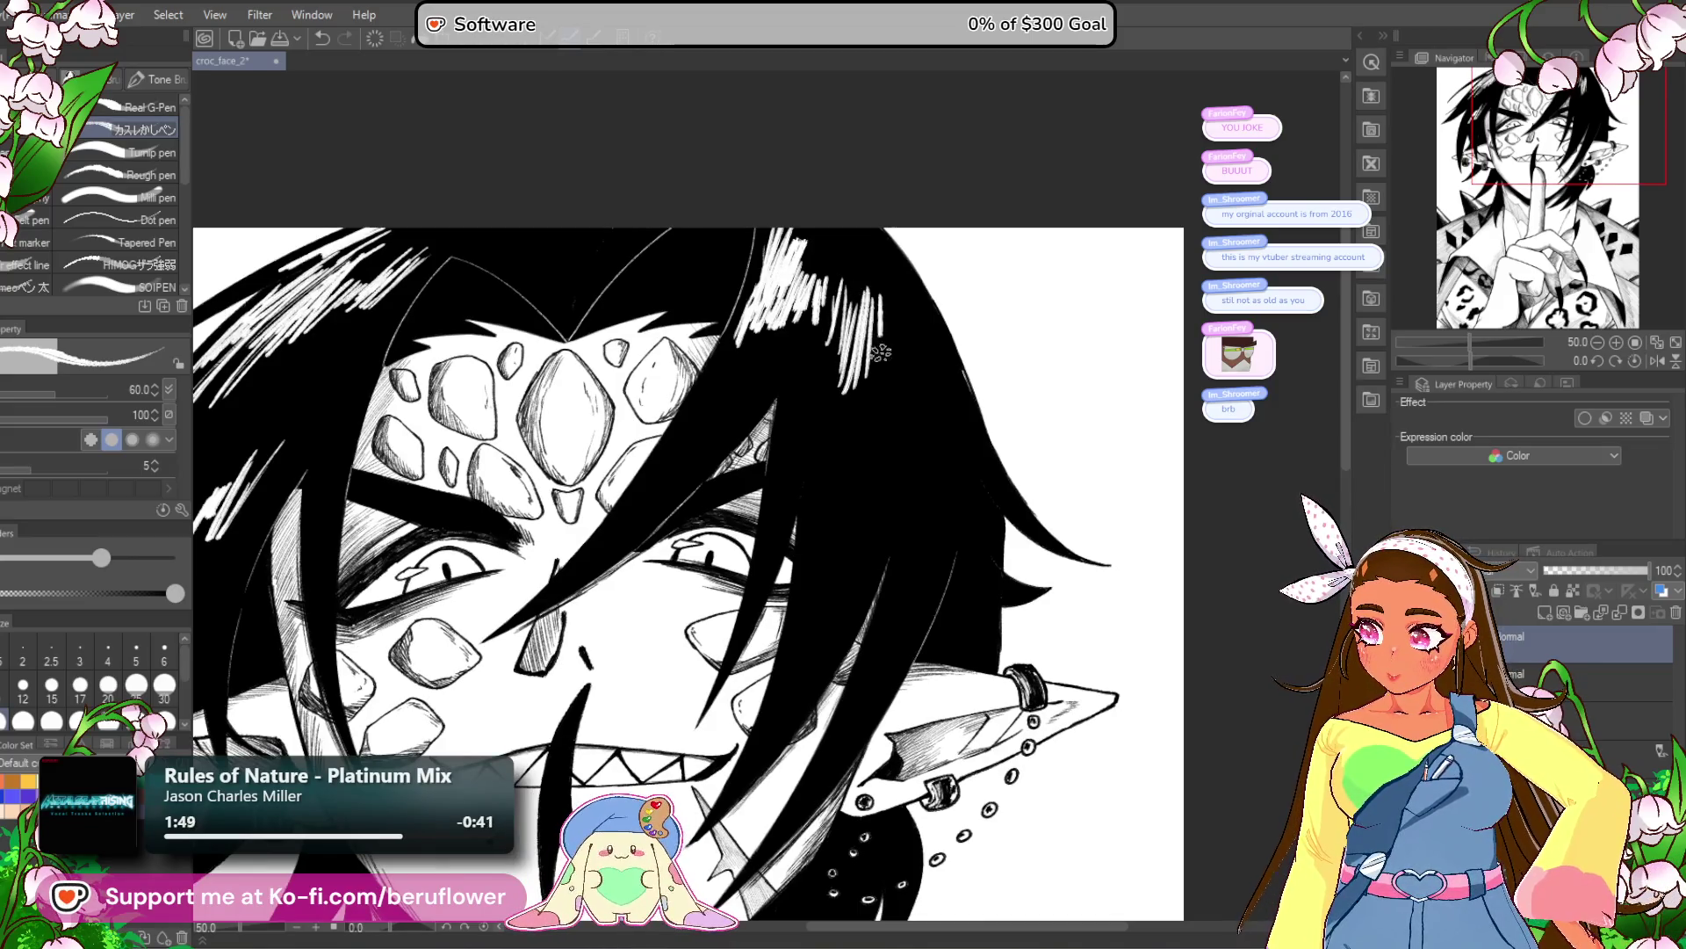
{"action": "mouse_move", "coordinate": [901, 285]}
{"action": "left_mouse_down"}
{"action": "mouse_move", "coordinate": [922, 380]}
{"action": "mouse_move", "coordinate": [952, 369]}
{"action": "mouse_move", "coordinate": [956, 413]}
{"action": "left_mouse_up"}
{"action": "mouse_move", "coordinate": [906, 340]}
{"action": "left_mouse_down"}
{"action": "mouse_move", "coordinate": [932, 412]}
{"action": "mouse_move", "coordinate": [921, 460]}
{"action": "mouse_move", "coordinate": [906, 448]}
{"action": "left_mouse_up"}
{"action": "scroll", "coordinate": [865, 476], "scroll_direction": "down", "scroll_amount": 5}
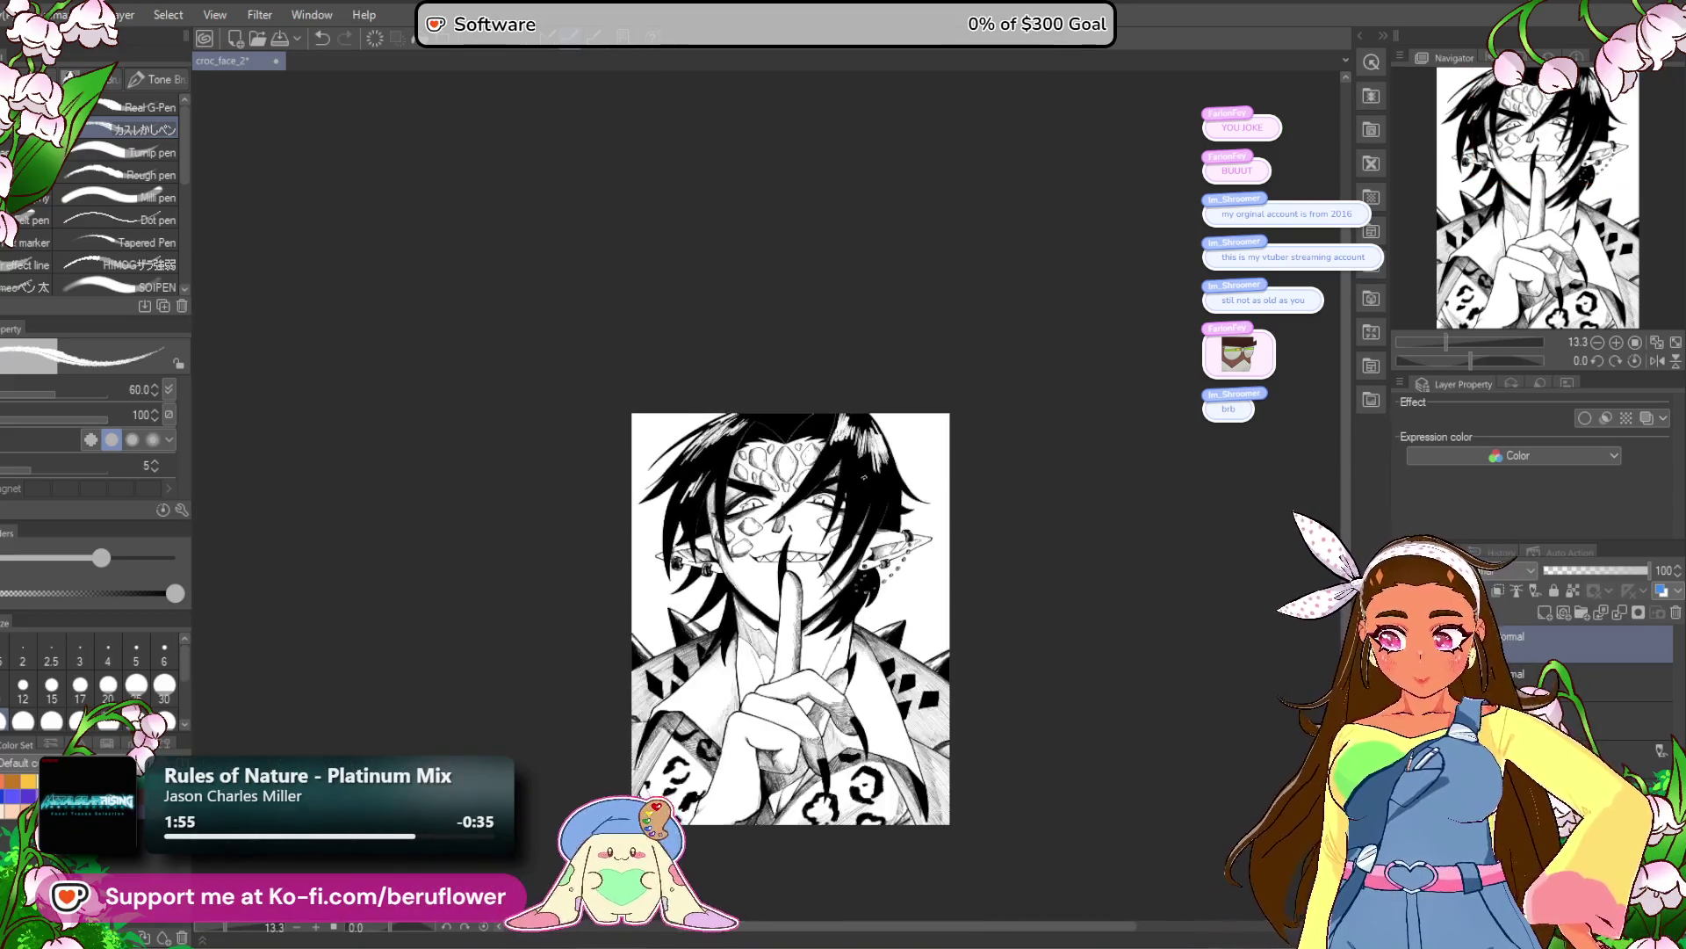
Shrink the brush back to size 17 and trace thin light lines along the upper hair edge.
{"action": "scroll", "coordinate": [928, 778], "scroll_direction": "up", "scroll_amount": 2}
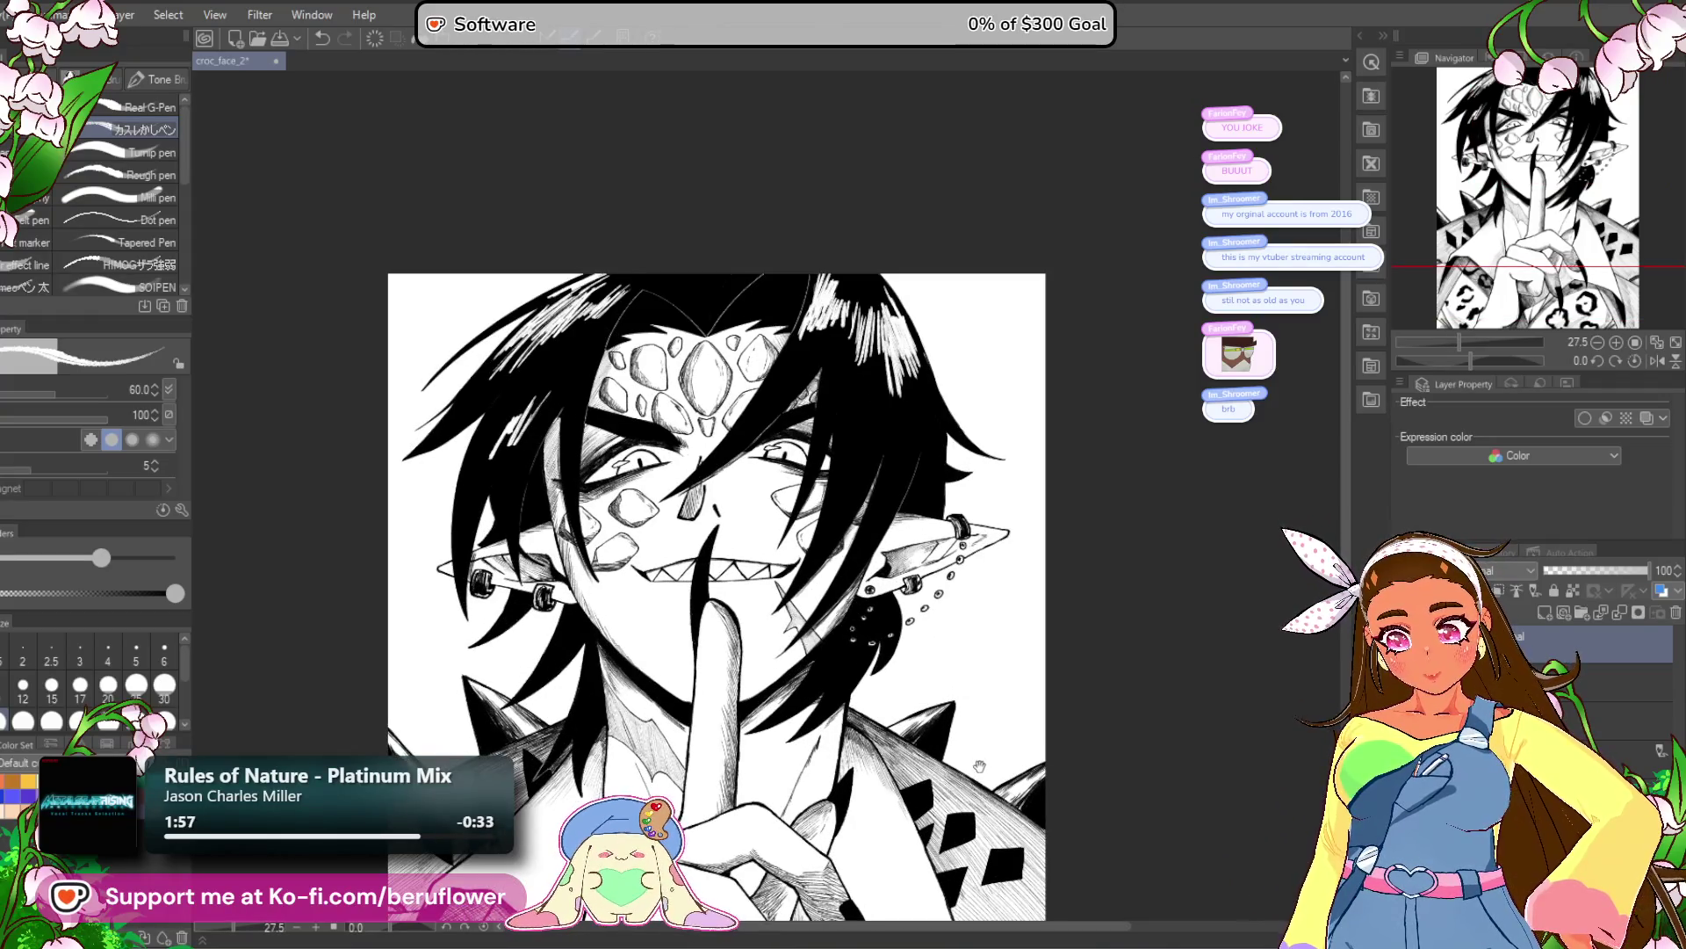
{"action": "scroll", "coordinate": [928, 778], "scroll_direction": "up", "scroll_amount": 1}
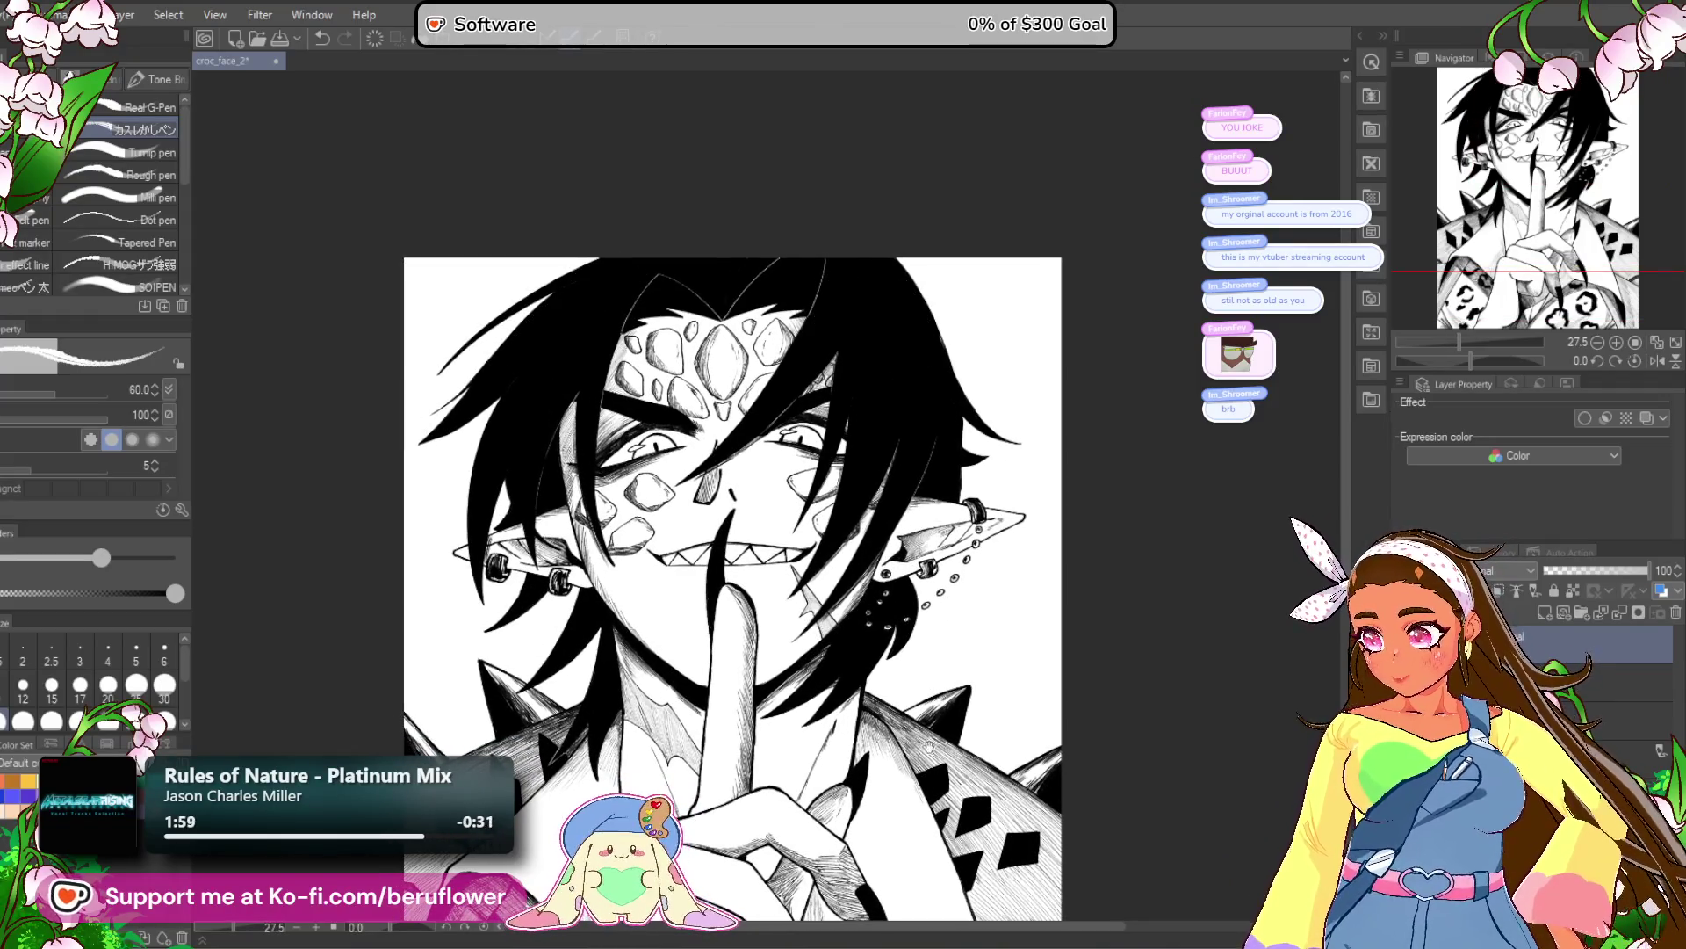
{"action": "left_click_drag", "start_coordinate": [929, 779], "coordinate": [928, 666]}
{"action": "scroll", "coordinate": [916, 588], "scroll_direction": "down", "scroll_amount": 2}
{"action": "scroll", "coordinate": [917, 589], "scroll_direction": "up", "scroll_amount": 2}
{"action": "left_click_drag", "start_coordinate": [576, 293], "coordinate": [705, 371]}
{"action": "key", "text": "bracketleft"}
{"action": "key", "text": "bracketleft"}
{"action": "key", "text": "bracketleft"}
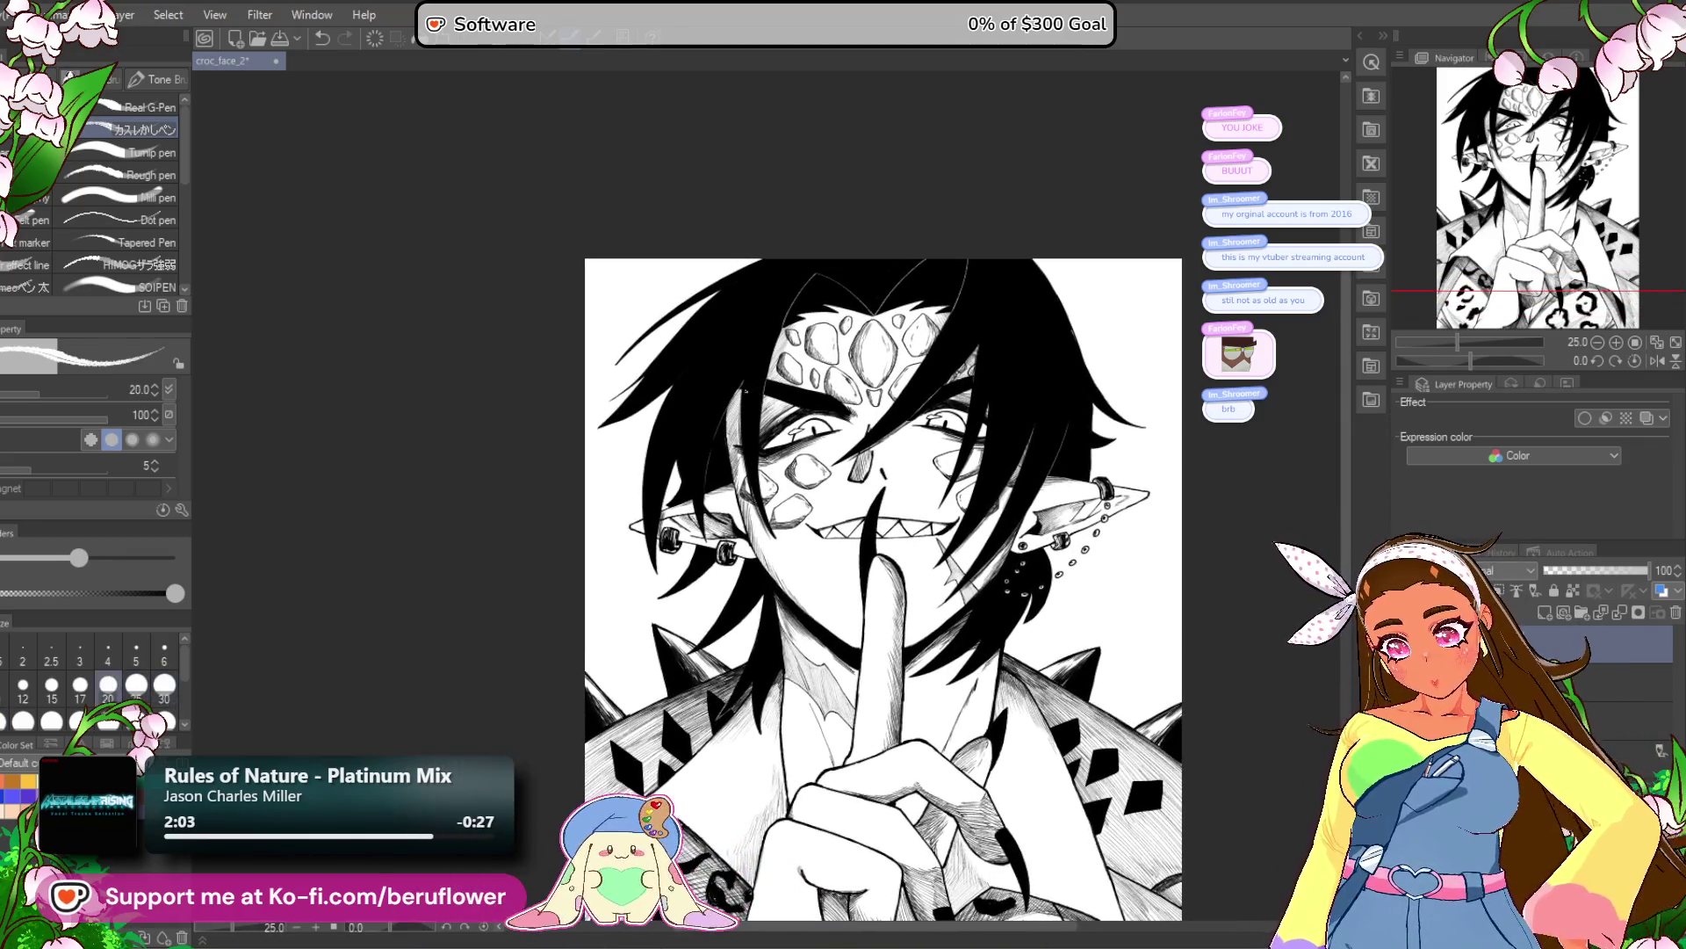
{"action": "scroll", "coordinate": [751, 297], "scroll_direction": "up", "scroll_amount": 5}
{"action": "mouse_move", "coordinate": [751, 297]}
{"action": "left_mouse_down"}
{"action": "mouse_move", "coordinate": [945, 388]}
{"action": "mouse_move", "coordinate": [833, 309]}
{"action": "mouse_move", "coordinate": [960, 232]}
{"action": "left_mouse_up"}
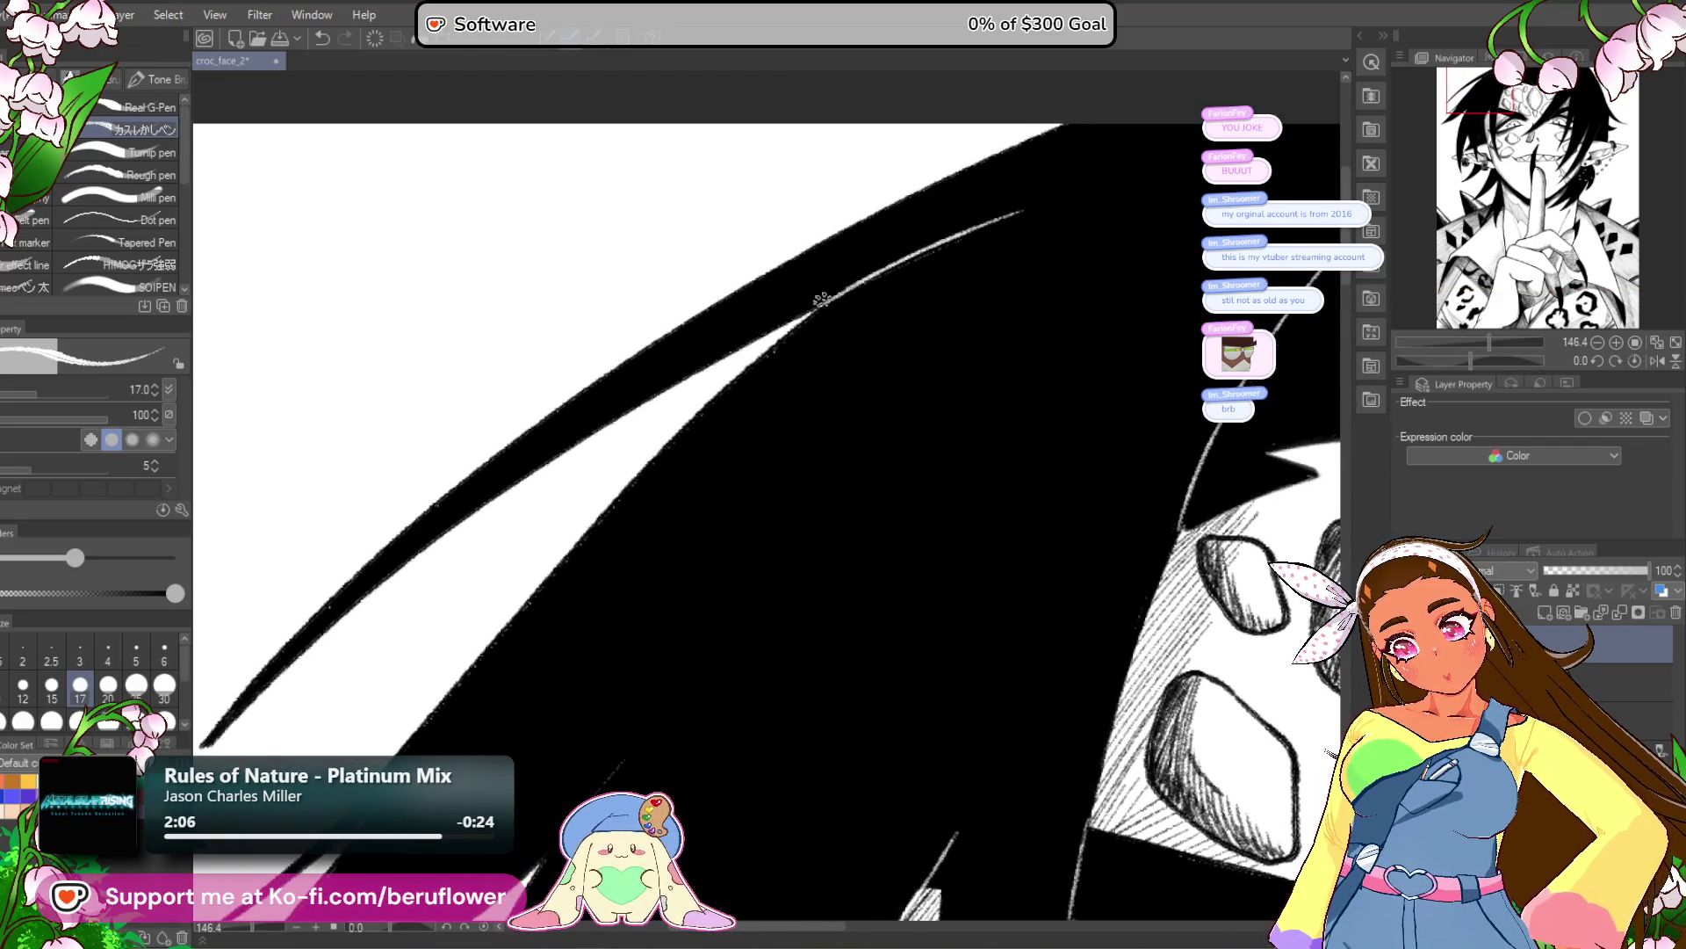
{"action": "left_click_drag", "start_coordinate": [821, 303], "coordinate": [768, 349]}
{"action": "mouse_move", "coordinate": [909, 222]}
{"action": "left_mouse_down"}
{"action": "mouse_move", "coordinate": [1006, 182]}
{"action": "mouse_move", "coordinate": [879, 233]}
{"action": "mouse_move", "coordinate": [1006, 189]}
{"action": "left_mouse_up"}
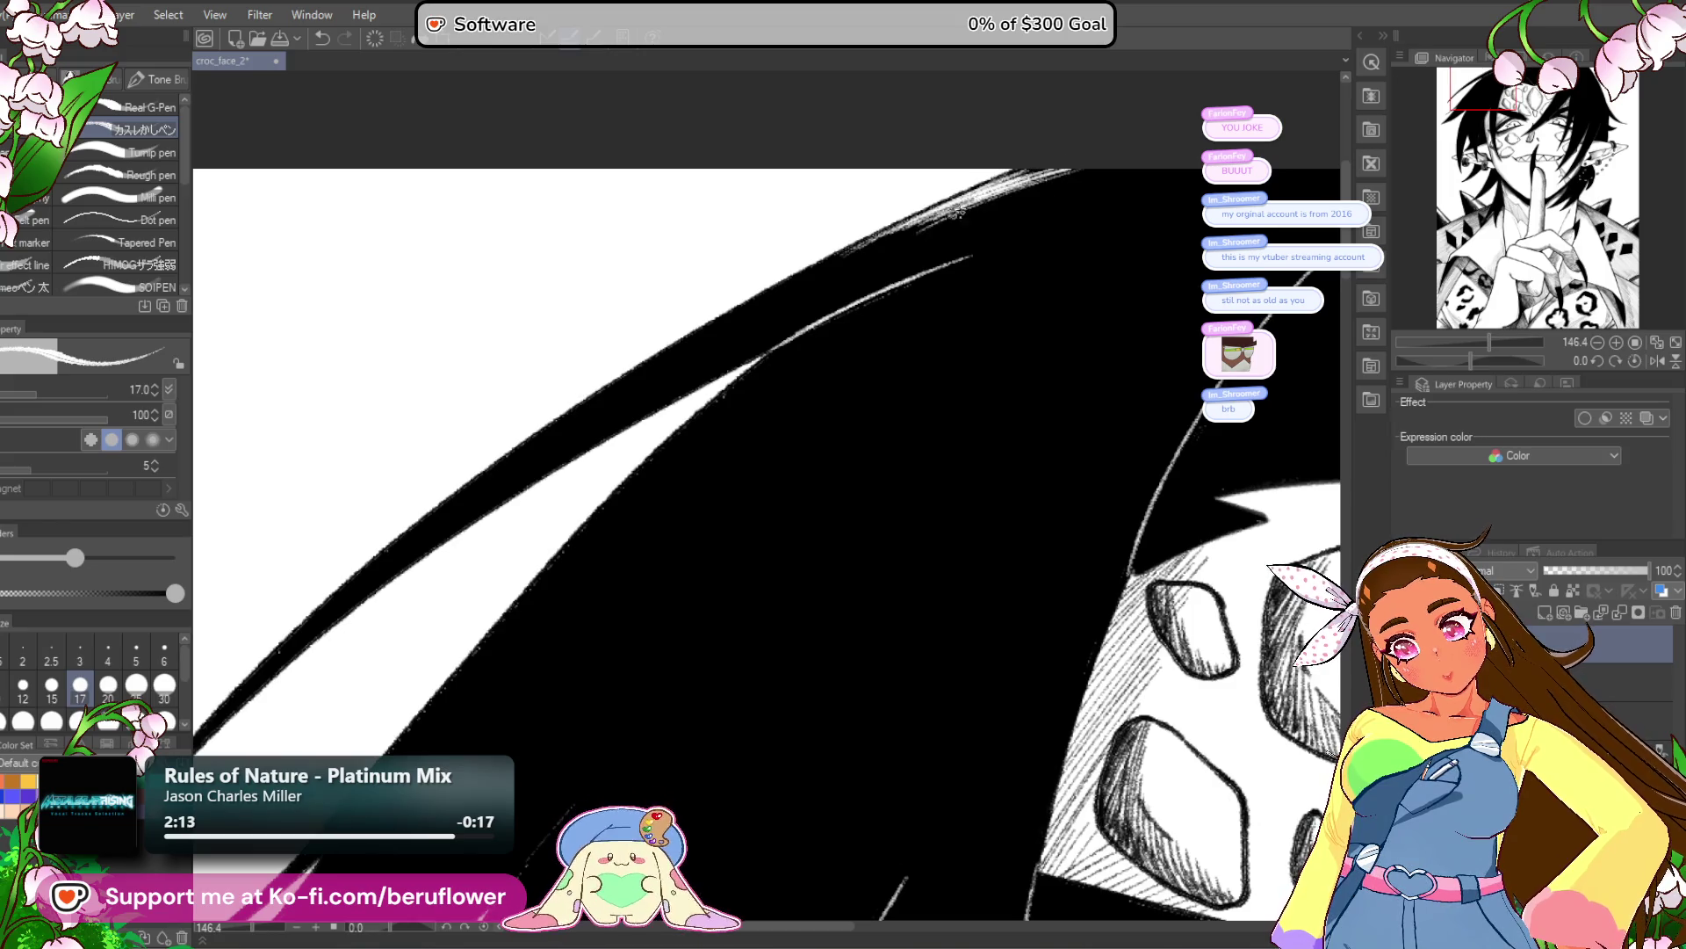
Fill the pale gap between the hair locks with fine hatching.
{"action": "mouse_move", "coordinate": [1035, 463]}
{"action": "left_mouse_down"}
{"action": "mouse_move", "coordinate": [804, 616]}
{"action": "mouse_move", "coordinate": [862, 471]}
{"action": "mouse_move", "coordinate": [774, 363]}
{"action": "mouse_move", "coordinate": [874, 299]}
{"action": "mouse_move", "coordinate": [703, 443]}
{"action": "mouse_move", "coordinate": [891, 294]}
{"action": "mouse_move", "coordinate": [632, 514]}
{"action": "mouse_move", "coordinate": [790, 369]}
{"action": "mouse_move", "coordinate": [851, 347]}
{"action": "mouse_move", "coordinate": [760, 417]}
{"action": "mouse_move", "coordinate": [887, 307]}
{"action": "mouse_move", "coordinate": [733, 444]}
{"action": "mouse_move", "coordinate": [966, 296]}
{"action": "left_mouse_up"}
{"action": "mouse_move", "coordinate": [782, 439]}
{"action": "left_mouse_down"}
{"action": "mouse_move", "coordinate": [902, 332]}
{"action": "mouse_move", "coordinate": [774, 386]}
{"action": "mouse_move", "coordinate": [878, 355]}
{"action": "left_mouse_up"}
{"action": "left_click_drag", "start_coordinate": [743, 413], "coordinate": [926, 360]}
{"action": "scroll", "coordinate": [972, 349], "scroll_direction": "down", "scroll_amount": 5}
{"action": "scroll", "coordinate": [830, 392], "scroll_direction": "up", "scroll_amount": 2}
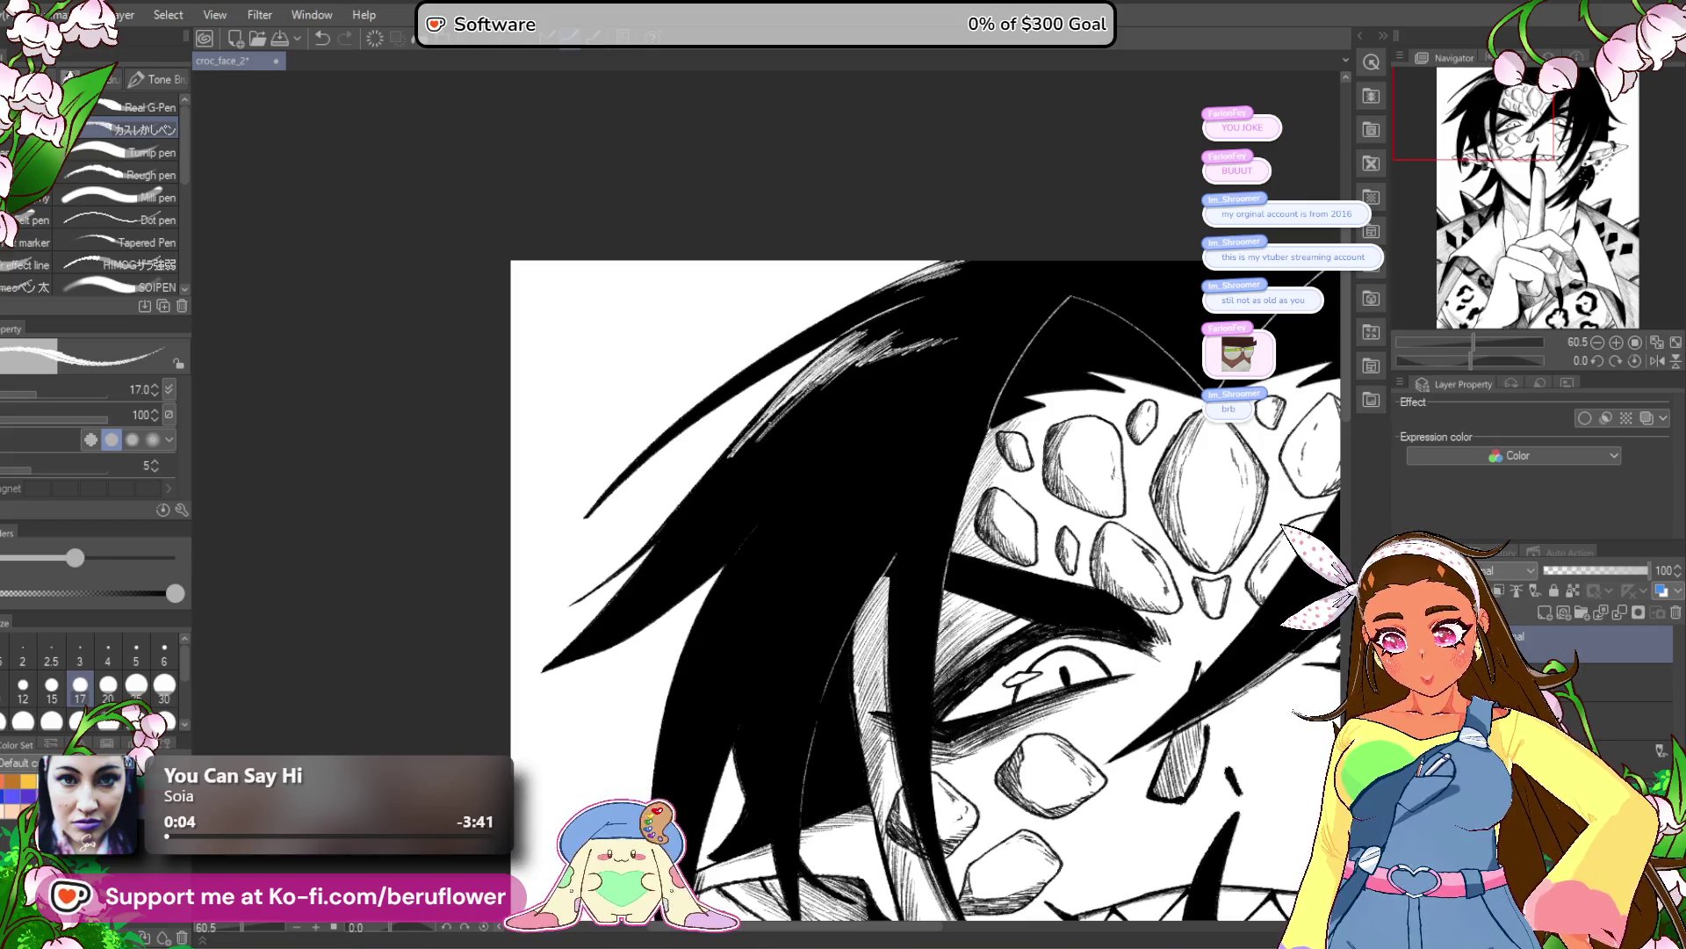
Zoom in on the face and hatch a thin white line into the left hair, undoing one bad stroke.
{"action": "scroll", "coordinate": [815, 395], "scroll_direction": "down", "scroll_amount": 1}
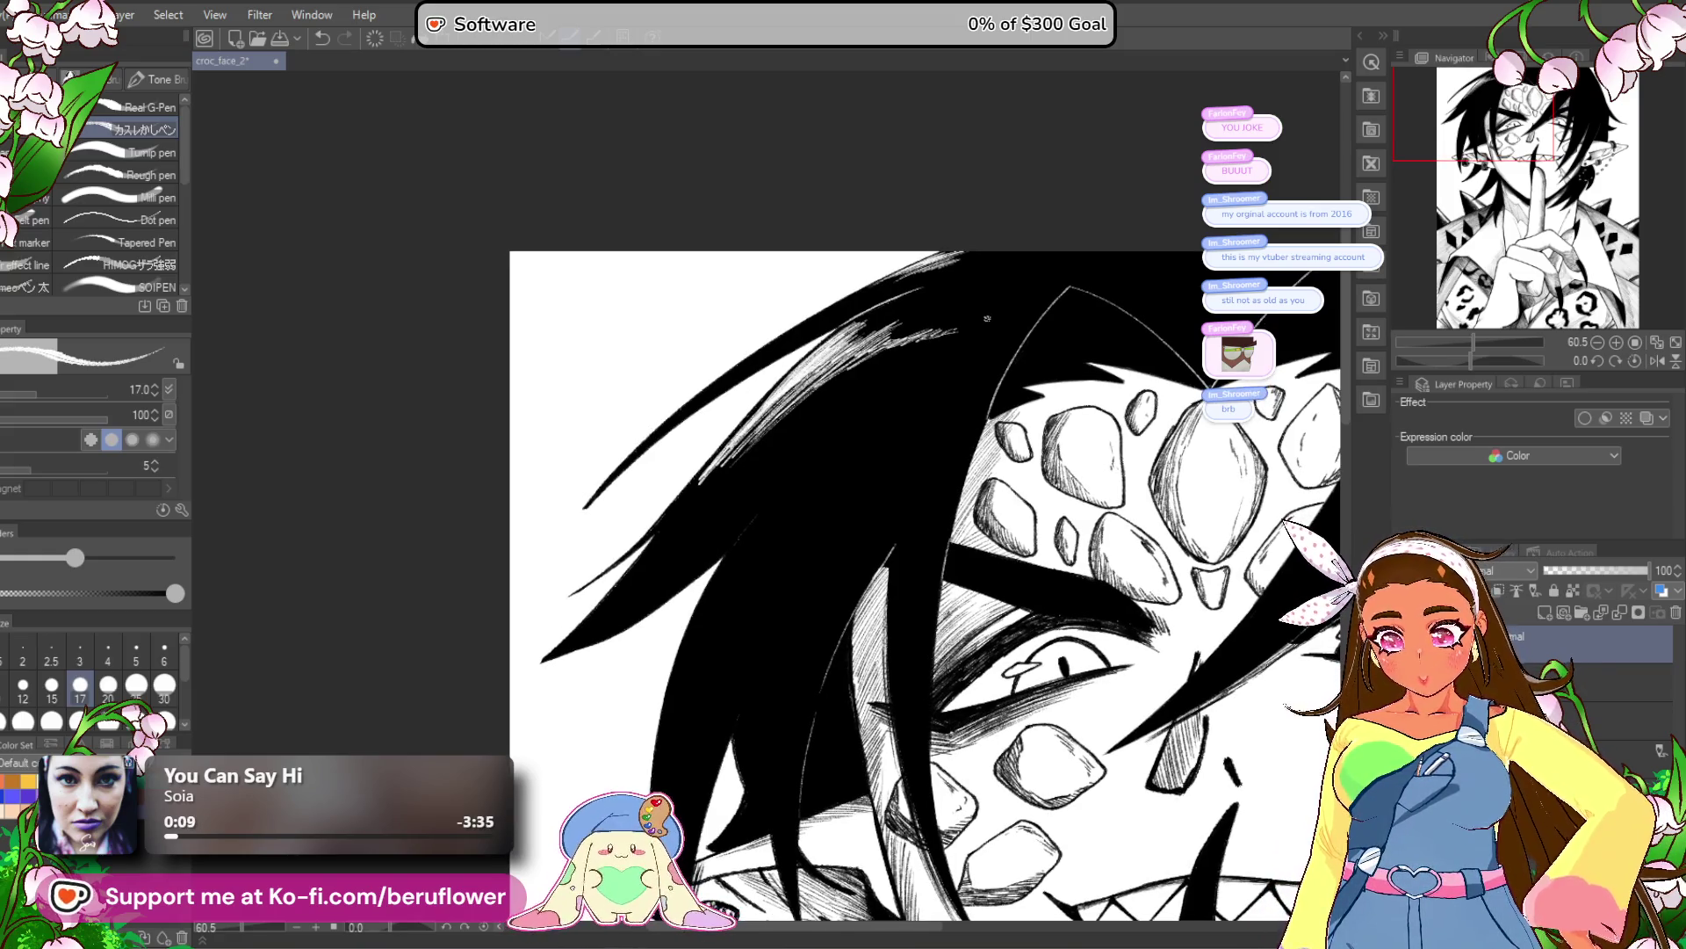
{"action": "scroll", "coordinate": [891, 671], "scroll_direction": "down", "scroll_amount": 5}
{"action": "scroll", "coordinate": [891, 671], "scroll_direction": "up", "scroll_amount": 3}
{"action": "mouse_move", "coordinate": [891, 671]}
{"action": "left_mouse_down"}
{"action": "mouse_move", "coordinate": [851, 662]}
{"action": "mouse_move", "coordinate": [825, 556]}
{"action": "mouse_move", "coordinate": [790, 582]}
{"action": "mouse_move", "coordinate": [859, 514]}
{"action": "left_mouse_up"}
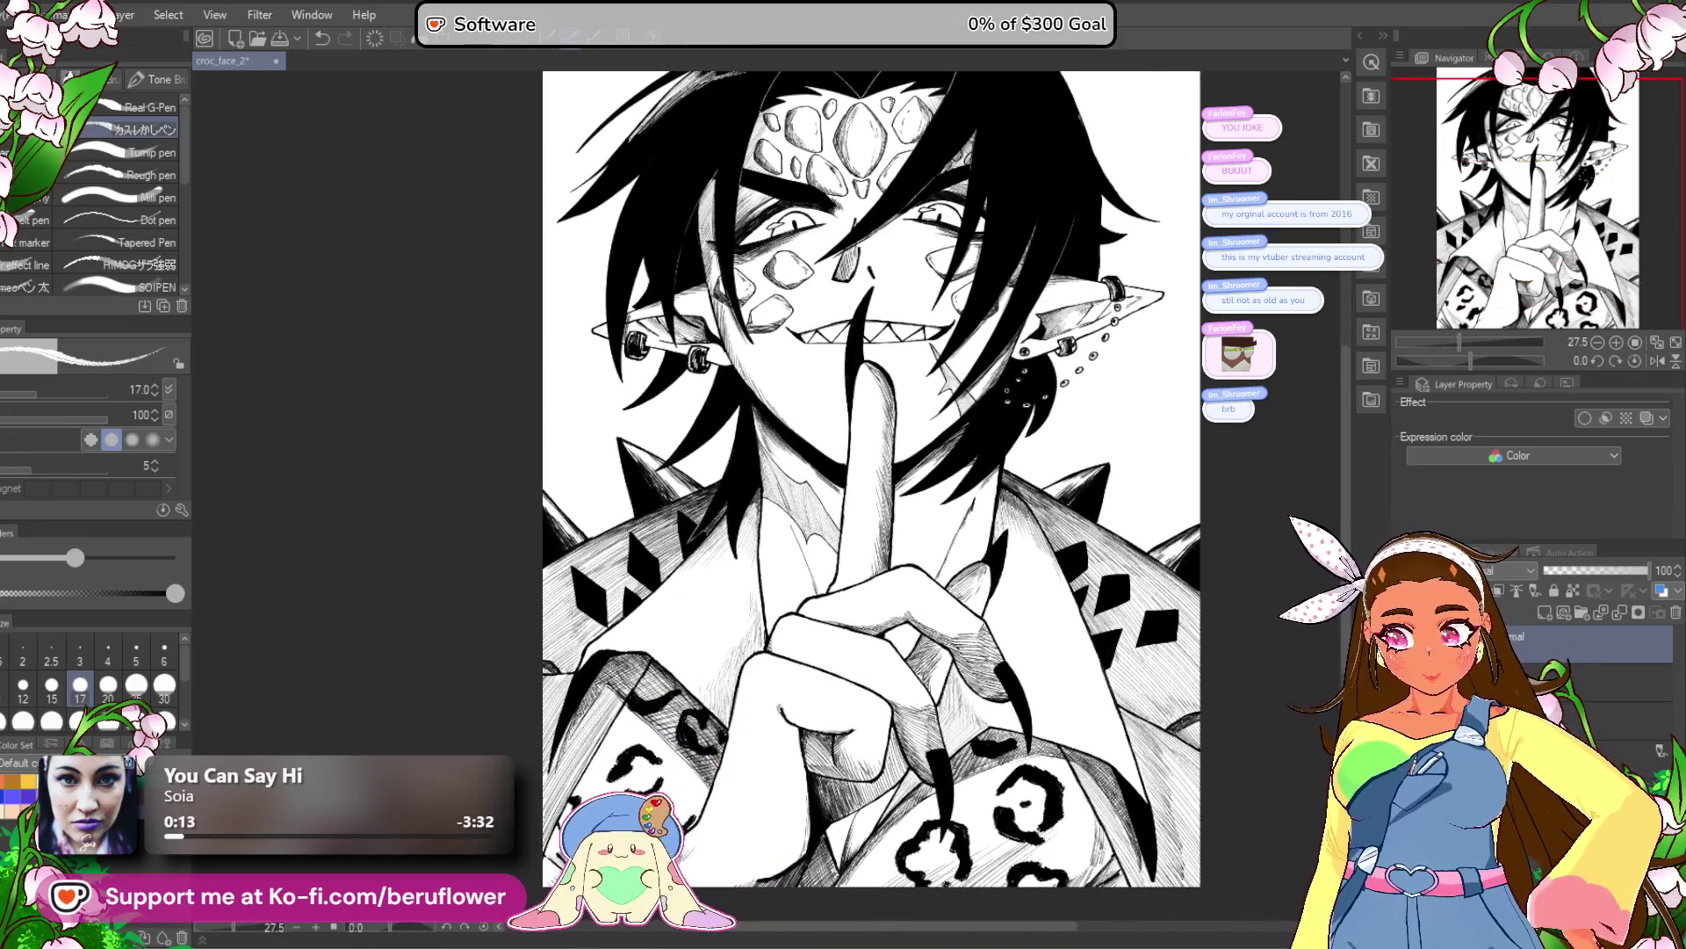
{"action": "scroll", "coordinate": [852, 422], "scroll_direction": "down", "scroll_amount": 1}
{"action": "scroll", "coordinate": [852, 421], "scroll_direction": "up", "scroll_amount": 1}
{"action": "scroll", "coordinate": [852, 421], "scroll_direction": "down", "scroll_amount": 2}
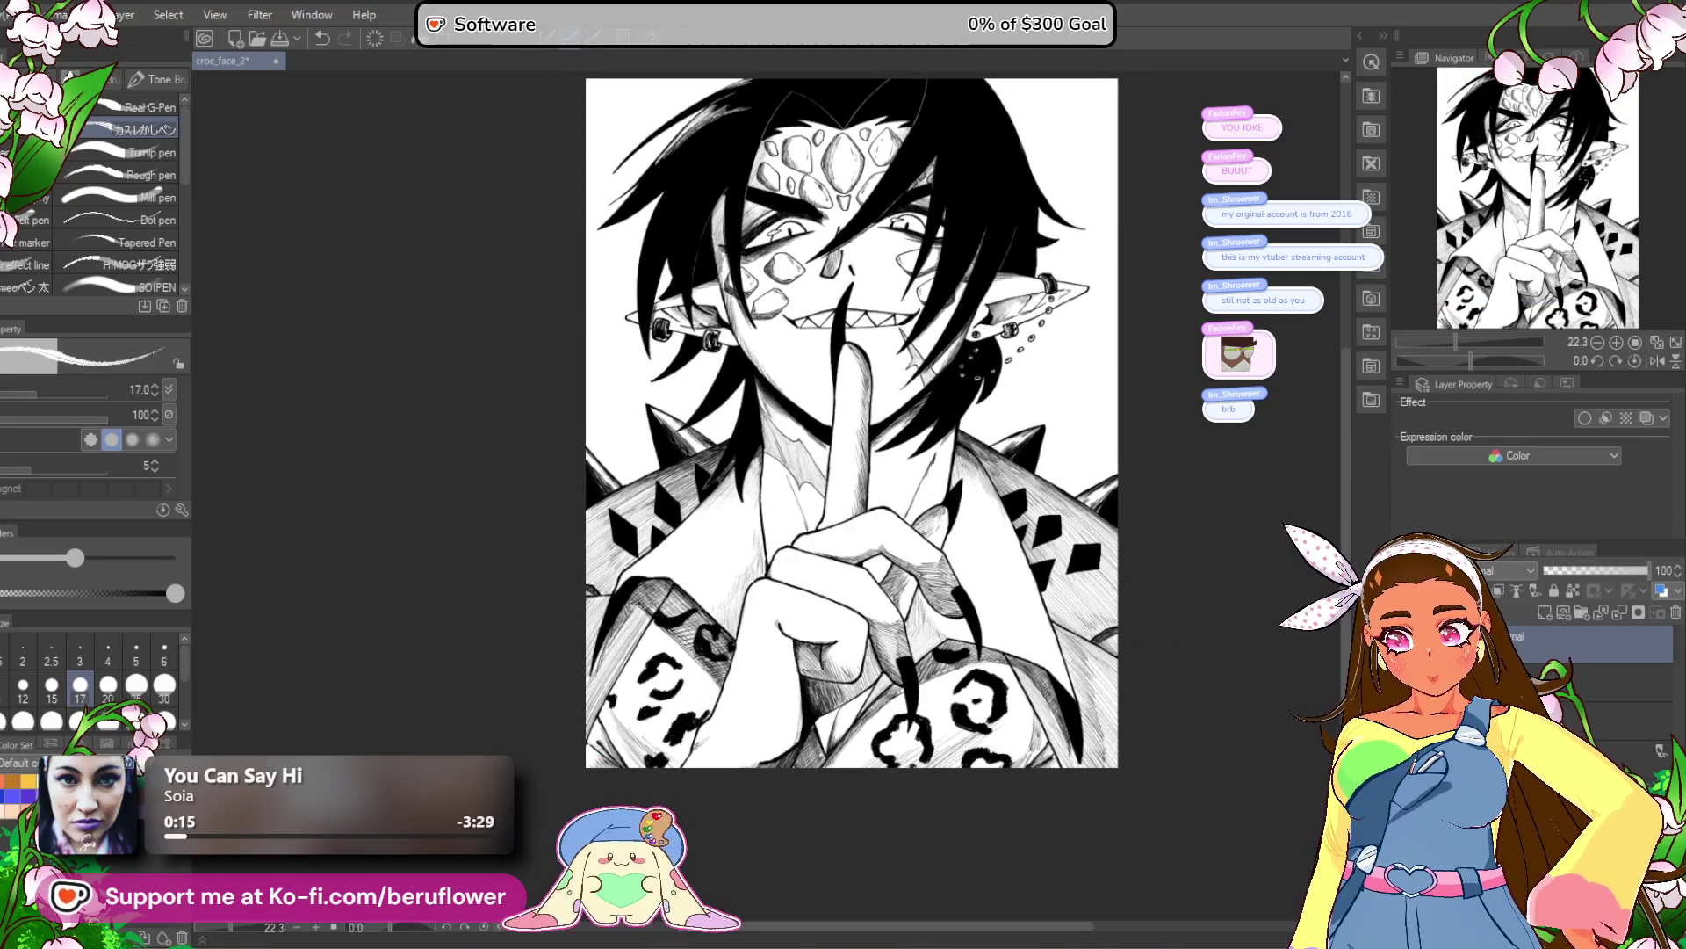
{"action": "scroll", "coordinate": [903, 659], "scroll_direction": "up", "scroll_amount": 1}
{"action": "left_click_drag", "start_coordinate": [903, 659], "coordinate": [913, 738]}
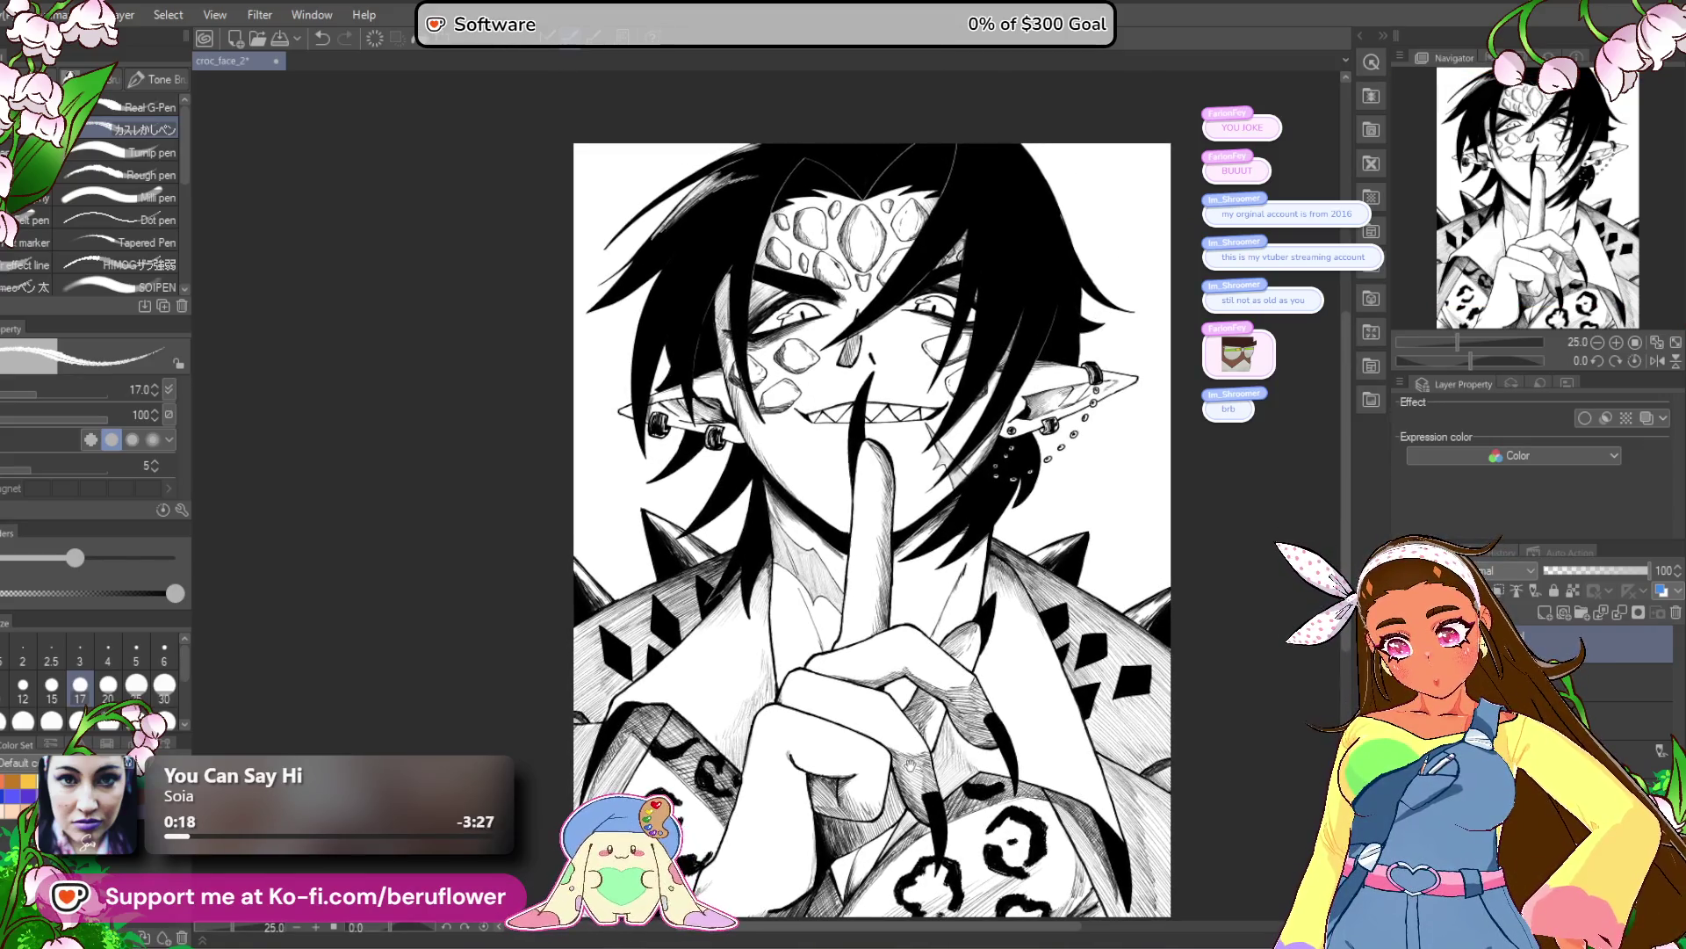
{"action": "scroll", "coordinate": [792, 672], "scroll_direction": "up", "scroll_amount": 1}
{"action": "left_click_drag", "start_coordinate": [795, 633], "coordinate": [822, 782]}
{"action": "scroll", "coordinate": [578, 430], "scroll_direction": "up", "scroll_amount": 4}
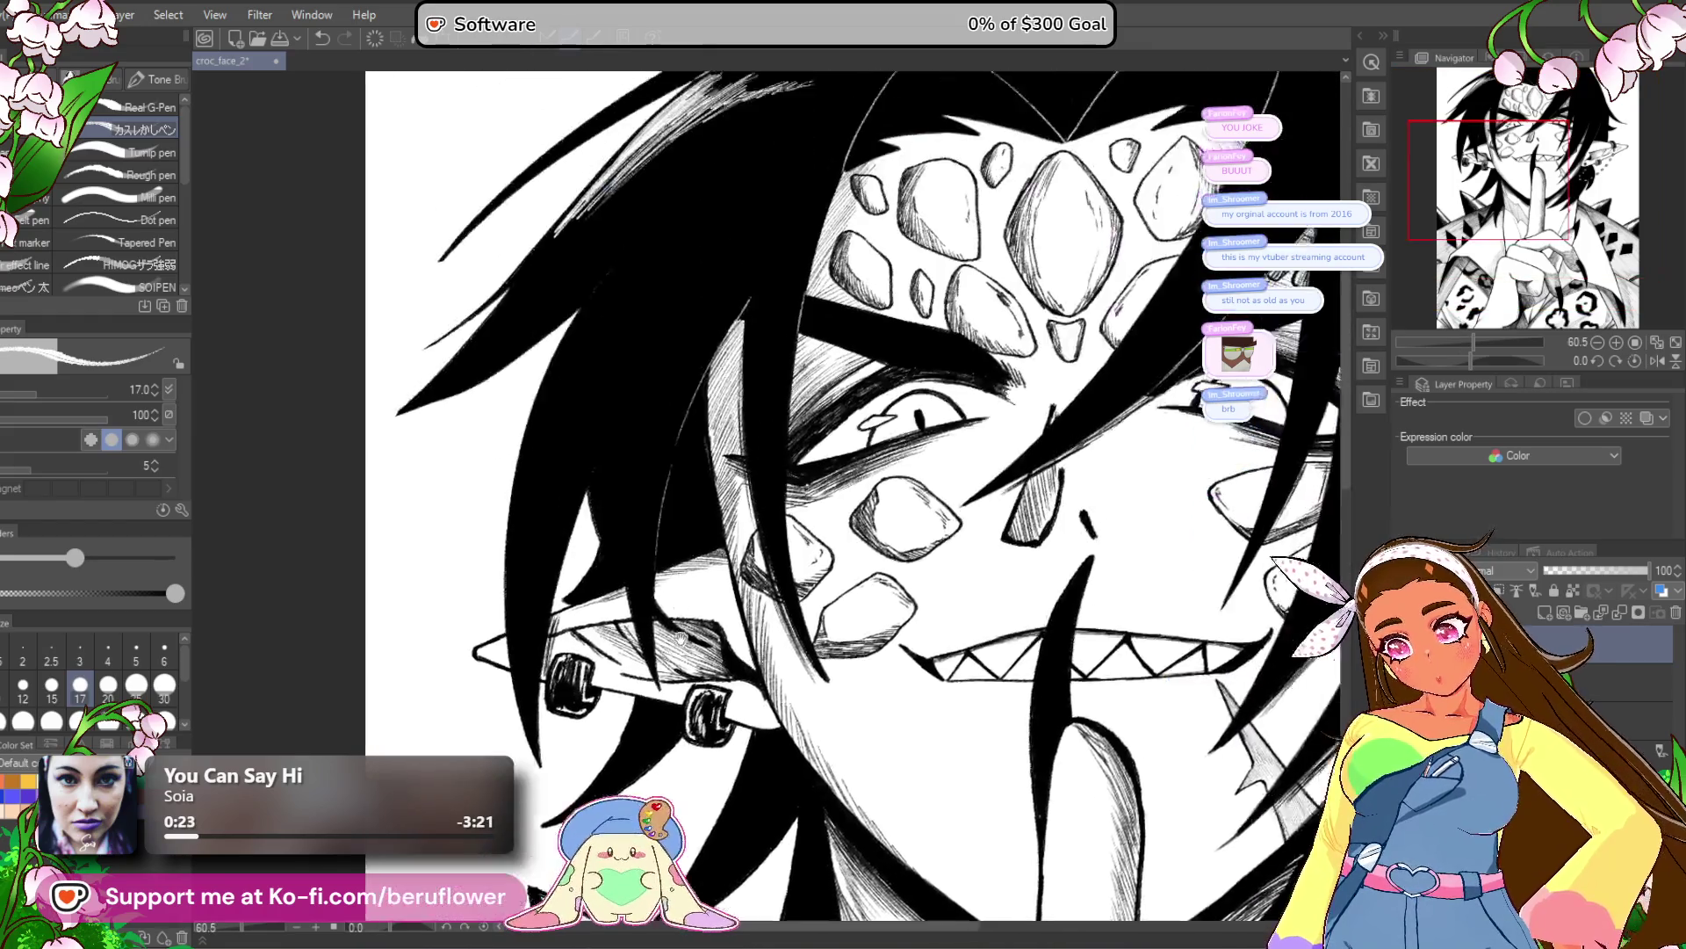
{"action": "left_click_drag", "start_coordinate": [606, 397], "coordinate": [546, 485]}
{"action": "key", "text": "ctrl+z"}
{"action": "left_click_drag", "start_coordinate": [621, 393], "coordinate": [559, 463]}
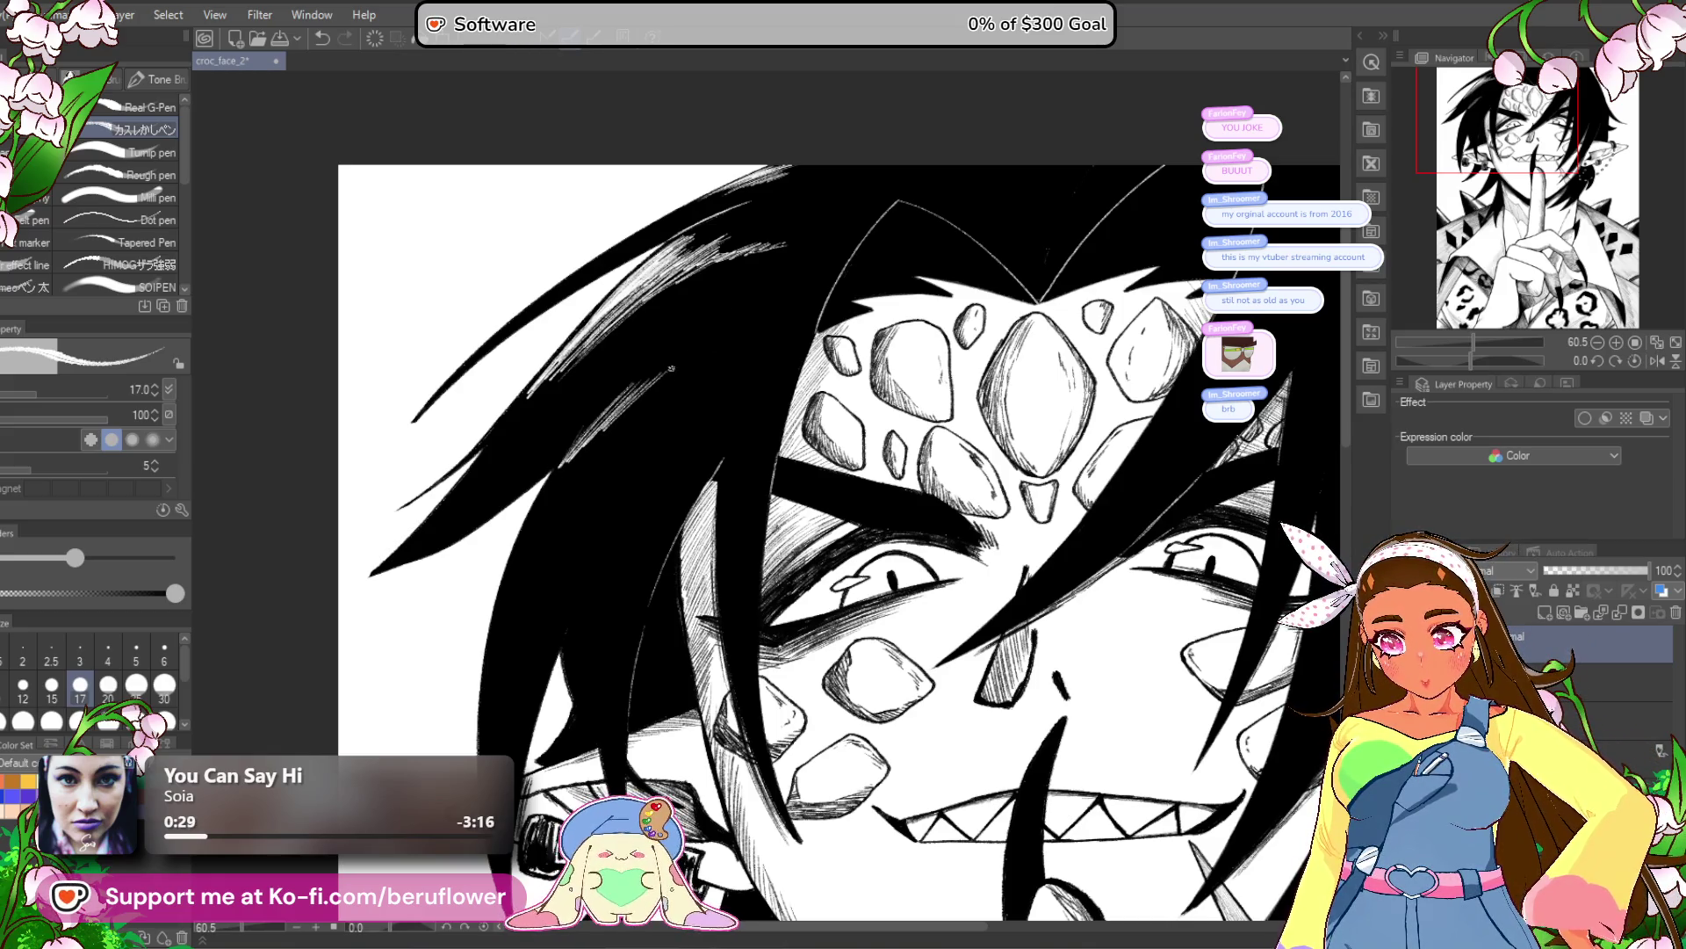
Add more white hatching strokes higher up and down the left hair strand.
{"action": "left_click_drag", "start_coordinate": [629, 394], "coordinate": [526, 517]}
{"action": "mouse_move", "coordinate": [638, 402]}
{"action": "left_mouse_down"}
{"action": "mouse_move", "coordinate": [573, 469]}
{"action": "mouse_move", "coordinate": [730, 379]}
{"action": "left_mouse_up"}
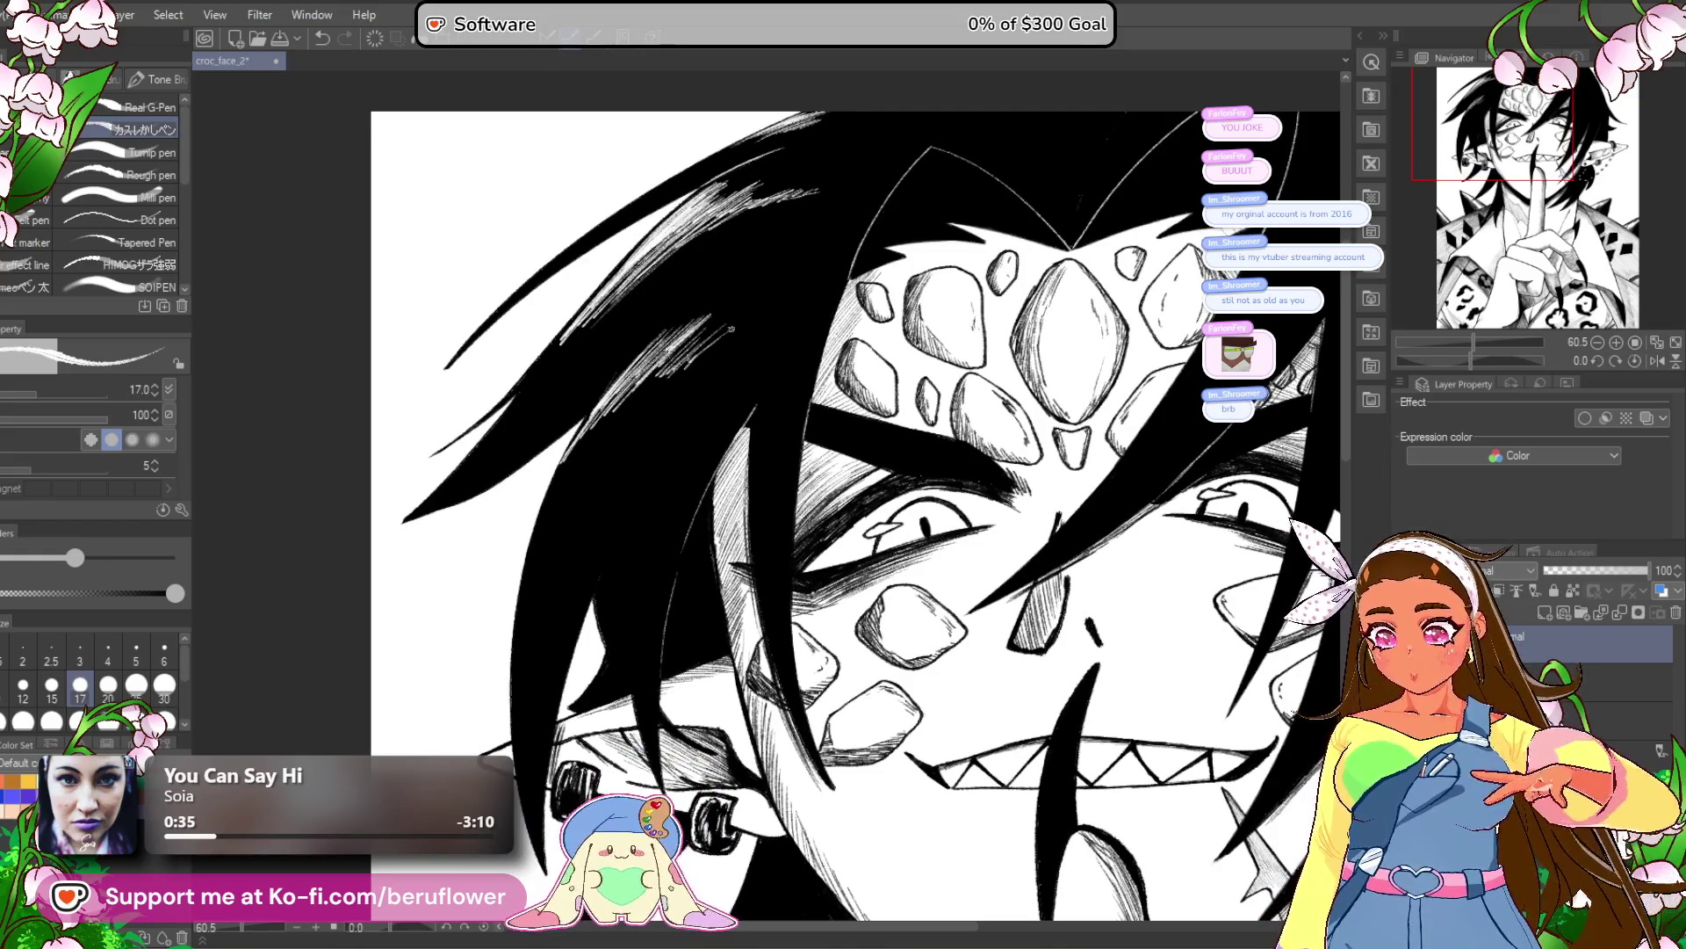
{"action": "left_click_drag", "start_coordinate": [644, 419], "coordinate": [646, 378]}
{"action": "left_click_drag", "start_coordinate": [688, 310], "coordinate": [660, 349]}
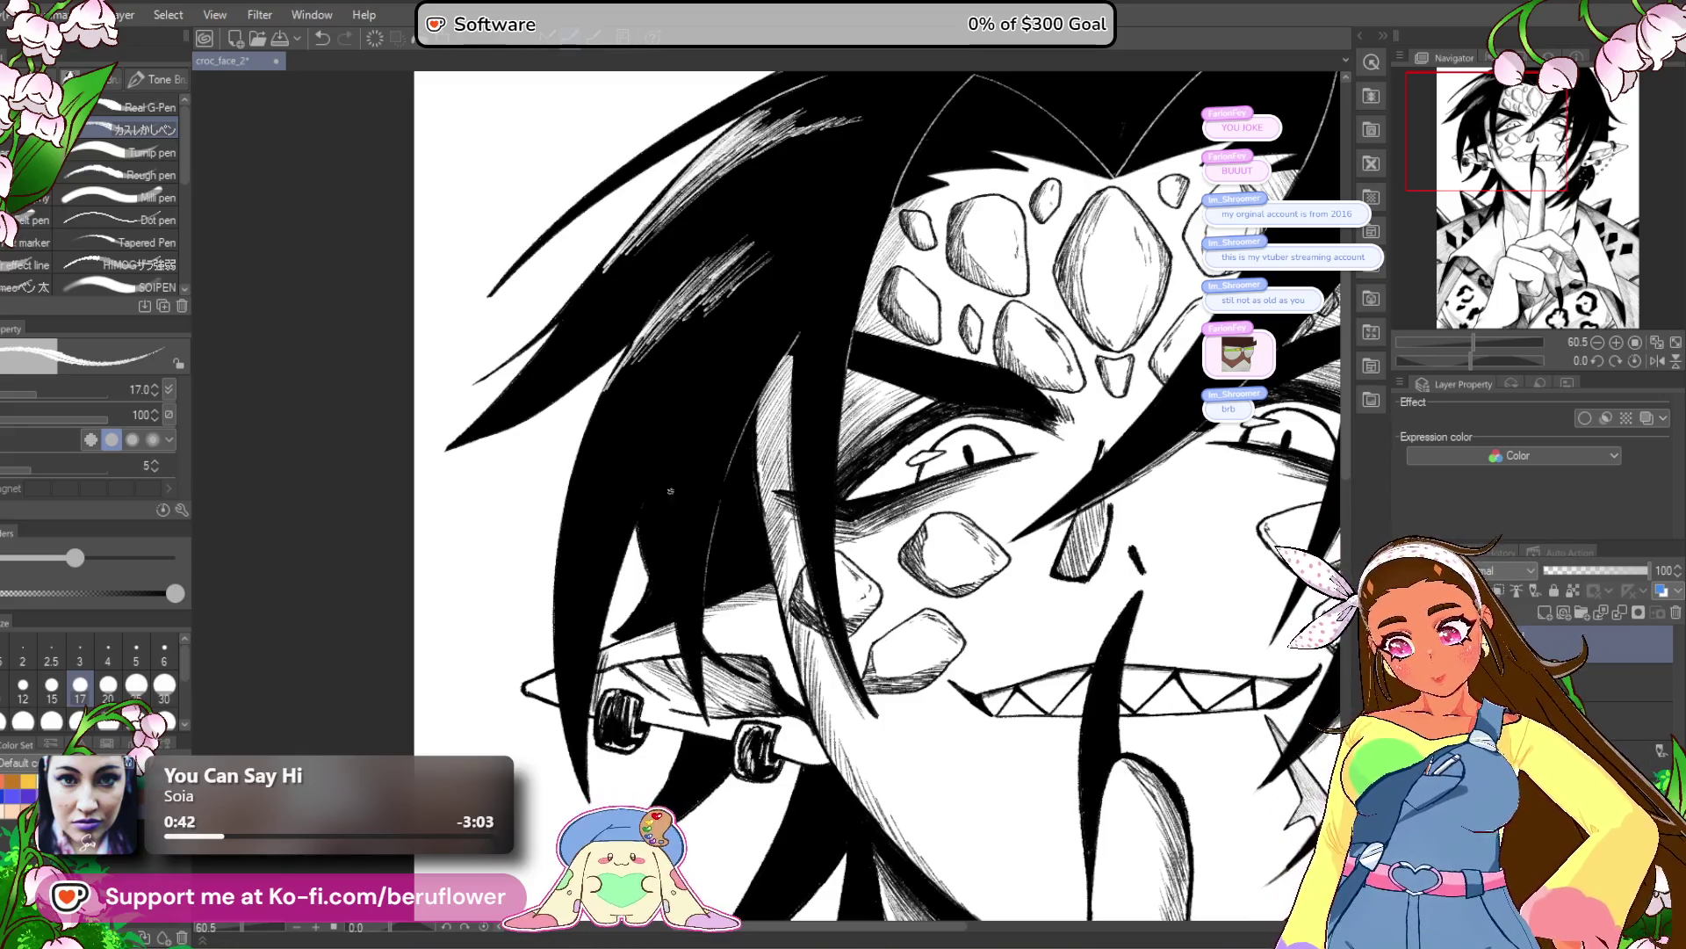
{"action": "left_click_drag", "start_coordinate": [660, 492], "coordinate": [698, 379]}
{"action": "left_click_drag", "start_coordinate": [666, 509], "coordinate": [660, 443]}
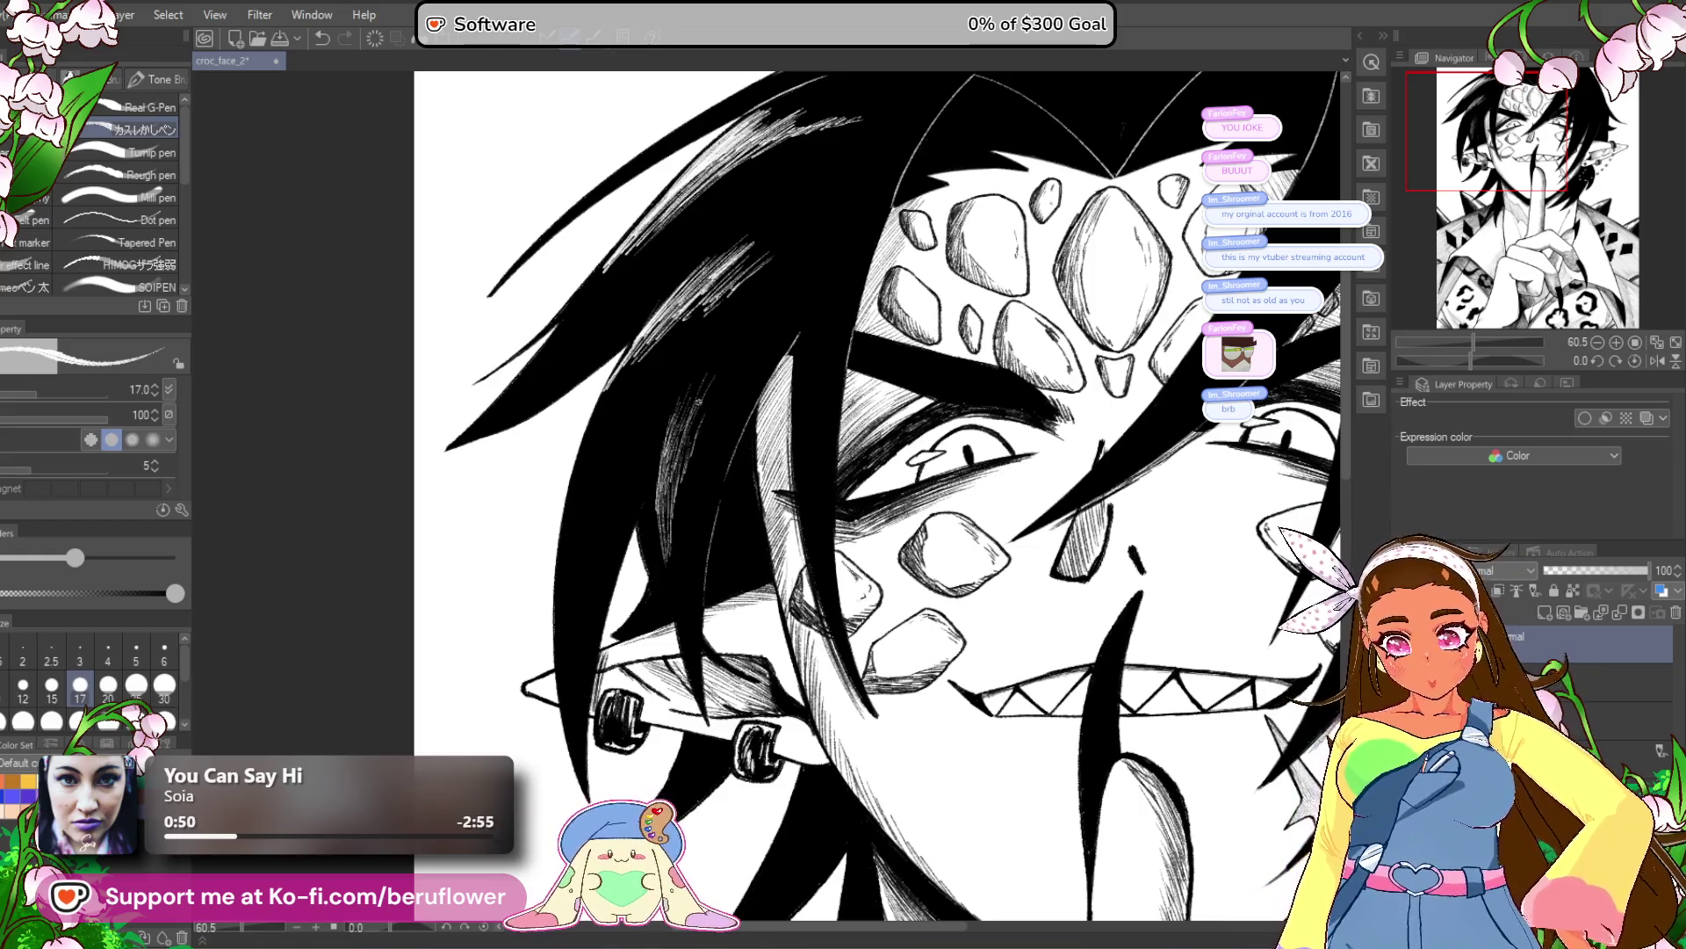
{"action": "scroll", "coordinate": [874, 631], "scroll_direction": "down", "scroll_amount": 6}
{"action": "scroll", "coordinate": [773, 612], "scroll_direction": "up", "scroll_amount": 4}
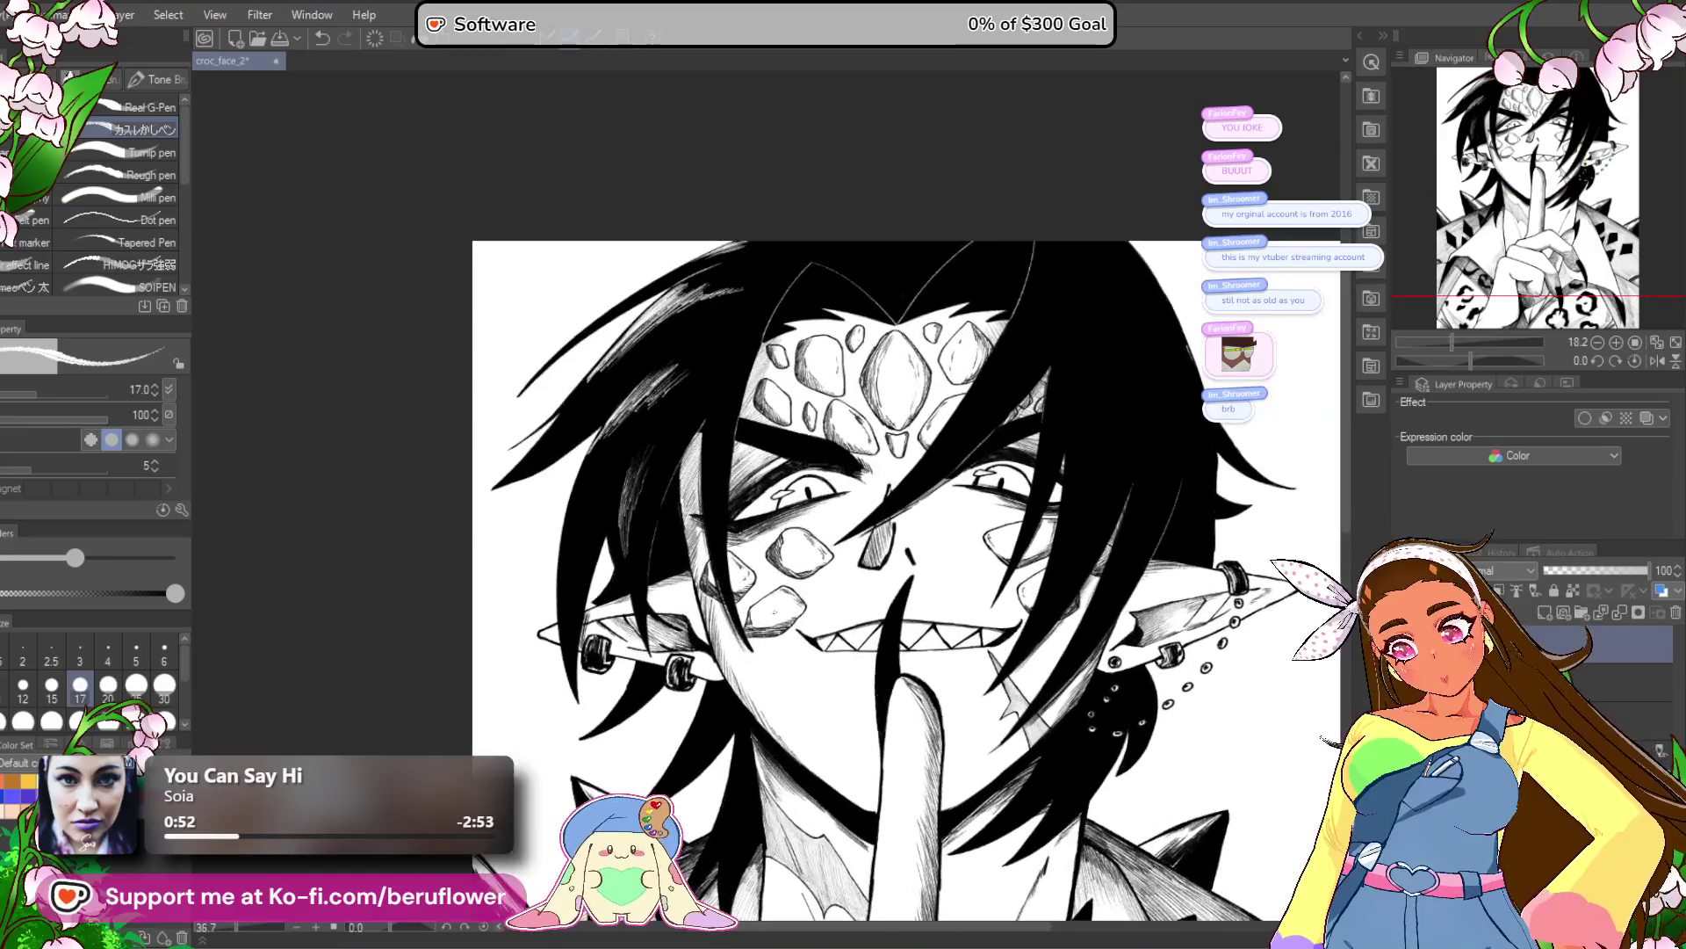
Hatch light white strokes into the black hair by the forehead, upper and lower strand.
{"action": "mouse_move", "coordinate": [1114, 655]}
{"action": "left_mouse_down"}
{"action": "mouse_move", "coordinate": [1067, 493]}
{"action": "mouse_move", "coordinate": [1090, 516]}
{"action": "mouse_move", "coordinate": [1083, 641]}
{"action": "mouse_move", "coordinate": [1131, 752]}
{"action": "left_mouse_up"}
{"action": "scroll", "coordinate": [737, 391], "scroll_direction": "up", "scroll_amount": 3}
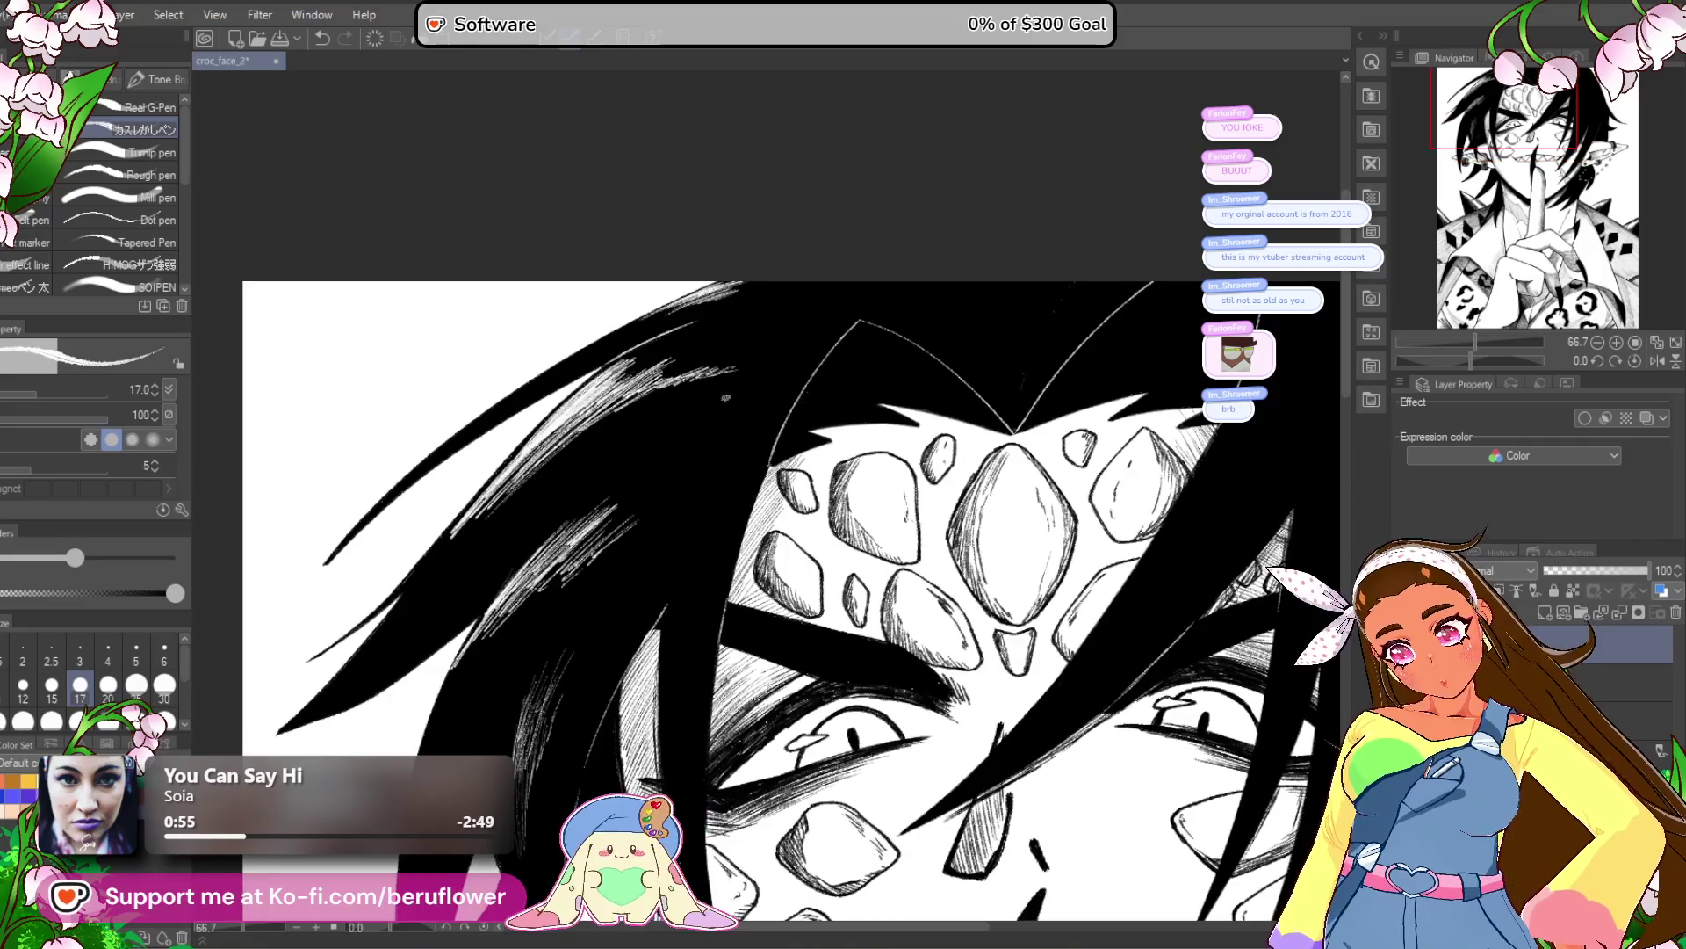
{"action": "mouse_move", "coordinate": [676, 527]}
{"action": "left_mouse_down"}
{"action": "mouse_move", "coordinate": [703, 457]}
{"action": "mouse_move", "coordinate": [677, 545]}
{"action": "left_mouse_up"}
{"action": "scroll", "coordinate": [689, 500], "scroll_direction": "up", "scroll_amount": 5}
{"action": "left_click_drag", "start_coordinate": [725, 360], "coordinate": [646, 571]}
{"action": "left_click_drag", "start_coordinate": [703, 422], "coordinate": [650, 632]}
{"action": "scroll", "coordinate": [701, 490], "scroll_direction": "down", "scroll_amount": 4}
{"action": "left_click_drag", "start_coordinate": [742, 364], "coordinate": [657, 562]}
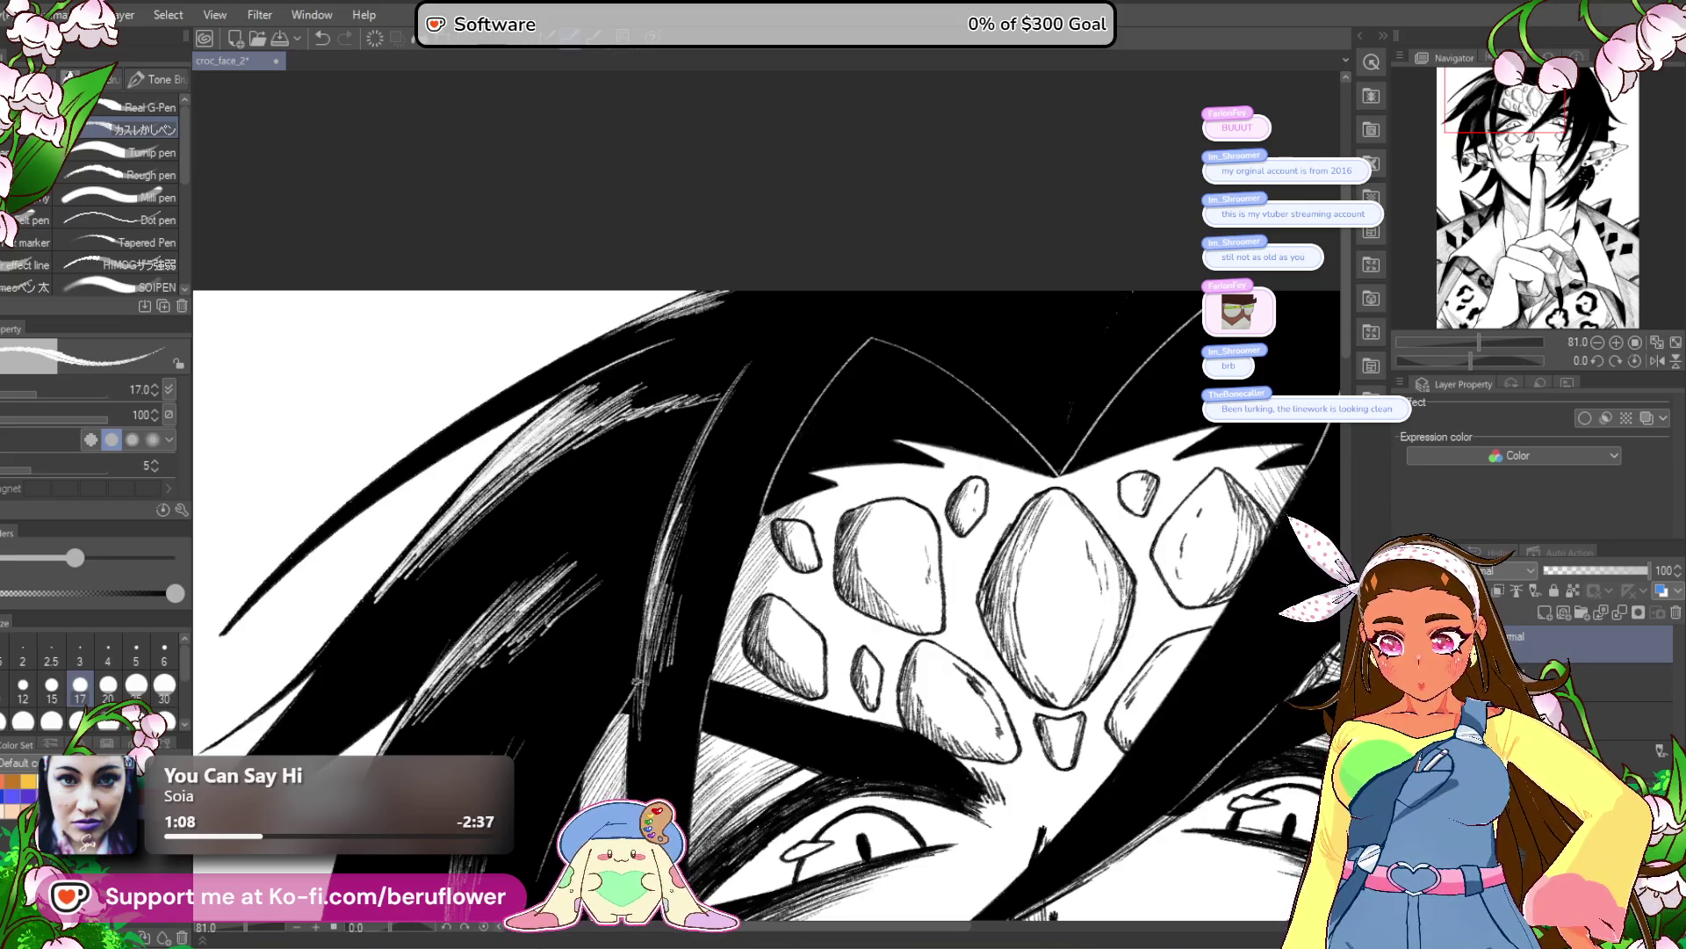
{"action": "mouse_move", "coordinate": [690, 610]}
{"action": "left_mouse_down"}
{"action": "mouse_move", "coordinate": [666, 707]}
{"action": "mouse_move", "coordinate": [683, 659]}
{"action": "left_mouse_up"}
{"action": "left_click_drag", "start_coordinate": [685, 575], "coordinate": [664, 678]}
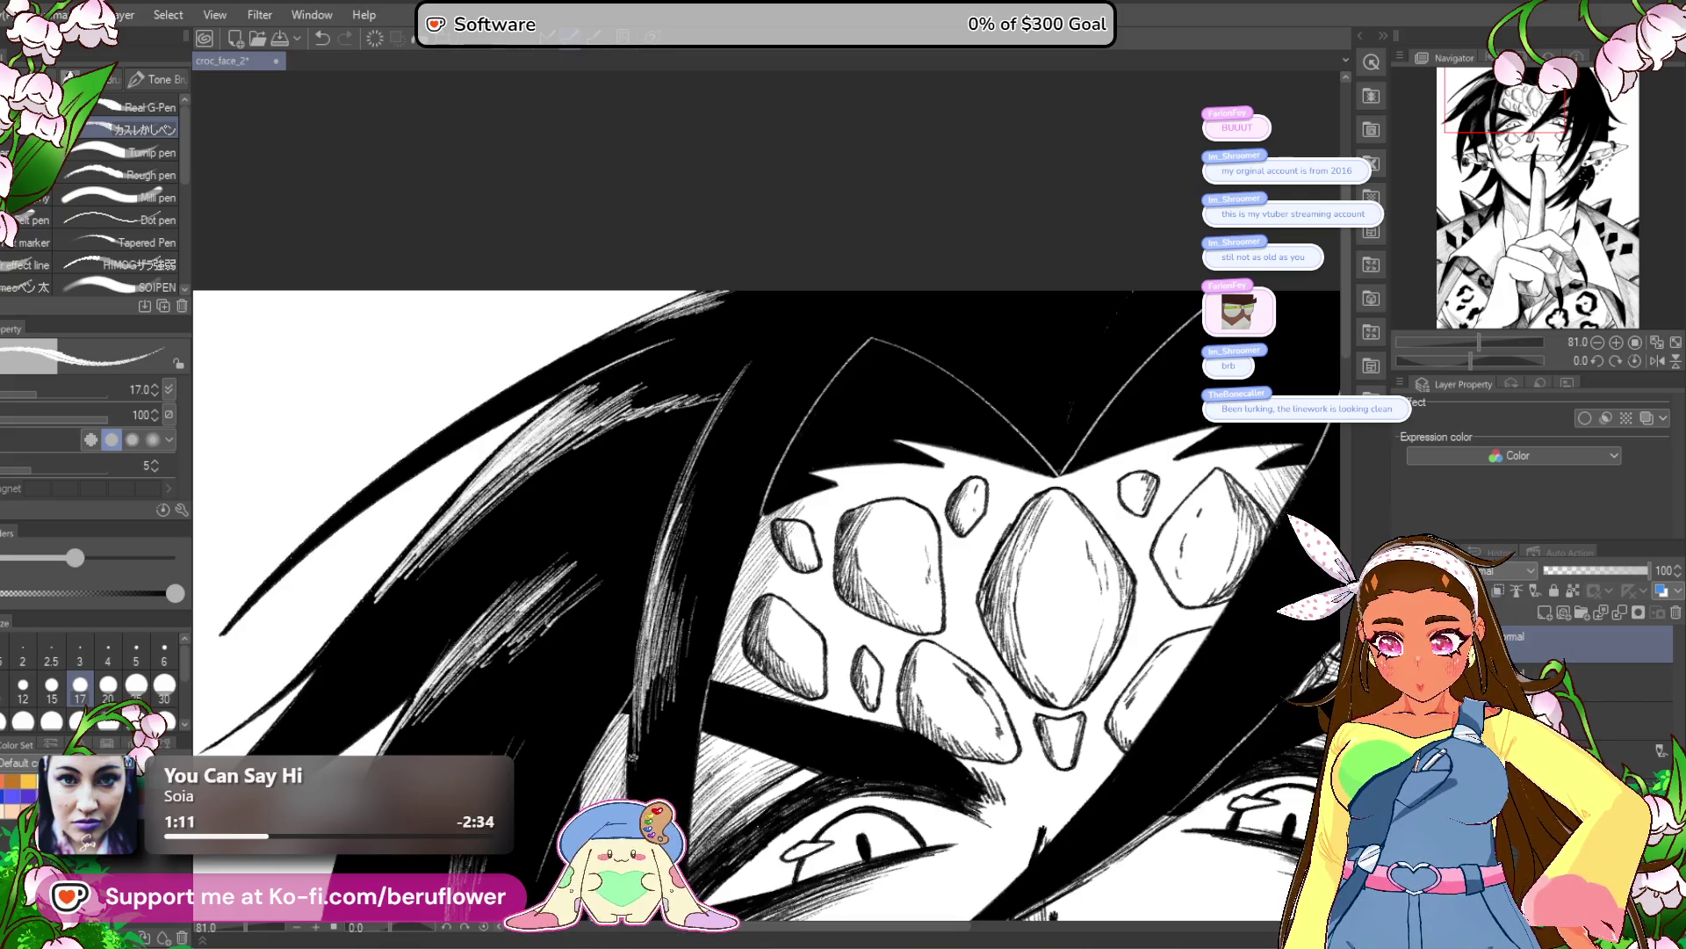
{"action": "mouse_move", "coordinate": [686, 597]}
{"action": "left_mouse_down"}
{"action": "mouse_move", "coordinate": [670, 681]}
{"action": "mouse_move", "coordinate": [686, 630]}
{"action": "left_mouse_up"}
Bring the top of the head into view and add white hatching along the hair edge.
{"action": "scroll", "coordinate": [683, 700], "scroll_direction": "down", "scroll_amount": 5}
{"action": "scroll", "coordinate": [866, 501], "scroll_direction": "up", "scroll_amount": 3}
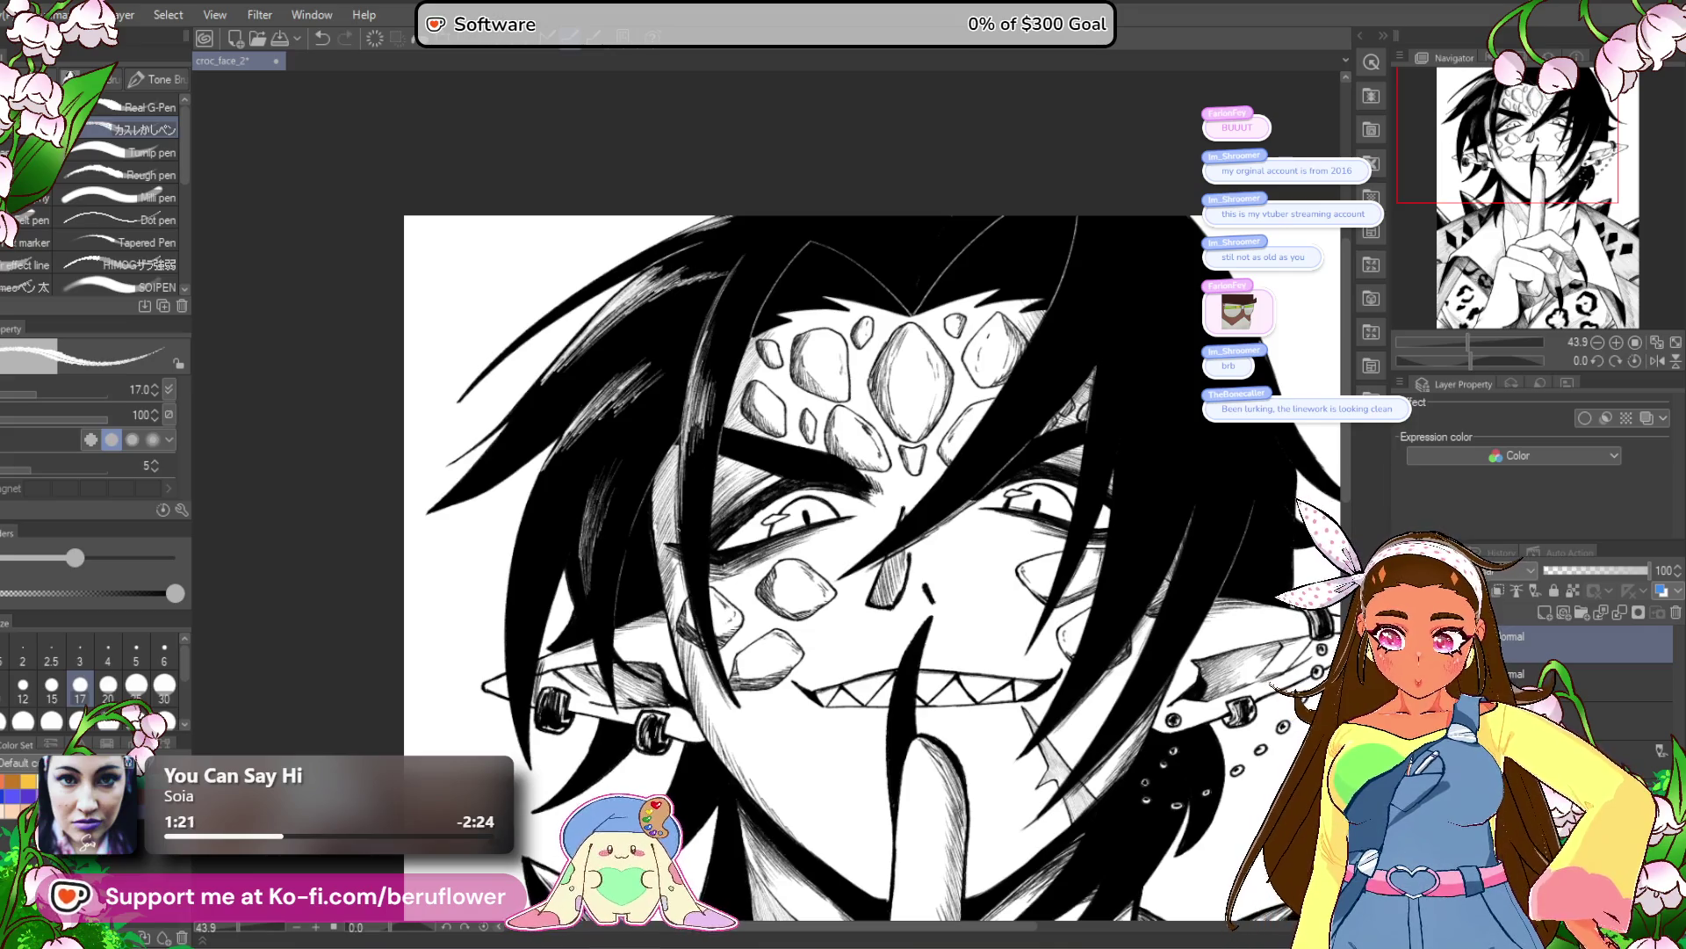
{"action": "scroll", "coordinate": [869, 562], "scroll_direction": "down", "scroll_amount": 3}
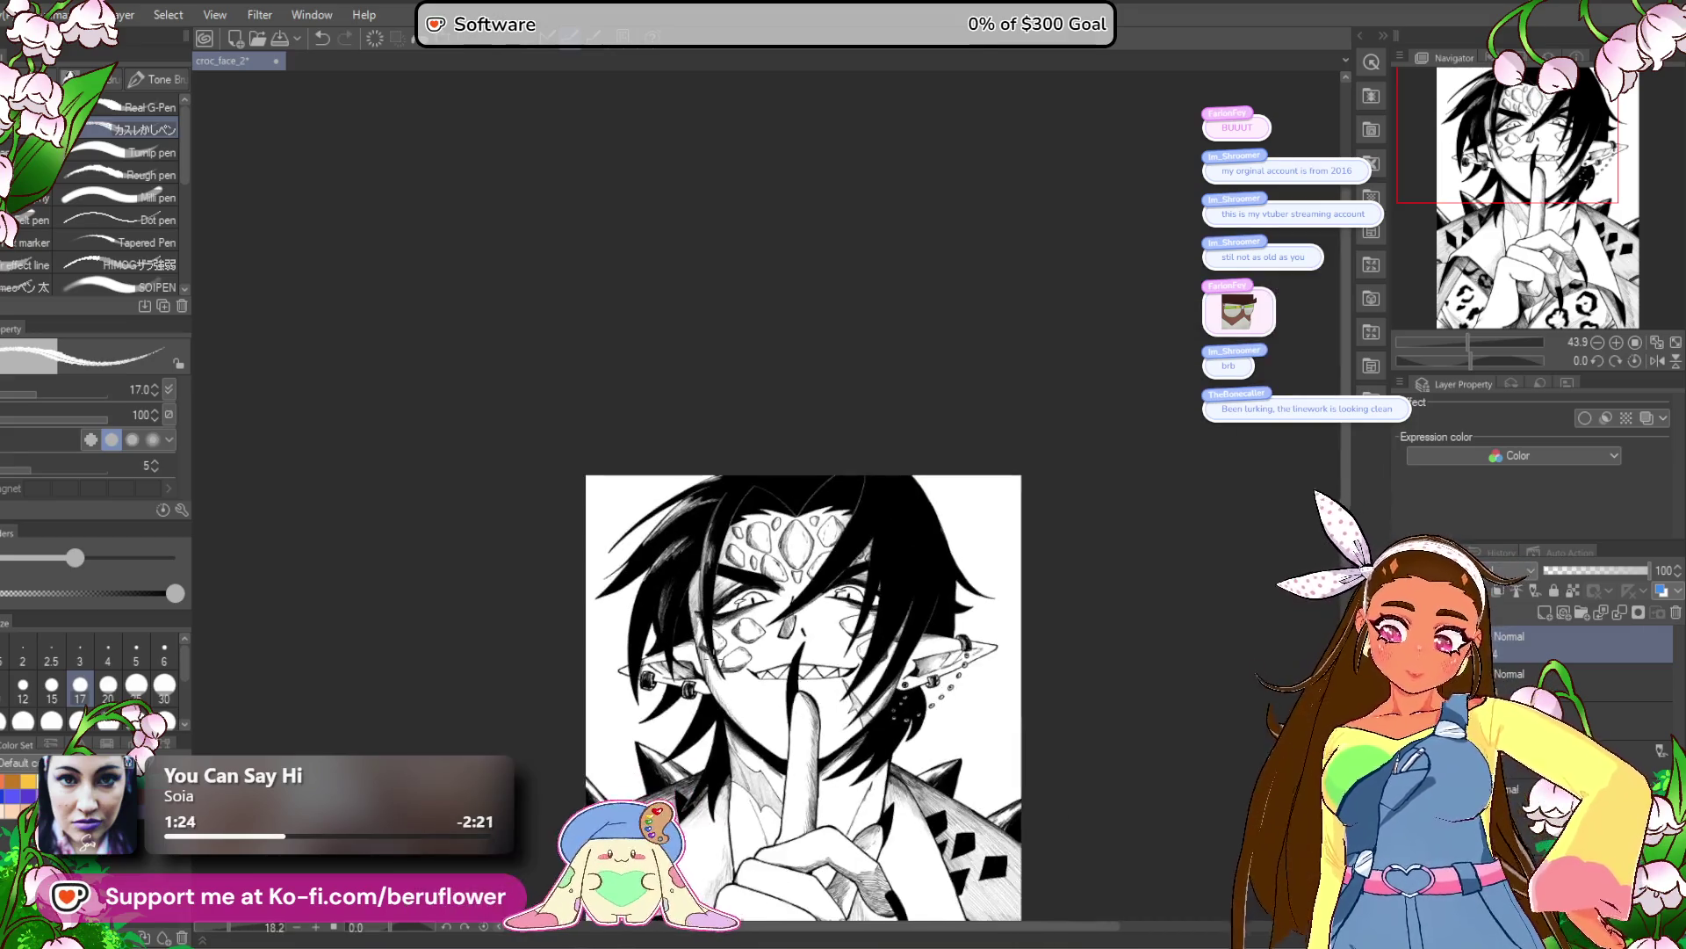
{"action": "scroll", "coordinate": [870, 562], "scroll_direction": "up", "scroll_amount": 3}
{"action": "scroll", "coordinate": [764, 545], "scroll_direction": "up", "scroll_amount": 2}
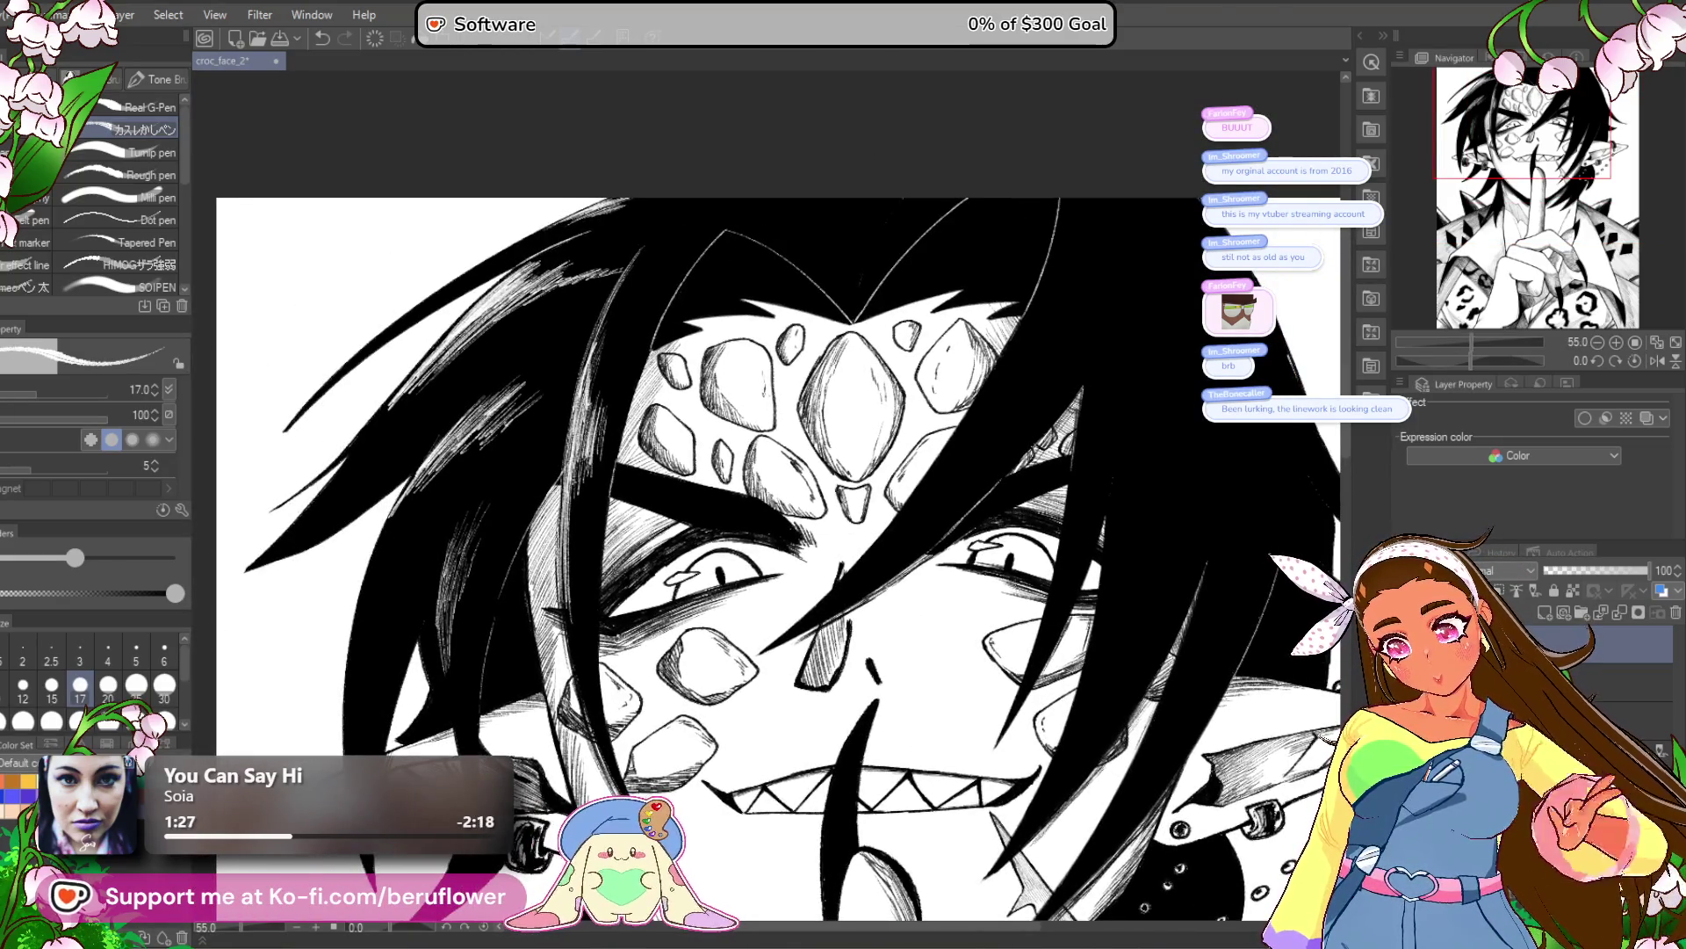
{"action": "scroll", "coordinate": [988, 562], "scroll_direction": "down", "scroll_amount": 3}
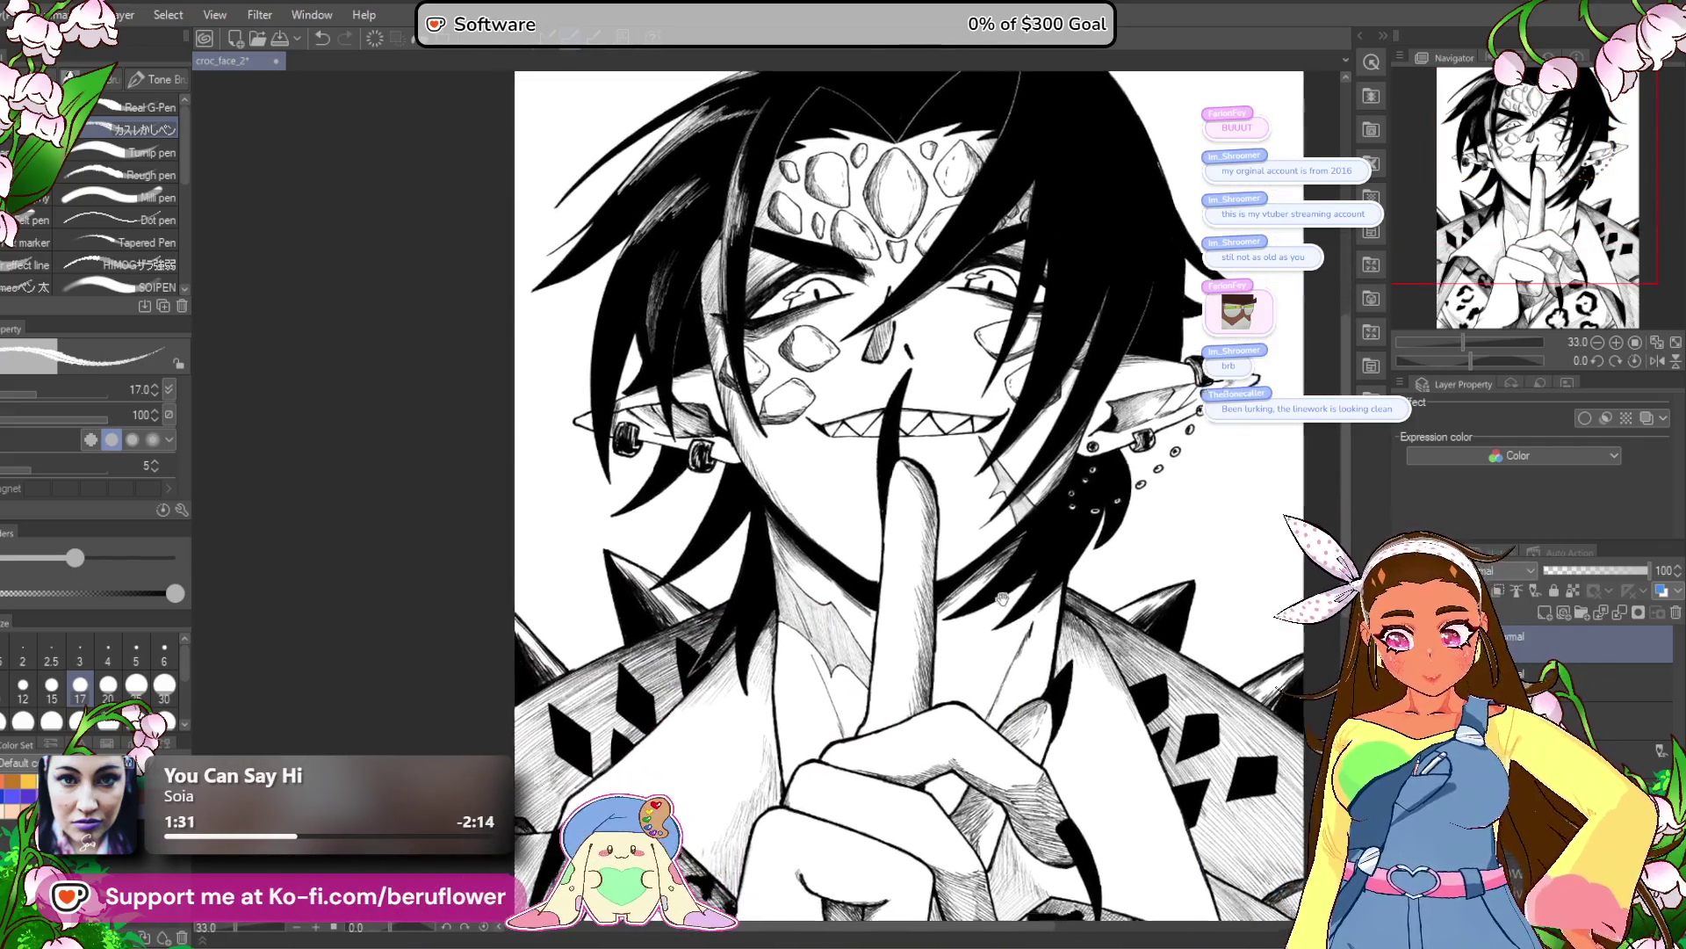
{"action": "mouse_move", "coordinate": [988, 562]}
{"action": "left_mouse_down"}
{"action": "mouse_move", "coordinate": [984, 633]}
{"action": "mouse_move", "coordinate": [931, 738]}
{"action": "mouse_move", "coordinate": [1010, 536]}
{"action": "left_mouse_up"}
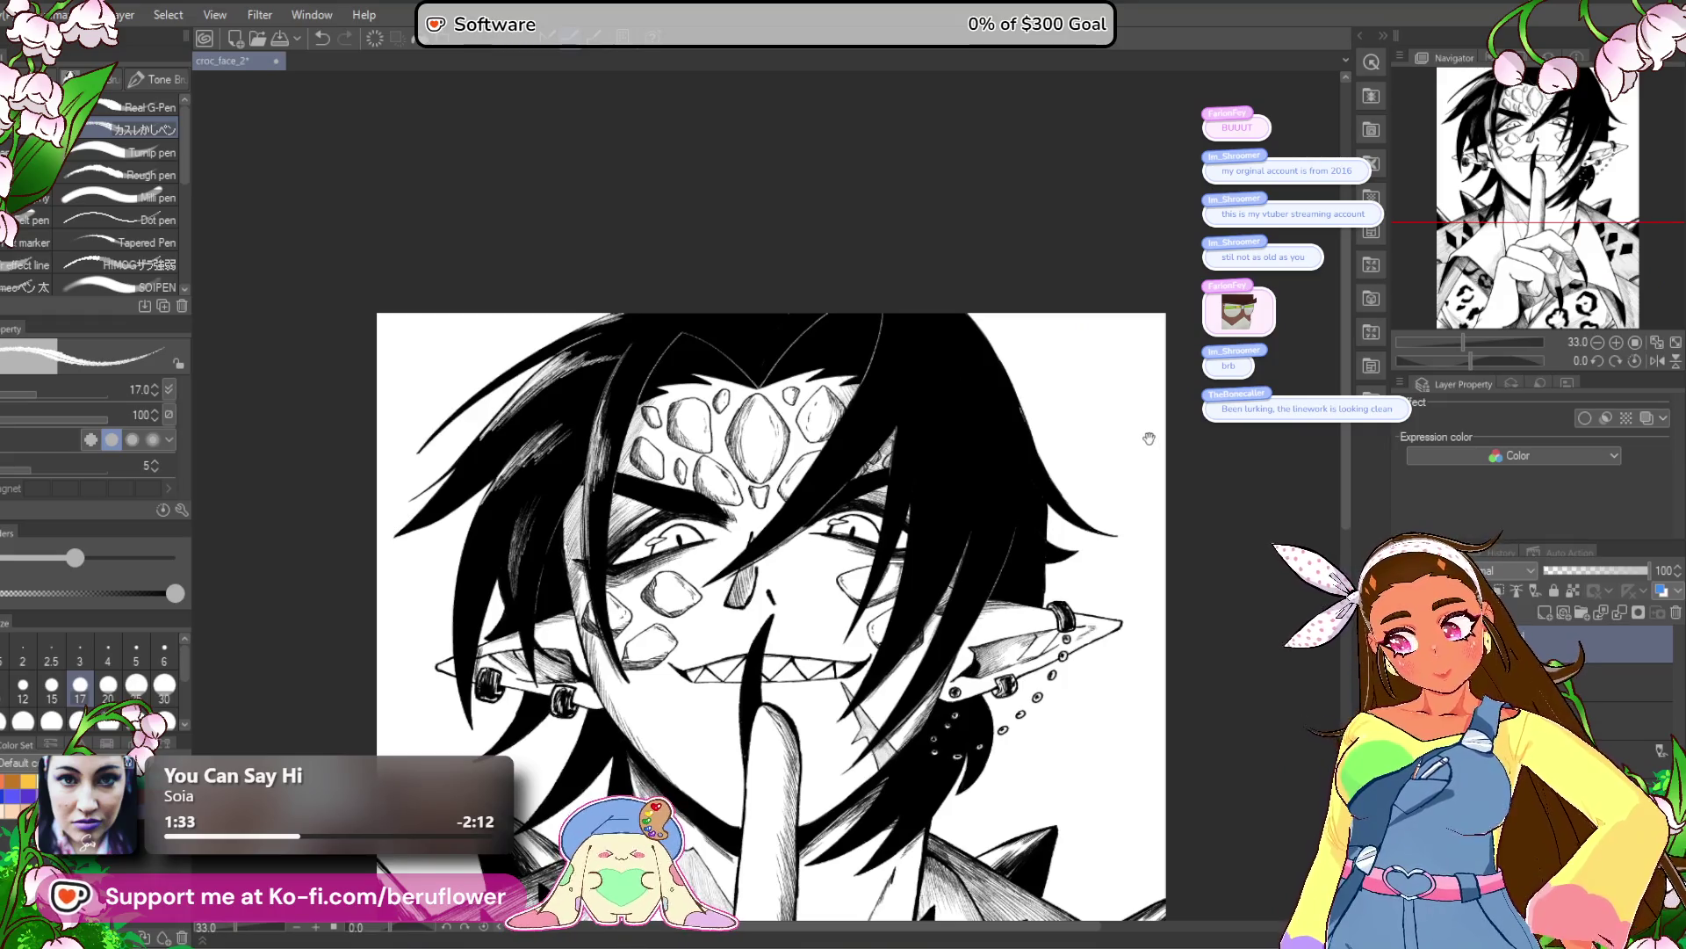
{"action": "scroll", "coordinate": [923, 357], "scroll_direction": "up", "scroll_amount": 2}
{"action": "scroll", "coordinate": [923, 358], "scroll_direction": "up", "scroll_amount": 5}
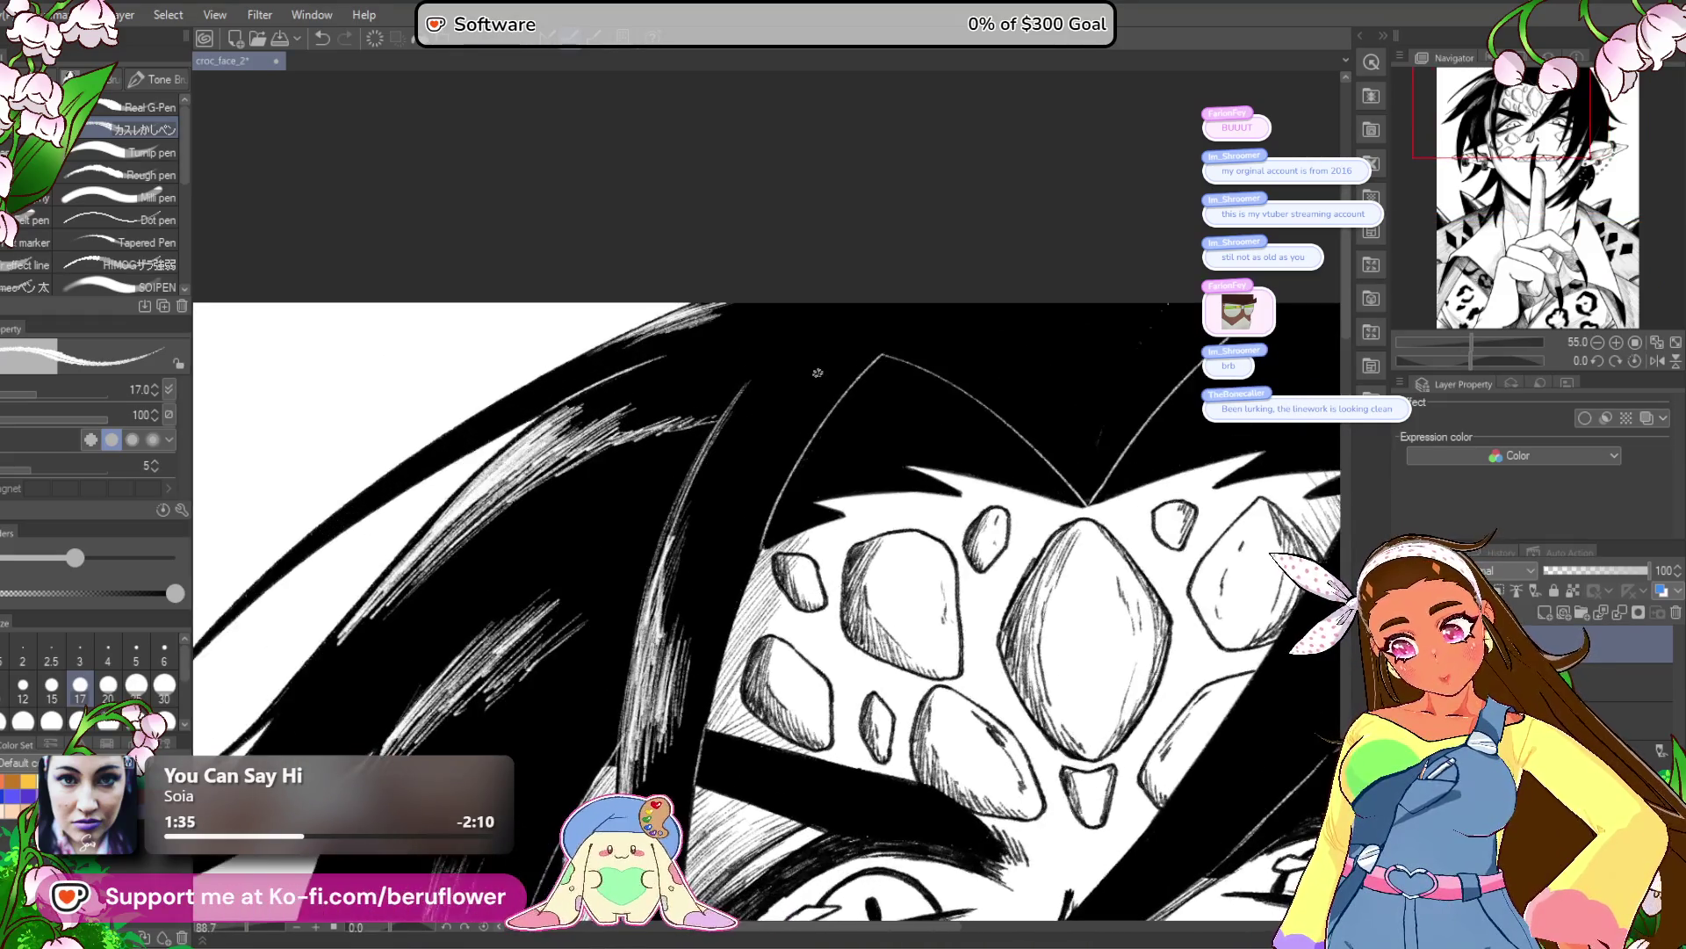
{"action": "left_click_drag", "start_coordinate": [753, 403], "coordinate": [815, 335]}
{"action": "left_click_drag", "start_coordinate": [733, 437], "coordinate": [795, 356]}
{"action": "left_click_drag", "start_coordinate": [699, 496], "coordinate": [786, 369]}
{"action": "left_click_drag", "start_coordinate": [738, 448], "coordinate": [780, 393]}
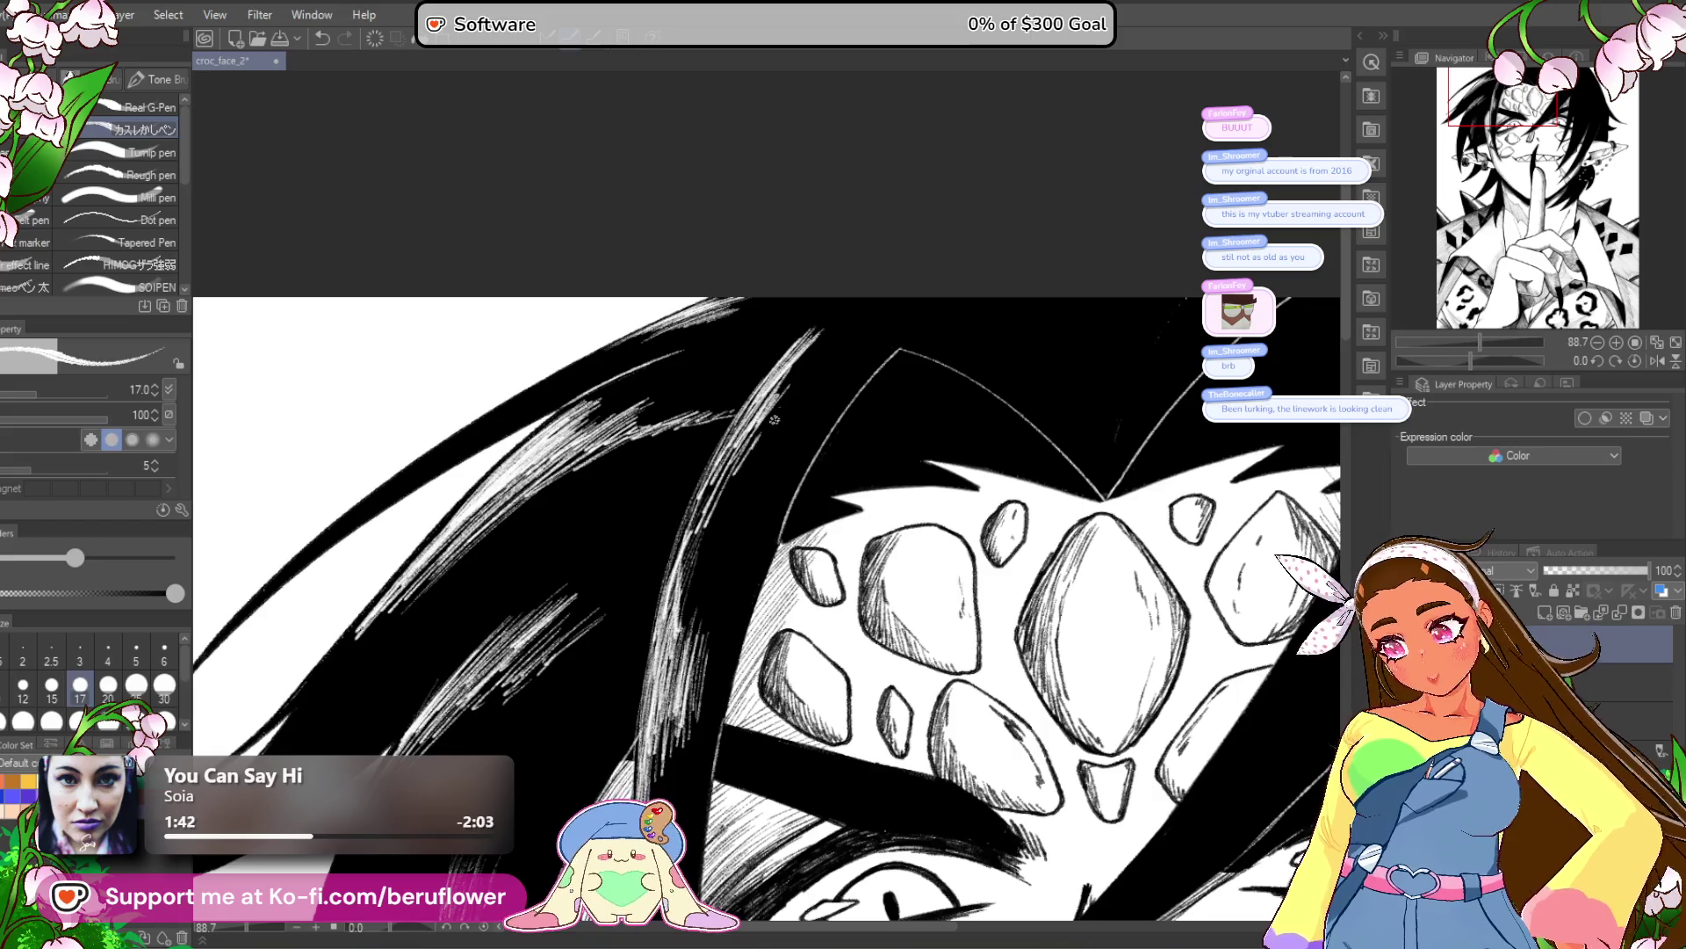
Re-ink the edge of the lower hair strand in black.
{"action": "mouse_move", "coordinate": [864, 601]}
{"action": "left_mouse_down"}
{"action": "mouse_move", "coordinate": [769, 601]}
{"action": "mouse_move", "coordinate": [801, 572]}
{"action": "left_mouse_up"}
{"action": "mouse_move", "coordinate": [734, 518]}
{"action": "left_mouse_down"}
{"action": "mouse_move", "coordinate": [722, 406]}
{"action": "mouse_move", "coordinate": [694, 386]}
{"action": "left_mouse_up"}
{"action": "left_click_drag", "start_coordinate": [713, 321], "coordinate": [678, 563]}
{"action": "left_click_drag", "start_coordinate": [674, 707], "coordinate": [666, 496]}
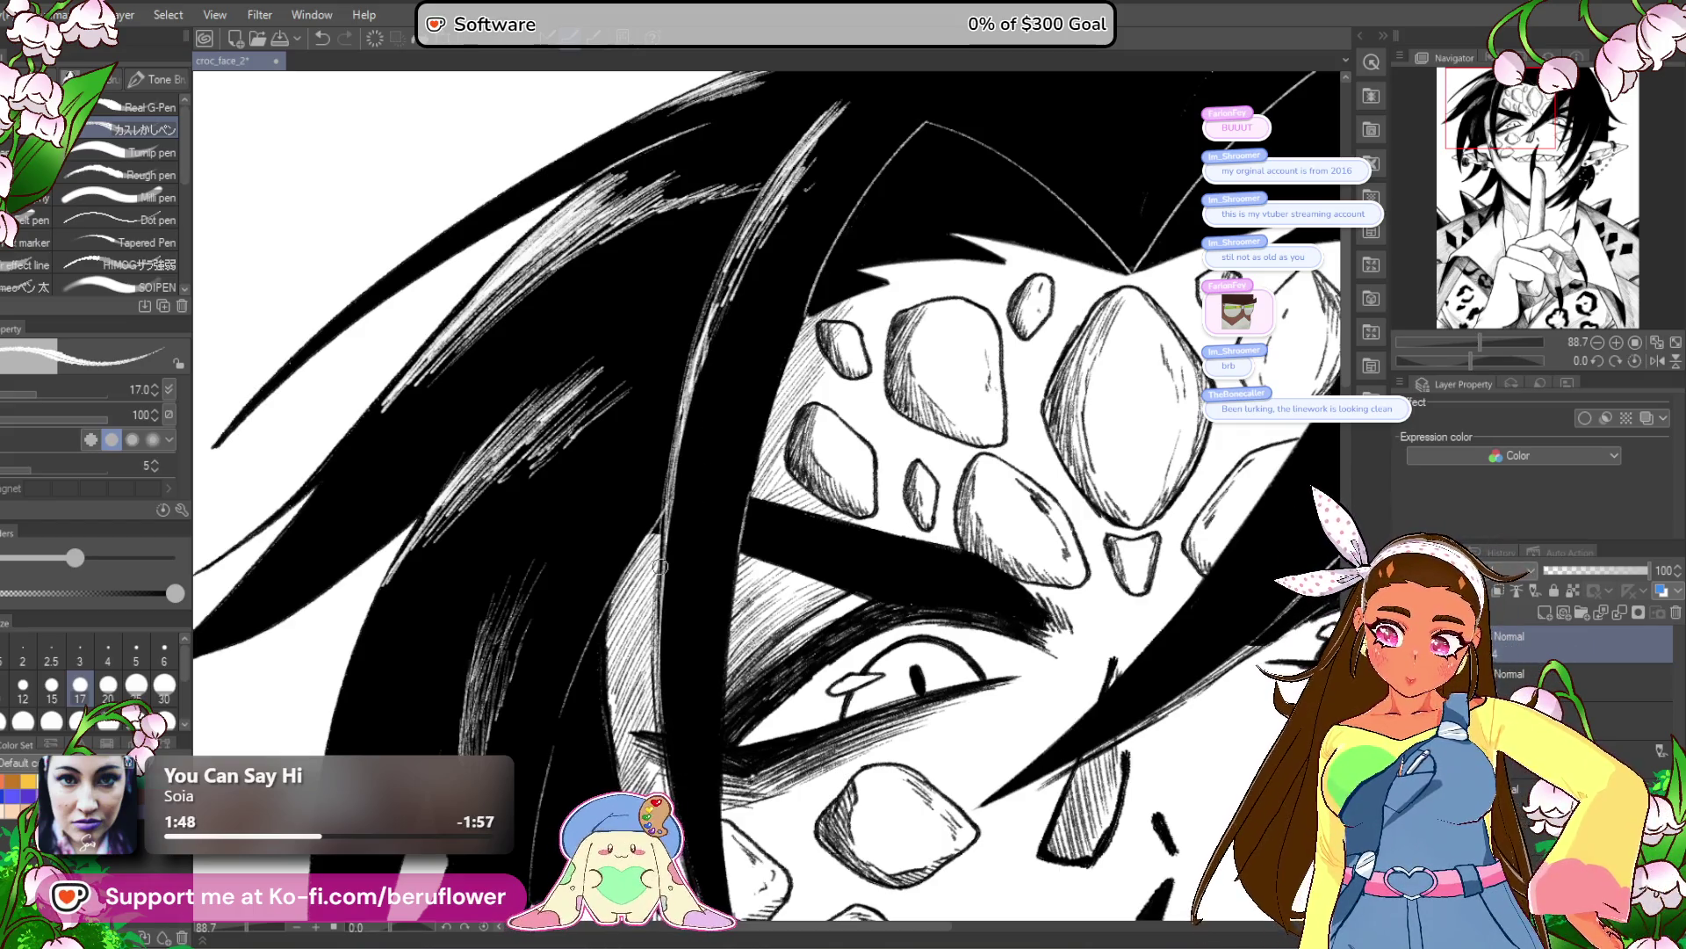
Add more white hatching strokes into the upper black hair lock.
{"action": "scroll", "coordinate": [695, 509], "scroll_direction": "up", "scroll_amount": 1}
{"action": "left_click_drag", "start_coordinate": [812, 179], "coordinate": [692, 393]}
{"action": "mouse_move", "coordinate": [749, 271]}
{"action": "left_mouse_down"}
{"action": "mouse_move", "coordinate": [694, 386]}
{"action": "mouse_move", "coordinate": [715, 369]}
{"action": "left_mouse_up"}
{"action": "left_click_drag", "start_coordinate": [737, 256], "coordinate": [703, 342]}
{"action": "left_click_drag", "start_coordinate": [745, 260], "coordinate": [706, 356]}
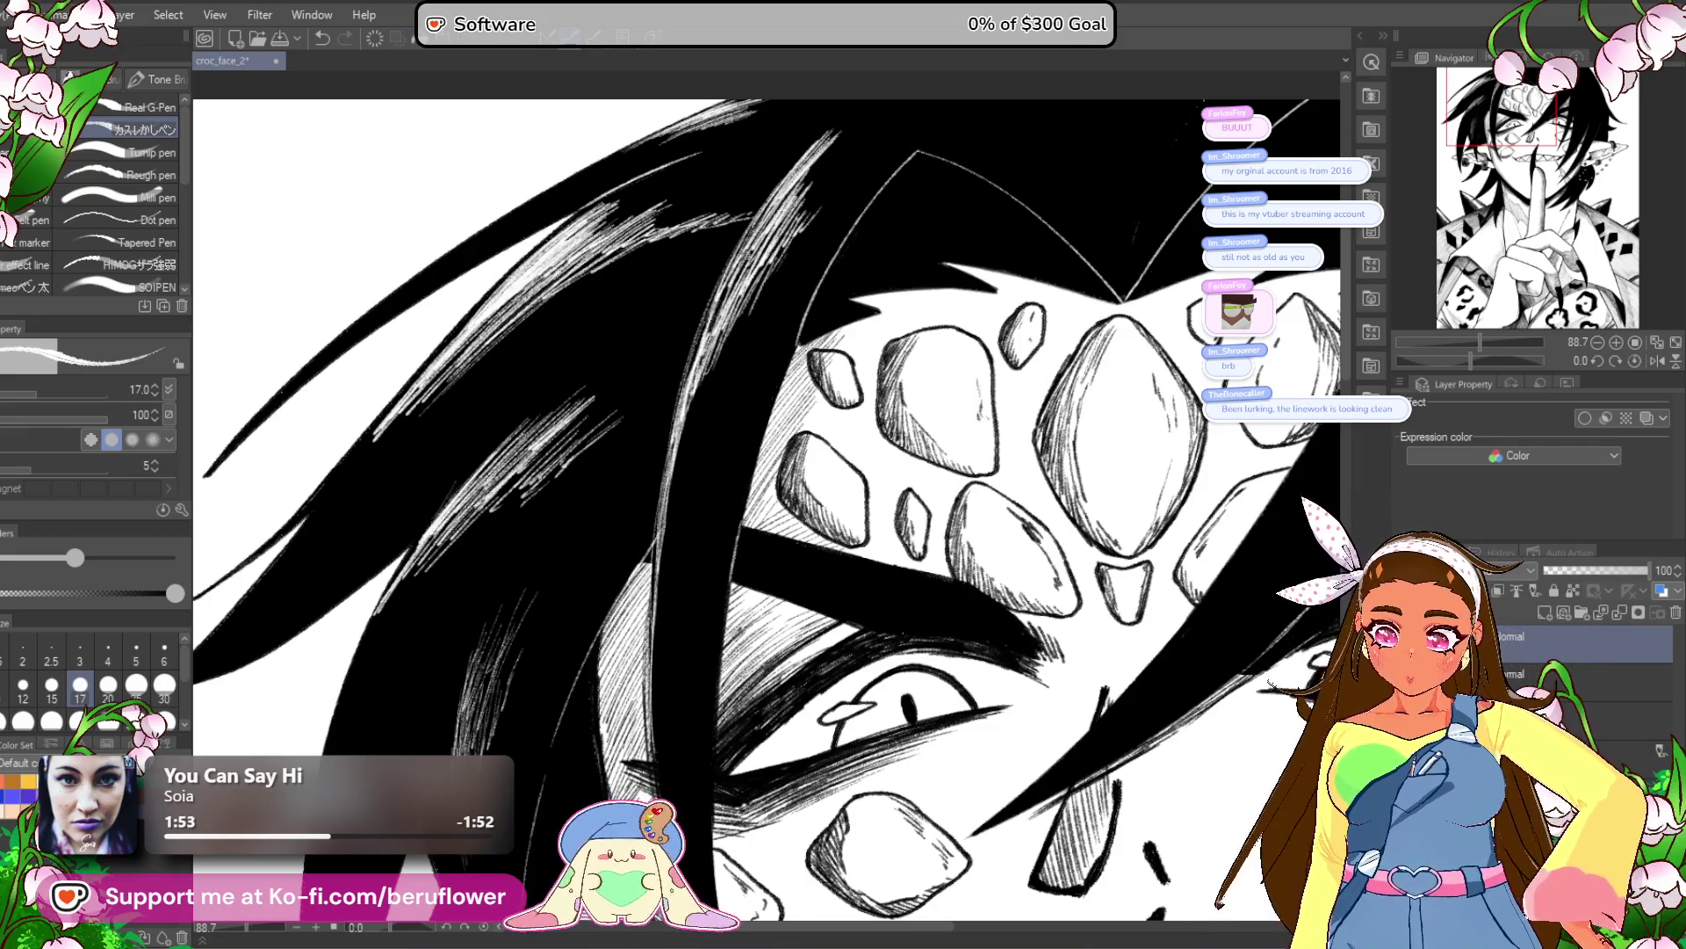
{"action": "scroll", "coordinate": [805, 228], "scroll_direction": "down", "scroll_amount": 5}
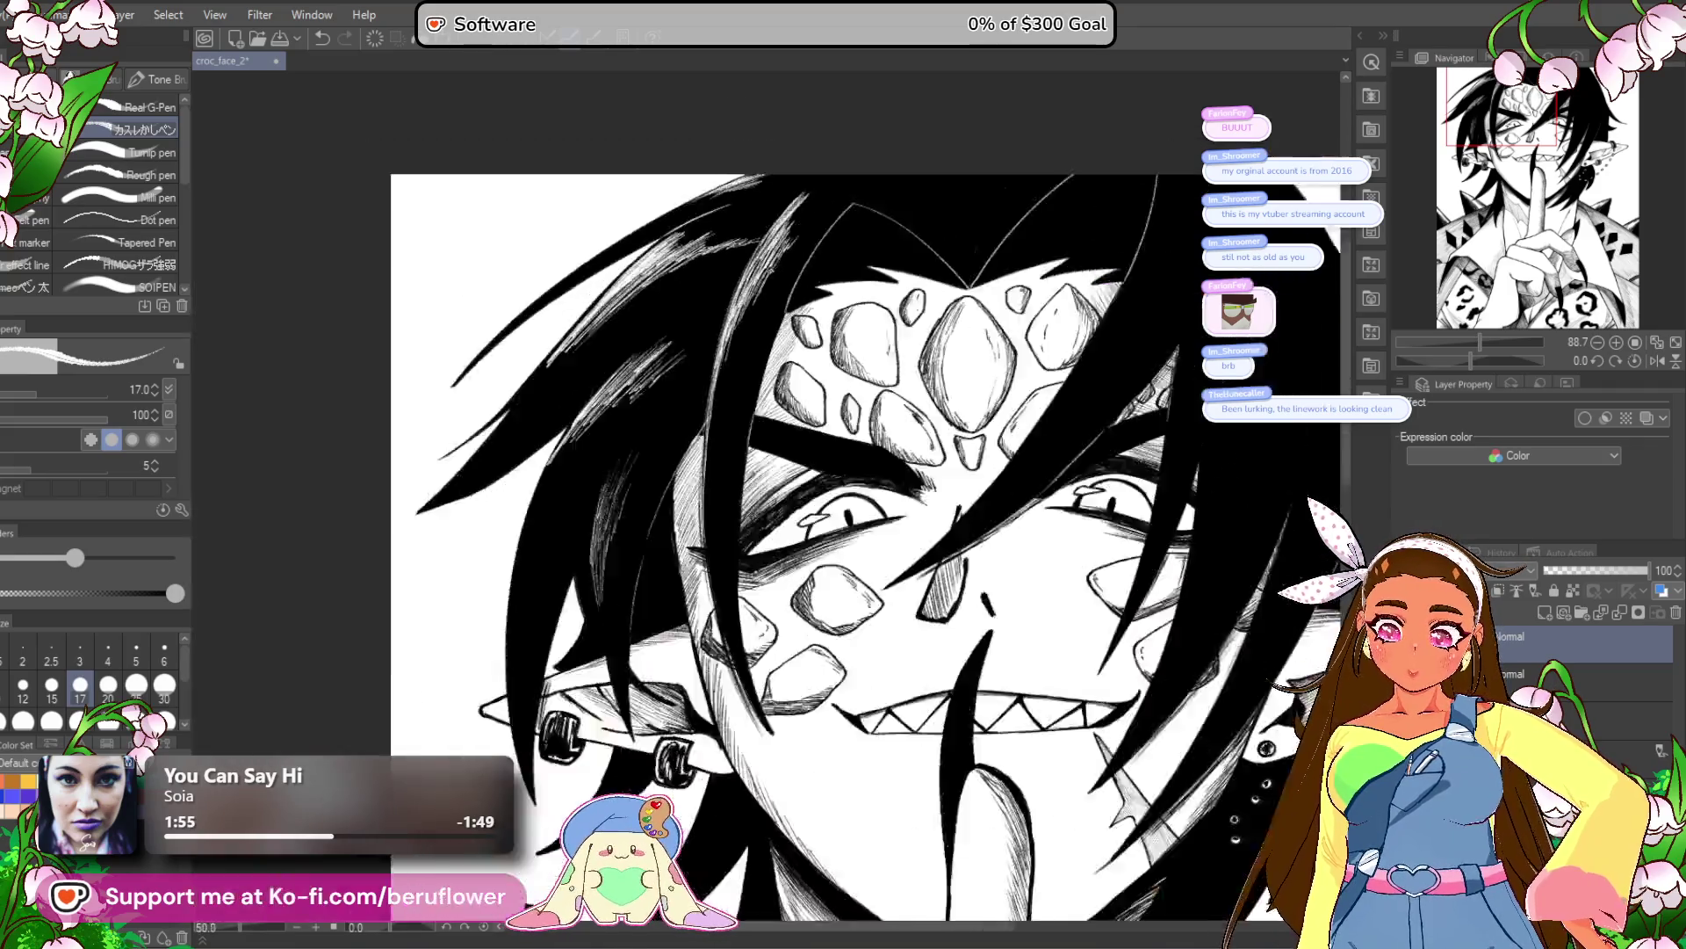
{"action": "left_click_drag", "start_coordinate": [1141, 634], "coordinate": [1084, 727]}
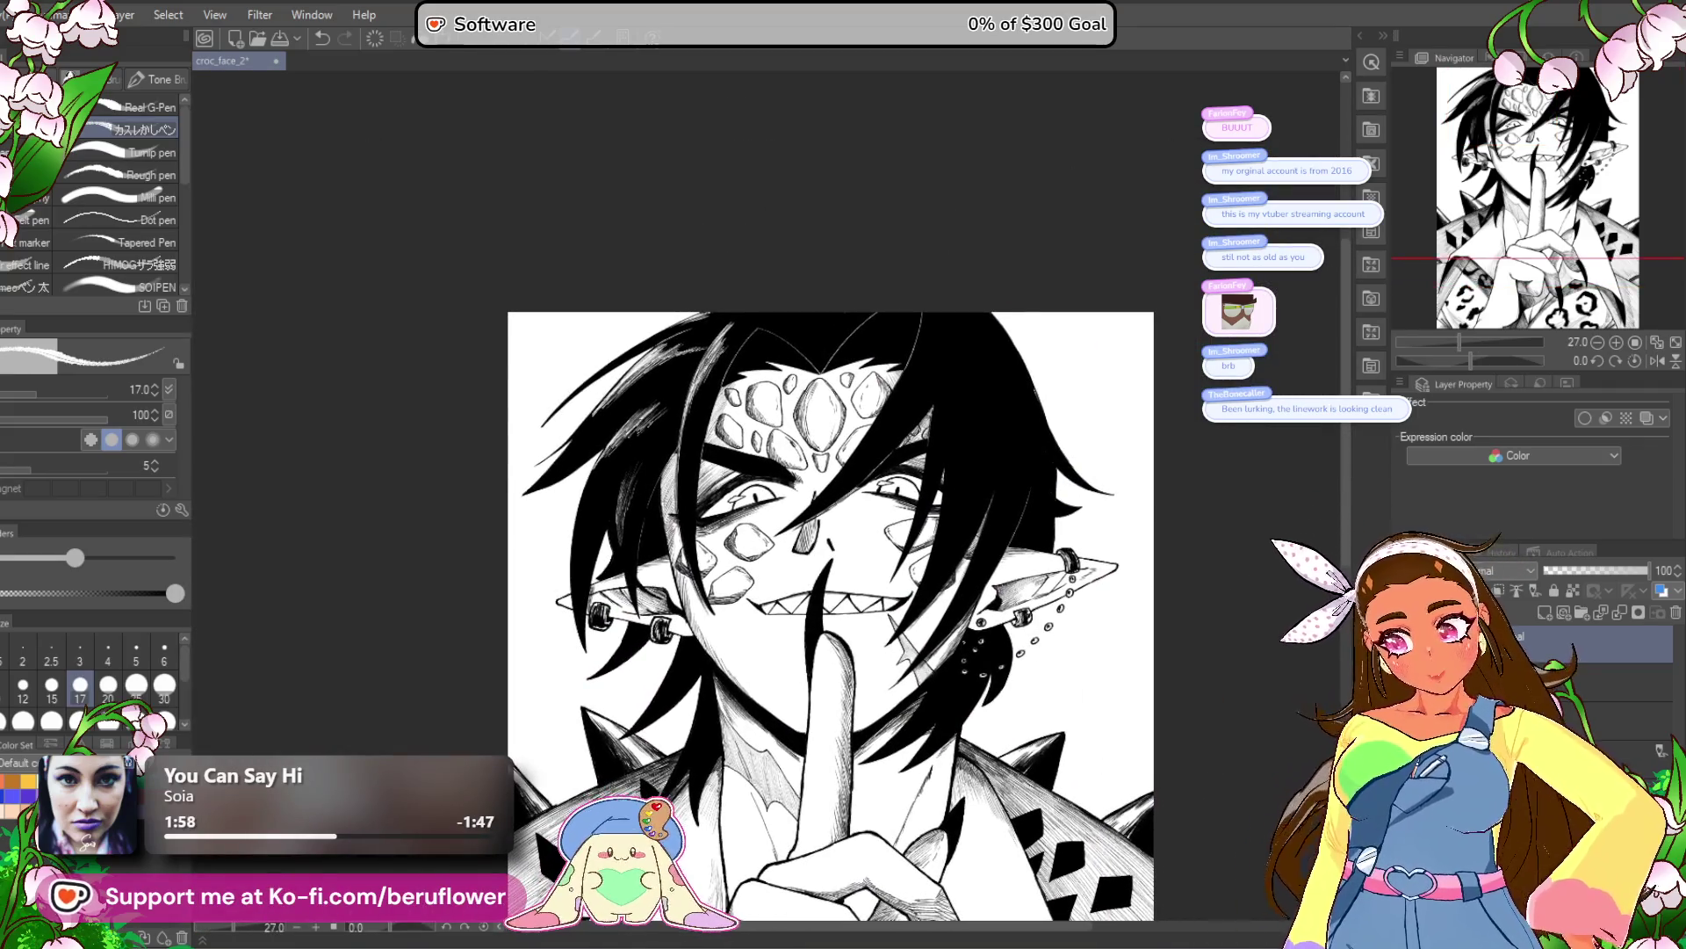
Paint white over the dark hatching in the hair strands to lighten it.
{"action": "scroll", "coordinate": [908, 590], "scroll_direction": "up", "scroll_amount": 3}
{"action": "scroll", "coordinate": [907, 589], "scroll_direction": "up", "scroll_amount": 1}
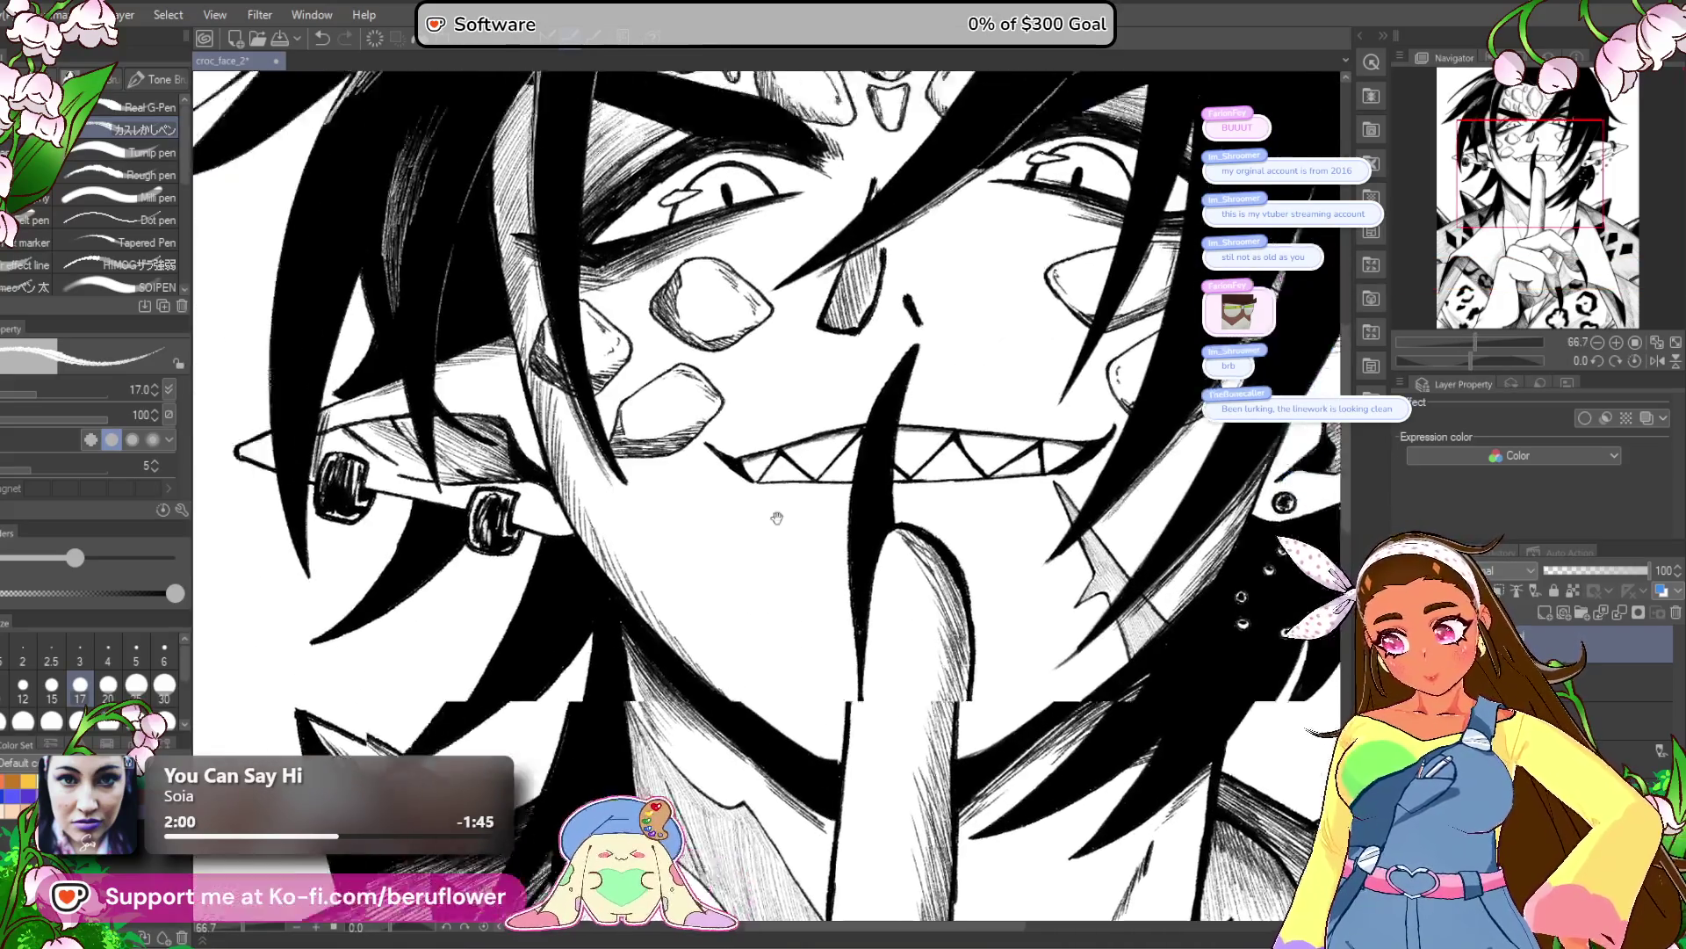
{"action": "left_click_drag", "start_coordinate": [639, 323], "coordinate": [642, 480]}
{"action": "left_click_drag", "start_coordinate": [583, 293], "coordinate": [711, 272]}
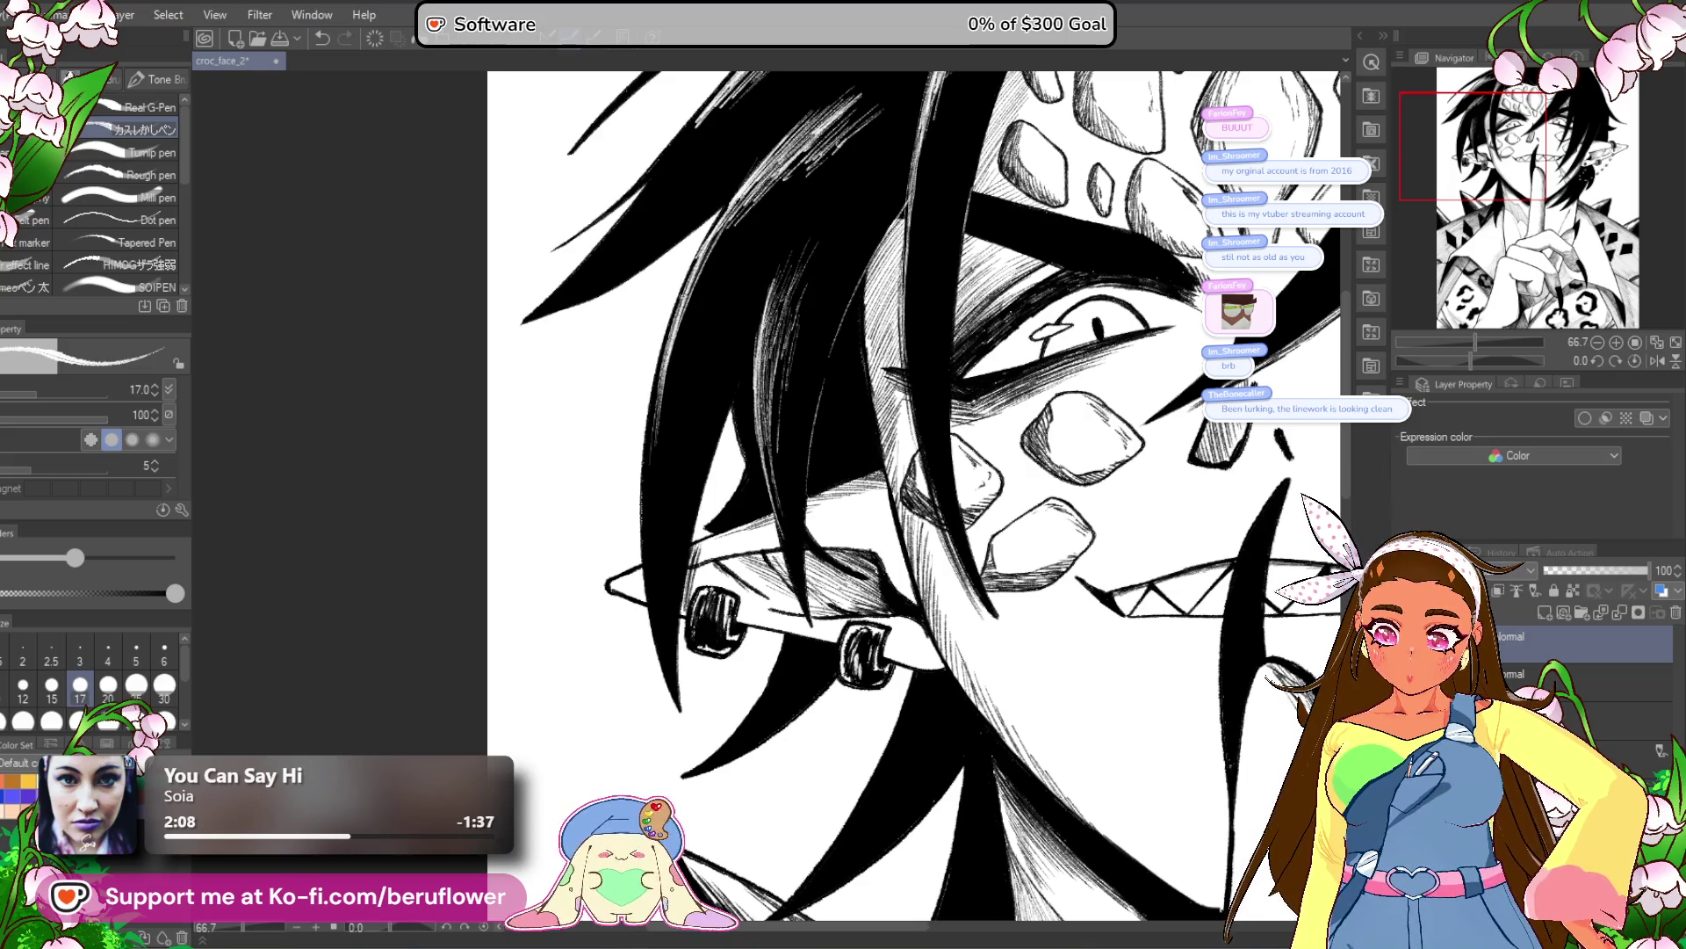
{"action": "left_click_drag", "start_coordinate": [651, 424], "coordinate": [649, 531]}
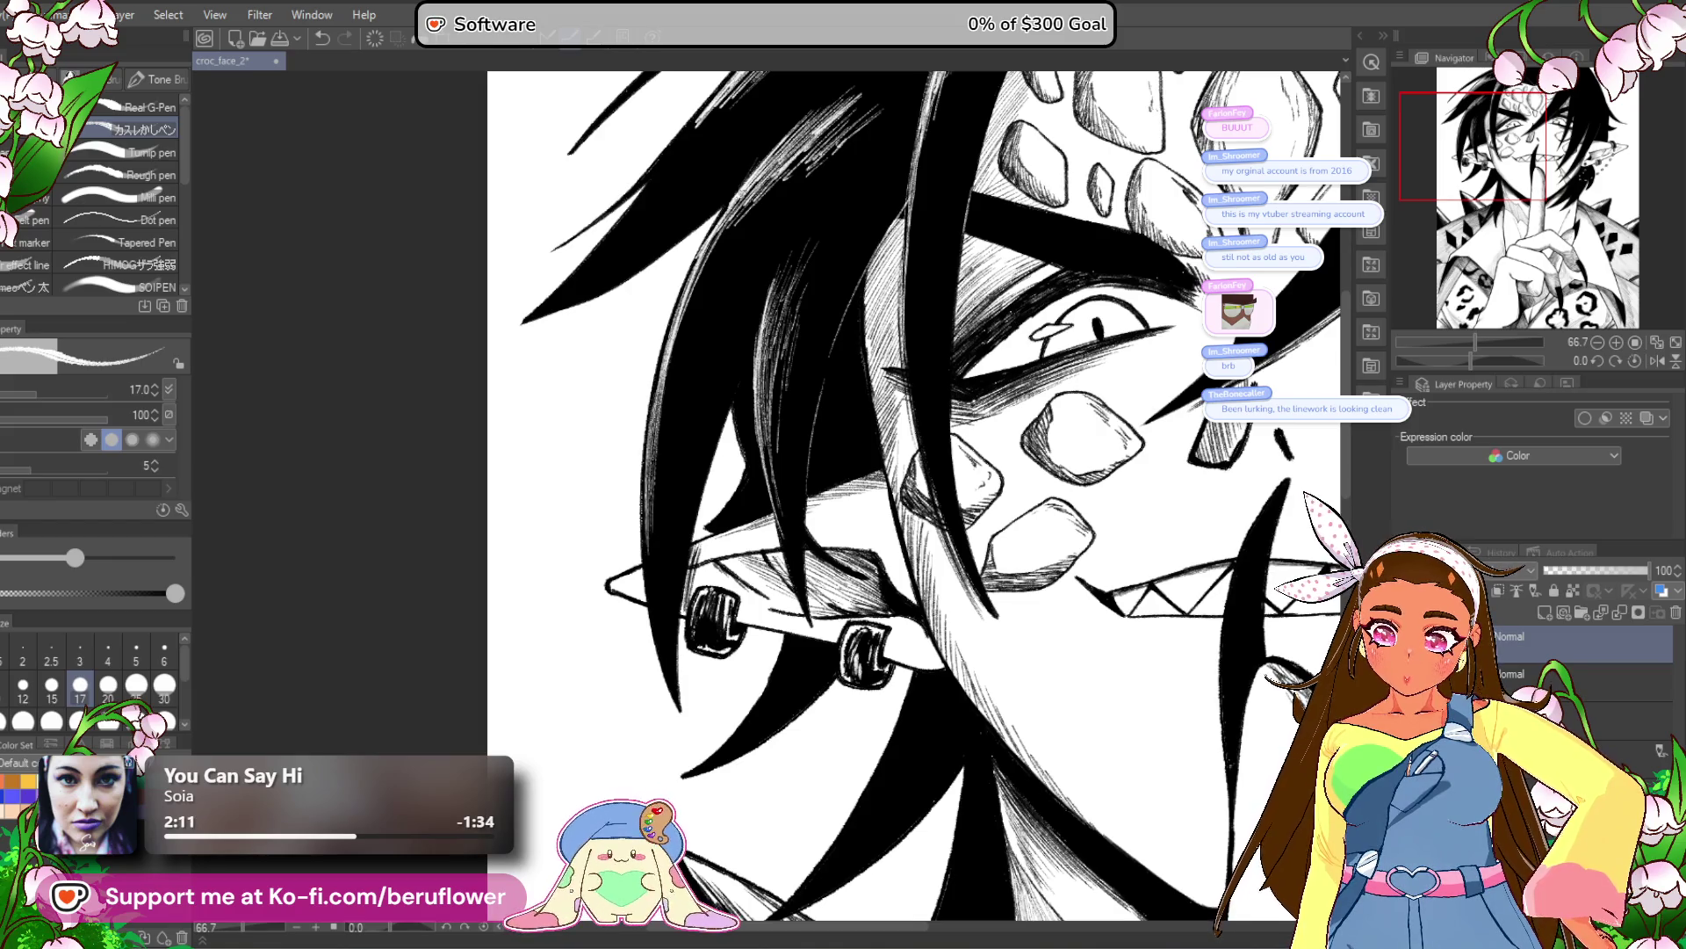
{"action": "mouse_move", "coordinate": [654, 400]}
{"action": "left_mouse_down"}
{"action": "mouse_move", "coordinate": [720, 219]}
{"action": "mouse_move", "coordinate": [693, 351]}
{"action": "mouse_move", "coordinate": [729, 263]}
{"action": "mouse_move", "coordinate": [660, 459]}
{"action": "left_mouse_up"}
{"action": "left_click_drag", "start_coordinate": [693, 395], "coordinate": [686, 368]}
{"action": "left_click_drag", "start_coordinate": [702, 264], "coordinate": [652, 488]}
{"action": "left_click_drag", "start_coordinate": [701, 331], "coordinate": [659, 527]}
Zoom and pan to bring the left ear and its earrings into view.
{"action": "scroll", "coordinate": [677, 436], "scroll_direction": "down", "scroll_amount": 5}
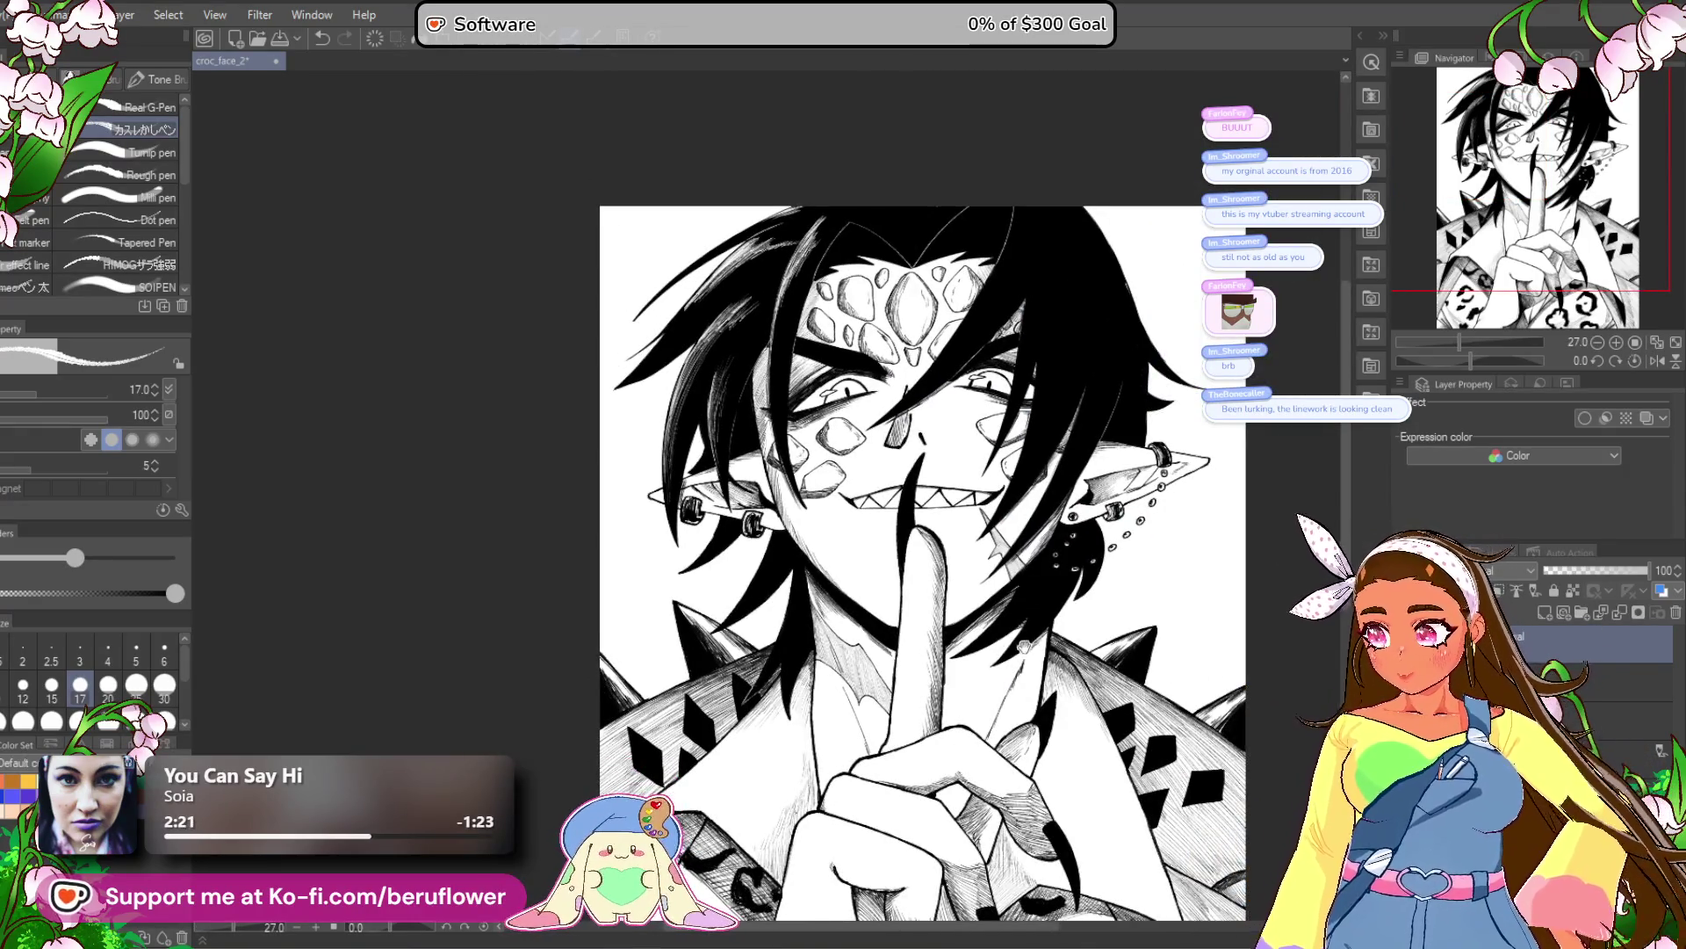
{"action": "scroll", "coordinate": [777, 513], "scroll_direction": "up", "scroll_amount": 3}
{"action": "scroll", "coordinate": [772, 507], "scroll_direction": "up", "scroll_amount": 3}
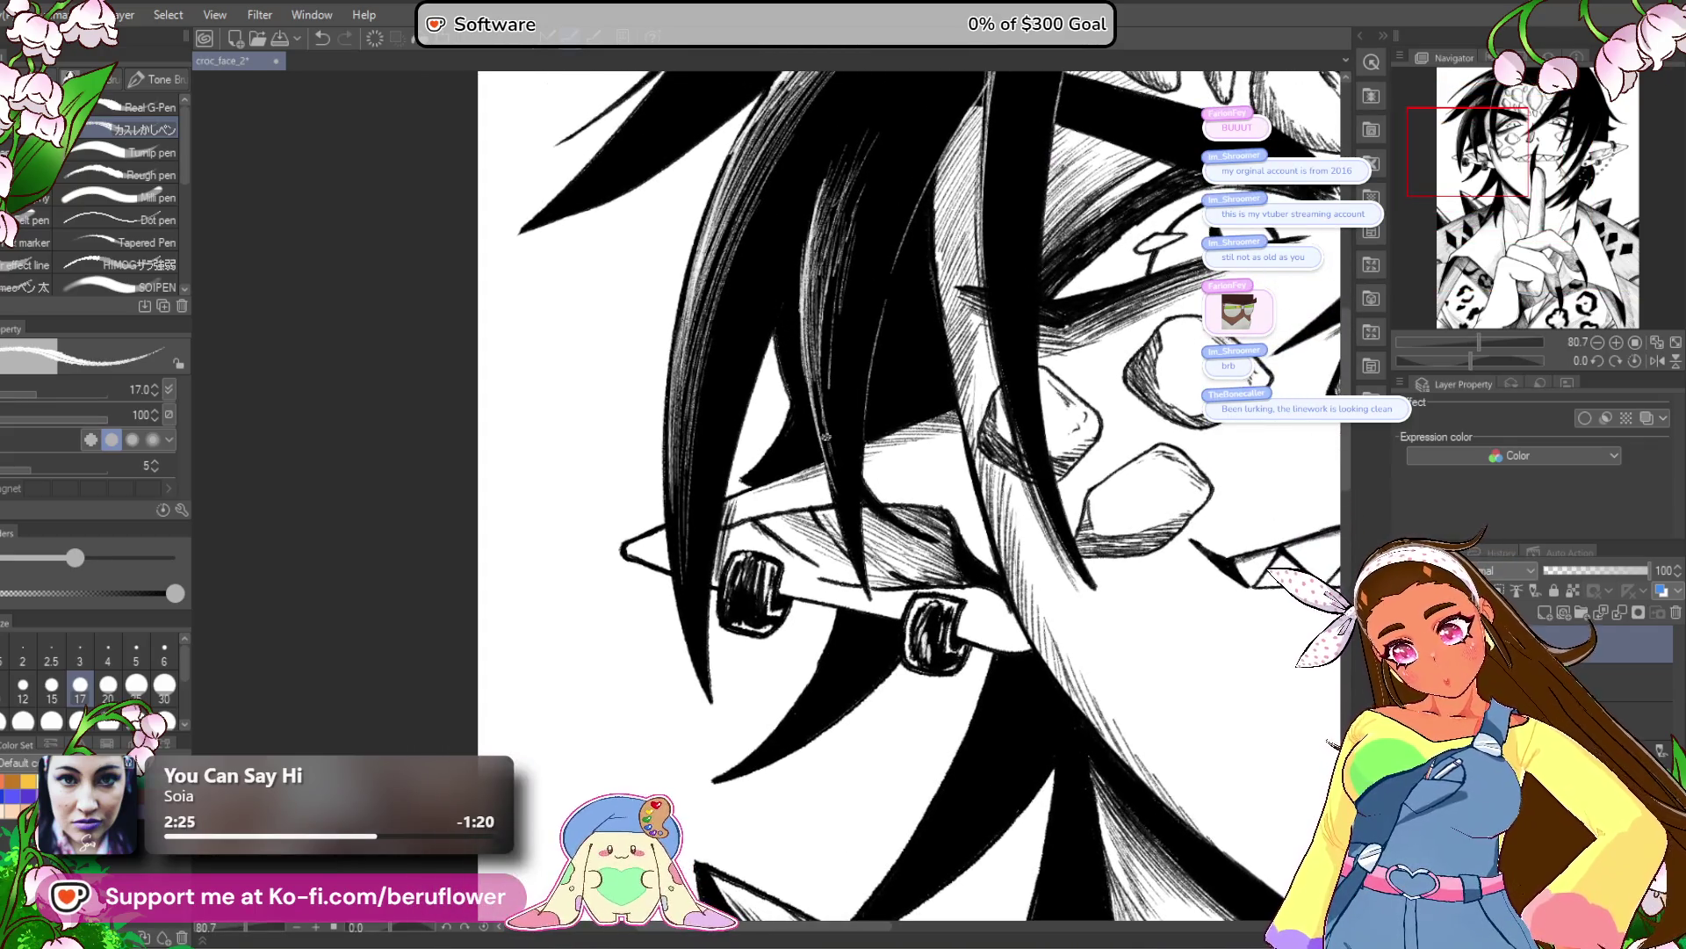
{"action": "left_click_drag", "start_coordinate": [822, 429], "coordinate": [808, 372]}
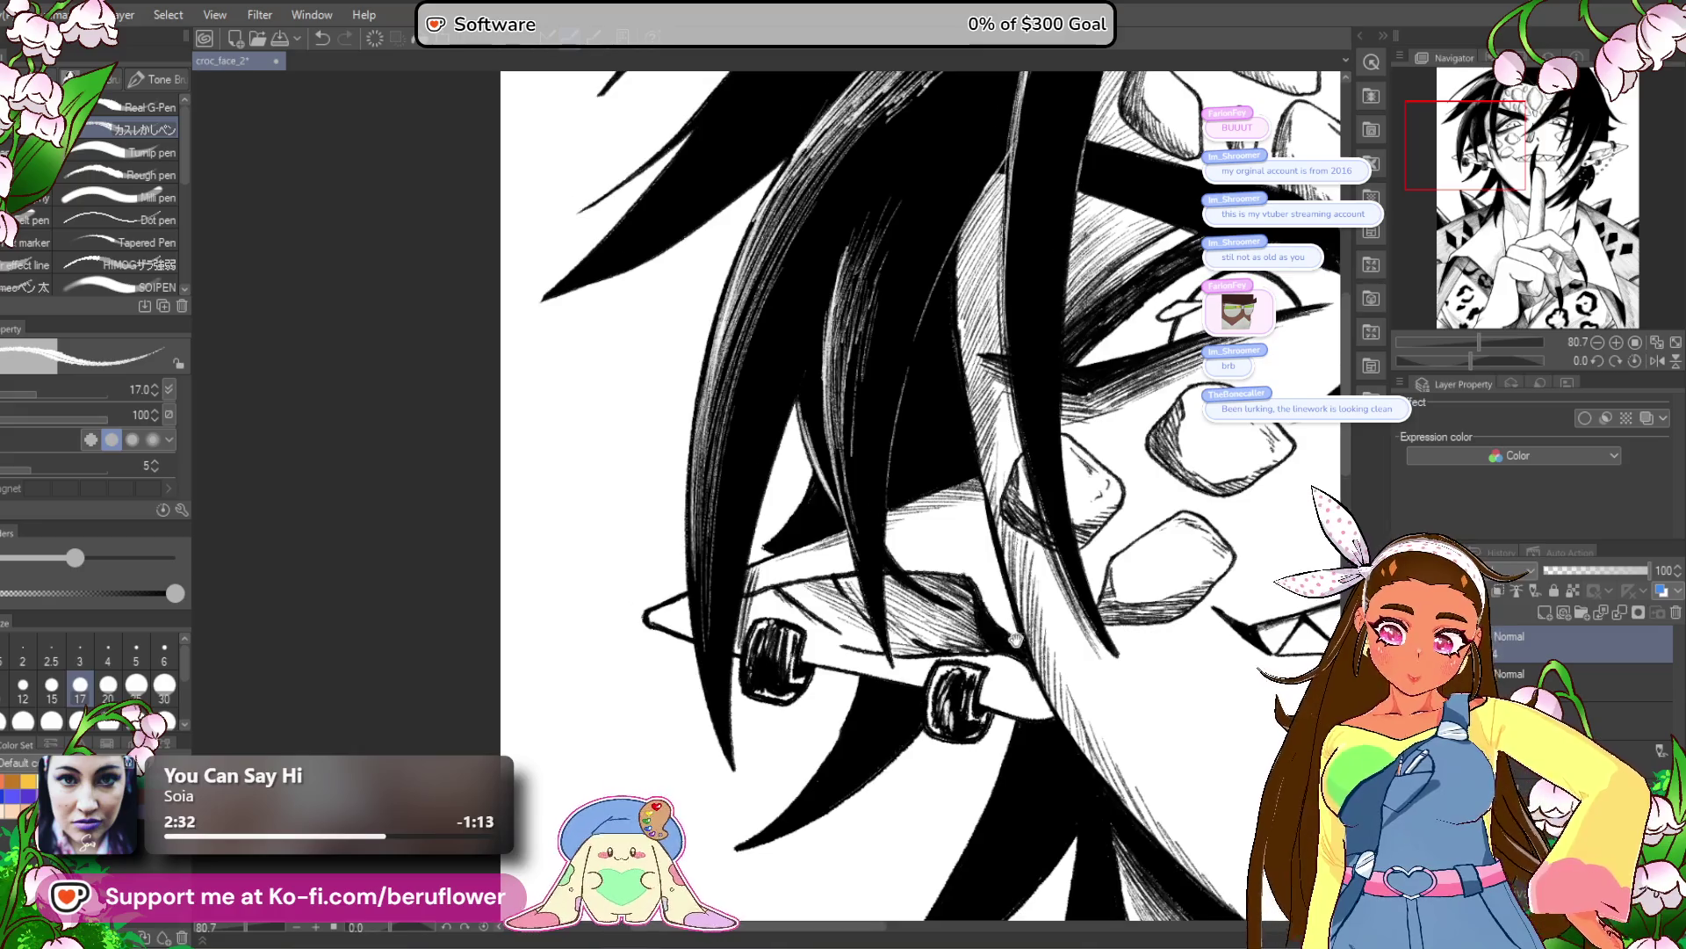
{"action": "left_click_drag", "start_coordinate": [986, 736], "coordinate": [951, 688]}
{"action": "scroll", "coordinate": [952, 688], "scroll_direction": "down", "scroll_amount": 5}
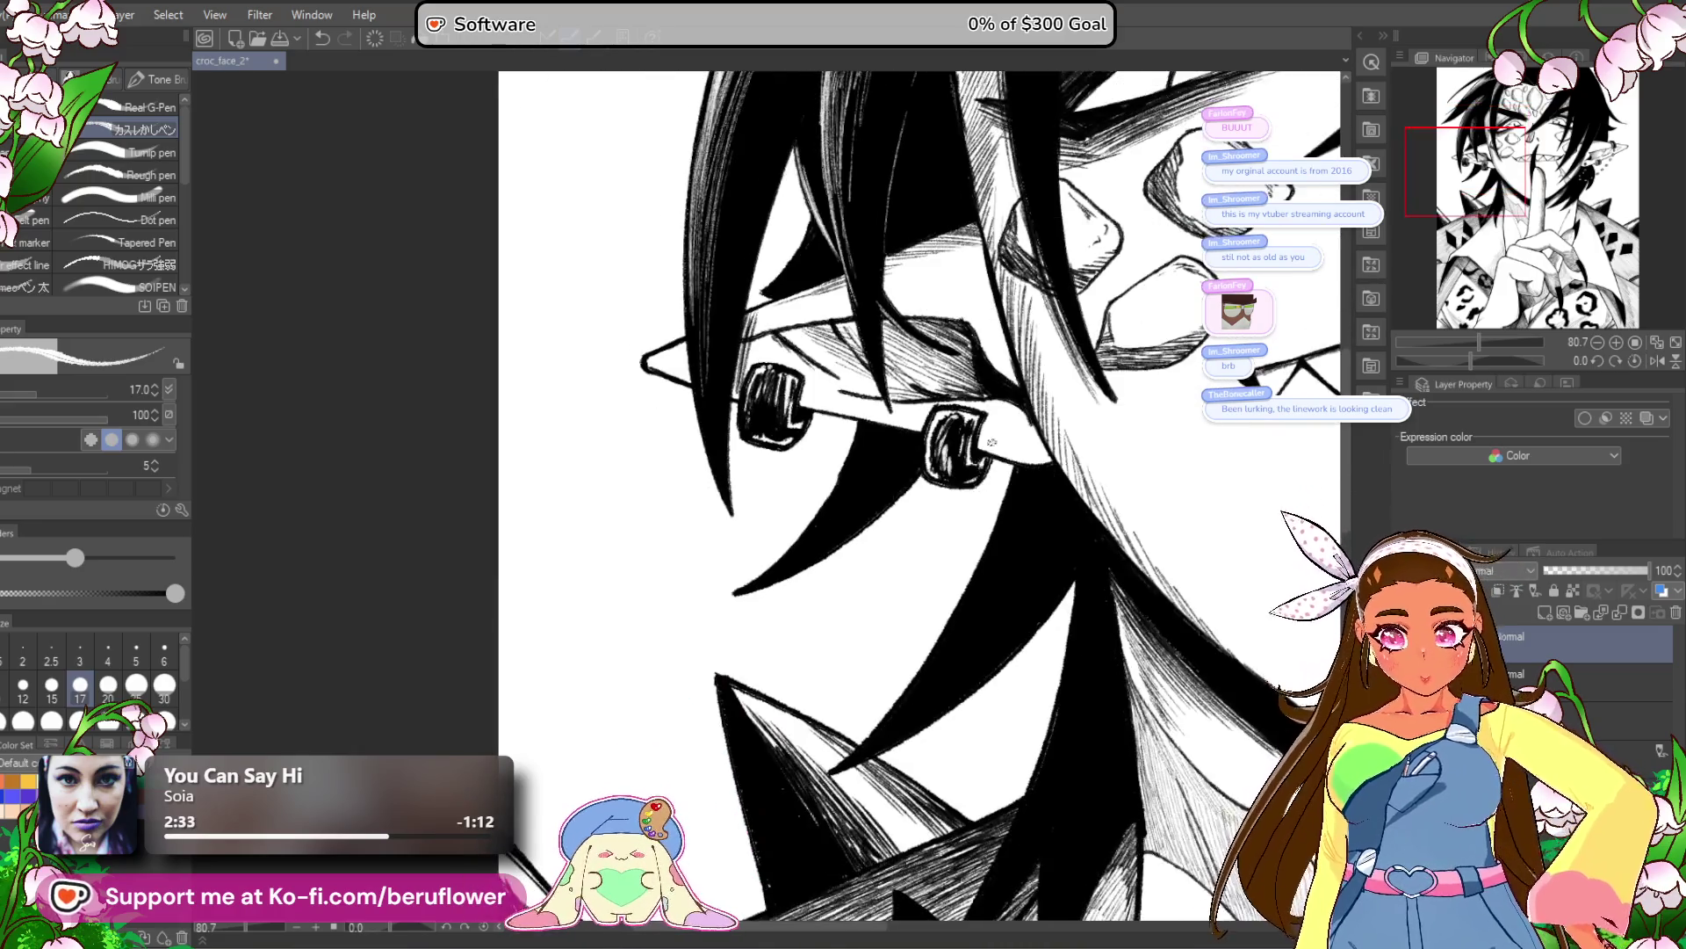
{"action": "scroll", "coordinate": [902, 631], "scroll_direction": "up", "scroll_amount": 3}
{"action": "scroll", "coordinate": [902, 632], "scroll_direction": "up", "scroll_amount": 4}
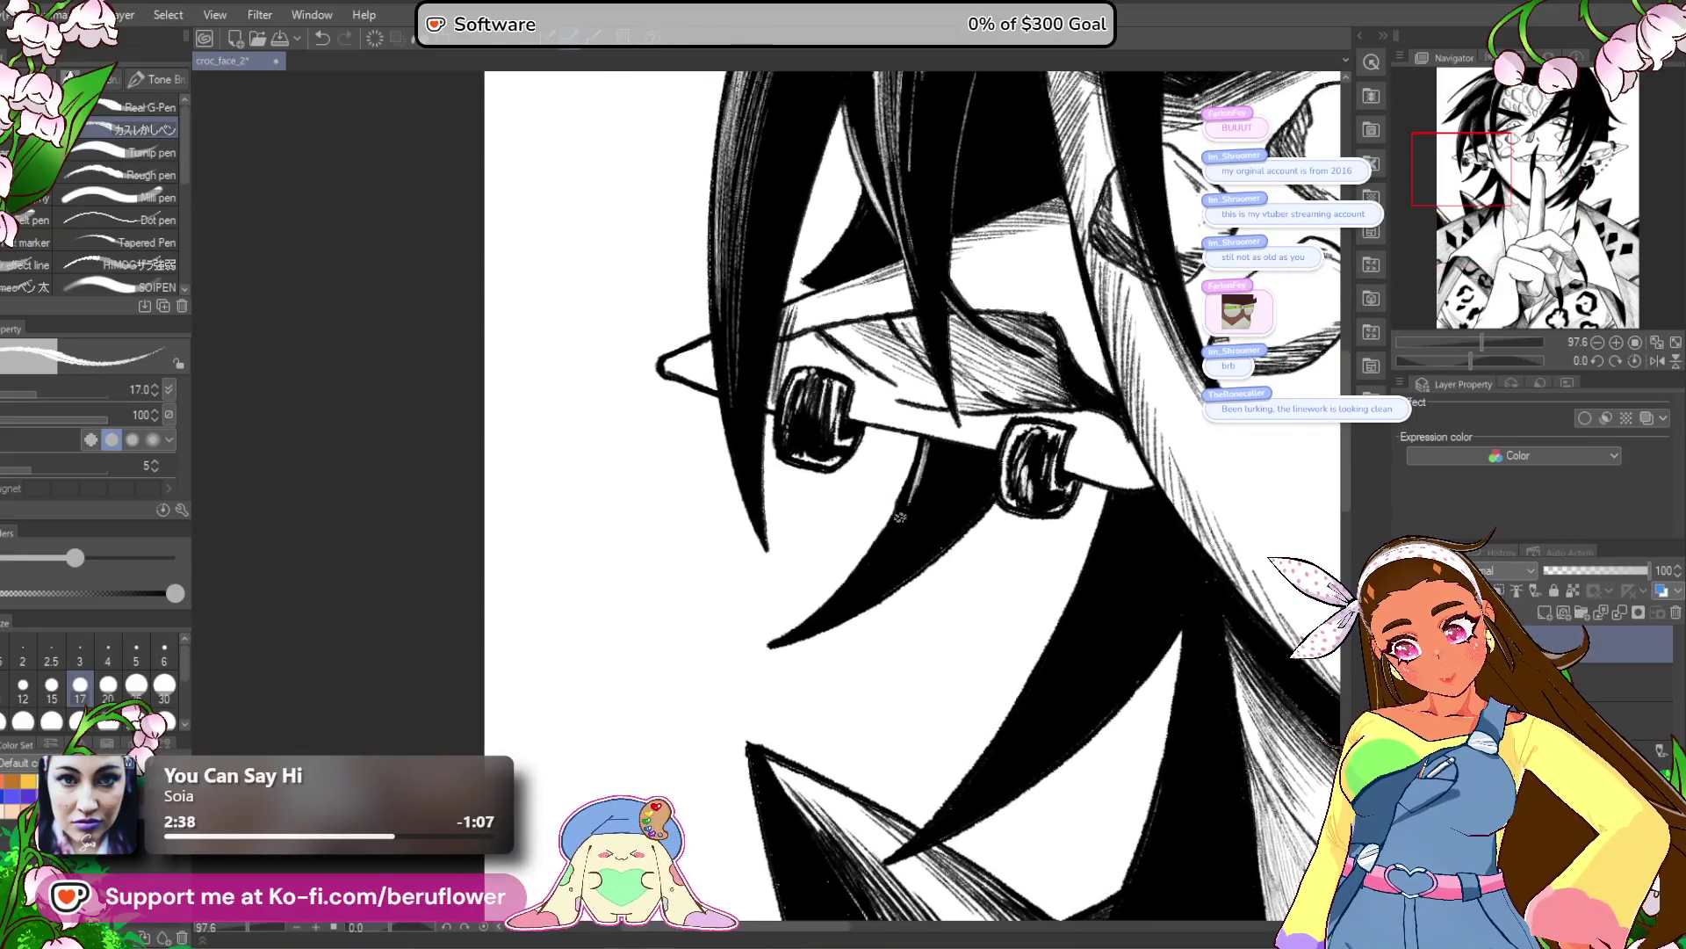
{"action": "scroll", "coordinate": [892, 523], "scroll_direction": "down", "scroll_amount": 5}
{"action": "scroll", "coordinate": [892, 523], "scroll_direction": "up", "scroll_amount": 2}
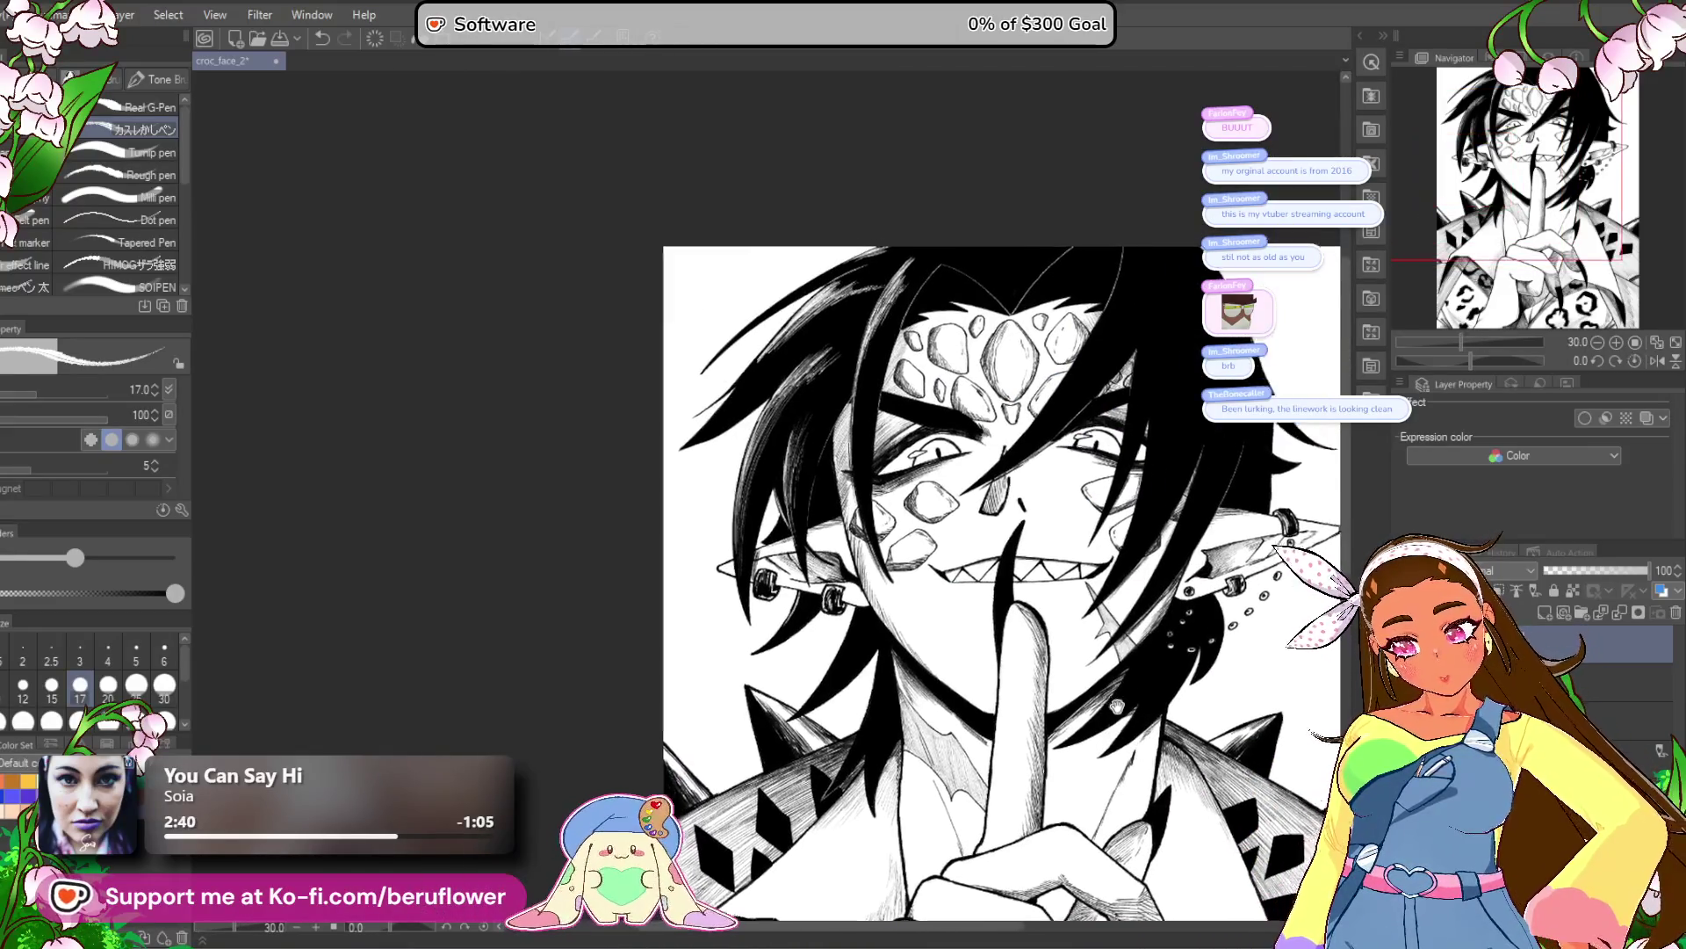
Add a thin white stroke along the hair edge below the ear, then zoom back toward the face.
{"action": "scroll", "coordinate": [836, 427], "scroll_direction": "up", "scroll_amount": 3}
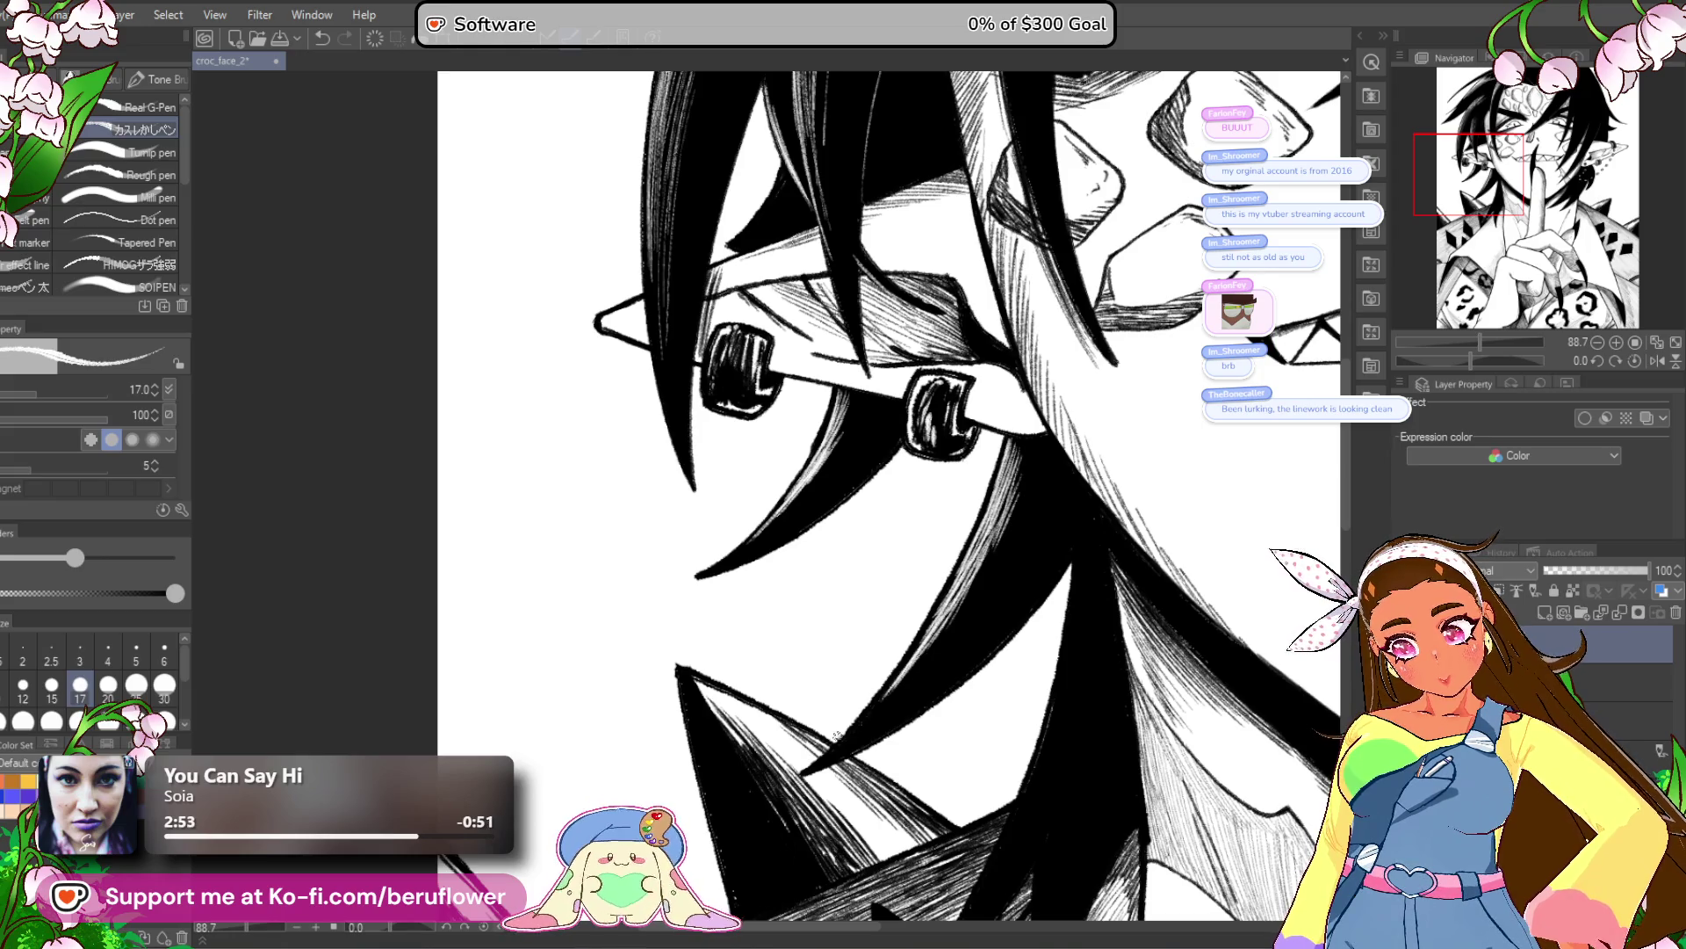
{"action": "mouse_move", "coordinate": [1076, 601]}
{"action": "left_mouse_down"}
{"action": "mouse_move", "coordinate": [944, 475]}
{"action": "mouse_move", "coordinate": [901, 312]}
{"action": "left_mouse_up"}
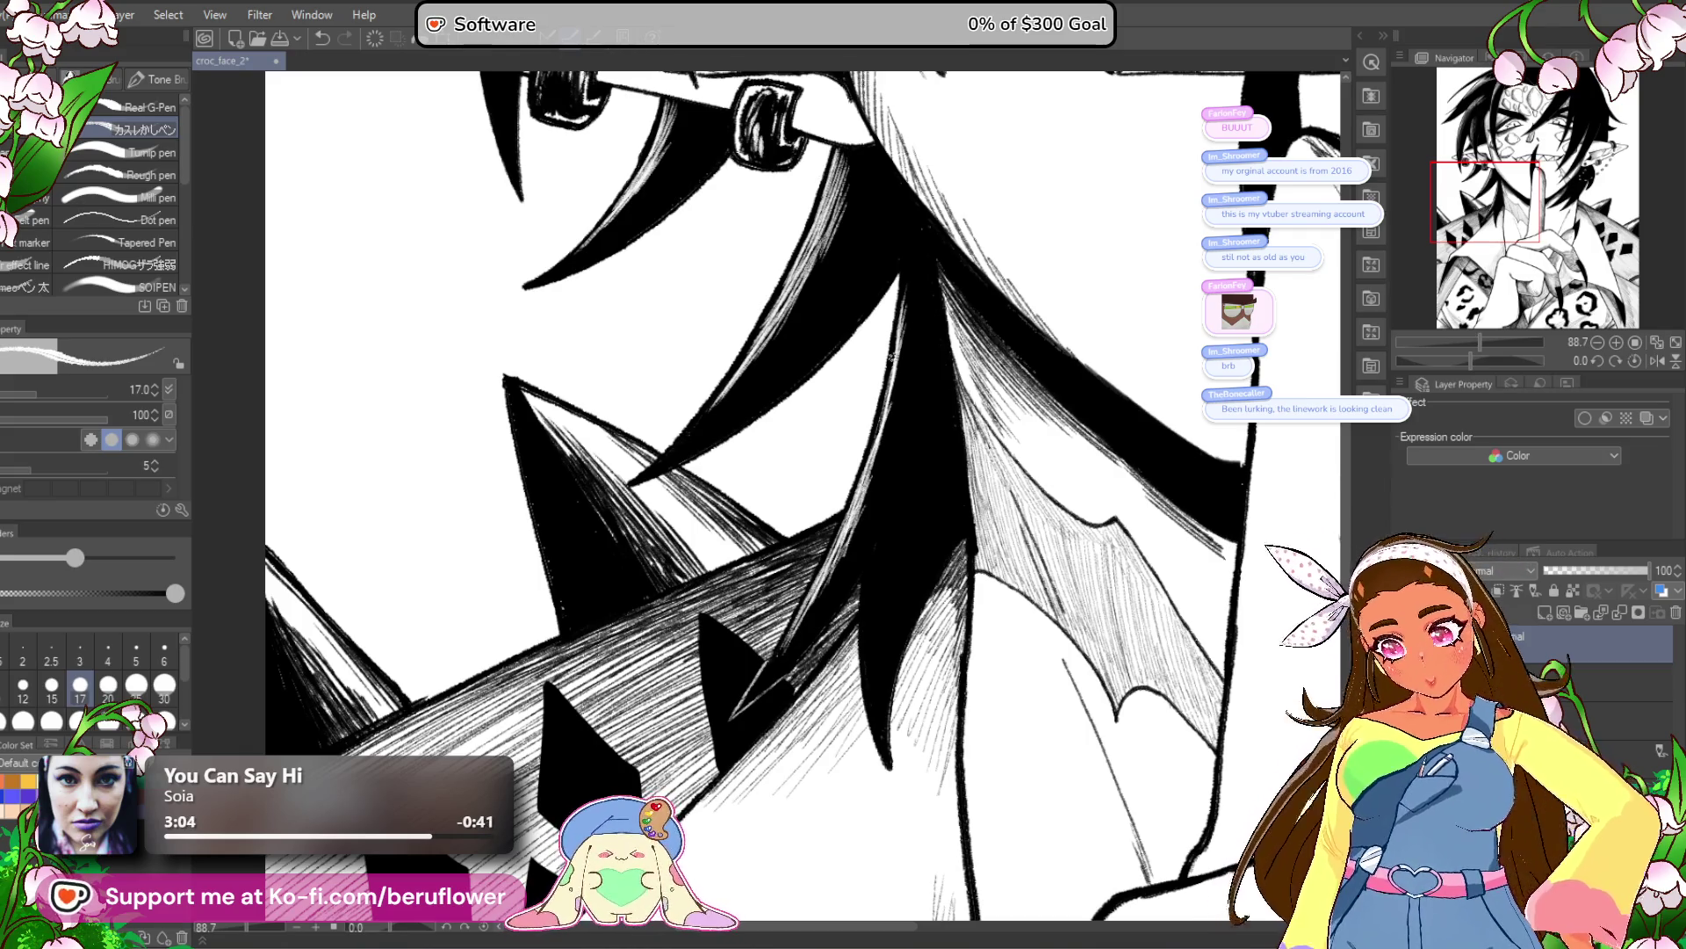
{"action": "left_click_drag", "start_coordinate": [905, 308], "coordinate": [887, 435]}
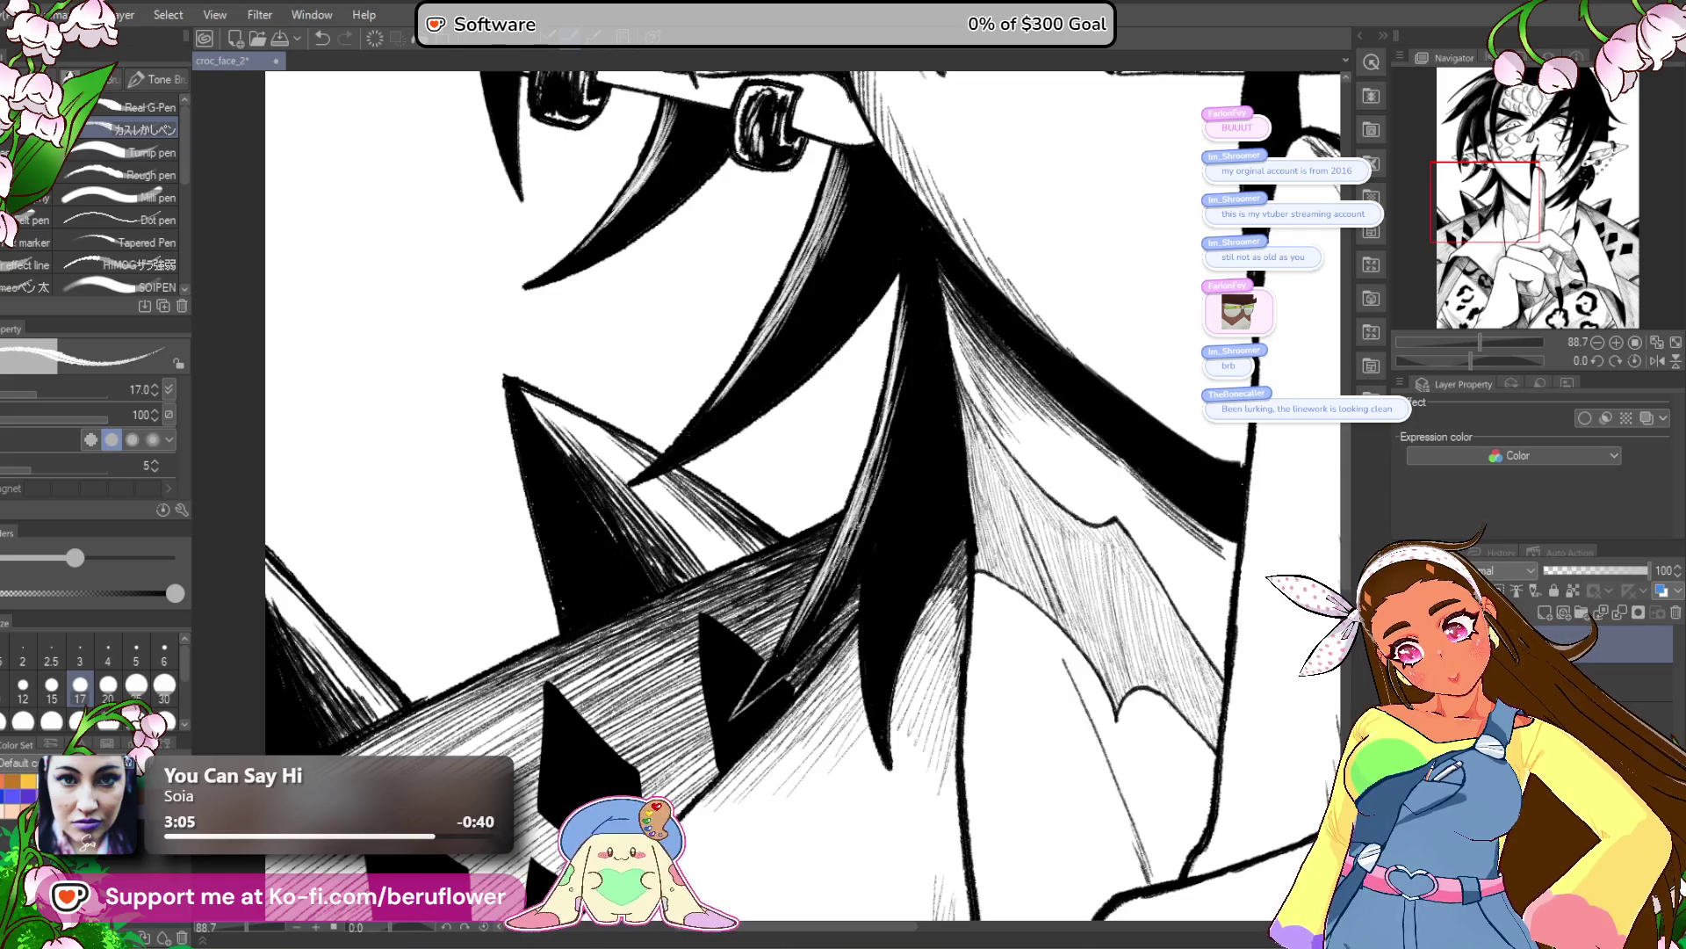
{"action": "scroll", "coordinate": [1061, 615], "scroll_direction": "down", "scroll_amount": 5}
{"action": "scroll", "coordinate": [1061, 615], "scroll_direction": "up", "scroll_amount": 1}
{"action": "left_click_drag", "start_coordinate": [1140, 573], "coordinate": [1054, 719]}
{"action": "scroll", "coordinate": [1087, 445], "scroll_direction": "up", "scroll_amount": 3}
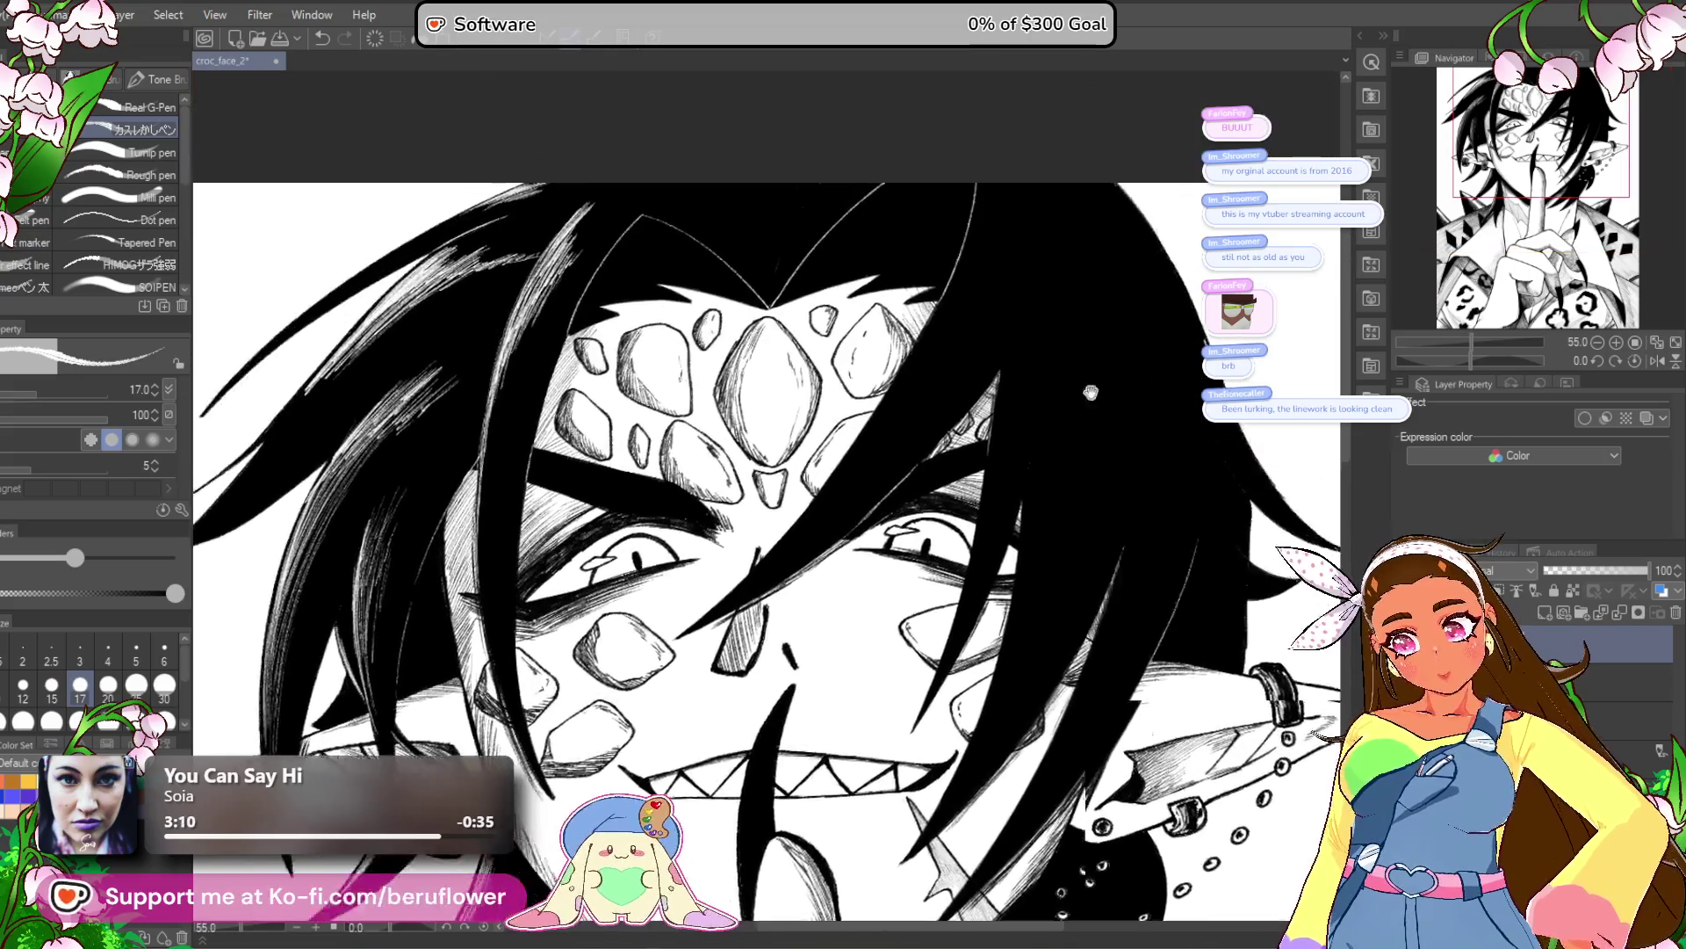
Mirror the canvas, enlarge the brush to size 30, and add white hatching to the dark hair.
{"action": "left_click_drag", "start_coordinate": [1086, 444], "coordinate": [1102, 493]}
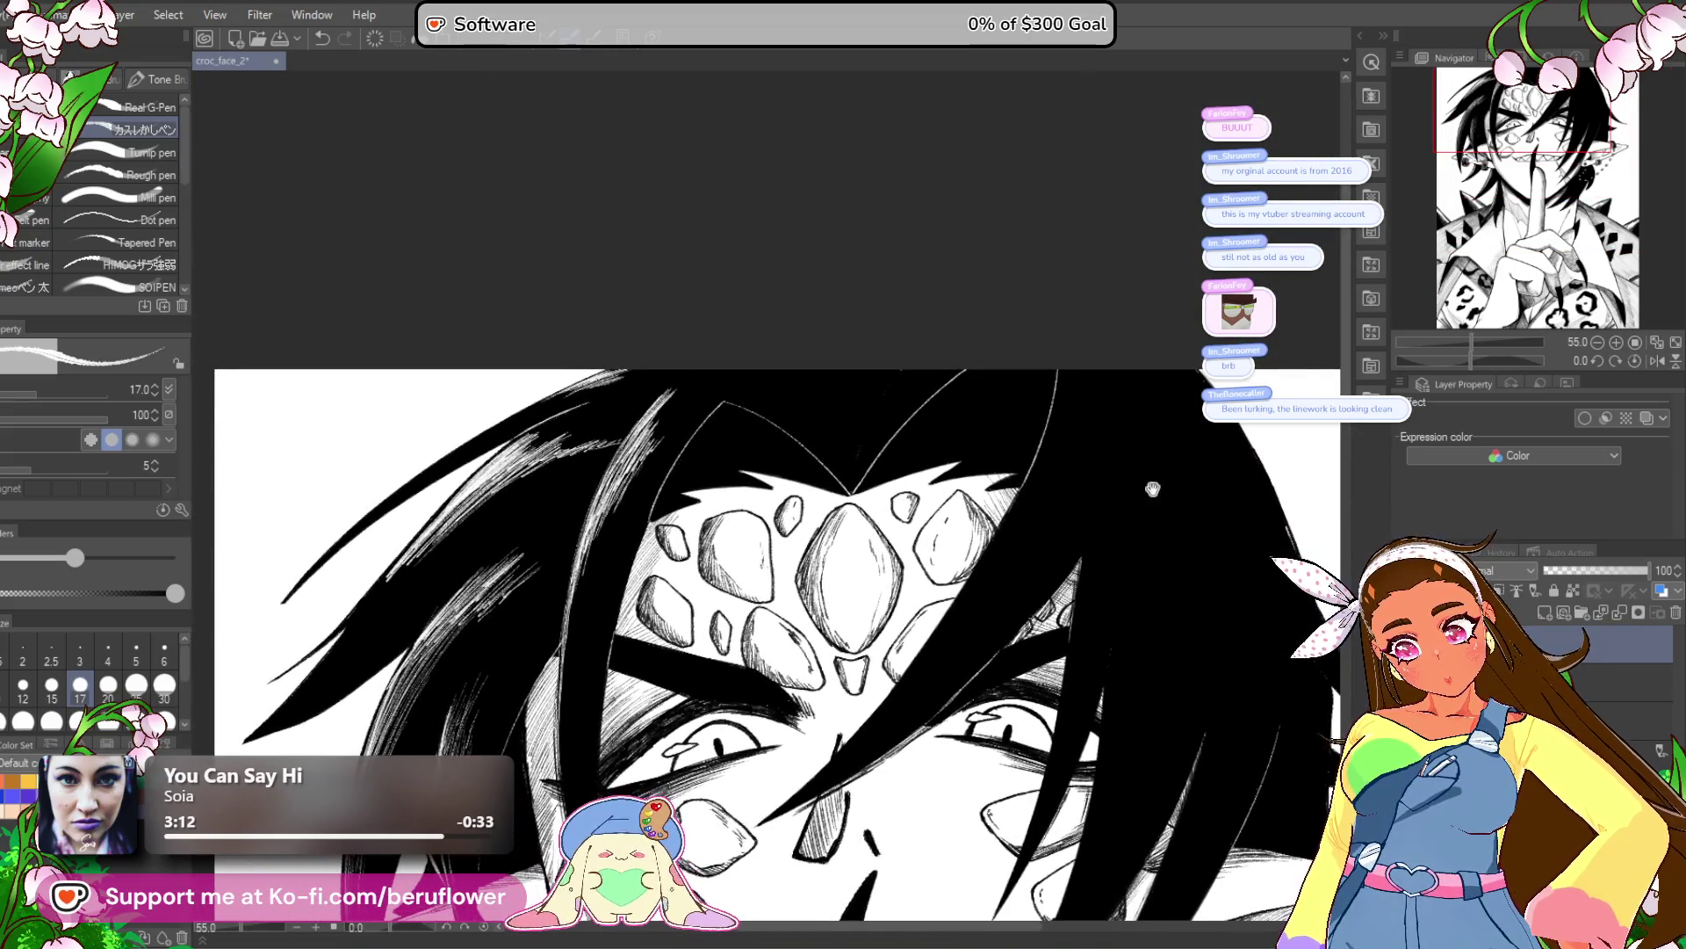
{"action": "scroll", "coordinate": [1032, 367], "scroll_direction": "down", "scroll_amount": 5}
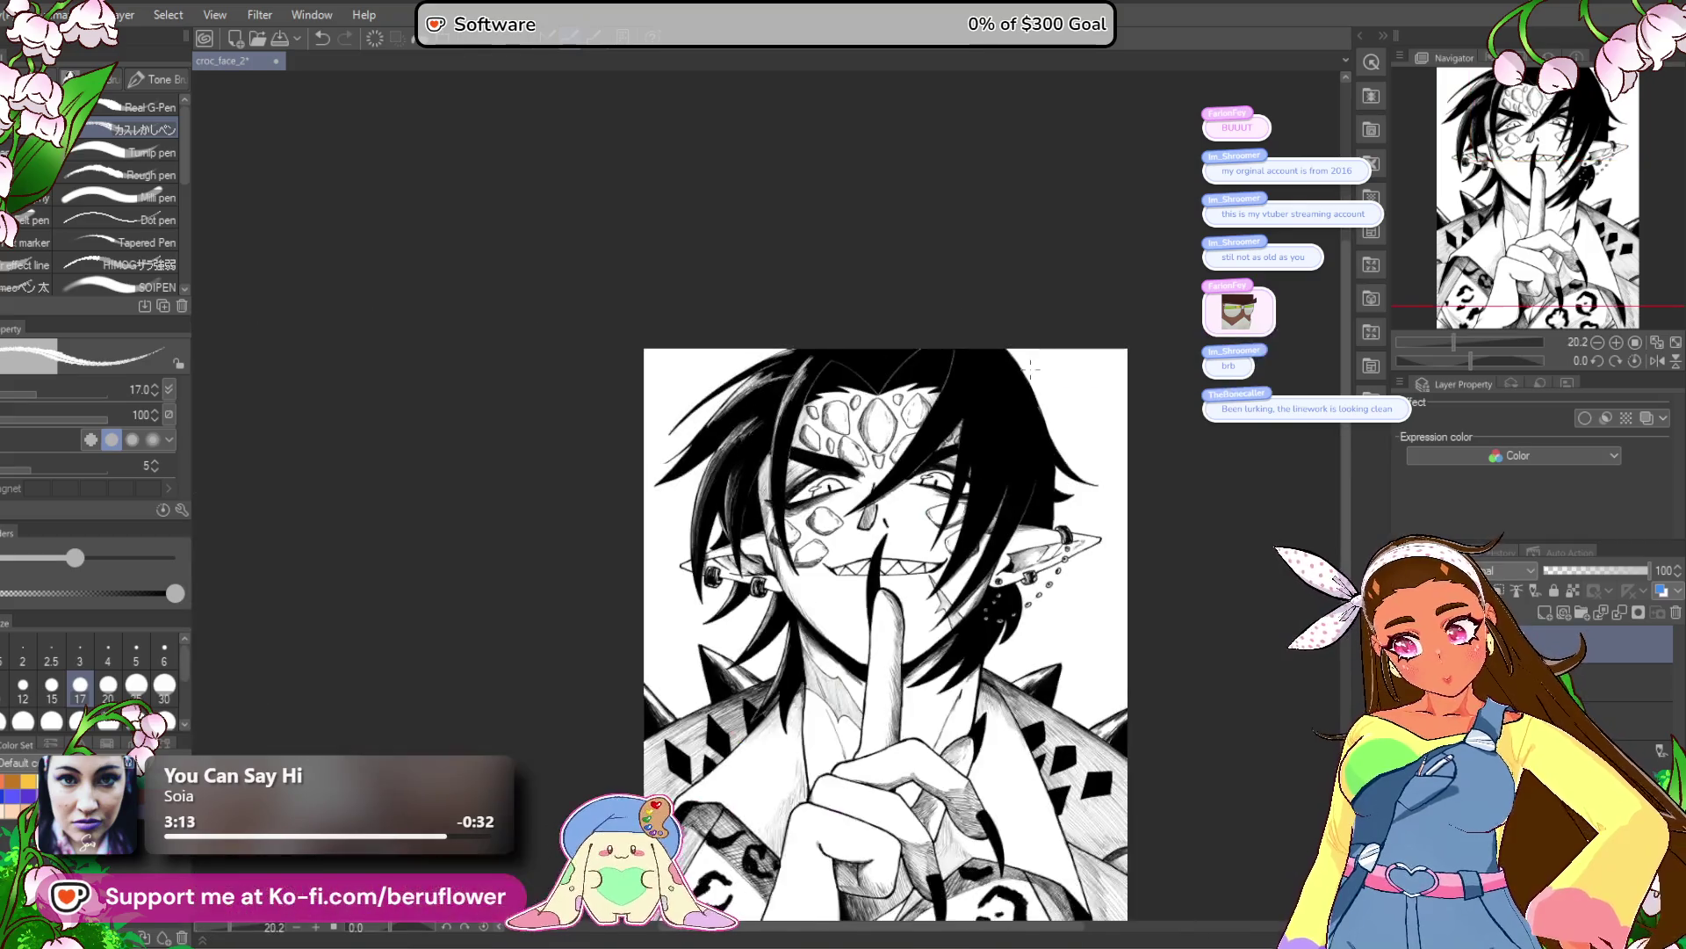
{"action": "scroll", "coordinate": [1032, 367], "scroll_direction": "up", "scroll_amount": 2}
{"action": "scroll", "coordinate": [1078, 516], "scroll_direction": "down", "scroll_amount": 3}
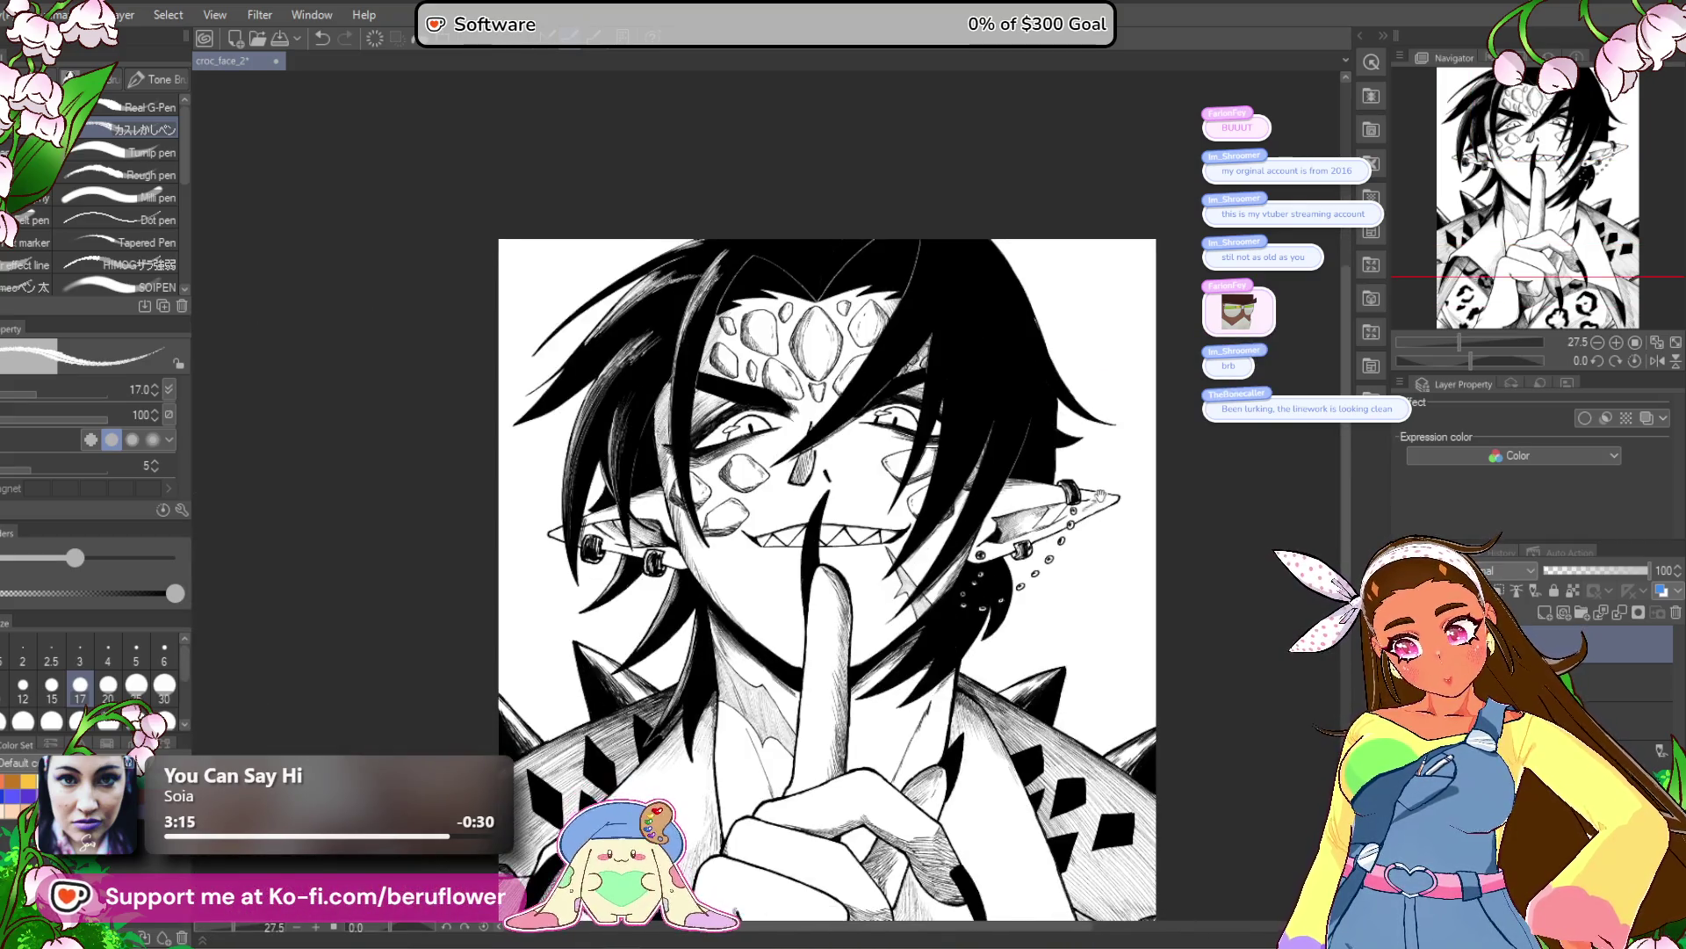
{"action": "scroll", "coordinate": [1098, 497], "scroll_direction": "up", "scroll_amount": 3}
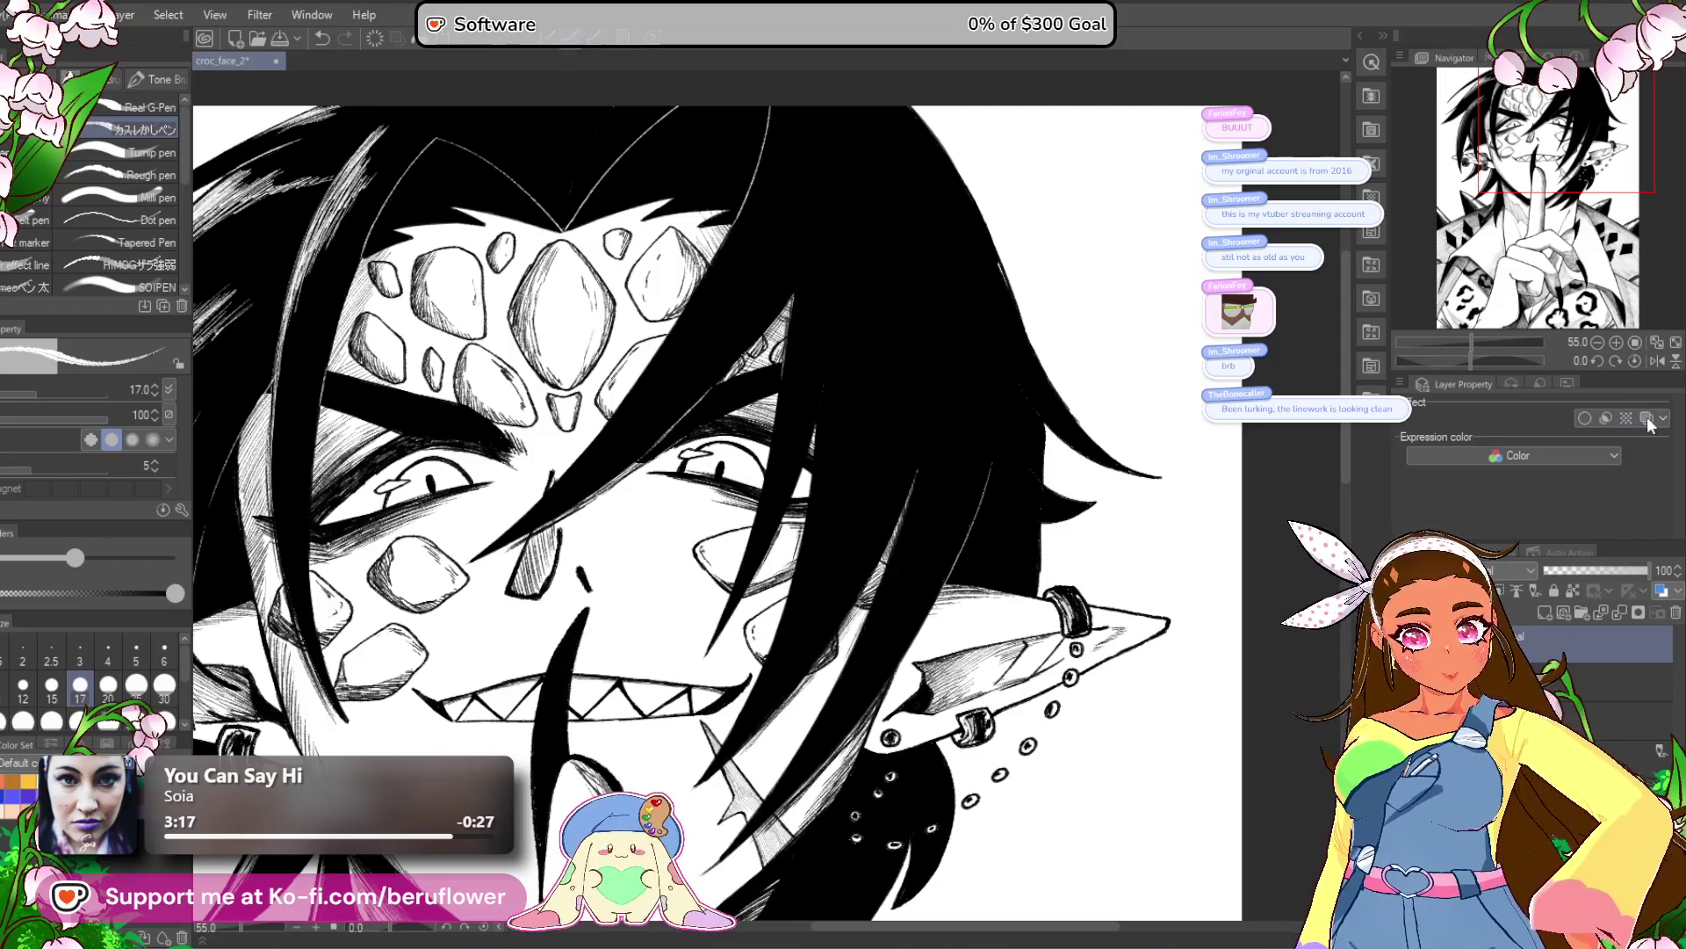
{"action": "left_click", "coordinate": [1658, 361]}
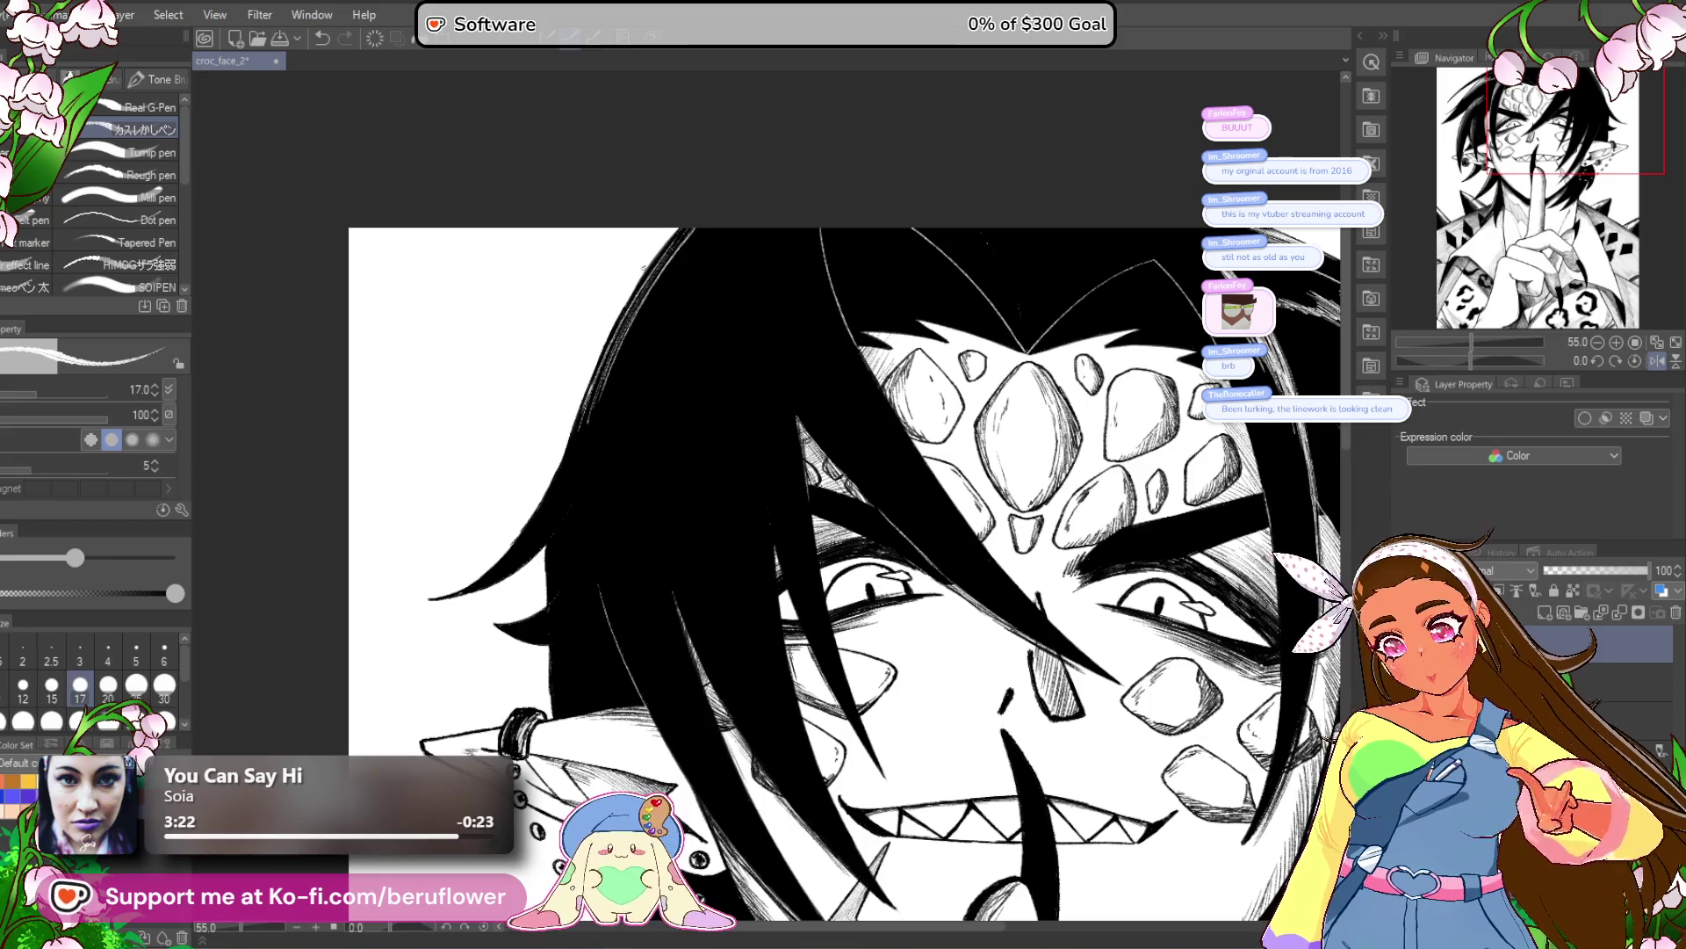
{"action": "key", "text": "bracketright"}
{"action": "key", "text": "bracketright"}
{"action": "key", "text": "bracketright"}
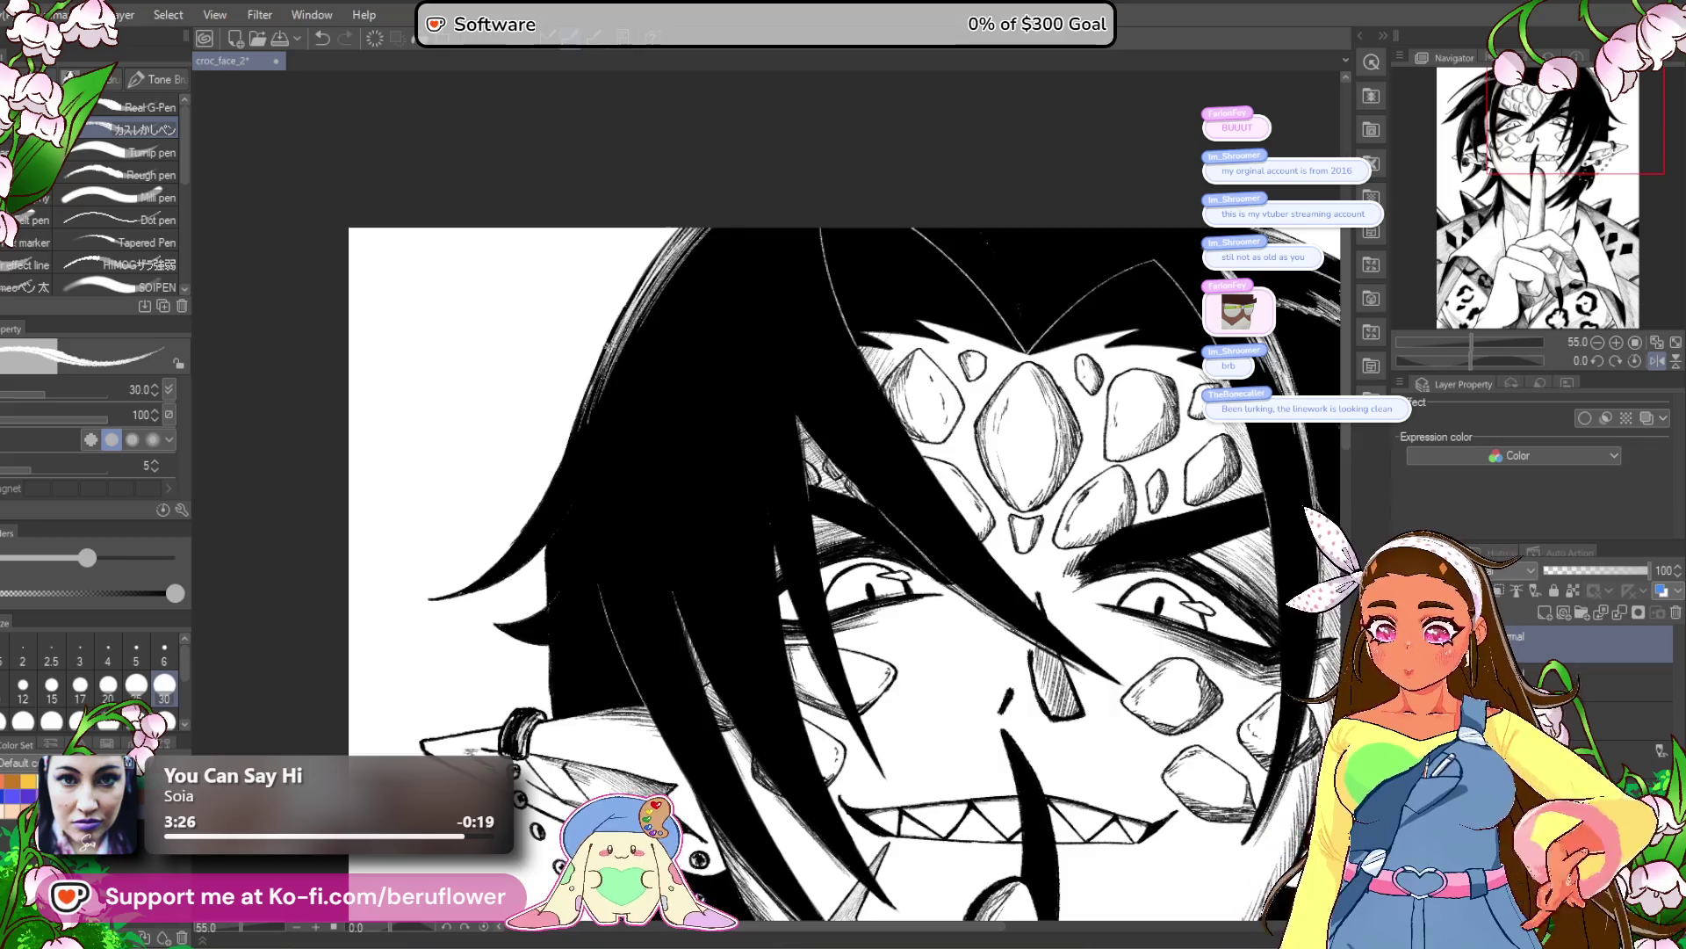
{"action": "mouse_move", "coordinate": [808, 414]}
{"action": "left_mouse_down"}
{"action": "mouse_move", "coordinate": [745, 321]}
{"action": "mouse_move", "coordinate": [778, 400]}
{"action": "mouse_move", "coordinate": [803, 426]}
{"action": "mouse_move", "coordinate": [754, 316]}
{"action": "mouse_move", "coordinate": [905, 527]}
{"action": "mouse_move", "coordinate": [840, 445]}
{"action": "left_mouse_up"}
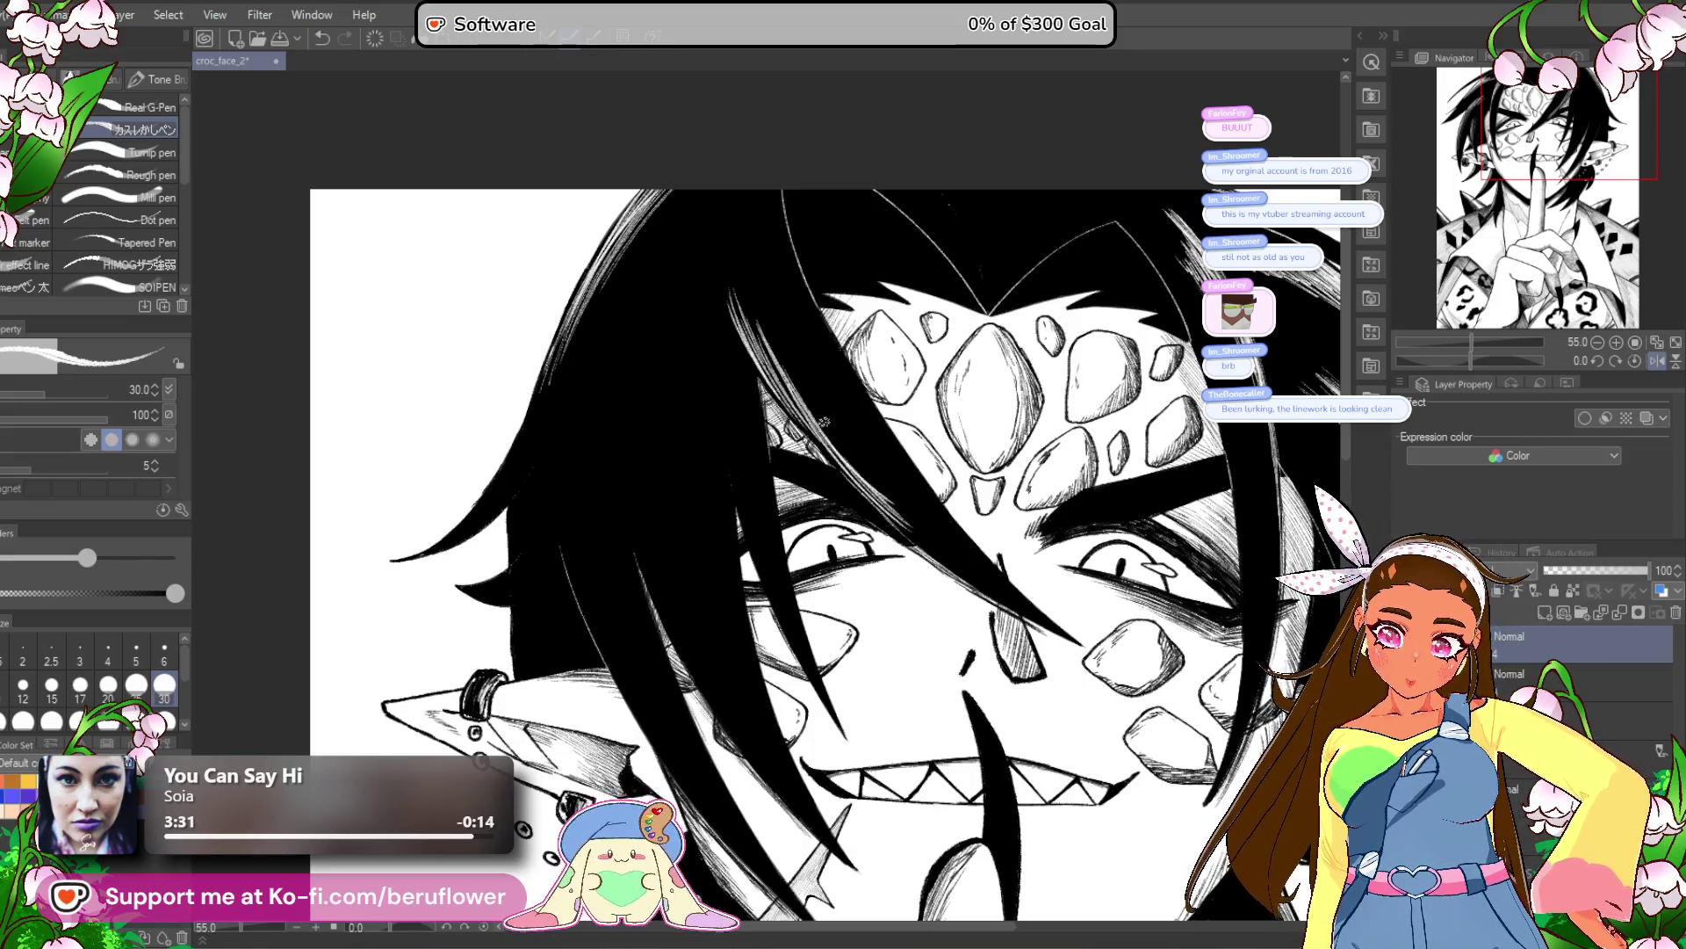
{"action": "left_click_drag", "start_coordinate": [778, 360], "coordinate": [869, 483]}
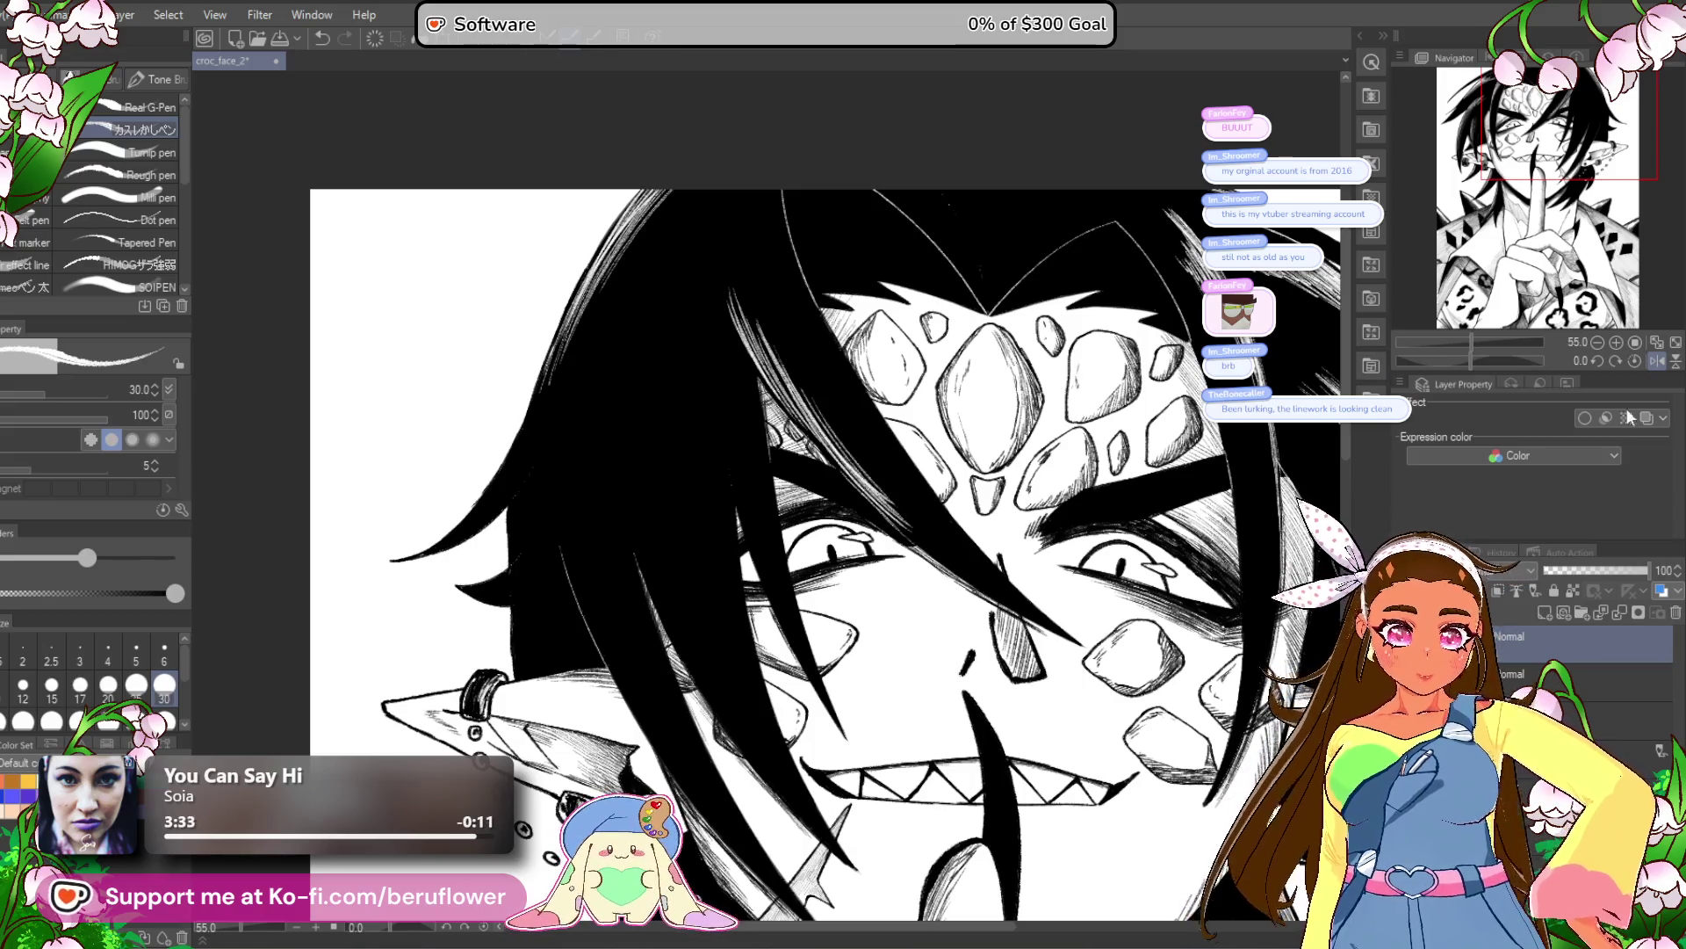
Unmirror the canvas, zoom out to reframe the face, then mirror the view again.
{"action": "left_click", "coordinate": [1648, 361]}
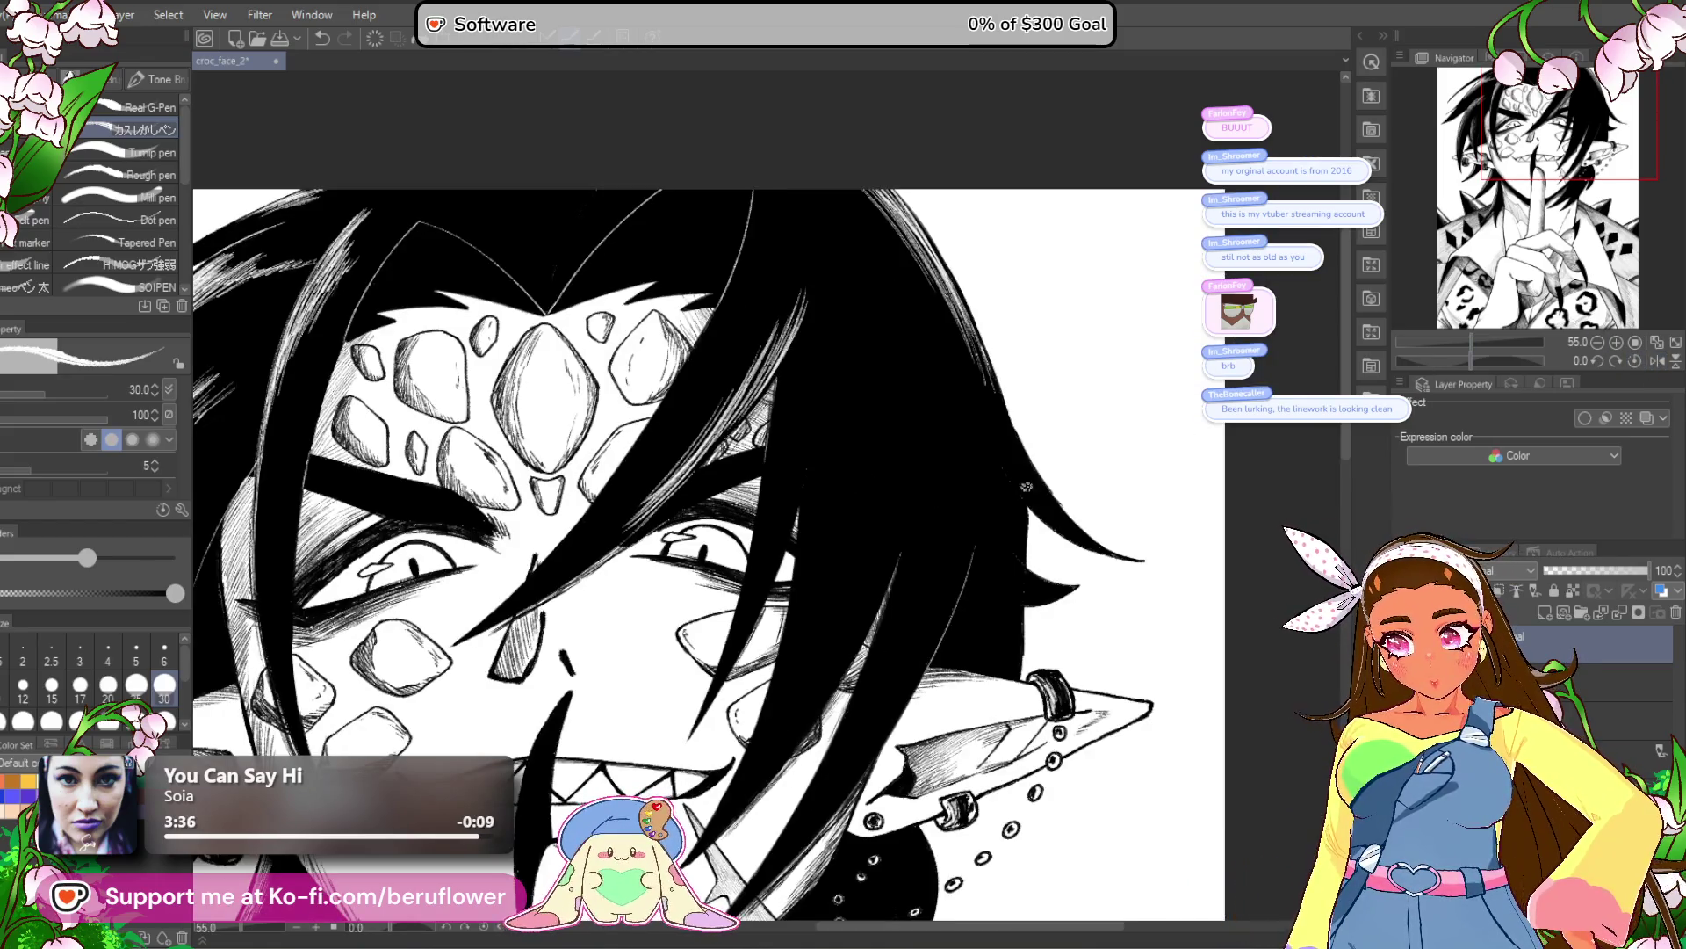
{"action": "key", "text": "ctrl+0"}
{"action": "scroll", "coordinate": [834, 609], "scroll_direction": "up", "scroll_amount": 5}
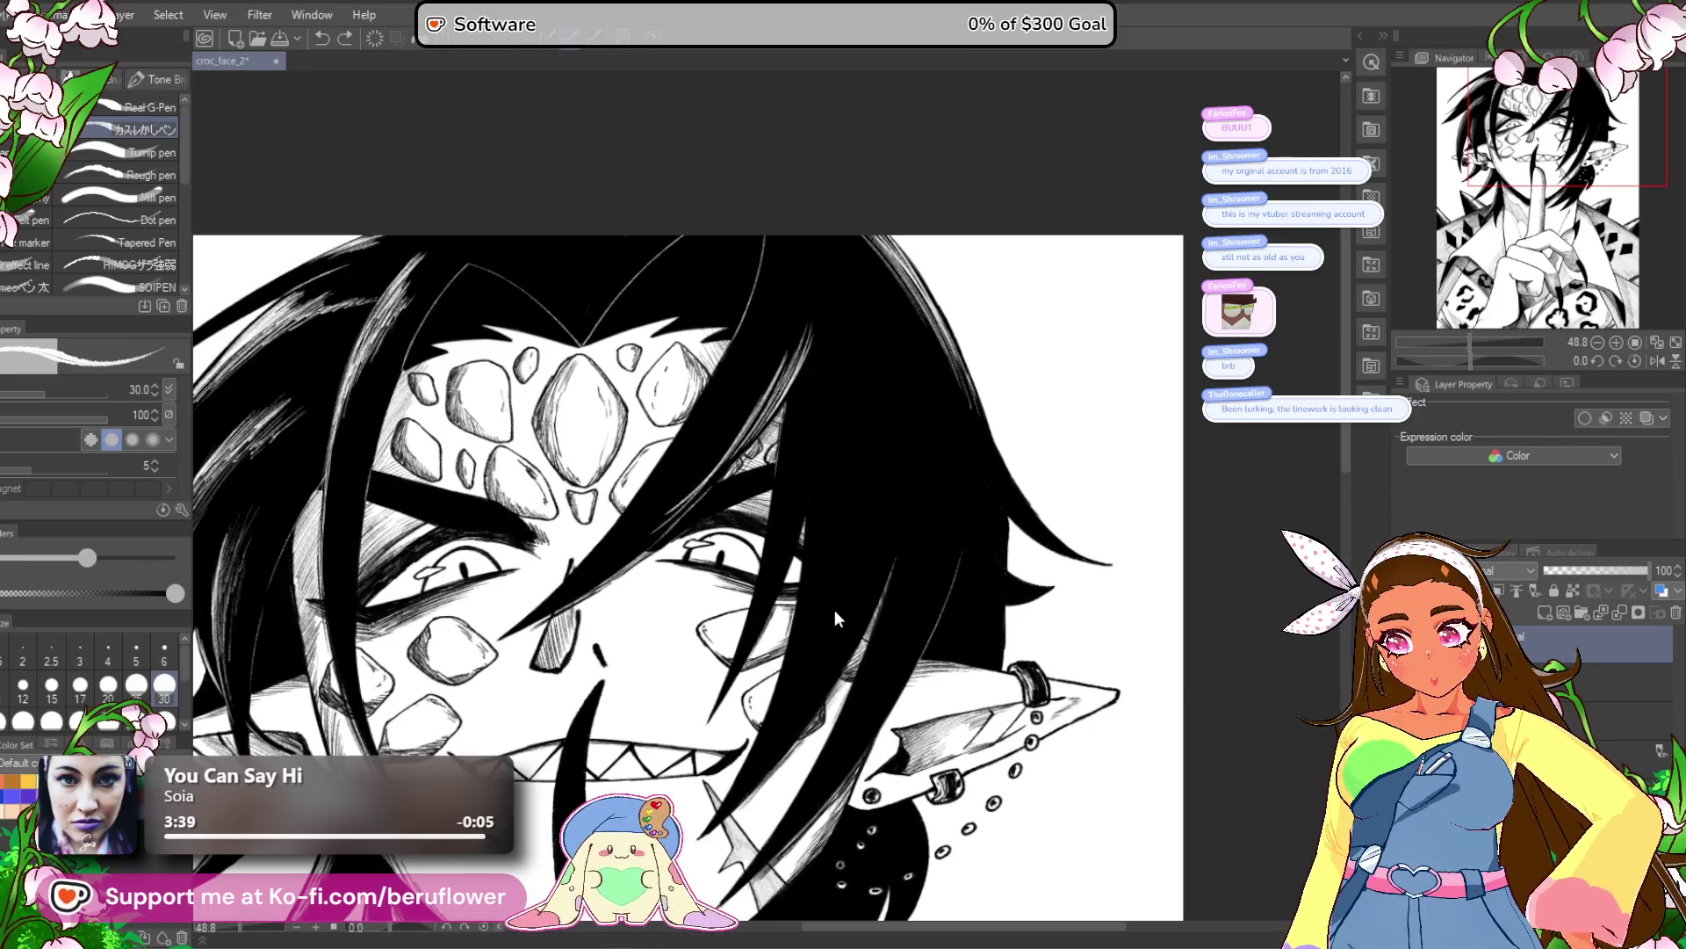
{"action": "left_click_drag", "start_coordinate": [835, 609], "coordinate": [971, 623]}
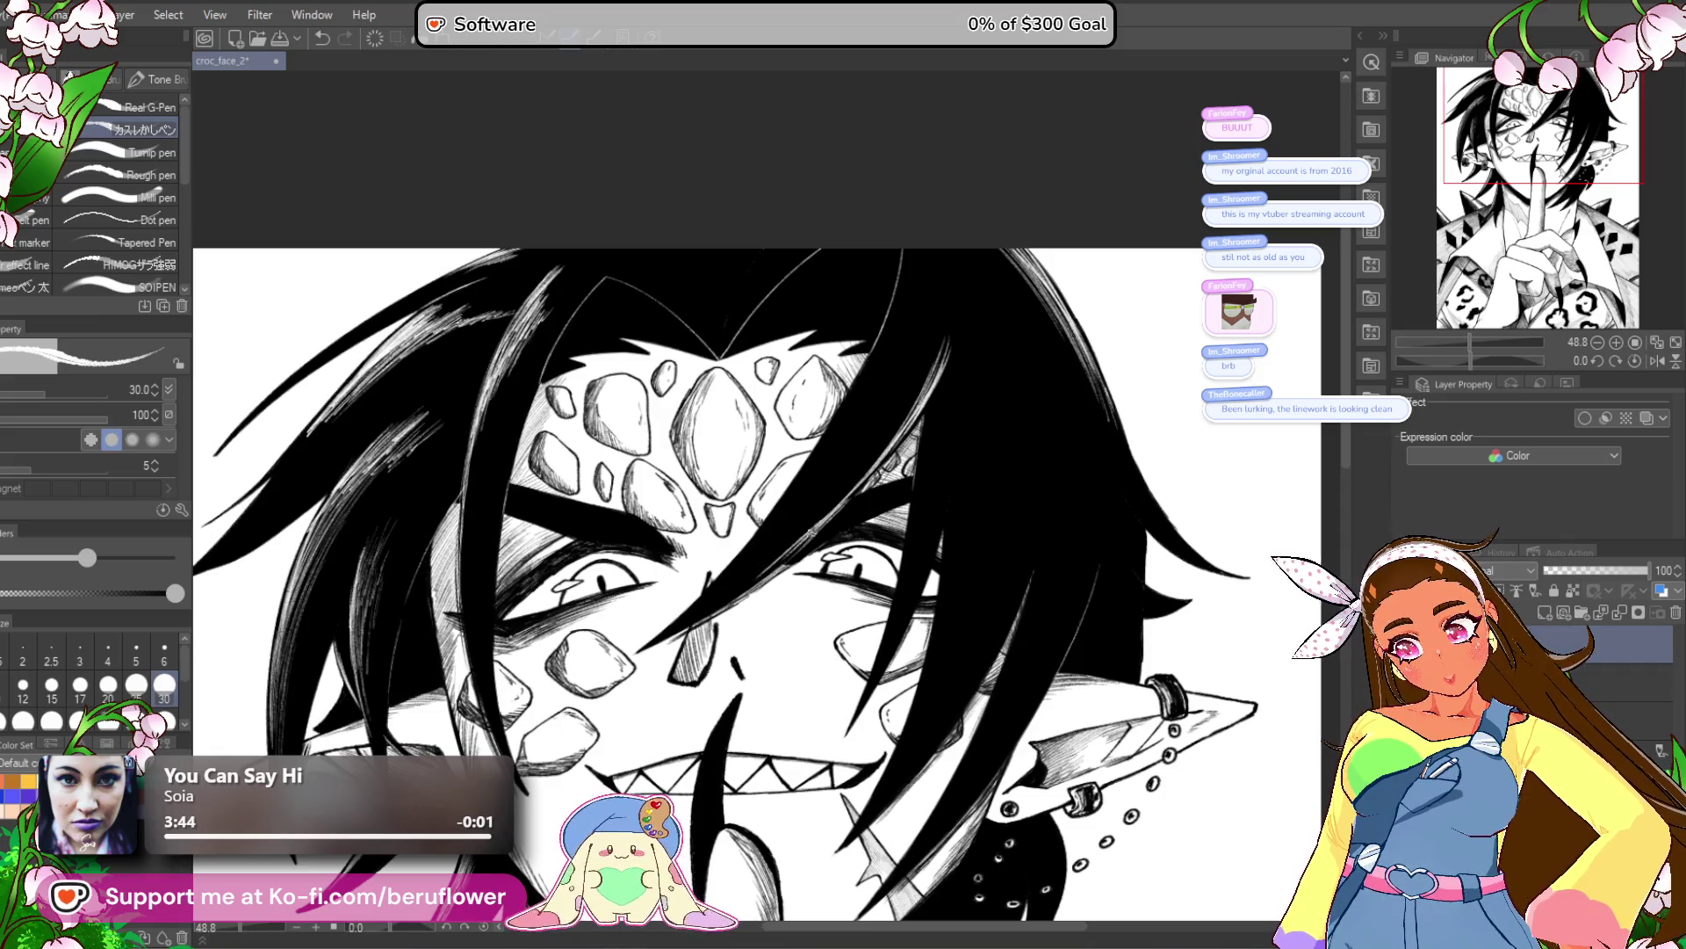
{"action": "left_click_drag", "start_coordinate": [1054, 632], "coordinate": [1040, 622]}
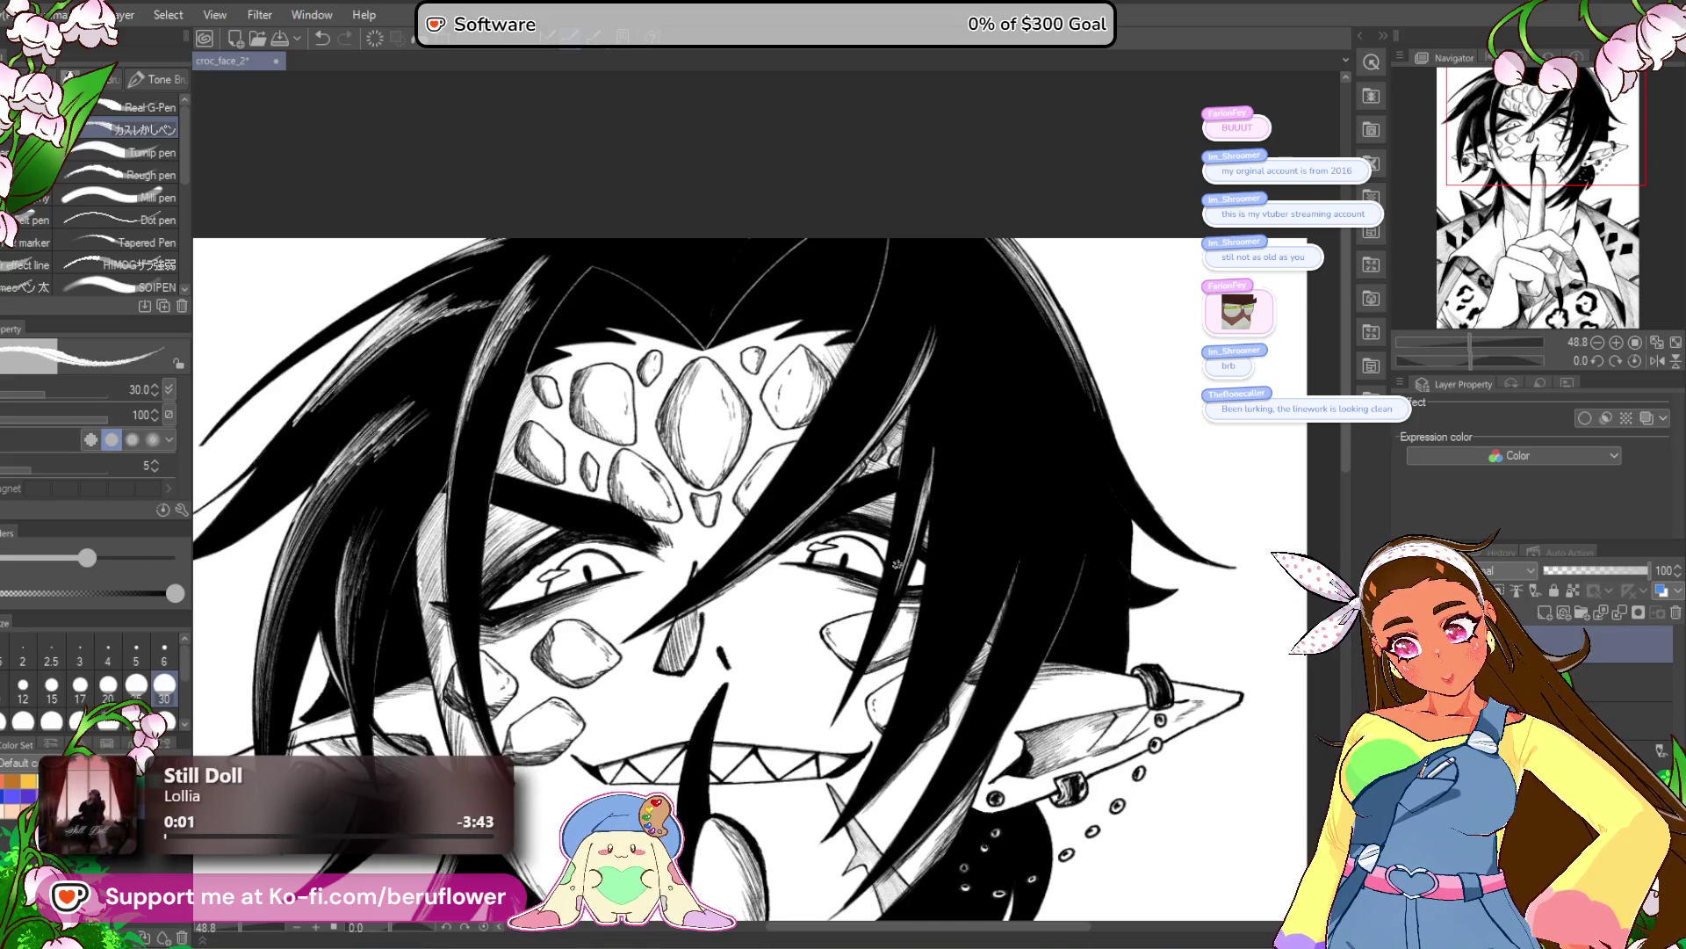
{"action": "left_click_drag", "start_coordinate": [813, 771], "coordinate": [812, 754]}
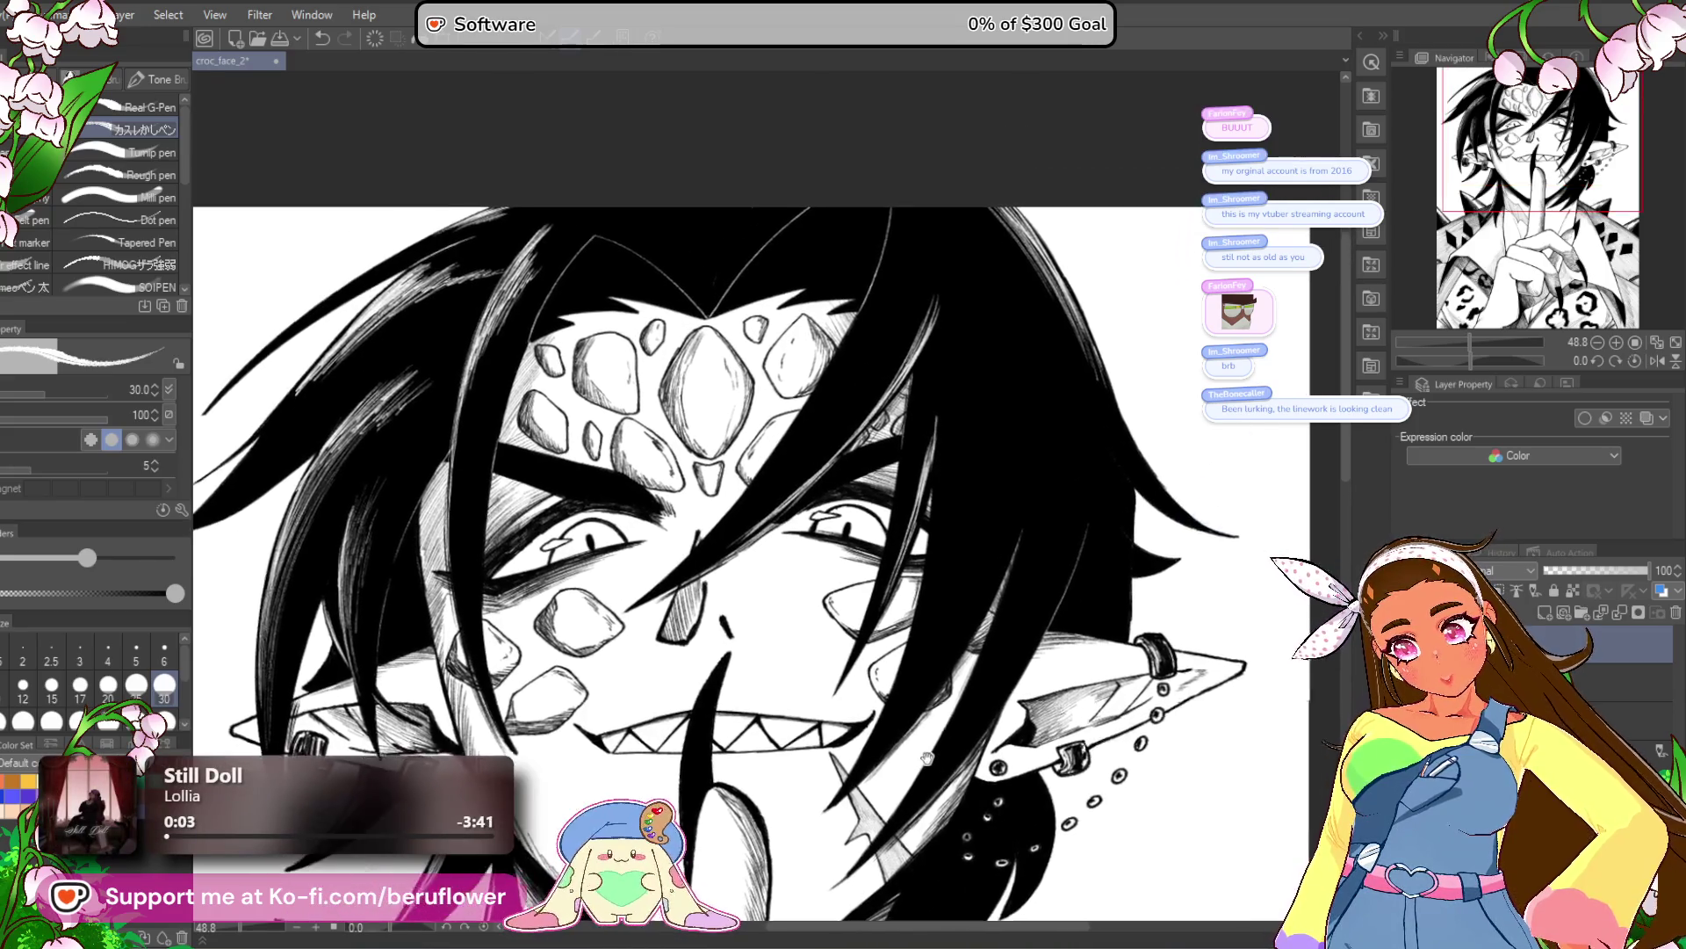
{"action": "scroll", "coordinate": [1409, 387], "scroll_direction": "down", "scroll_amount": 3}
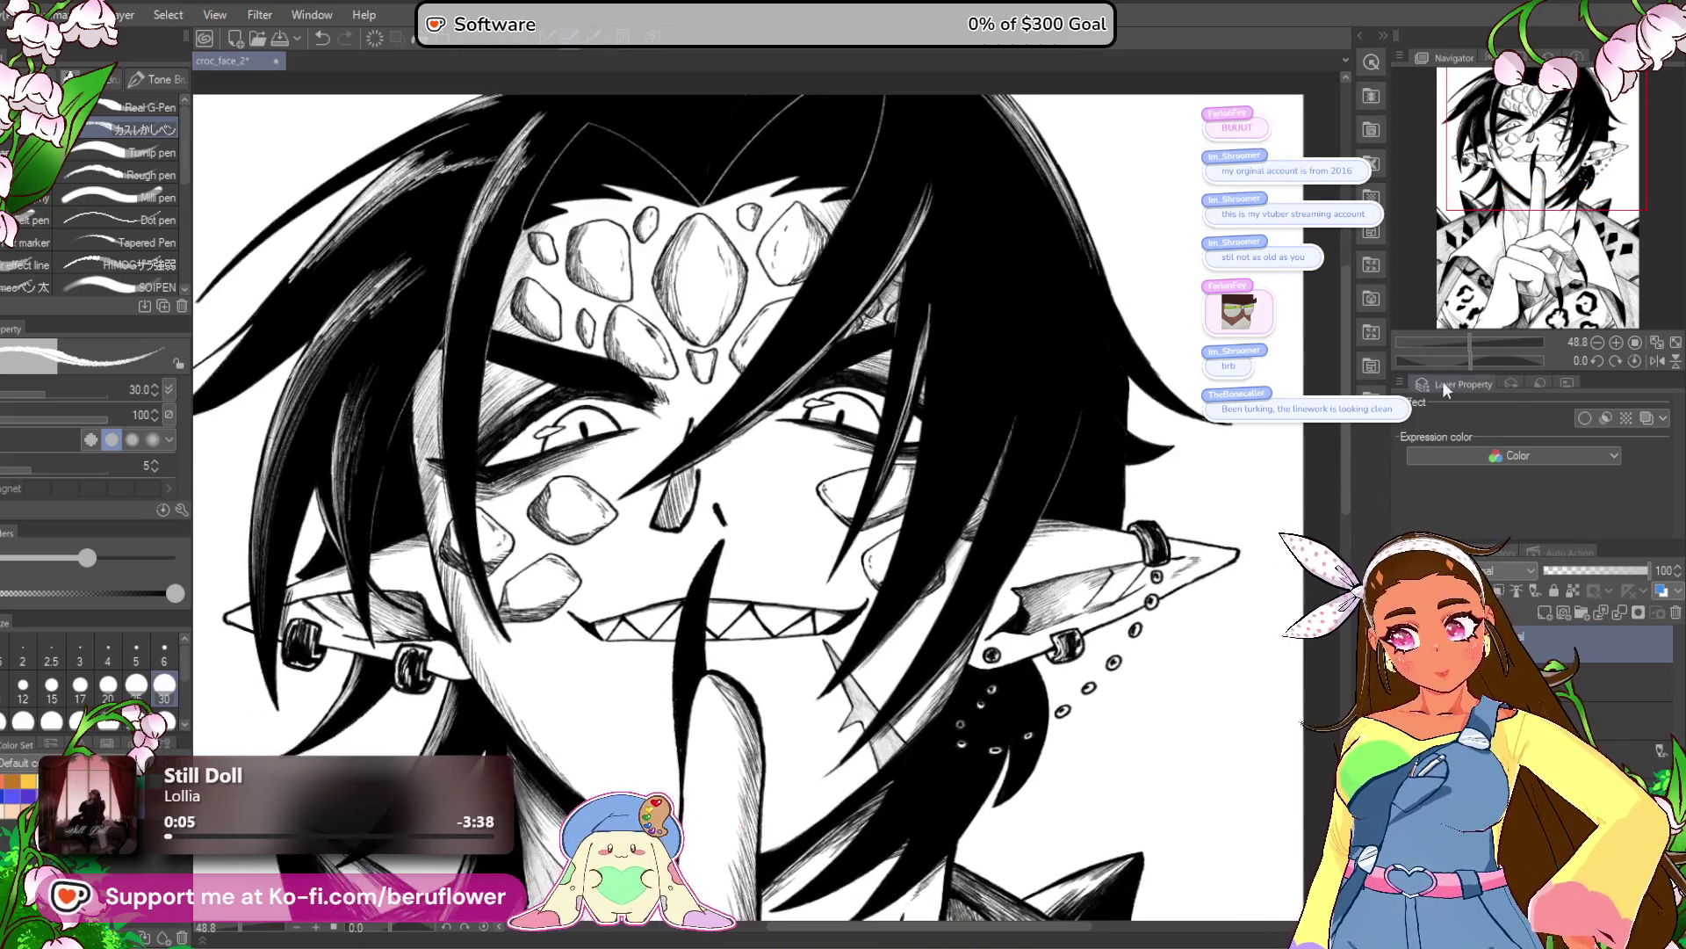
{"action": "left_click", "coordinate": [1656, 361]}
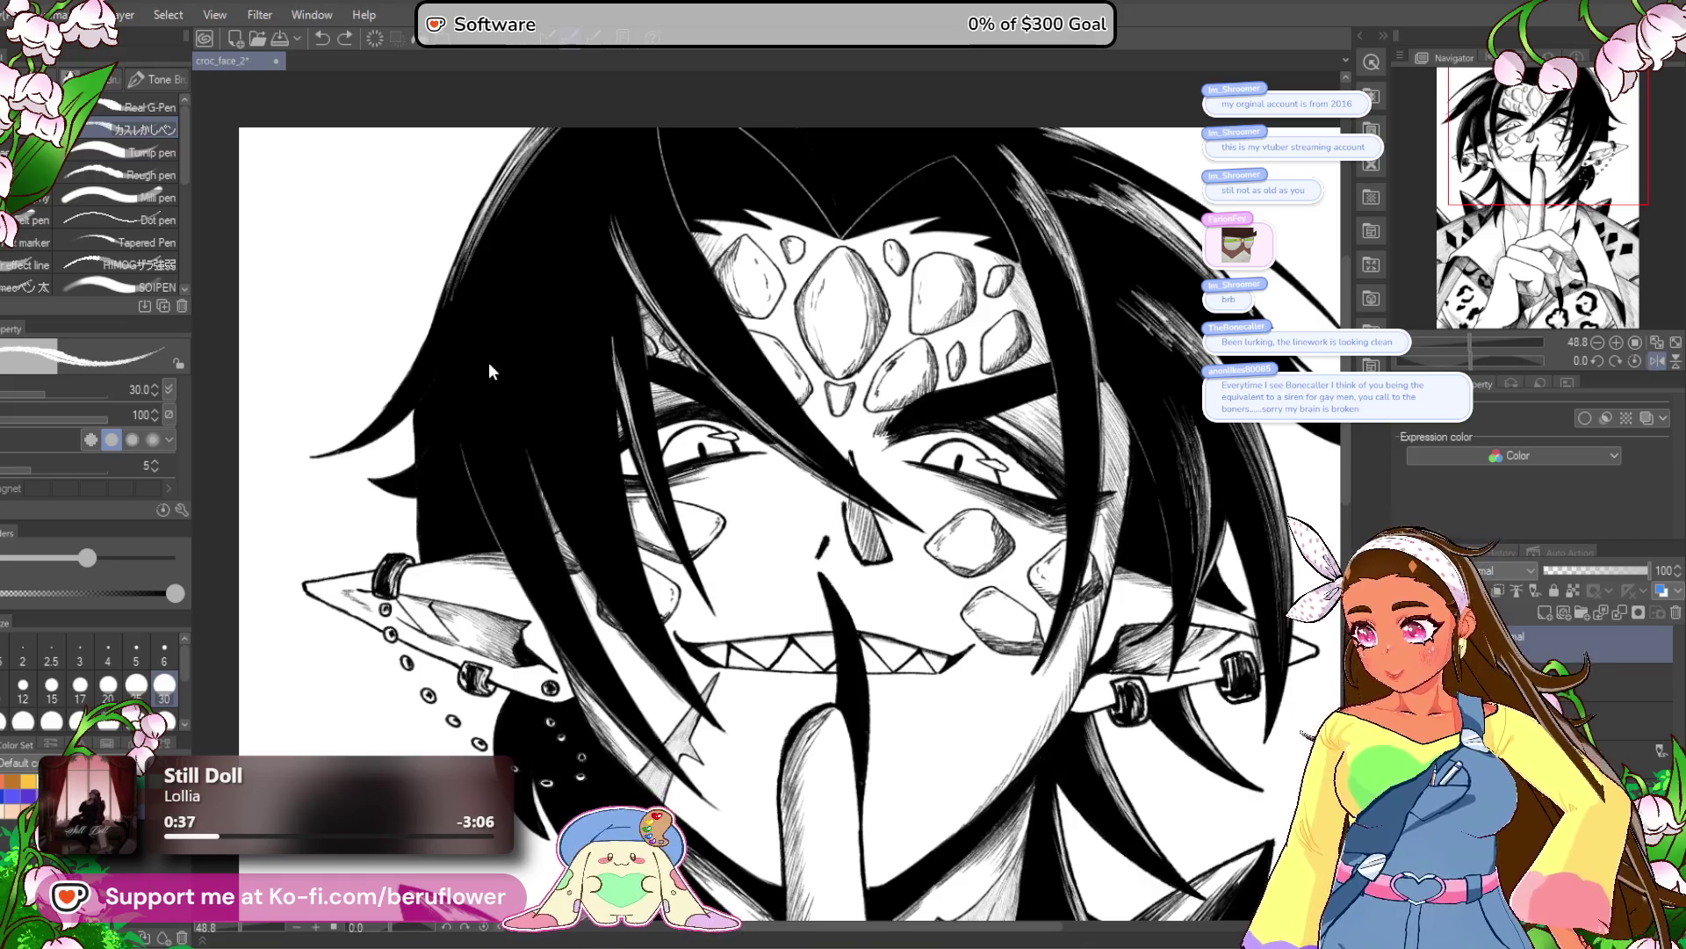
Pan the mirrored close-up to frame the forehead and dark hair strand.
{"action": "left_click_drag", "start_coordinate": [470, 443], "coordinate": [488, 400]}
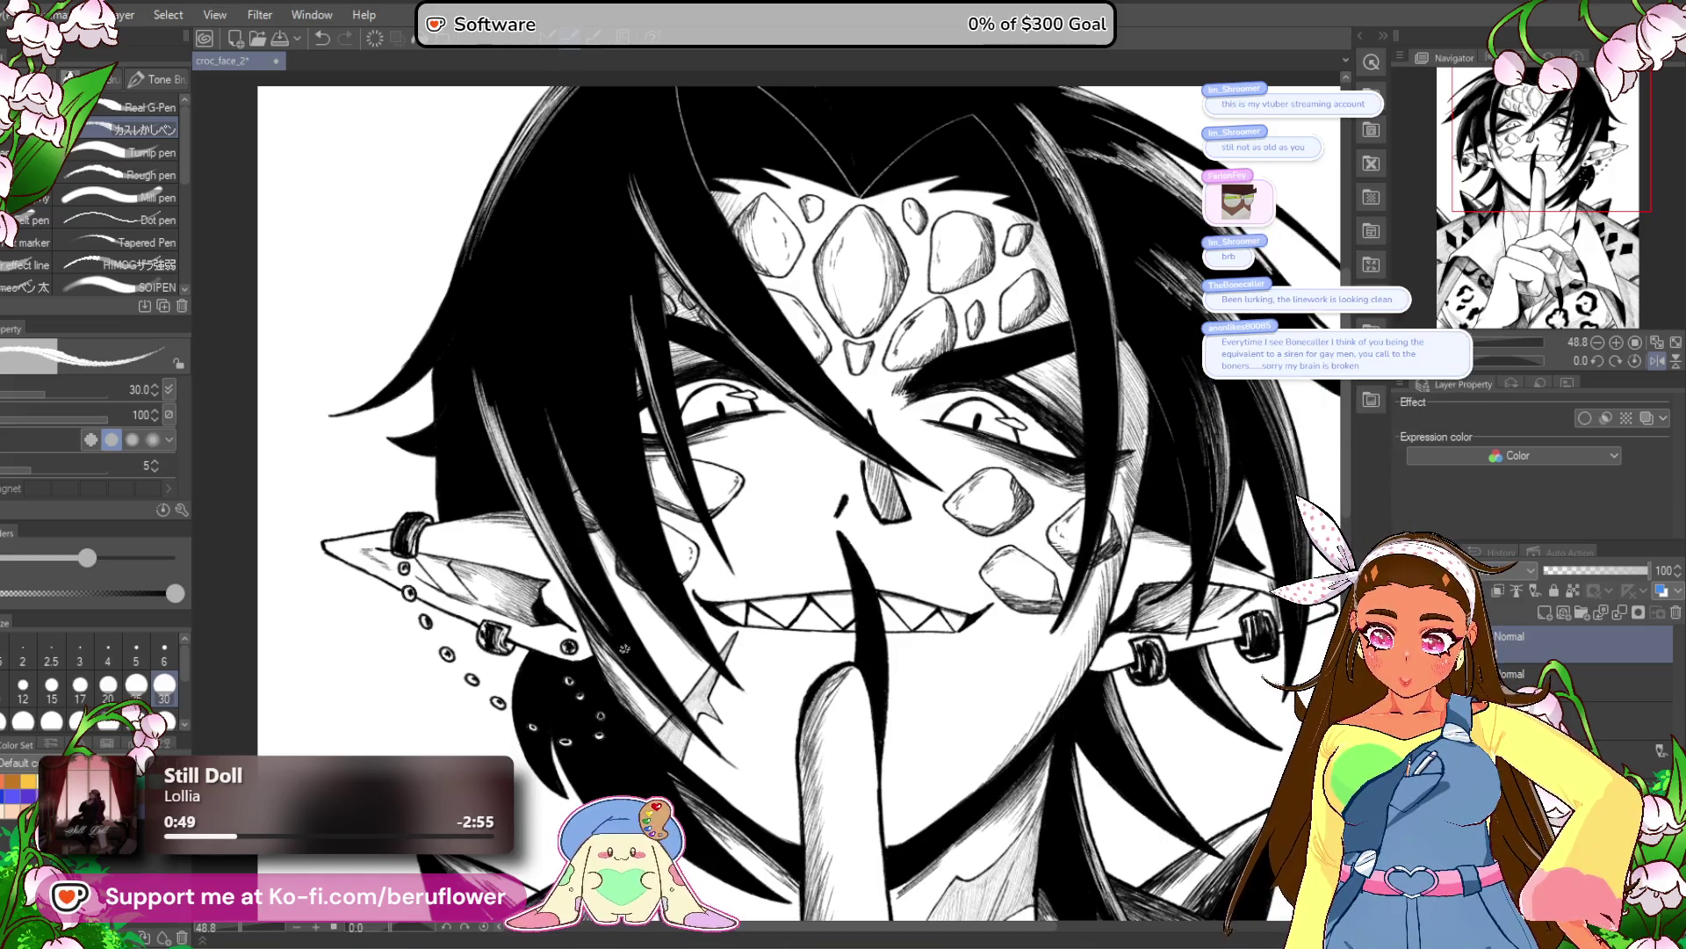
{"action": "left_click_drag", "start_coordinate": [681, 421], "coordinate": [613, 413]}
{"action": "left_click_drag", "start_coordinate": [656, 546], "coordinate": [693, 595]}
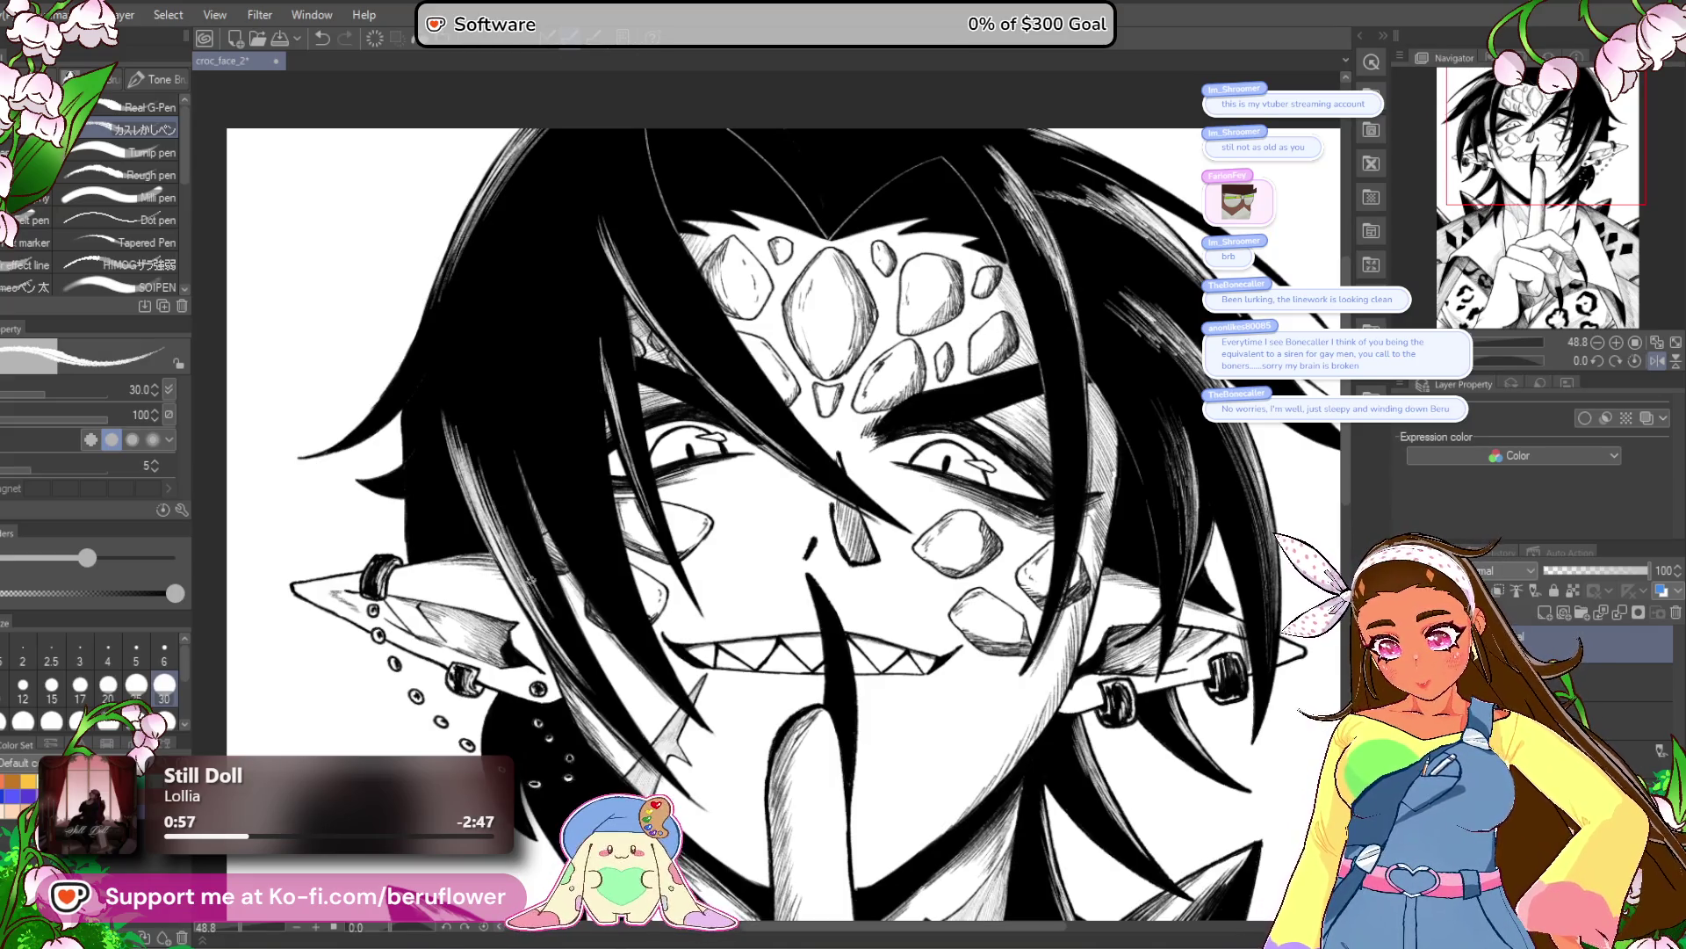
{"action": "left_click_drag", "start_coordinate": [563, 637], "coordinate": [578, 650]}
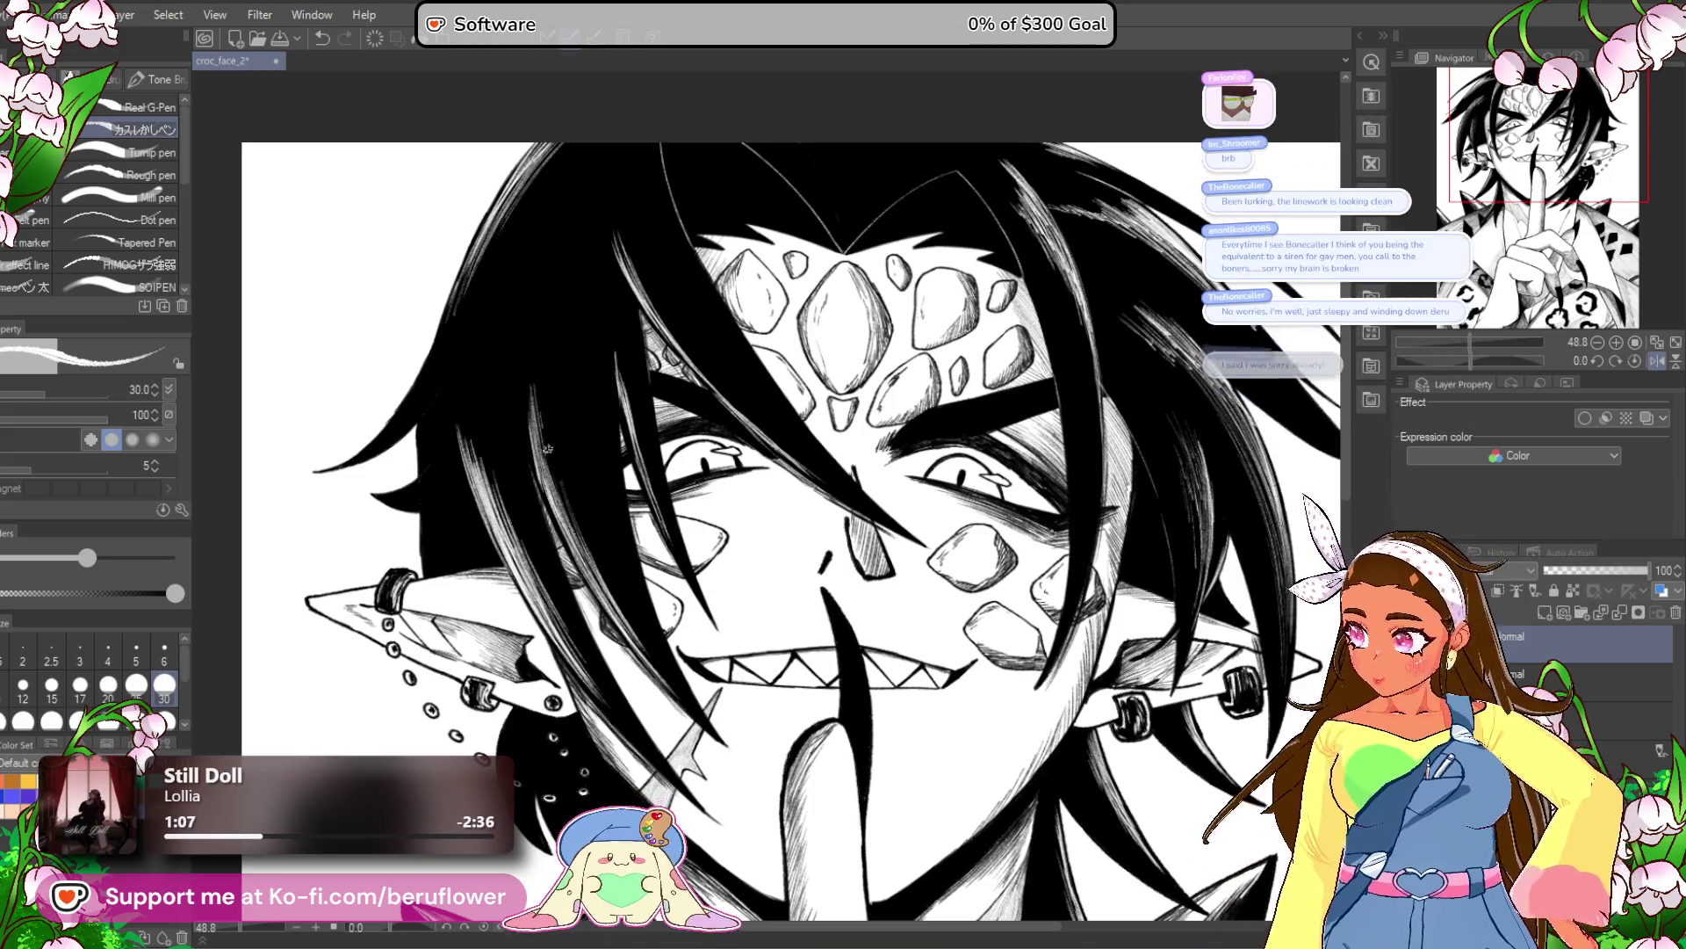
{"action": "left_click_drag", "start_coordinate": [674, 394], "coordinate": [696, 296]}
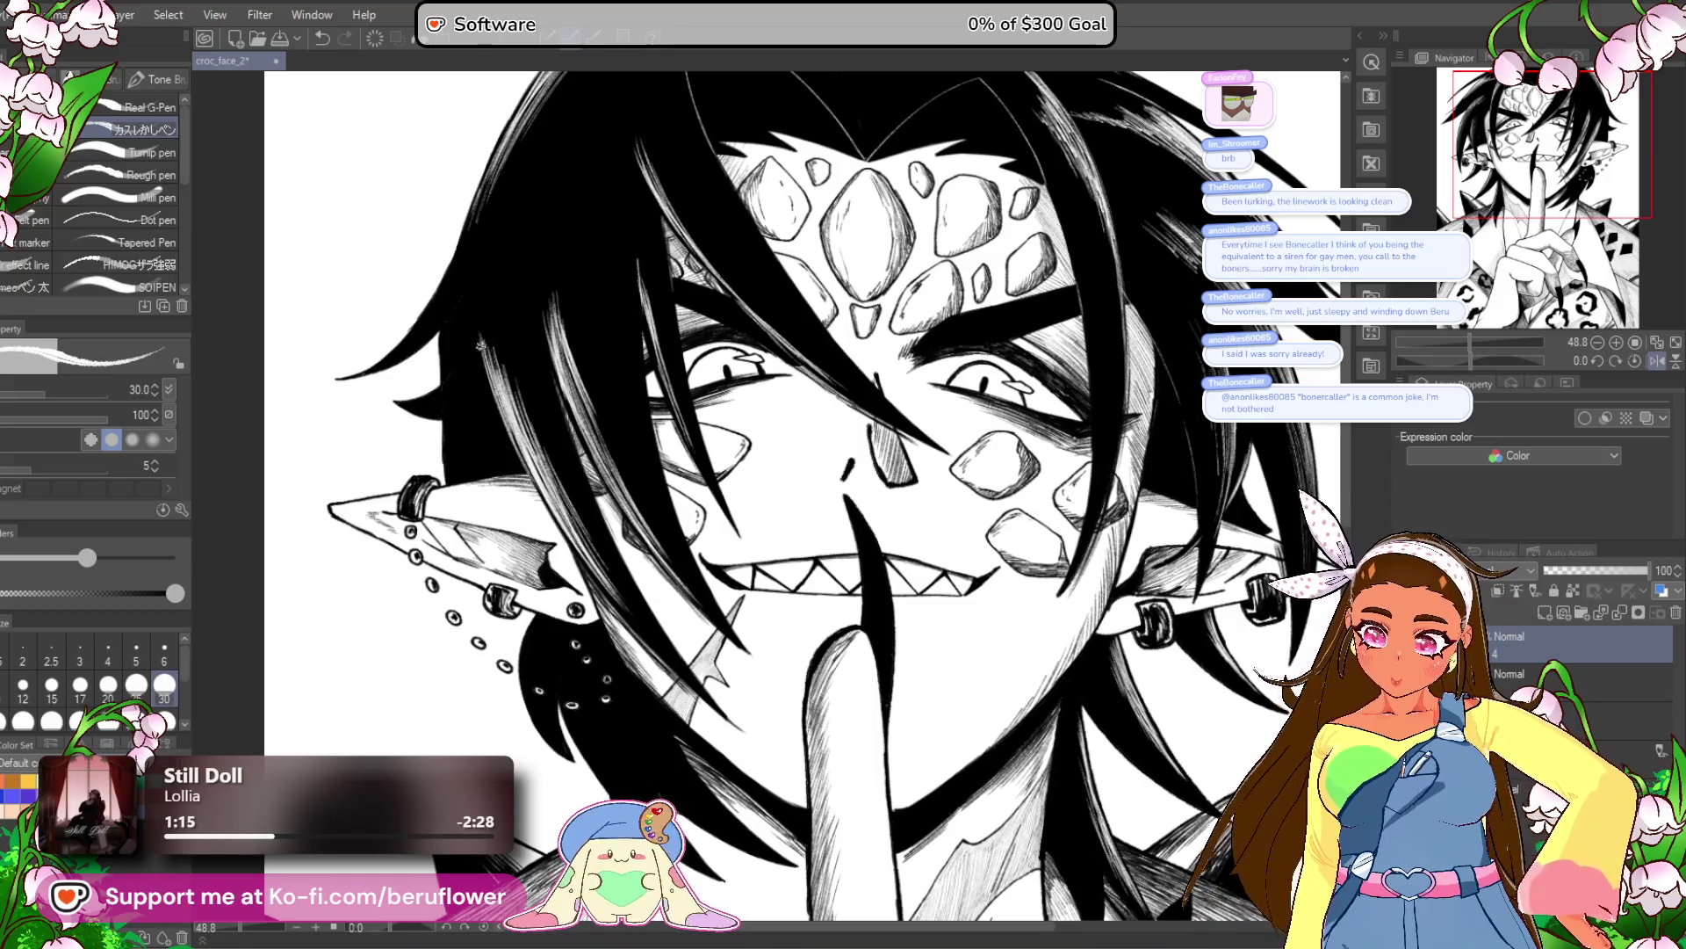
{"action": "left_click_drag", "start_coordinate": [938, 443], "coordinate": [921, 467]}
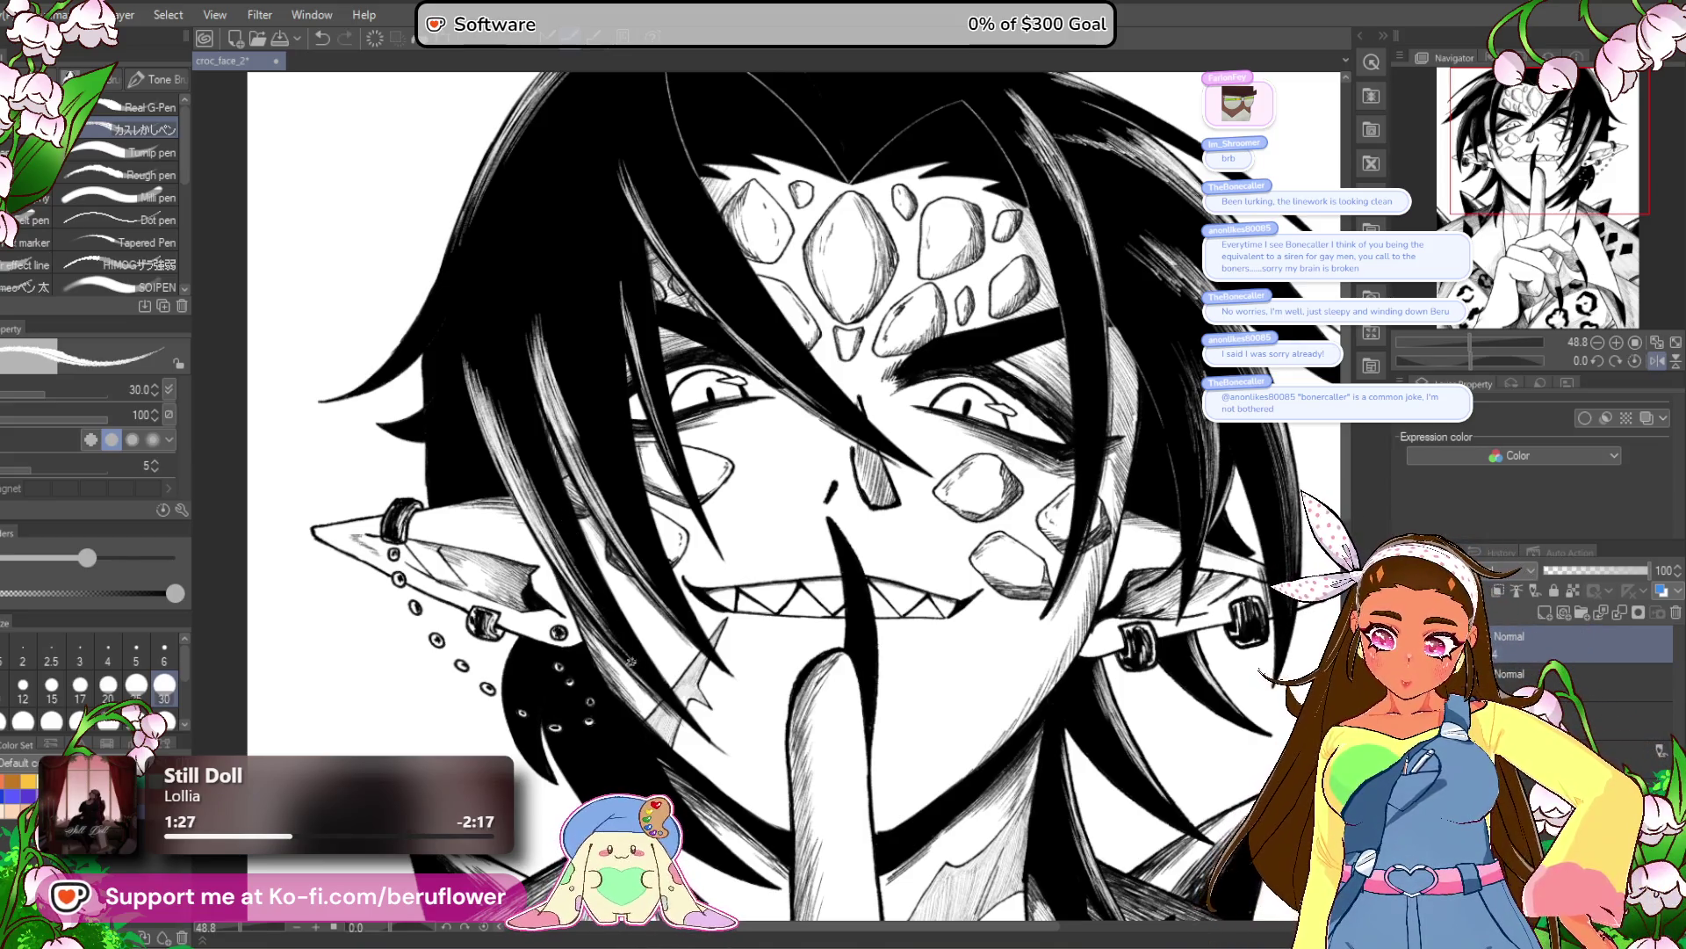
{"action": "mouse_move", "coordinate": [582, 123]}
{"action": "left_mouse_down"}
{"action": "mouse_move", "coordinate": [592, 194]}
{"action": "mouse_move", "coordinate": [652, 299]}
{"action": "left_mouse_up"}
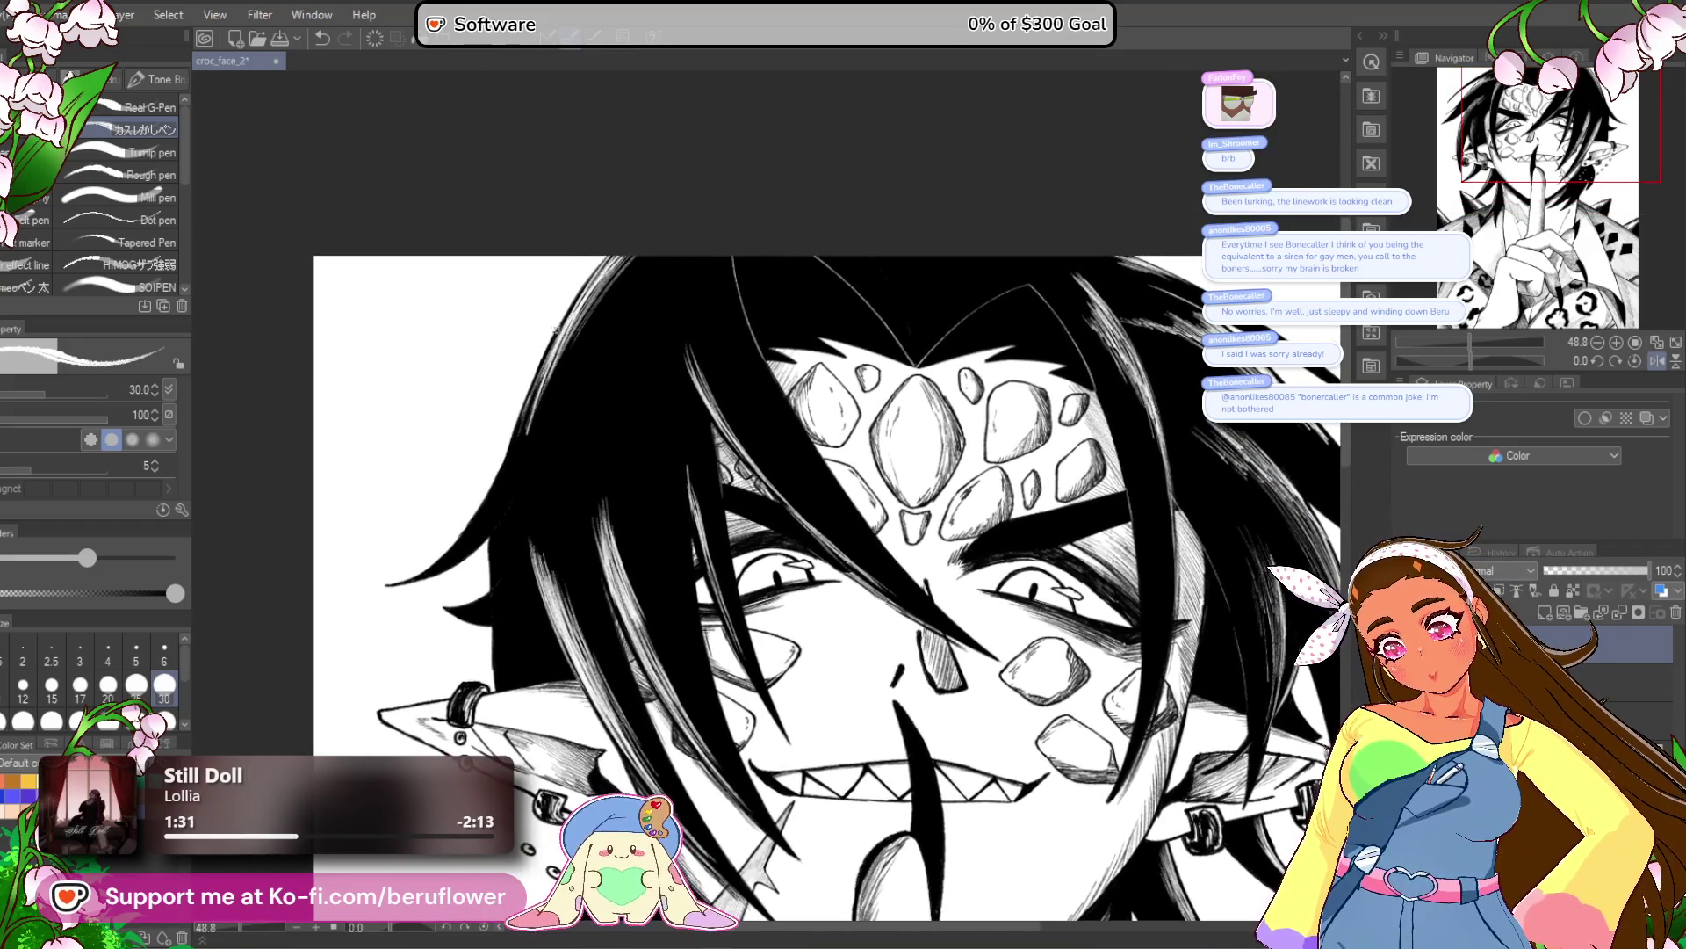
{"action": "scroll", "coordinate": [508, 441], "scroll_direction": "down", "scroll_amount": 4}
{"action": "scroll", "coordinate": [508, 441], "scroll_direction": "up", "scroll_amount": 3}
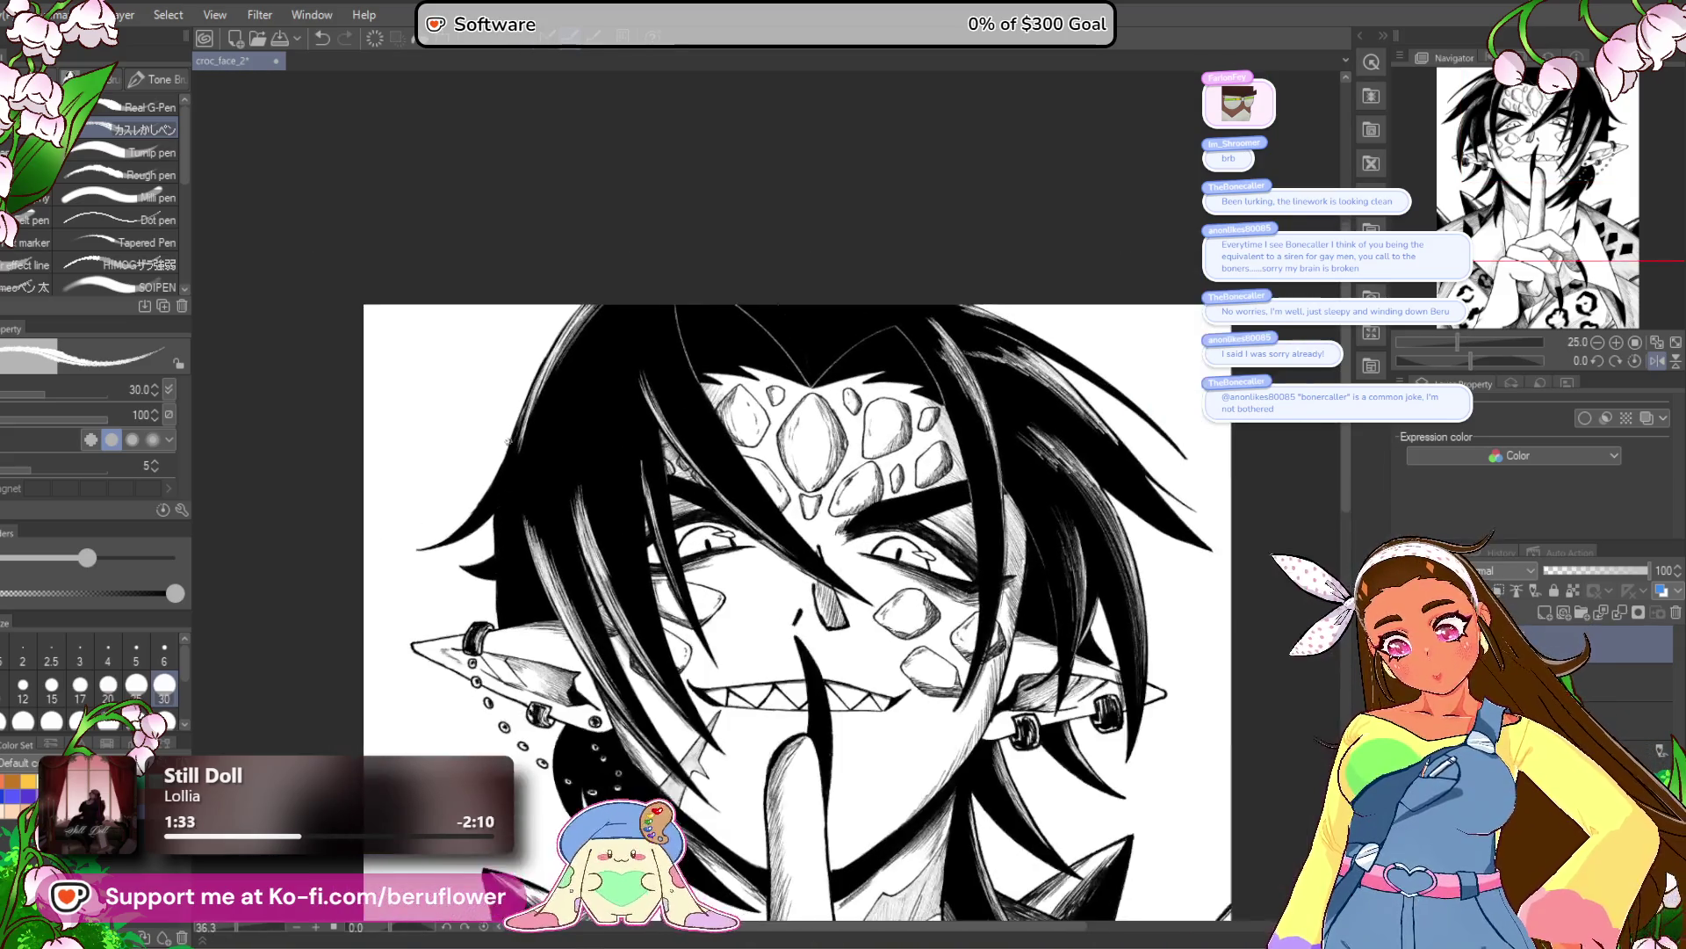
{"action": "scroll", "coordinate": [508, 441], "scroll_direction": "up", "scroll_amount": 2}
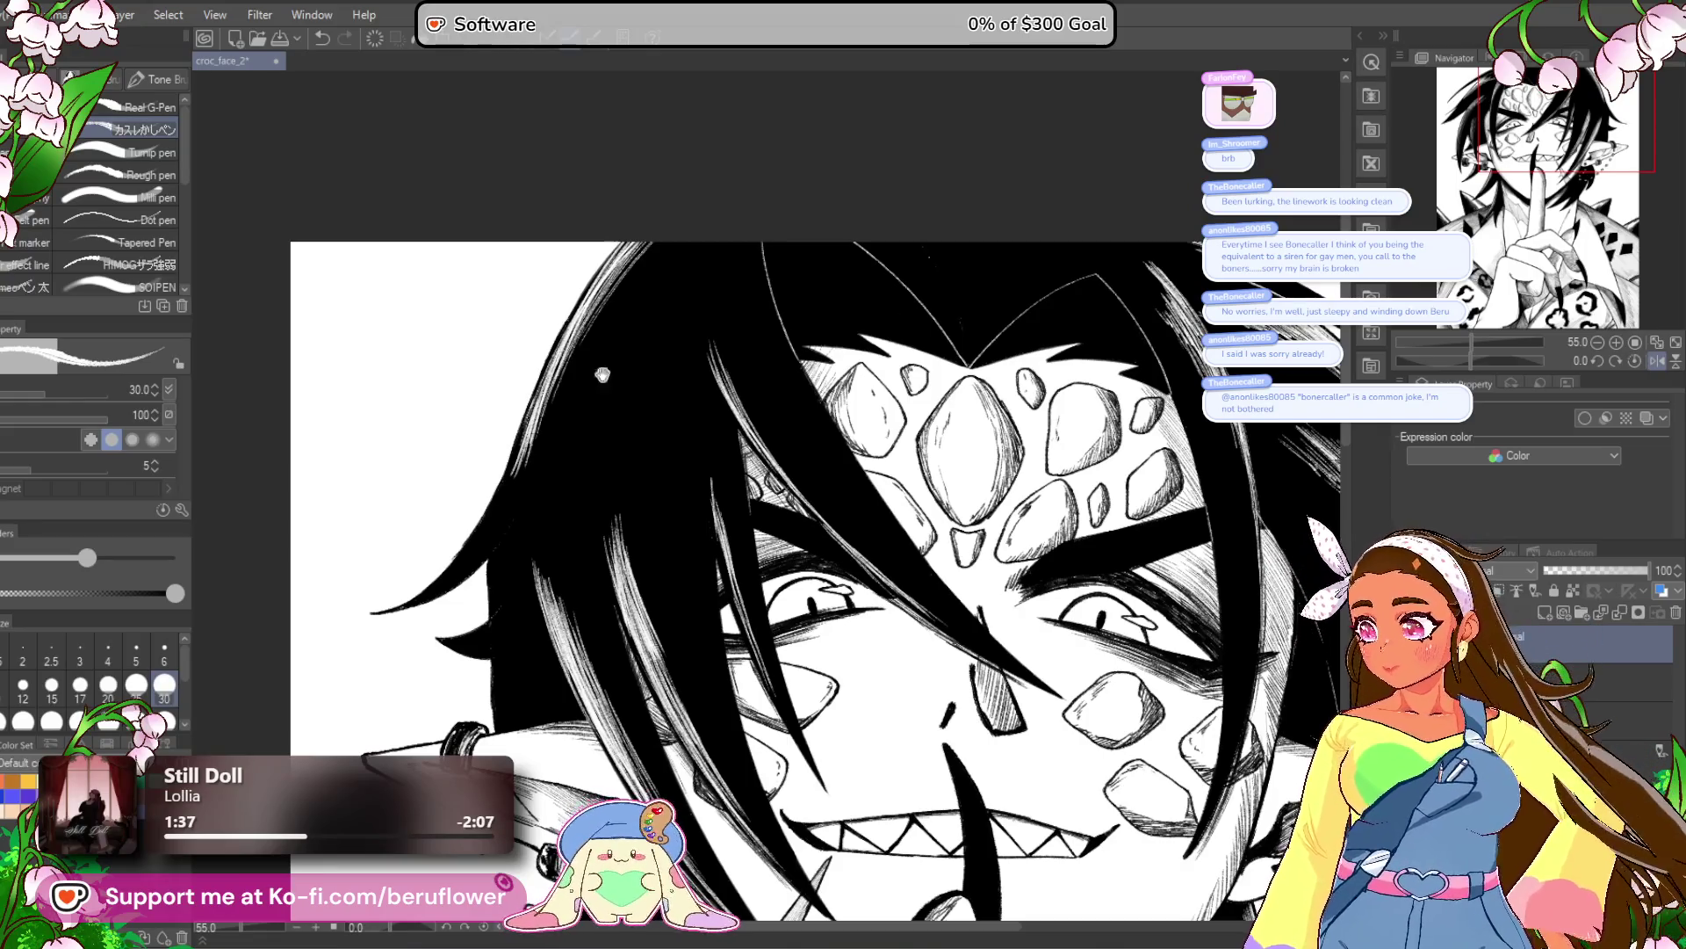
{"action": "left_click_drag", "start_coordinate": [712, 612], "coordinate": [710, 602]}
Add four white hatch lines to the hair strand, then review and unmirror the canvas.
{"action": "left_click_drag", "start_coordinate": [616, 317], "coordinate": [587, 432]}
{"action": "left_click_drag", "start_coordinate": [604, 364], "coordinate": [594, 432]}
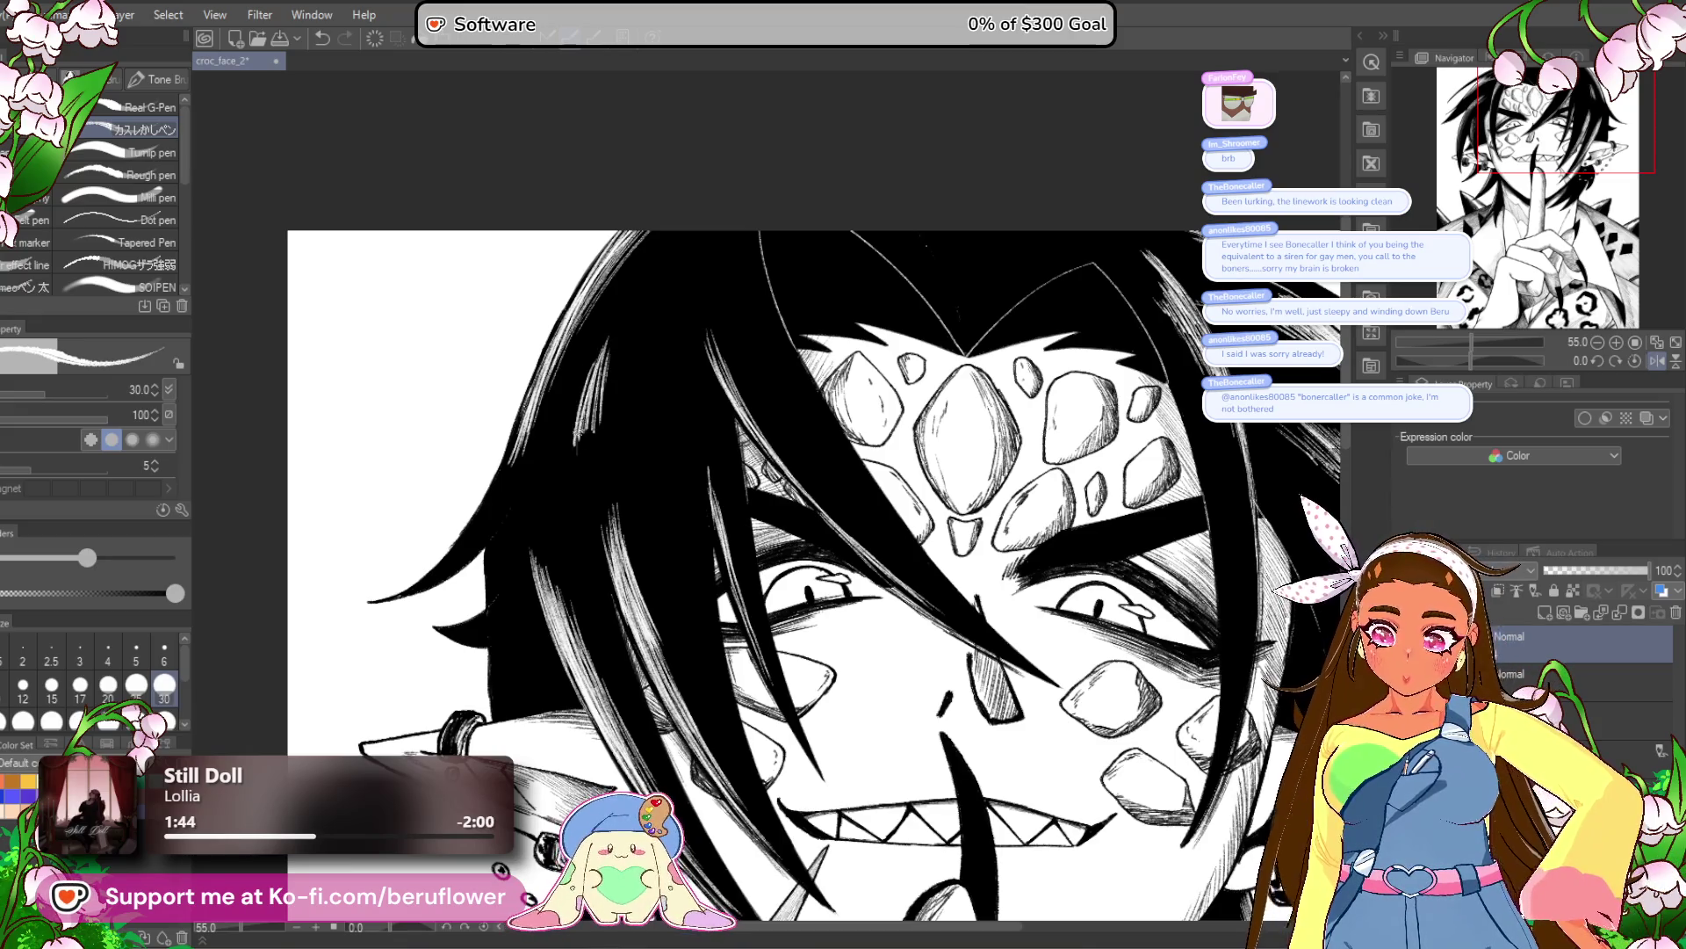
{"action": "left_click_drag", "start_coordinate": [615, 321], "coordinate": [597, 434]}
{"action": "mouse_move", "coordinate": [604, 352]}
{"action": "left_mouse_down"}
{"action": "mouse_move", "coordinate": [585, 448]}
{"action": "mouse_move", "coordinate": [606, 454]}
{"action": "left_mouse_up"}
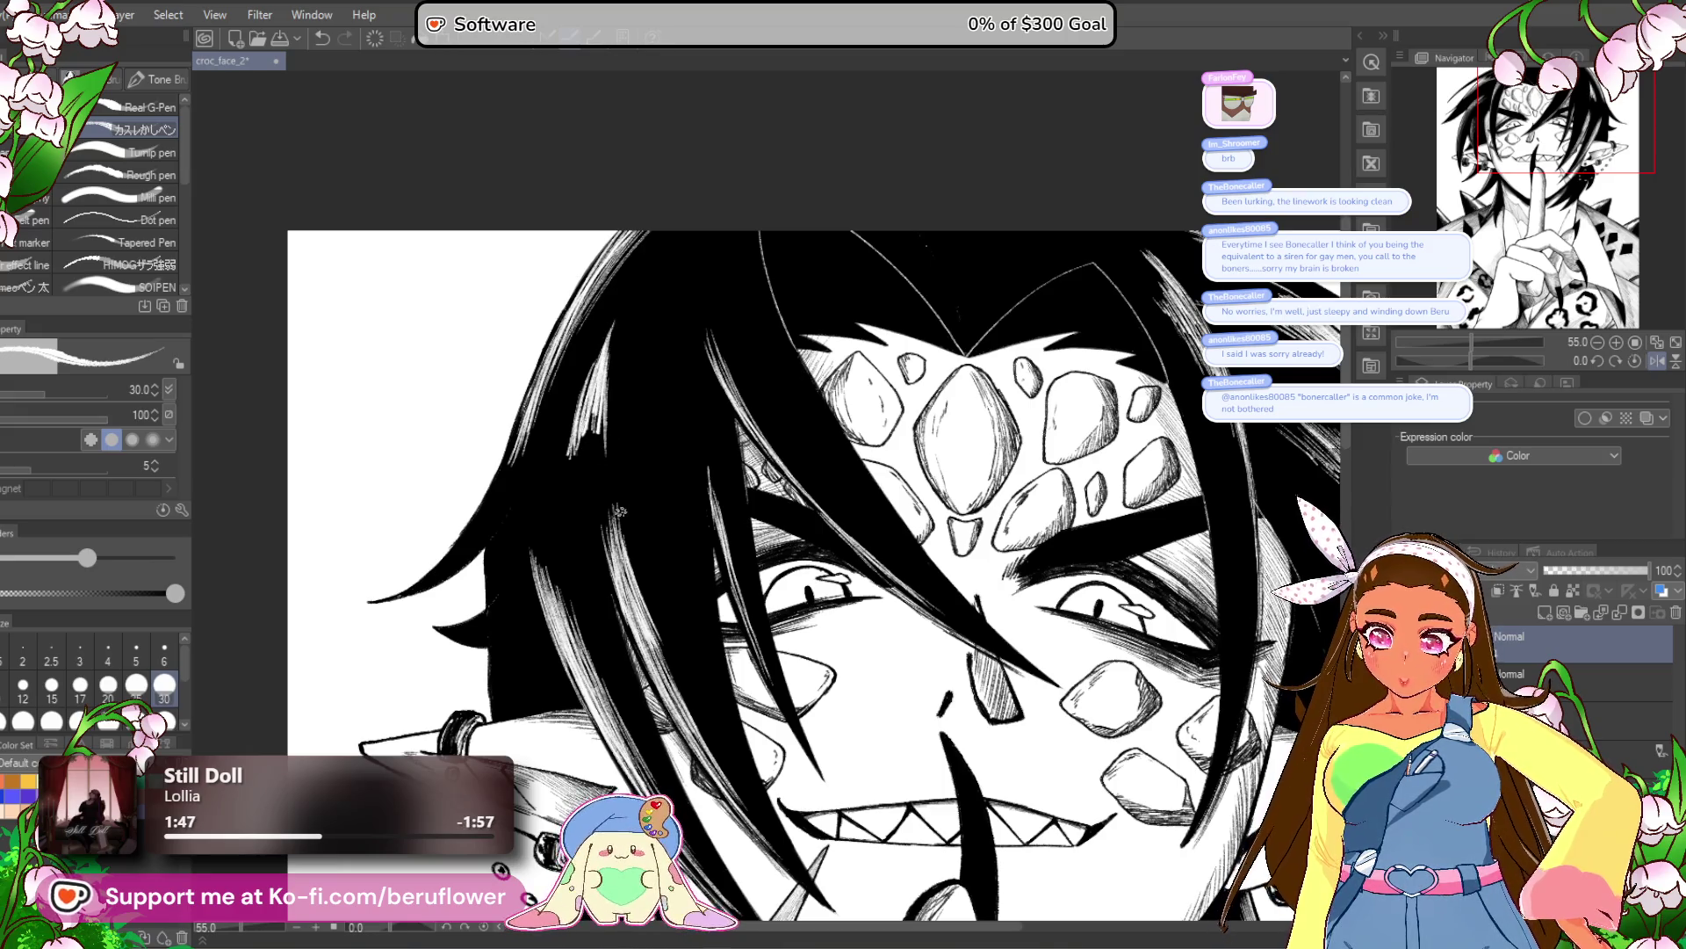
{"action": "key", "text": "ctrl+minus"}
{"action": "key", "text": "ctrl+minus"}
{"action": "key", "text": "ctrl+plus"}
{"action": "scroll", "coordinate": [620, 510], "scroll_direction": "down", "scroll_amount": 2}
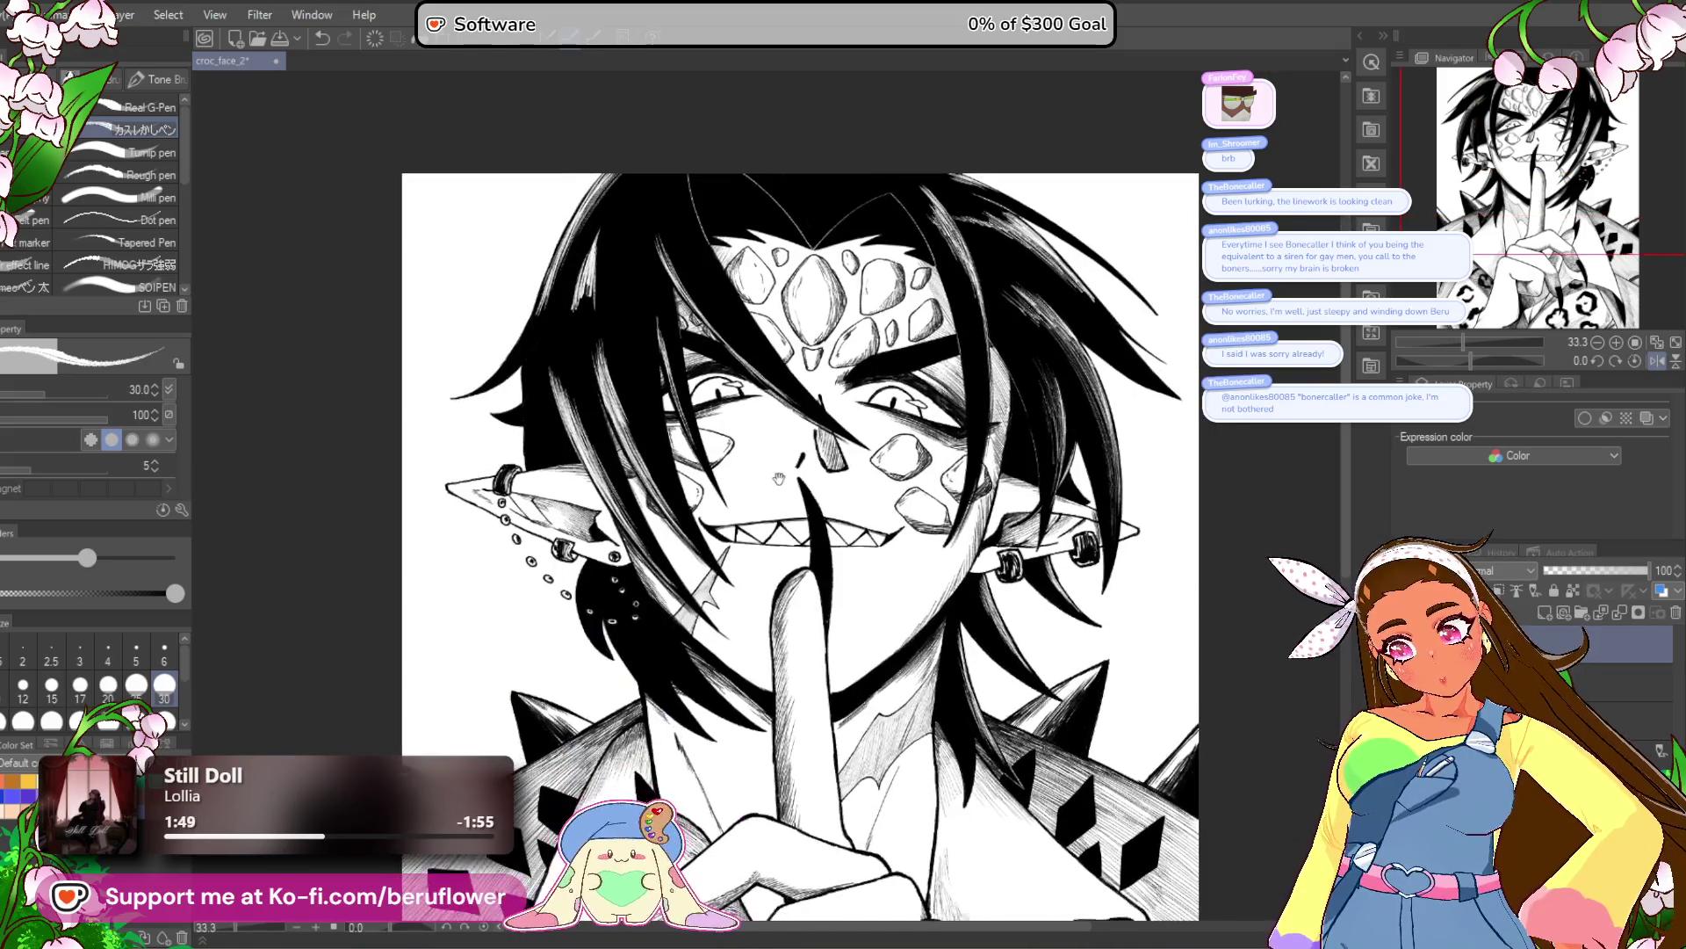
{"action": "left_click", "coordinate": [1660, 362]}
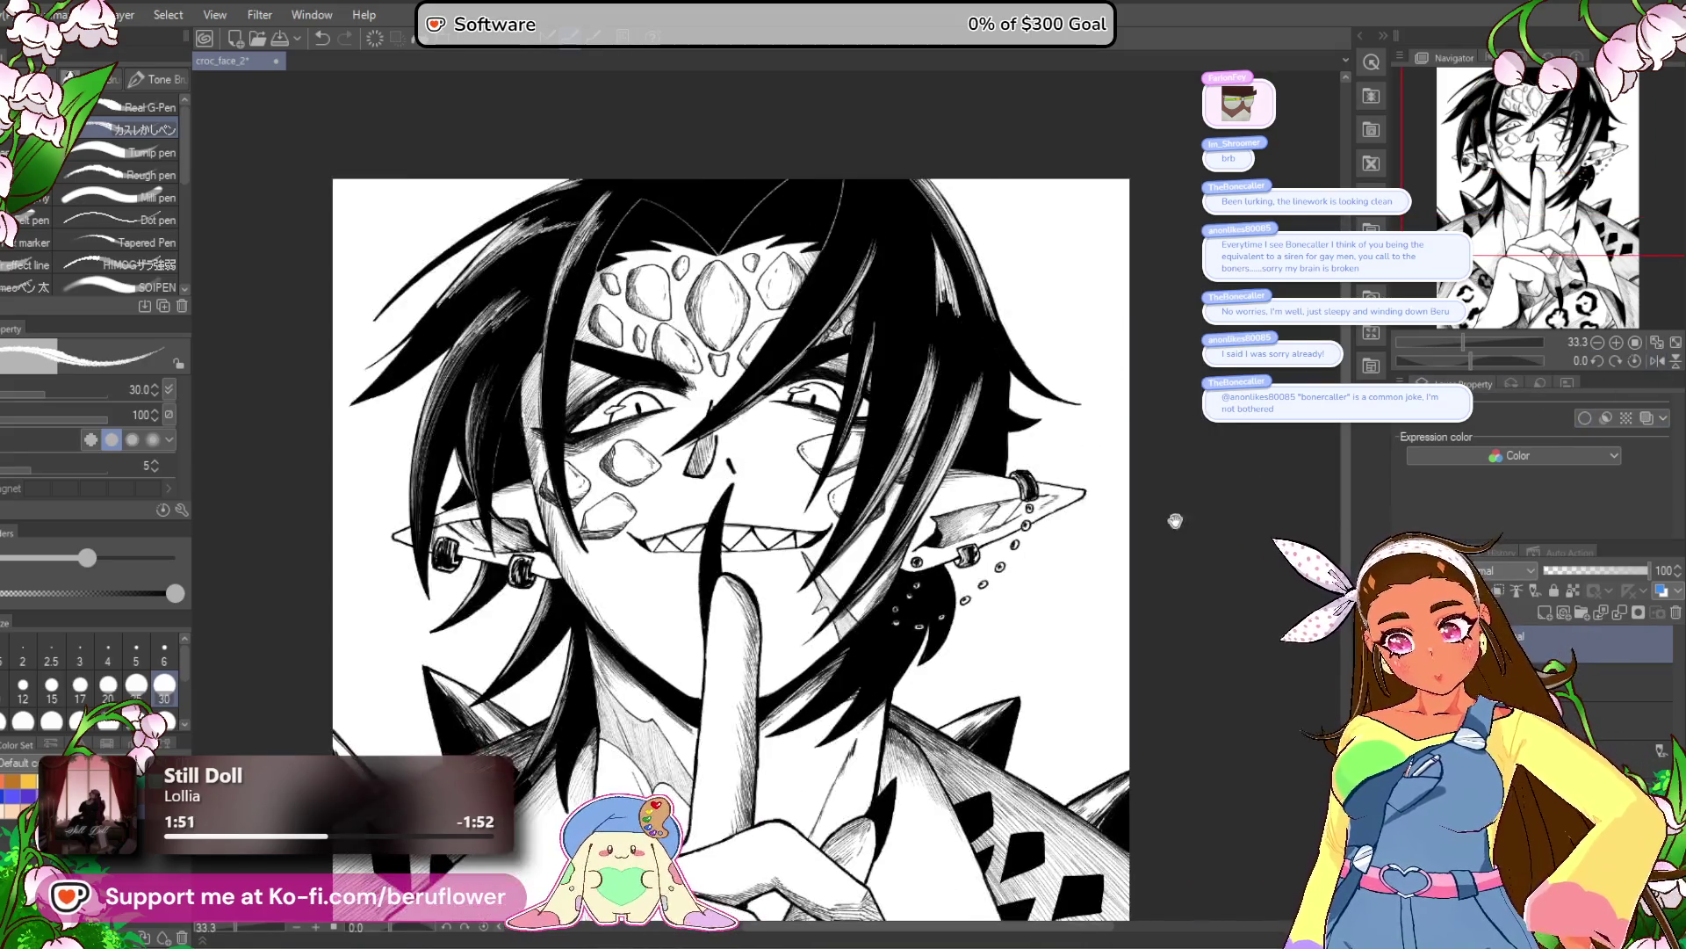
{"action": "scroll", "coordinate": [970, 490], "scroll_direction": "up", "scroll_amount": 2}
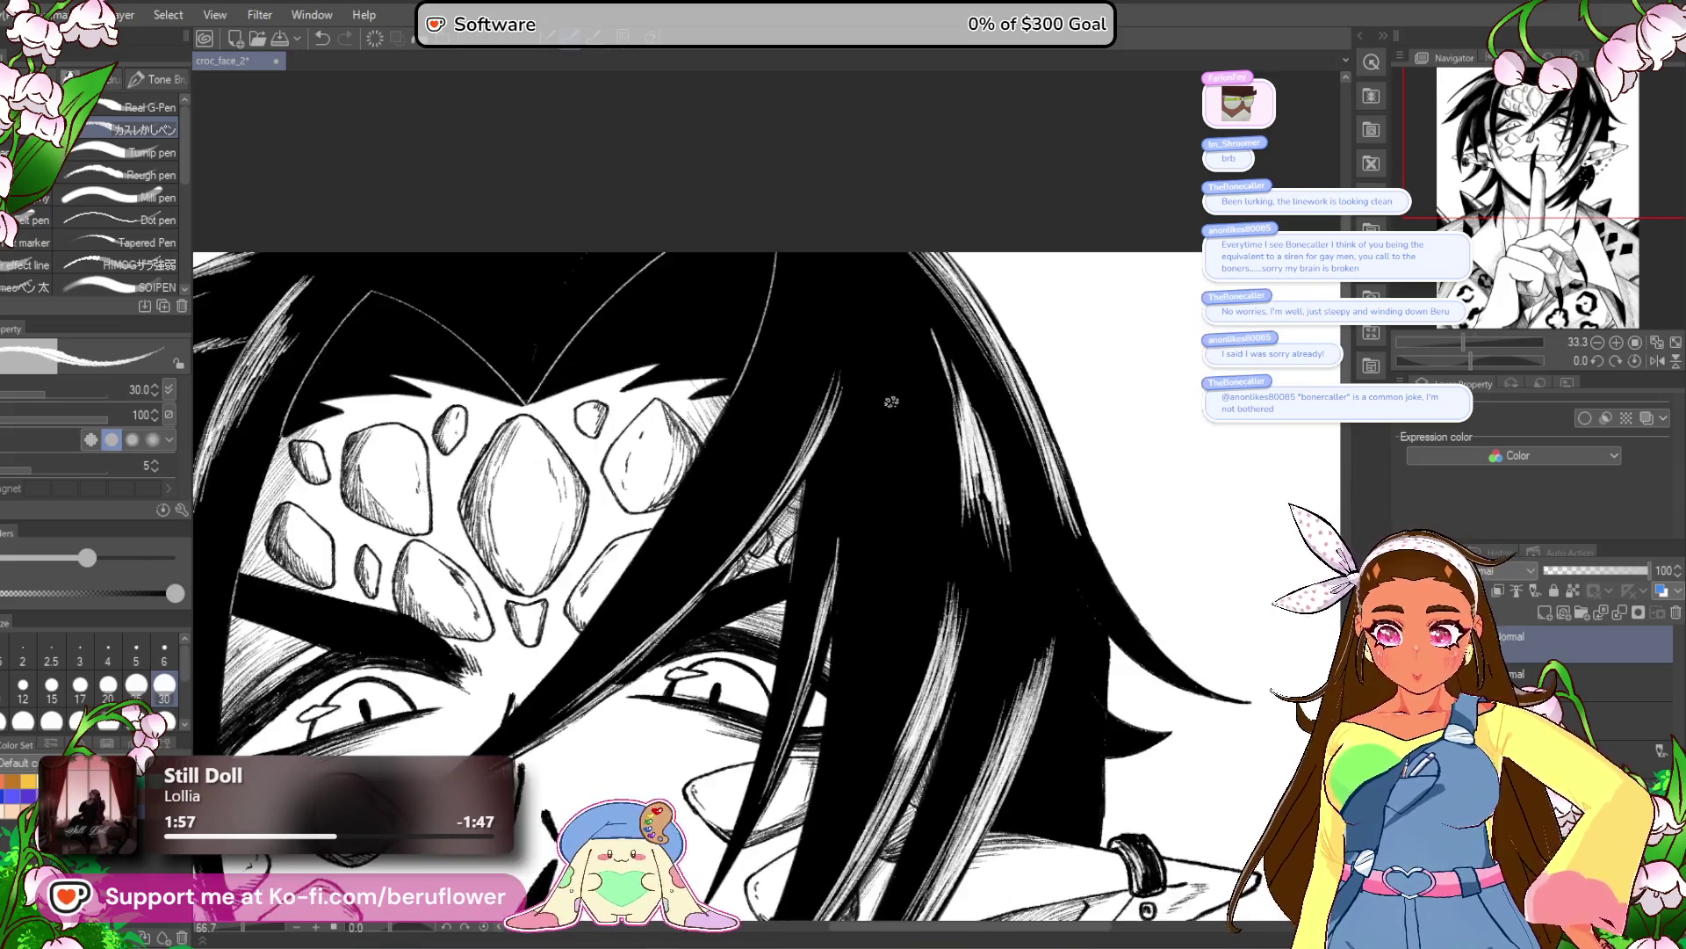
{"action": "scroll", "coordinate": [902, 383], "scroll_direction": "up", "scroll_amount": 2}
{"action": "key", "text": "ctrl+z"}
{"action": "left_click_drag", "start_coordinate": [864, 296], "coordinate": [819, 430]}
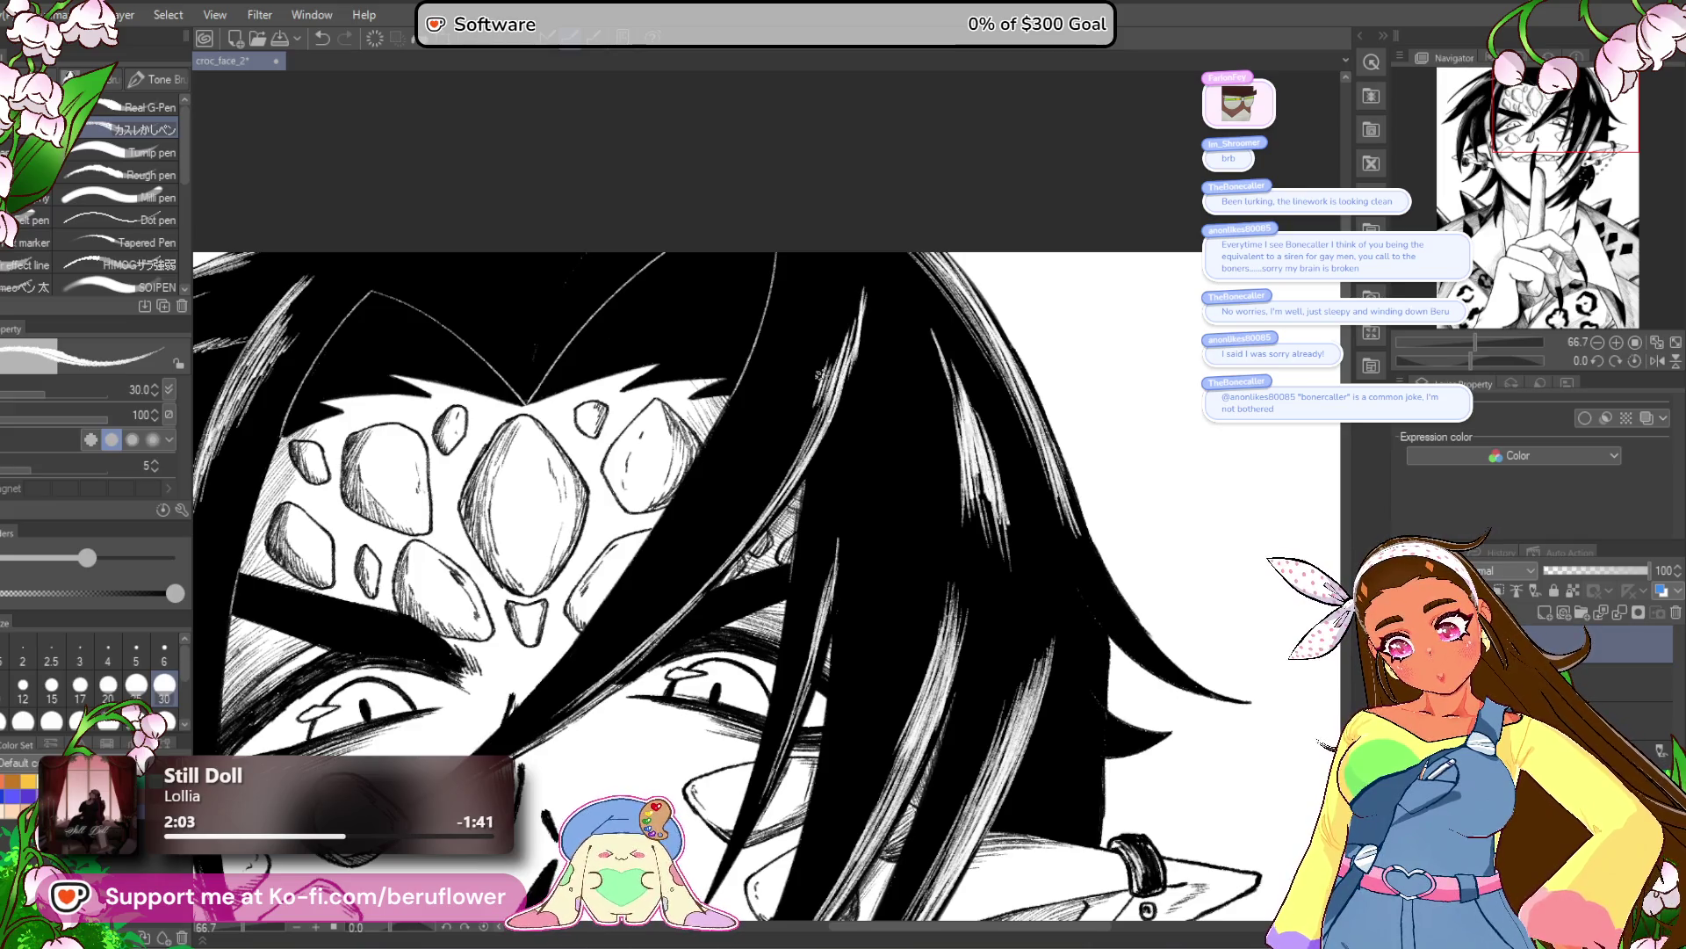
{"action": "scroll", "coordinate": [759, 508], "scroll_direction": "down", "scroll_amount": 3}
{"action": "left_click_drag", "start_coordinate": [759, 508], "coordinate": [834, 376]}
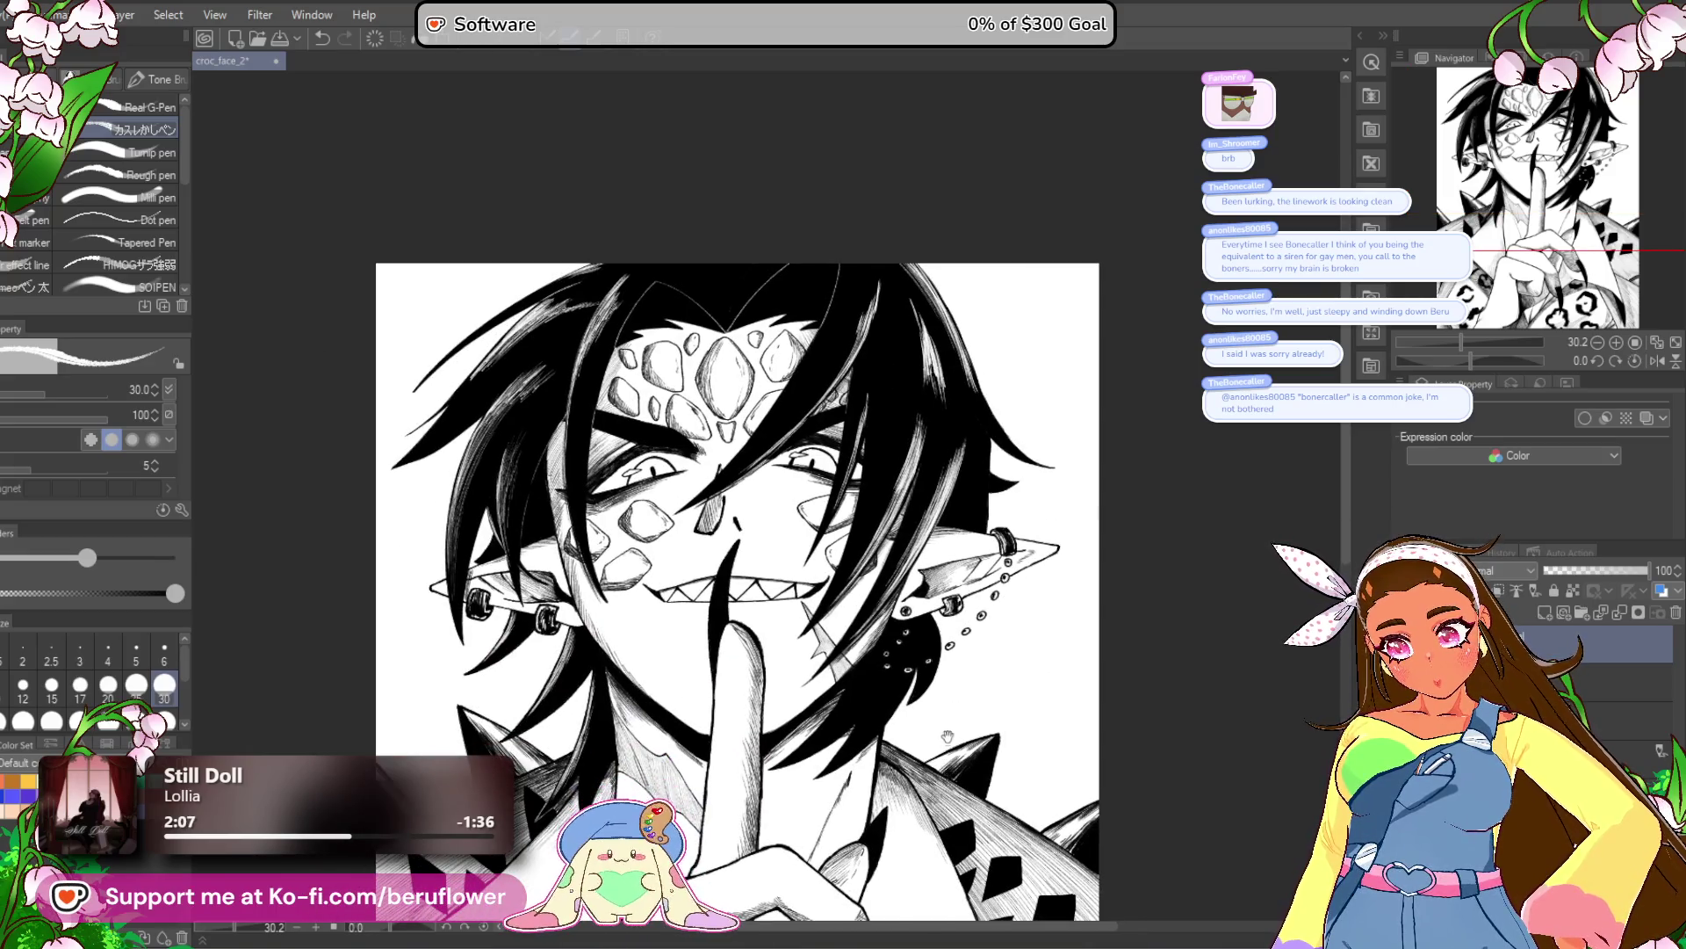
{"action": "left_click_drag", "start_coordinate": [942, 788], "coordinate": [905, 672]}
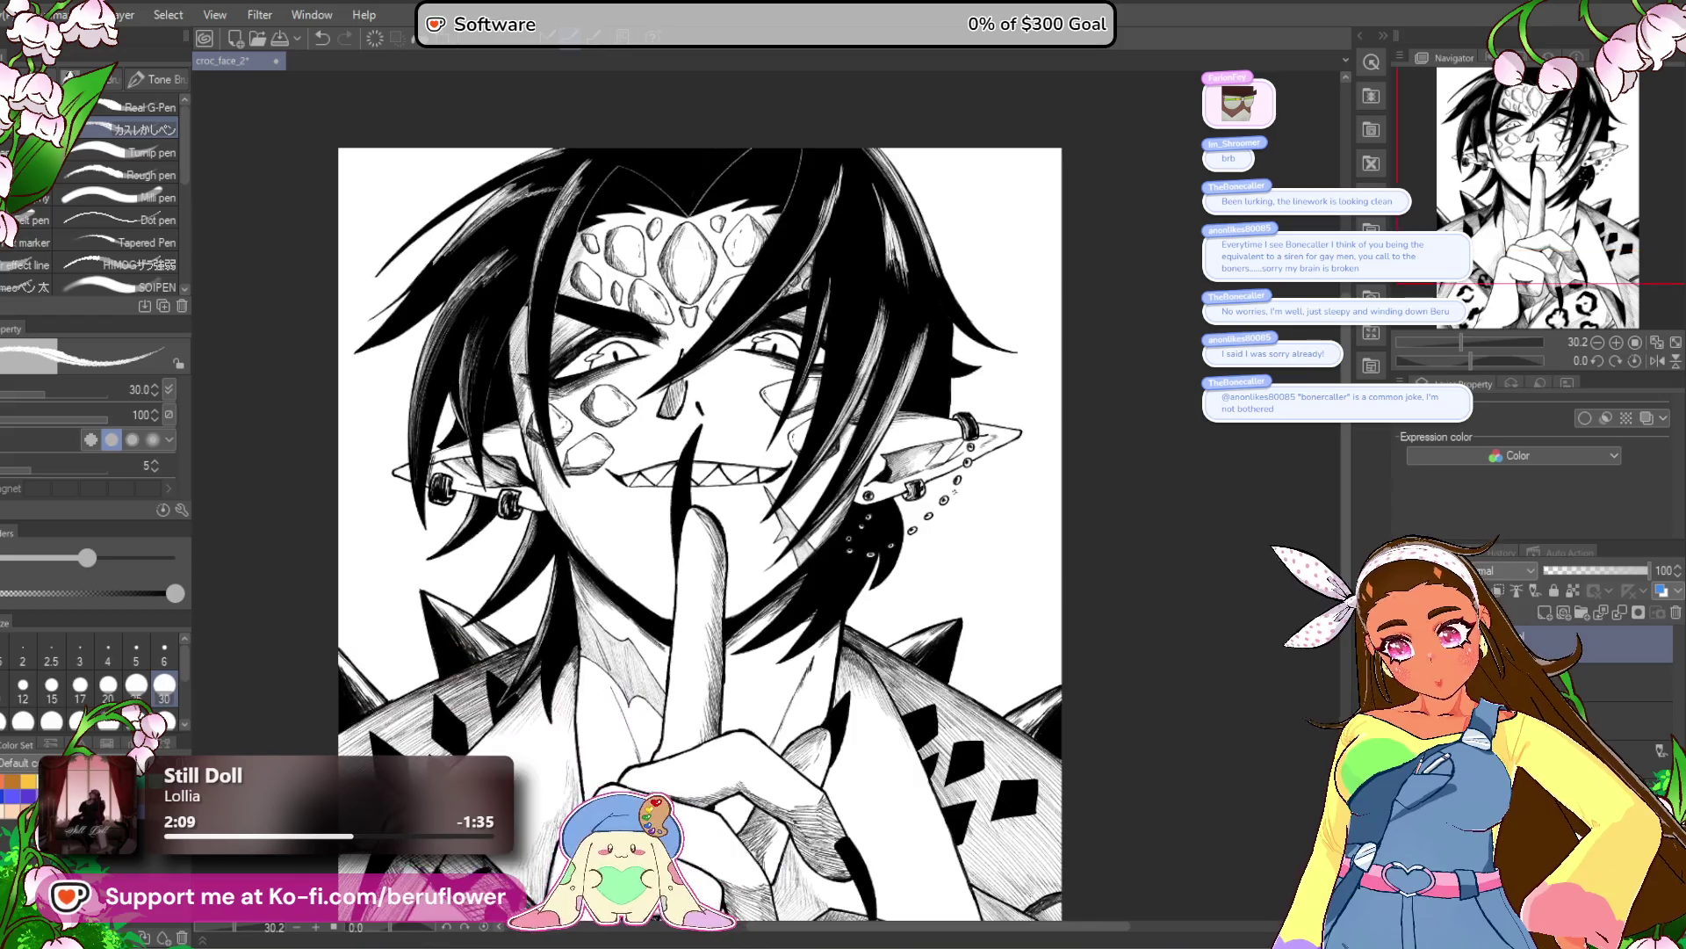
{"action": "scroll", "coordinate": [937, 349], "scroll_direction": "up", "scroll_amount": 3}
{"action": "left_click_drag", "start_coordinate": [821, 640], "coordinate": [830, 528]}
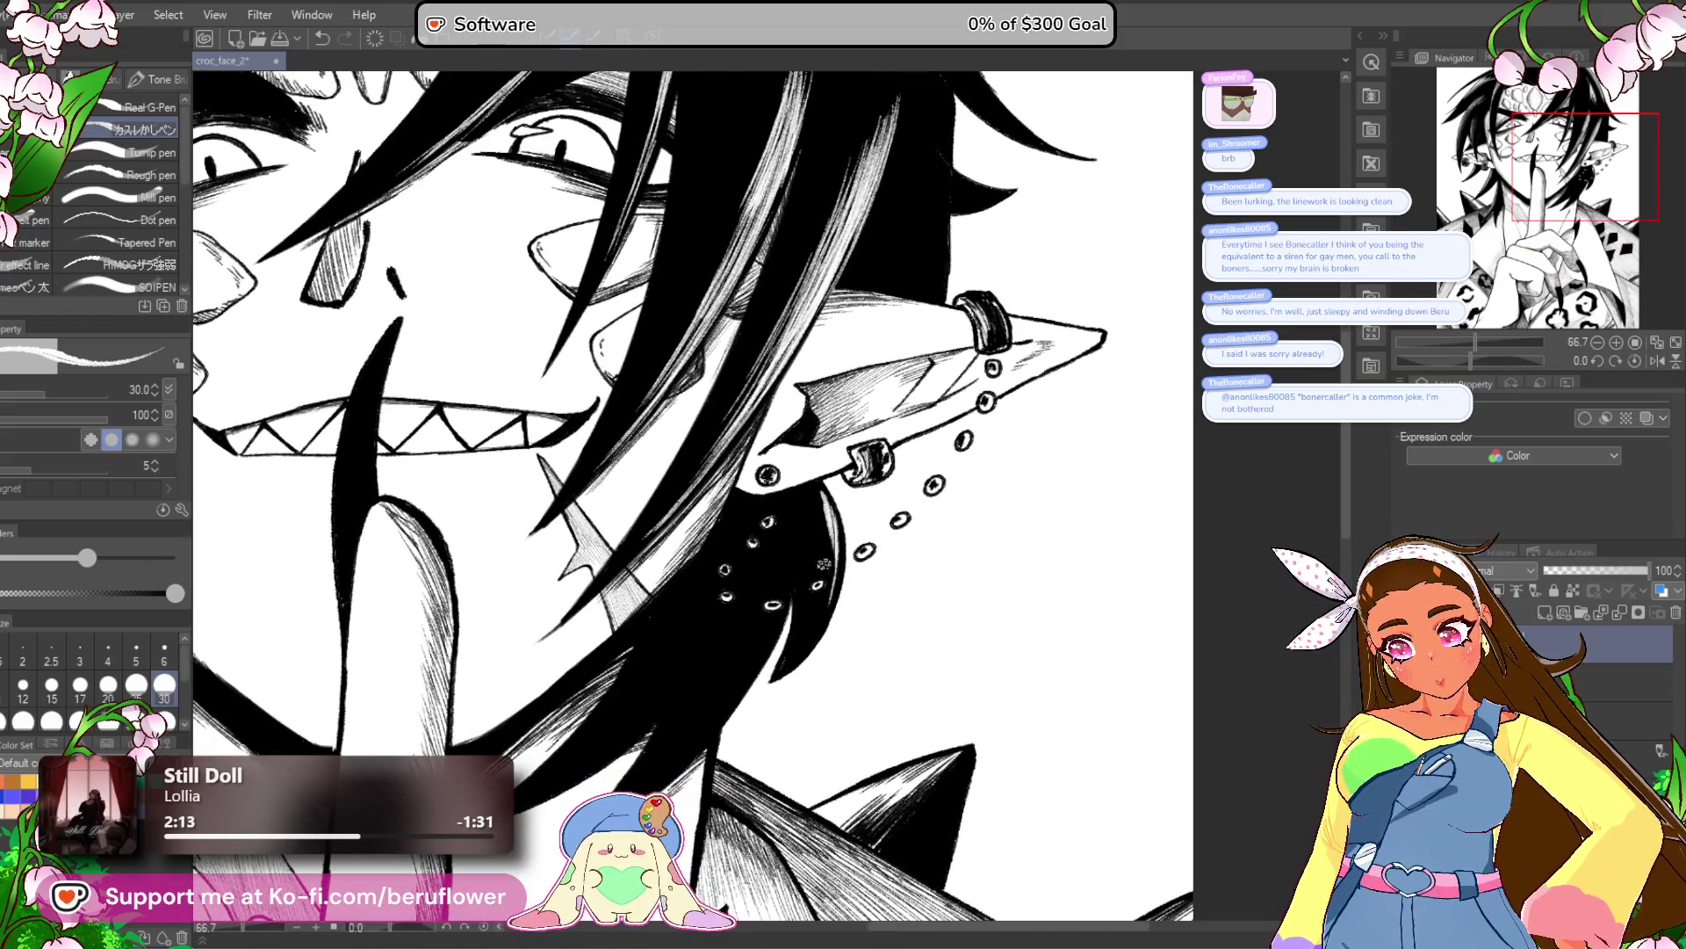
{"action": "left_click_drag", "start_coordinate": [817, 609], "coordinate": [836, 500]}
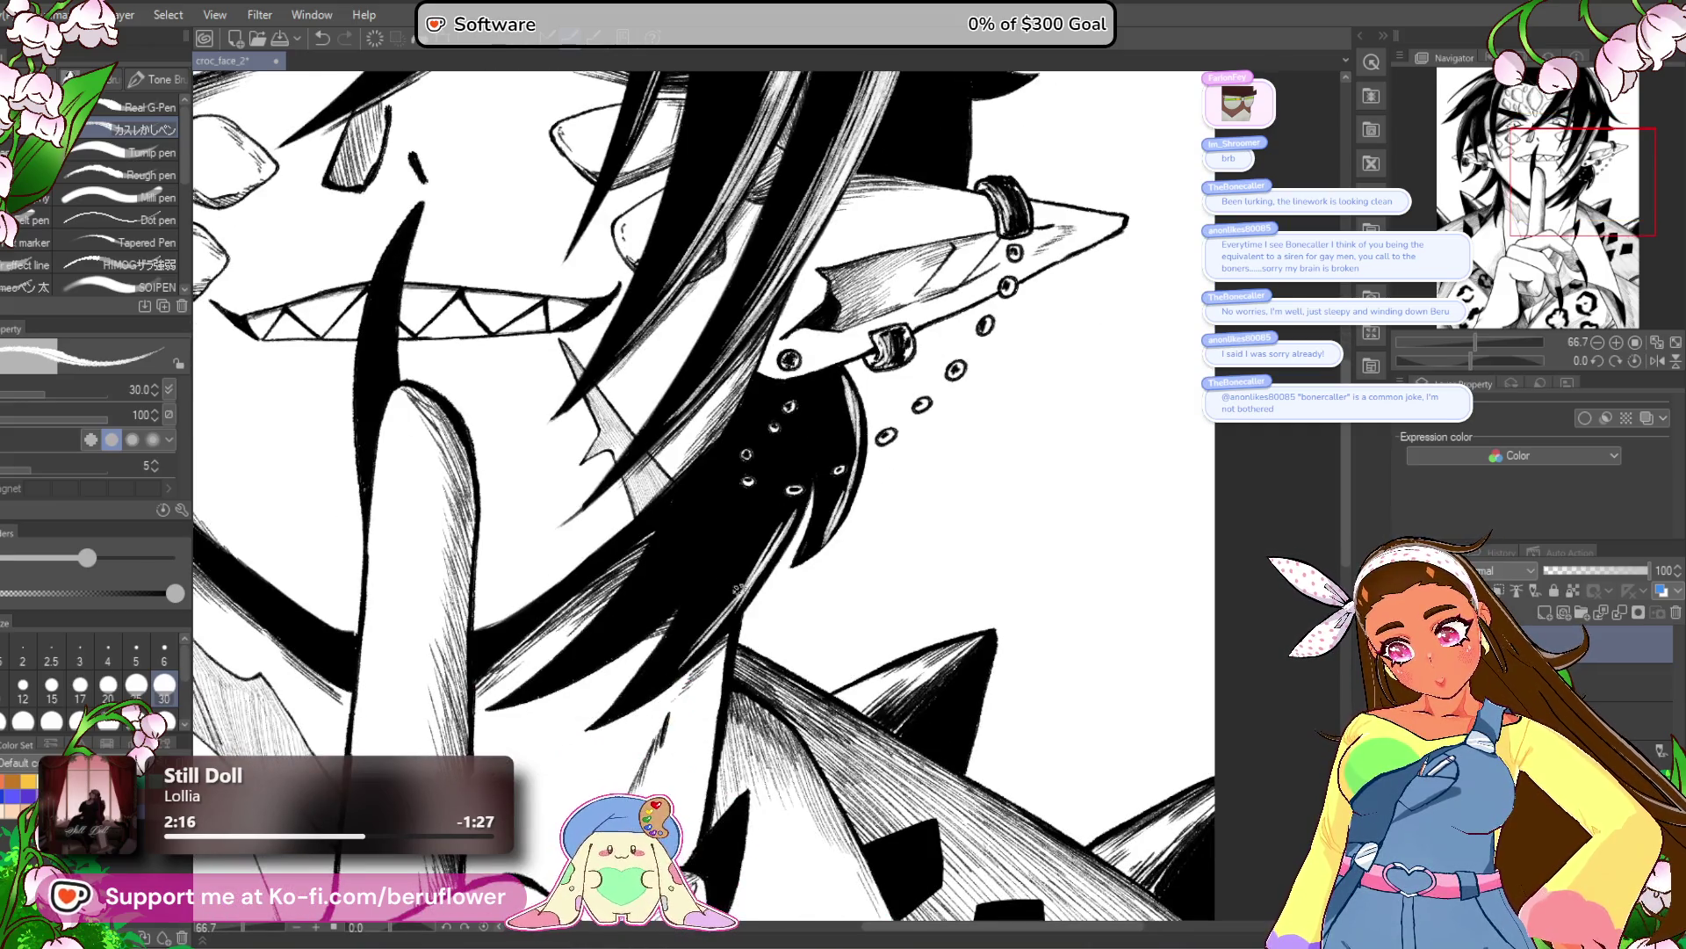
{"action": "mouse_move", "coordinate": [729, 541]}
{"action": "left_mouse_down"}
{"action": "mouse_move", "coordinate": [766, 517]}
{"action": "mouse_move", "coordinate": [680, 592]}
{"action": "left_mouse_up"}
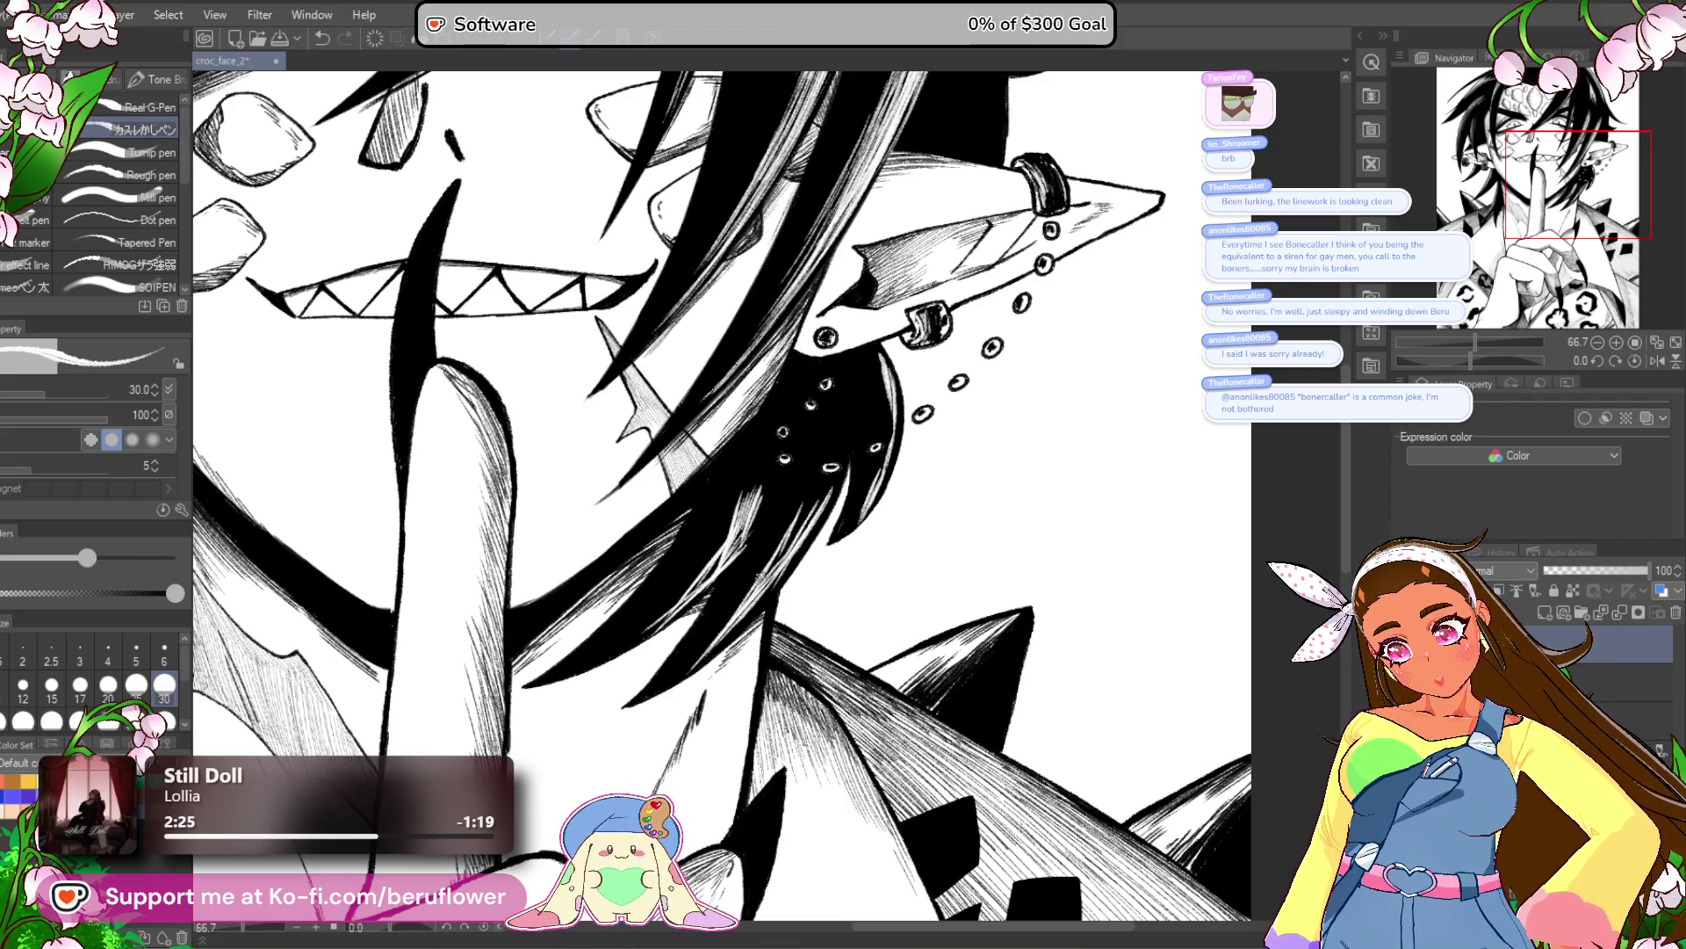
{"action": "scroll", "coordinate": [824, 551], "scroll_direction": "down", "scroll_amount": 5}
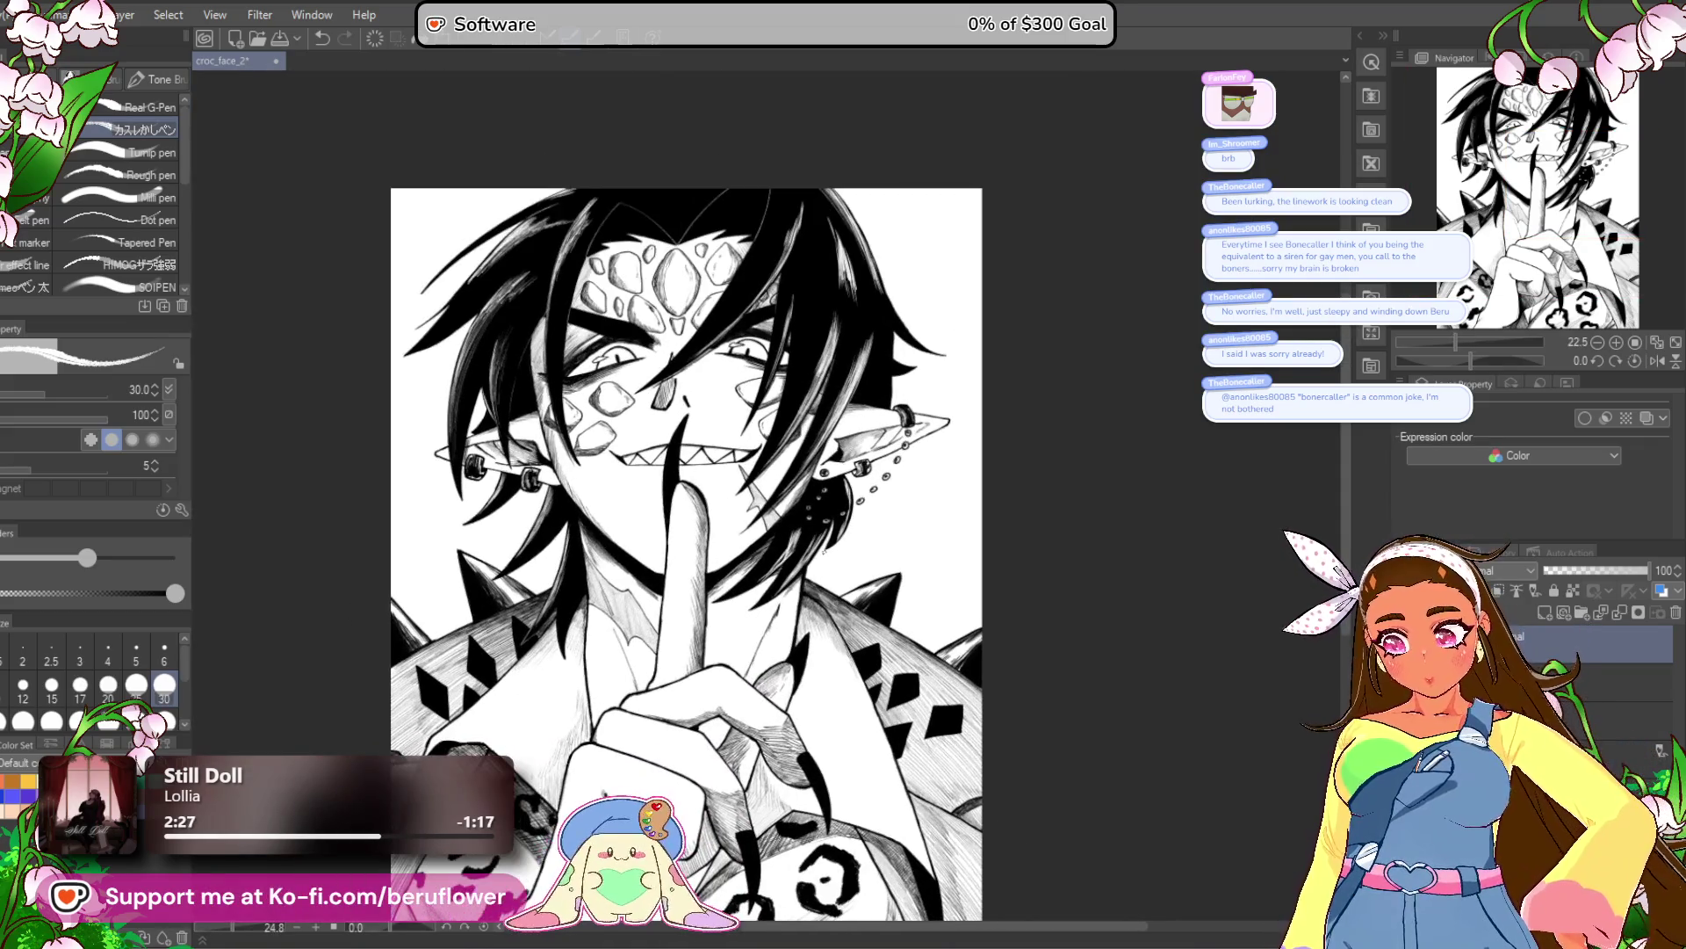
Dot small white highlights onto the black hair hanging below the right ear.
{"action": "scroll", "coordinate": [820, 223], "scroll_direction": "up", "scroll_amount": 5}
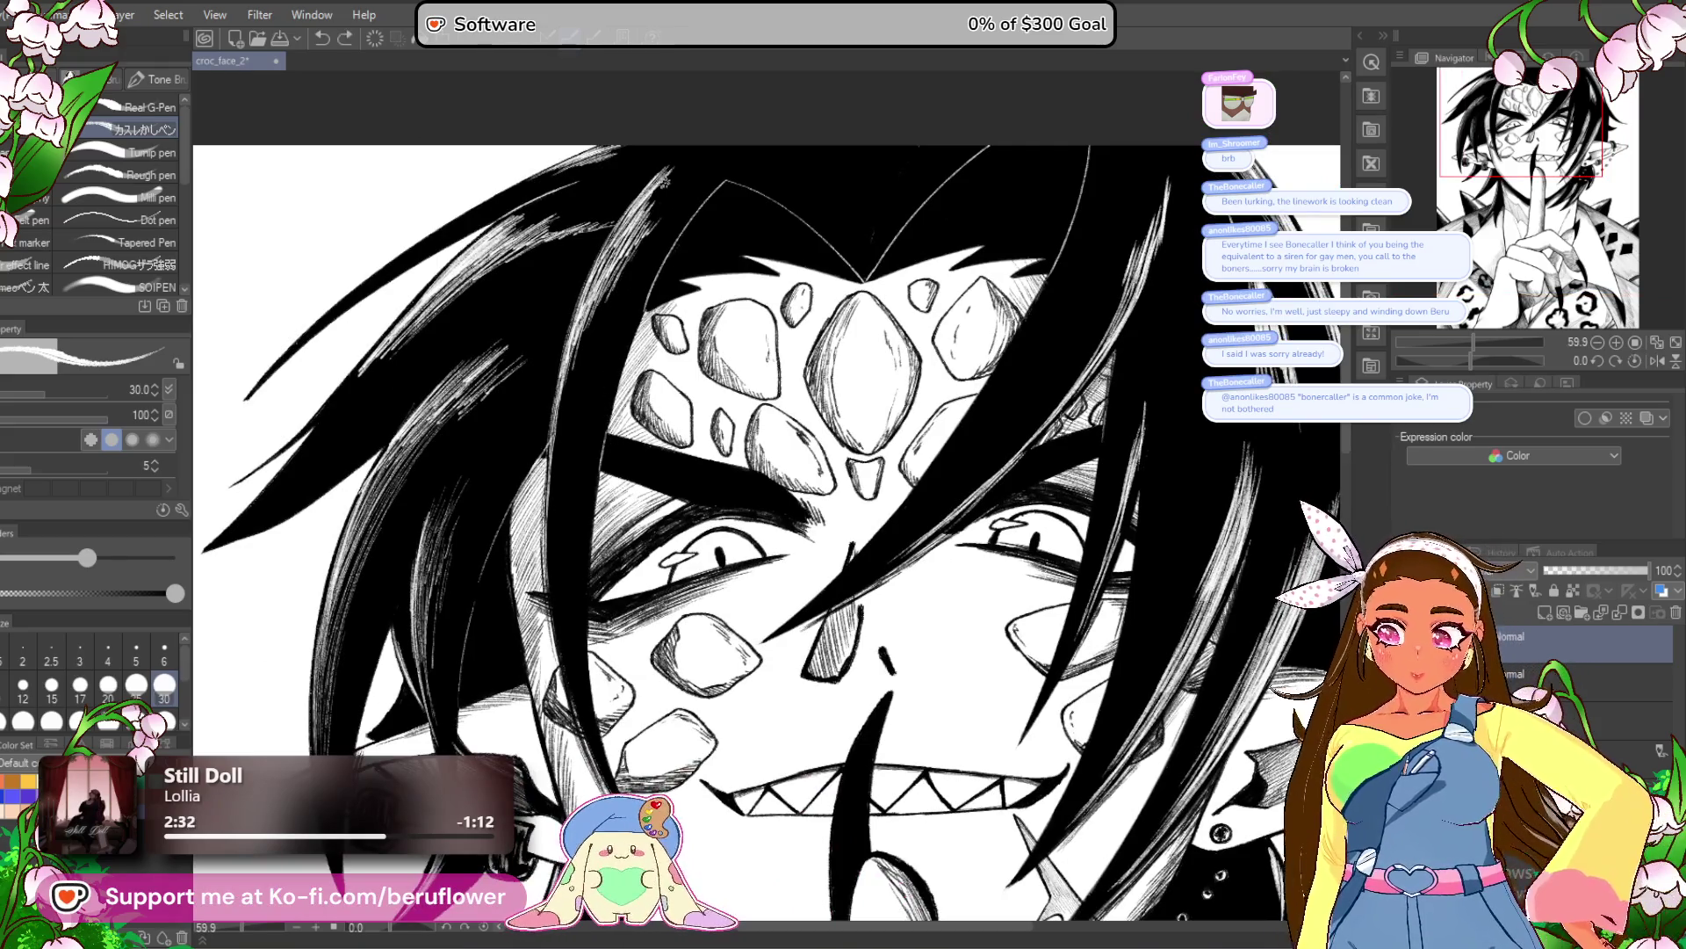
{"action": "mouse_move", "coordinate": [686, 401]}
{"action": "left_mouse_down"}
{"action": "mouse_move", "coordinate": [819, 314]}
{"action": "mouse_move", "coordinate": [479, 360]}
{"action": "mouse_move", "coordinate": [440, 345]}
{"action": "left_mouse_up"}
{"action": "left_click_drag", "start_coordinate": [226, 494], "coordinate": [648, 533]}
{"action": "left_click_drag", "start_coordinate": [1162, 510], "coordinate": [824, 529]}
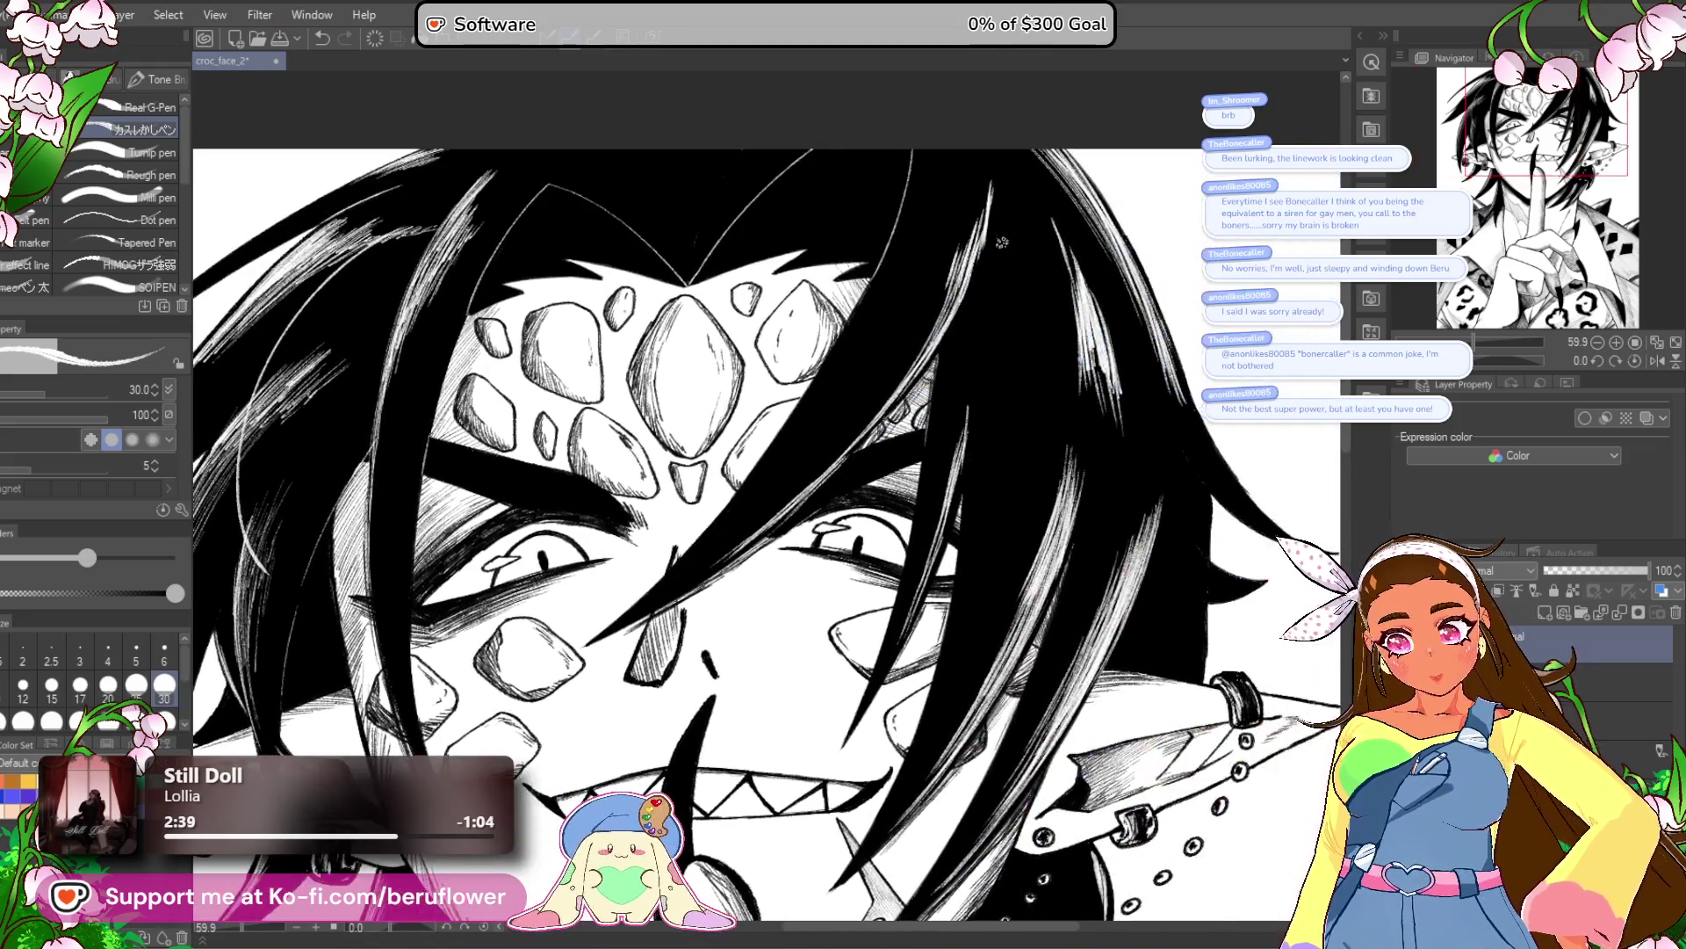
{"action": "left_click_drag", "start_coordinate": [551, 603], "coordinate": [509, 544]}
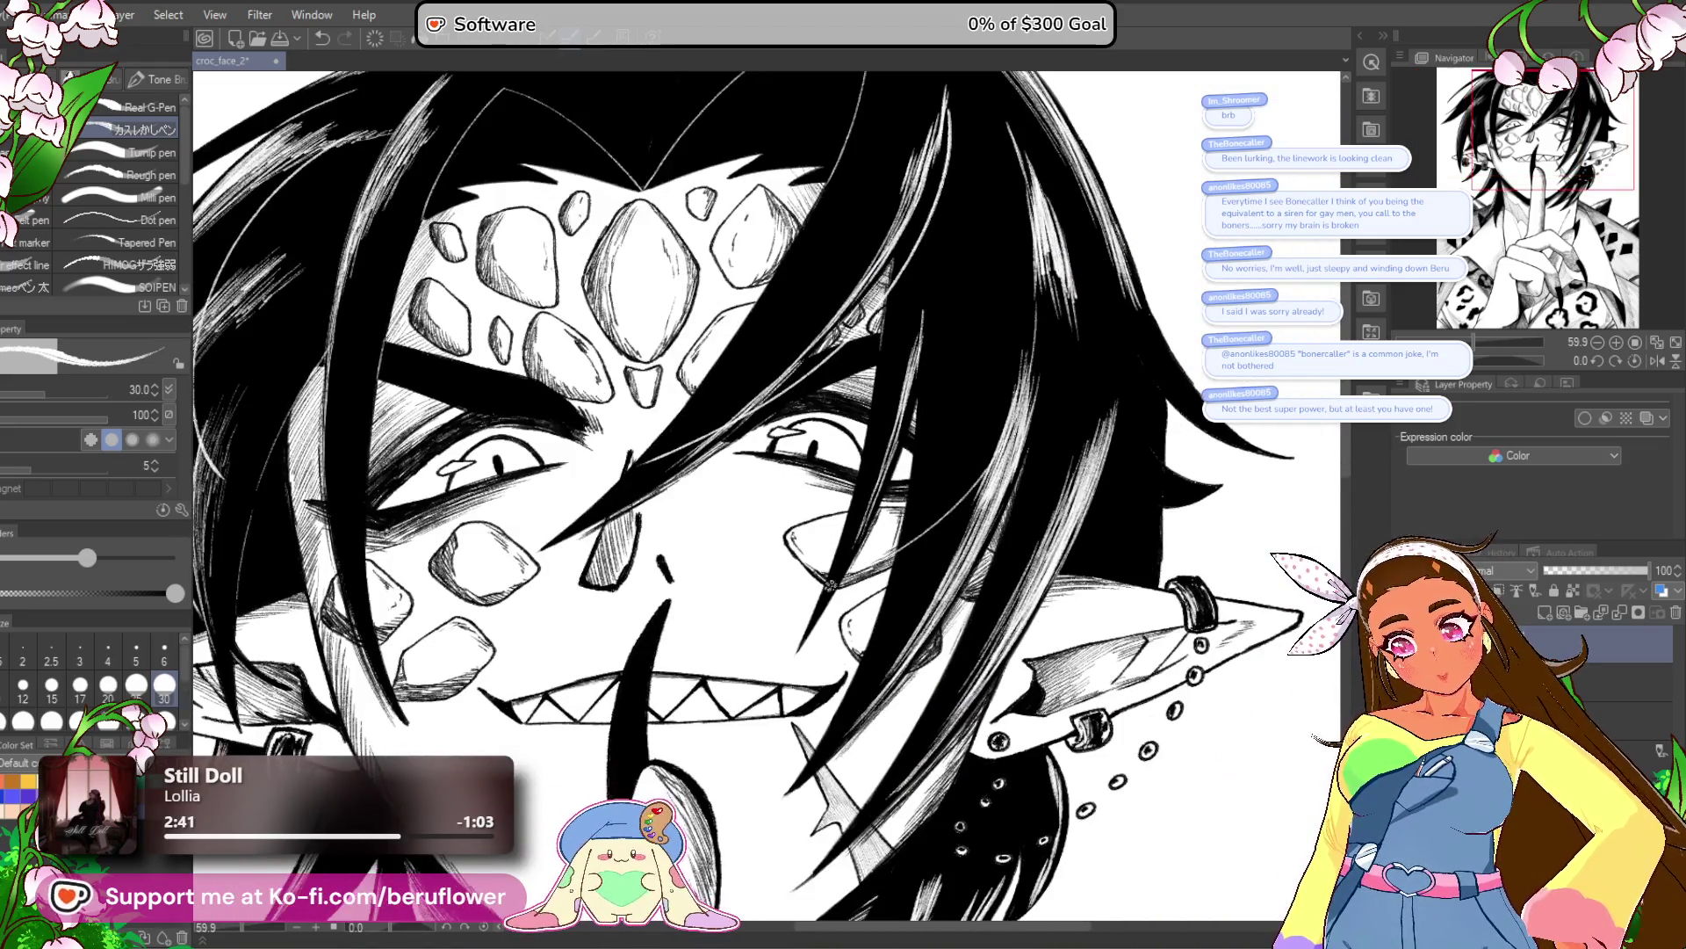
{"action": "scroll", "coordinate": [615, 614], "scroll_direction": "down", "scroll_amount": 3}
{"action": "scroll", "coordinate": [687, 638], "scroll_direction": "up", "scroll_amount": 2}
{"action": "scroll", "coordinate": [790, 639], "scroll_direction": "down", "scroll_amount": 3}
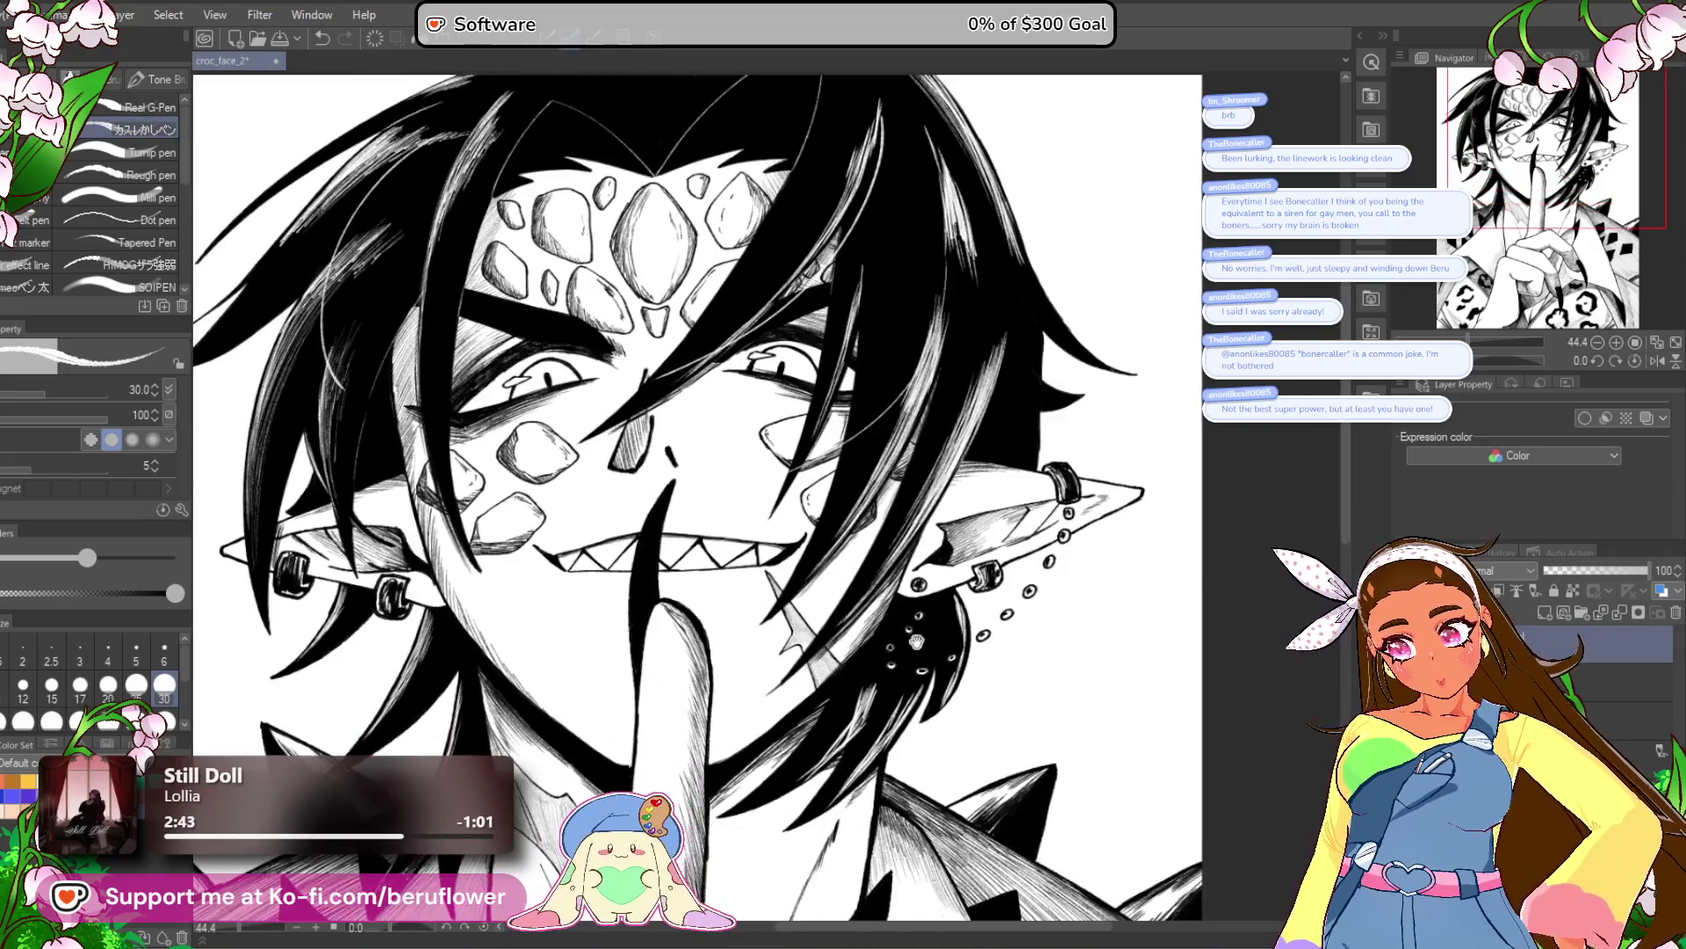
{"action": "left_click_drag", "start_coordinate": [916, 657], "coordinate": [941, 445]}
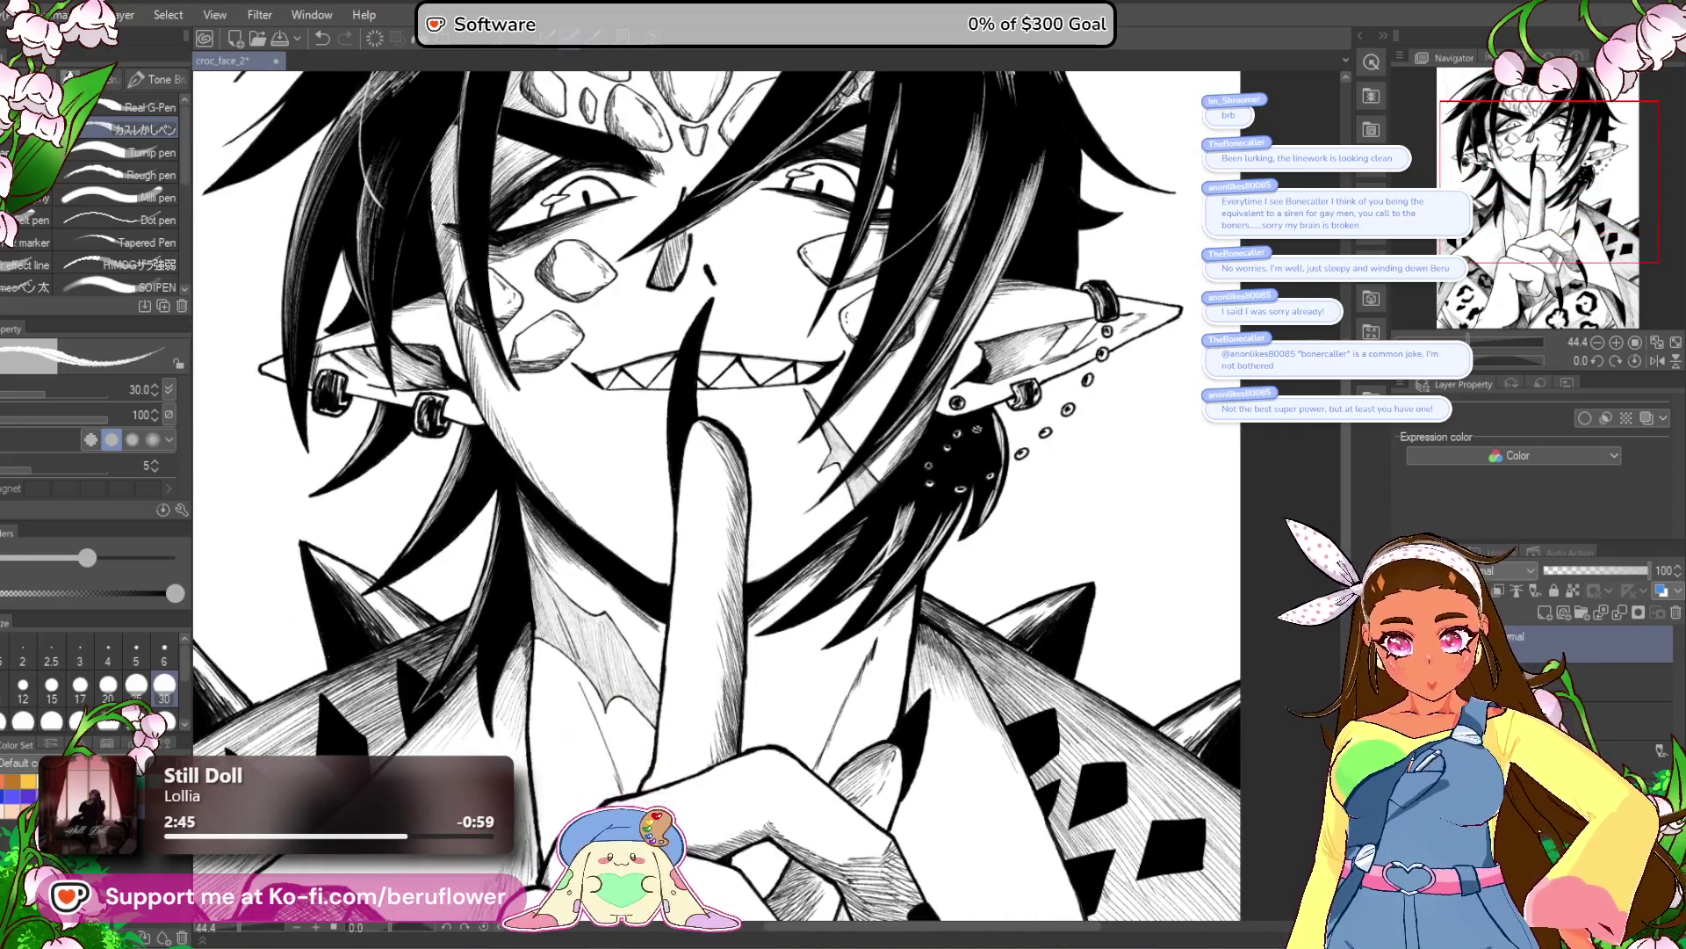
{"action": "left_click", "coordinate": [946, 447]}
{"action": "left_click", "coordinate": [935, 454]}
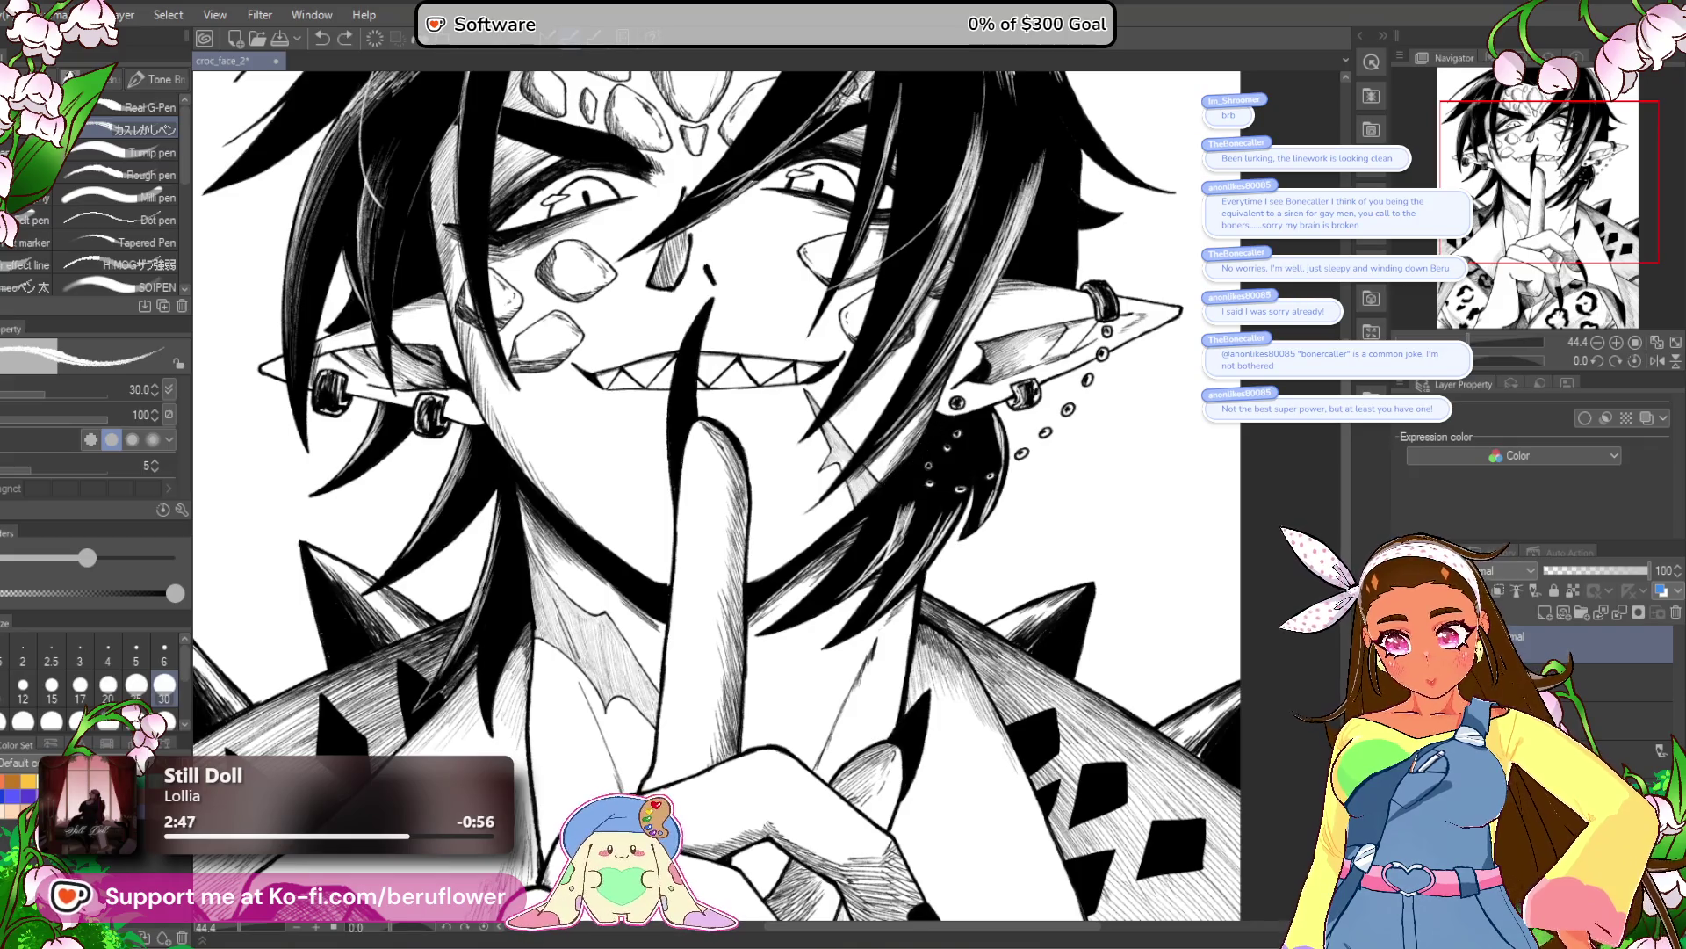
Pan and zoom around the face and whole artwork to review the hair highlights.
{"action": "scroll", "coordinate": [763, 694], "scroll_direction": "up", "scroll_amount": 1}
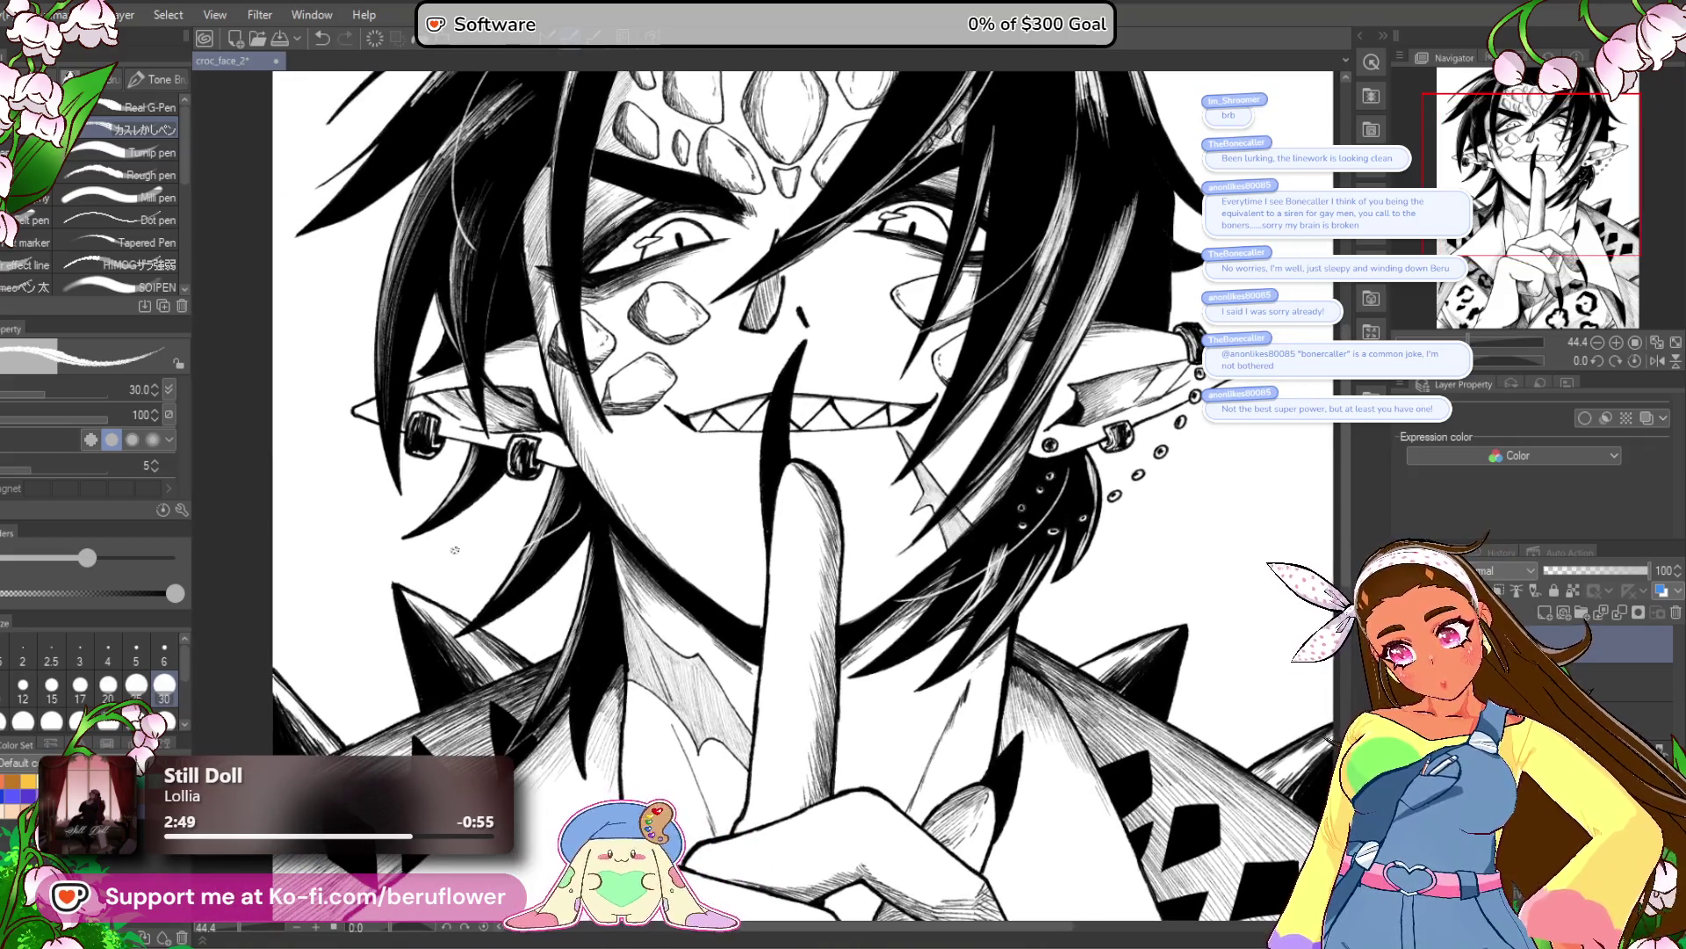
{"action": "scroll", "coordinate": [928, 519], "scroll_direction": "down", "scroll_amount": 1}
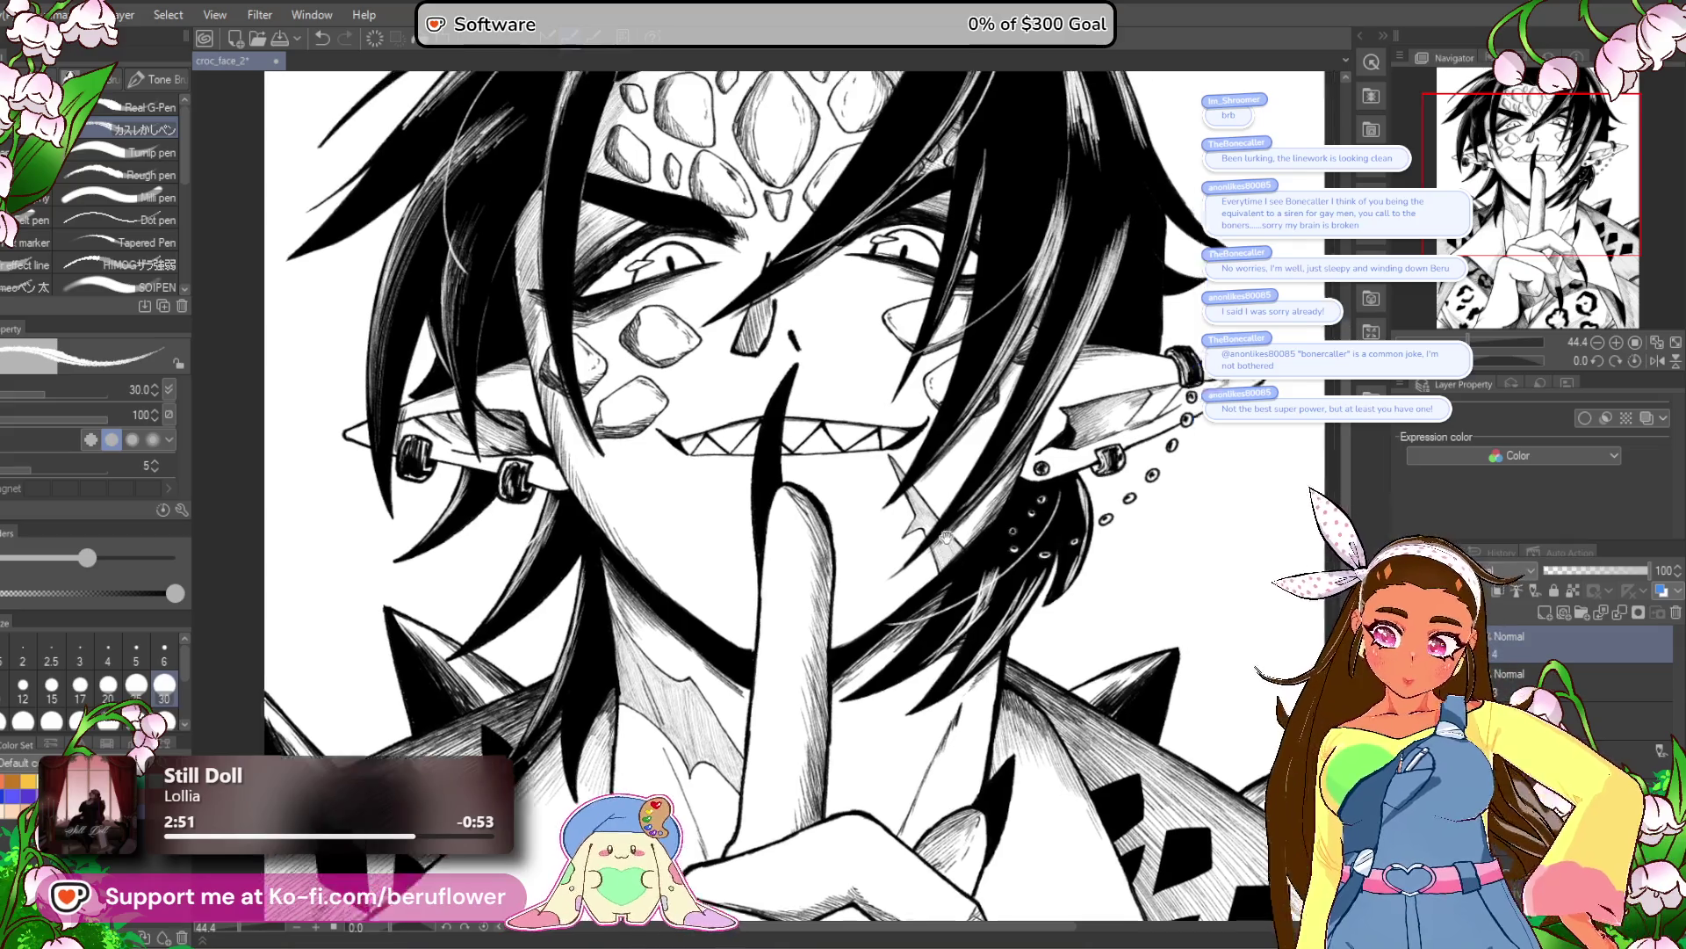
{"action": "scroll", "coordinate": [933, 643], "scroll_direction": "up", "scroll_amount": 1}
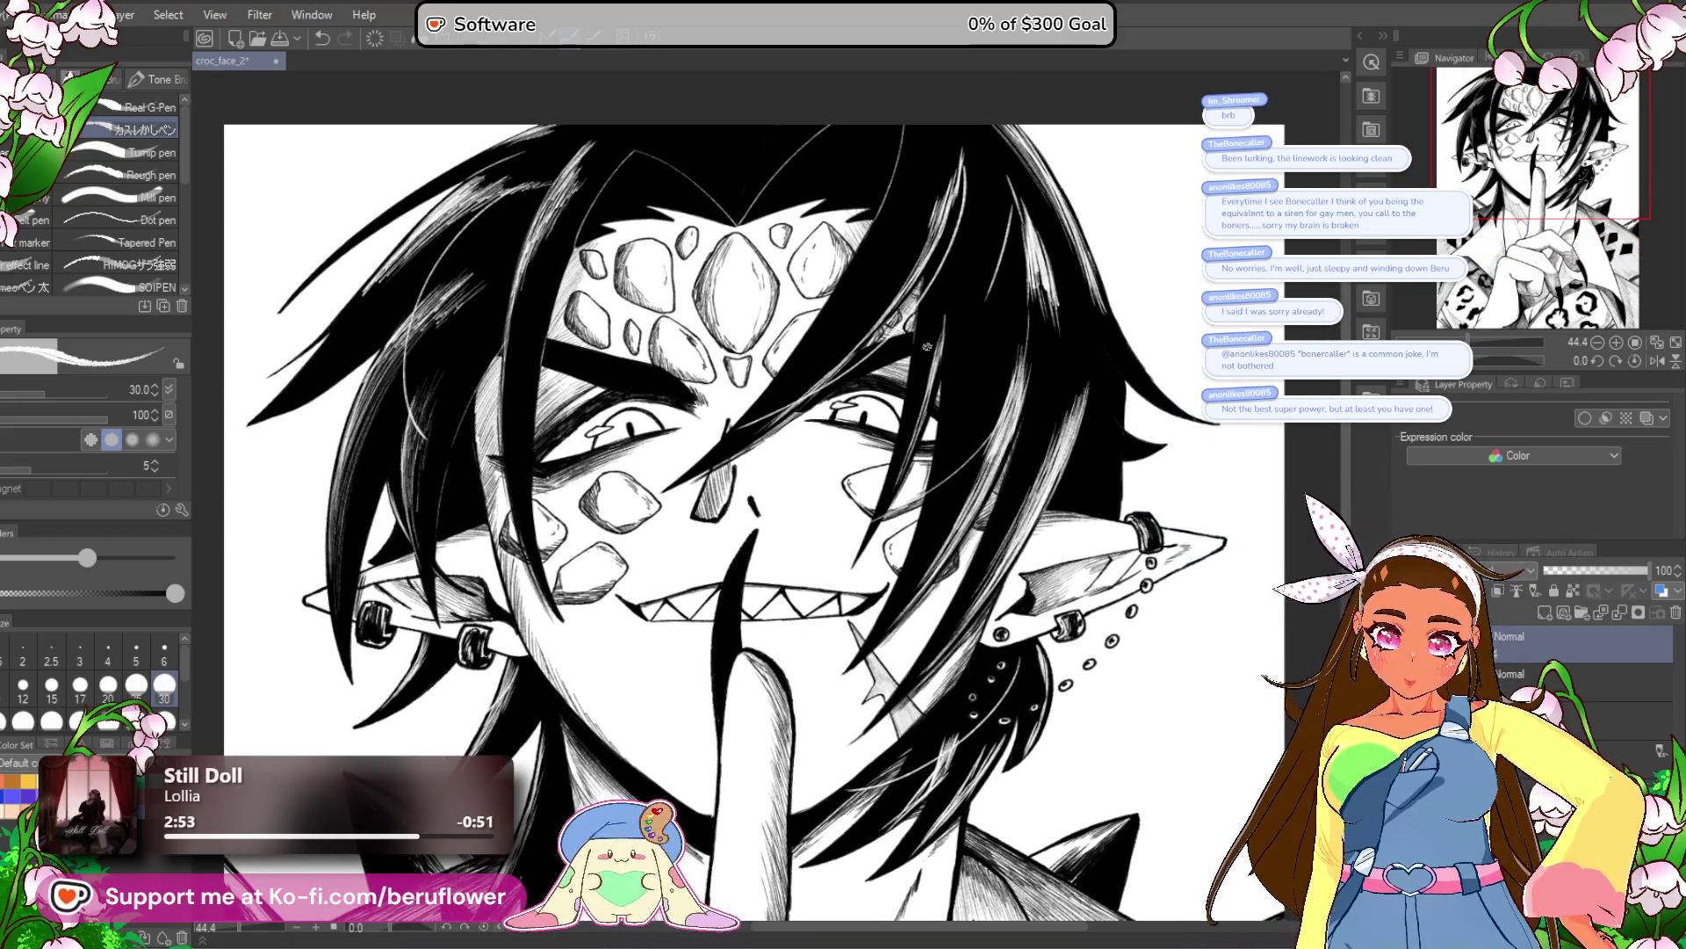
{"action": "left_click_drag", "start_coordinate": [378, 448], "coordinate": [476, 395]}
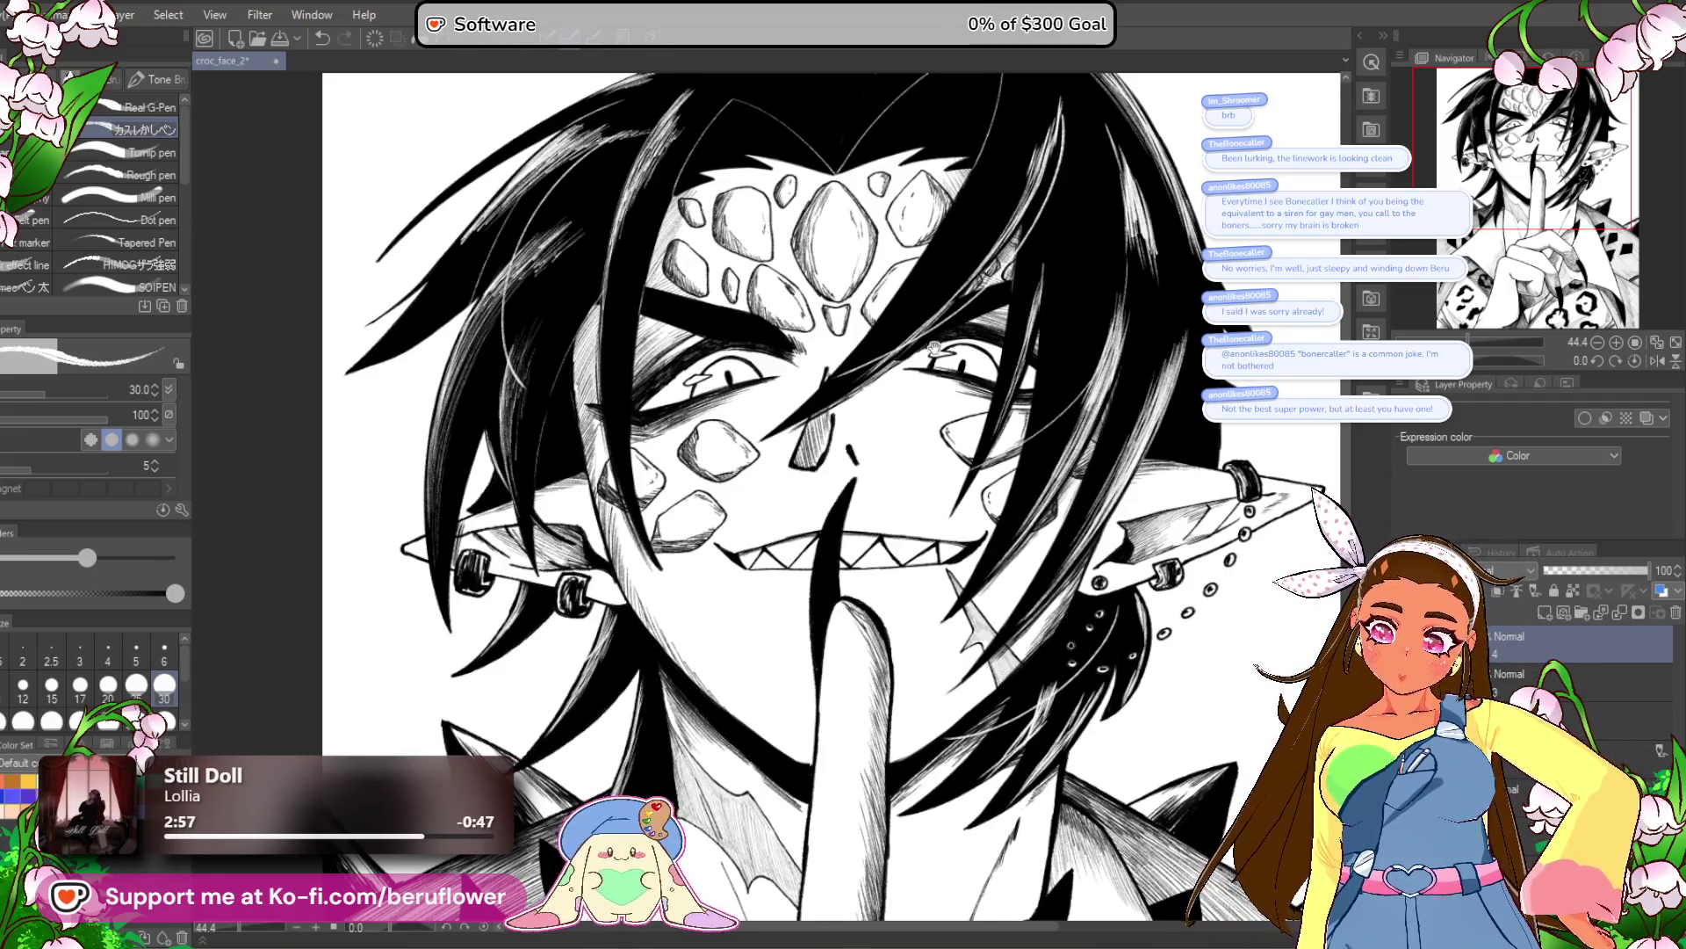
{"action": "left_click_drag", "start_coordinate": [964, 225], "coordinate": [946, 255]}
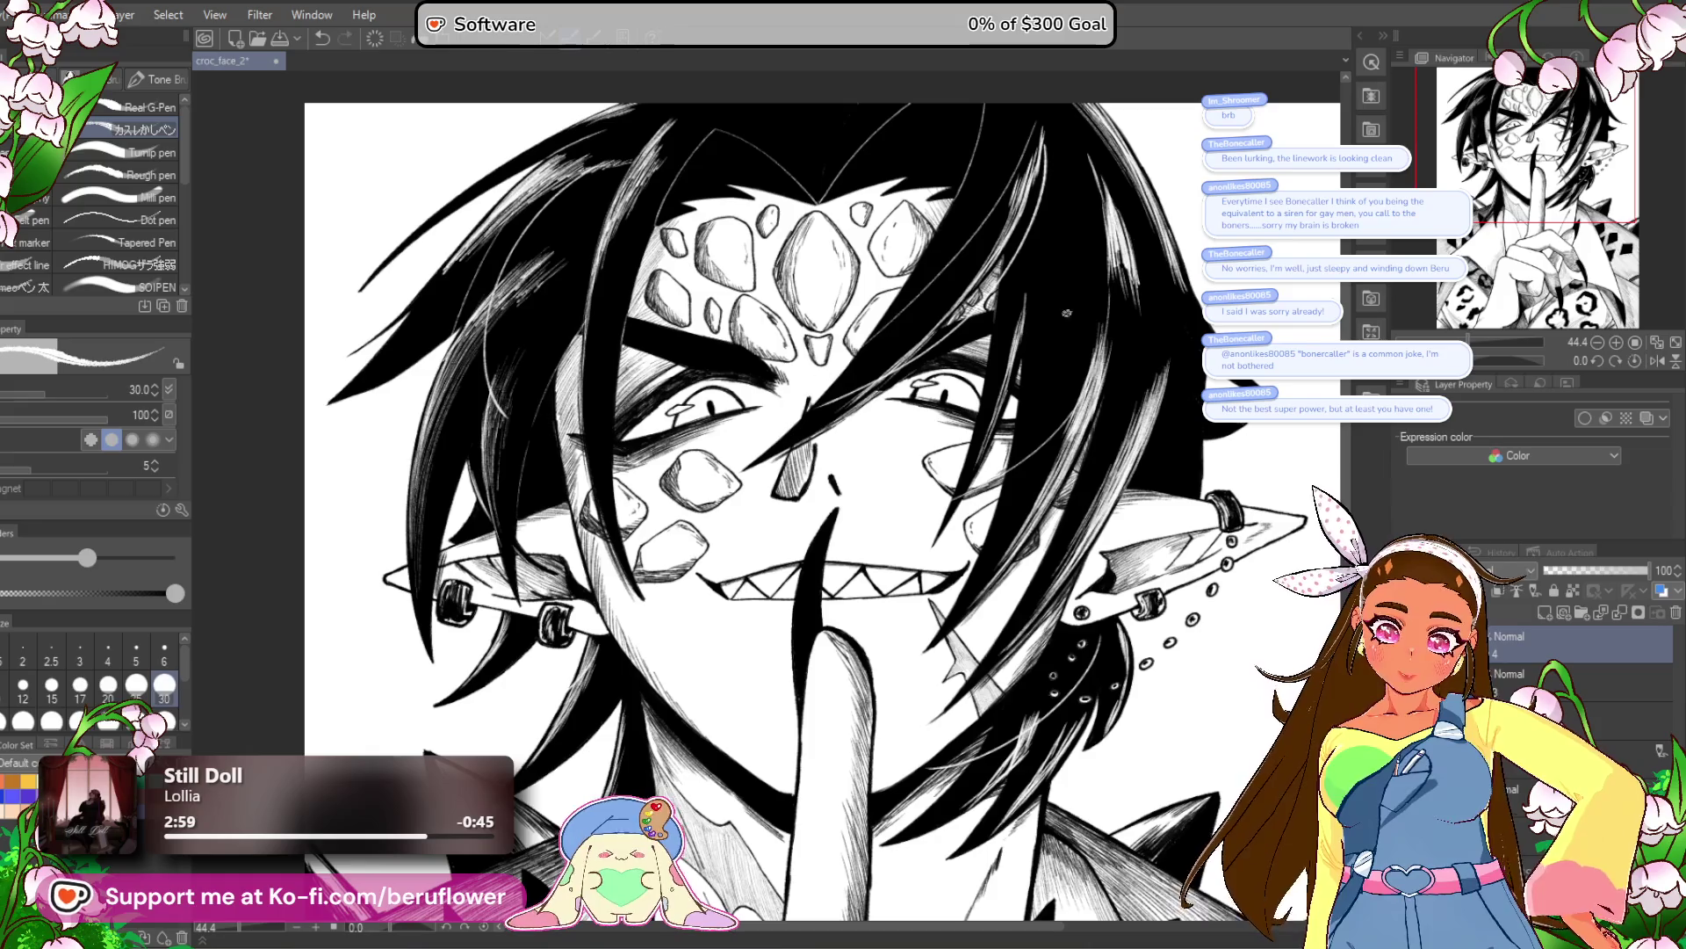
{"action": "left_click_drag", "start_coordinate": [739, 431], "coordinate": [723, 438]}
{"action": "left_click_drag", "start_coordinate": [892, 756], "coordinate": [822, 624]}
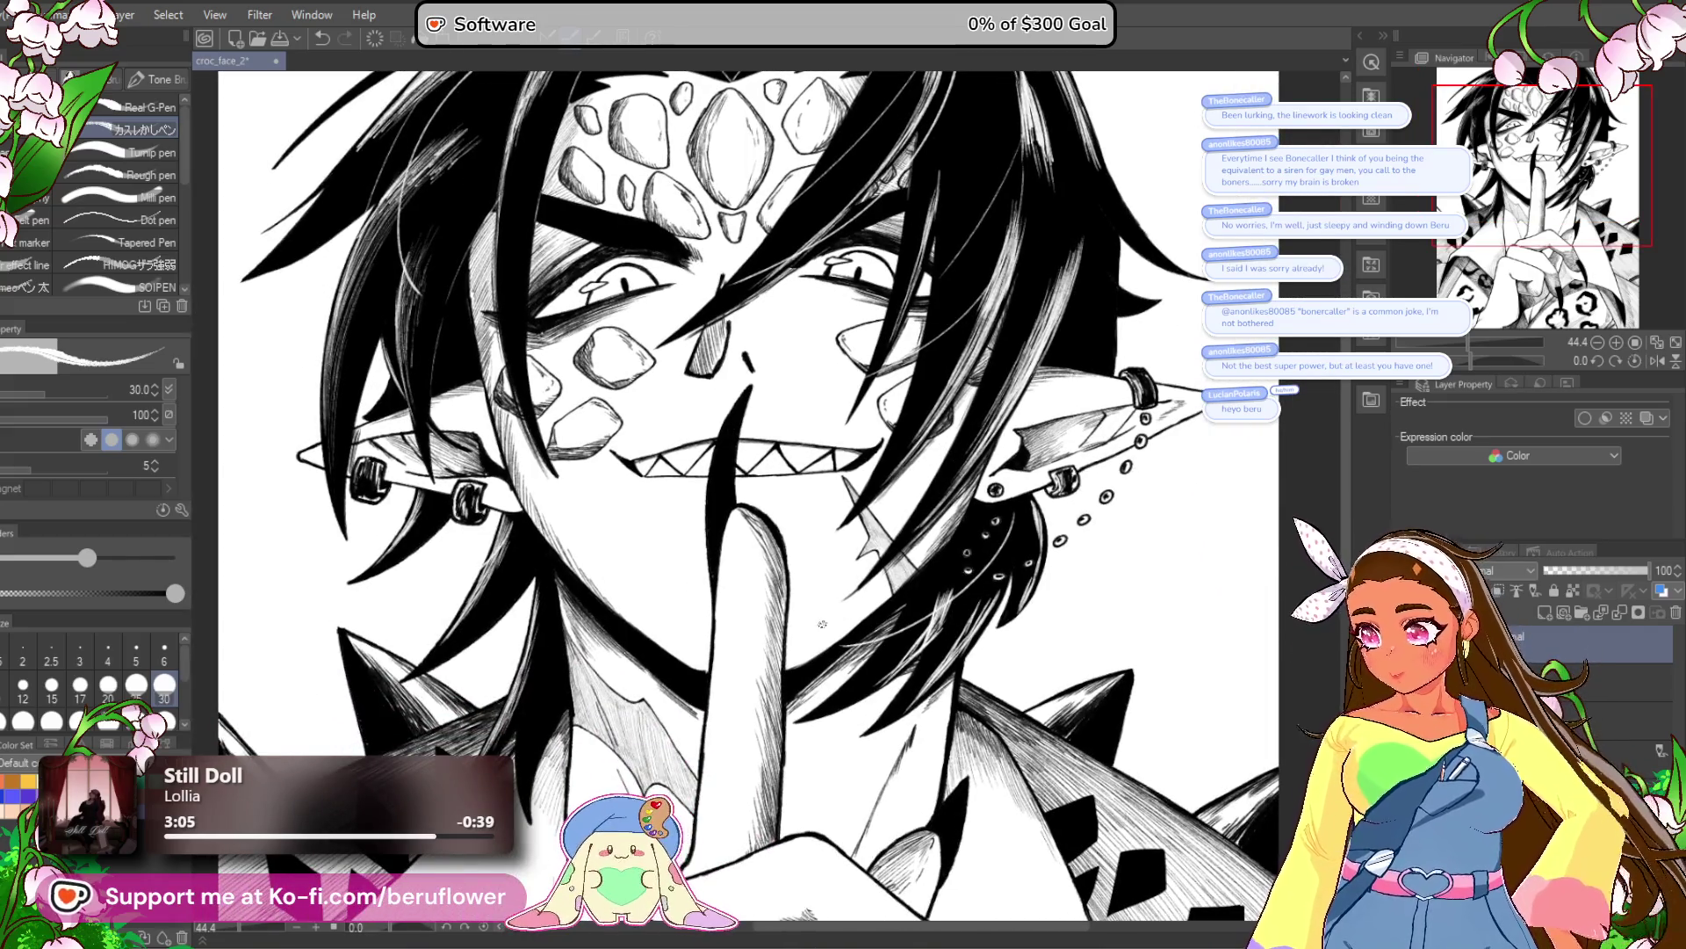
{"action": "scroll", "coordinate": [822, 624], "scroll_direction": "down", "scroll_amount": 1}
{"action": "left_click_drag", "start_coordinate": [953, 760], "coordinate": [927, 712]}
{"action": "scroll", "coordinate": [960, 367], "scroll_direction": "up", "scroll_amount": 3}
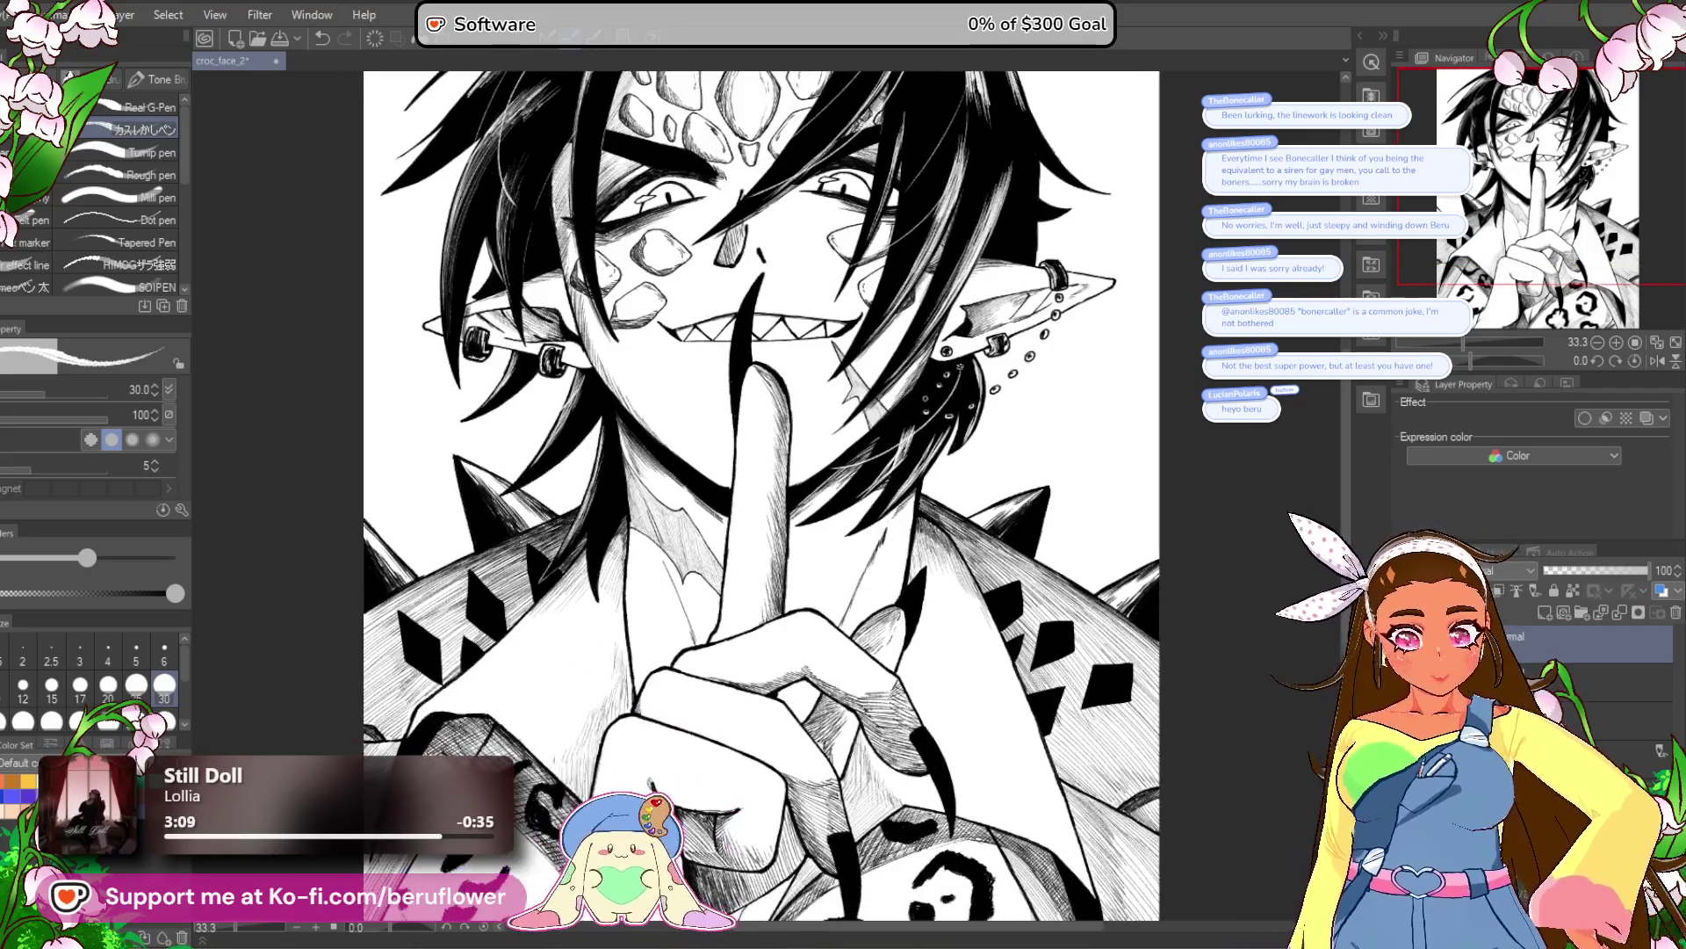
{"action": "scroll", "coordinate": [990, 336], "scroll_direction": "up", "scroll_amount": 2}
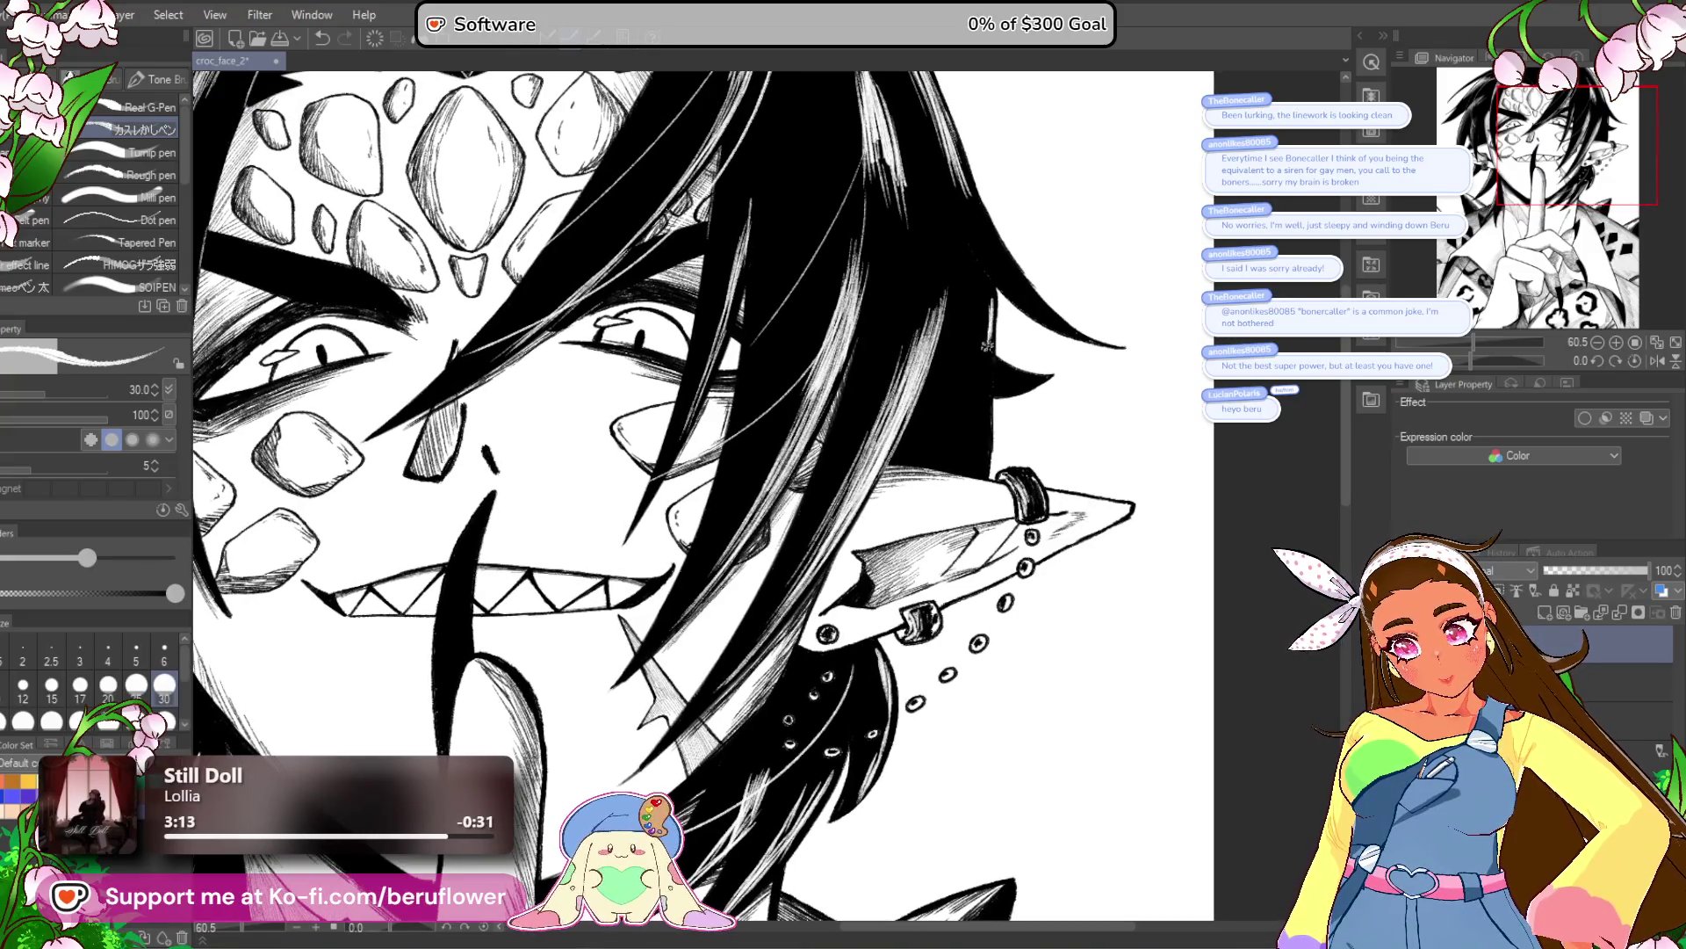
{"action": "scroll", "coordinate": [991, 369], "scroll_direction": "up", "scroll_amount": 1}
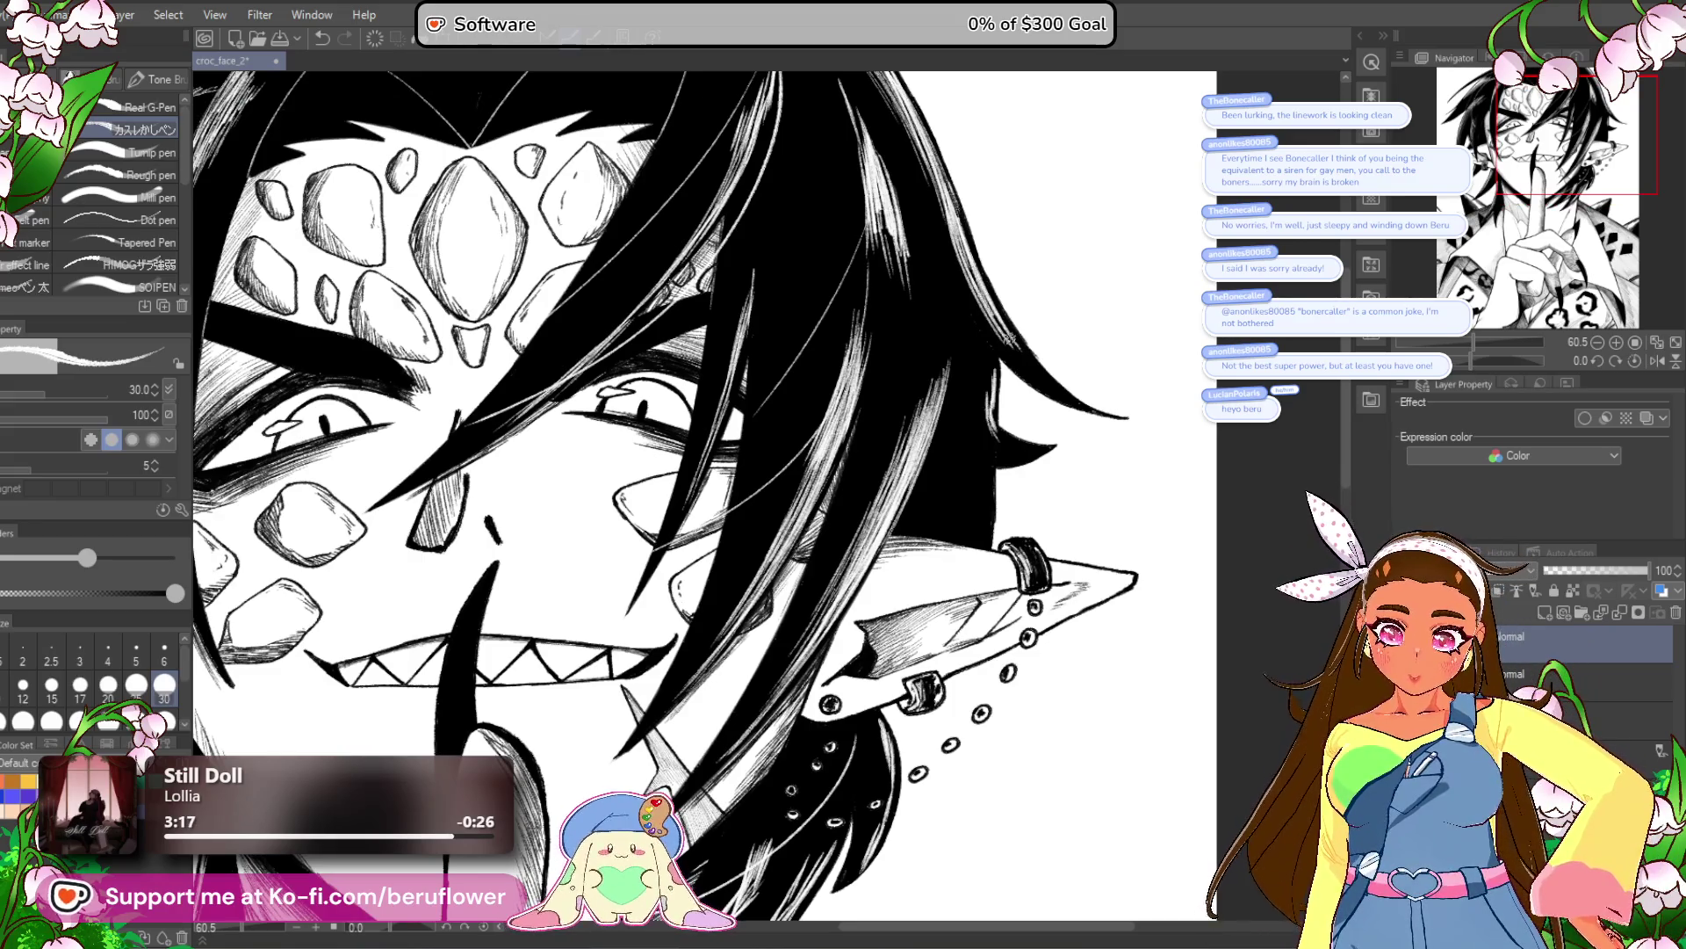
{"action": "scroll", "coordinate": [999, 330], "scroll_direction": "down", "scroll_amount": 1}
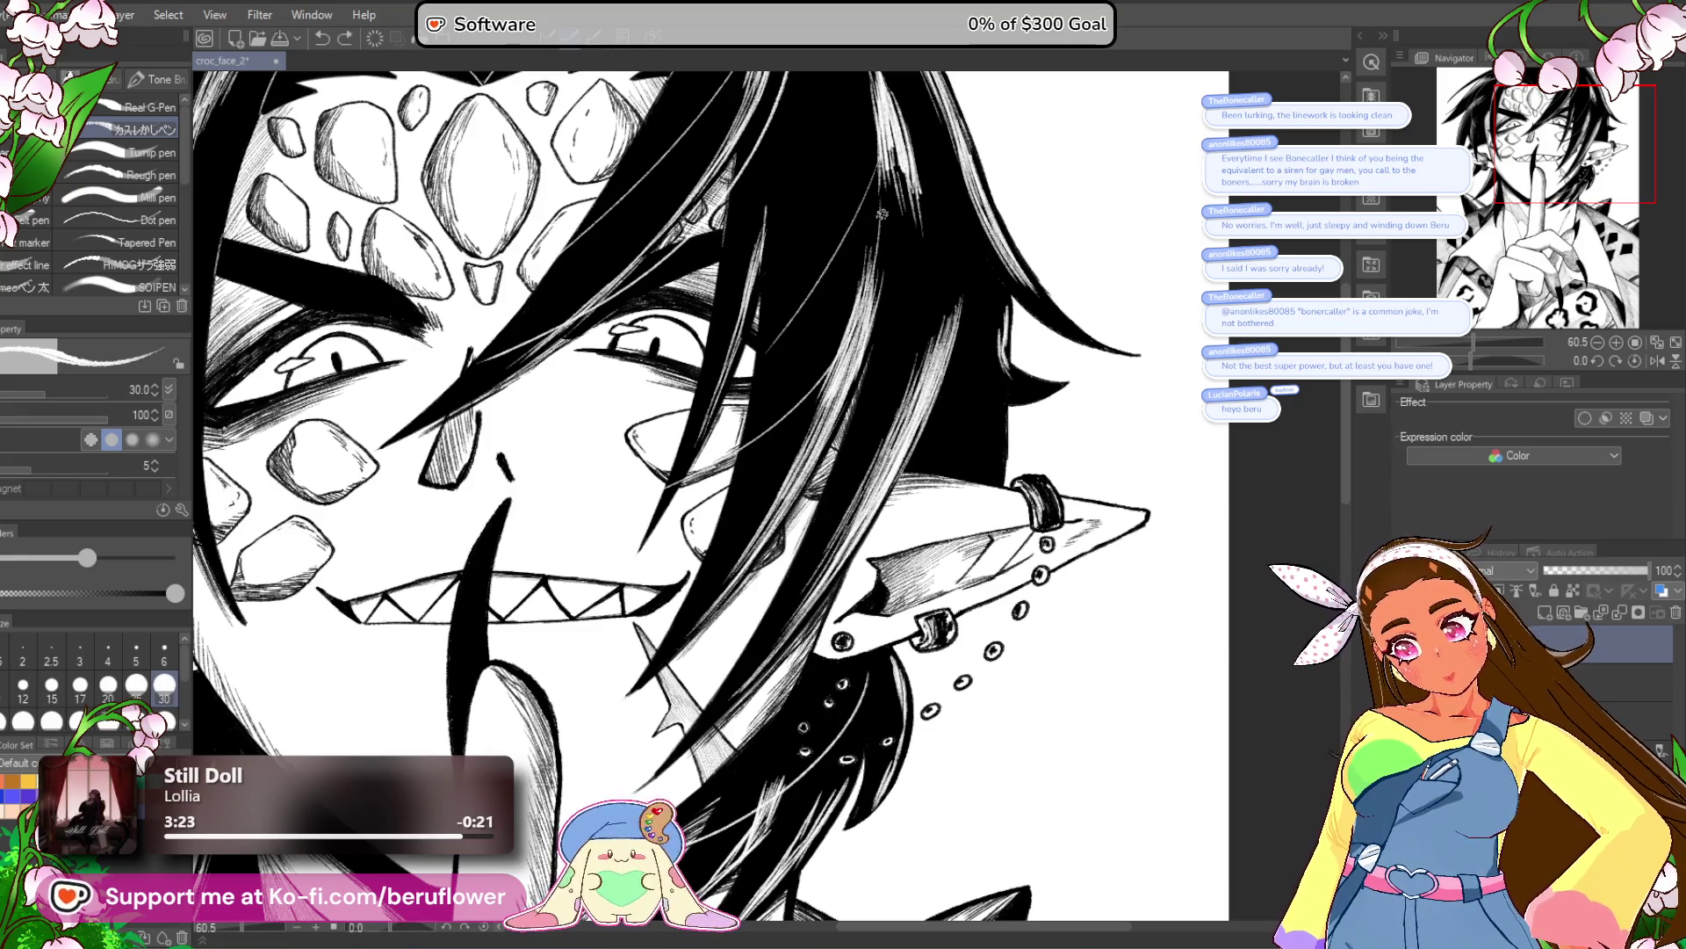
Undo the stray white strokes down the hair and reduce the brush size to 12.
{"action": "key", "text": "ctrl+z"}
{"action": "left_click_drag", "start_coordinate": [918, 391], "coordinate": [912, 195]}
{"action": "key", "text": "ctrl+z"}
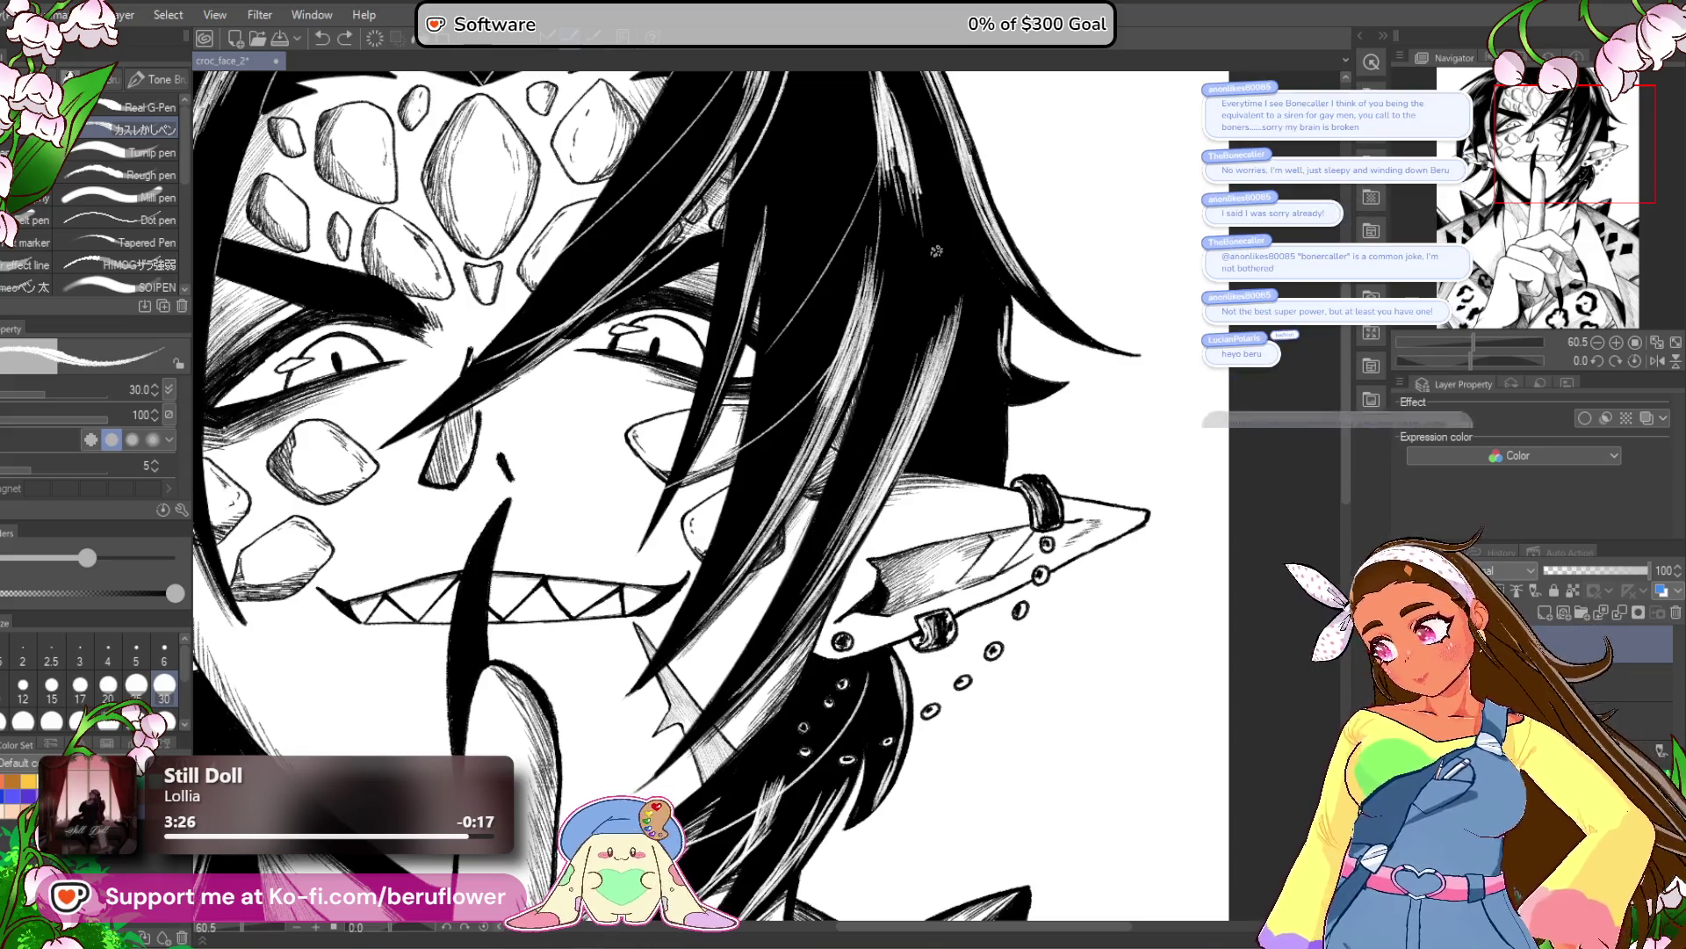
{"action": "key", "text": "bracketleft"}
{"action": "key", "text": "bracketleft"}
{"action": "key", "text": "bracketleft"}
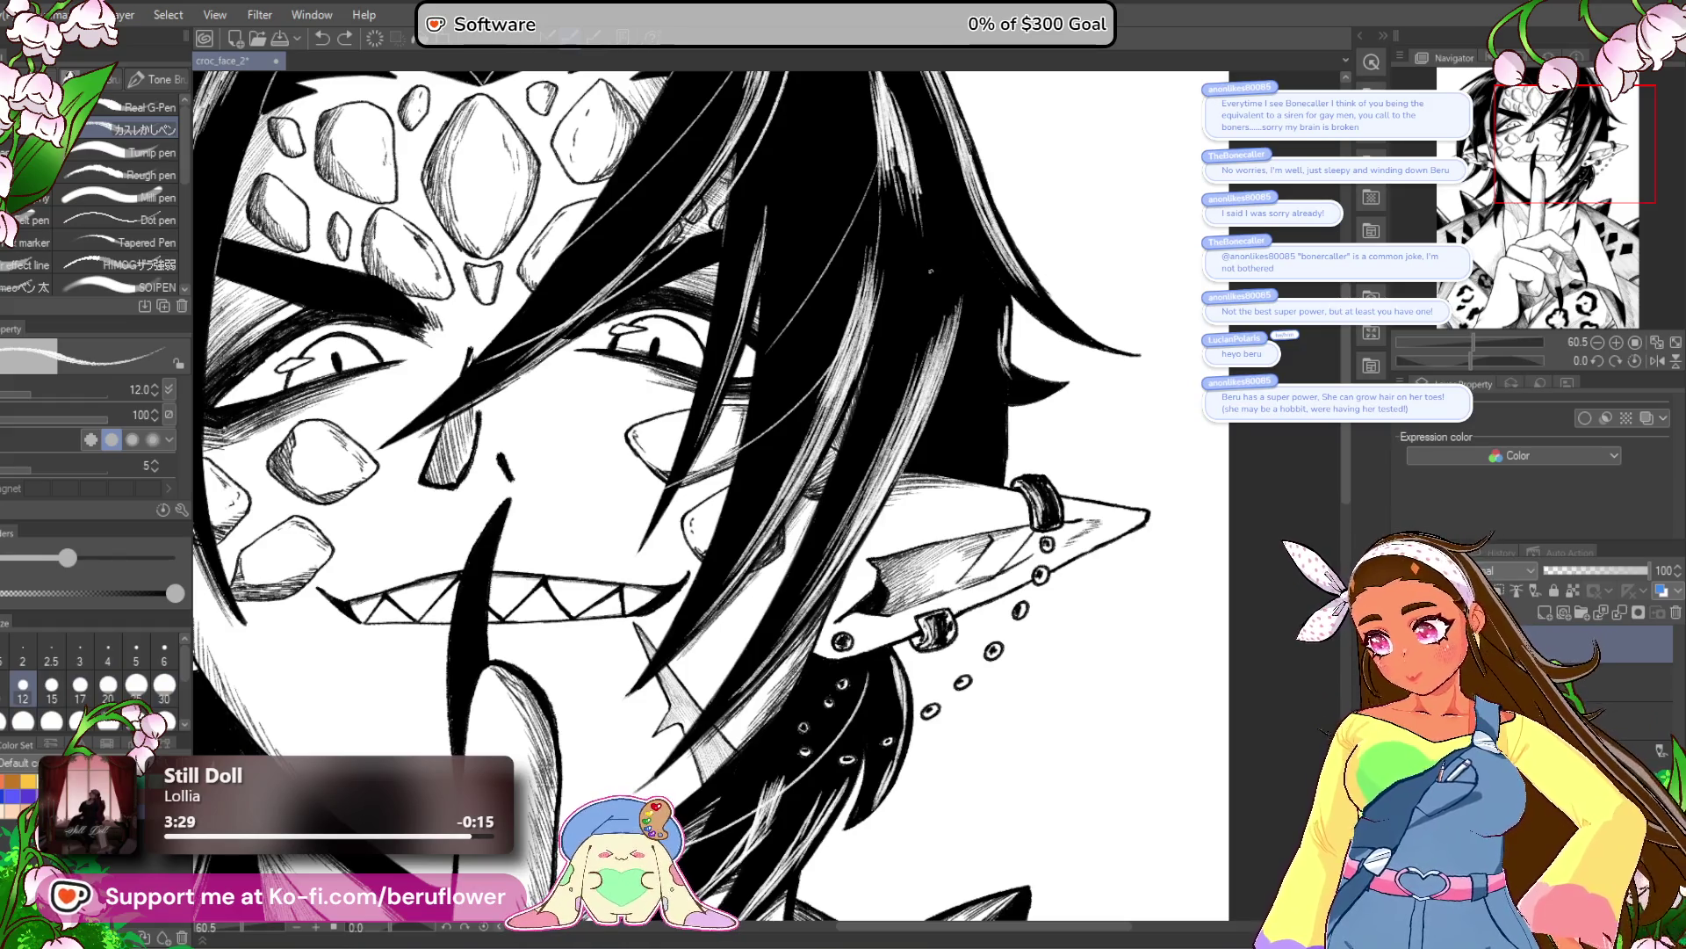
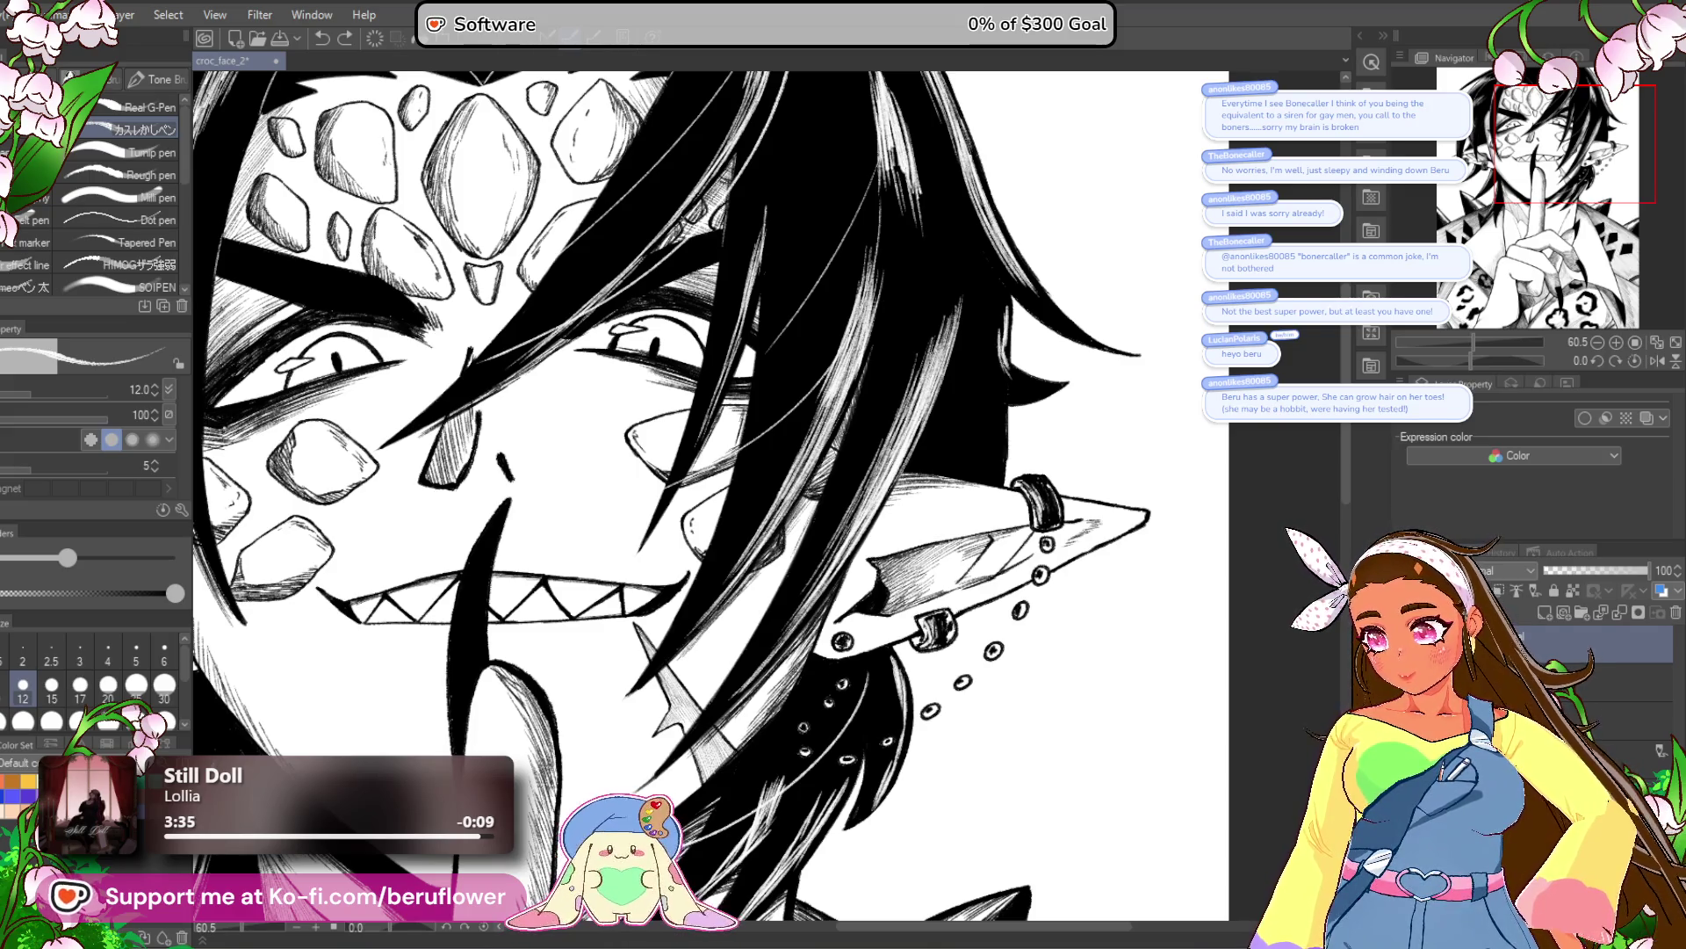
Undo the stray hair stroke and flip the canvas horizontally to check the drawing.
{"action": "key", "text": "ctrl+z"}
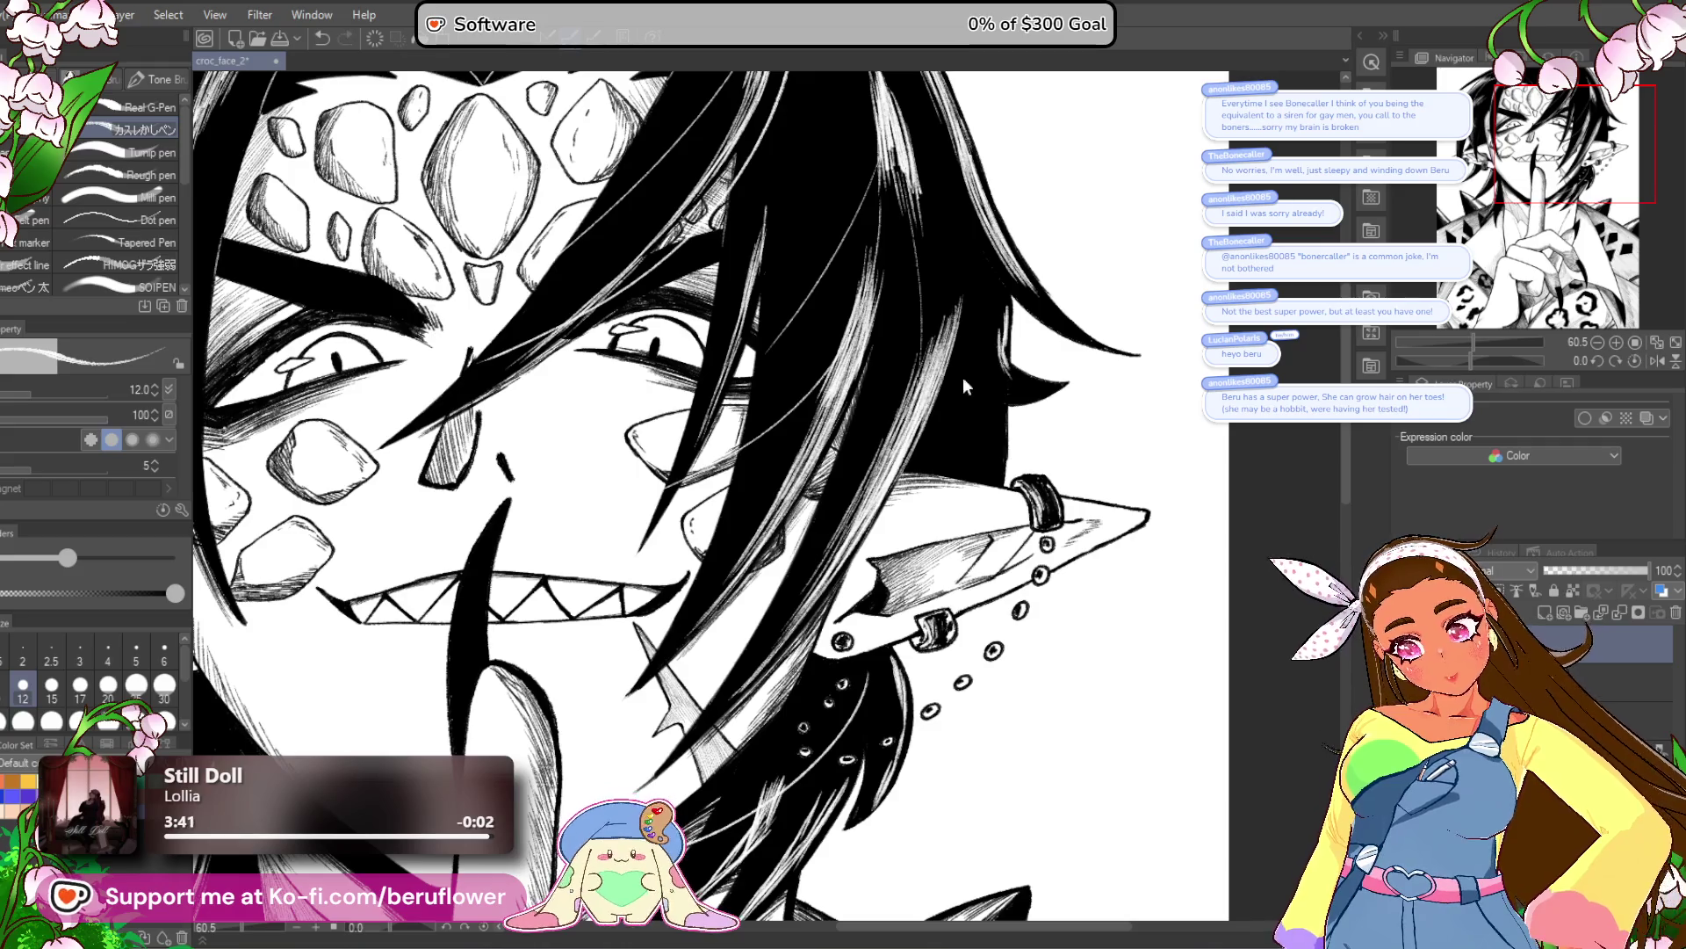
{"action": "mouse_move", "coordinate": [778, 765]}
{"action": "left_mouse_down"}
{"action": "mouse_move", "coordinate": [936, 598]}
{"action": "mouse_move", "coordinate": [1193, 465]}
{"action": "left_mouse_up"}
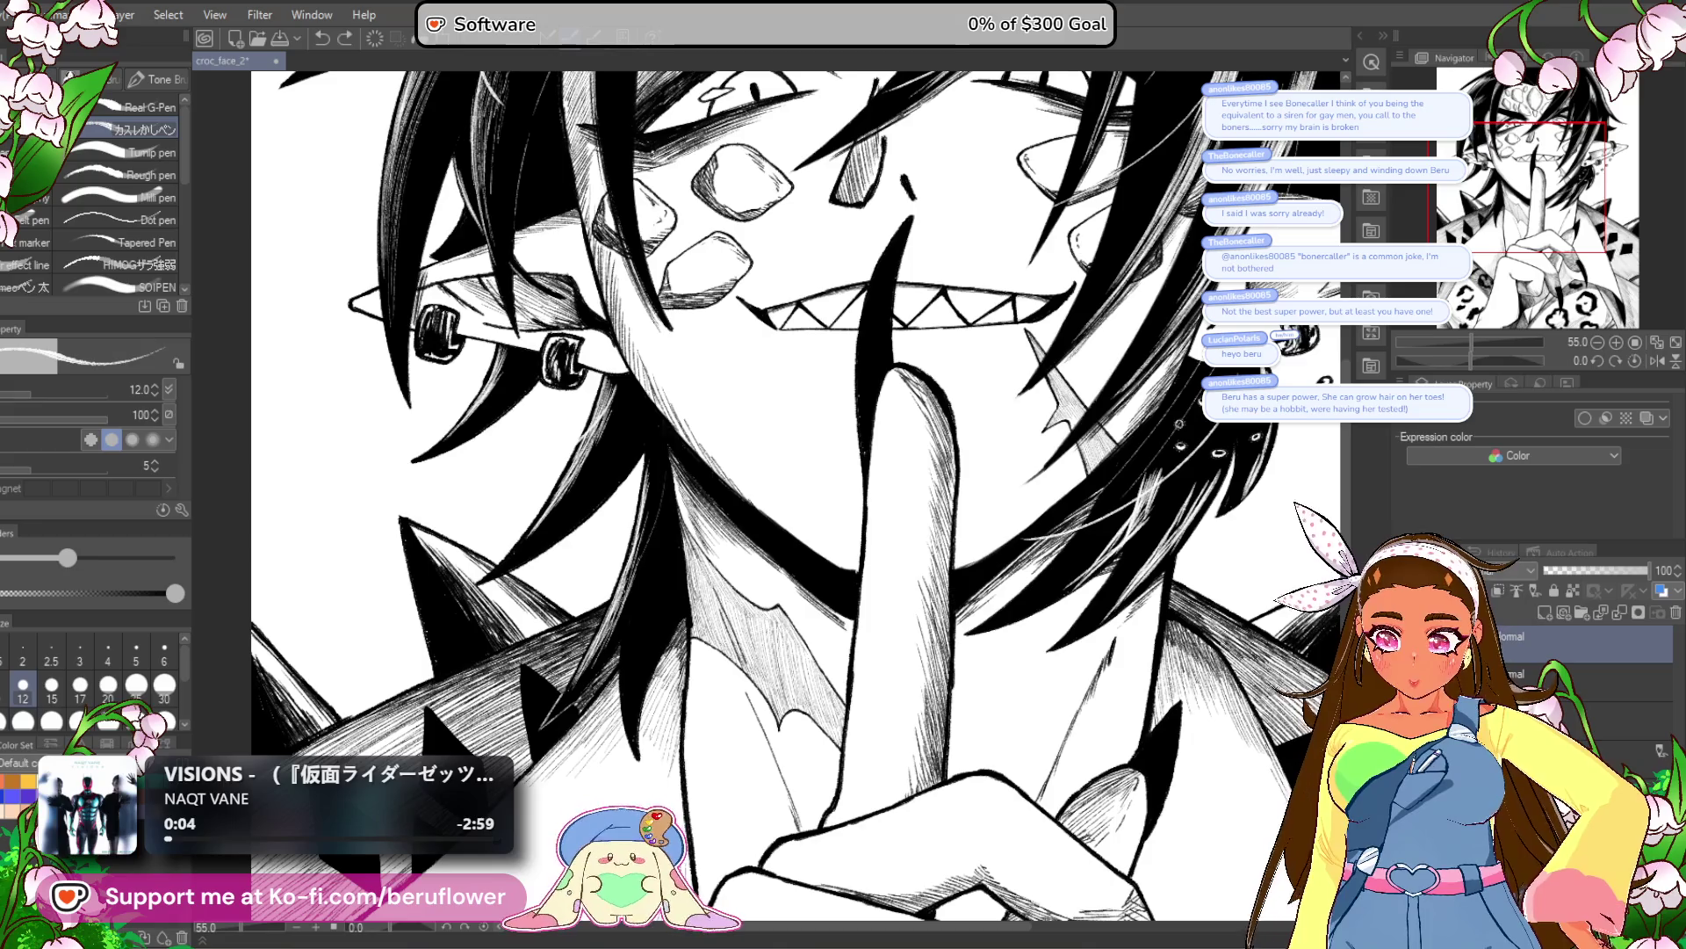
{"action": "left_click_drag", "start_coordinate": [802, 479], "coordinate": [841, 677]}
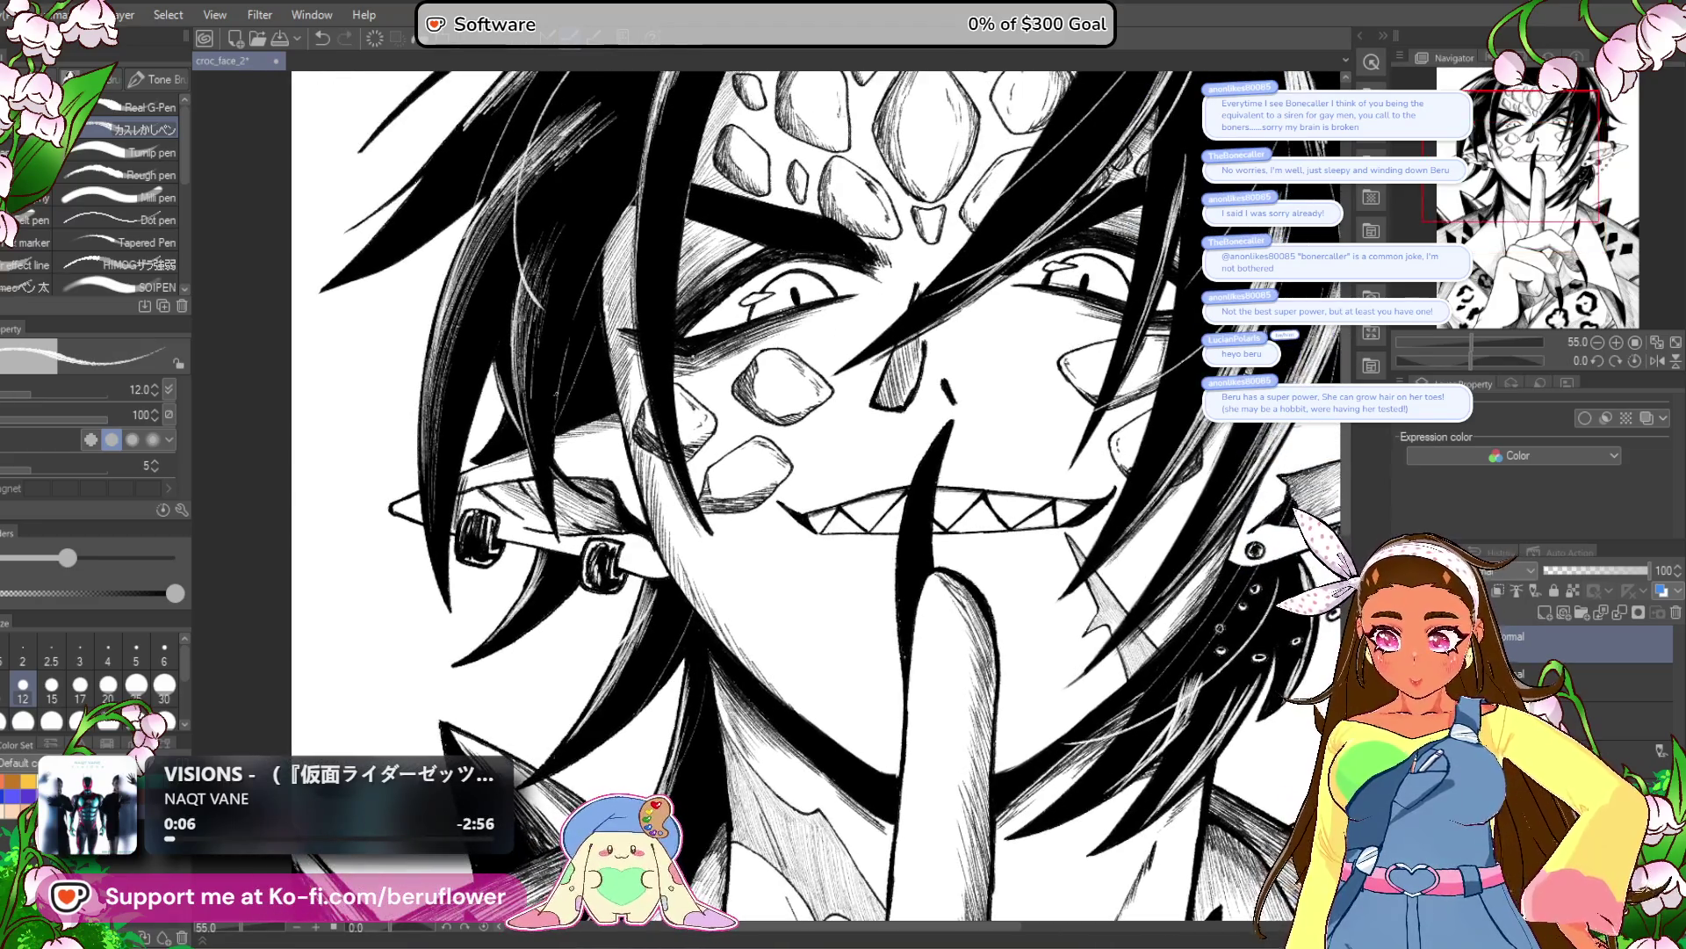
{"action": "key", "text": "h"}
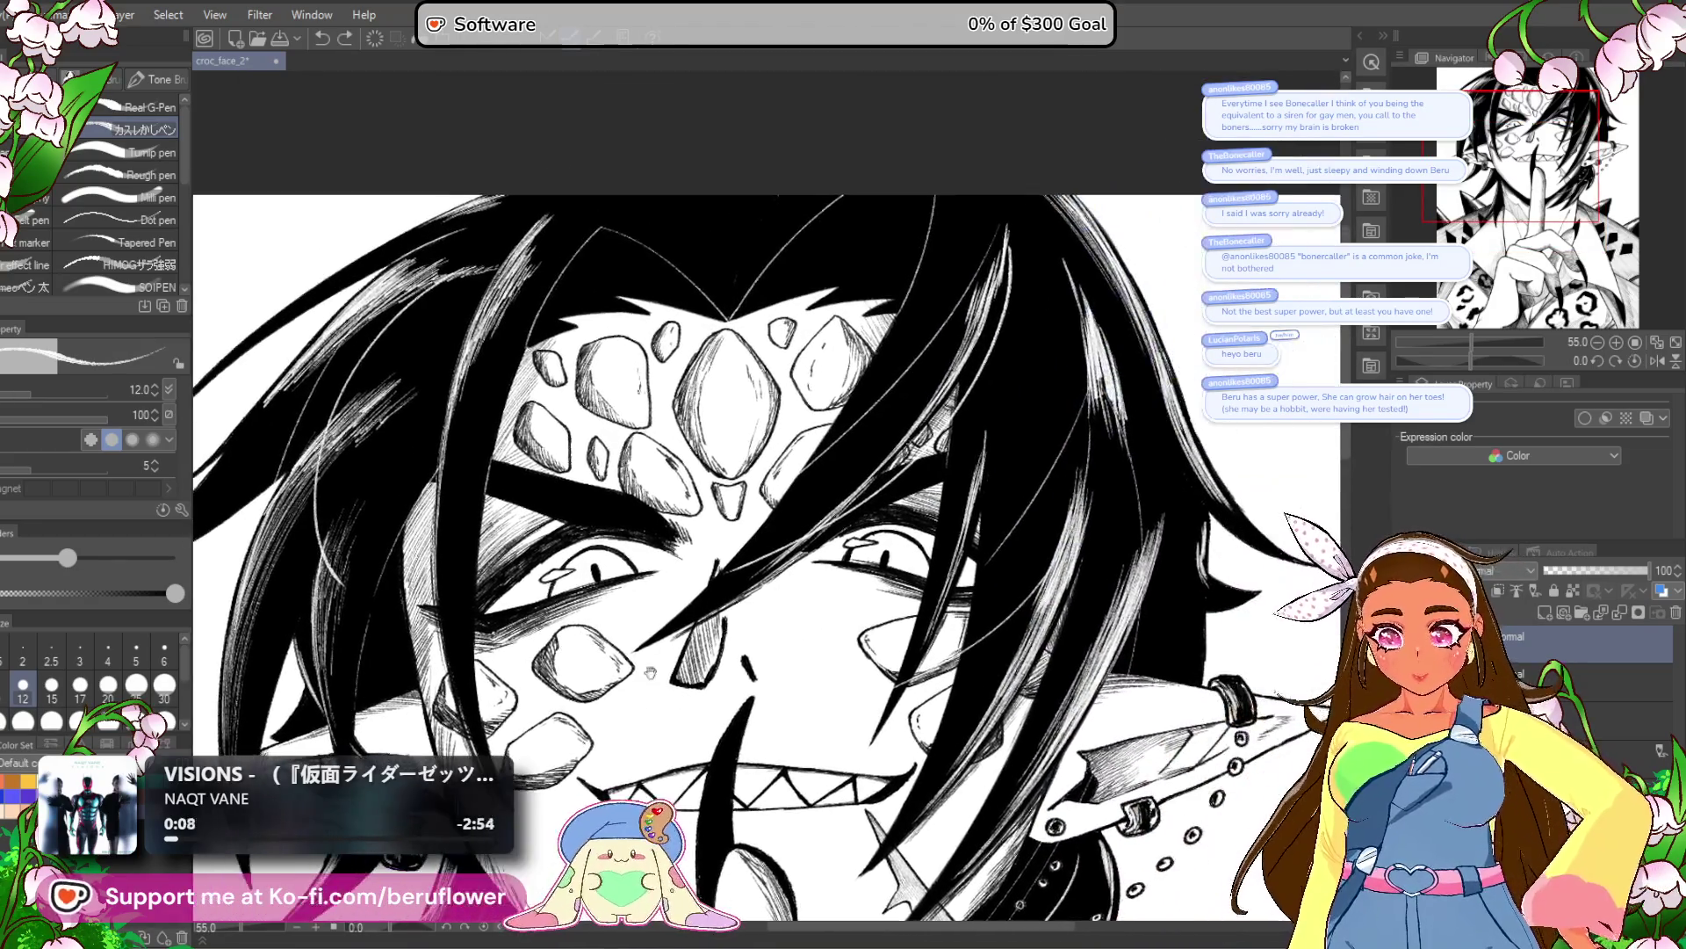
{"action": "scroll", "coordinate": [872, 531], "scroll_direction": "up", "scroll_amount": 3}
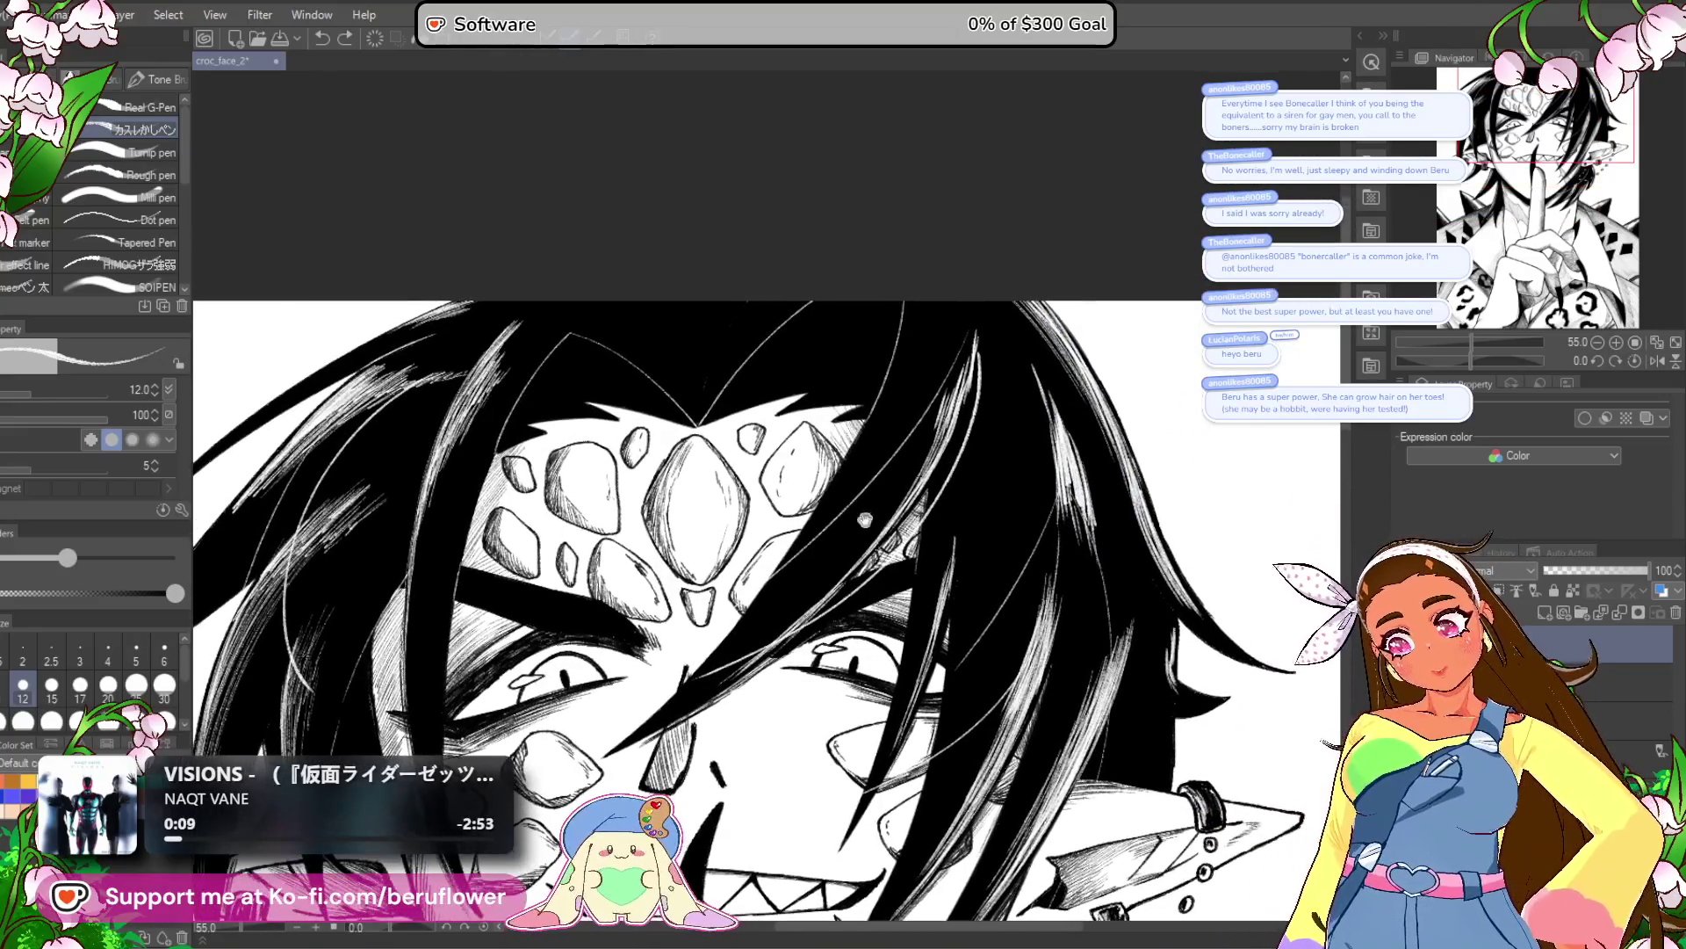
Try three faint light strands across the black hair, then undo them.
{"action": "left_click_drag", "start_coordinate": [759, 387], "coordinate": [899, 309]}
{"action": "left_click_drag", "start_coordinate": [720, 422], "coordinate": [823, 356]}
{"action": "left_click_drag", "start_coordinate": [615, 400], "coordinate": [536, 387]}
{"action": "scroll", "coordinate": [498, 448], "scroll_direction": "down", "scroll_amount": 5}
{"action": "scroll", "coordinate": [498, 448], "scroll_direction": "up", "scroll_amount": 2}
{"action": "key", "text": "ctrl+z"}
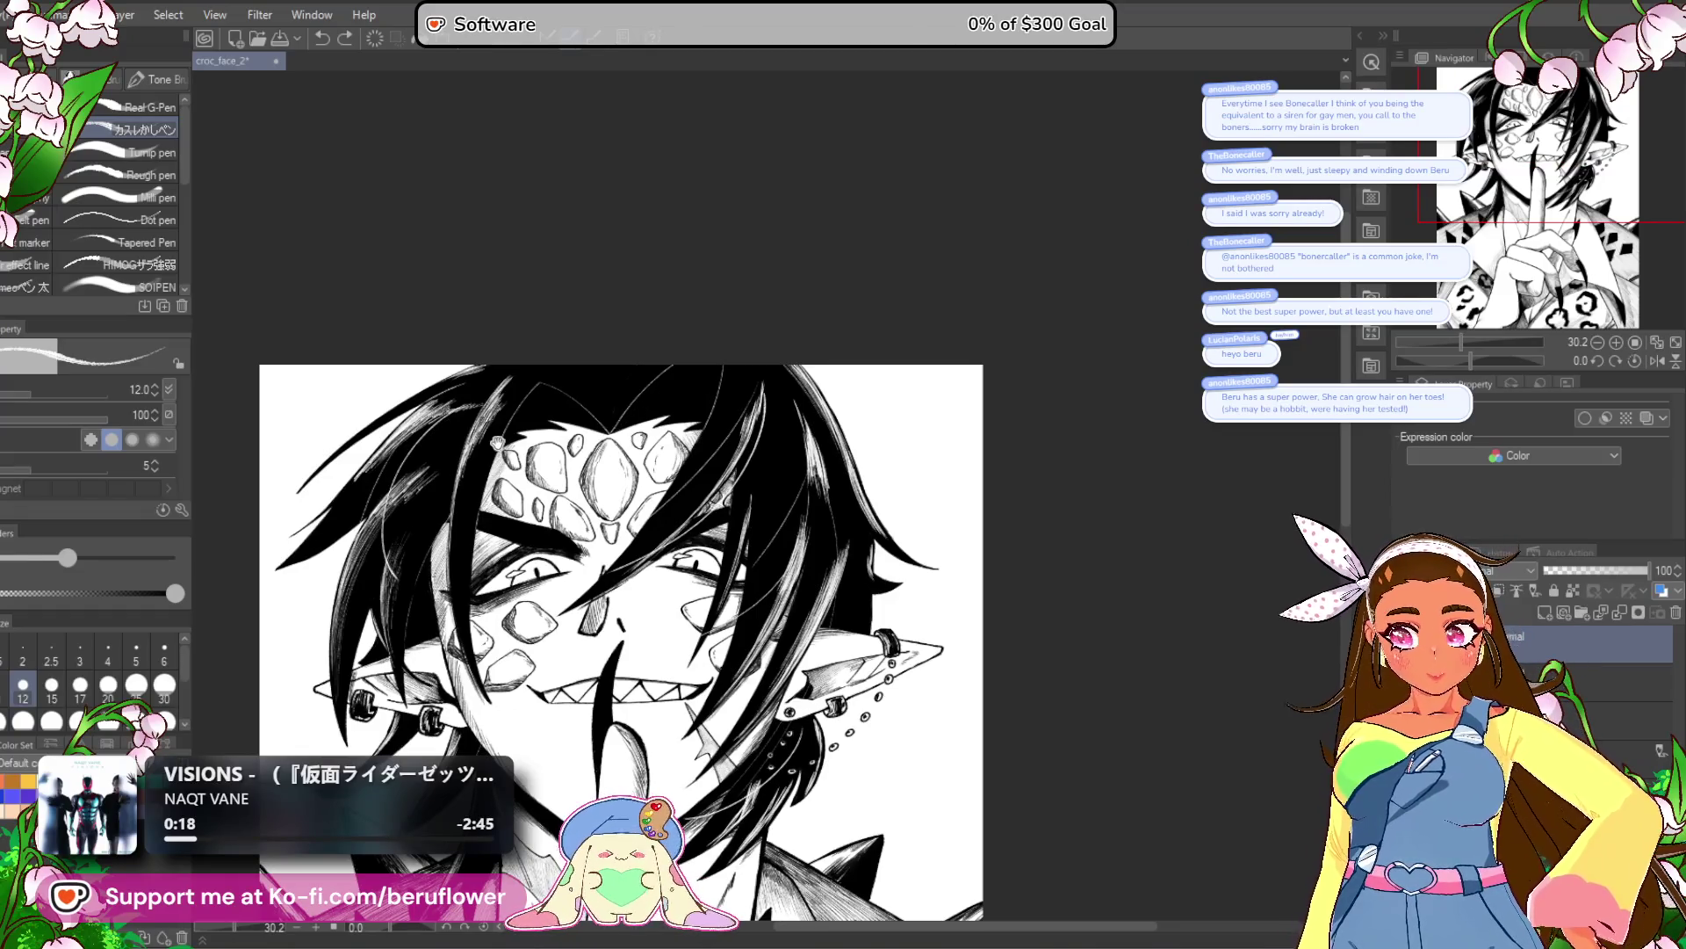
{"action": "scroll", "coordinate": [497, 440], "scroll_direction": "down", "scroll_amount": 4}
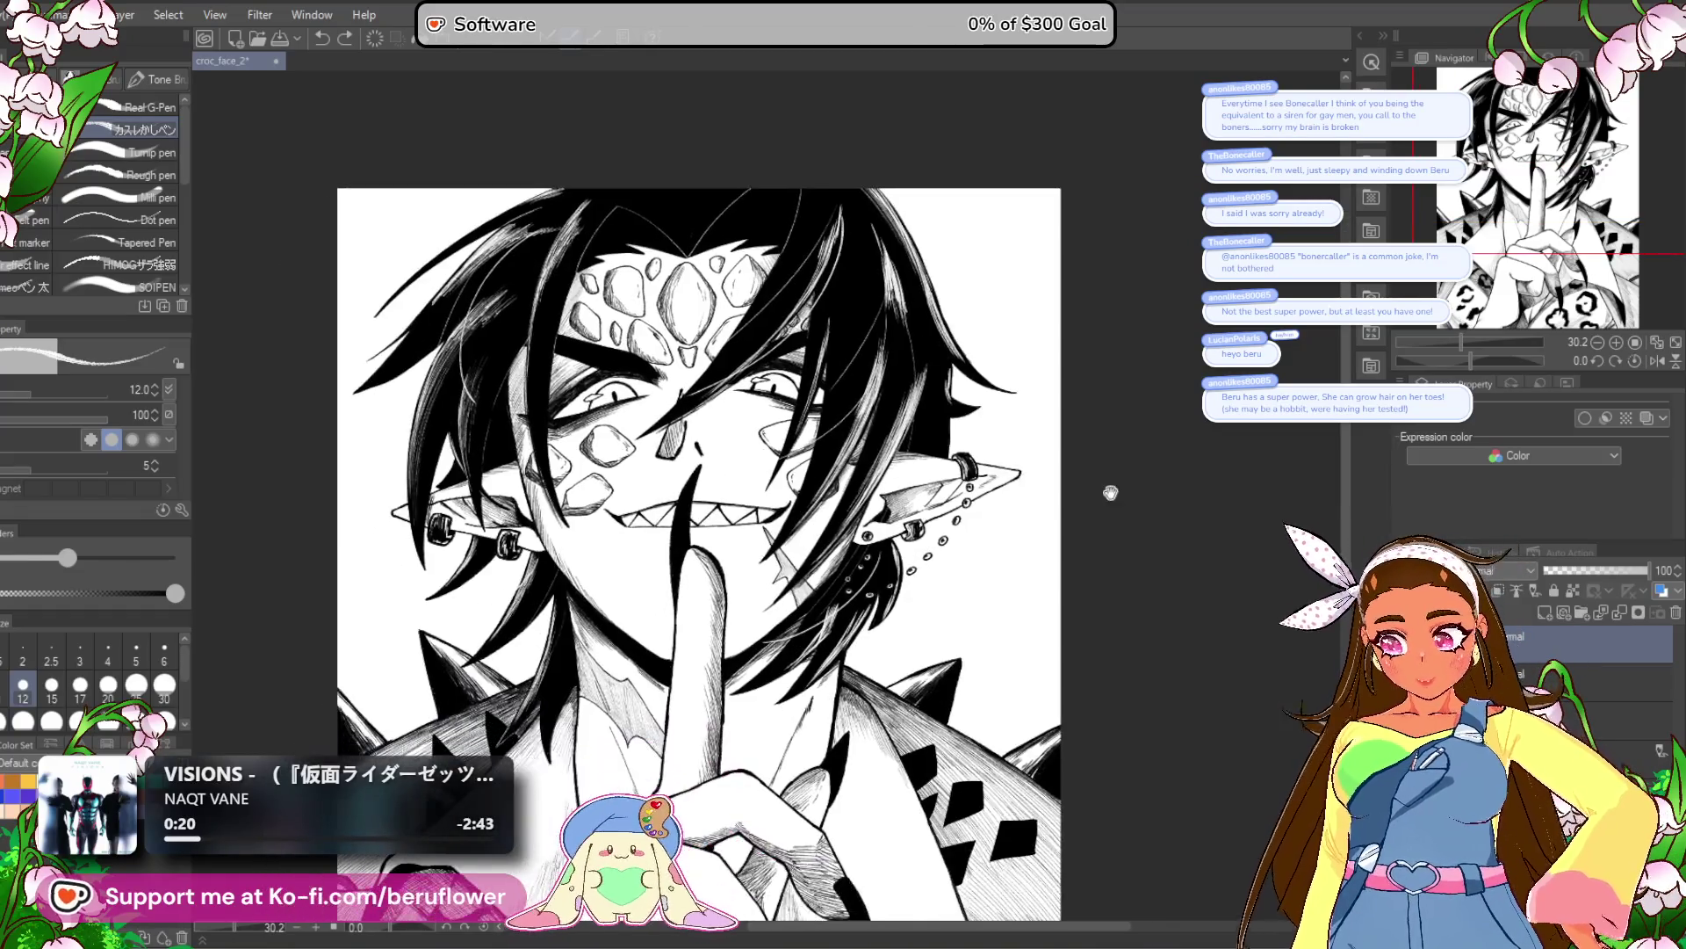
{"action": "scroll", "coordinate": [1019, 668], "scroll_direction": "down", "scroll_amount": 3}
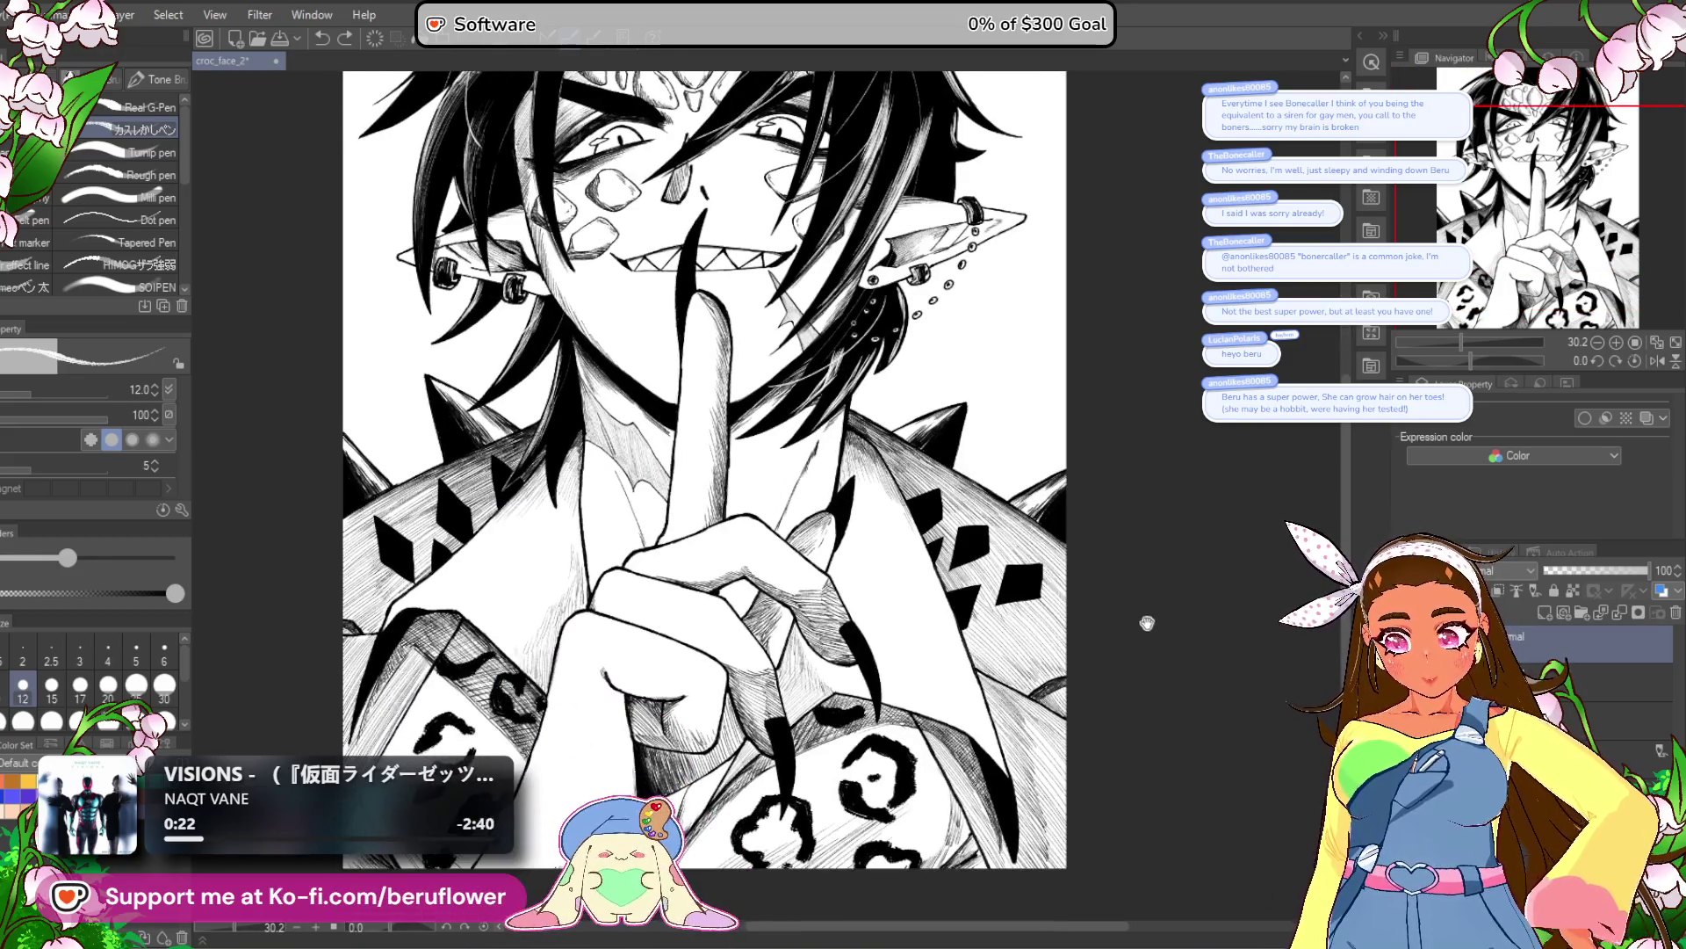
{"action": "scroll", "coordinate": [1128, 650], "scroll_direction": "up", "scroll_amount": 1}
Select the Real G-Pen for solid inking.
{"action": "mouse_move", "coordinate": [1129, 707]}
{"action": "left_mouse_down"}
{"action": "mouse_move", "coordinate": [1075, 849]}
{"action": "mouse_move", "coordinate": [1083, 836]}
{"action": "left_mouse_up"}
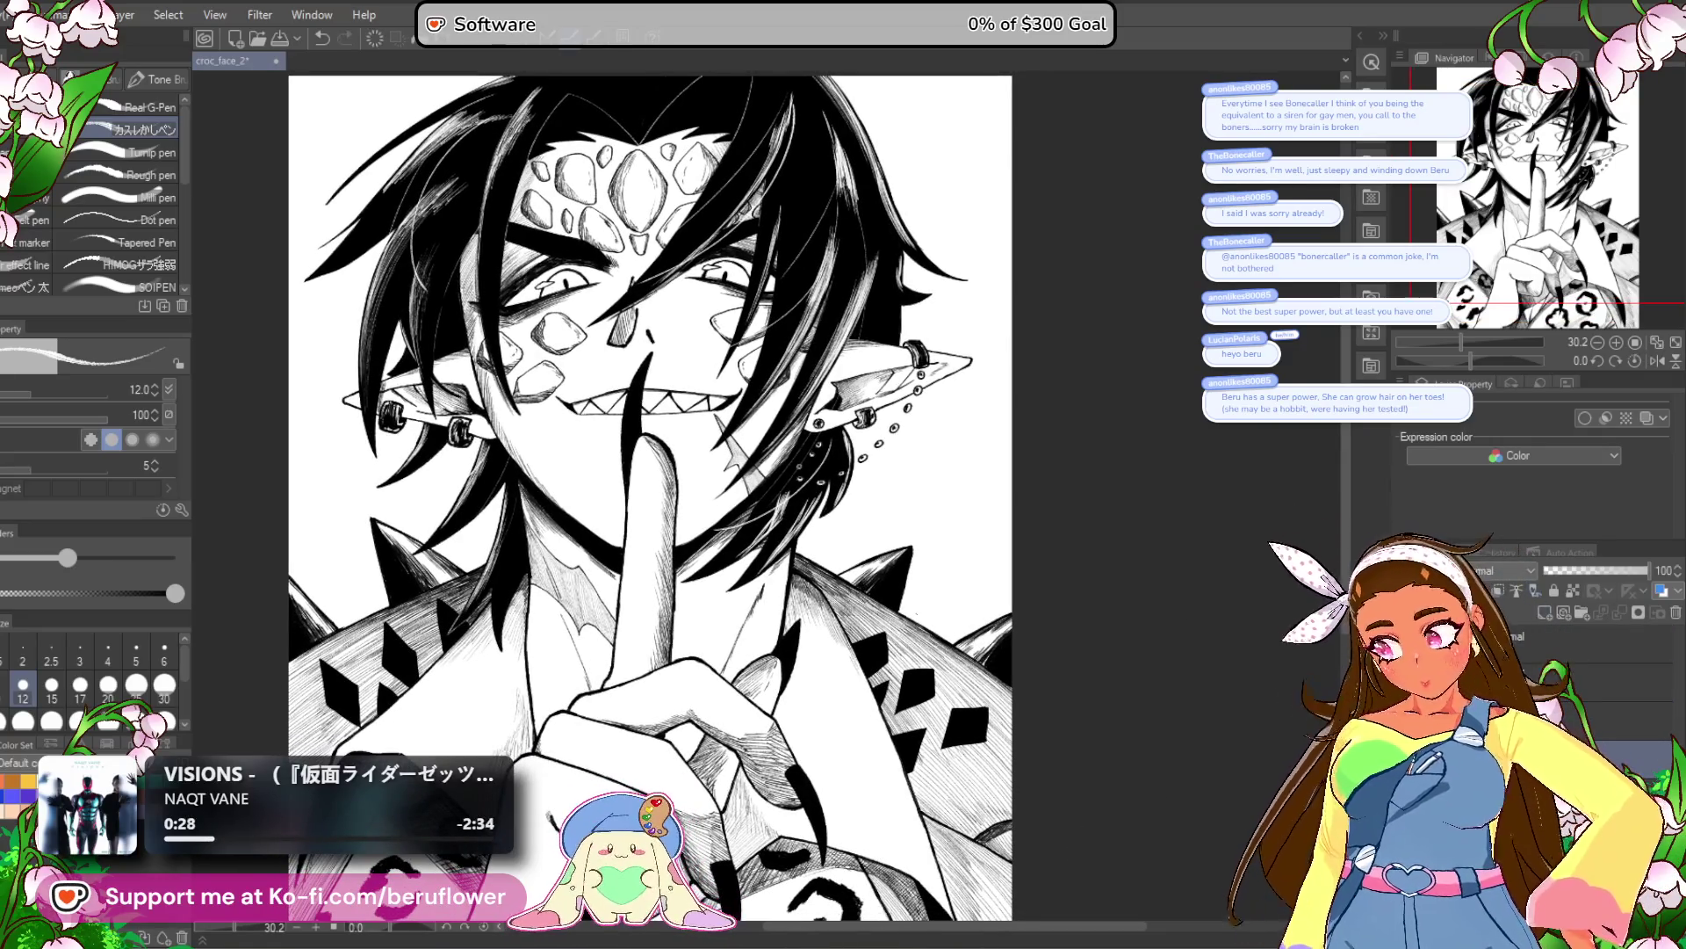
{"action": "left_click", "coordinate": [145, 107]}
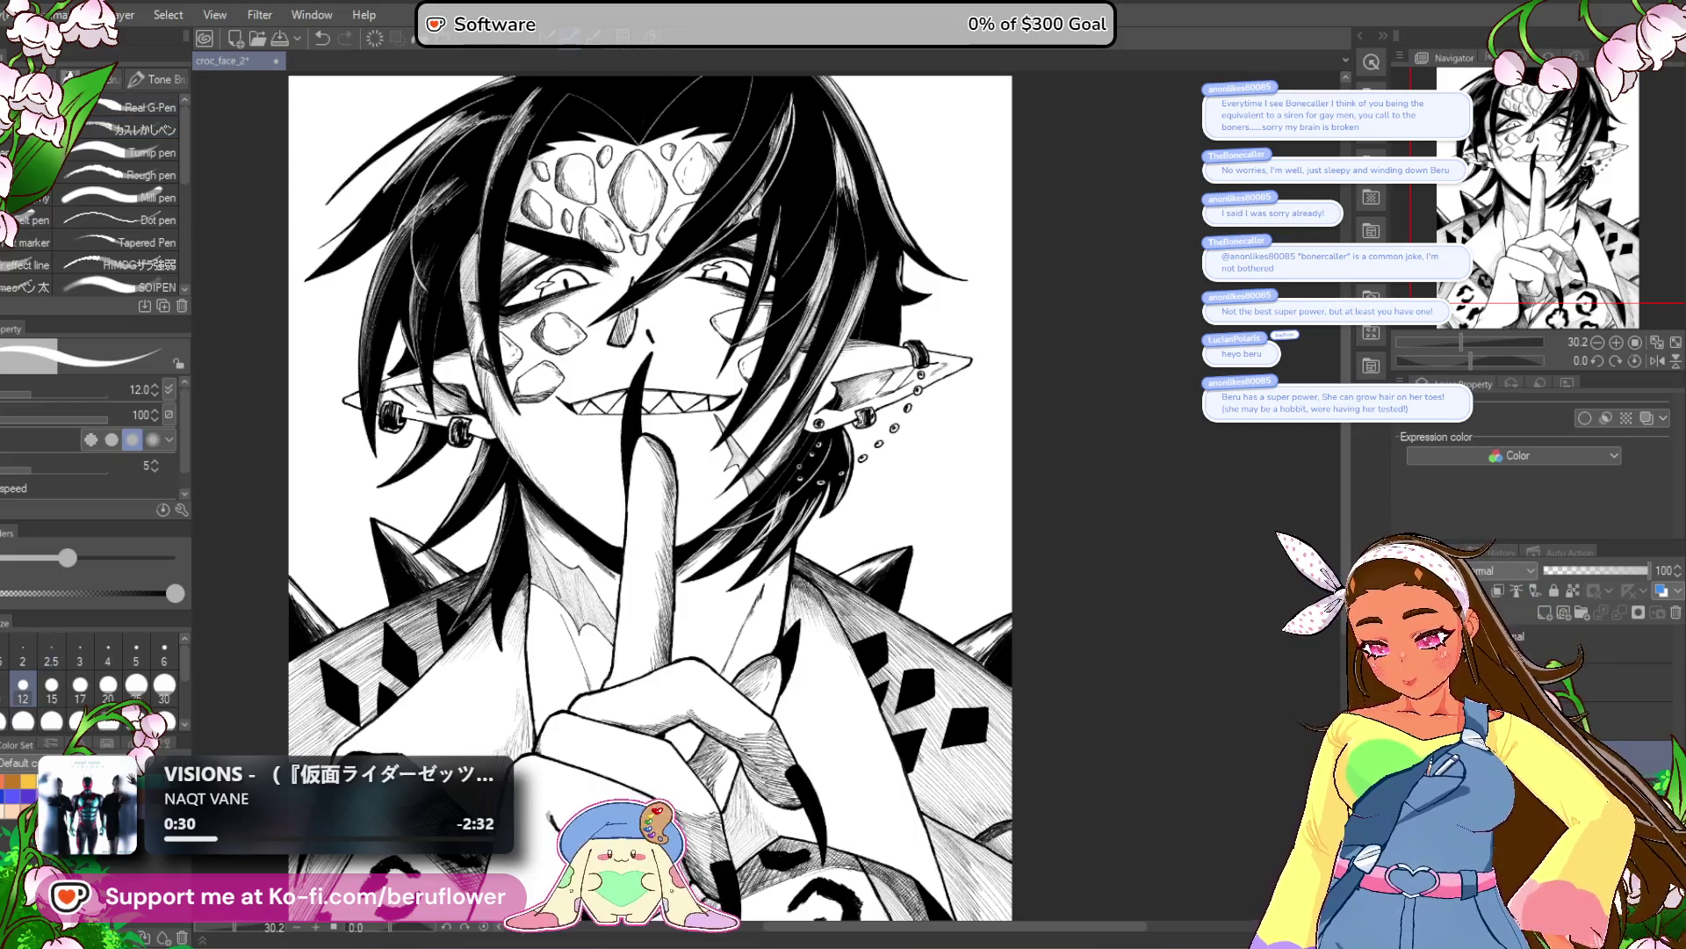
{"action": "scroll", "coordinate": [549, 299], "scroll_direction": "up", "scroll_amount": 5}
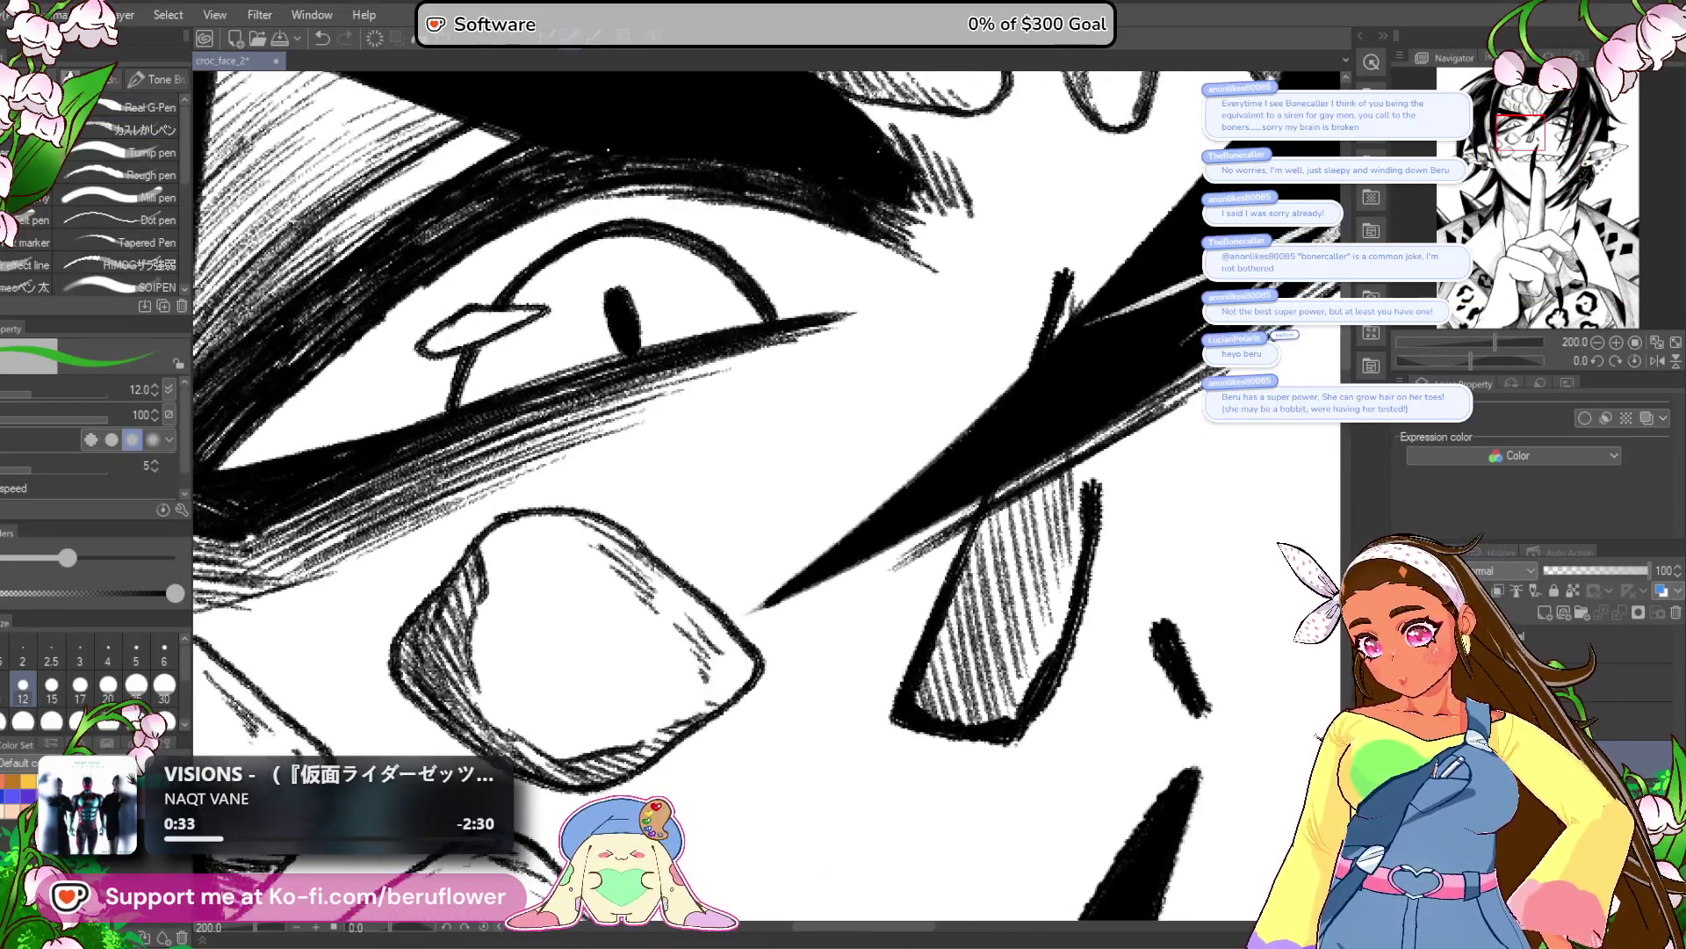
Fill the left and right eyes with green.
{"action": "key", "text": "g"}
{"action": "left_click", "coordinate": [598, 319]}
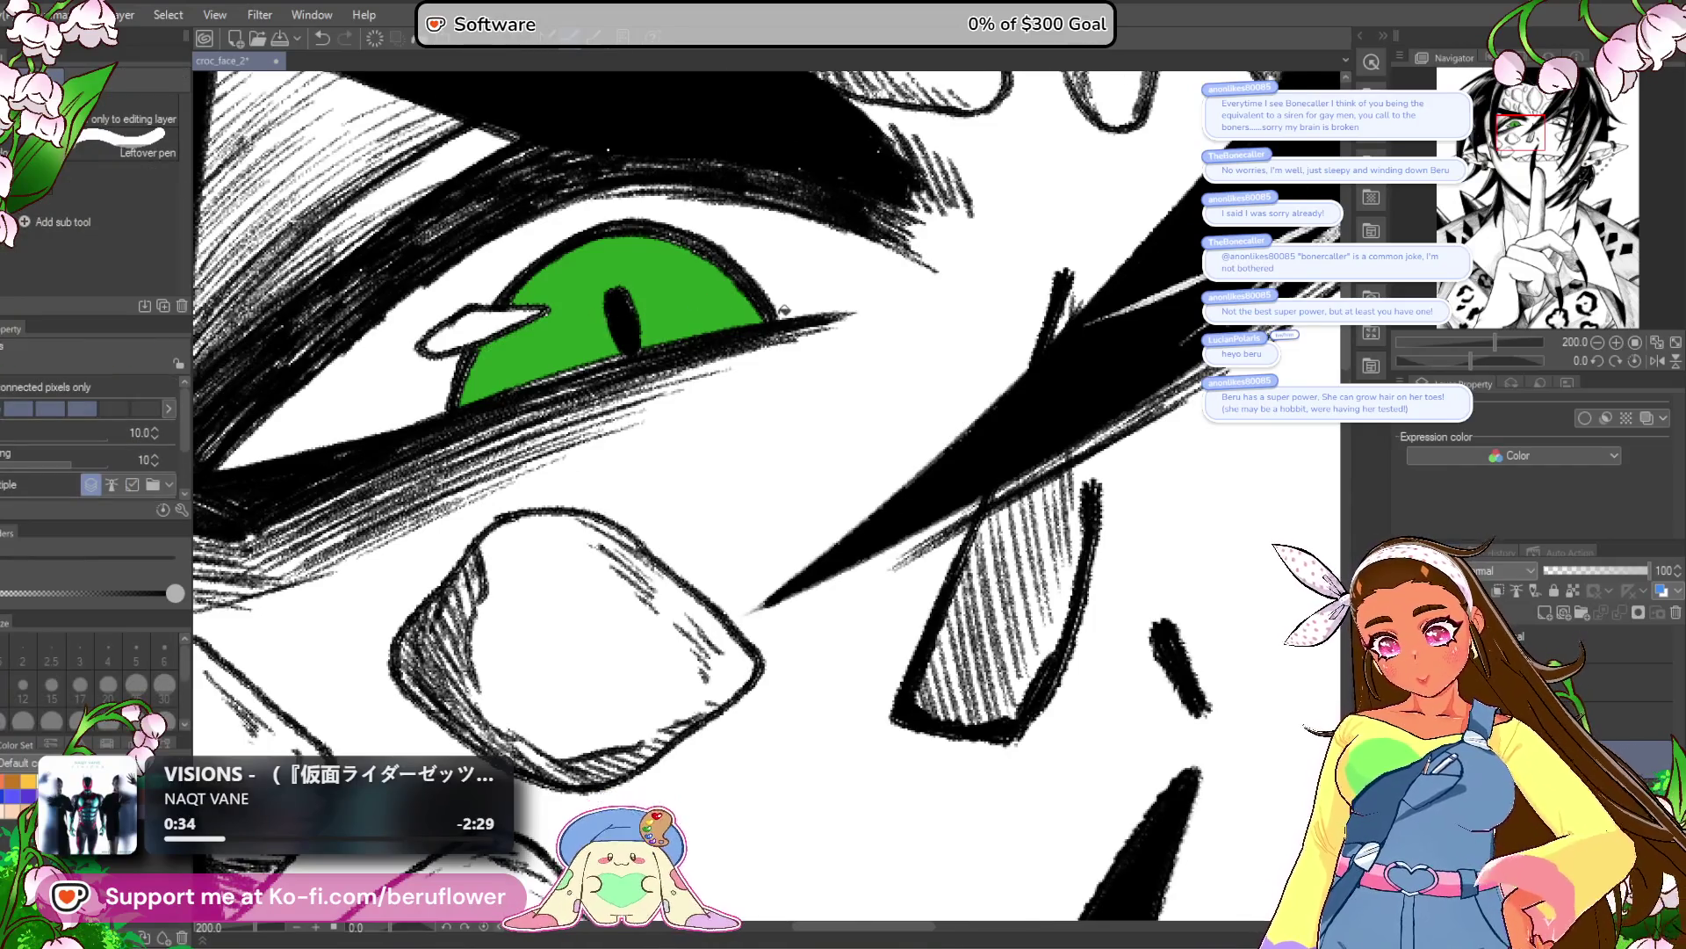
{"action": "scroll", "coordinate": [780, 313], "scroll_direction": "down", "scroll_amount": 3}
{"action": "left_click", "coordinate": [1098, 303]}
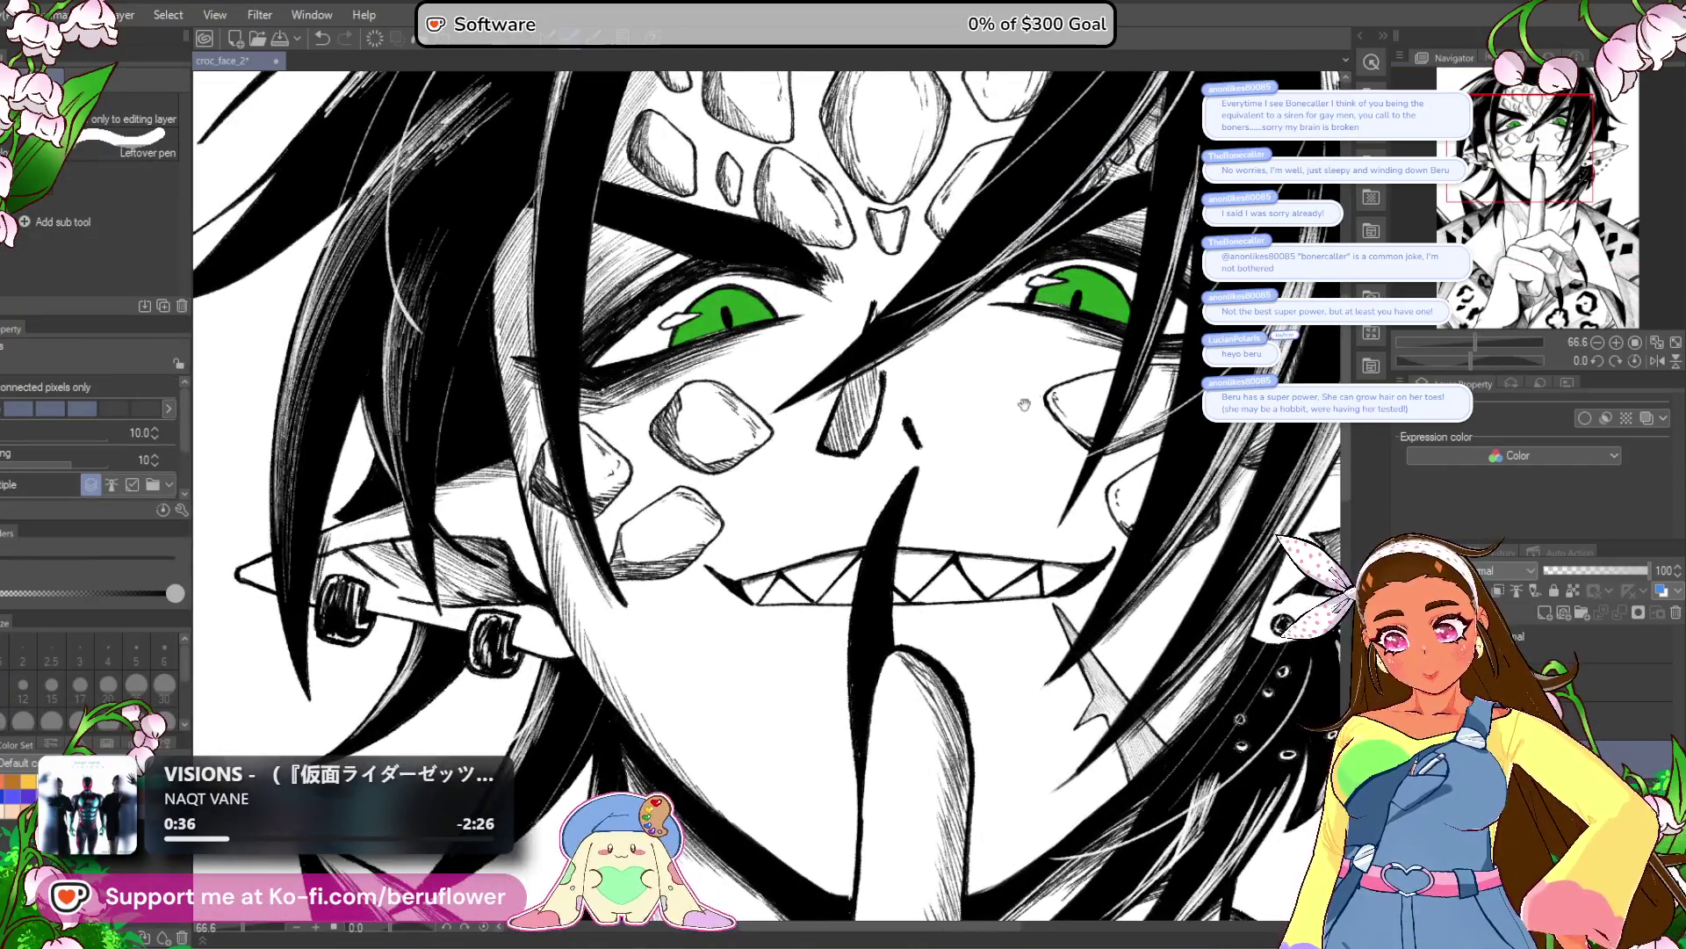
{"action": "left_click_drag", "start_coordinate": [415, 285], "coordinate": [54, 400]}
{"action": "key", "text": "p"}
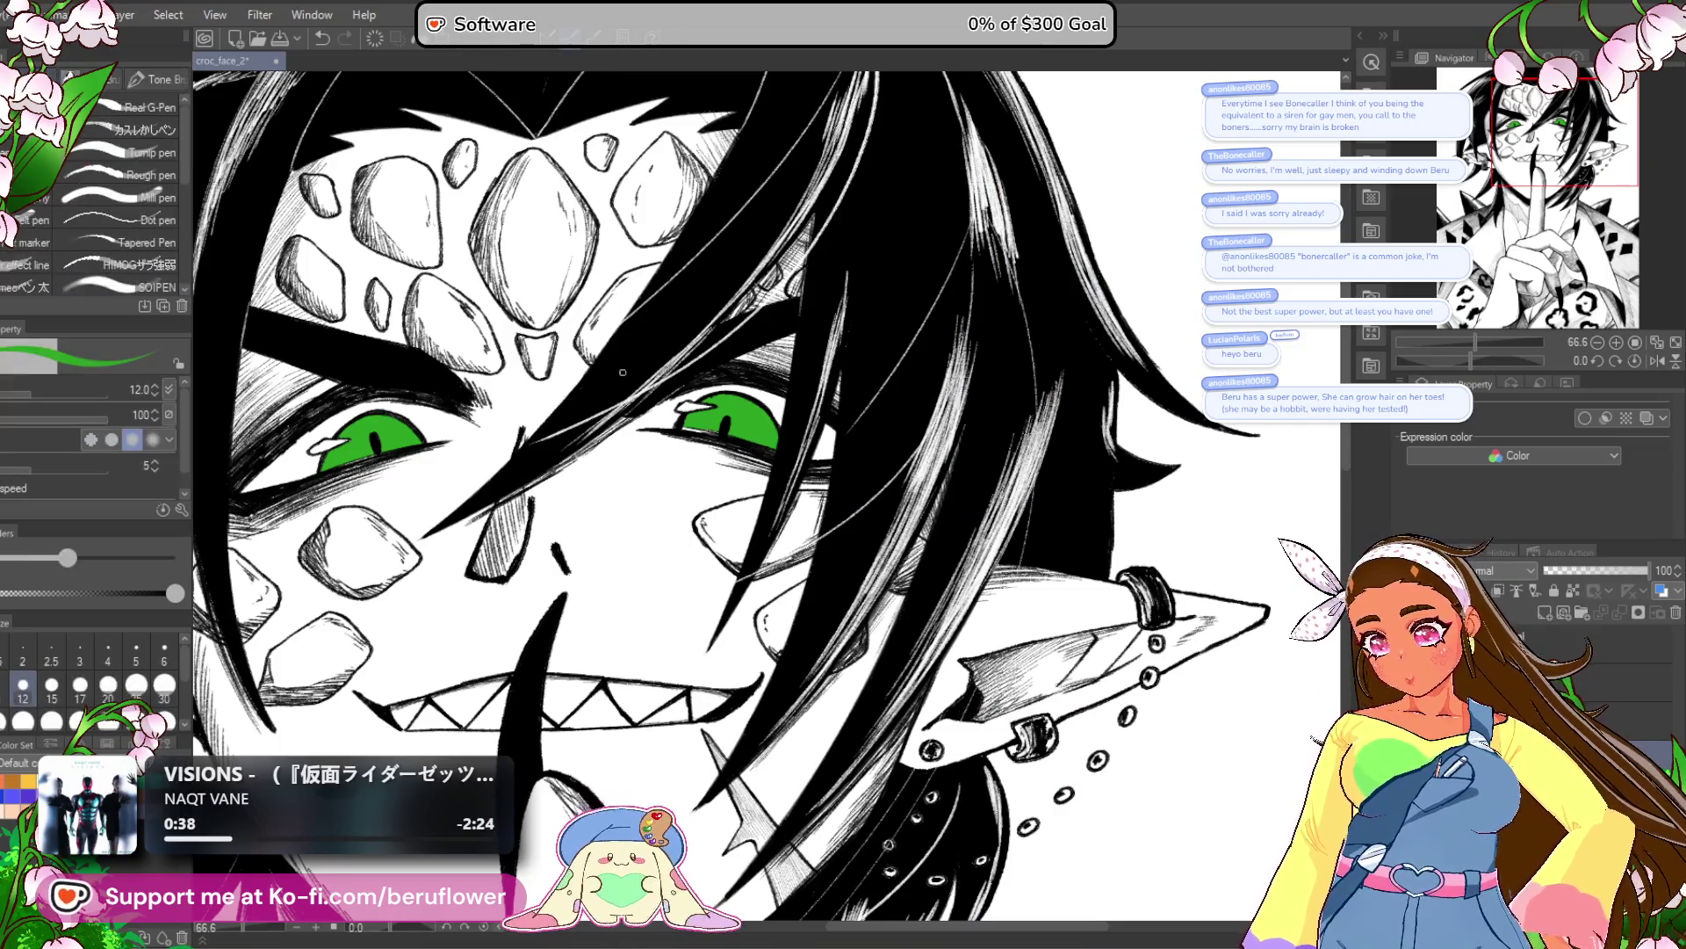
{"action": "scroll", "coordinate": [606, 494], "scroll_direction": "up", "scroll_amount": 4}
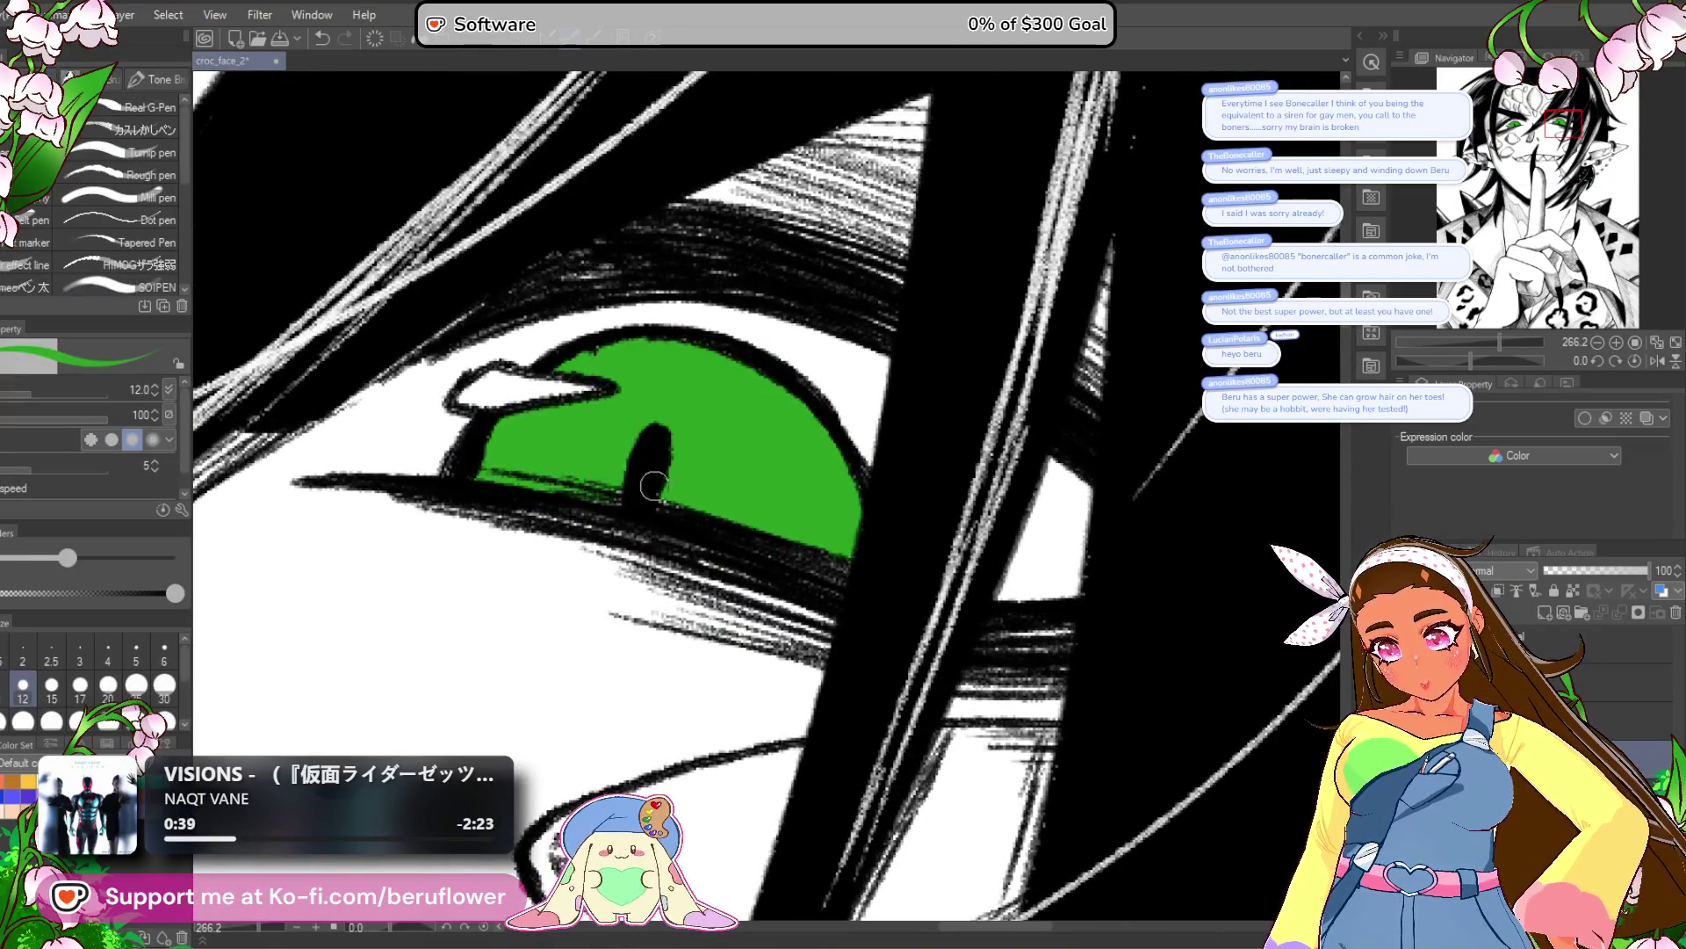
{"action": "scroll", "coordinate": [653, 524], "scroll_direction": "down", "scroll_amount": 8}
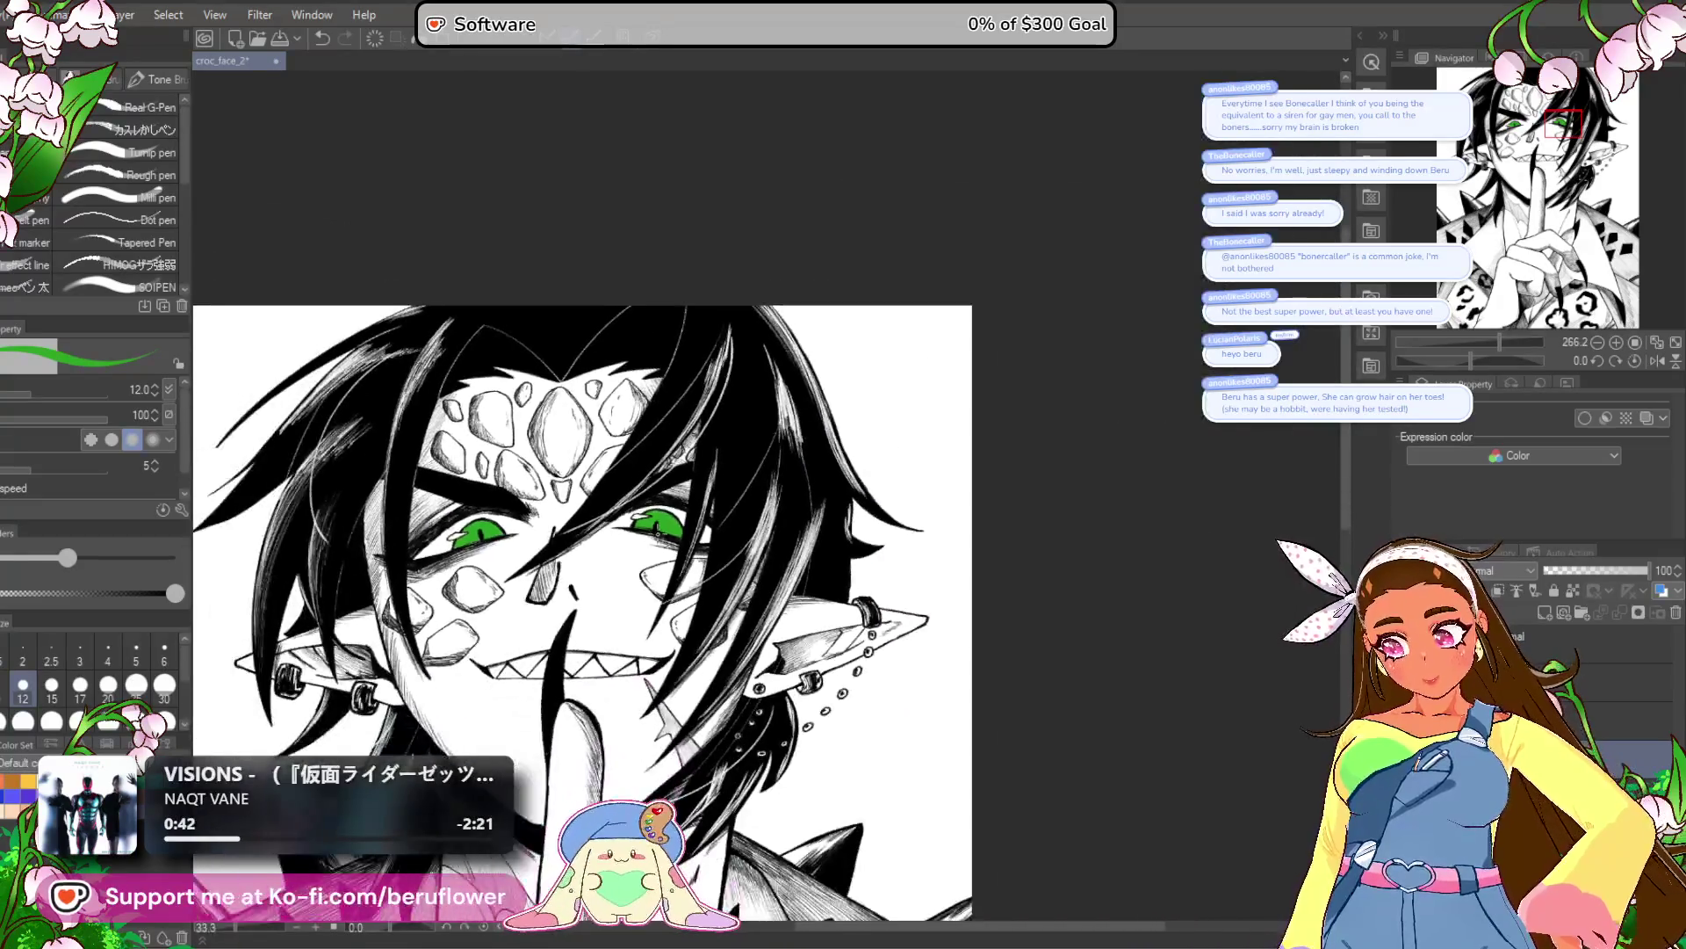
Fill the background left and right of the figure, including the gap beside the neck, with green.
{"action": "left_click_drag", "start_coordinate": [970, 817], "coordinate": [965, 722]}
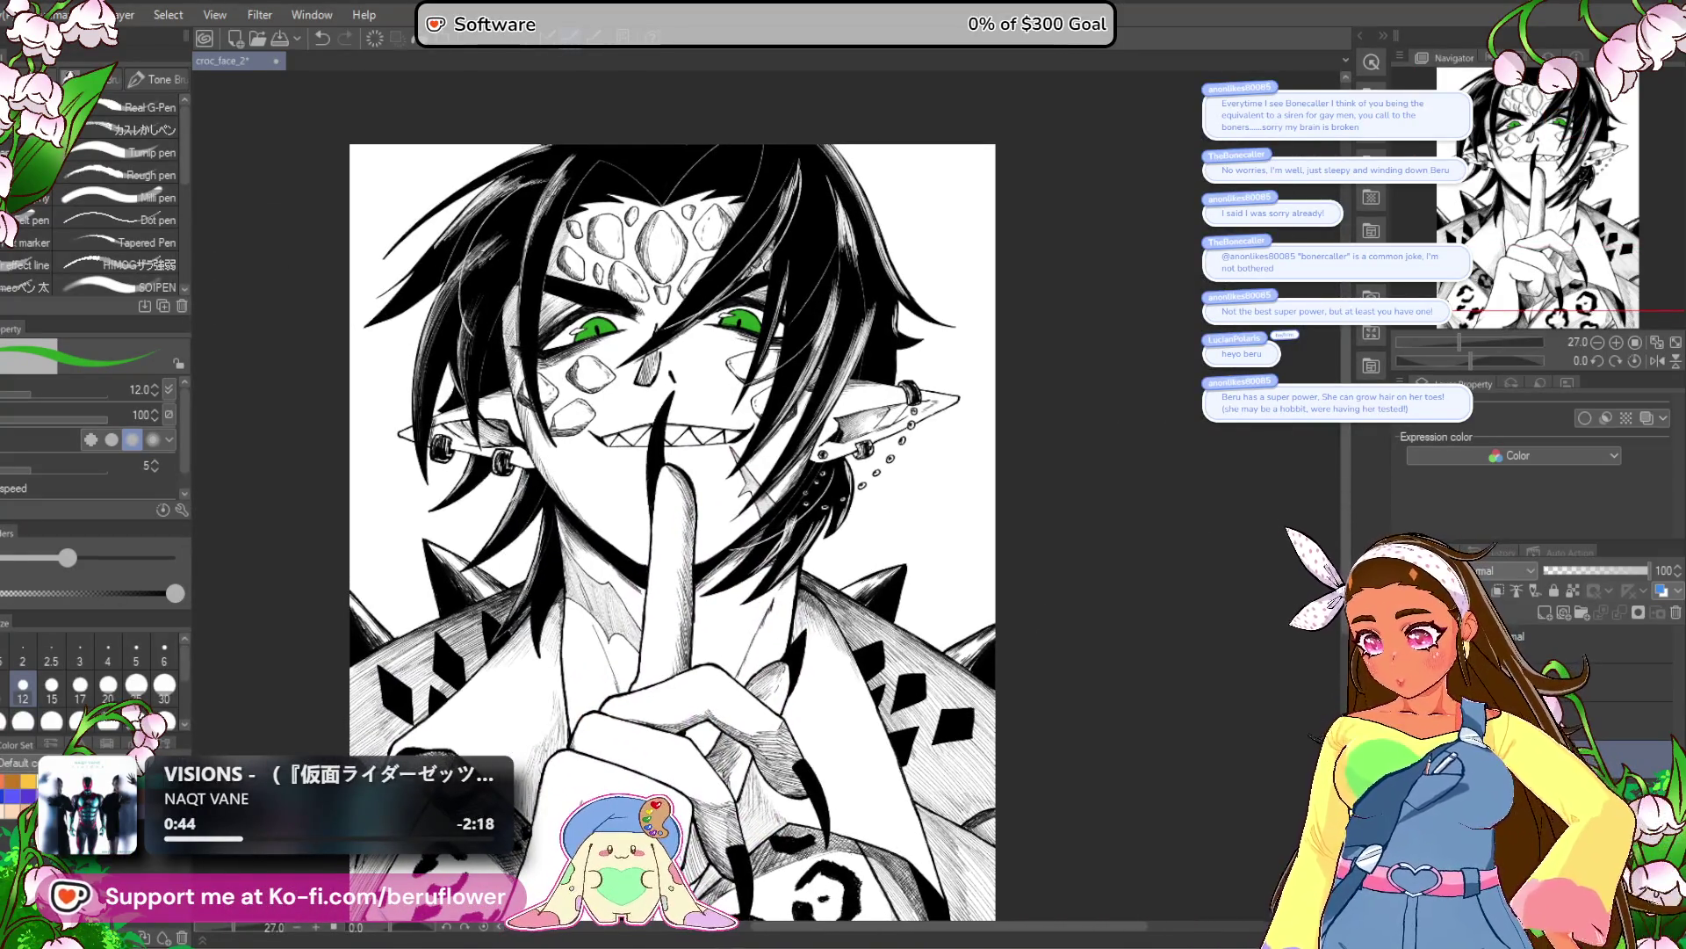
{"action": "key", "text": "g"}
{"action": "left_click", "coordinate": [510, 523]}
{"action": "left_click", "coordinate": [516, 546]}
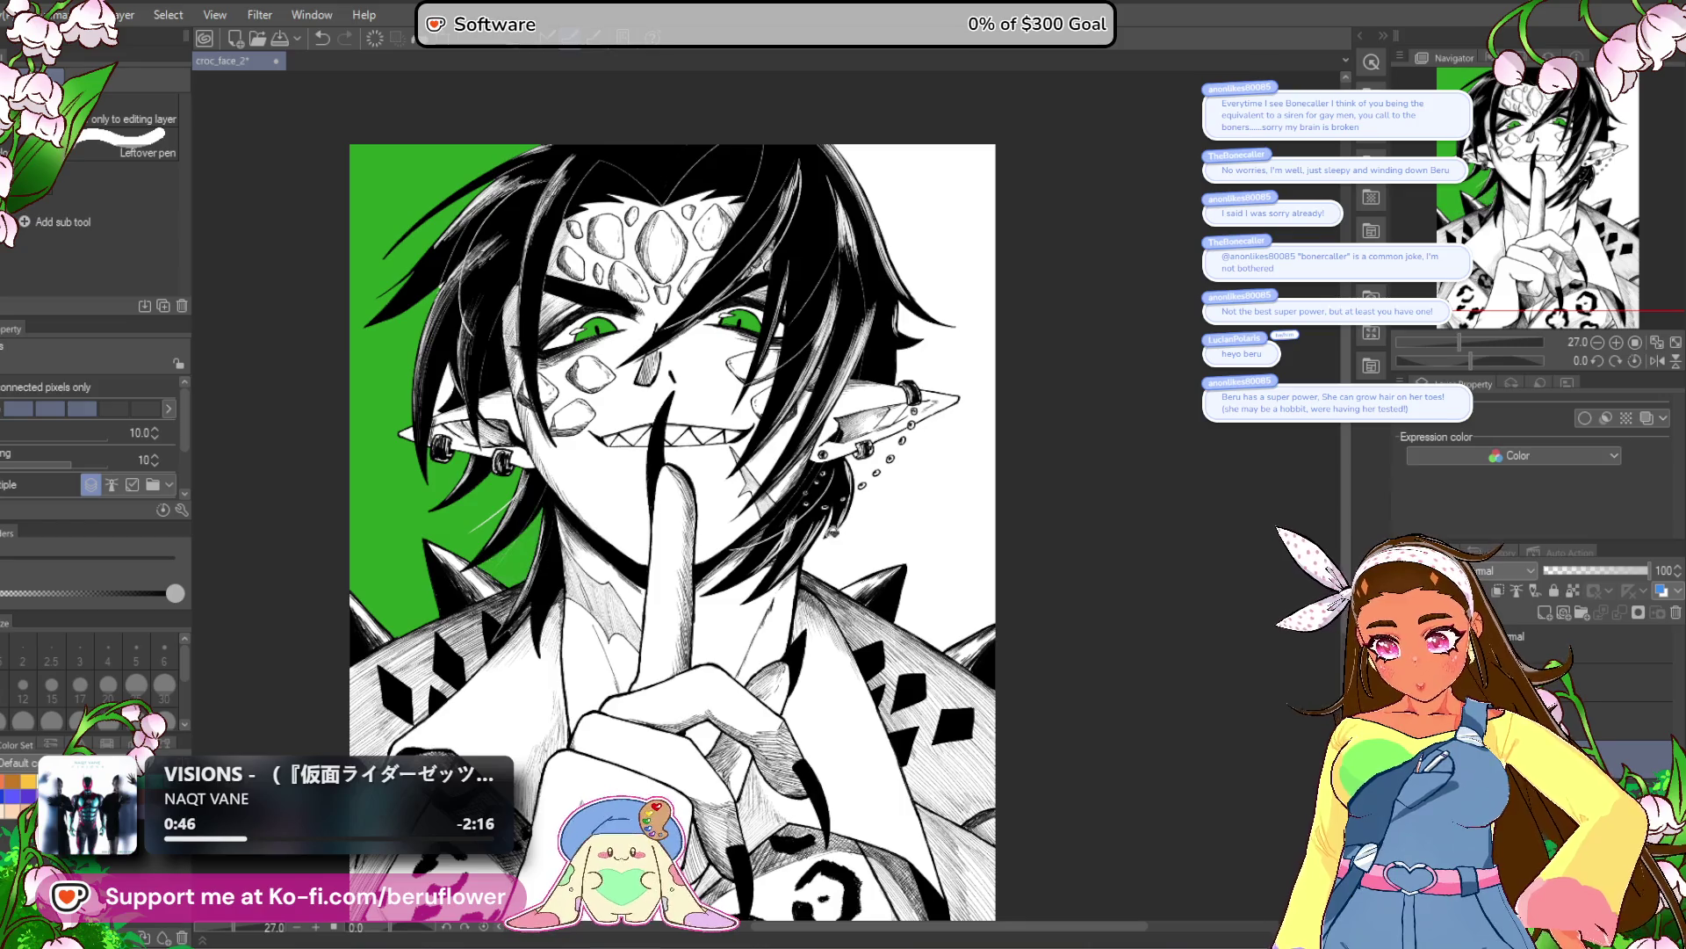
{"action": "left_click", "coordinate": [915, 520]}
{"action": "mouse_move", "coordinate": [1045, 694]}
{"action": "left_mouse_down"}
{"action": "mouse_move", "coordinate": [1062, 461]}
{"action": "mouse_move", "coordinate": [1016, 737]}
{"action": "mouse_move", "coordinate": [1070, 558]}
{"action": "mouse_move", "coordinate": [1084, 666]}
{"action": "mouse_move", "coordinate": [1036, 678]}
{"action": "left_mouse_up"}
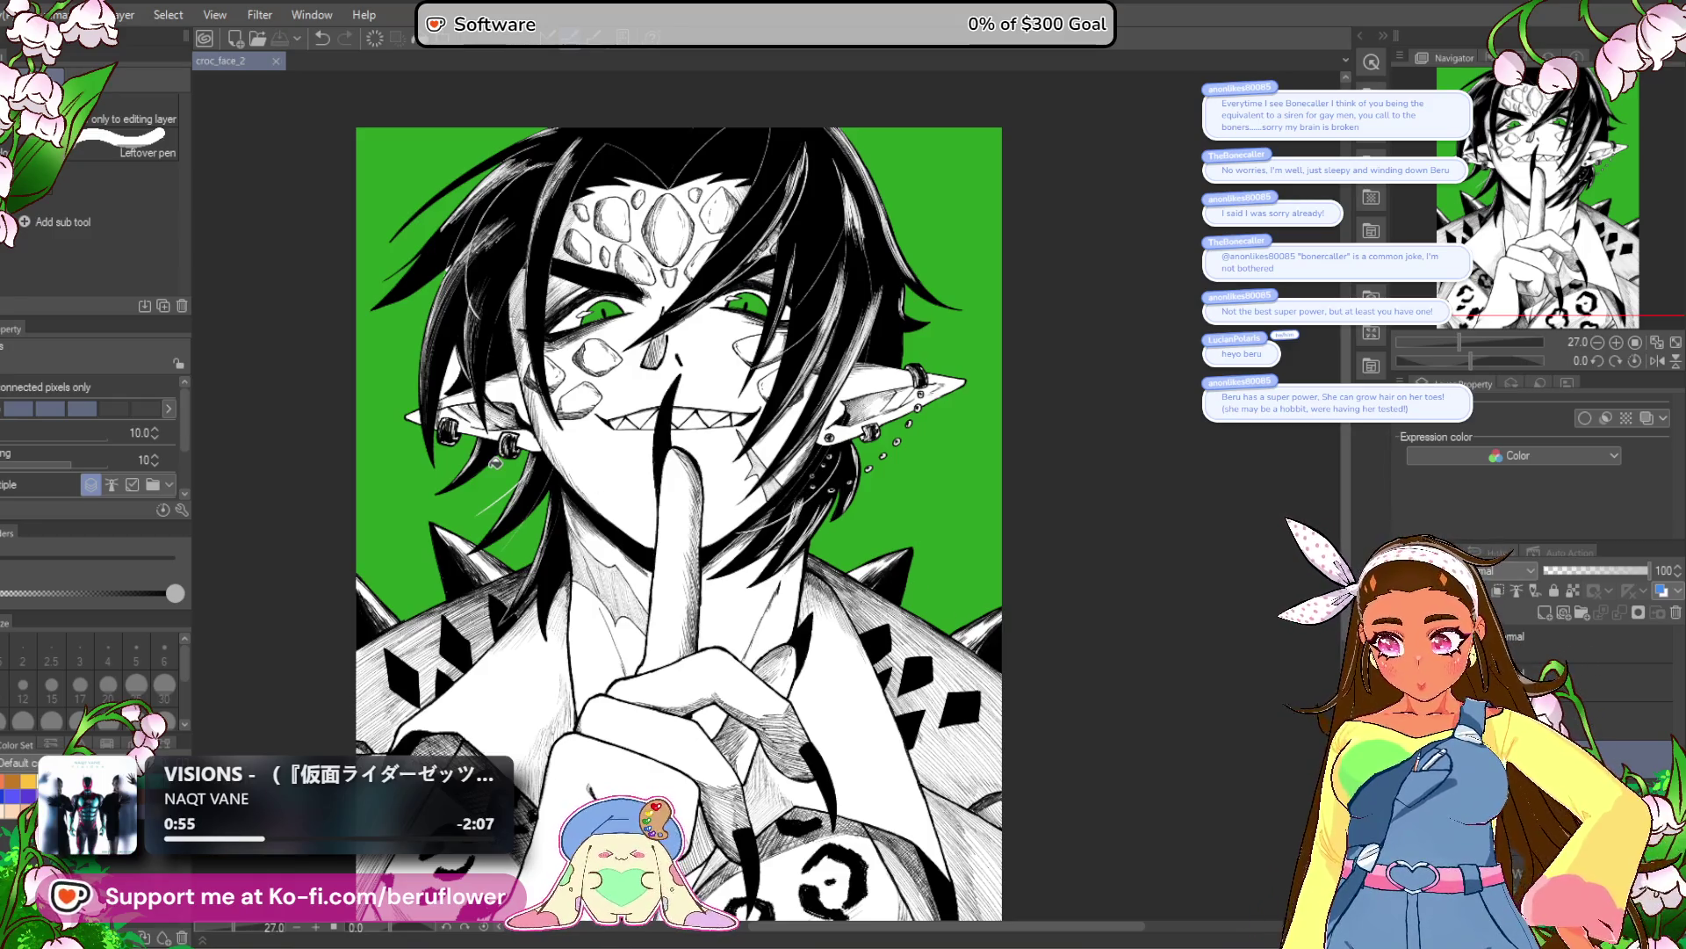
{"action": "scroll", "coordinate": [948, 753], "scroll_direction": "up", "scroll_amount": 5}
{"action": "scroll", "coordinate": [948, 752], "scroll_direction": "down", "scroll_amount": 3}
{"action": "mouse_move", "coordinate": [948, 753]}
{"action": "left_mouse_down"}
{"action": "mouse_move", "coordinate": [944, 590]}
{"action": "mouse_move", "coordinate": [919, 818]}
{"action": "left_mouse_up"}
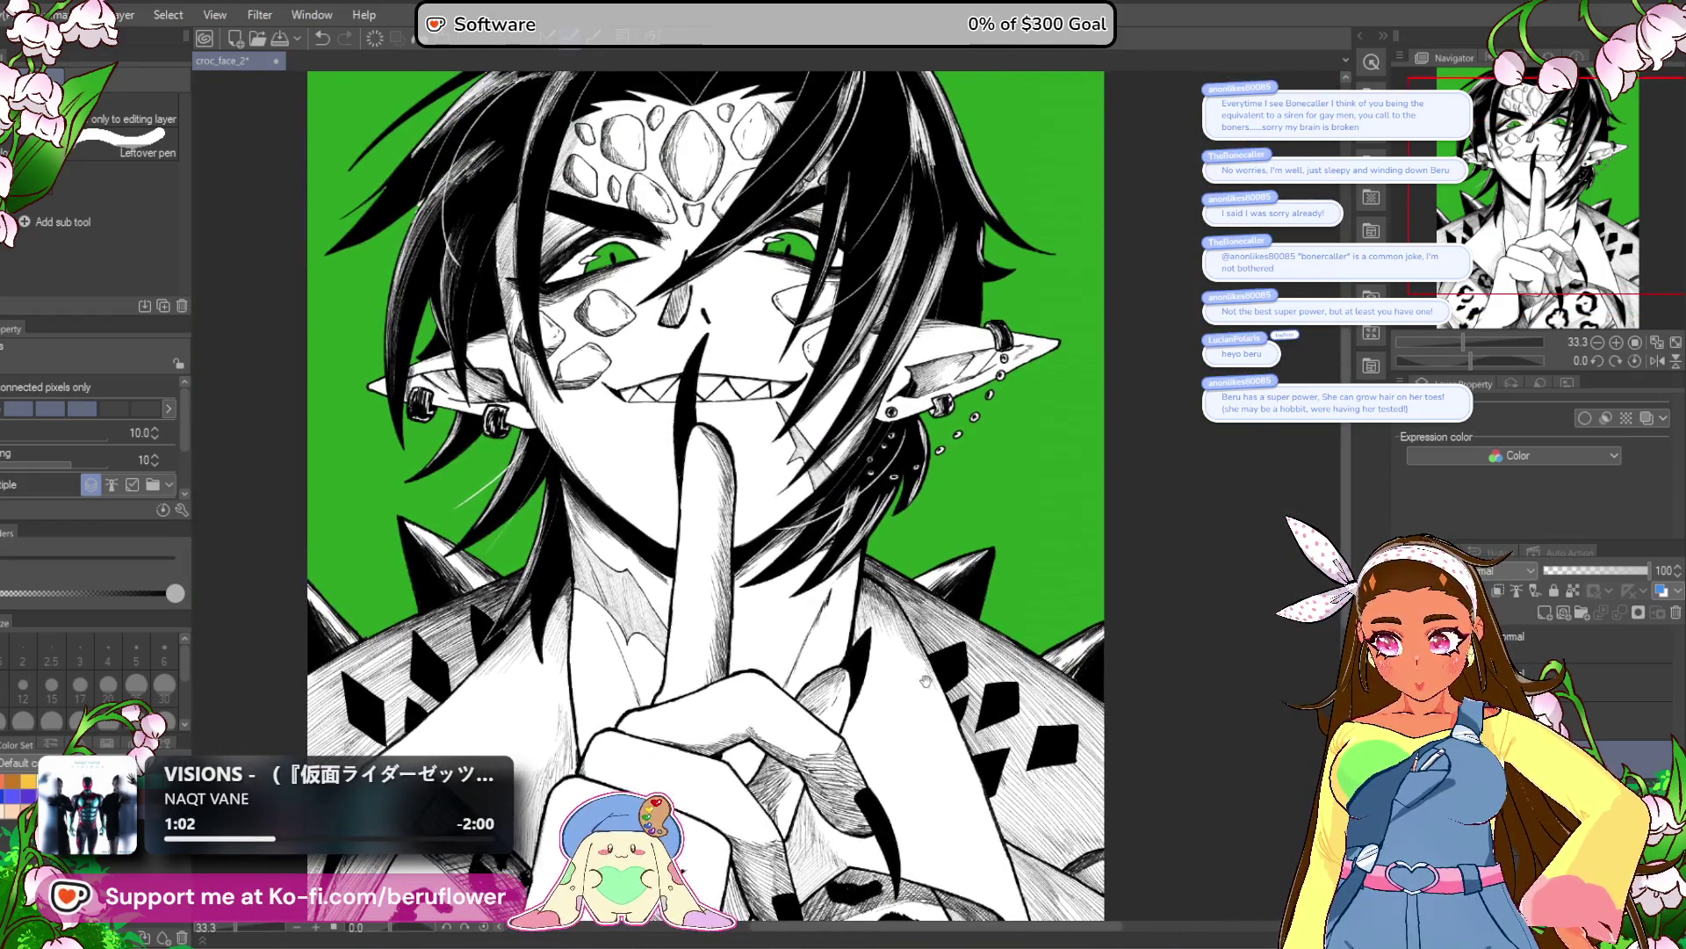
{"action": "scroll", "coordinate": [931, 764], "scroll_direction": "up", "scroll_amount": 3}
{"action": "left_click_drag", "start_coordinate": [936, 747], "coordinate": [929, 767]}
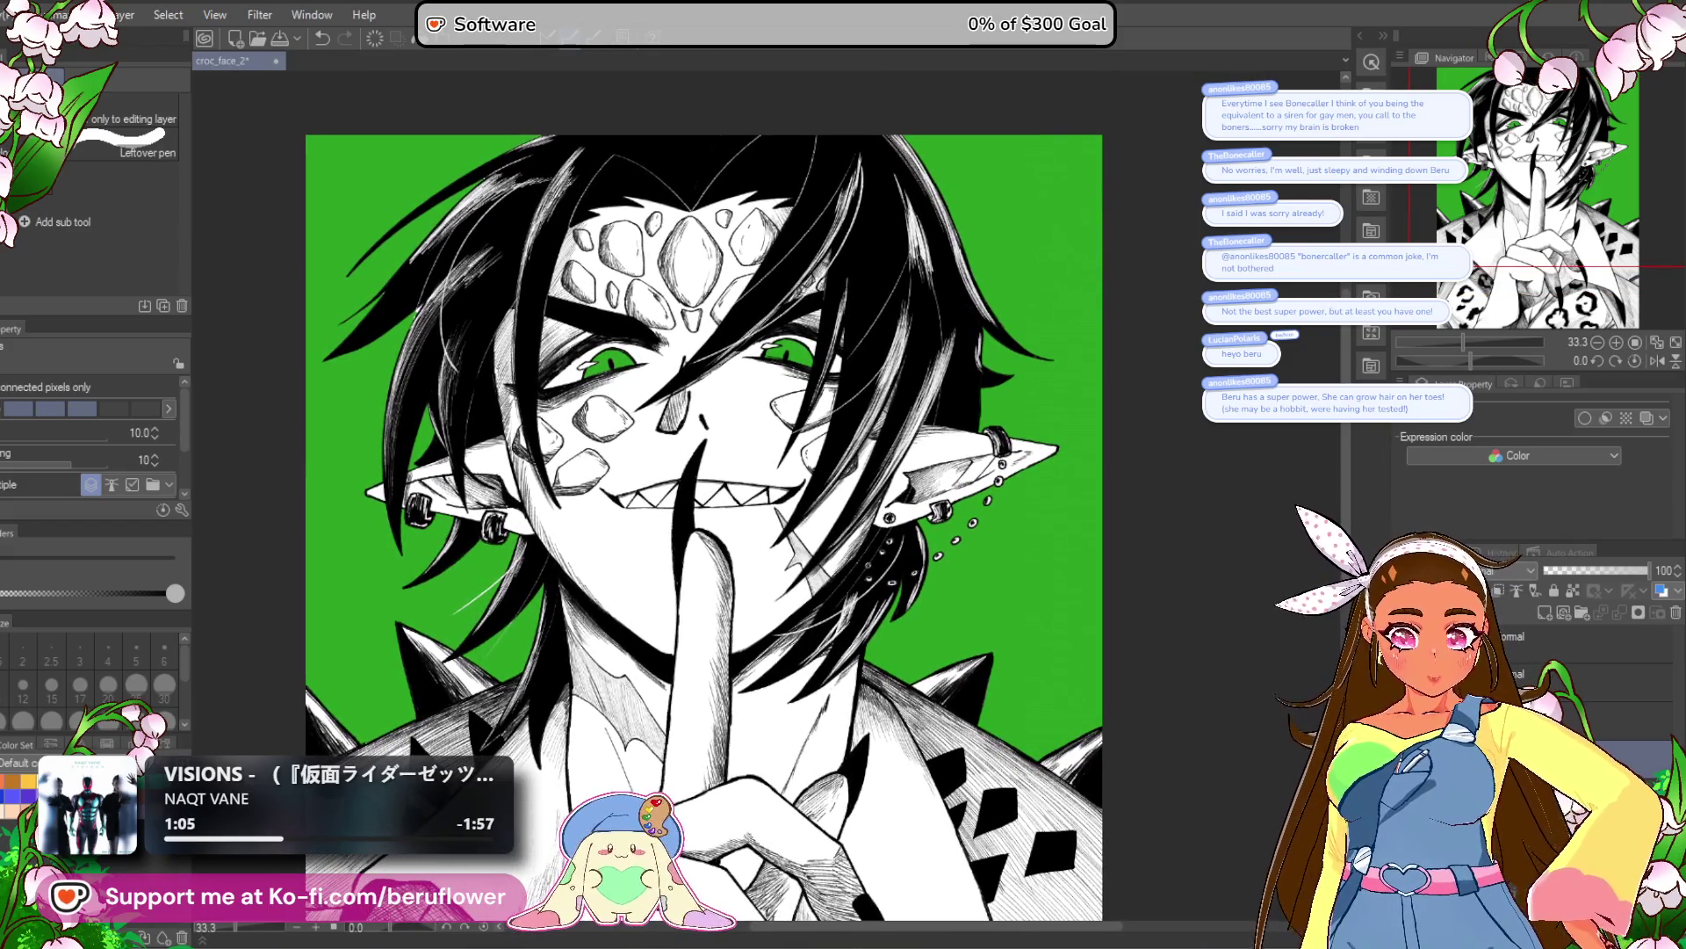
{"action": "left_click", "coordinate": [1512, 656]}
{"action": "scroll", "coordinate": [544, 650], "scroll_direction": "up", "scroll_amount": 5}
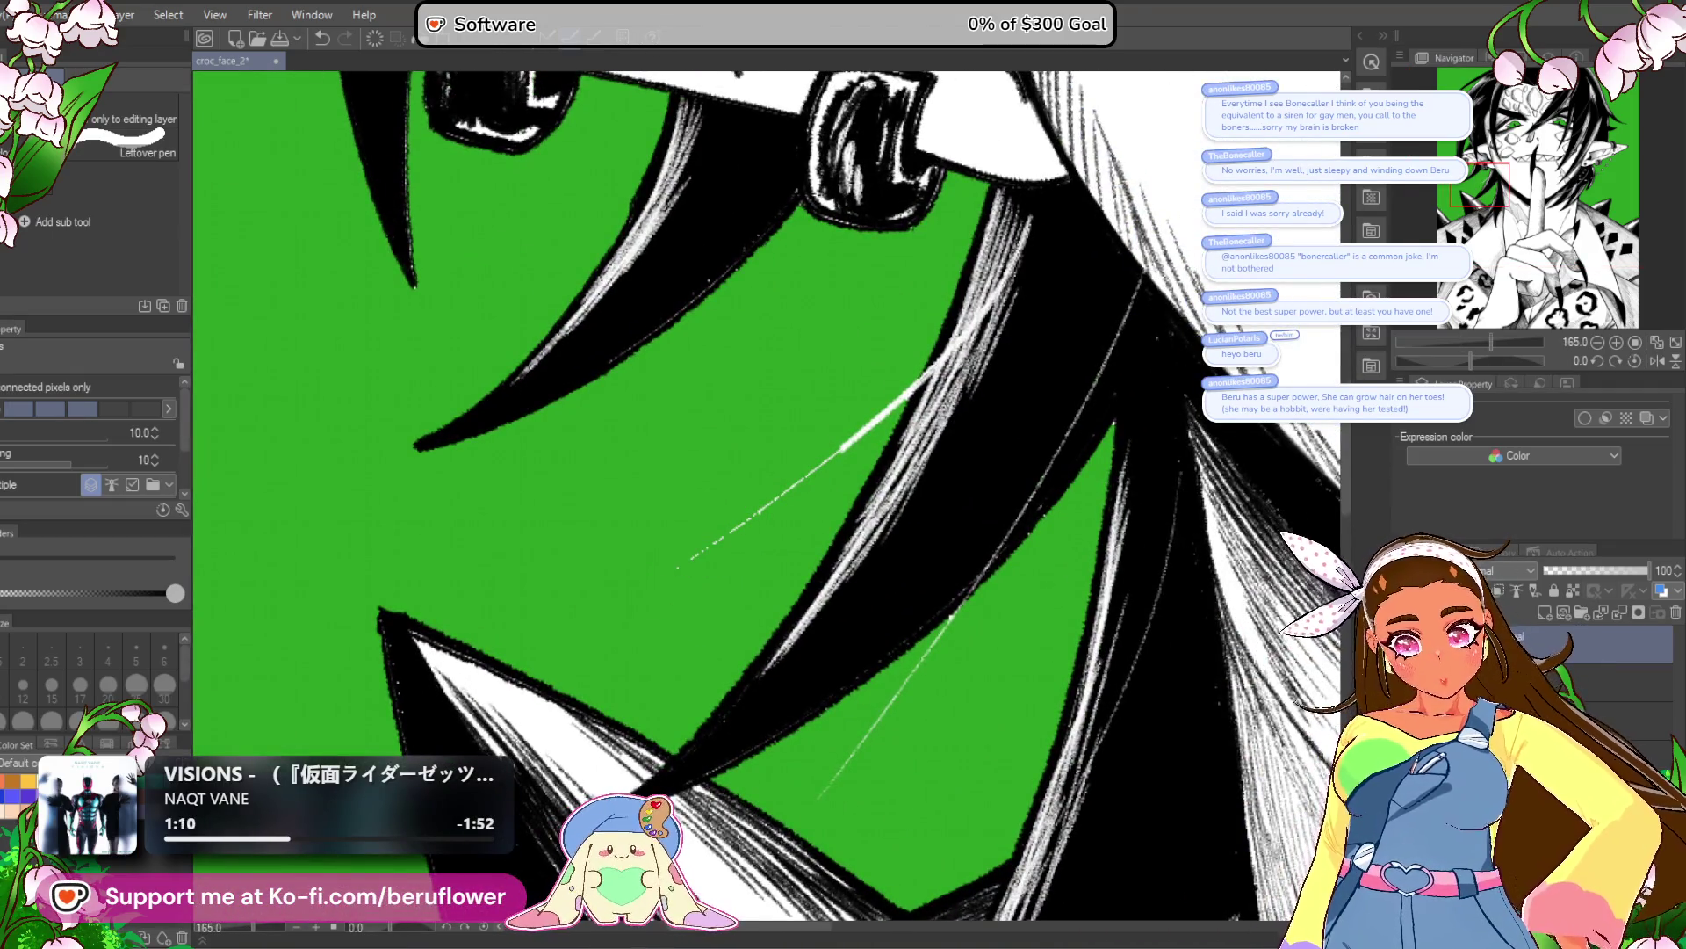
Undo the last step and draw a white highlight strand across the hair.
{"action": "key", "text": "ctrl+z"}
{"action": "left_click_drag", "start_coordinate": [913, 395], "coordinate": [654, 581]}
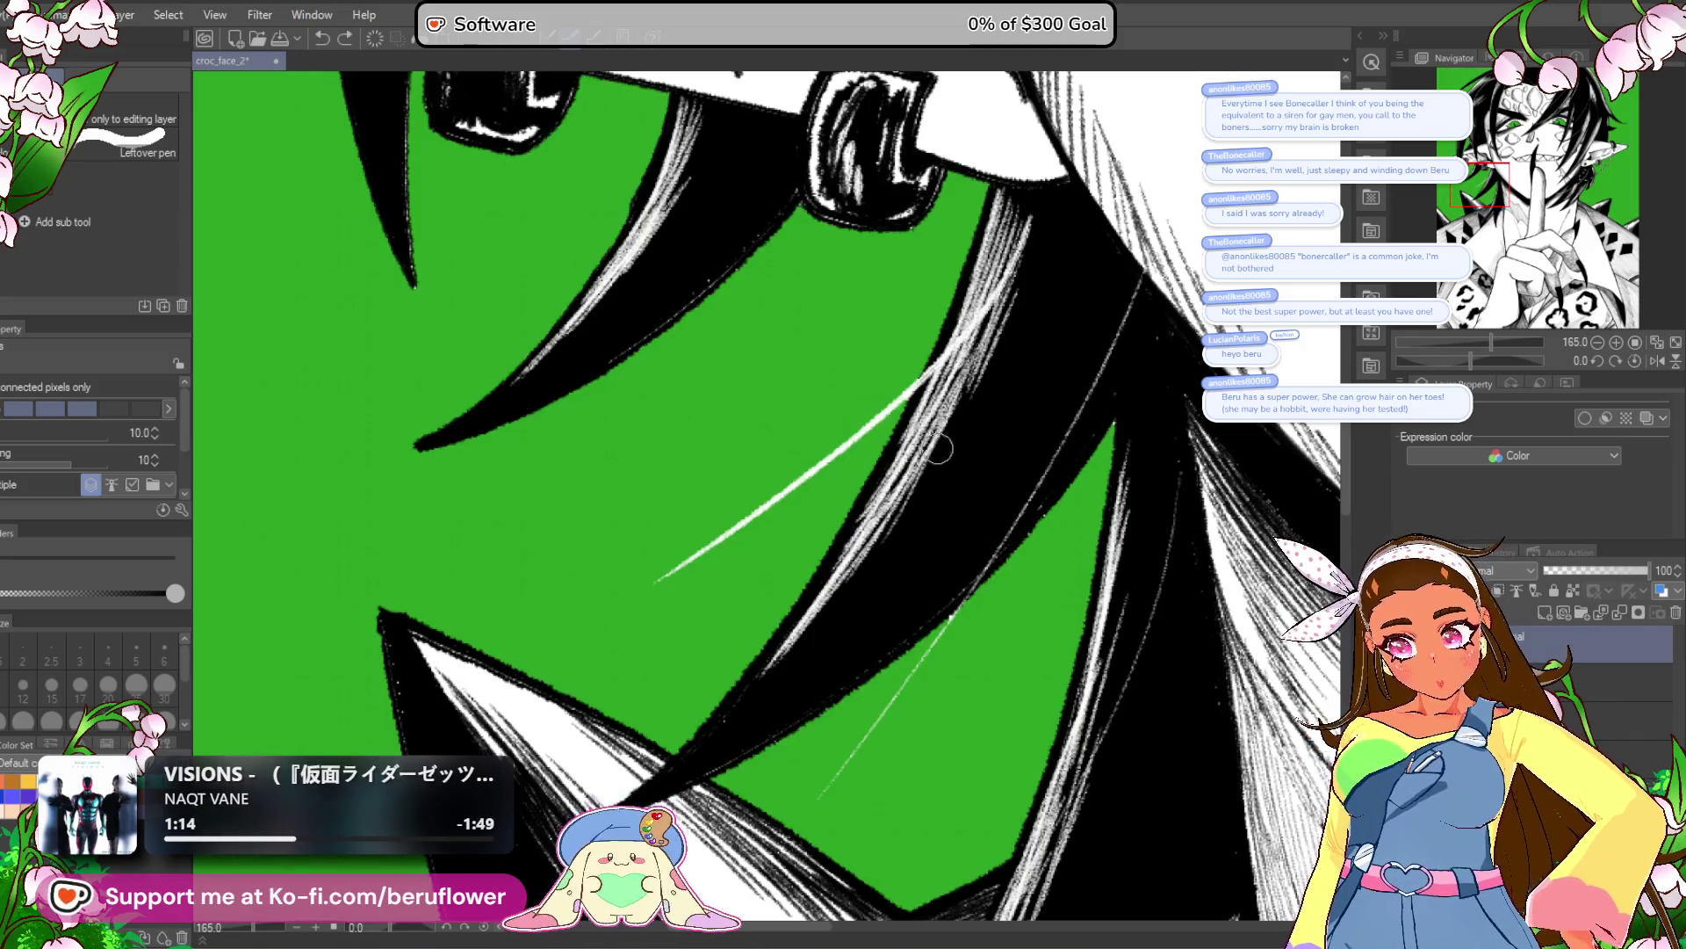
{"action": "left_click_drag", "start_coordinate": [857, 447], "coordinate": [712, 565]}
{"action": "left_click_drag", "start_coordinate": [845, 430], "coordinate": [779, 470]}
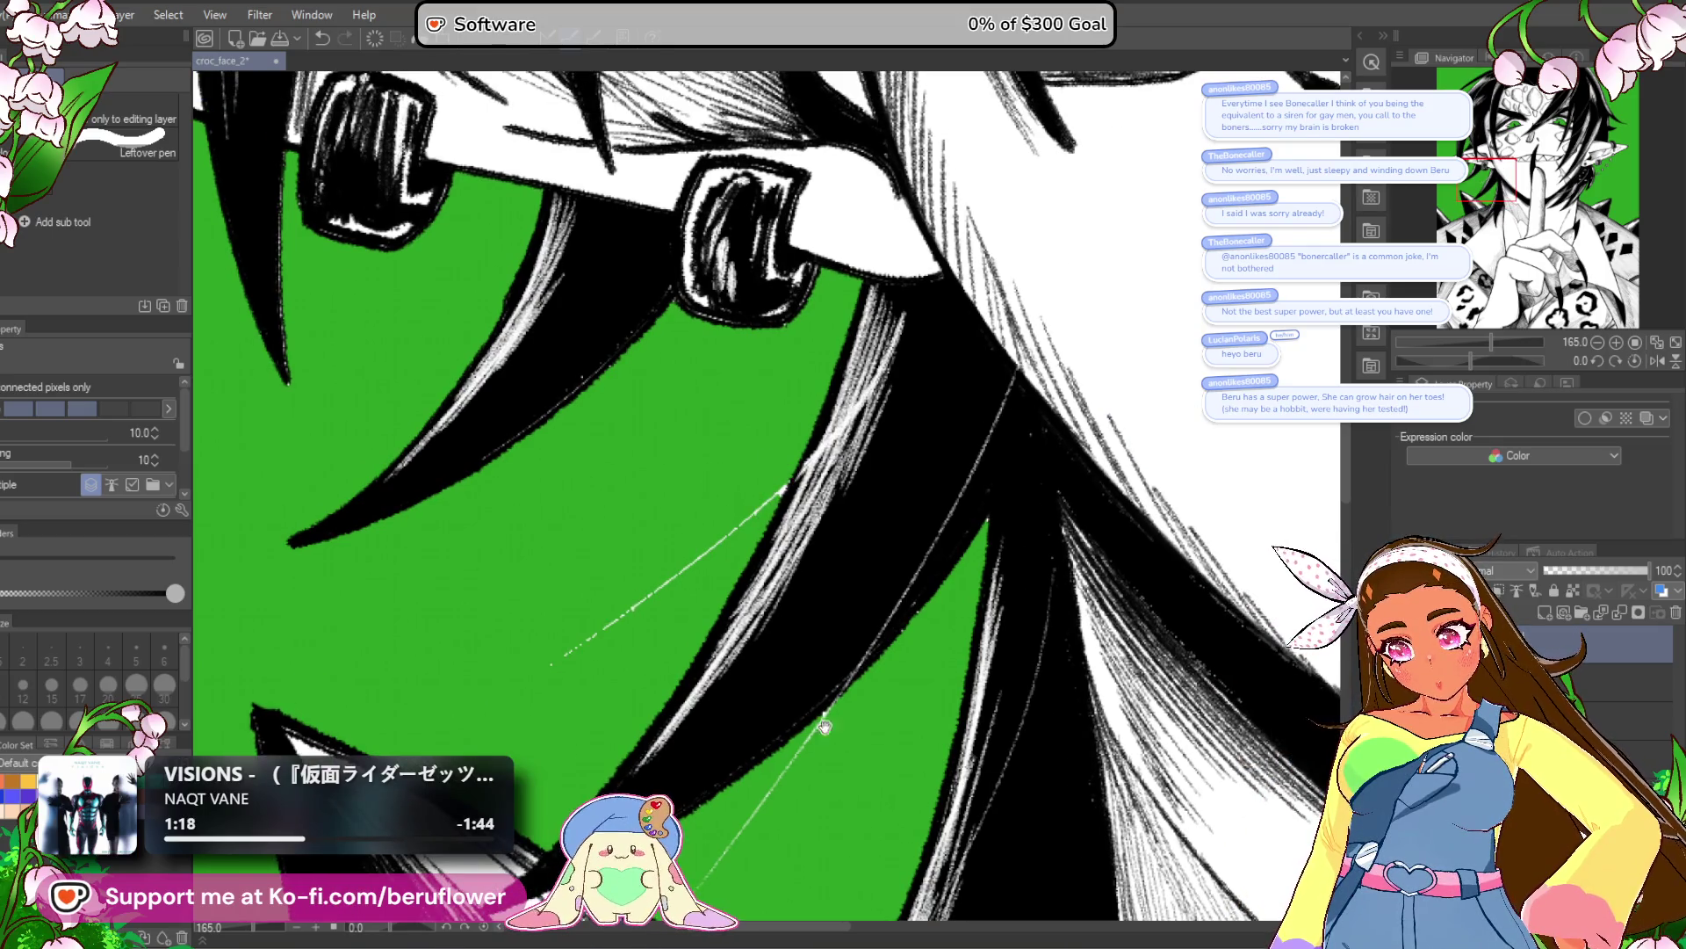
{"action": "left_click_drag", "start_coordinate": [822, 698], "coordinate": [808, 514]}
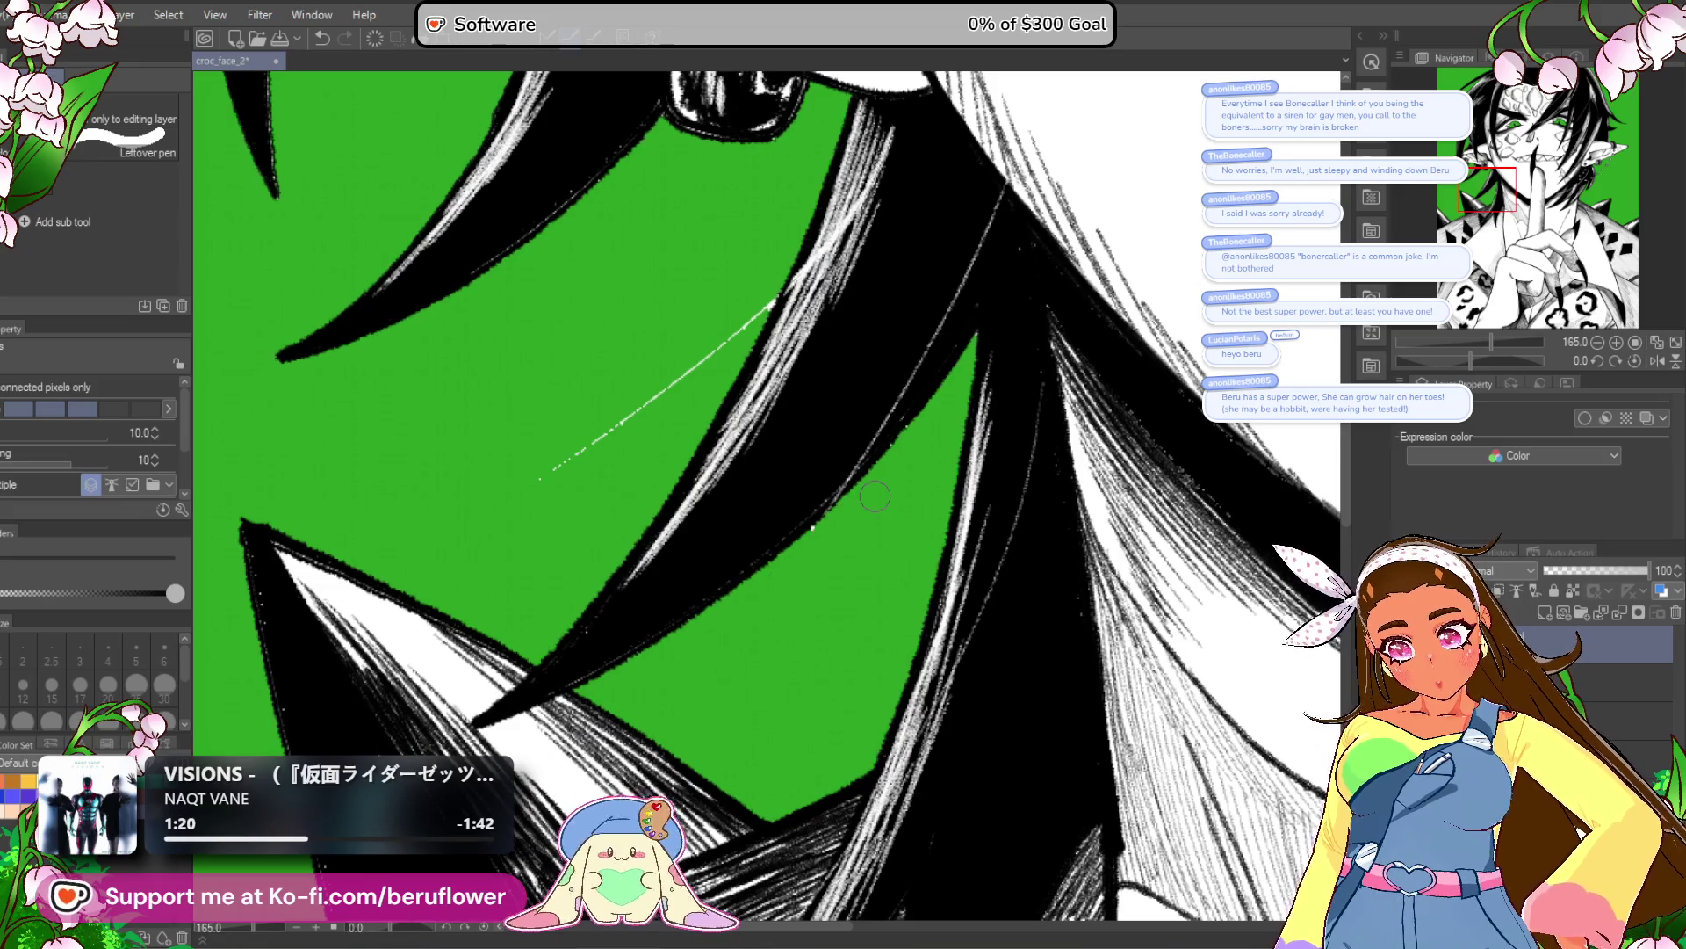
{"action": "scroll", "coordinate": [875, 497], "scroll_direction": "down", "scroll_amount": 6}
{"action": "mouse_move", "coordinate": [1393, 248]}
{"action": "left_mouse_down"}
{"action": "mouse_move", "coordinate": [1301, 451]}
{"action": "mouse_move", "coordinate": [1244, 517]}
{"action": "mouse_move", "coordinate": [1147, 530]}
{"action": "left_mouse_up"}
{"action": "scroll", "coordinate": [1212, 508], "scroll_direction": "up", "scroll_amount": 3}
{"action": "scroll", "coordinate": [966, 614], "scroll_direction": "down", "scroll_amount": 3}
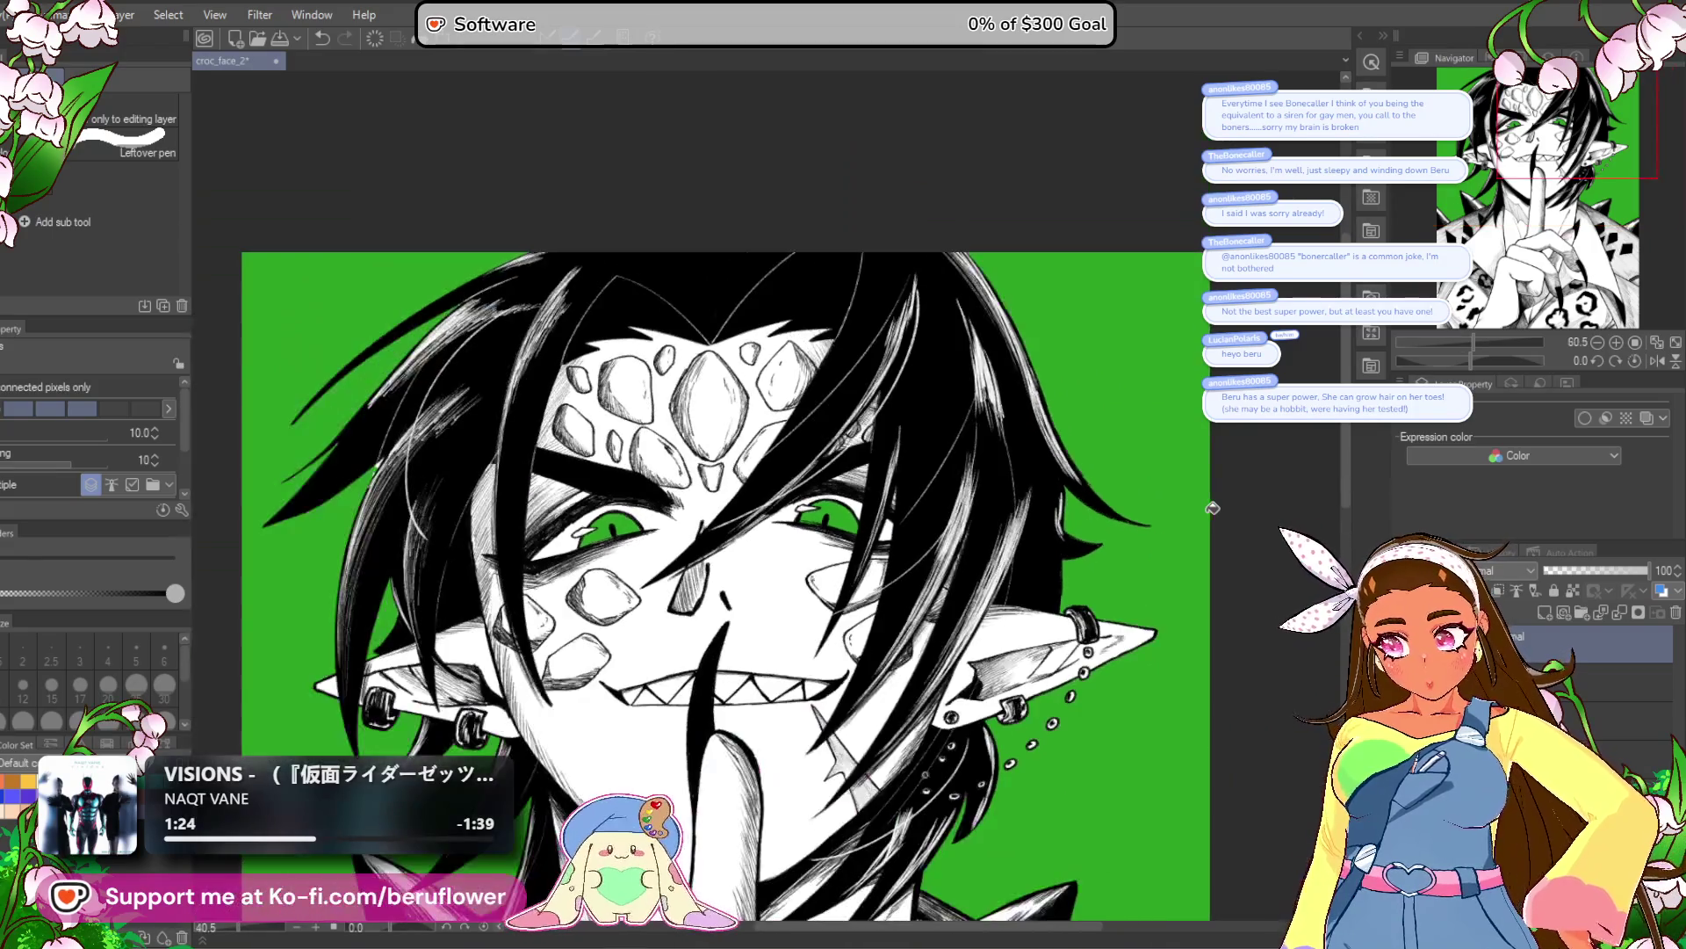
{"action": "scroll", "coordinate": [791, 747], "scroll_direction": "up", "scroll_amount": 2}
{"action": "scroll", "coordinate": [707, 828], "scroll_direction": "down", "scroll_amount": 1}
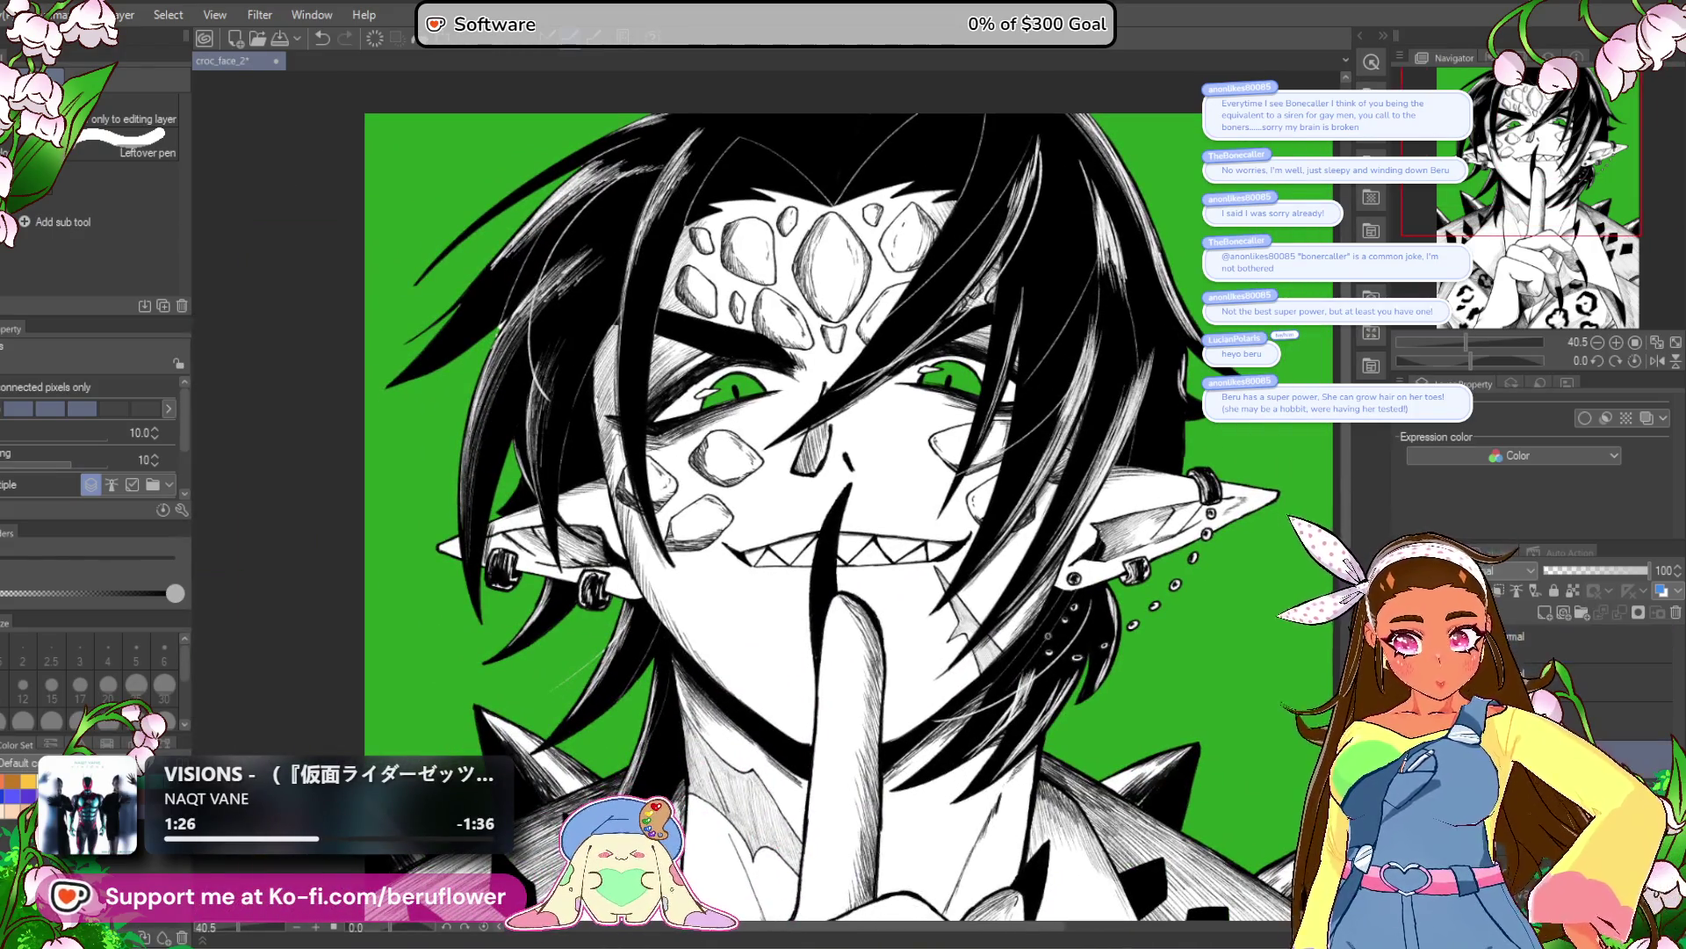
Lasso-fill the areas beside the ear and in the hair, then fit the canvas to the window.
{"action": "key", "text": "g"}
{"action": "scroll", "coordinate": [571, 615], "scroll_direction": "up", "scroll_amount": 6}
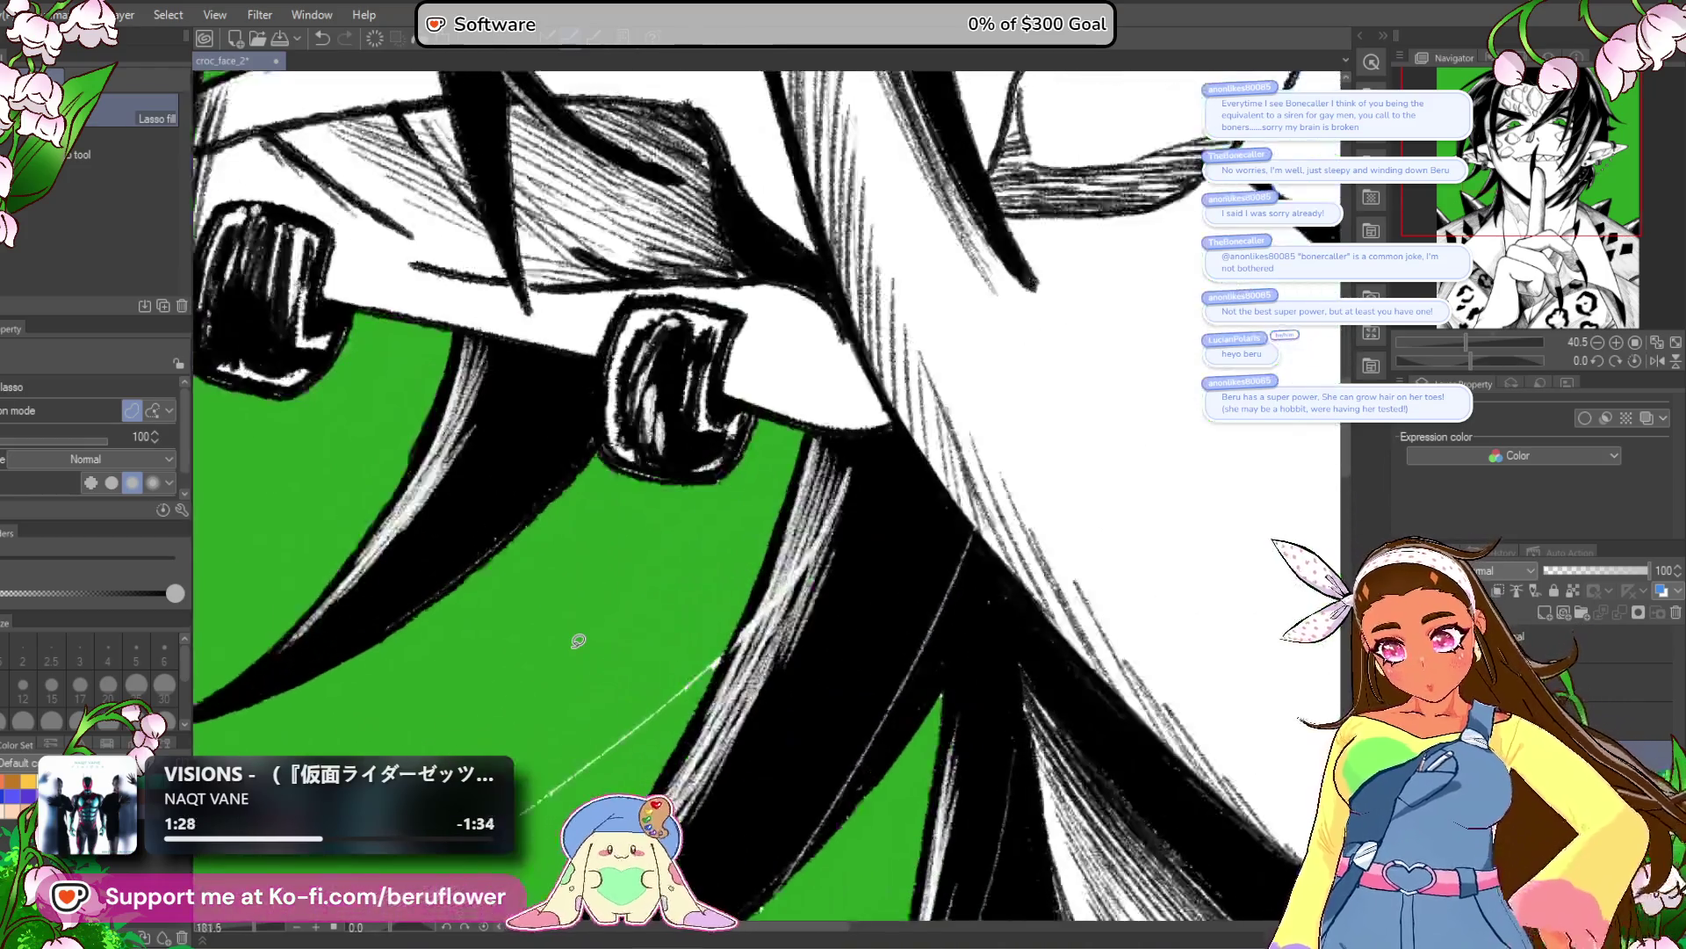
{"action": "left_click_drag", "start_coordinate": [514, 758], "coordinate": [704, 580]}
{"action": "left_click_drag", "start_coordinate": [607, 758], "coordinate": [615, 754]}
{"action": "left_click_drag", "start_coordinate": [835, 817], "coordinate": [794, 541]}
{"action": "scroll", "coordinate": [687, 639], "scroll_direction": "down", "scroll_amount": 6}
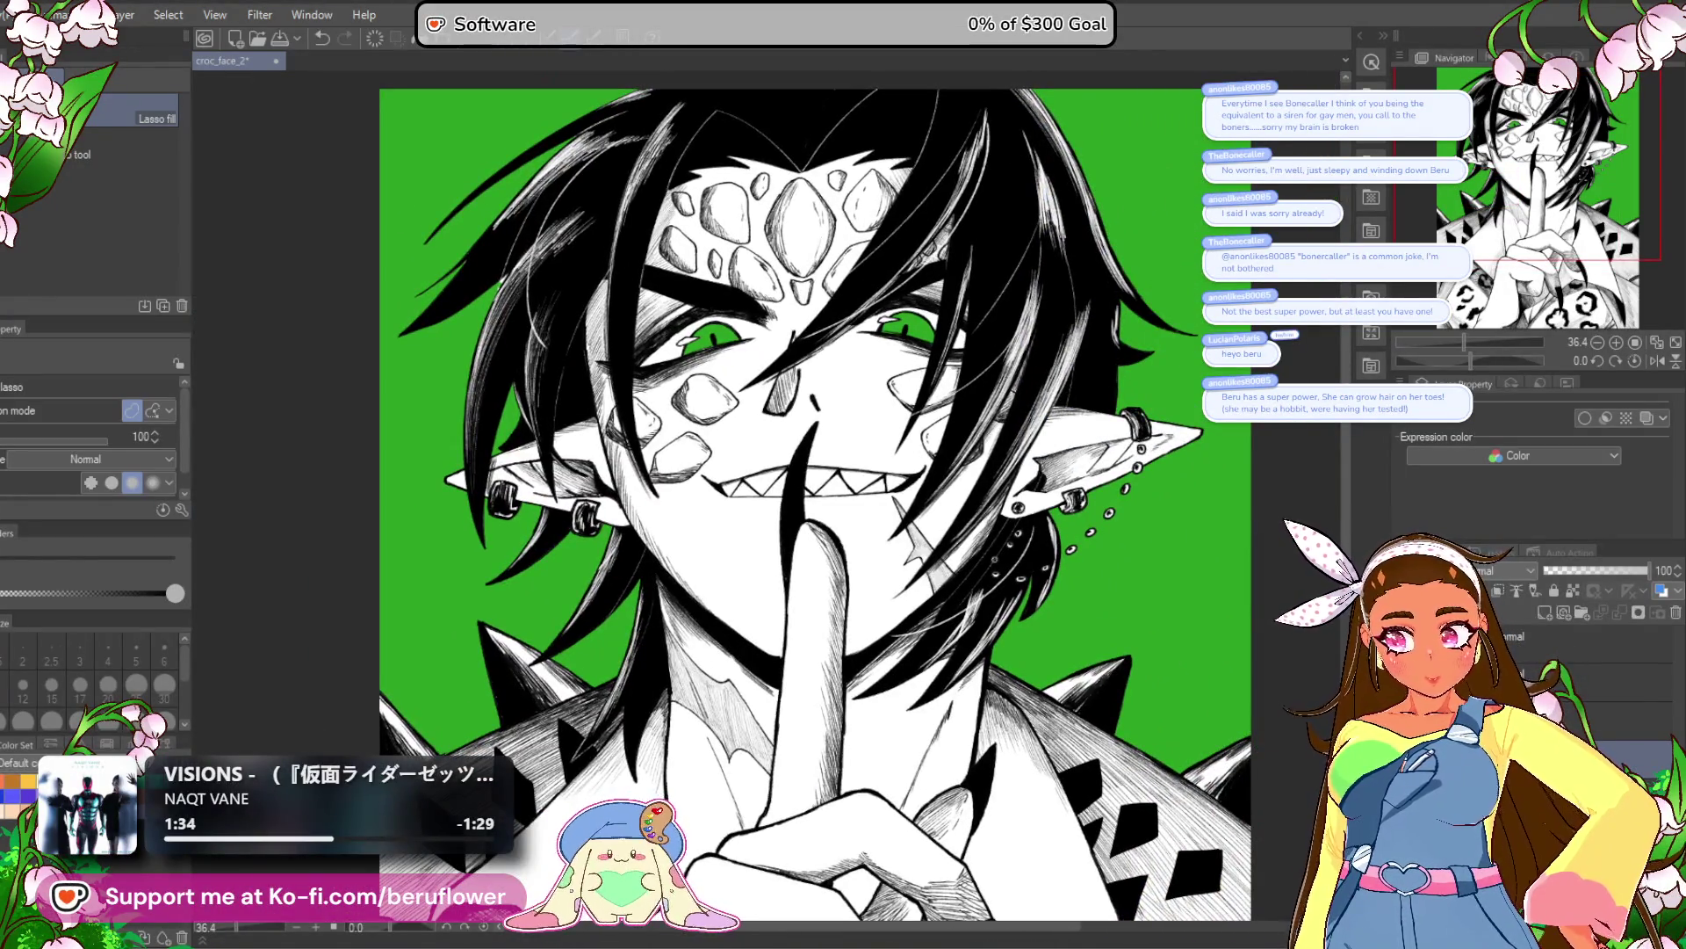
{"action": "scroll", "coordinate": [472, 252], "scroll_direction": "up", "scroll_amount": 6}
{"action": "mouse_move", "coordinate": [694, 355]}
{"action": "left_mouse_down"}
{"action": "mouse_move", "coordinate": [711, 332]}
{"action": "mouse_move", "coordinate": [570, 521]}
{"action": "left_mouse_up"}
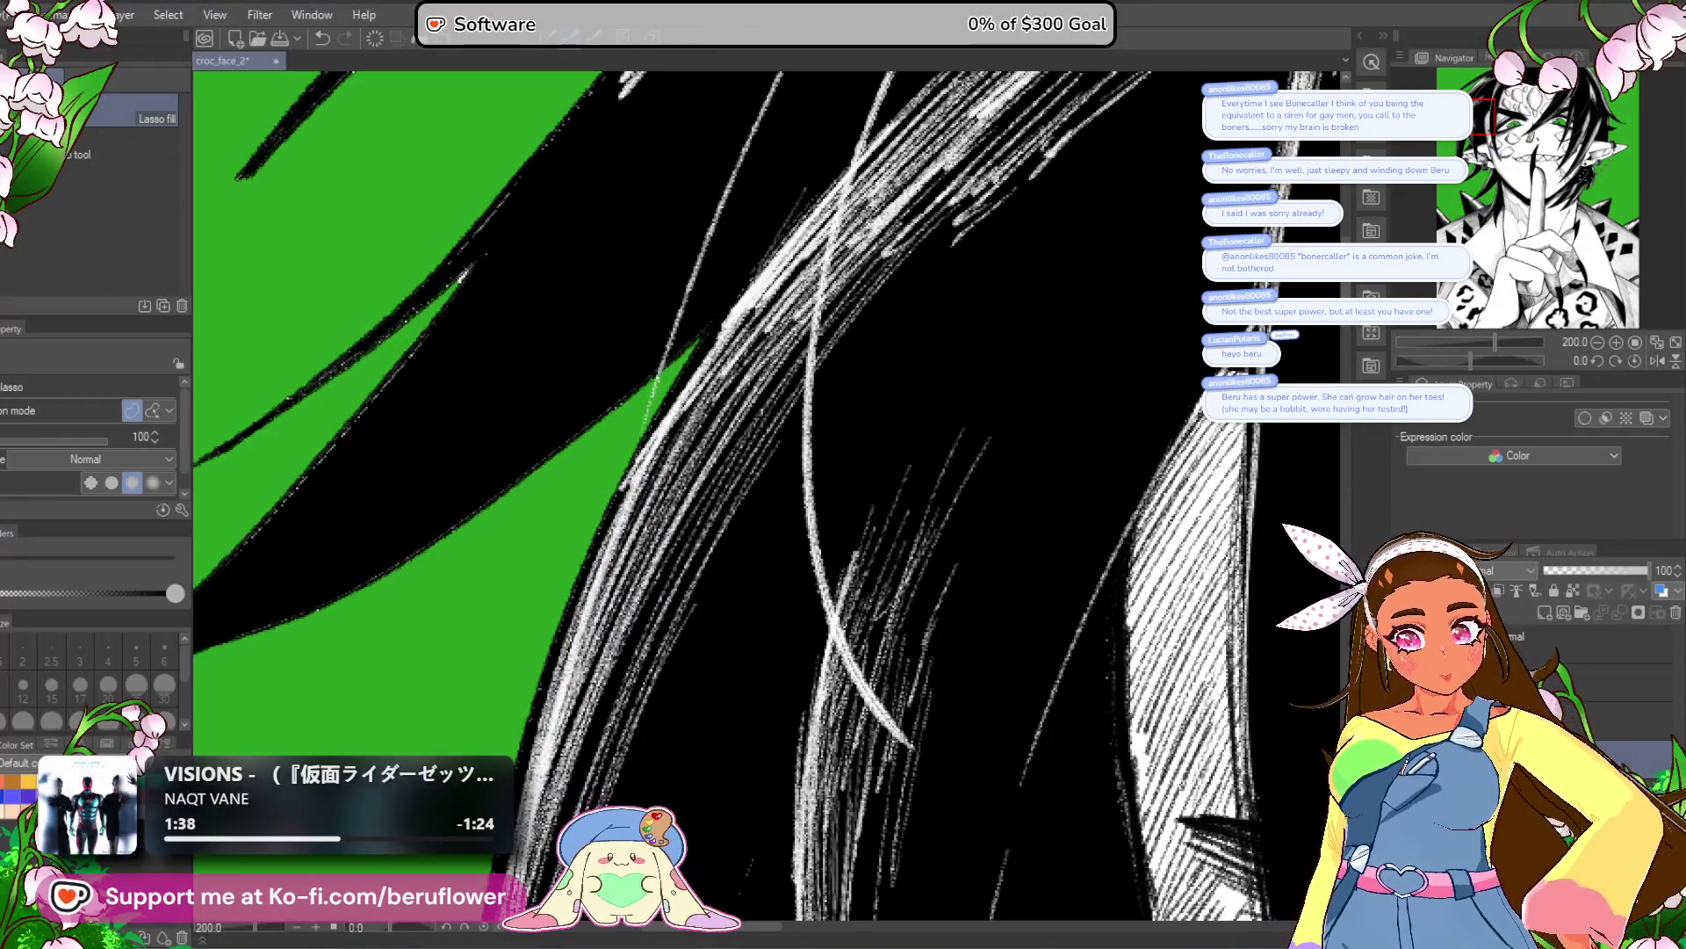
{"action": "left_click", "coordinate": [1589, 646]}
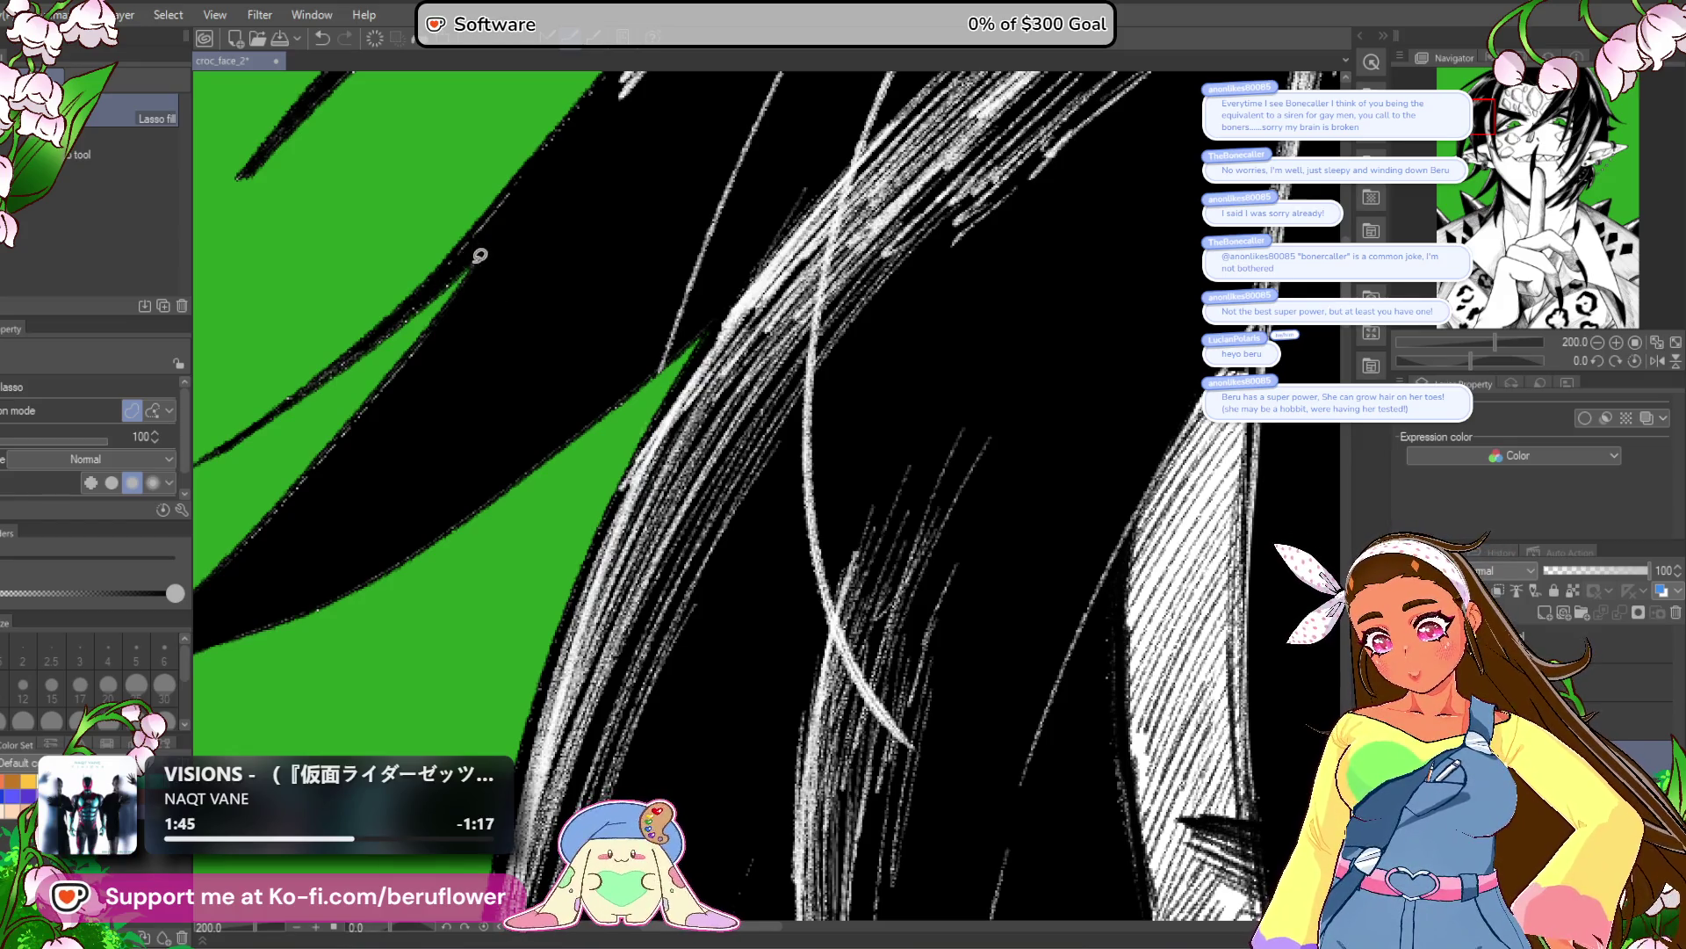
{"action": "key", "text": "ctrl+0"}
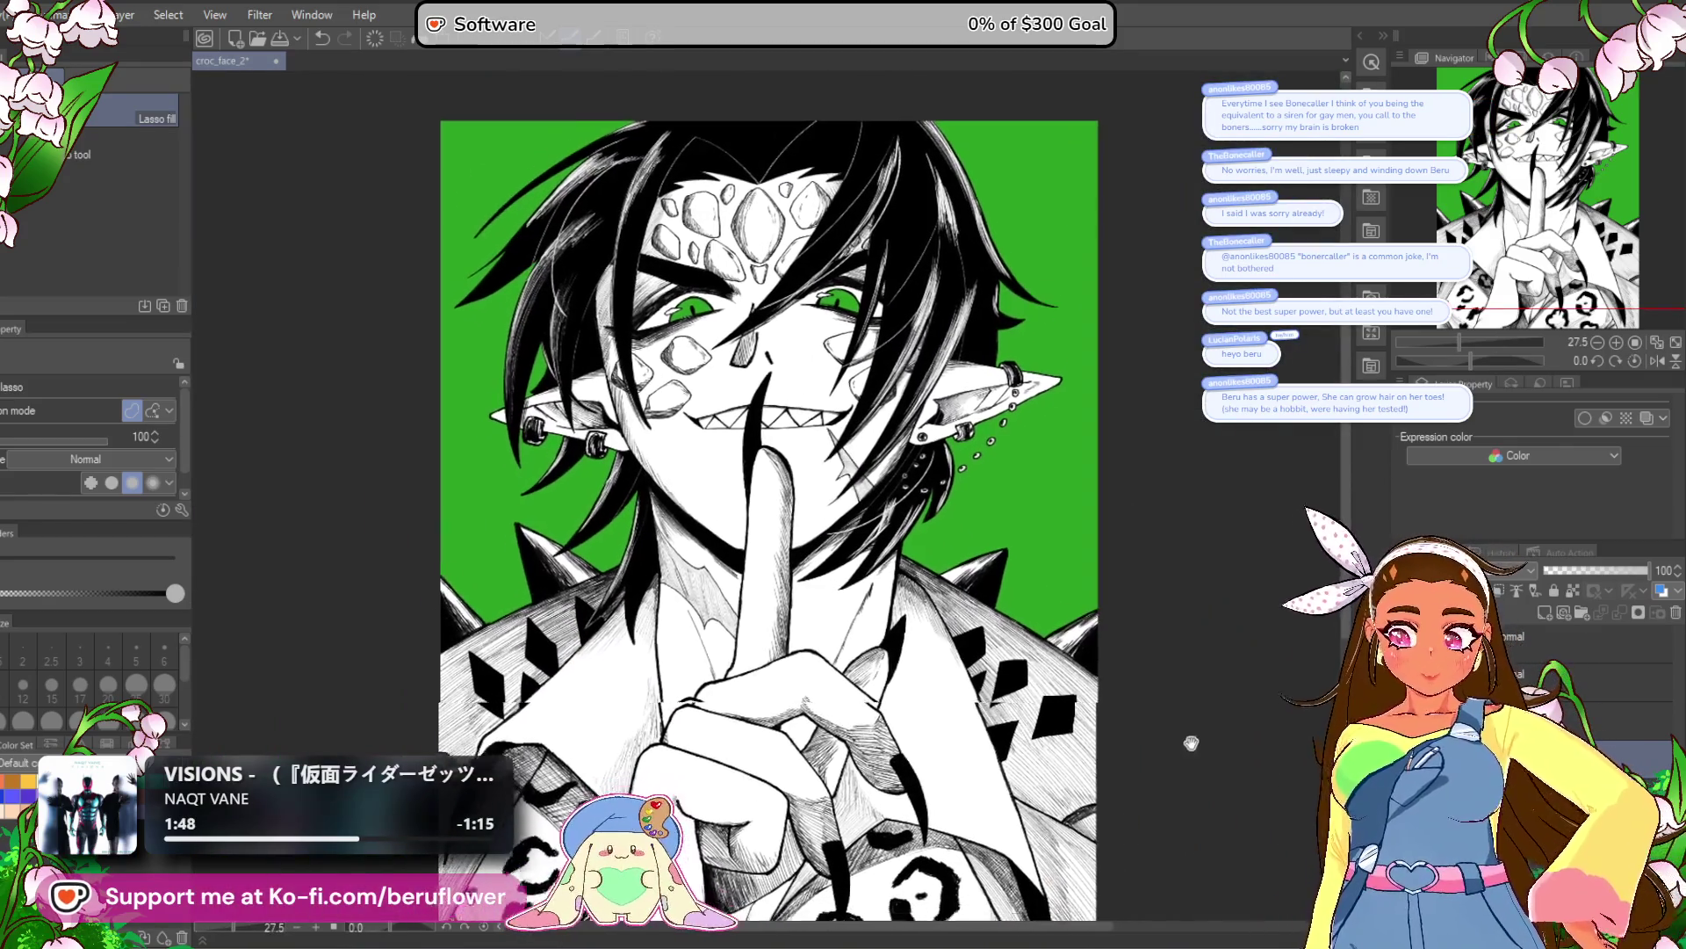
Save the illustration and add a new layer.
{"action": "mouse_move", "coordinate": [1160, 740]}
{"action": "left_mouse_down"}
{"action": "mouse_move", "coordinate": [1154, 755]}
{"action": "mouse_move", "coordinate": [1122, 739]}
{"action": "left_mouse_up"}
{"action": "key", "text": "ctrl+s"}
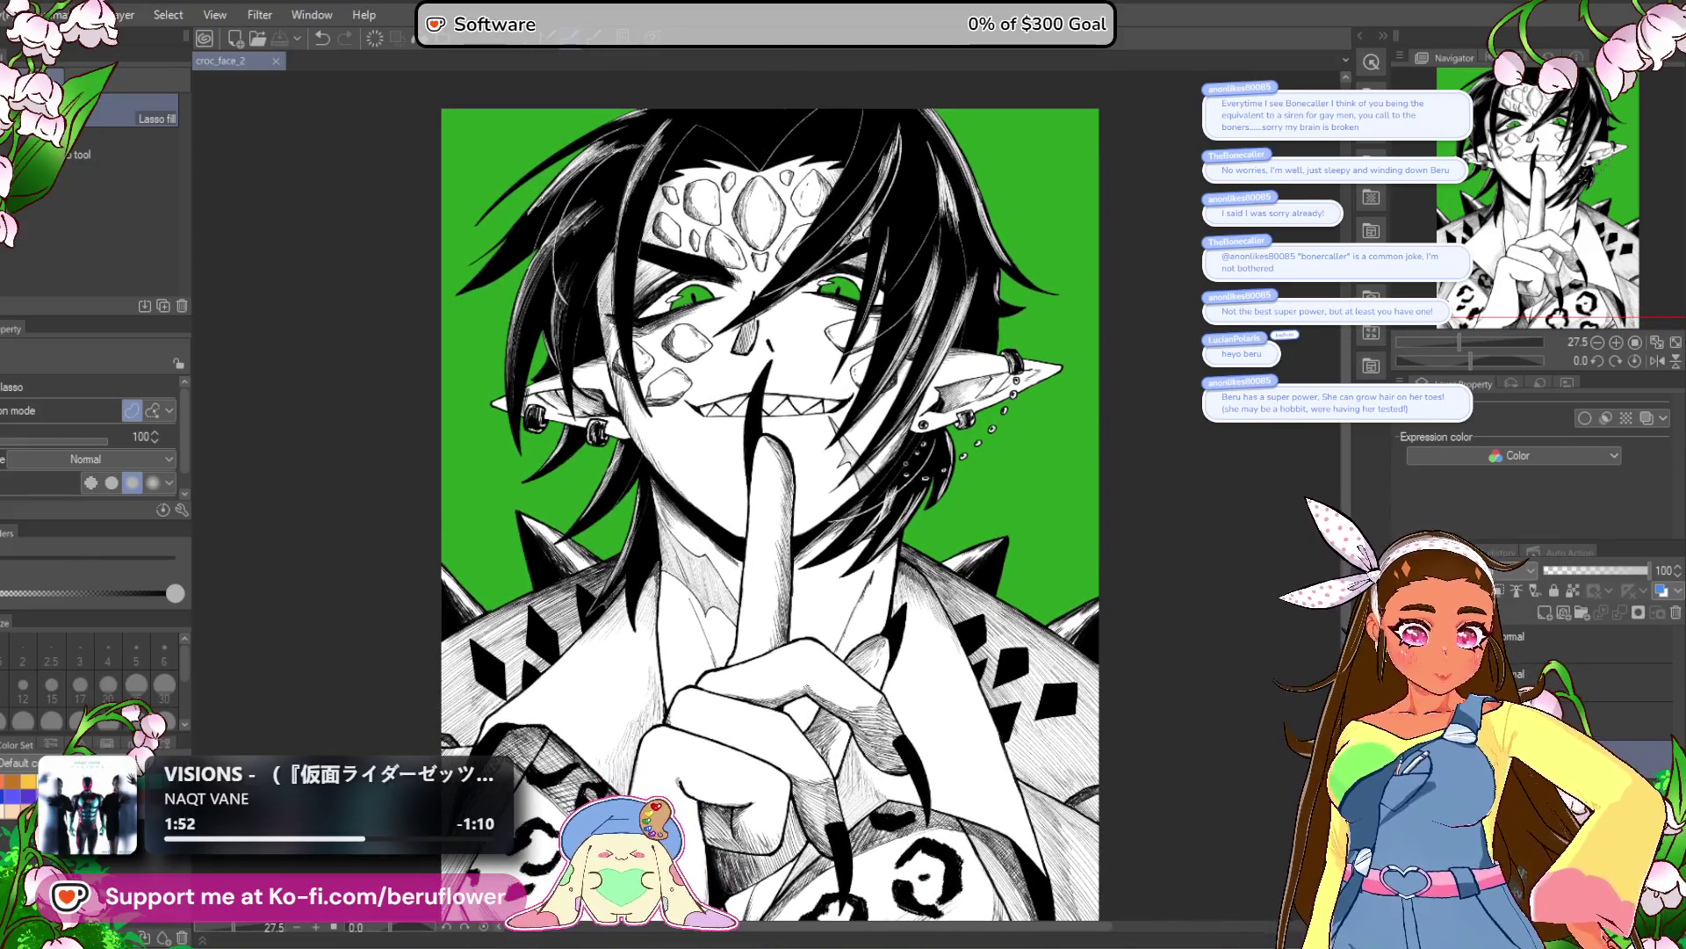
{"action": "left_click", "coordinate": [1543, 615]}
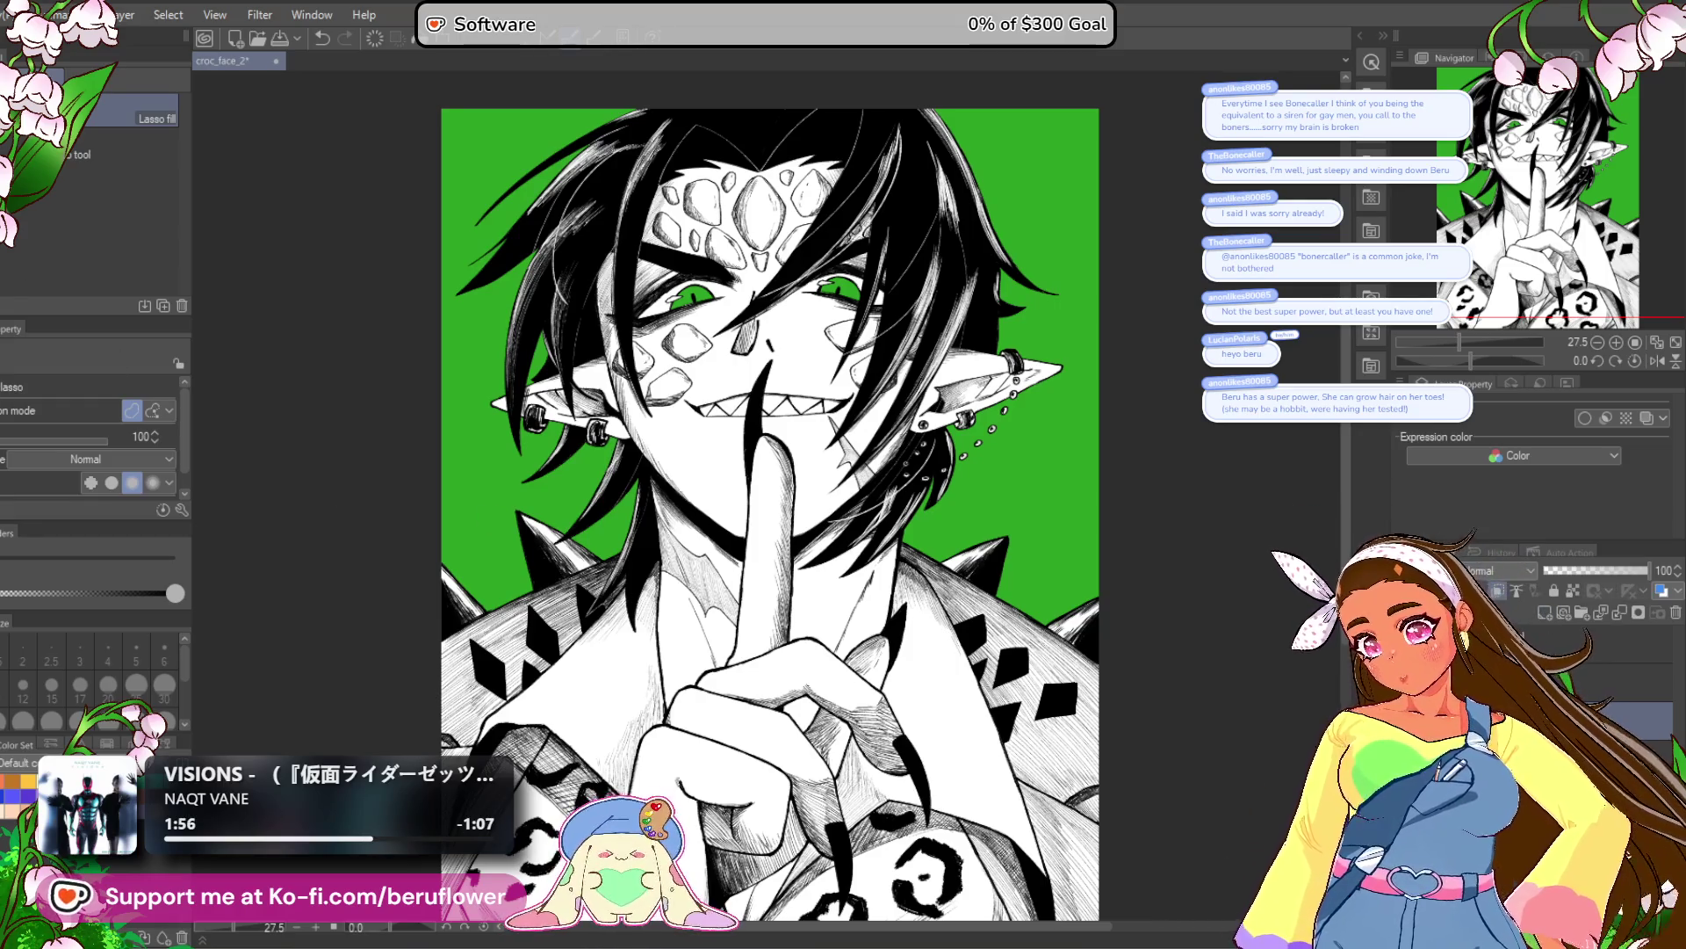
Choose the カスレ textured pen and set its size to 50.
{"action": "key", "text": "p"}
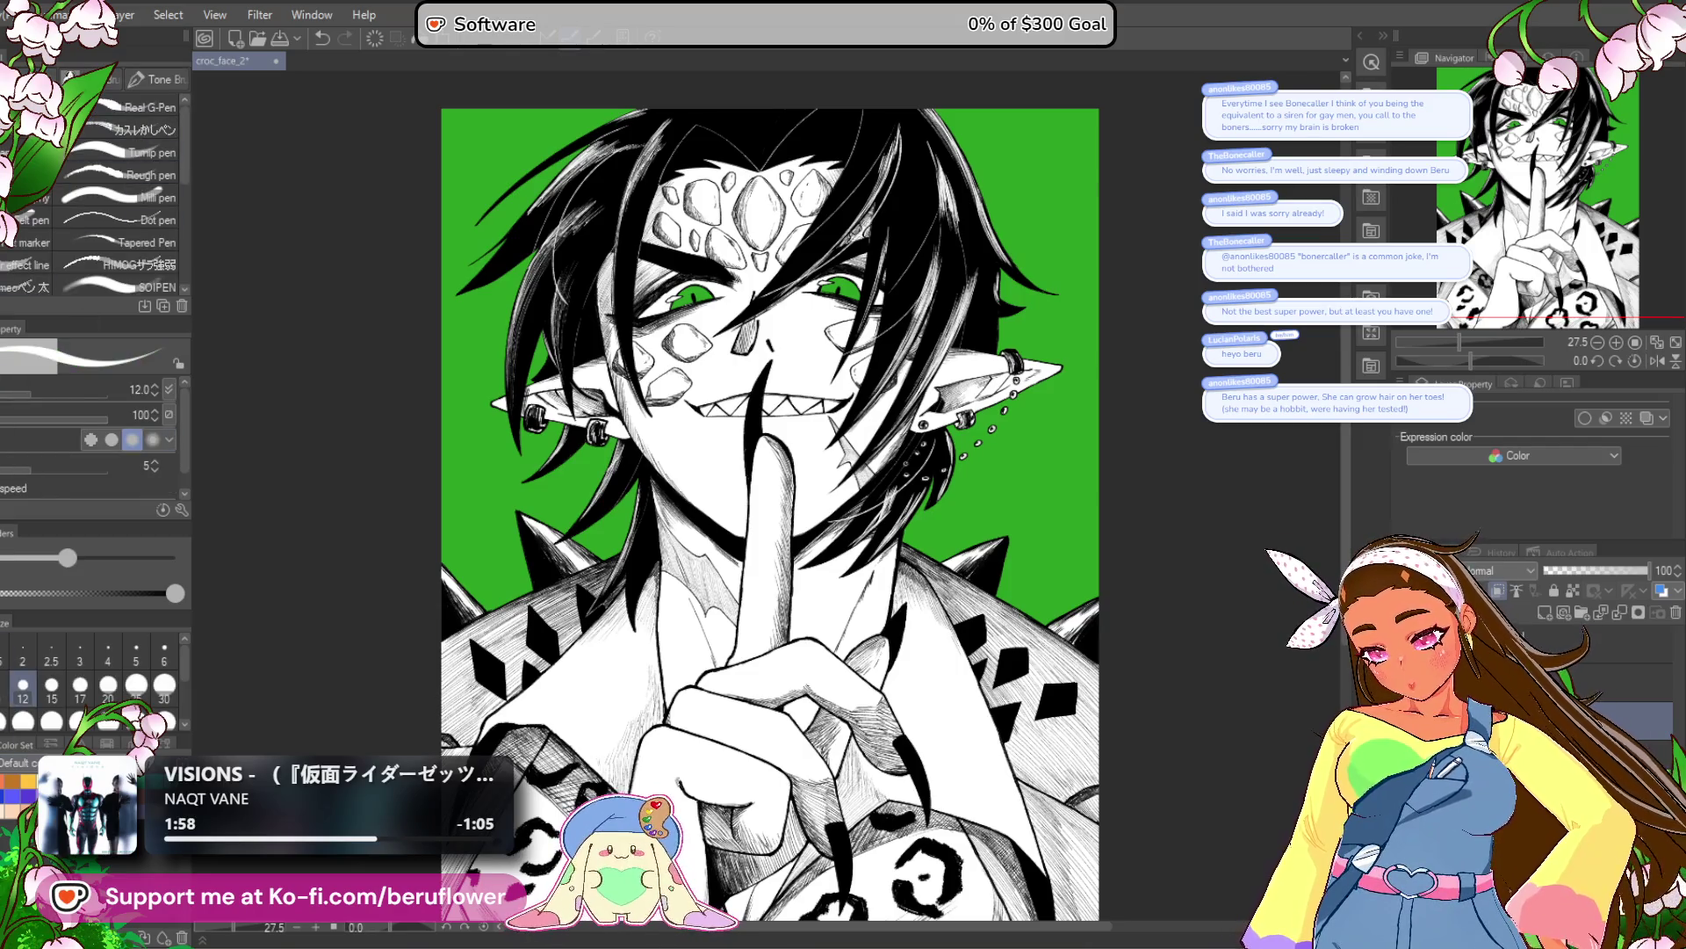
{"action": "left_click", "coordinate": [147, 131]}
{"action": "left_click_drag", "start_coordinate": [657, 510], "coordinate": [641, 539]}
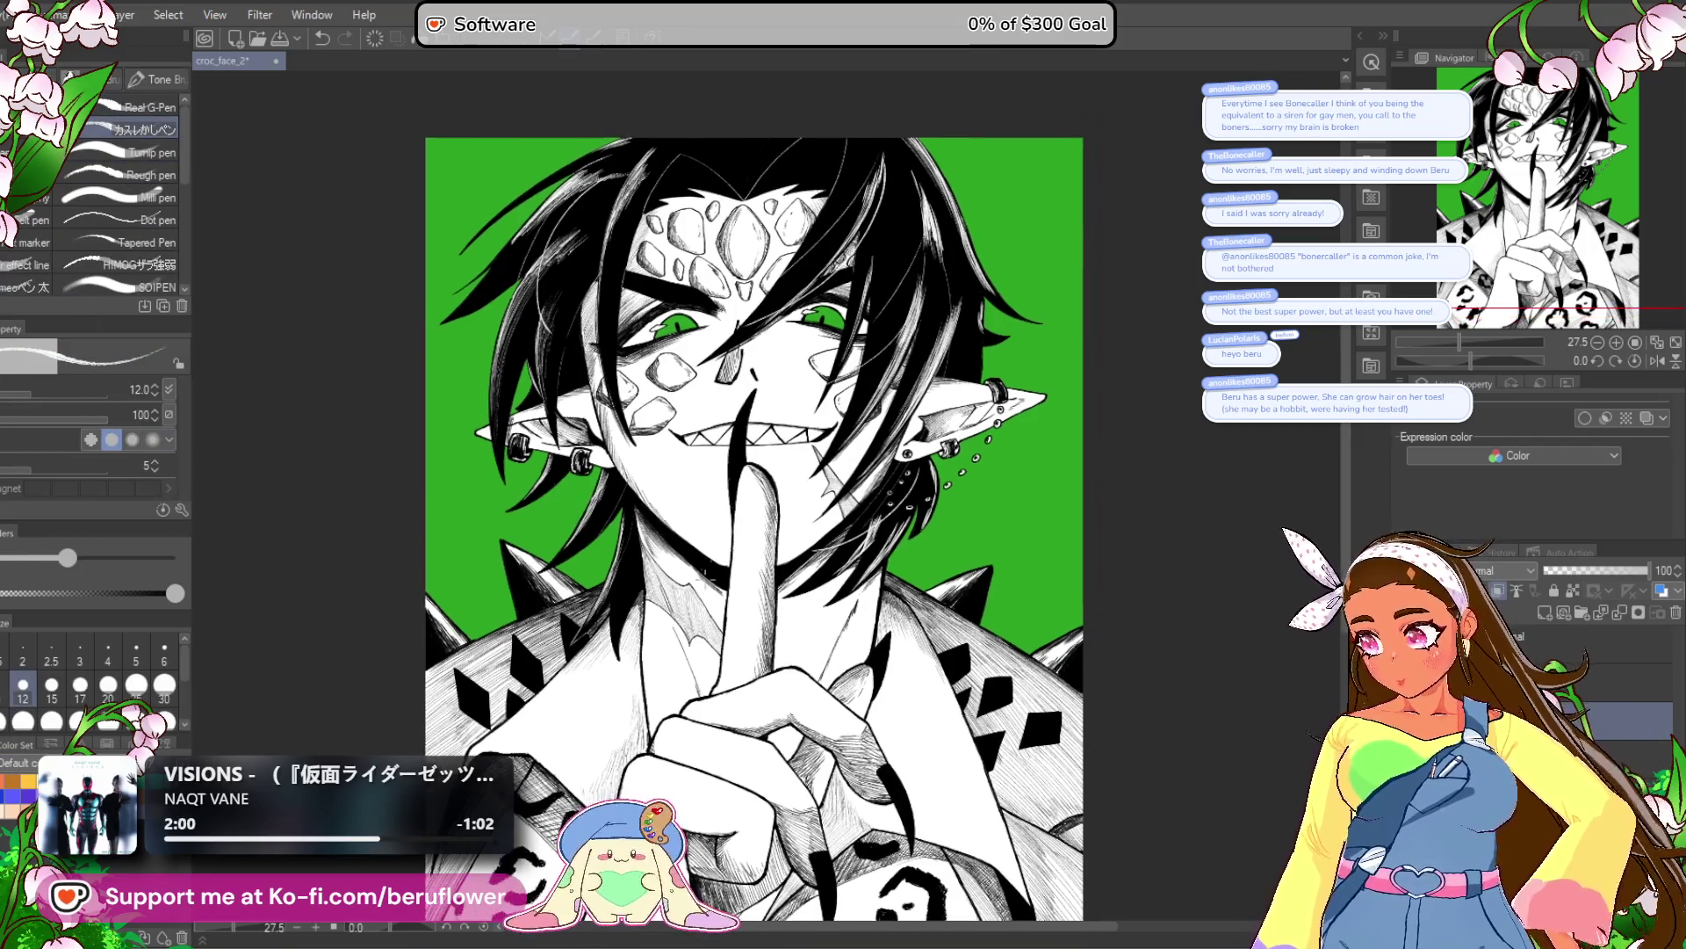
{"action": "key", "text": "bracketright"}
{"action": "key", "text": "bracketright"}
{"action": "key", "text": "bracketright"}
{"action": "key", "text": "bracketleft"}
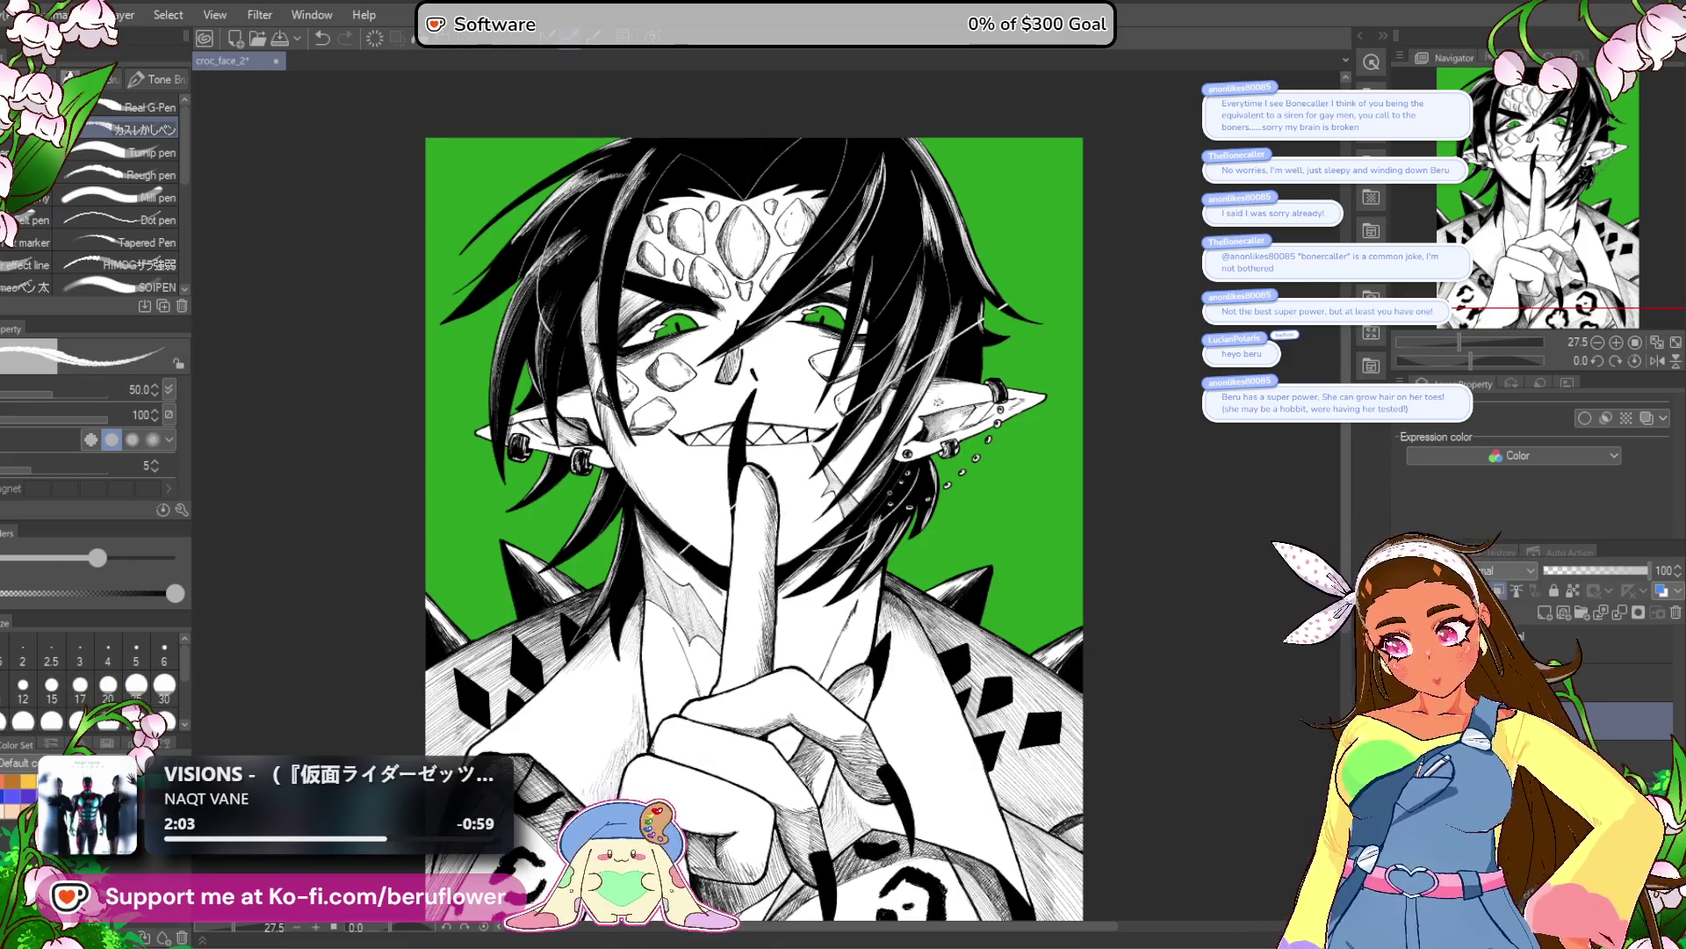
Hatch dark and white hair strands below and above the right ear.
{"action": "left_click_drag", "start_coordinate": [923, 483], "coordinate": [816, 549]}
{"action": "mouse_move", "coordinate": [994, 288]}
{"action": "left_mouse_down"}
{"action": "mouse_move", "coordinate": [909, 347]}
{"action": "mouse_move", "coordinate": [946, 309]}
{"action": "left_mouse_up"}
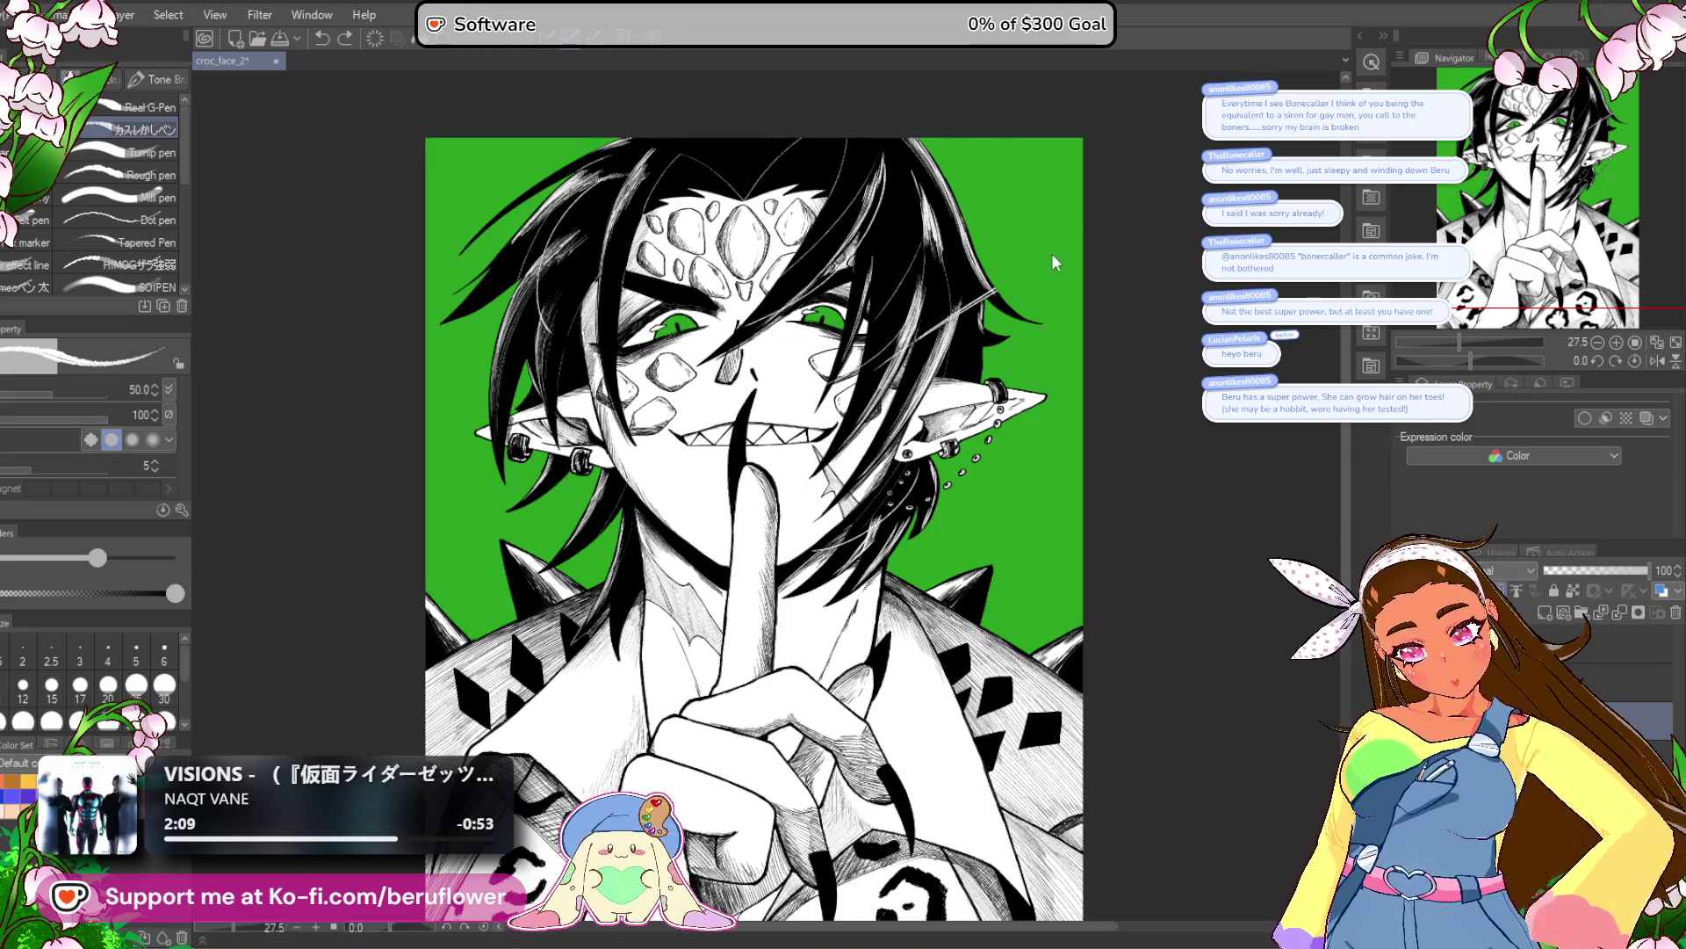
{"action": "left_click_drag", "start_coordinate": [982, 262], "coordinate": [870, 331]}
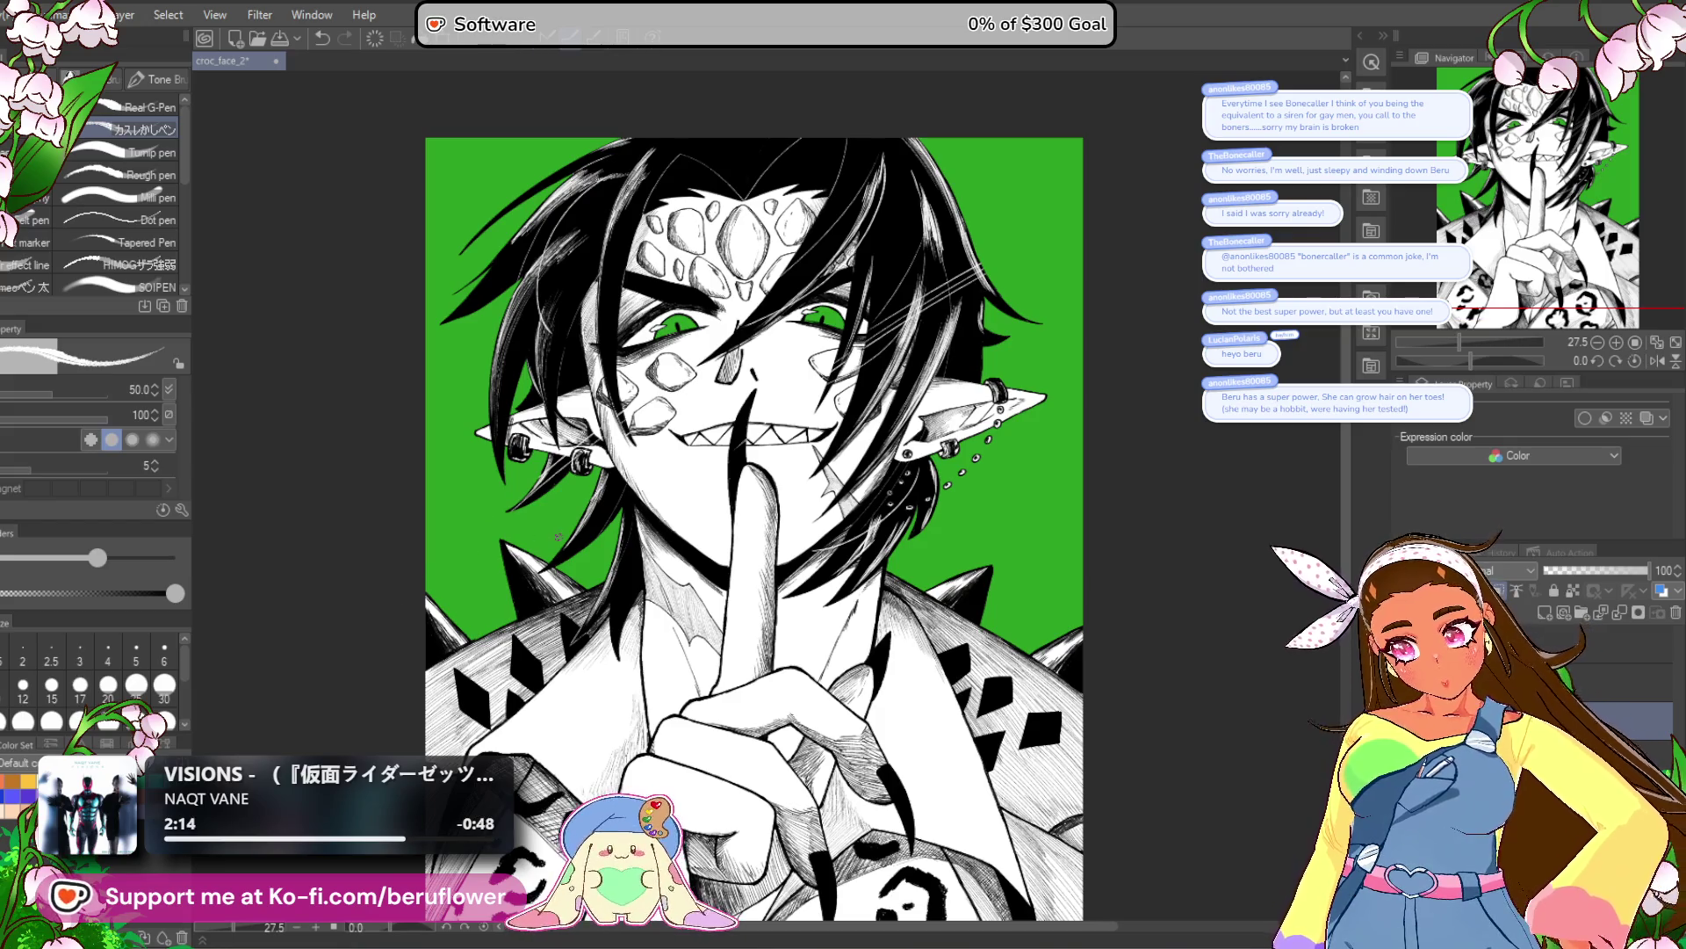
{"action": "left_click_drag", "start_coordinate": [558, 538], "coordinate": [566, 538]}
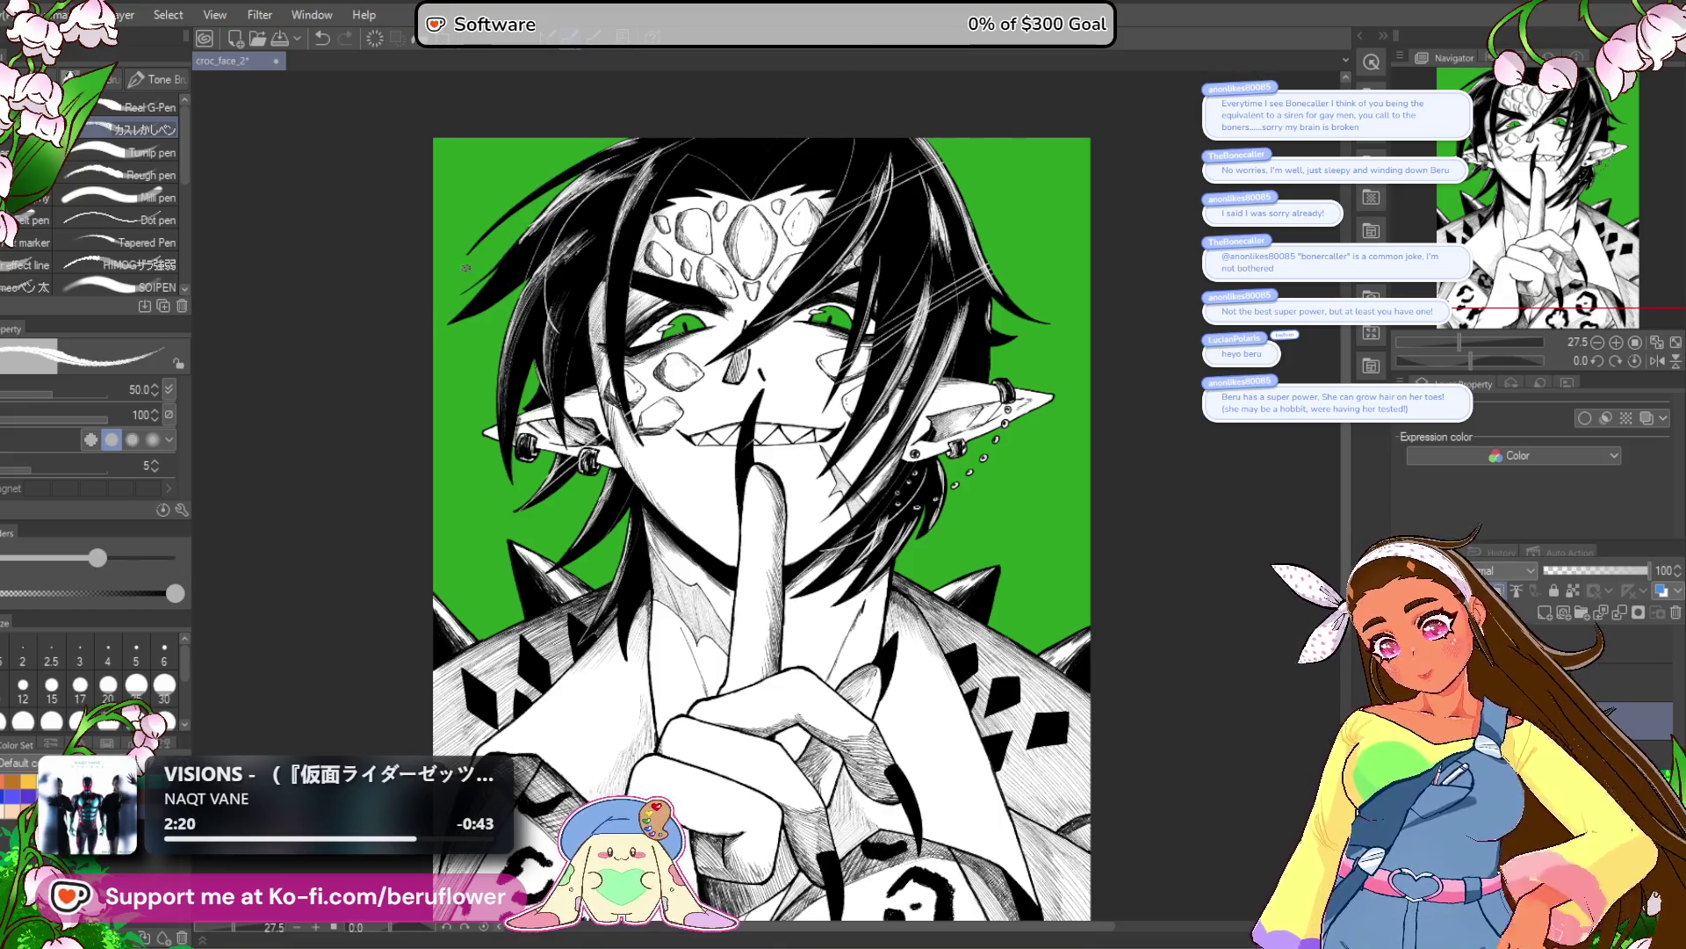
{"action": "scroll", "coordinate": [877, 527], "scroll_direction": "down", "scroll_amount": 4}
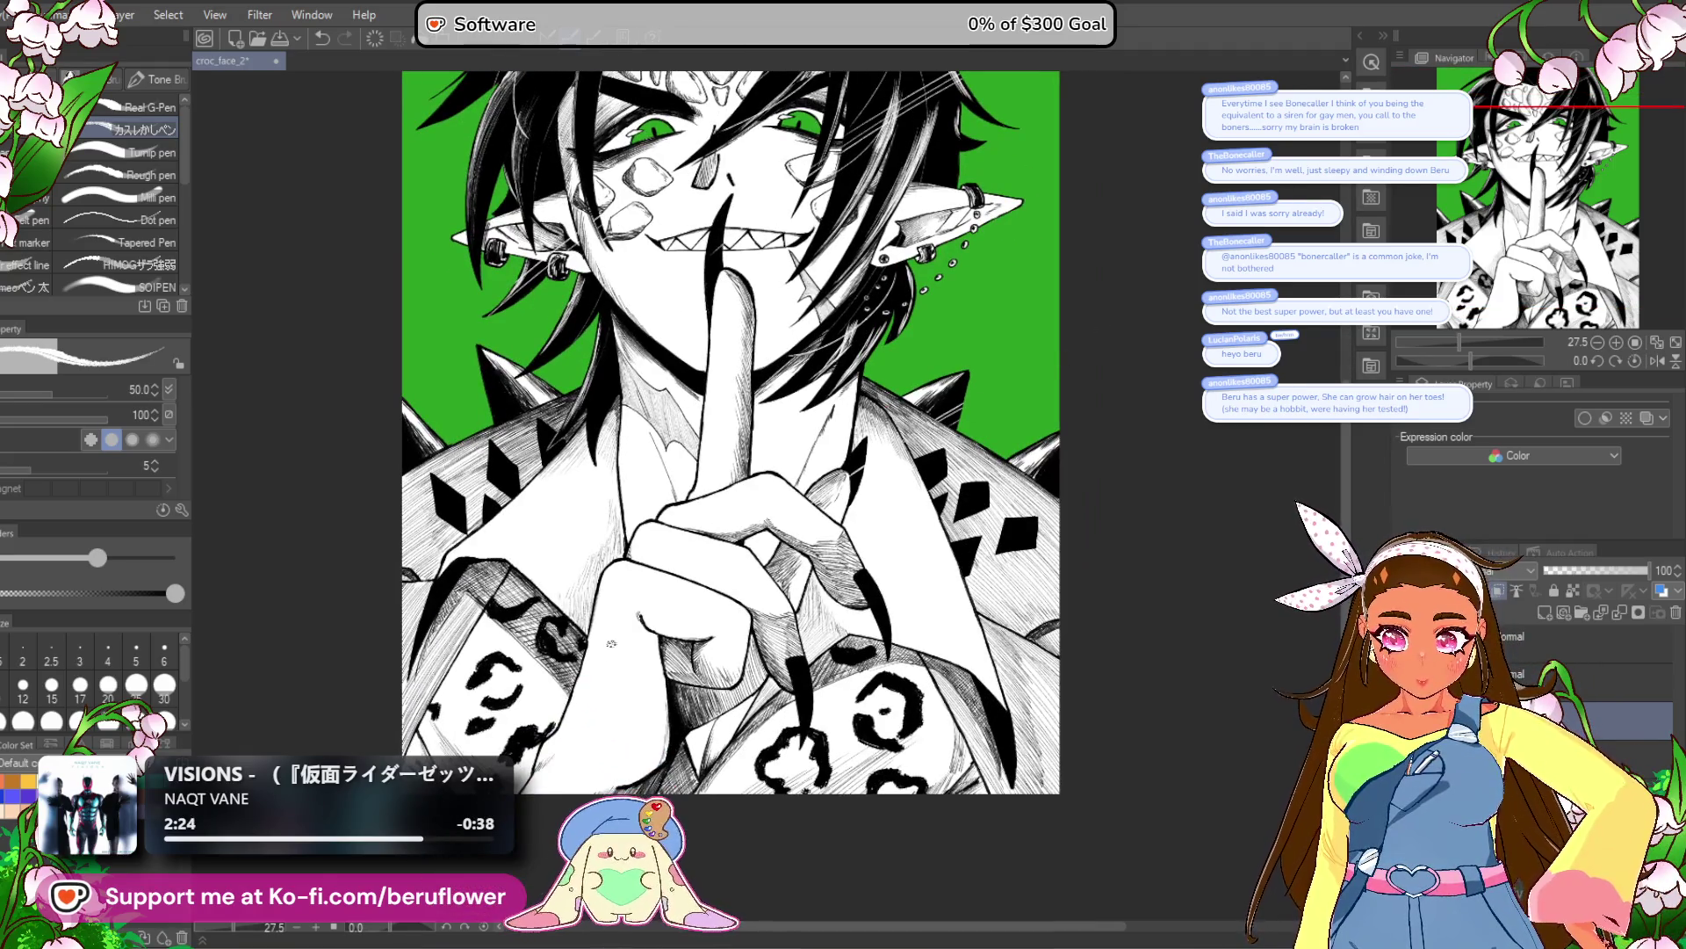
{"action": "left_click_drag", "start_coordinate": [779, 475], "coordinate": [864, 422]}
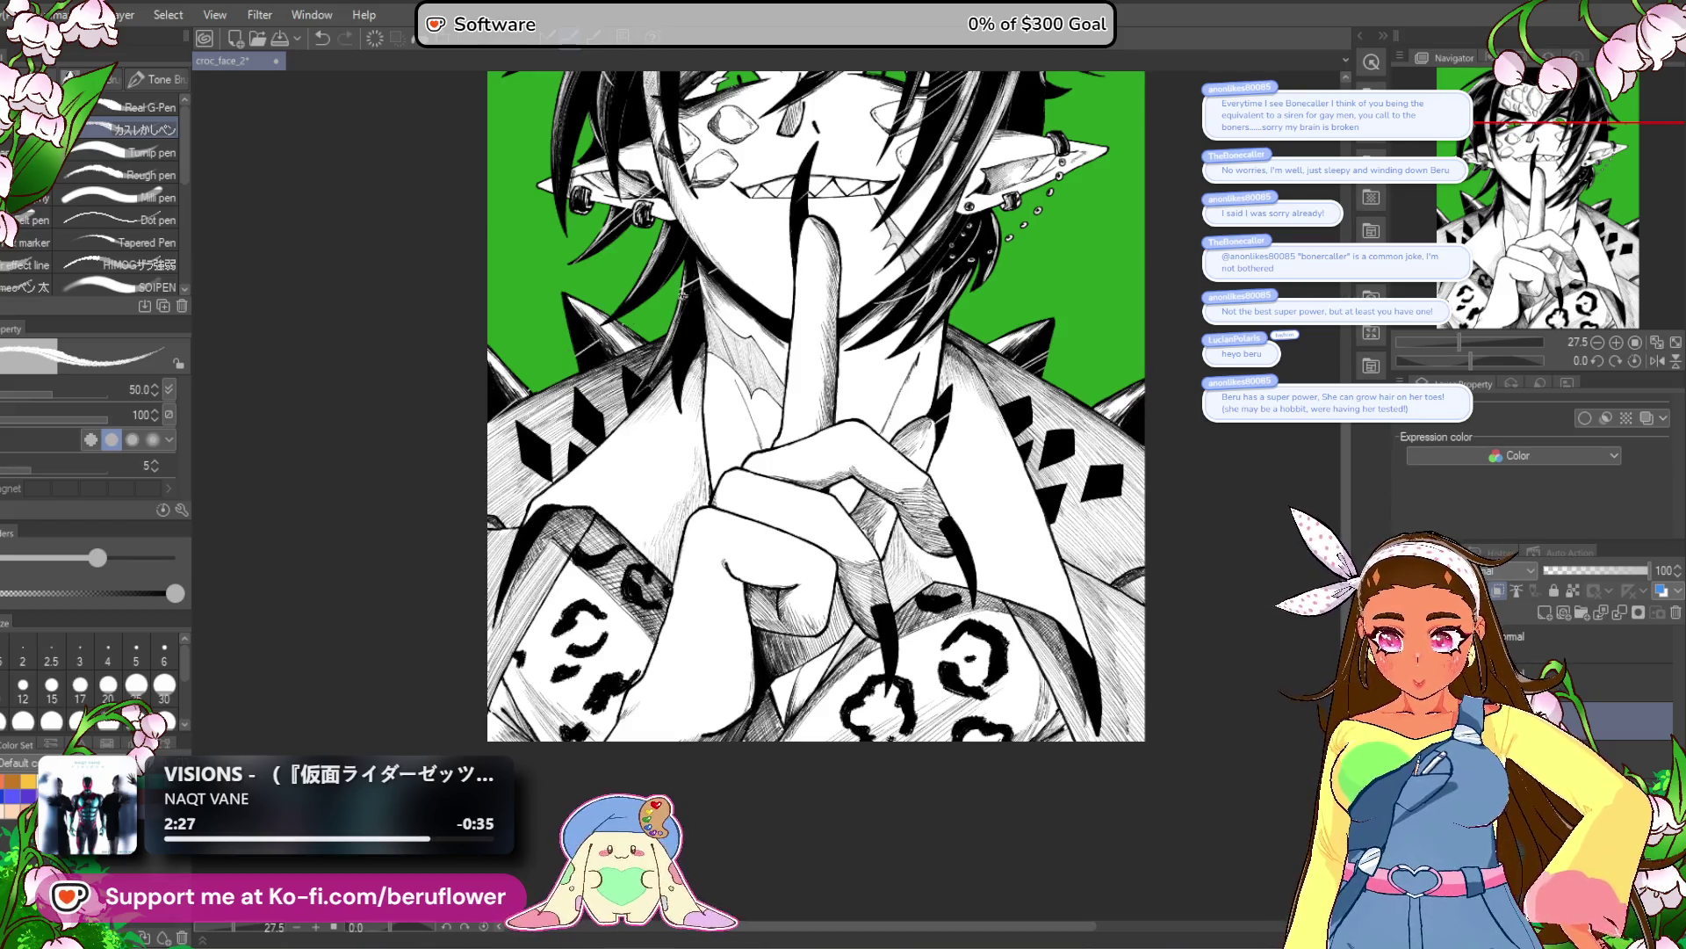
{"action": "left_click_drag", "start_coordinate": [602, 277], "coordinate": [677, 401]}
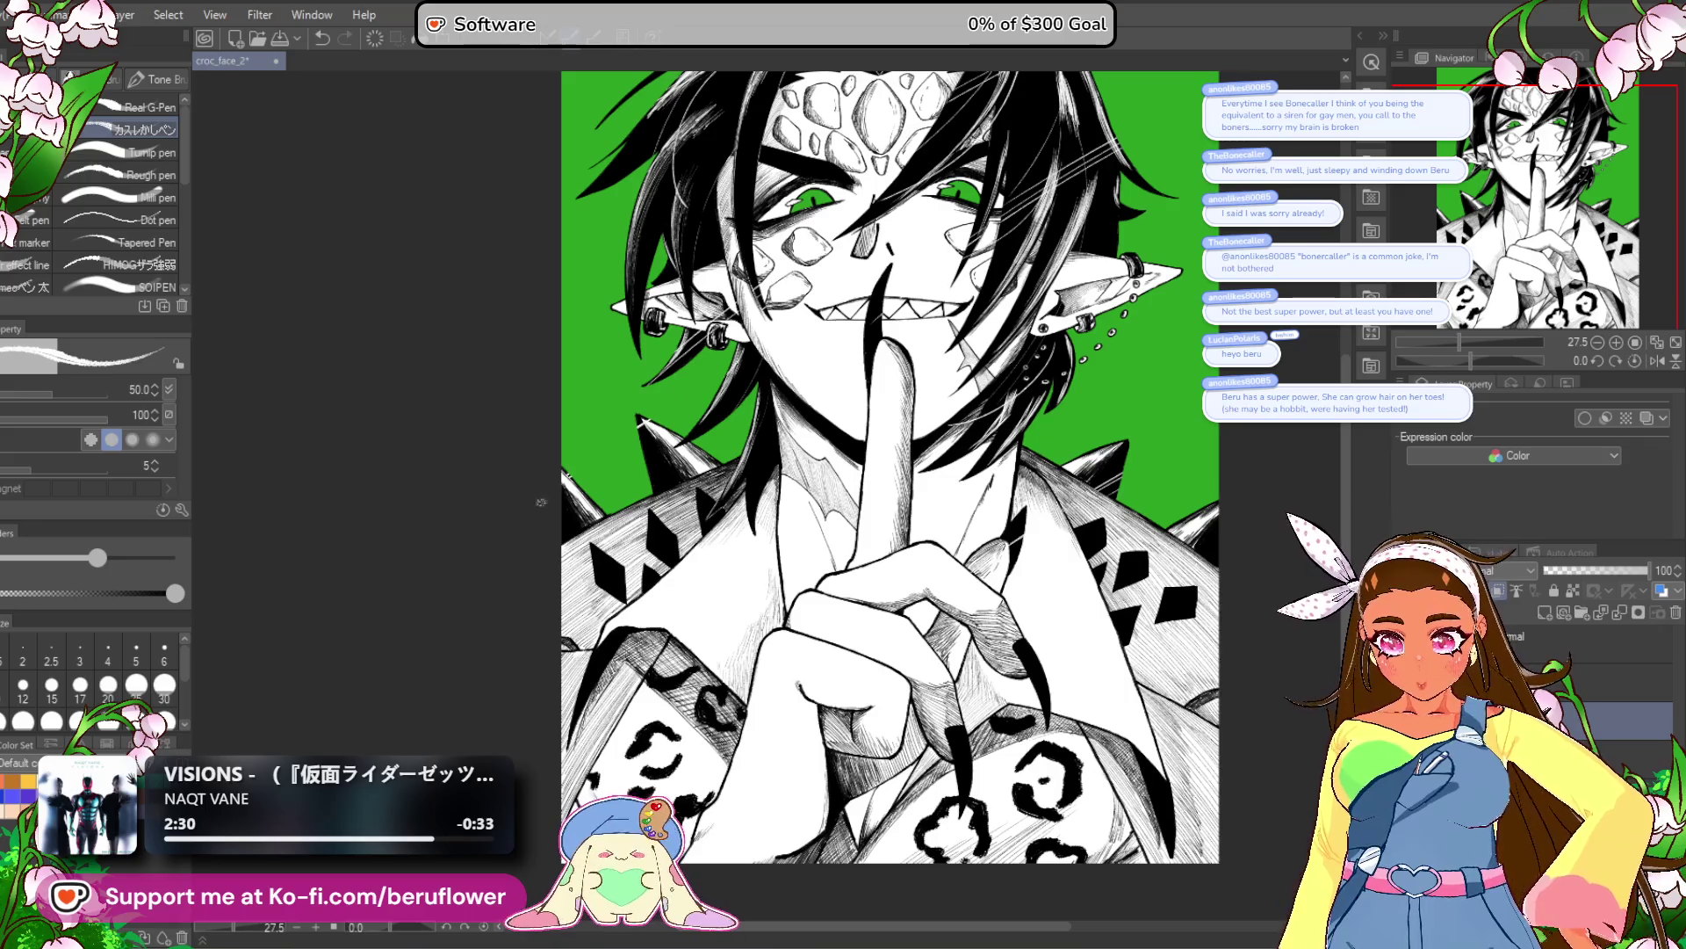
Add two small touch-up marks near the face and reduce the brush size to 20.
{"action": "left_click", "coordinate": [691, 416]}
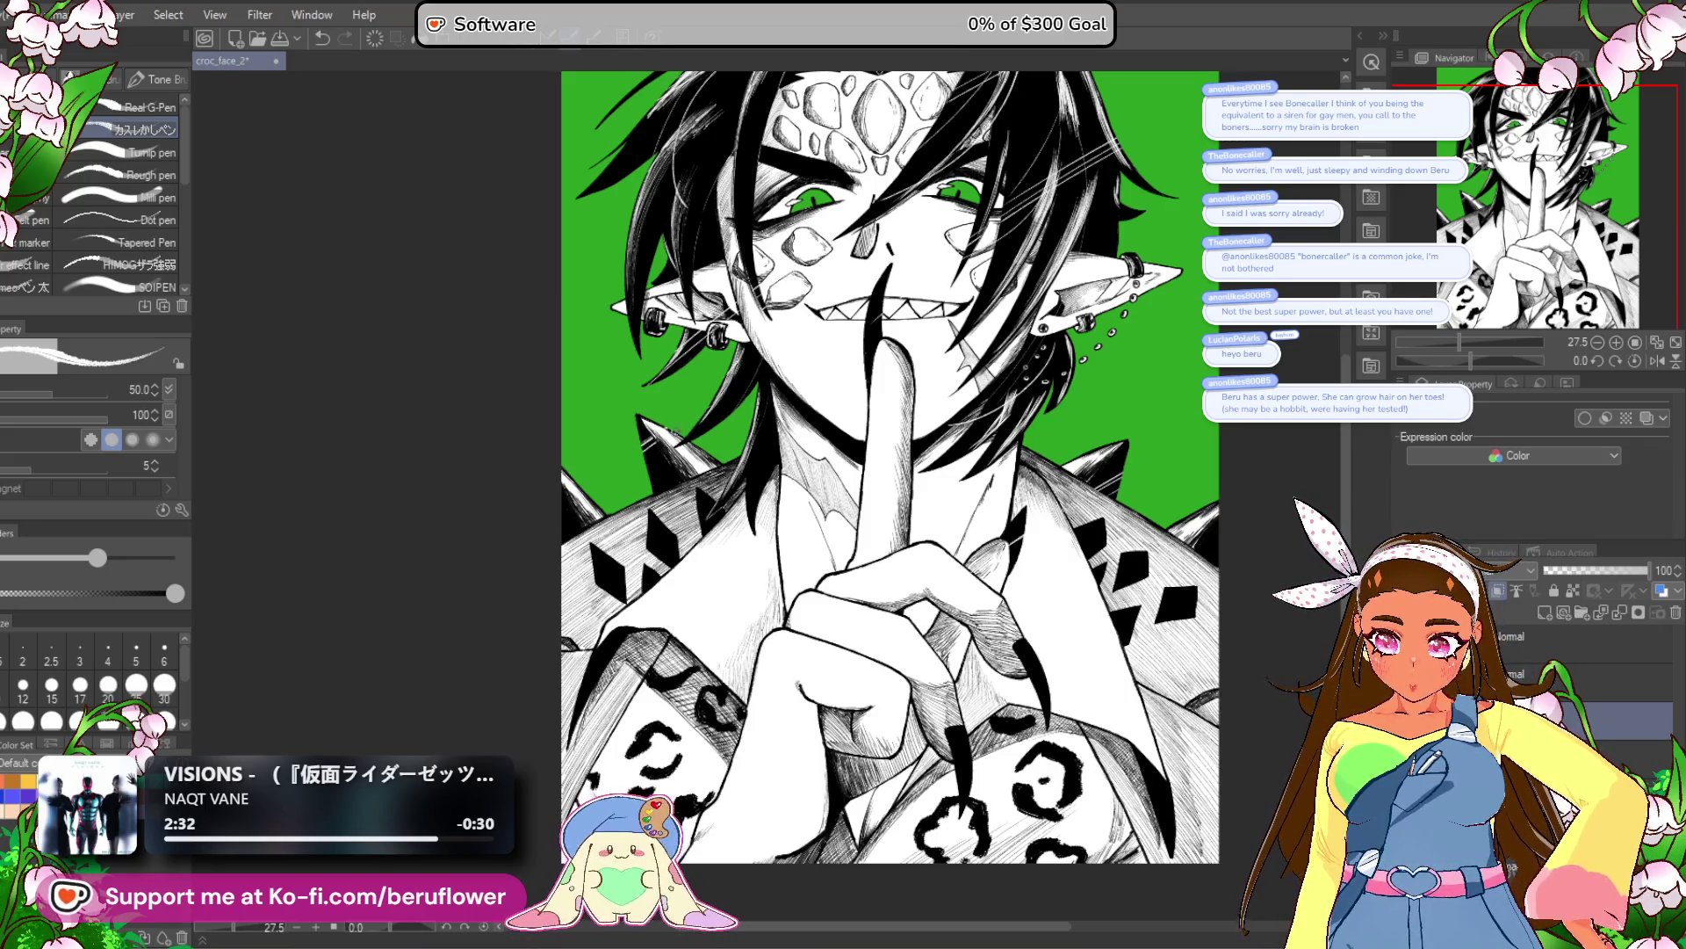
{"action": "left_click", "coordinate": [664, 466]}
{"action": "key", "text": "bracketleft"}
{"action": "key", "text": "bracketleft"}
{"action": "key", "text": "bracketleft"}
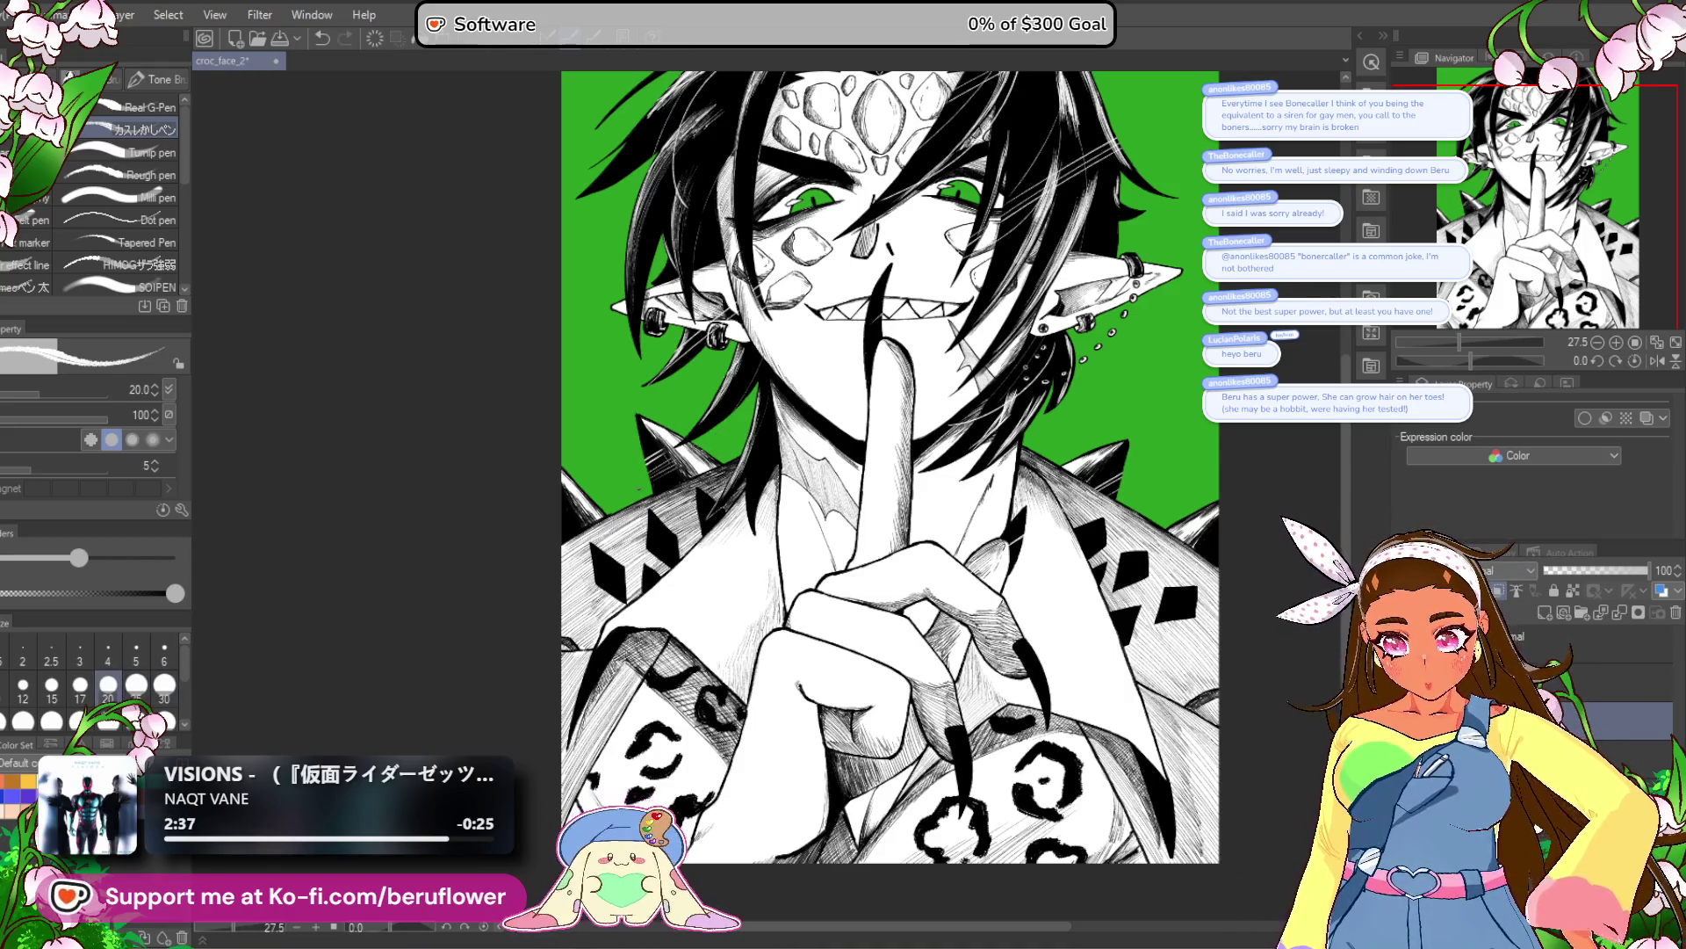
{"action": "scroll", "coordinate": [527, 527], "scroll_direction": "down", "scroll_amount": 3}
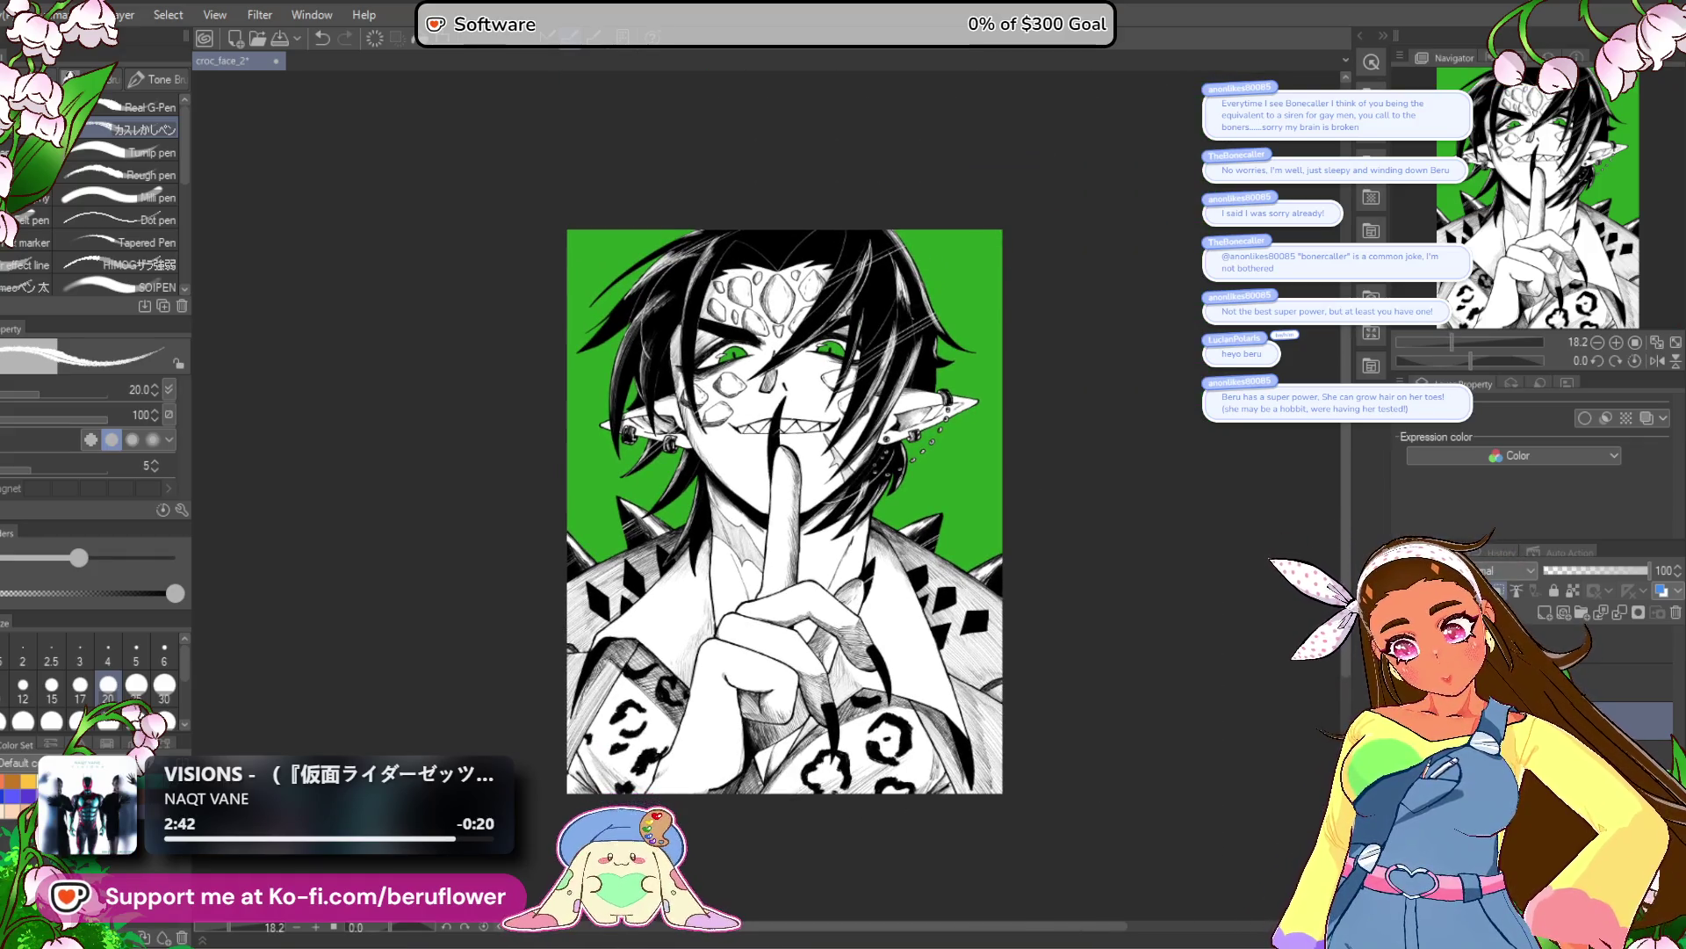
{"action": "scroll", "coordinate": [697, 458], "scroll_direction": "up", "scroll_amount": 3}
{"action": "scroll", "coordinate": [773, 456], "scroll_direction": "down", "scroll_amount": 2}
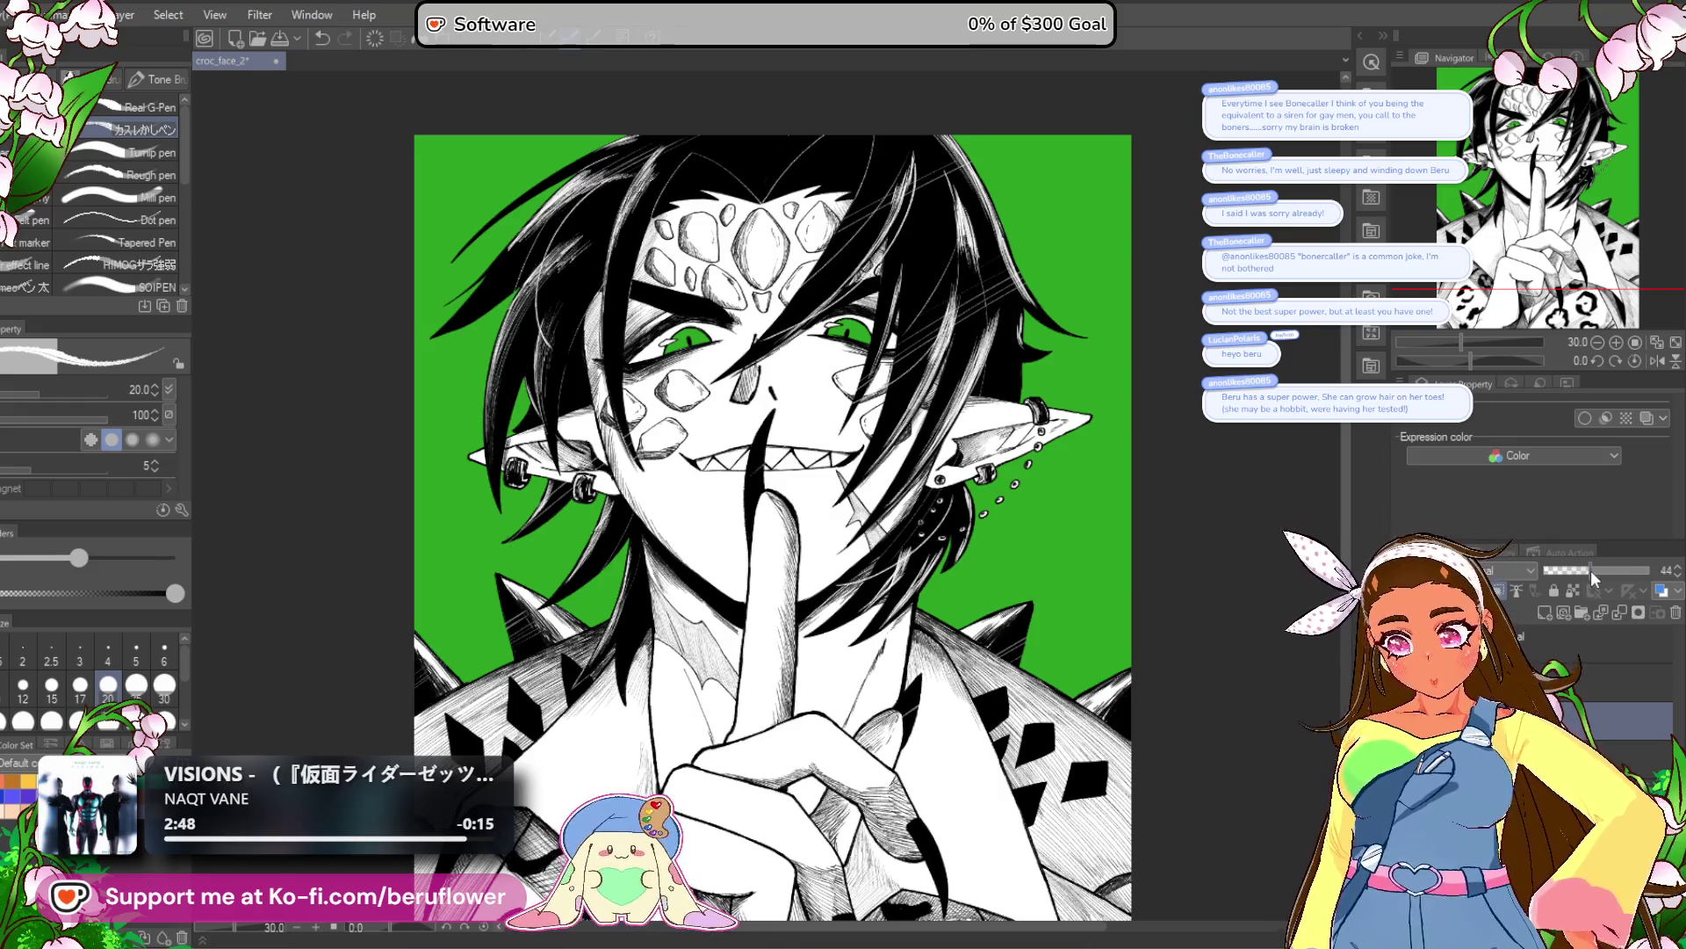
Preview the new layer at 27% opacity, then restore it to 100%.
{"action": "left_click", "coordinate": [1631, 570]}
{"action": "left_click_drag", "start_coordinate": [1631, 583], "coordinate": [1578, 581]}
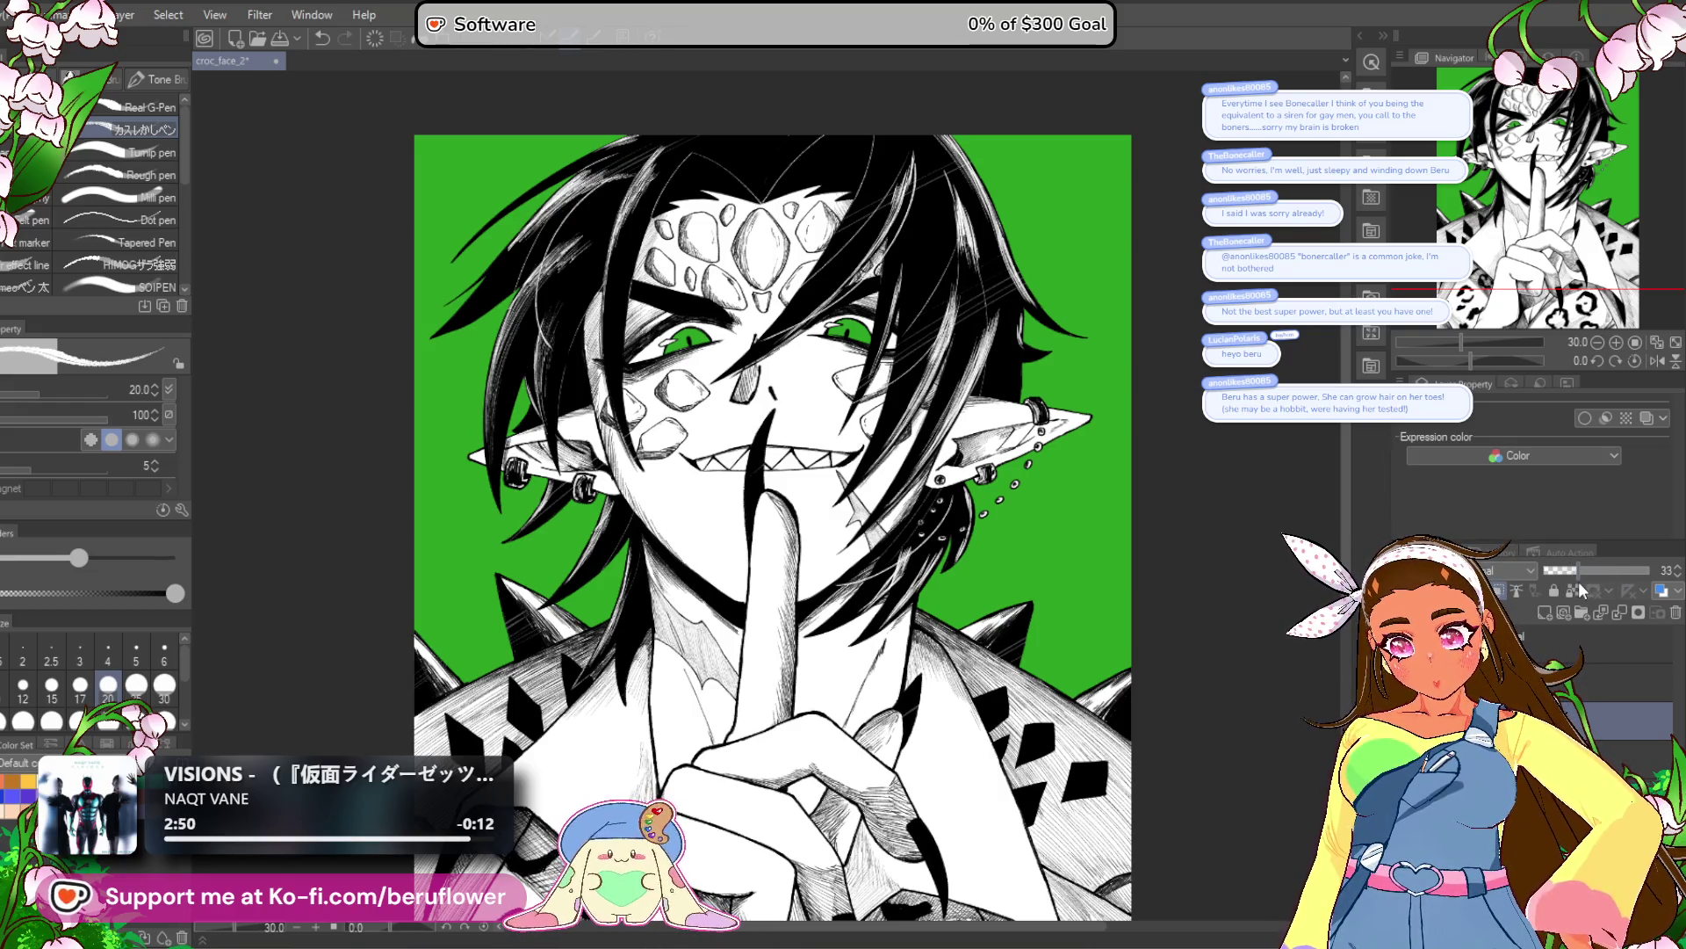
{"action": "scroll", "coordinate": [699, 496], "scroll_direction": "down", "scroll_amount": 1}
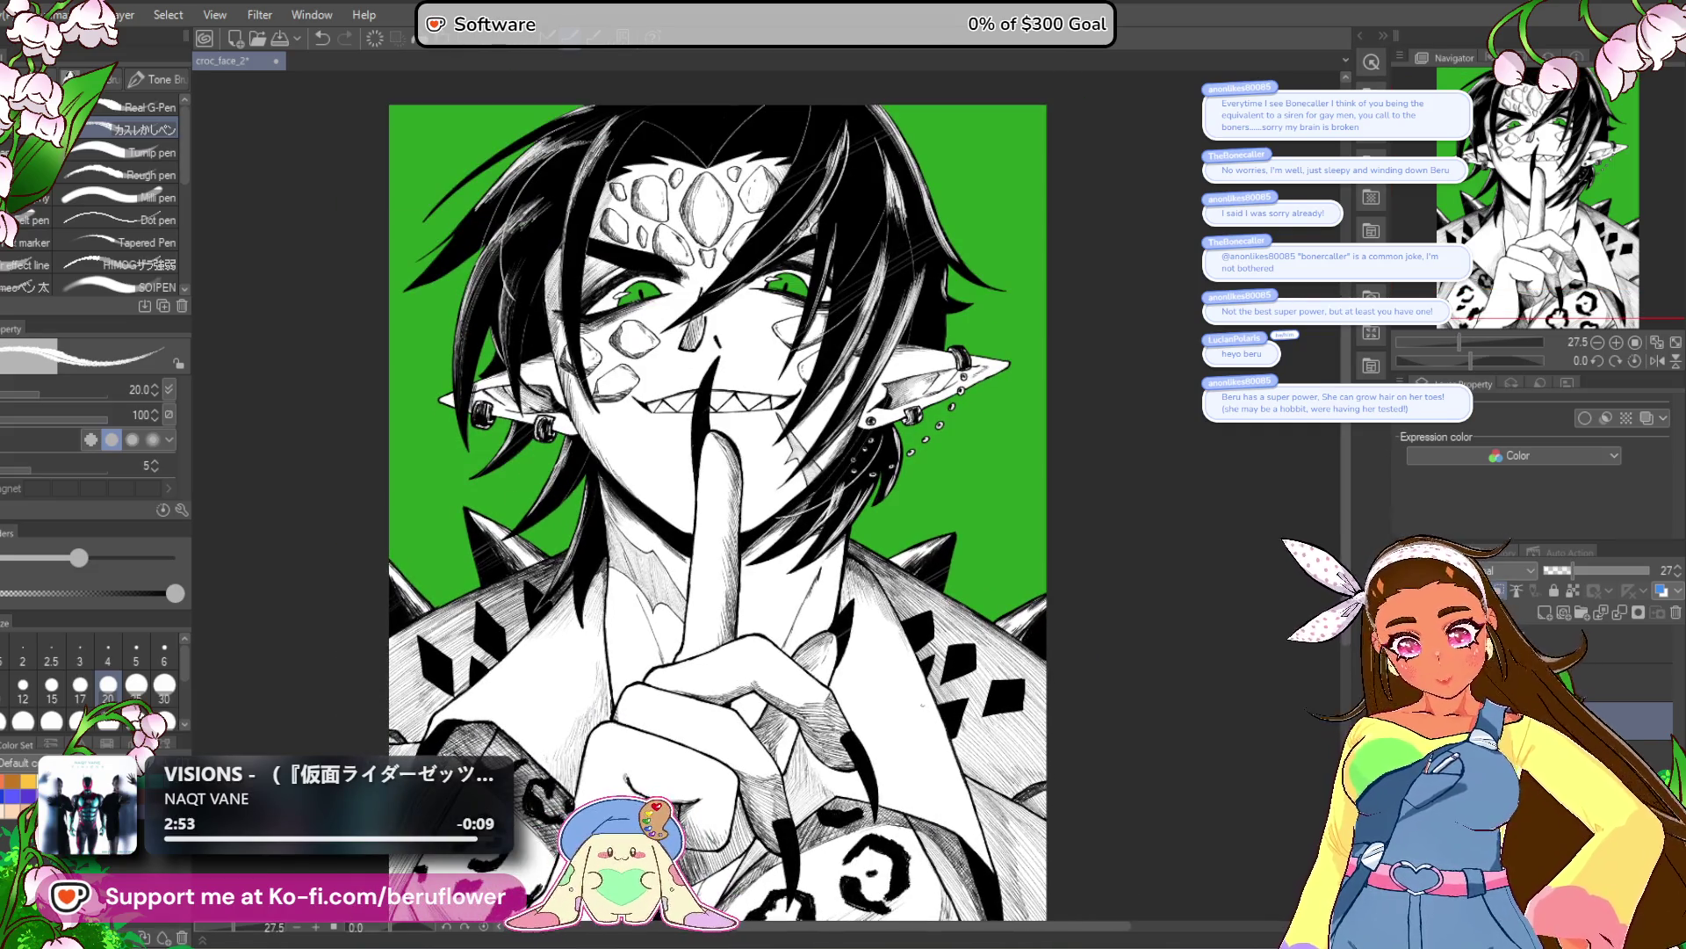
{"action": "key", "text": "ctrl+z"}
{"action": "key", "text": "ctrl+z"}
{"action": "scroll", "coordinate": [902, 644], "scroll_direction": "down", "scroll_amount": 2}
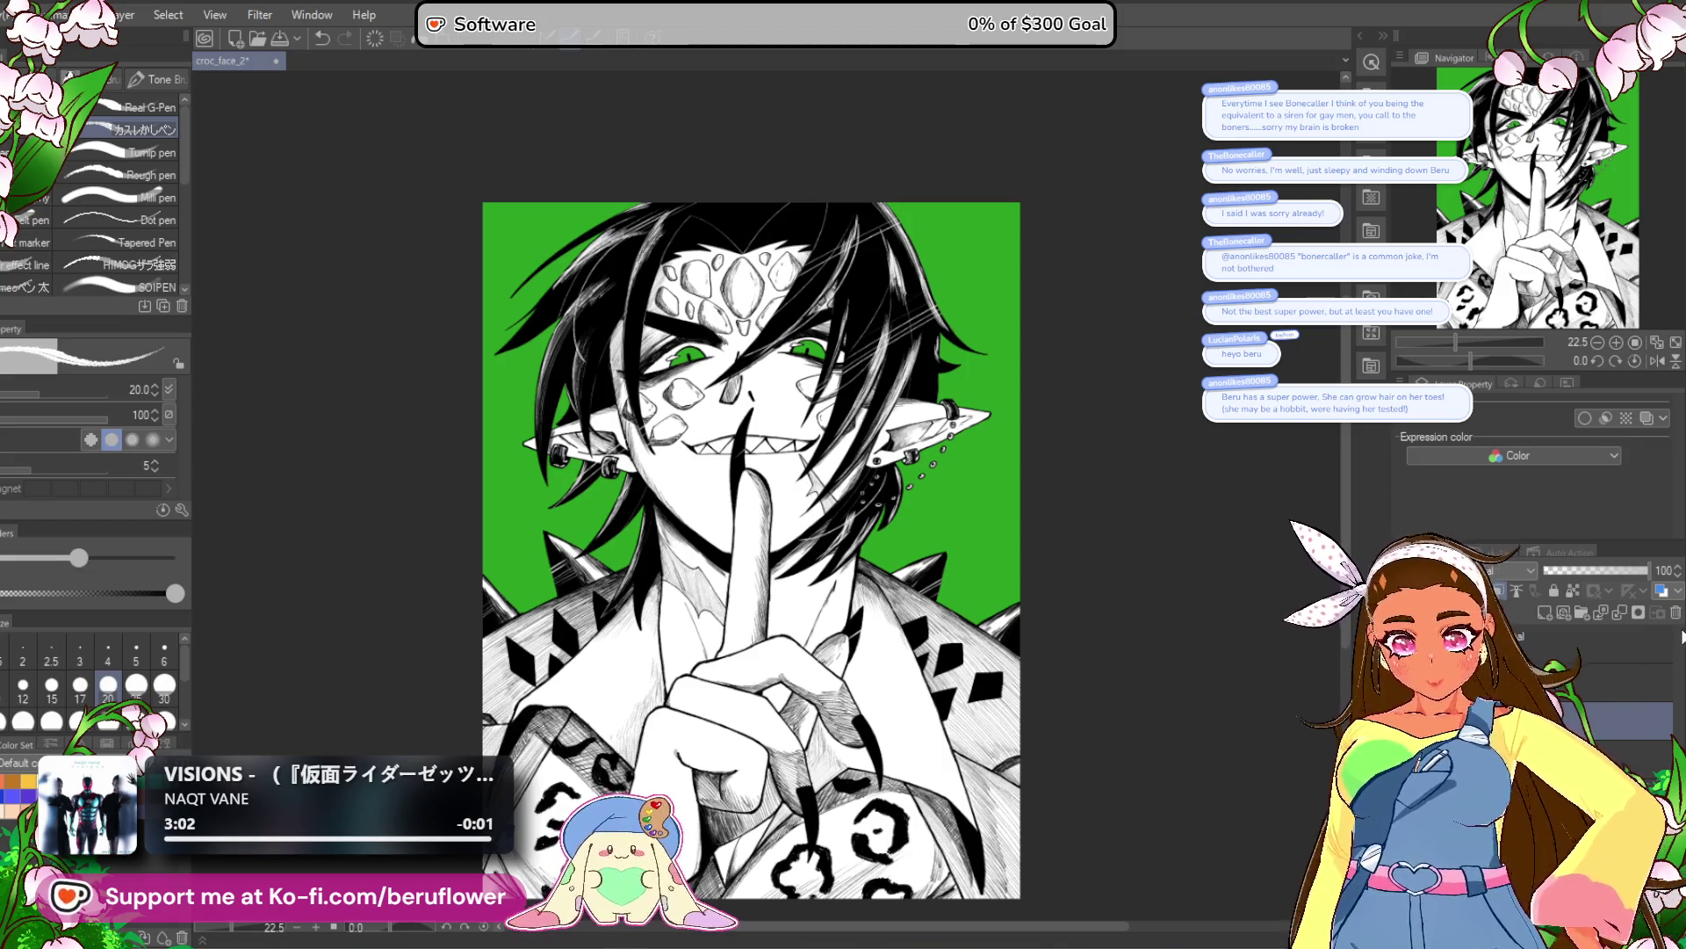
{"action": "mouse_move", "coordinate": [1008, 828]}
{"action": "left_mouse_down"}
{"action": "mouse_move", "coordinate": [1007, 749]}
{"action": "mouse_move", "coordinate": [976, 781]}
{"action": "left_mouse_up"}
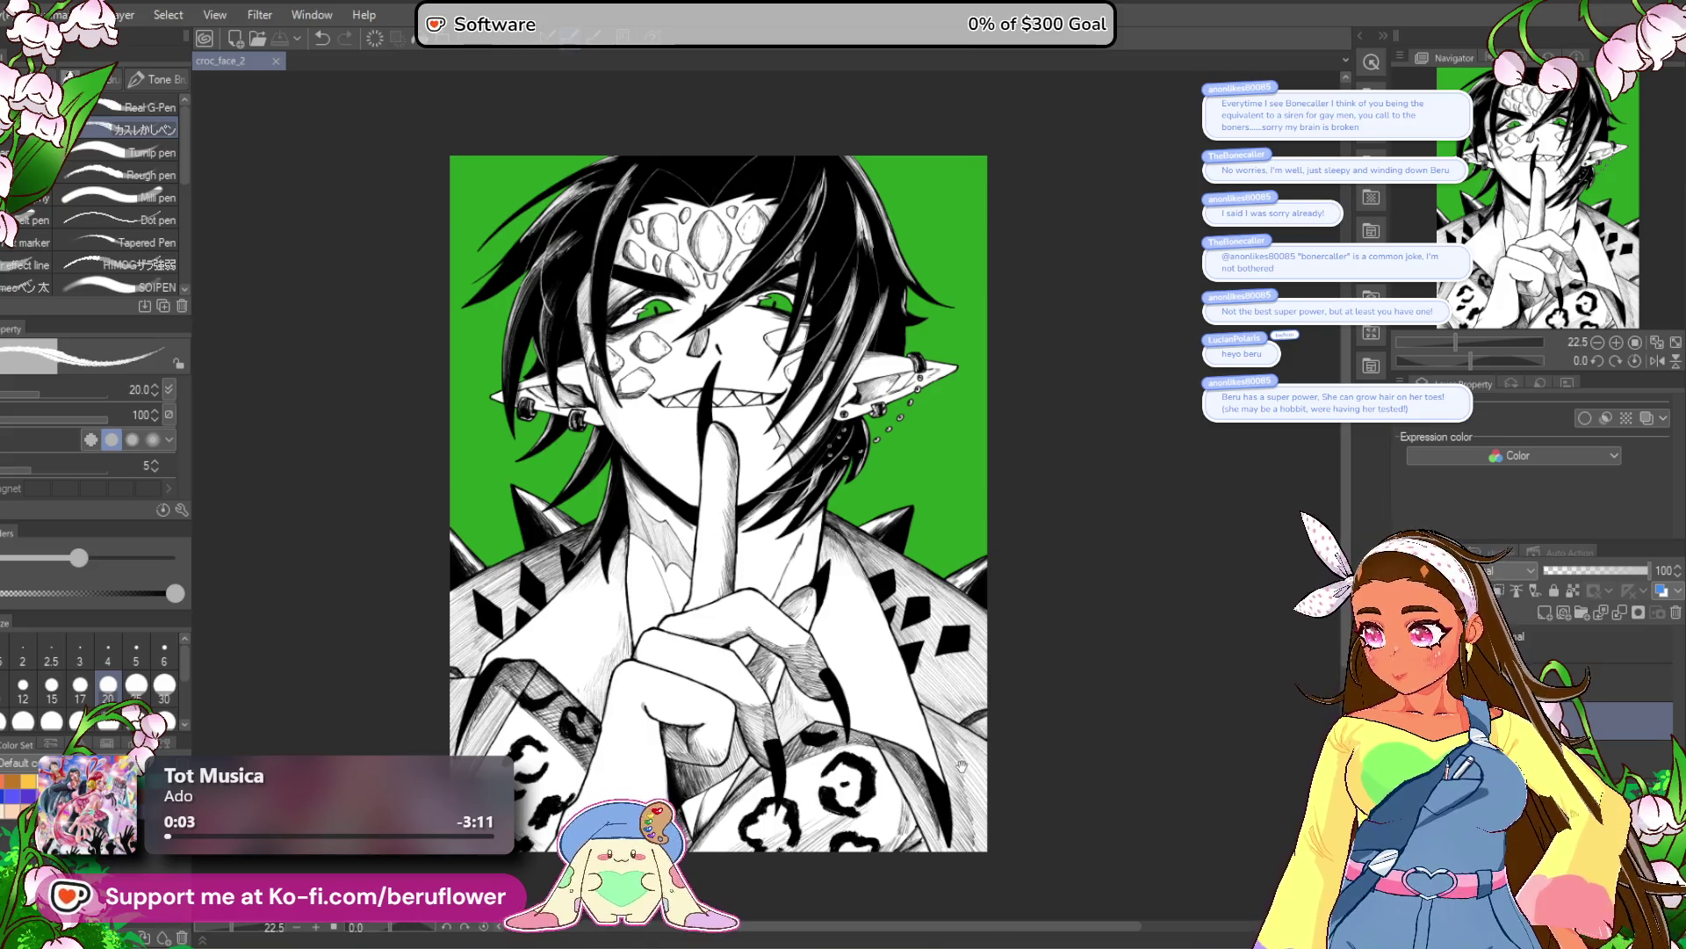
{"action": "left_click_drag", "start_coordinate": [1072, 775], "coordinate": [1067, 810]}
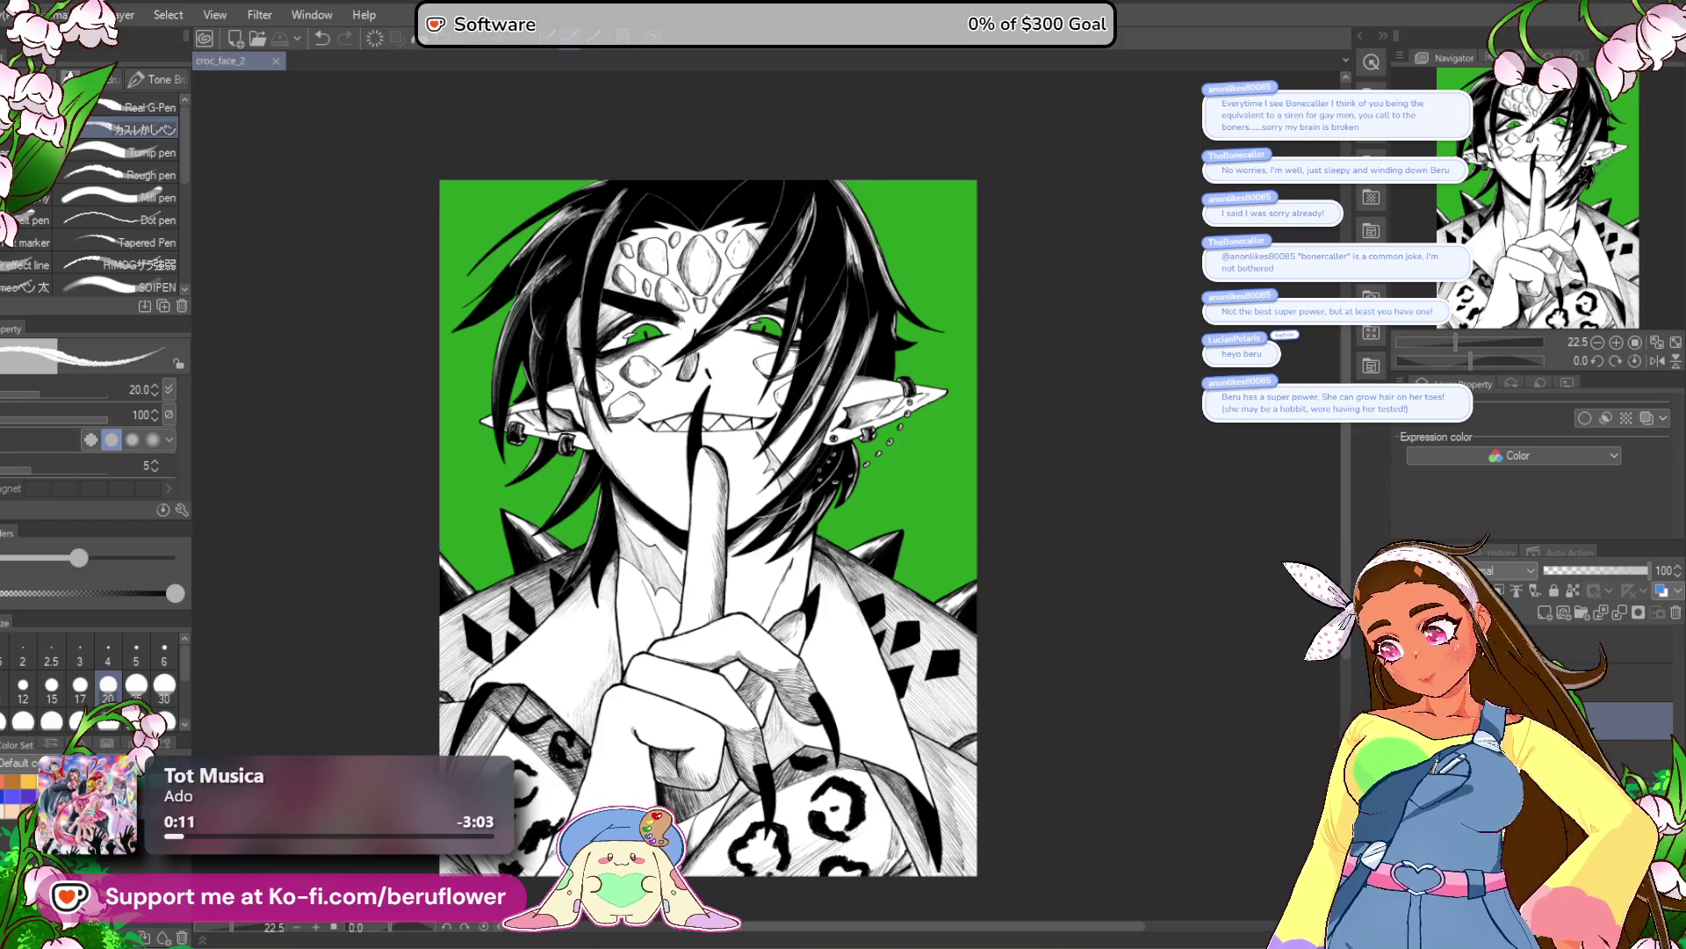
{"action": "left_click_drag", "start_coordinate": [1100, 662], "coordinate": [1101, 657]}
{"action": "left_click", "coordinate": [1572, 682]}
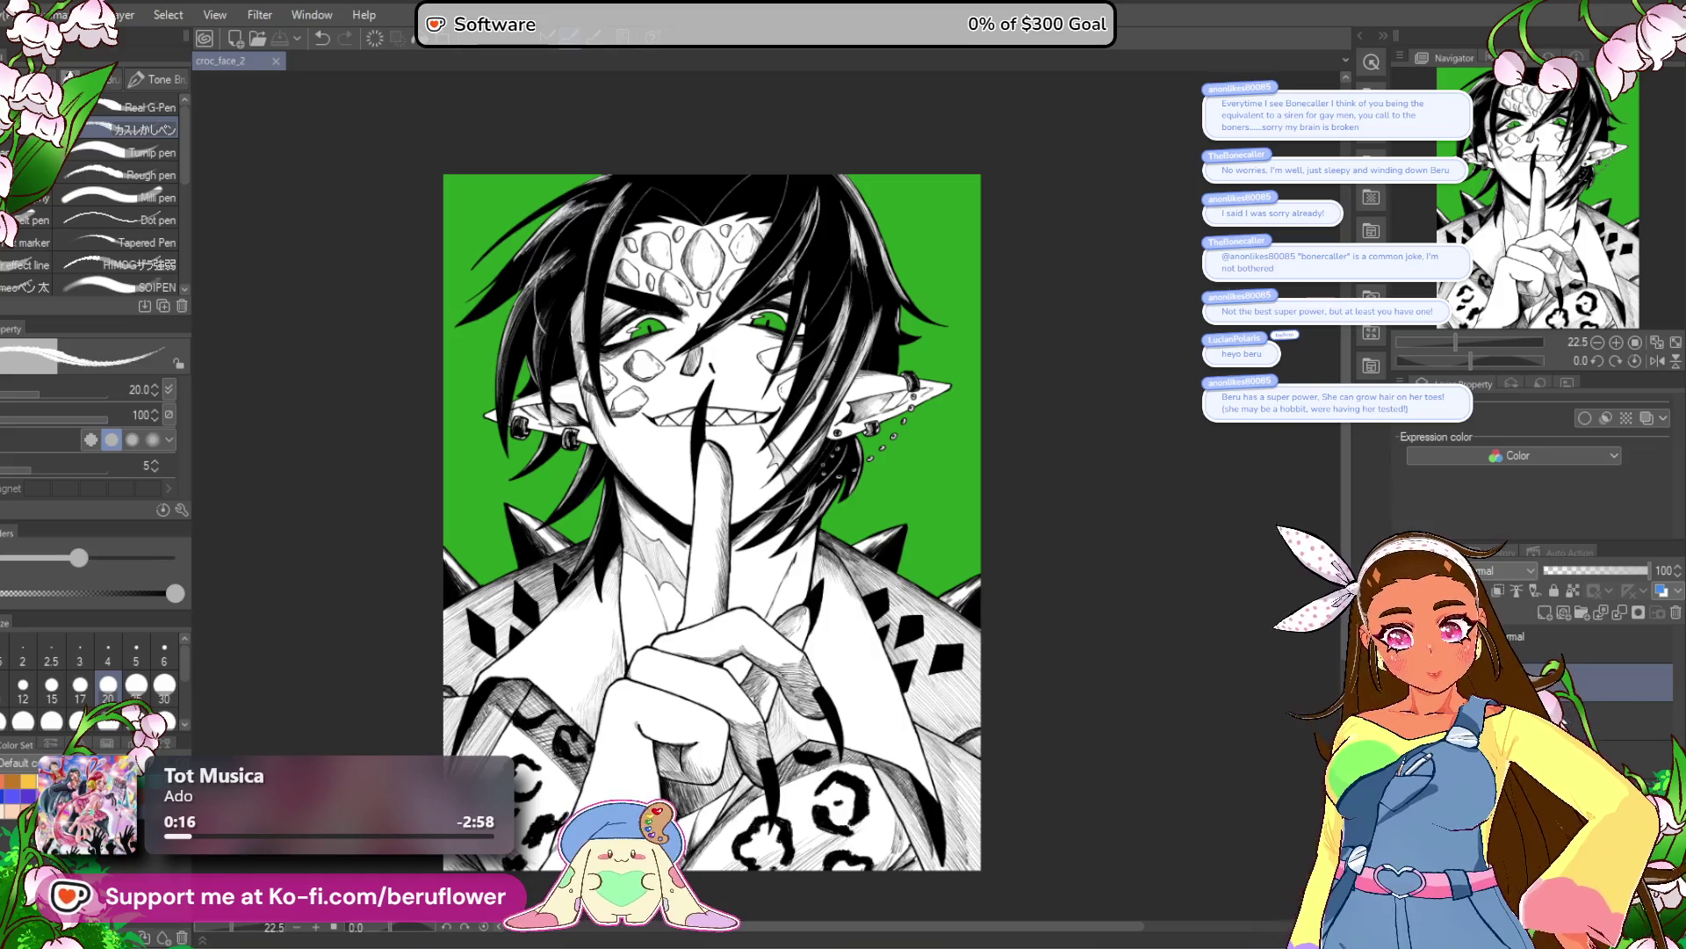
{"action": "scroll", "coordinate": [1447, 365], "scroll_direction": "up", "scroll_amount": 5}
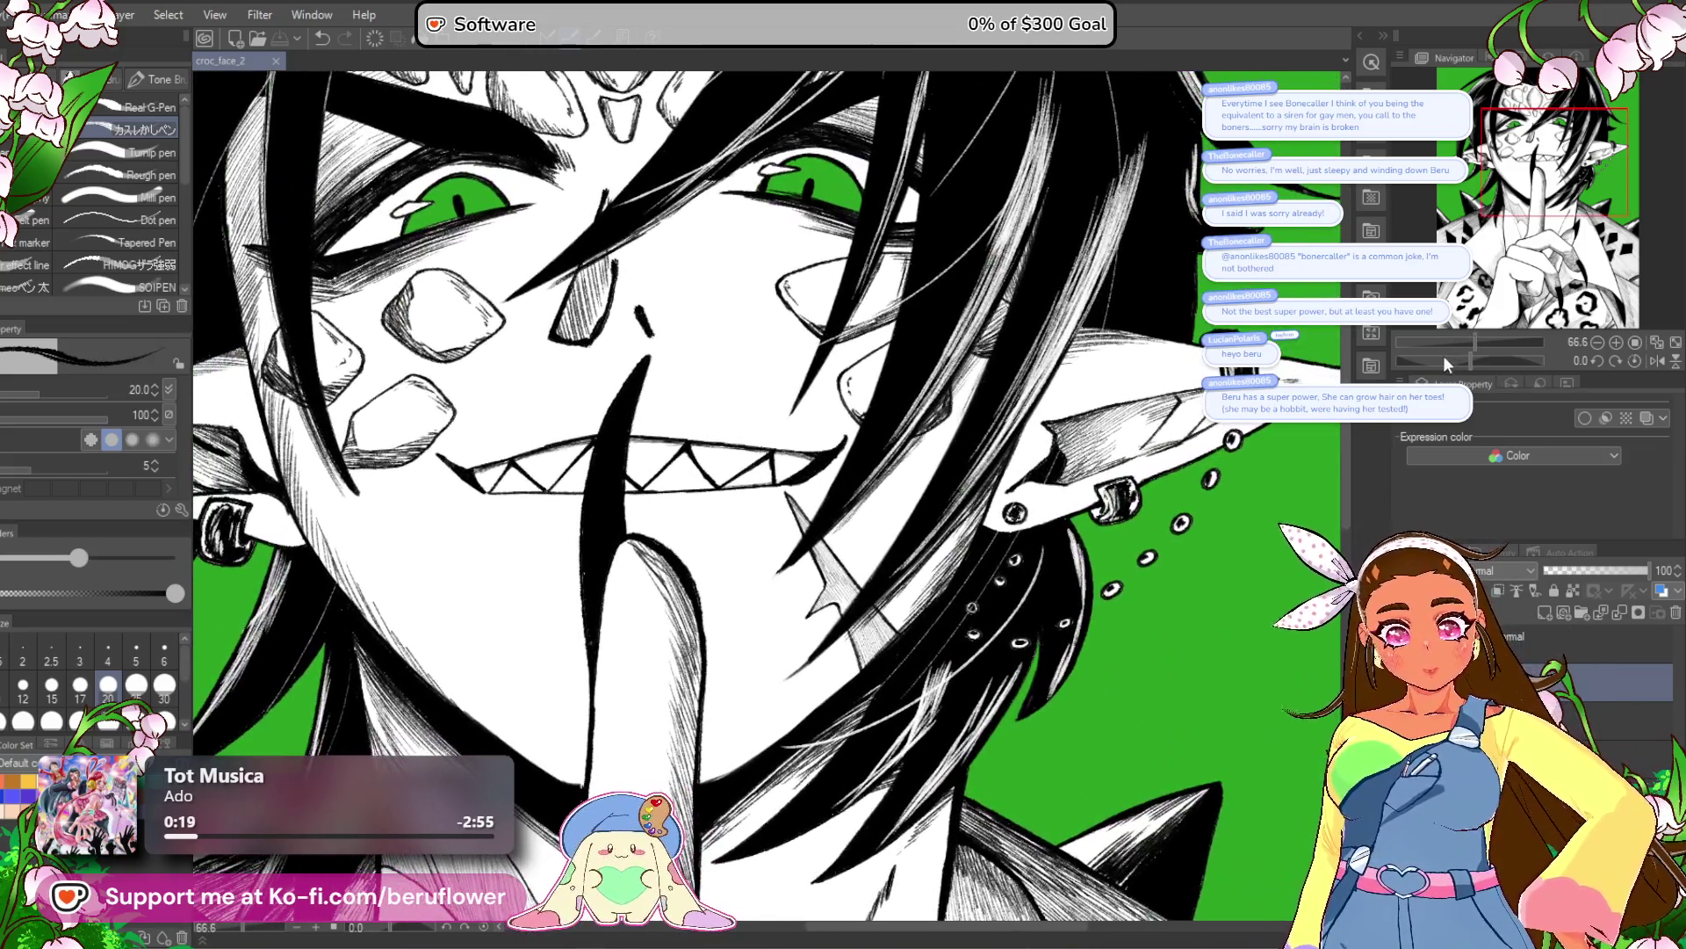
Add a small mark near the teeth on a rotated view, then reset the rotation.
{"action": "left_click_drag", "start_coordinate": [1448, 365], "coordinate": [1451, 362]}
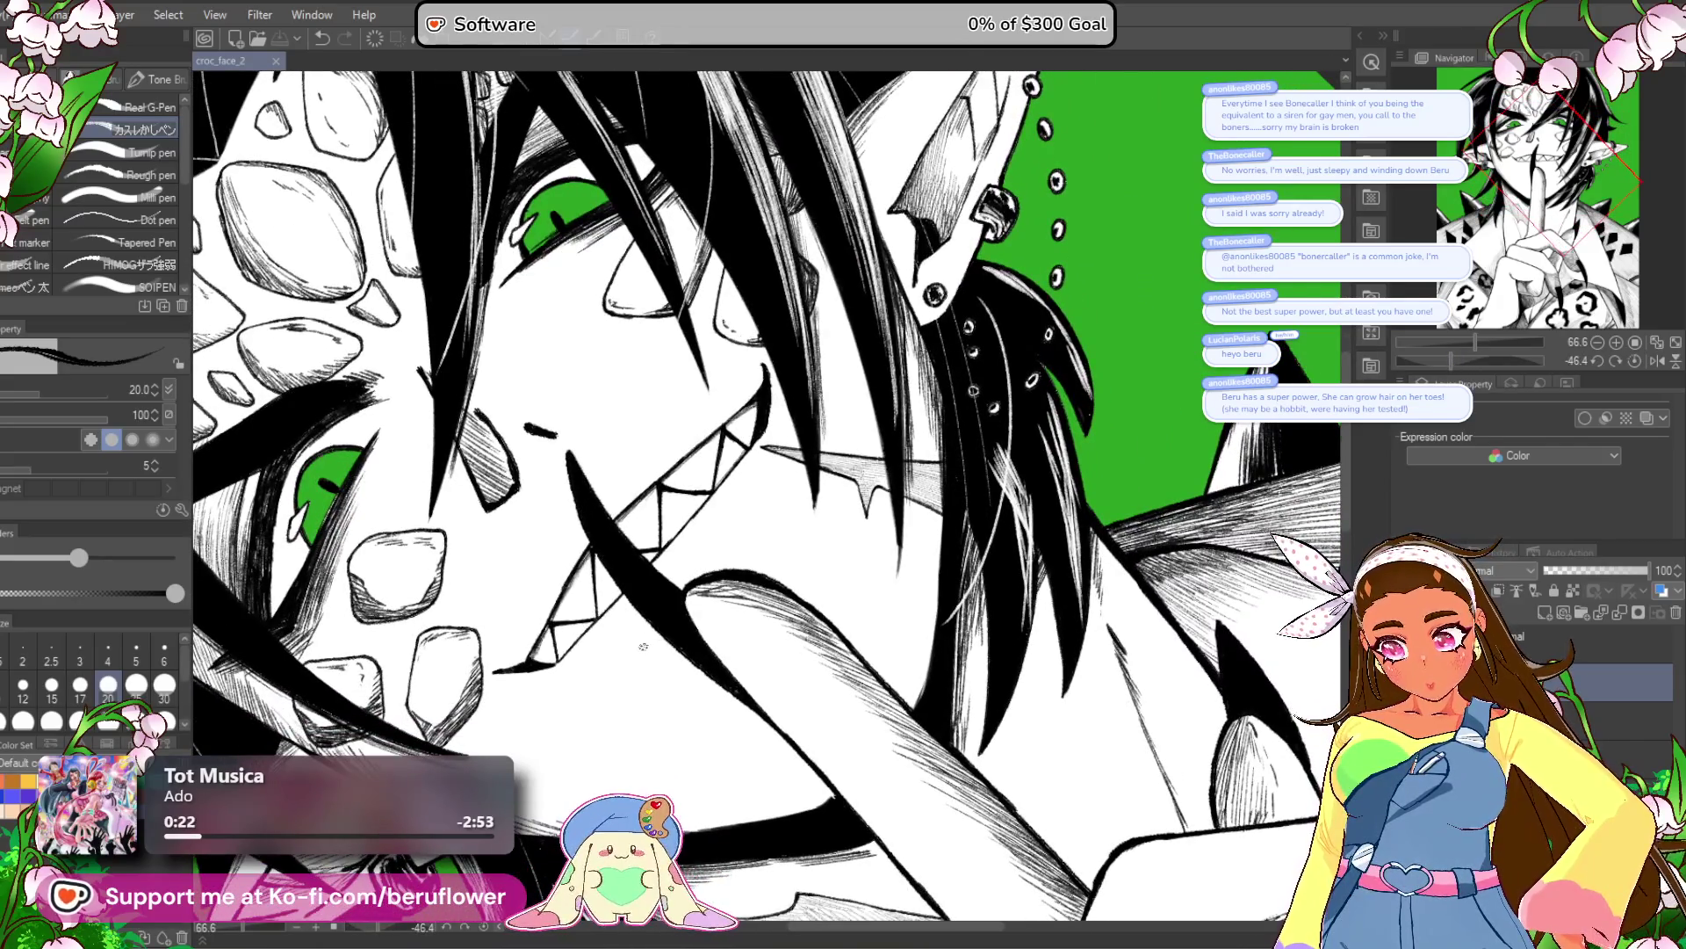
{"action": "left_click", "coordinate": [654, 639]}
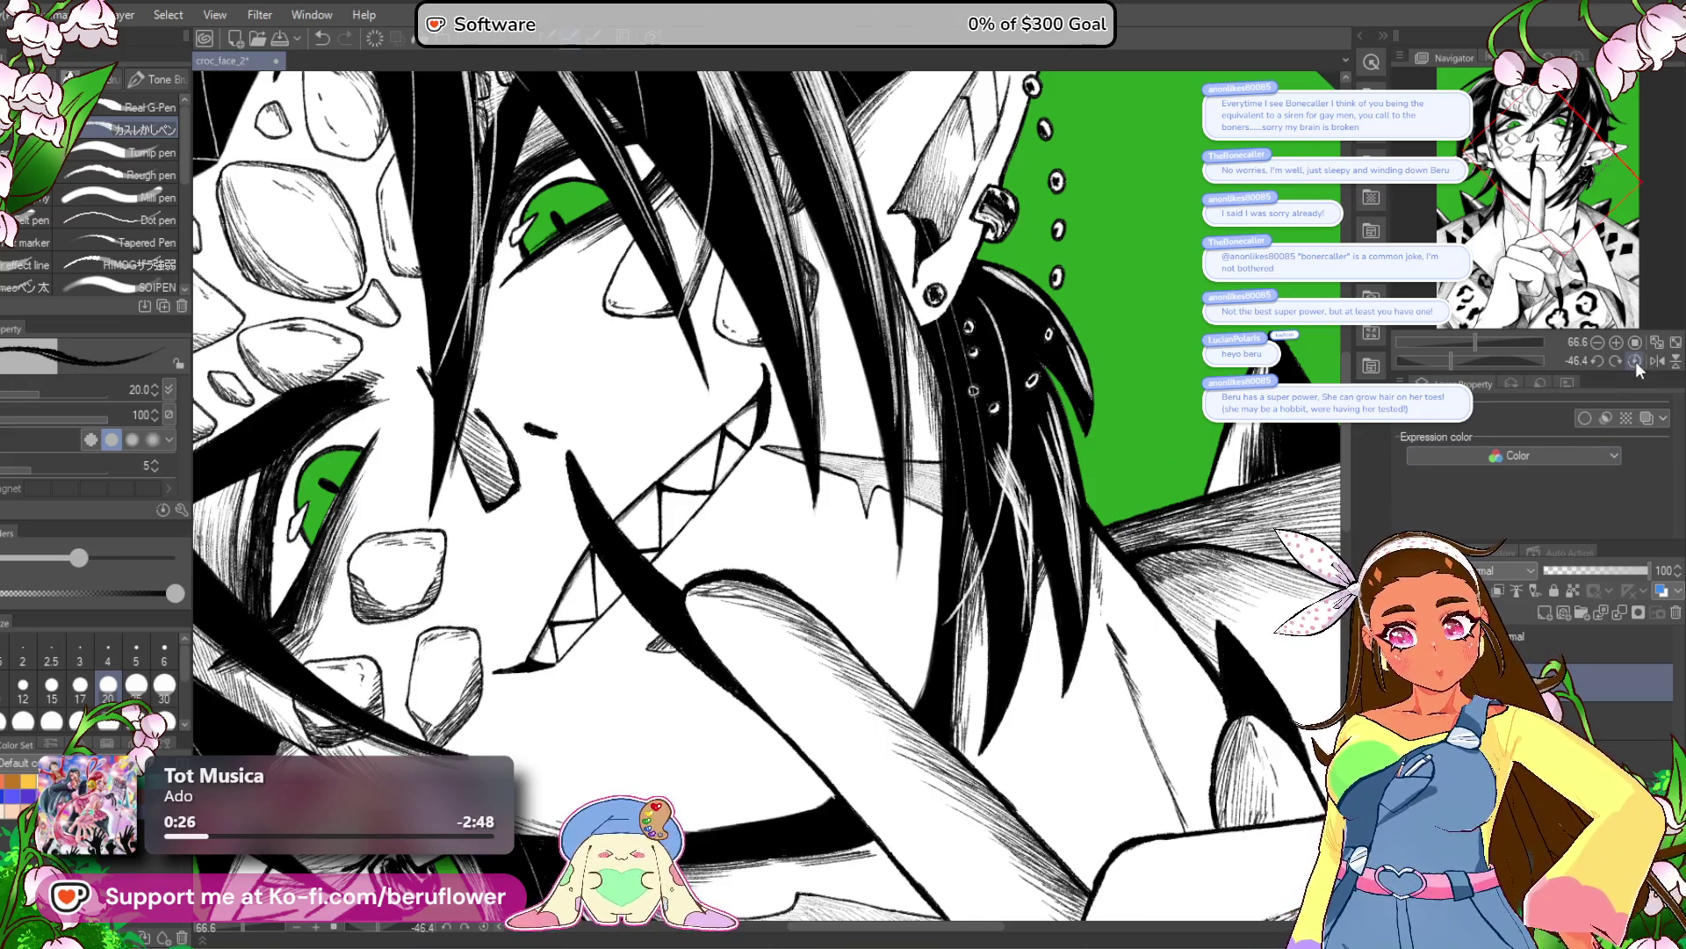
{"action": "key", "text": "ctrl+@"}
Ink an angled spike beside the fingertip and hatch the left and right spike shapes.
{"action": "mouse_move", "coordinate": [725, 518]}
{"action": "left_mouse_down"}
{"action": "mouse_move", "coordinate": [771, 513]}
{"action": "mouse_move", "coordinate": [780, 472]}
{"action": "mouse_move", "coordinate": [745, 484]}
{"action": "mouse_move", "coordinate": [710, 537]}
{"action": "left_mouse_up"}
{"action": "scroll", "coordinate": [746, 531], "scroll_direction": "up", "scroll_amount": 5}
{"action": "mouse_move", "coordinate": [817, 469]}
{"action": "left_mouse_down"}
{"action": "mouse_move", "coordinate": [687, 514]}
{"action": "mouse_move", "coordinate": [698, 536]}
{"action": "left_mouse_up"}
{"action": "mouse_move", "coordinate": [783, 503]}
{"action": "left_mouse_down"}
{"action": "mouse_move", "coordinate": [729, 541]}
{"action": "mouse_move", "coordinate": [785, 540]}
{"action": "left_mouse_up"}
{"action": "left_click_drag", "start_coordinate": [408, 505], "coordinate": [471, 597]}
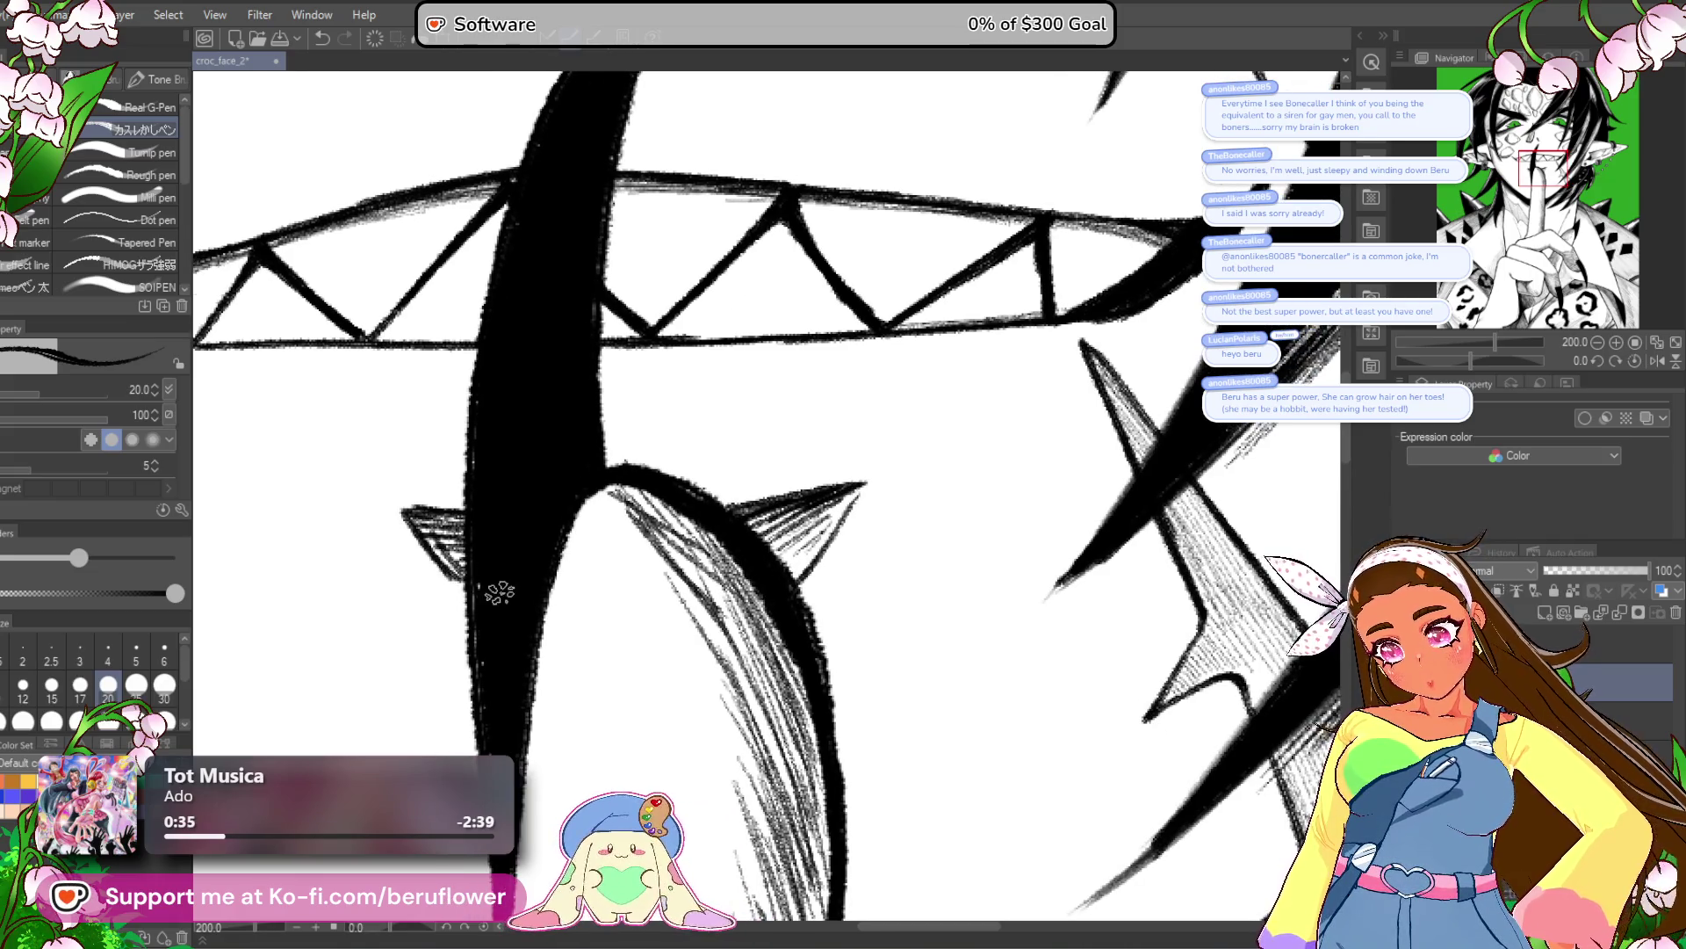
{"action": "scroll", "coordinate": [499, 593], "scroll_direction": "down", "scroll_amount": 6}
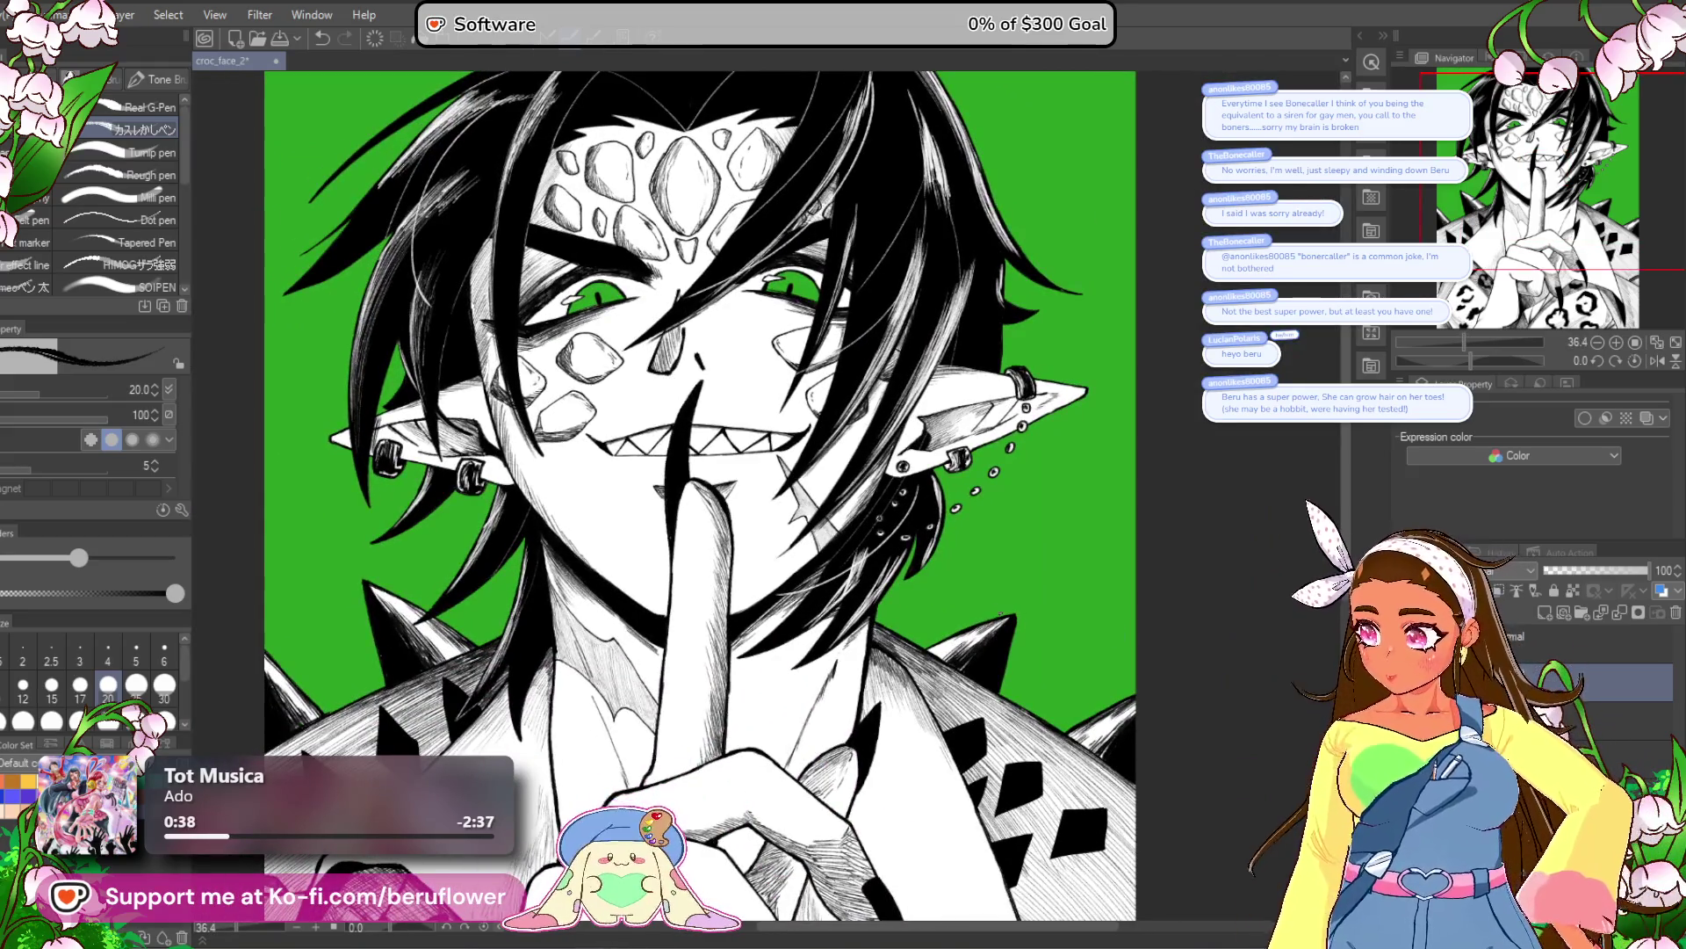
{"action": "scroll", "coordinate": [1001, 613], "scroll_direction": "down", "scroll_amount": 3}
{"action": "scroll", "coordinate": [1000, 614], "scroll_direction": "up", "scroll_amount": 3}
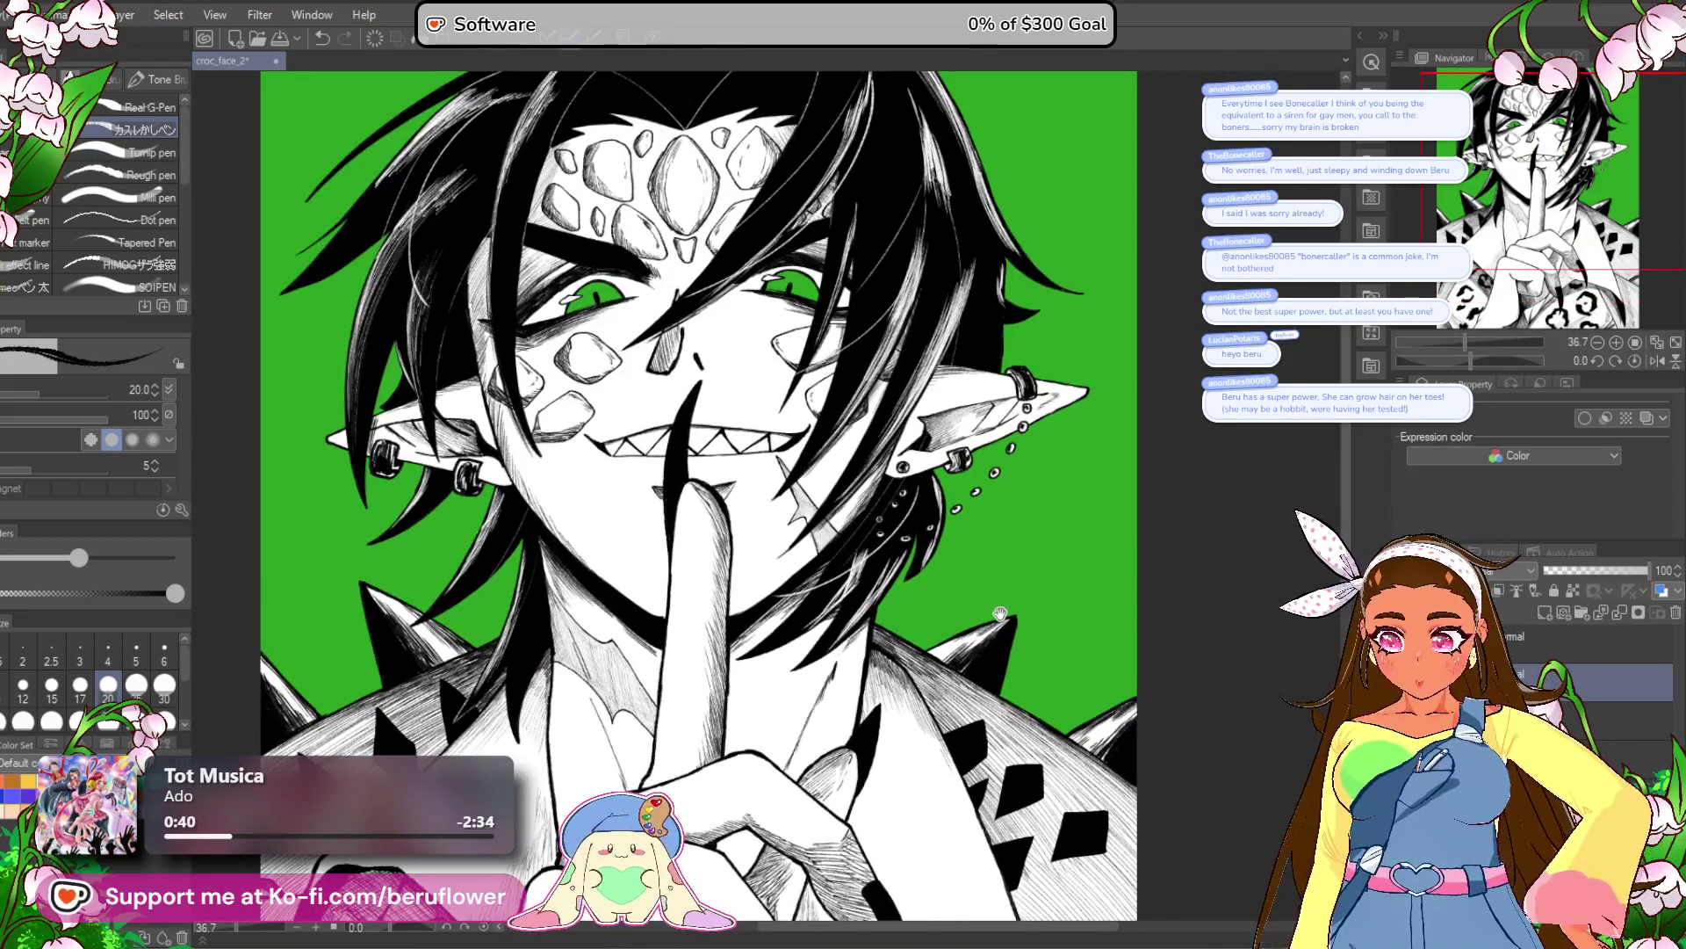
{"action": "scroll", "coordinate": [1000, 614], "scroll_direction": "up", "scroll_amount": 1}
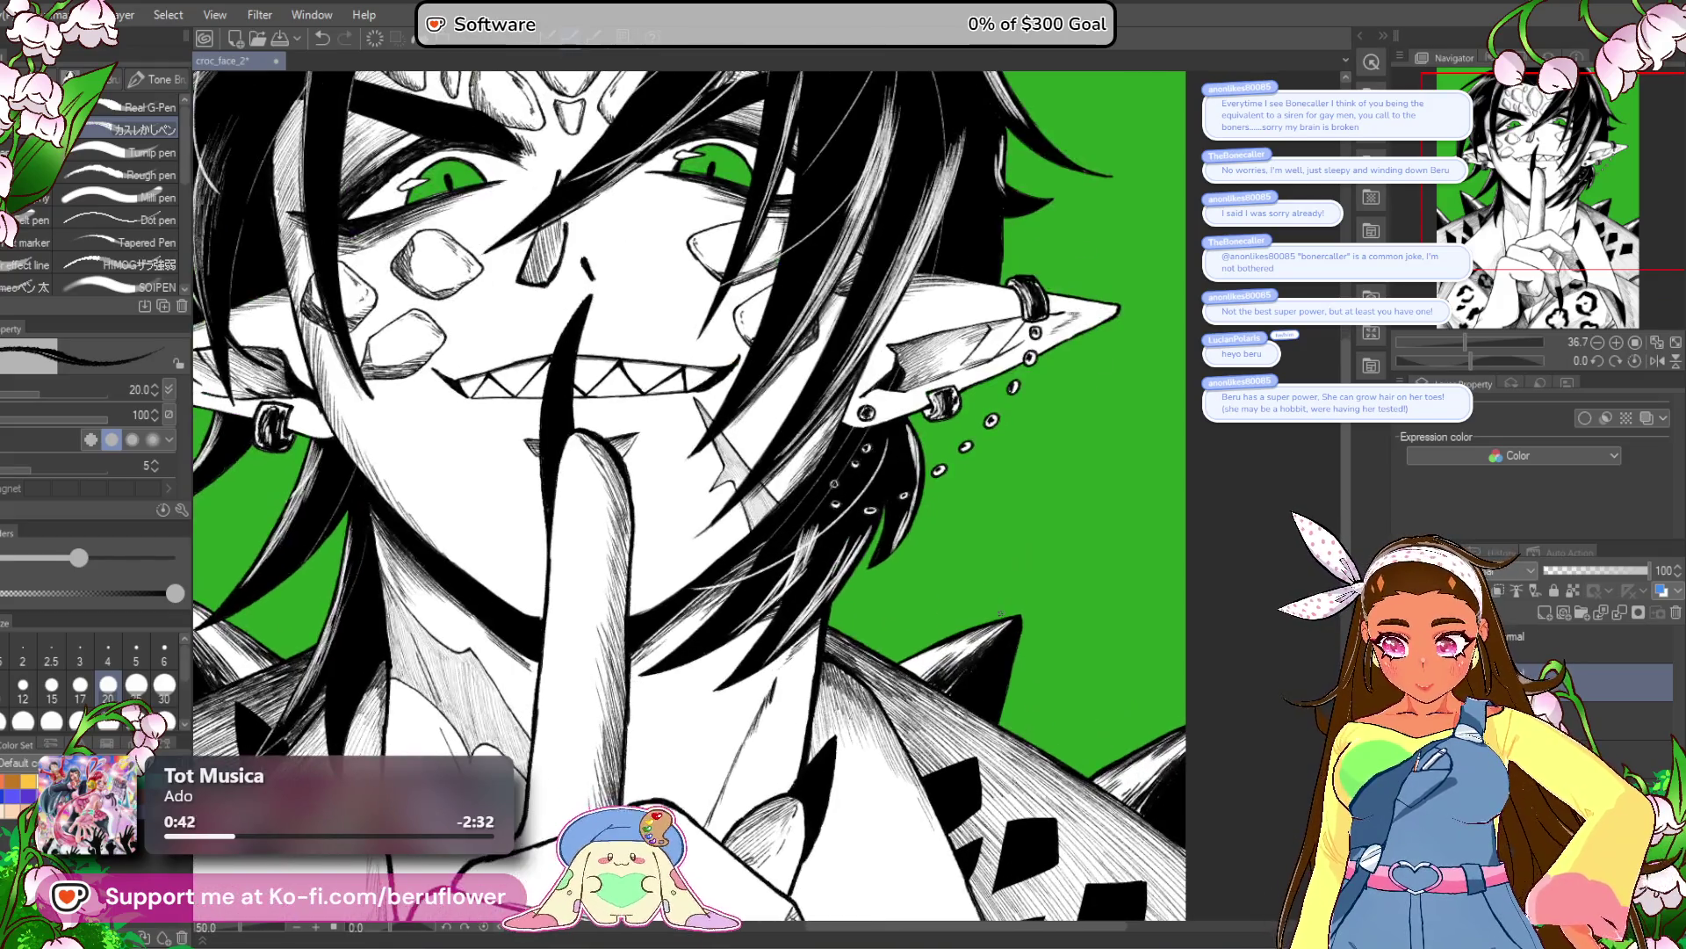
{"action": "scroll", "coordinate": [1001, 614], "scroll_direction": "down", "scroll_amount": 4}
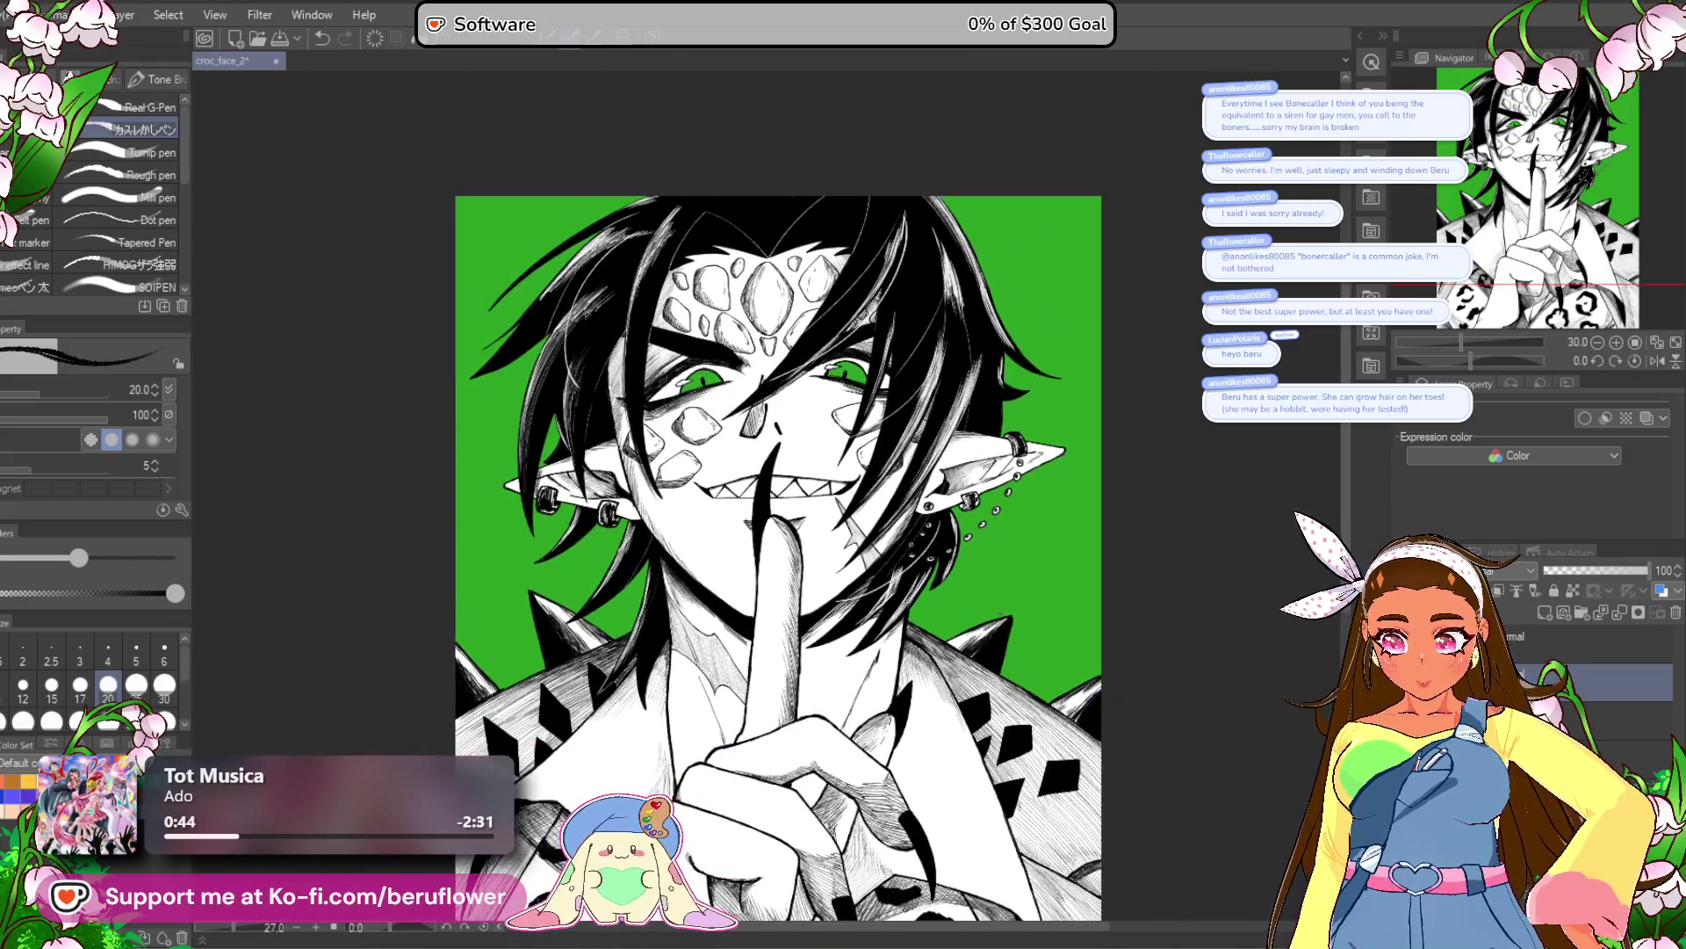
{"action": "scroll", "coordinate": [1000, 614], "scroll_direction": "up", "scroll_amount": 3}
{"action": "scroll", "coordinate": [587, 409], "scroll_direction": "up", "scroll_amount": 5}
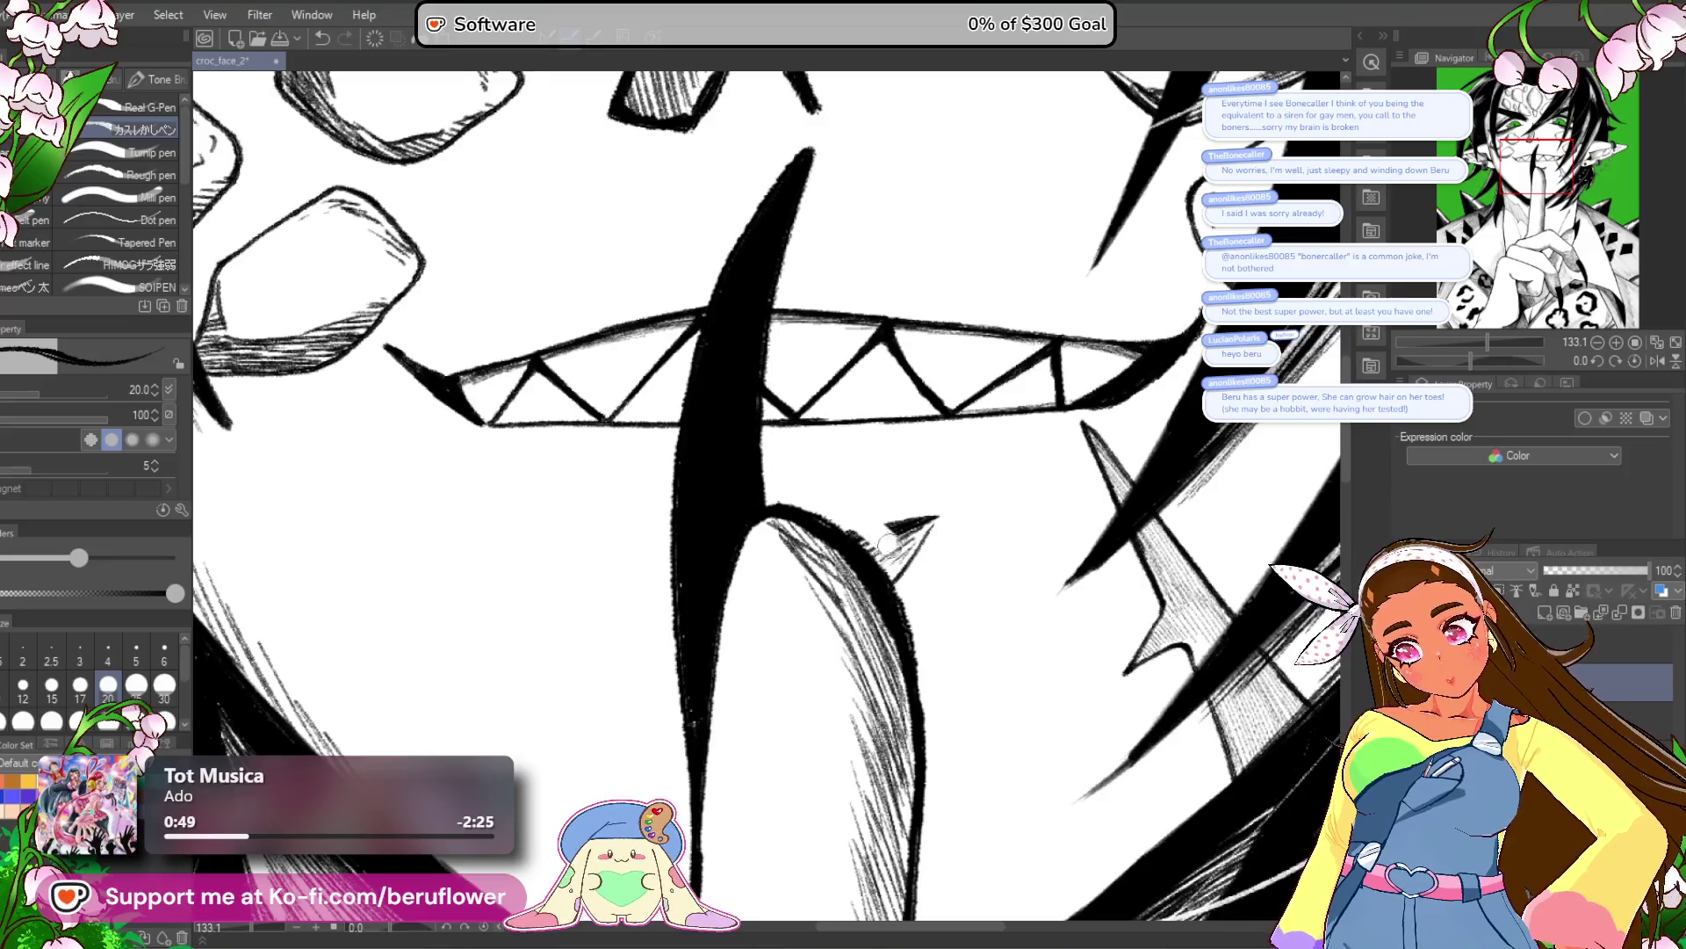
{"action": "scroll", "coordinate": [956, 490], "scroll_direction": "down", "scroll_amount": 3}
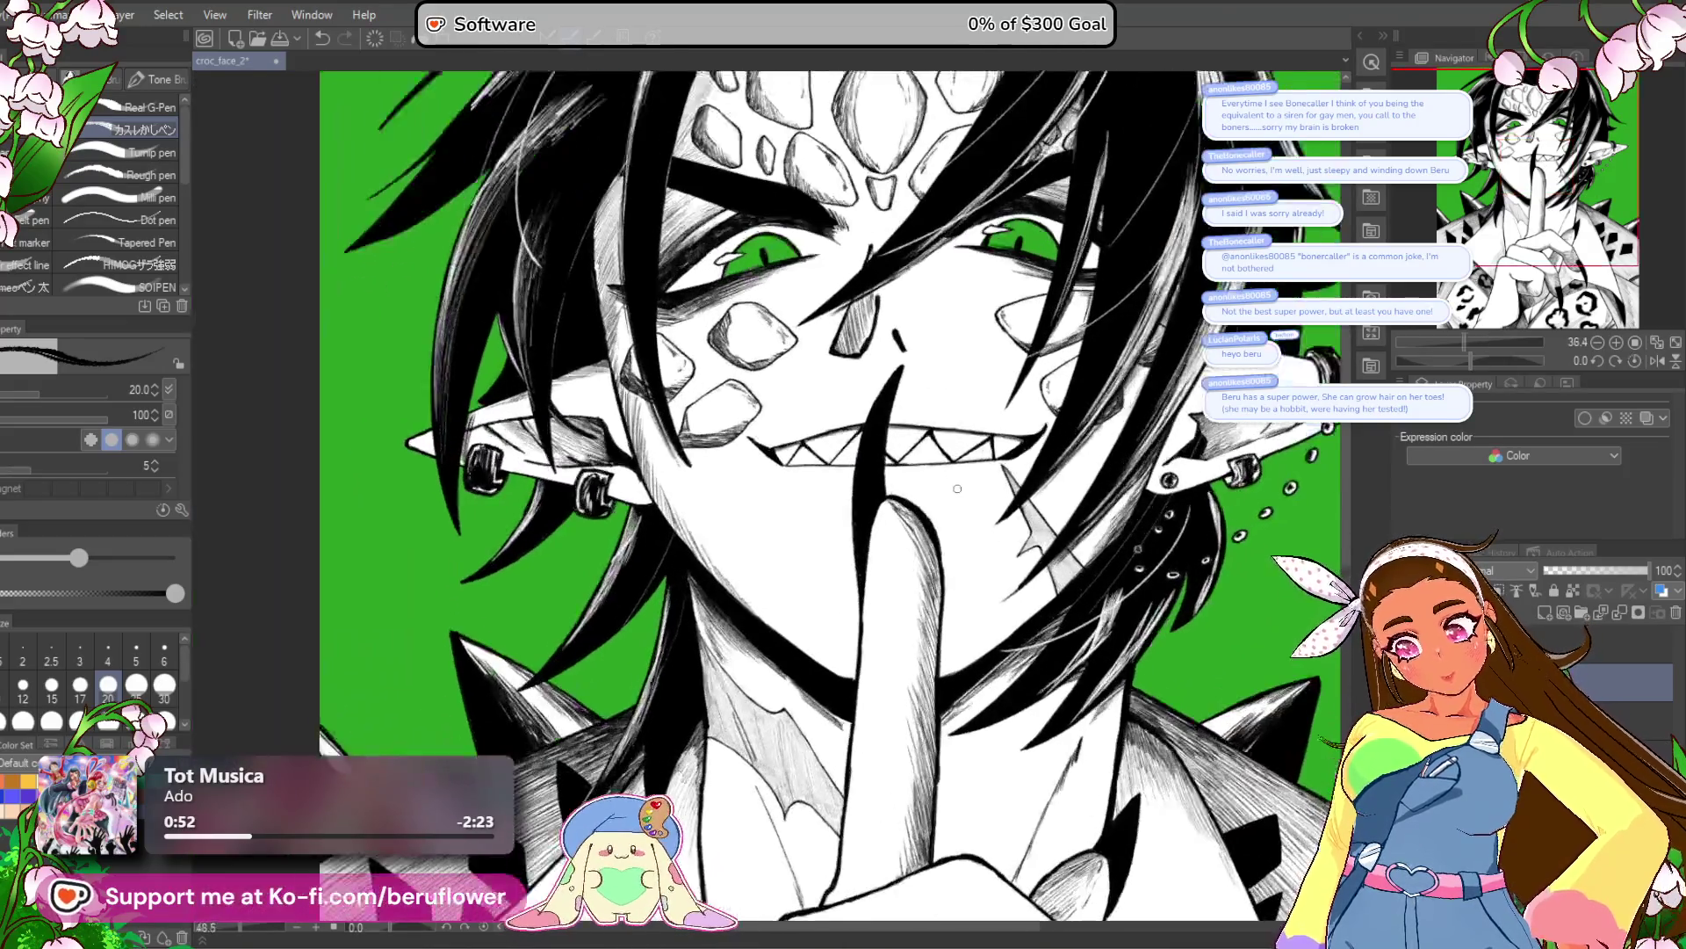
Tilt the canvas and ink a thin curved line above the lip.
{"action": "left_click_drag", "start_coordinate": [1473, 350], "coordinate": [1452, 360]}
{"action": "scroll", "coordinate": [836, 564], "scroll_direction": "up", "scroll_amount": 2}
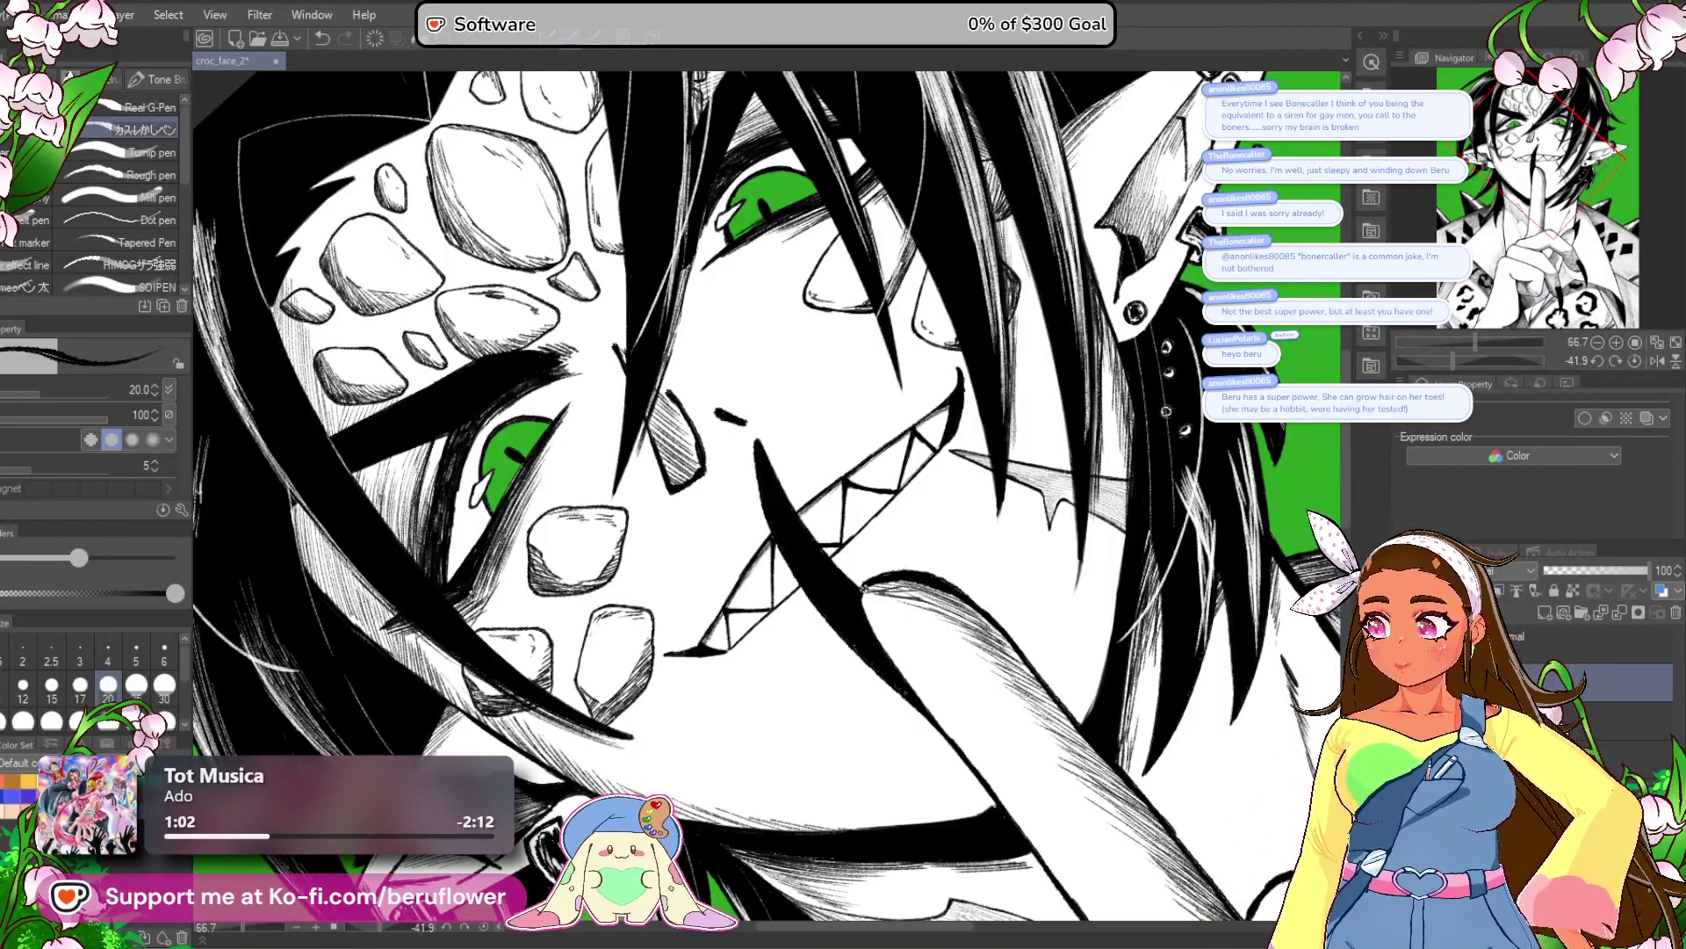
{"action": "scroll", "coordinate": [864, 587], "scroll_direction": "up", "scroll_amount": 3}
{"action": "left_click_drag", "start_coordinate": [905, 514], "coordinate": [1031, 533]}
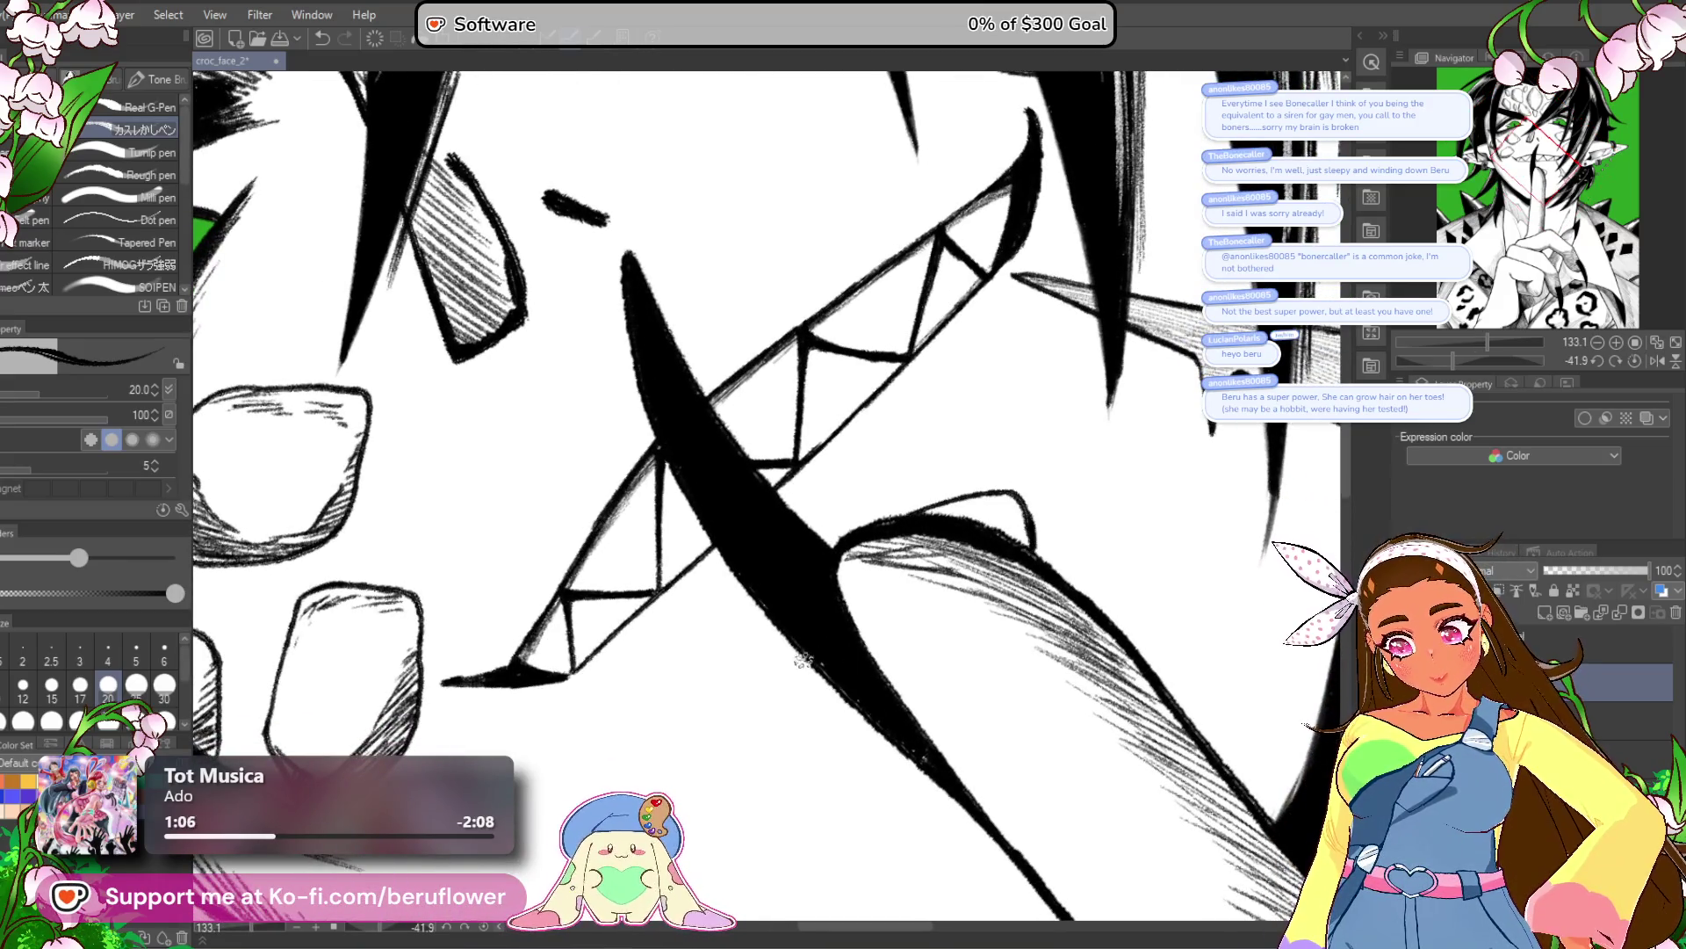
Hatch the lower-lip shadow beside the finger more densely, then fit the canvas to the window.
{"action": "left_click_drag", "start_coordinate": [803, 650], "coordinate": [830, 733]}
{"action": "left_click_drag", "start_coordinate": [810, 672], "coordinate": [834, 731]}
{"action": "left_click_drag", "start_coordinate": [839, 694], "coordinate": [858, 725]}
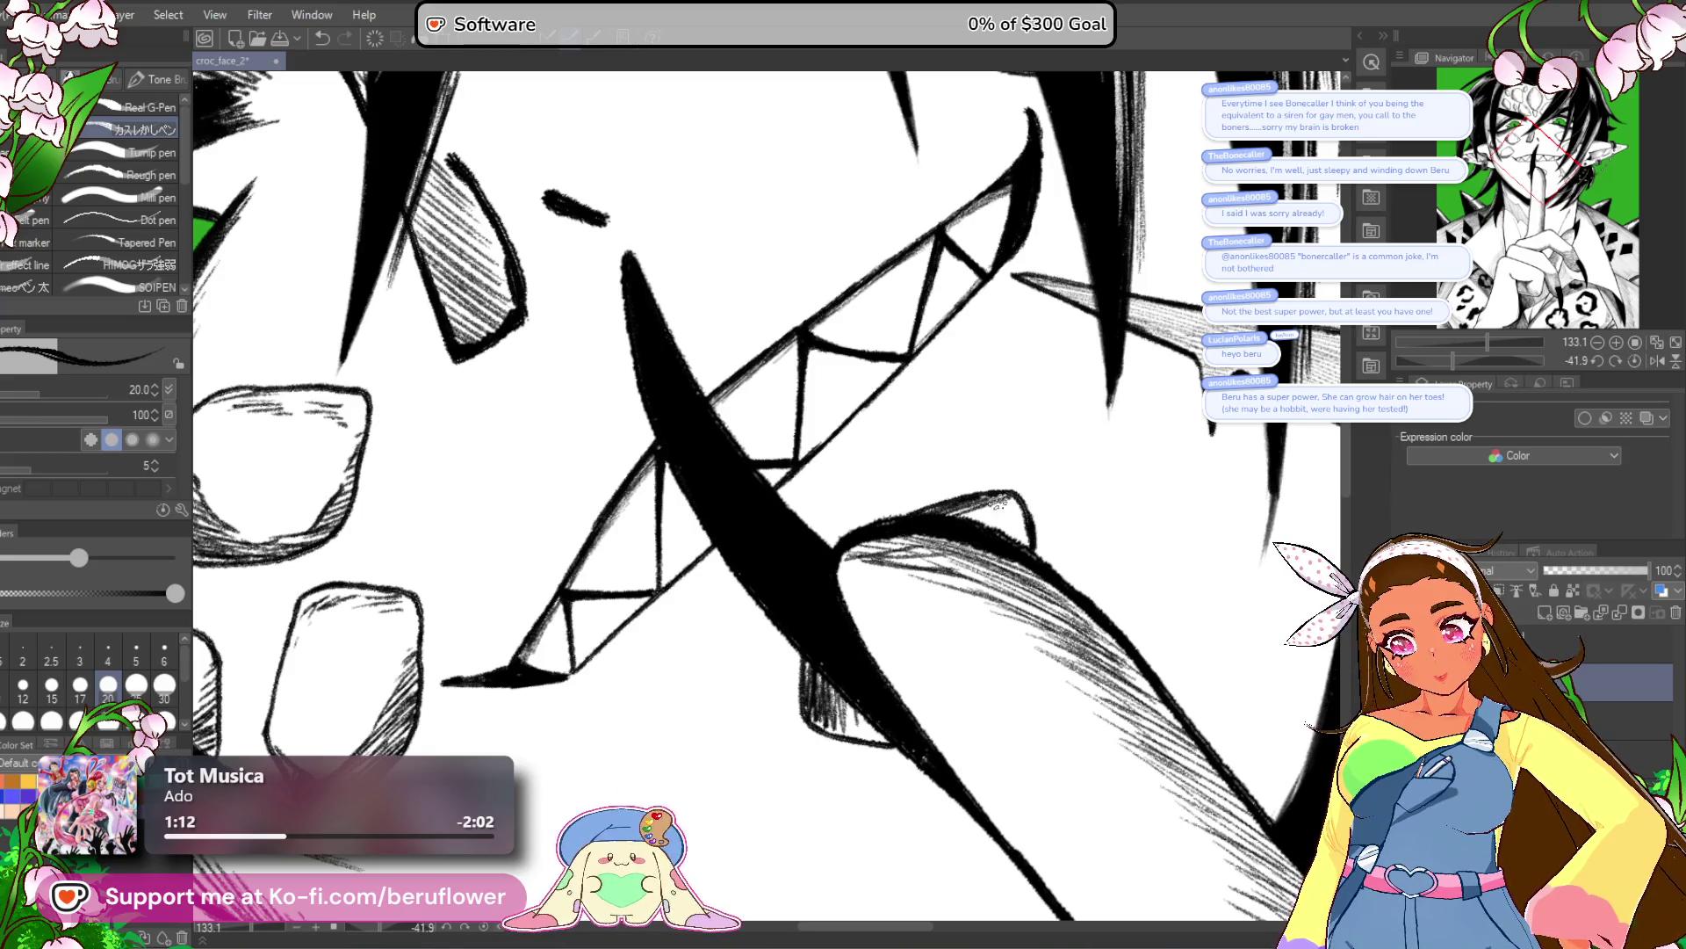
{"action": "mouse_move", "coordinate": [975, 492]}
{"action": "left_mouse_down"}
{"action": "mouse_move", "coordinate": [957, 511]}
{"action": "mouse_move", "coordinate": [992, 527]}
{"action": "left_mouse_up"}
{"action": "left_click_drag", "start_coordinate": [807, 650], "coordinate": [821, 716]}
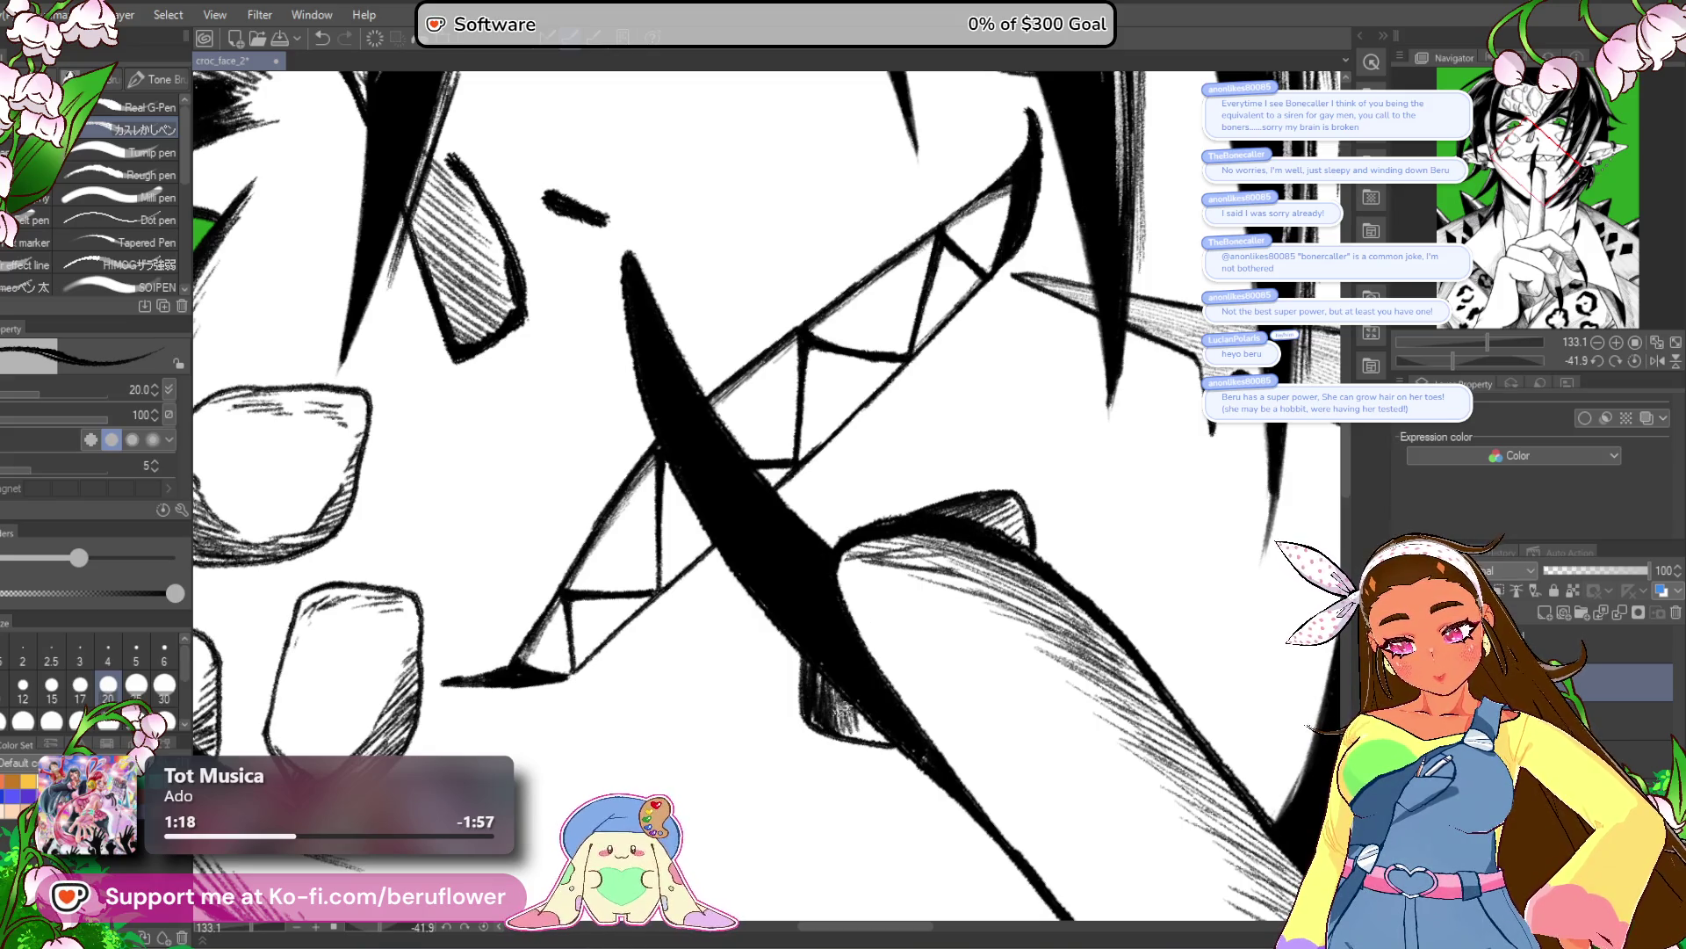
{"action": "key", "text": "ctrl+0"}
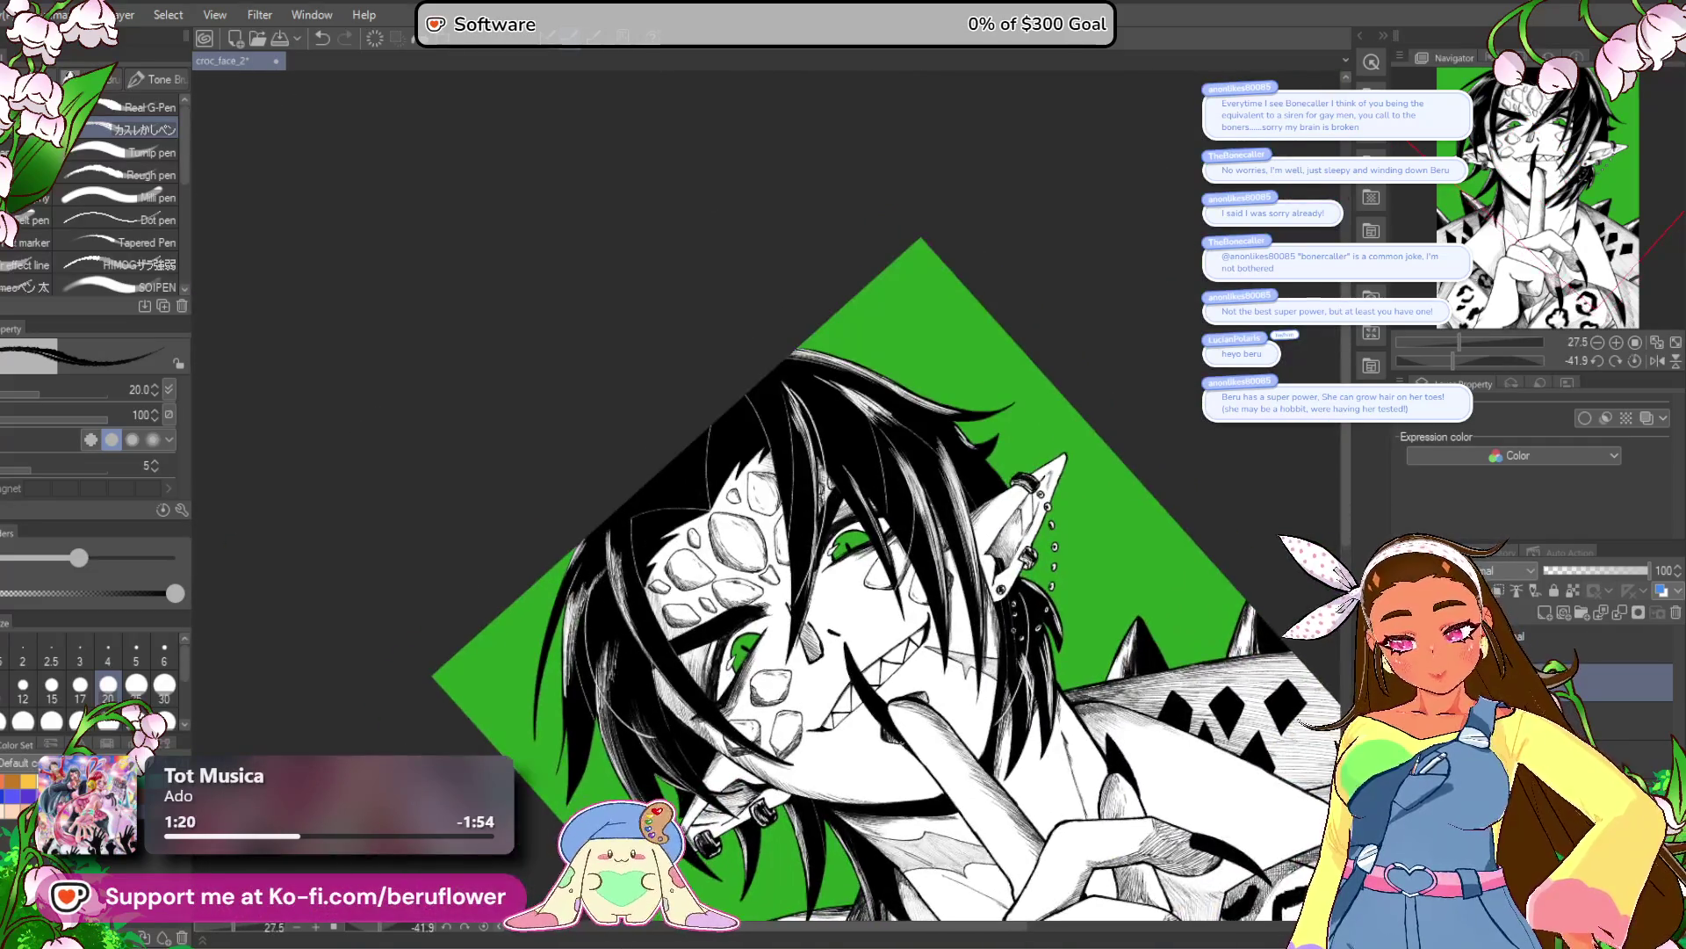
Hatch thin pencil lines beside the mouth, undoing one stray stroke.
{"action": "scroll", "coordinate": [722, 741], "scroll_direction": "up", "scroll_amount": 3}
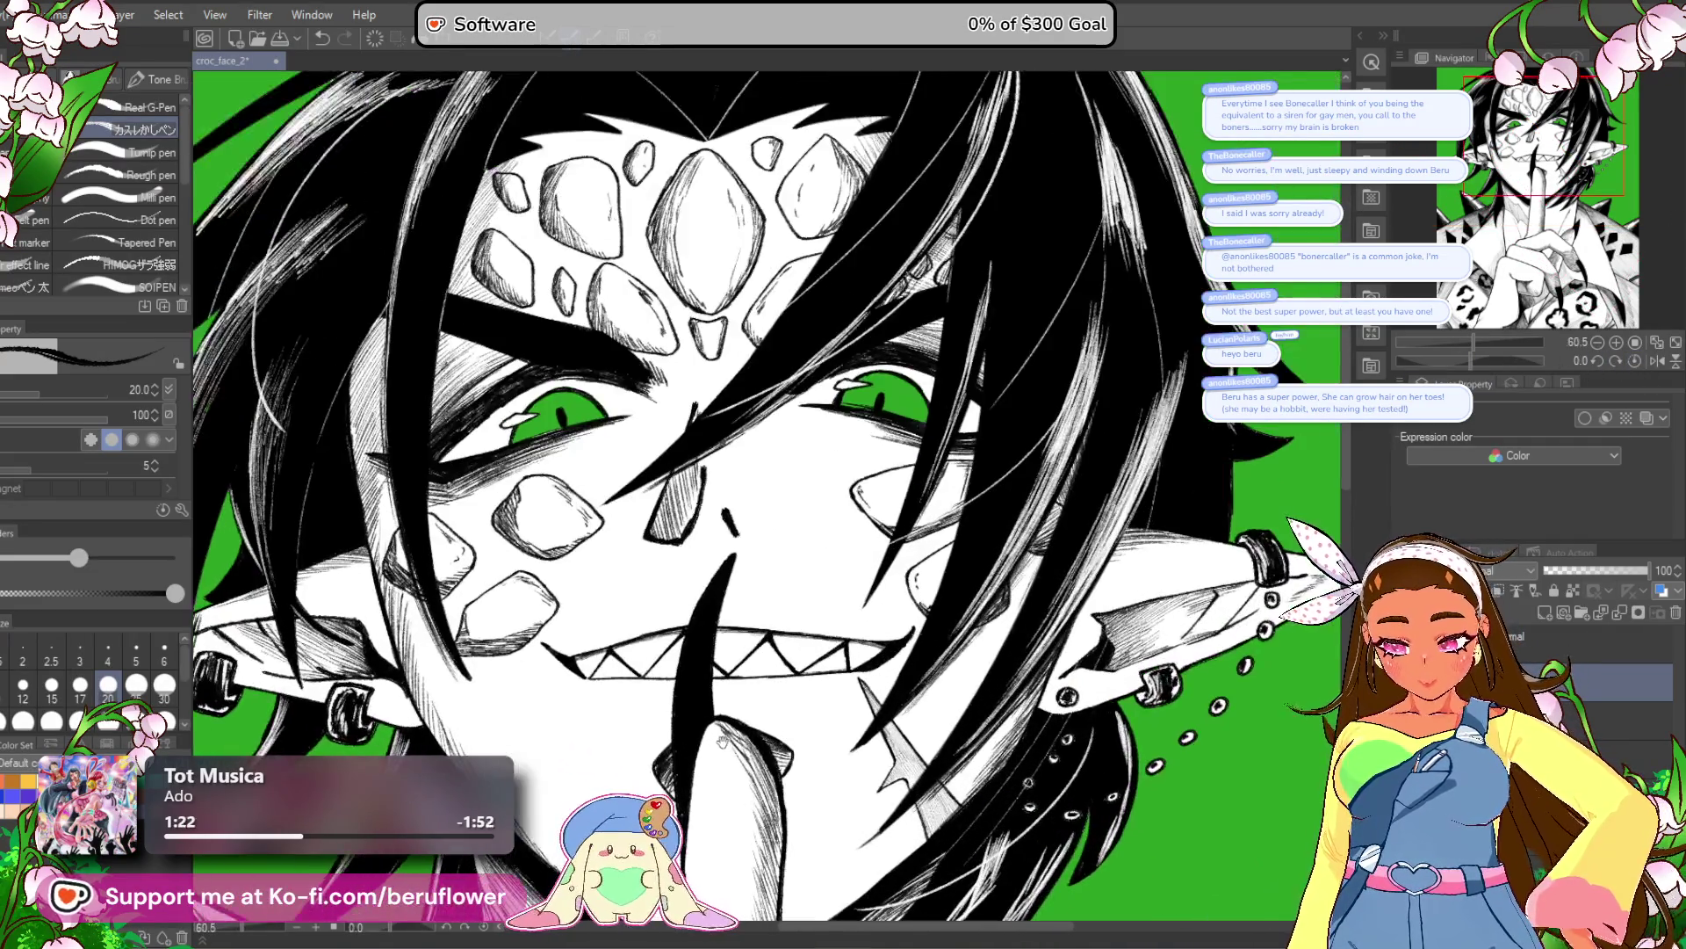
{"action": "scroll", "coordinate": [803, 527], "scroll_direction": "up", "scroll_amount": 5}
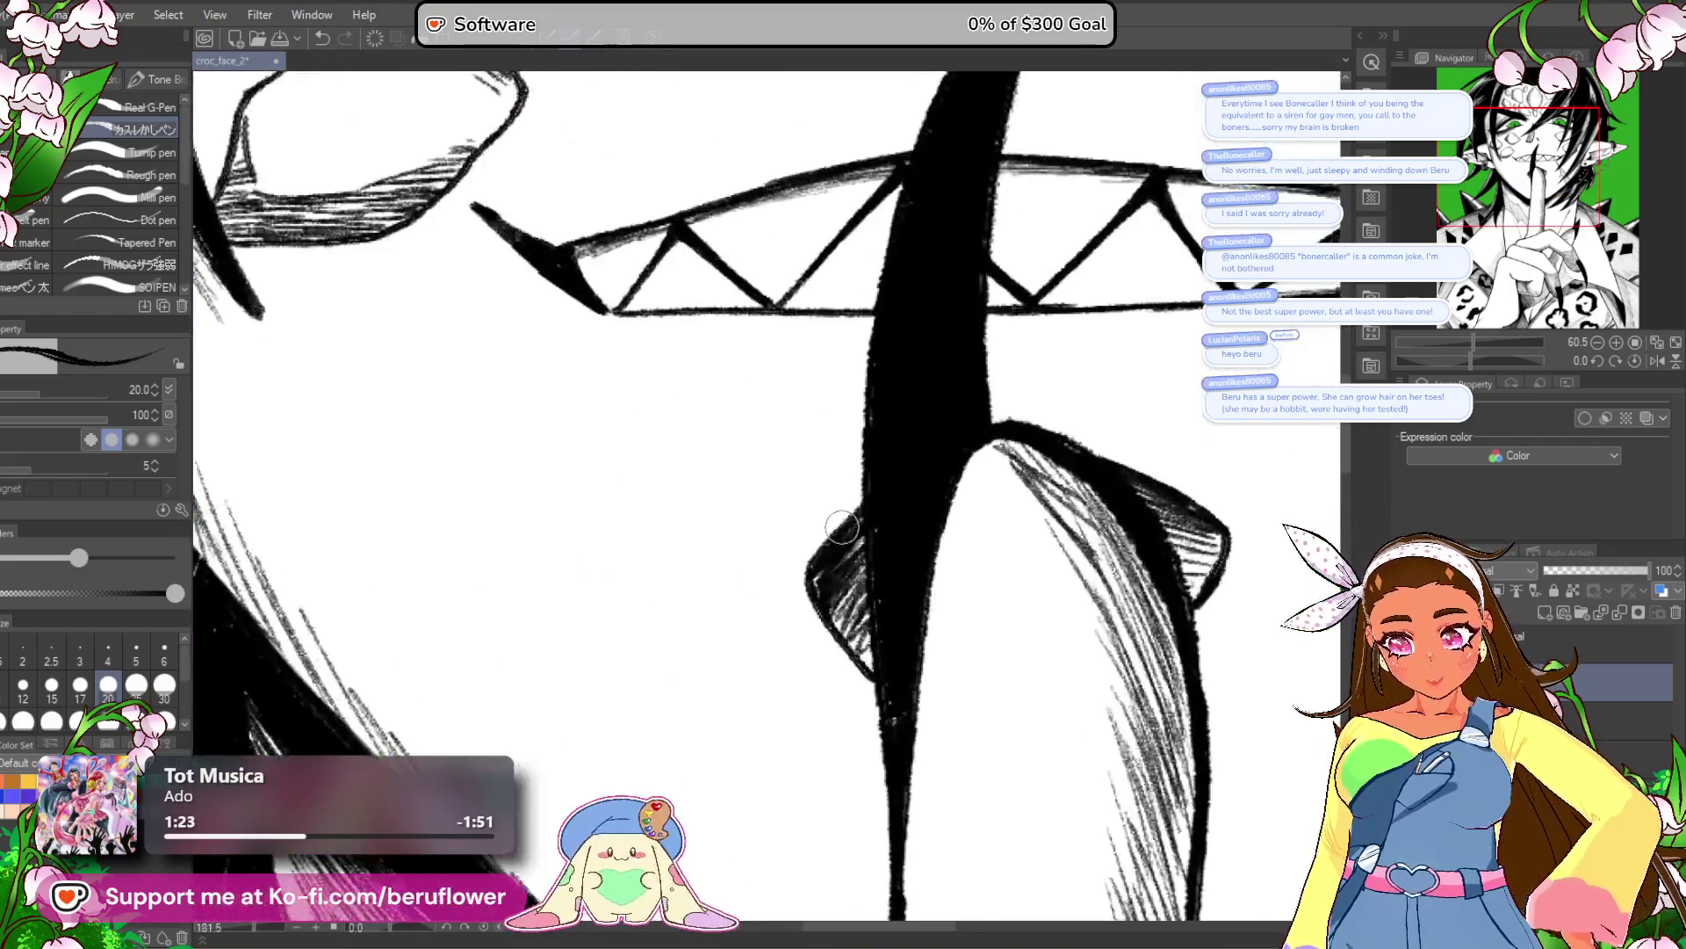
{"action": "left_click_drag", "start_coordinate": [1314, 537], "coordinate": [1138, 510]}
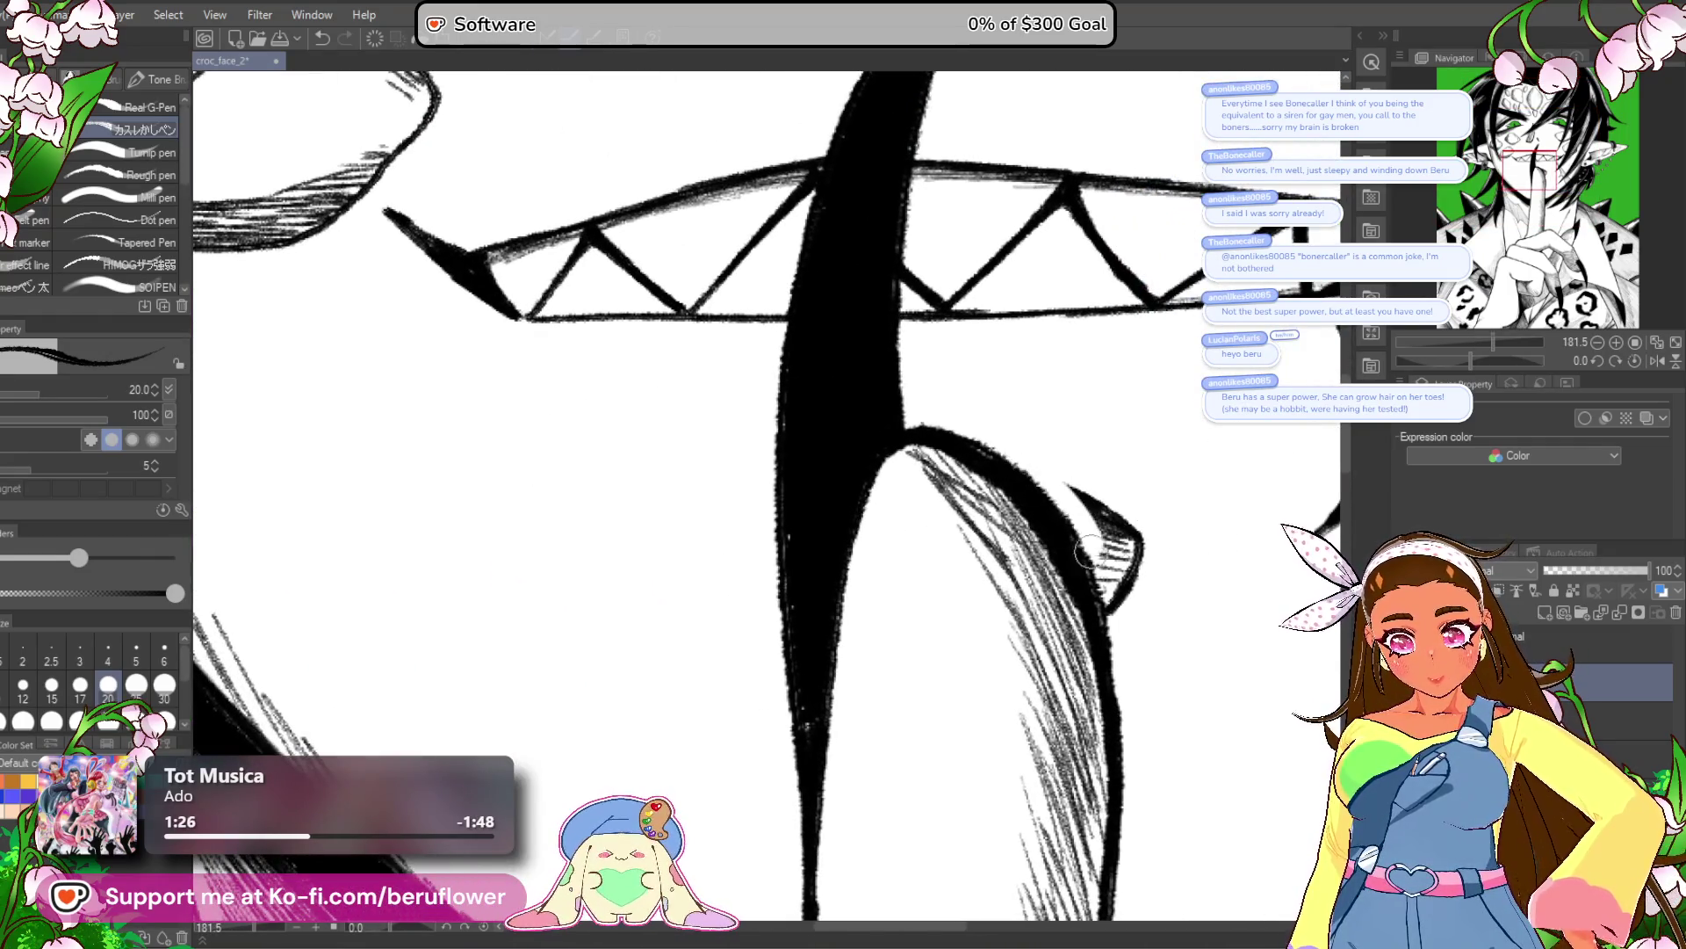
{"action": "scroll", "coordinate": [1083, 504], "scroll_direction": "down", "scroll_amount": 2}
{"action": "scroll", "coordinate": [1082, 504], "scroll_direction": "down", "scroll_amount": 4}
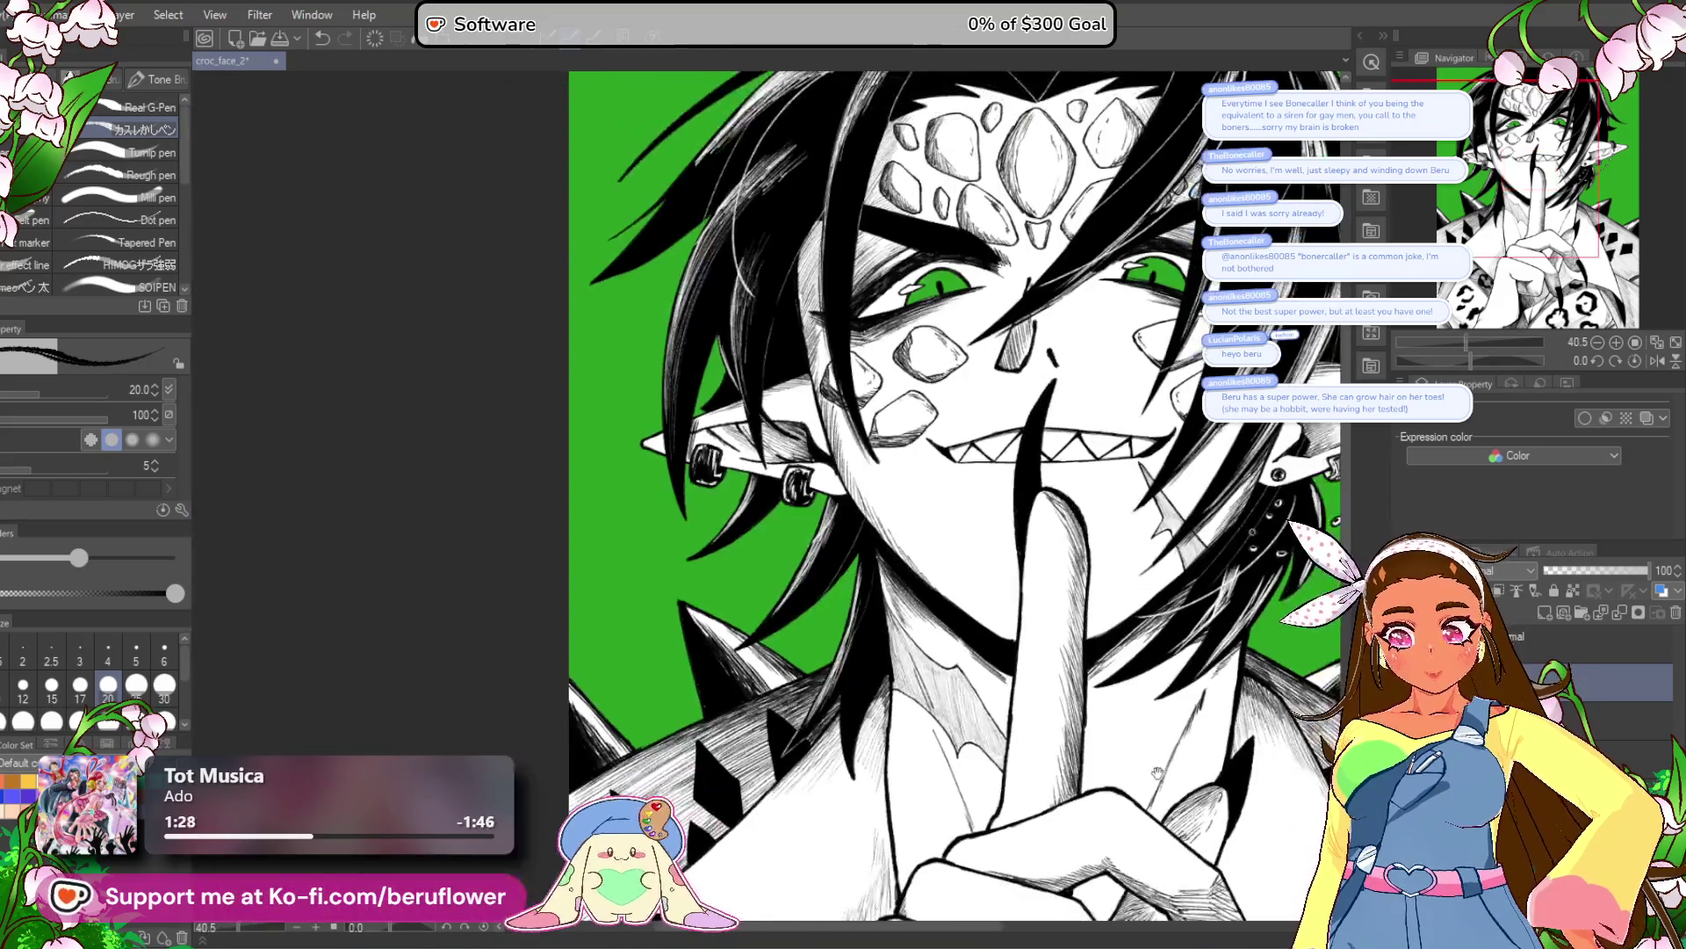
{"action": "scroll", "coordinate": [805, 848], "scroll_direction": "down", "scroll_amount": 1}
{"action": "scroll", "coordinate": [805, 848], "scroll_direction": "up", "scroll_amount": 3}
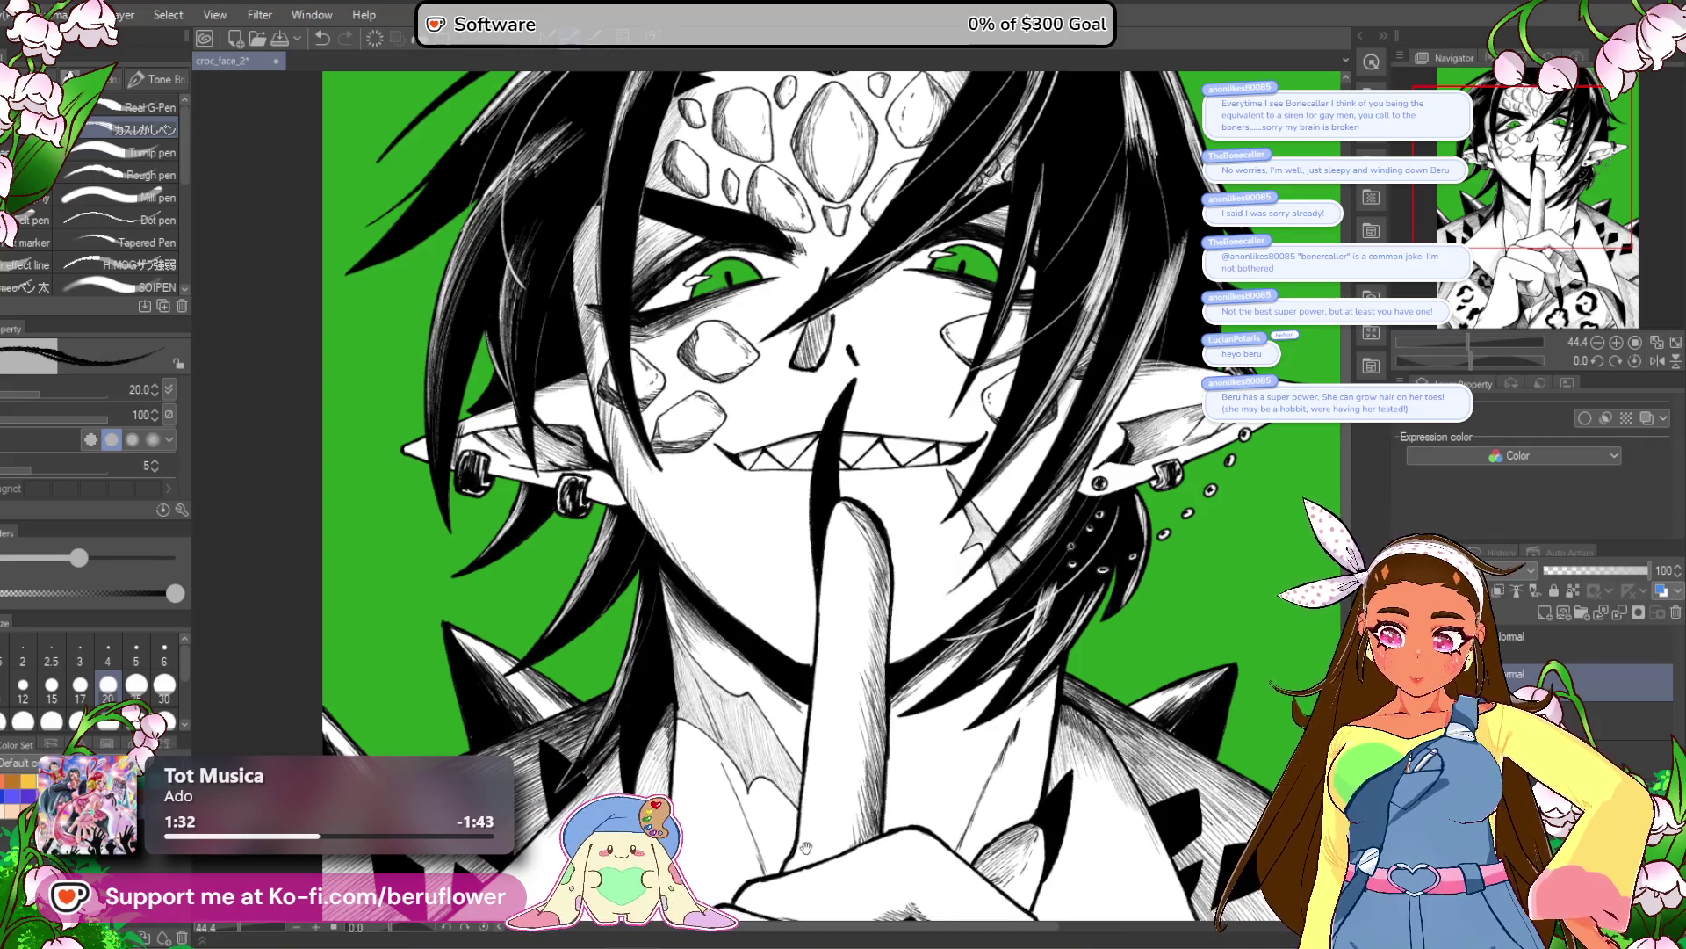
{"action": "scroll", "coordinate": [1044, 812], "scroll_direction": "up", "scroll_amount": 3}
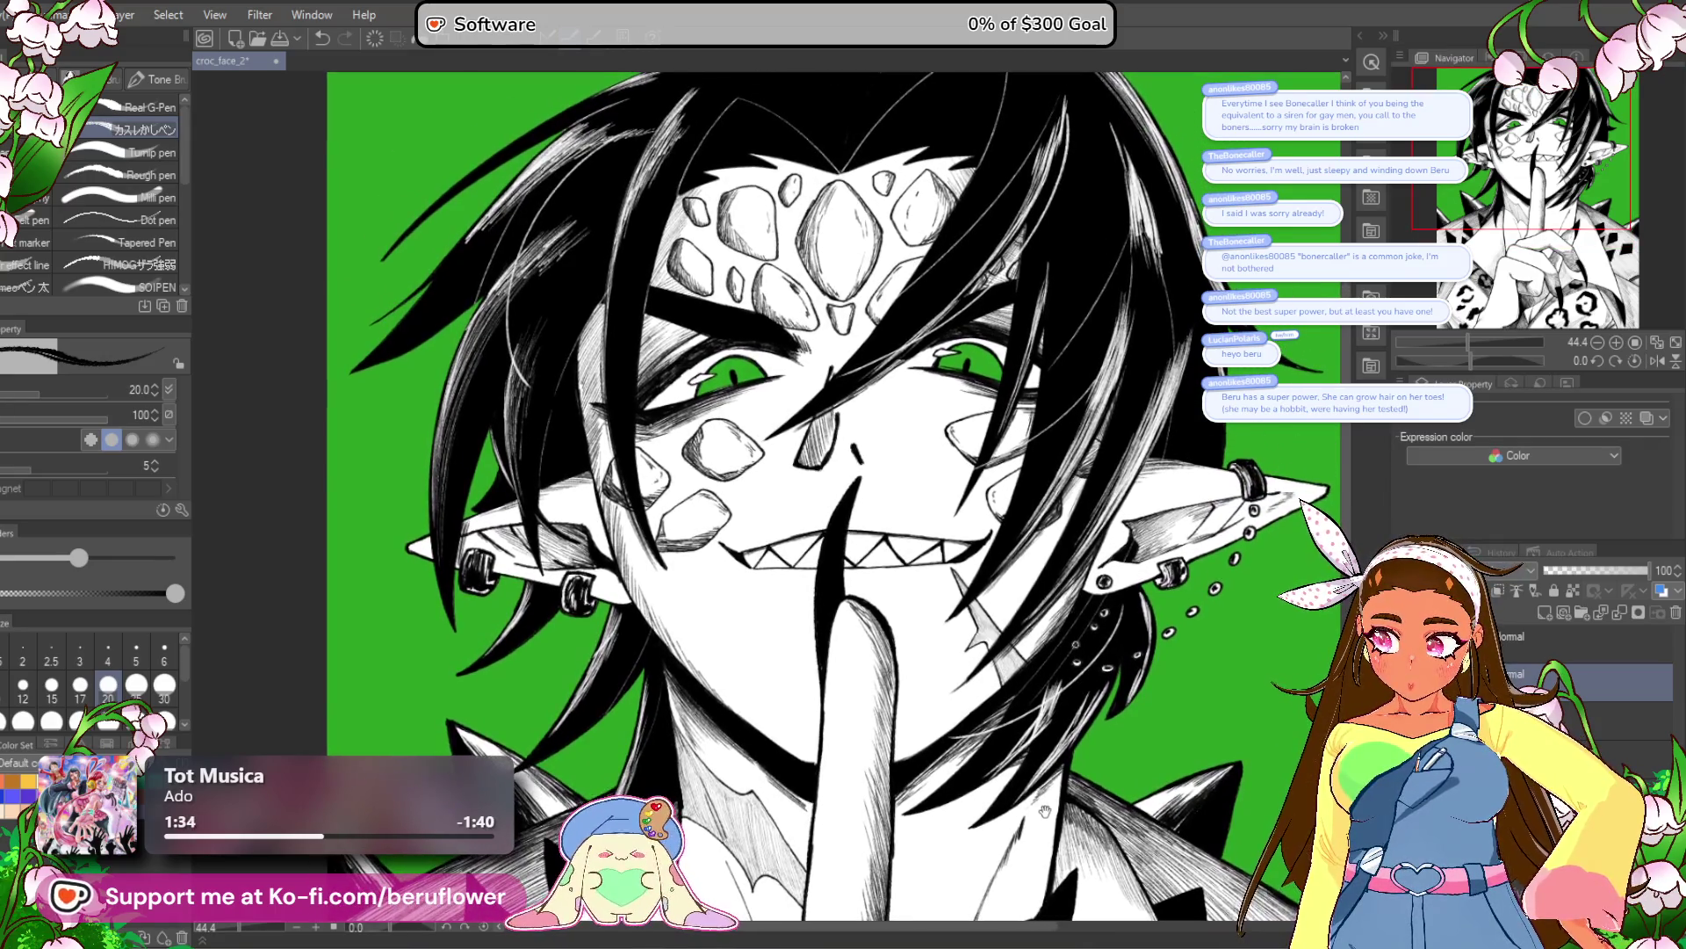
{"action": "left_click_drag", "start_coordinate": [1469, 361], "coordinate": [1451, 361]}
{"action": "scroll", "coordinate": [889, 516], "scroll_direction": "up", "scroll_amount": 5}
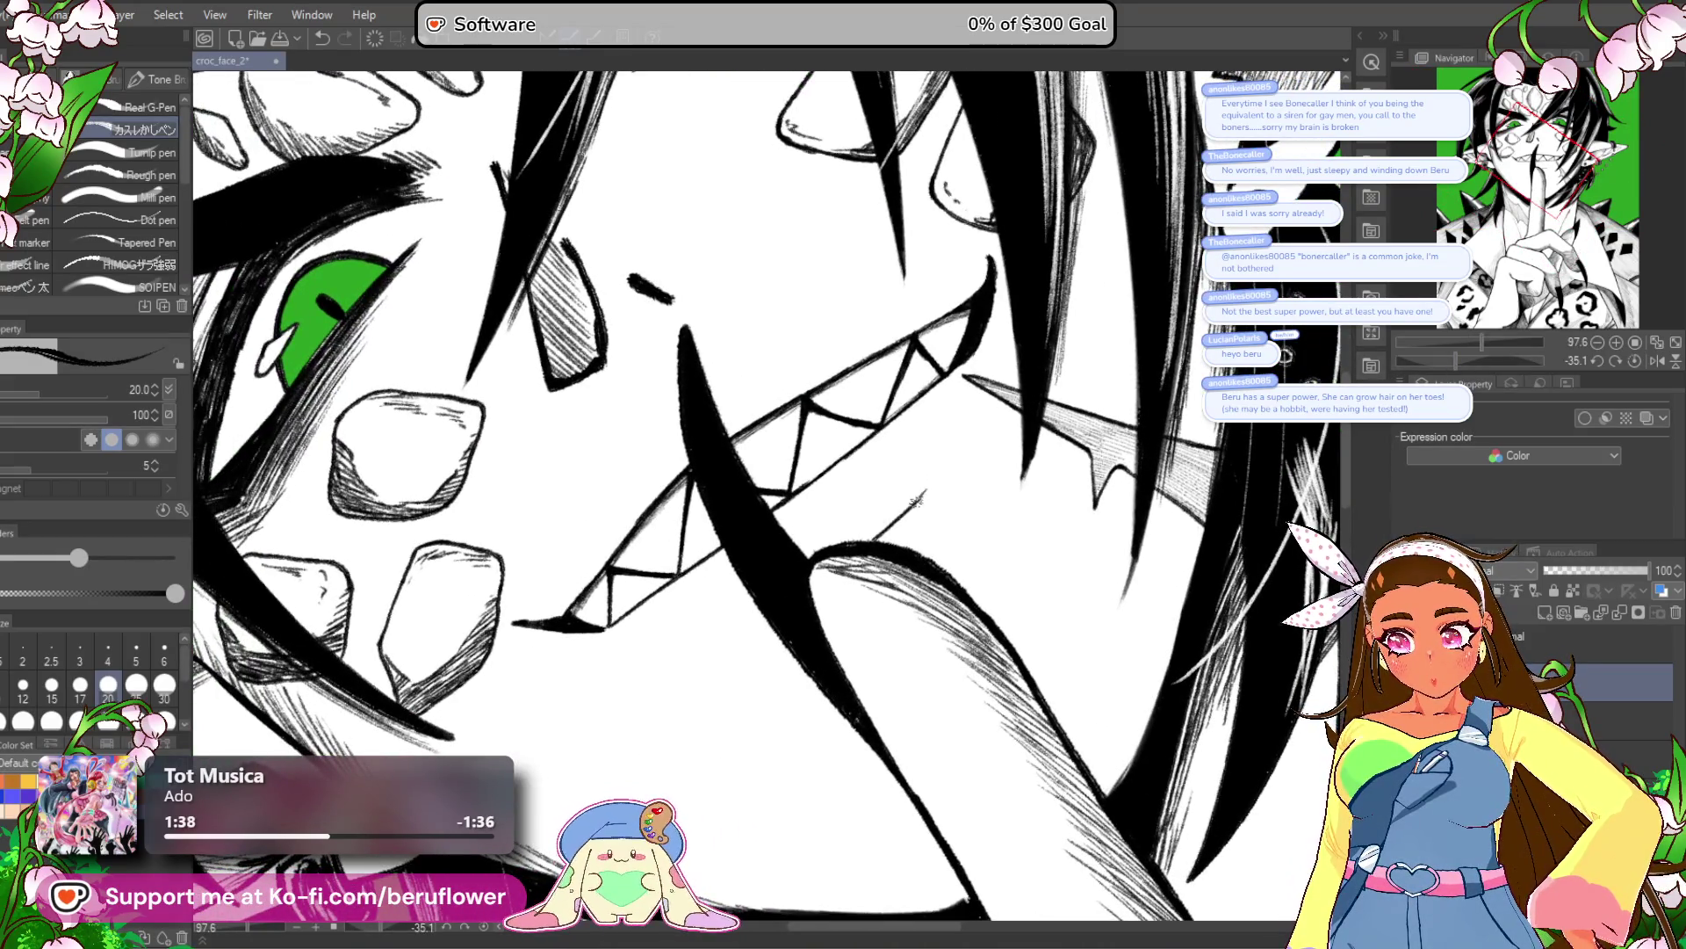
{"action": "left_click_drag", "start_coordinate": [889, 516], "coordinate": [1047, 455]}
{"action": "left_click_drag", "start_coordinate": [943, 527], "coordinate": [872, 566]}
{"action": "key", "text": "ctrl+z"}
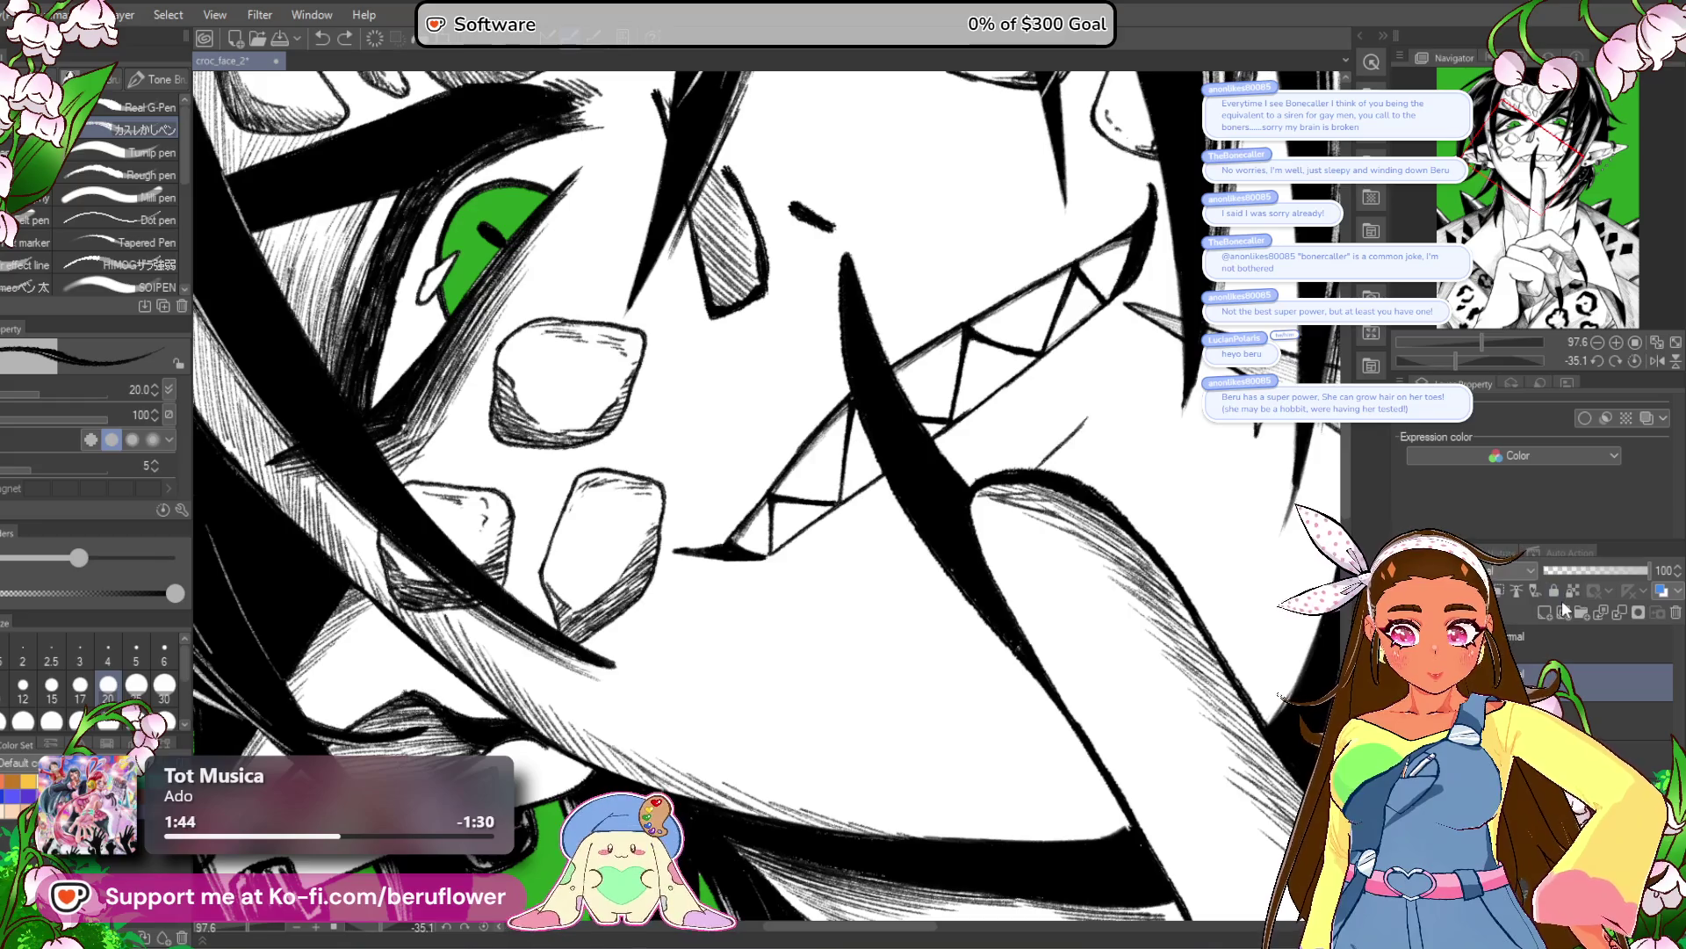
{"action": "left_click", "coordinate": [1544, 613]}
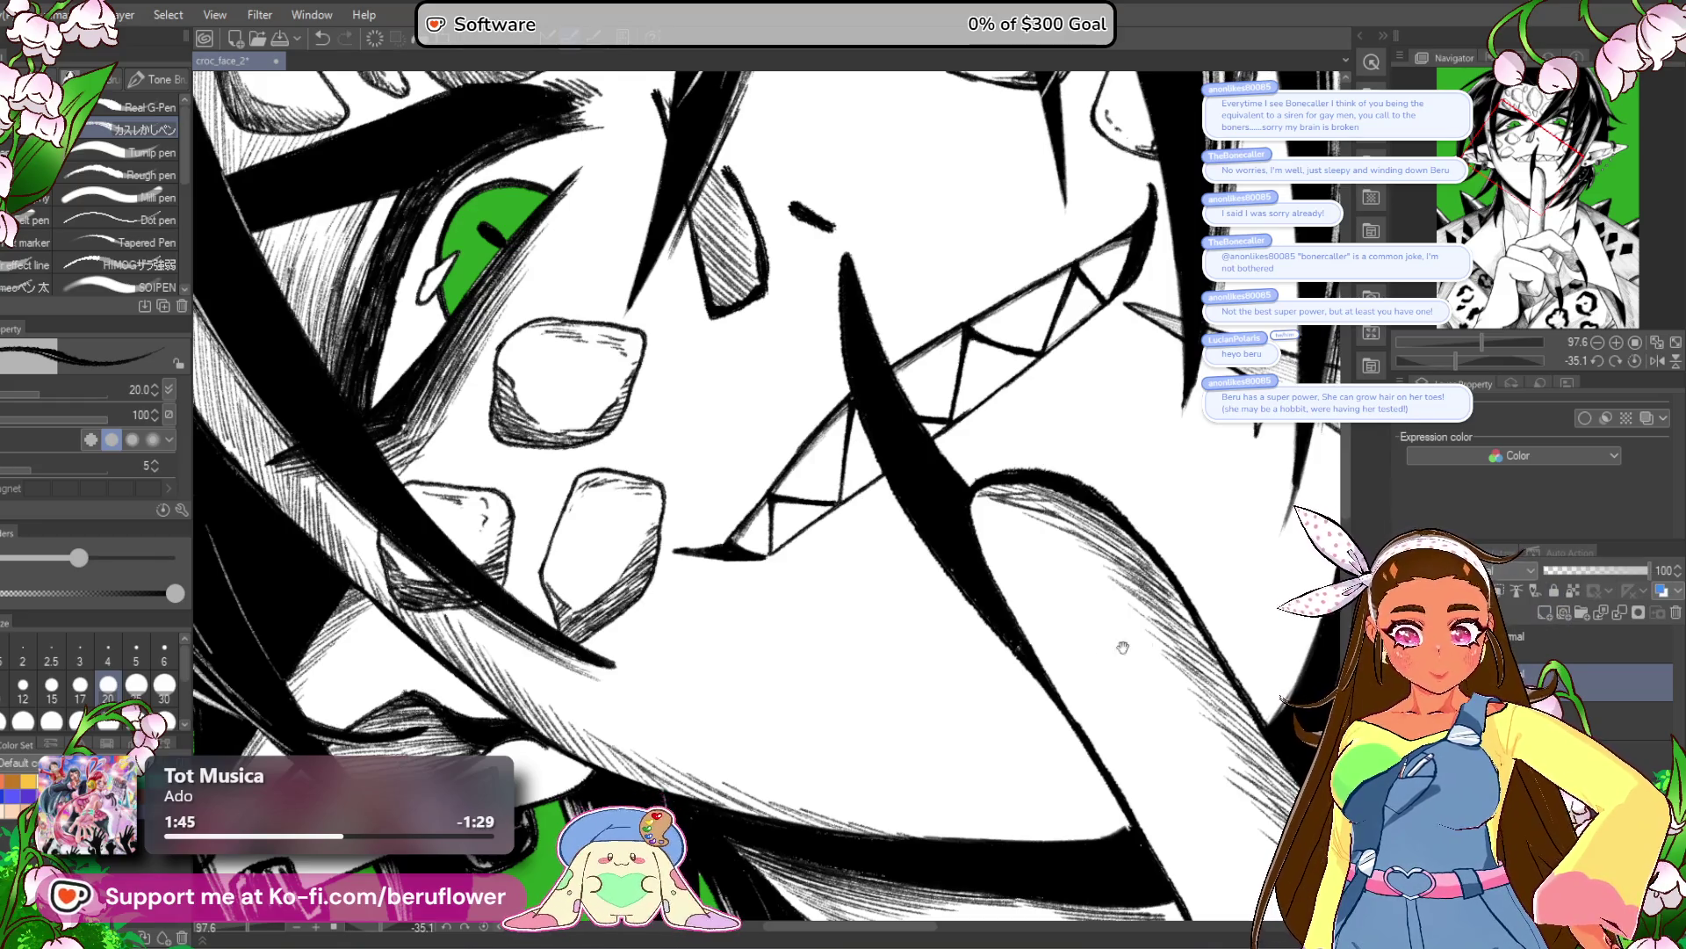
{"action": "left_click_drag", "start_coordinate": [1087, 430], "coordinate": [975, 505]}
Lengthen the short pencil line beneath the teeth.
{"action": "left_click", "coordinate": [1631, 355]}
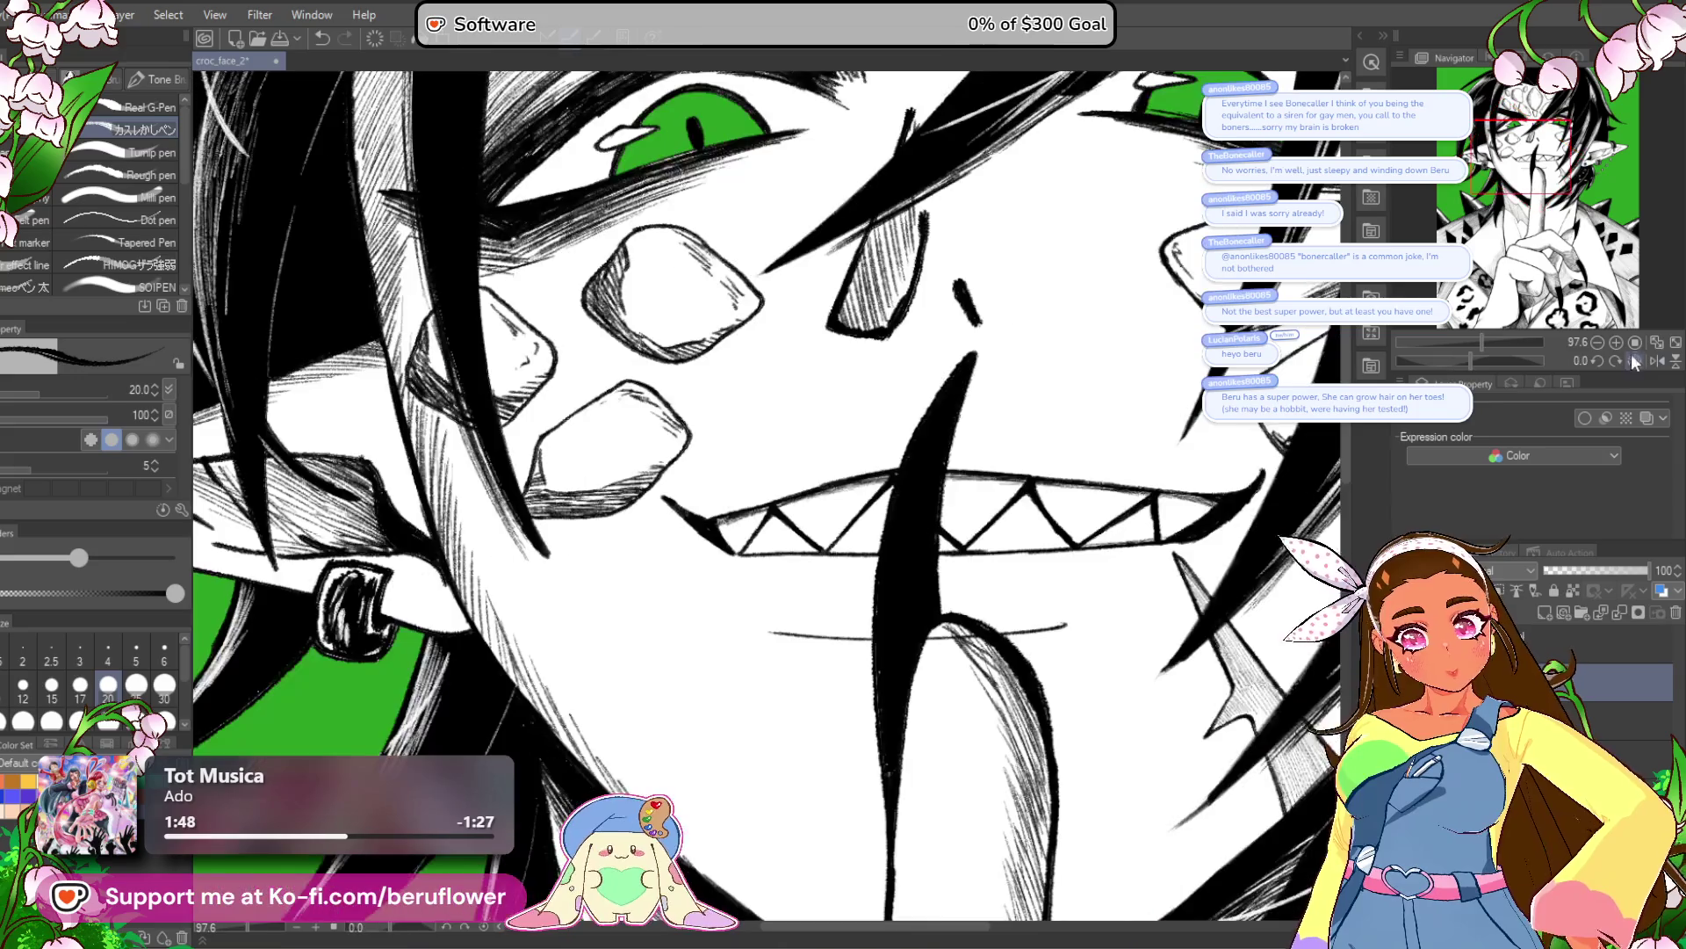
{"action": "key", "text": "ctrl+0"}
{"action": "scroll", "coordinate": [1220, 617], "scroll_direction": "up", "scroll_amount": 2}
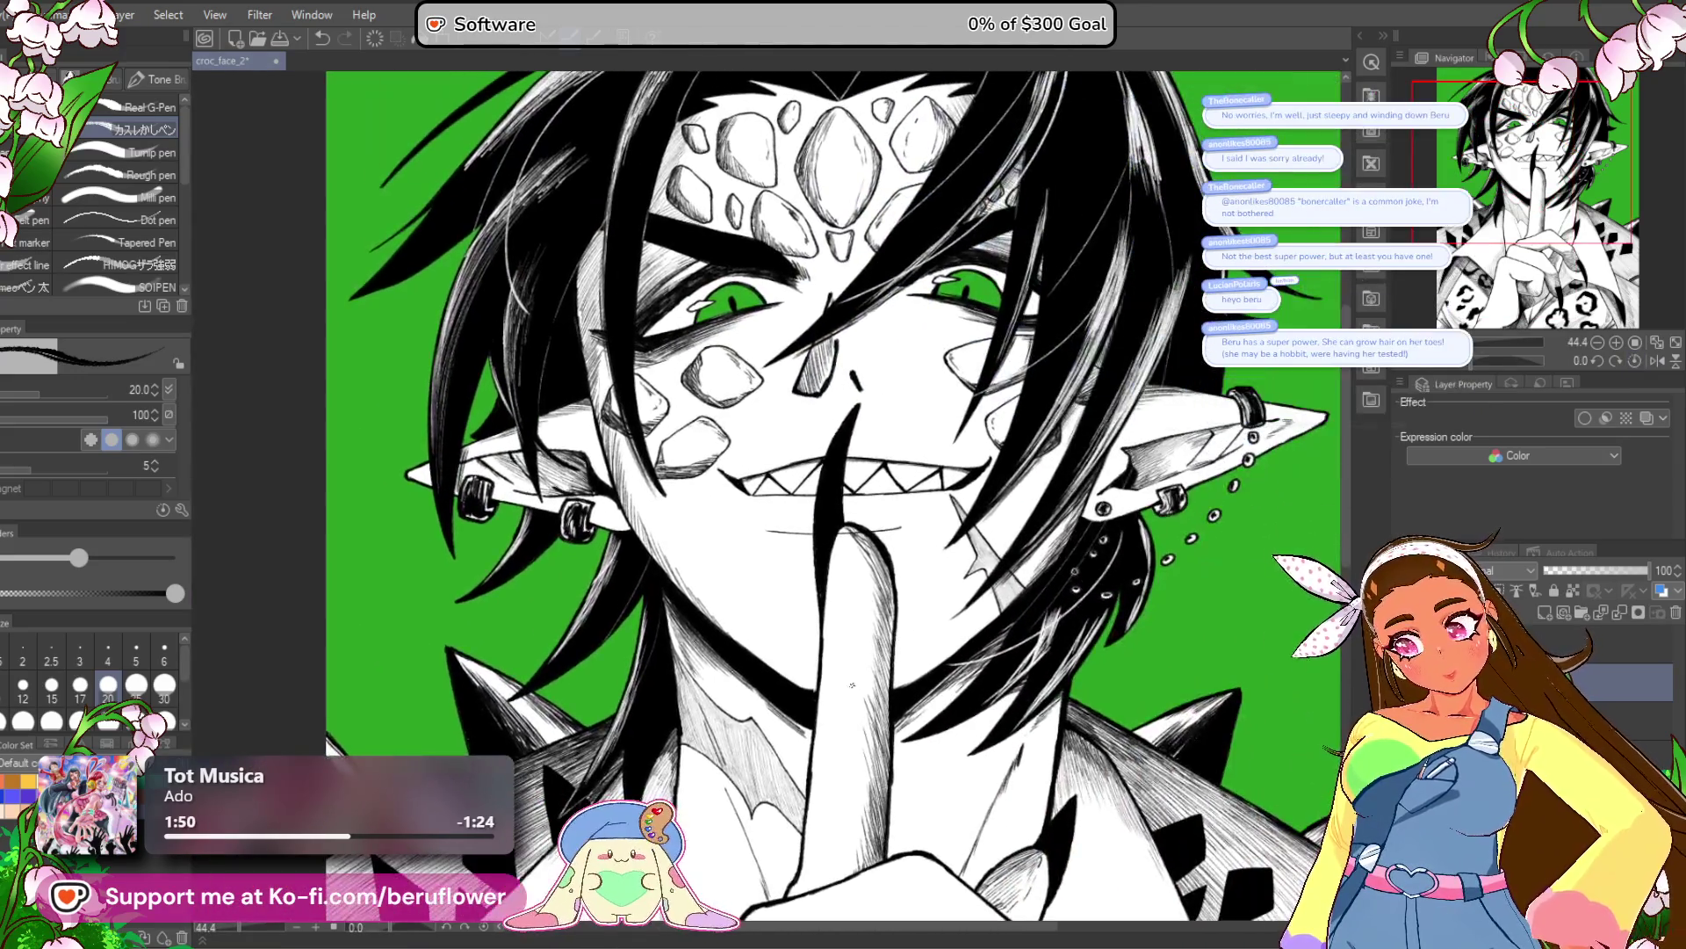
{"action": "mouse_move", "coordinate": [949, 630]}
{"action": "left_mouse_down"}
{"action": "mouse_move", "coordinate": [948, 720]}
{"action": "mouse_move", "coordinate": [915, 672]}
{"action": "mouse_move", "coordinate": [885, 668]}
{"action": "left_mouse_up"}
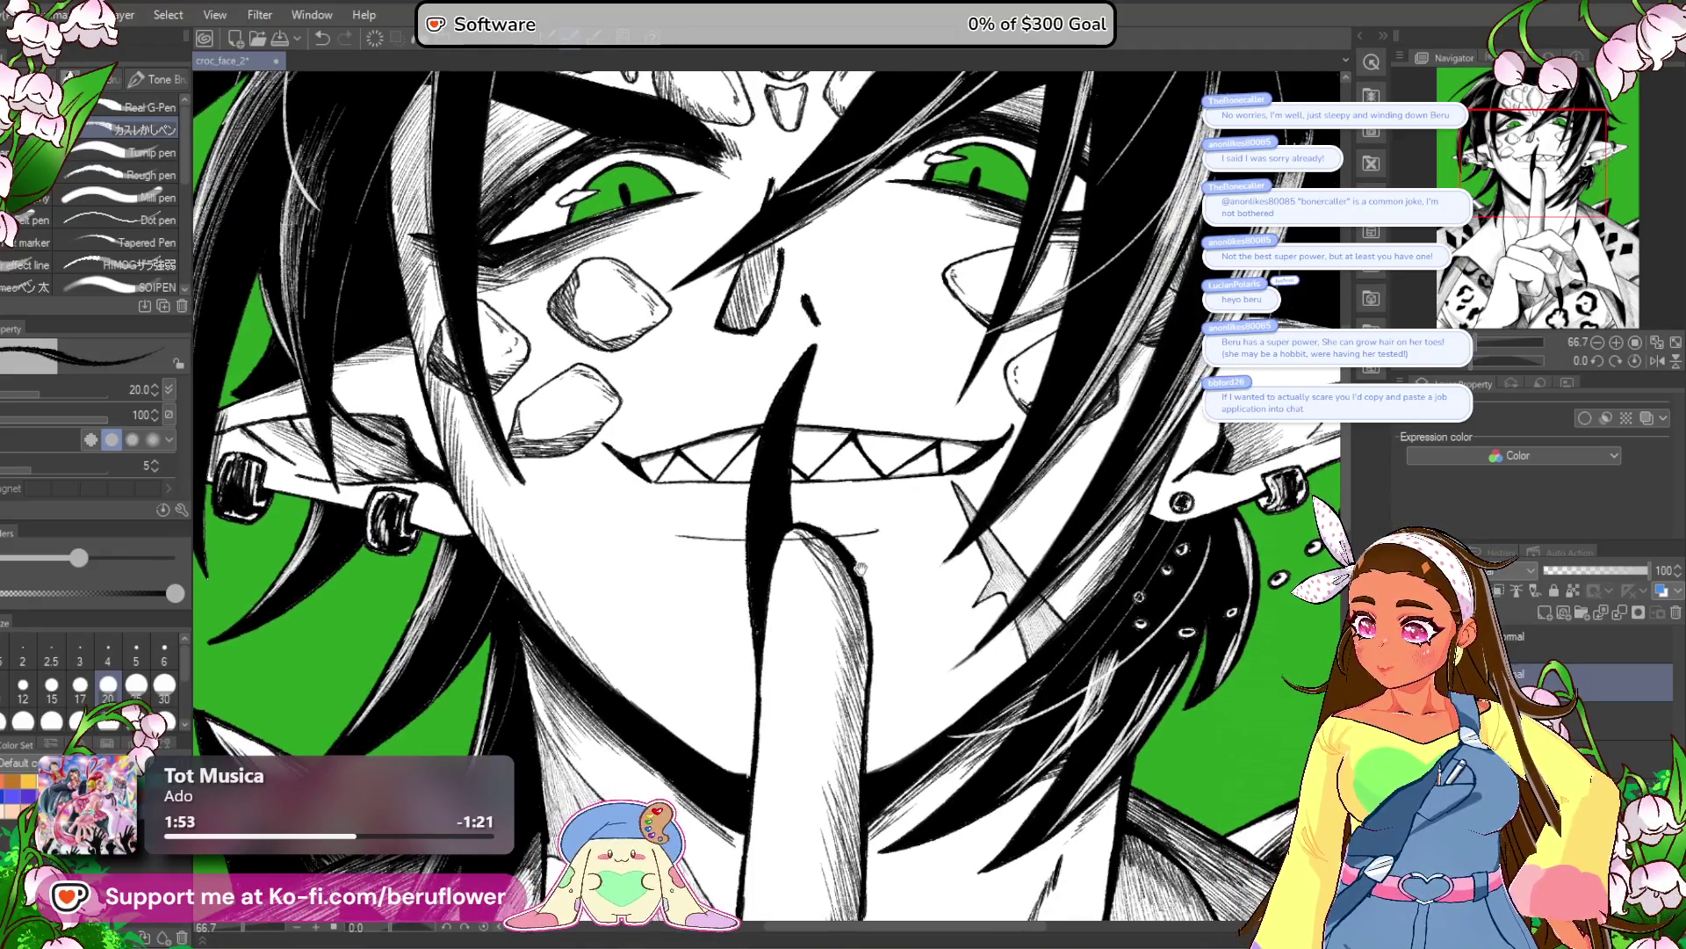
{"action": "scroll", "coordinate": [825, 534], "scroll_direction": "up", "scroll_amount": 2}
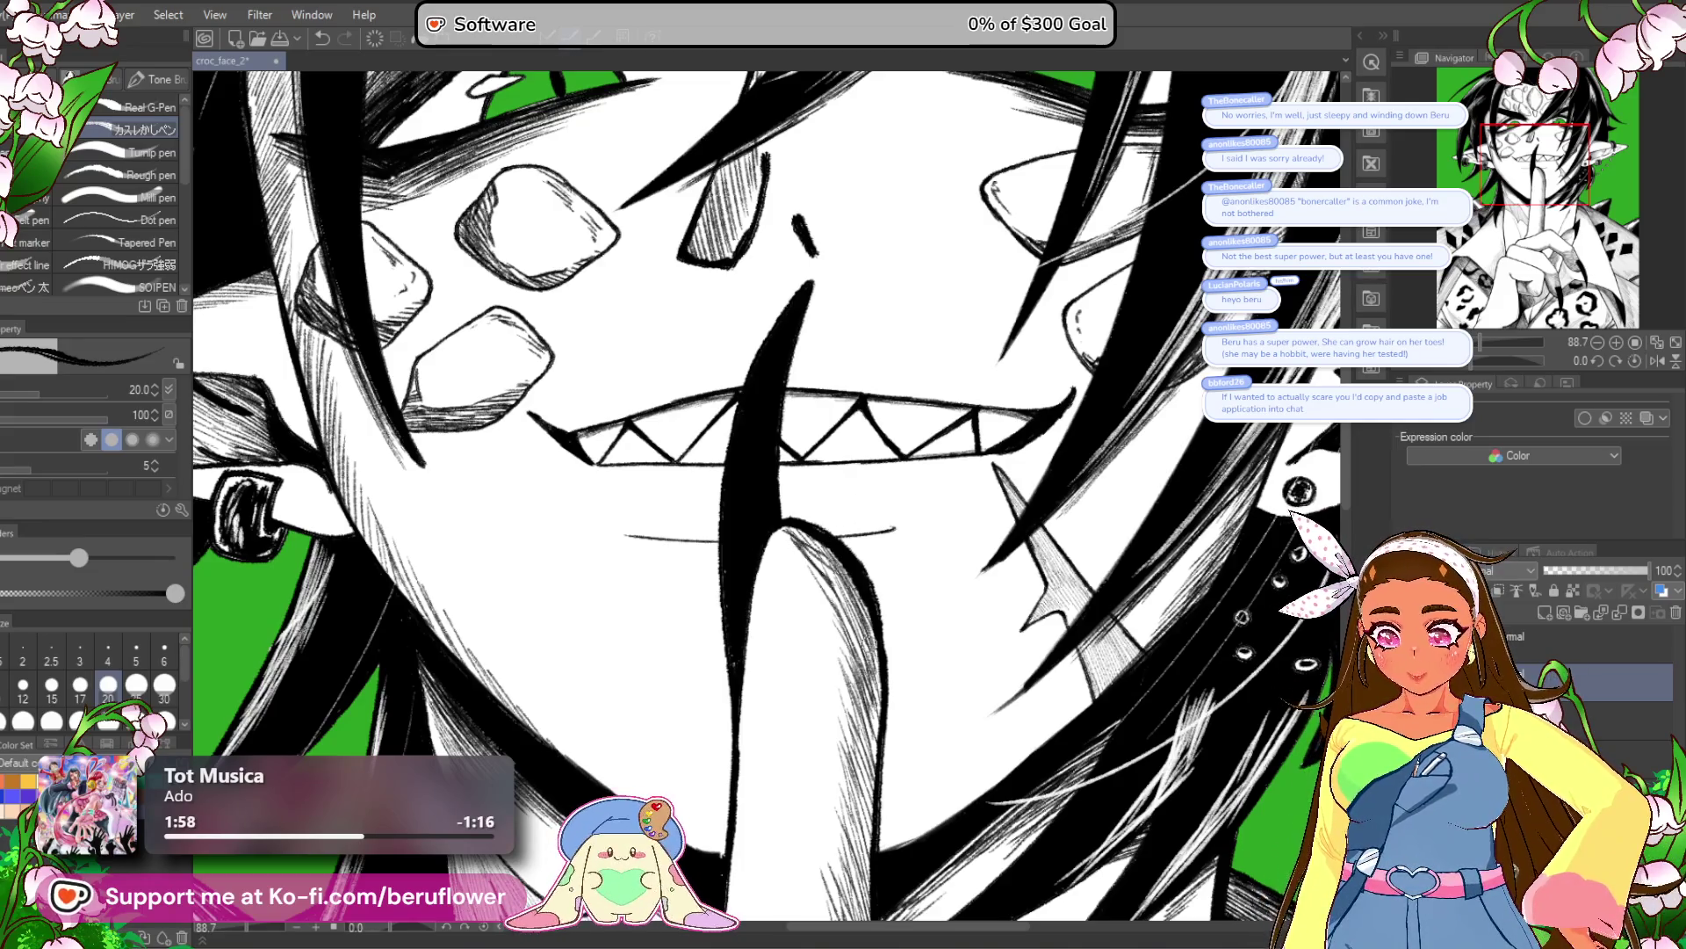
{"action": "mouse_move", "coordinate": [1142, 528]}
{"action": "left_mouse_down"}
{"action": "mouse_move", "coordinate": [1462, 373]}
{"action": "mouse_move", "coordinate": [1450, 387]}
{"action": "left_mouse_up"}
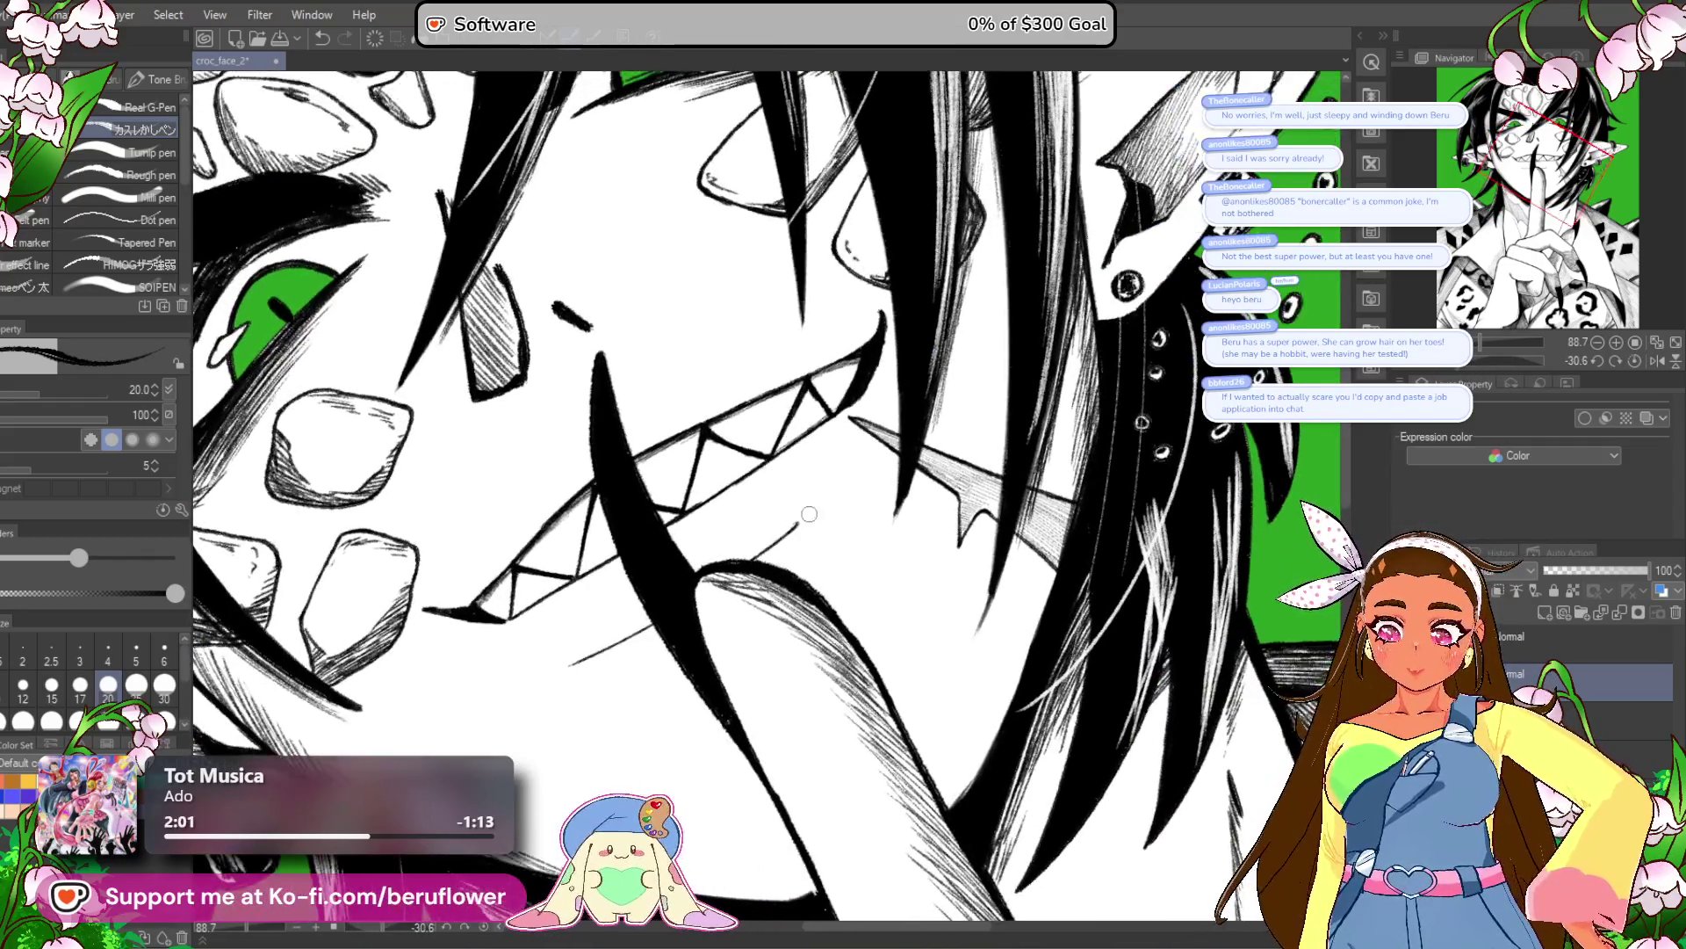
{"action": "scroll", "coordinate": [864, 463], "scroll_direction": "up", "scroll_amount": 3}
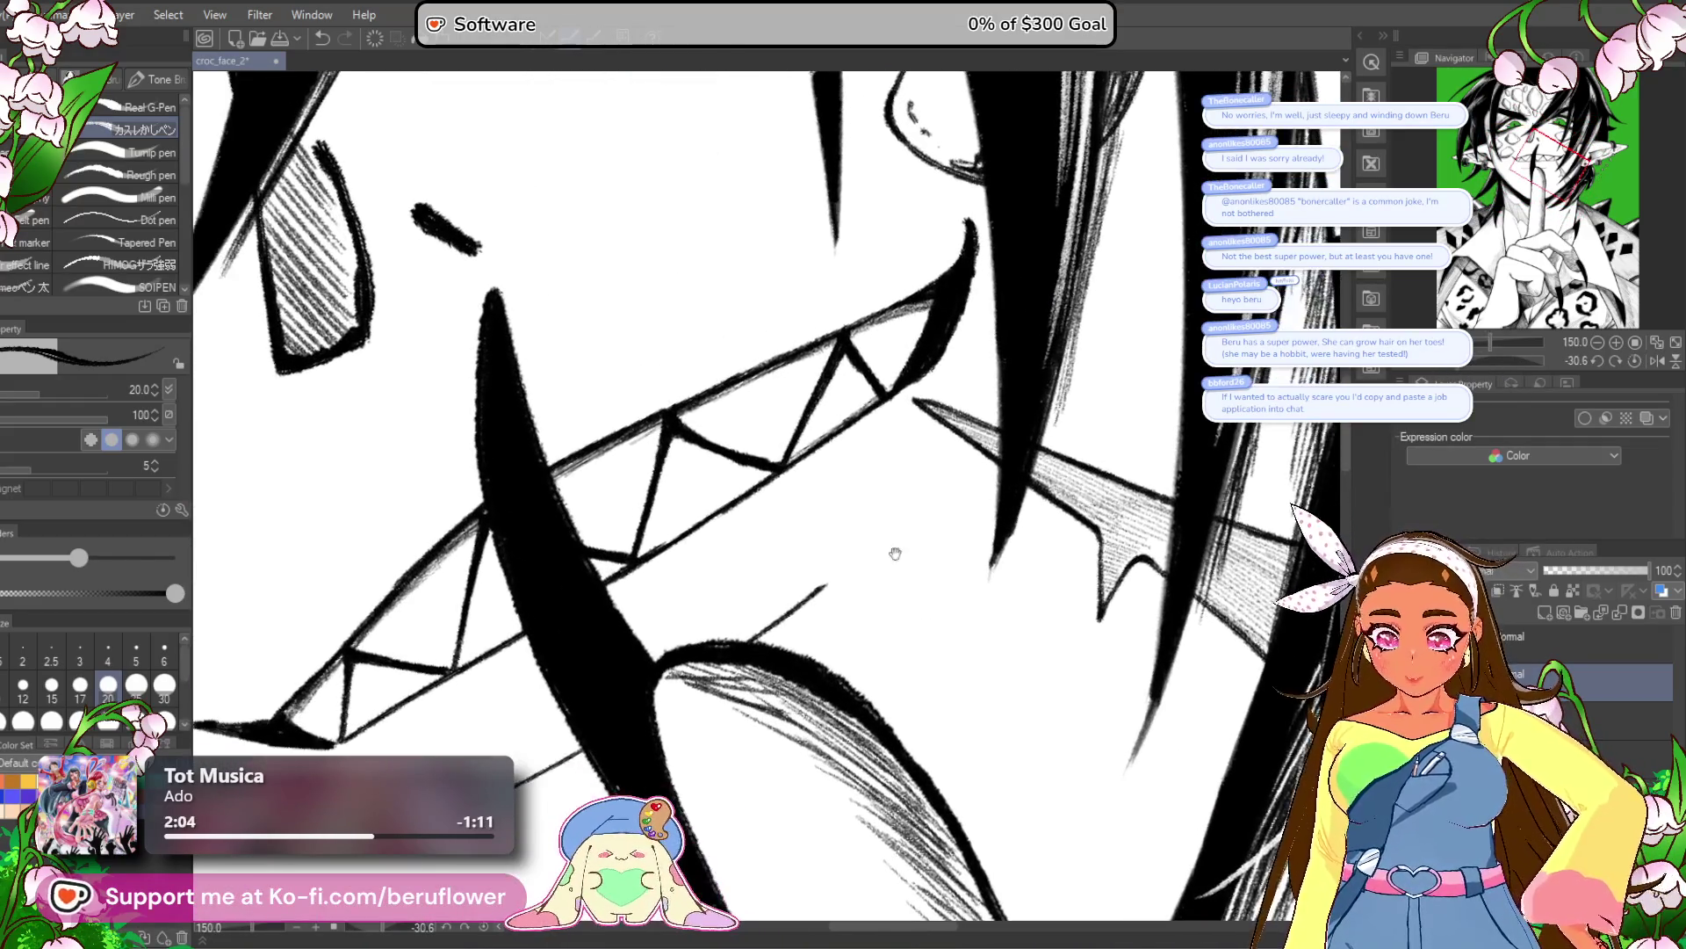
{"action": "left_click_drag", "start_coordinate": [750, 640], "coordinate": [869, 544]}
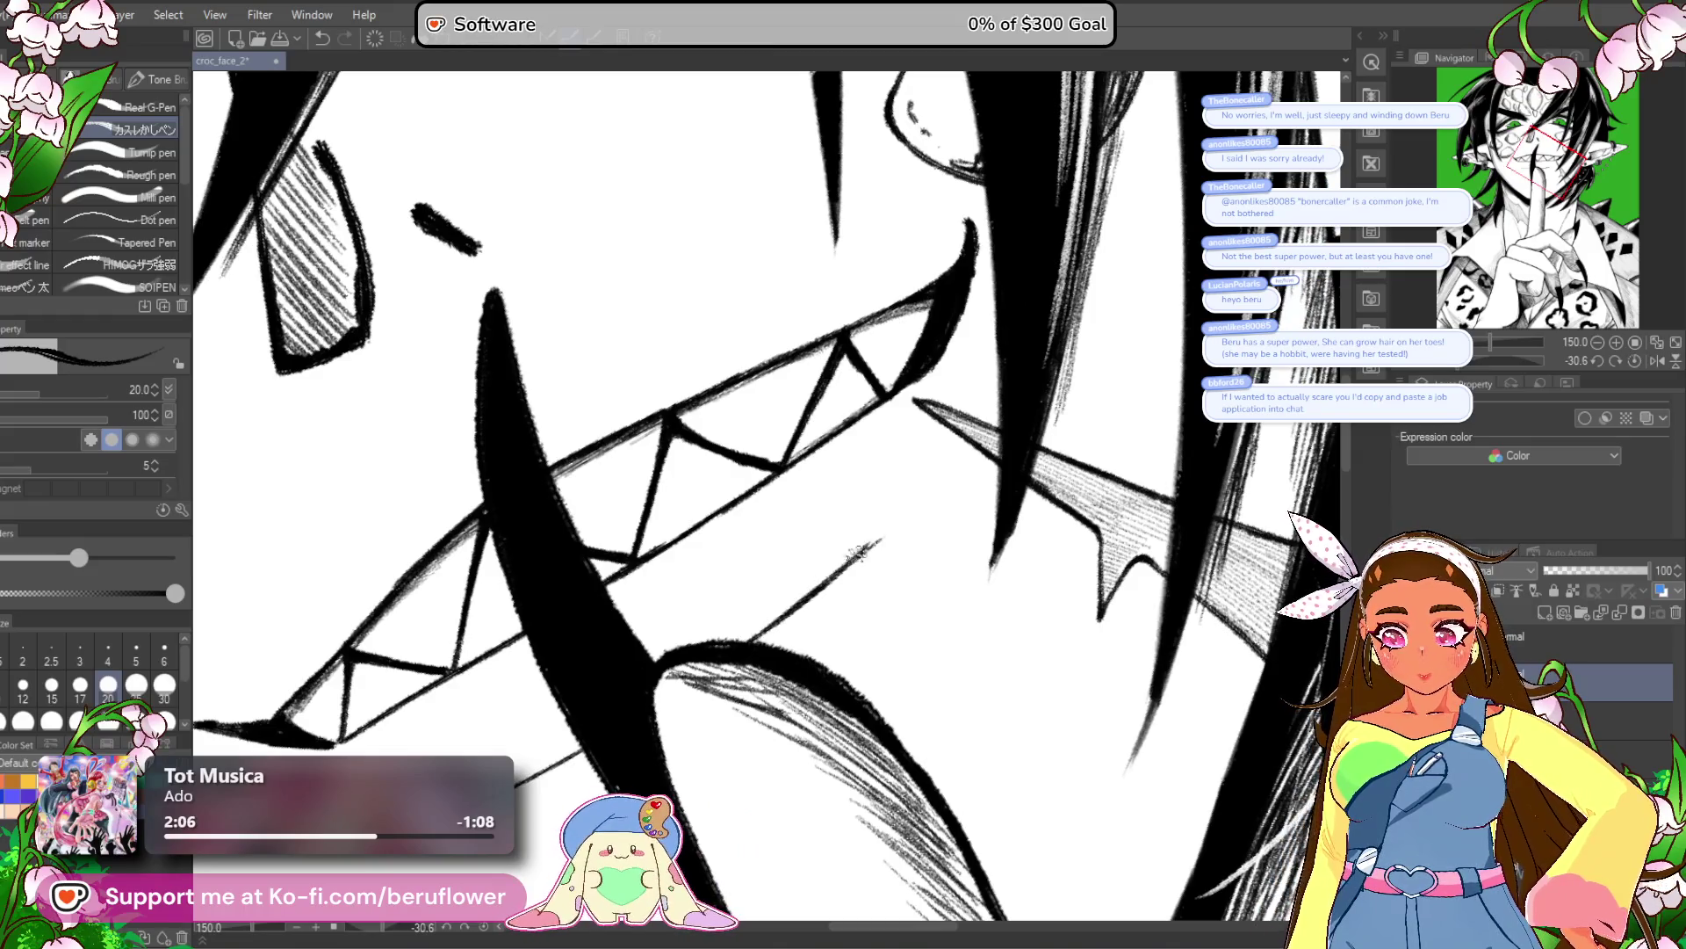
Darken the upper tooth's outline and shade its inside with pencil strokes.
{"action": "left_click_drag", "start_coordinate": [788, 715], "coordinate": [1016, 480]}
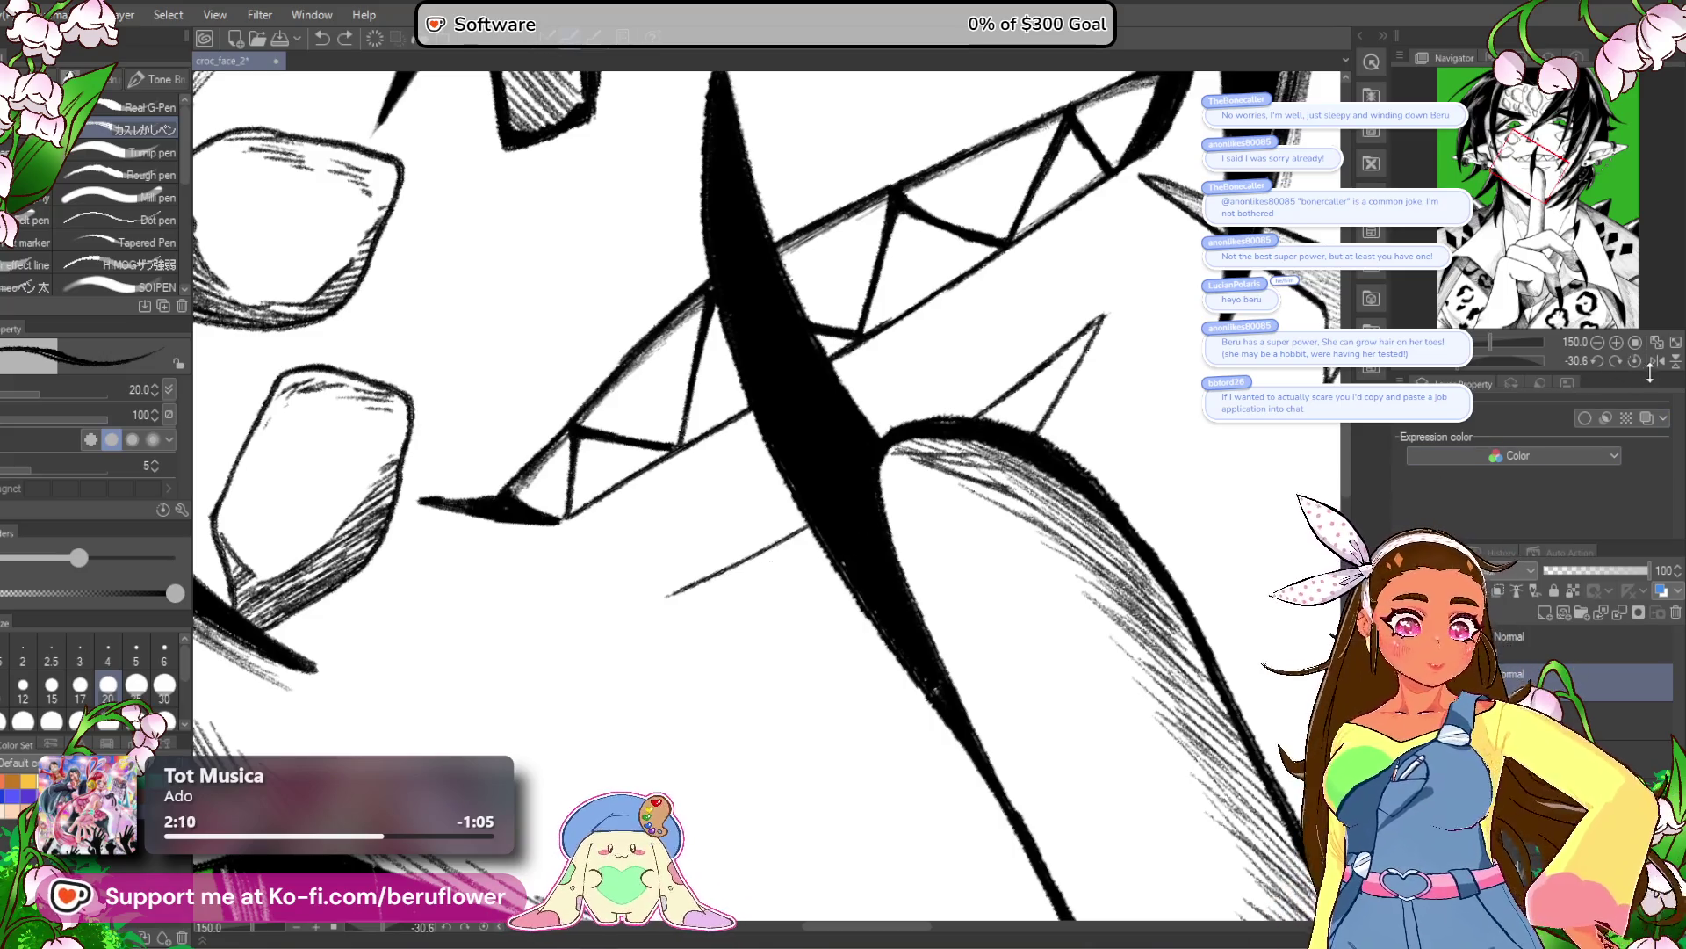
{"action": "key", "text": "at"}
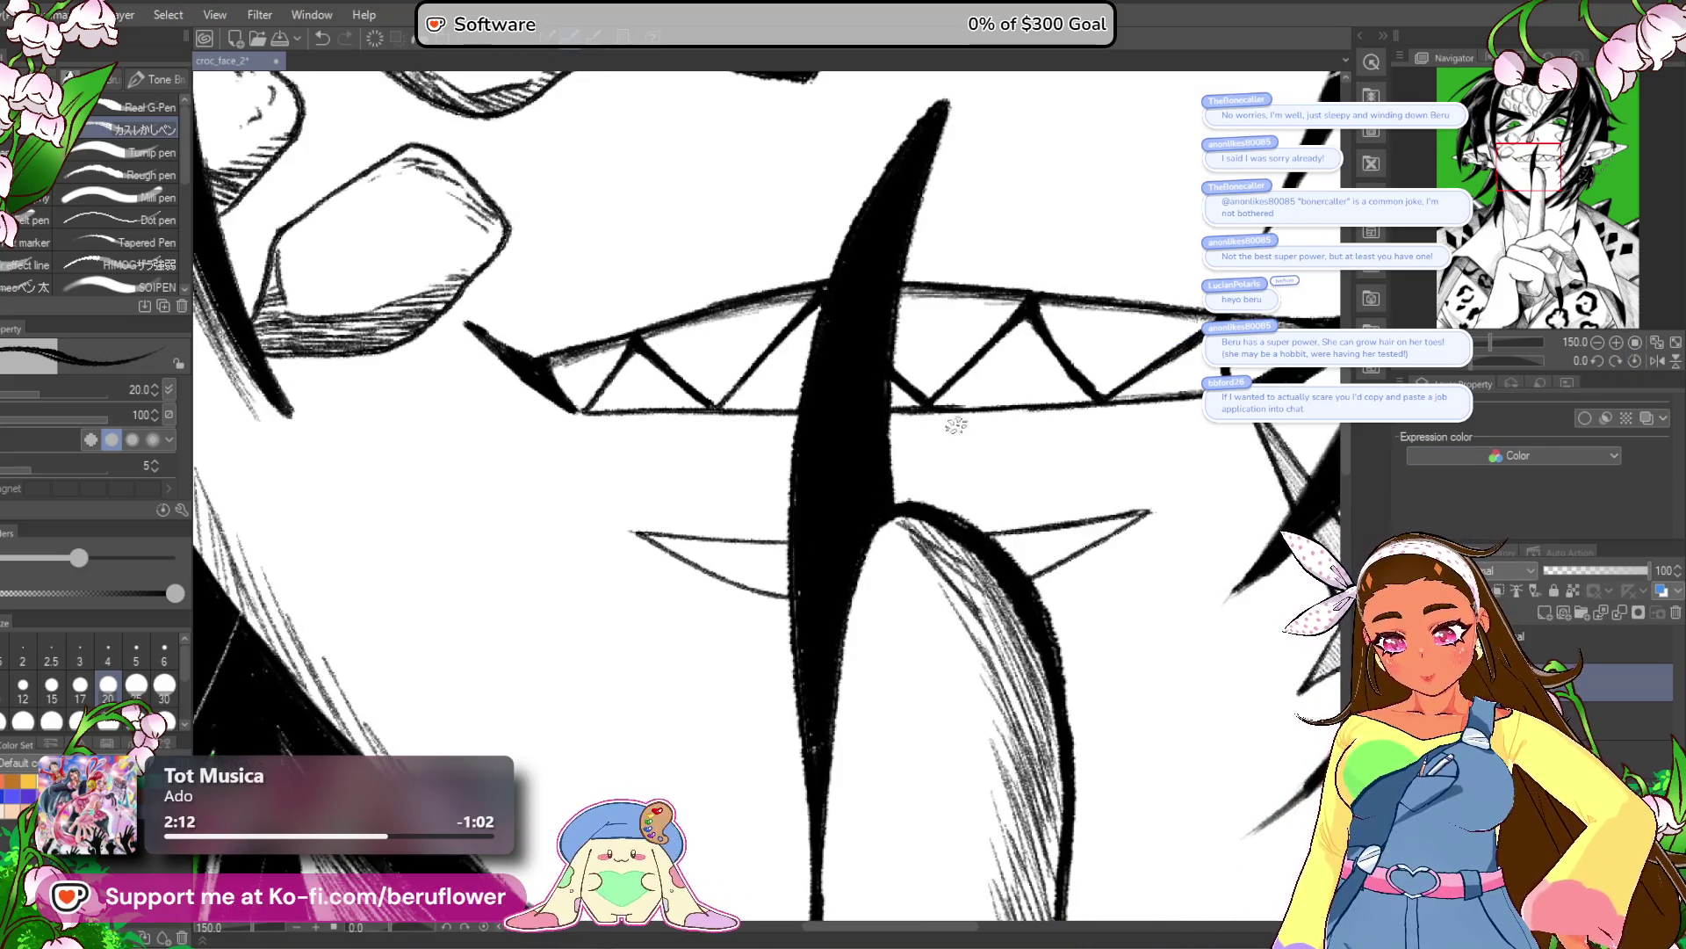
{"action": "scroll", "coordinate": [1095, 606], "scroll_direction": "down", "scroll_amount": 10}
{"action": "scroll", "coordinate": [1128, 749], "scroll_direction": "up", "scroll_amount": 5}
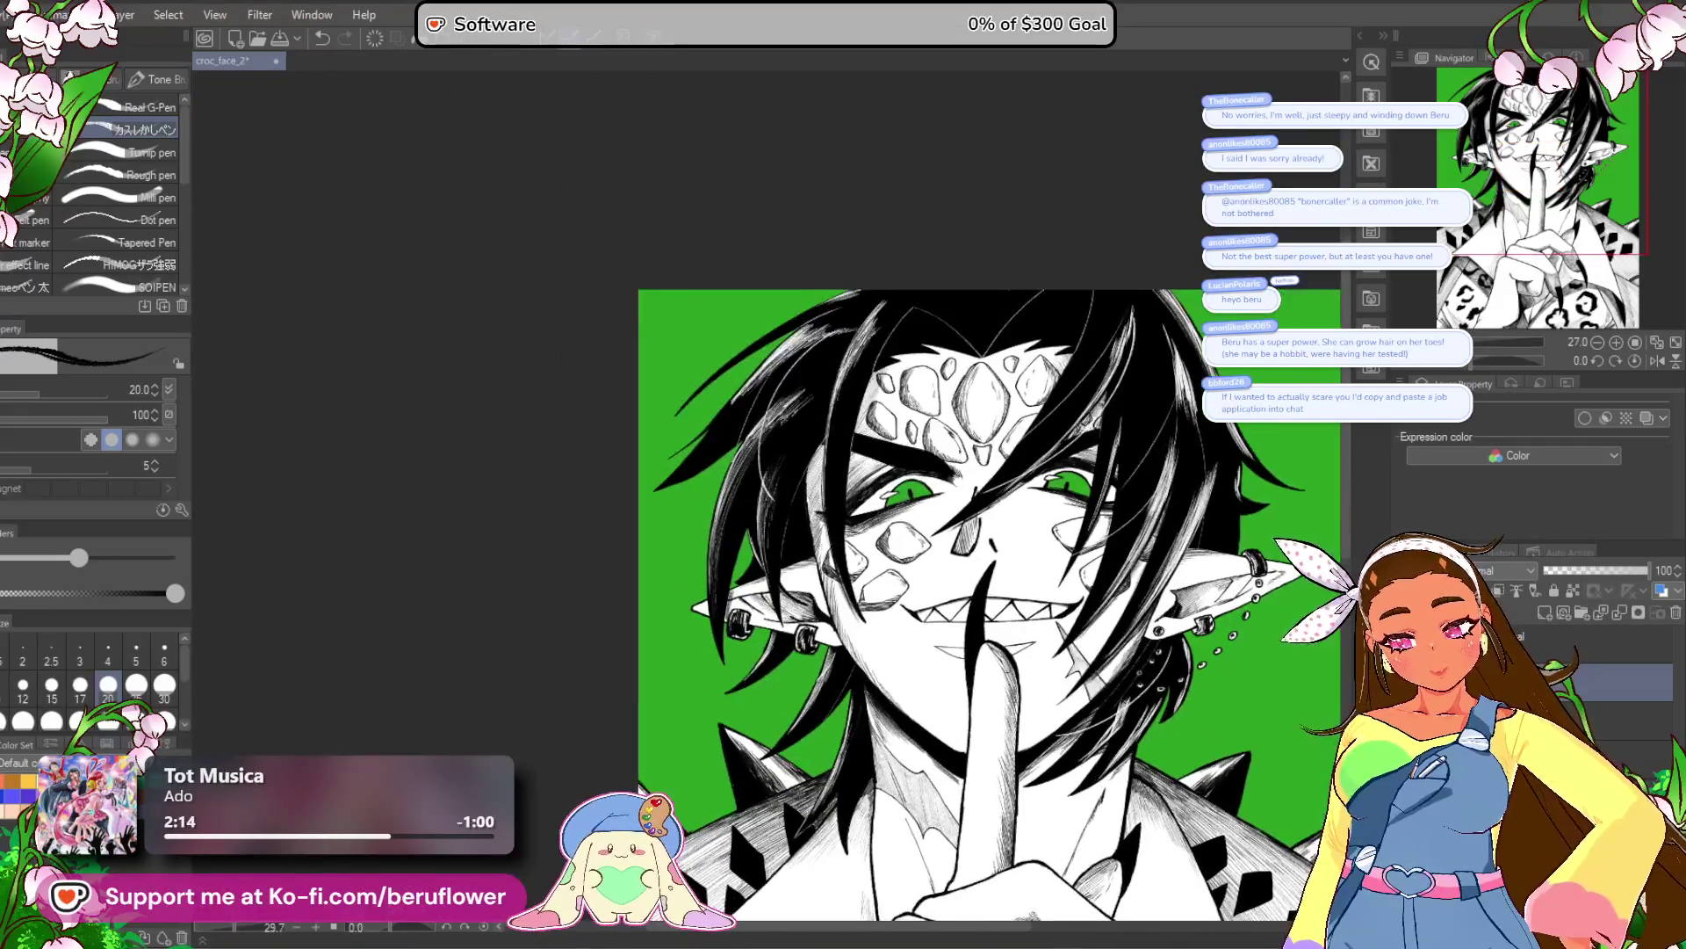
{"action": "left_click_drag", "start_coordinate": [1127, 749], "coordinate": [1079, 760]}
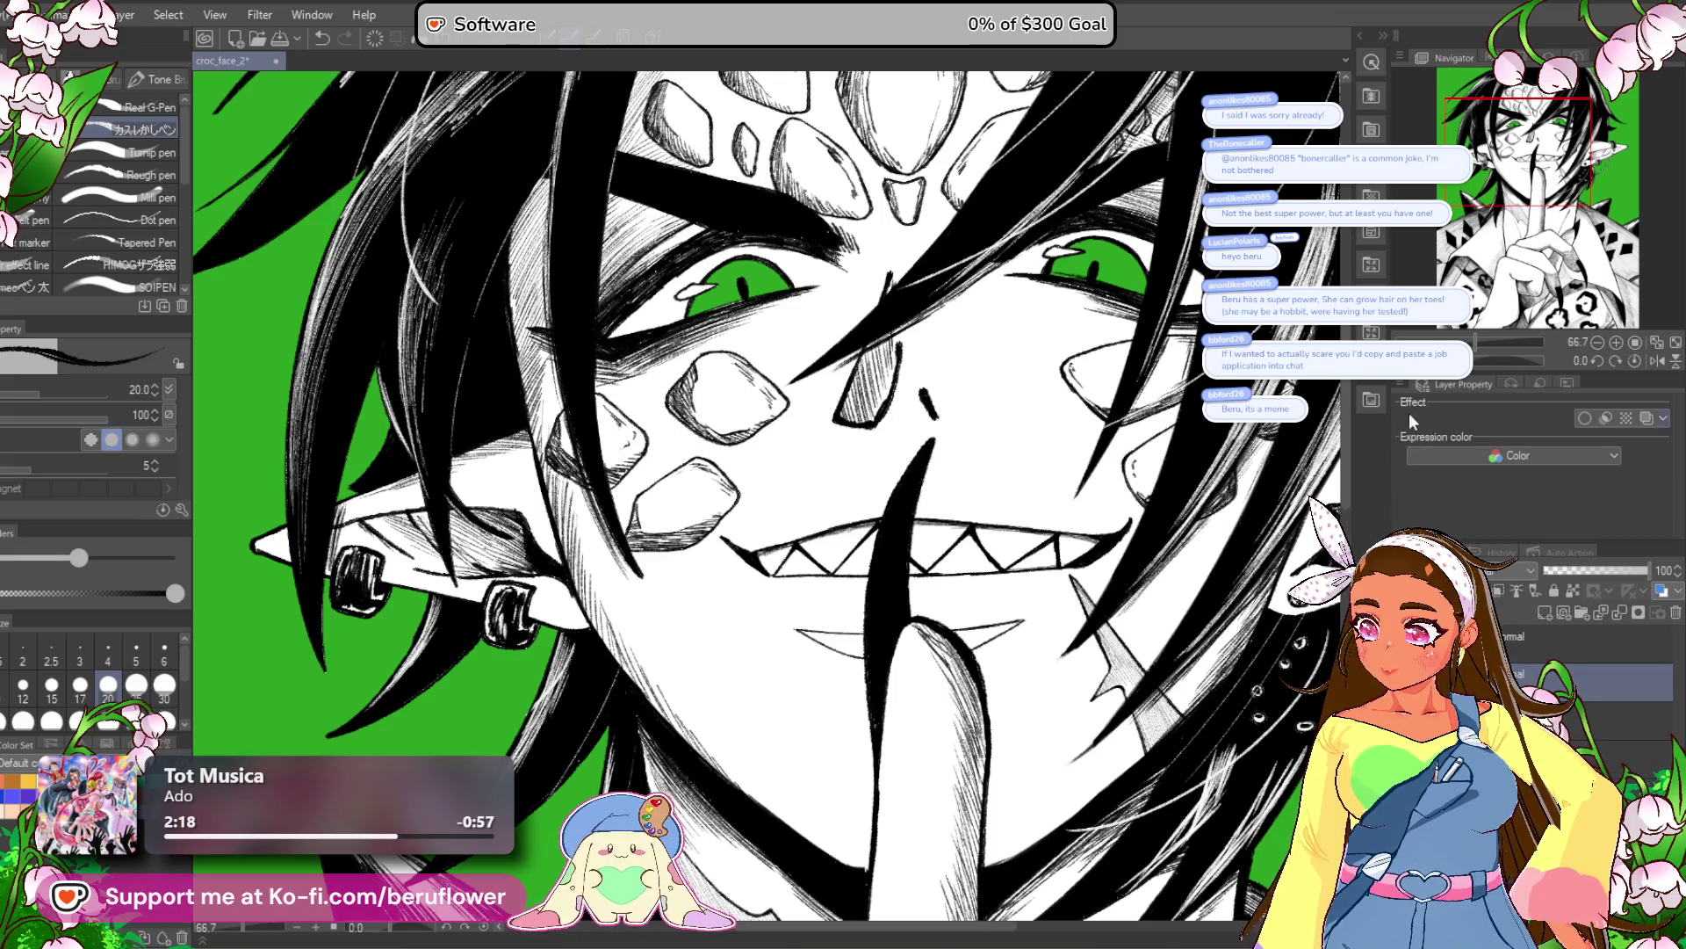
{"action": "left_click_drag", "start_coordinate": [1476, 361], "coordinate": [1454, 360]}
{"action": "scroll", "coordinate": [949, 501], "scroll_direction": "up", "scroll_amount": 4}
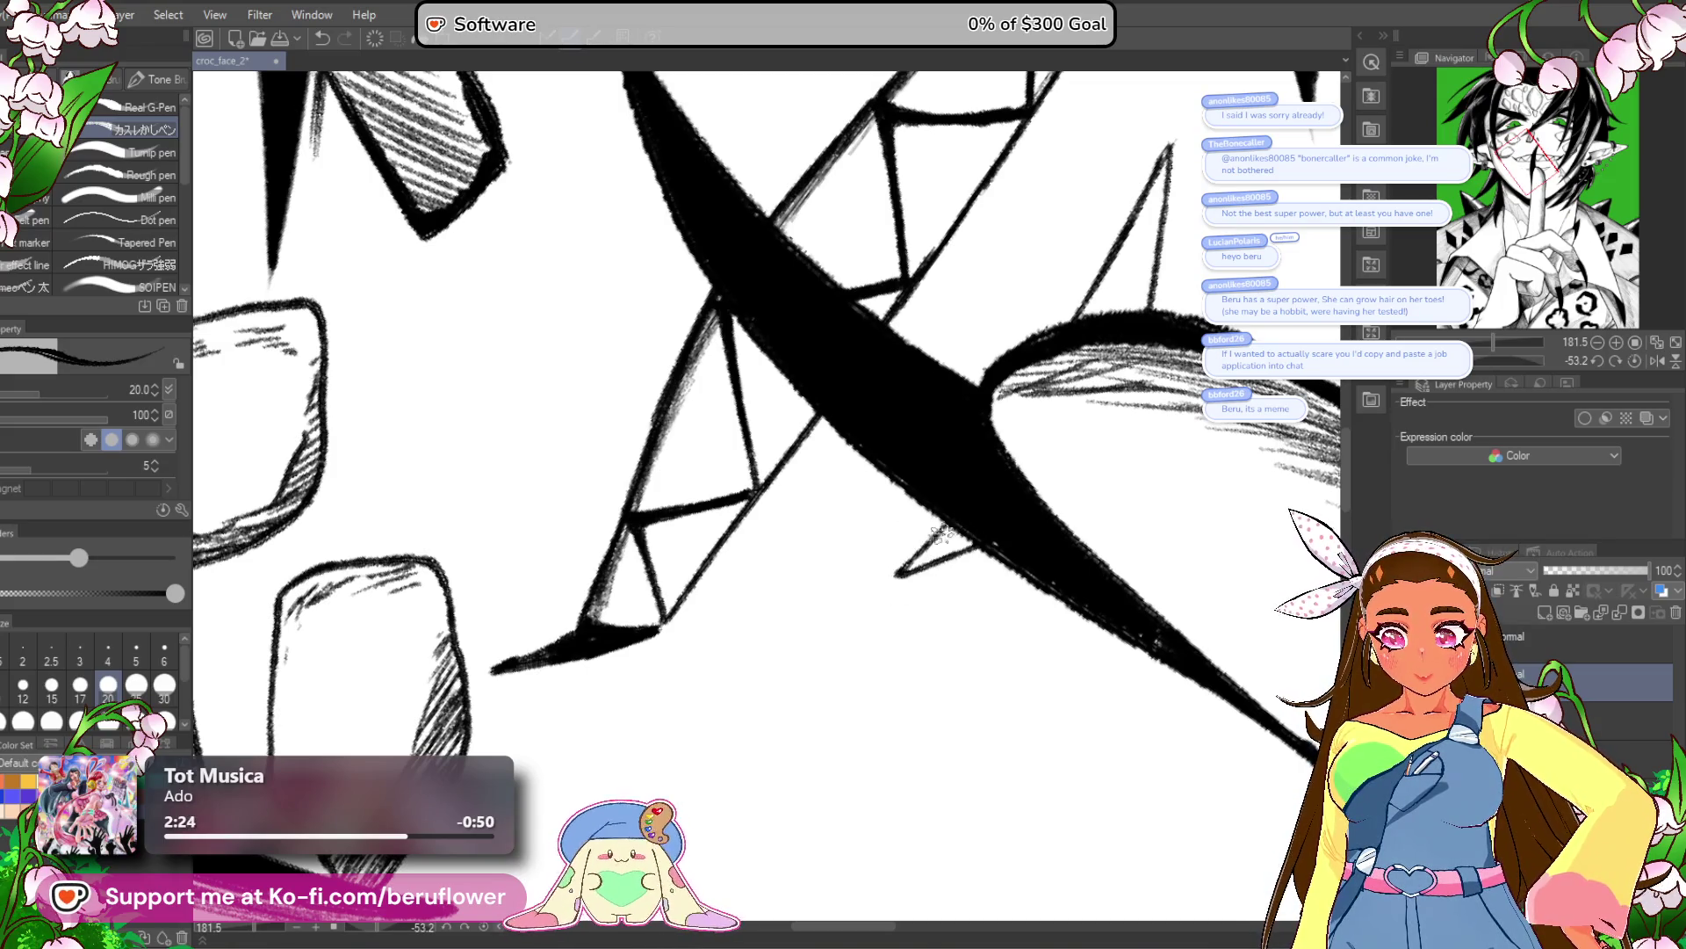
{"action": "left_click_drag", "start_coordinate": [1104, 490], "coordinate": [905, 717]}
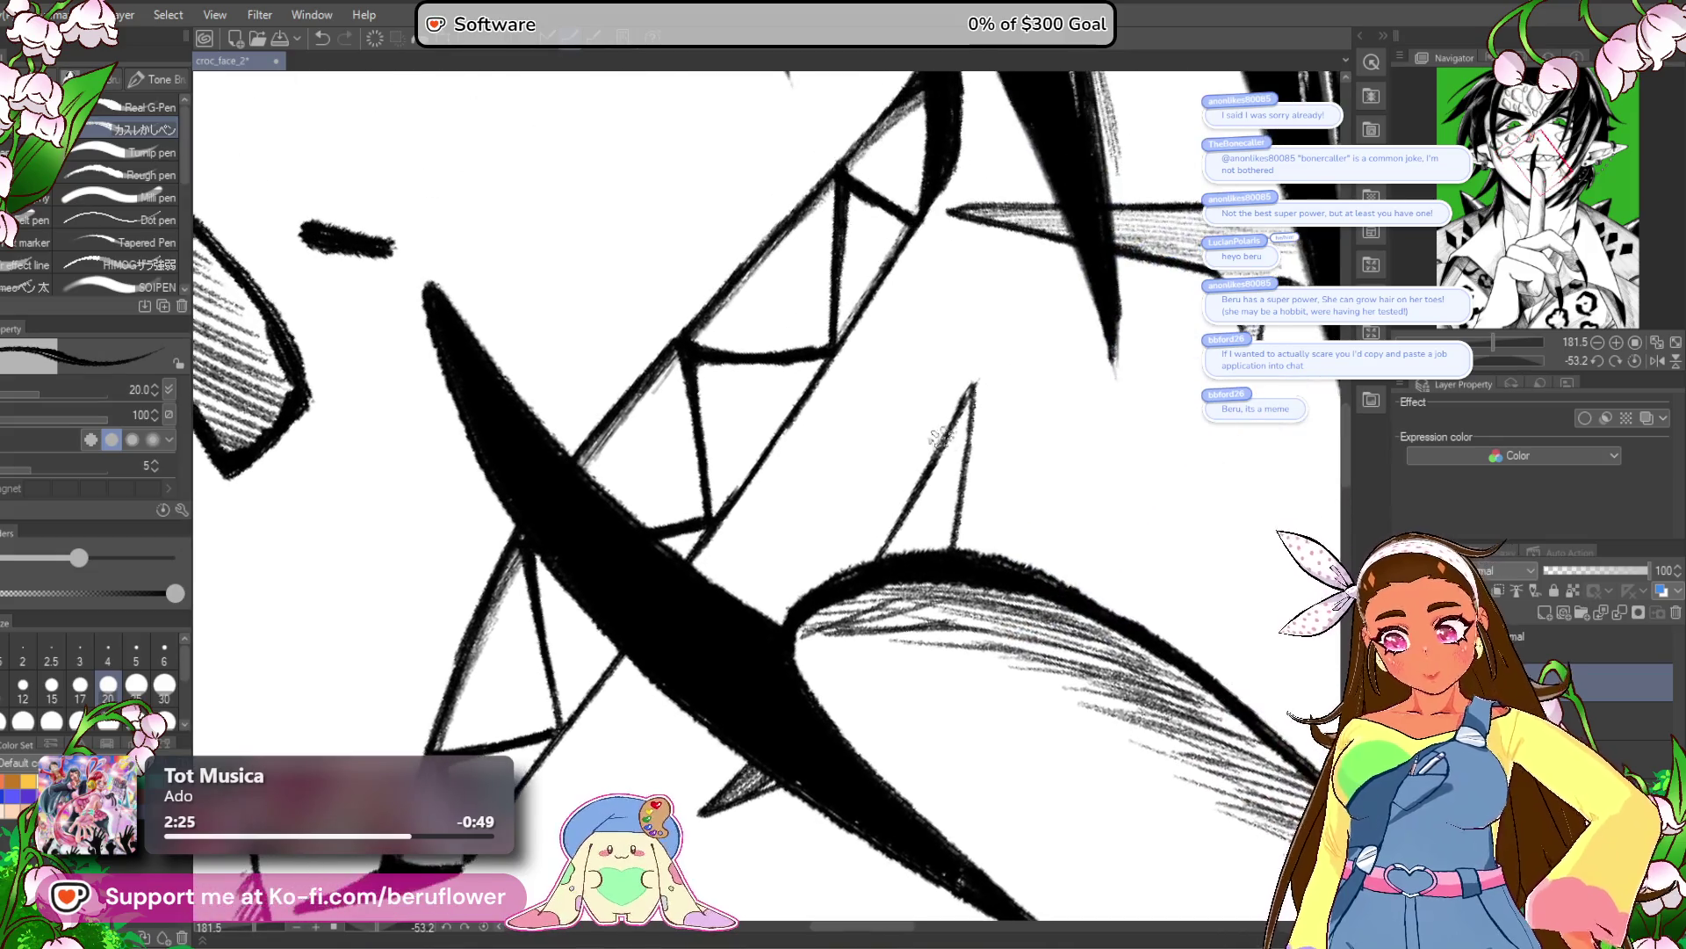
{"action": "mouse_move", "coordinate": [928, 477]}
{"action": "left_mouse_down"}
{"action": "mouse_move", "coordinate": [882, 549]}
{"action": "mouse_move", "coordinate": [971, 407]}
{"action": "left_mouse_up"}
{"action": "left_click_drag", "start_coordinate": [967, 469], "coordinate": [924, 551]}
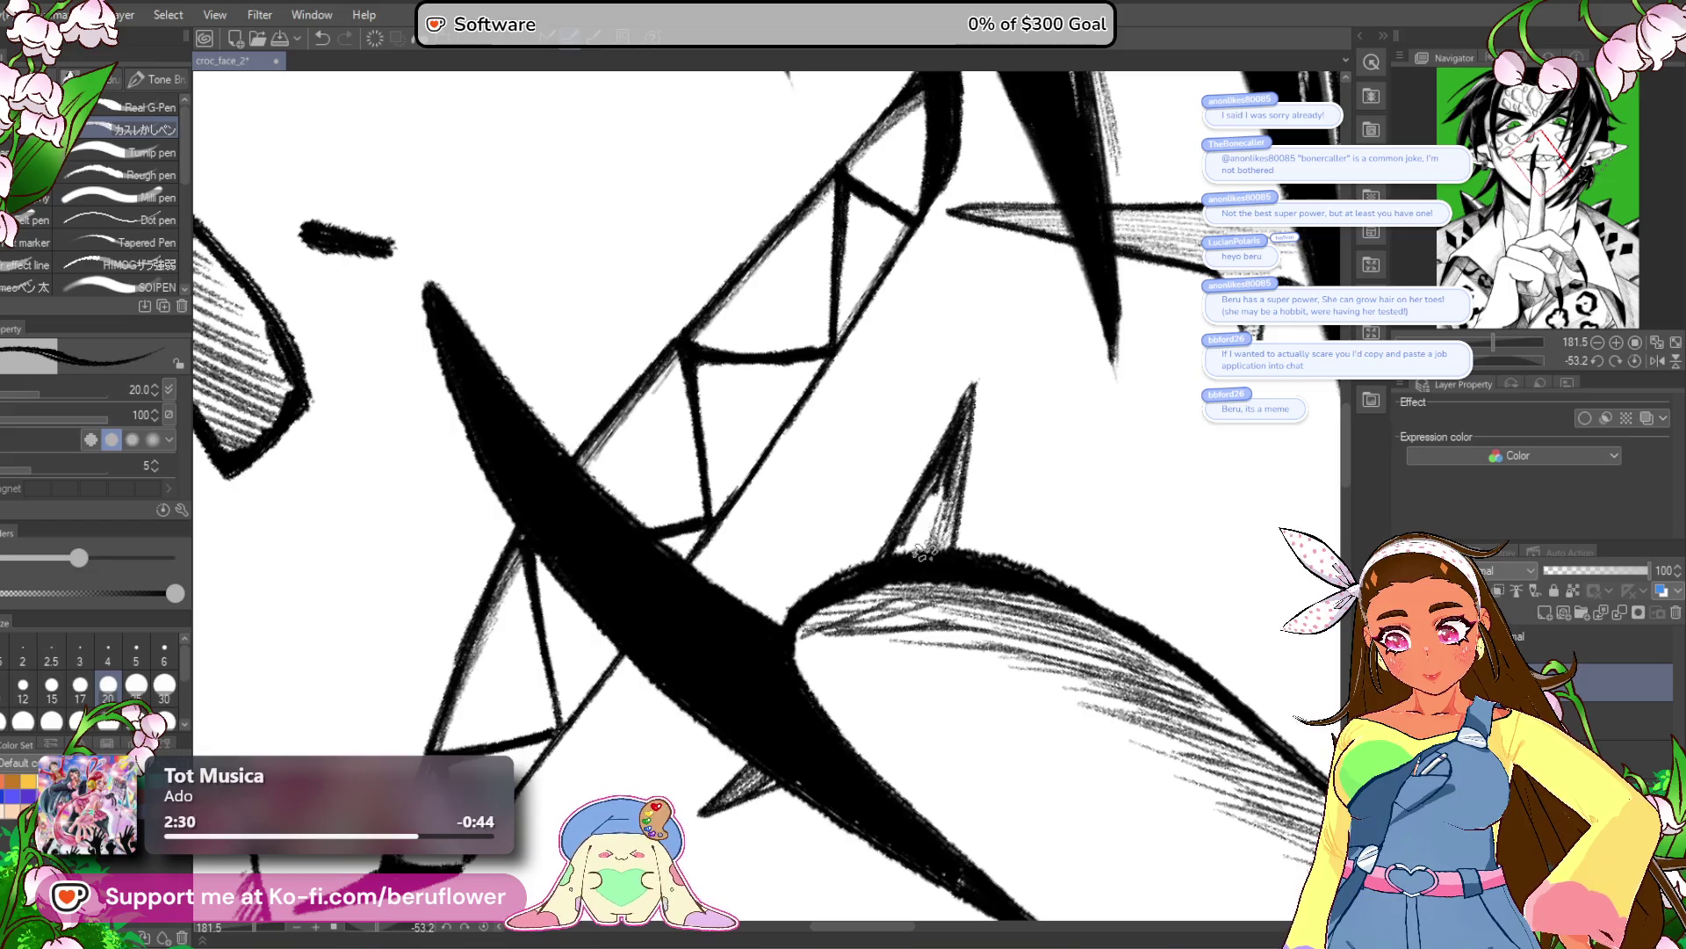
Add fine pencil hatching just left of the tooth and along its left edge.
{"action": "key", "text": "ctrl+0"}
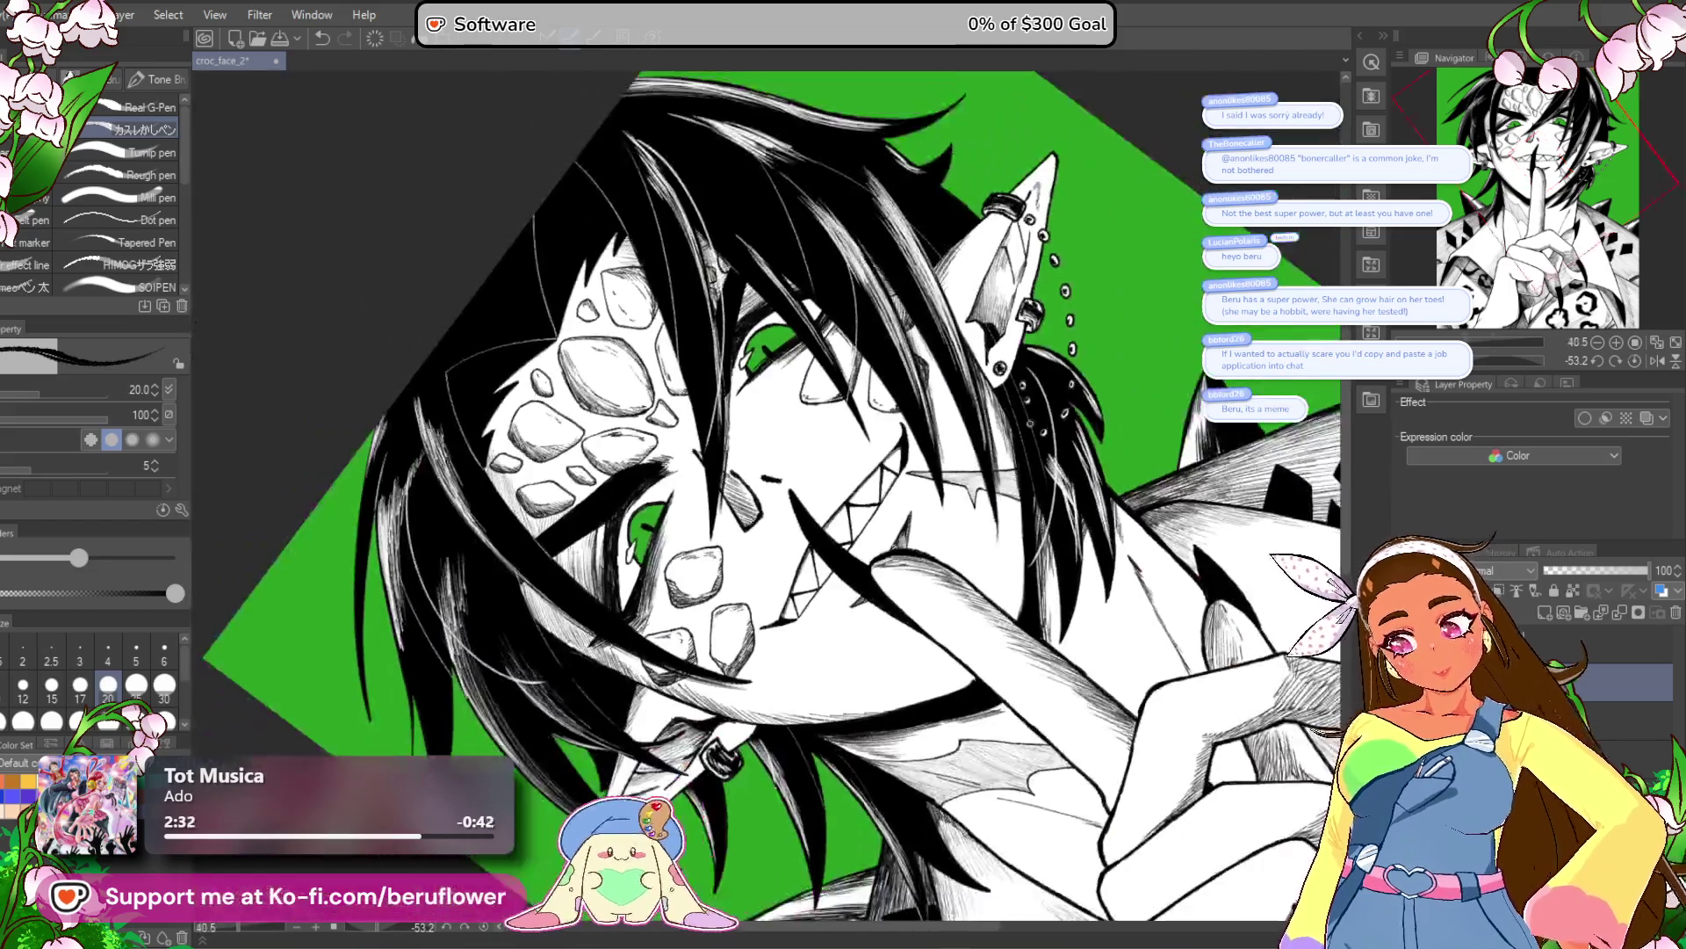
{"action": "left_click", "coordinate": [1635, 361]}
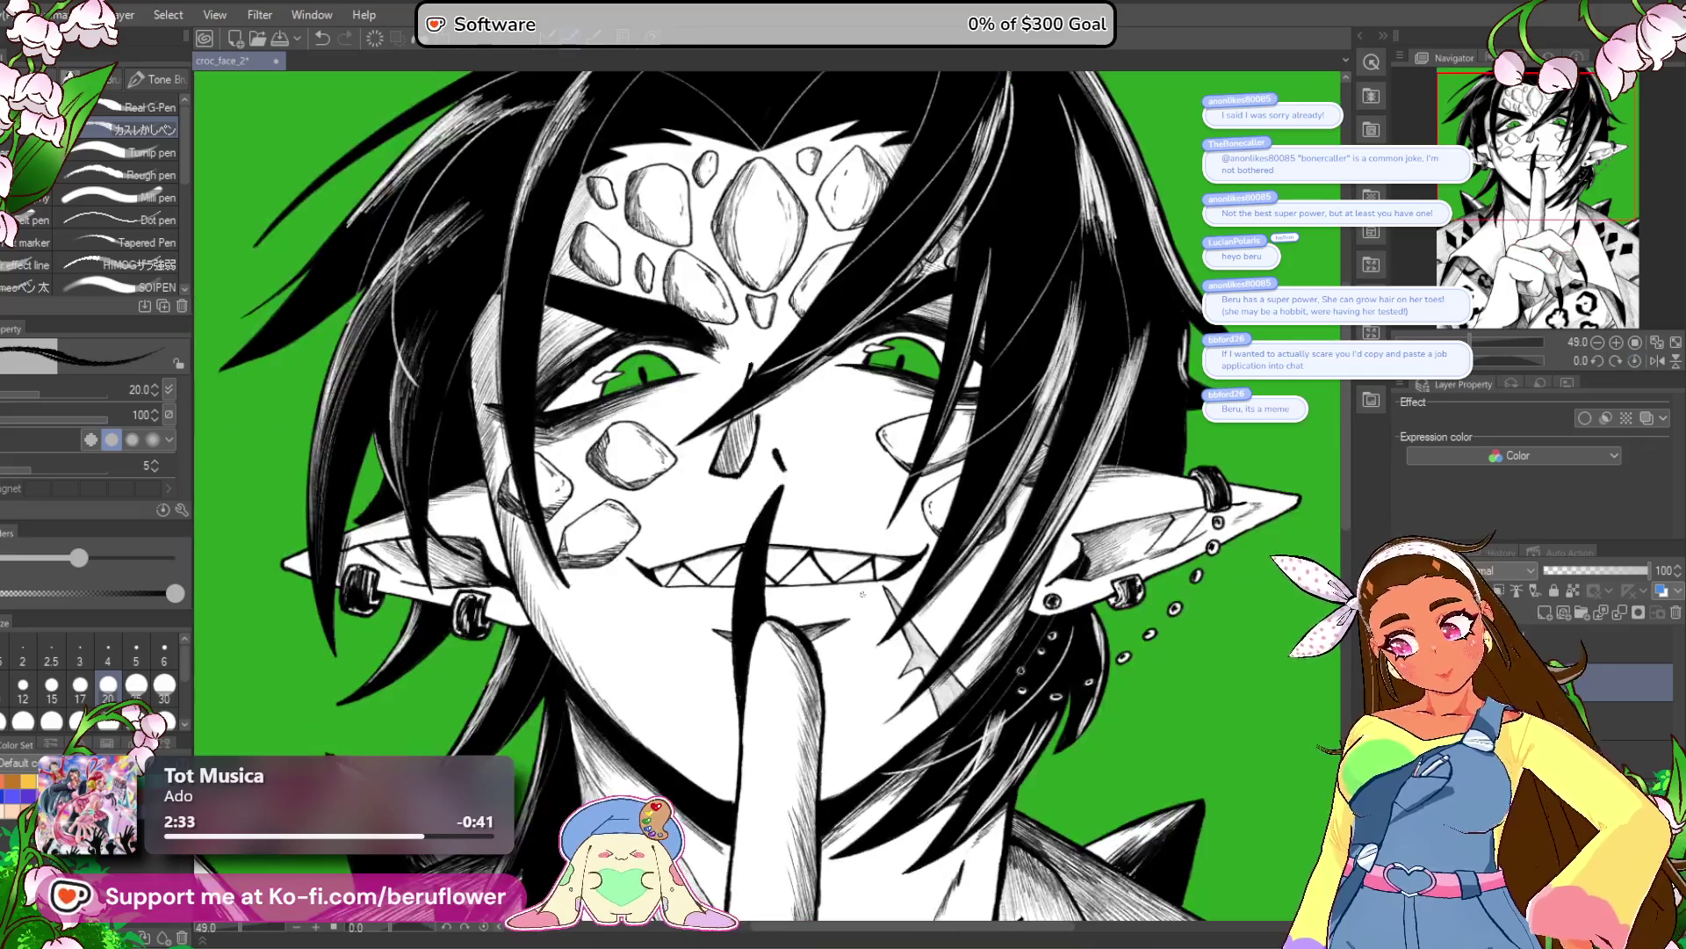
{"action": "key", "text": "ctrl+minus"}
{"action": "scroll", "coordinate": [1018, 588], "scroll_direction": "up", "scroll_amount": 4}
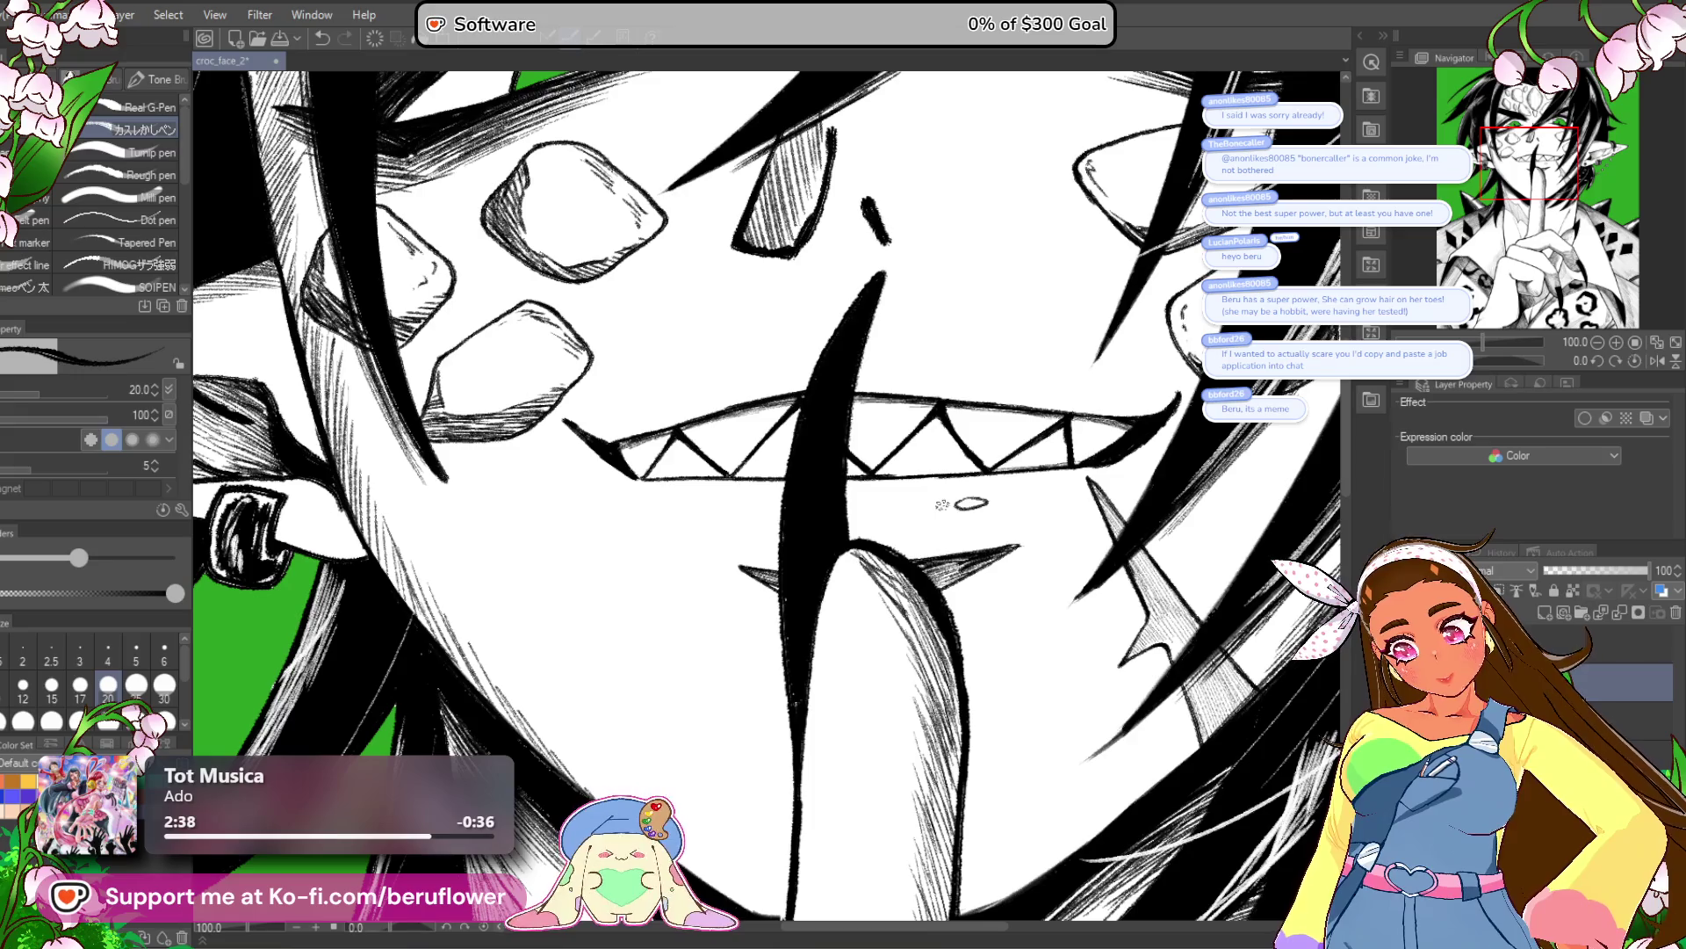
{"action": "scroll", "coordinate": [942, 505], "scroll_direction": "down", "scroll_amount": 4}
{"action": "scroll", "coordinate": [946, 518], "scroll_direction": "up", "scroll_amount": 4}
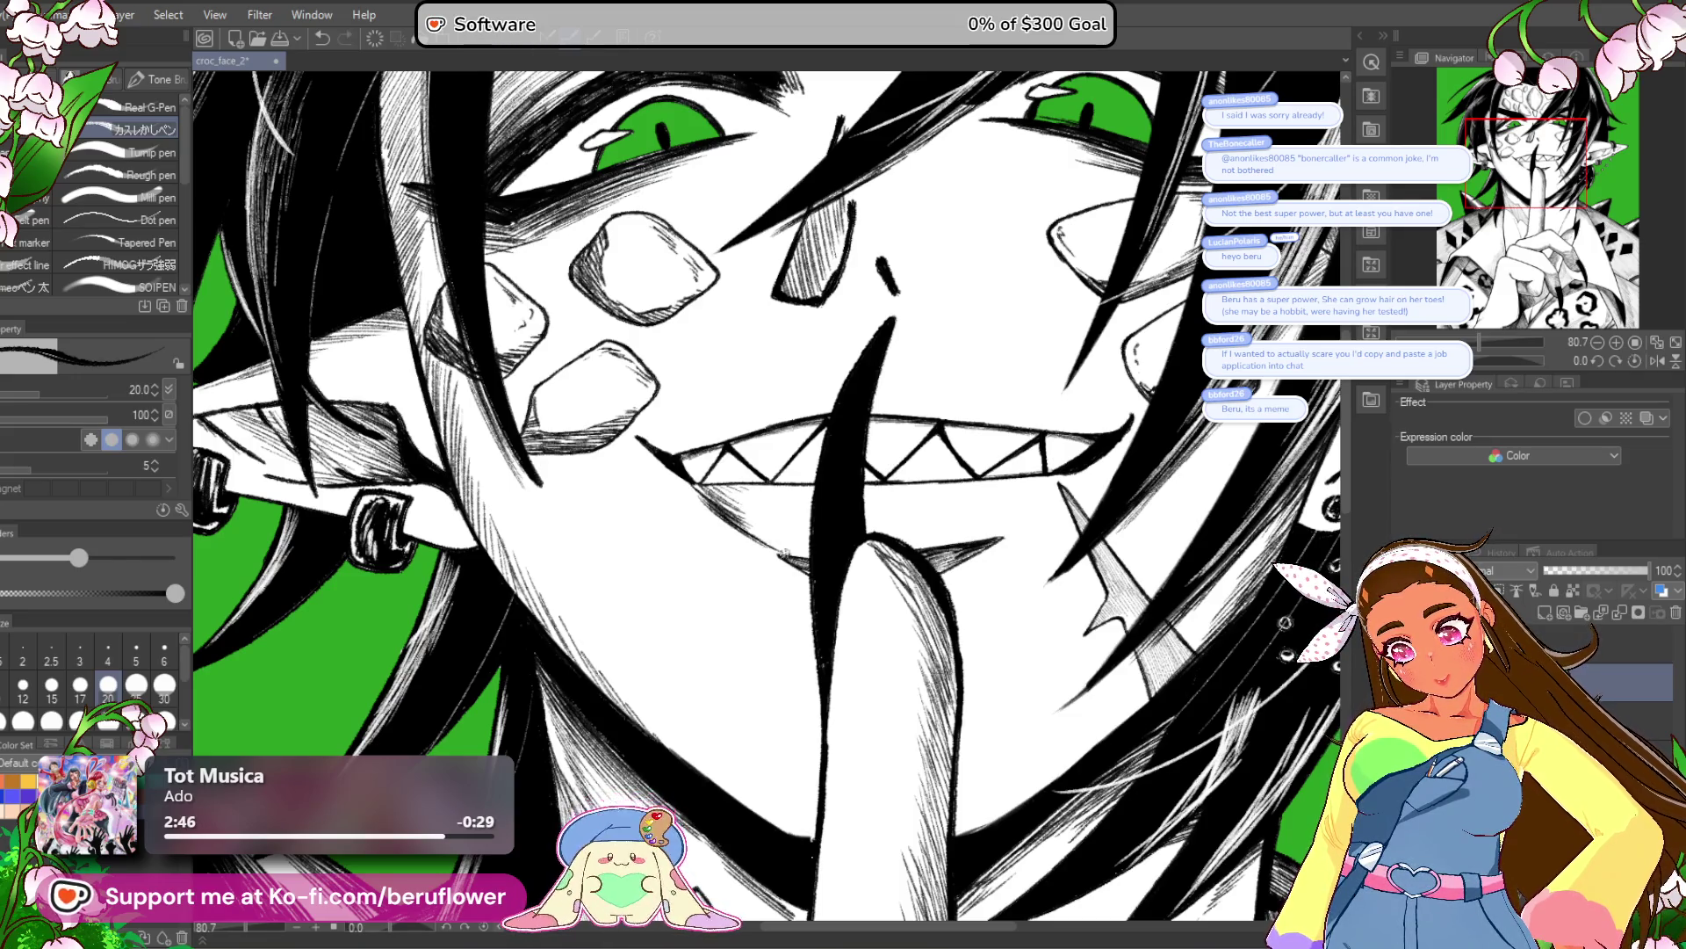
{"action": "scroll", "coordinate": [815, 477], "scroll_direction": "down", "scroll_amount": 4}
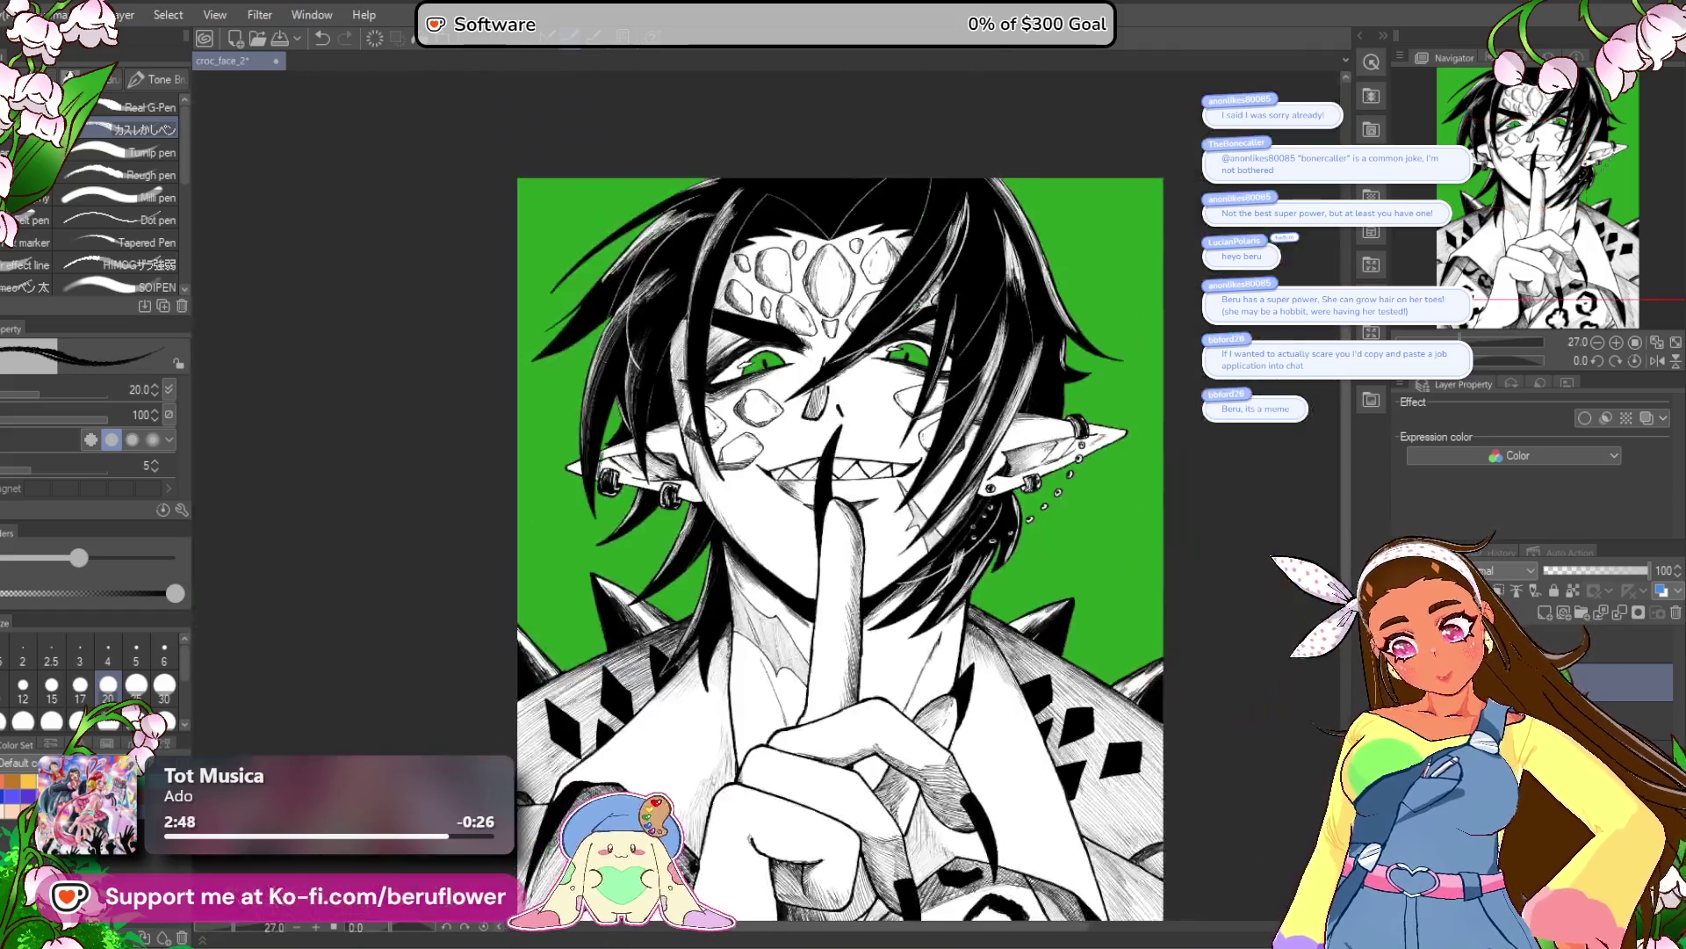
{"action": "scroll", "coordinate": [814, 477], "scroll_direction": "up", "scroll_amount": 3}
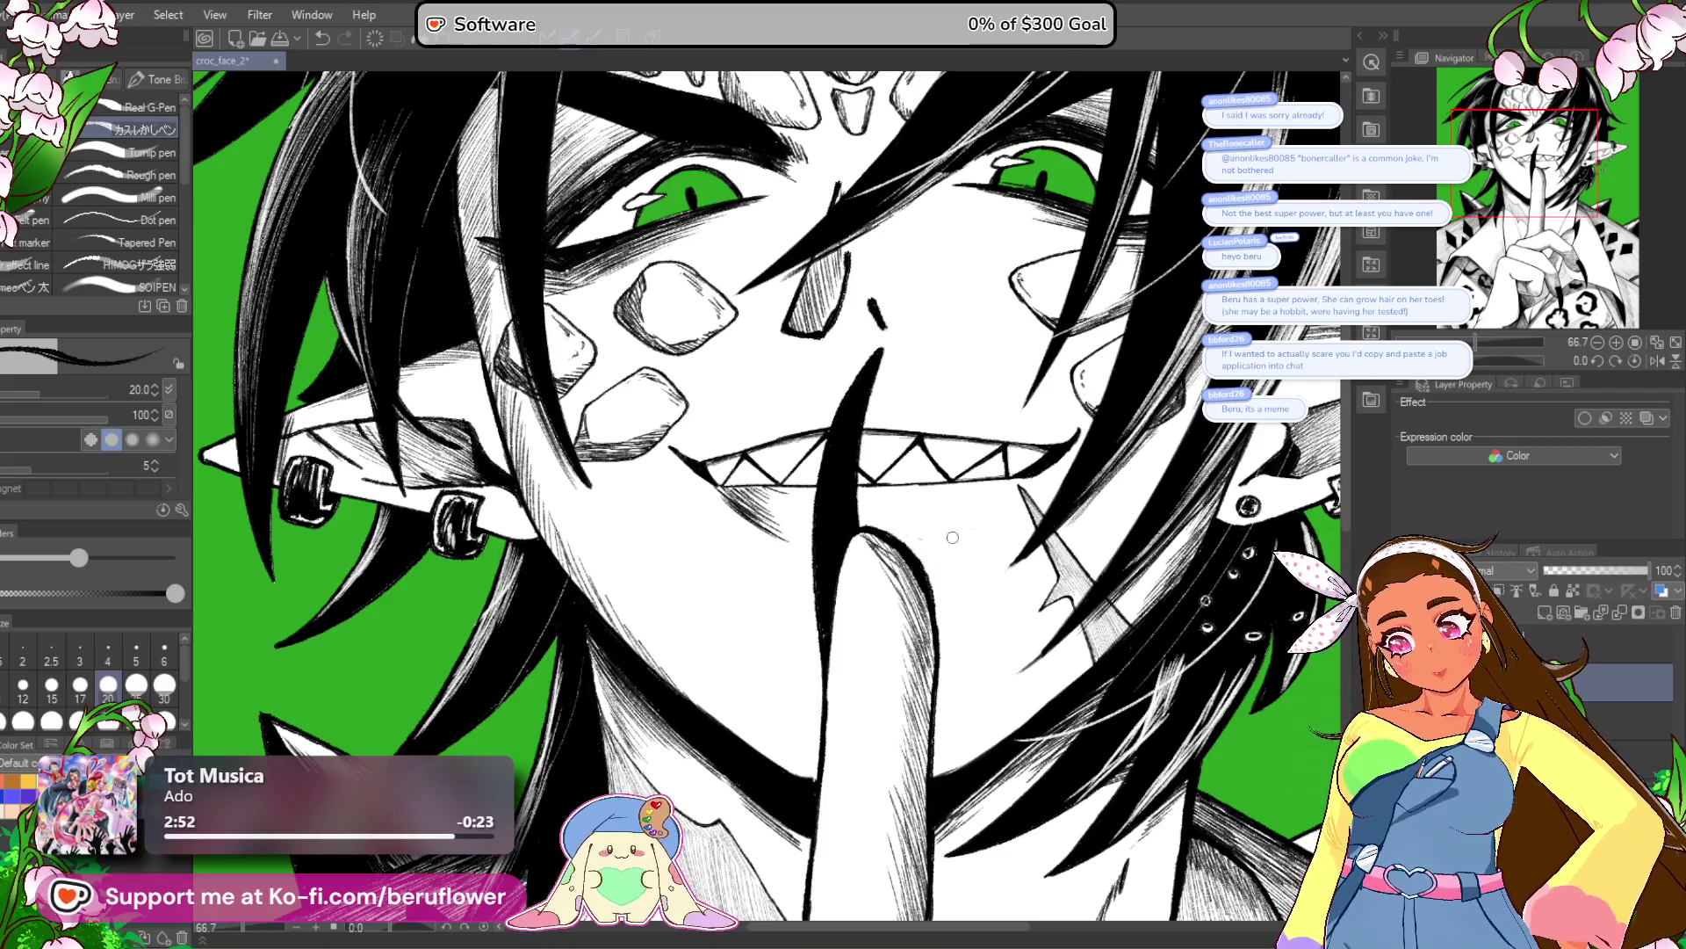
{"action": "left_click_drag", "start_coordinate": [1482, 362], "coordinate": [1500, 360]}
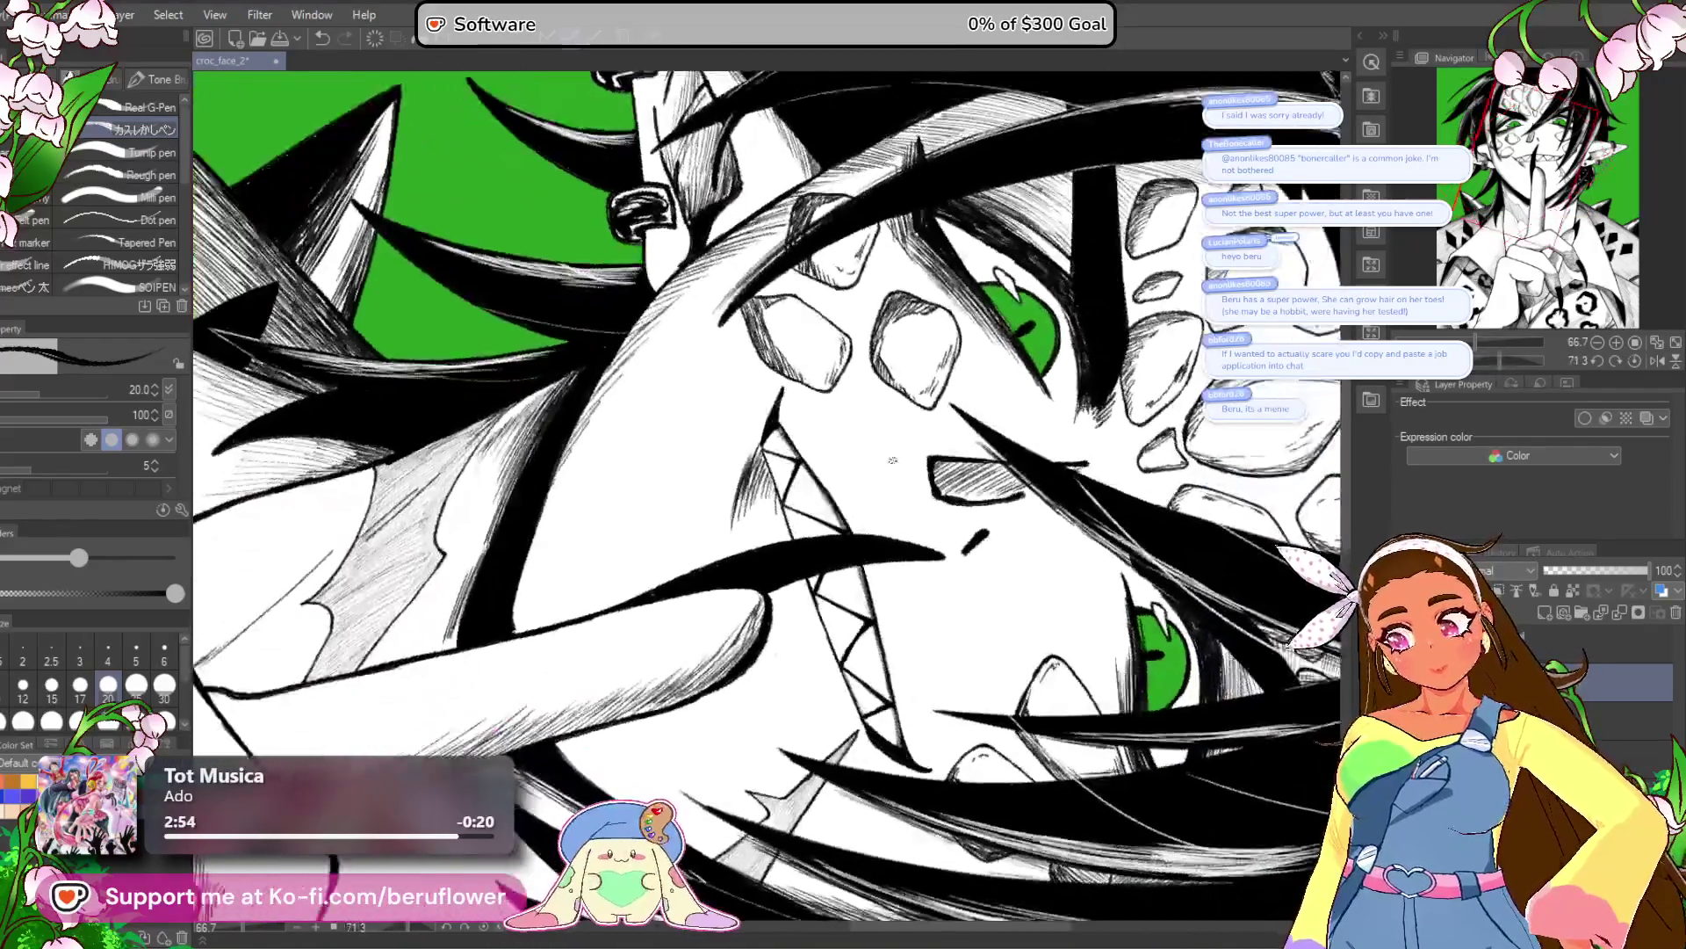
{"action": "scroll", "coordinate": [734, 354], "scroll_direction": "up", "scroll_amount": 3}
{"action": "mouse_move", "coordinate": [710, 429]}
{"action": "left_mouse_down"}
{"action": "mouse_move", "coordinate": [672, 611]}
{"action": "mouse_move", "coordinate": [758, 482]}
{"action": "left_mouse_up"}
{"action": "mouse_move", "coordinate": [881, 710]}
{"action": "left_mouse_down"}
{"action": "mouse_move", "coordinate": [798, 567]}
{"action": "mouse_move", "coordinate": [729, 571]}
{"action": "mouse_move", "coordinate": [683, 541]}
{"action": "left_mouse_up"}
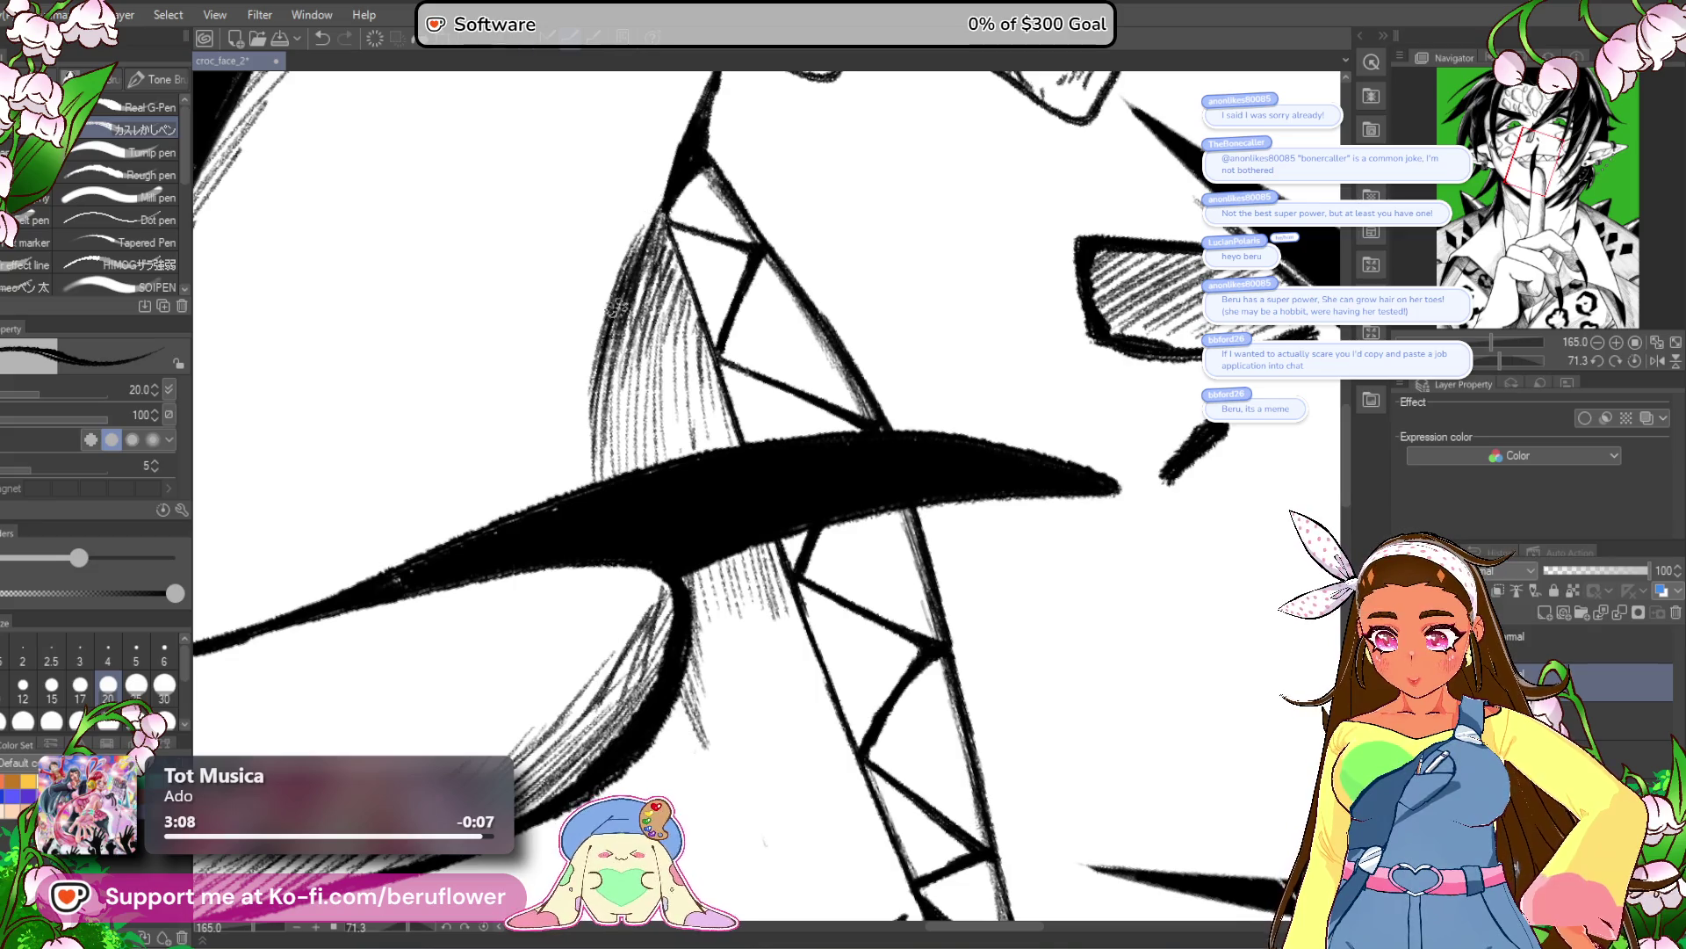
{"action": "left_click_drag", "start_coordinate": [612, 309], "coordinate": [615, 439]}
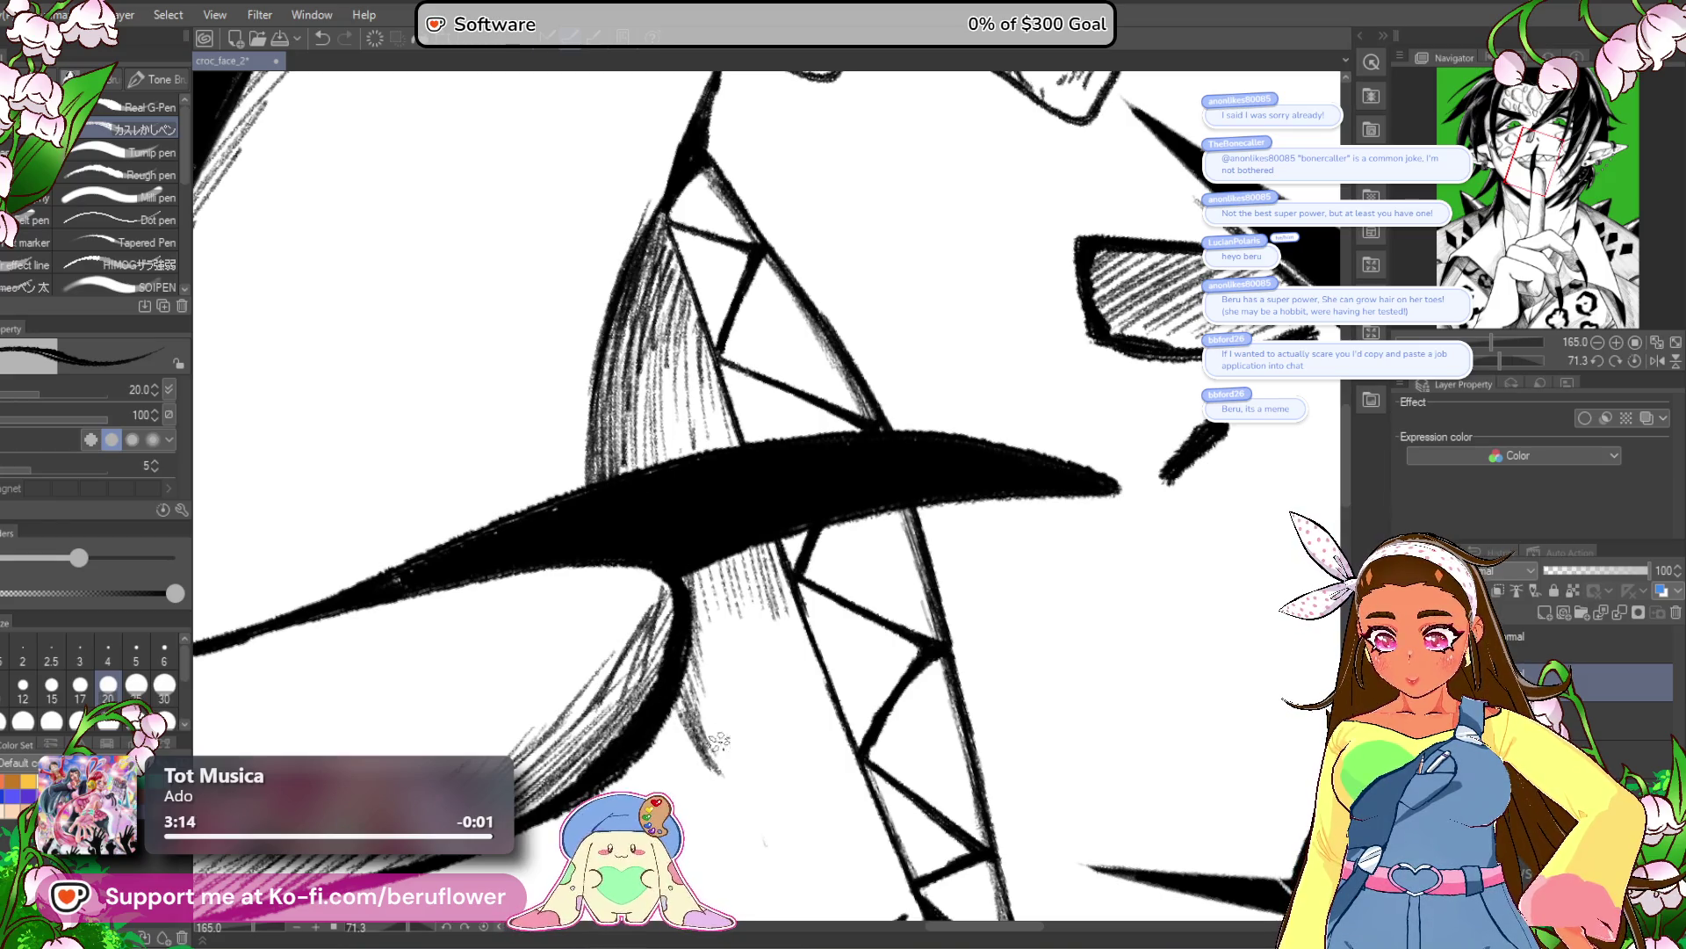
{"action": "key", "text": "ctrl+0"}
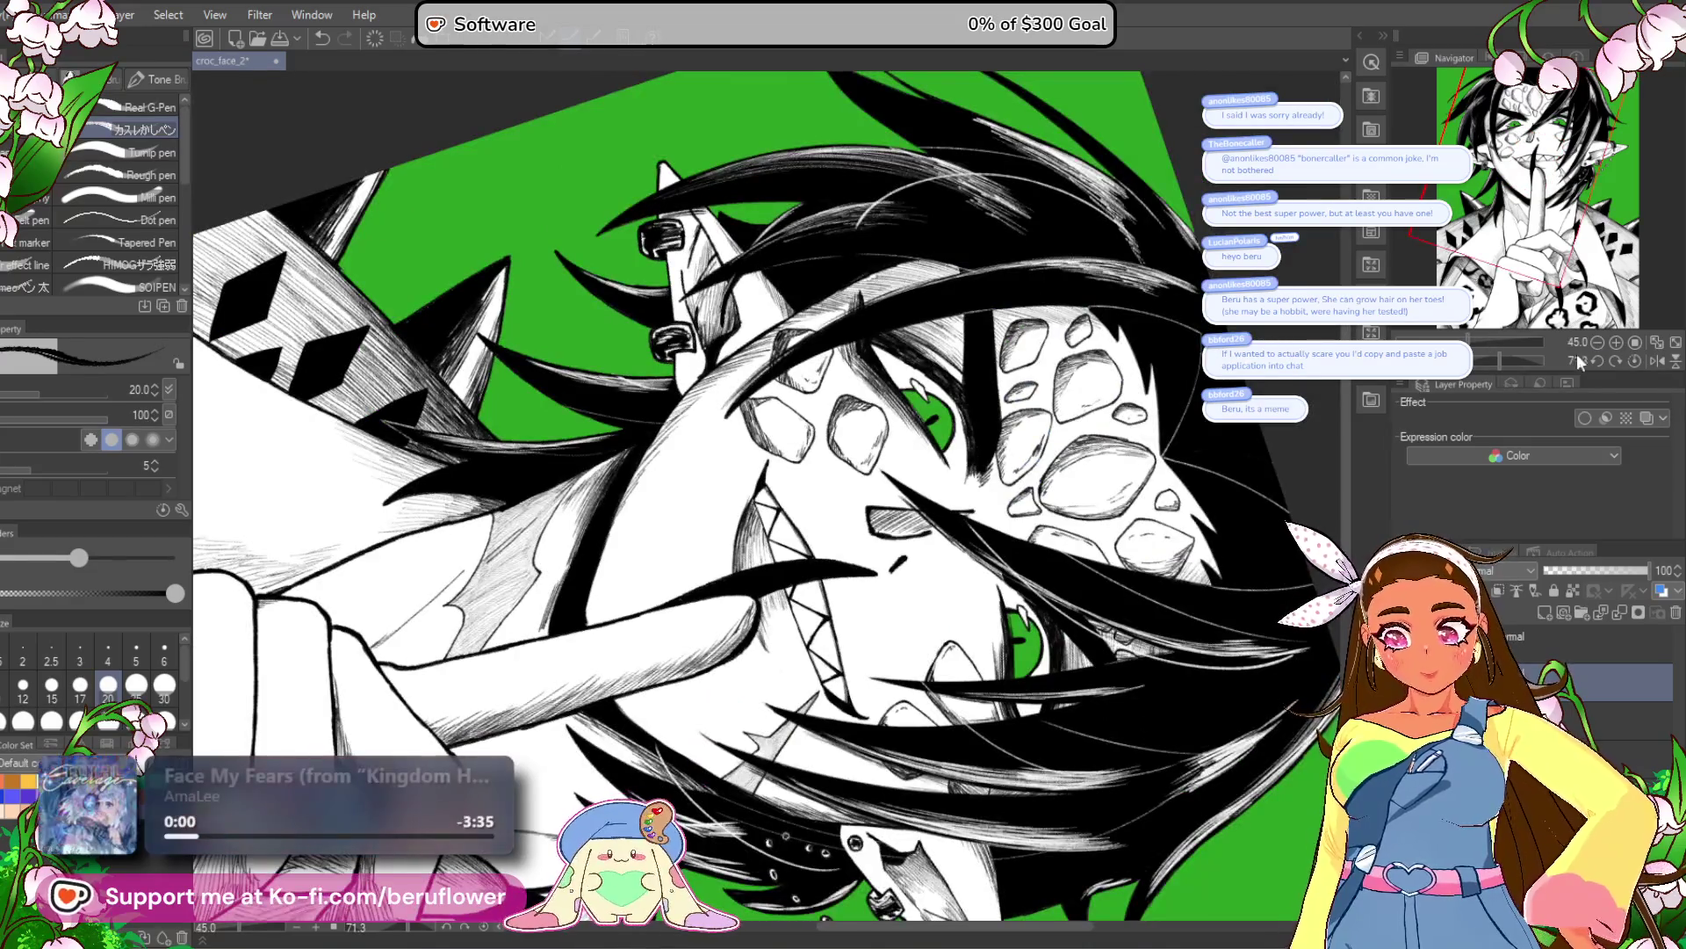
Zoomed to about 180%, draw a thin pen line down the long black fang's right edge.
{"action": "scroll", "coordinate": [915, 553], "scroll_direction": "up", "scroll_amount": 5}
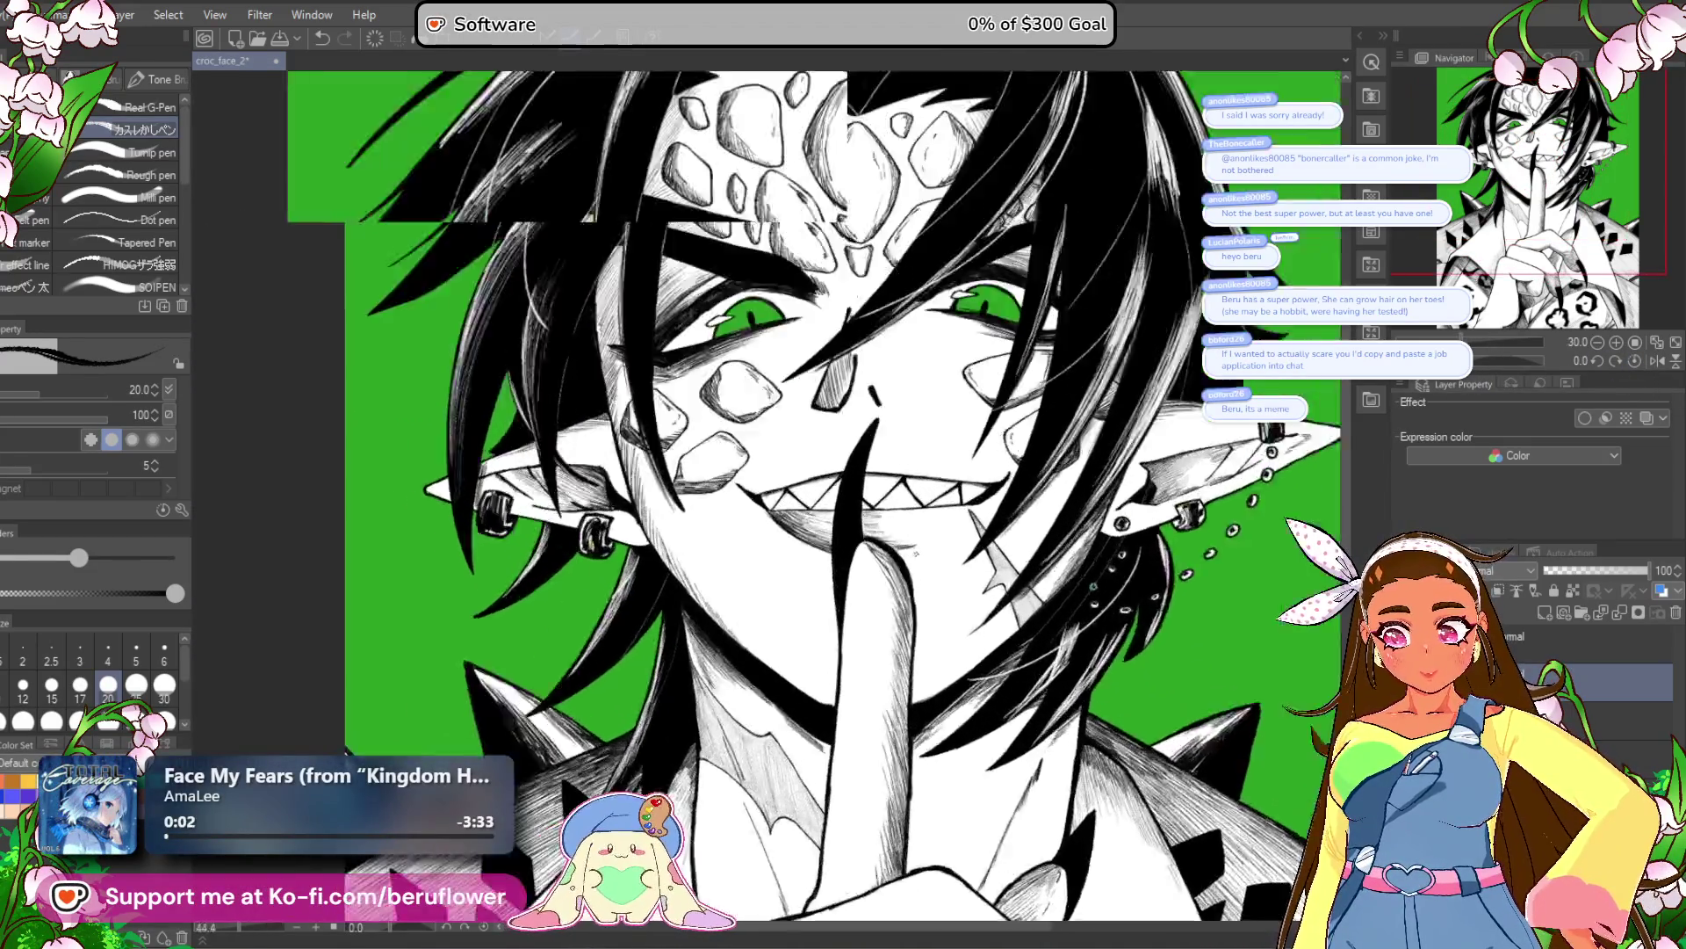
{"action": "scroll", "coordinate": [930, 533], "scroll_direction": "down", "scroll_amount": 3}
{"action": "scroll", "coordinate": [934, 542], "scroll_direction": "up", "scroll_amount": 2}
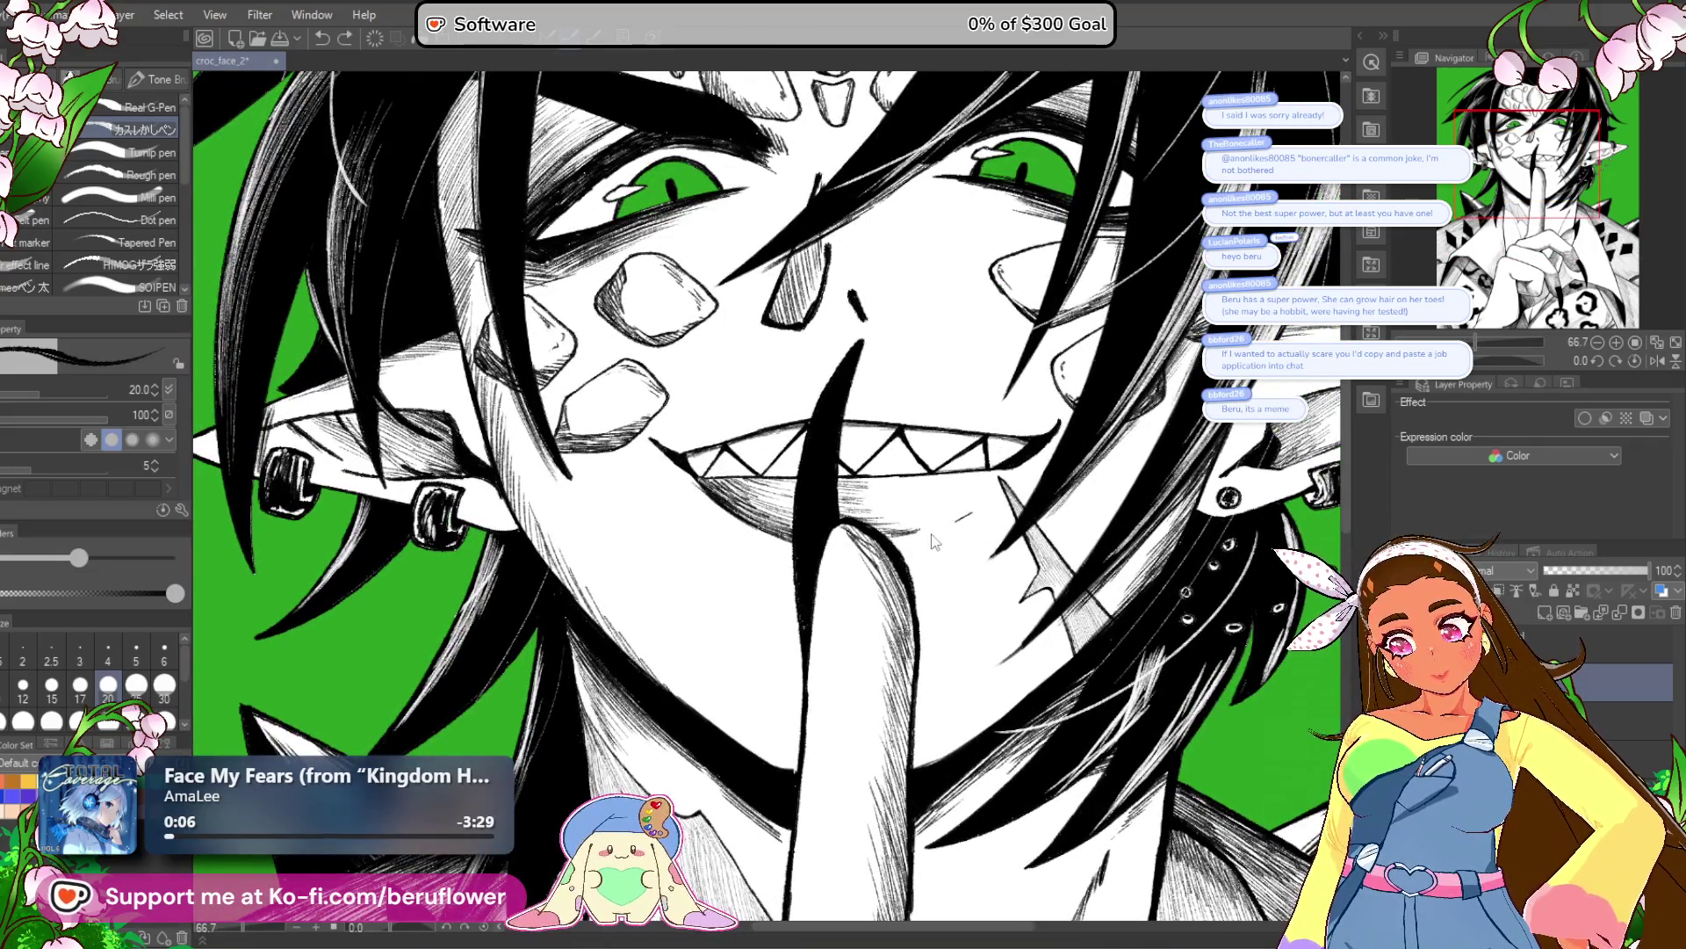
{"action": "scroll", "coordinate": [931, 533], "scroll_direction": "down", "scroll_amount": 4}
{"action": "scroll", "coordinate": [931, 533], "scroll_direction": "up", "scroll_amount": 2}
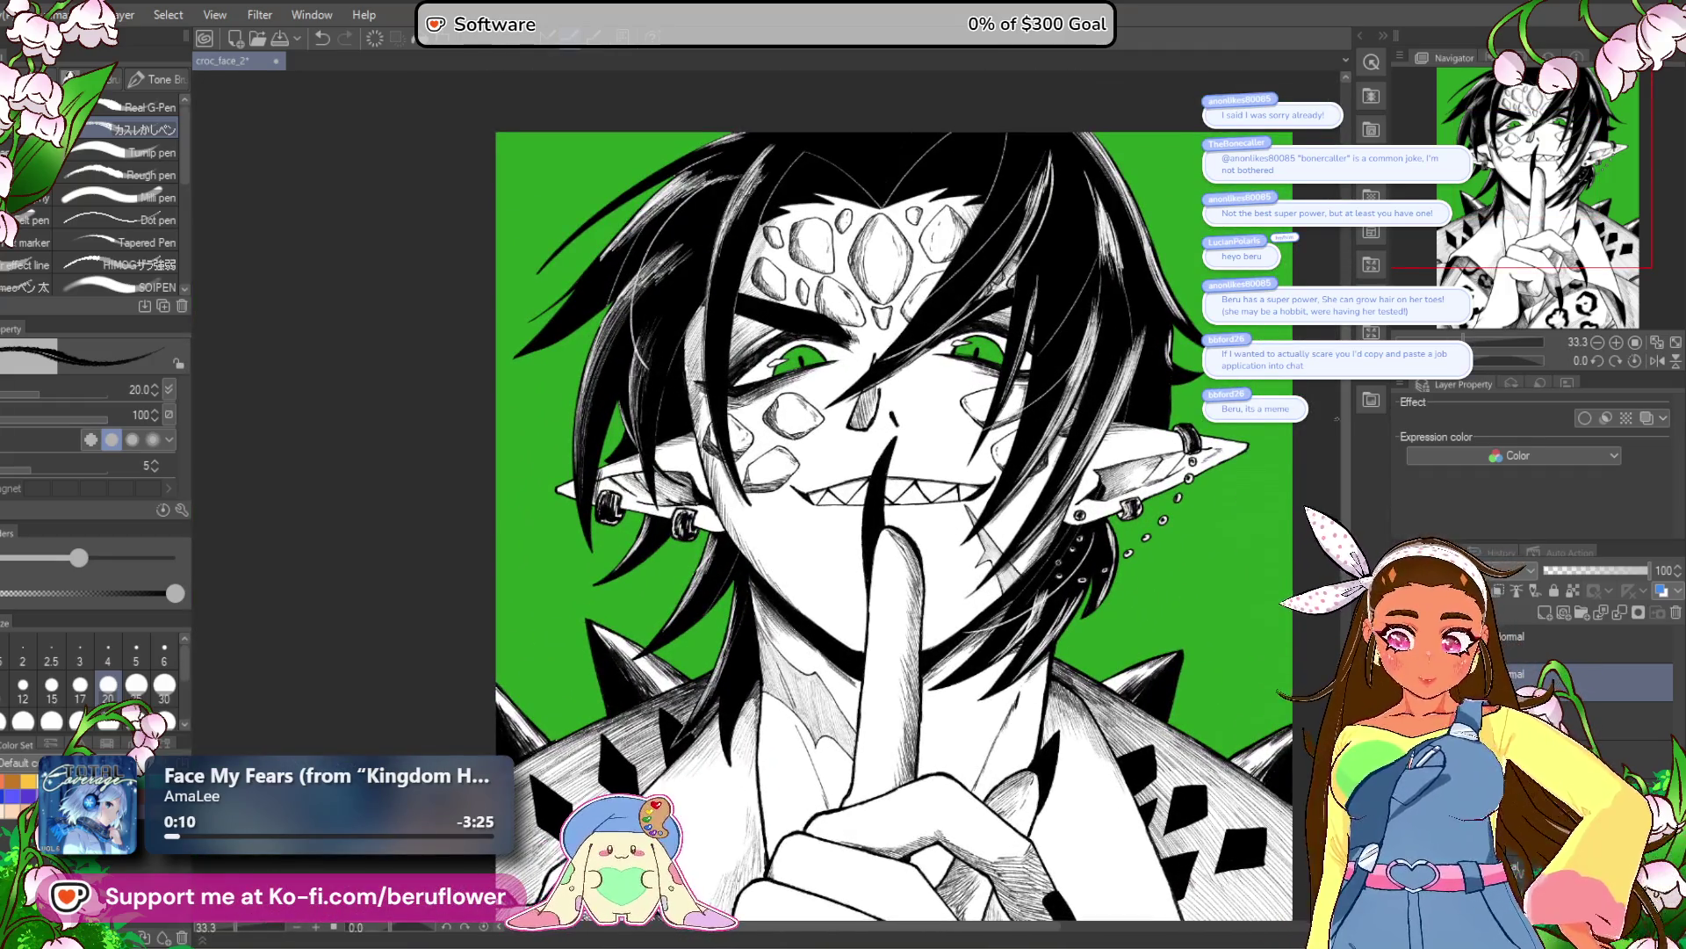
{"action": "scroll", "coordinate": [834, 474], "scroll_direction": "up", "scroll_amount": 5}
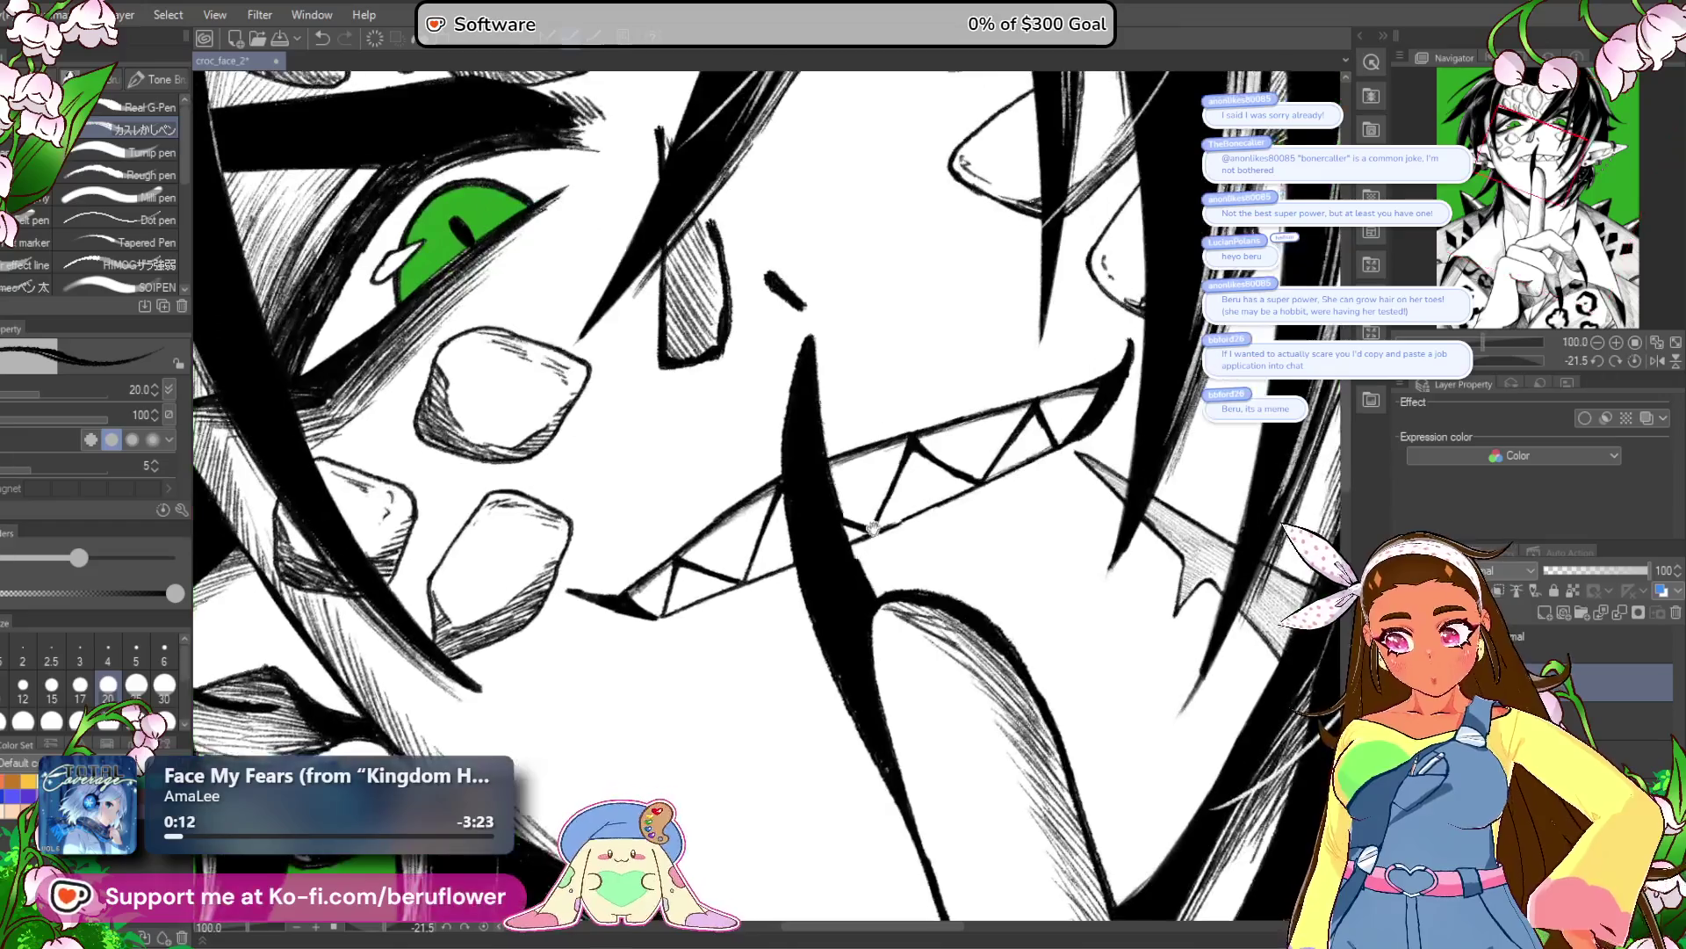
{"action": "scroll", "coordinate": [834, 473], "scroll_direction": "up", "scroll_amount": 3}
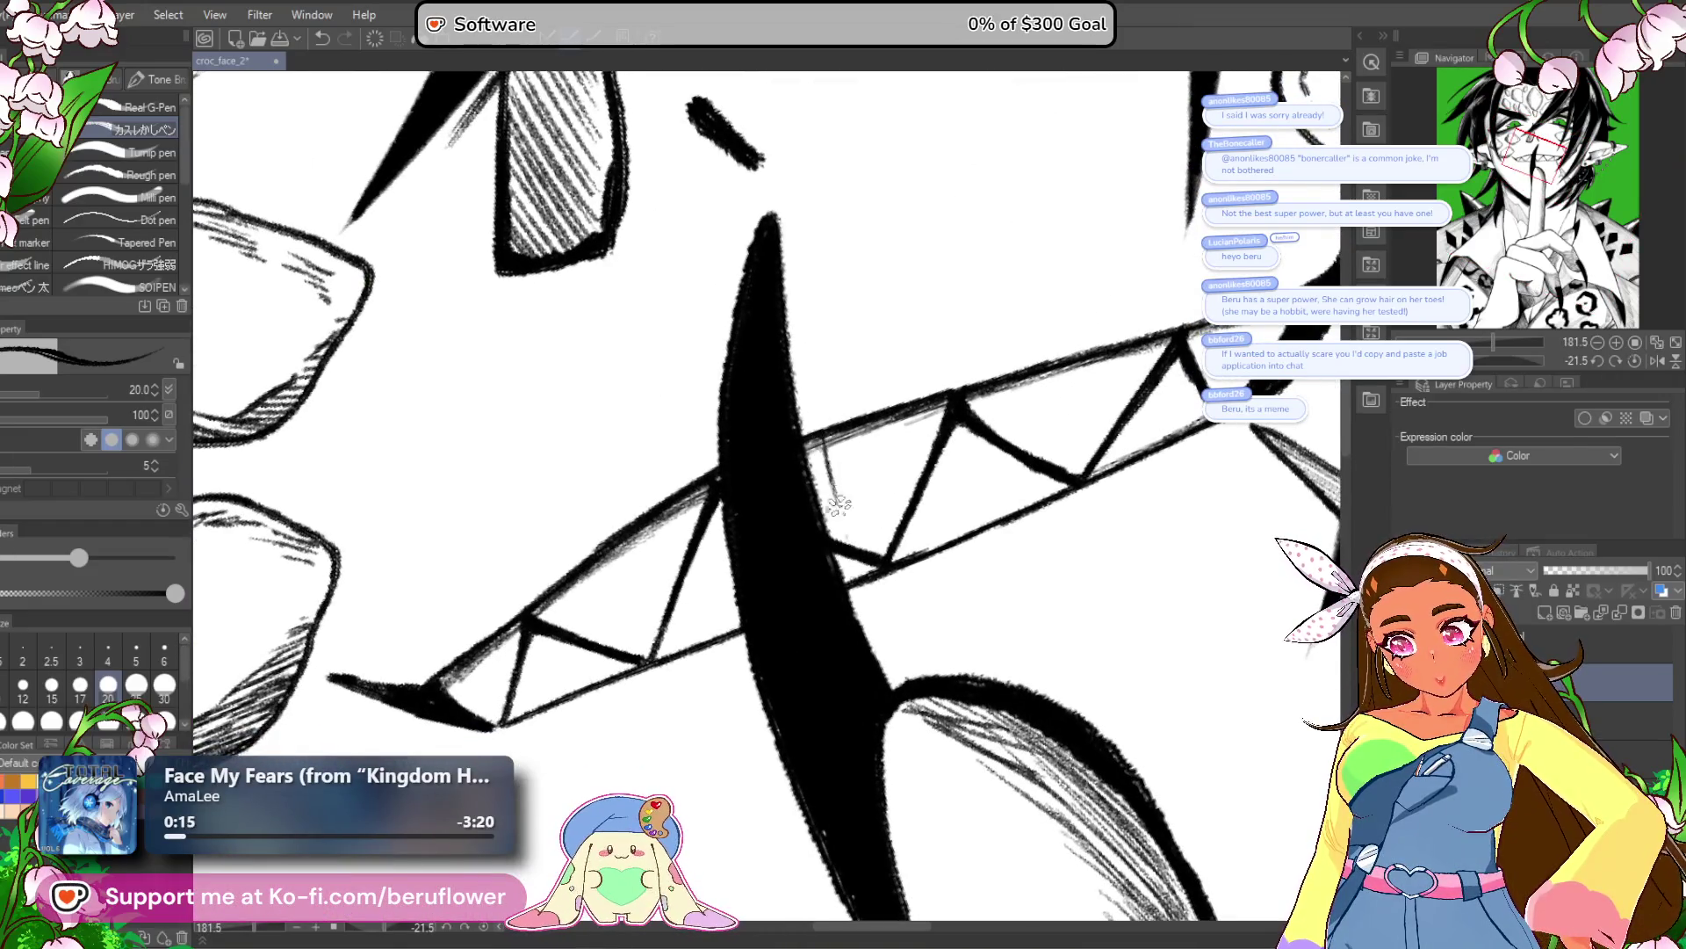
{"action": "left_click_drag", "start_coordinate": [844, 556], "coordinate": [900, 663]}
{"action": "scroll", "coordinate": [835, 527], "scroll_direction": "up", "scroll_amount": 2}
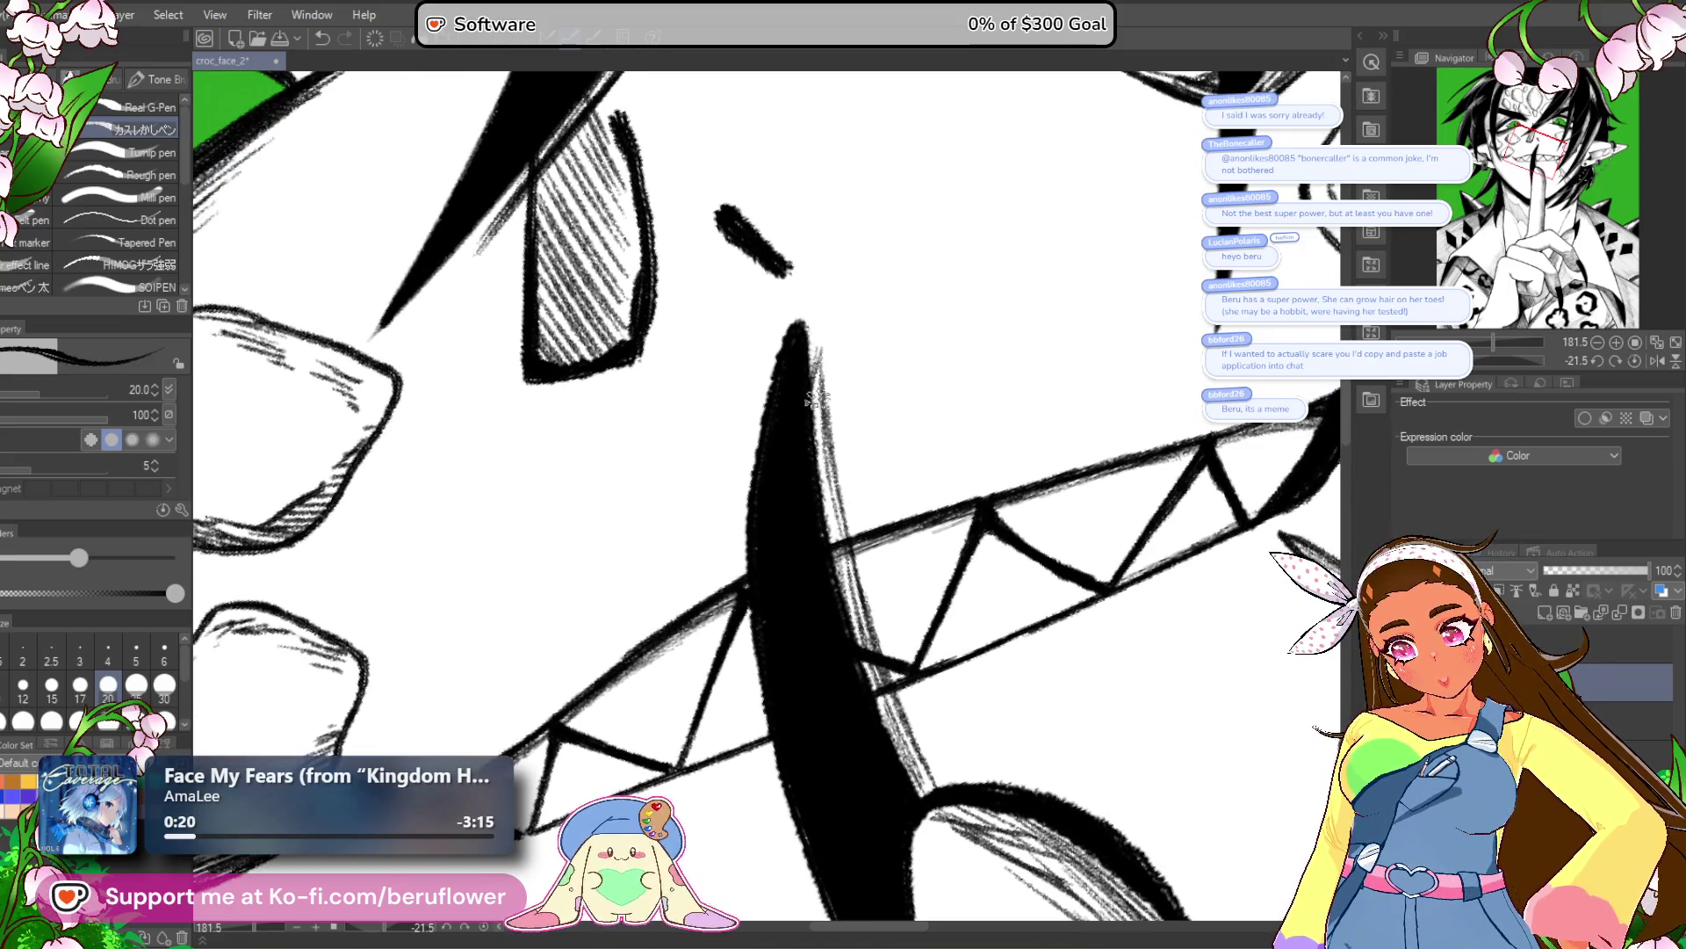
{"action": "scroll", "coordinate": [868, 717], "scroll_direction": "down", "scroll_amount": 5}
{"action": "scroll", "coordinate": [1138, 809], "scroll_direction": "up", "scroll_amount": 5}
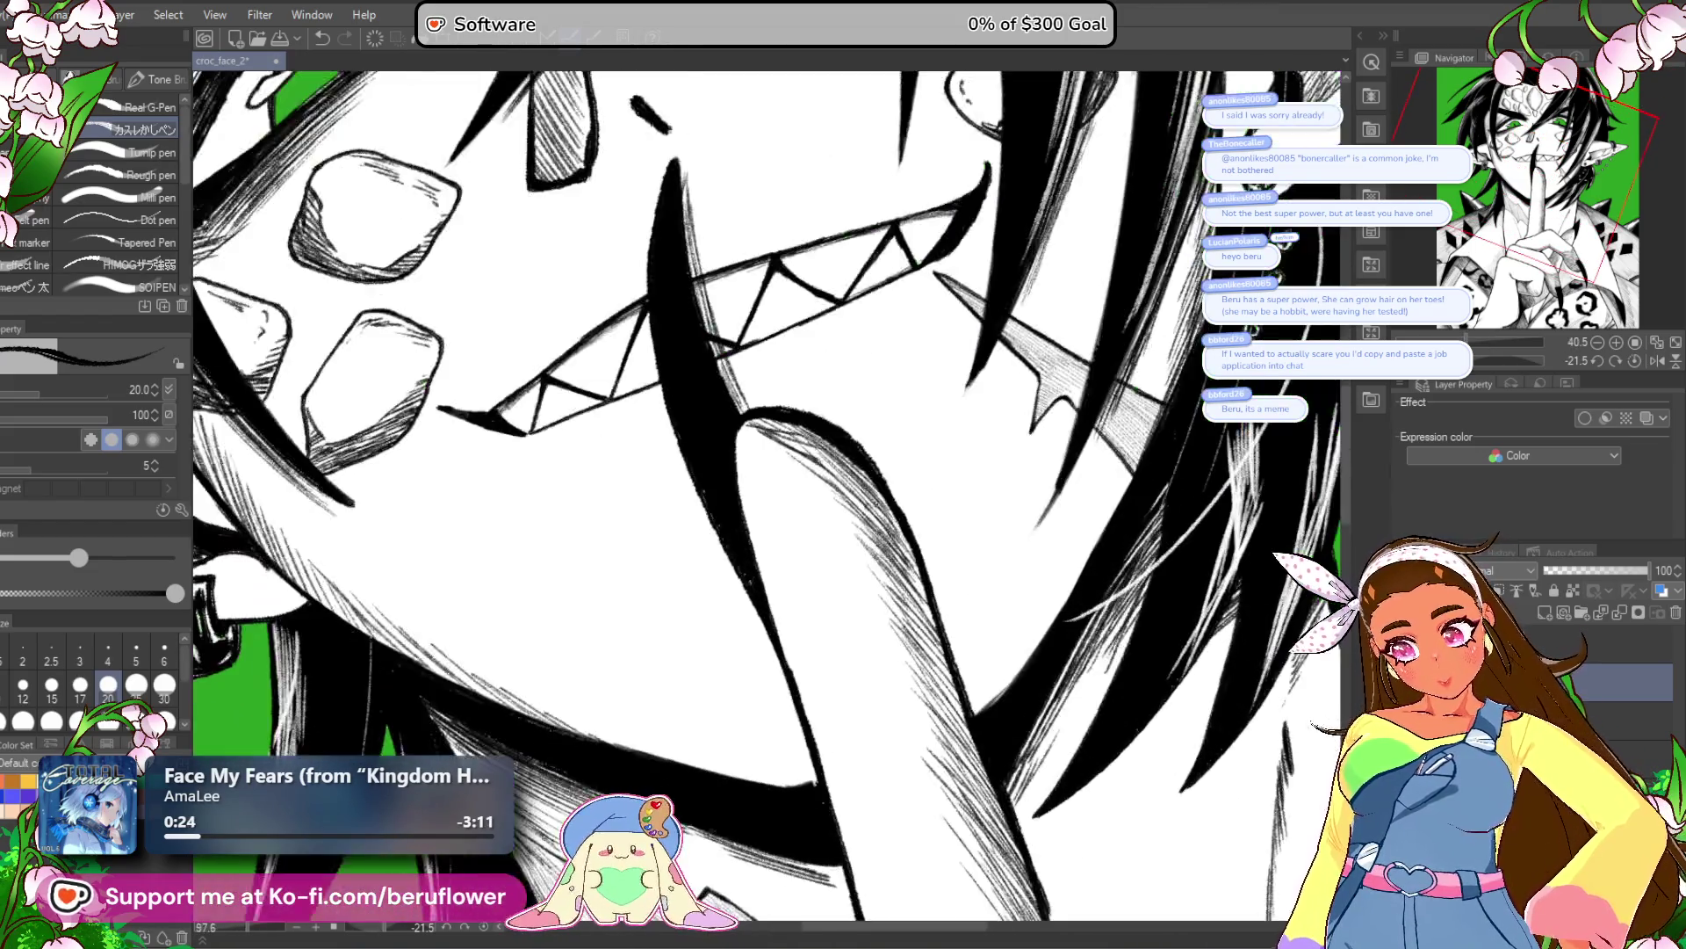
{"action": "left_click_drag", "start_coordinate": [827, 420], "coordinate": [924, 445]}
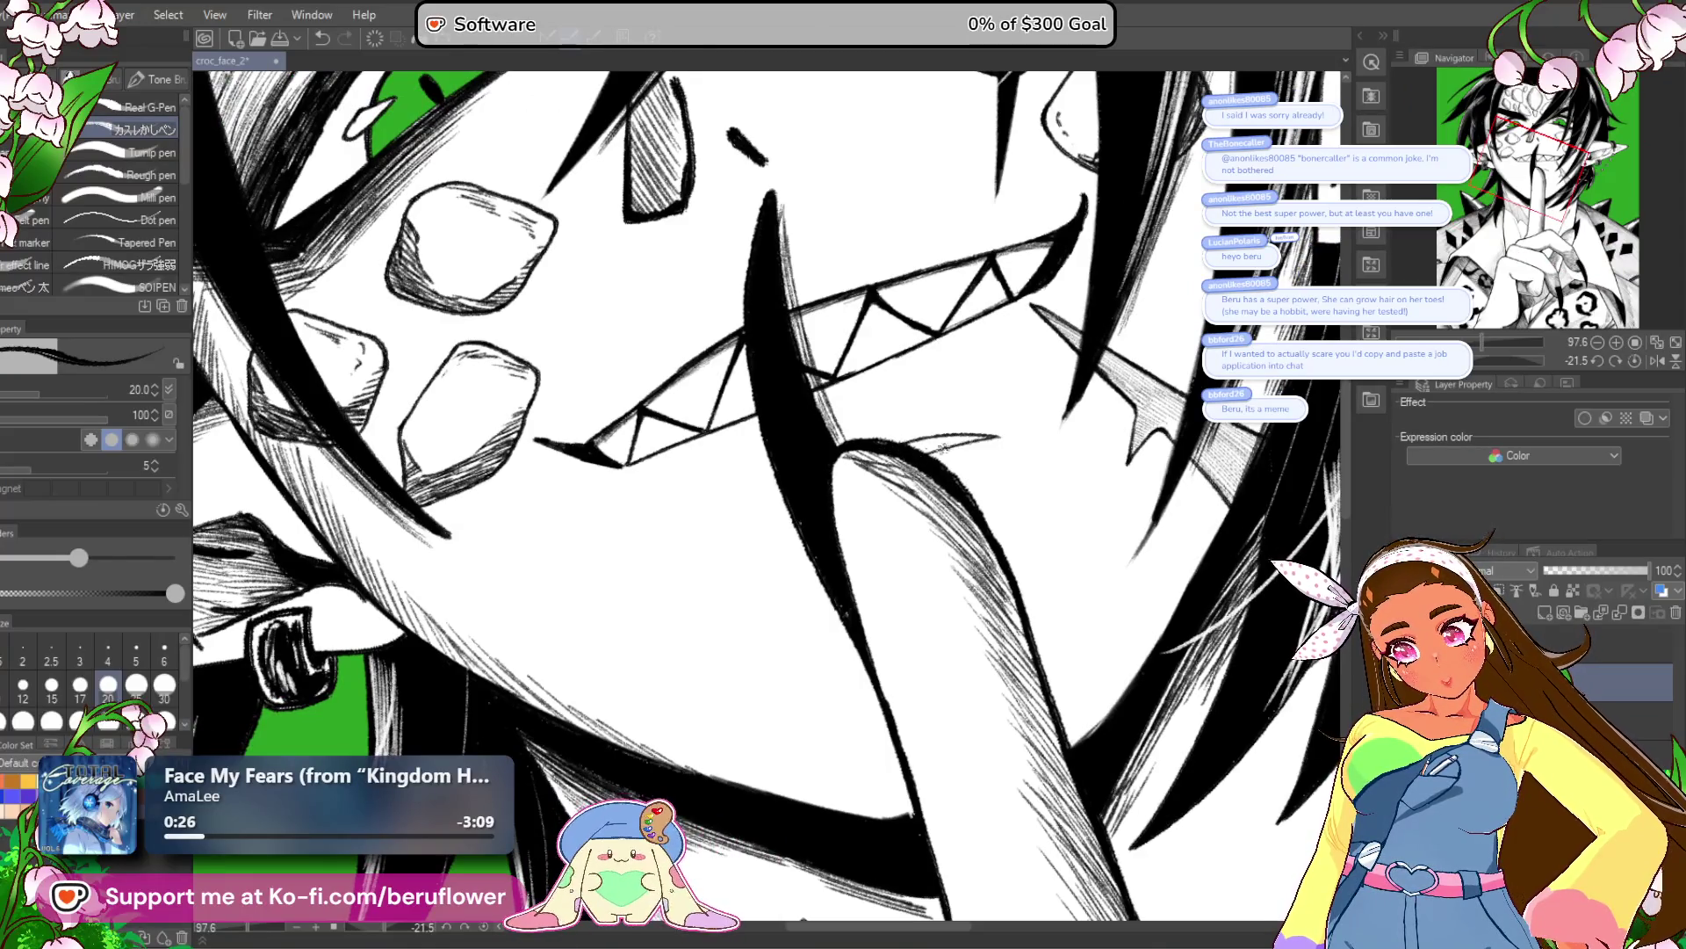
{"action": "scroll", "coordinate": [898, 448], "scroll_direction": "down", "scroll_amount": 4}
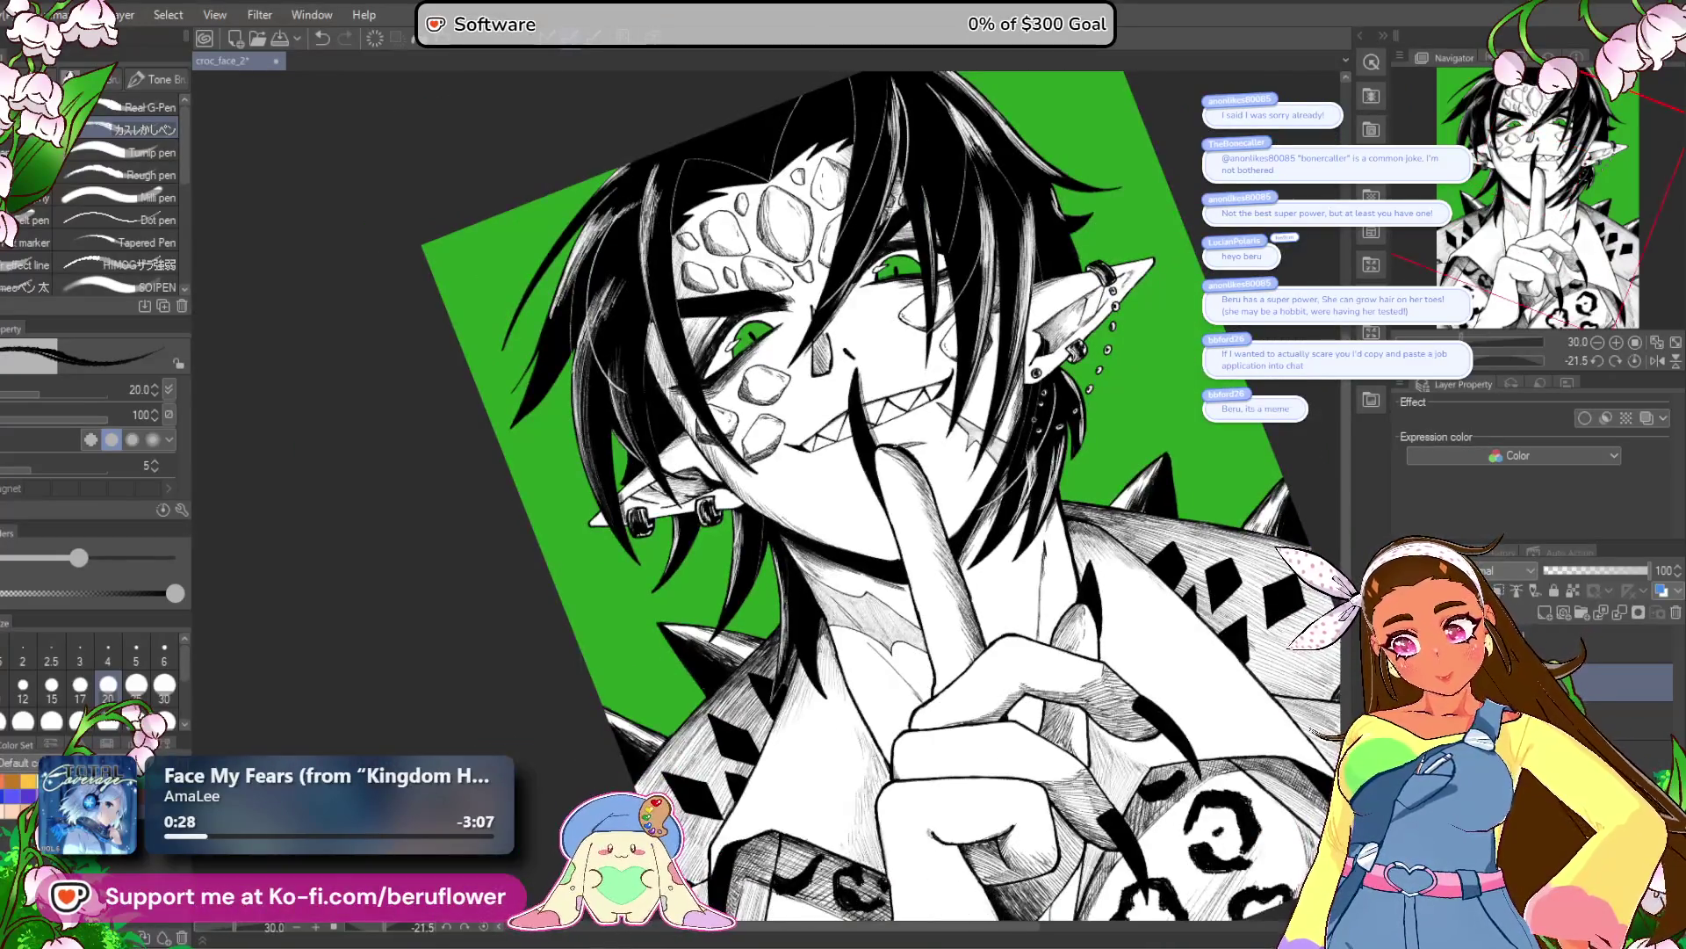
{"action": "left_click", "coordinate": [1636, 361]}
{"action": "scroll", "coordinate": [919, 554], "scroll_direction": "up", "scroll_amount": 8}
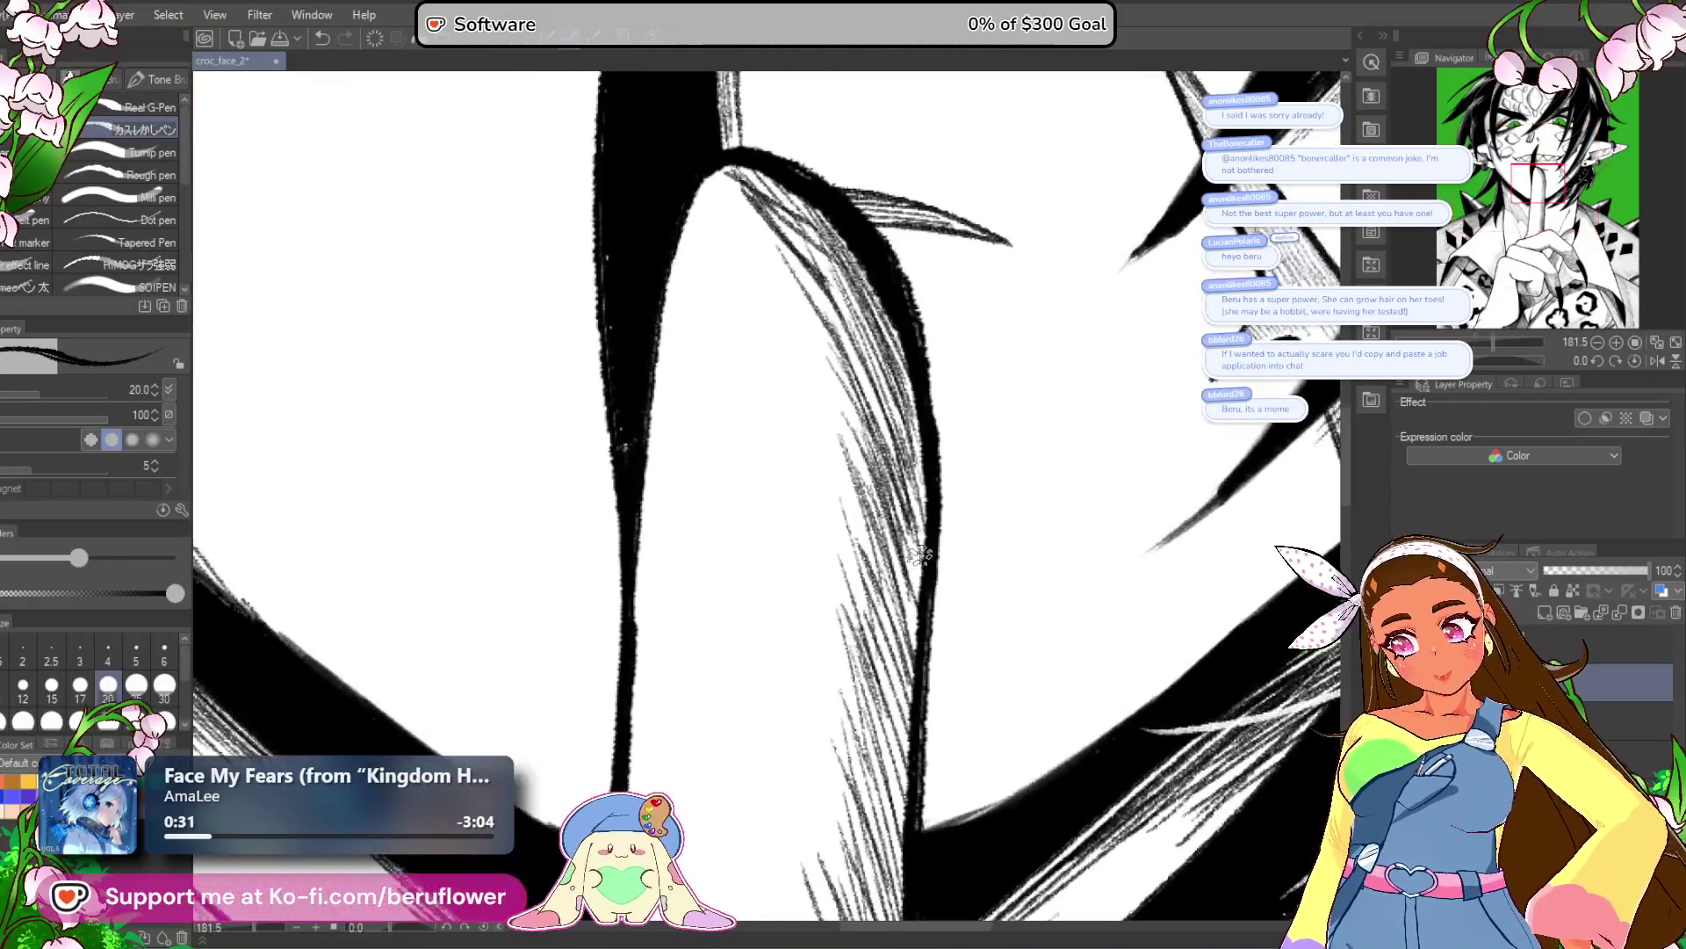
{"action": "left_click_drag", "start_coordinate": [919, 554], "coordinate": [977, 732]}
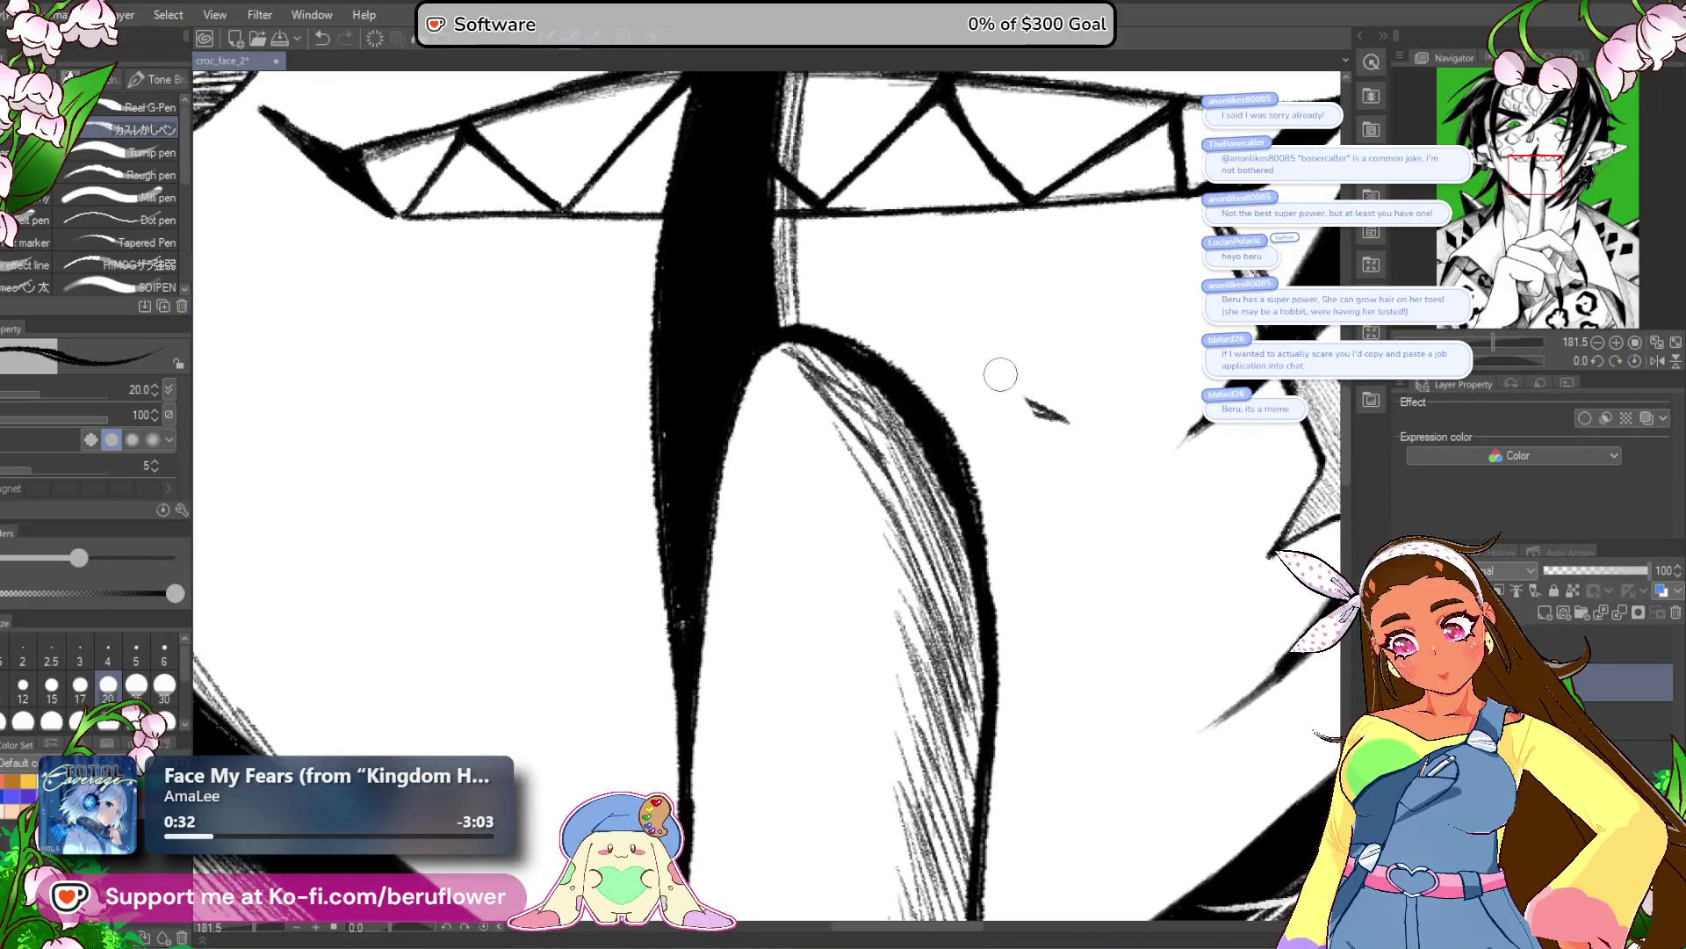
{"action": "scroll", "coordinate": [978, 669], "scroll_direction": "down", "scroll_amount": 8}
{"action": "scroll", "coordinate": [979, 669], "scroll_direction": "up", "scroll_amount": 1}
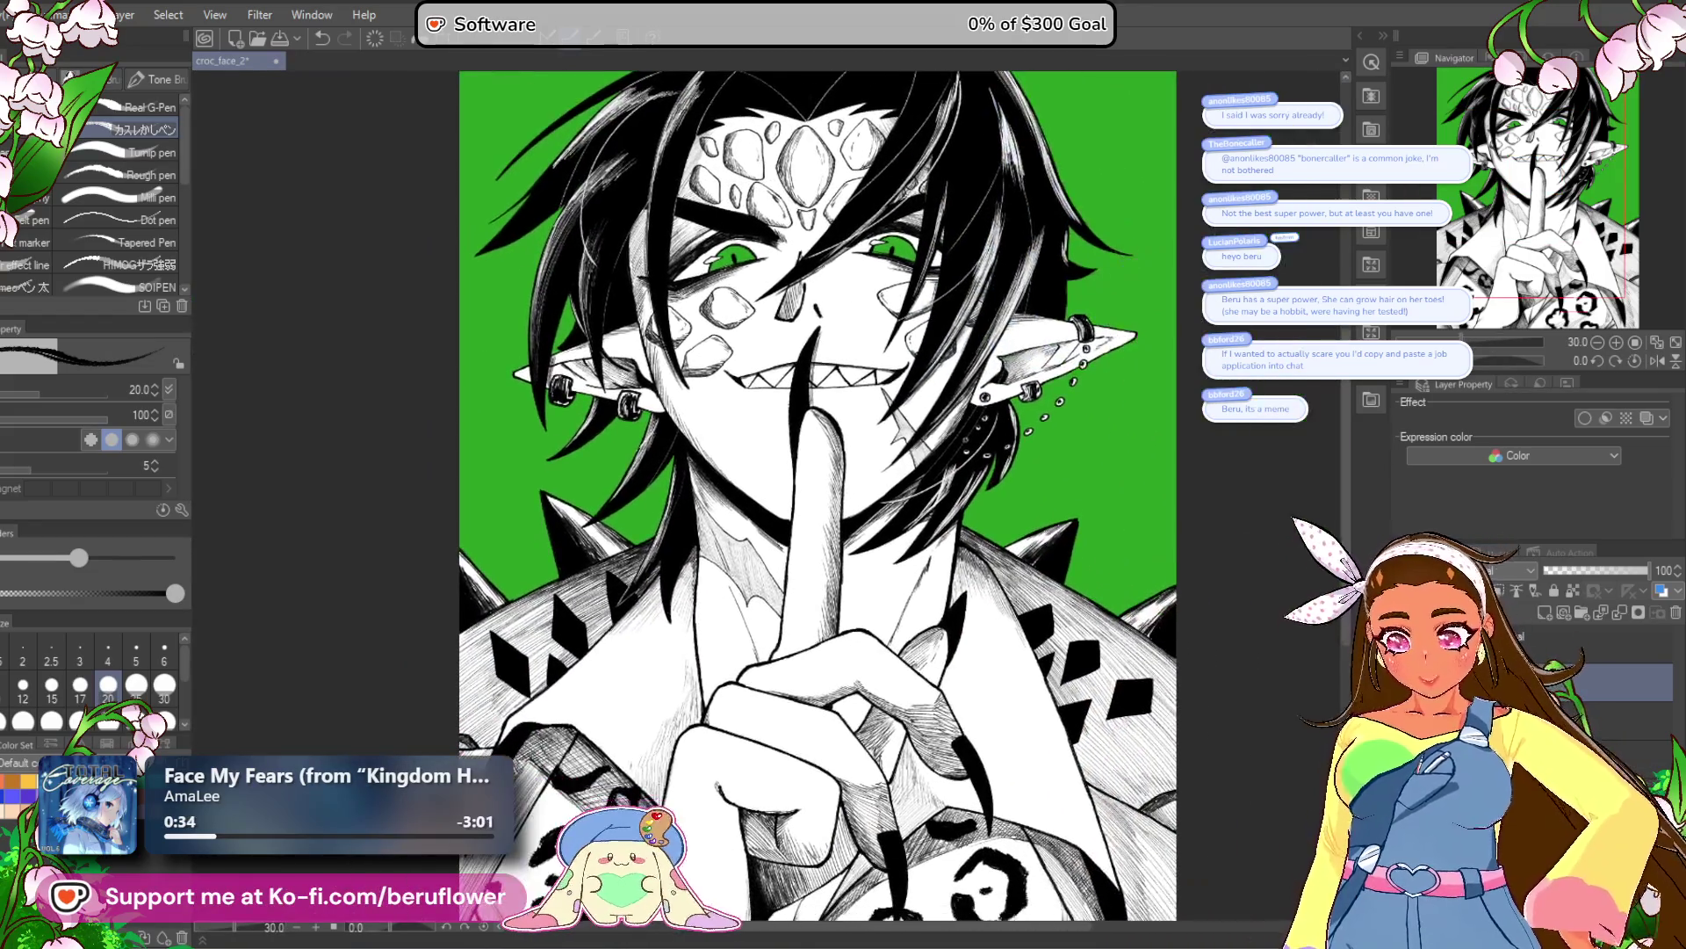
Drop the drawing brush size from 20 to 10 with the [ key for finer lines.
{"action": "mouse_move", "coordinate": [978, 669]}
{"action": "left_mouse_down"}
{"action": "mouse_move", "coordinate": [957, 701]}
{"action": "mouse_move", "coordinate": [913, 655]}
{"action": "left_mouse_up"}
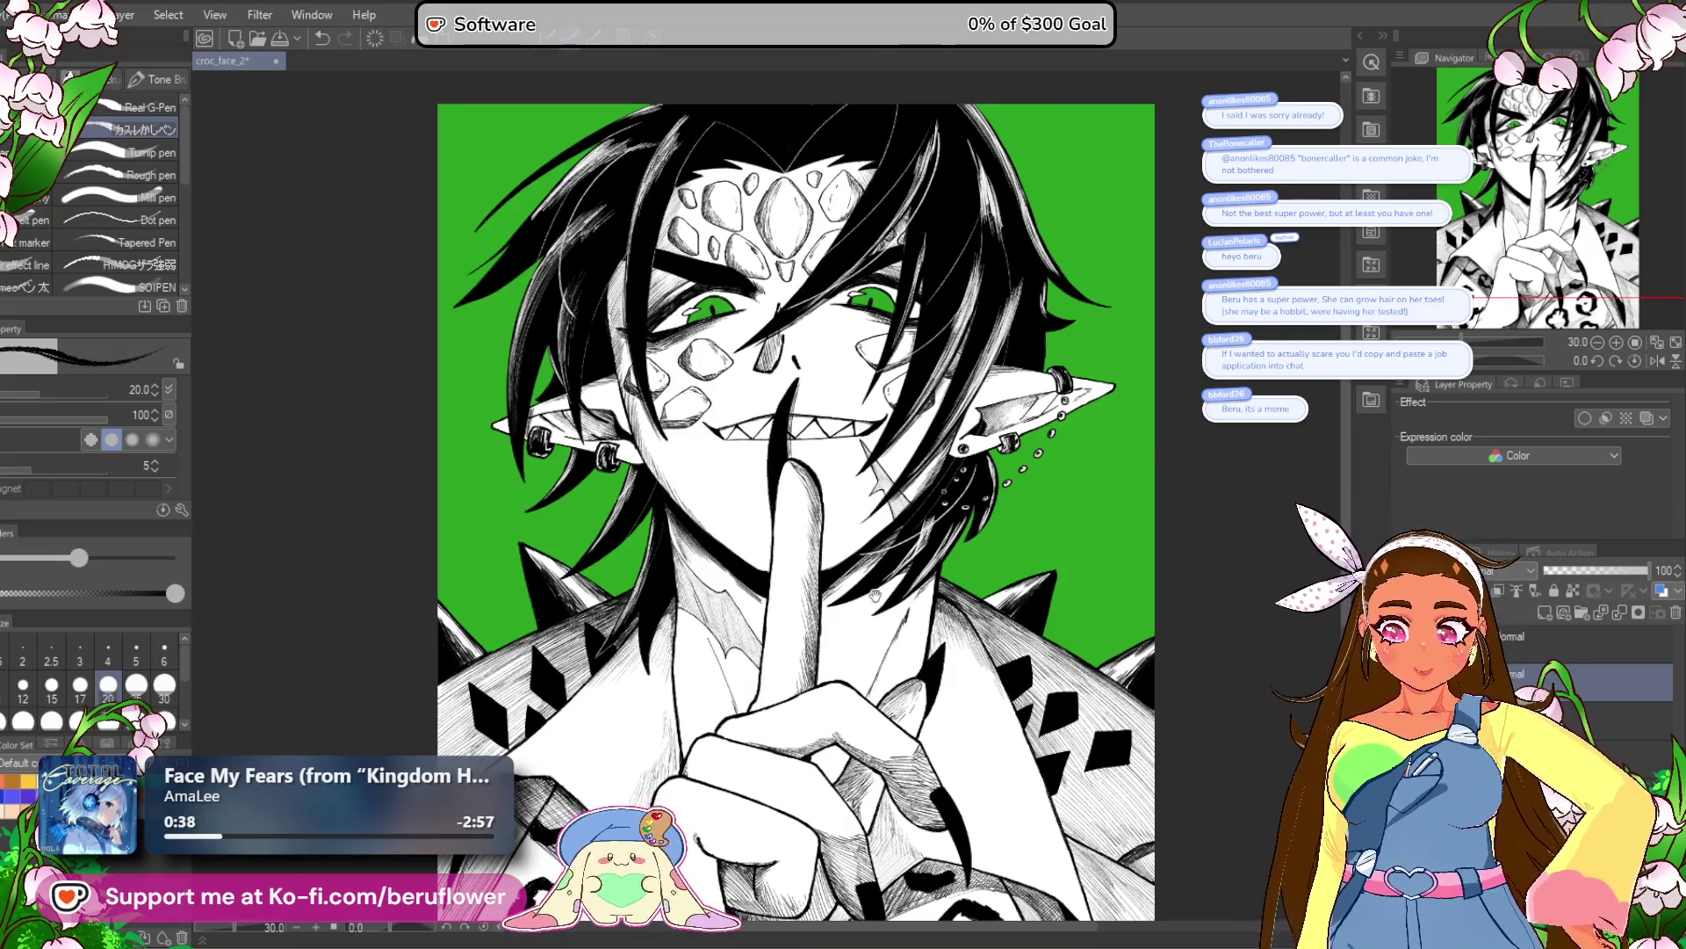
{"action": "left_click_drag", "start_coordinate": [1168, 448], "coordinate": [1160, 487]}
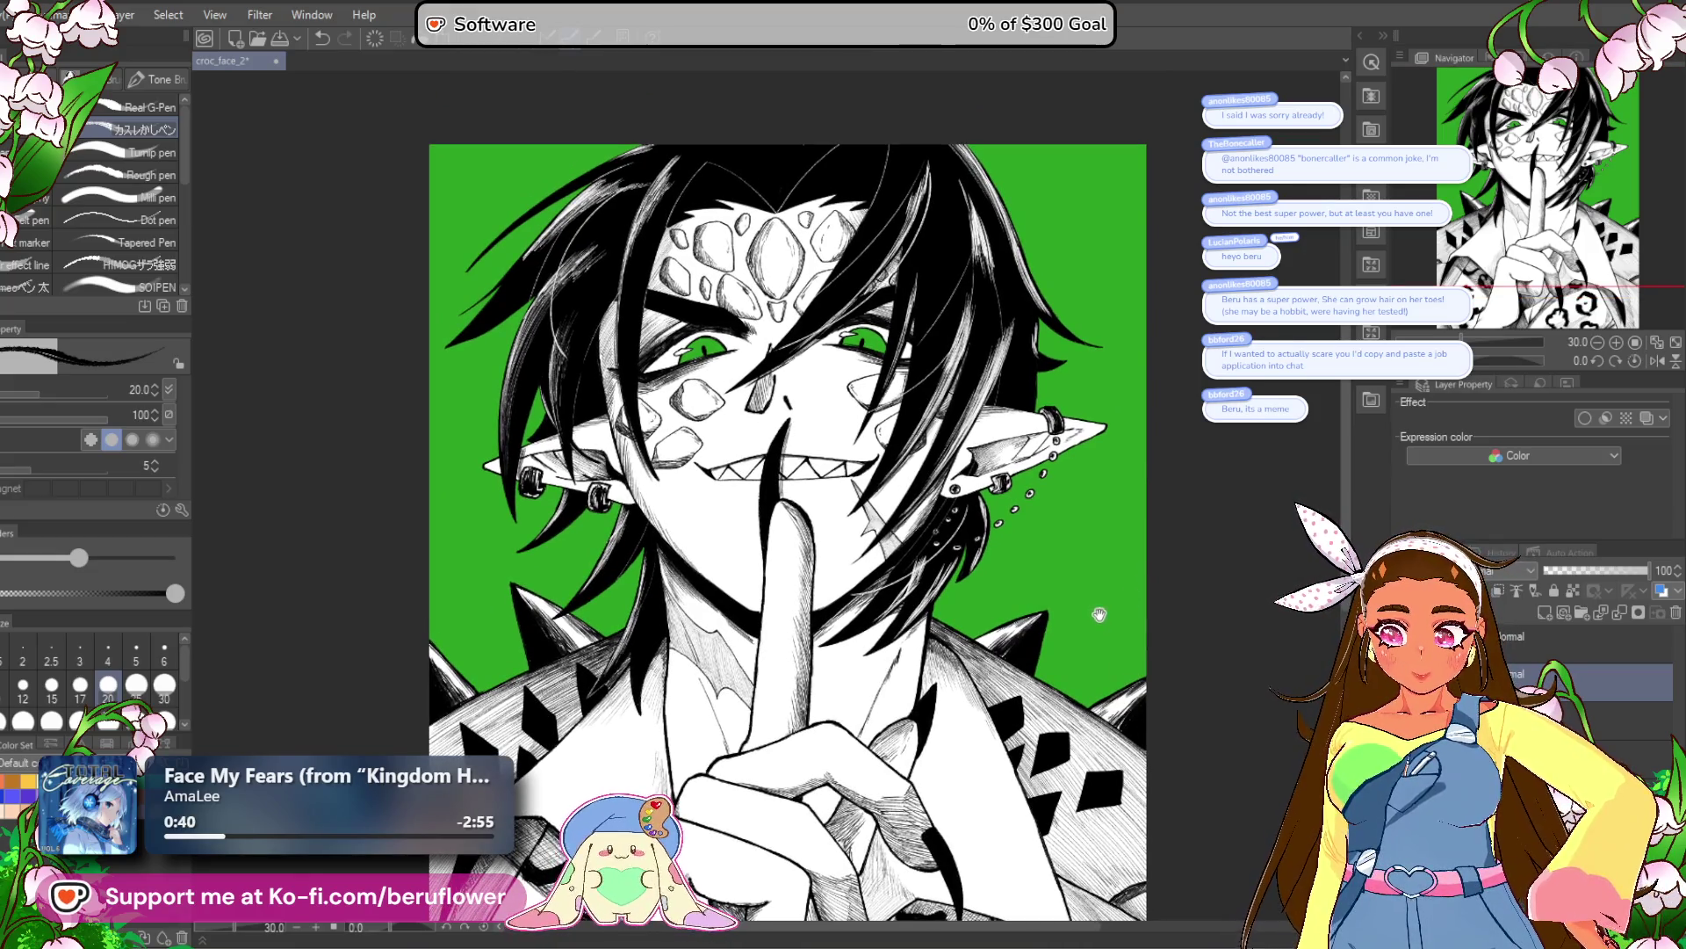
{"action": "mouse_move", "coordinate": [1097, 610]}
{"action": "left_mouse_down"}
{"action": "mouse_move", "coordinate": [1086, 402]}
{"action": "mouse_move", "coordinate": [1082, 598]}
{"action": "mouse_move", "coordinate": [1132, 686]}
{"action": "left_mouse_up"}
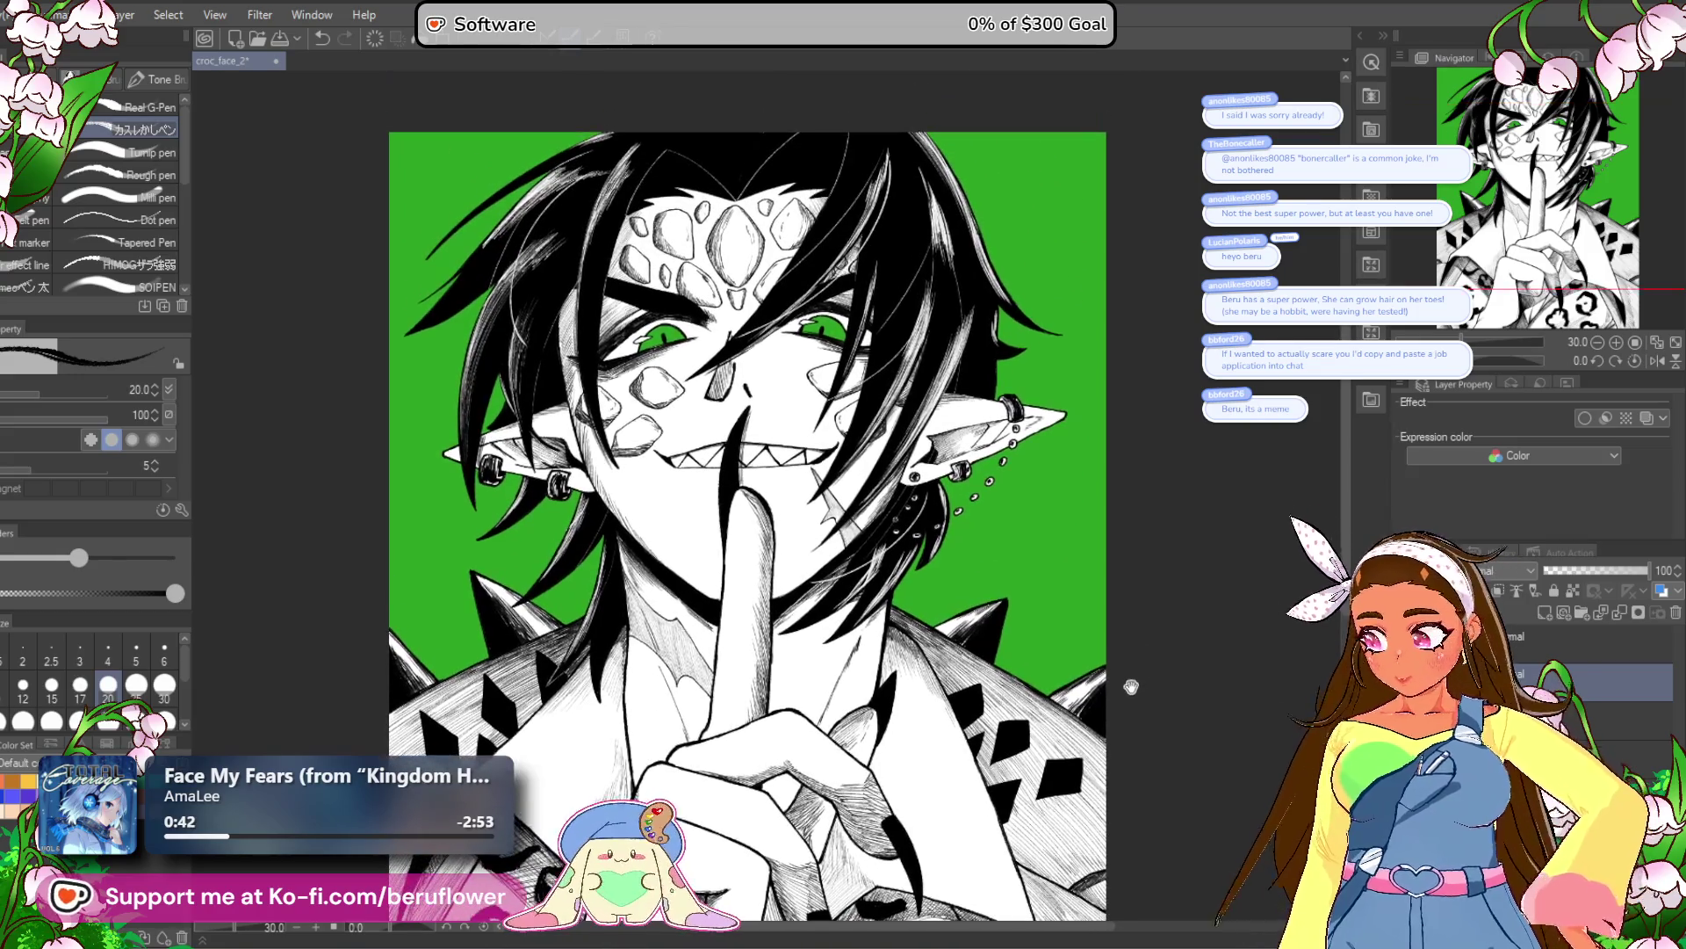
{"action": "mouse_move", "coordinate": [1163, 505]}
{"action": "left_mouse_down"}
{"action": "mouse_move", "coordinate": [1252, 425]}
{"action": "mouse_move", "coordinate": [1212, 289]}
{"action": "mouse_move", "coordinate": [1080, 175]}
{"action": "left_mouse_up"}
{"action": "scroll", "coordinate": [838, 395], "scroll_direction": "up", "scroll_amount": 3}
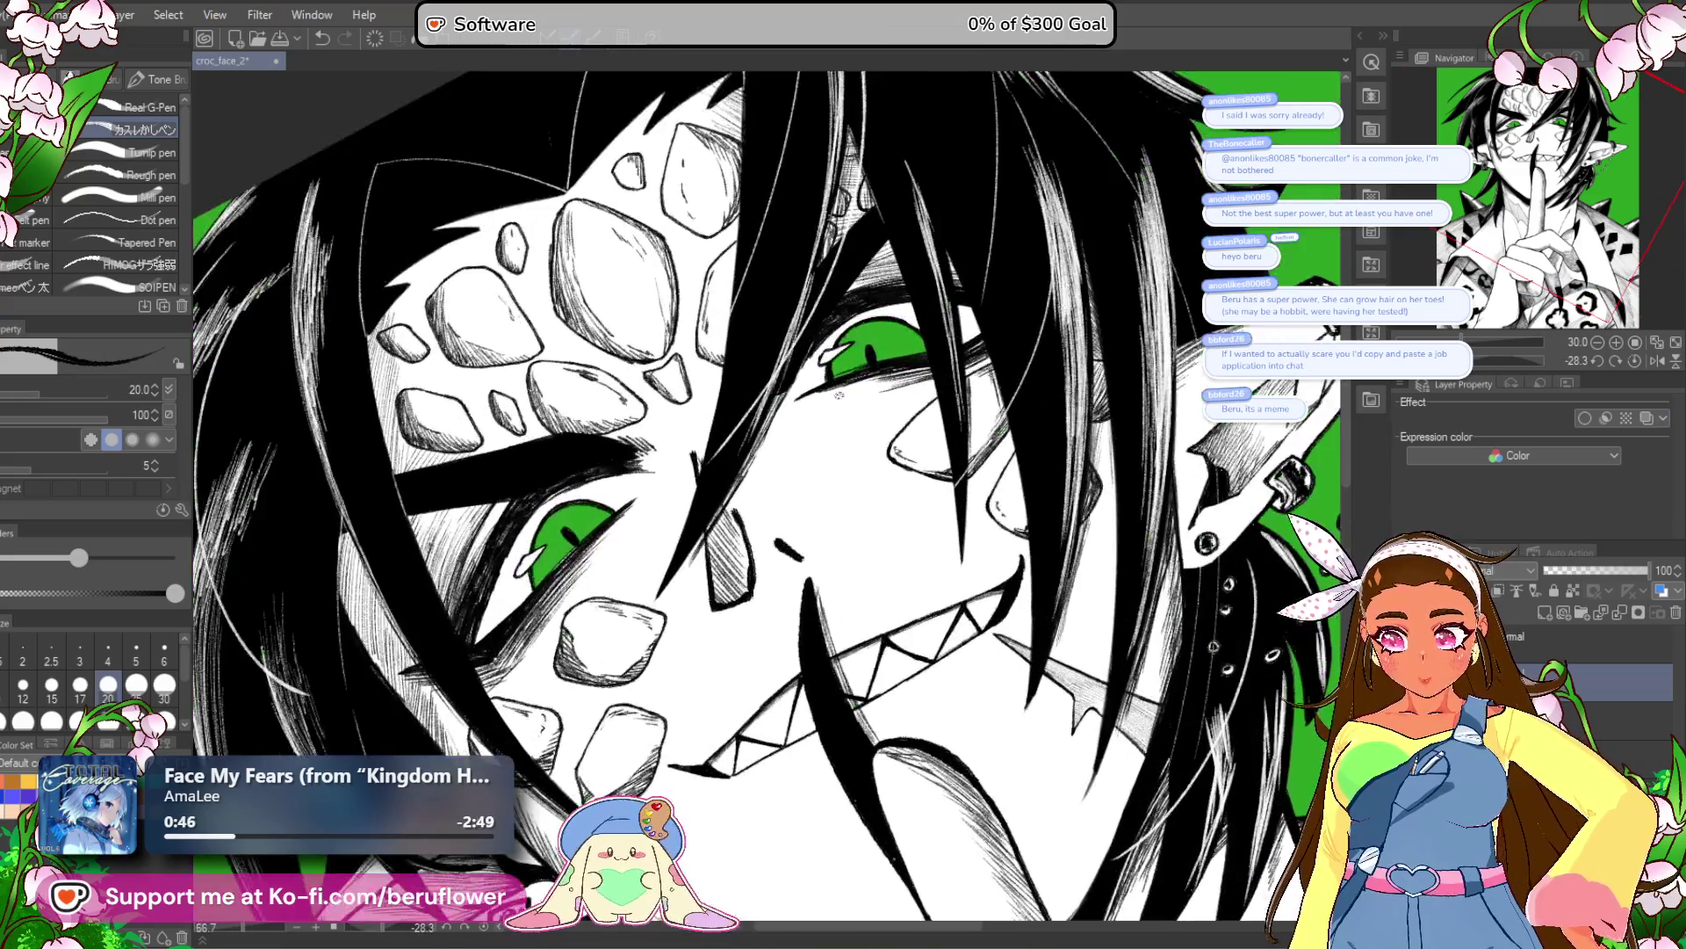
{"action": "mouse_move", "coordinate": [803, 617]}
{"action": "left_mouse_down"}
{"action": "mouse_move", "coordinate": [917, 564]}
{"action": "mouse_move", "coordinate": [868, 706]}
{"action": "mouse_move", "coordinate": [929, 775]}
{"action": "left_mouse_up"}
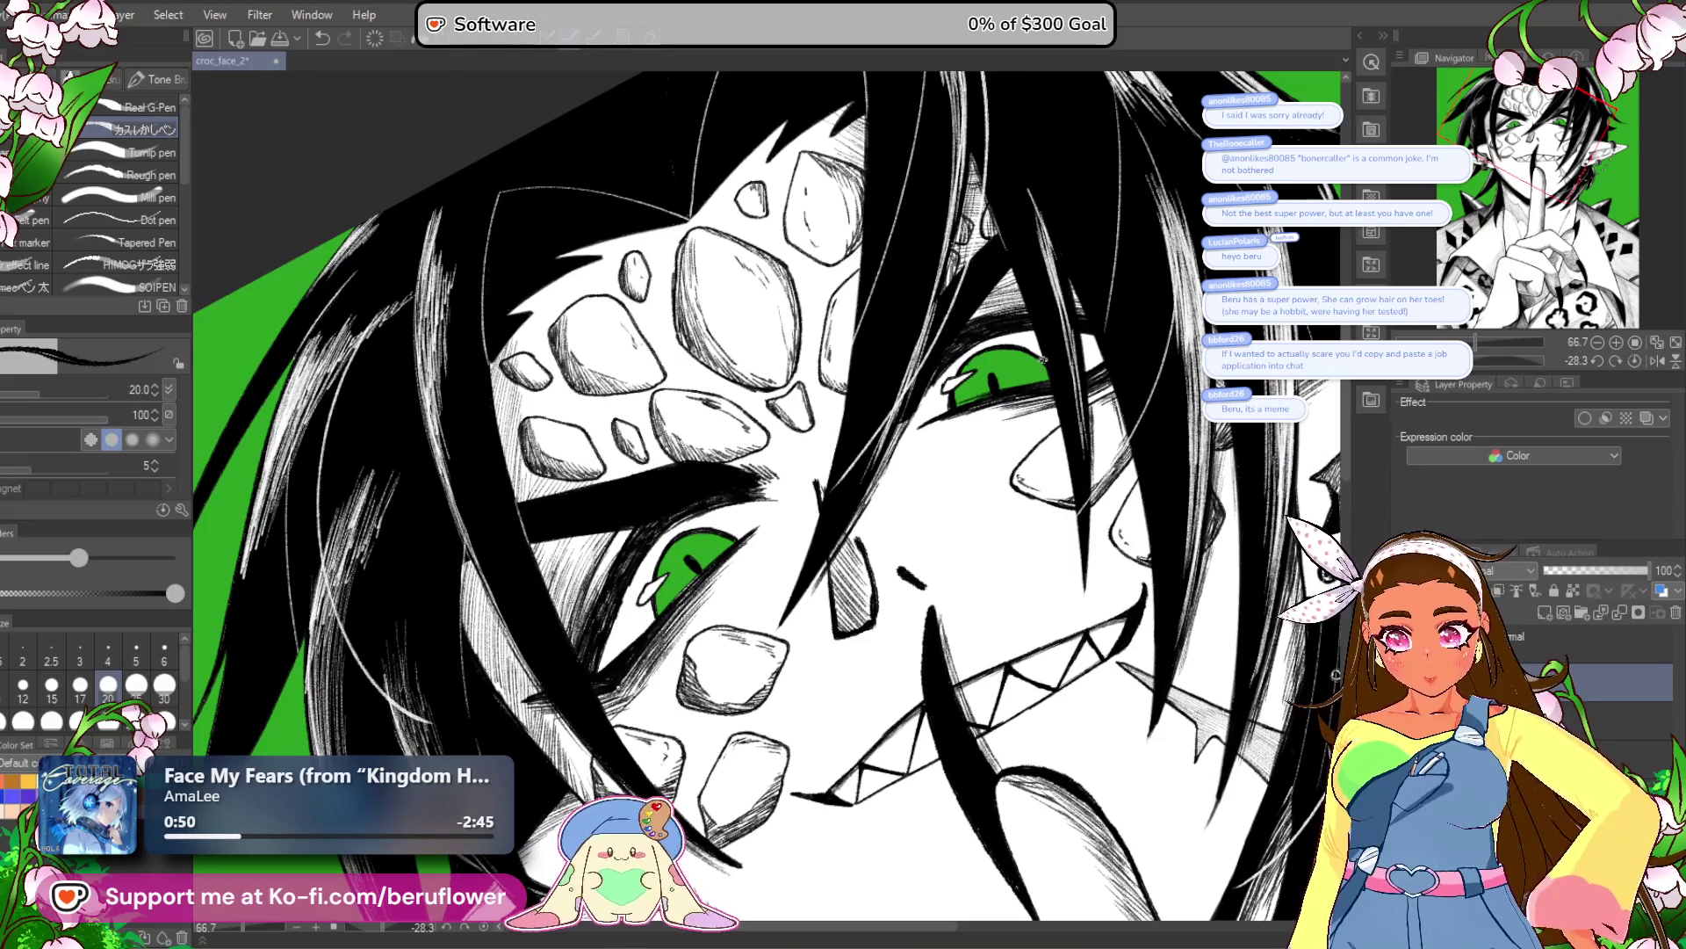
{"action": "scroll", "coordinate": [993, 330], "scroll_direction": "up", "scroll_amount": 2}
{"action": "mouse_move", "coordinate": [994, 331]}
{"action": "left_mouse_down"}
{"action": "mouse_move", "coordinate": [1000, 563]}
{"action": "mouse_move", "coordinate": [942, 632]}
{"action": "left_mouse_up"}
{"action": "key", "text": "bracketleft"}
{"action": "key", "text": "bracketleft"}
{"action": "key", "text": "bracketleft"}
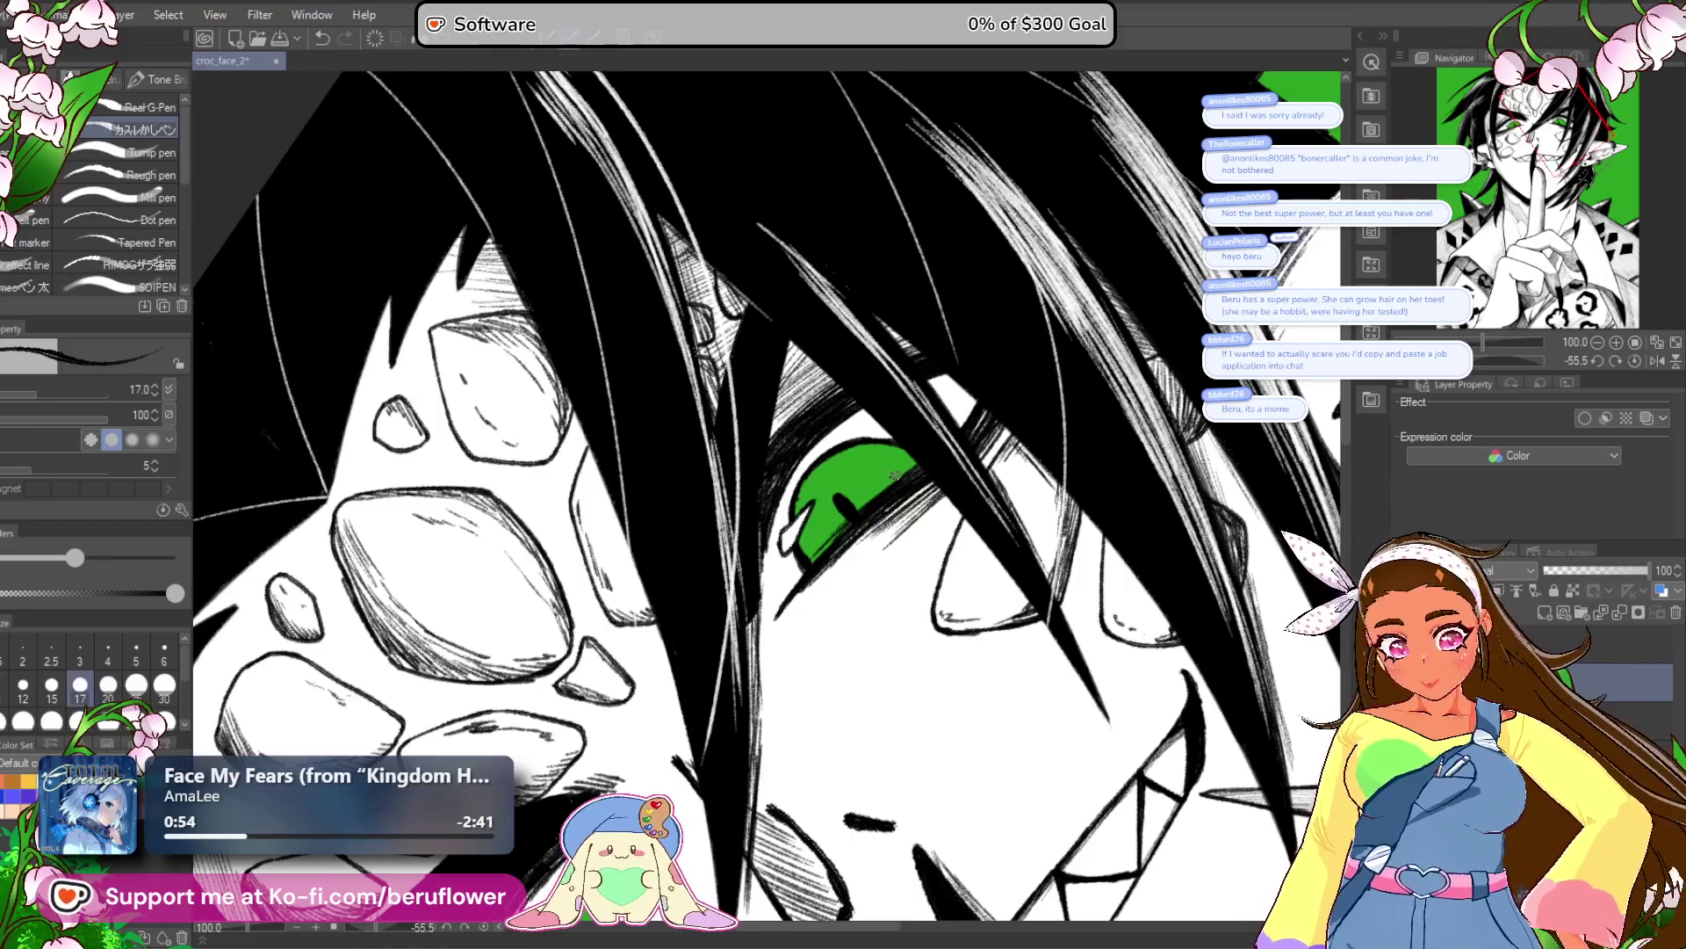
{"action": "key", "text": "ctrl+0"}
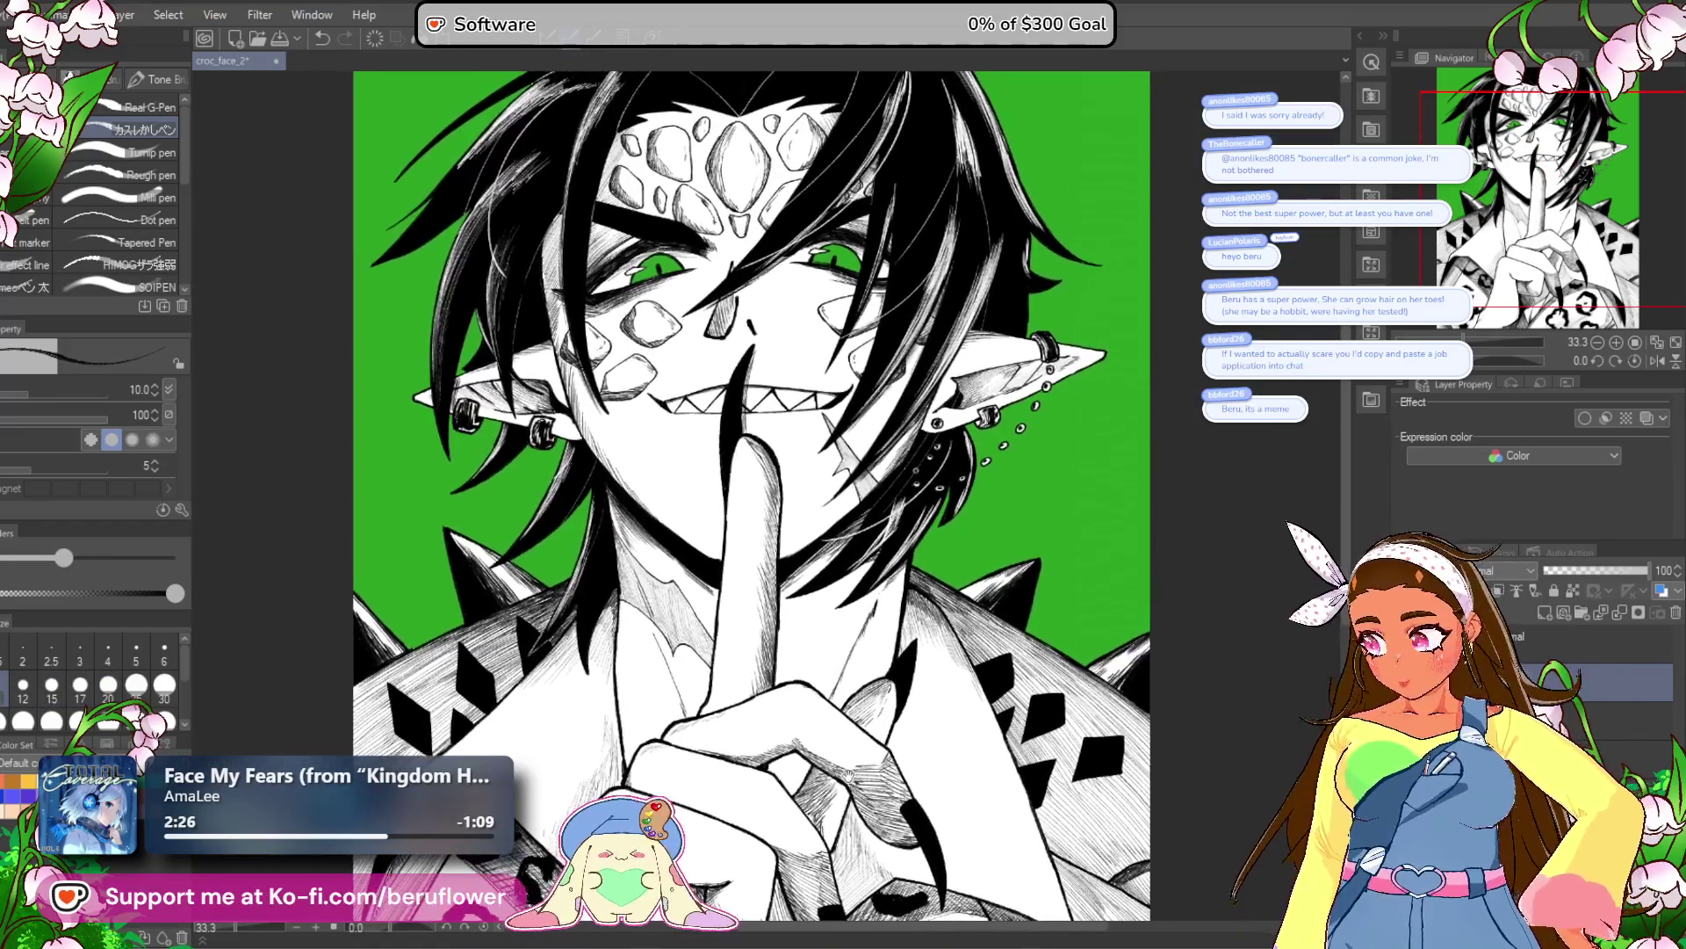
{"action": "key", "text": "ctrl+plus"}
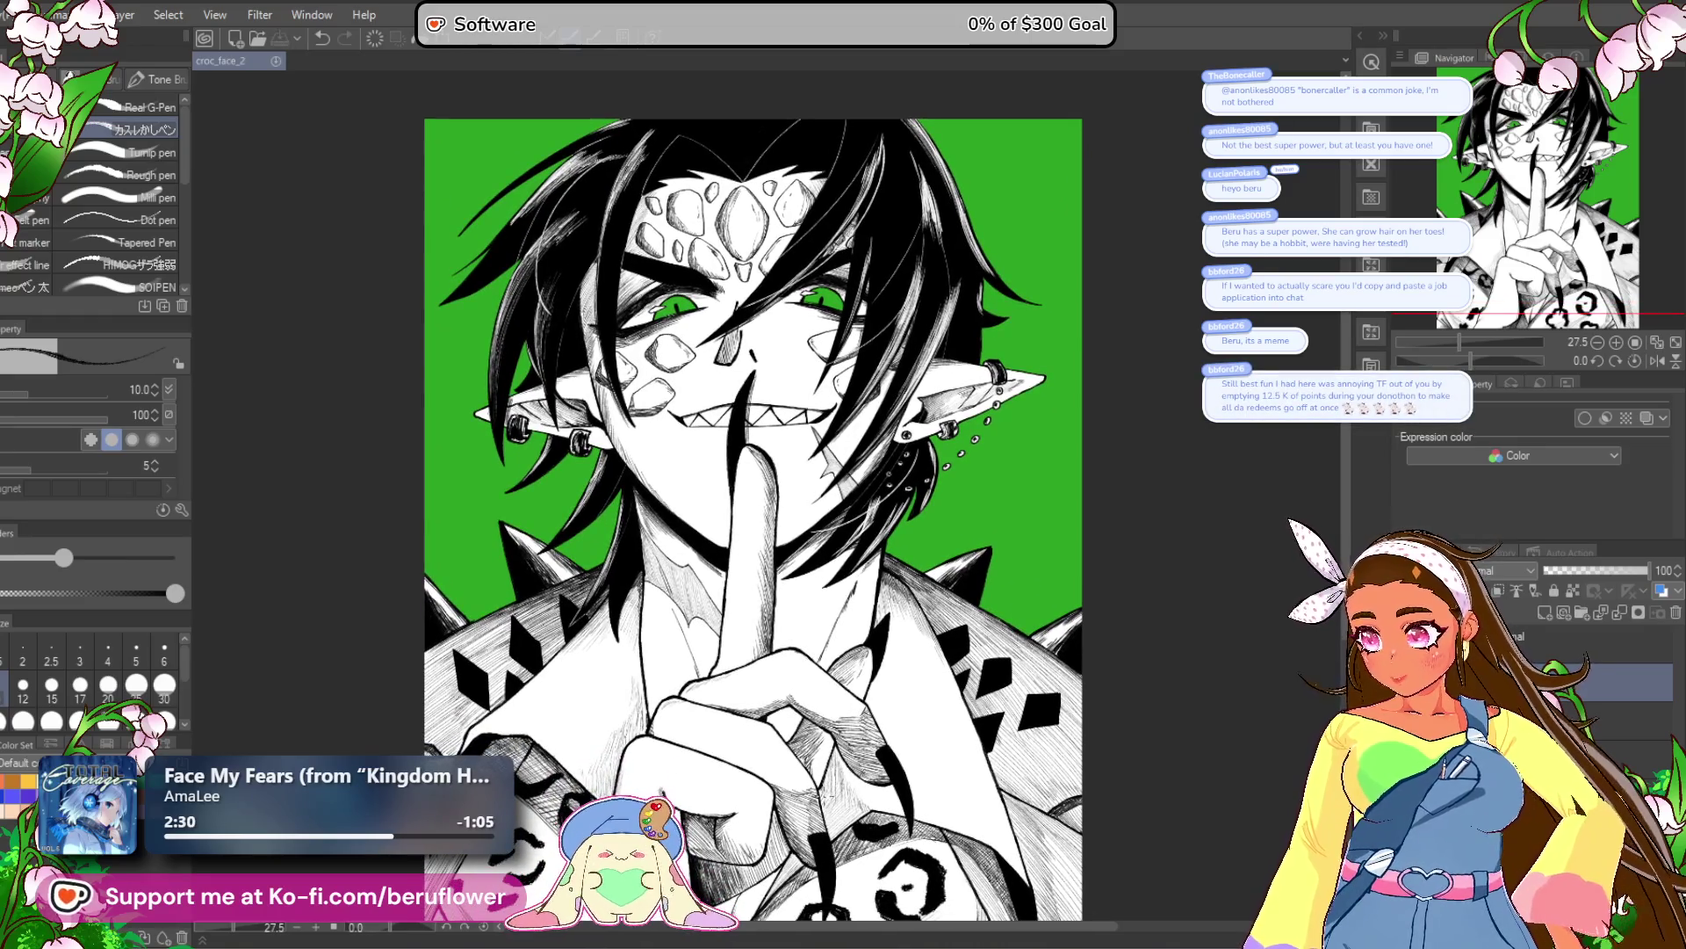
Duplicate the current artwork layer.
{"action": "left_click_drag", "start_coordinate": [998, 667], "coordinate": [986, 635]}
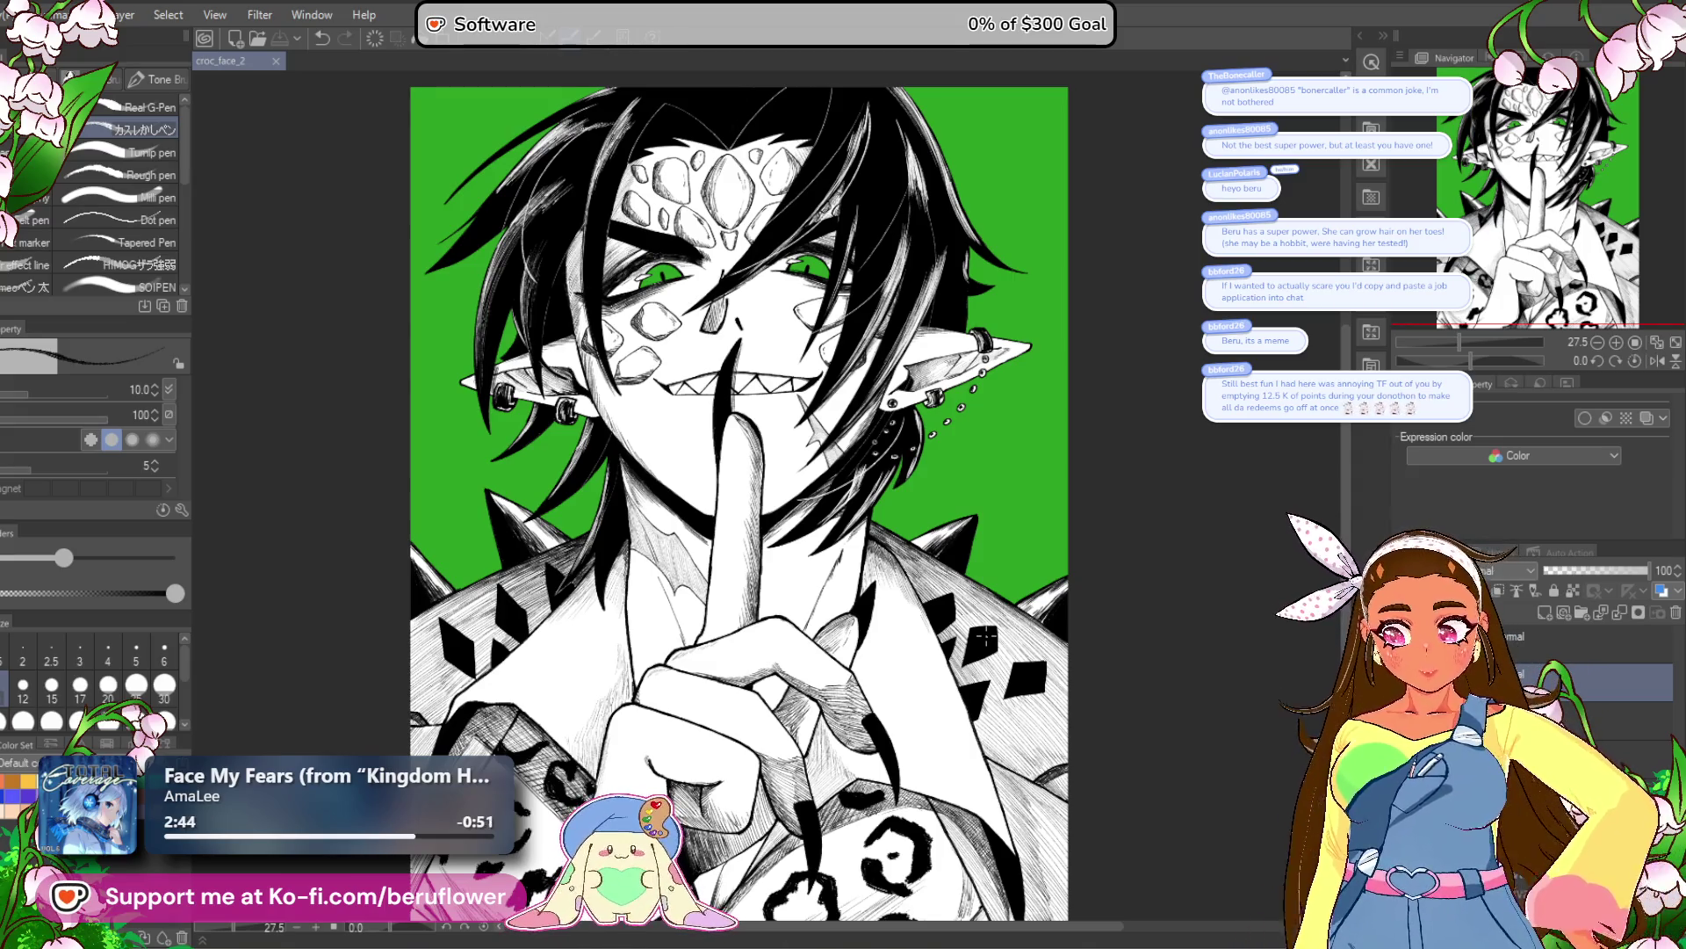
{"action": "scroll", "coordinate": [722, 411], "scroll_direction": "up", "scroll_amount": 1}
{"action": "scroll", "coordinate": [723, 411], "scroll_direction": "down", "scroll_amount": 3}
{"action": "scroll", "coordinate": [723, 411], "scroll_direction": "up", "scroll_amount": 4}
{"action": "left_click_drag", "start_coordinate": [723, 411], "coordinate": [748, 521]}
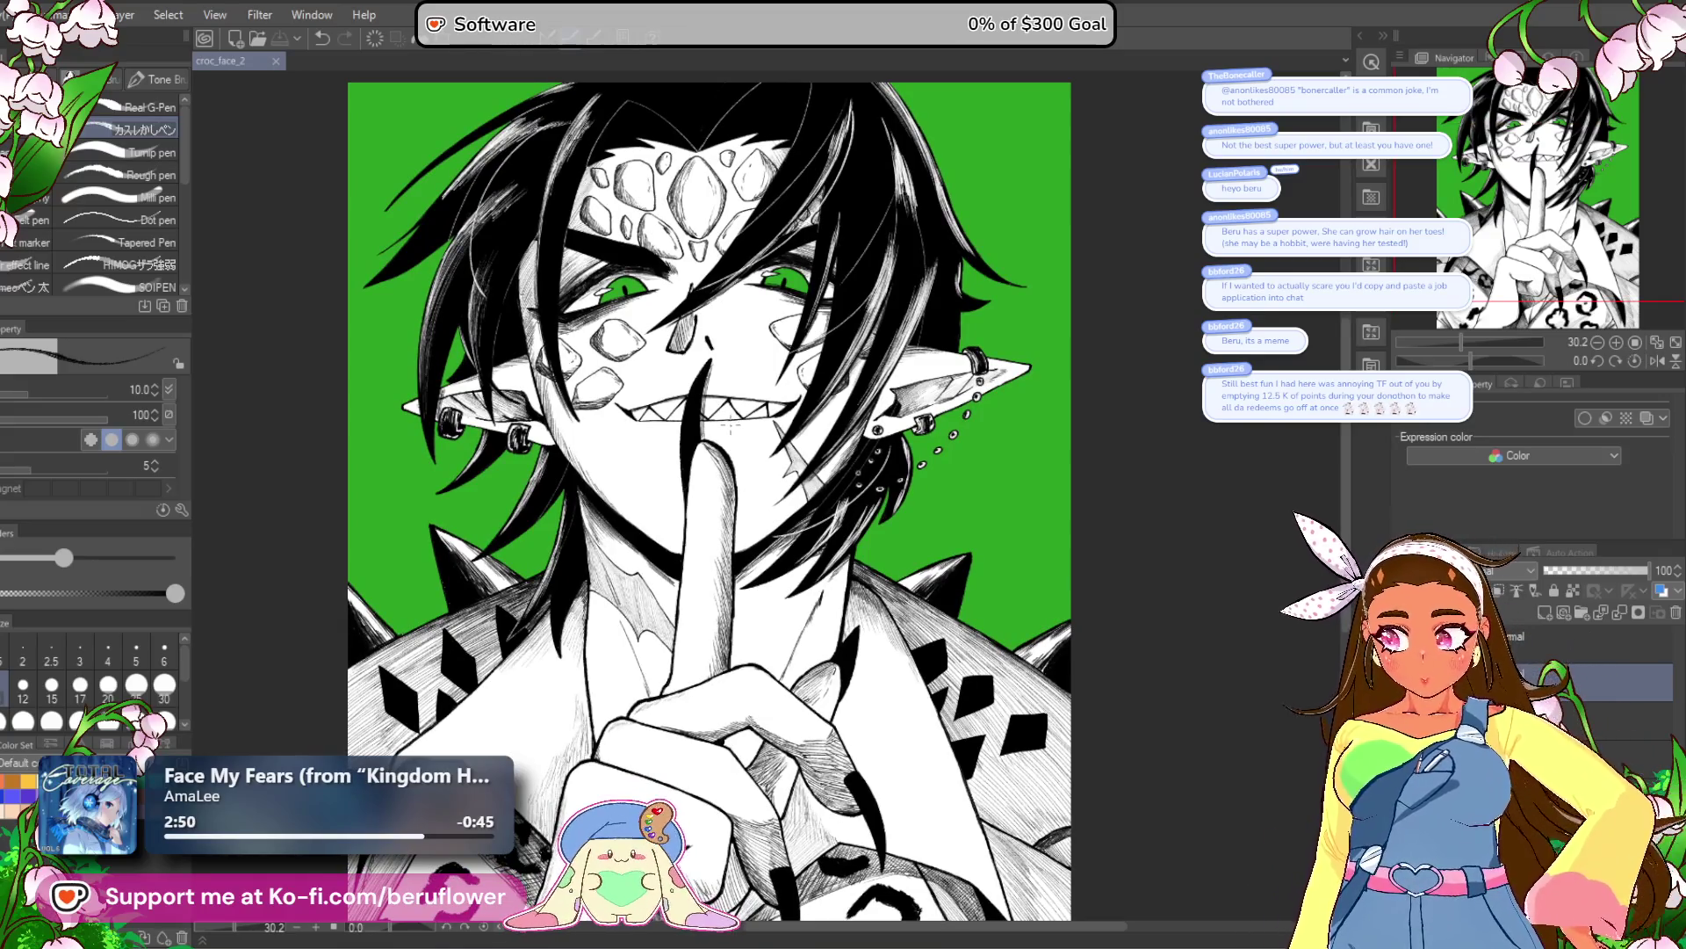
{"action": "scroll", "coordinate": [729, 425], "scroll_direction": "down", "scroll_amount": 2}
{"action": "scroll", "coordinate": [730, 472], "scroll_direction": "up", "scroll_amount": 1}
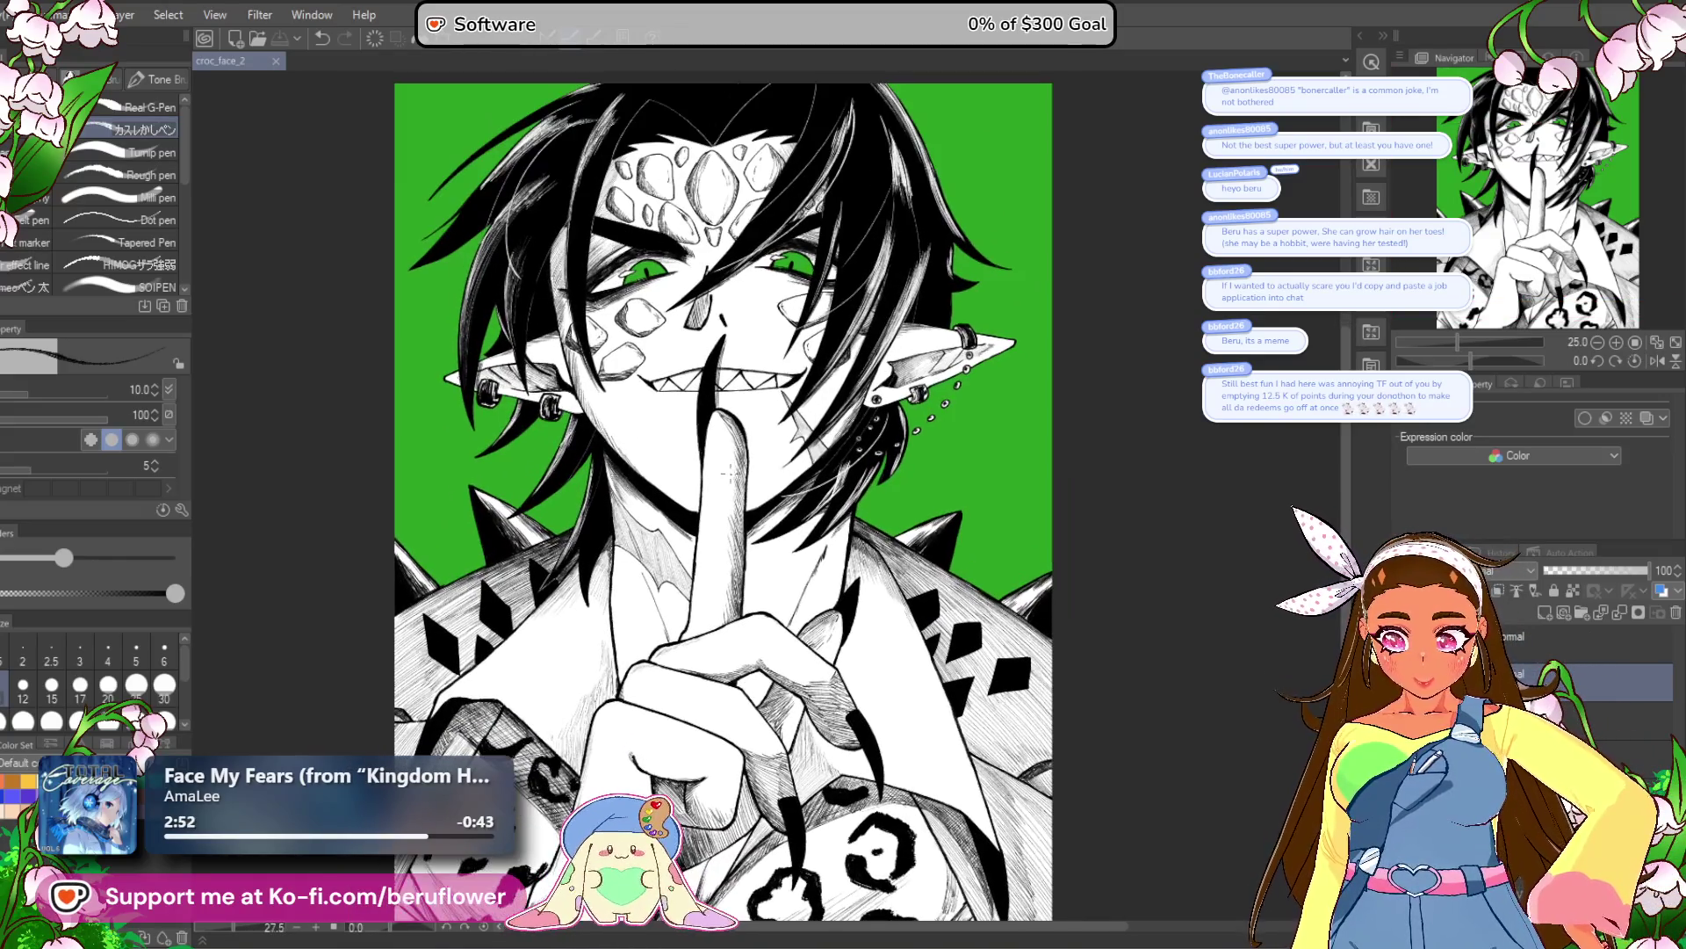
{"action": "scroll", "coordinate": [731, 470], "scroll_direction": "down", "scroll_amount": 2}
{"action": "scroll", "coordinate": [729, 472], "scroll_direction": "up", "scroll_amount": 2}
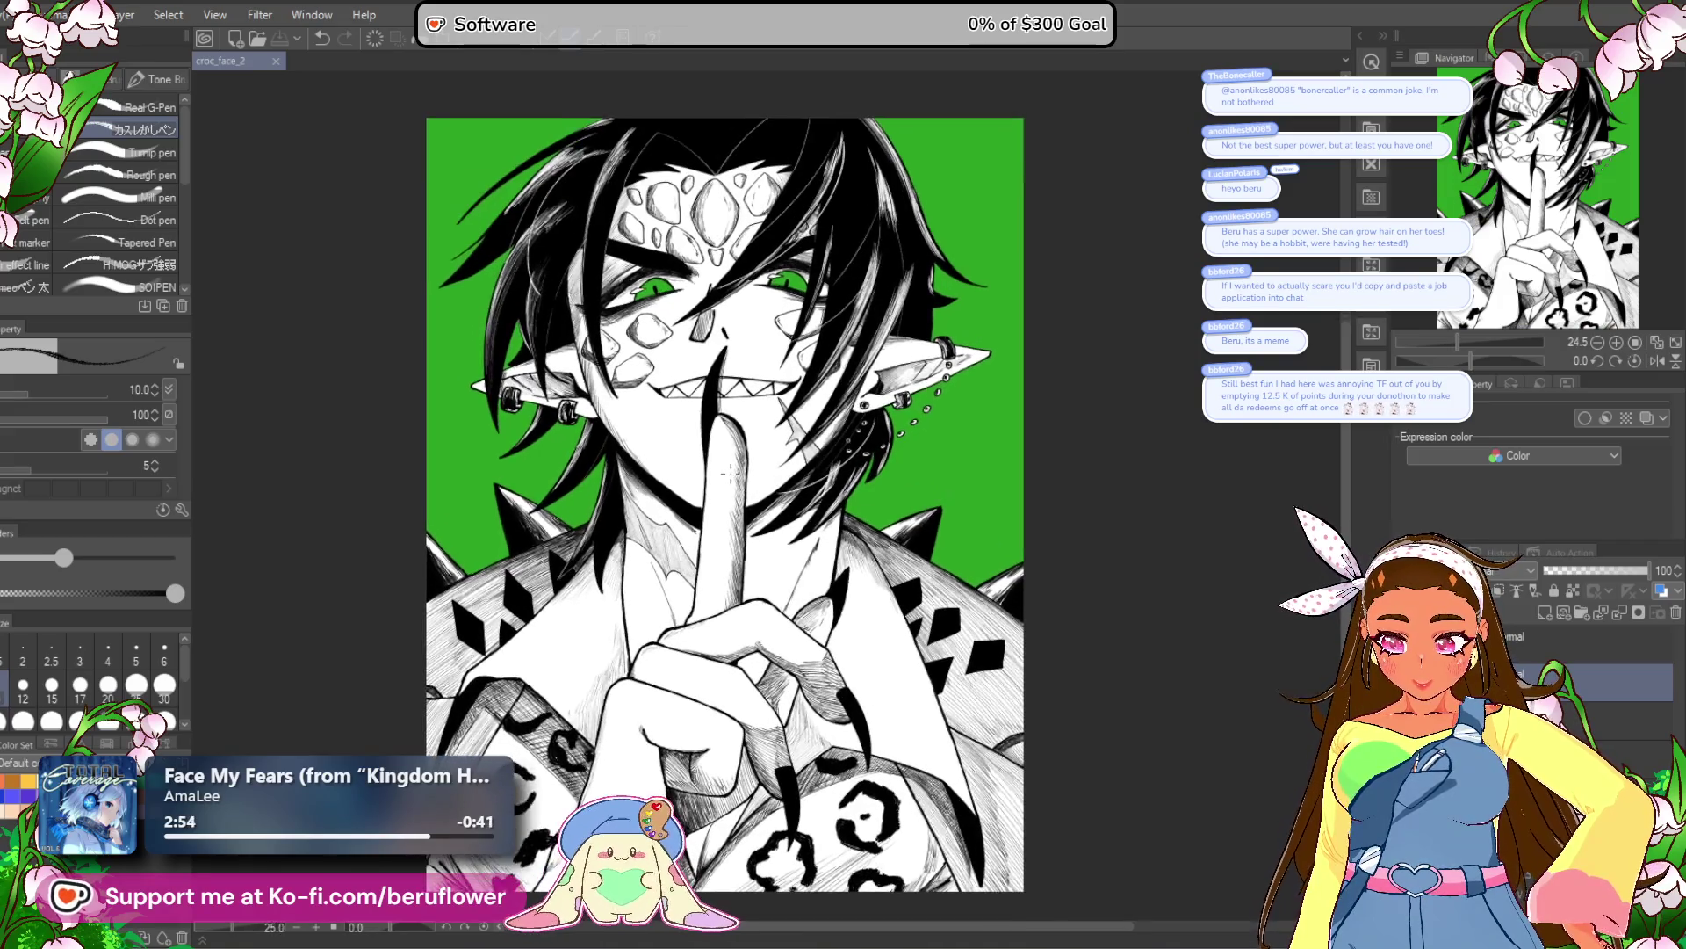
{"action": "mouse_move", "coordinate": [734, 532]}
{"action": "left_mouse_down"}
{"action": "mouse_move", "coordinate": [743, 564]}
{"action": "mouse_move", "coordinate": [795, 347]}
{"action": "mouse_move", "coordinate": [771, 471]}
{"action": "left_mouse_up"}
{"action": "scroll", "coordinate": [730, 533], "scroll_direction": "down", "scroll_amount": 1}
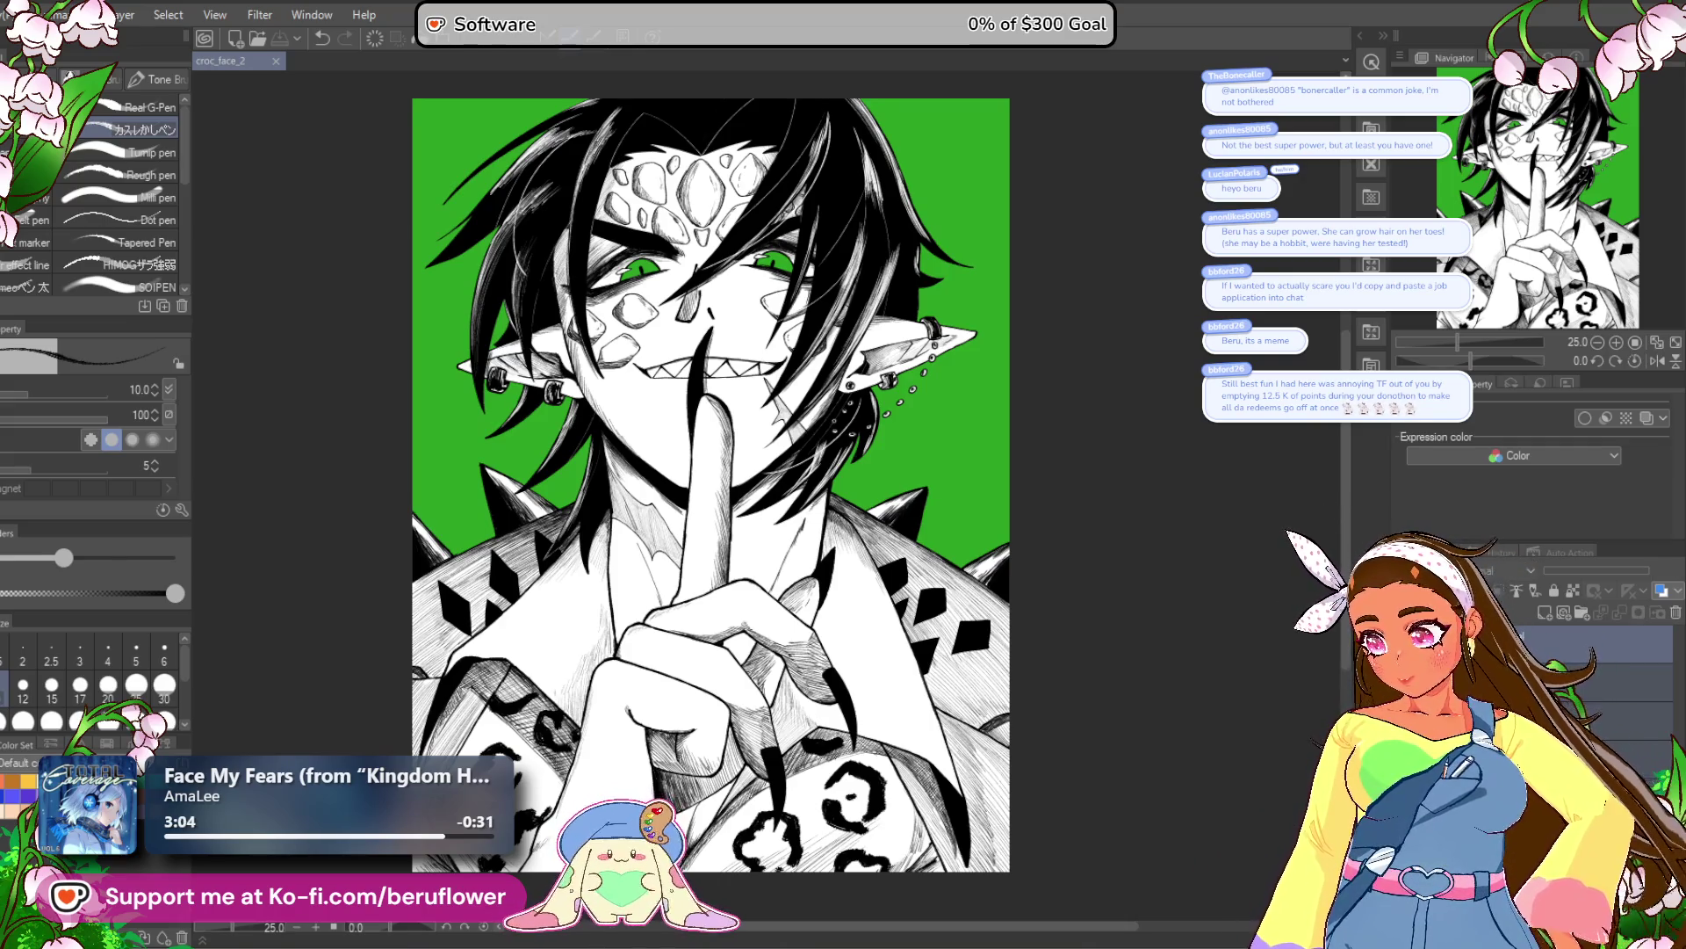
{"action": "key", "text": "ctrl+shift+n"}
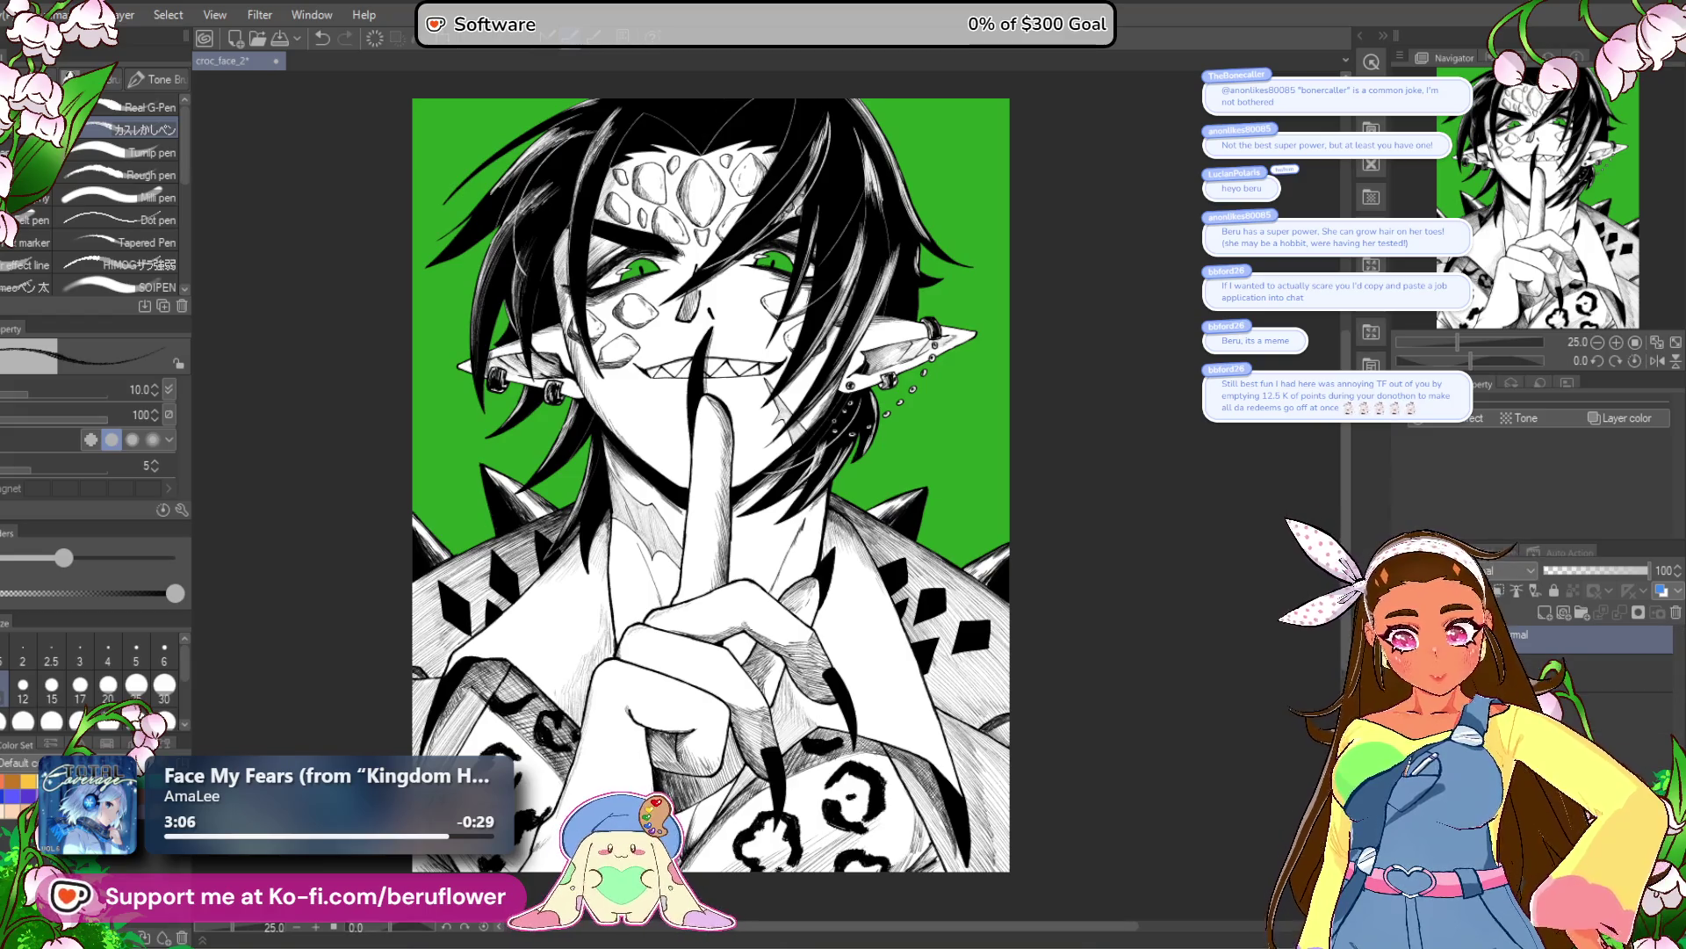
Save the portrait, duplicate the layer again, and select the other layer for merging.
{"action": "key", "text": "ctrl+s"}
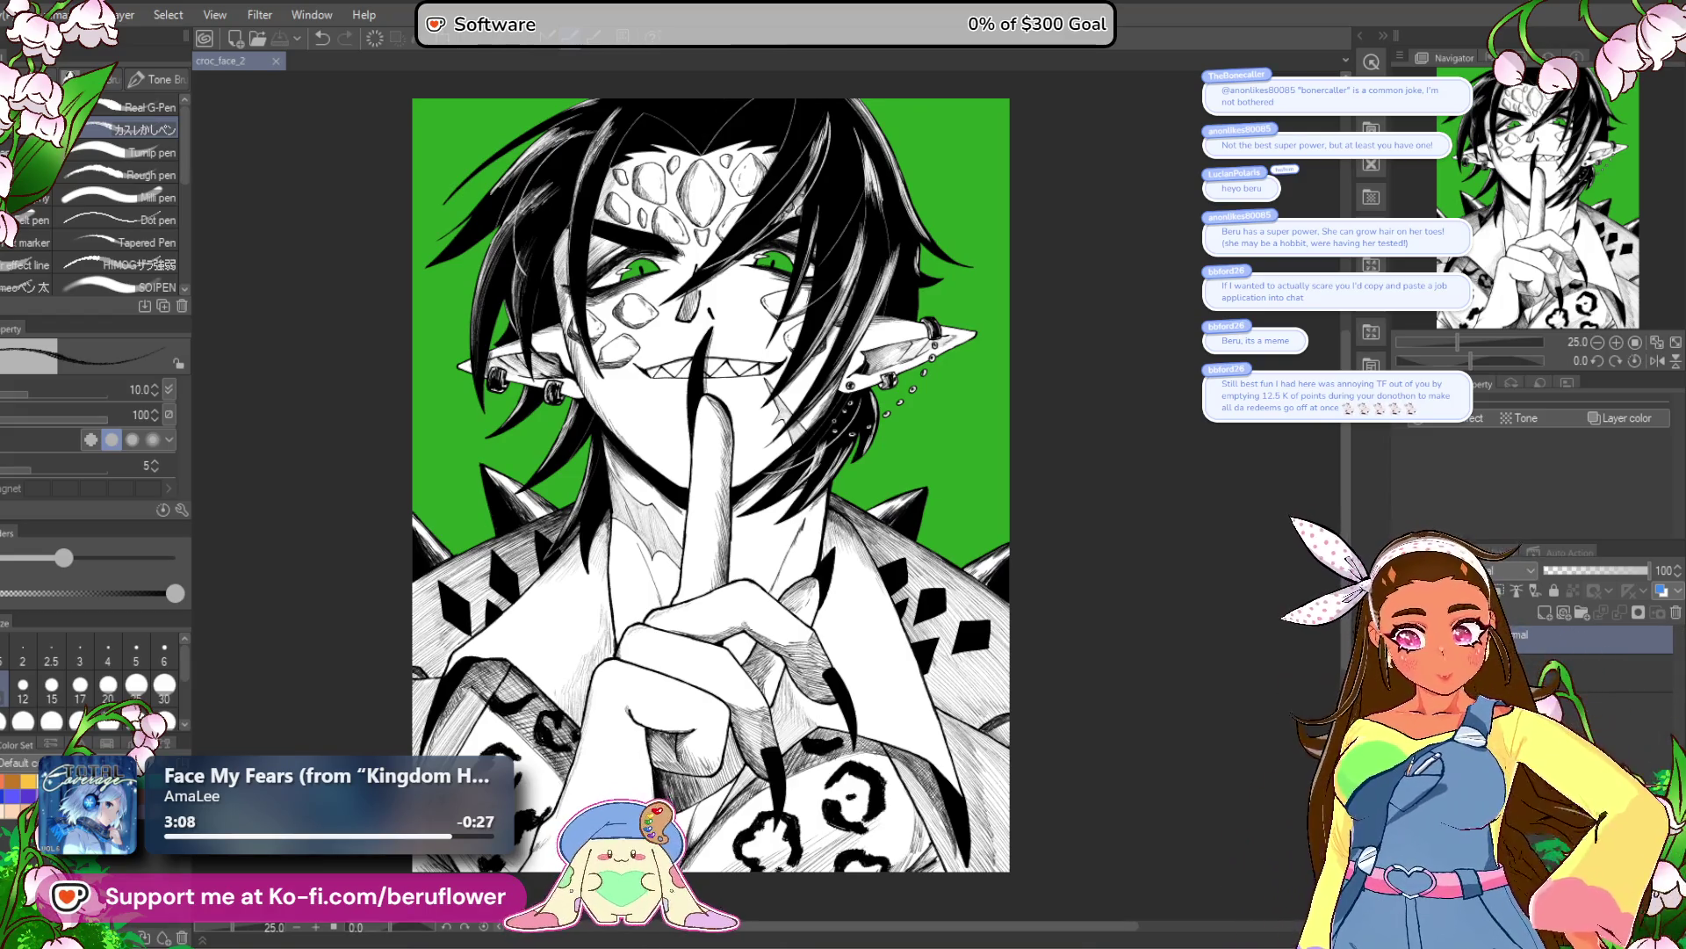
{"action": "key", "text": "ctrl+shift+n"}
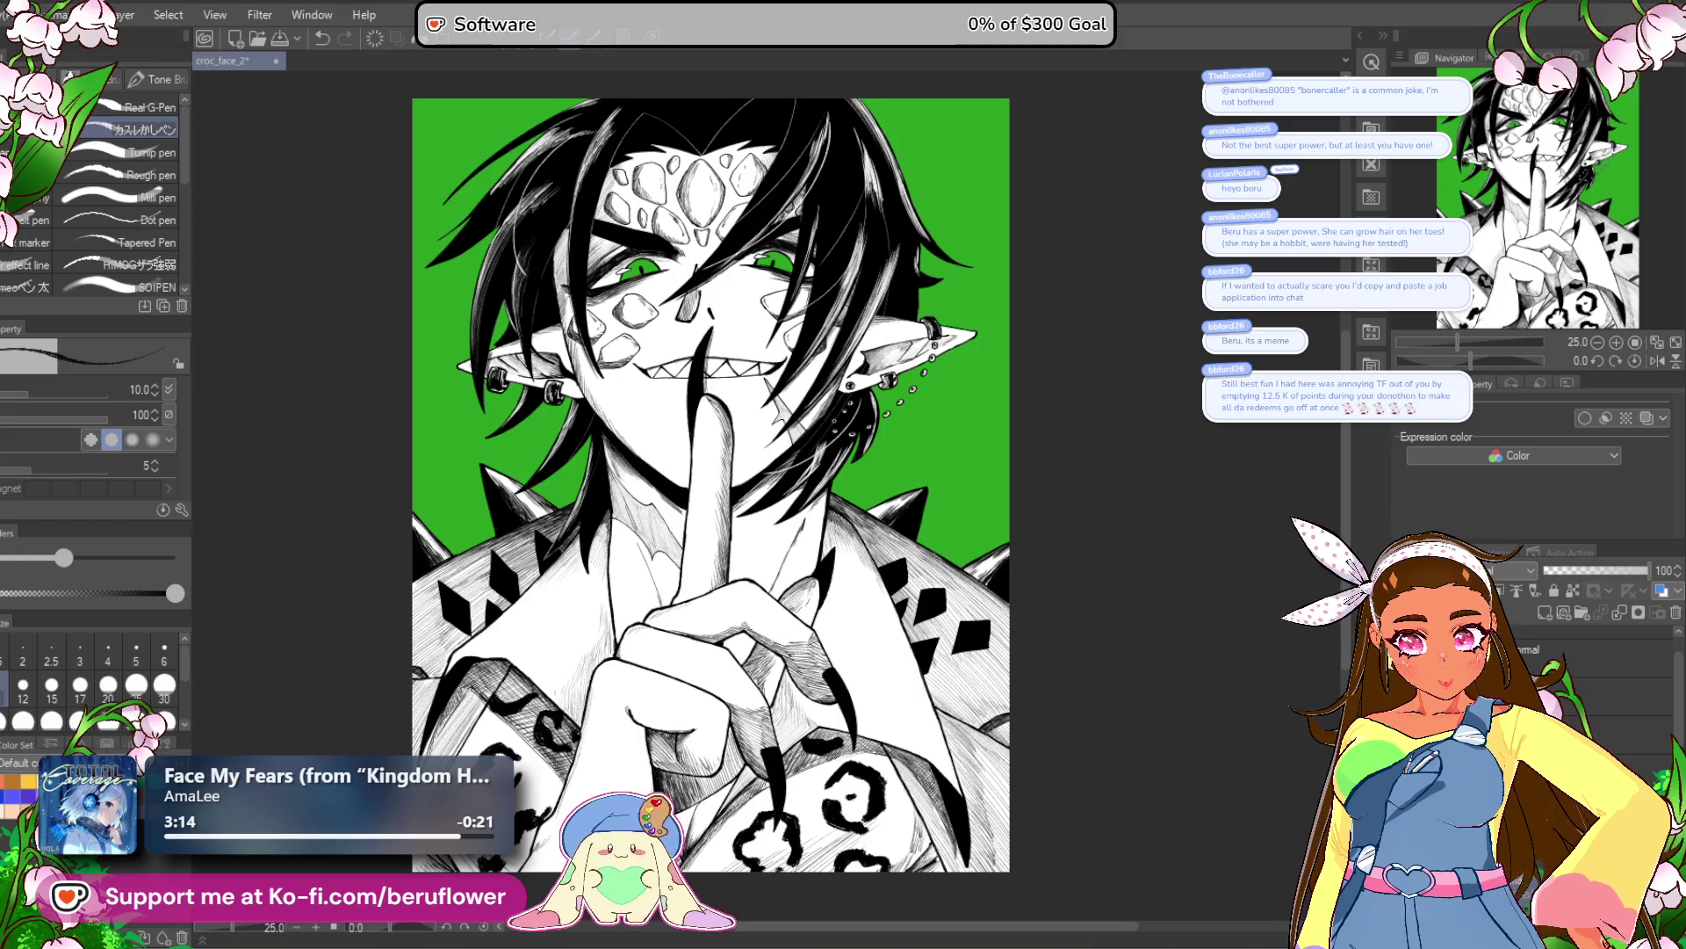
{"action": "left_click", "coordinate": [1589, 639]}
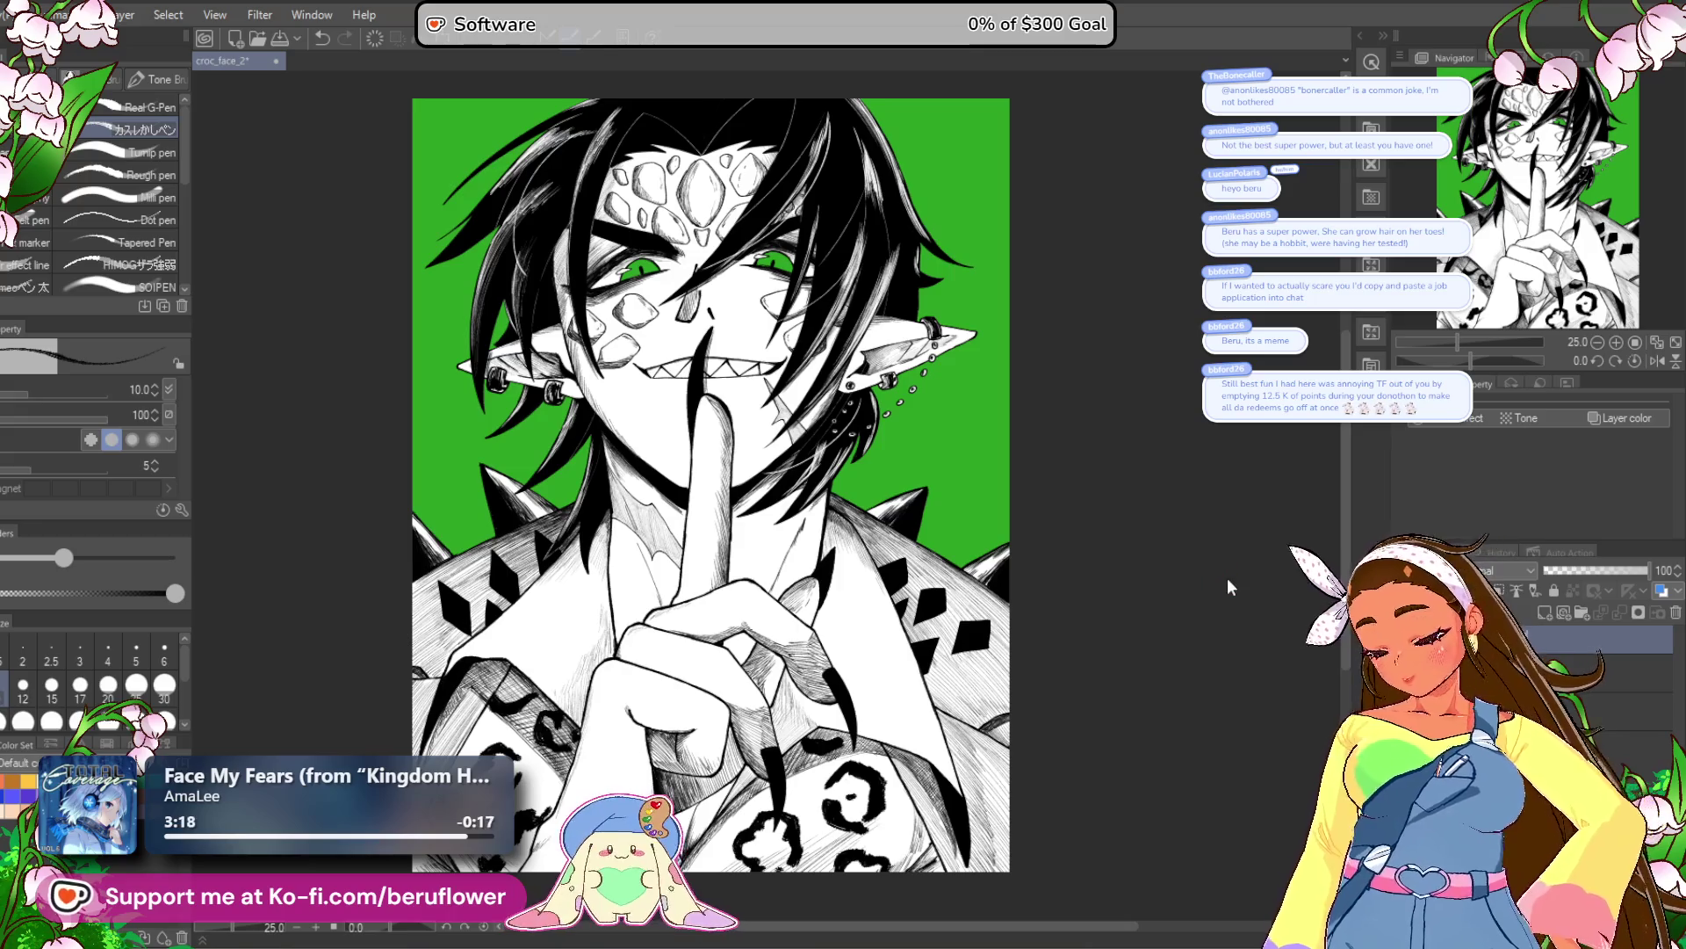
Merge the selected layers, Gaussian-blur the merged copy, and set its opacity to 22.
{"action": "right_click", "coordinate": [1522, 645]}
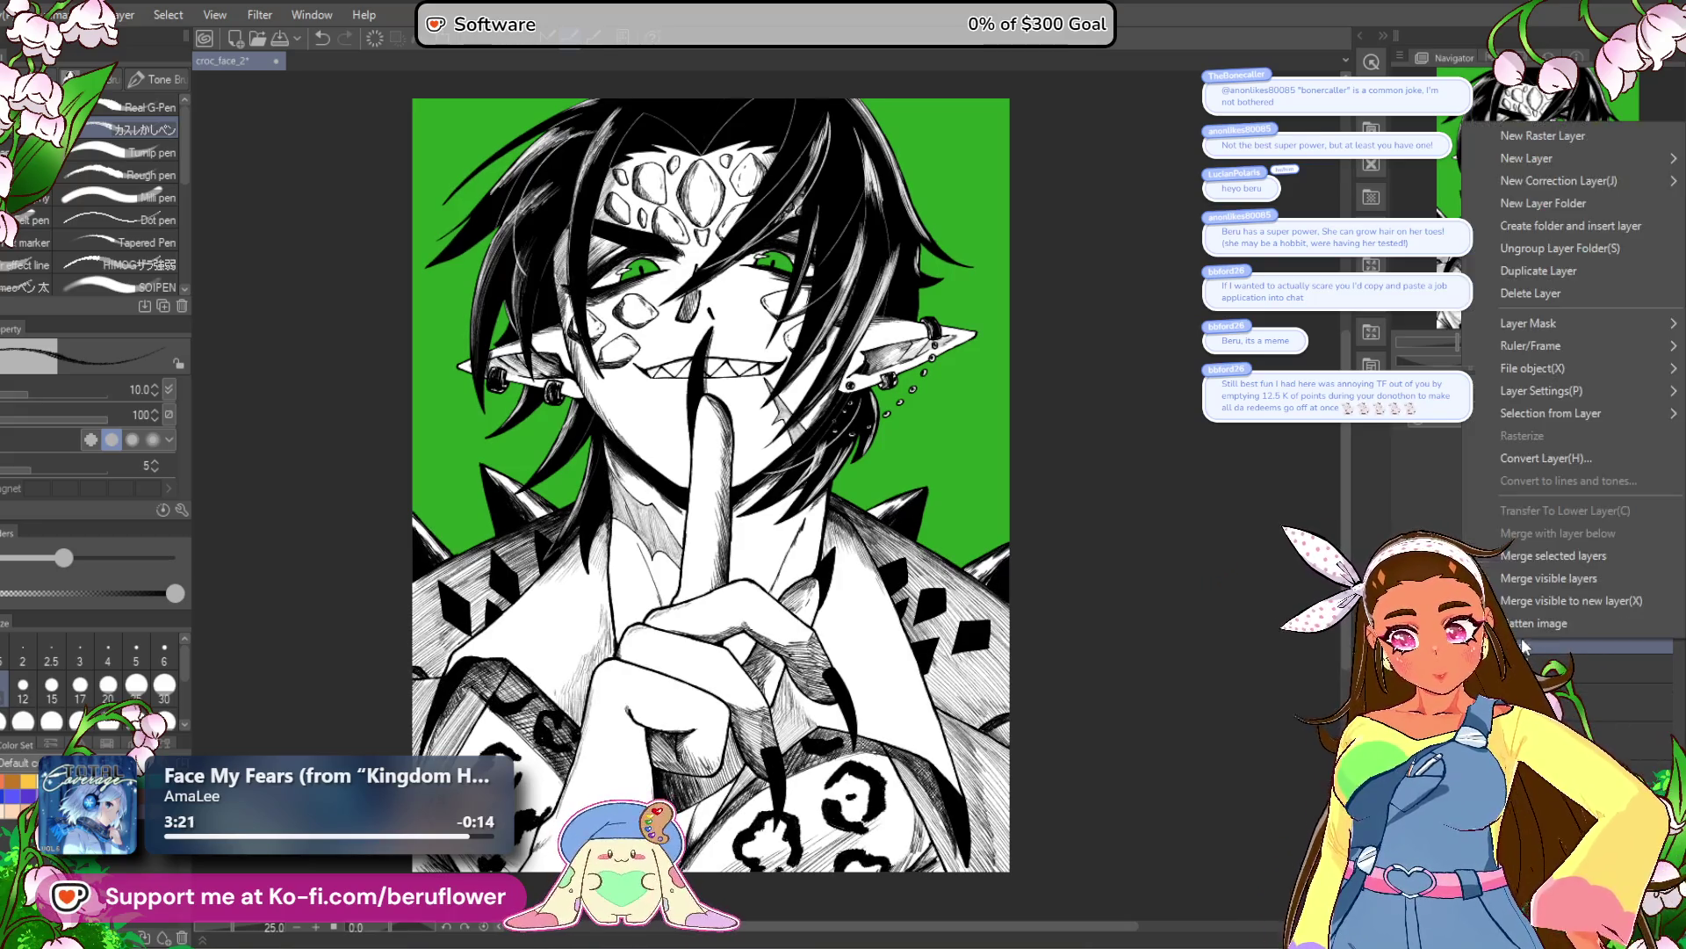
{"action": "left_click", "coordinate": [1544, 556]}
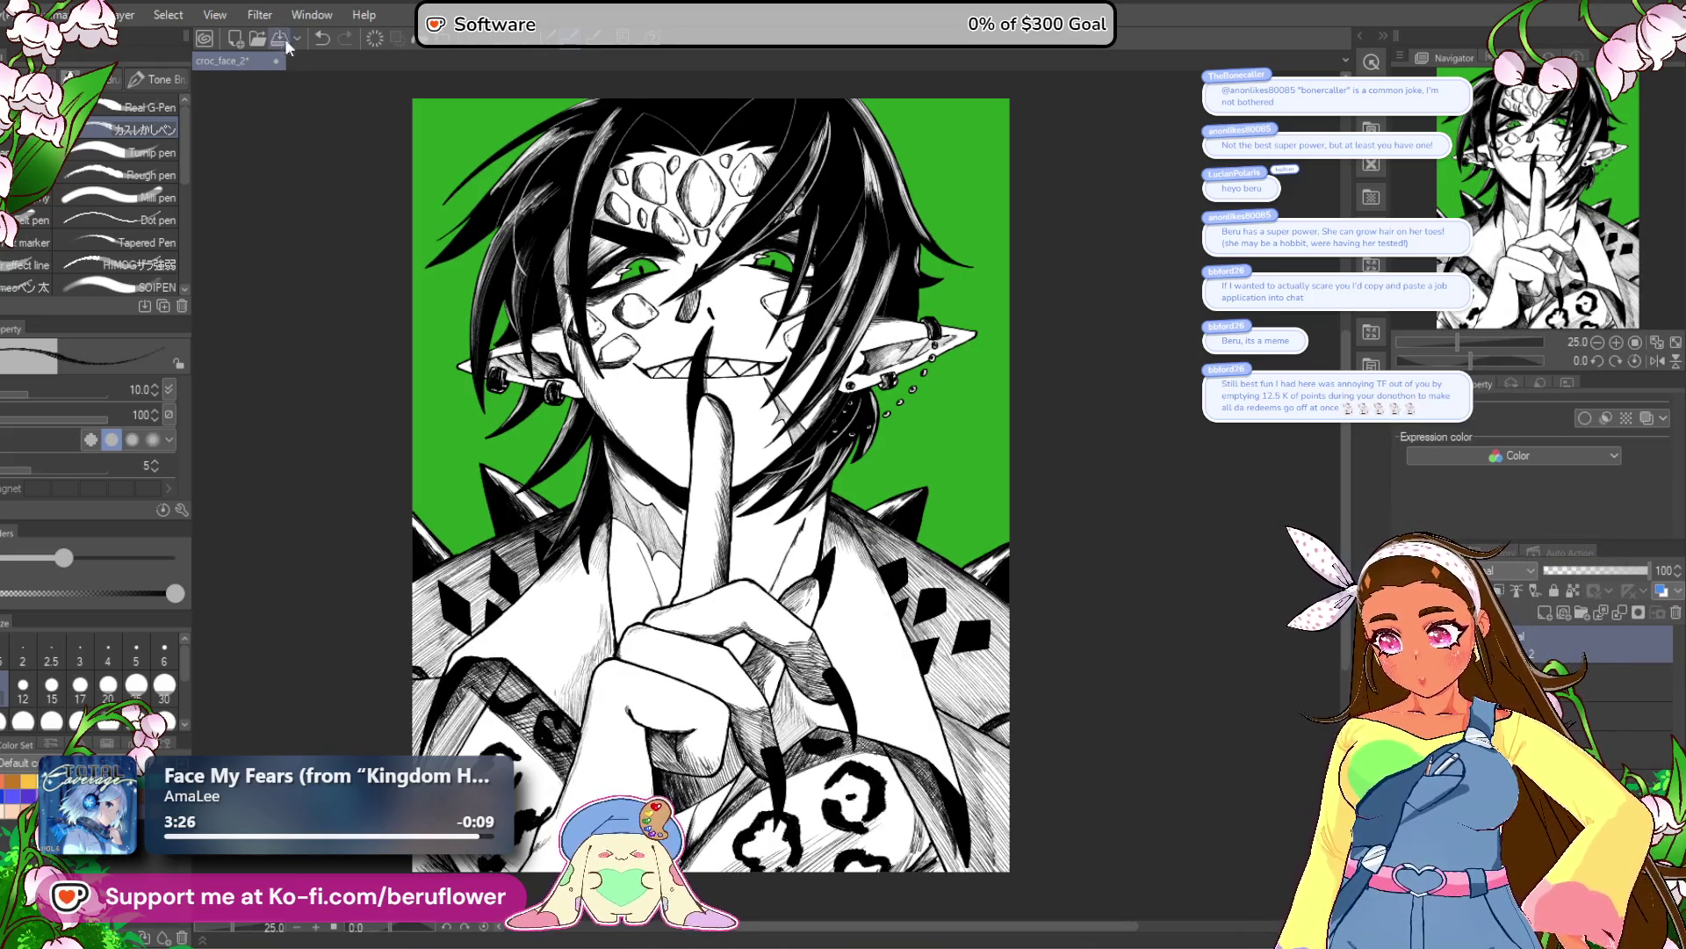
{"action": "left_click", "coordinate": [268, 15]}
{"action": "mouse_move", "coordinate": [293, 90]}
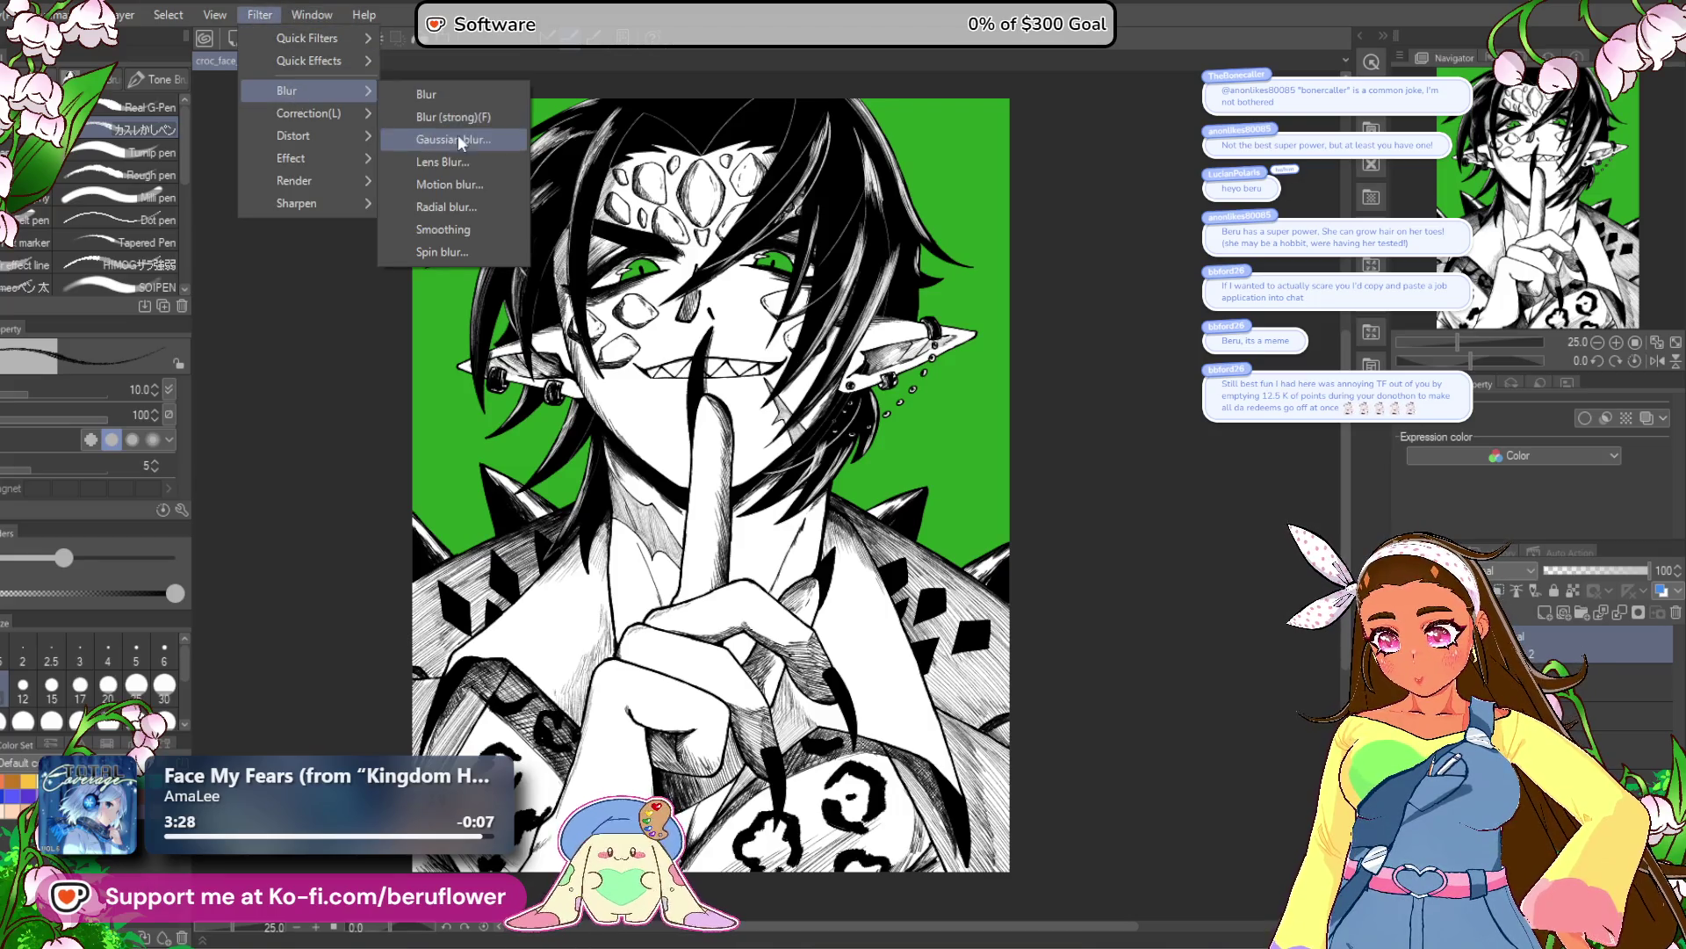
{"action": "left_click", "coordinate": [471, 141]}
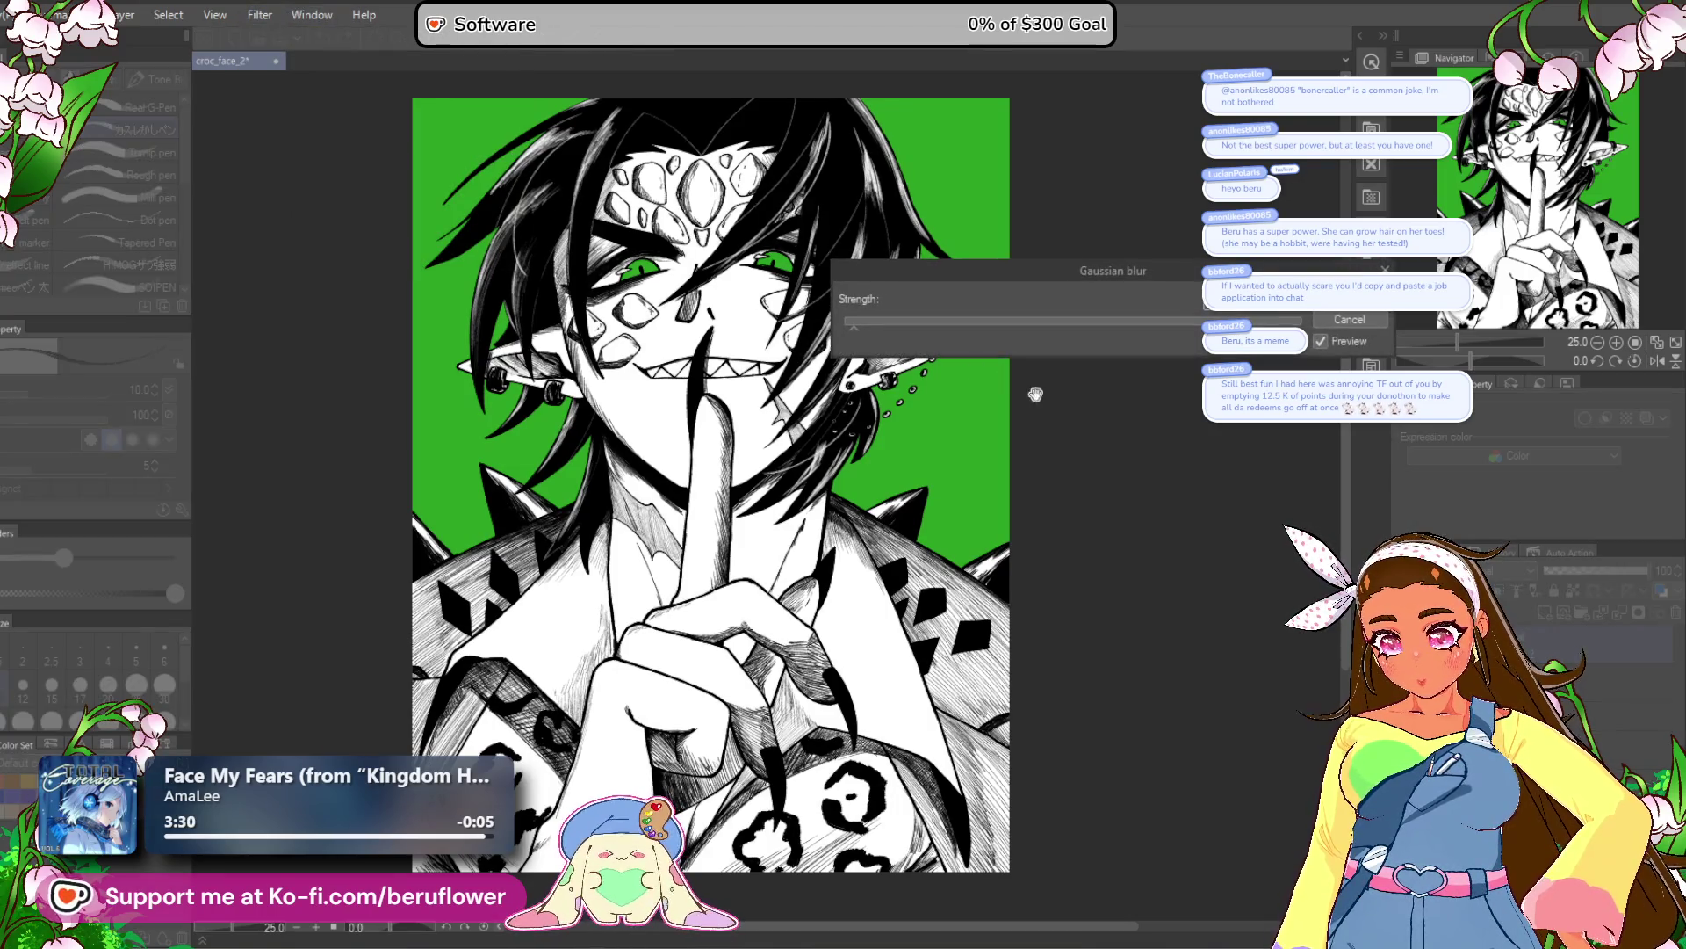
{"action": "scroll", "coordinate": [1127, 398], "scroll_direction": "up", "scroll_amount": 1}
{"action": "scroll", "coordinate": [818, 417], "scroll_direction": "down", "scroll_amount": 1}
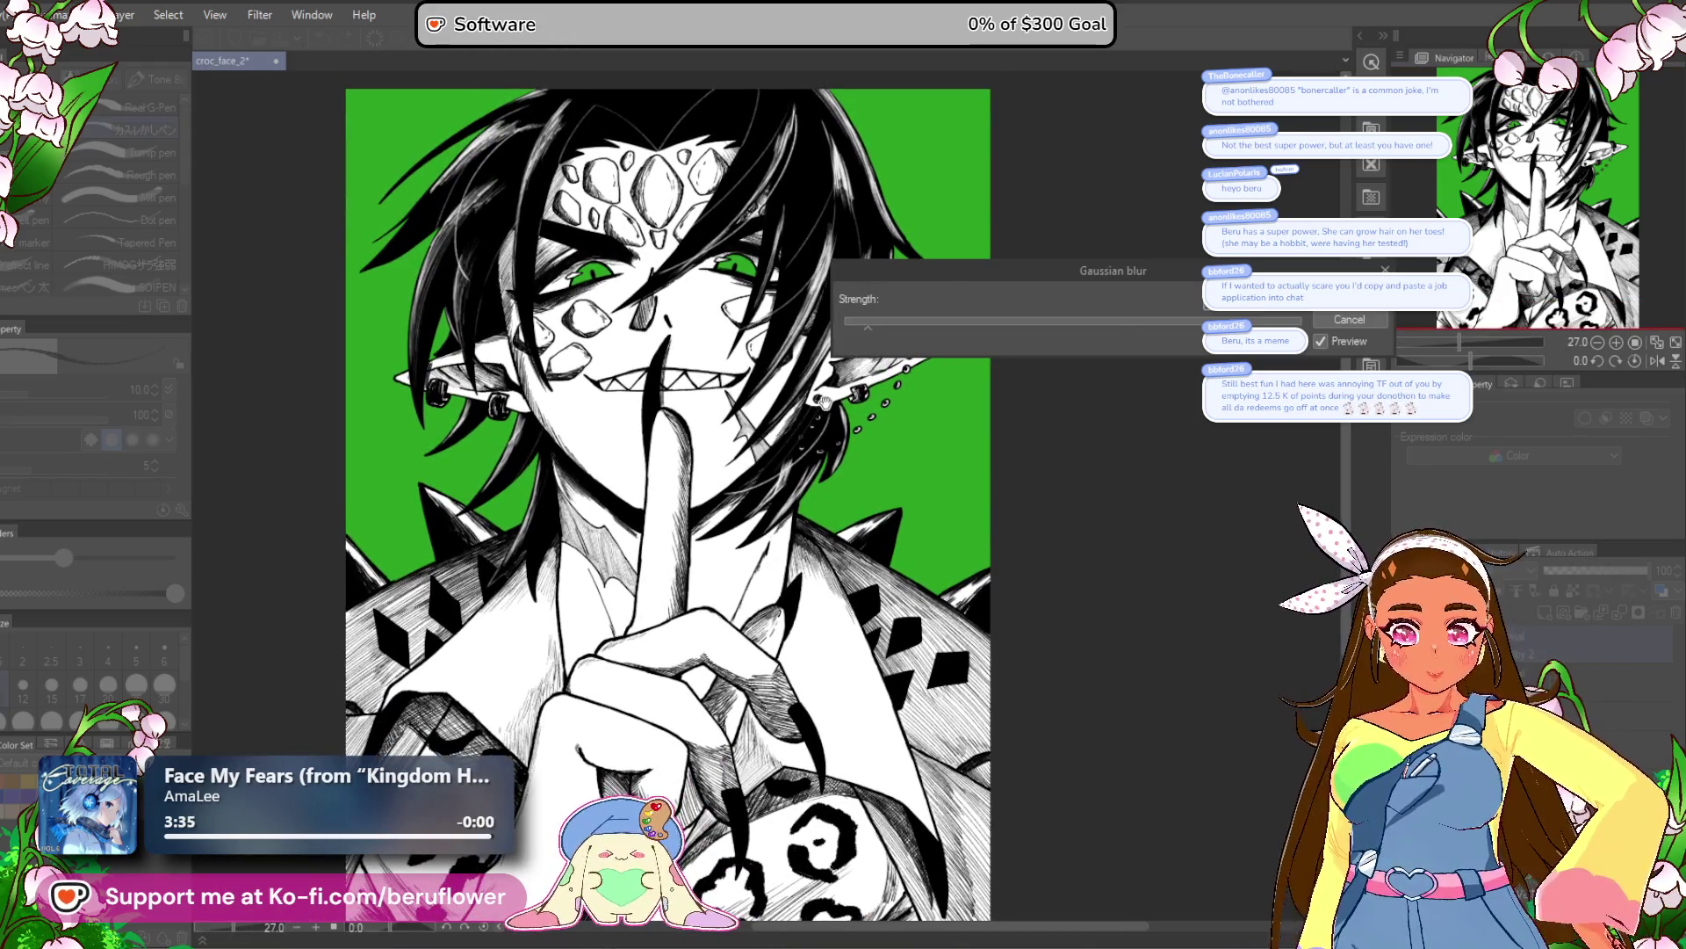
{"action": "key", "text": "Return"}
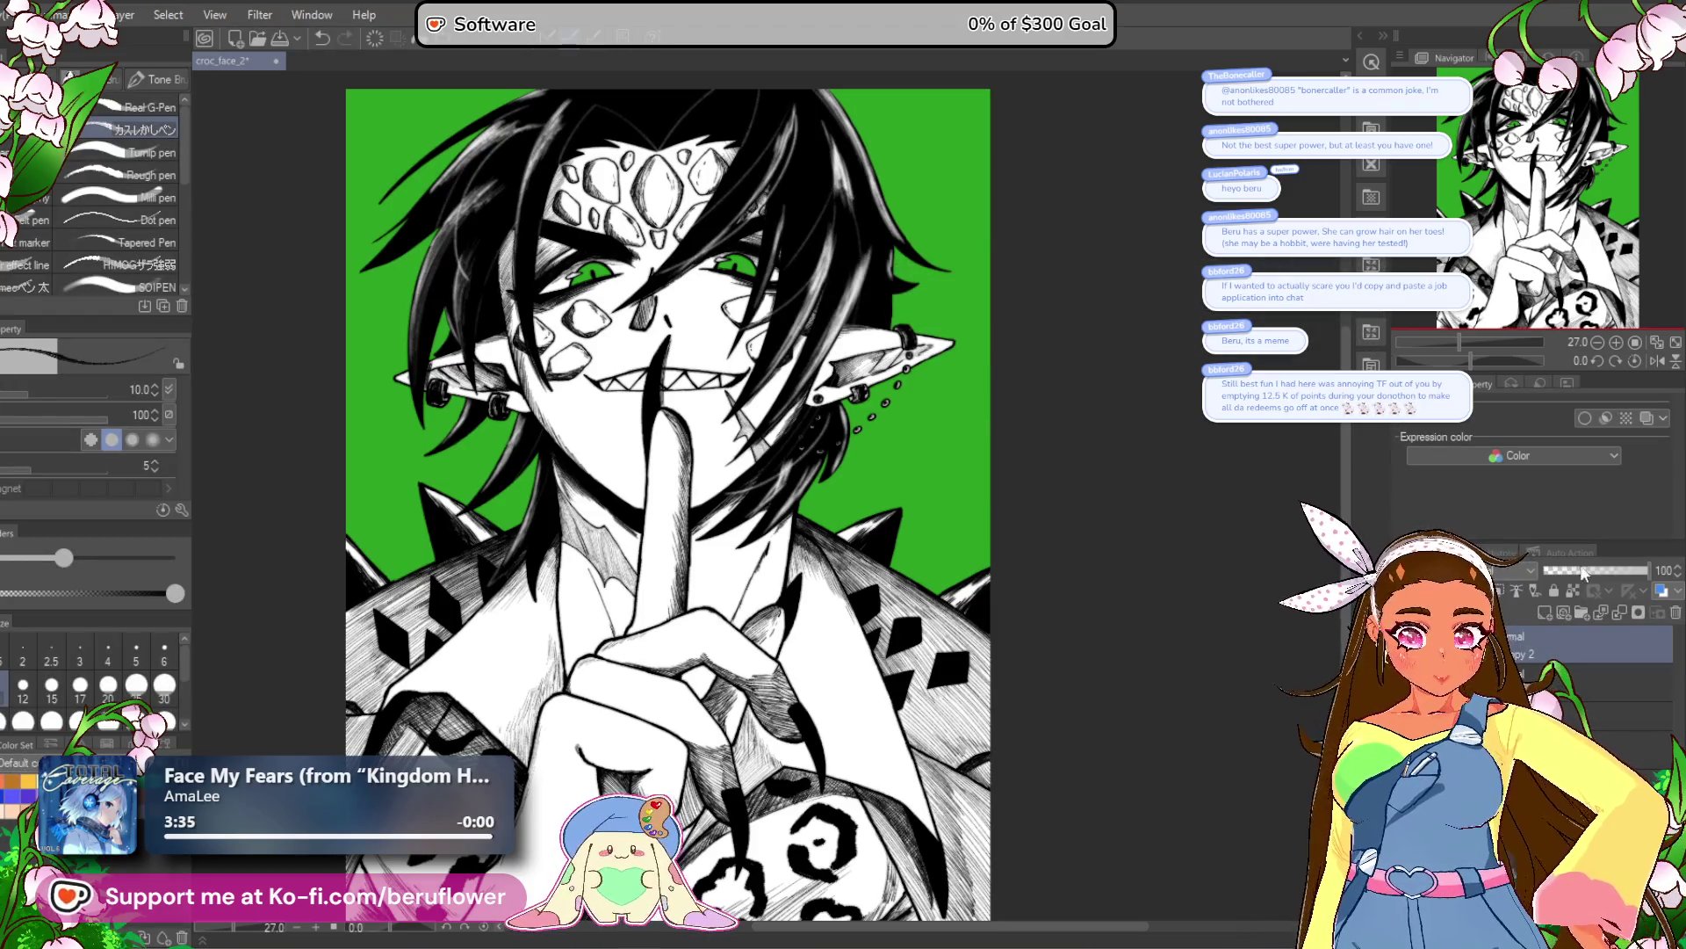
{"action": "left_click_drag", "start_coordinate": [1649, 570], "coordinate": [1566, 570]}
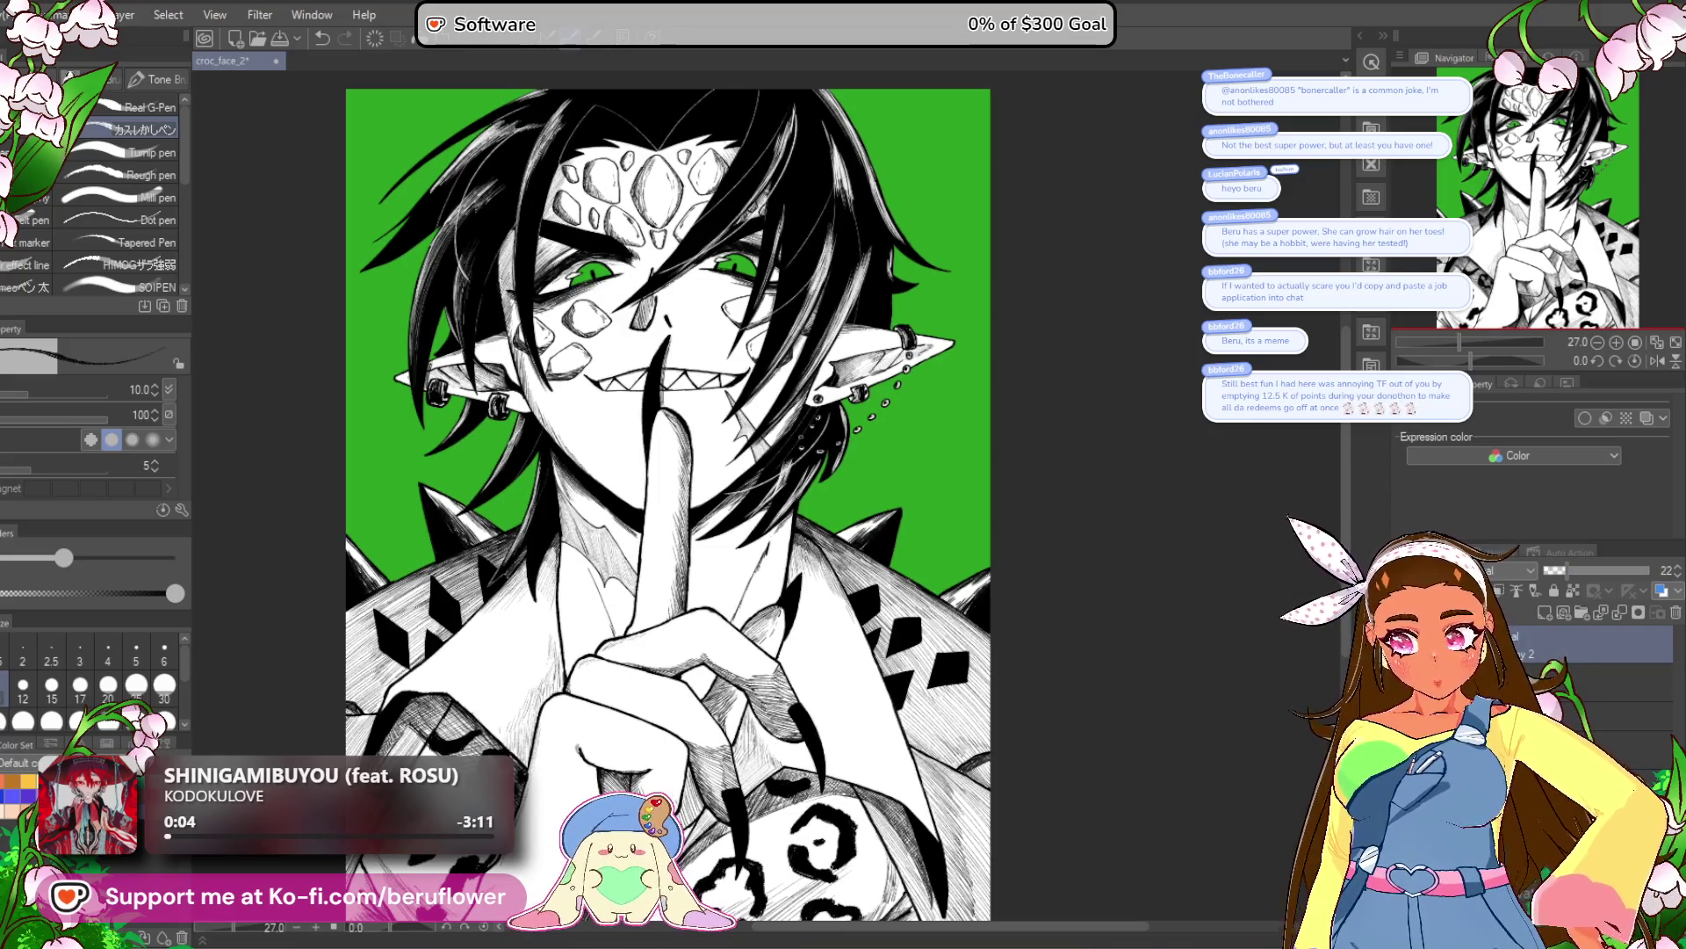
{"action": "scroll", "coordinate": [643, 509], "scroll_direction": "up", "scroll_amount": 3}
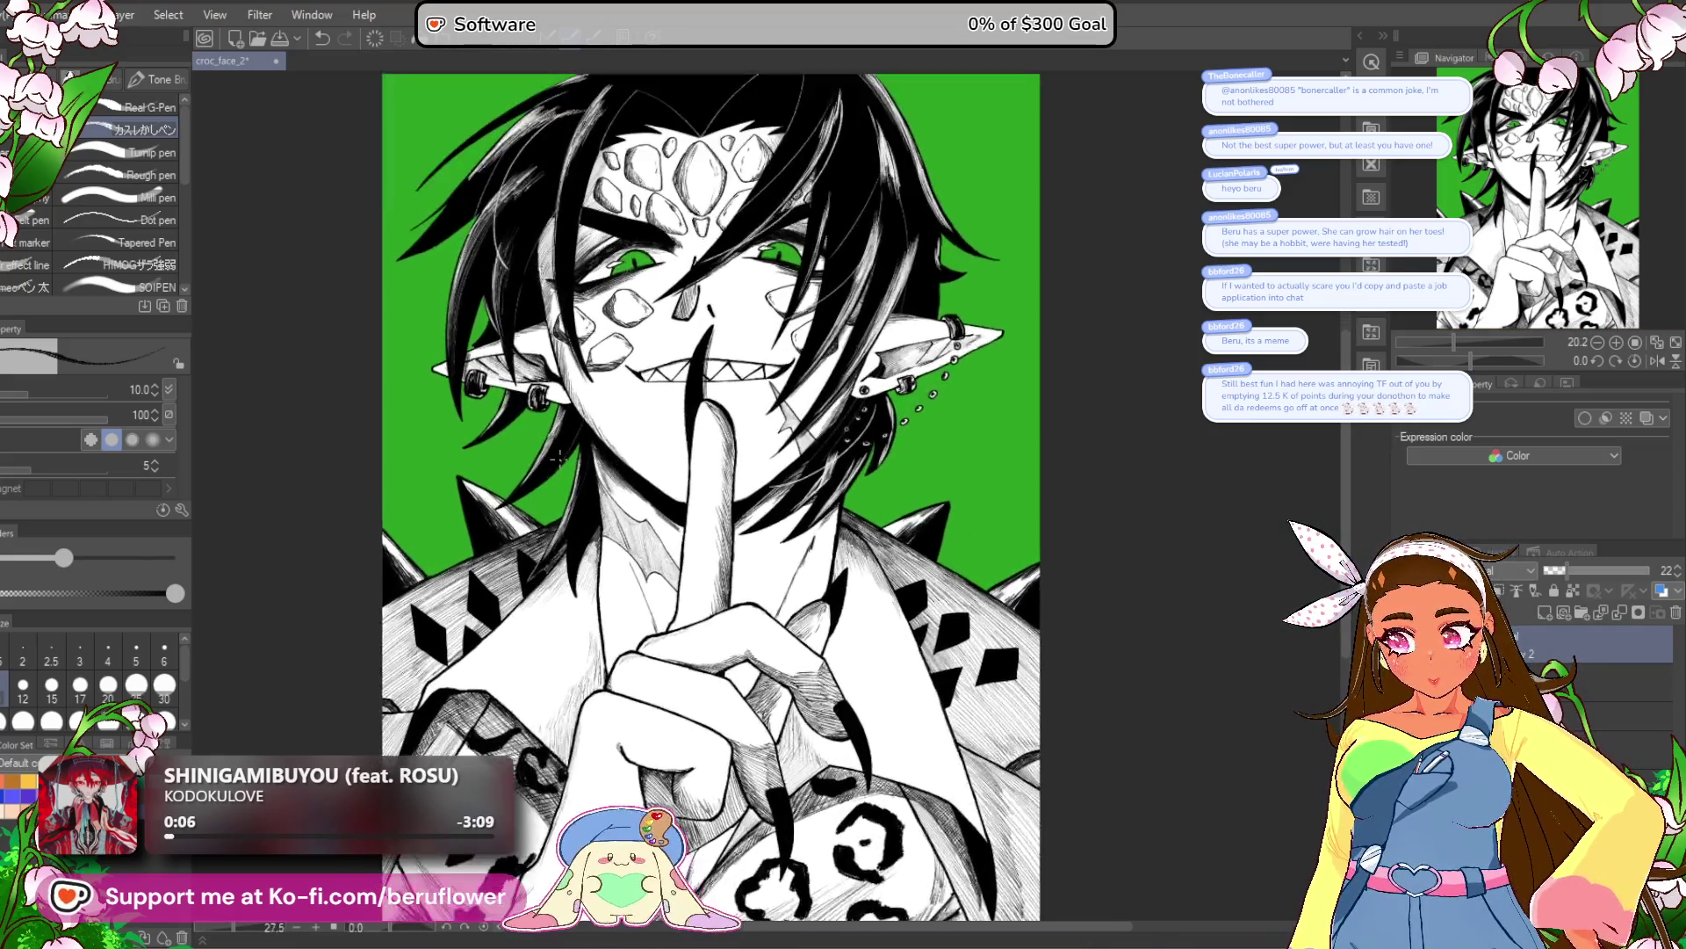
Lower the glow layer's opacity to about 11 and save the file.
{"action": "scroll", "coordinate": [644, 510], "scroll_direction": "up", "scroll_amount": 2}
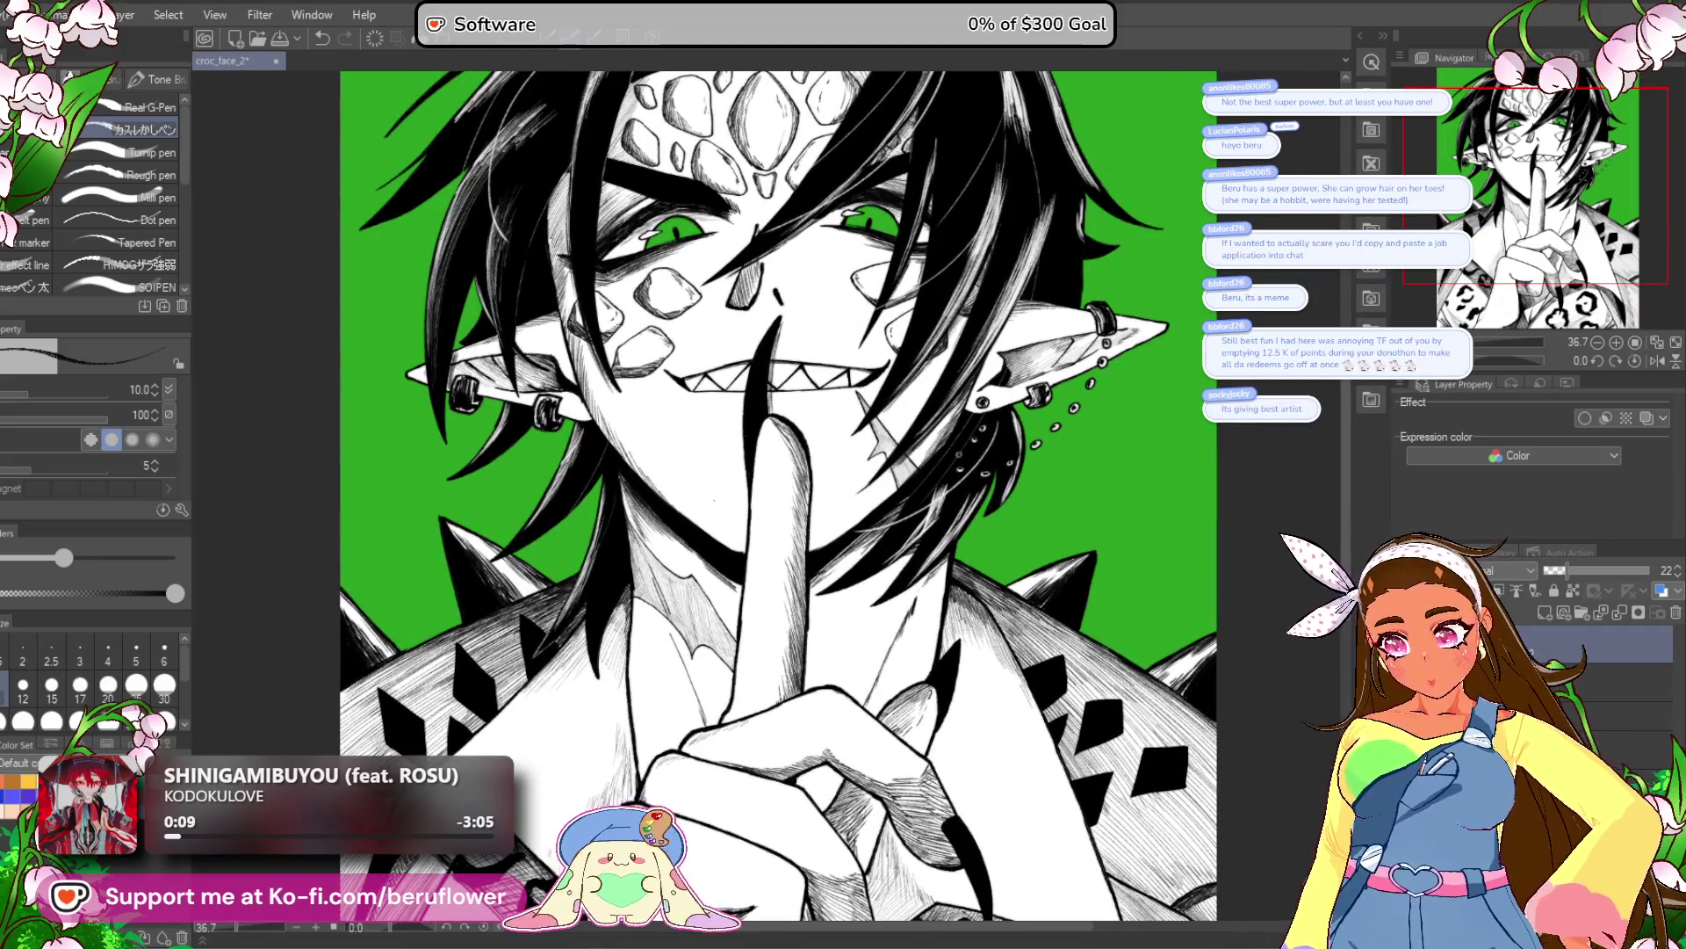
{"action": "left_click_drag", "start_coordinate": [644, 509], "coordinate": [574, 535]}
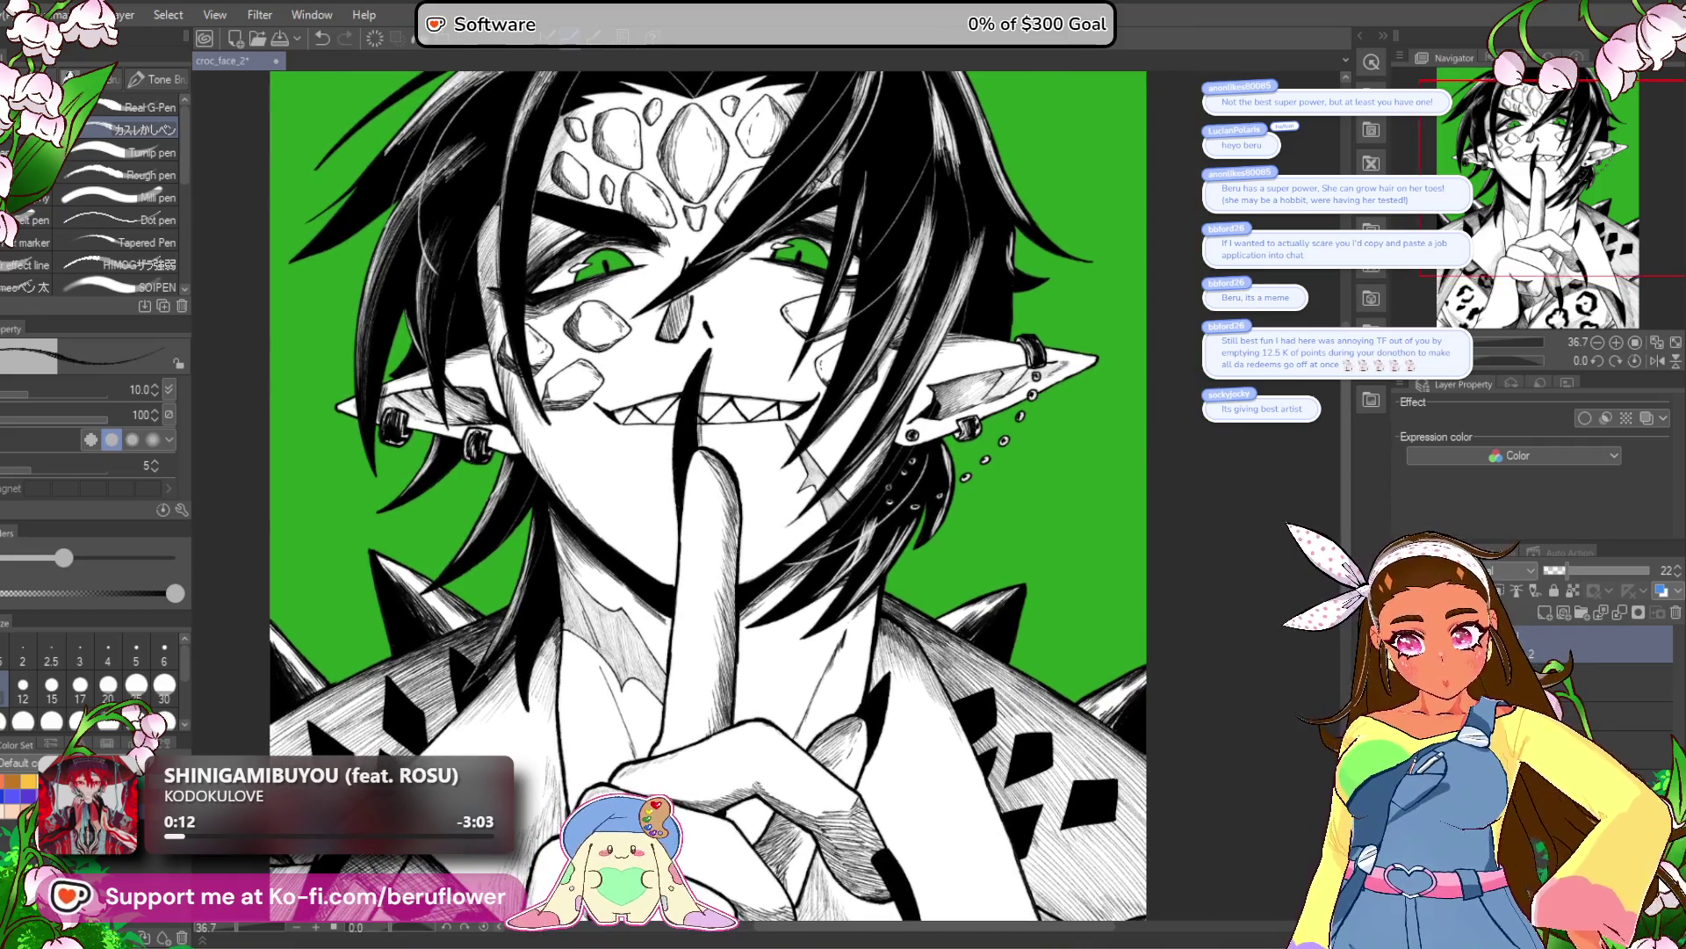
{"action": "mouse_move", "coordinate": [1562, 567]}
{"action": "left_mouse_down"}
{"action": "mouse_move", "coordinate": [1627, 574]}
{"action": "mouse_move", "coordinate": [1555, 582]}
{"action": "left_mouse_up"}
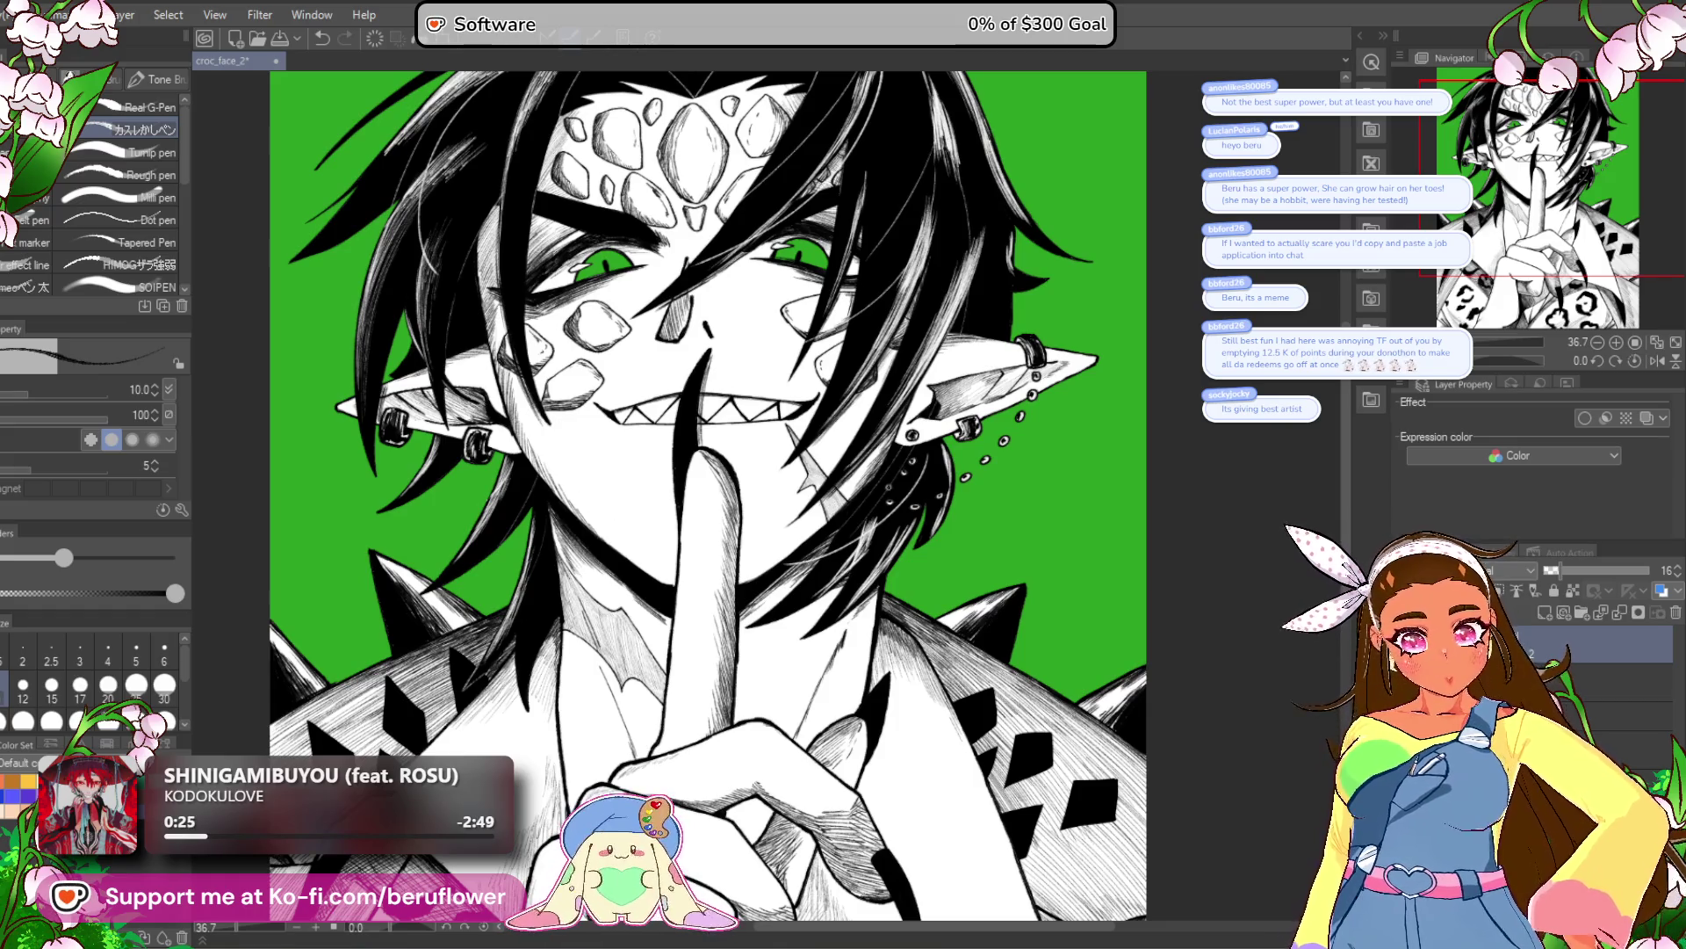
{"action": "right_click", "coordinate": [1537, 654]}
{"action": "left_click", "coordinate": [1537, 654]}
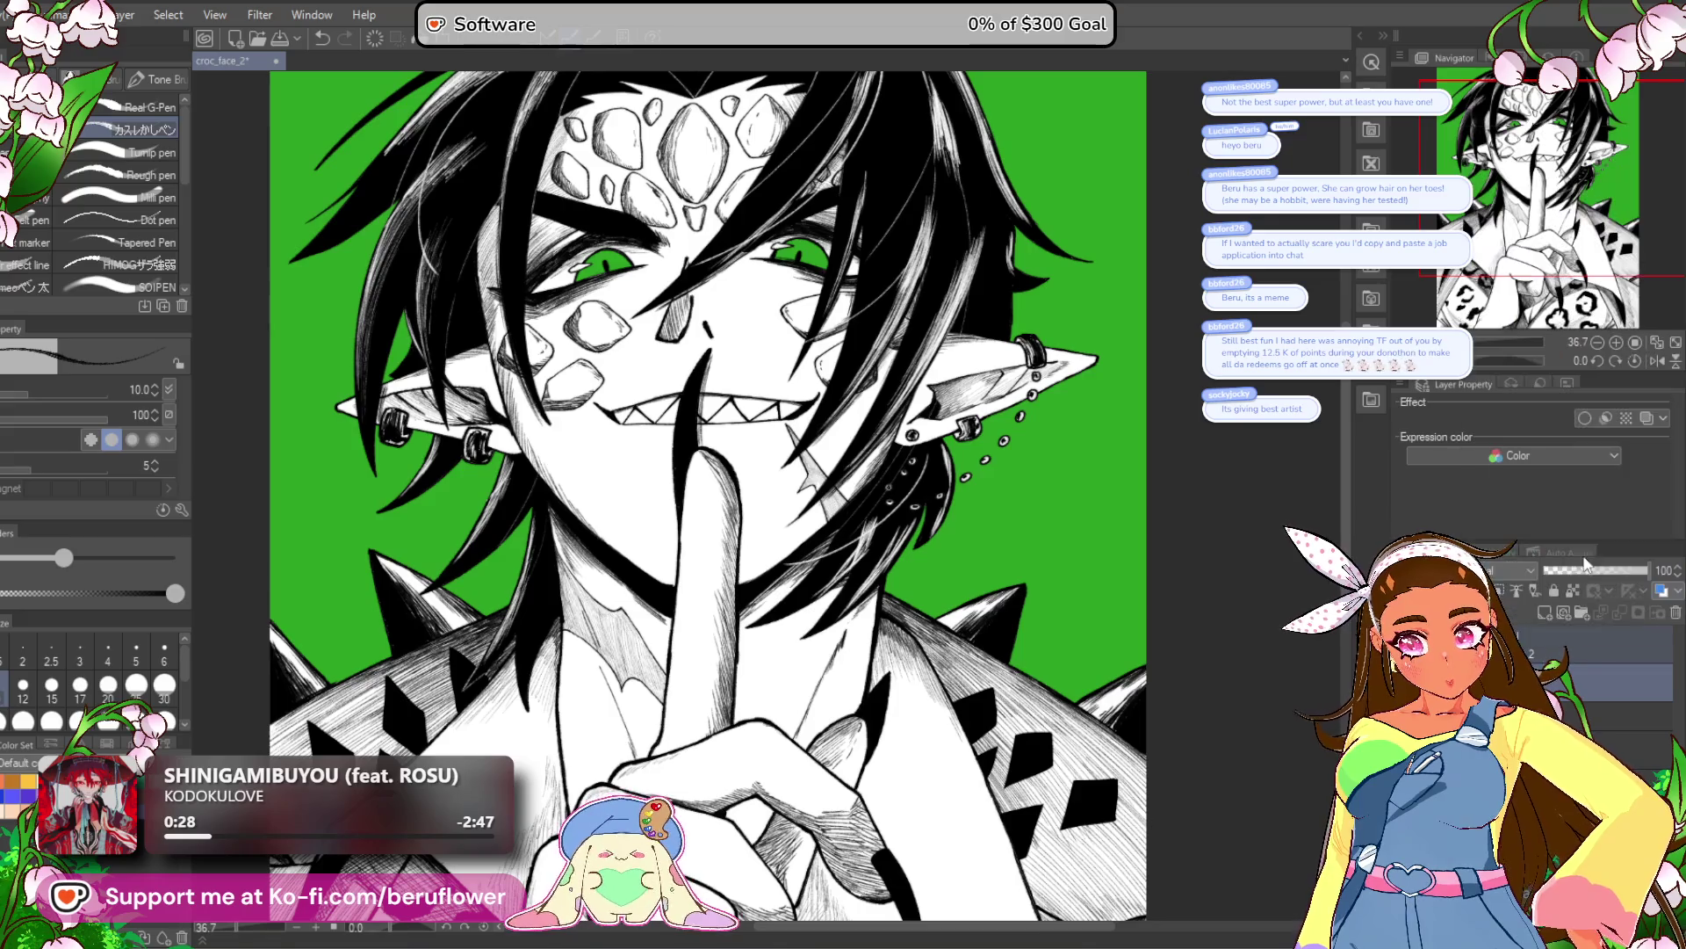
{"action": "key", "text": "ctrl+s"}
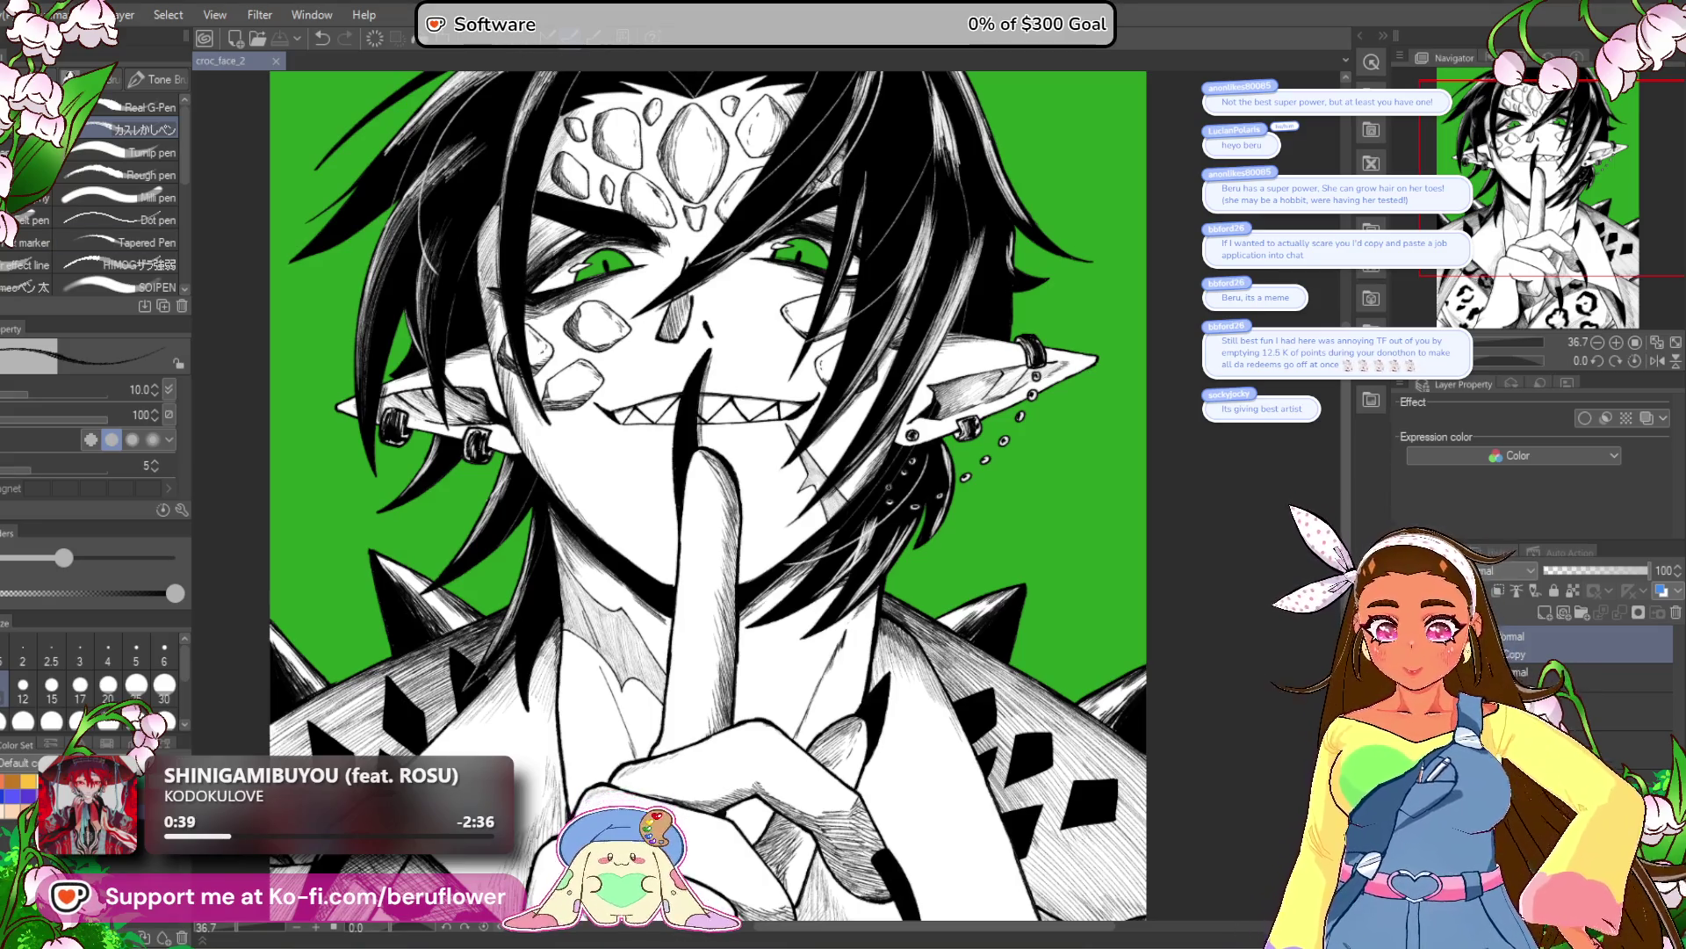
{"action": "key", "text": "ctrl+minus"}
{"action": "key", "text": "ctrl+minus"}
{"action": "key", "text": "ctrl+minus"}
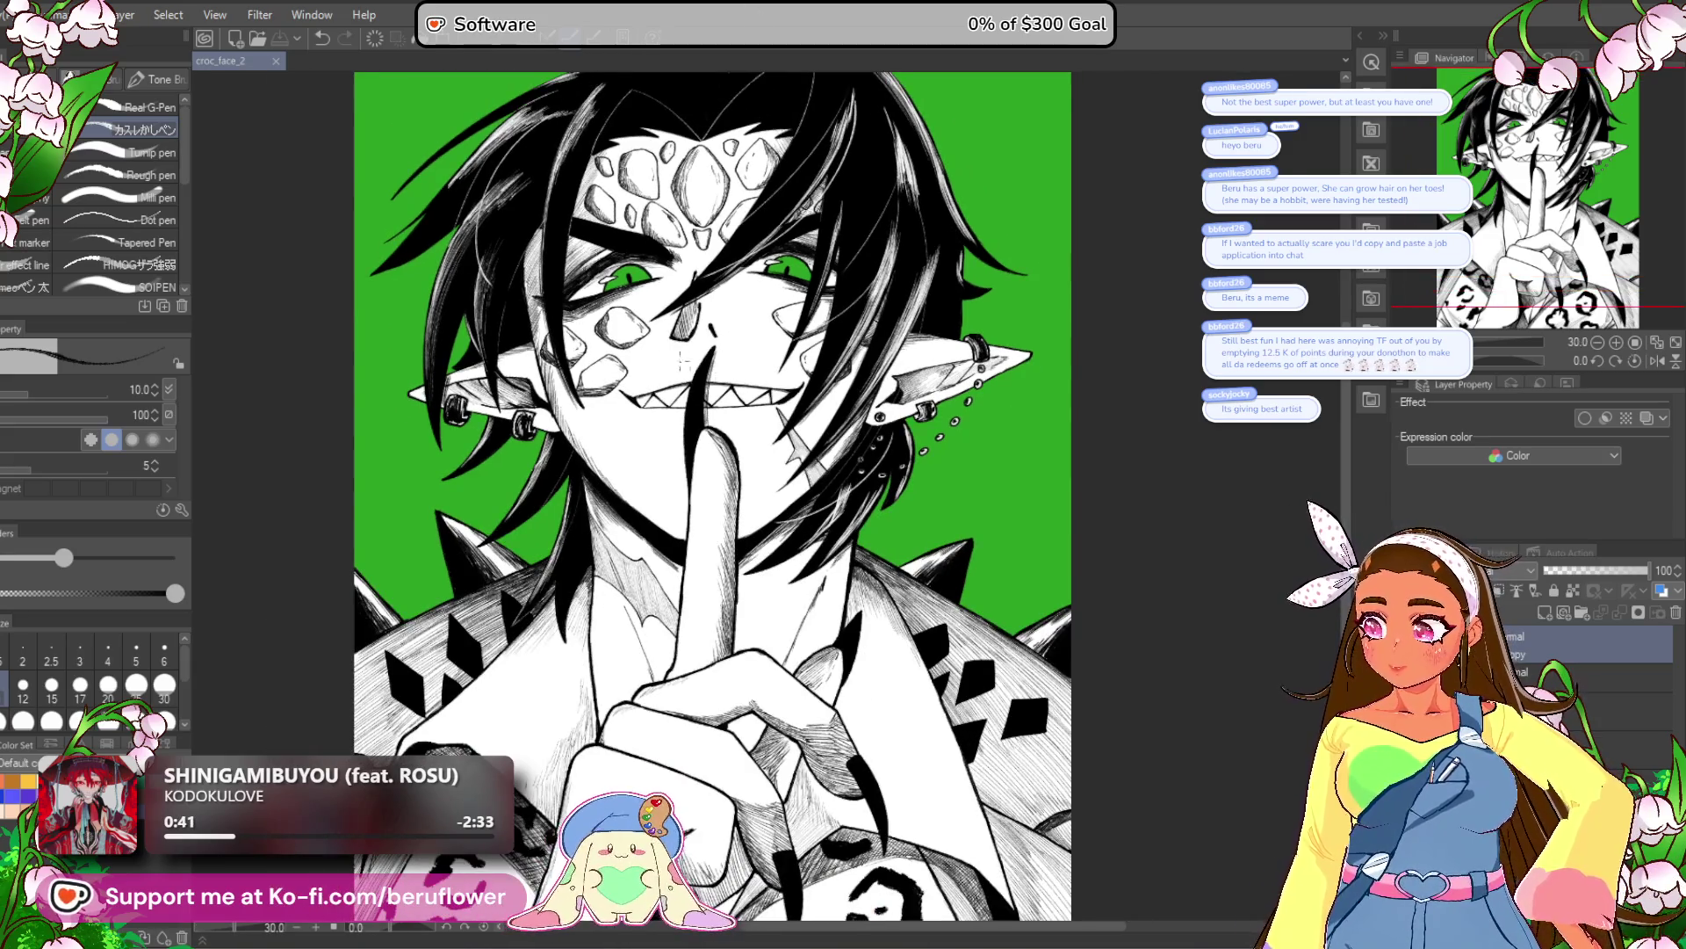
{"action": "key", "text": "ctrl+minus"}
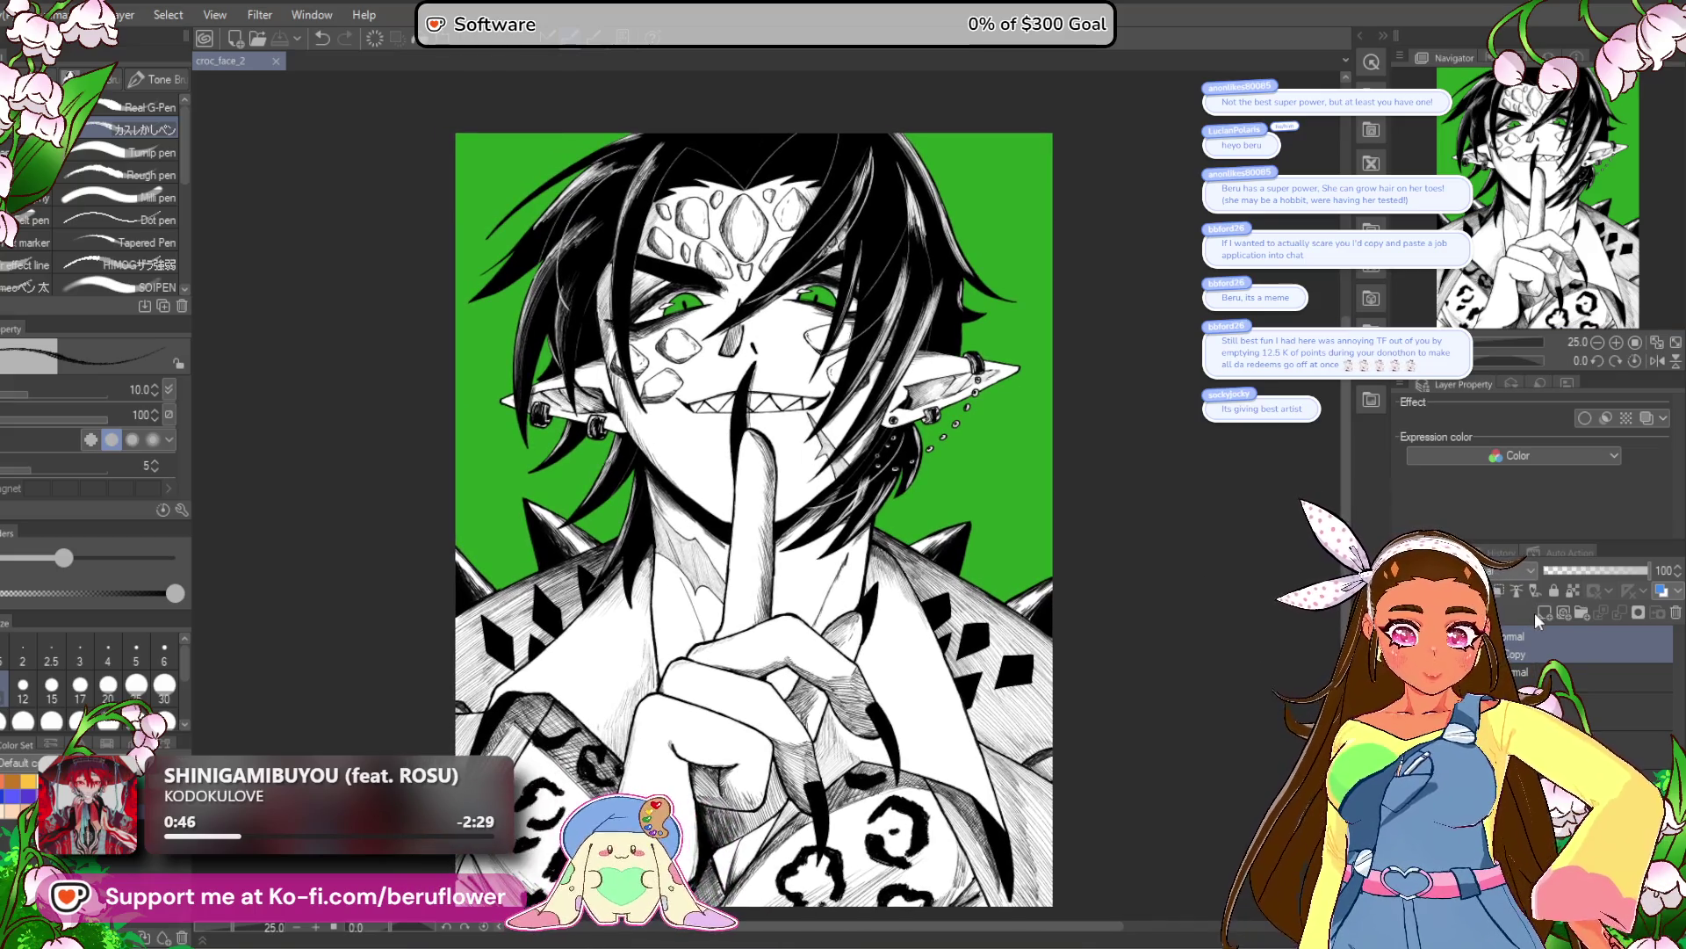
{"action": "scroll", "coordinate": [1146, 524], "scroll_direction": "up", "scroll_amount": 2}
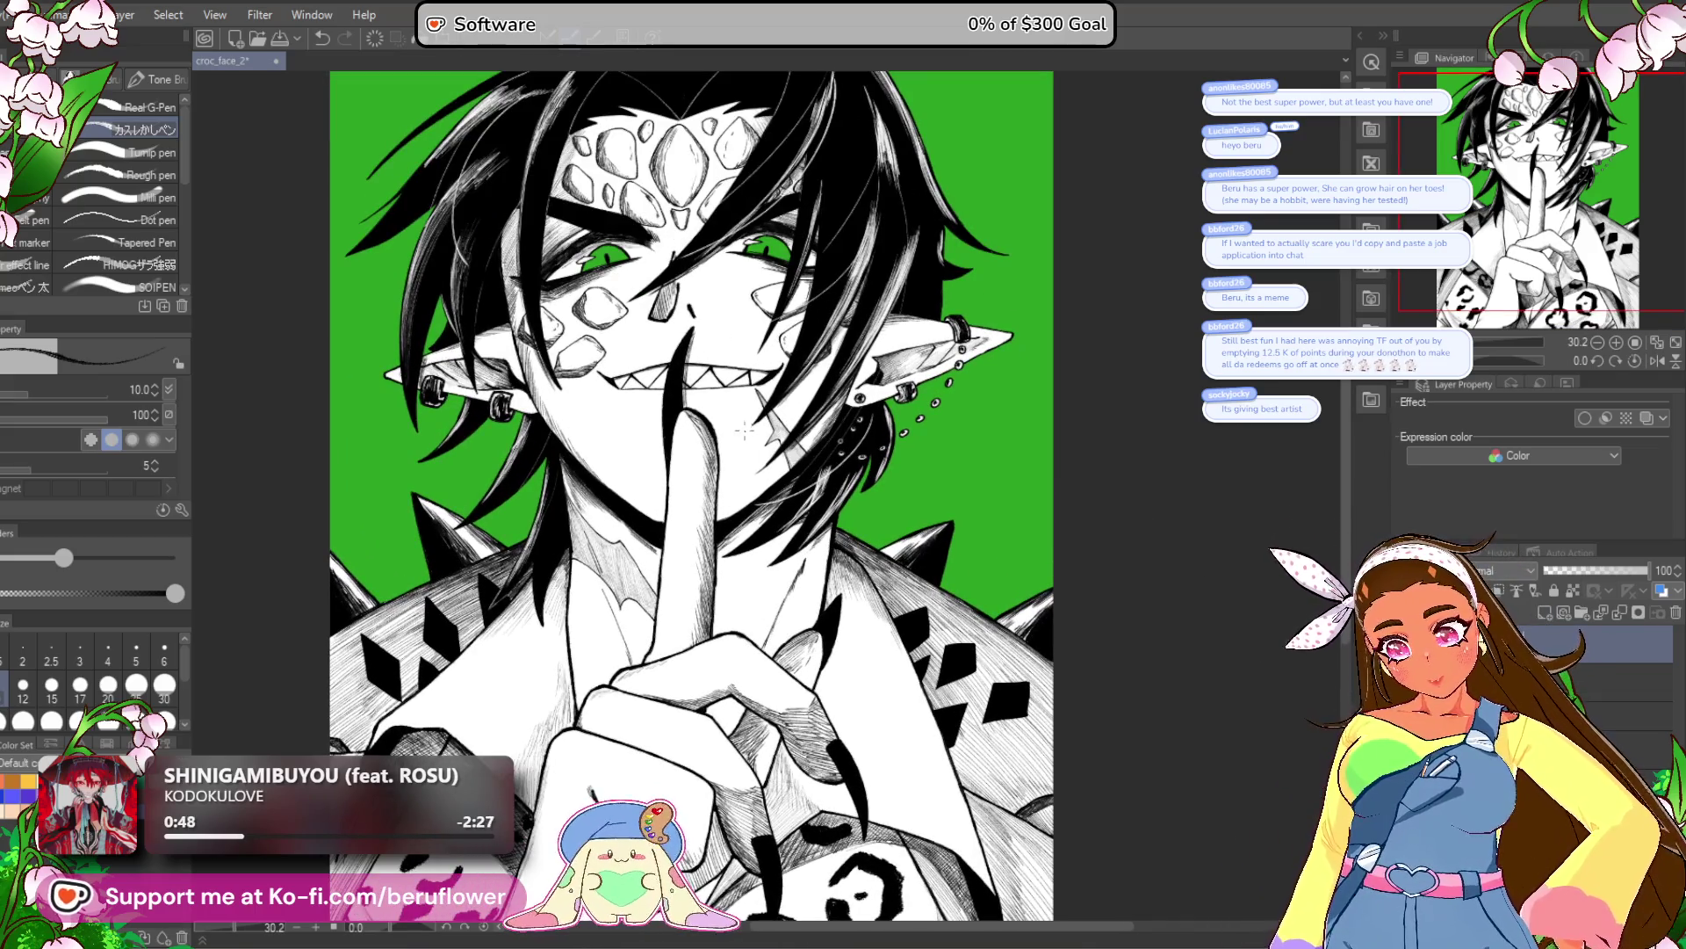
{"action": "left_click_drag", "start_coordinate": [733, 475], "coordinate": [746, 509]}
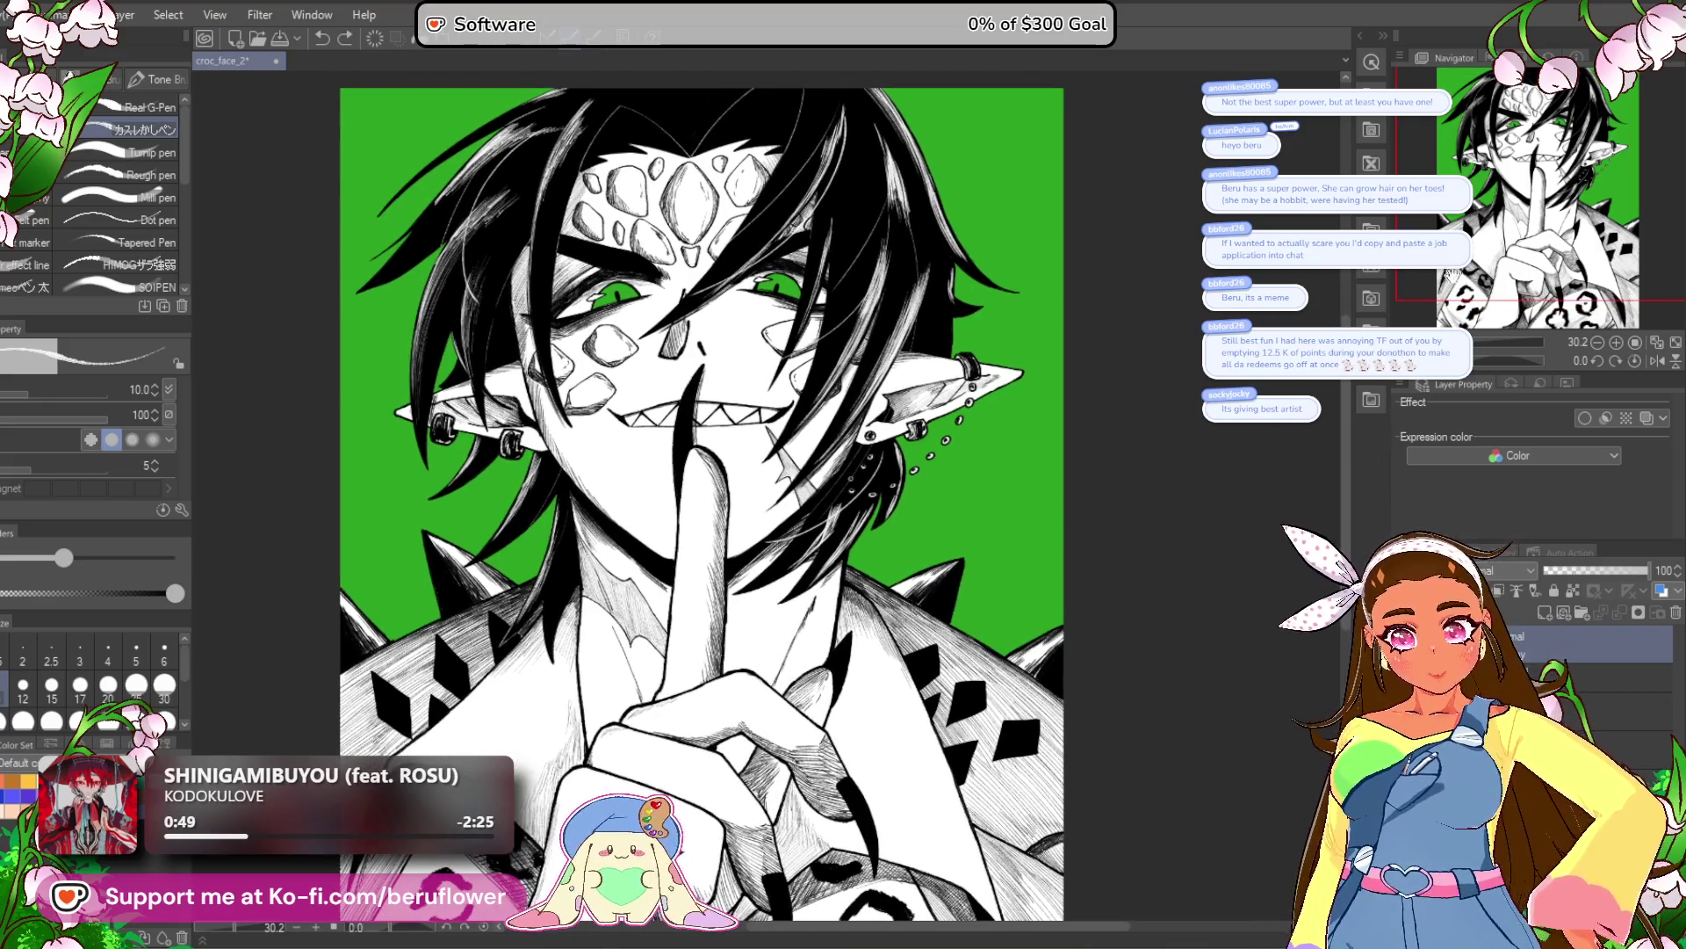
{"action": "key", "text": "minus"}
{"action": "left_click_drag", "start_coordinate": [561, 298], "coordinate": [776, 425]}
{"action": "scroll", "coordinate": [783, 519], "scroll_direction": "up", "scroll_amount": 5}
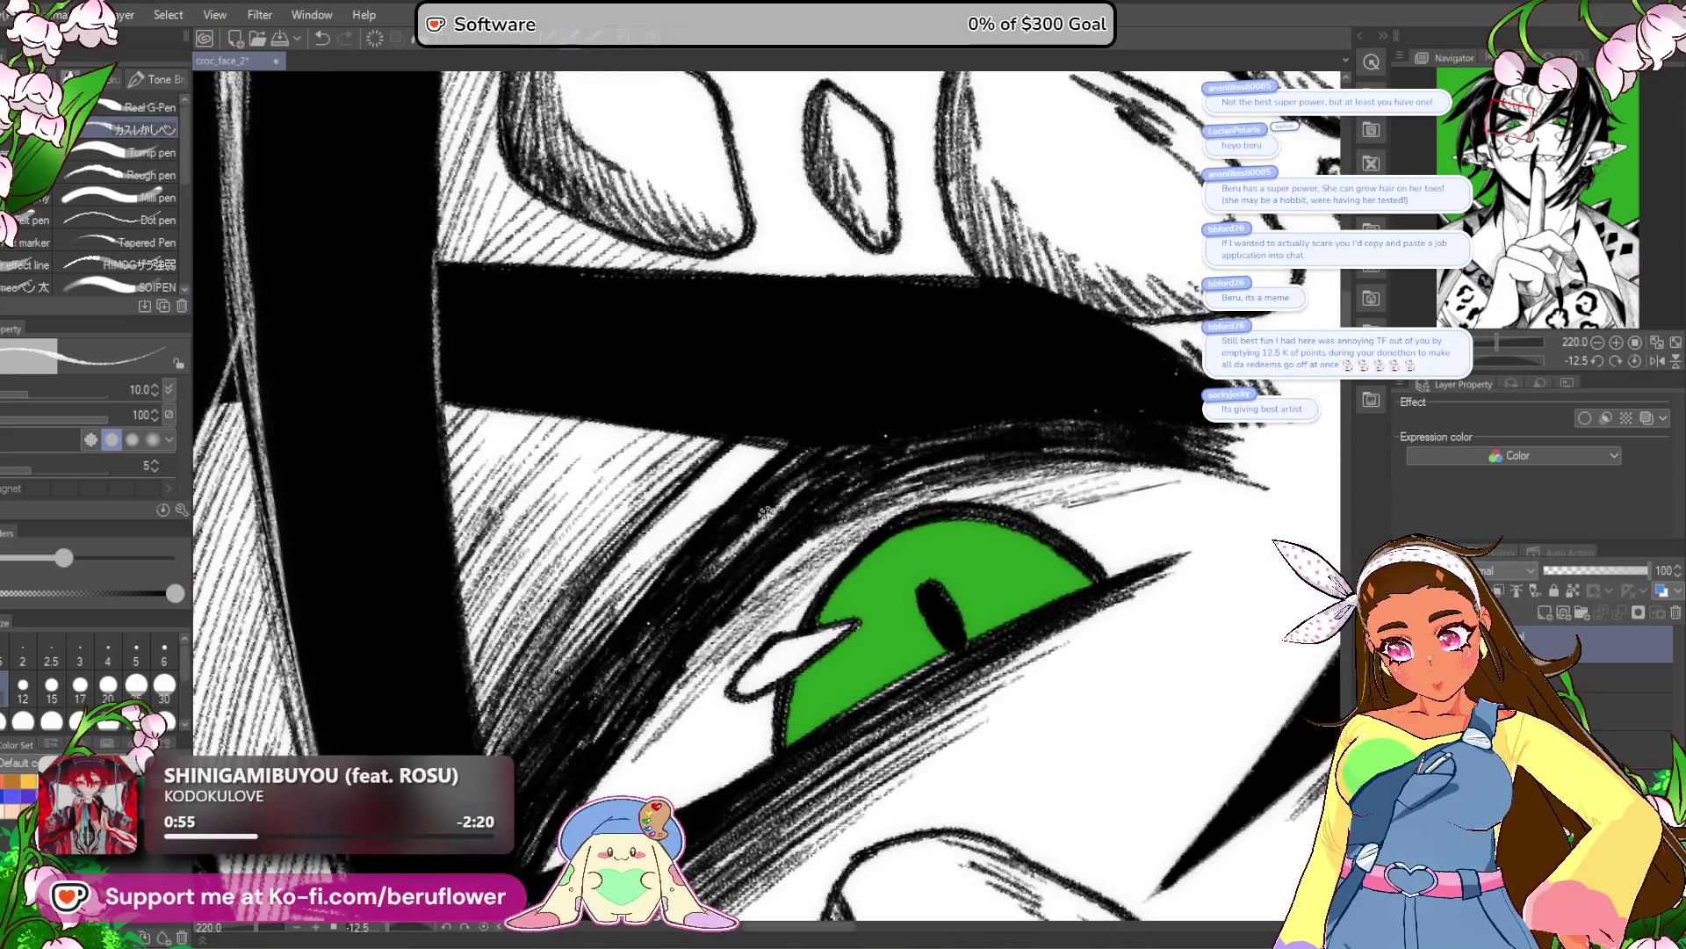
{"action": "mouse_move", "coordinate": [764, 514]}
{"action": "left_mouse_down"}
{"action": "mouse_move", "coordinate": [702, 579]}
{"action": "mouse_move", "coordinate": [775, 498]}
{"action": "left_mouse_up"}
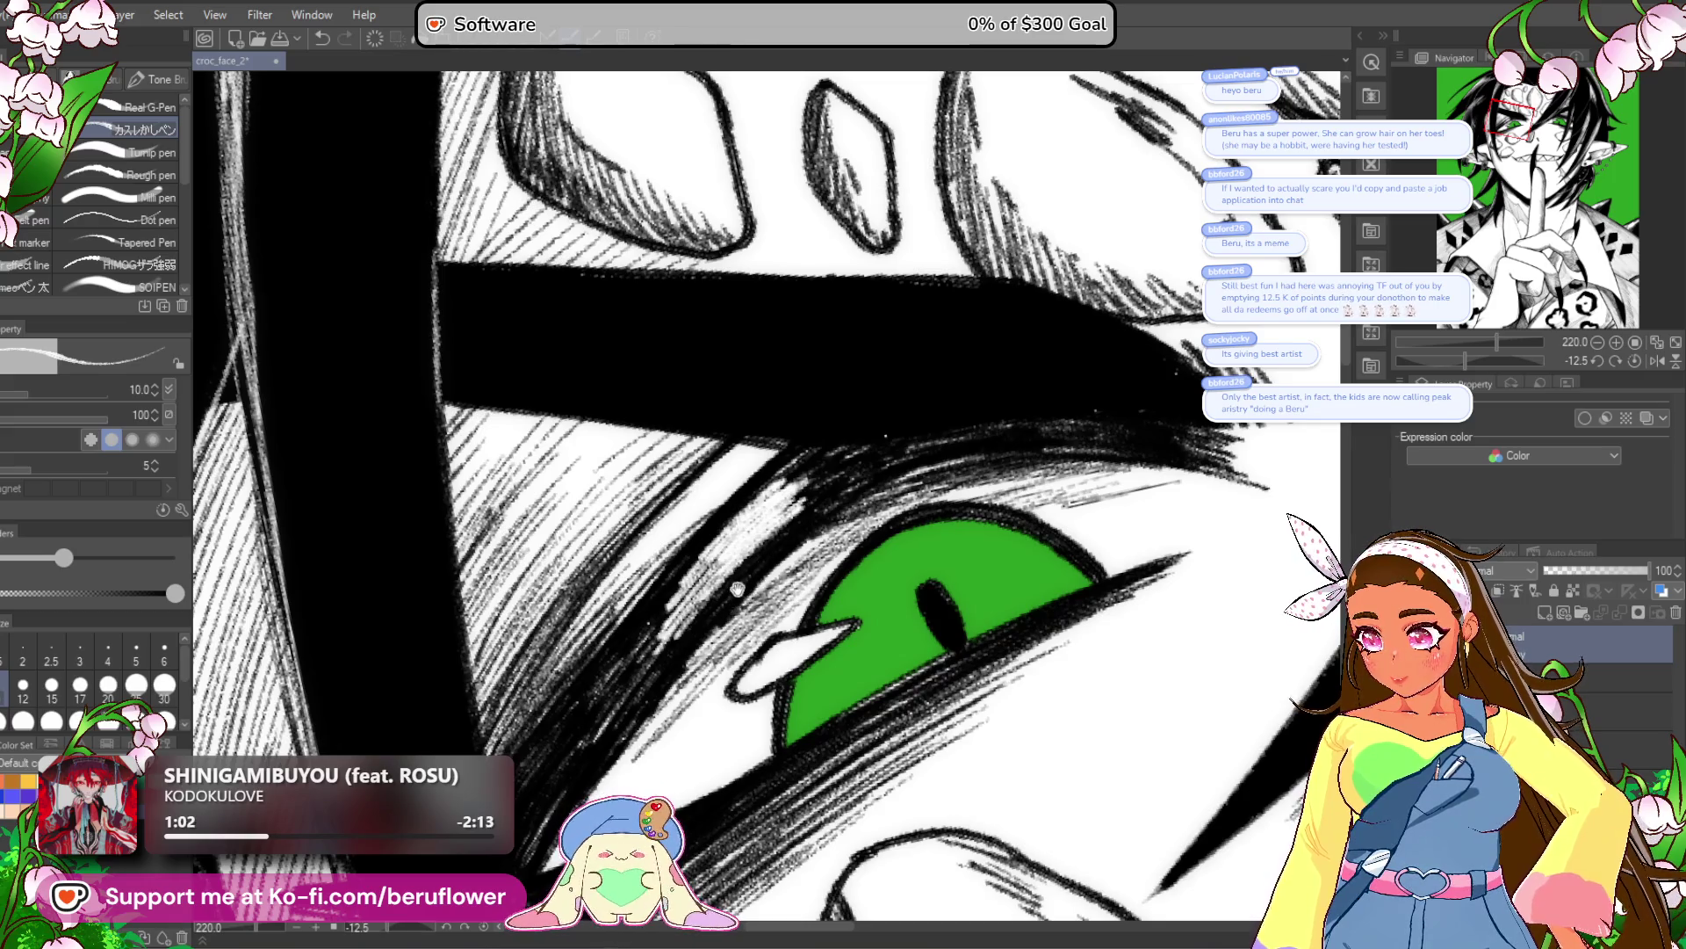
{"action": "mouse_move", "coordinate": [764, 518]}
{"action": "left_mouse_down"}
{"action": "mouse_move", "coordinate": [799, 492]}
{"action": "mouse_move", "coordinate": [761, 502]}
{"action": "mouse_move", "coordinate": [650, 645]}
{"action": "mouse_move", "coordinate": [830, 481]}
{"action": "left_mouse_up"}
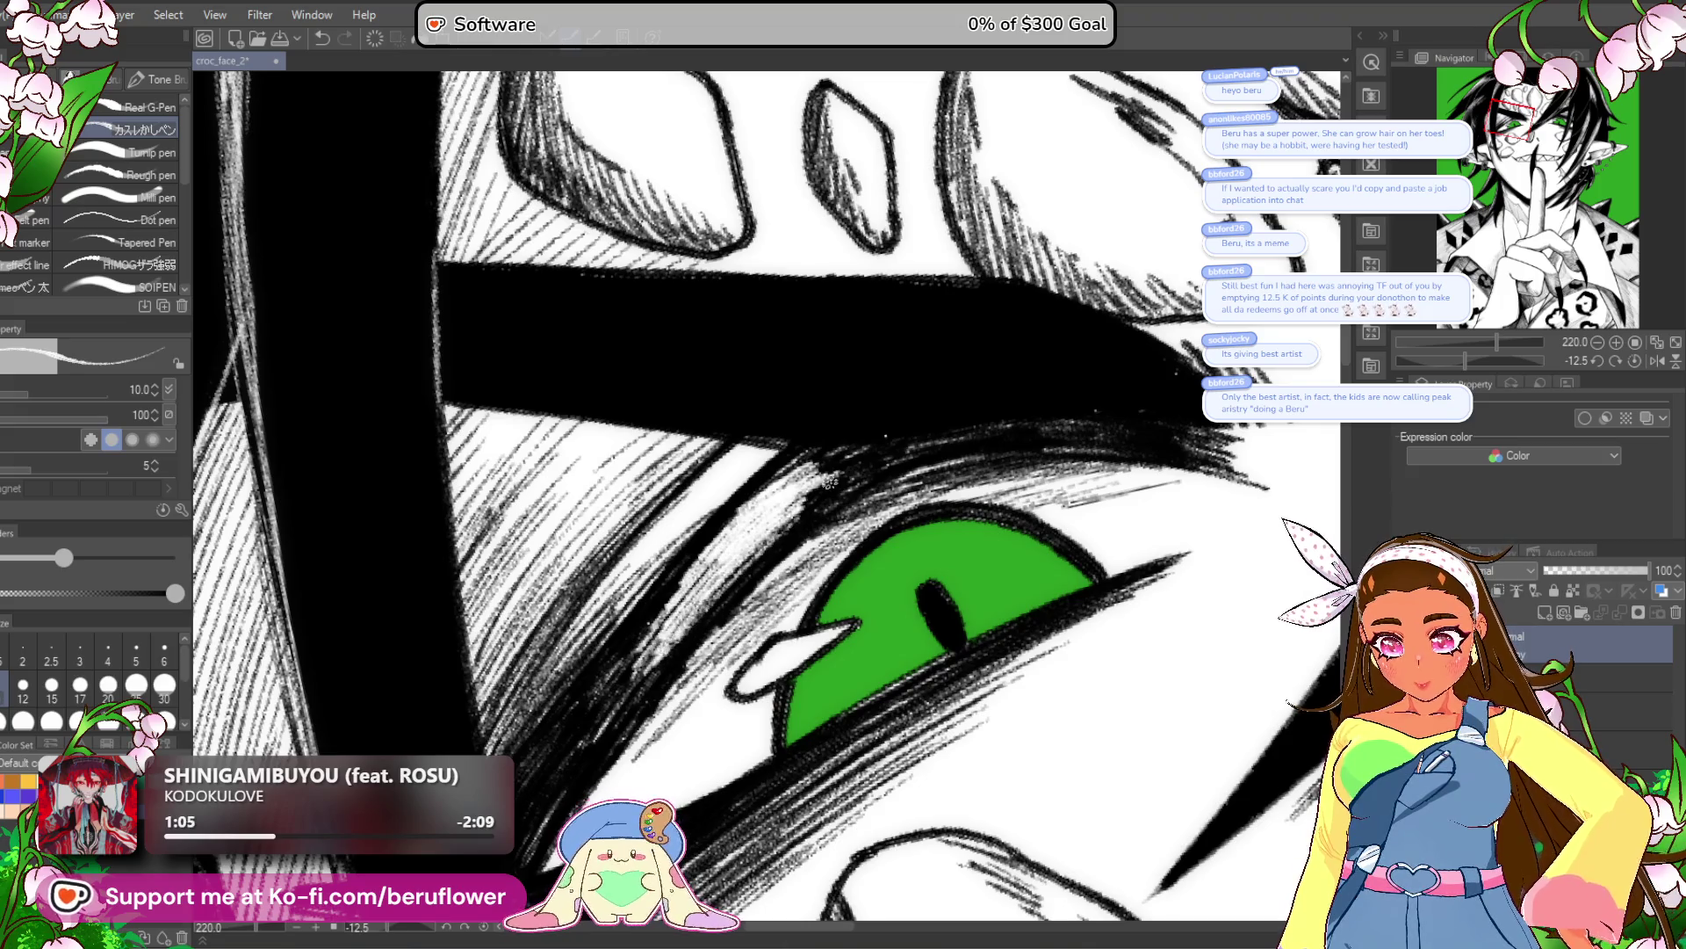
{"action": "scroll", "coordinate": [830, 482], "scroll_direction": "down", "scroll_amount": 5}
{"action": "scroll", "coordinate": [882, 593], "scroll_direction": "up", "scroll_amount": 1}
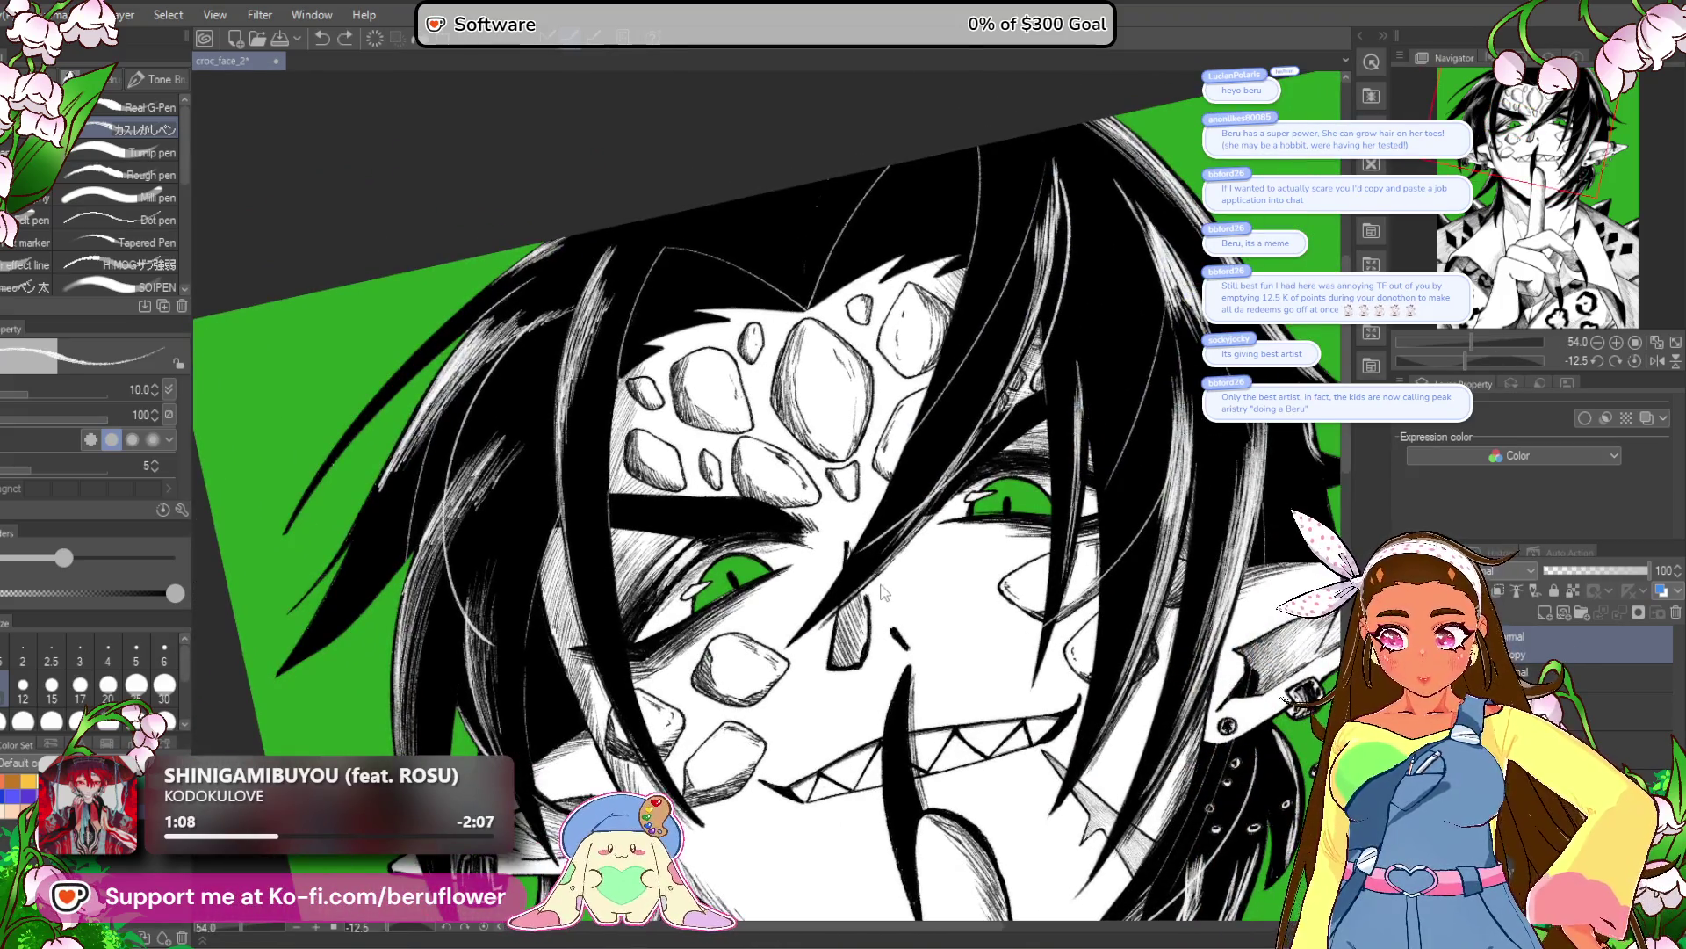
{"action": "left_click", "coordinate": [1563, 672]}
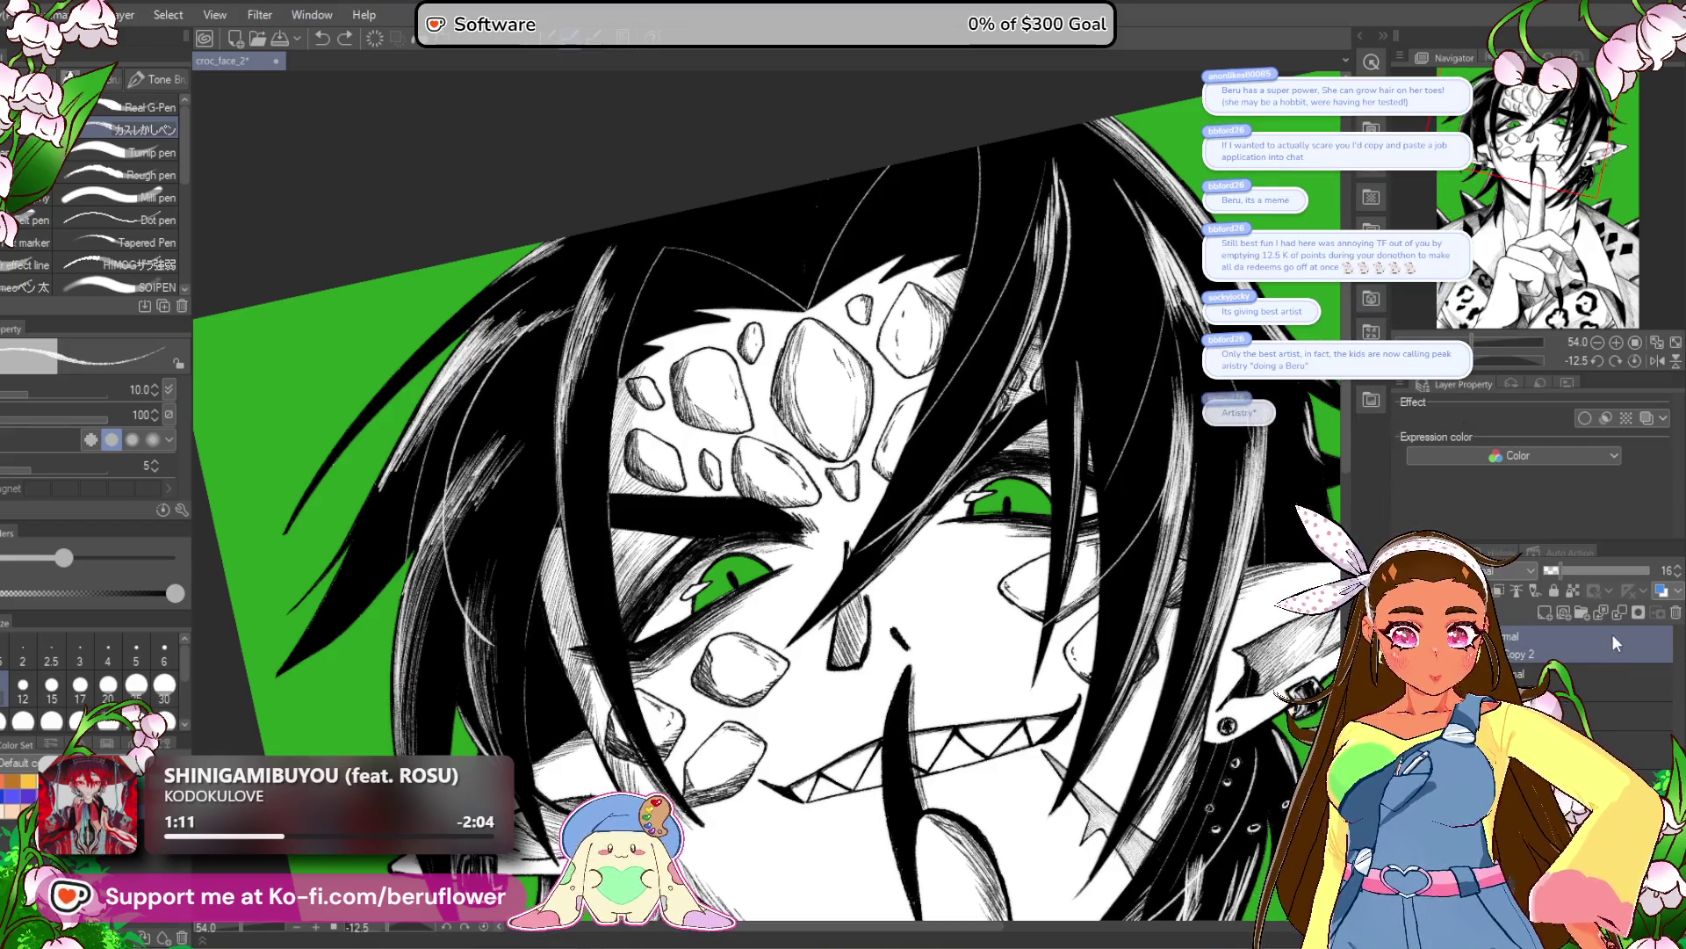
{"action": "right_click", "coordinate": [1583, 654]}
{"action": "left_click", "coordinate": [1545, 580]}
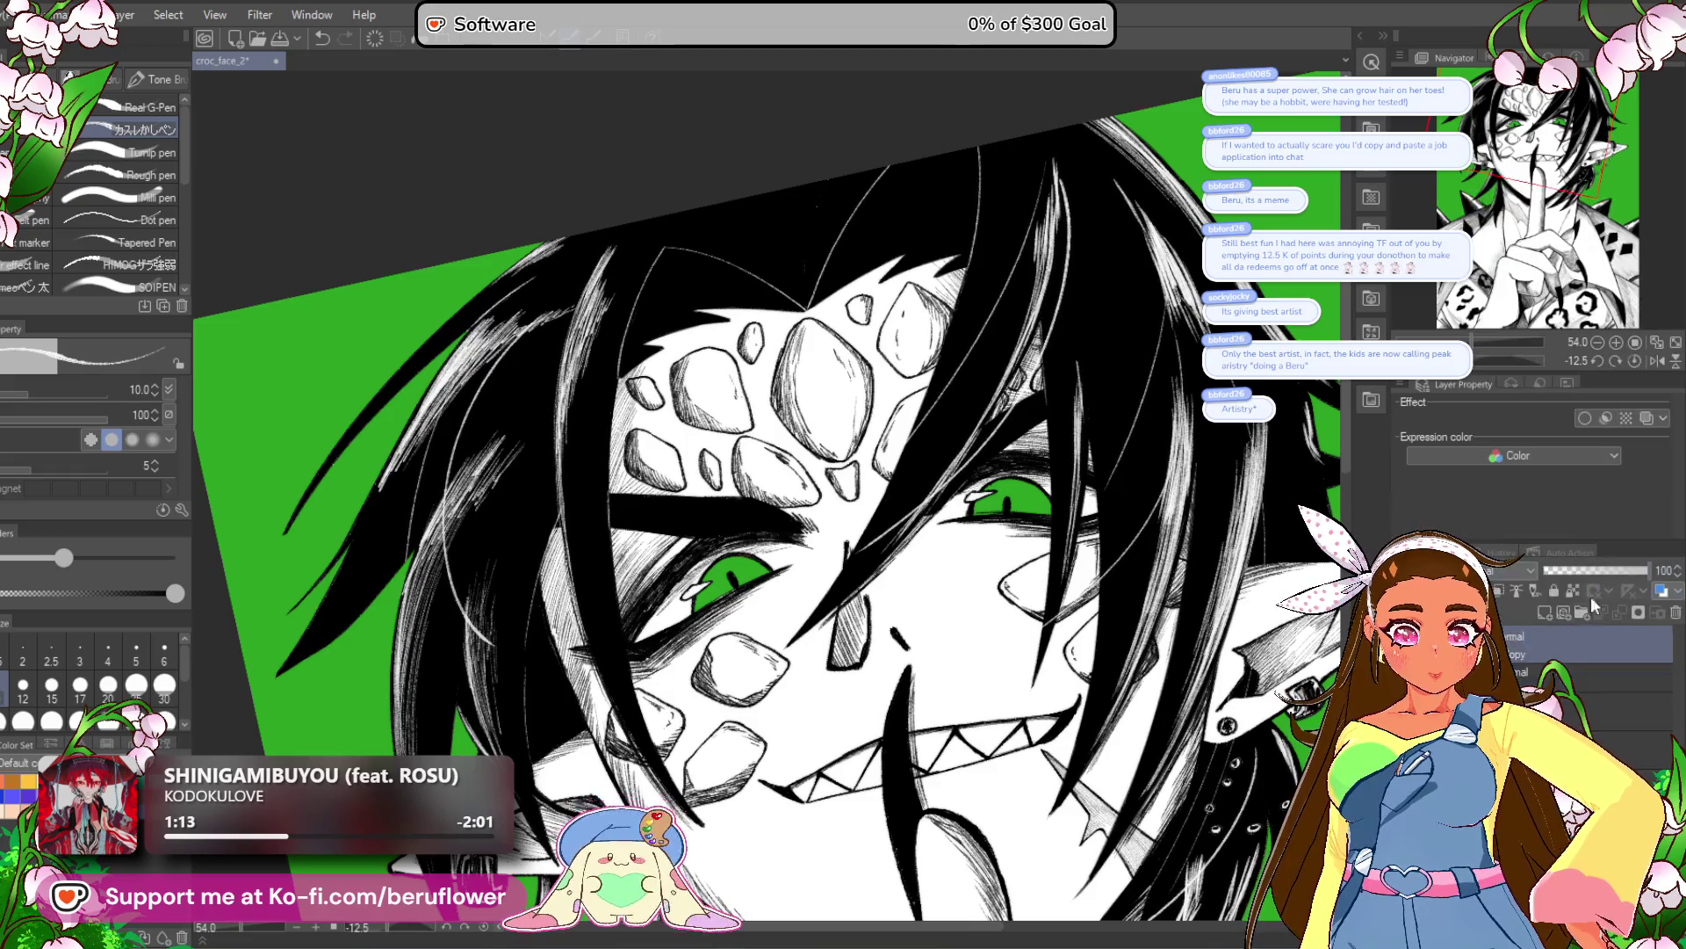
{"action": "scroll", "coordinate": [729, 580], "scroll_direction": "up", "scroll_amount": 5}
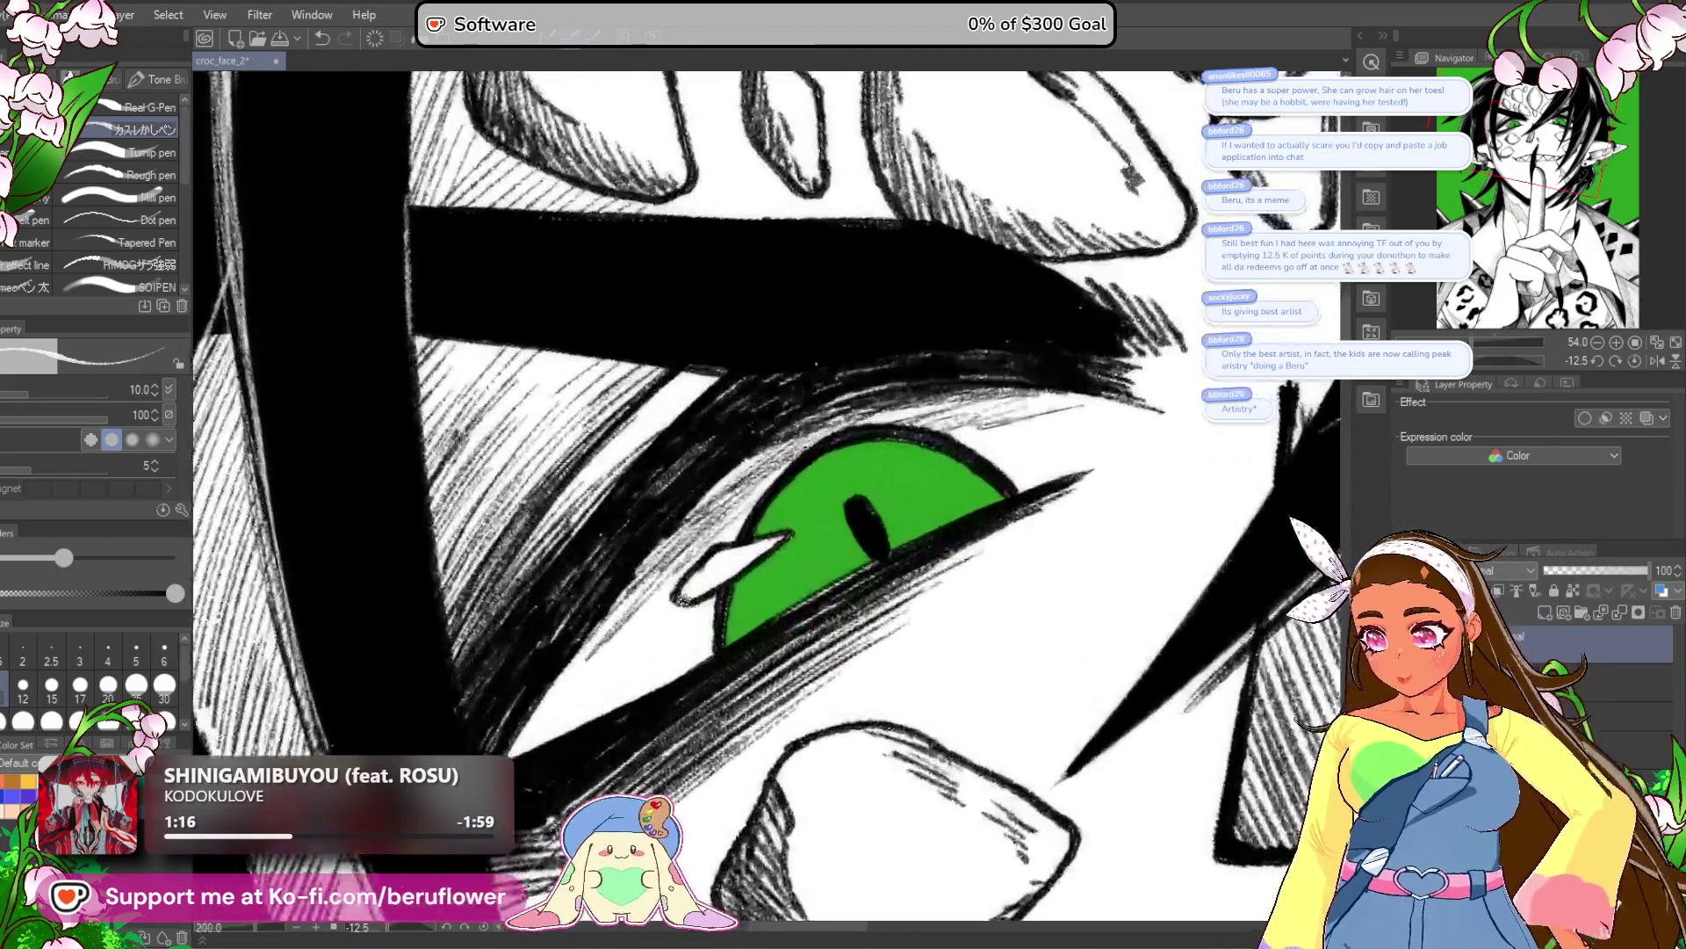
{"action": "left_click_drag", "start_coordinate": [836, 705], "coordinate": [966, 697]}
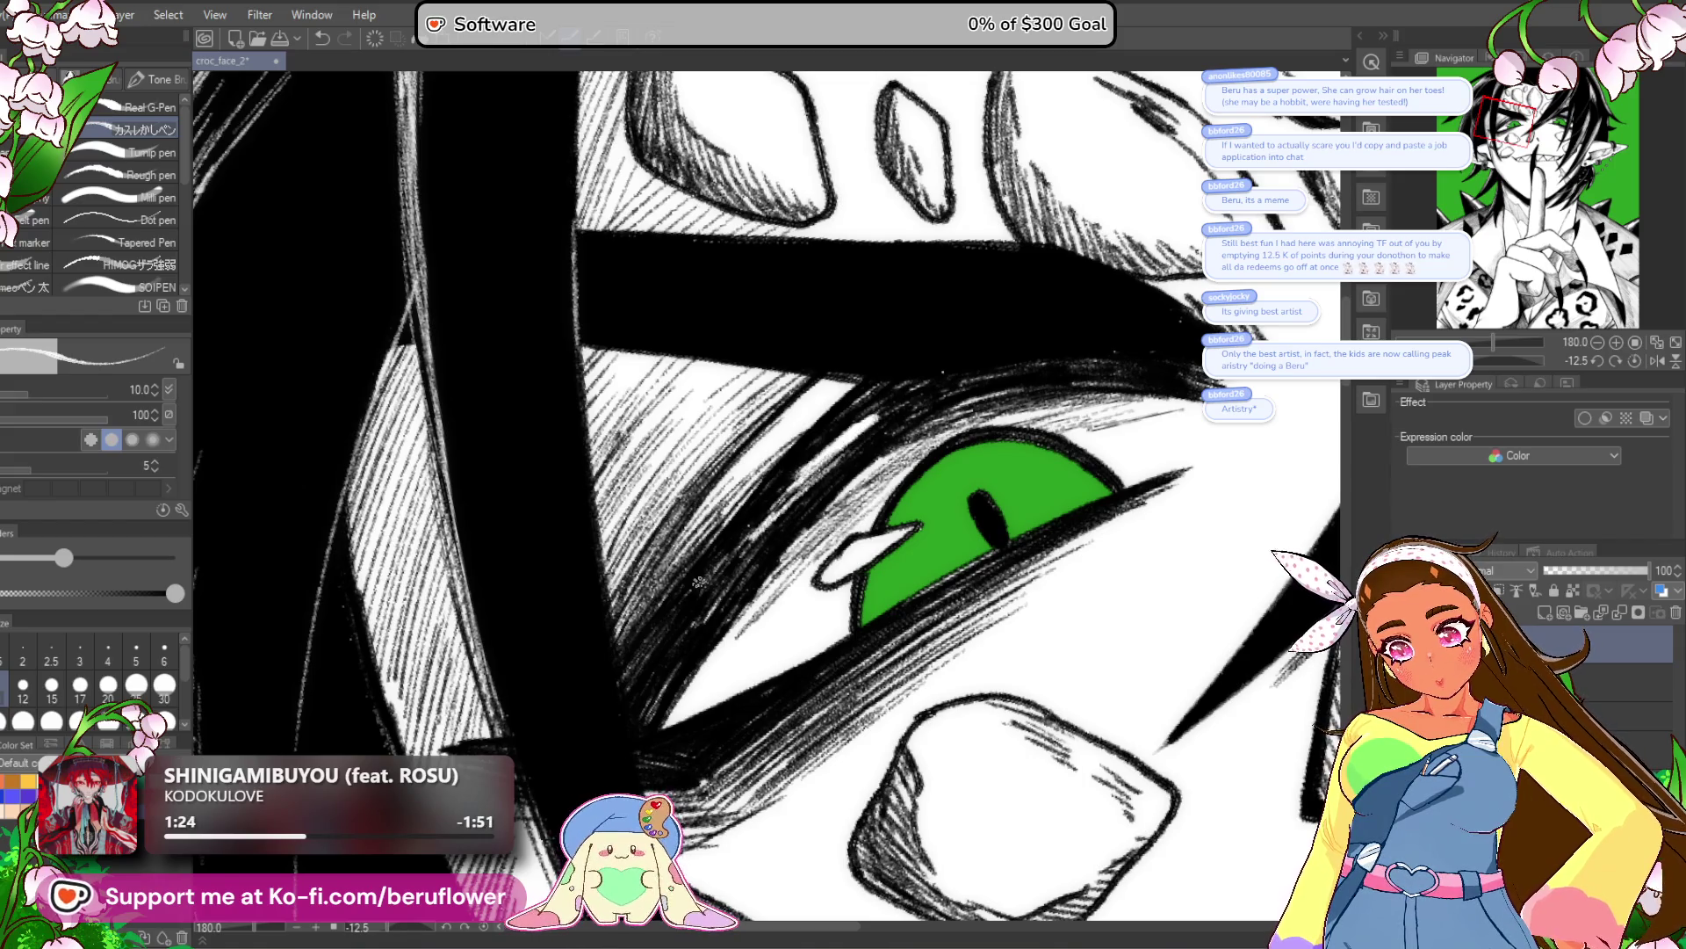
{"action": "scroll", "coordinate": [776, 512], "scroll_direction": "down", "scroll_amount": 5}
{"action": "left_click_drag", "start_coordinate": [1037, 263], "coordinate": [1131, 403]}
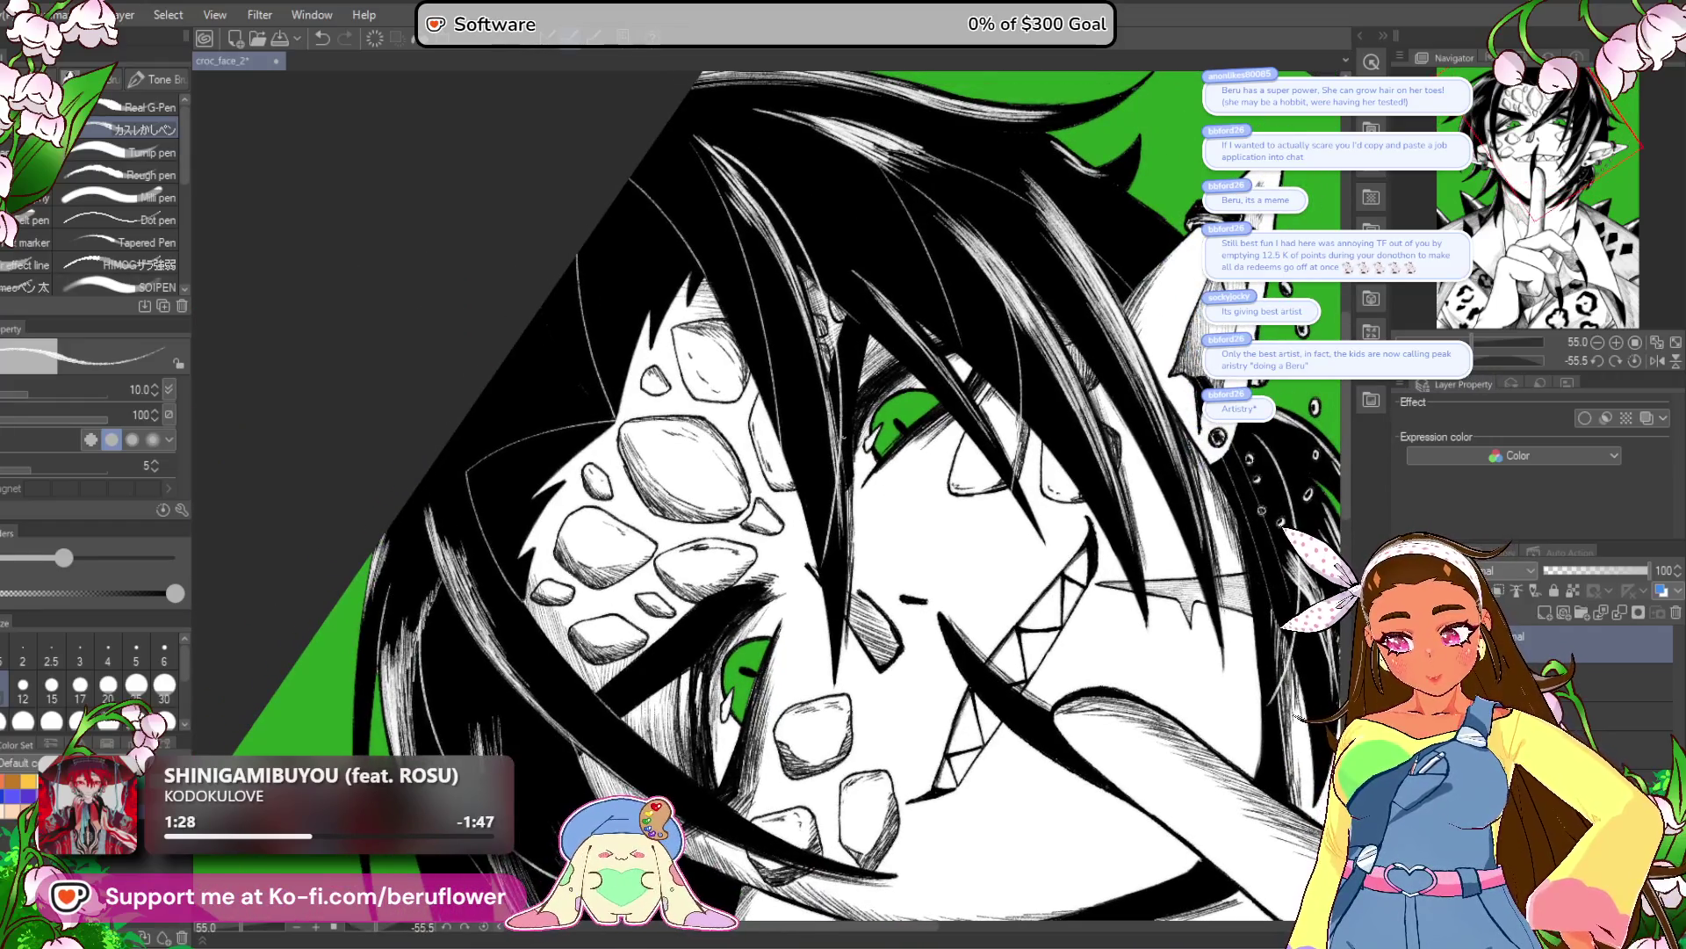
{"action": "scroll", "coordinate": [812, 525], "scroll_direction": "up", "scroll_amount": 4}
{"action": "scroll", "coordinate": [813, 526], "scroll_direction": "up", "scroll_amount": 2}
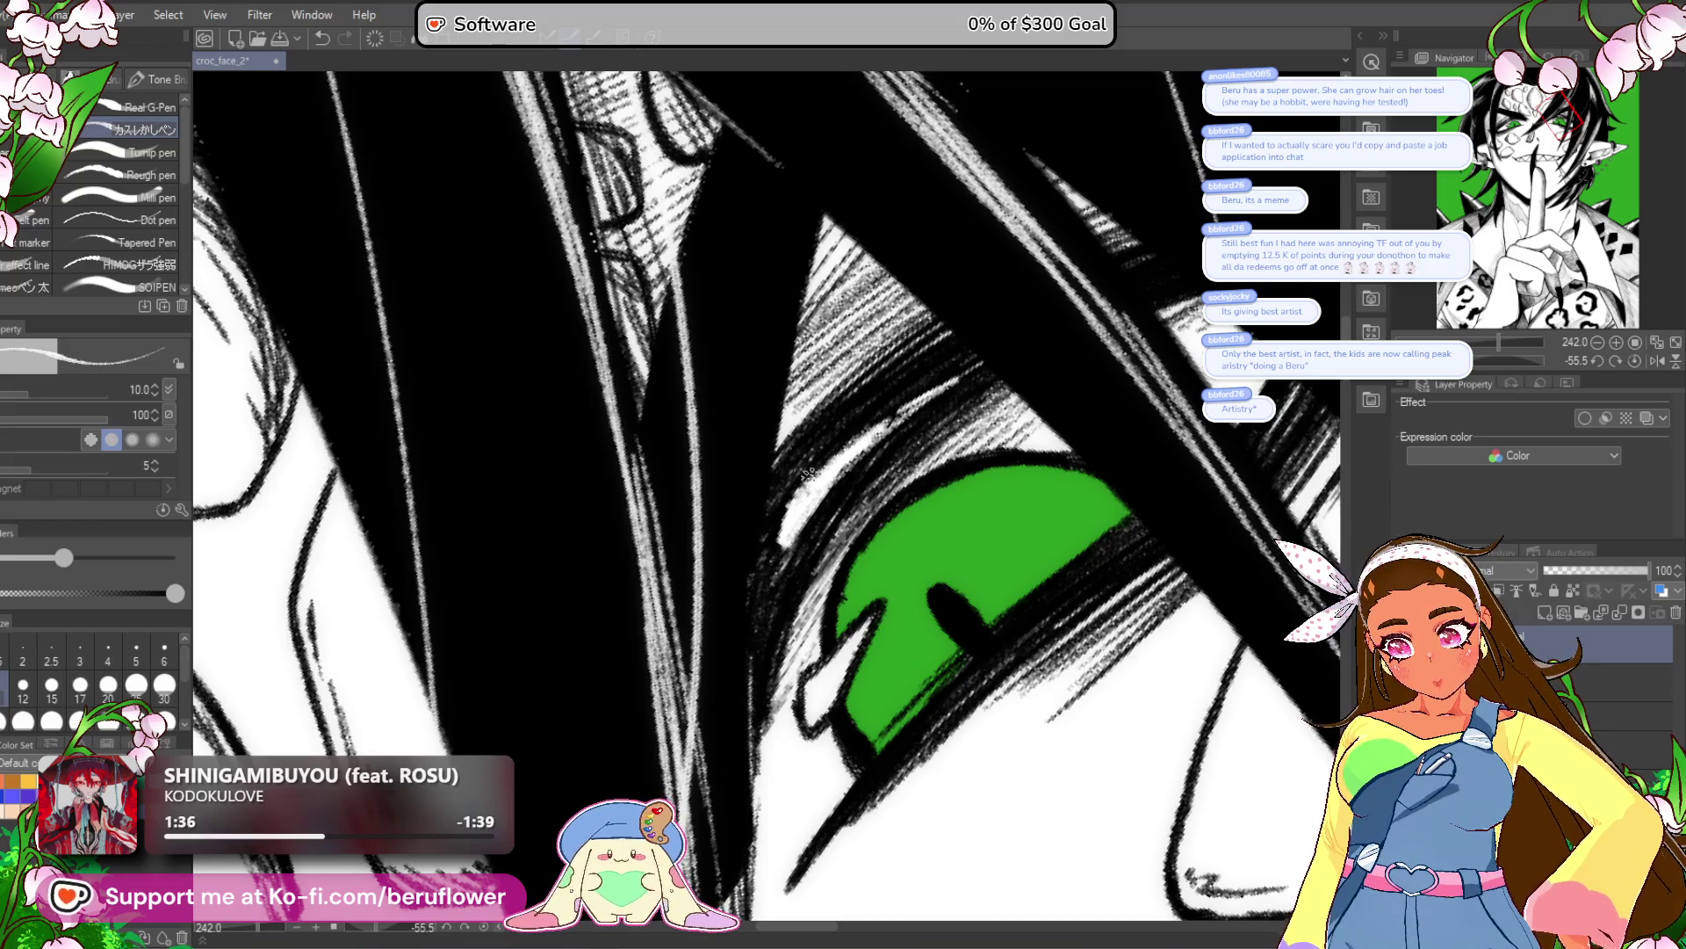
{"action": "scroll", "coordinate": [768, 571], "scroll_direction": "down", "scroll_amount": 6}
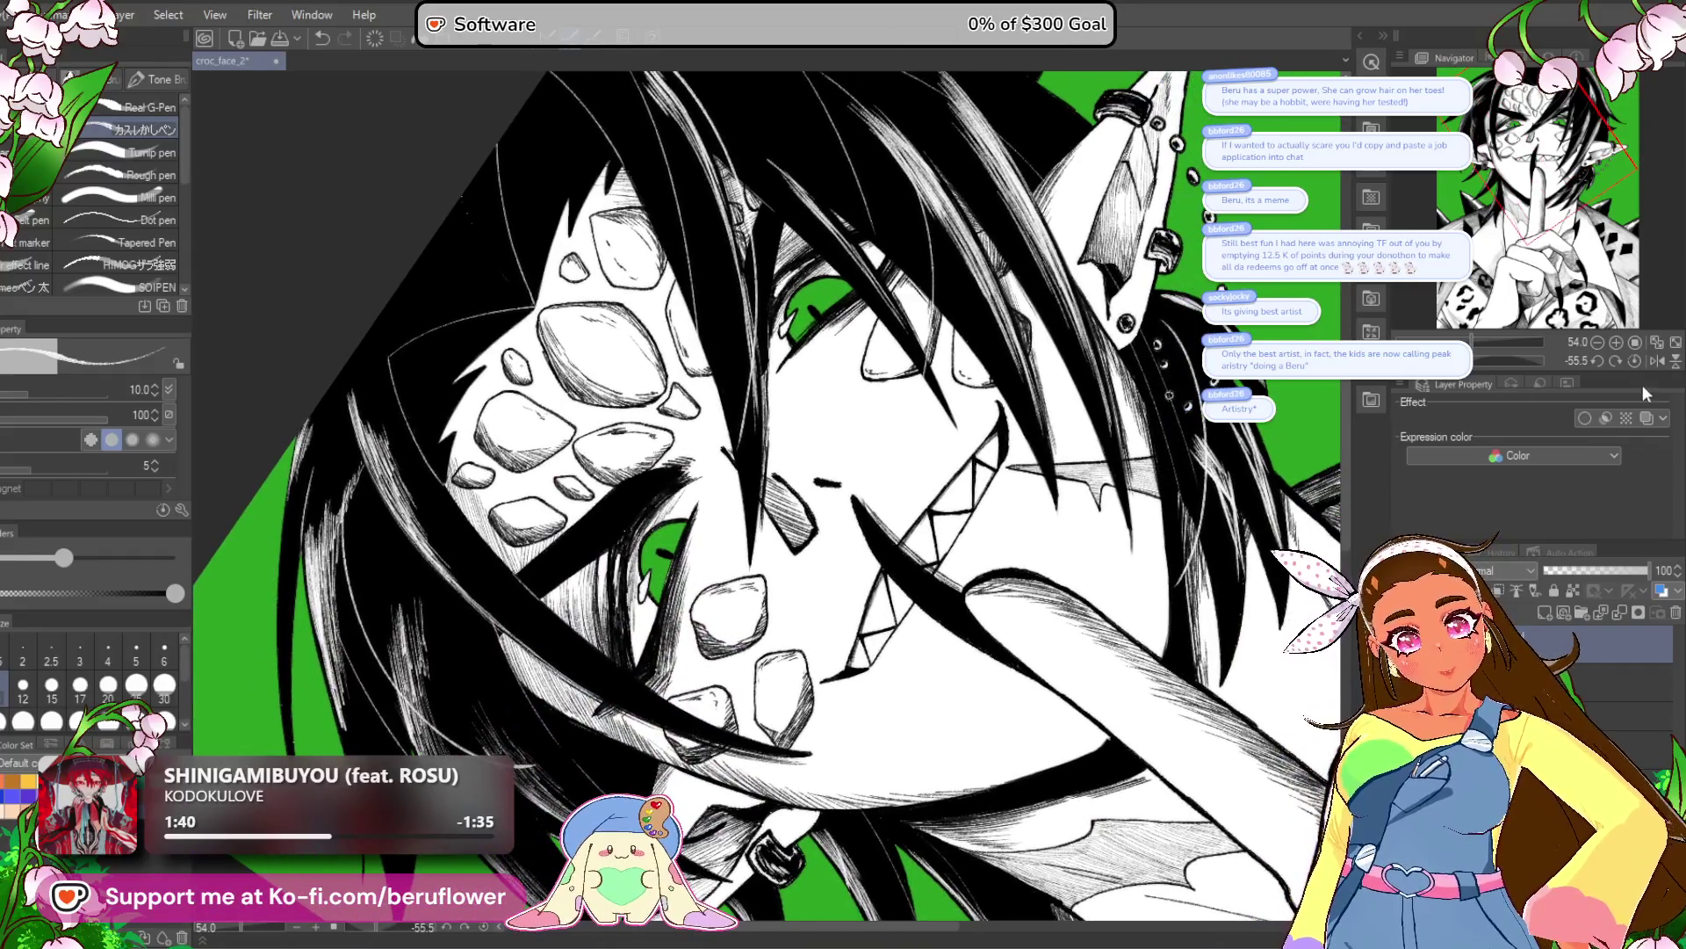
{"action": "left_click", "coordinate": [1635, 360]}
{"action": "left_click_drag", "start_coordinate": [1525, 342], "coordinate": [1456, 342]}
{"action": "mouse_move", "coordinate": [1010, 782]}
{"action": "left_mouse_down"}
{"action": "mouse_move", "coordinate": [1000, 794]}
{"action": "mouse_move", "coordinate": [1021, 758]}
{"action": "left_mouse_up"}
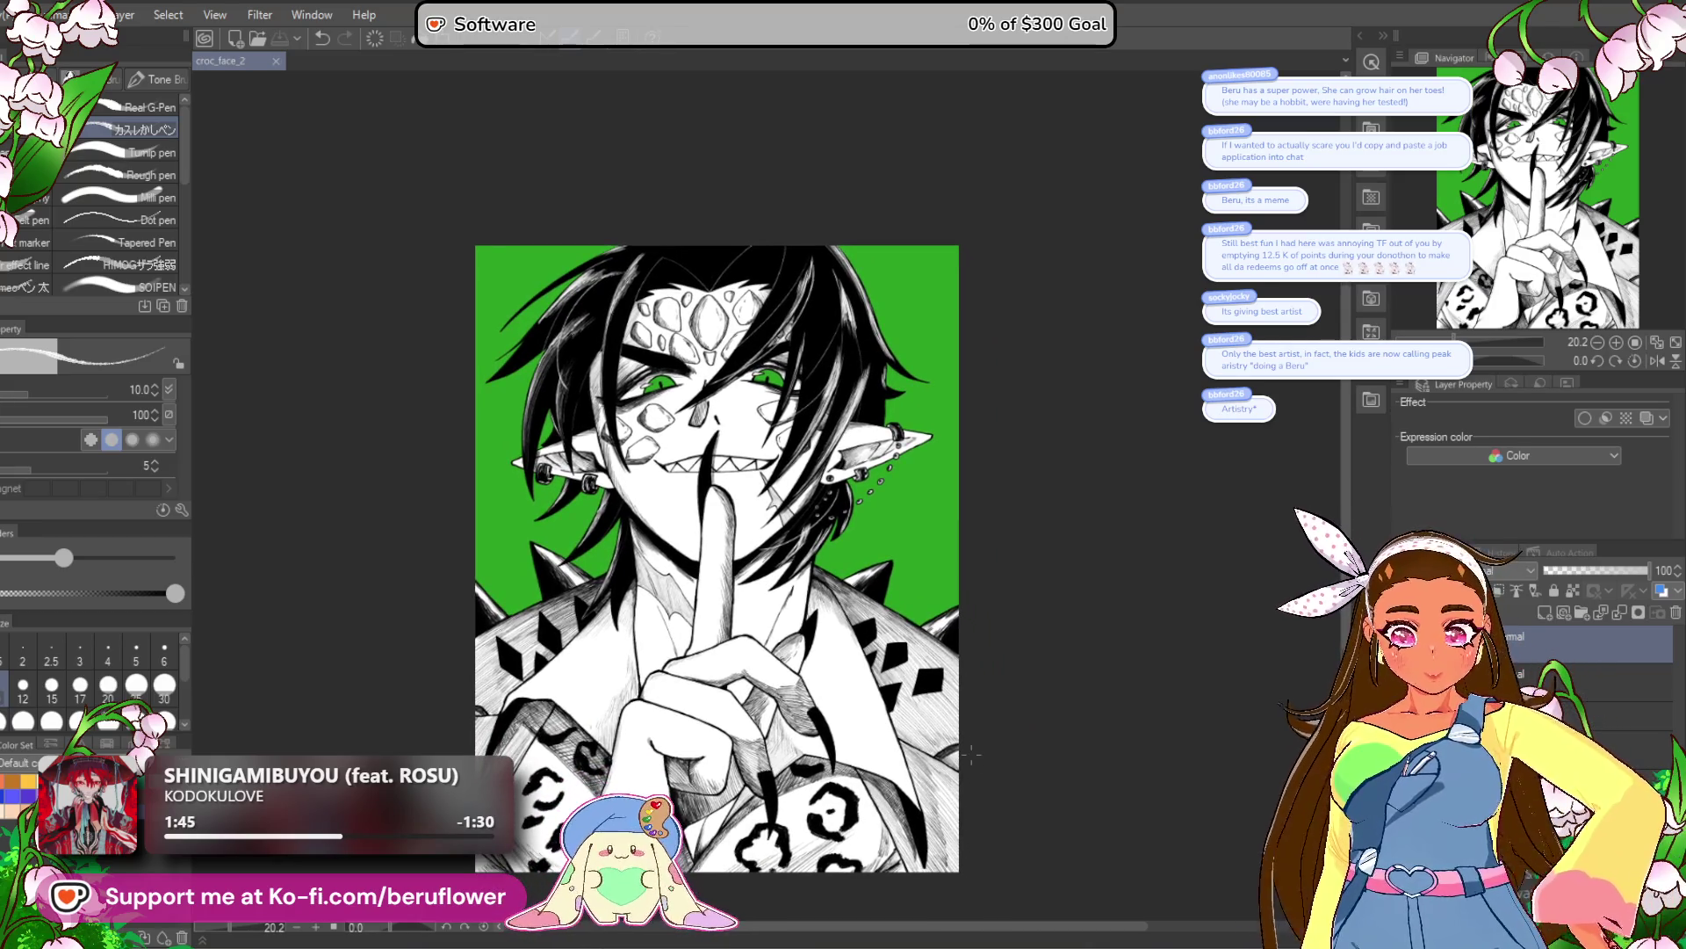
Import the signature logo, place it bottom-right, and set its layer opacity to 32.
{"action": "scroll", "coordinate": [768, 445], "scroll_direction": "up", "scroll_amount": 3}
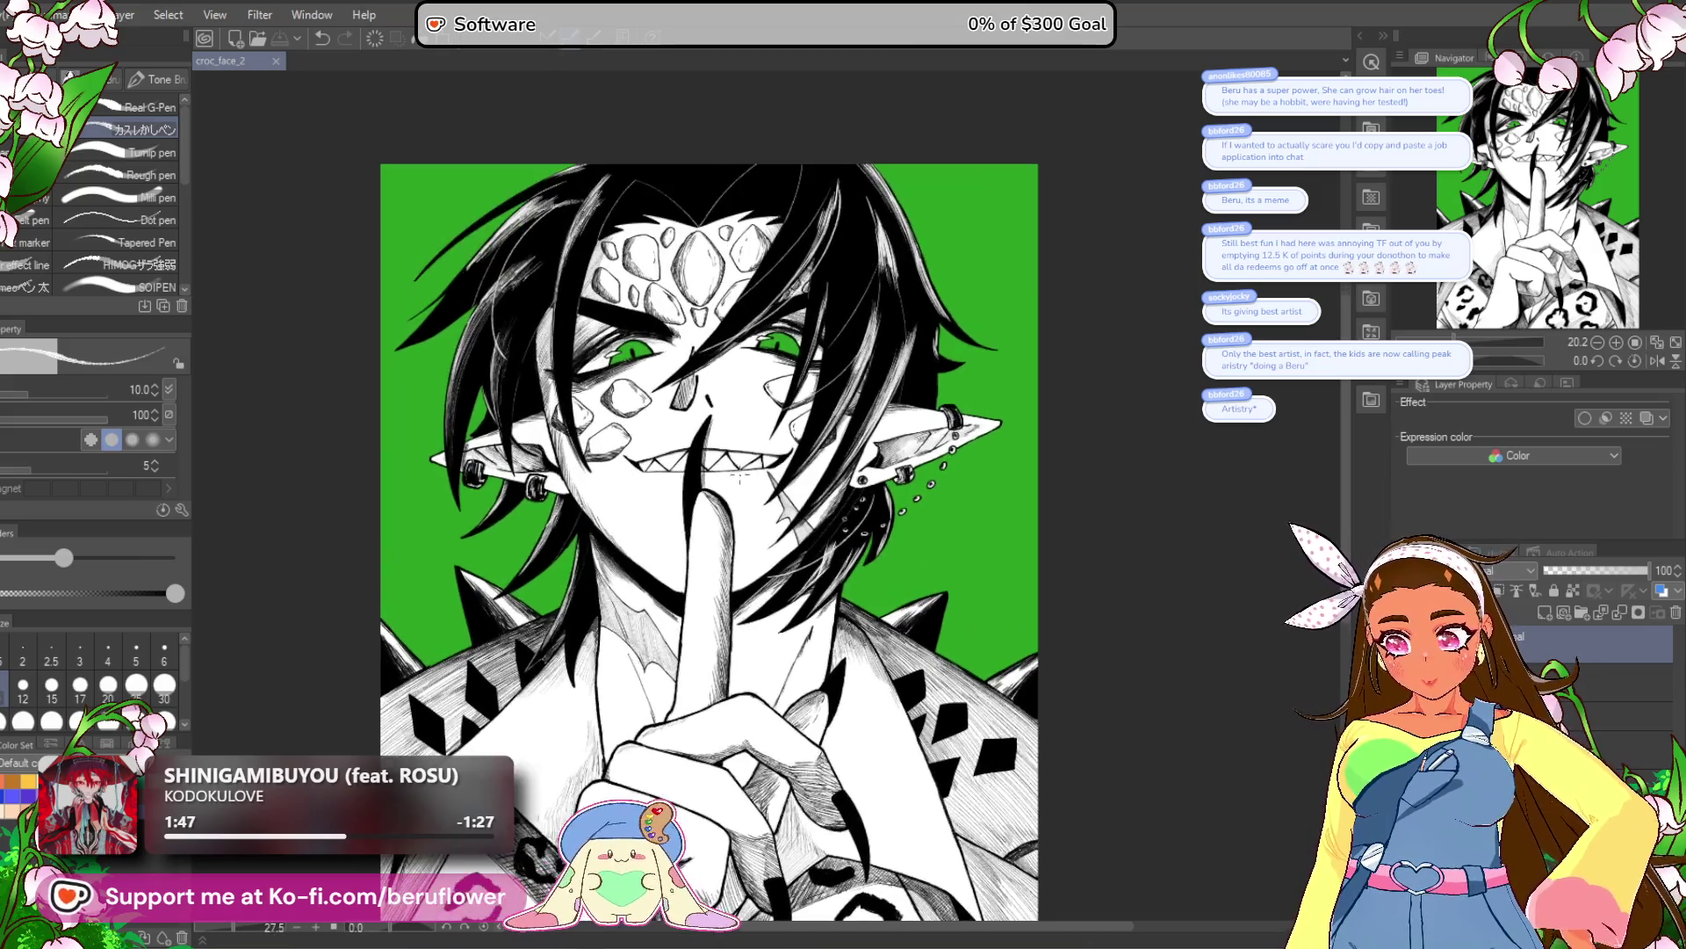
{"action": "scroll", "coordinate": [769, 445], "scroll_direction": "down", "scroll_amount": 1}
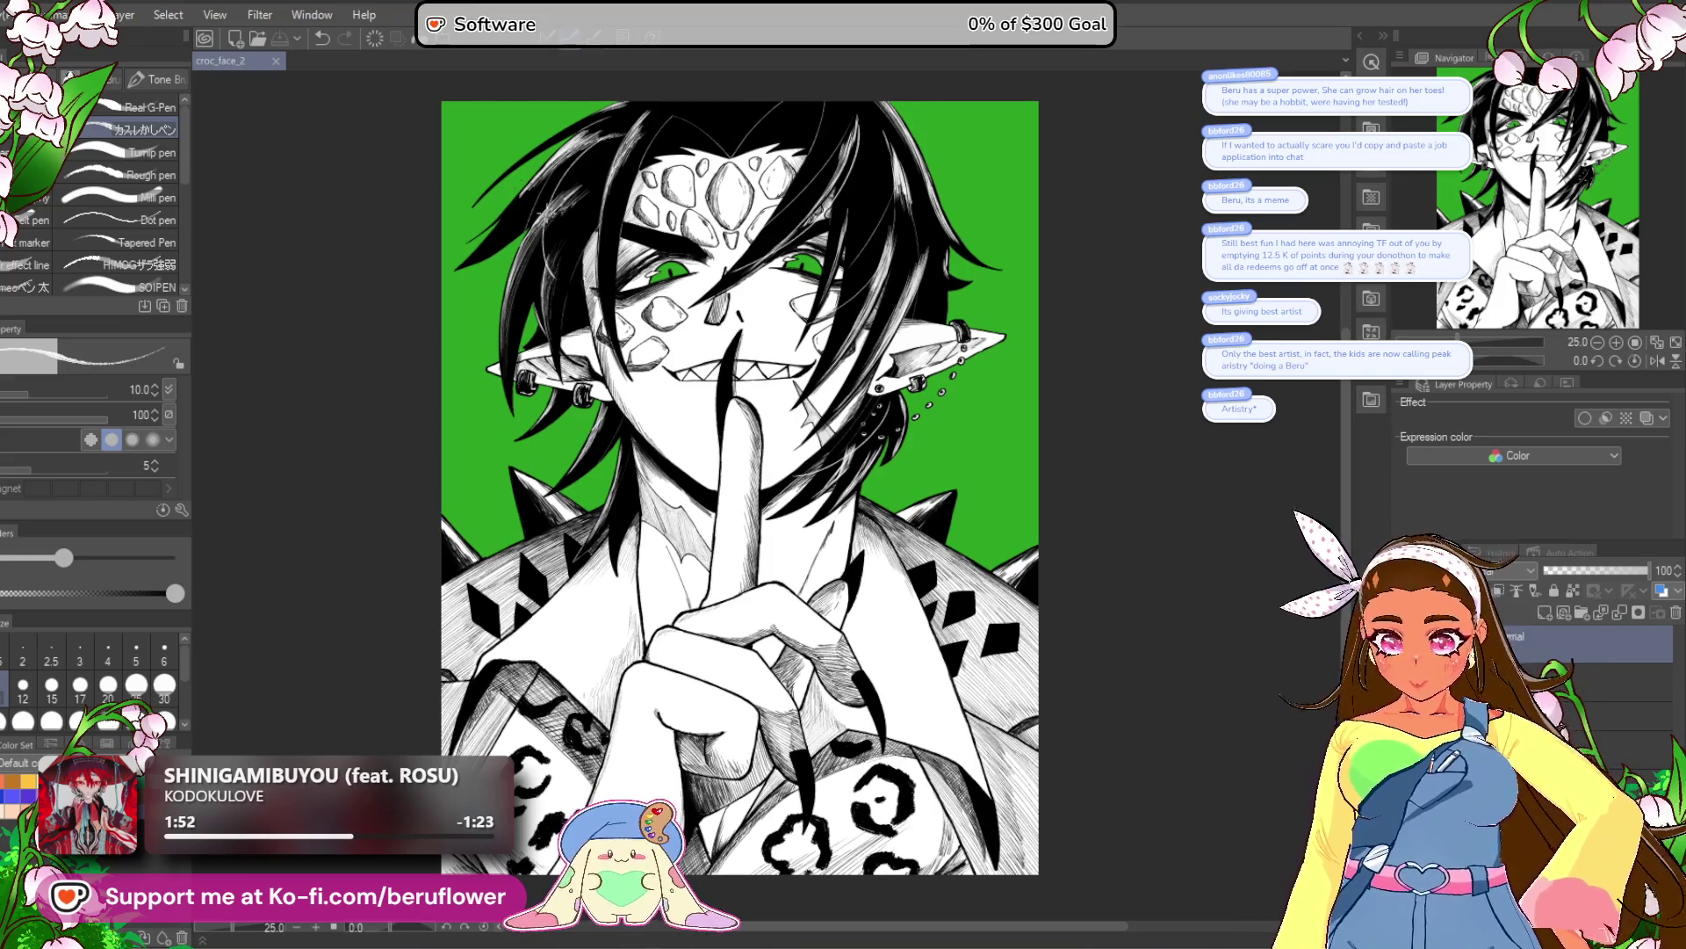
{"action": "key", "text": "alt+f"}
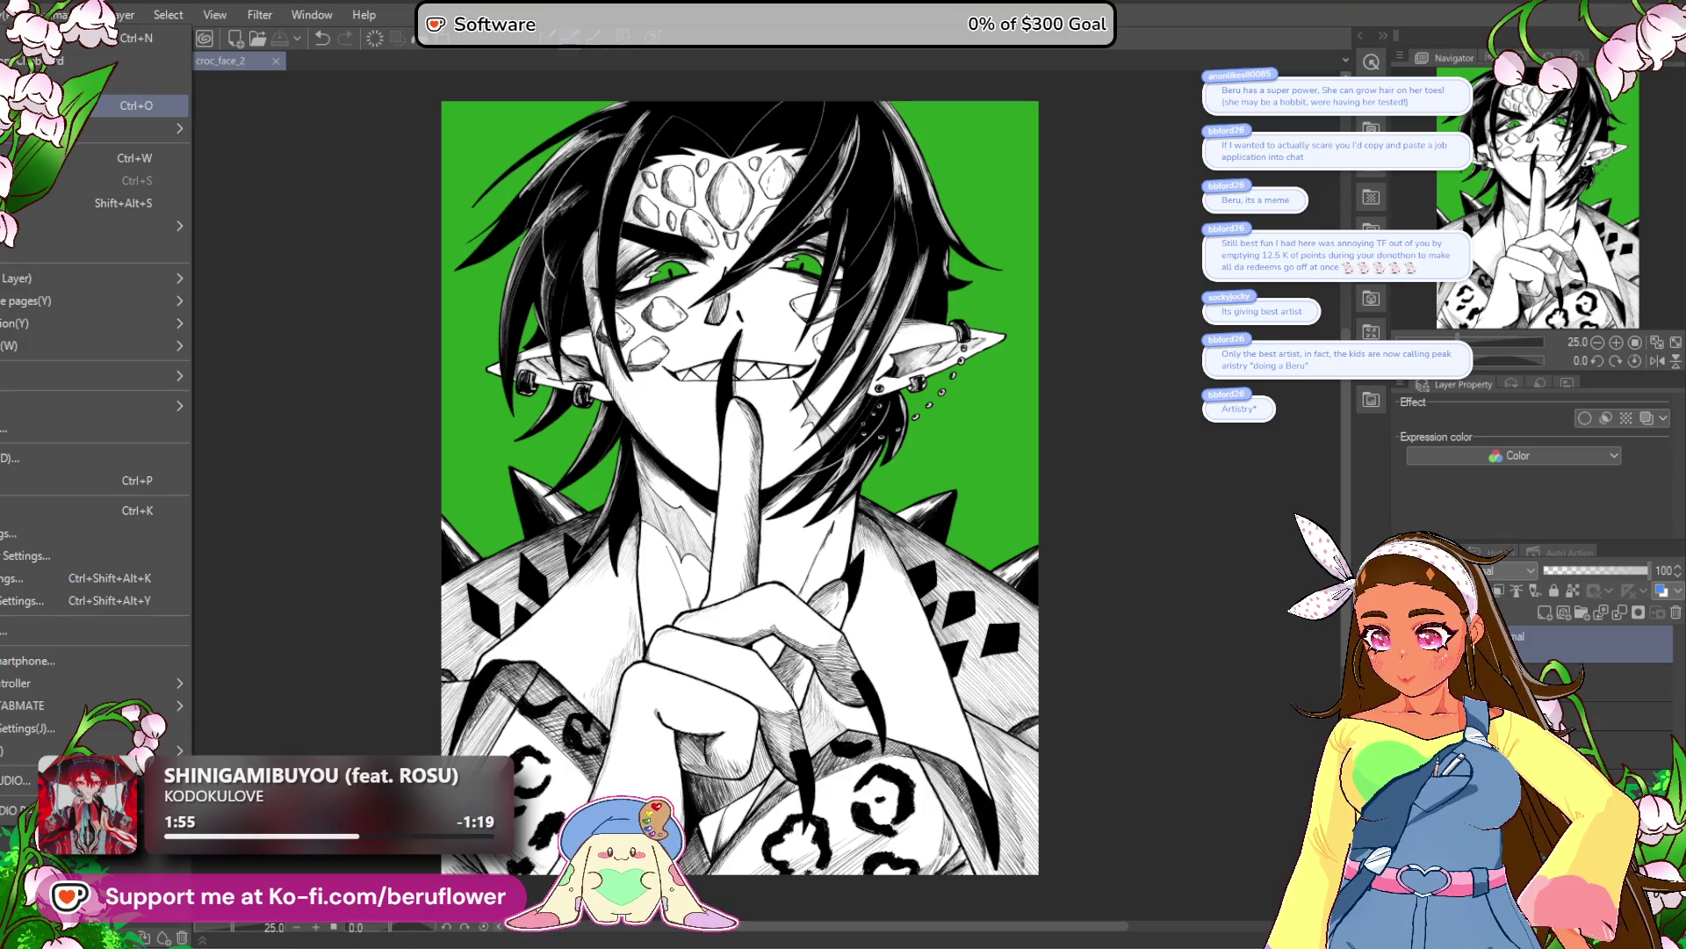
{"action": "mouse_move", "coordinate": [132, 406]}
{"action": "left_click", "coordinate": [286, 415]}
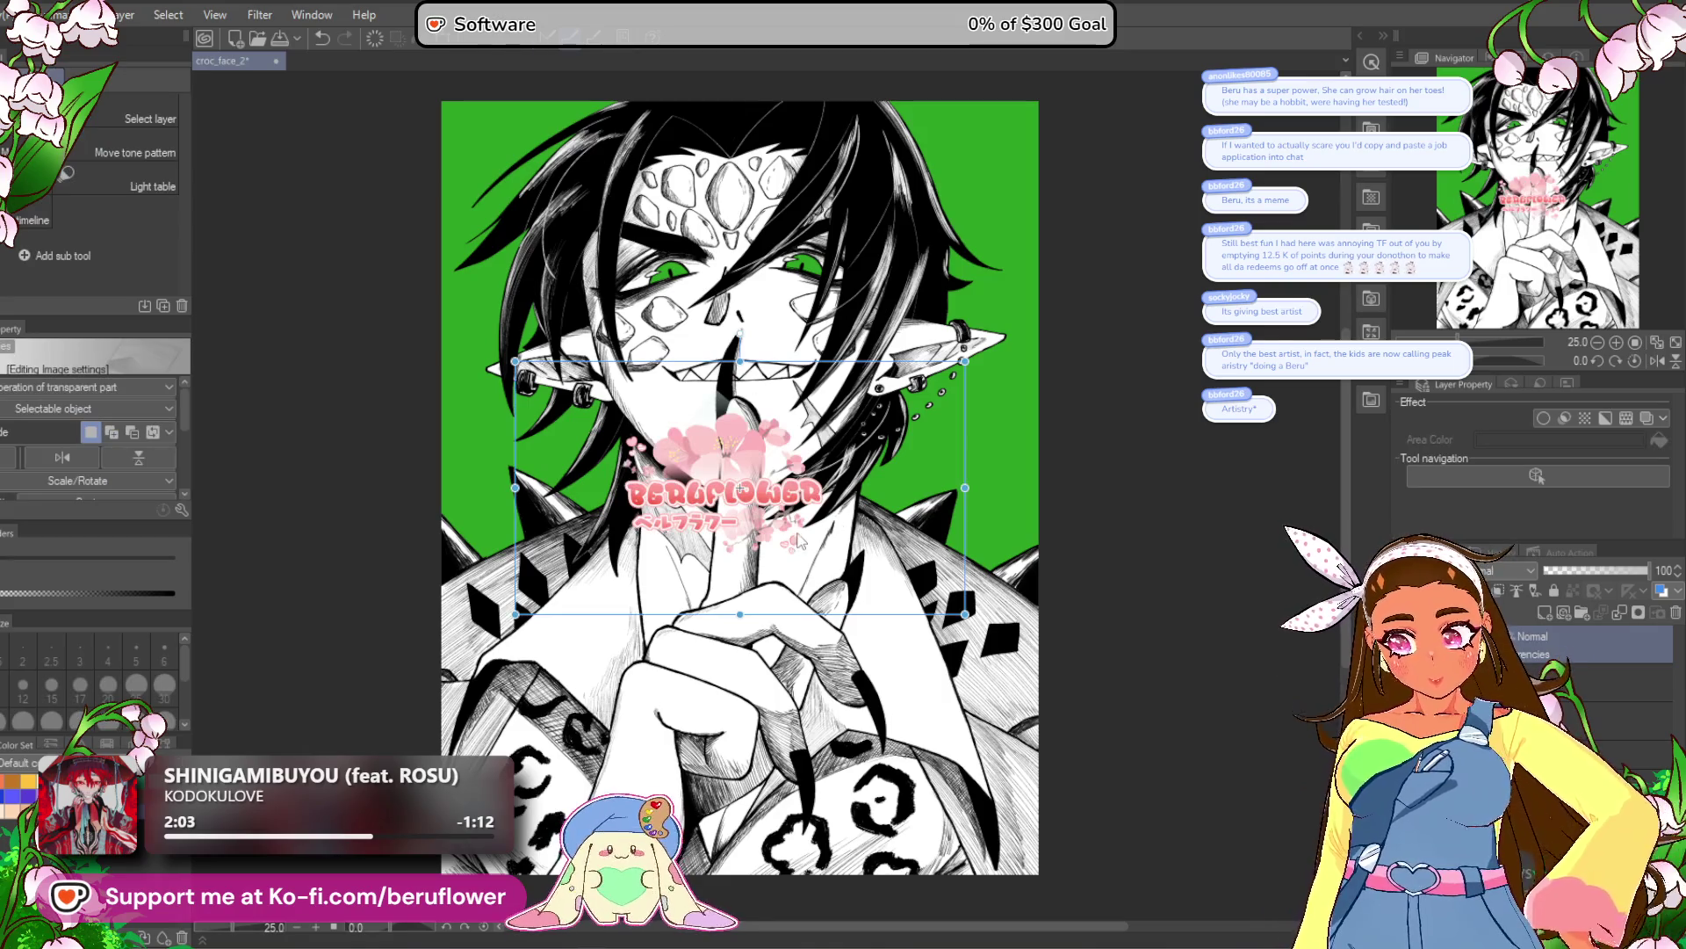
{"action": "mouse_move", "coordinate": [800, 631]}
{"action": "left_mouse_down"}
{"action": "mouse_move", "coordinate": [773, 887]}
{"action": "mouse_move", "coordinate": [790, 891]}
{"action": "mouse_move", "coordinate": [673, 912]}
{"action": "mouse_move", "coordinate": [872, 916]}
{"action": "mouse_move", "coordinate": [1028, 810]}
{"action": "mouse_move", "coordinate": [1003, 818]}
{"action": "mouse_move", "coordinate": [969, 775]}
{"action": "mouse_move", "coordinate": [991, 757]}
{"action": "left_mouse_up"}
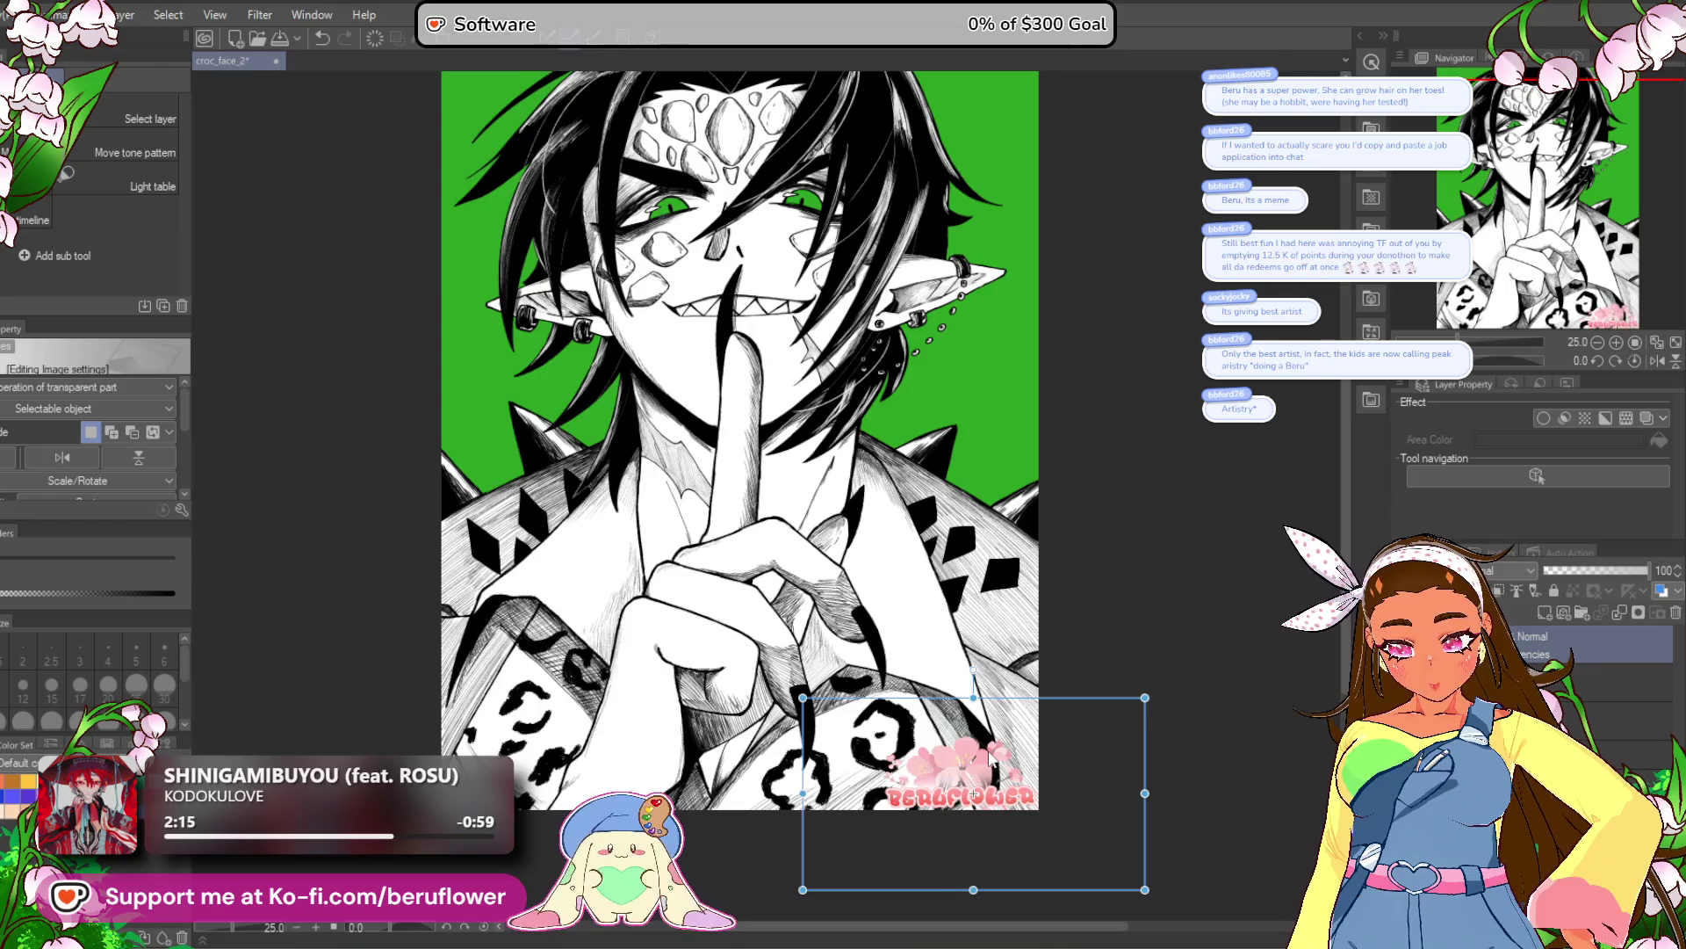
{"action": "left_click", "coordinate": [1563, 571]}
{"action": "left_click_drag", "start_coordinate": [1563, 567], "coordinate": [1577, 571]}
{"action": "left_click", "coordinate": [1581, 680]}
{"action": "scroll", "coordinate": [801, 571], "scroll_direction": "down", "scroll_amount": 2}
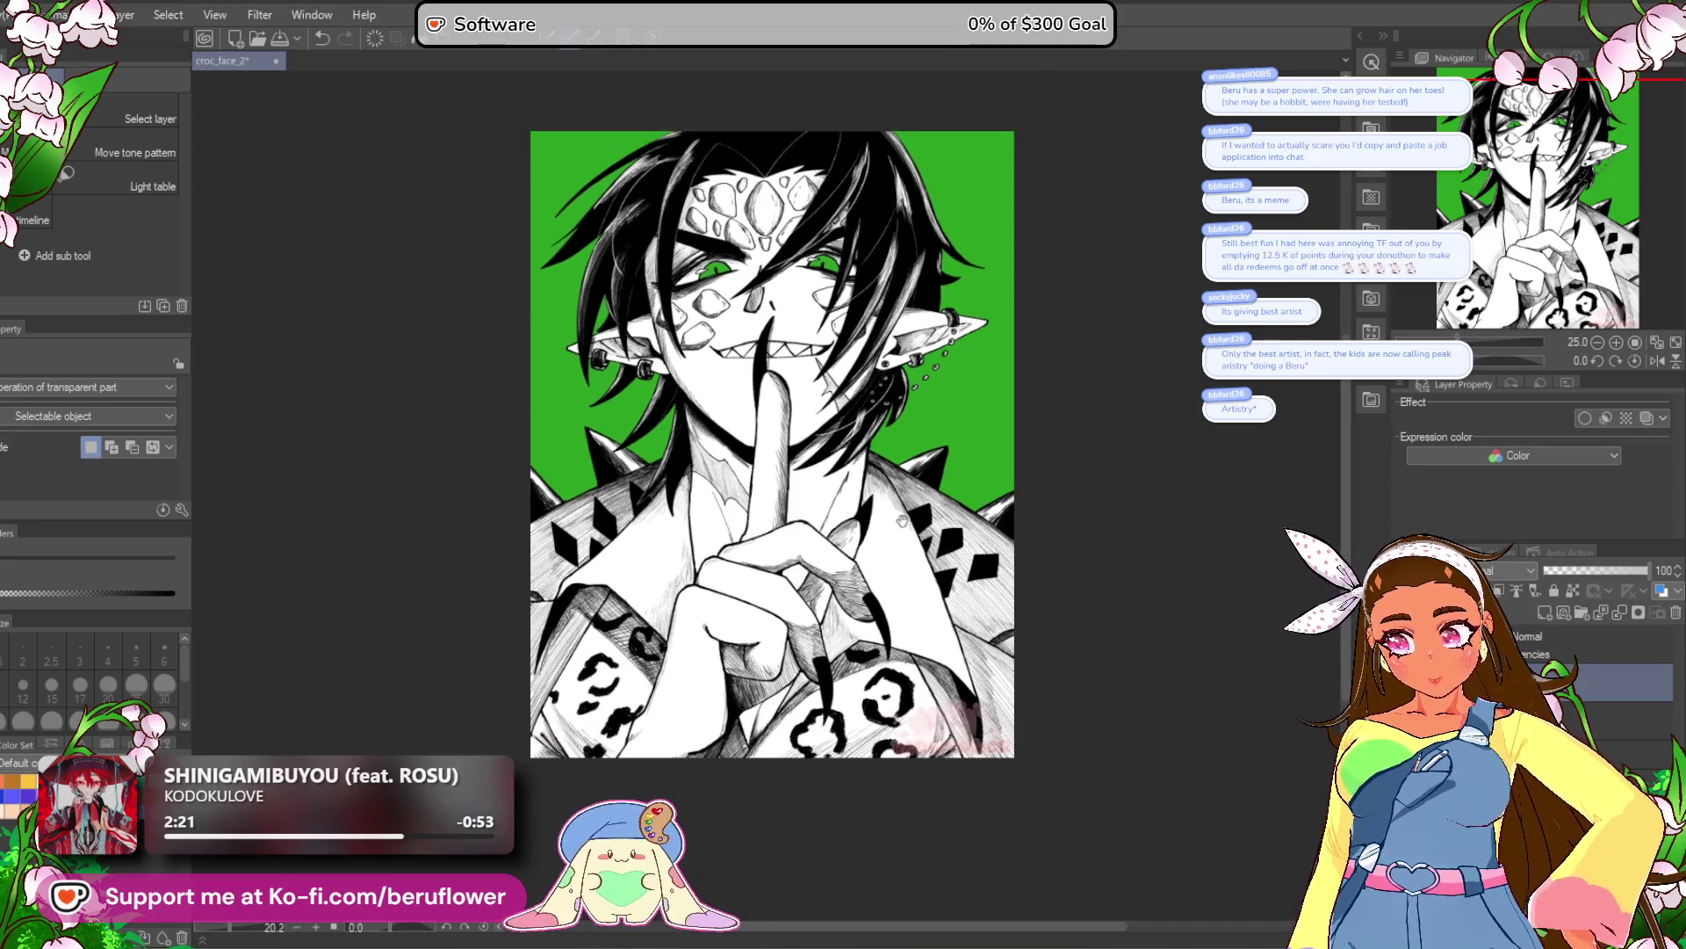
{"action": "scroll", "coordinate": [801, 571], "scroll_direction": "up", "scroll_amount": 1}
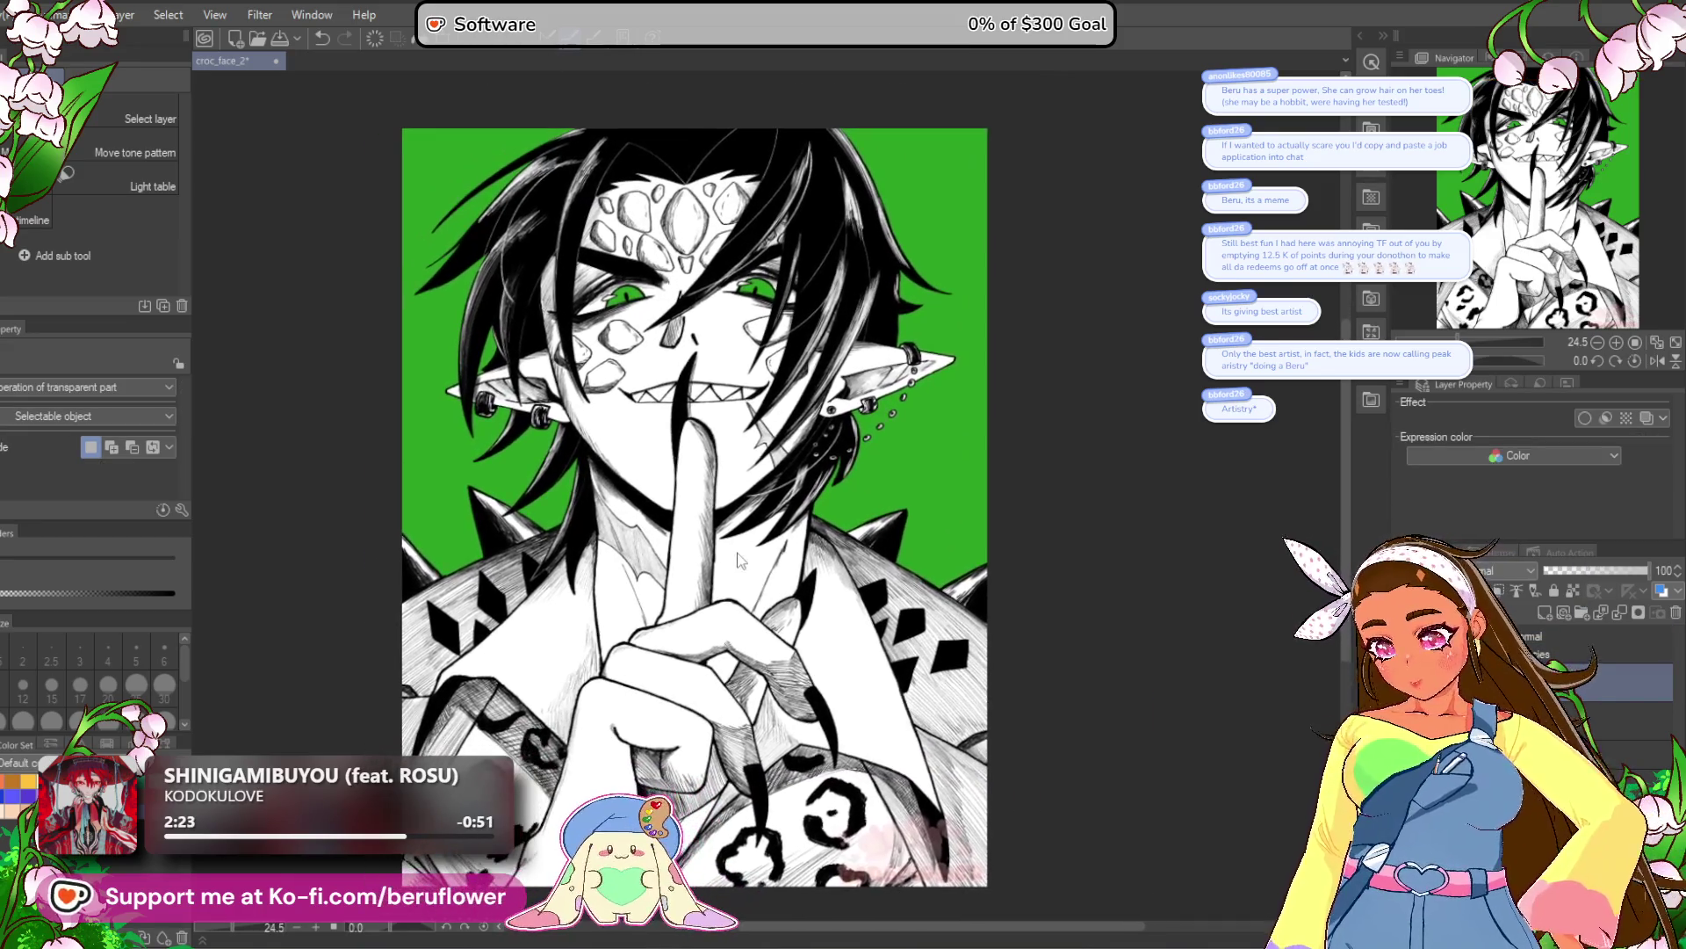
{"action": "scroll", "coordinate": [755, 485], "scroll_direction": "up", "scroll_amount": 1}
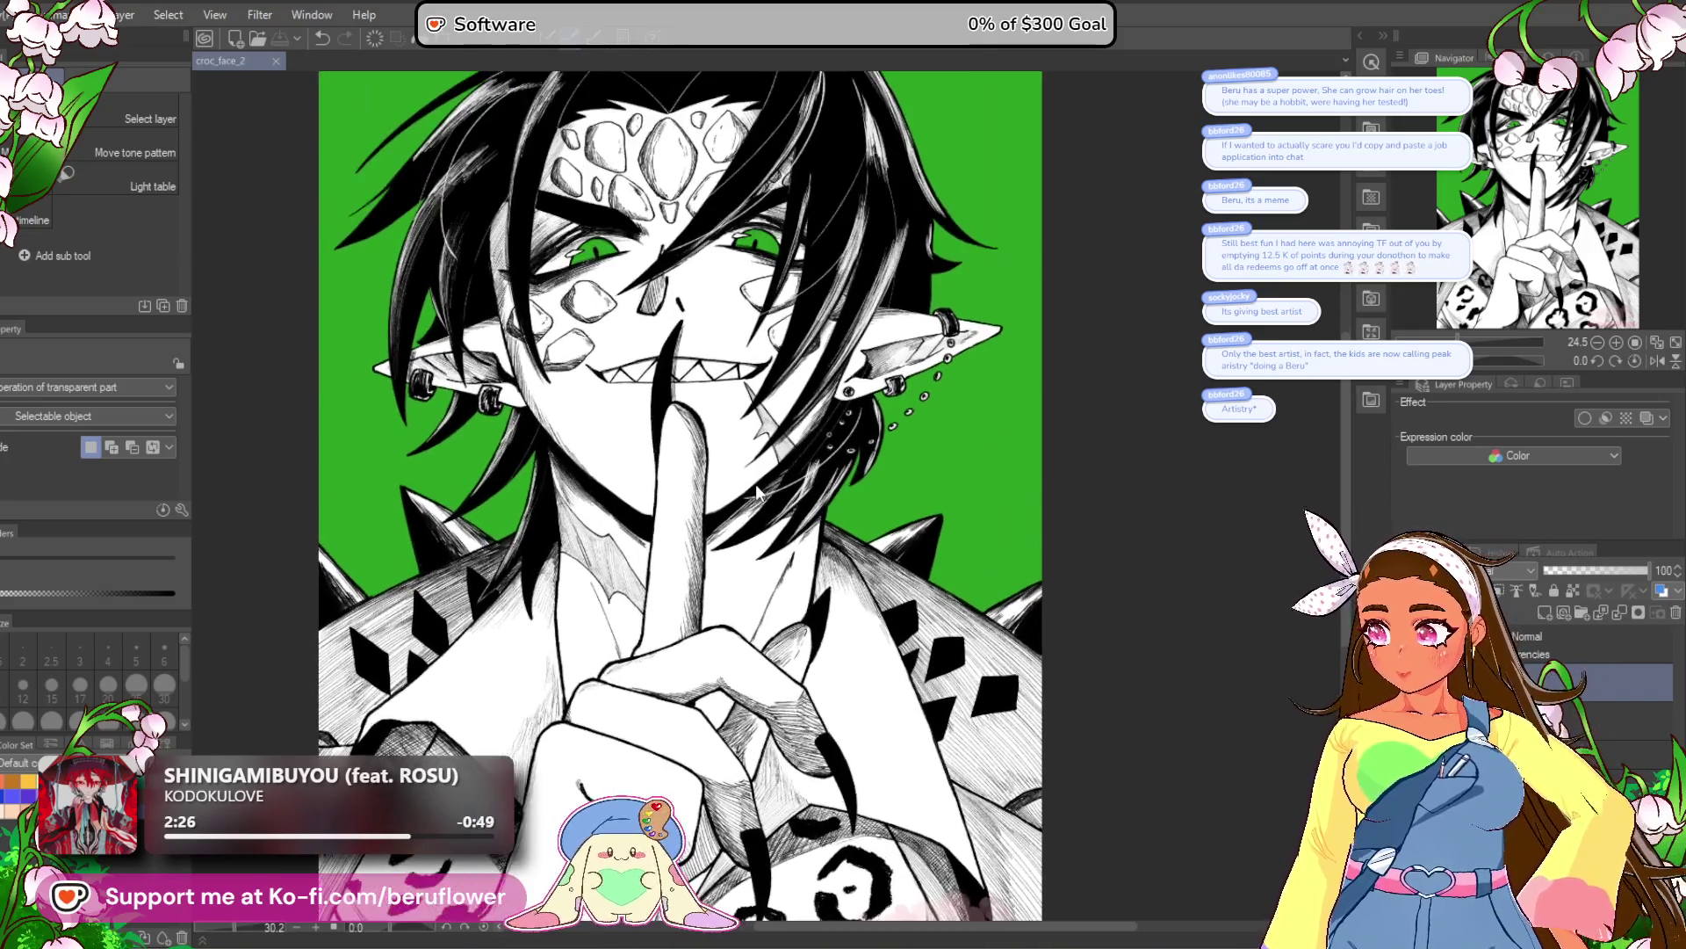
{"action": "scroll", "coordinate": [757, 489], "scroll_direction": "down", "scroll_amount": 1}
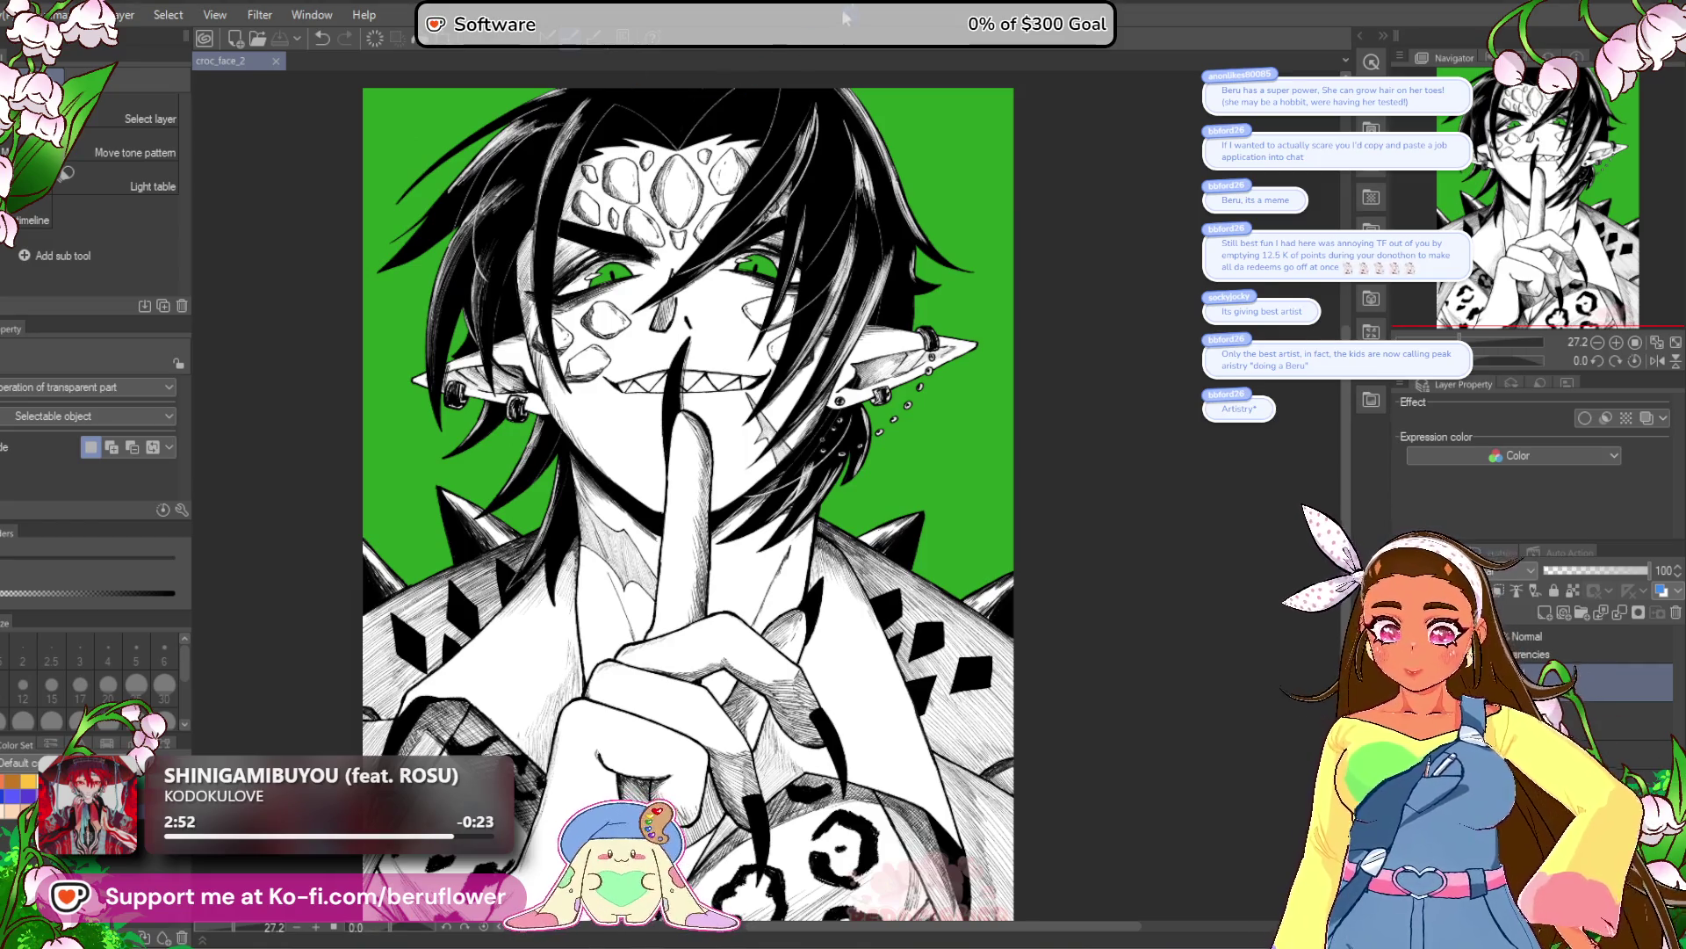
{"action": "scroll", "coordinate": [798, 360], "scroll_direction": "down", "scroll_amount": 1}
{"action": "mouse_move", "coordinate": [800, 360]}
{"action": "left_mouse_down"}
{"action": "mouse_move", "coordinate": [800, 389]}
{"action": "mouse_move", "coordinate": [800, 366]}
{"action": "left_mouse_up"}
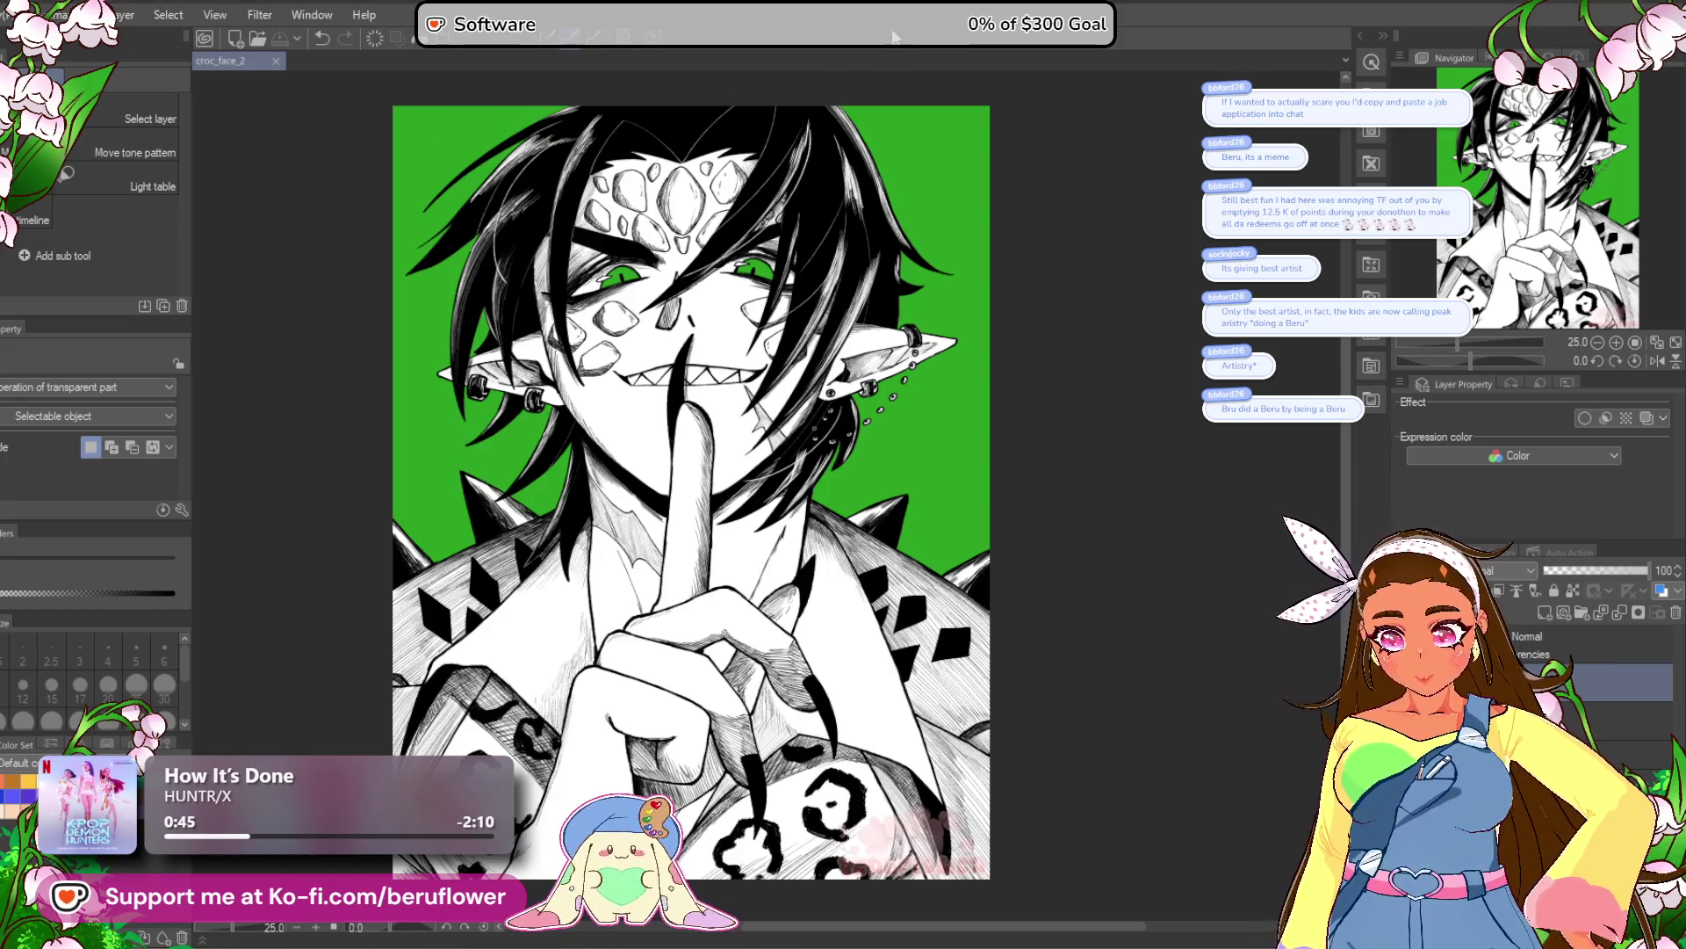
{"action": "scroll", "coordinate": [796, 302], "scroll_direction": "up", "scroll_amount": 5}
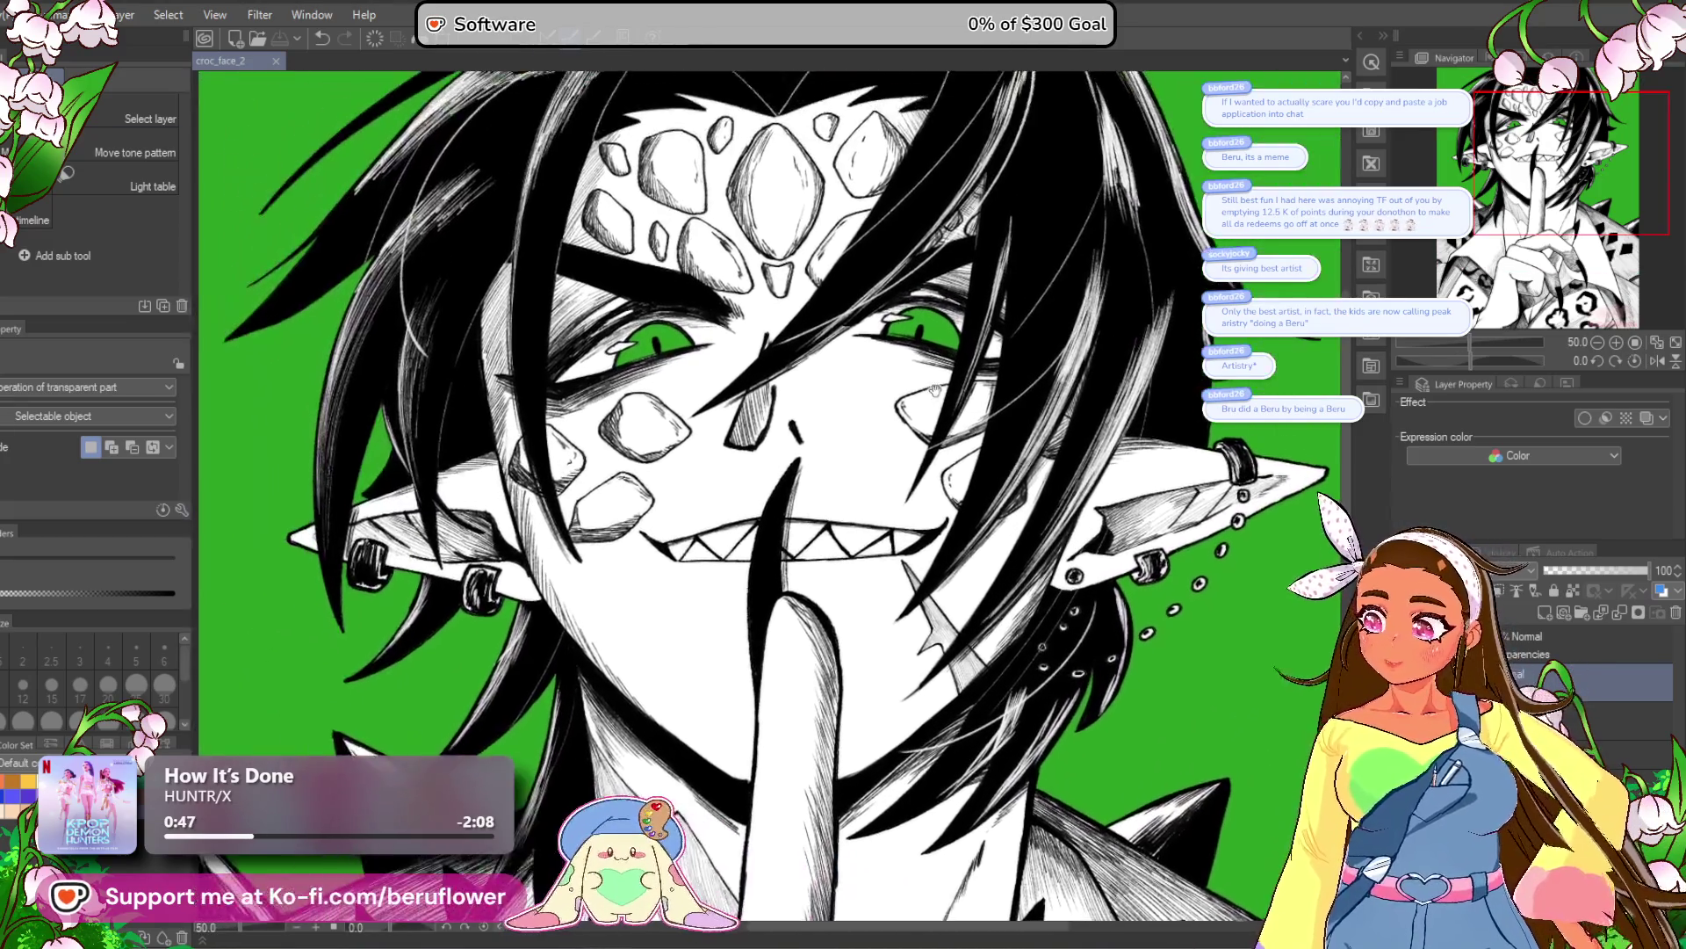
{"action": "scroll", "coordinate": [935, 390], "scroll_direction": "down", "scroll_amount": 2}
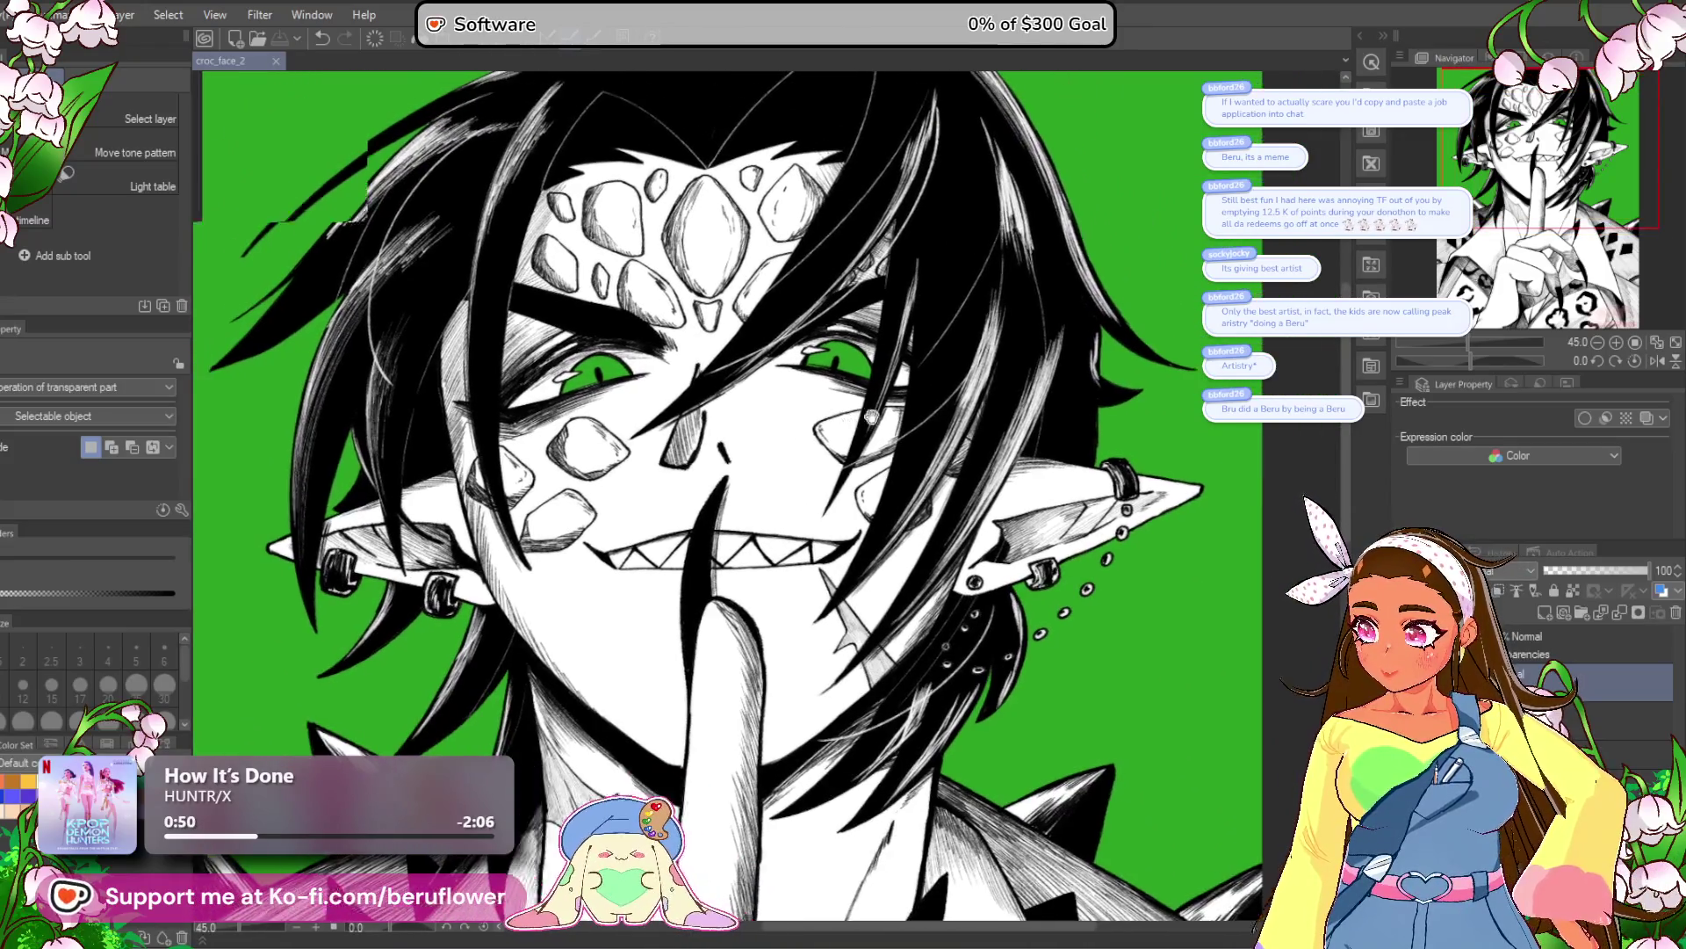
{"action": "scroll", "coordinate": [871, 415], "scroll_direction": "down", "scroll_amount": 1}
{"action": "left_click_drag", "start_coordinate": [842, 421], "coordinate": [832, 386]}
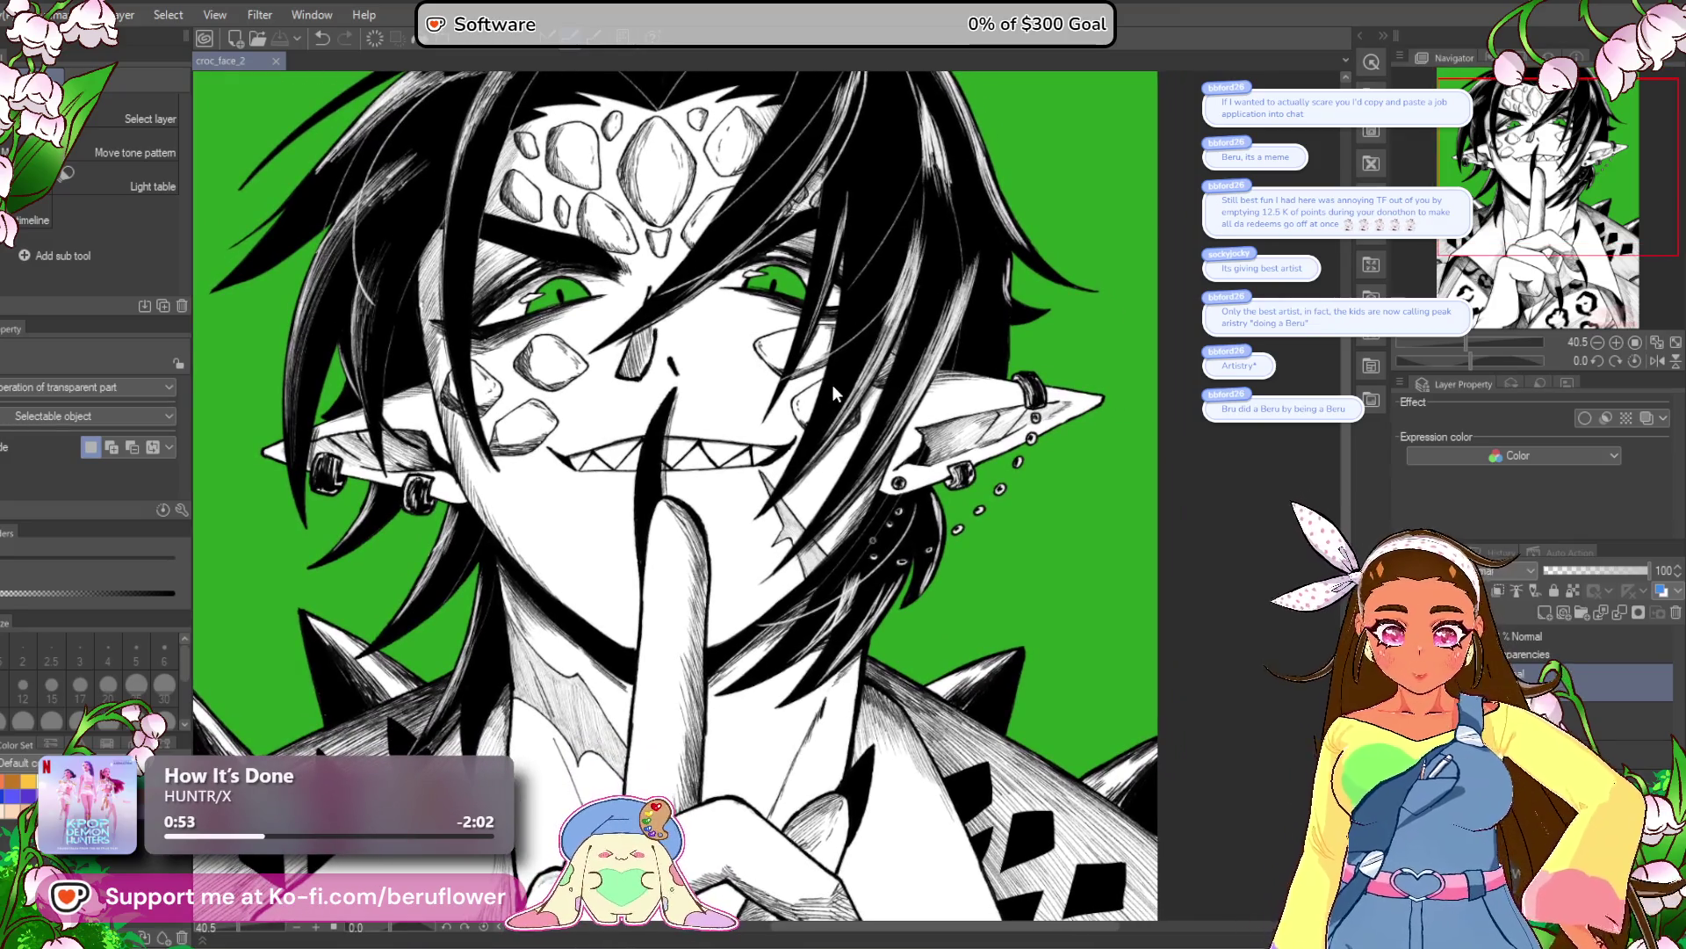
{"action": "scroll", "coordinate": [834, 384], "scroll_direction": "down", "scroll_amount": 1}
{"action": "left_click_drag", "start_coordinate": [846, 381], "coordinate": [796, 386]}
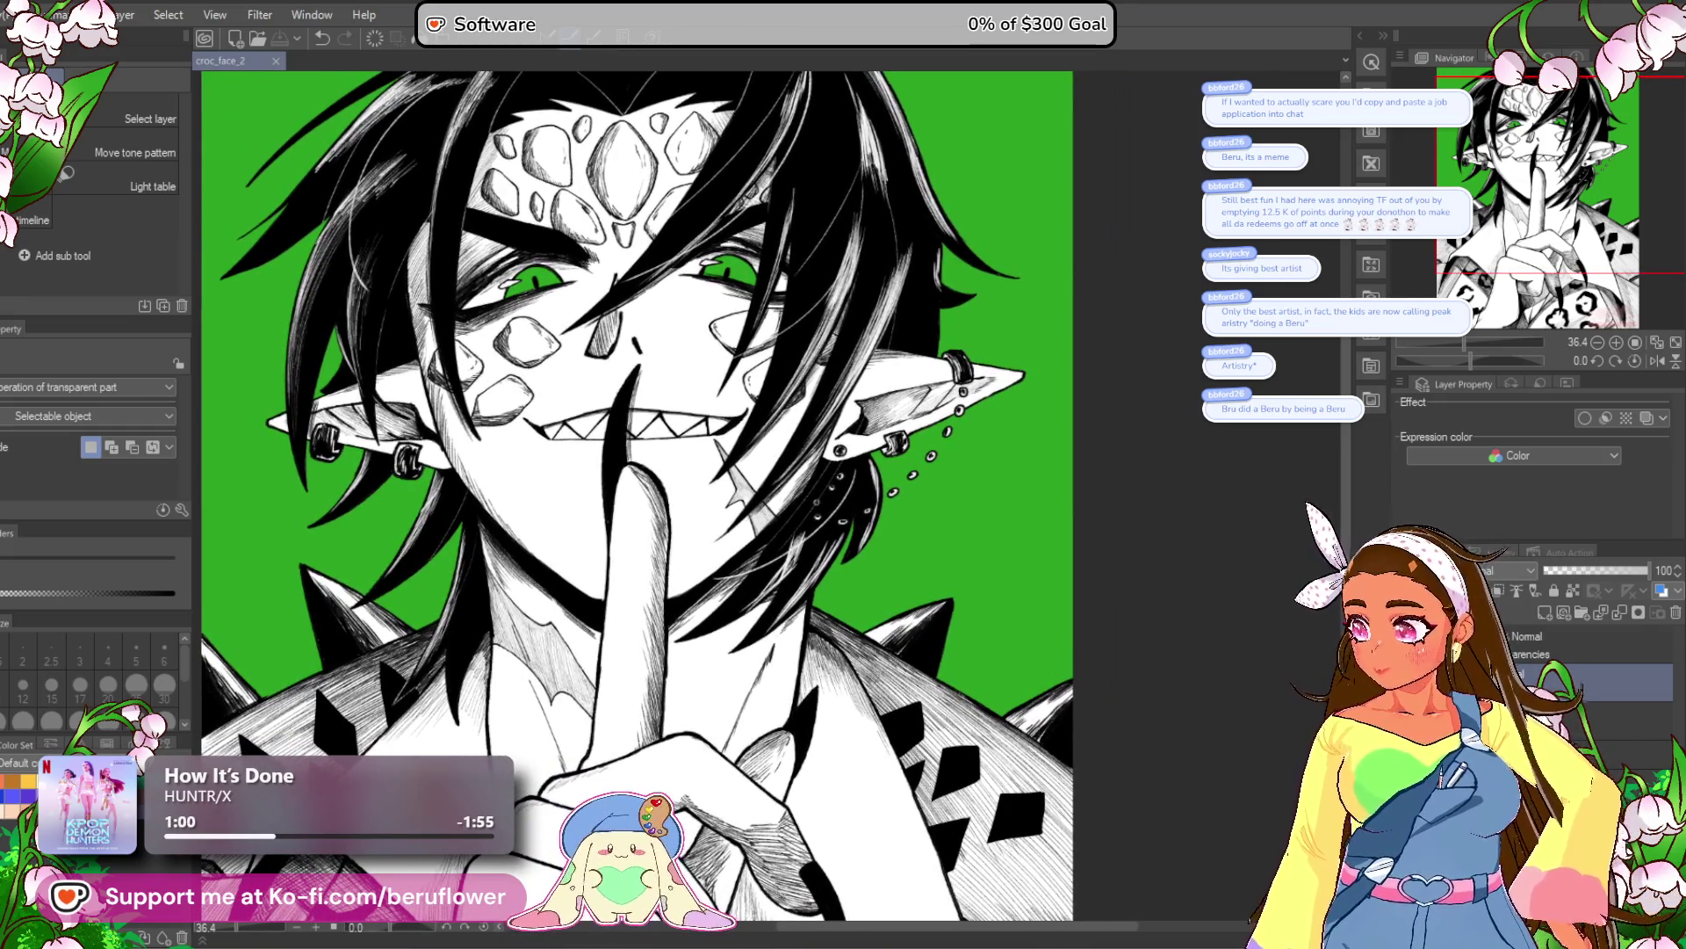
{"action": "scroll", "coordinate": [753, 441], "scroll_direction": "down", "scroll_amount": 4}
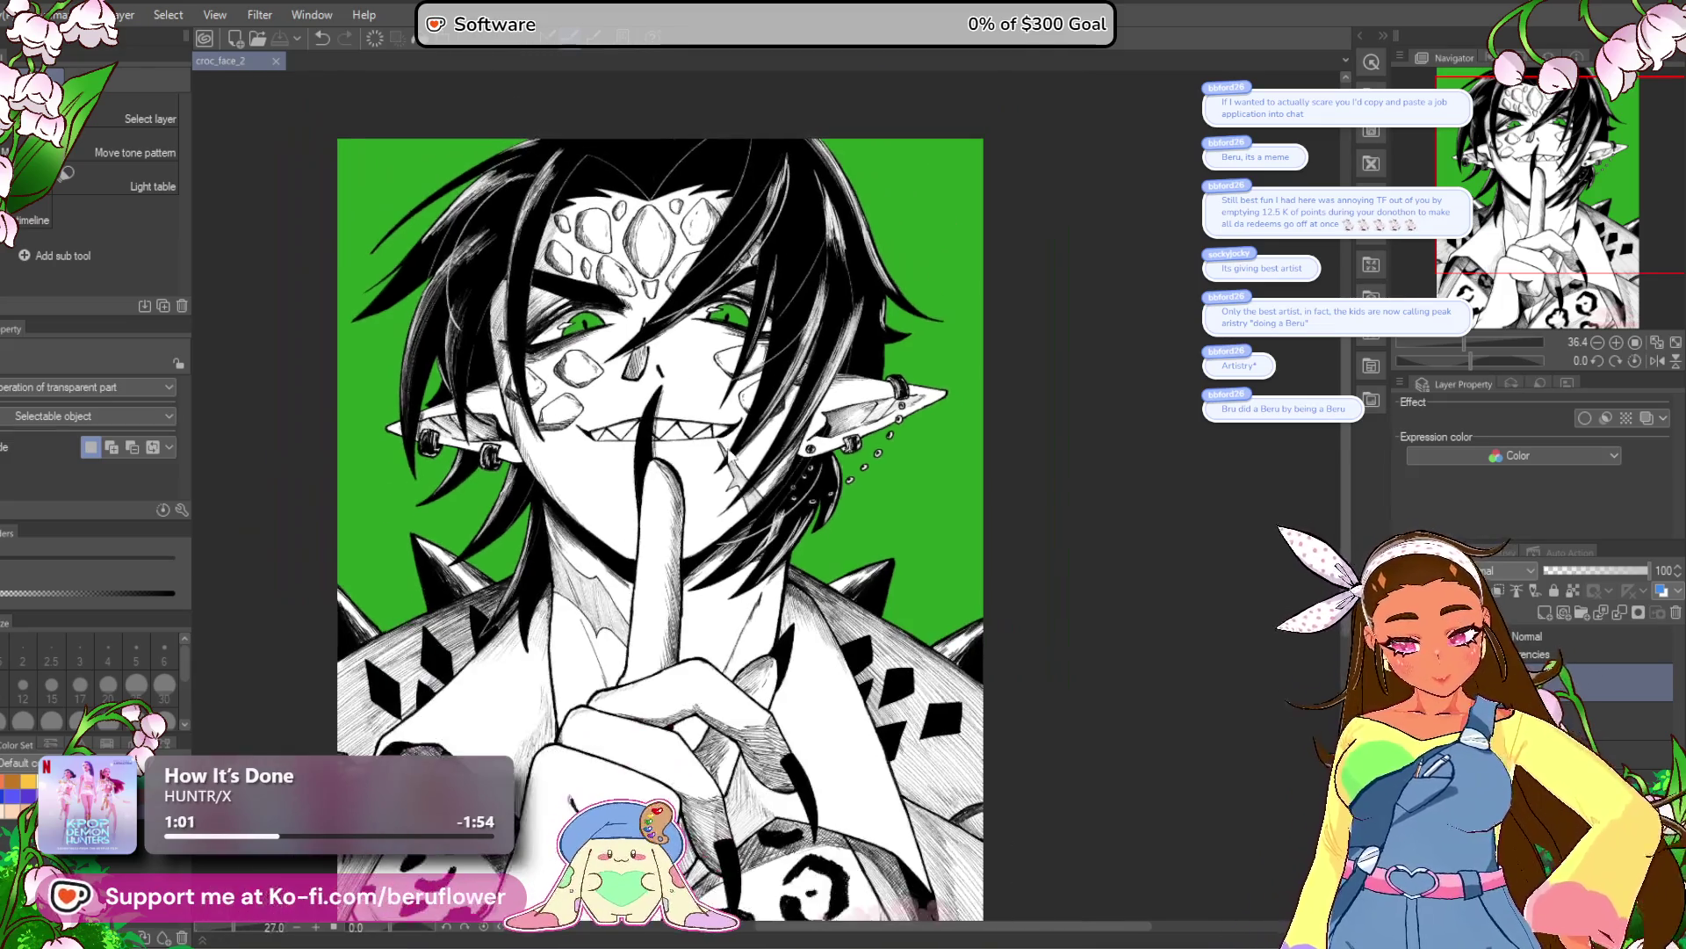
{"action": "scroll", "coordinate": [803, 490], "scroll_direction": "up", "scroll_amount": 1}
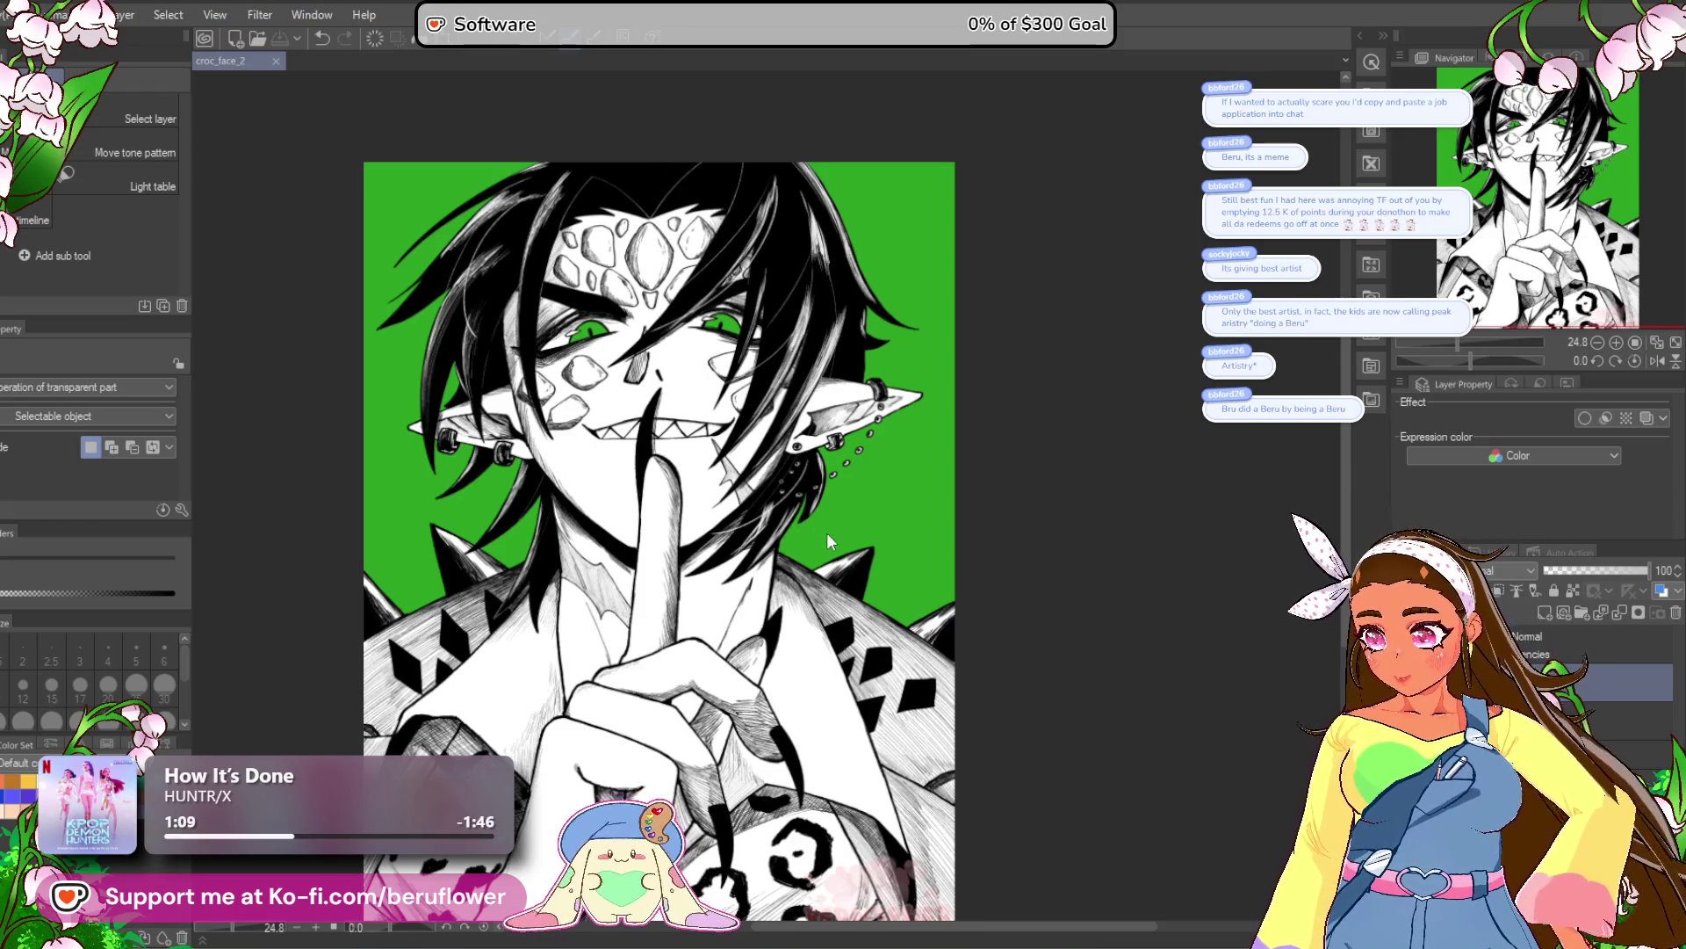
{"action": "scroll", "coordinate": [825, 532], "scroll_direction": "up", "scroll_amount": 1}
{"action": "mouse_move", "coordinate": [787, 565]}
{"action": "left_mouse_down"}
{"action": "mouse_move", "coordinate": [861, 538]}
{"action": "mouse_move", "coordinate": [824, 521]}
{"action": "mouse_move", "coordinate": [906, 513]}
{"action": "mouse_move", "coordinate": [870, 581]}
{"action": "left_mouse_up"}
{"action": "scroll", "coordinate": [740, 381], "scroll_direction": "up", "scroll_amount": 3}
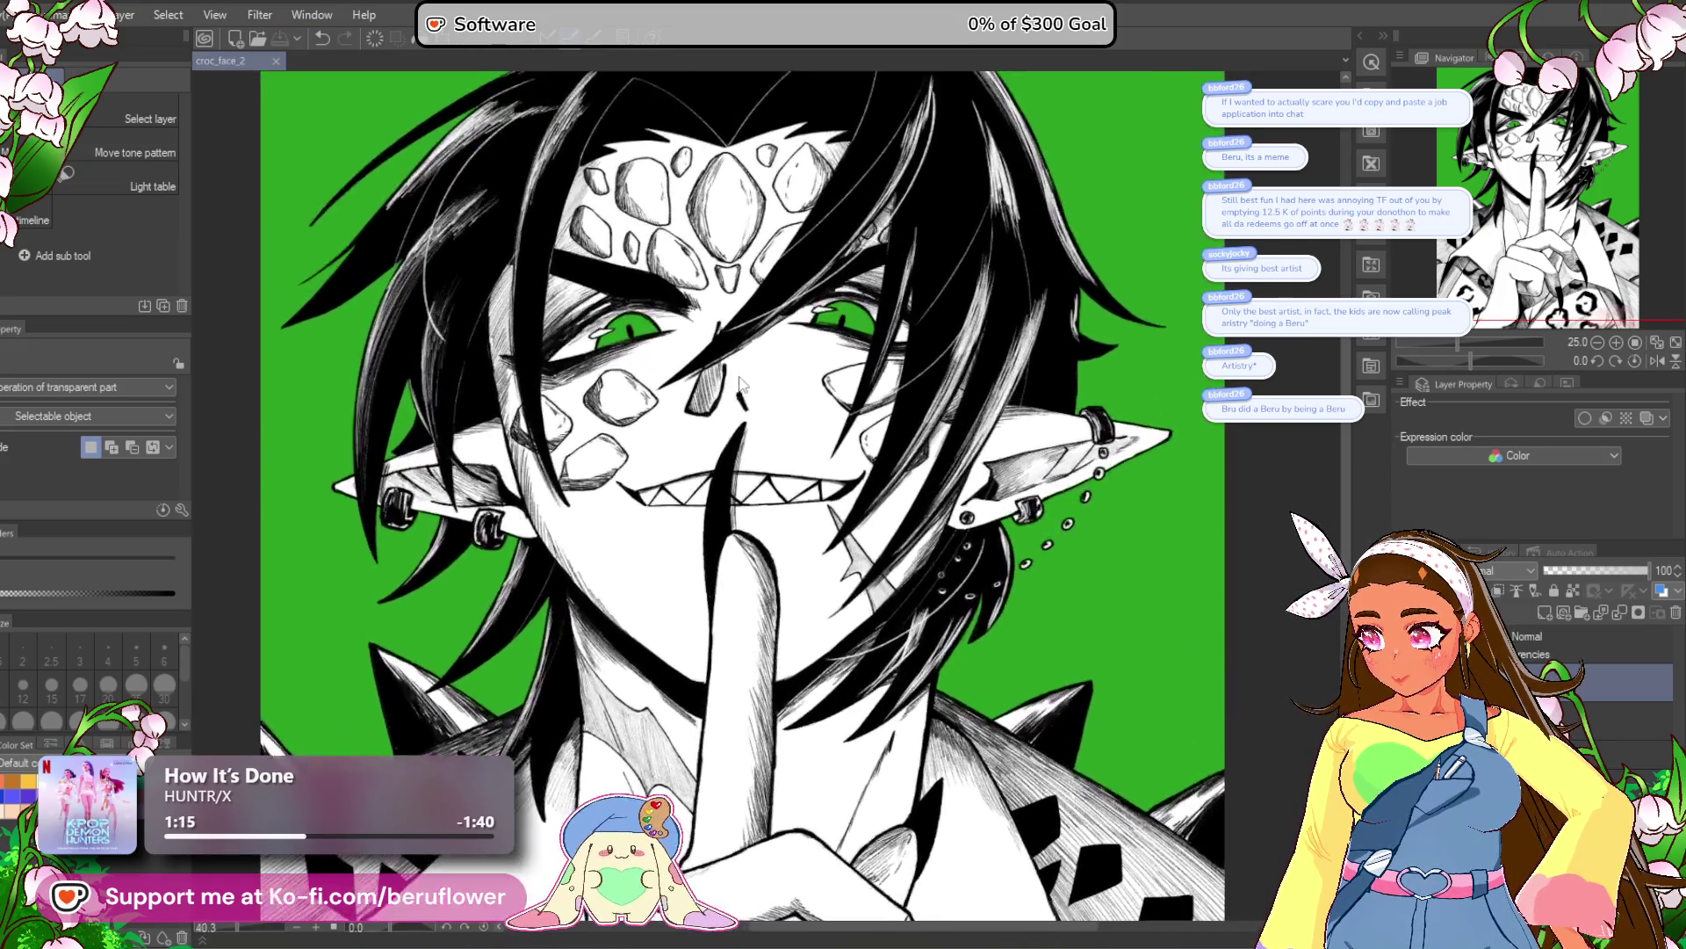
{"action": "scroll", "coordinate": [741, 380], "scroll_direction": "up", "scroll_amount": 1}
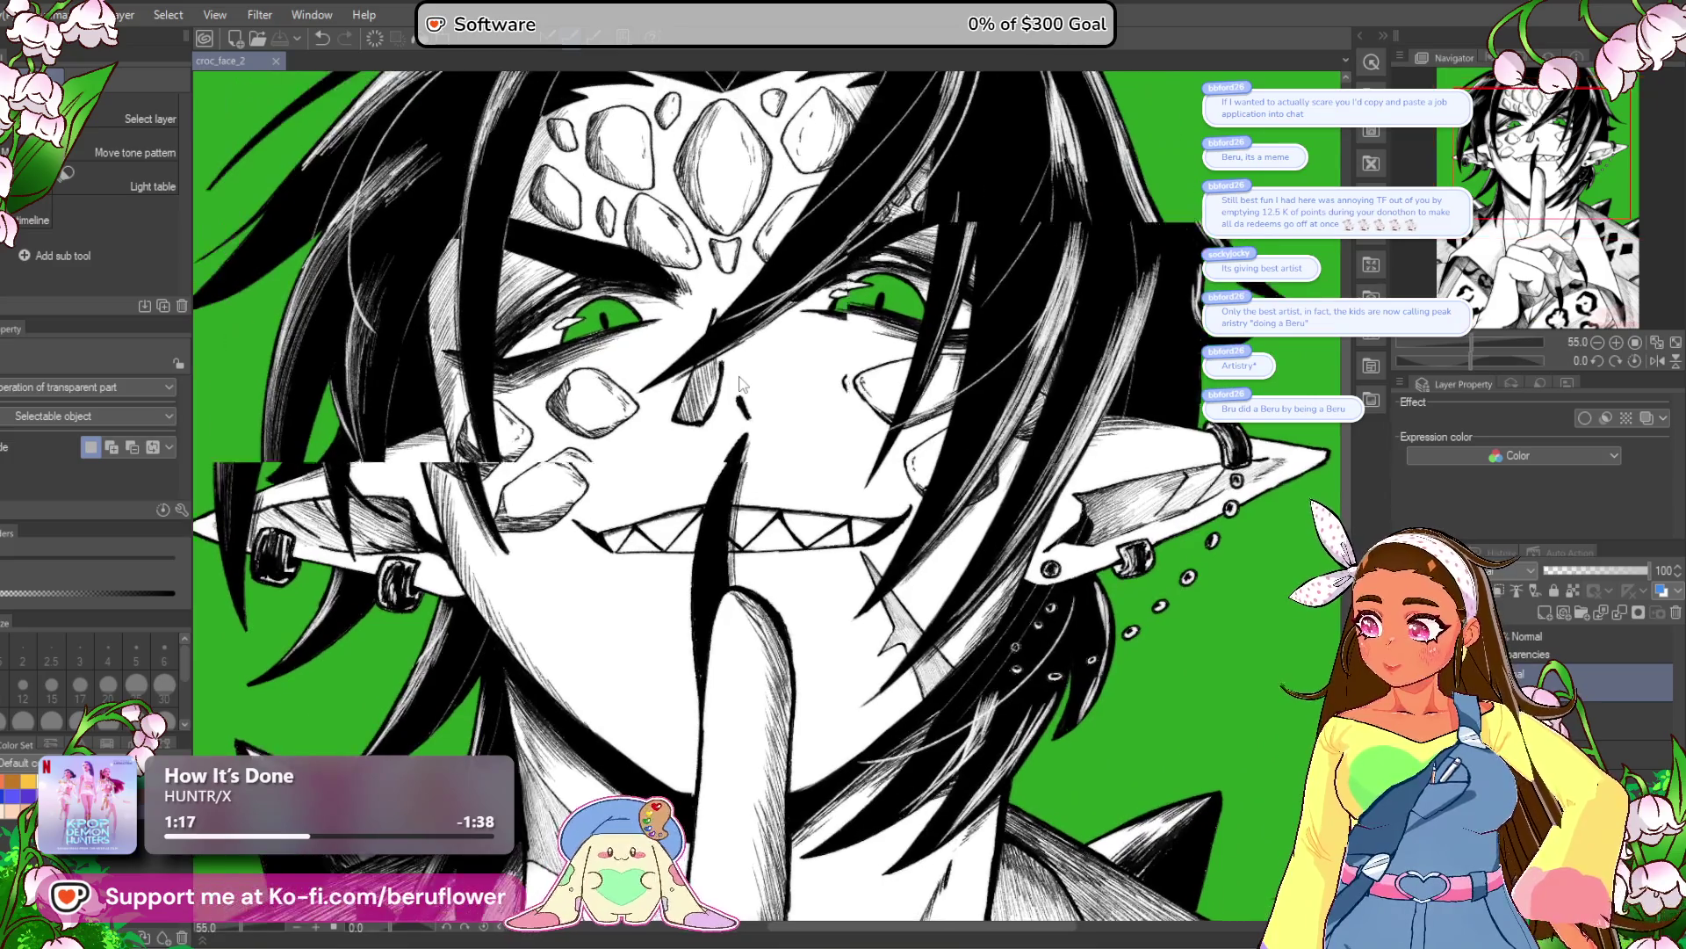
{"action": "scroll", "coordinate": [770, 466], "scroll_direction": "down", "scroll_amount": 2}
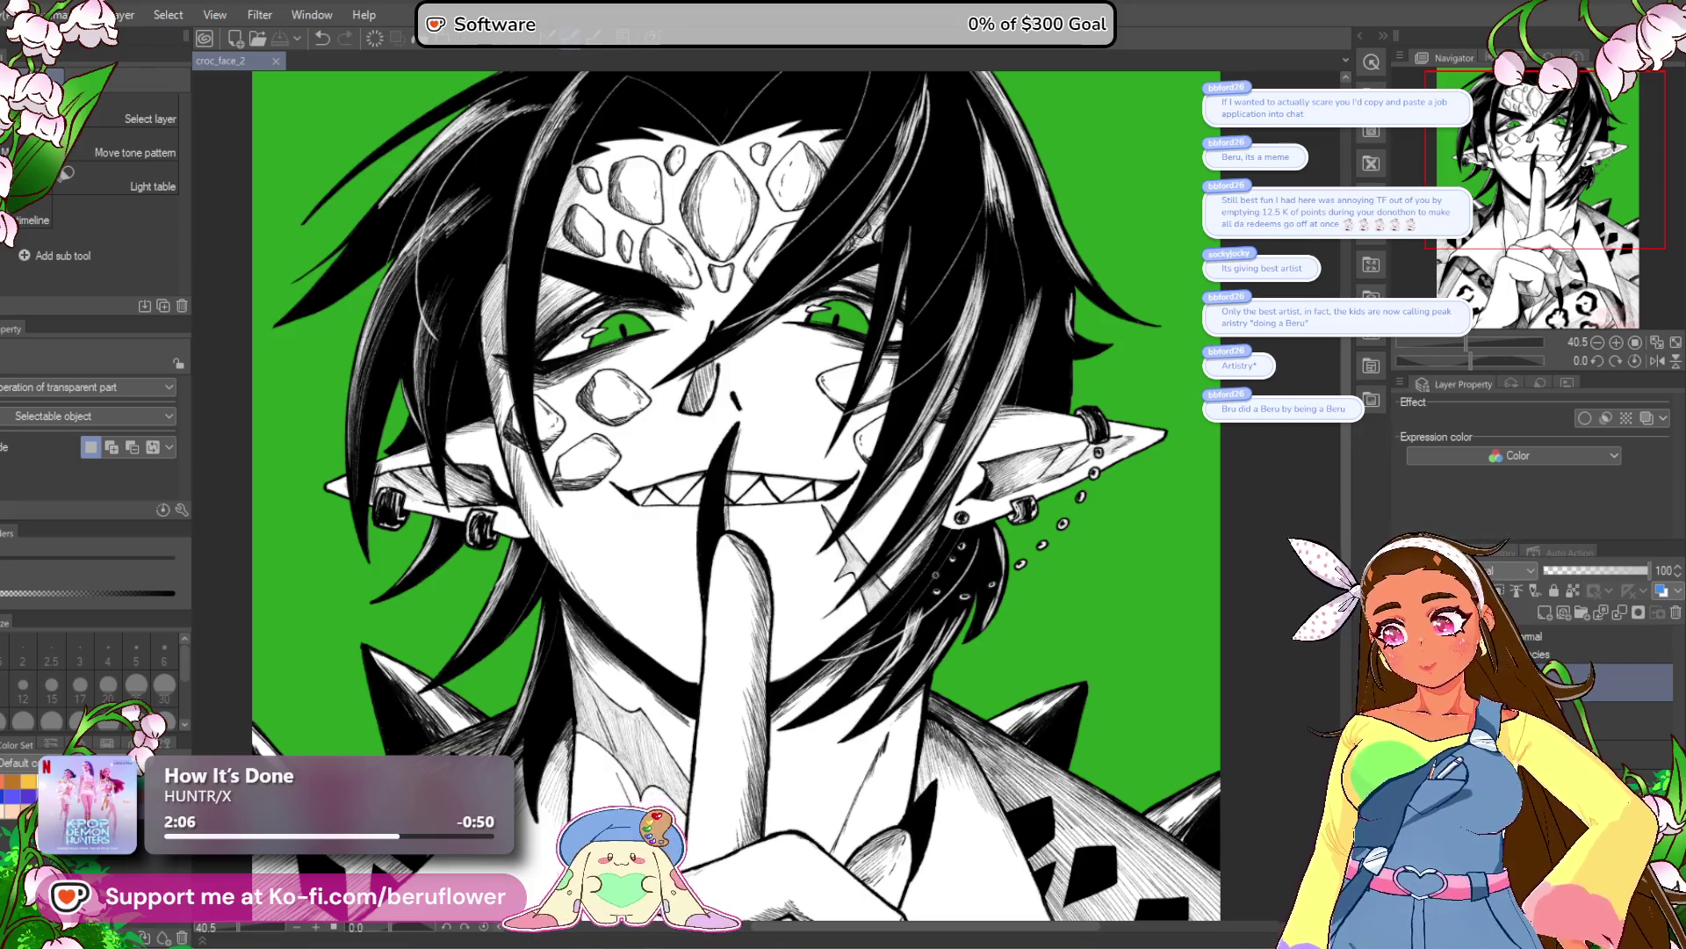
{"action": "scroll", "coordinate": [728, 409], "scroll_direction": "down", "scroll_amount": 5}
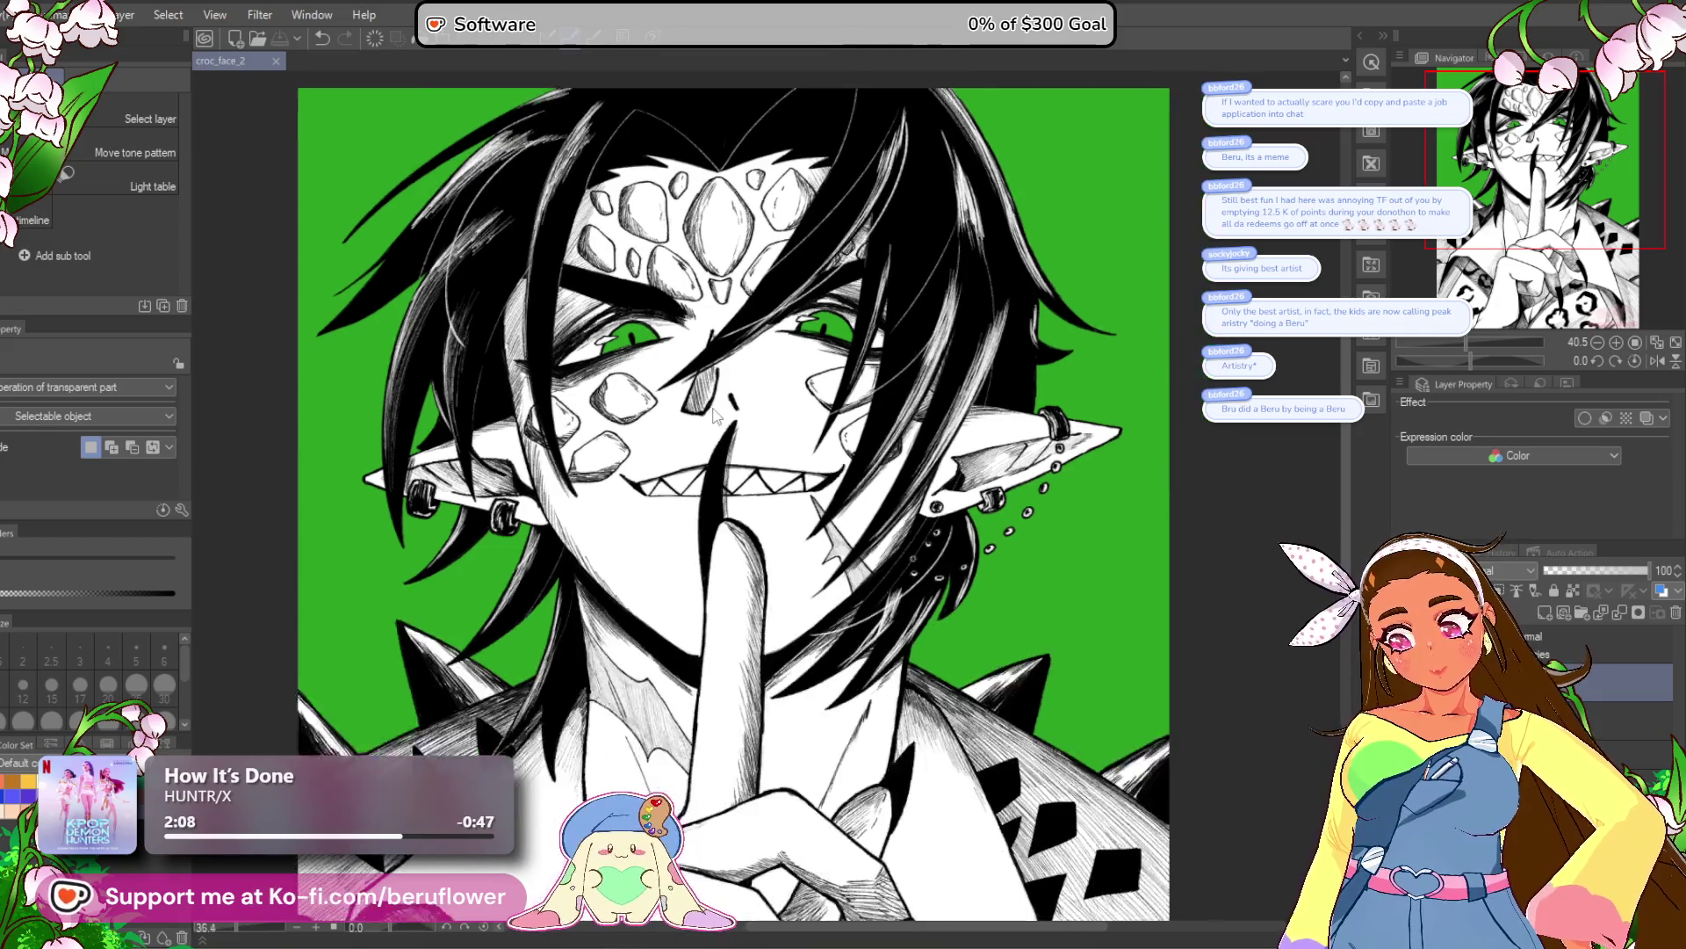
{"action": "scroll", "coordinate": [729, 416], "scroll_direction": "up", "scroll_amount": 1}
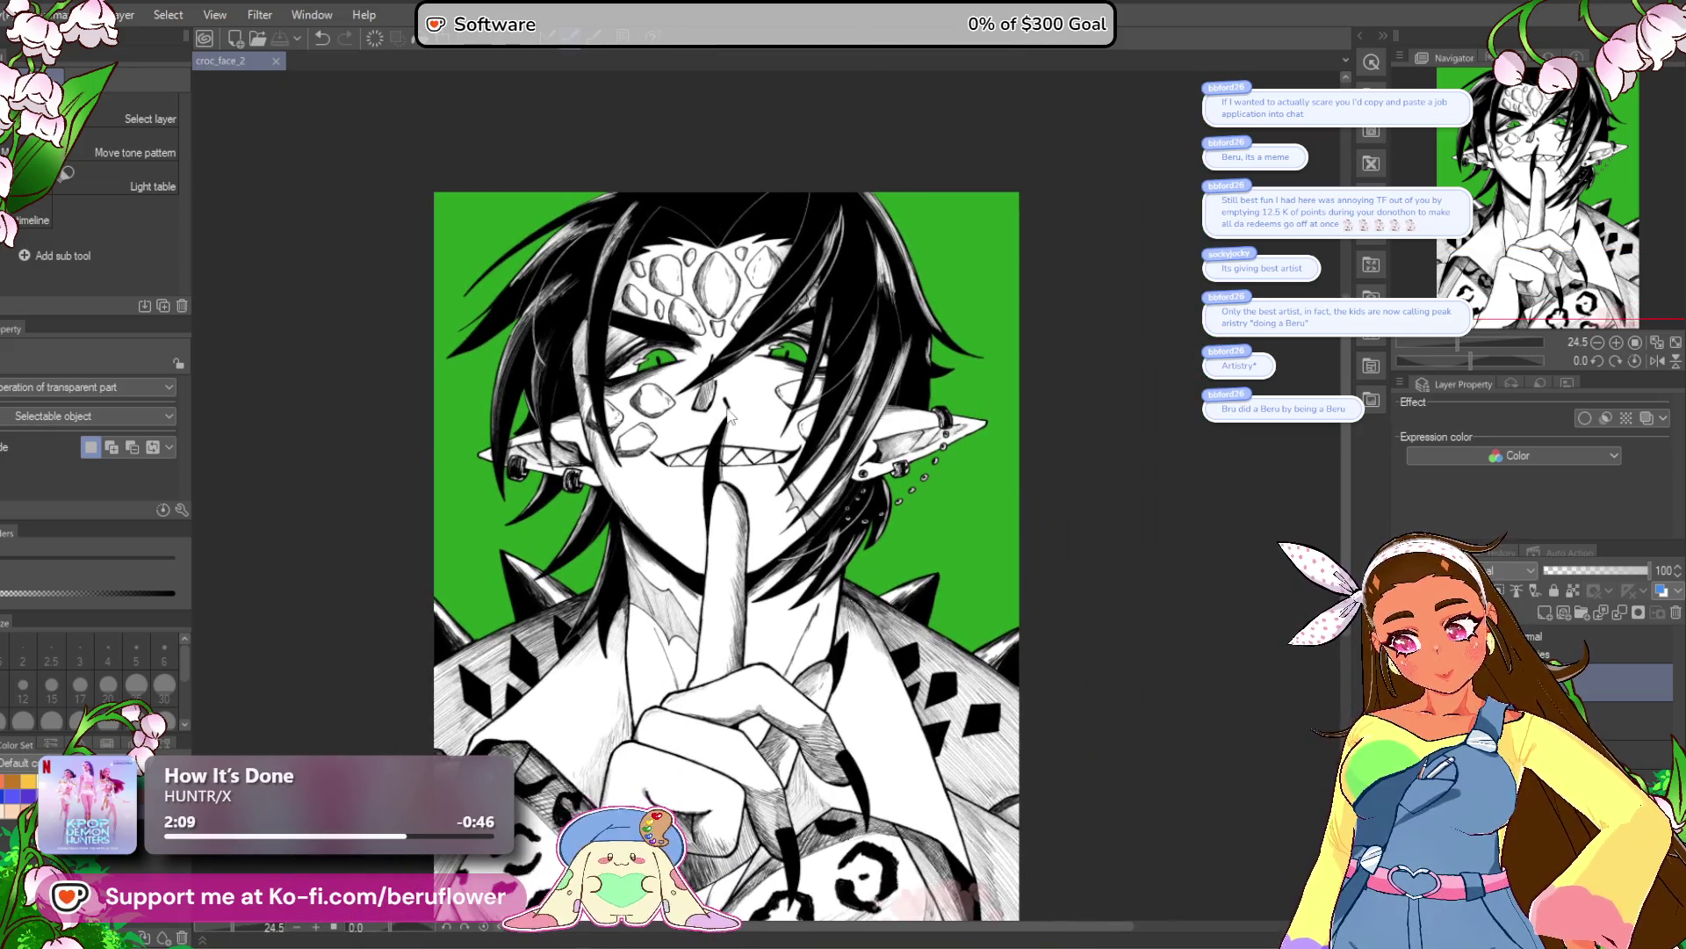
{"action": "left_click_drag", "start_coordinate": [1643, 257], "coordinate": [1626, 267]}
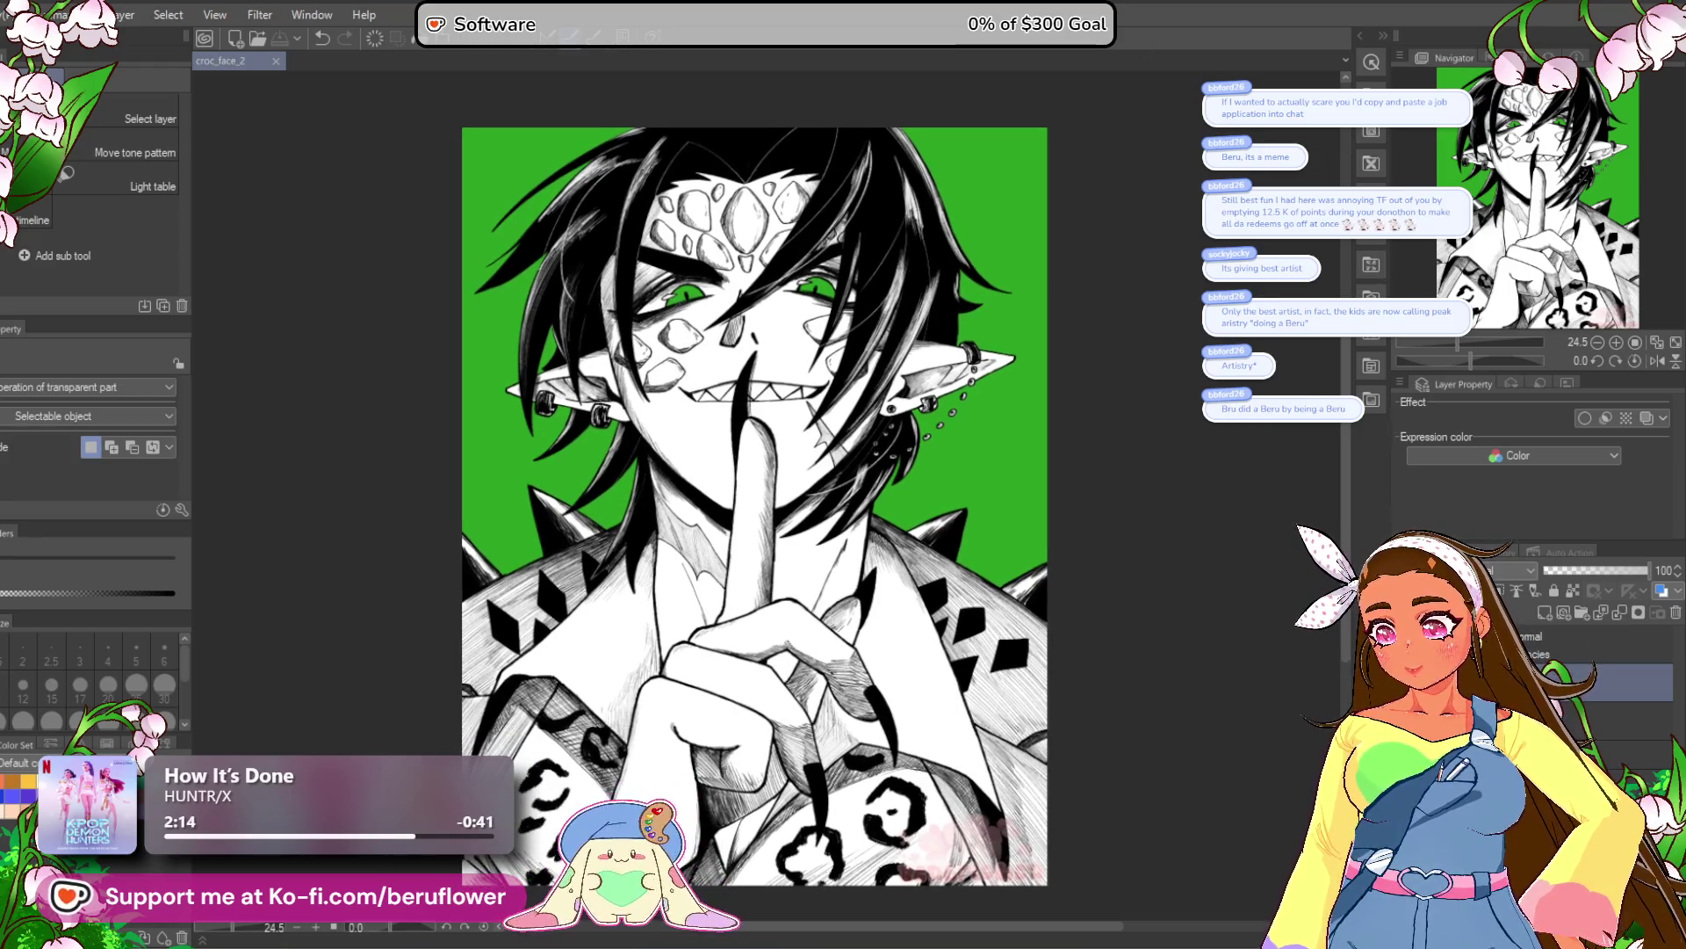